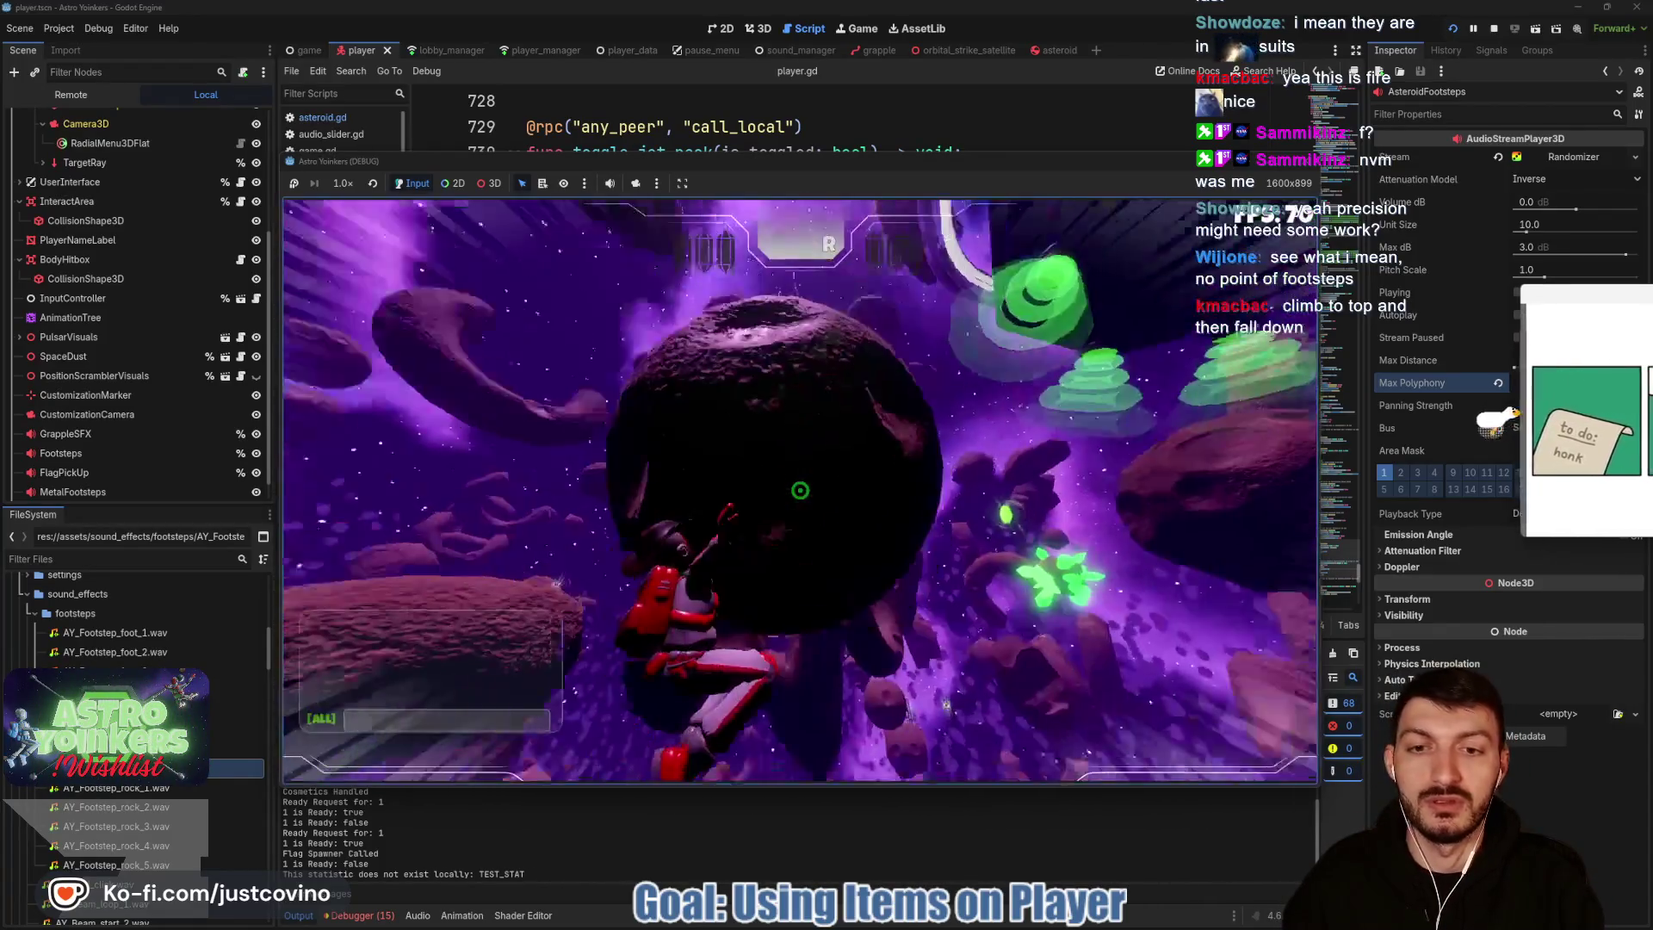
Grapple around the level to test the footsteps, then stop the game with F8
left_click(800, 490)
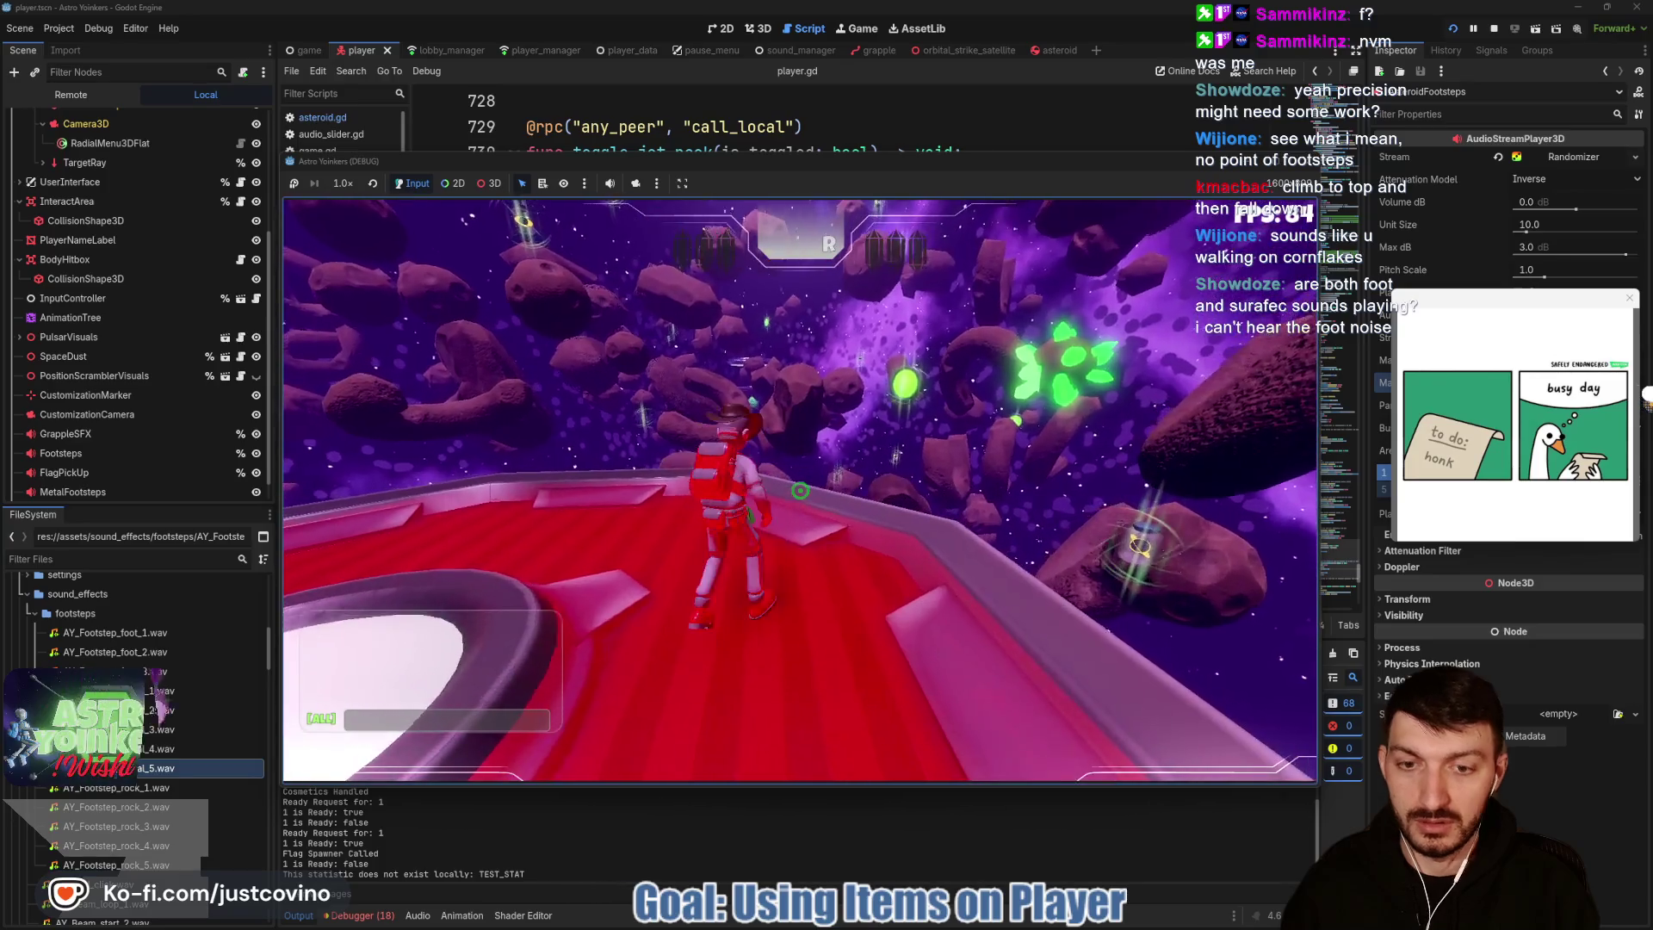
key("F8")
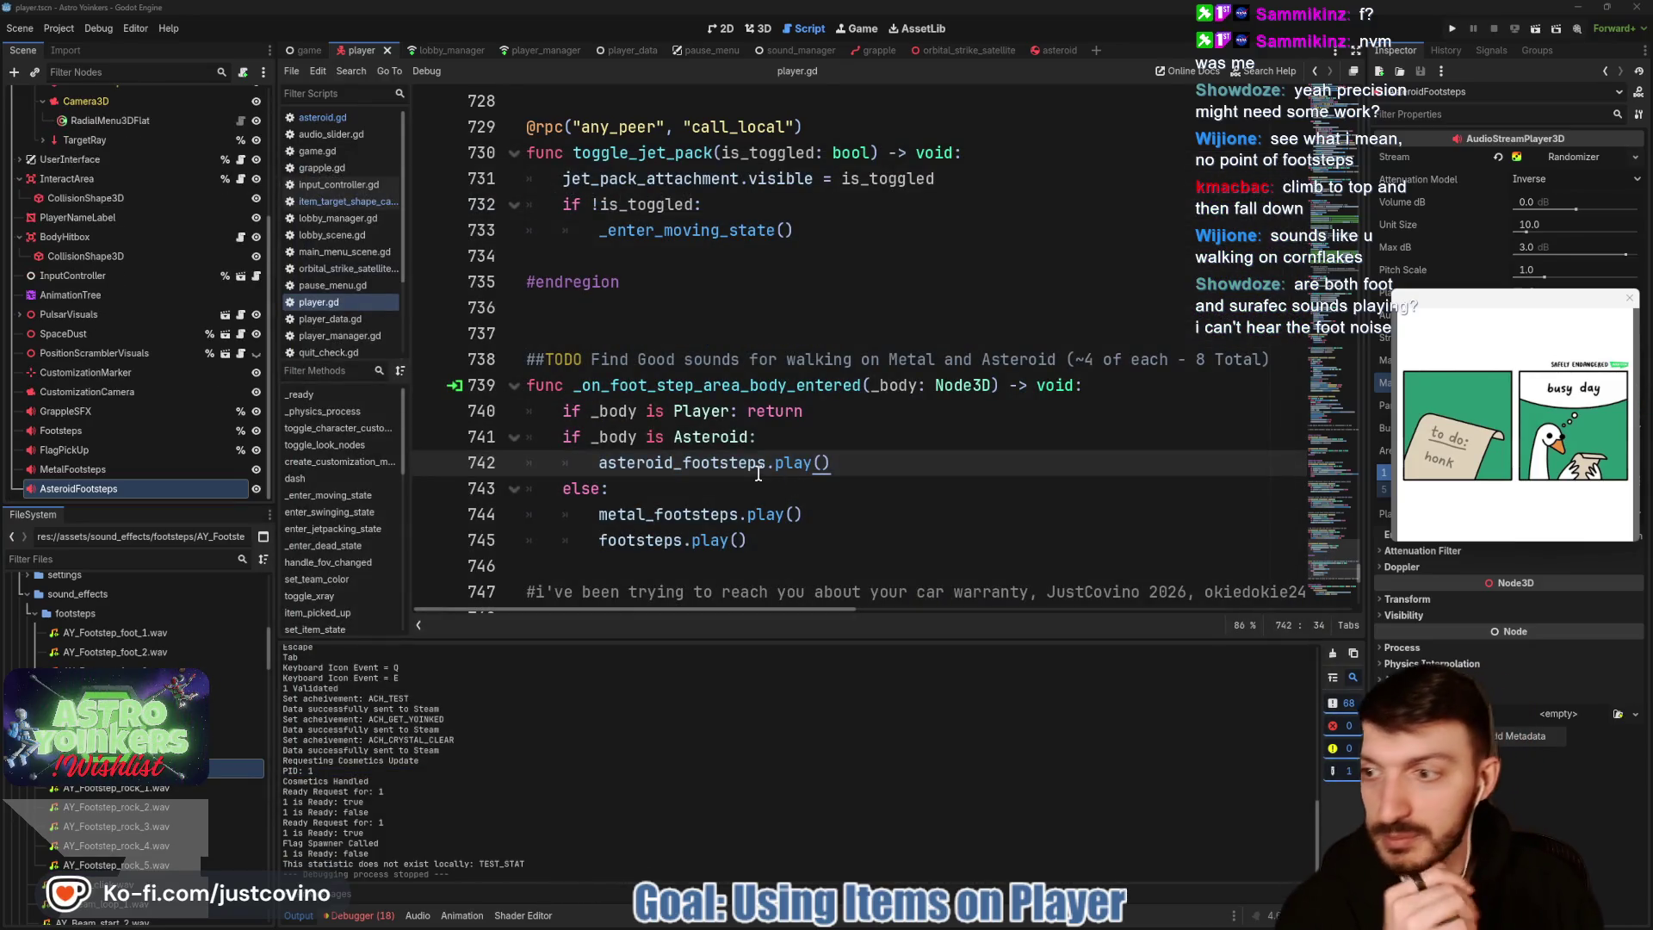
Move footsteps.play() up, paste a copy into the asteroid branch, then delete both copies
left_click(684, 542)
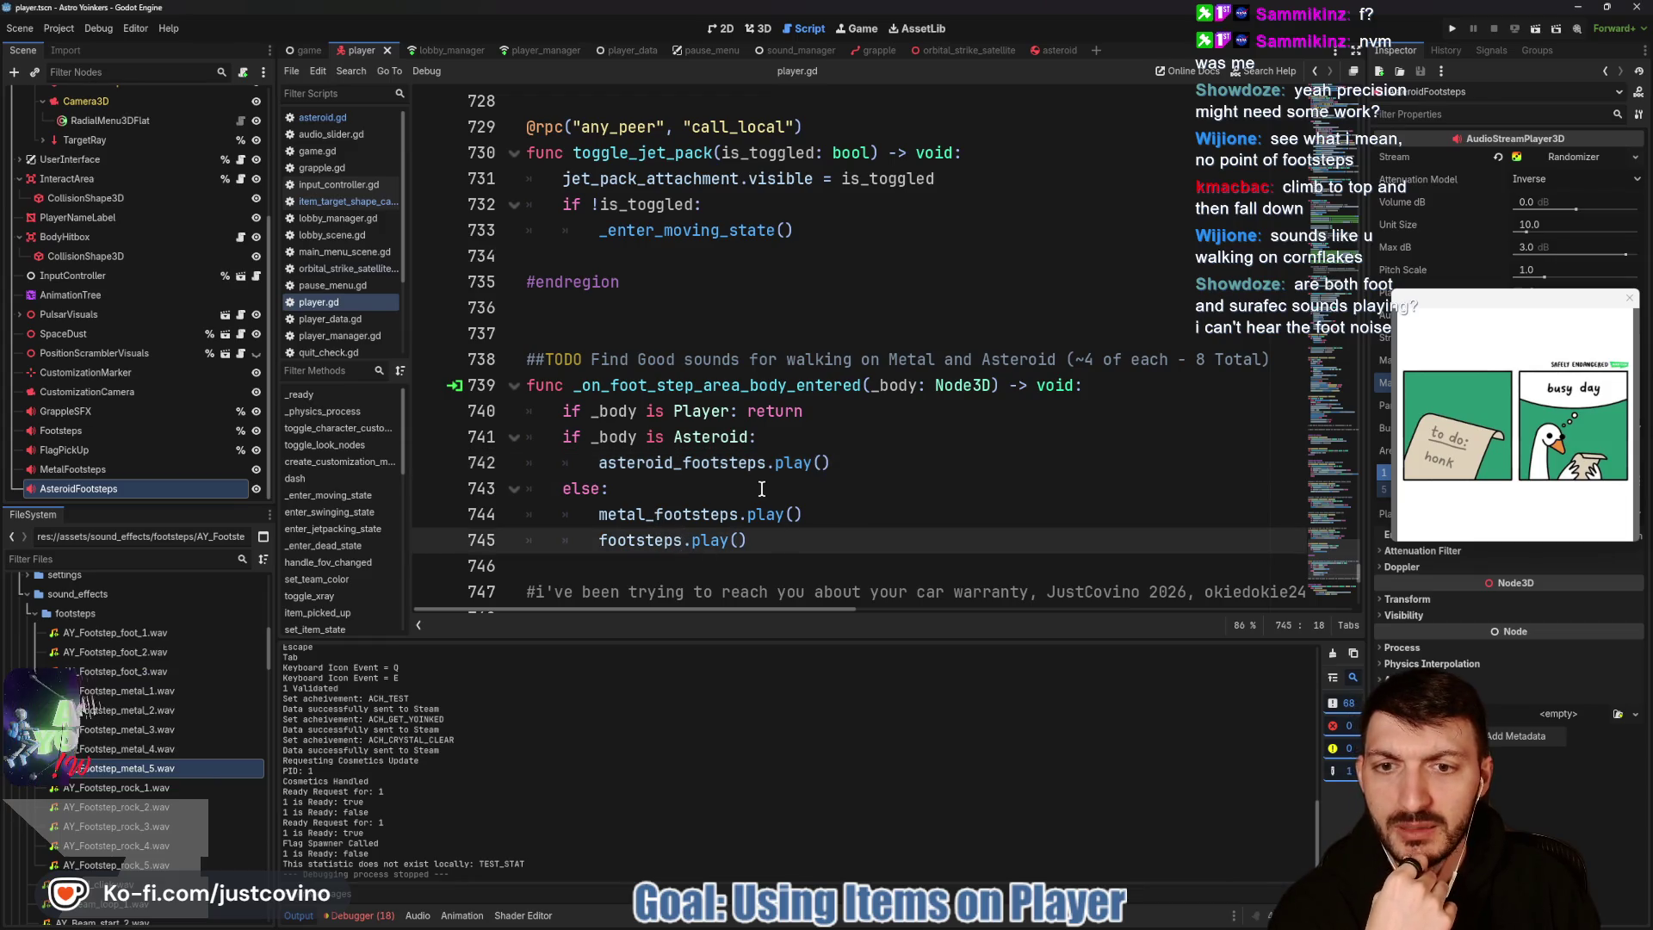
left_click(764, 445)
left_click_drag(747, 540, 592, 537)
key("ctrl+c")
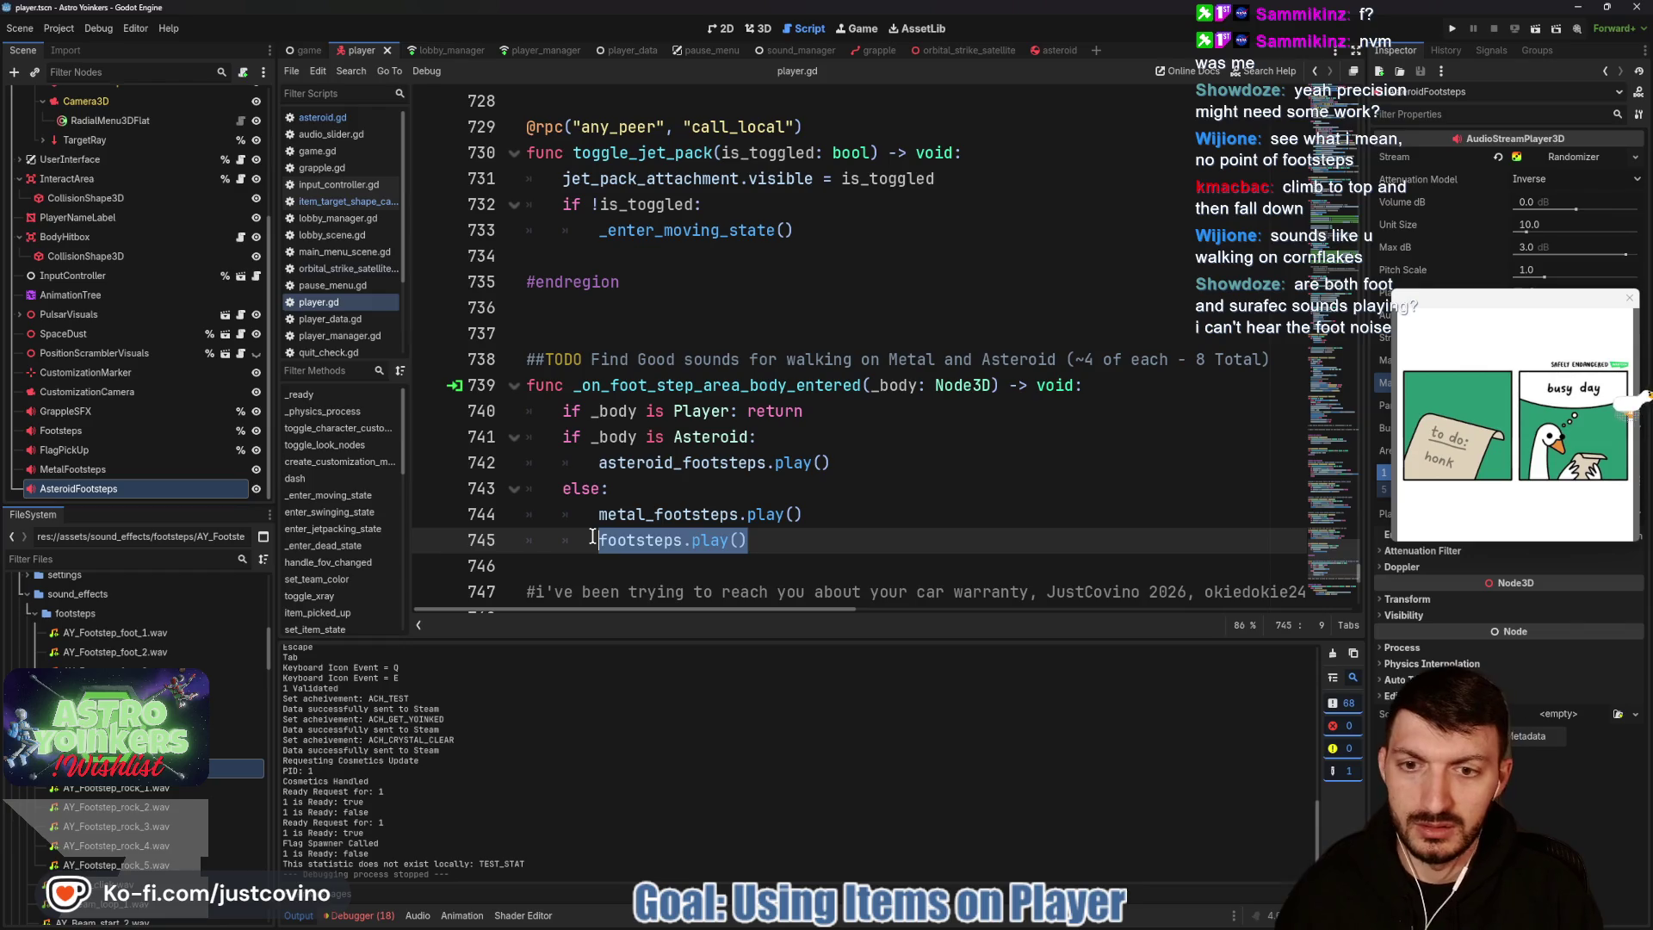
key("alt+Up")
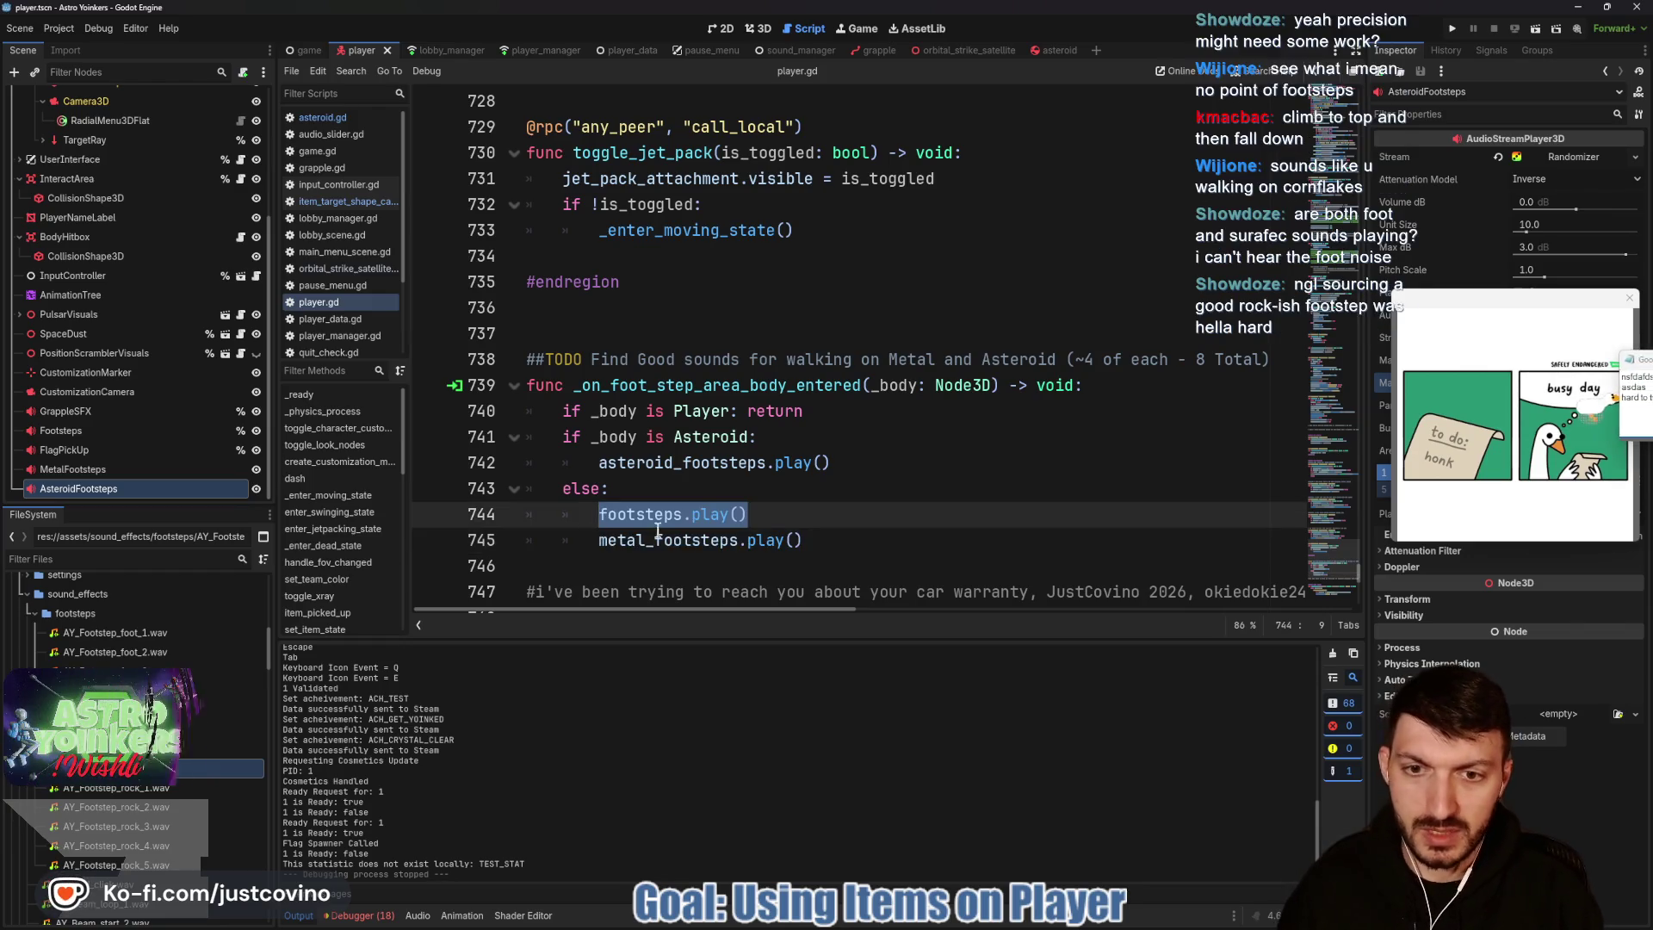
left_click(782, 444)
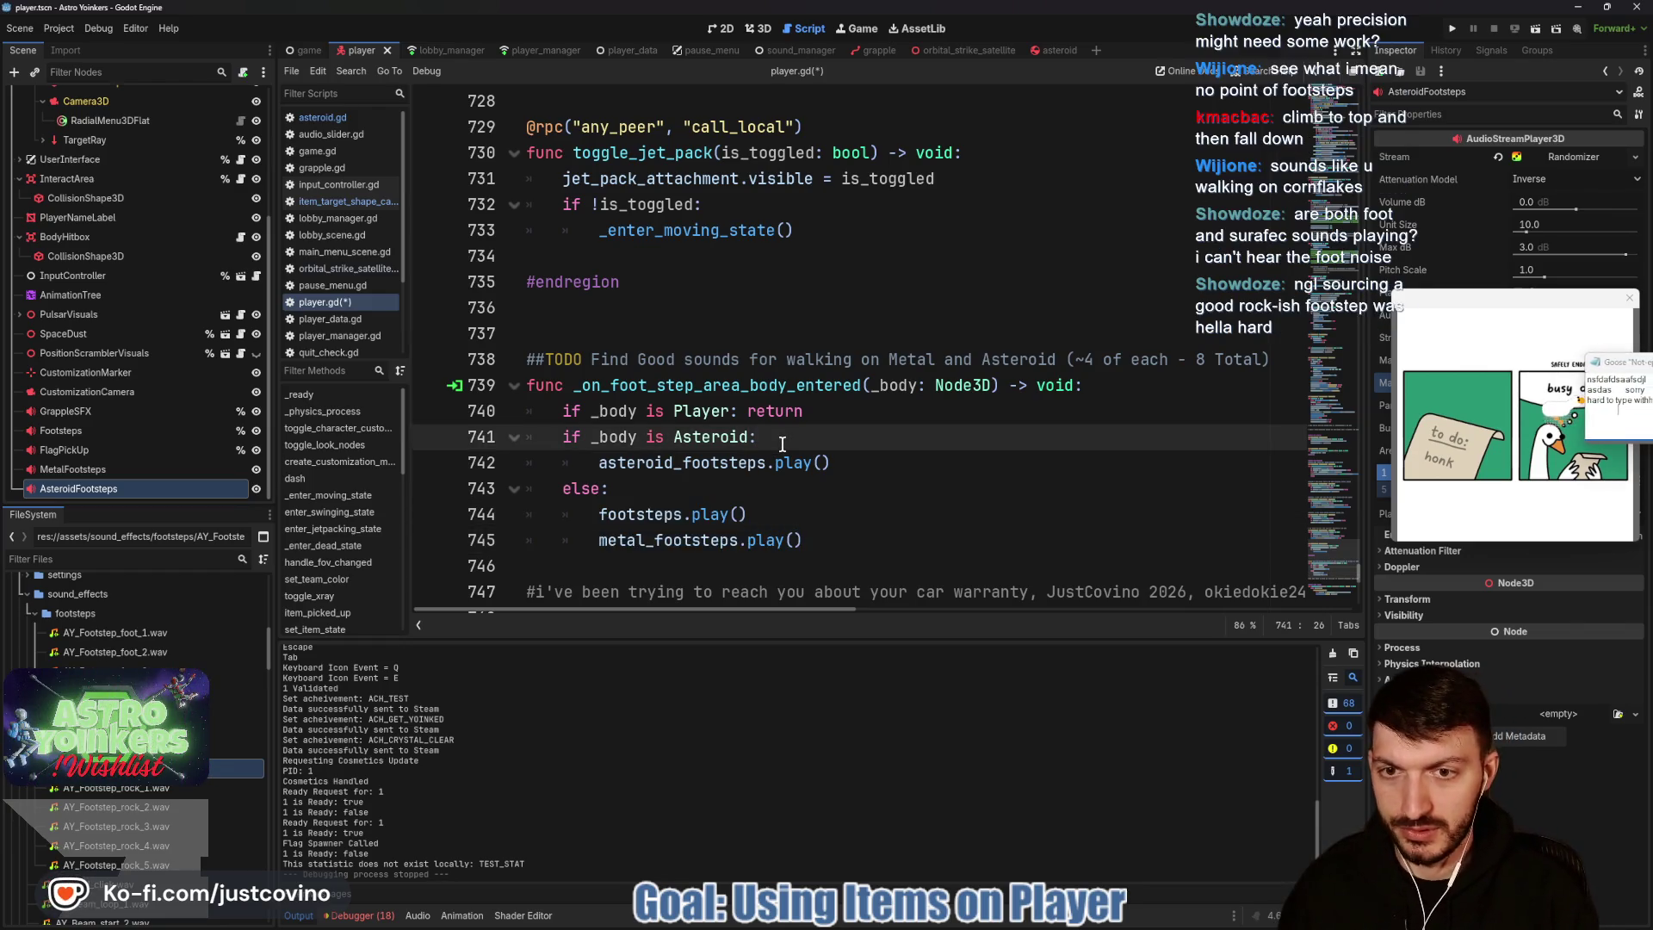
key("Return")
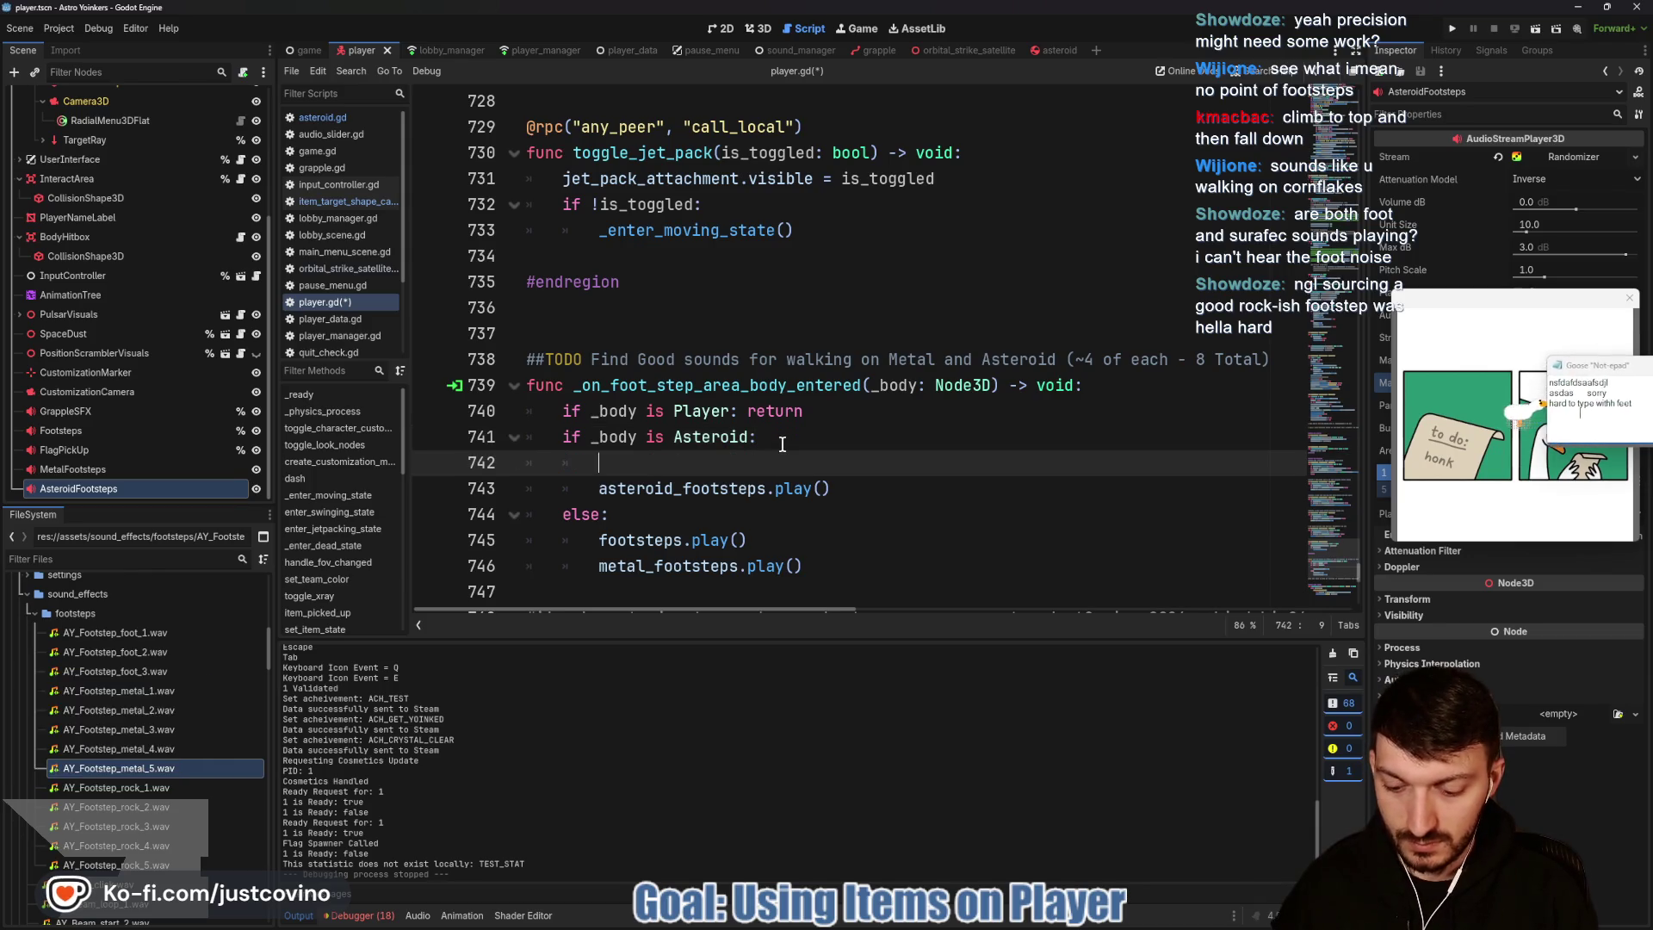
key("ctrl+v")
left_click_drag(747, 462, 540, 461)
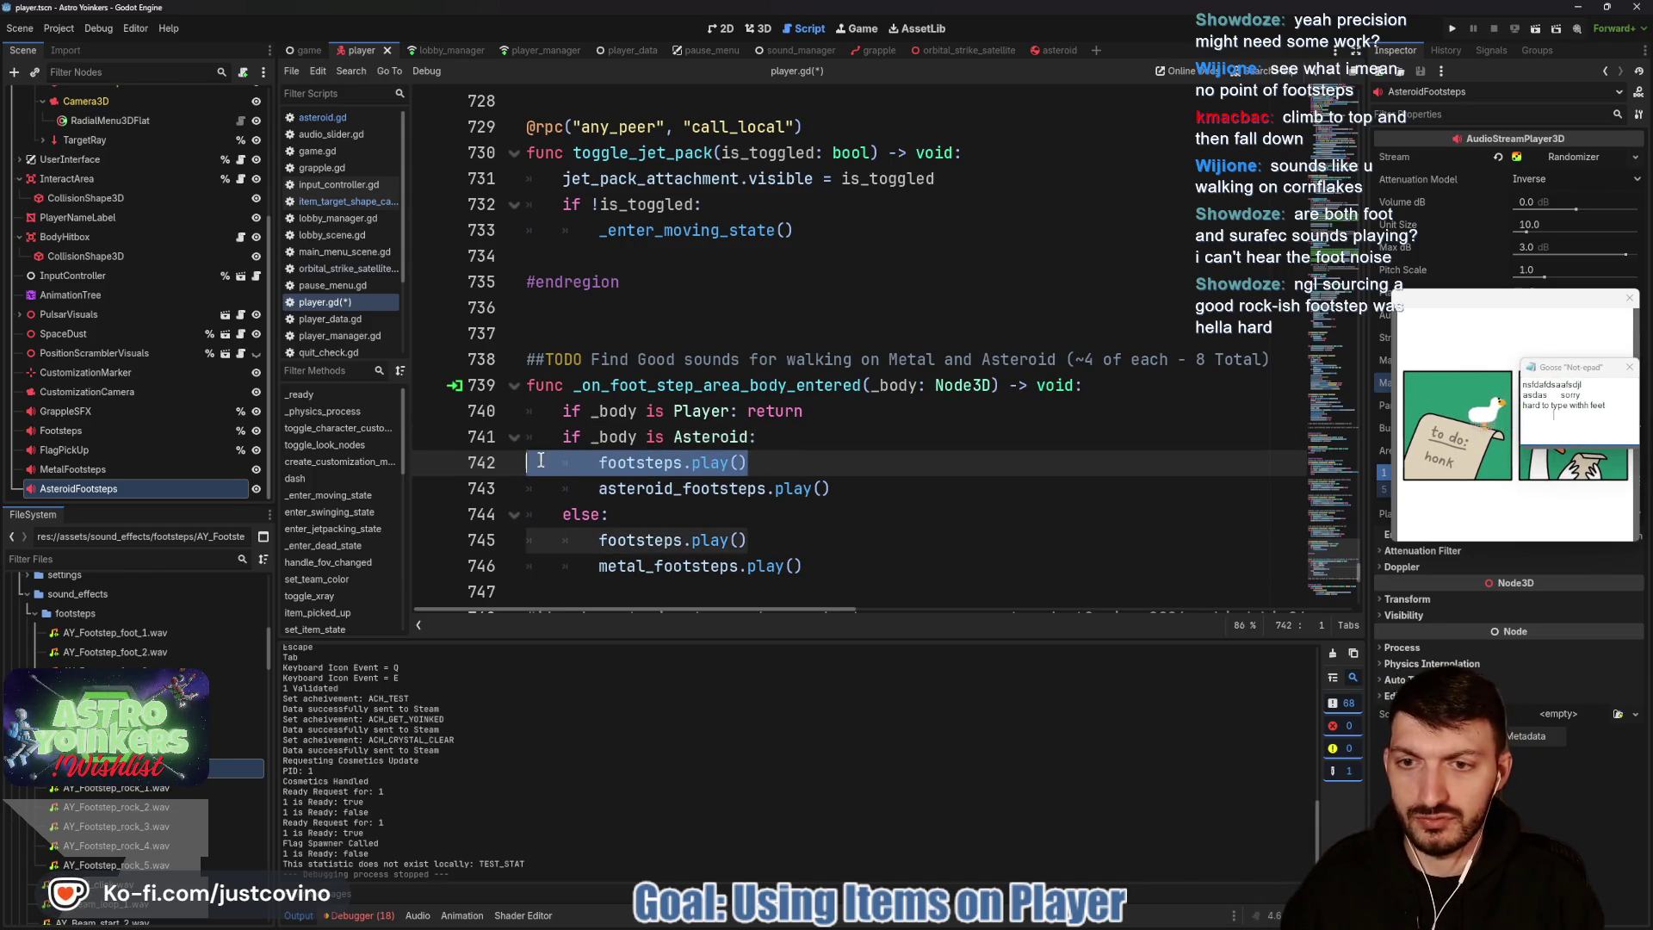
key("ctrl+d")
key("BackSpace")
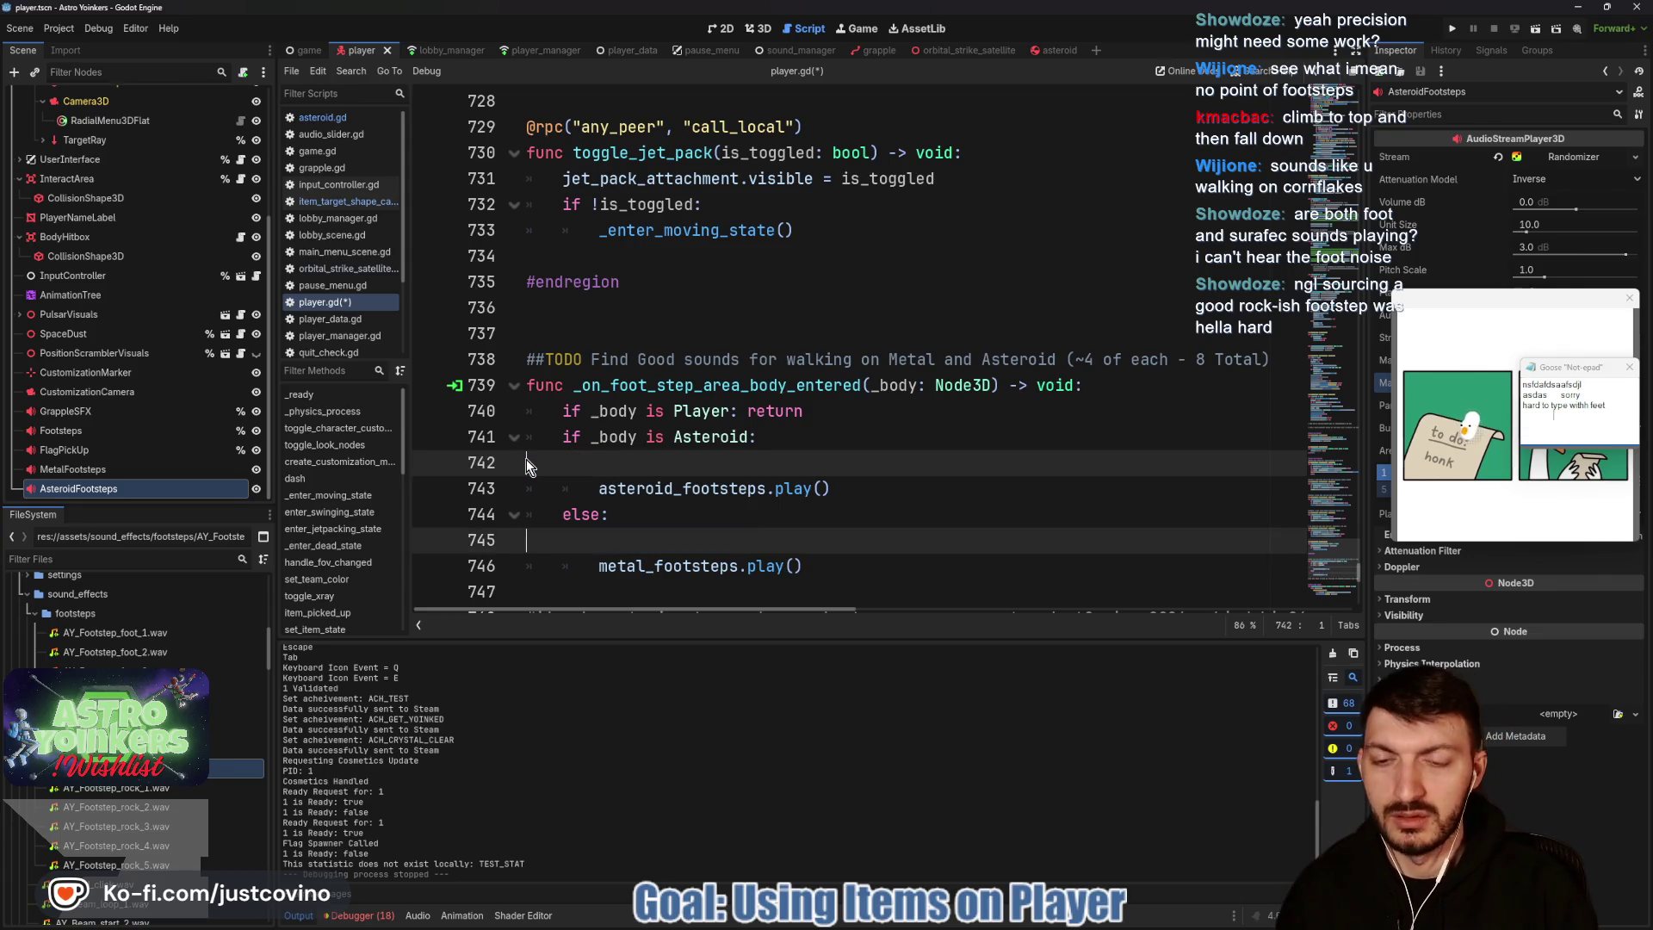
key("BackSpace")
Re-add footsteps.play() above the Asteroid check using Alt+Up and save player.gd
left_click(822, 513)
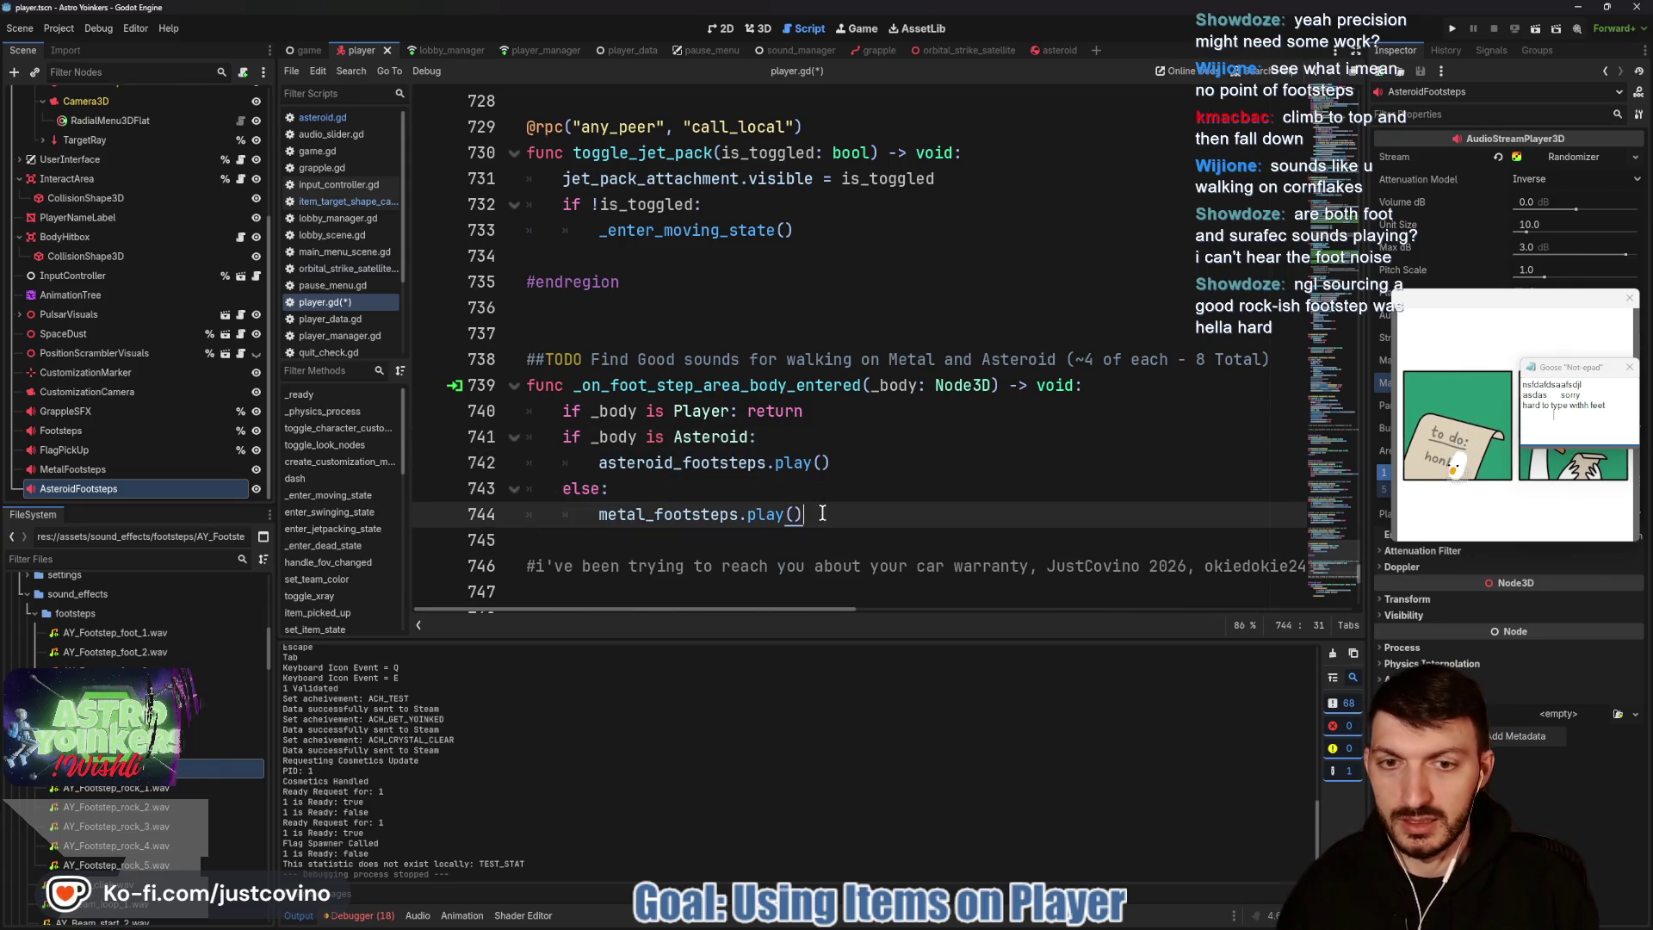
key("Return")
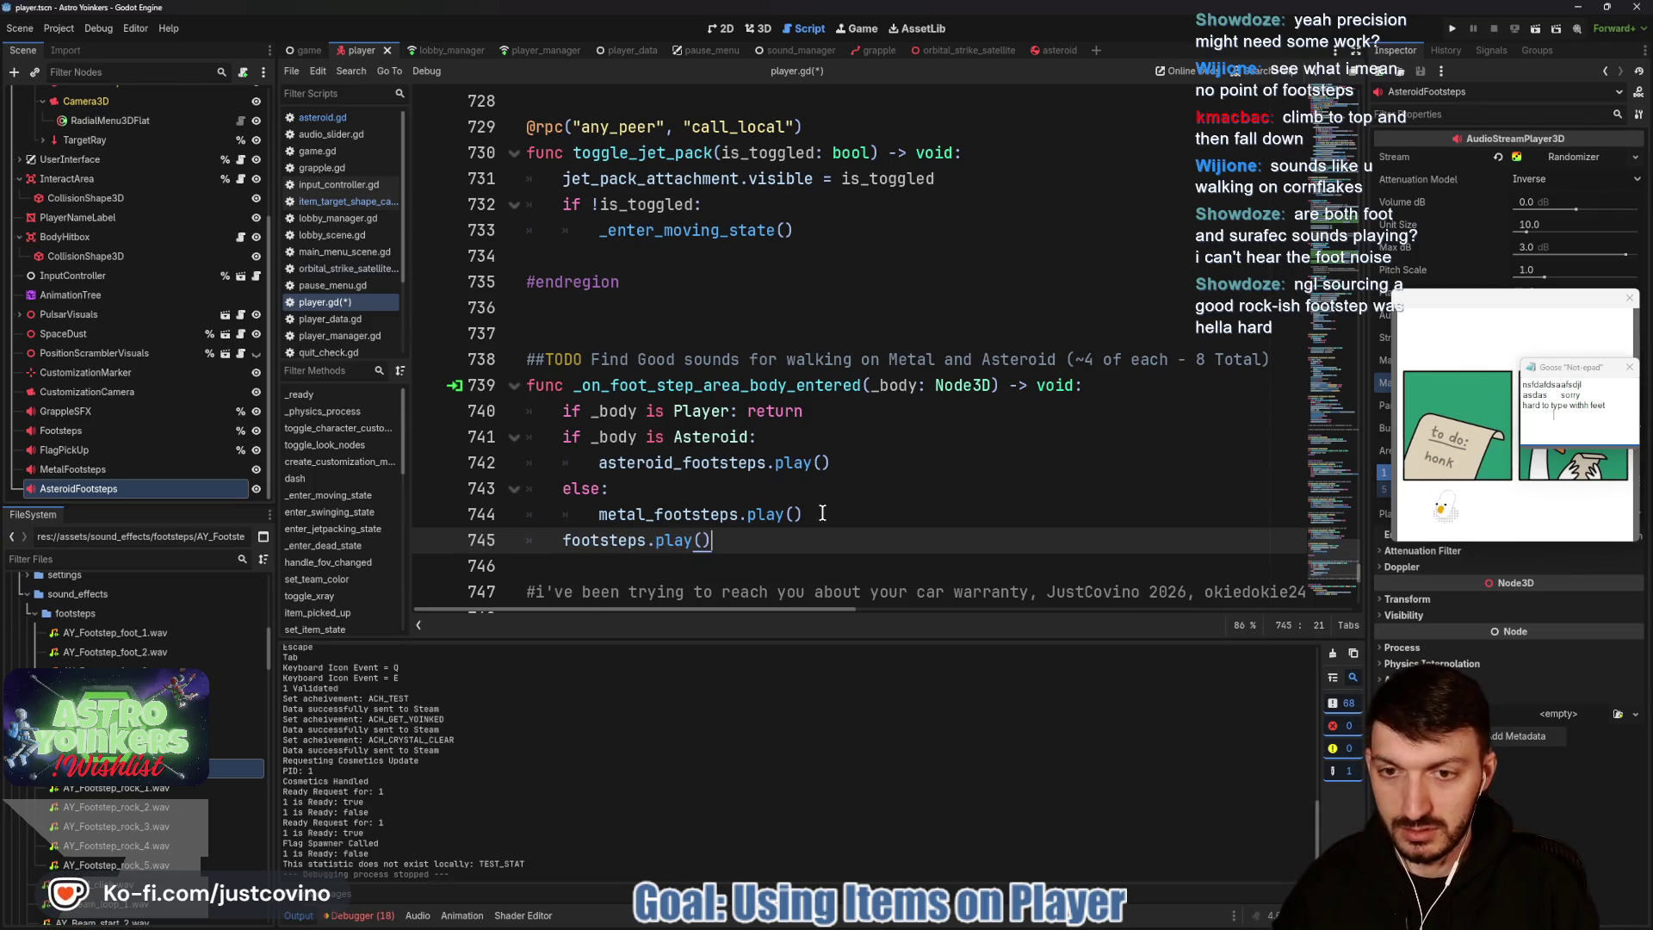
left_click_drag(757, 544, 546, 535)
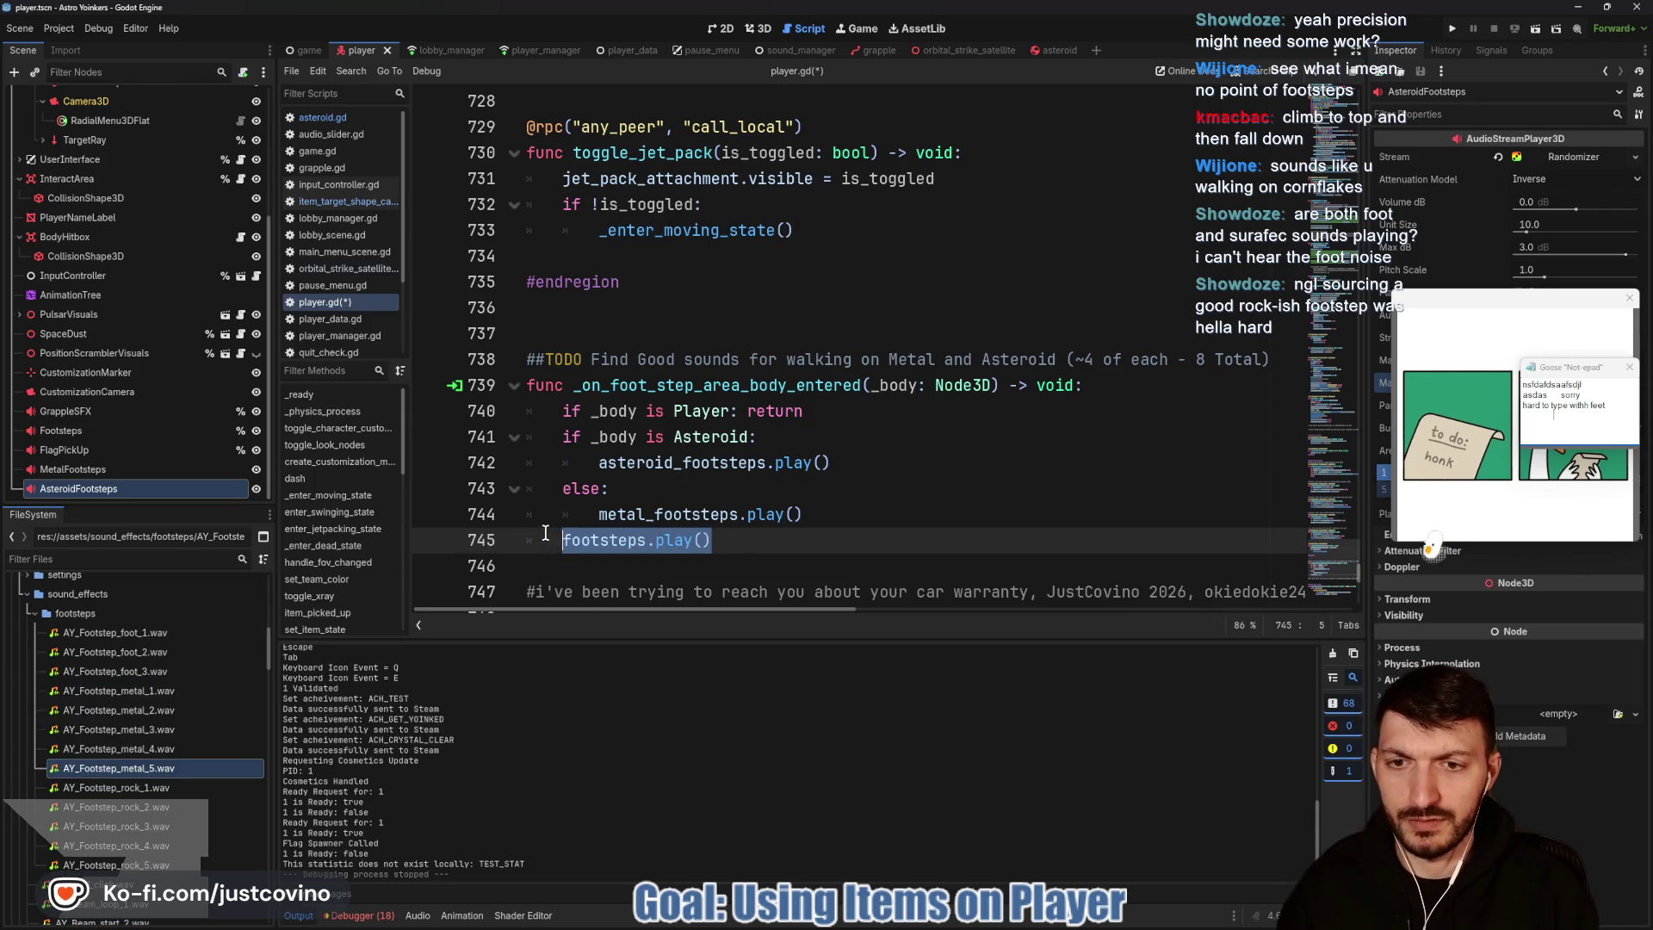
key("alt+Up")
key("alt+Up")
key("alt+Up")
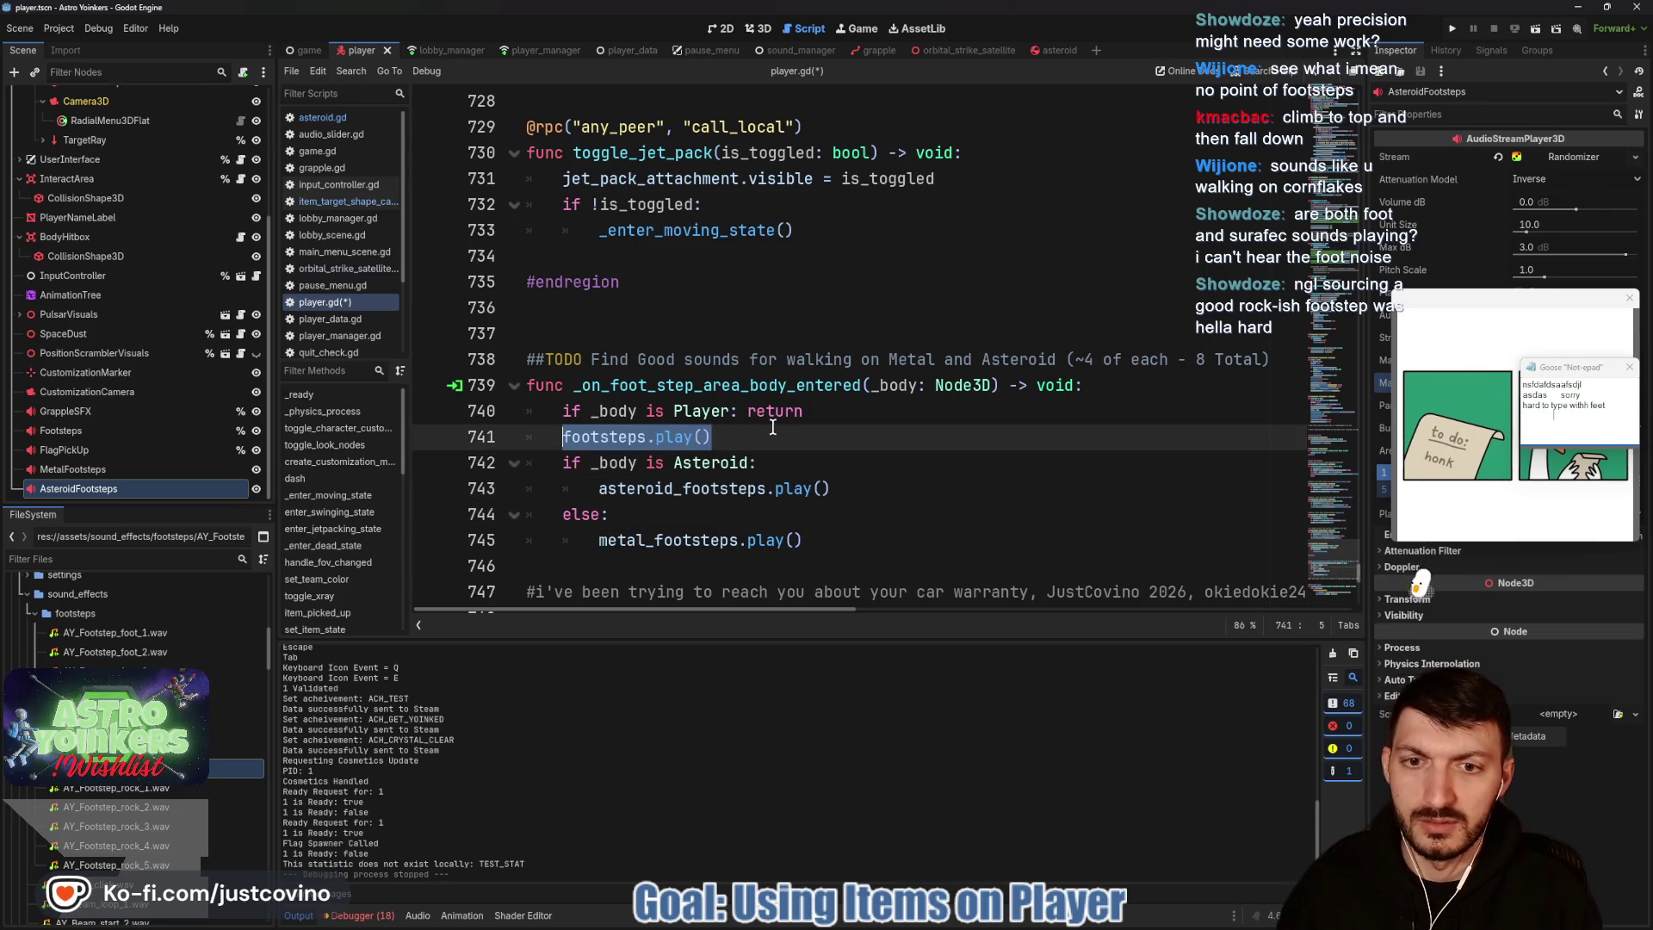
left_click(773, 427)
key("ctrl+s")
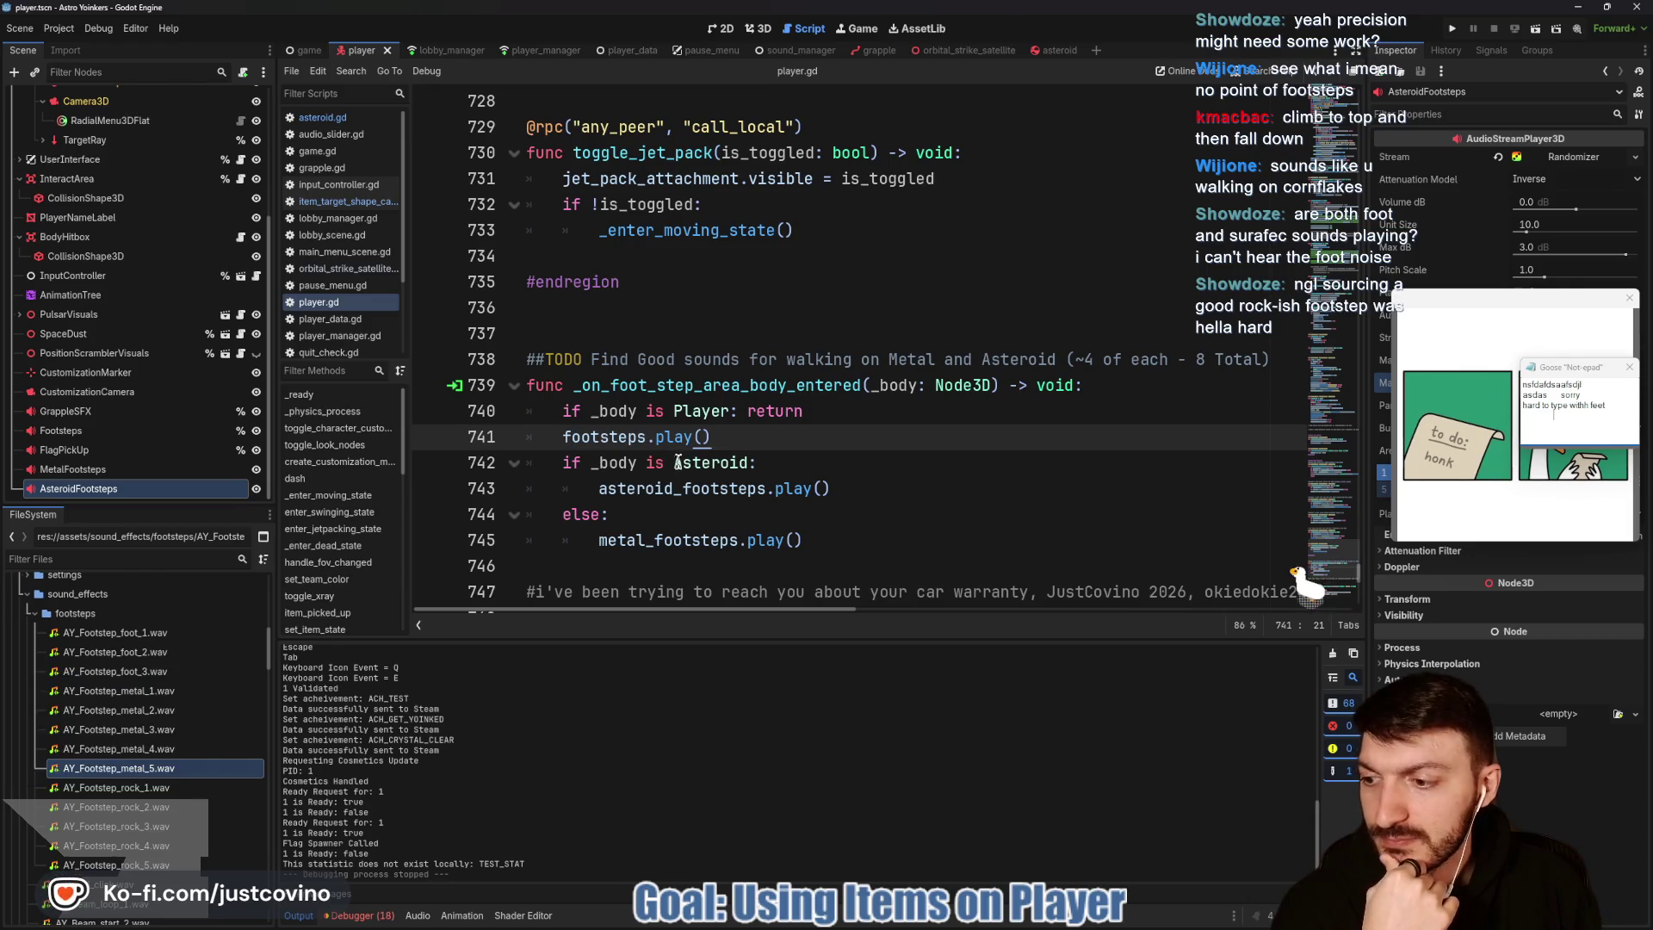
left_click(1628, 298)
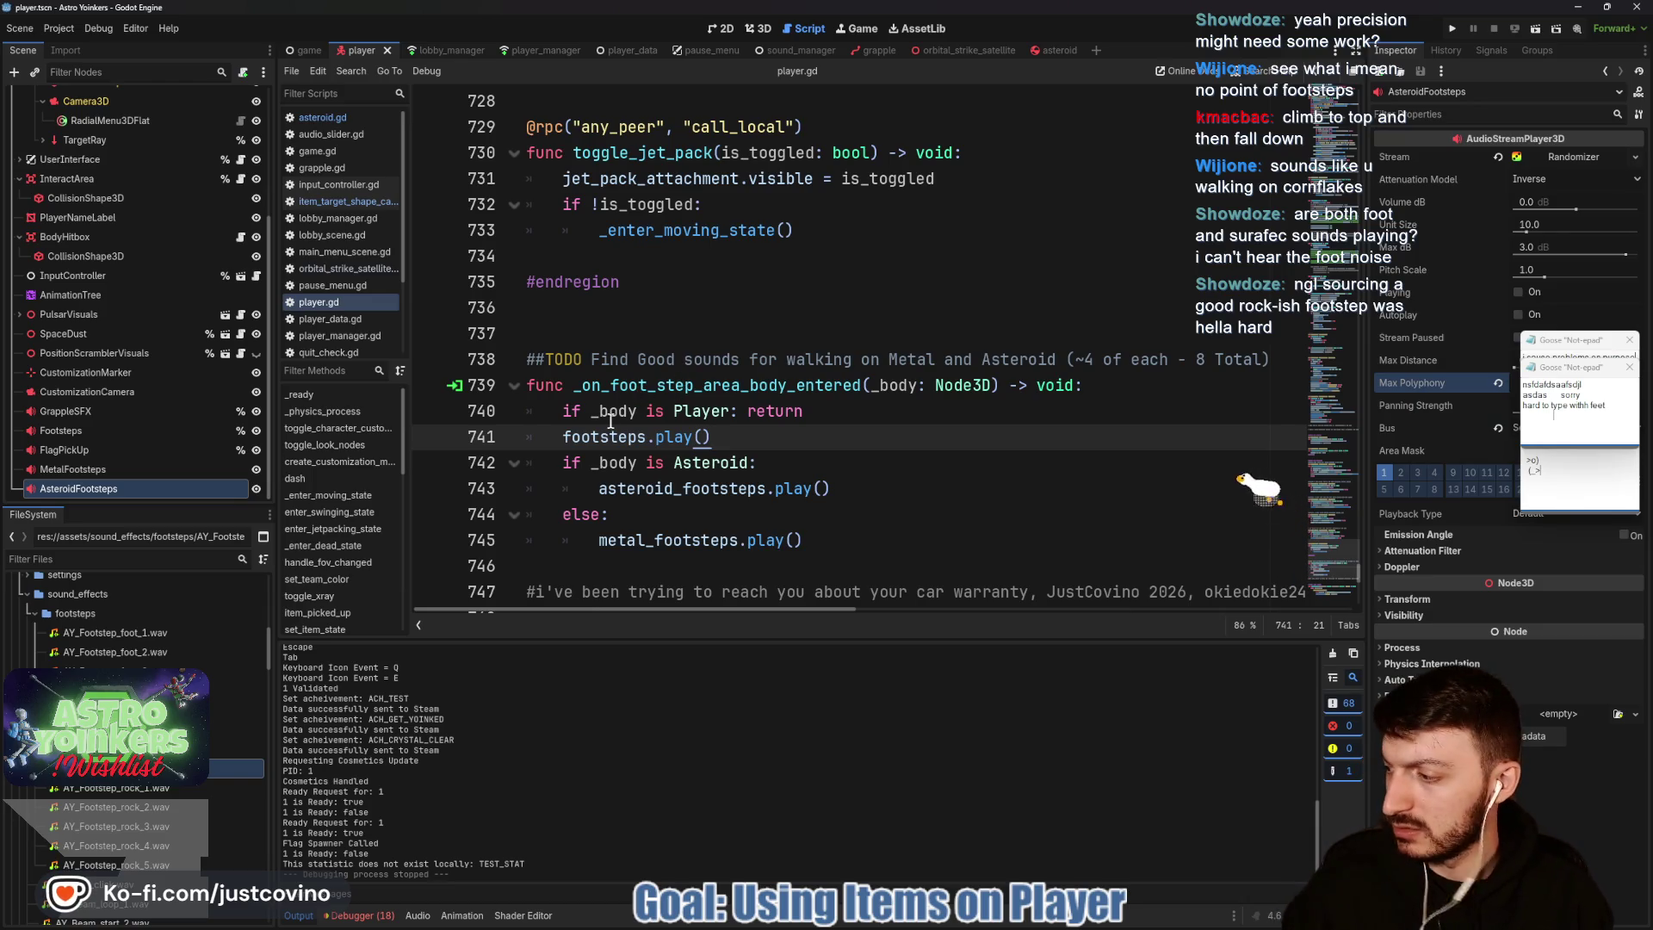
Dismiss the desktop goose and select MetalFootsteps and AsteroidFootsteps in the Scene dock
key("Escape")
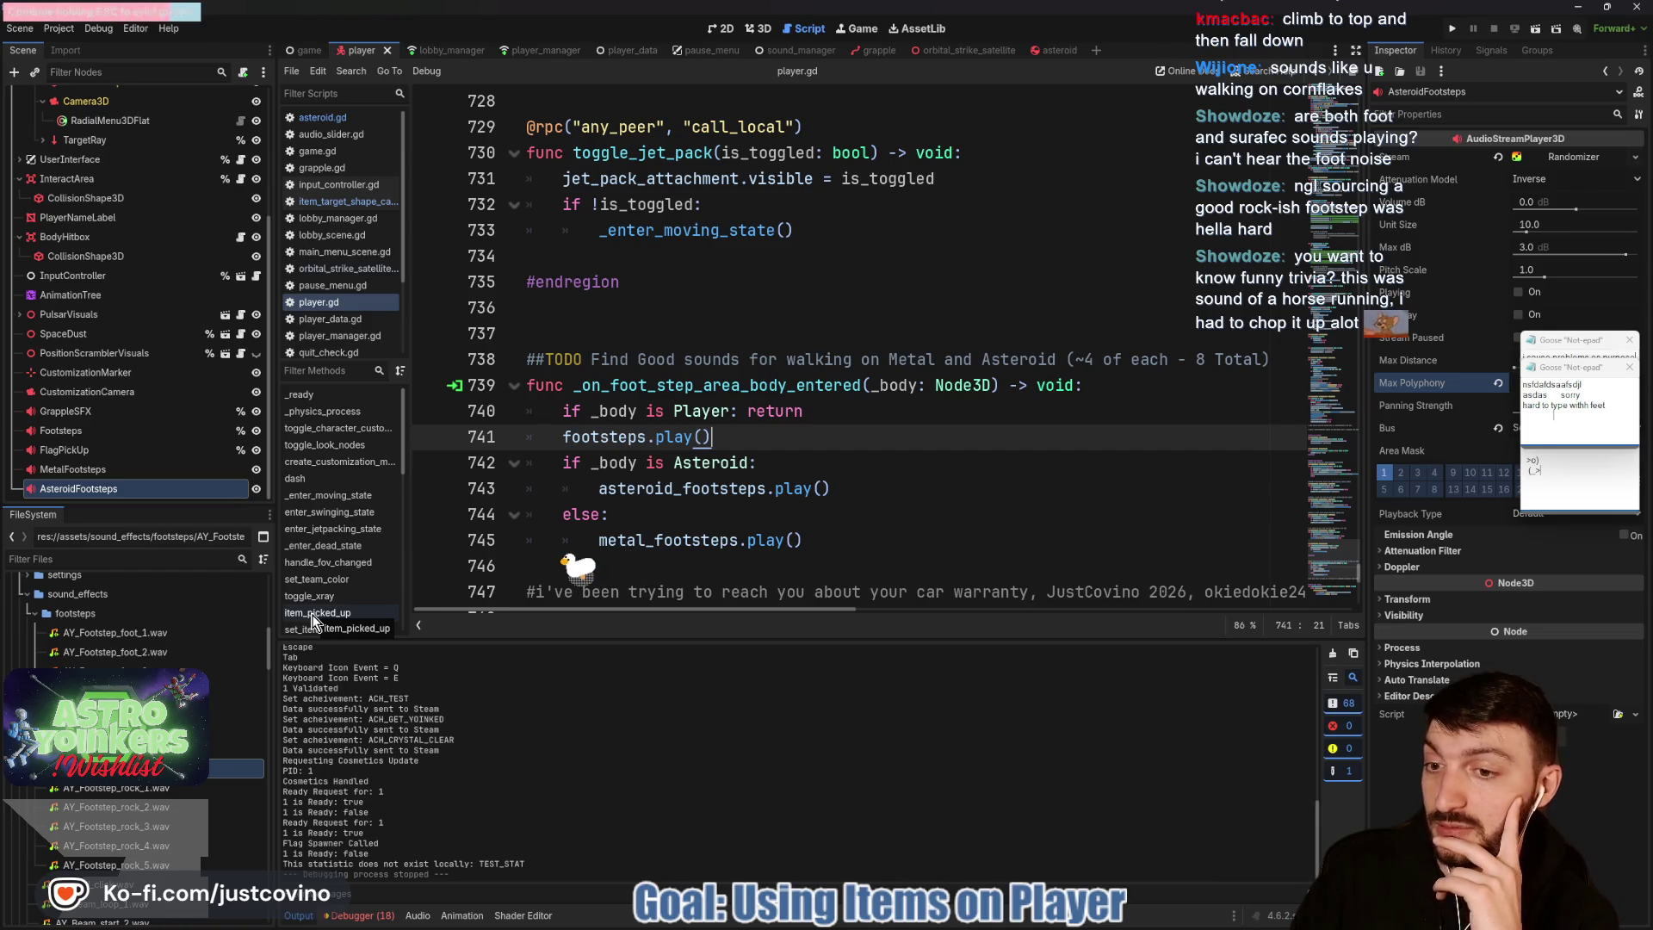
key("Escape")
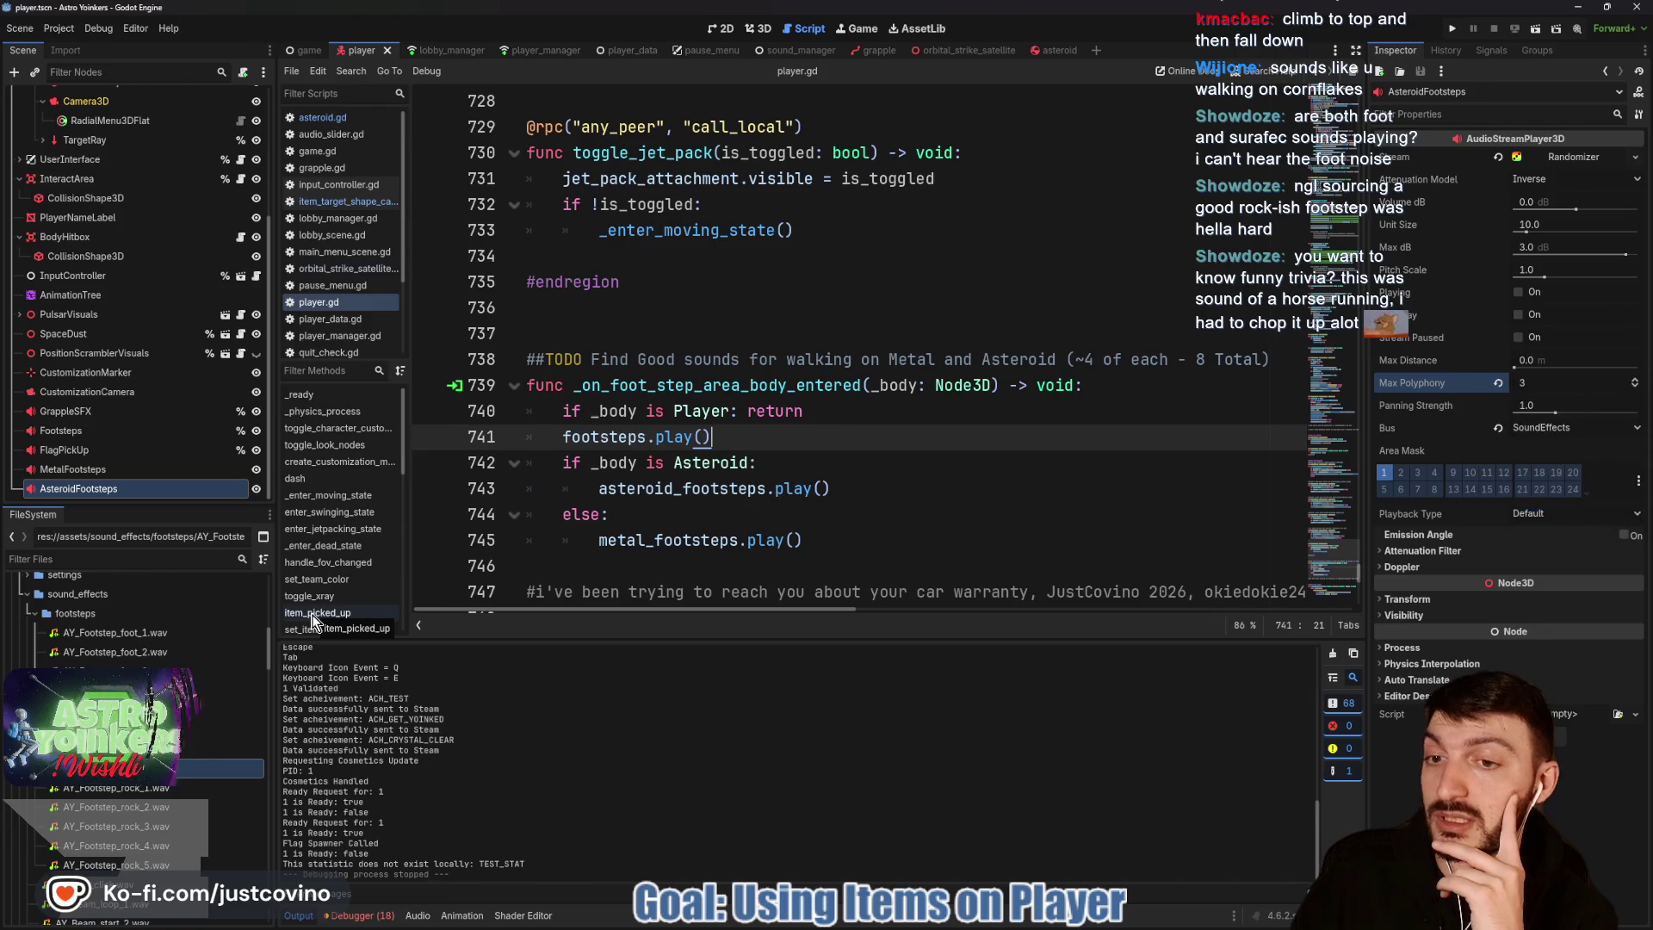
left_click(89, 466)
left_click(94, 488, "shift")
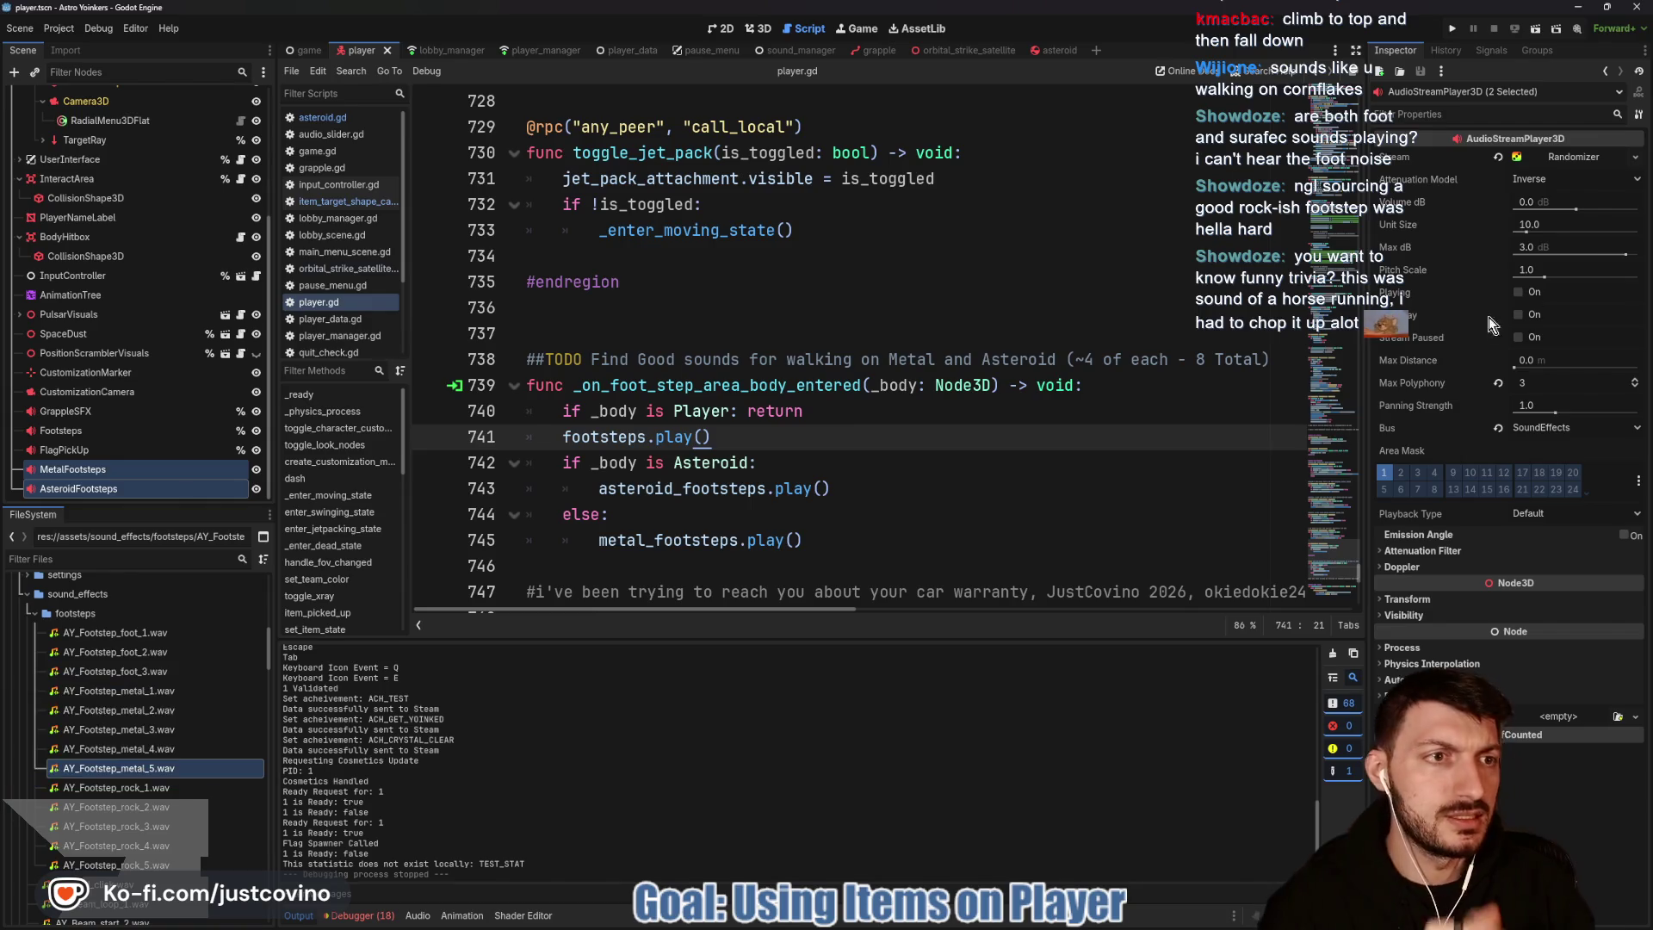
Try both players' Volume dB at -1, then set it back to 0
left_click_drag(1574, 211, 1574, 210)
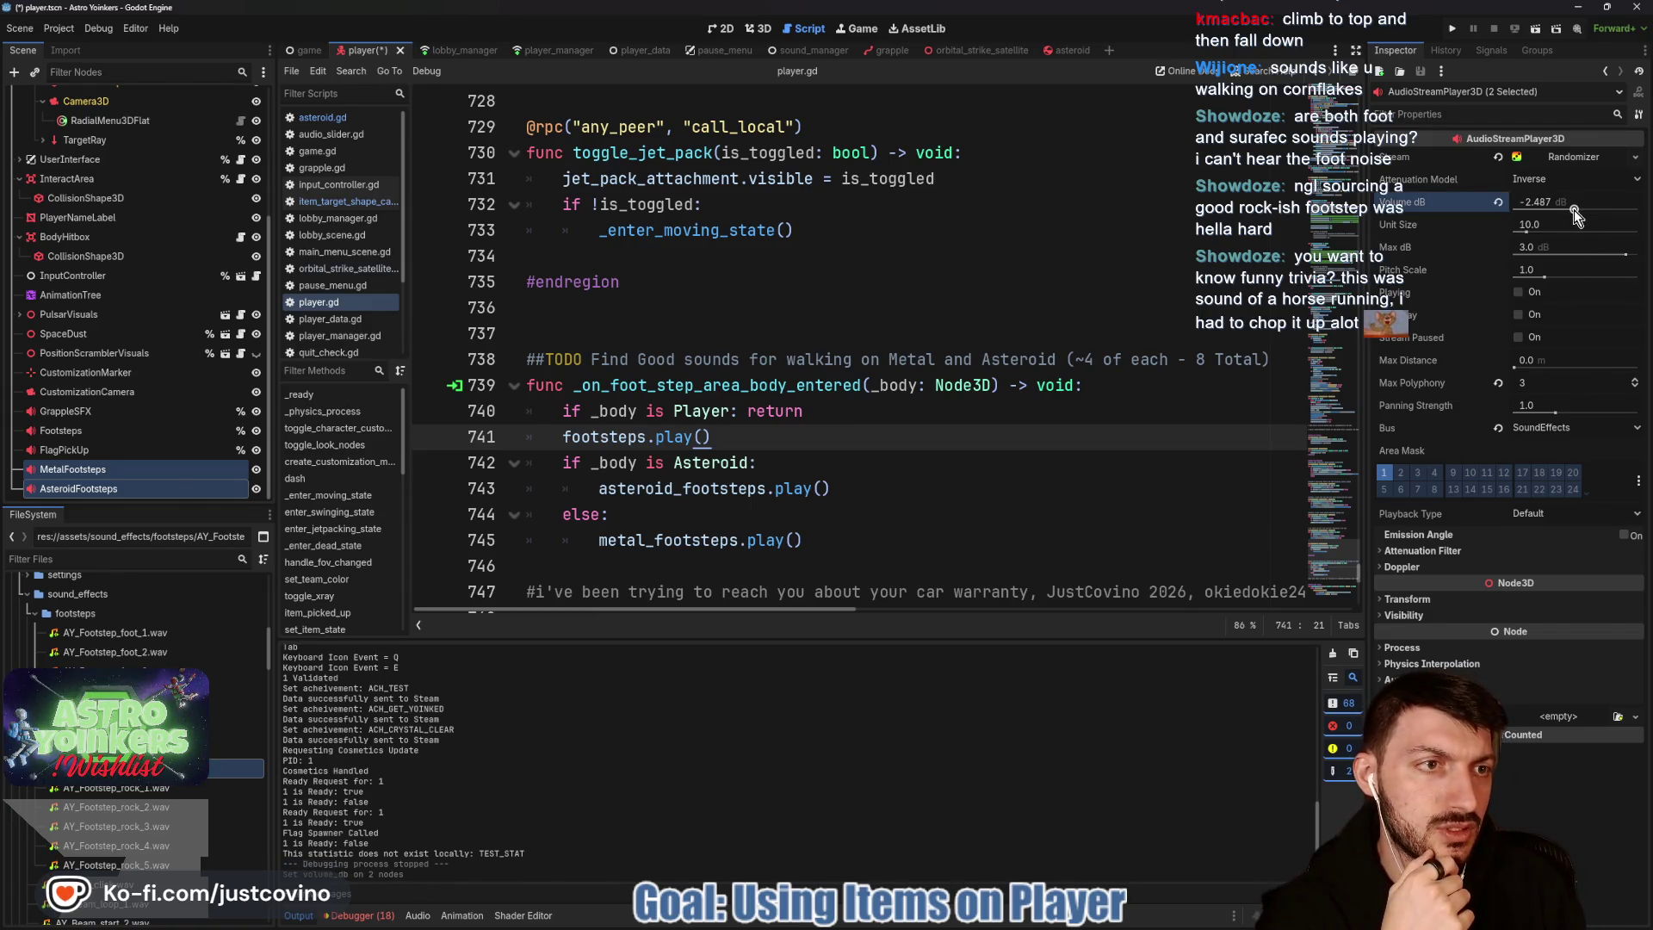
left_click(1562, 201)
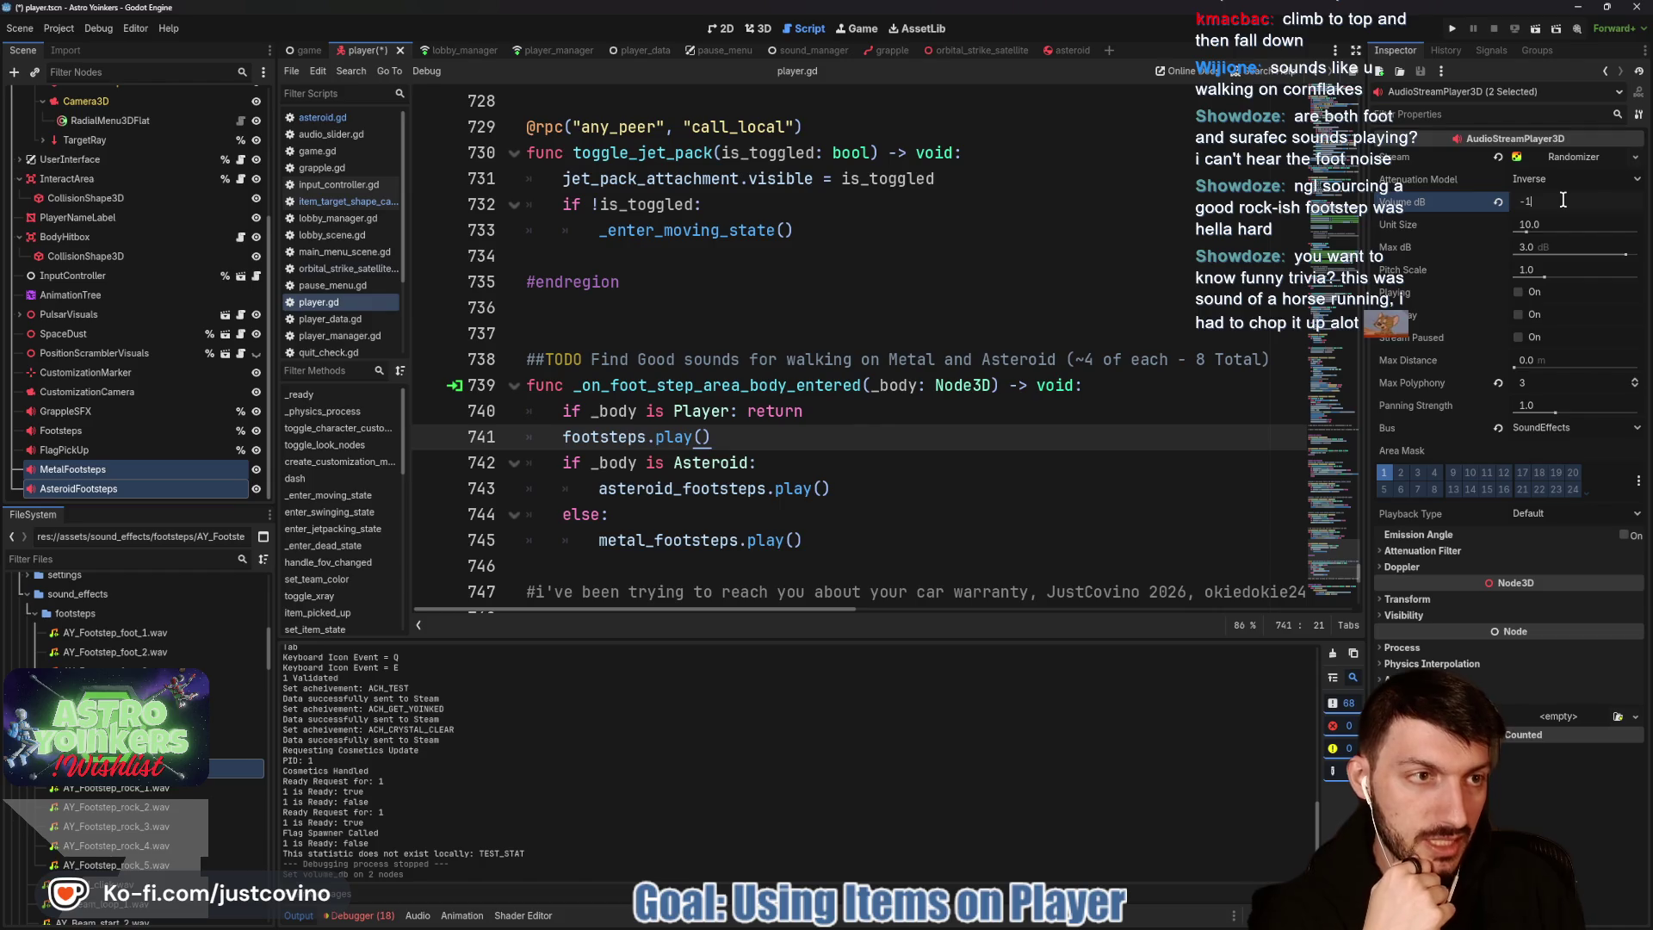
key("Return")
left_click(1546, 200)
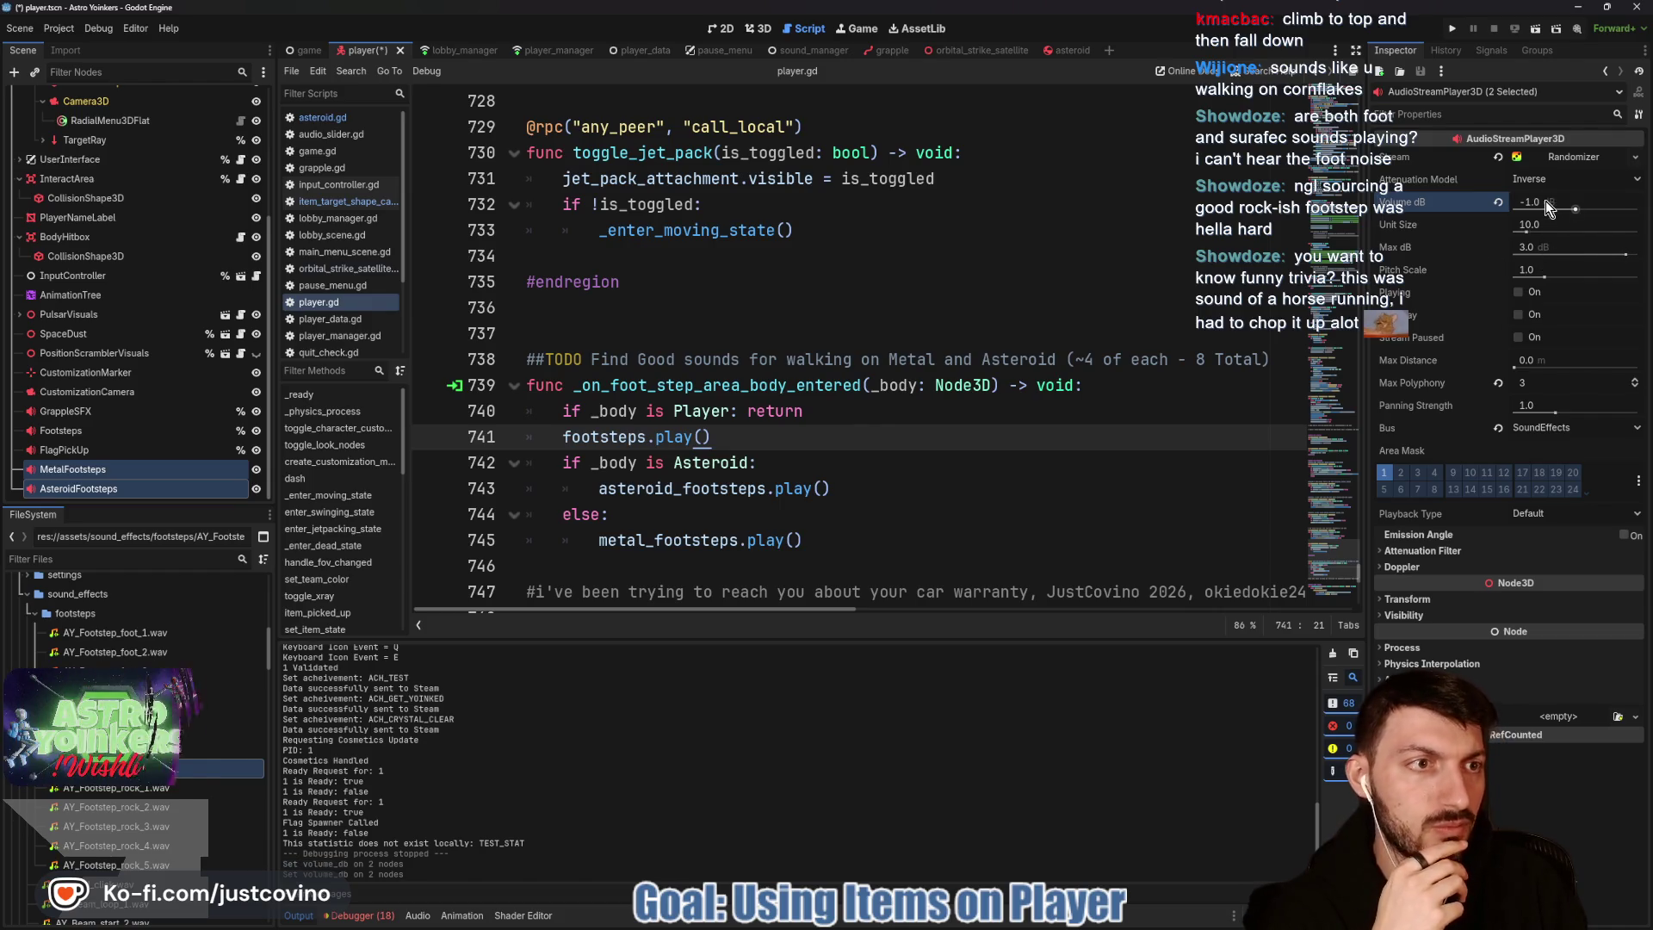
type("0")
key("Return")
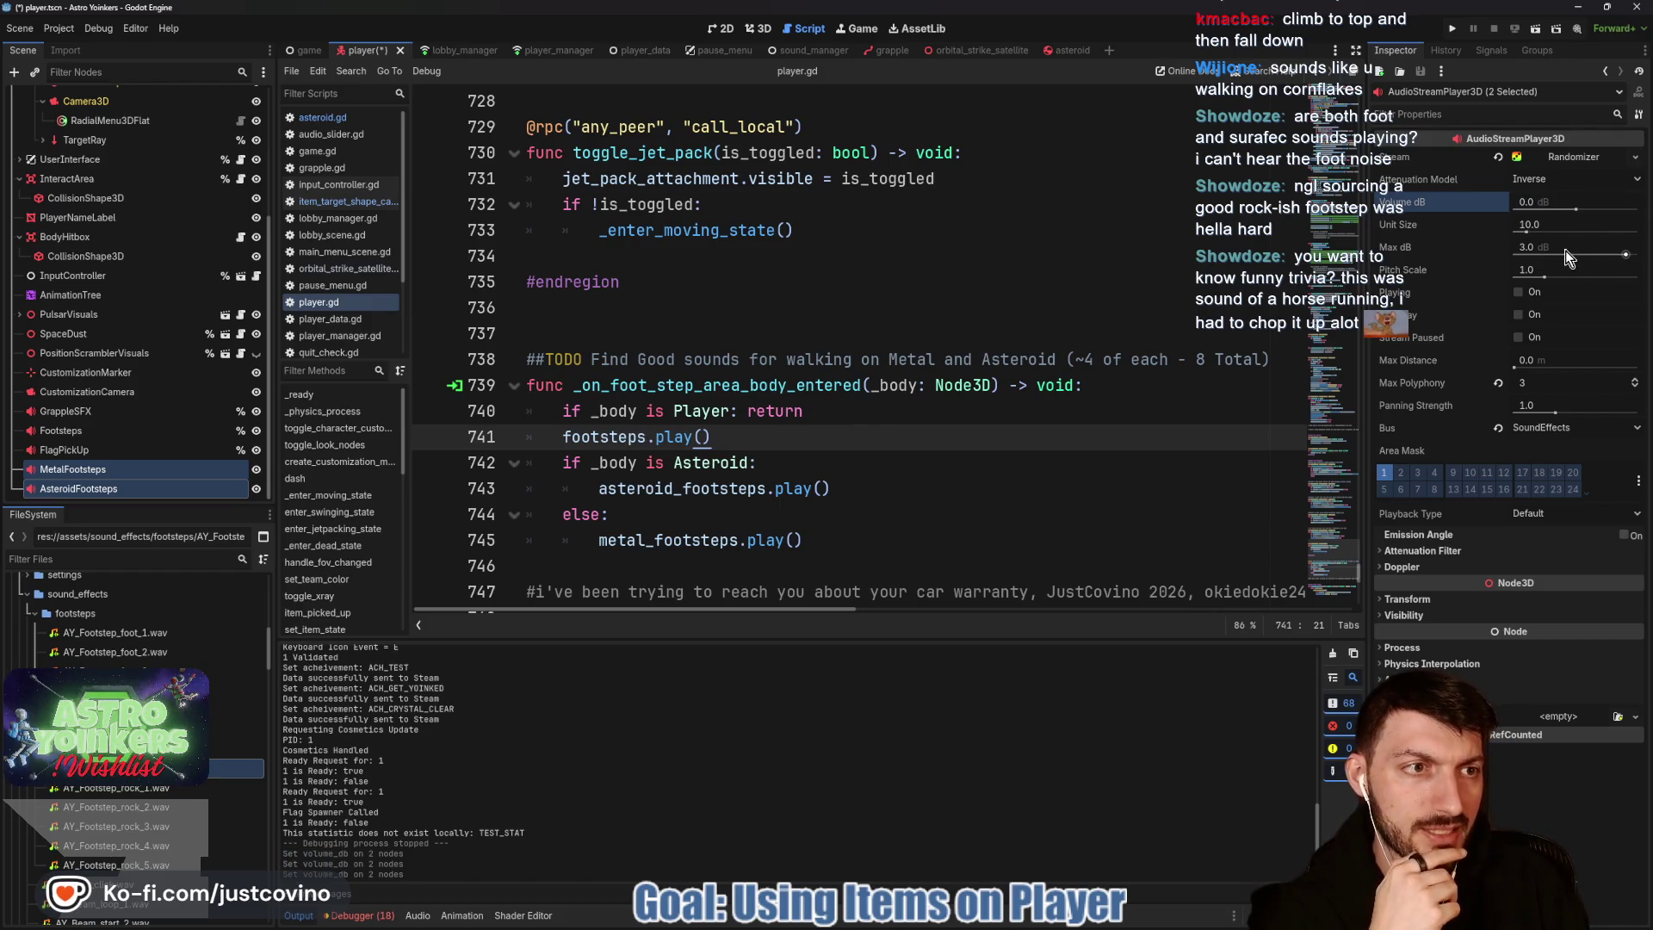
Set both players' Max dB to 1.0 and Volume dB to -0.5
left_click_drag(1621, 256, 1622, 260)
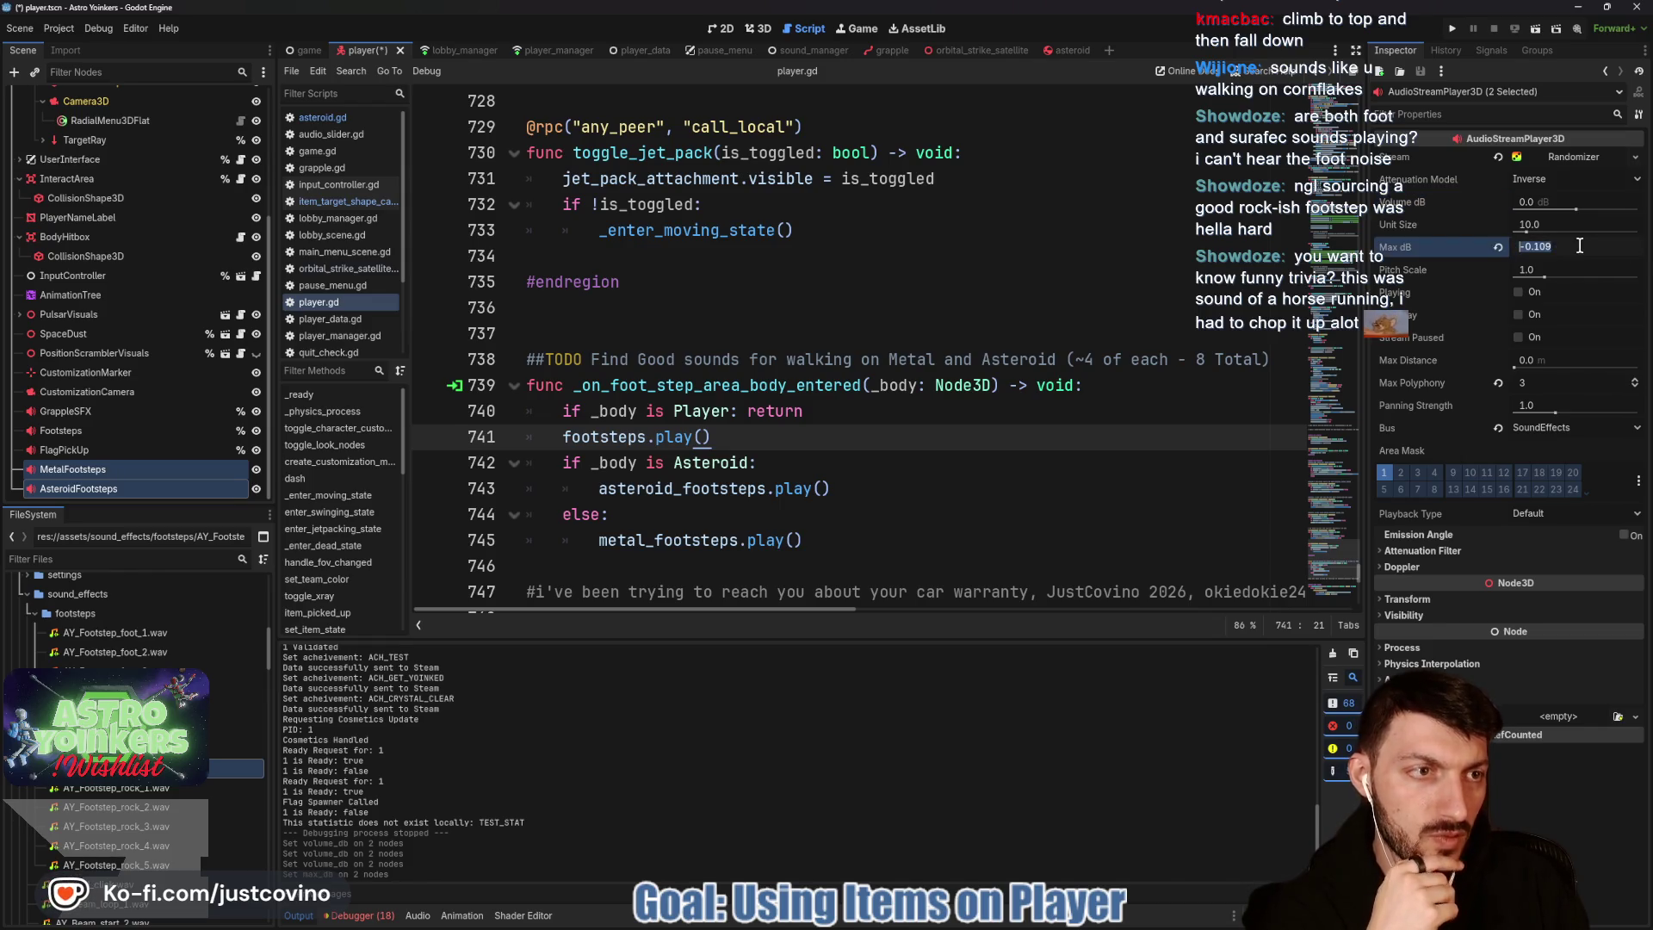
type("1")
key("Return")
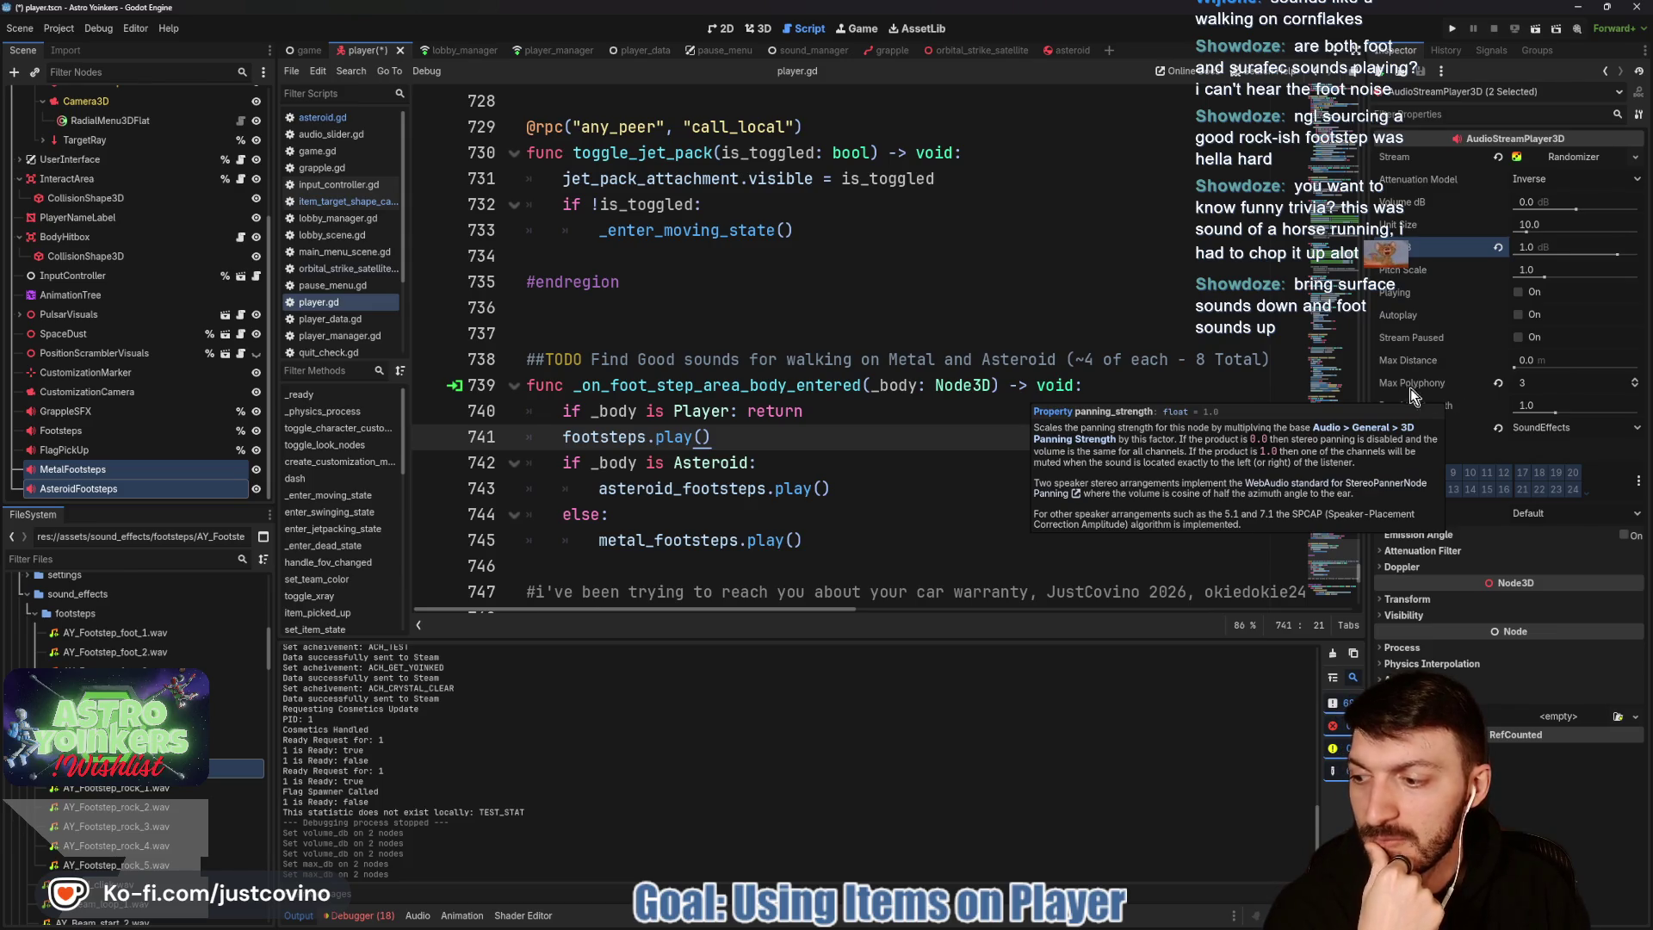
left_click(1565, 201)
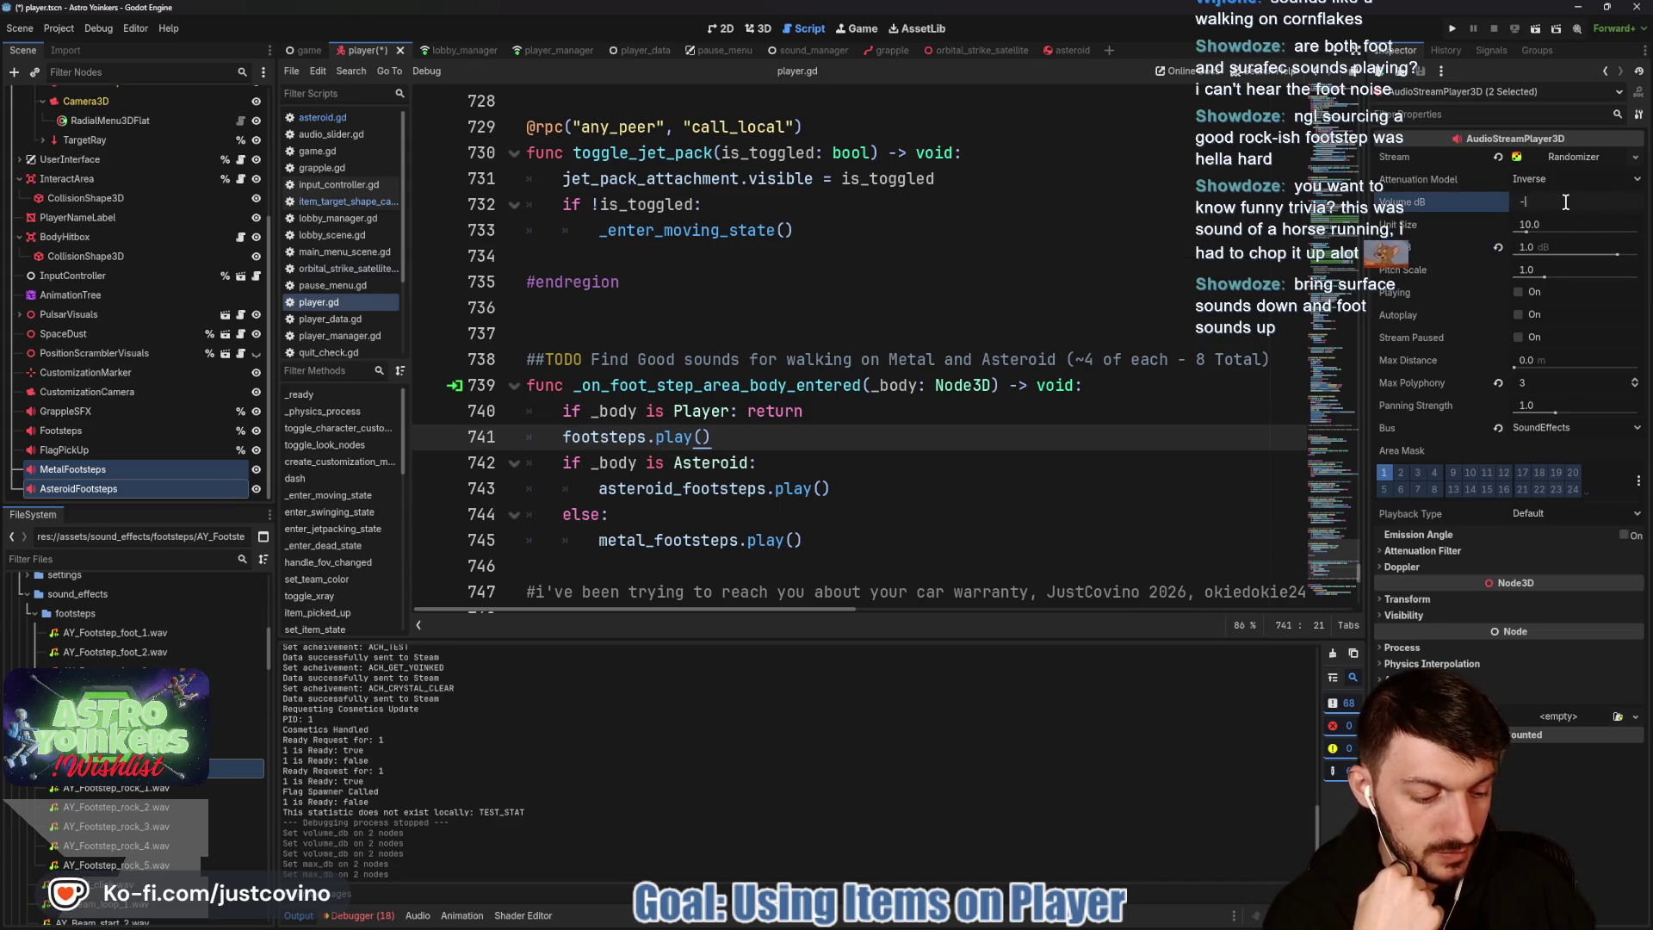
key("Return")
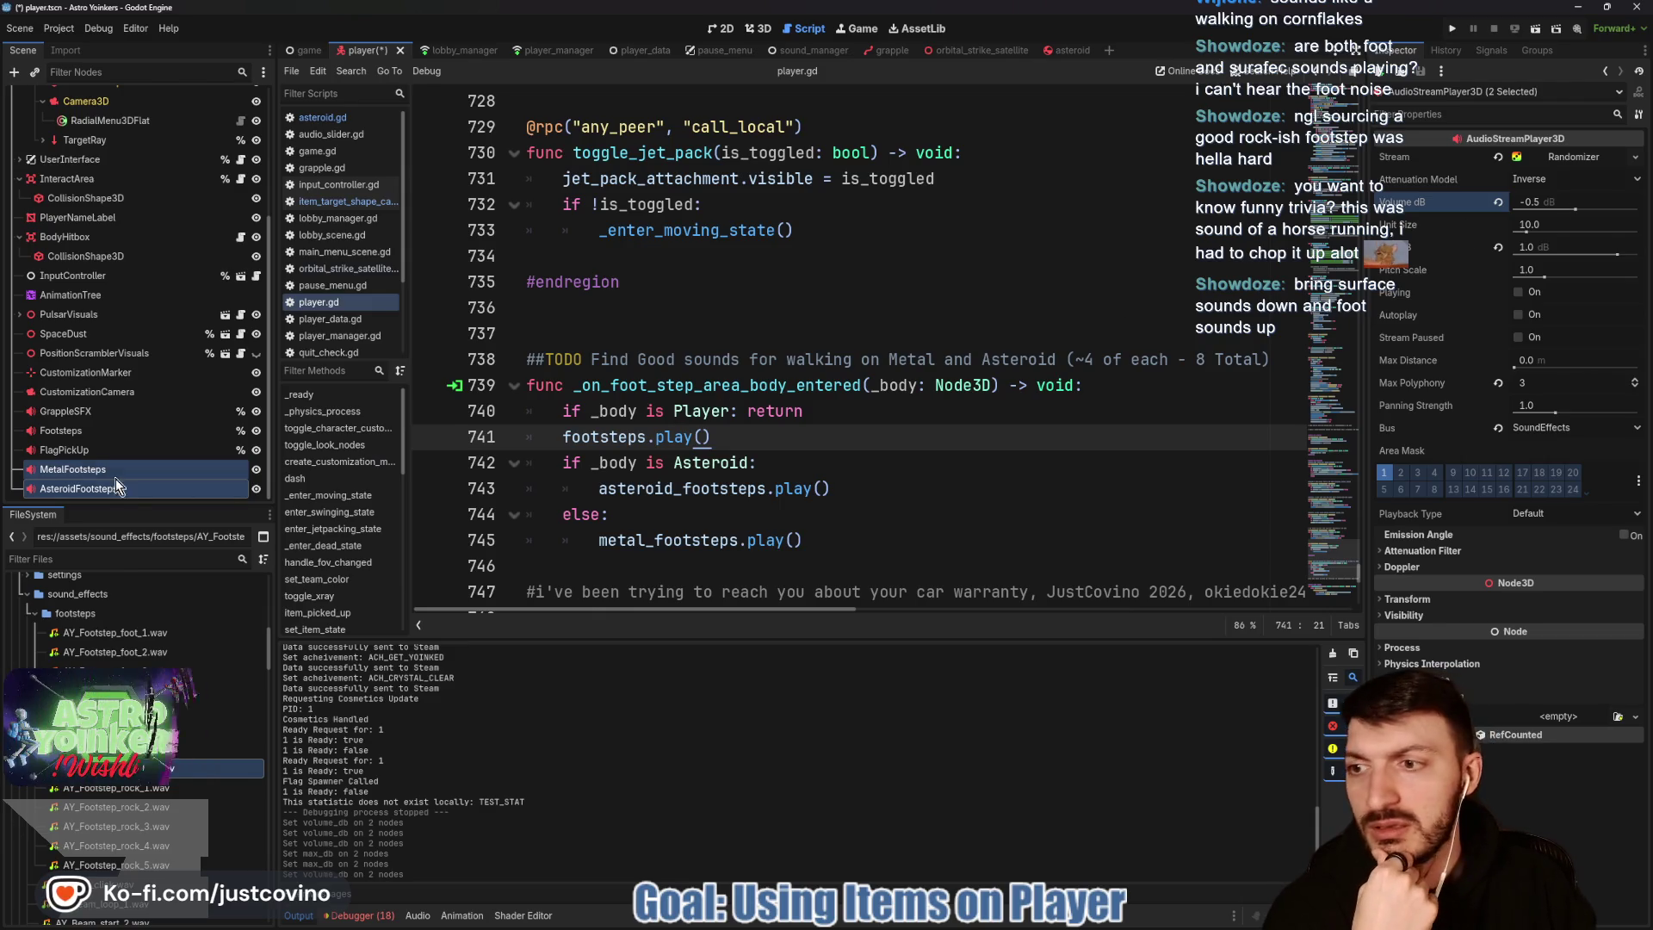
left_click(75, 430)
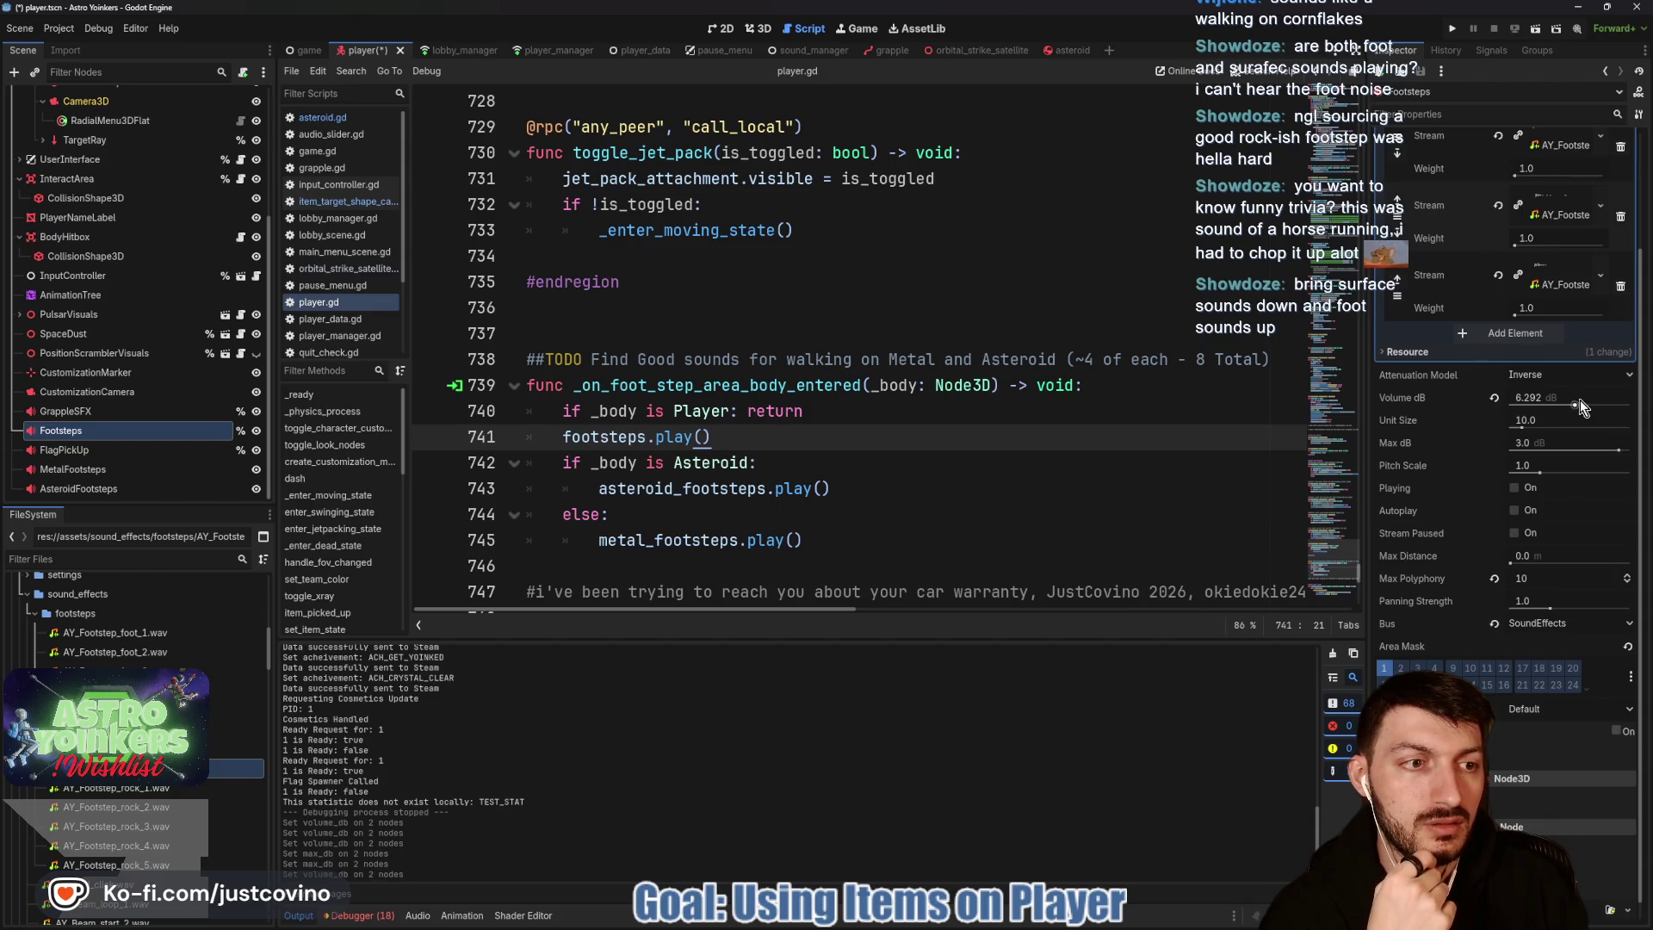
Try the base Footsteps Volume dB at 6, then at 5
left_click_drag(1573, 404, 1551, 392)
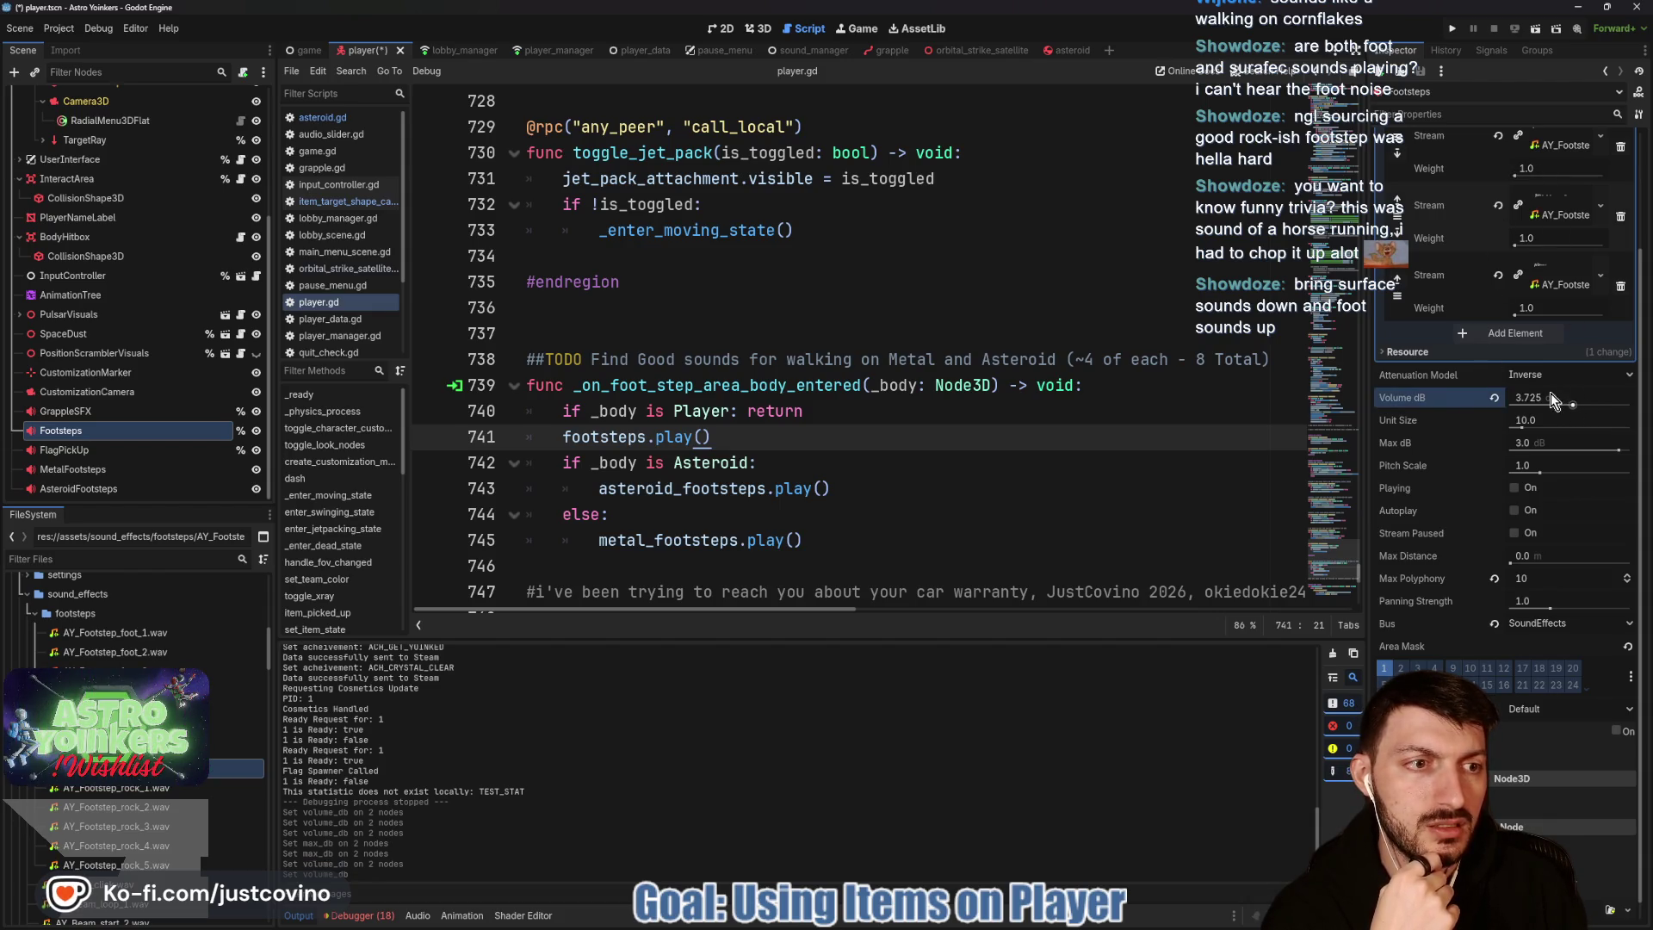
type("6")
key("Return")
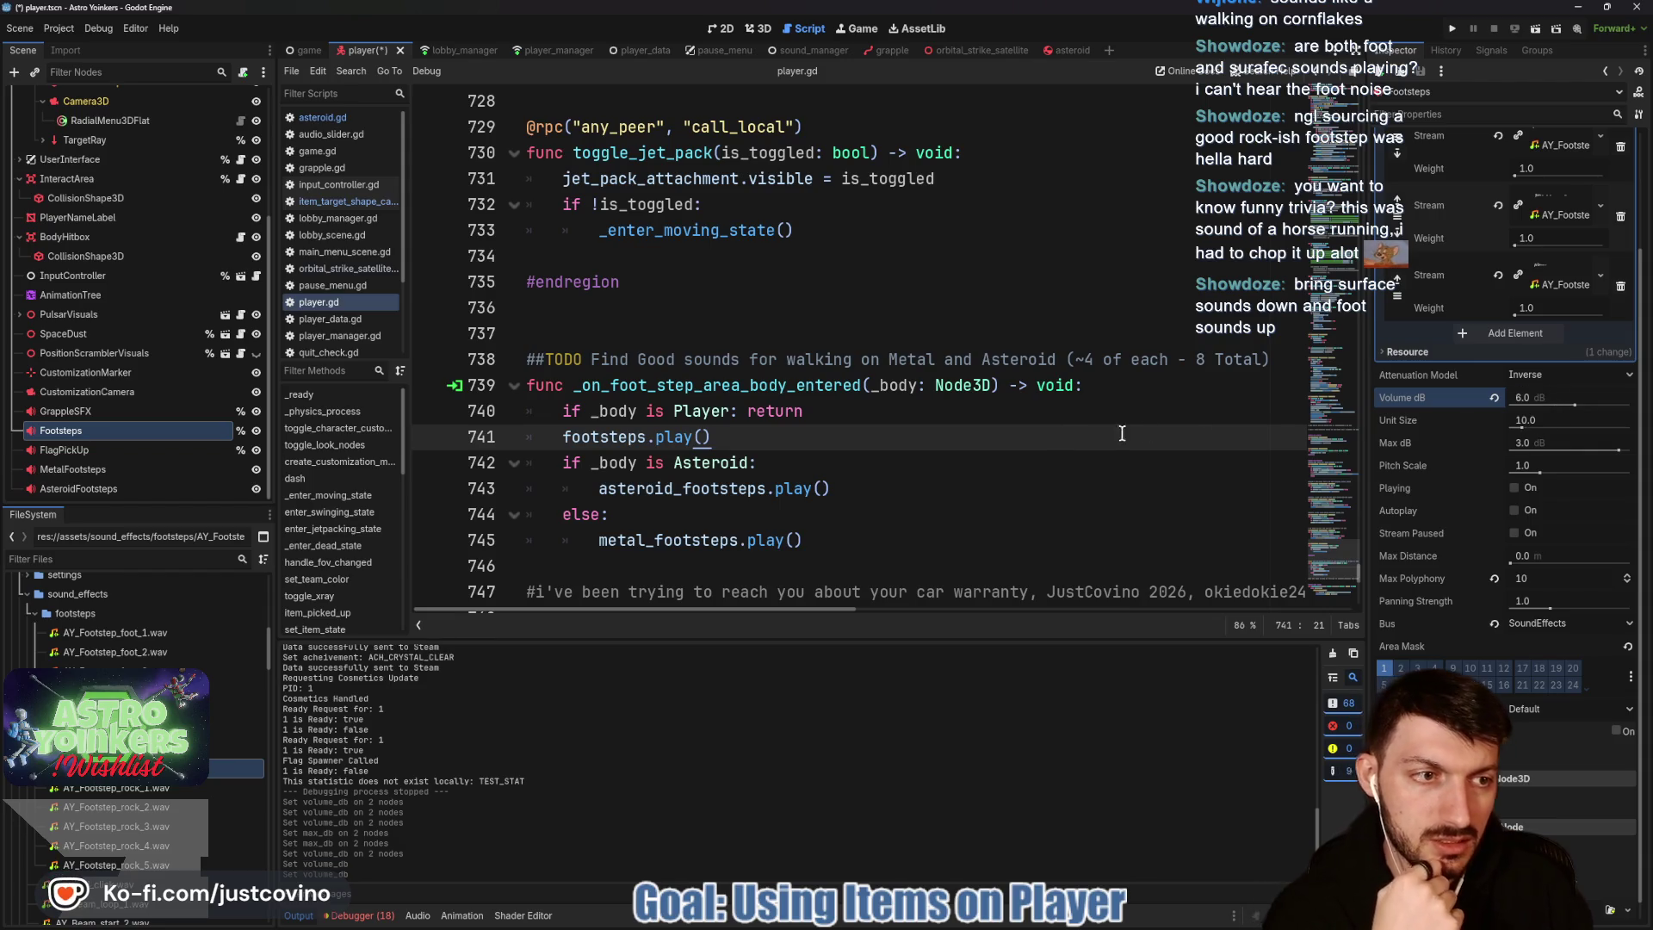
left_click(1541, 397)
type("5")
key("Return")
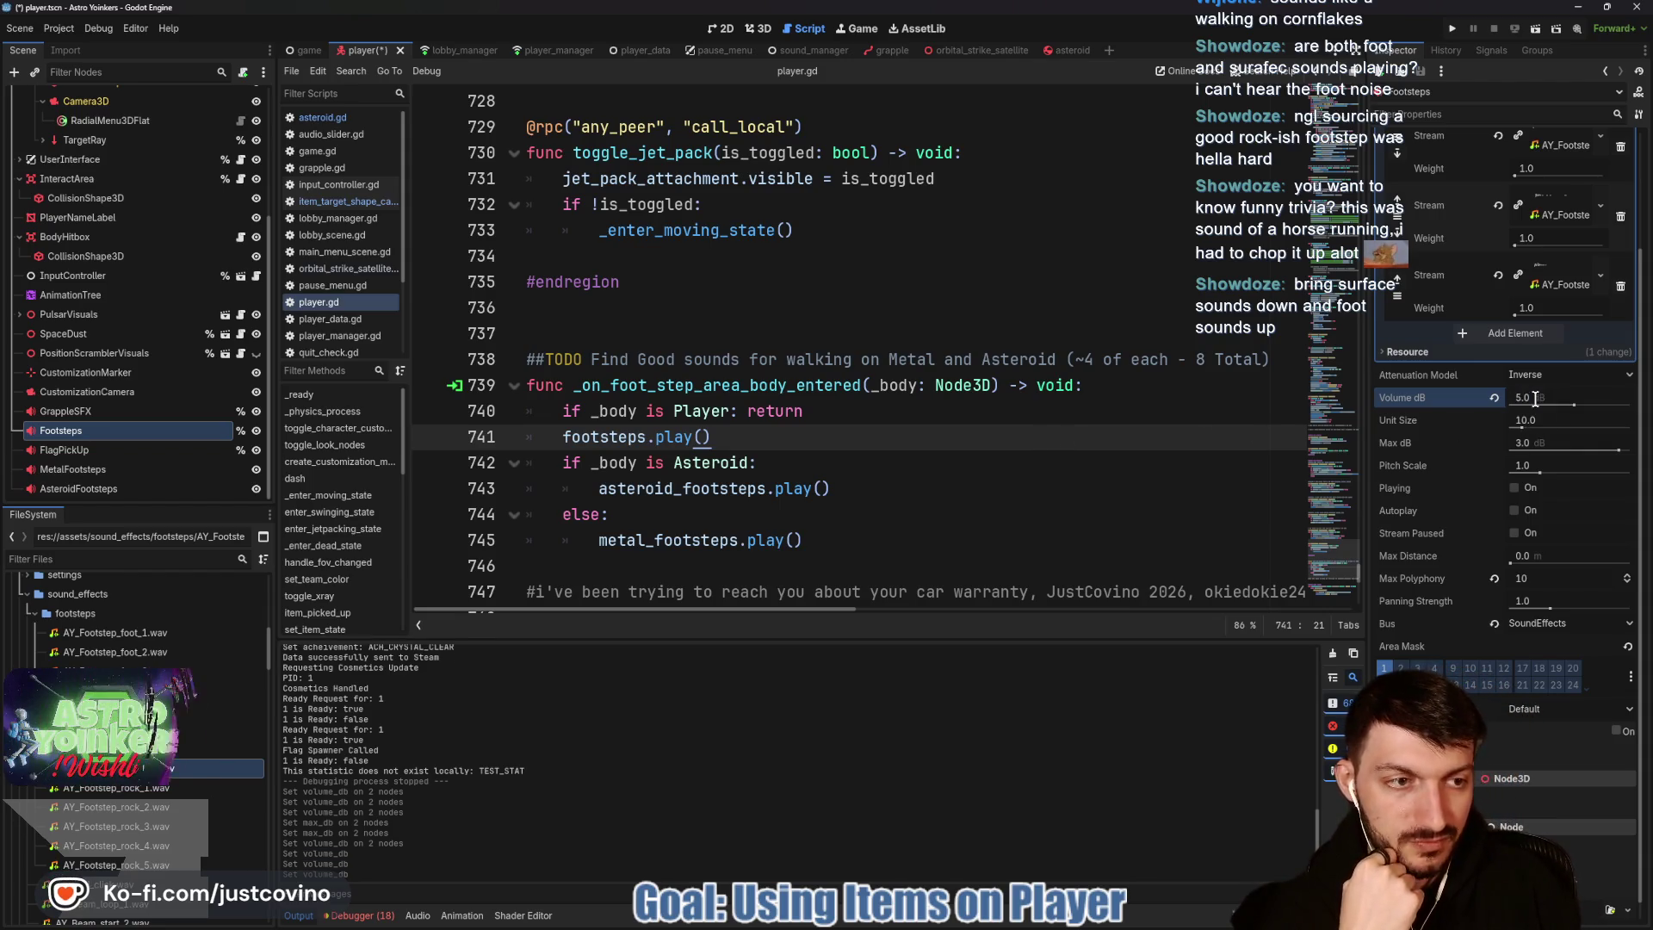
left_click(934, 458)
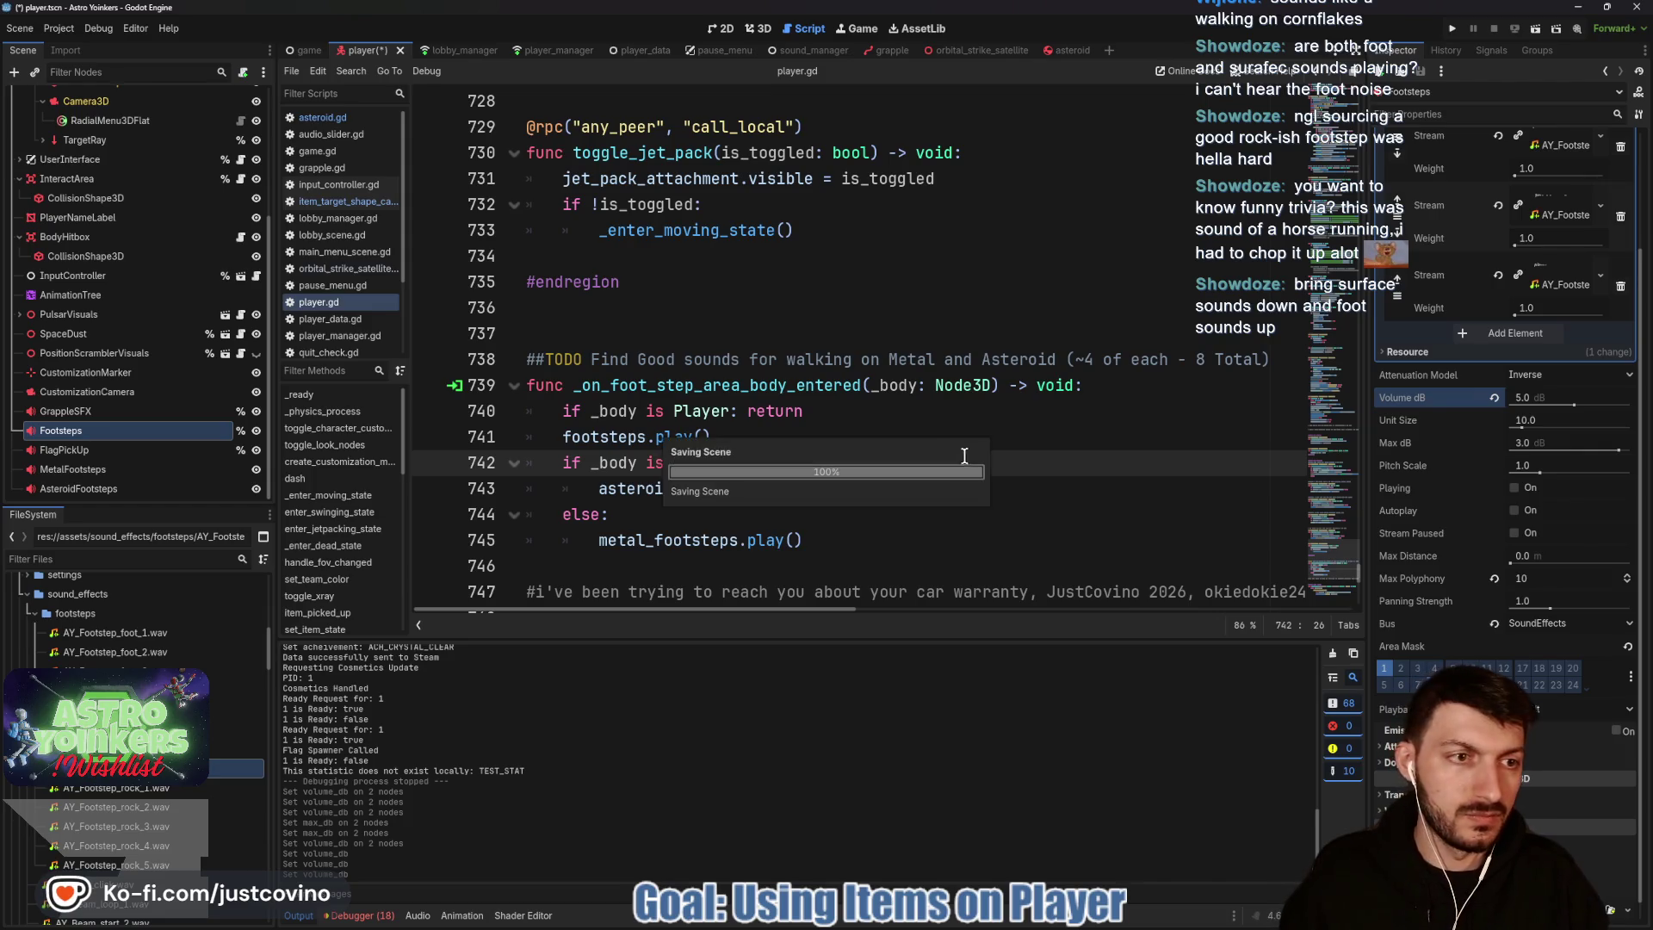
Revert the Footsteps volume to 0 dB, save the scene and run the game
left_click(1494, 397)
key("ctrl+s")
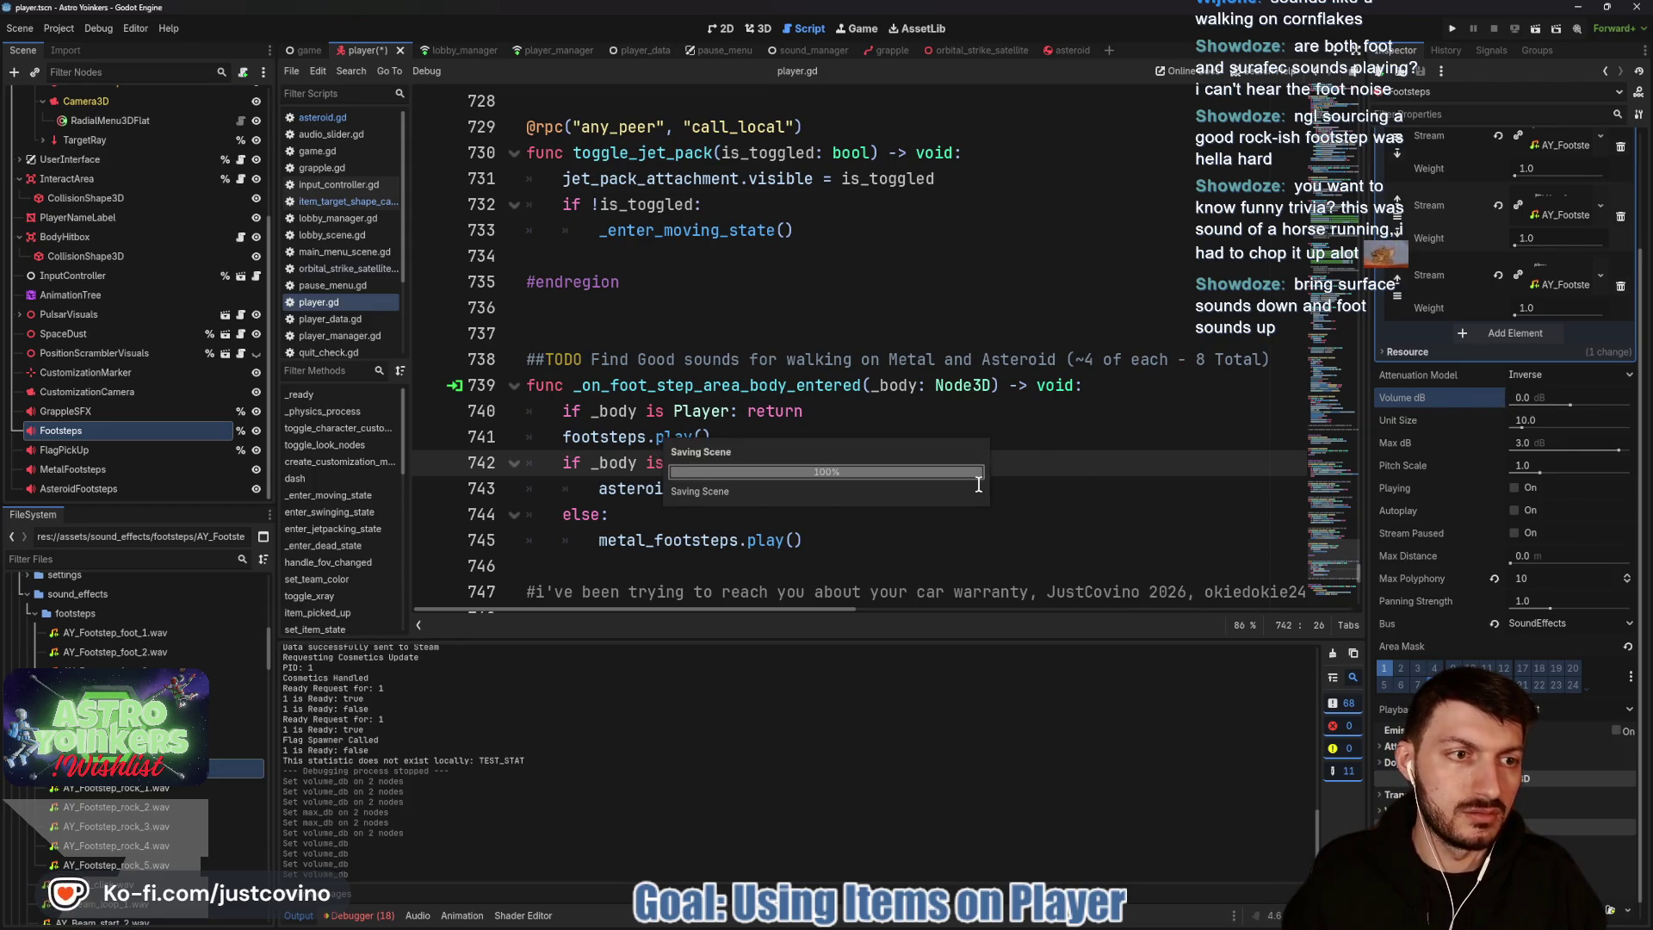
left_click(1454, 30)
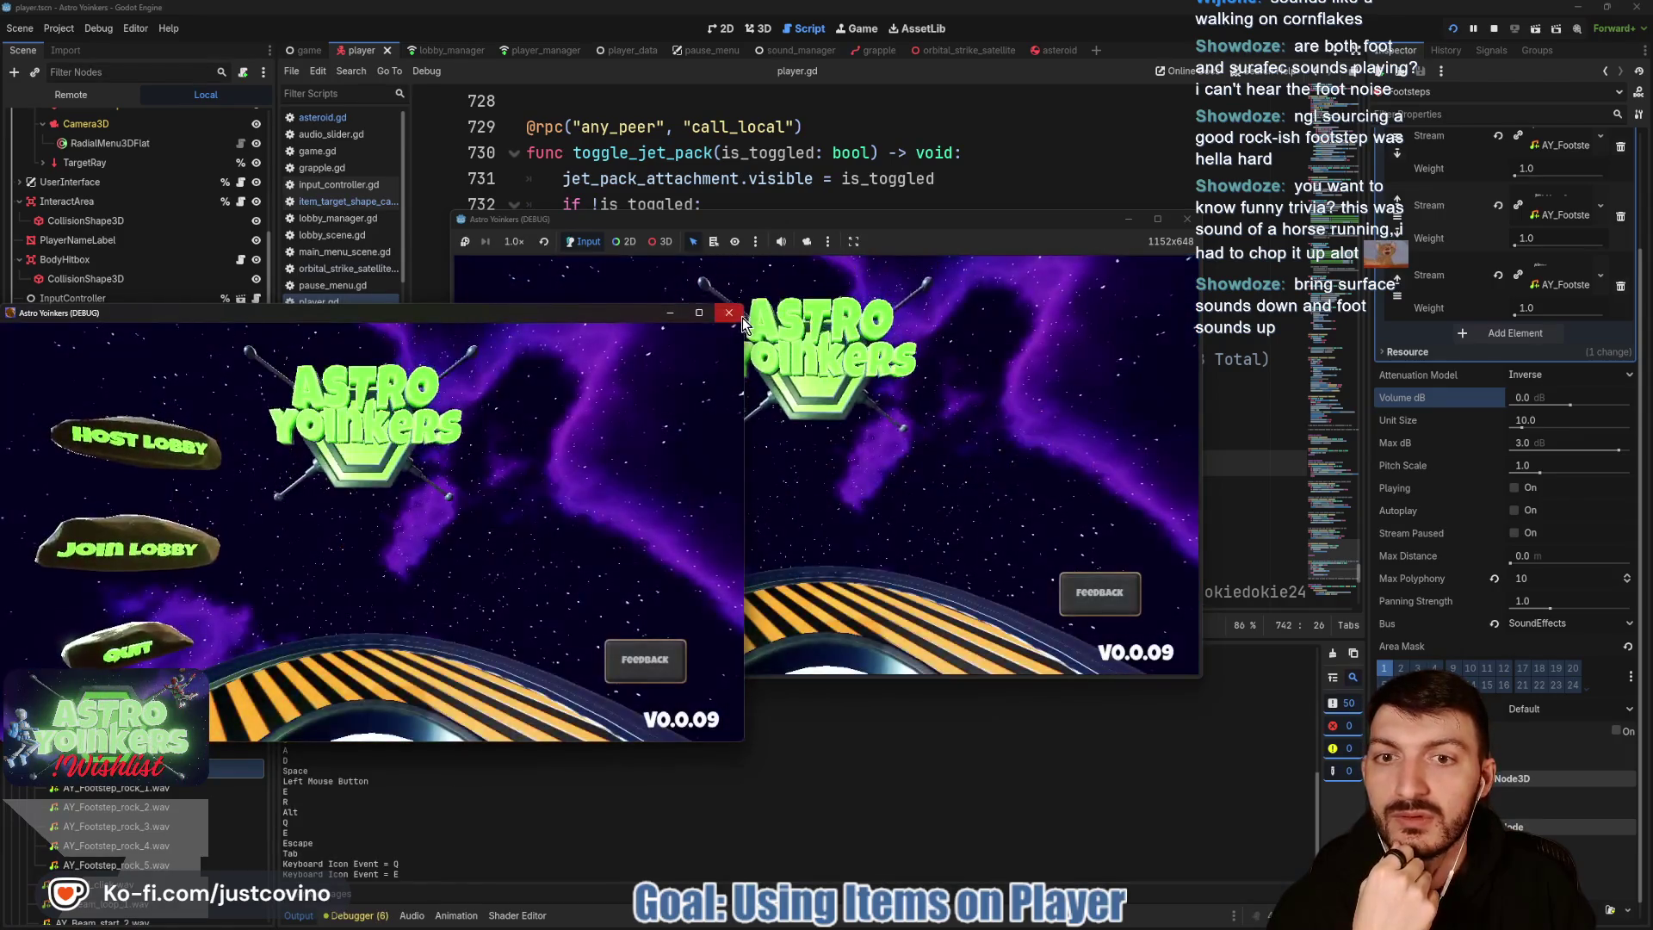
Close the second game window and run around the hangar toward the Asteroid Map corridor
left_click(742, 318)
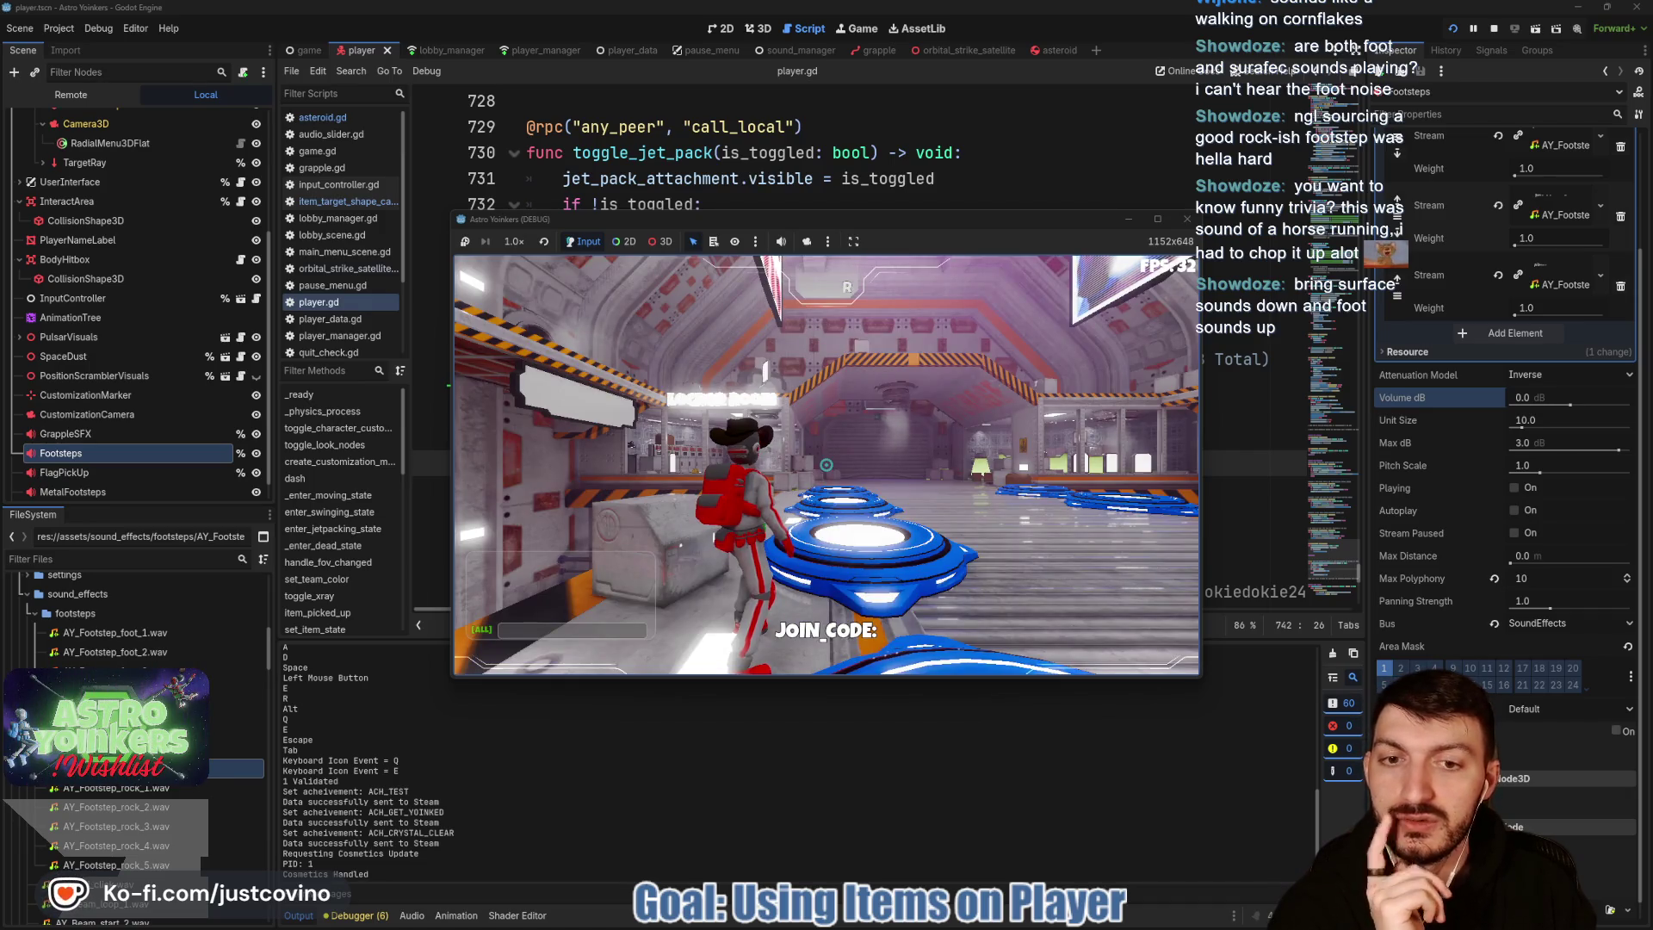
key("w")
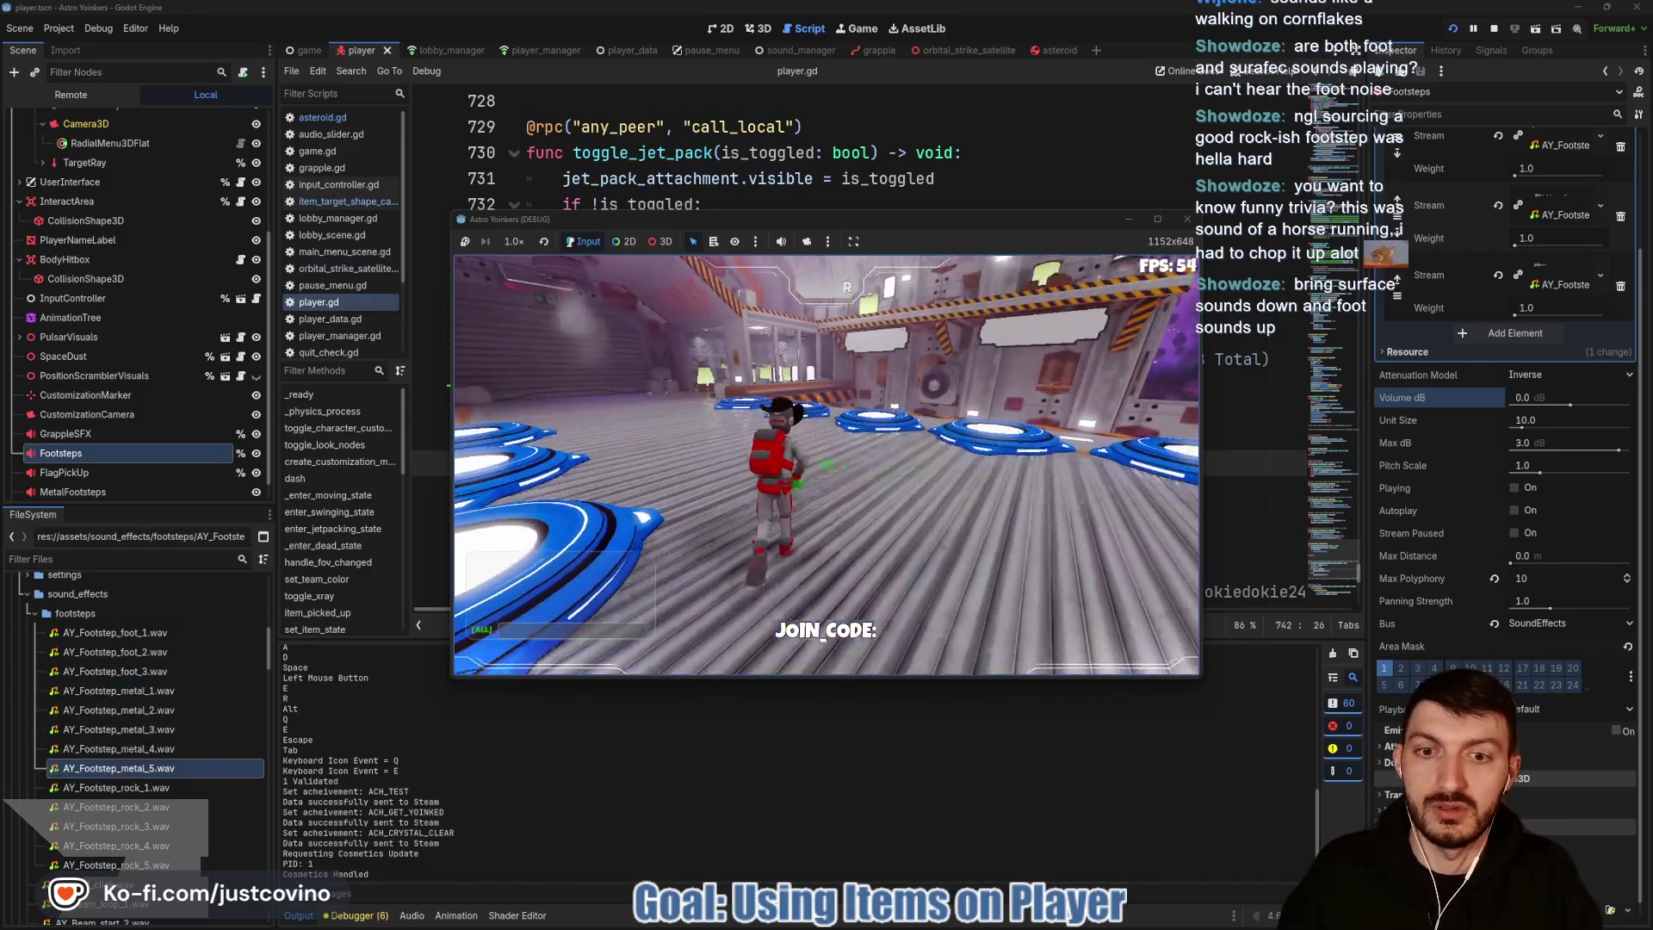
key("w")
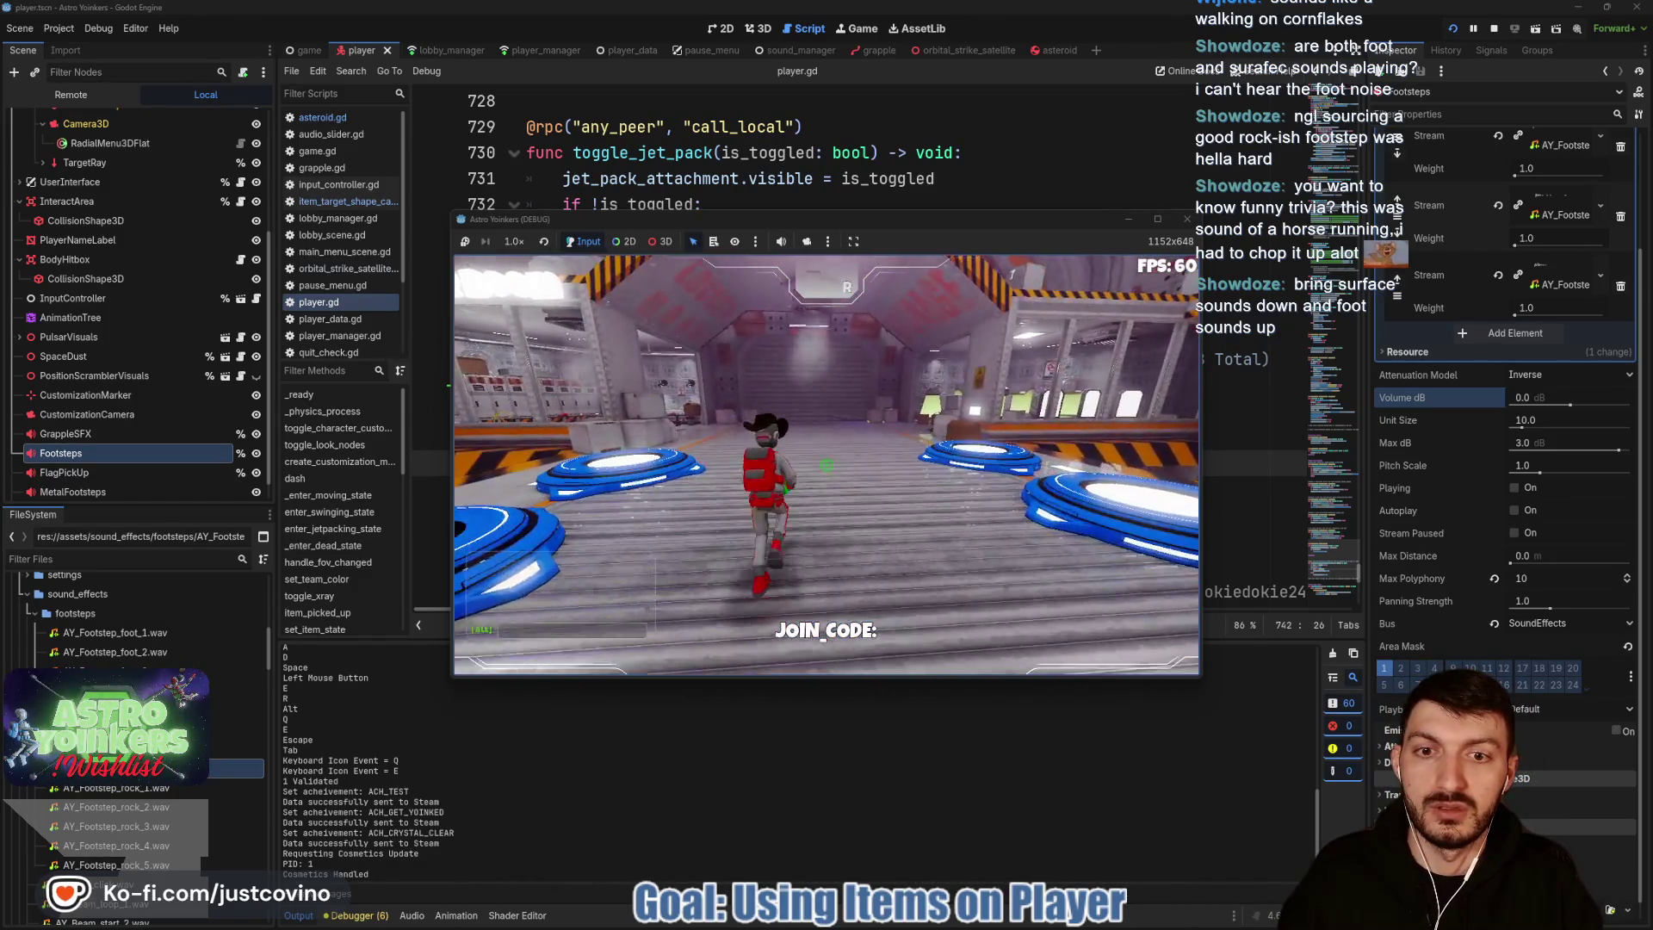
key("w")
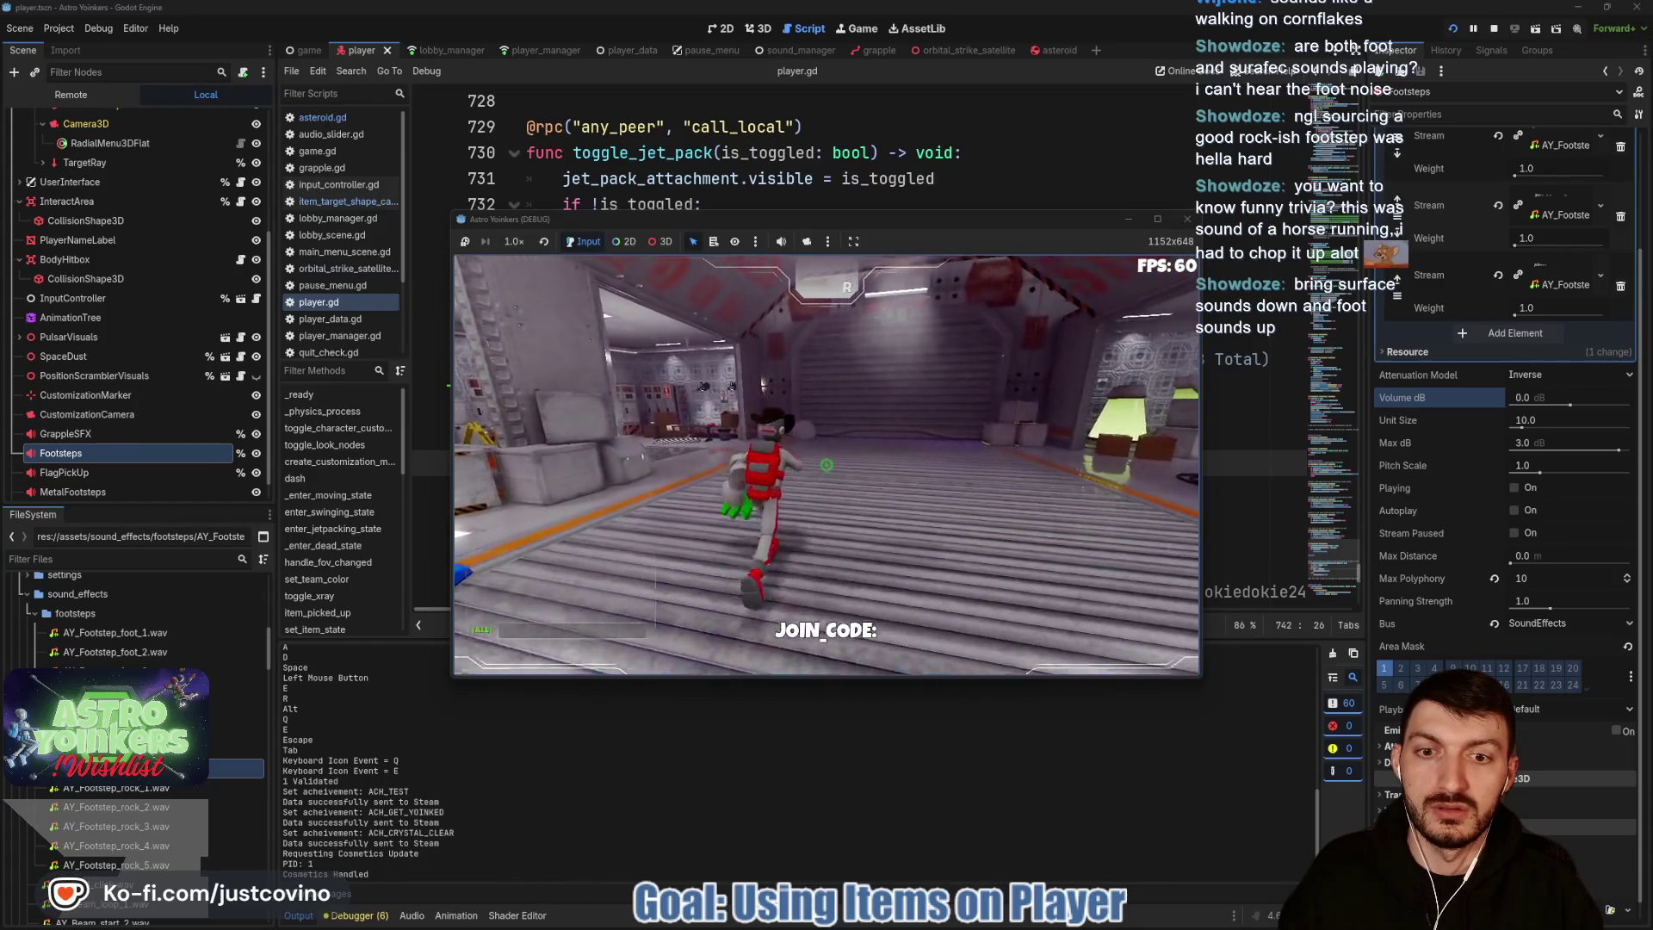
key("w")
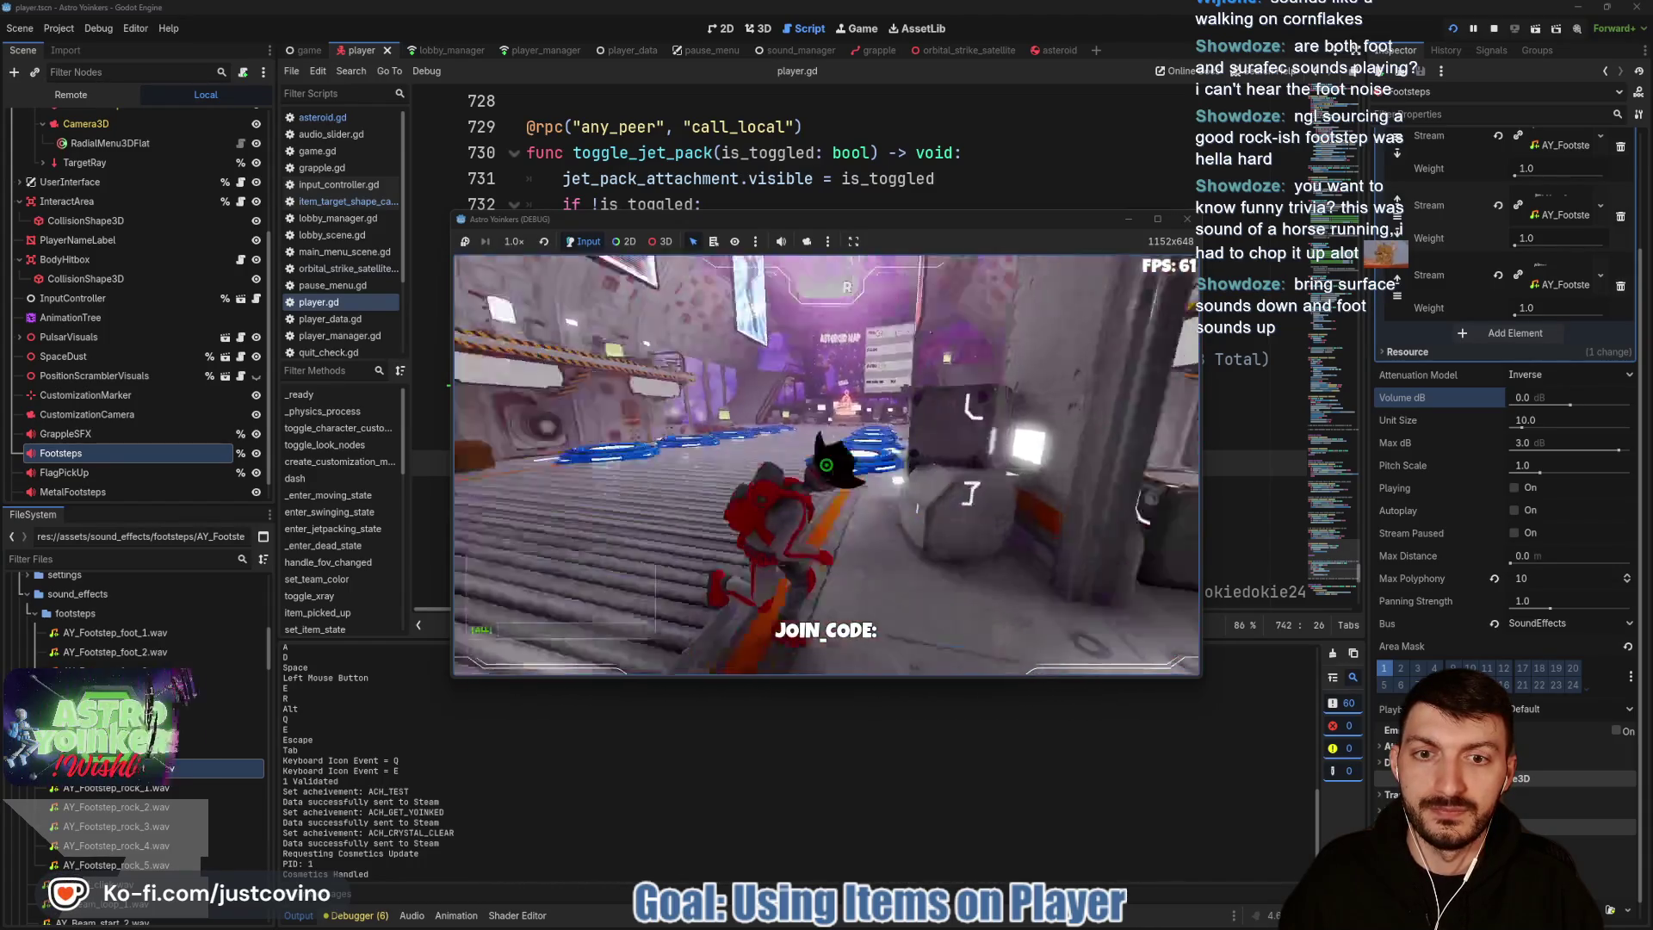
key("w")
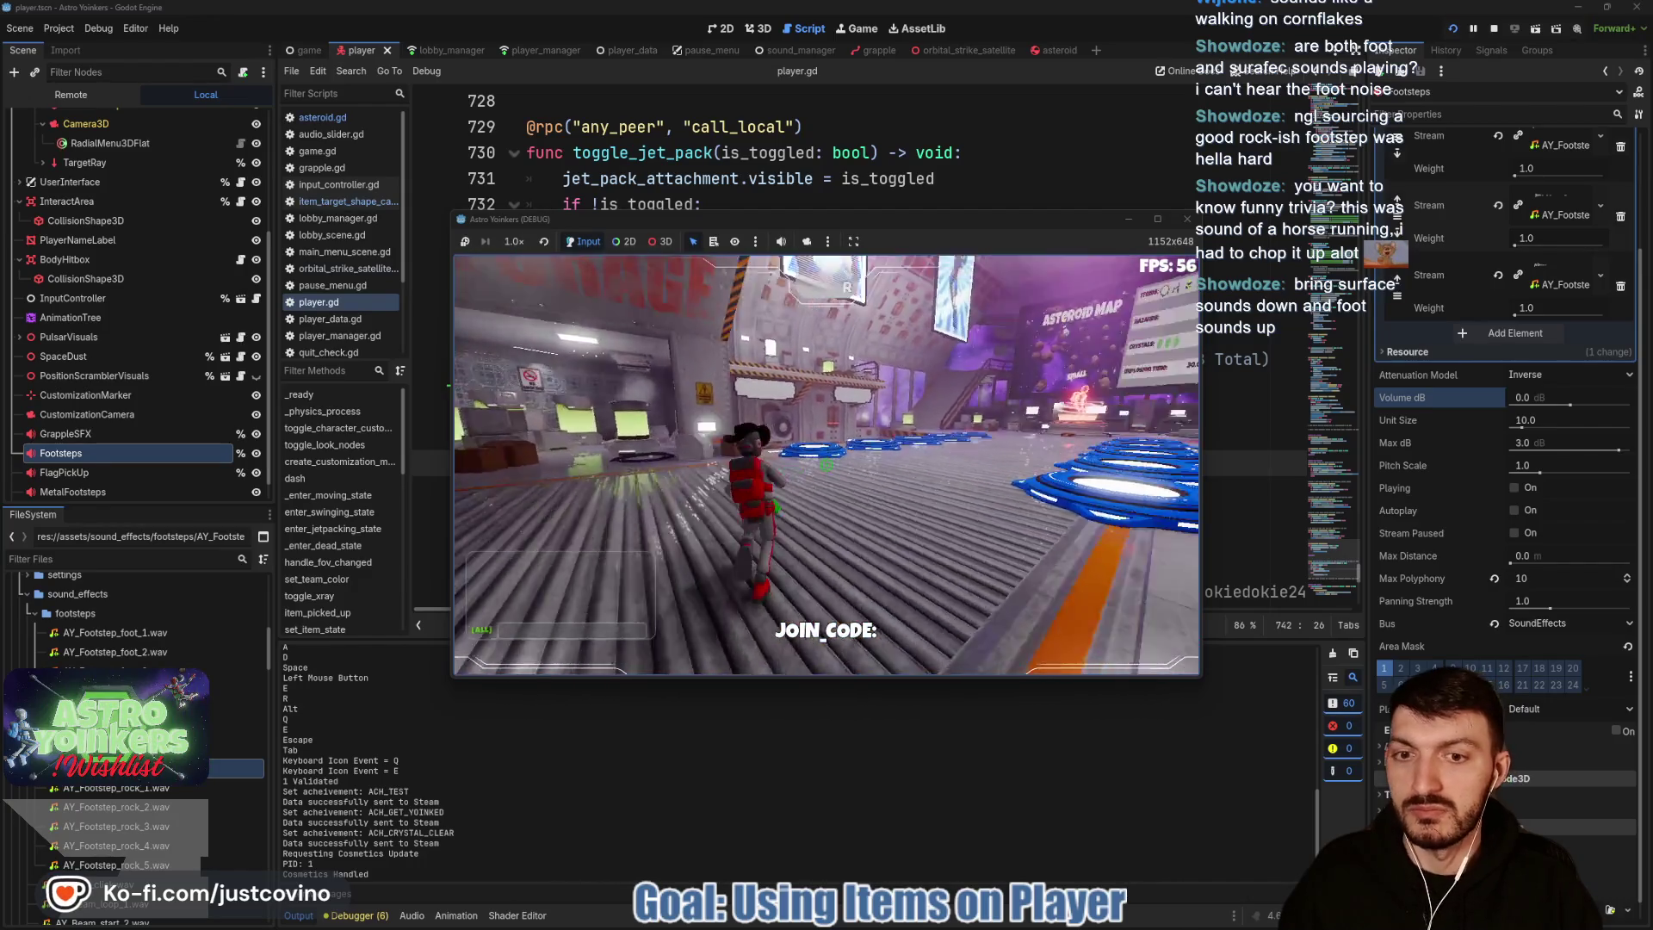
key("w")
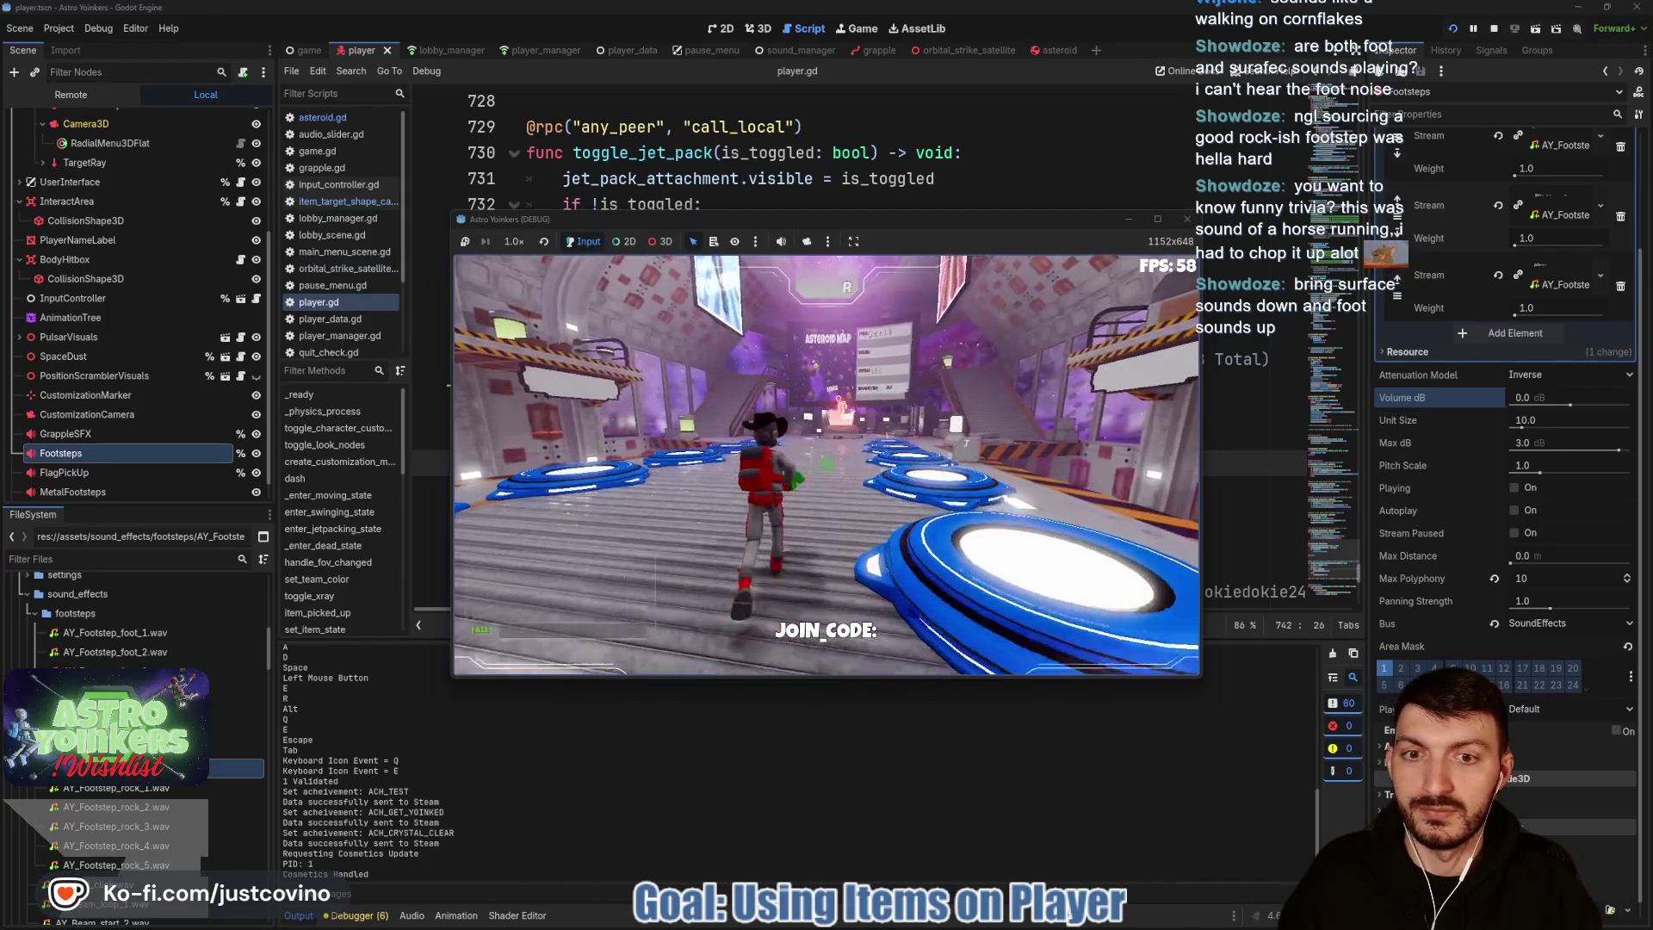
Lower the in-game Sound Effects volume to about 35% in Settings > Audio
key("Escape")
left_click(835, 503)
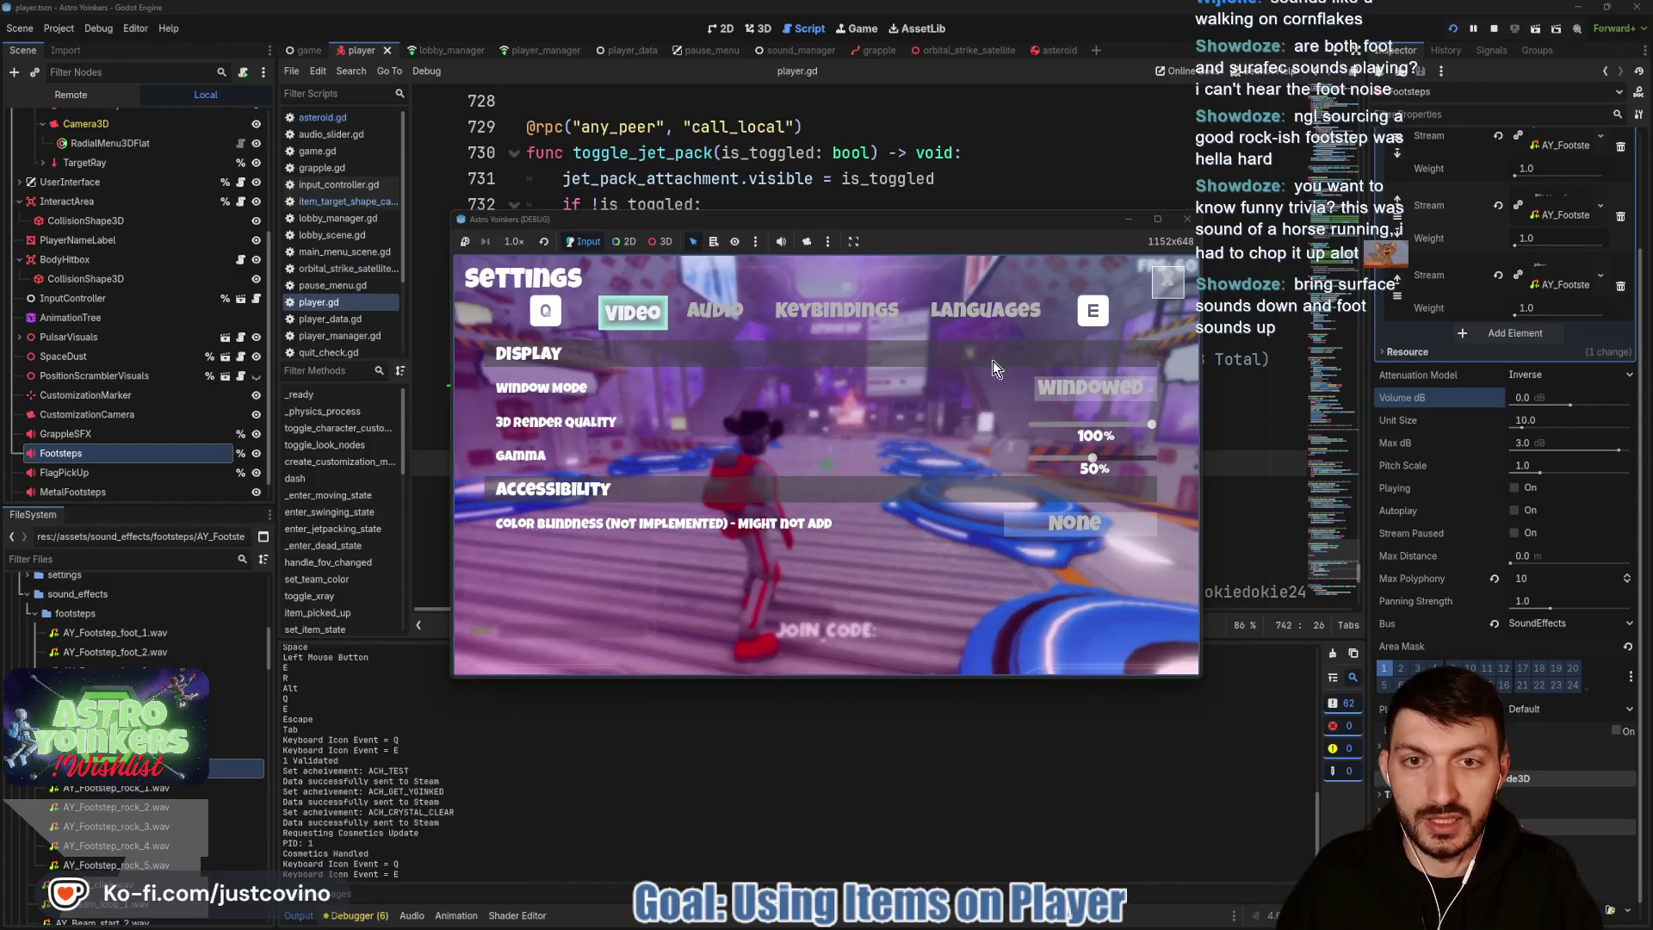
left_click(725, 324)
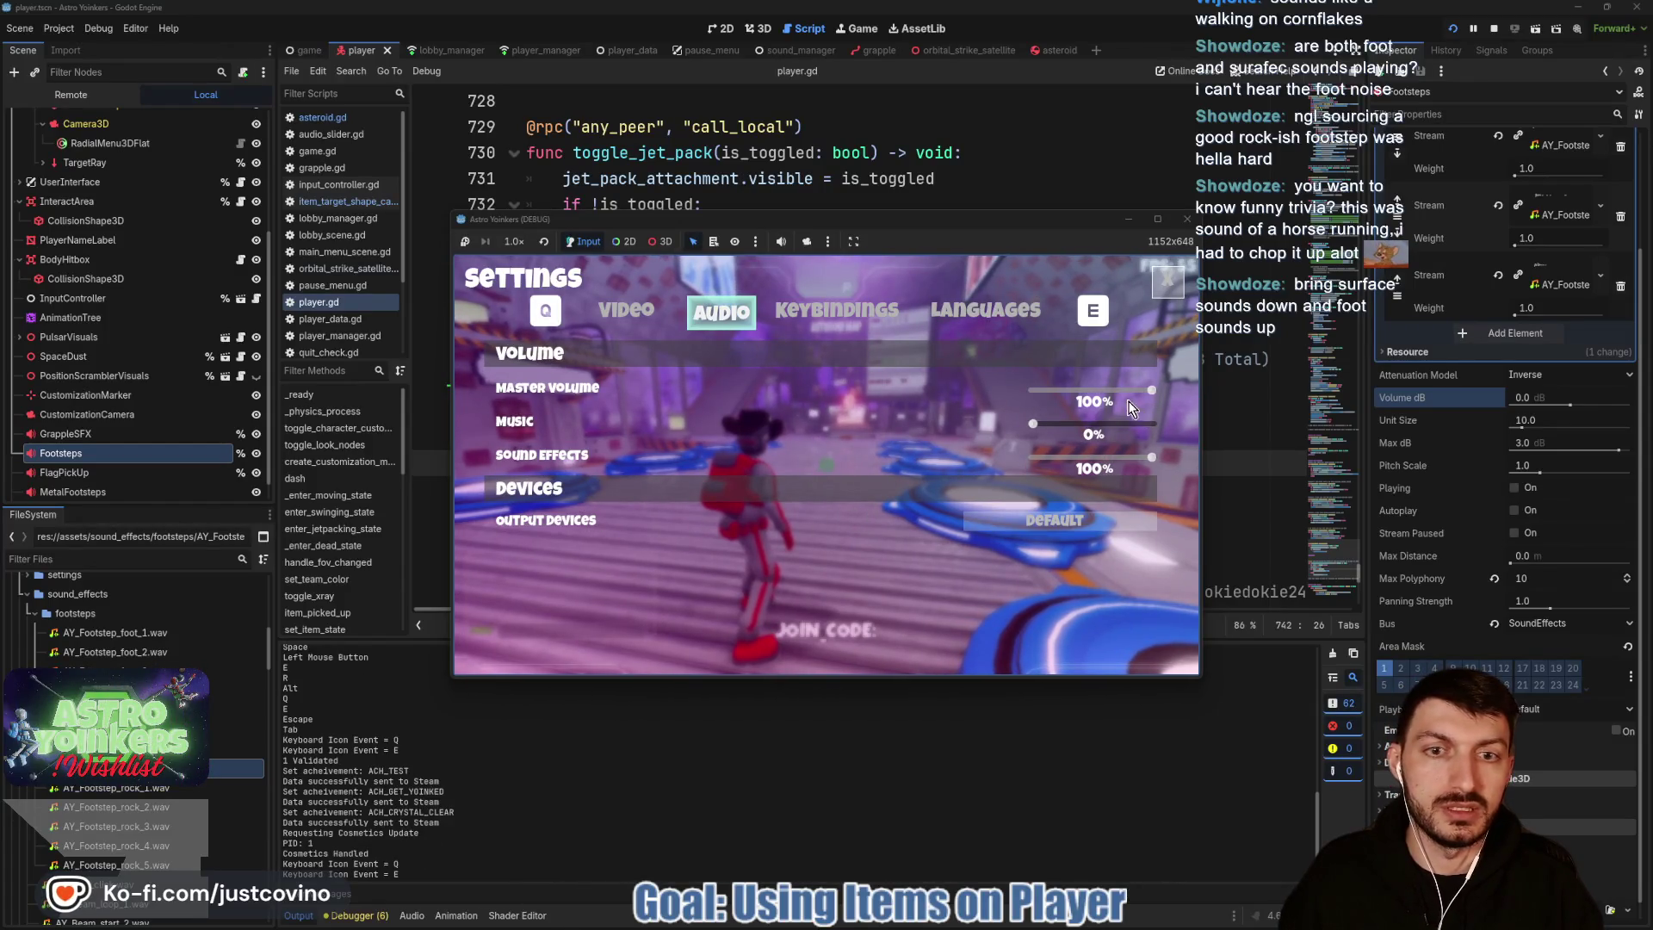
left_click_drag(1152, 456, 1074, 459)
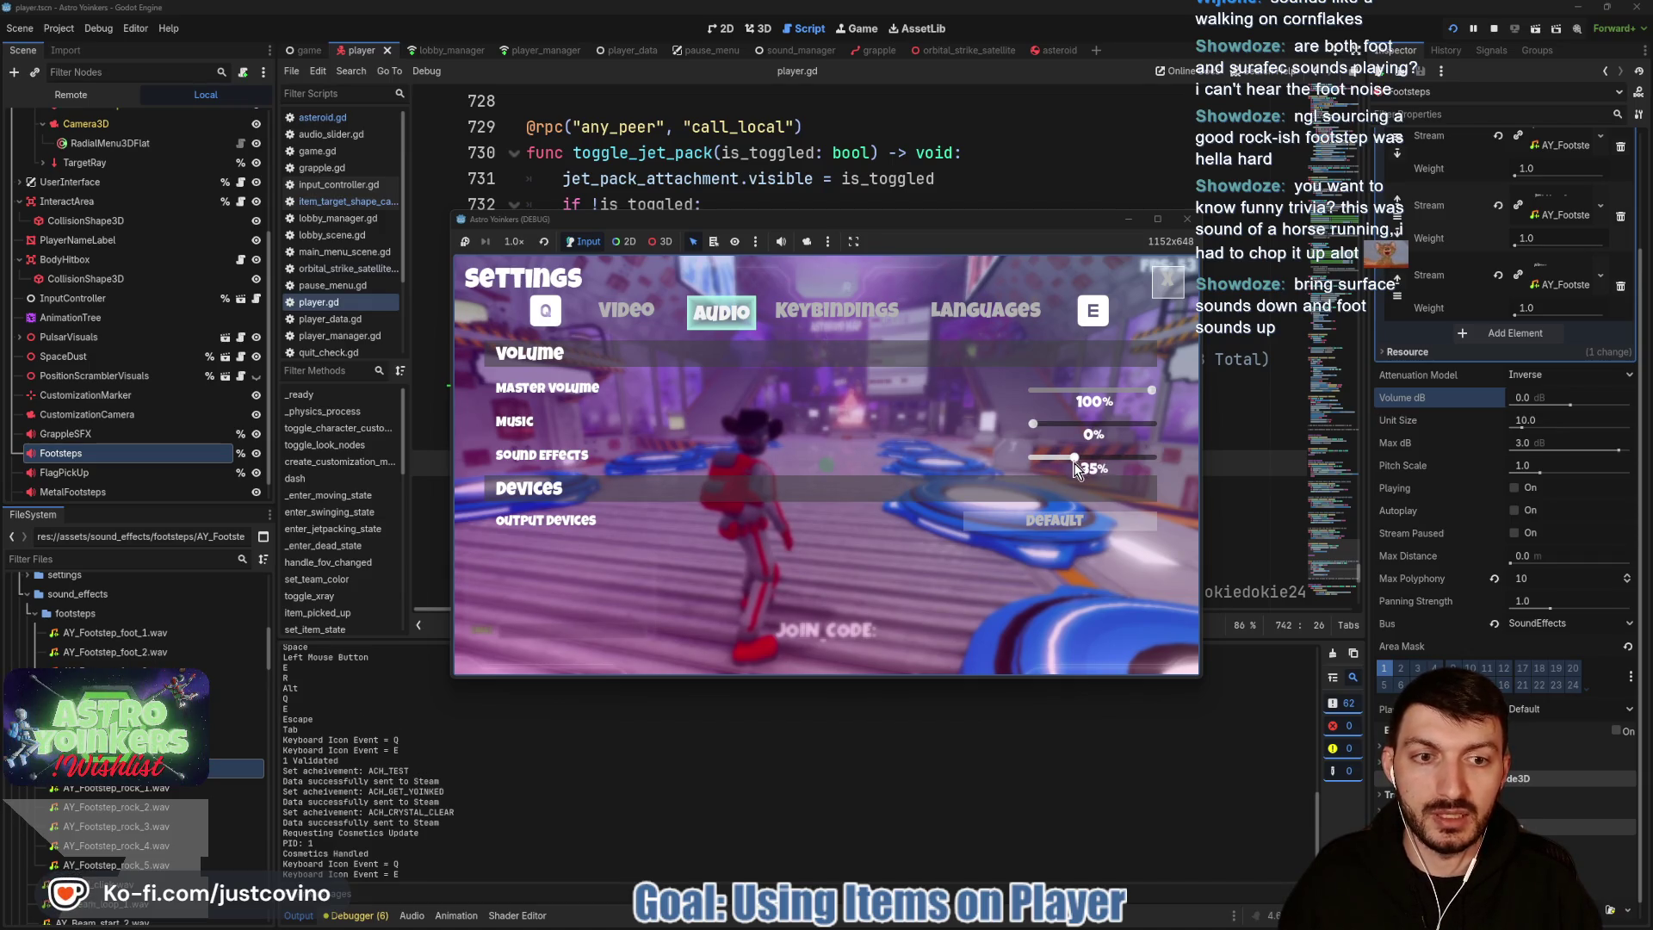
key("Escape")
key("Escape")
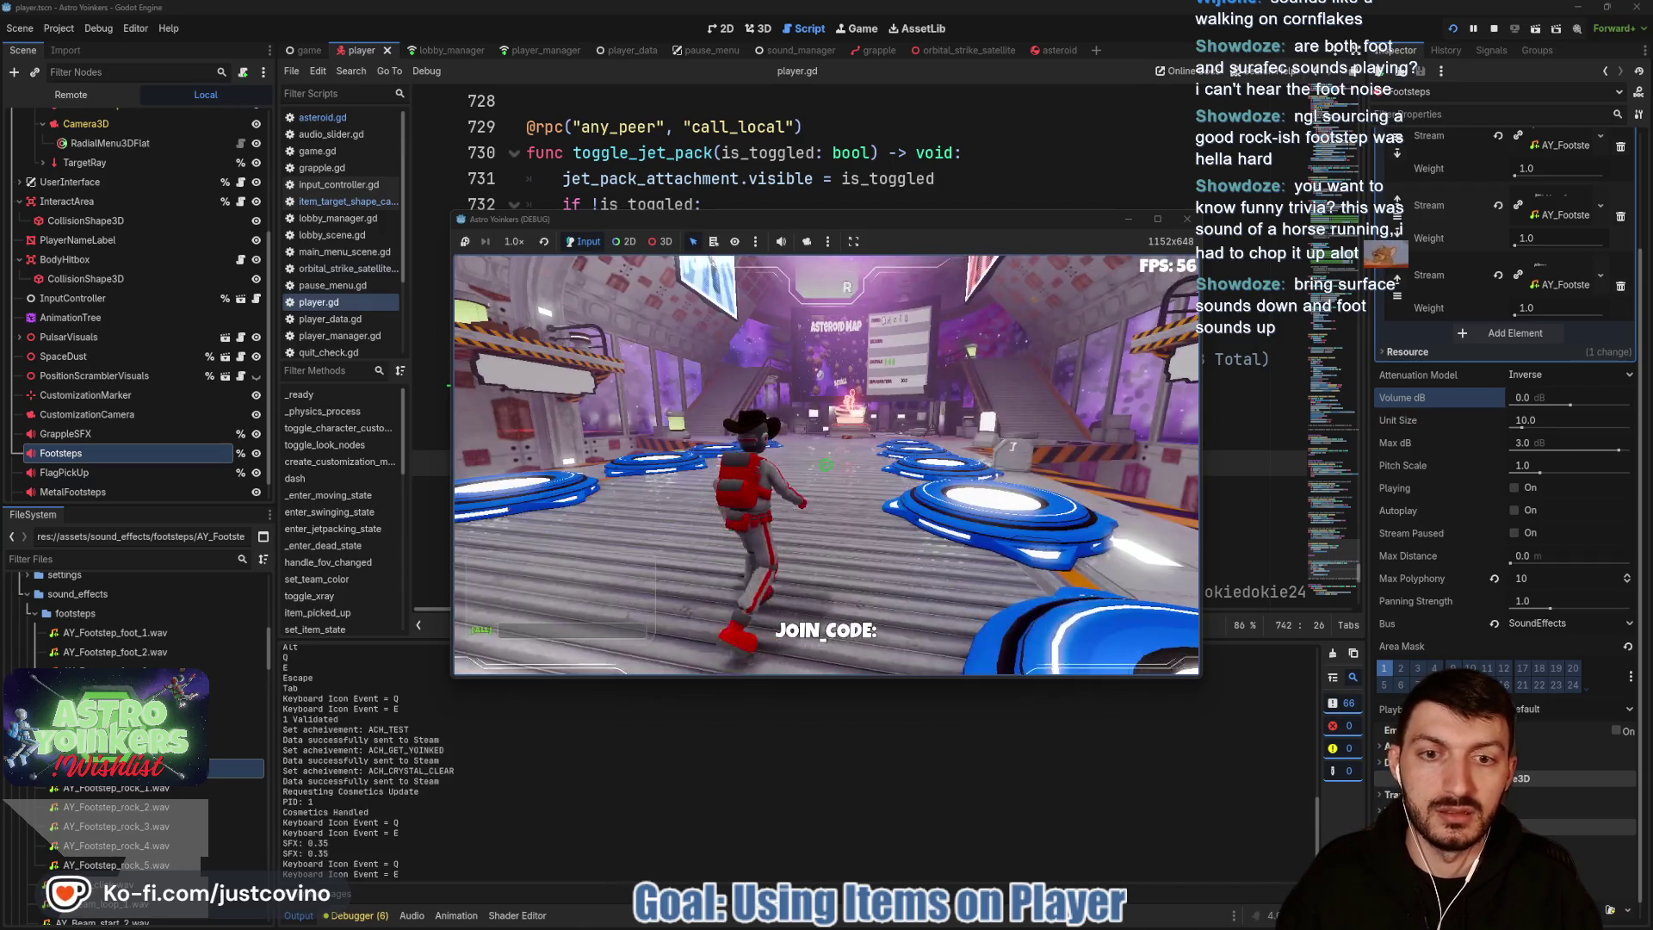
Run across the hangar past the jump pads to hear footsteps, then stop the game with F8
key("w")
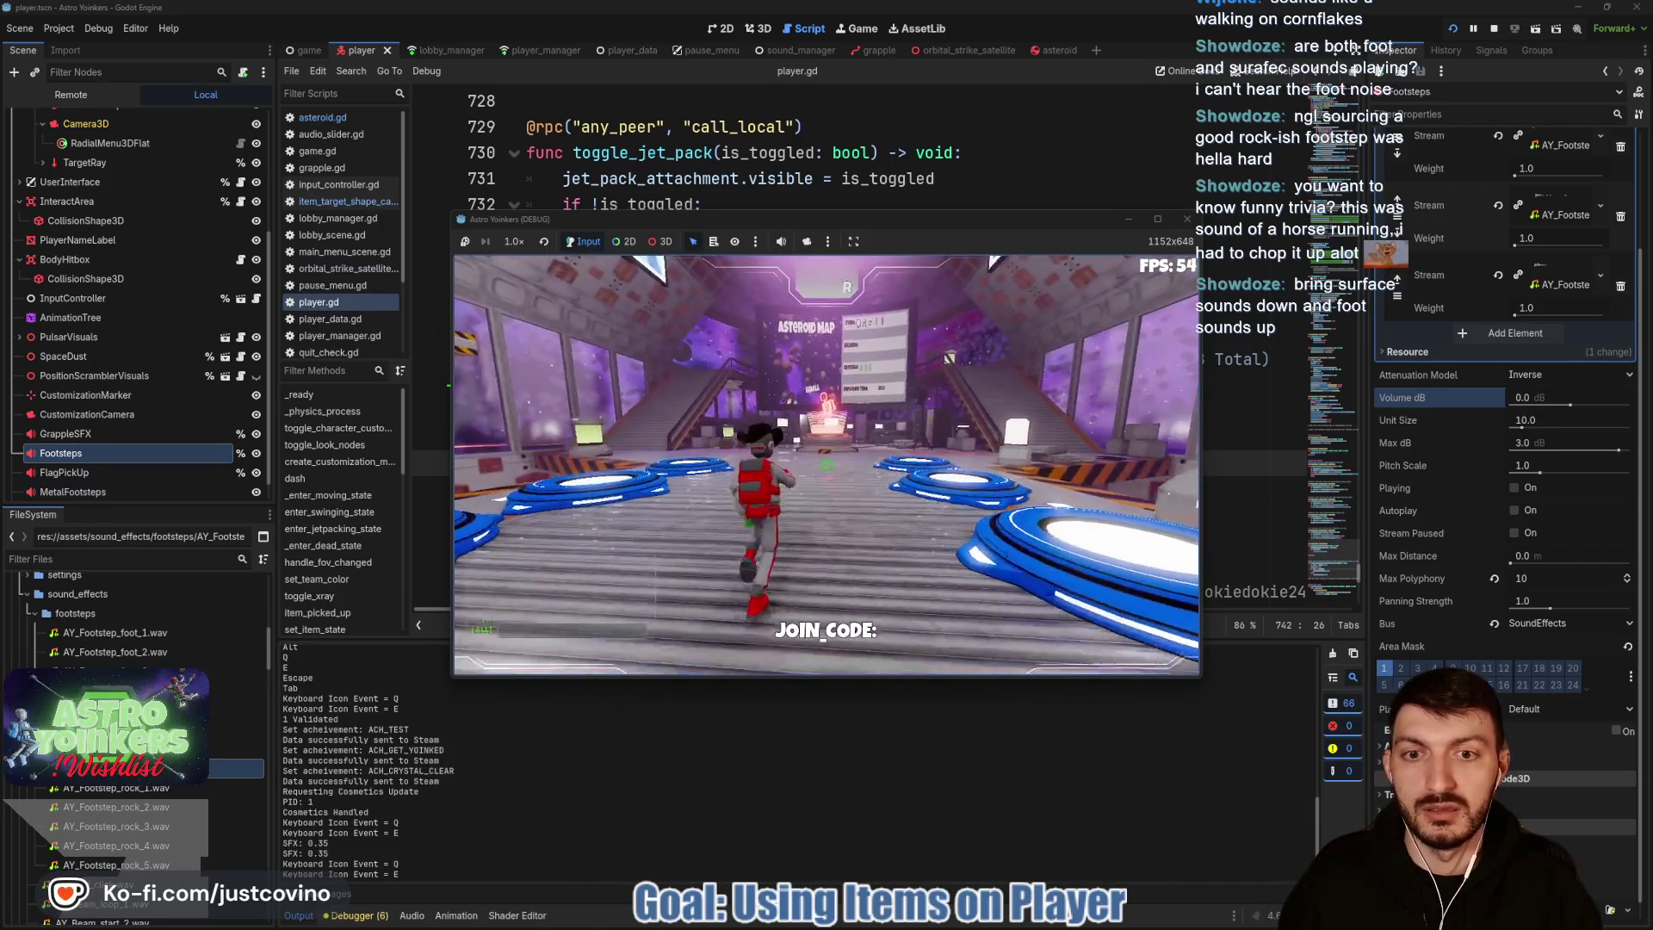
key("a")
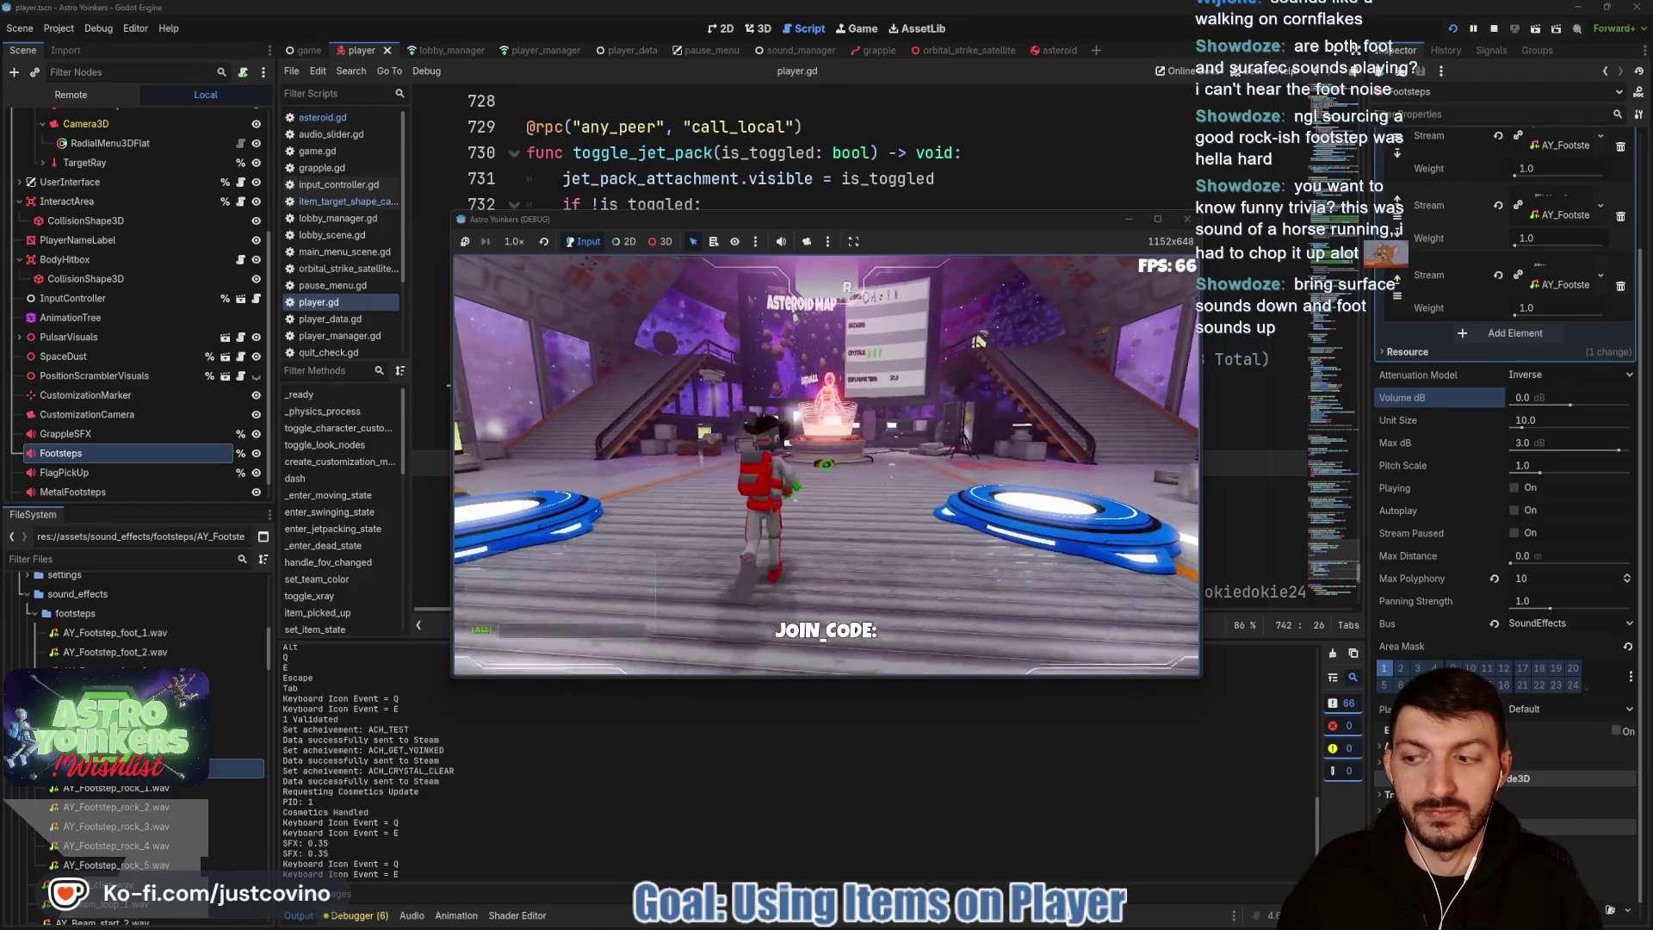
key("w")
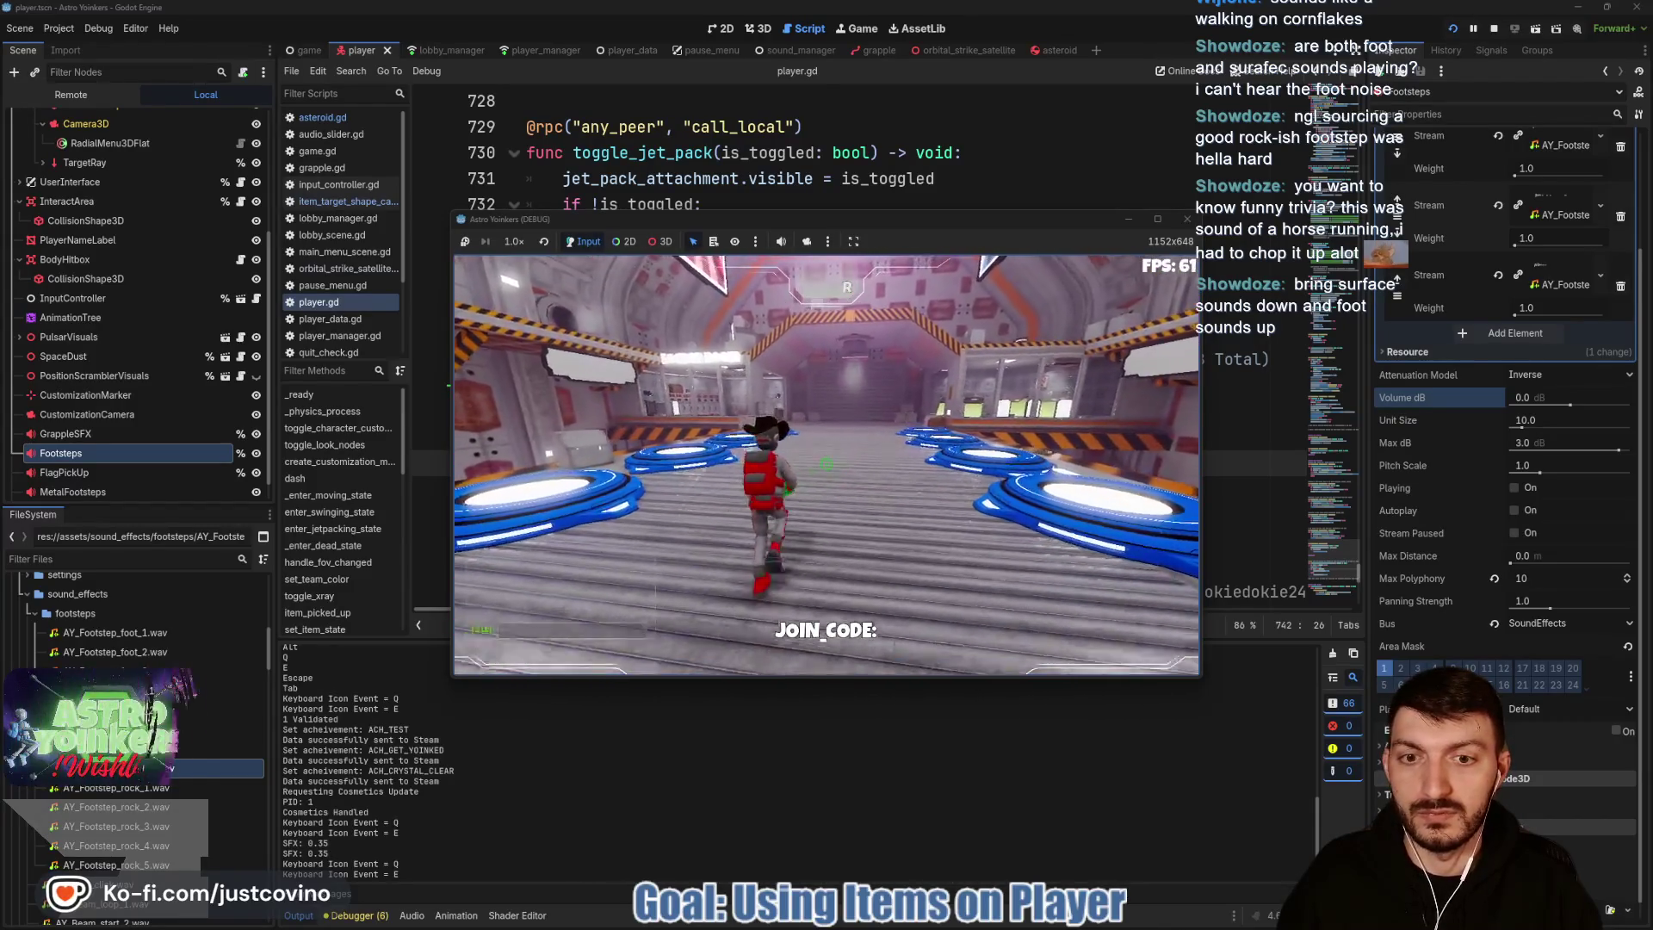
key("w")
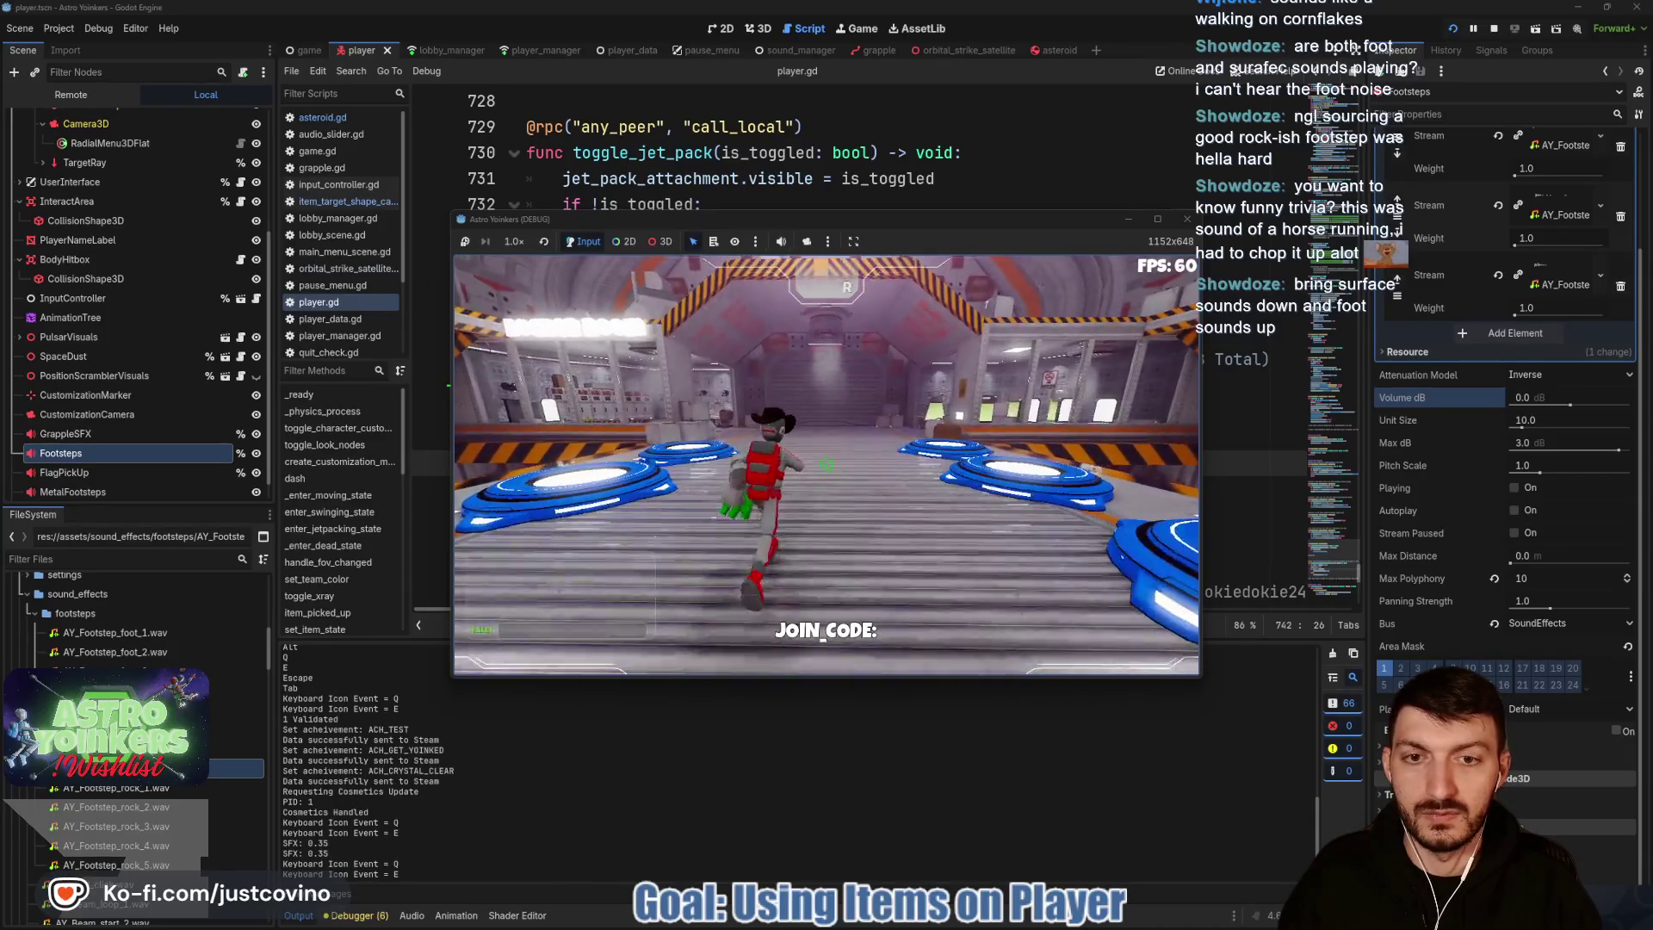
key("w")
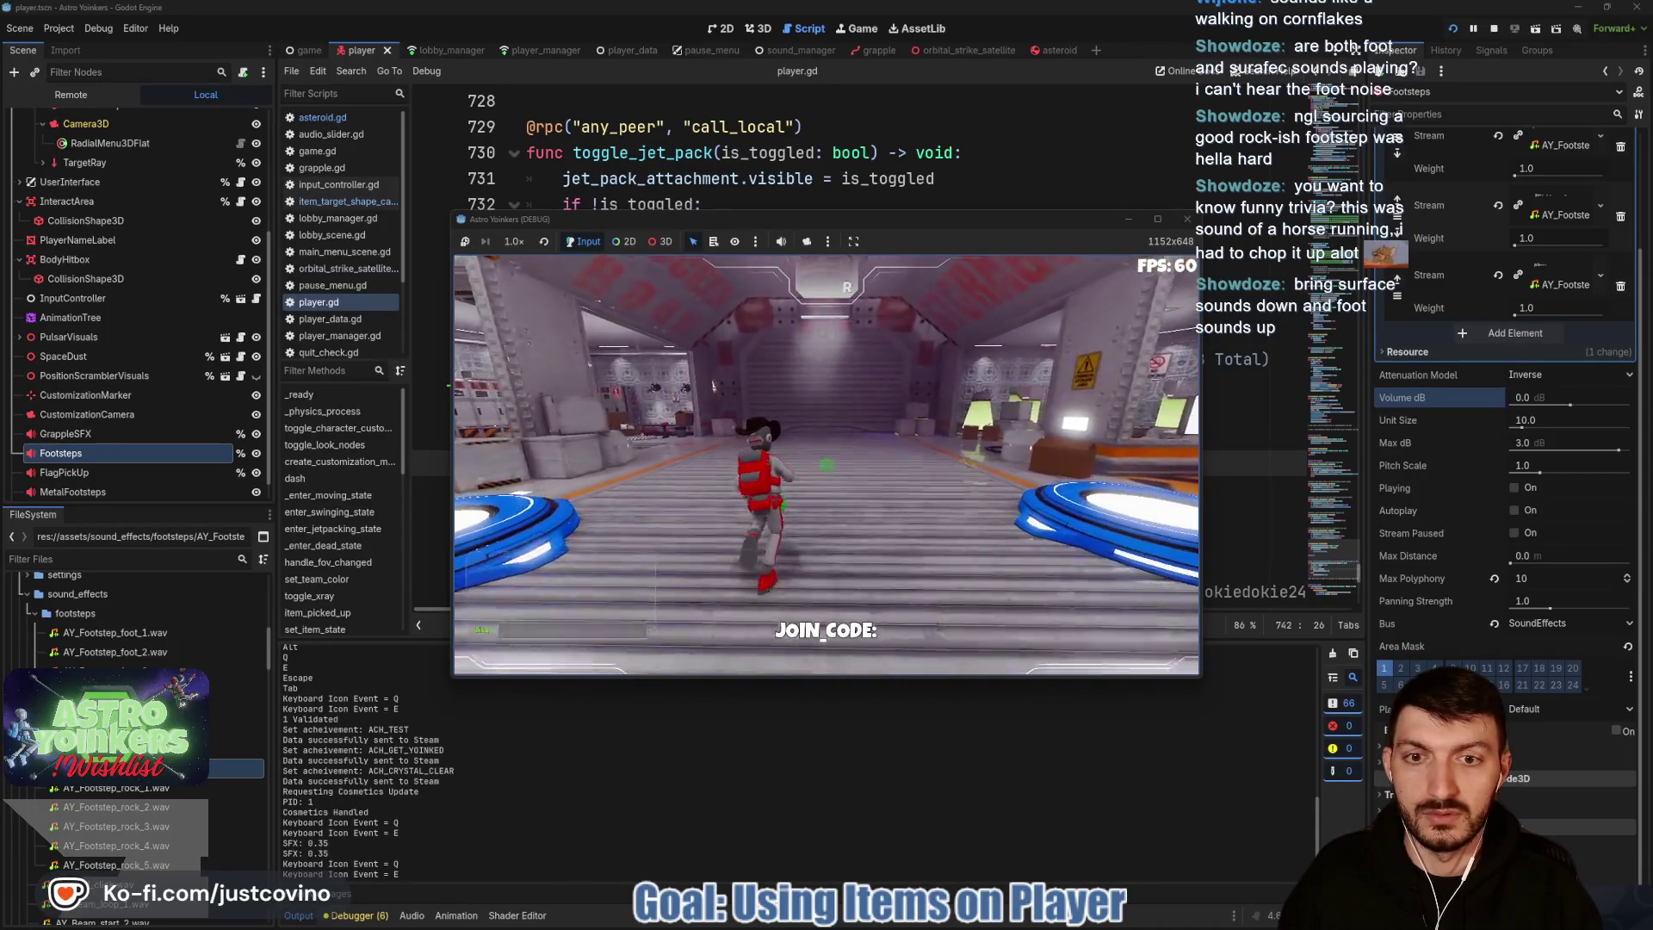
key("w")
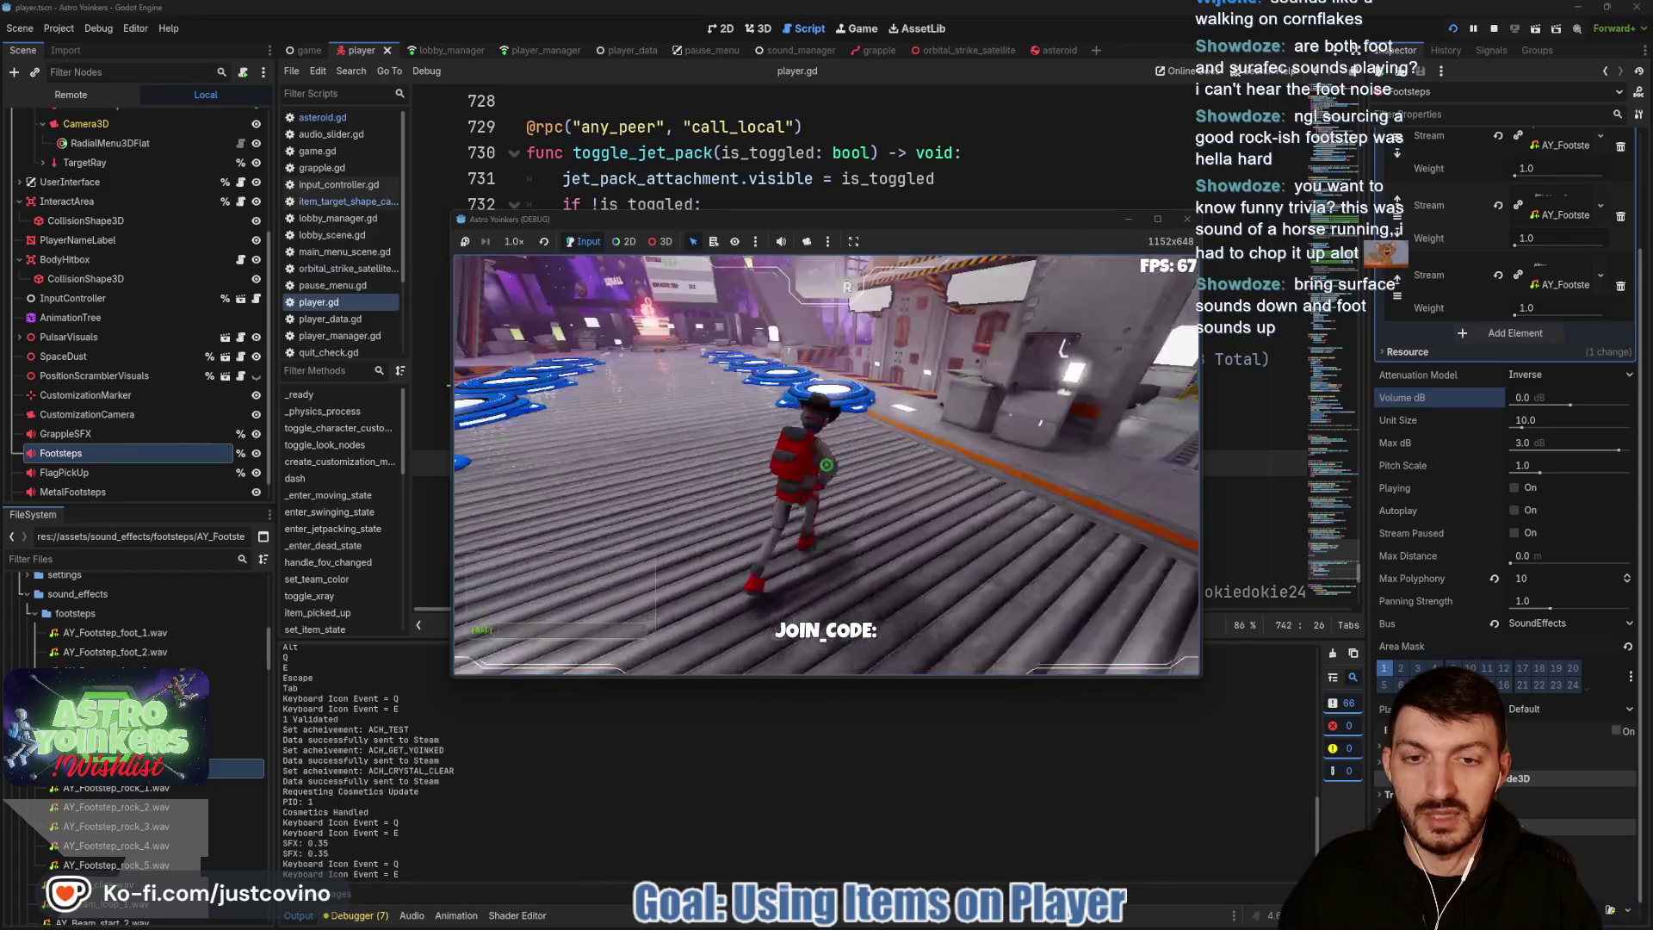
key("w")
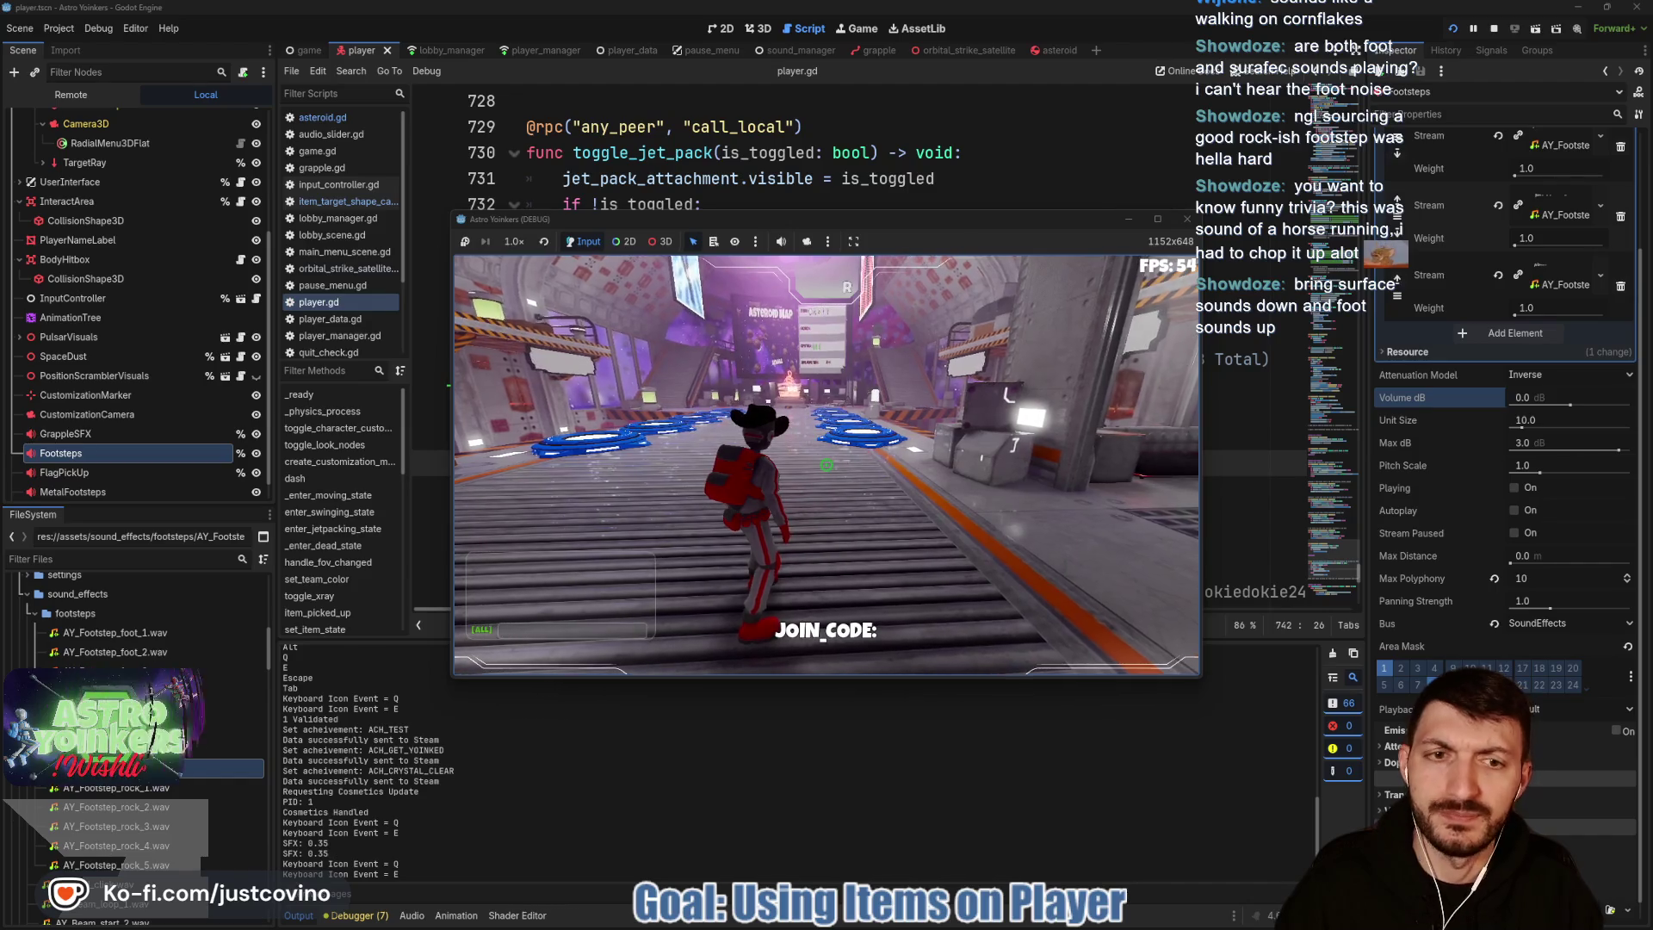
key("F8")
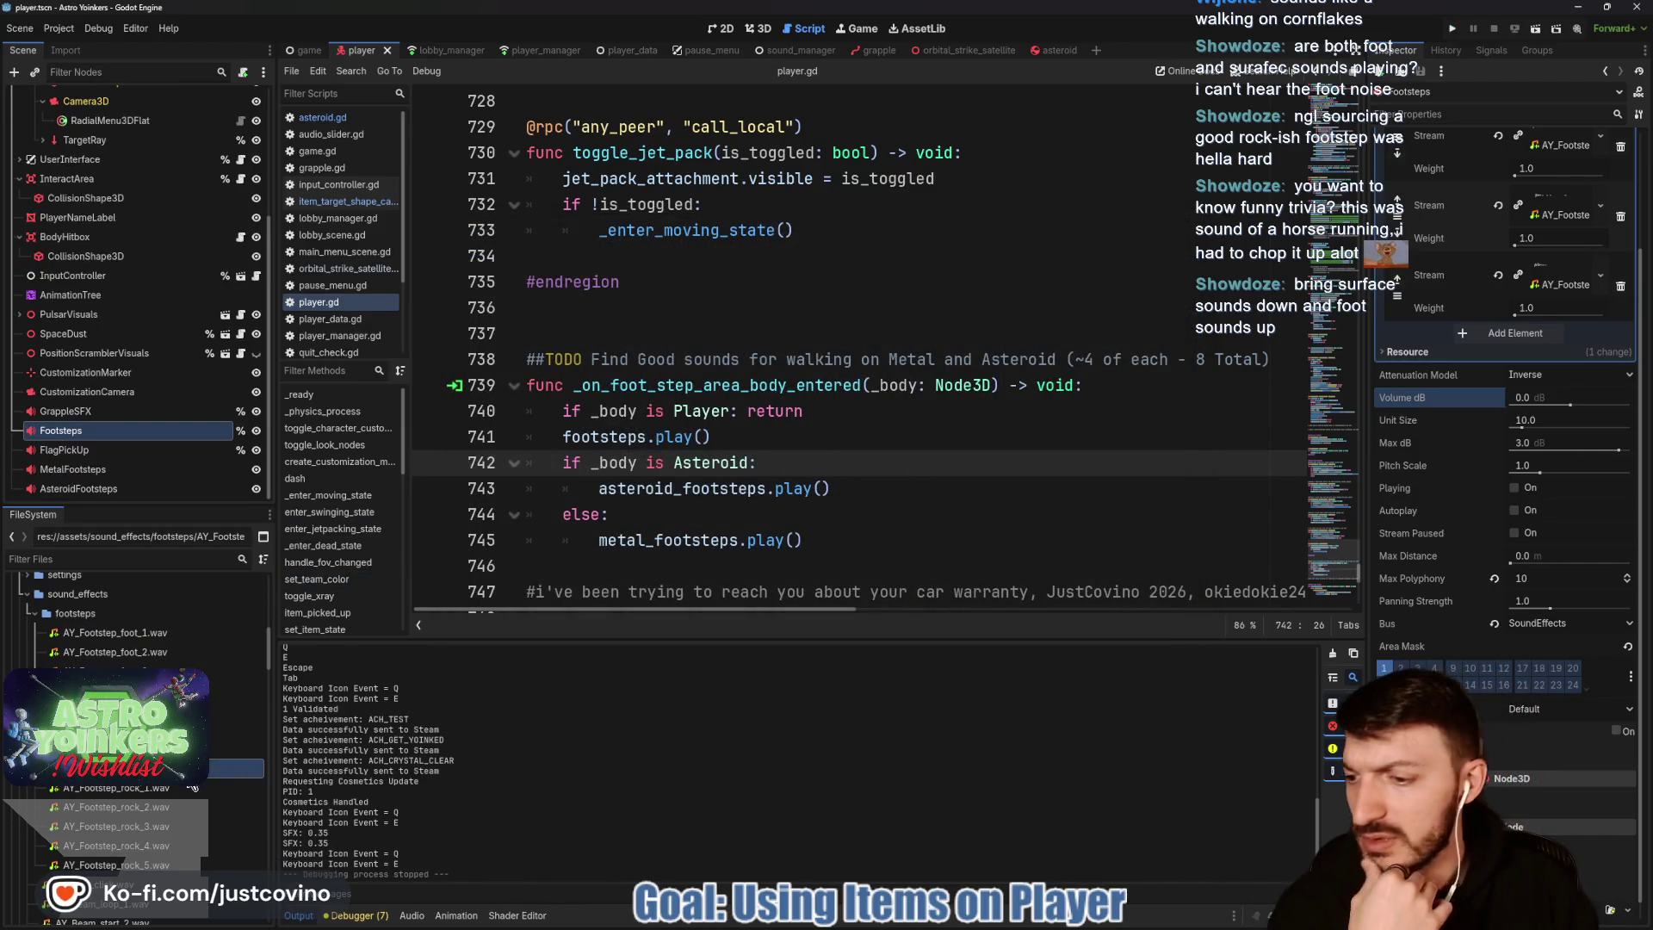
Find and select footsteps_metal.wav in the FileSystem dock
scroll(188, 788, "down", 4)
scroll(189, 785, "down", 3)
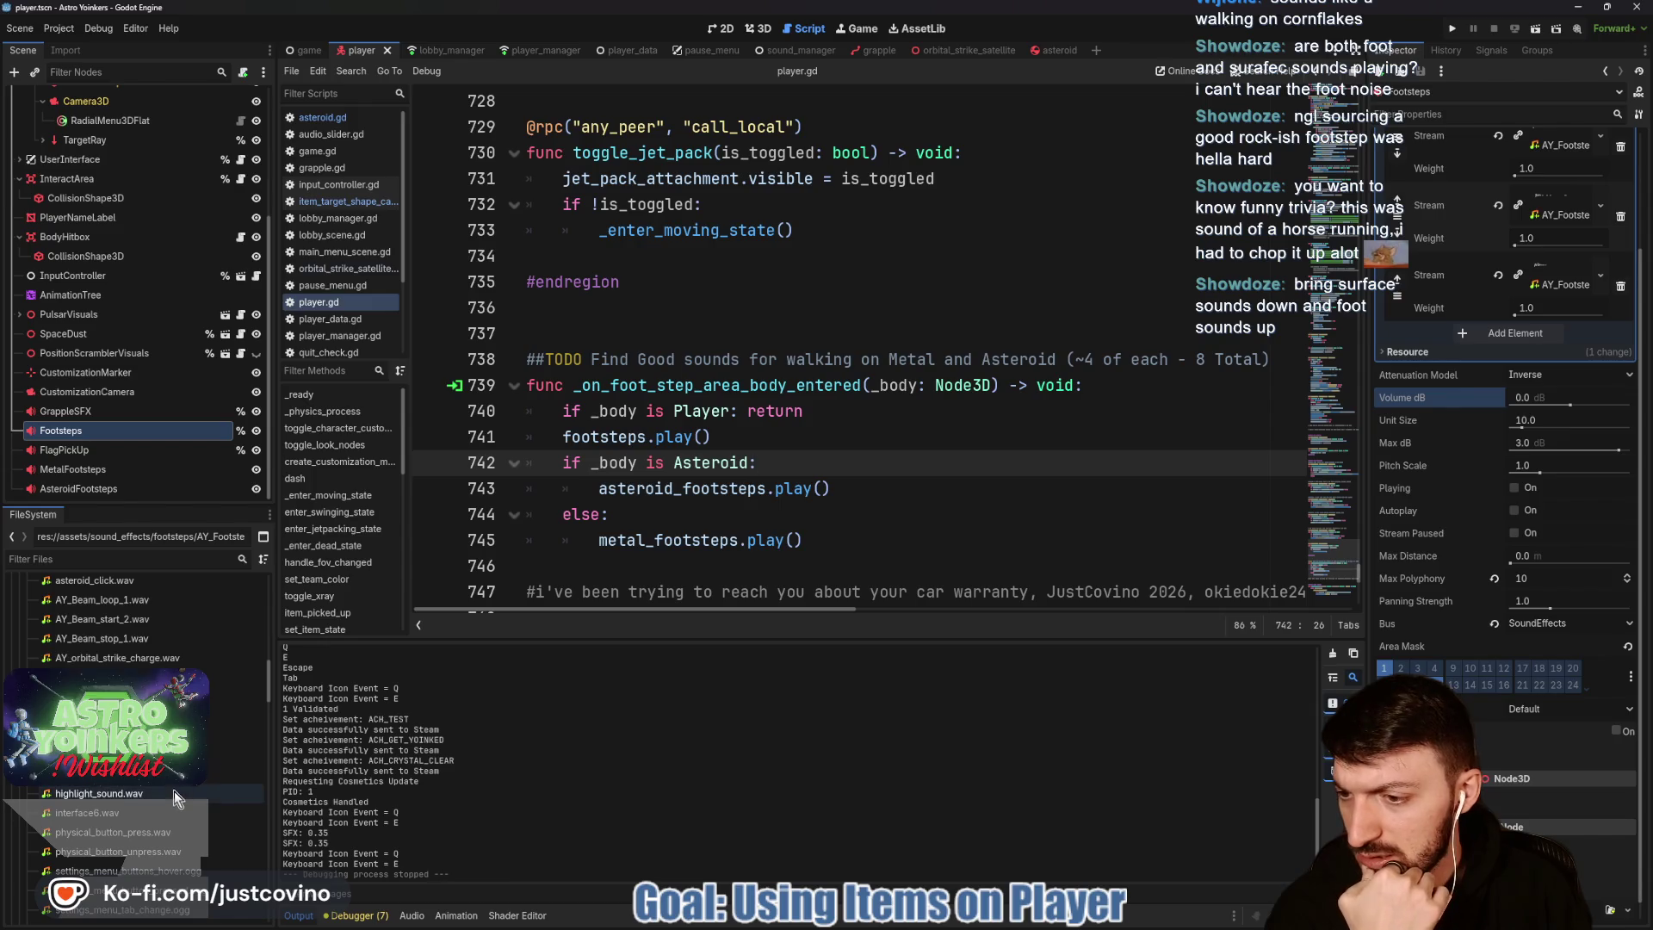
scroll(175, 798, "down", 7)
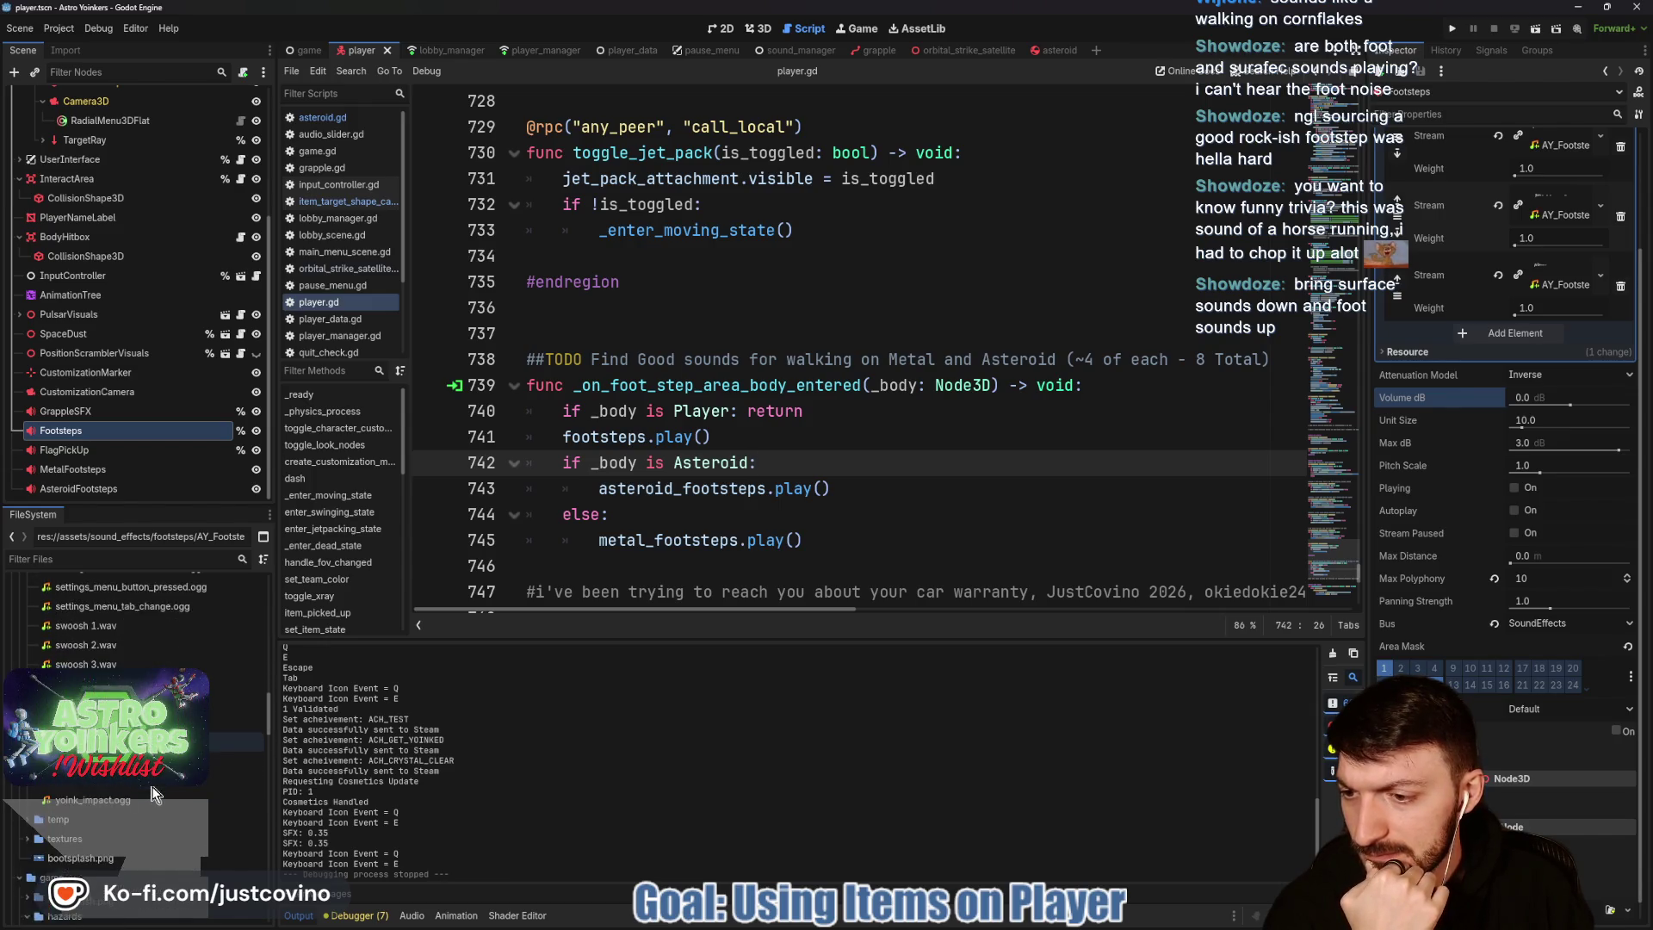
scroll(153, 793, "down", 1)
scroll(153, 774, "up", 6)
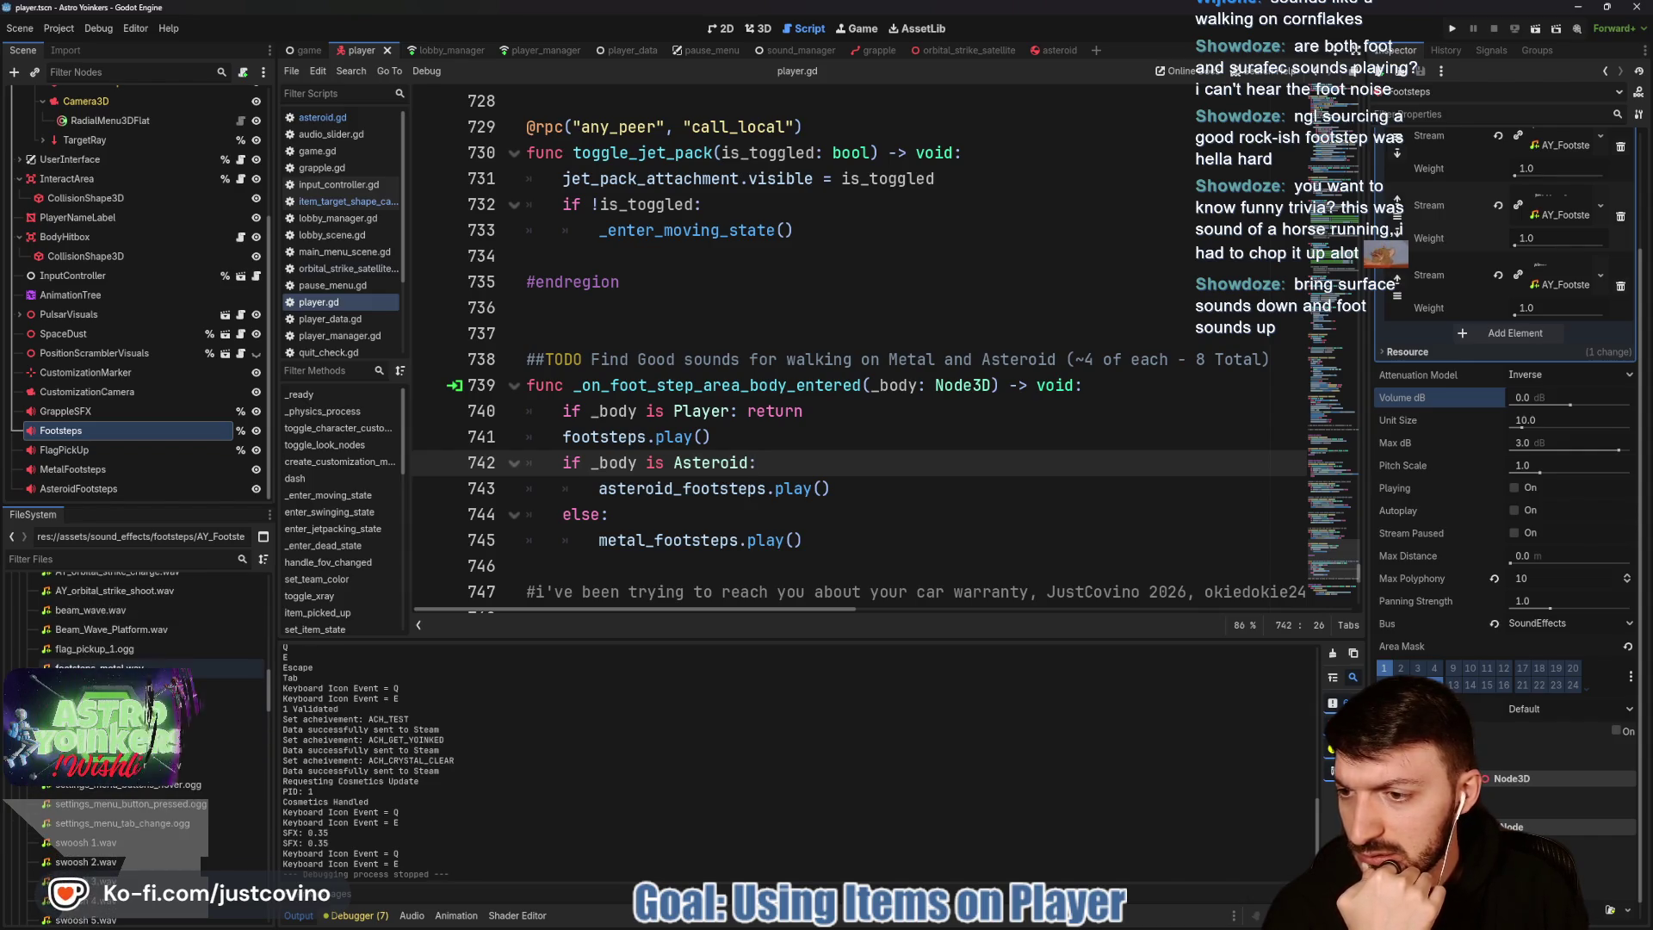
left_click(94, 668)
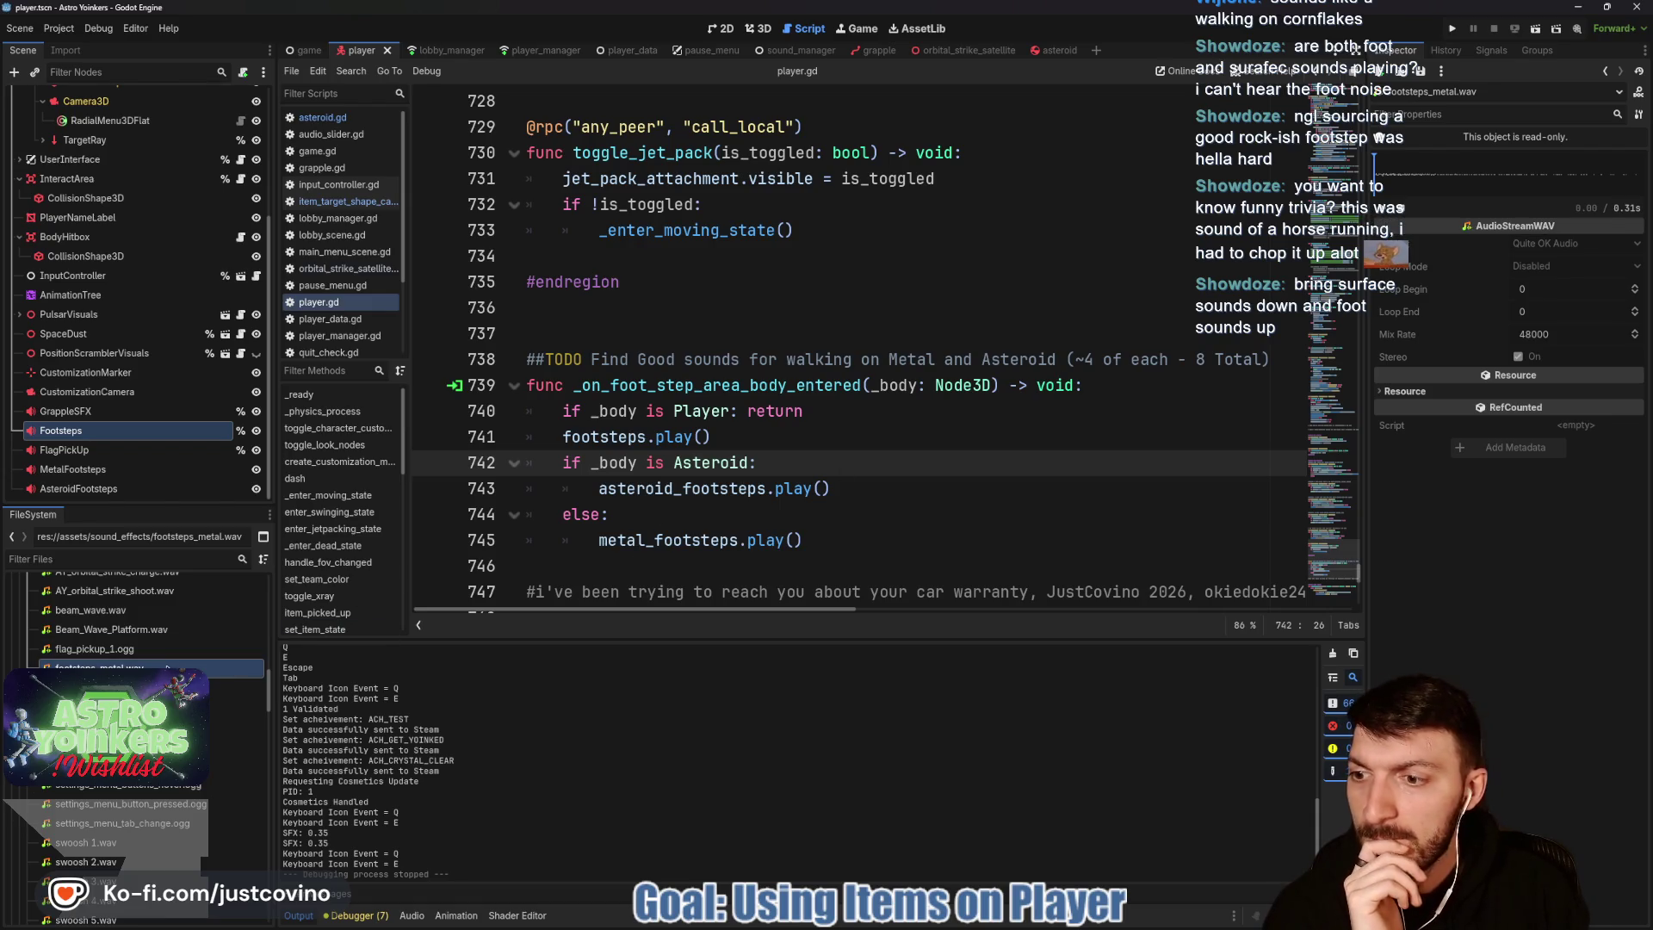
Drag footsteps_metal.wav into the footsteps folder, confirm the move, and select MetalFootsteps
scroll(115, 662, "up", 3)
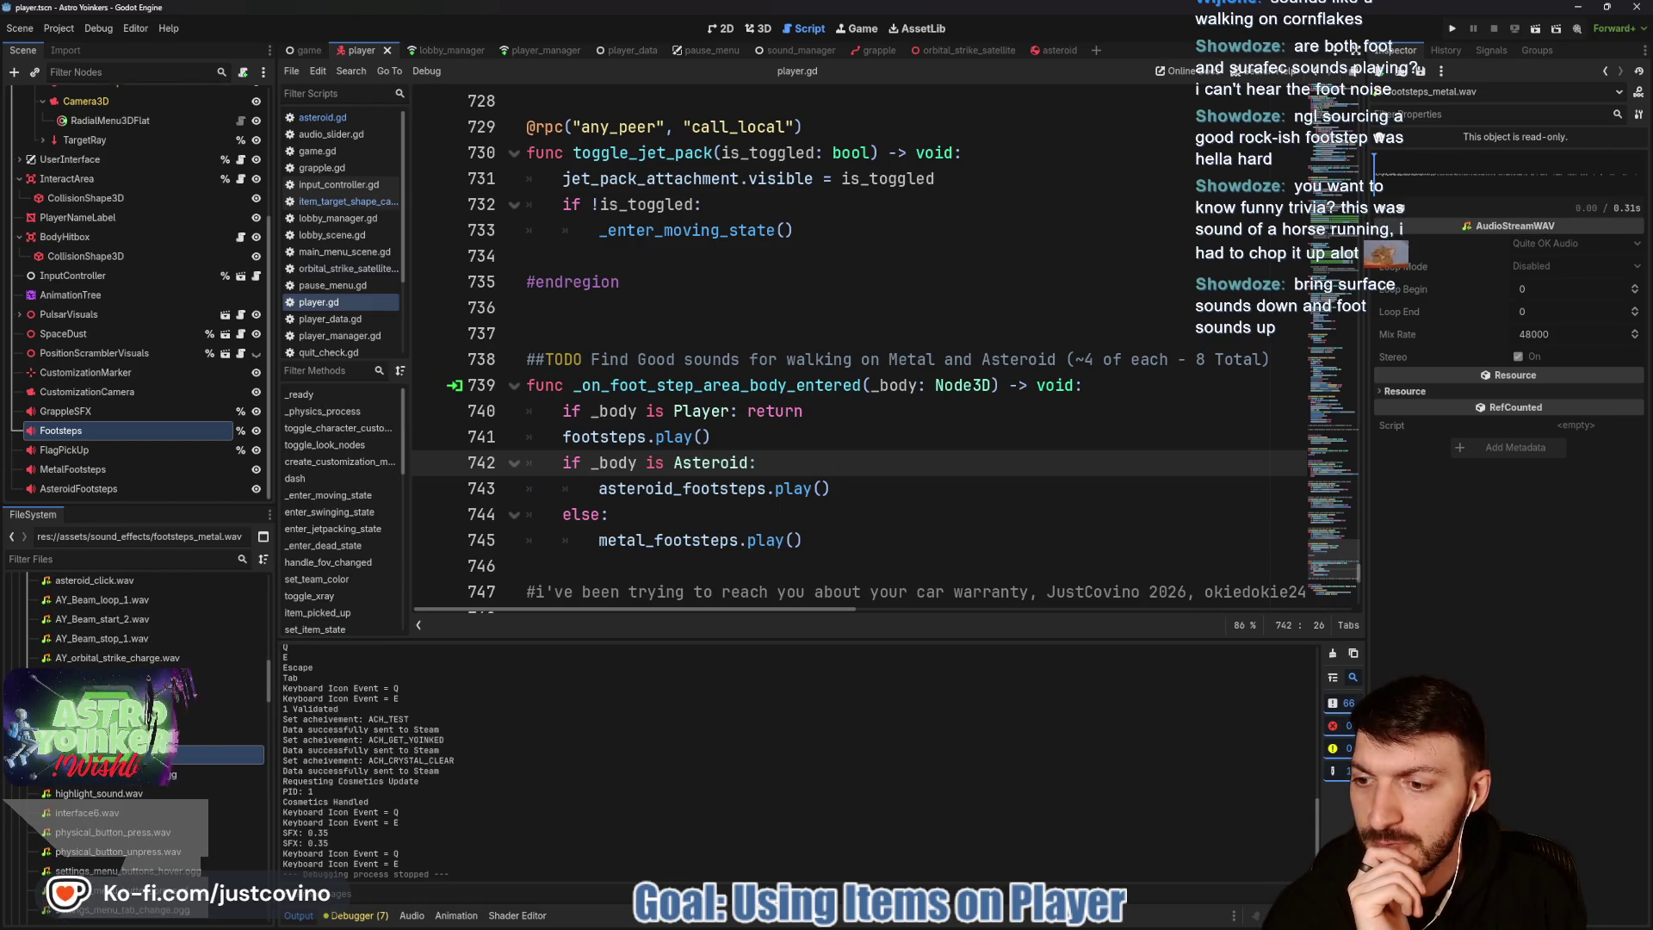
scroll(112, 656, "up", 5)
left_click_drag(114, 663, 90, 617)
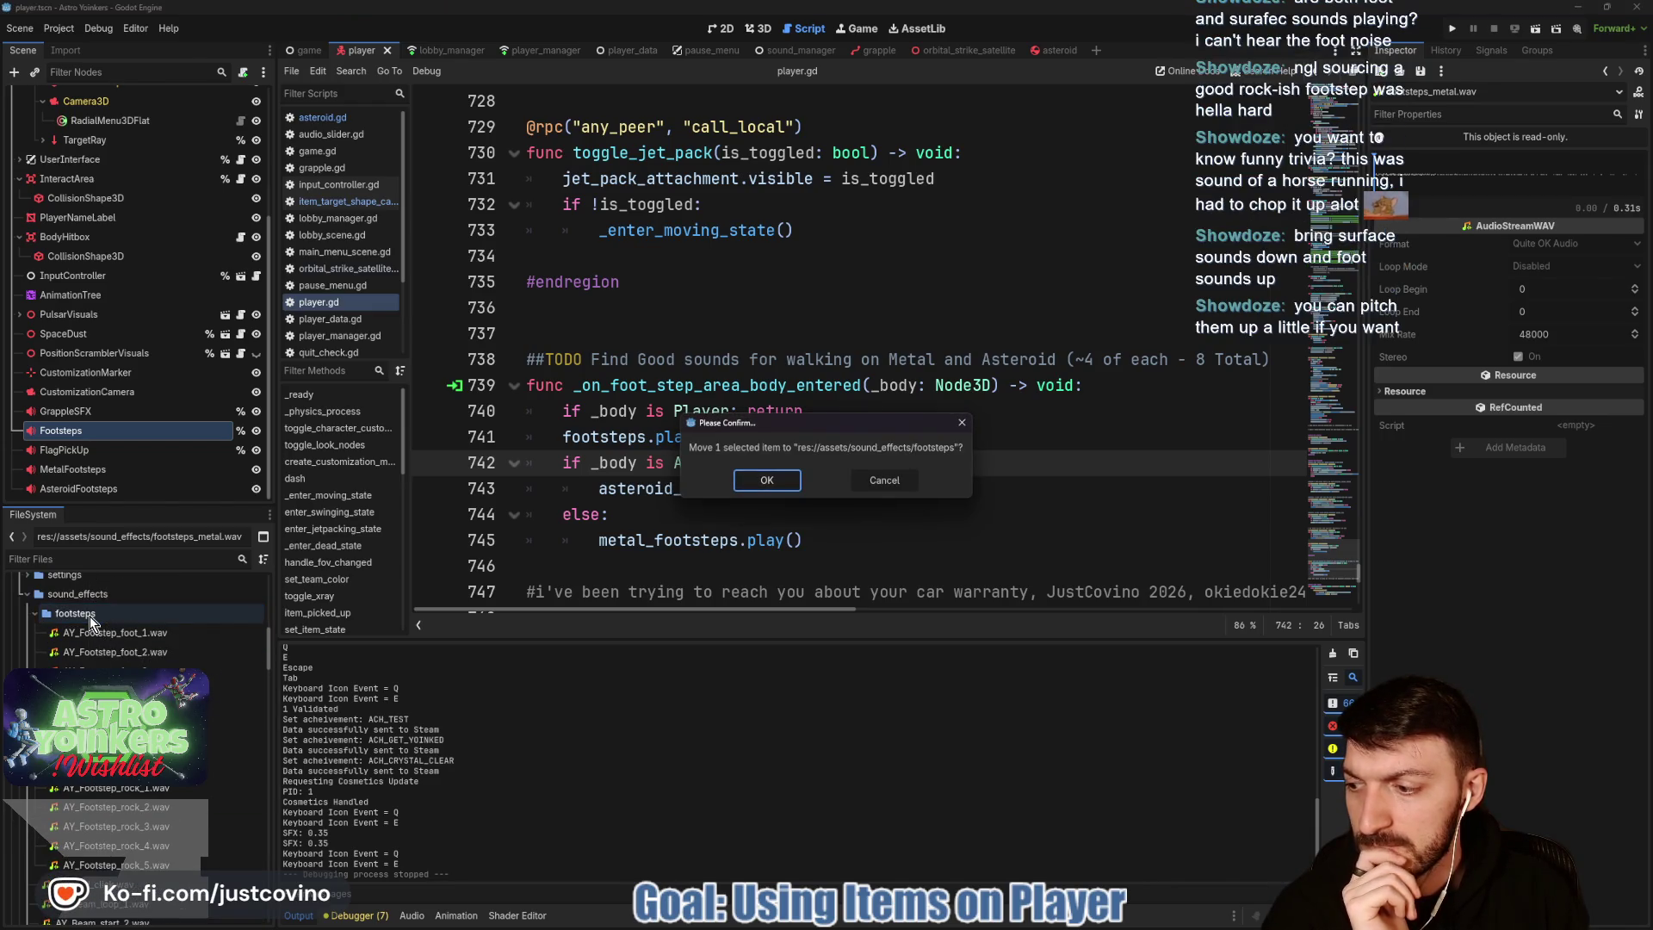
left_click(777, 481)
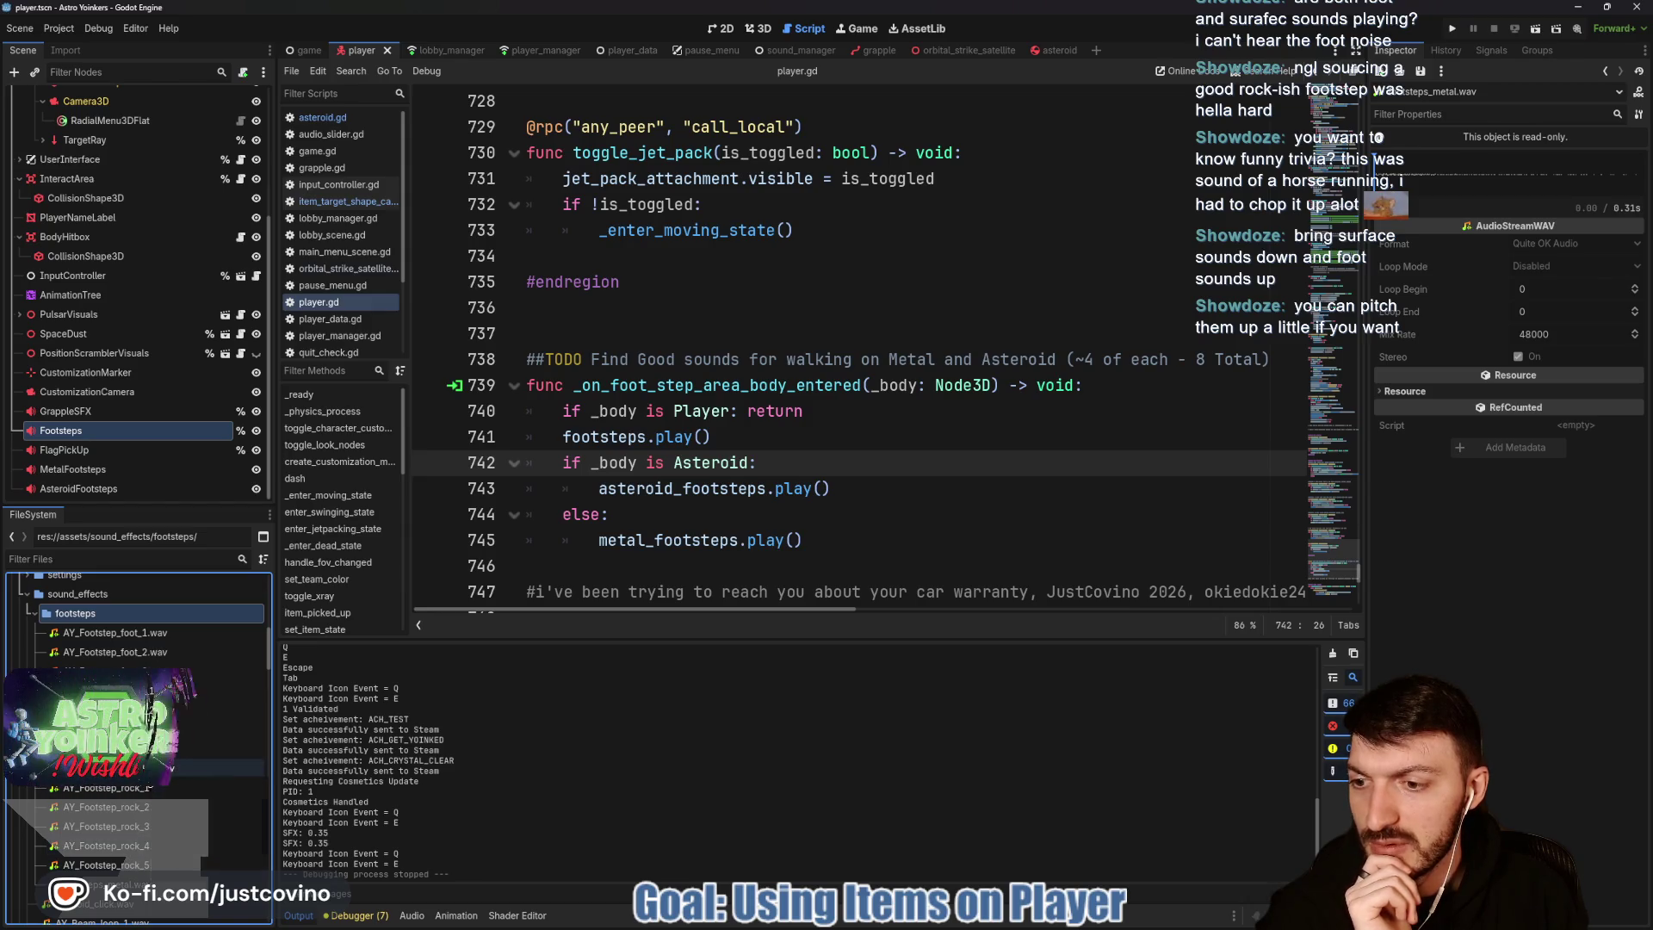
left_click(142, 768)
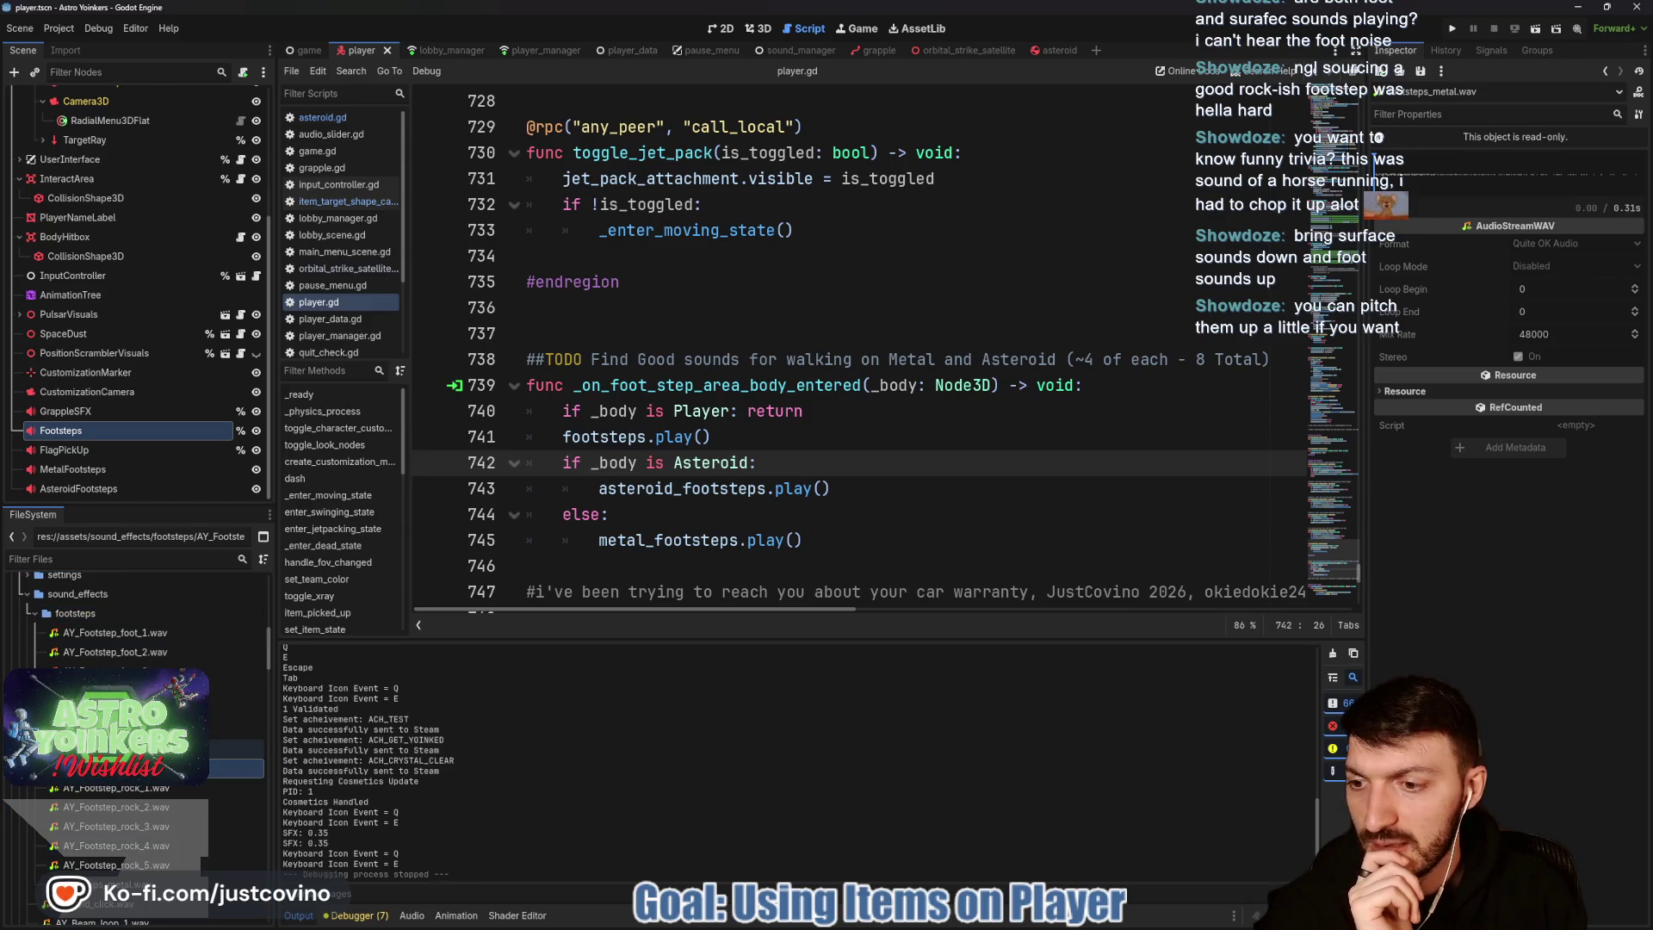
left_click(124, 468)
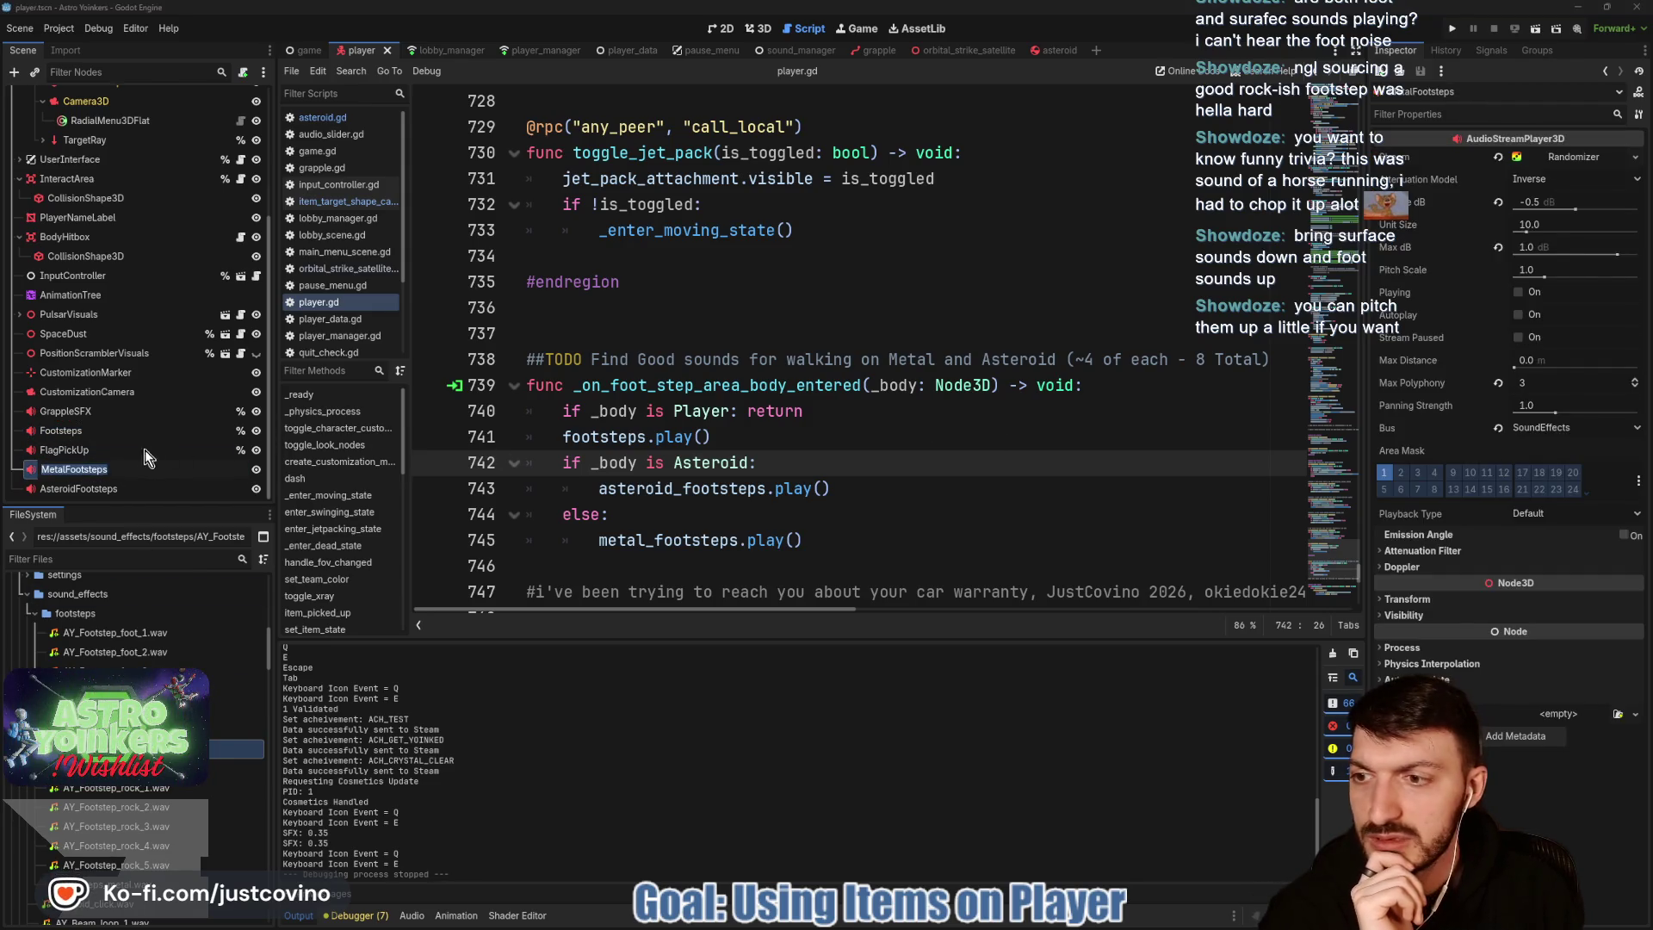
Expand the MetalFootsteps randomizer and listen to each of its five footstep samples
left_click(1569, 158)
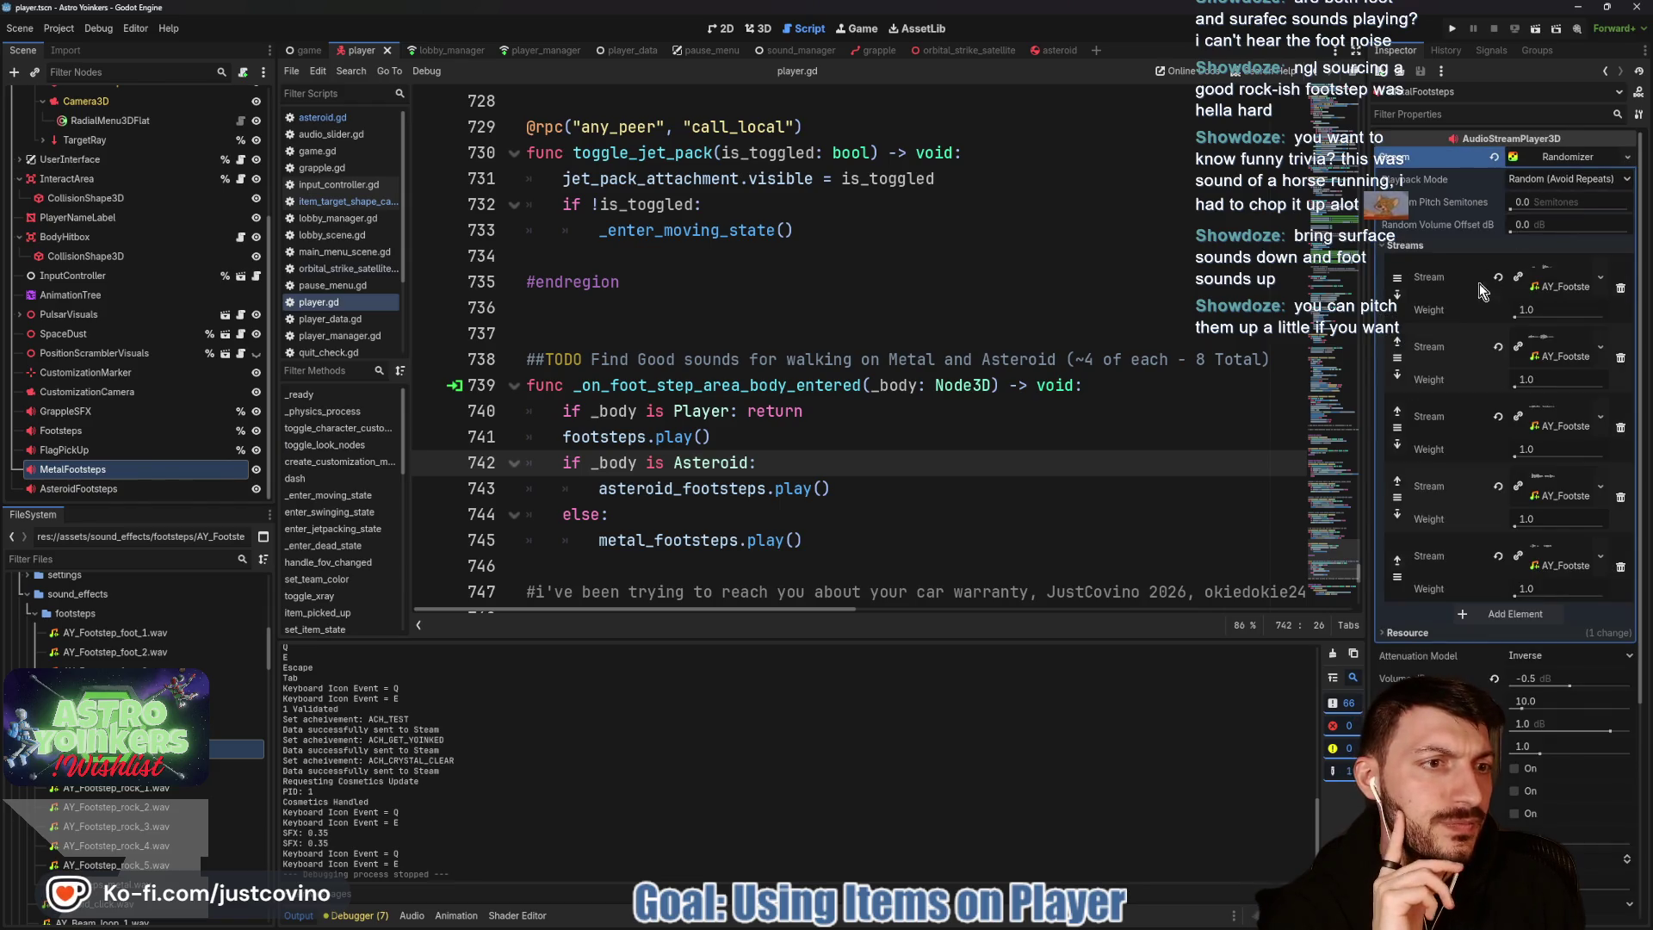
left_click(1579, 272)
left_click(1419, 354)
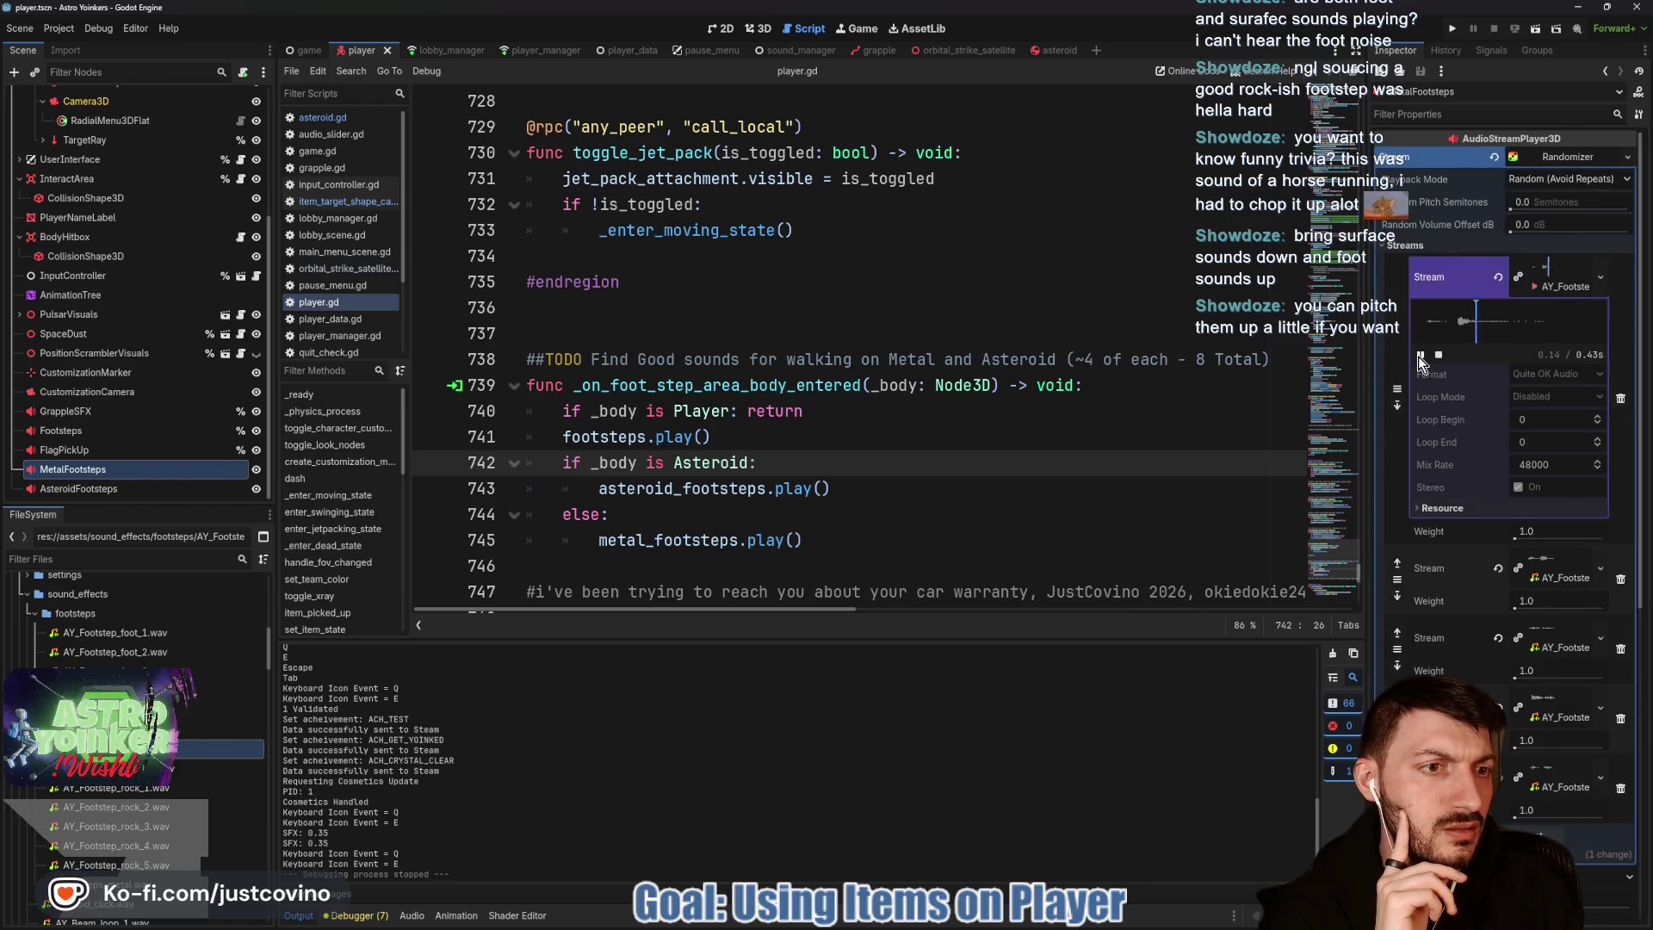
left_click(1532, 275)
left_click(1556, 347)
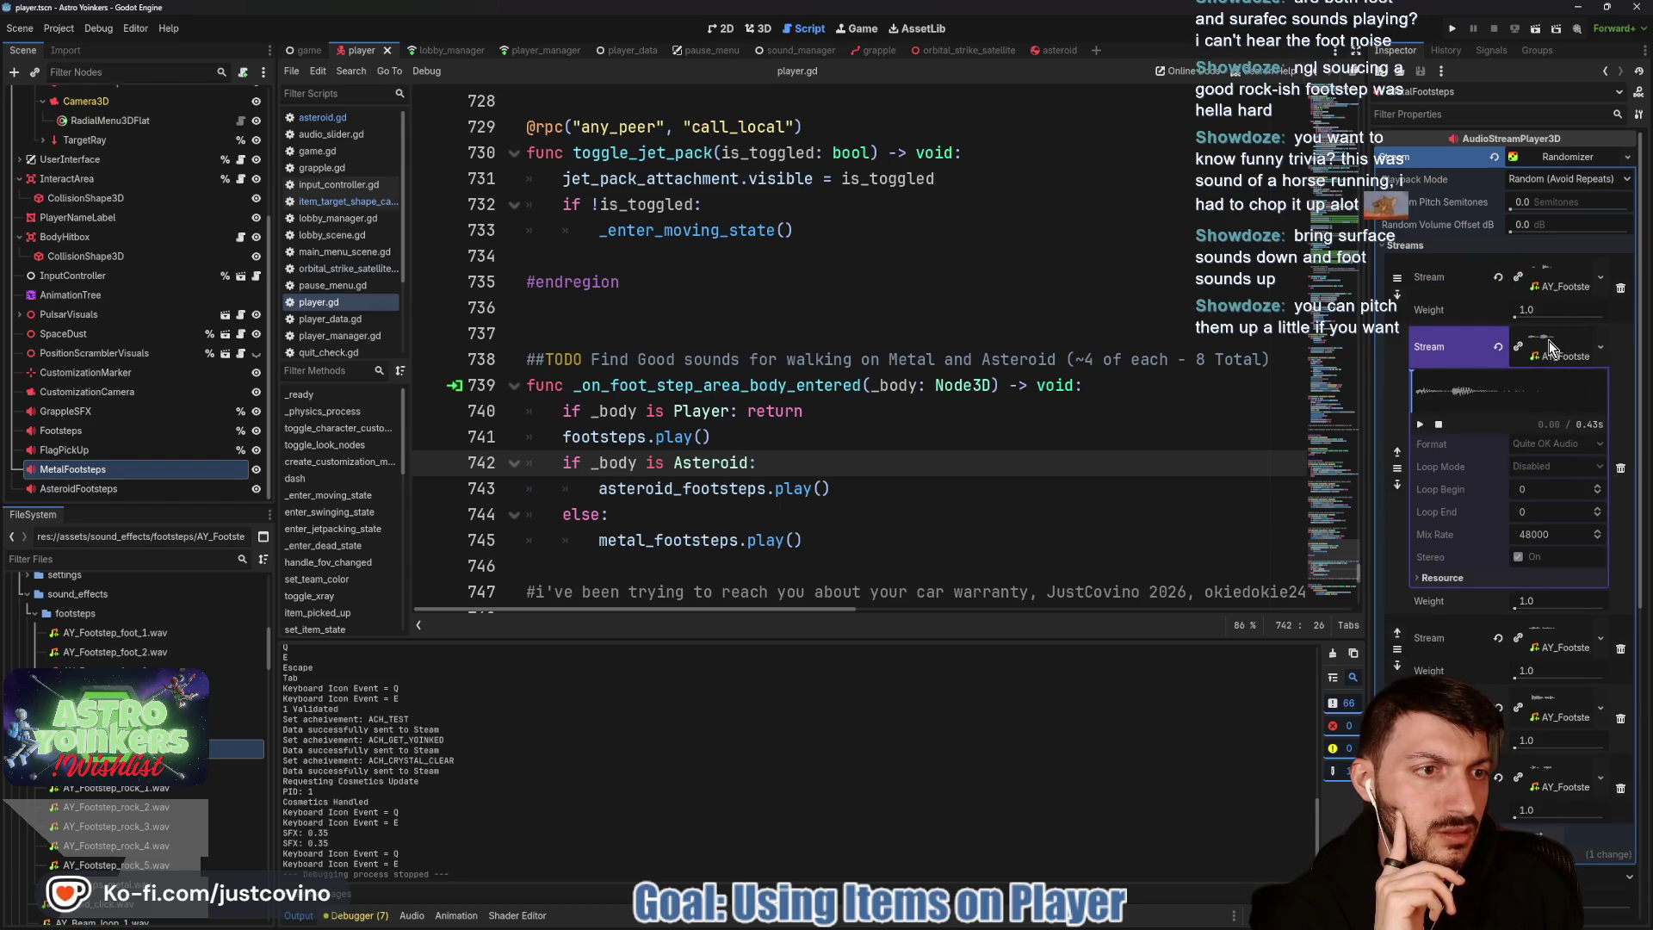
left_click(1548, 342)
left_click(1563, 421)
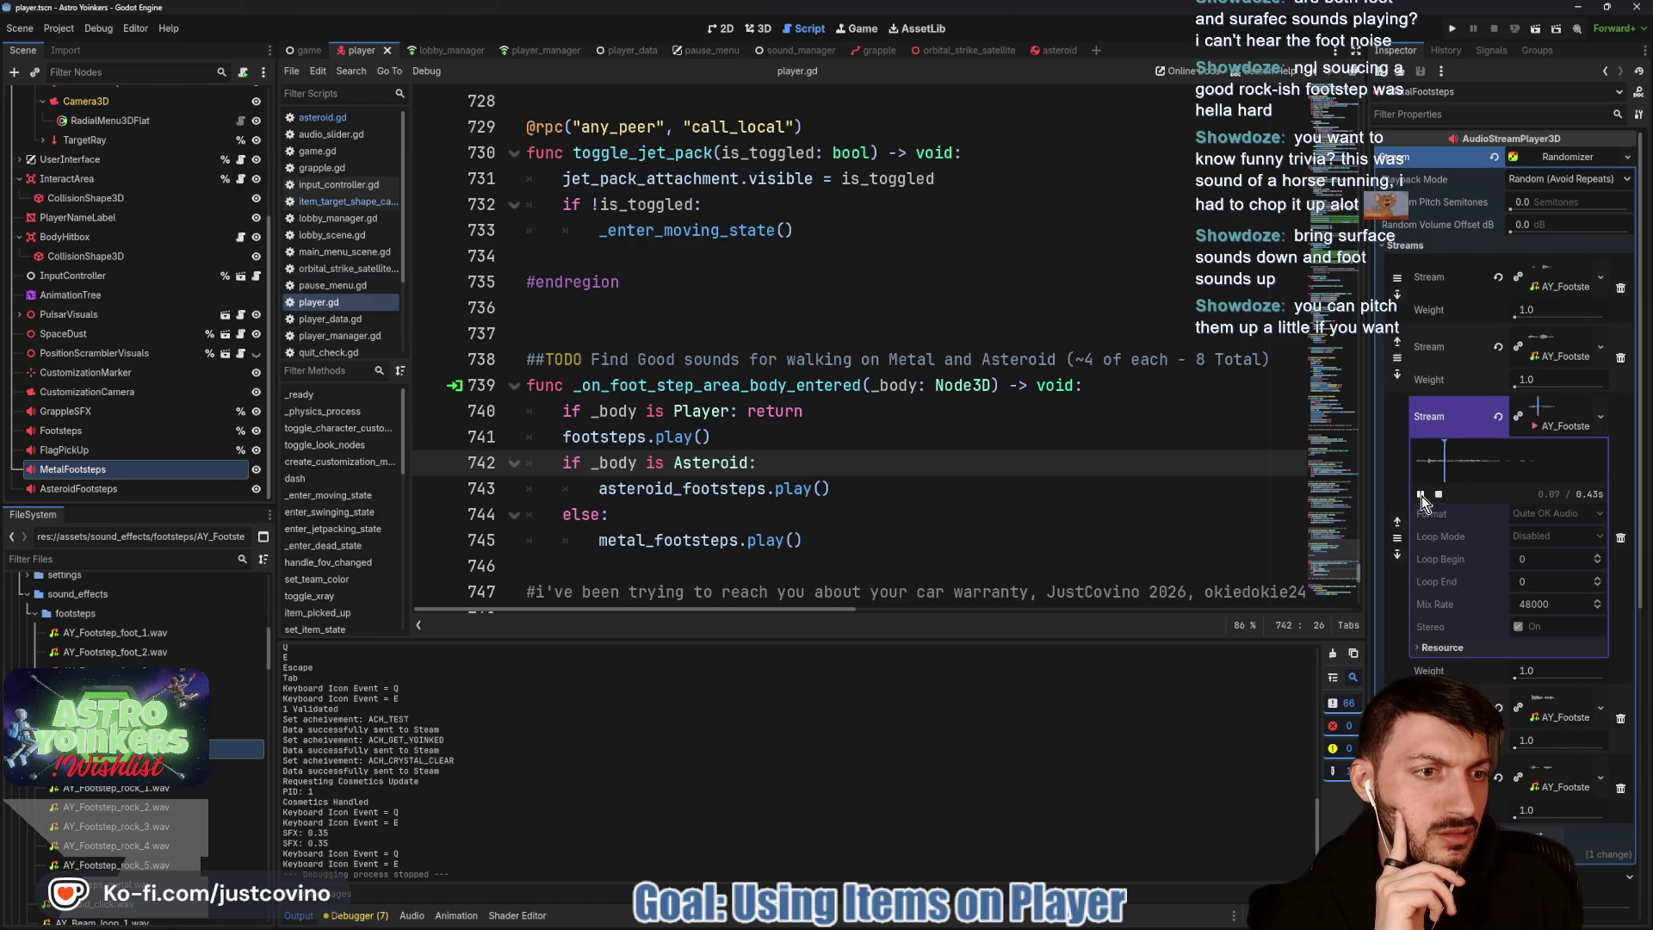
left_click(1563, 415)
left_click(1548, 484)
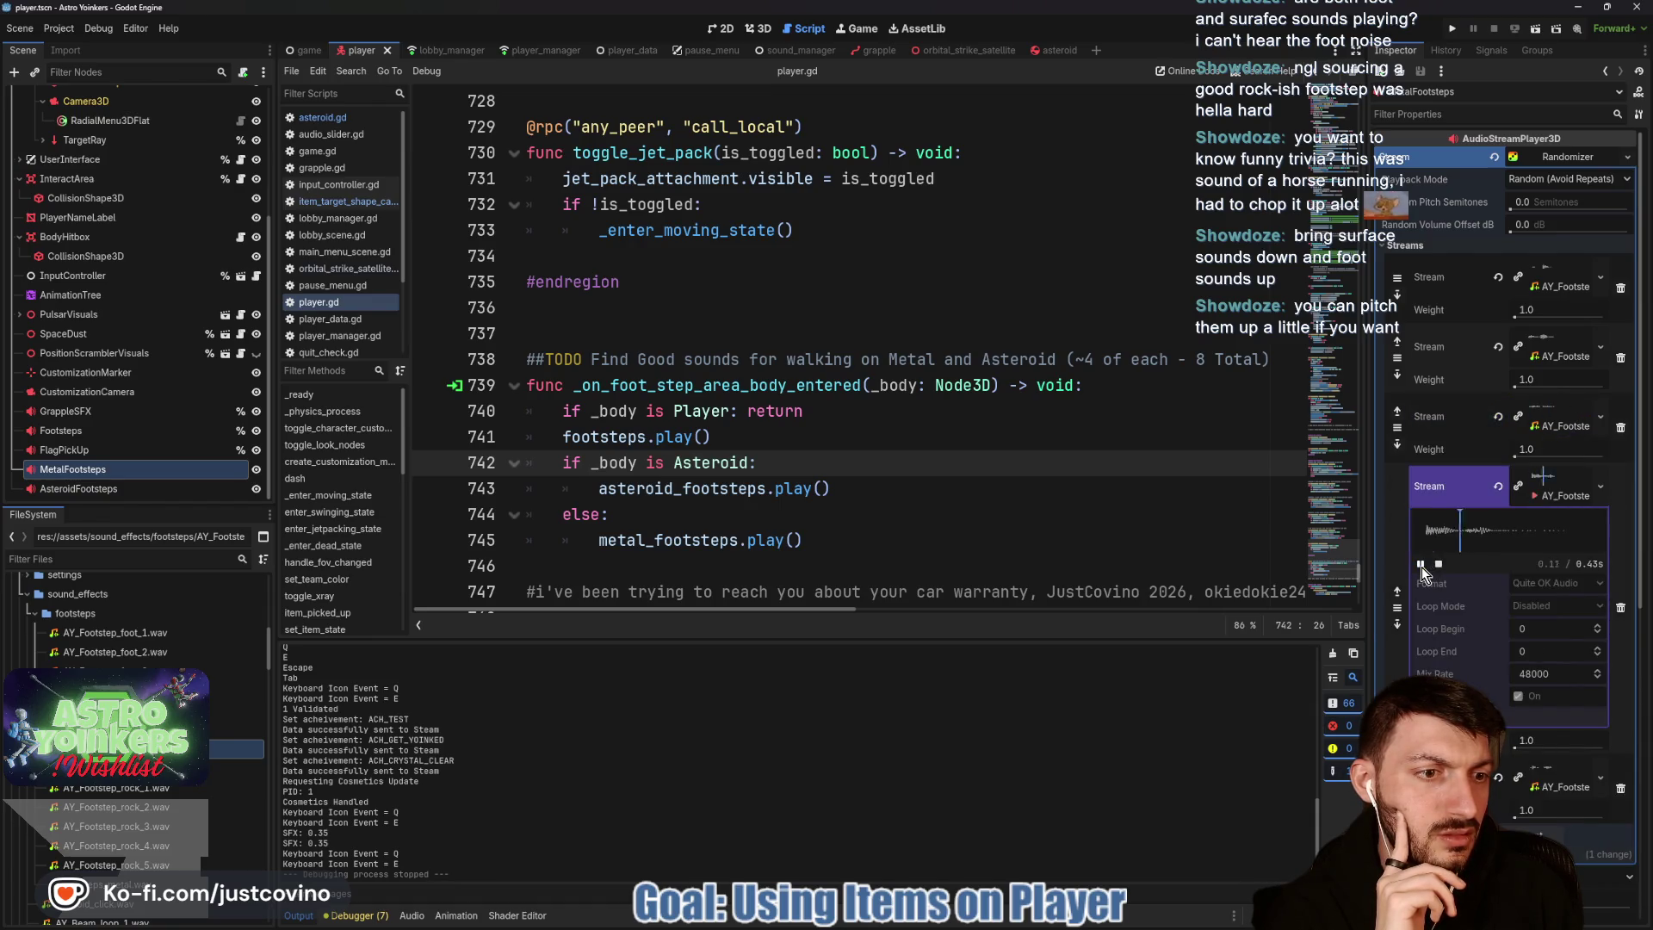
left_click(1557, 480)
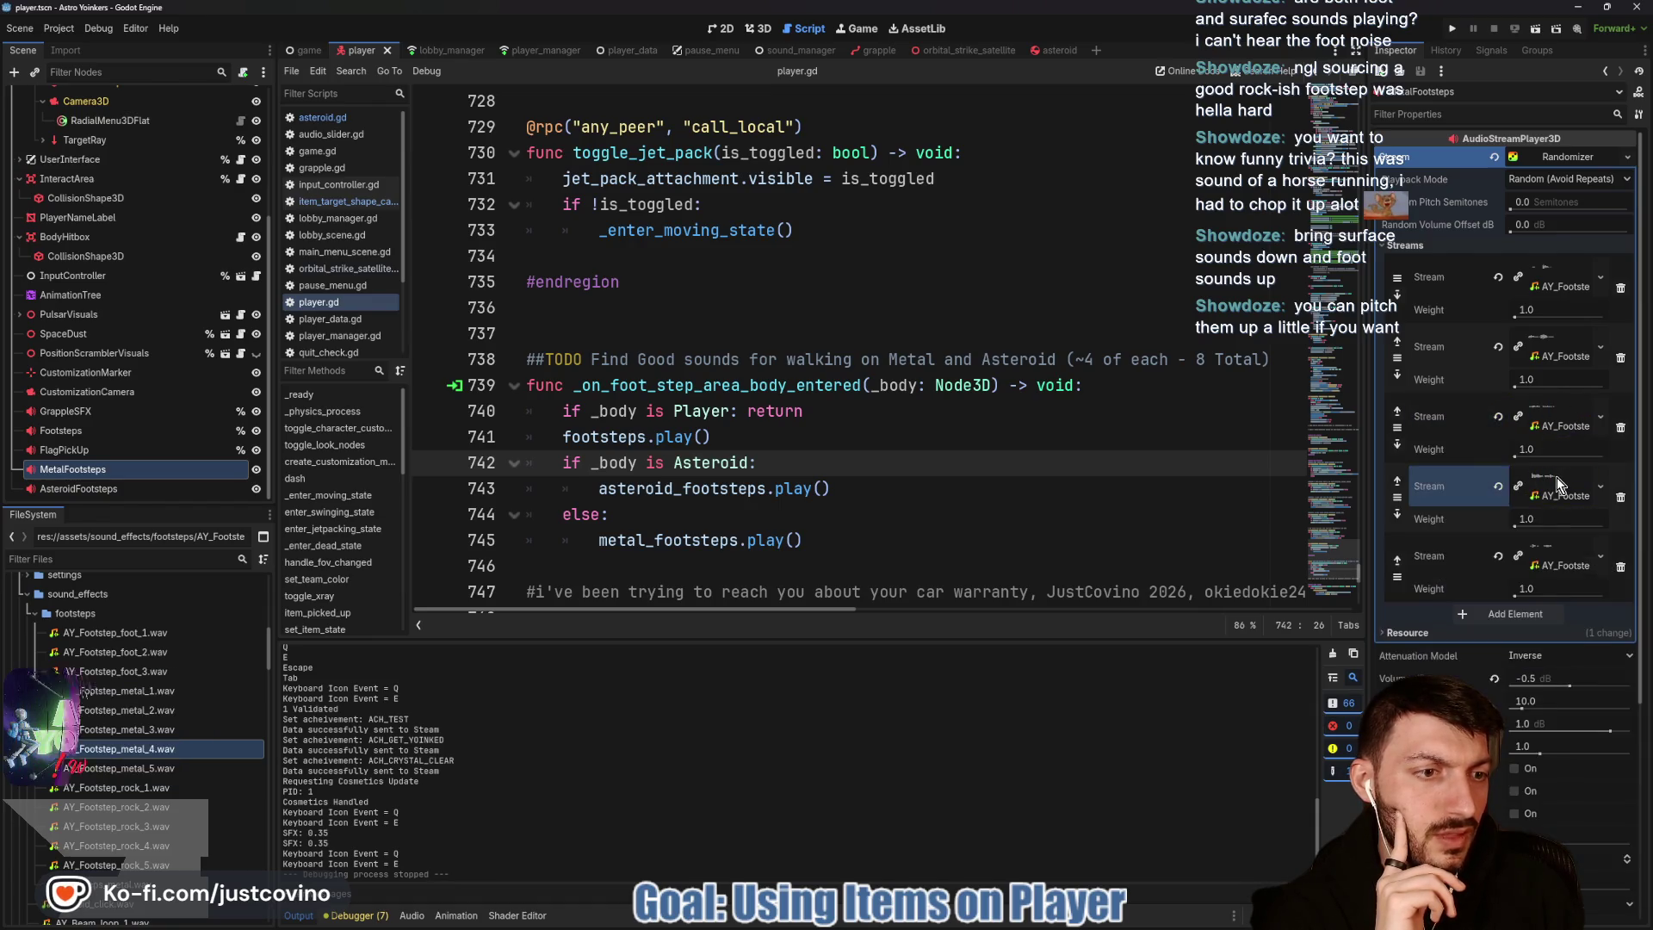
left_click(1557, 556)
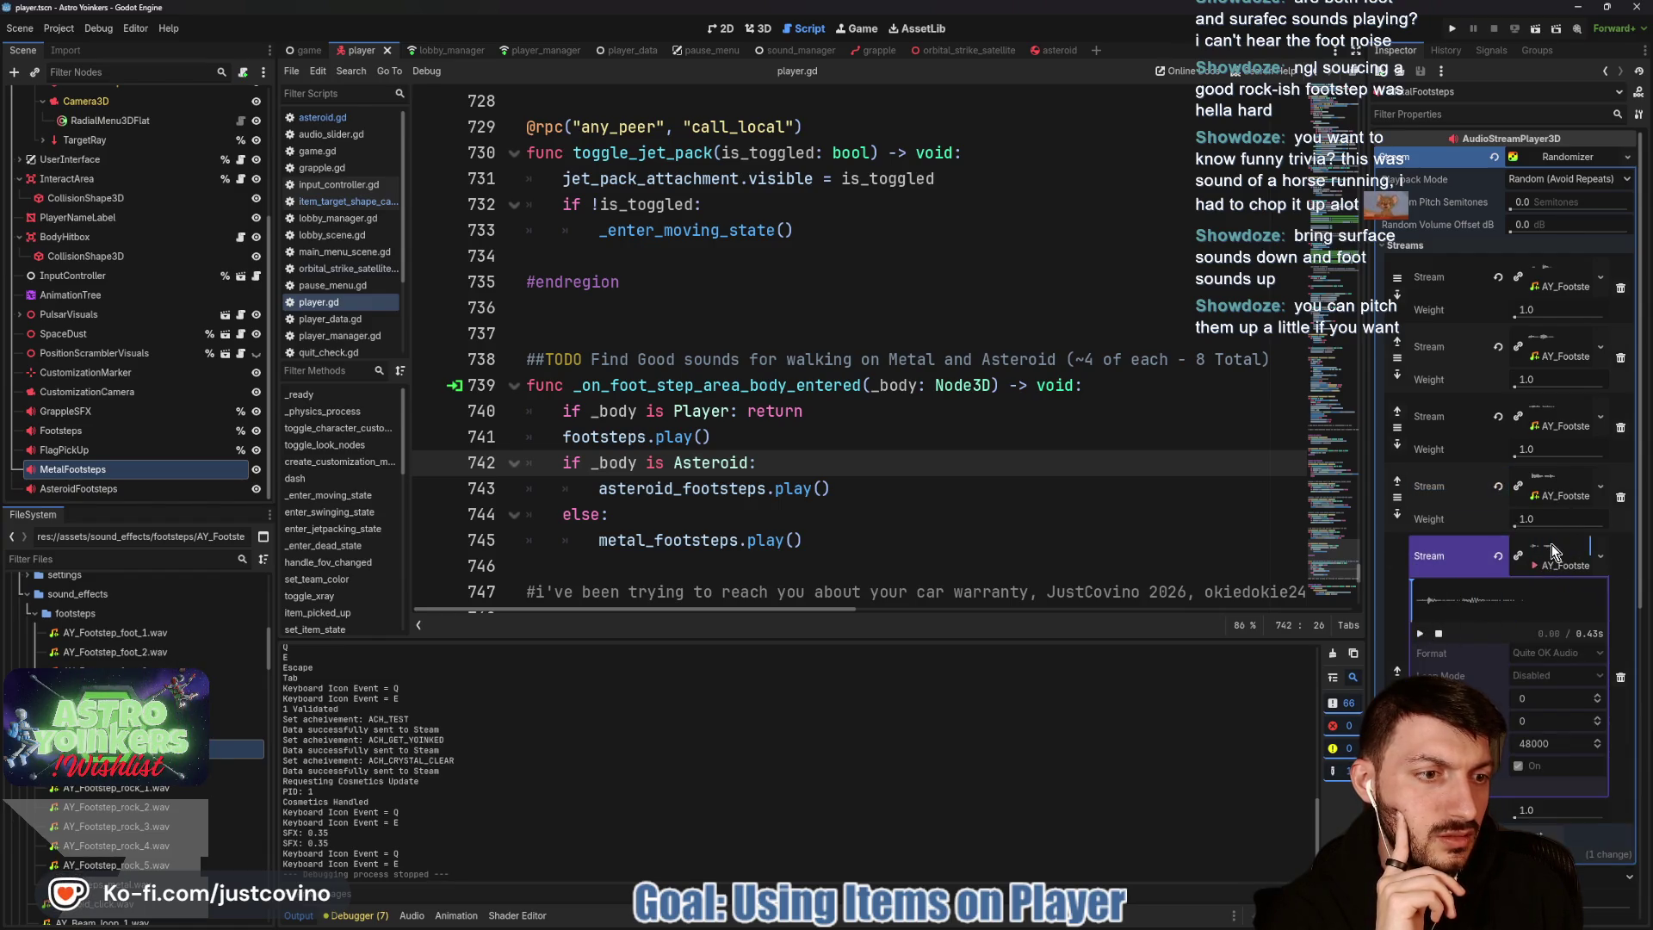
left_click(1551, 544)
left_click(1551, 473)
left_click(1551, 344)
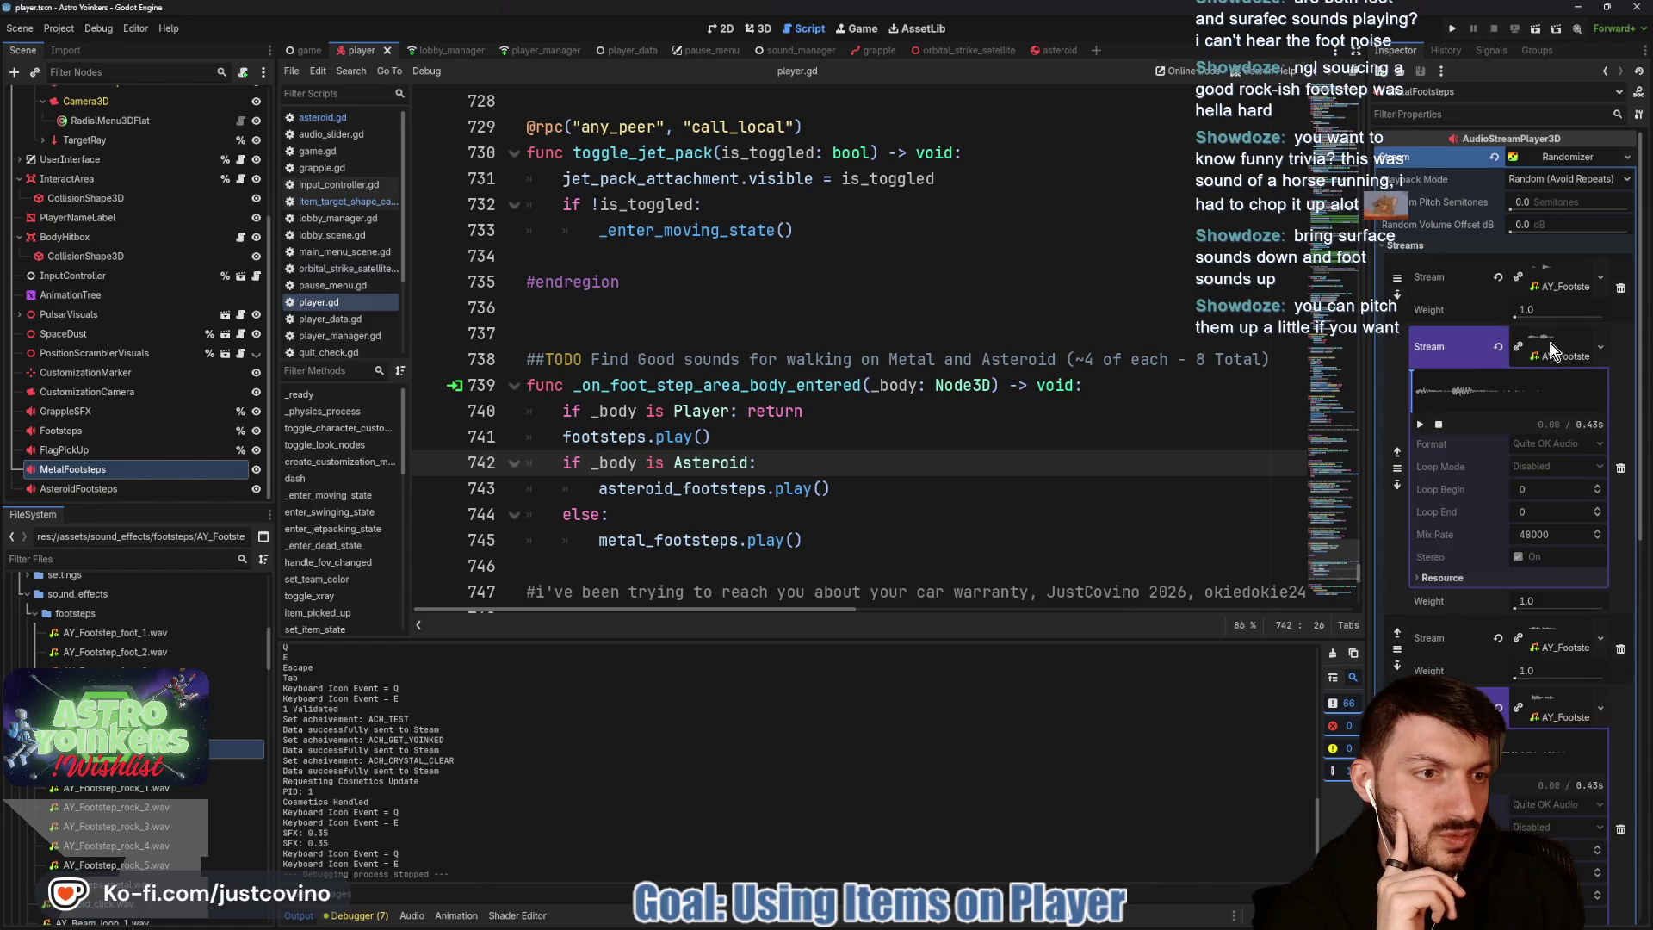
left_click(1420, 425)
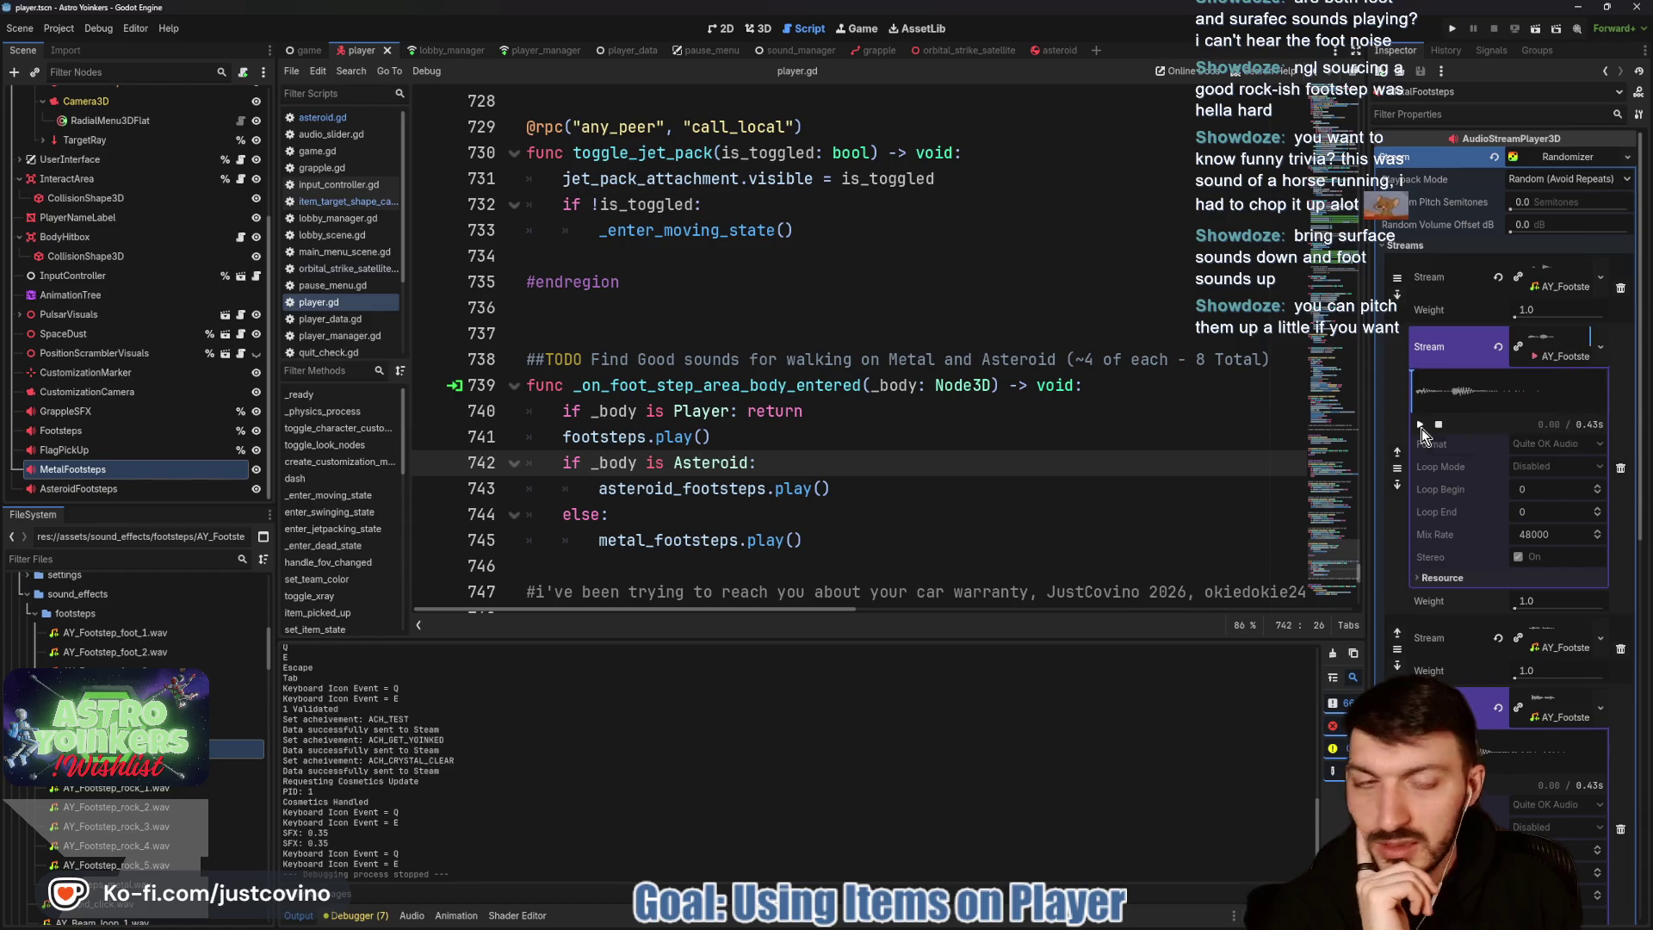
Clear the second Stream slot and drop footsteps_metal.wav into it
left_click(1497, 348)
left_click(1532, 343)
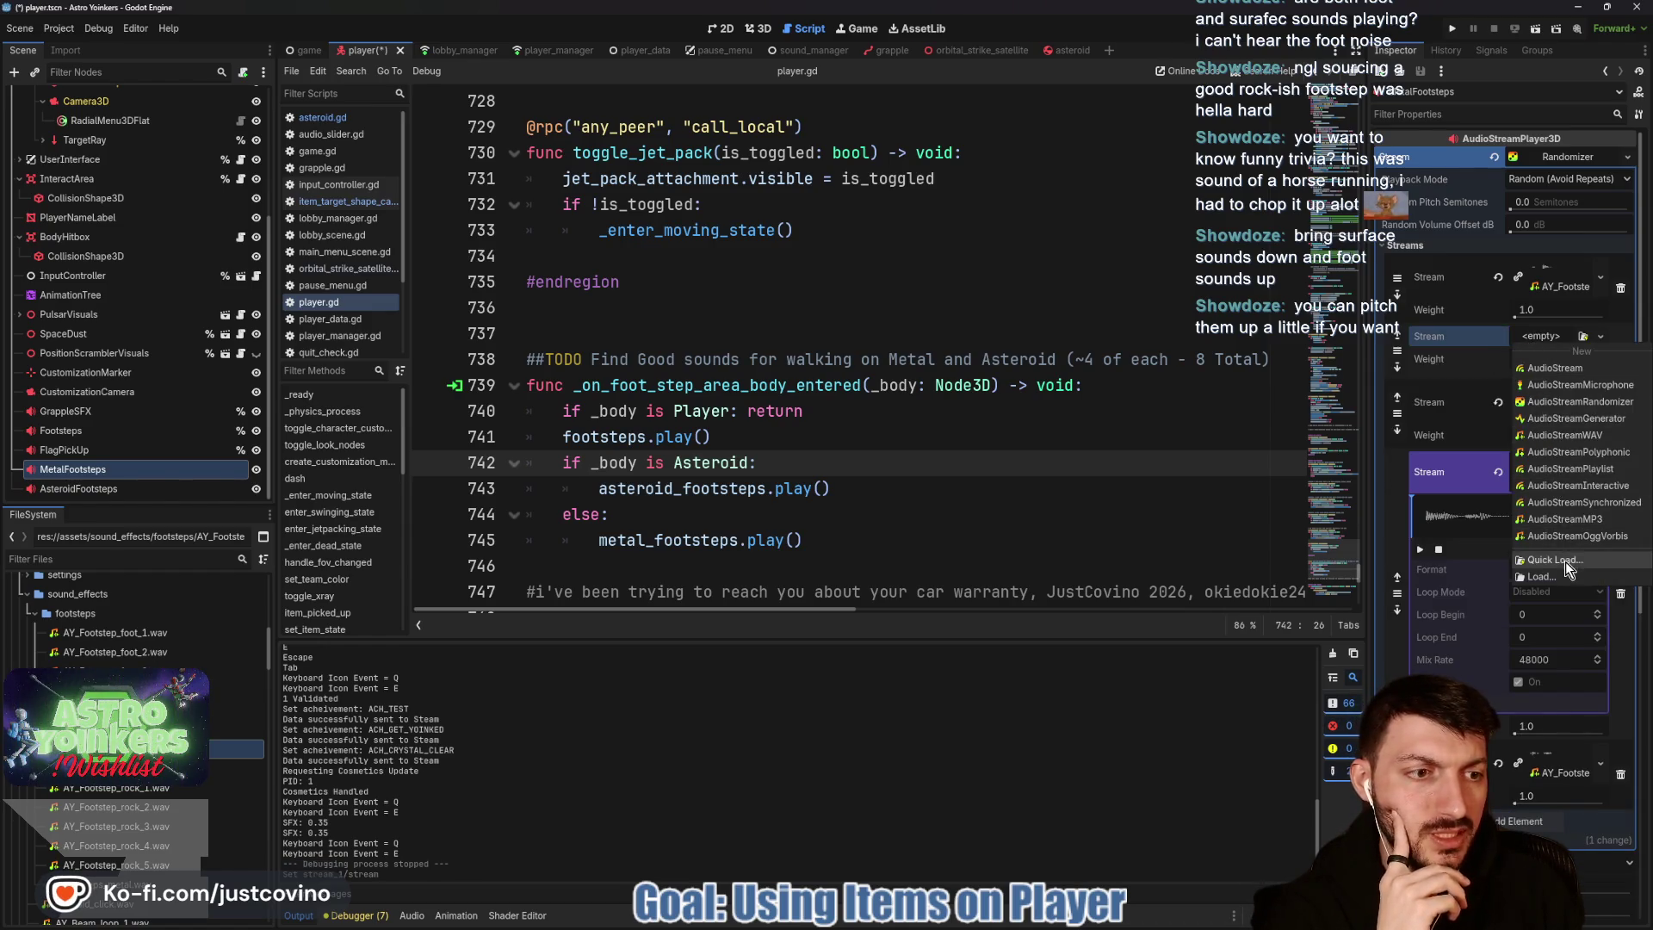
left_click(1565, 562)
left_click(1068, 245)
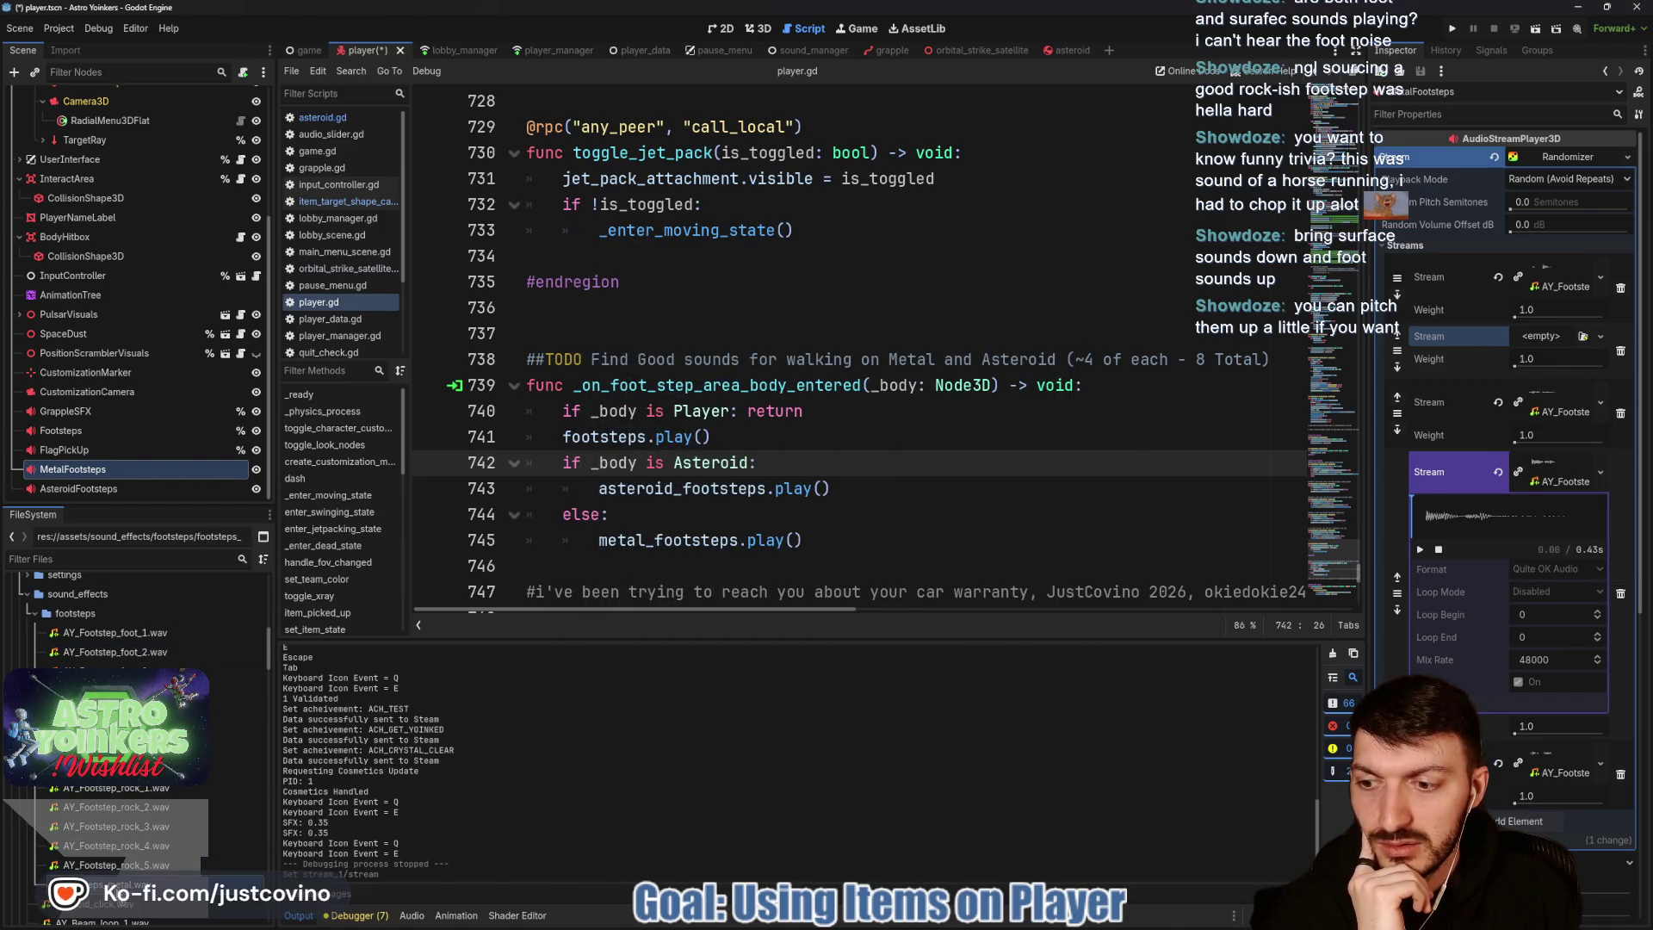
mouse_move(103, 887)
left_mouse_down()
mouse_move(516, 603)
mouse_move(1530, 341)
left_mouse_up()
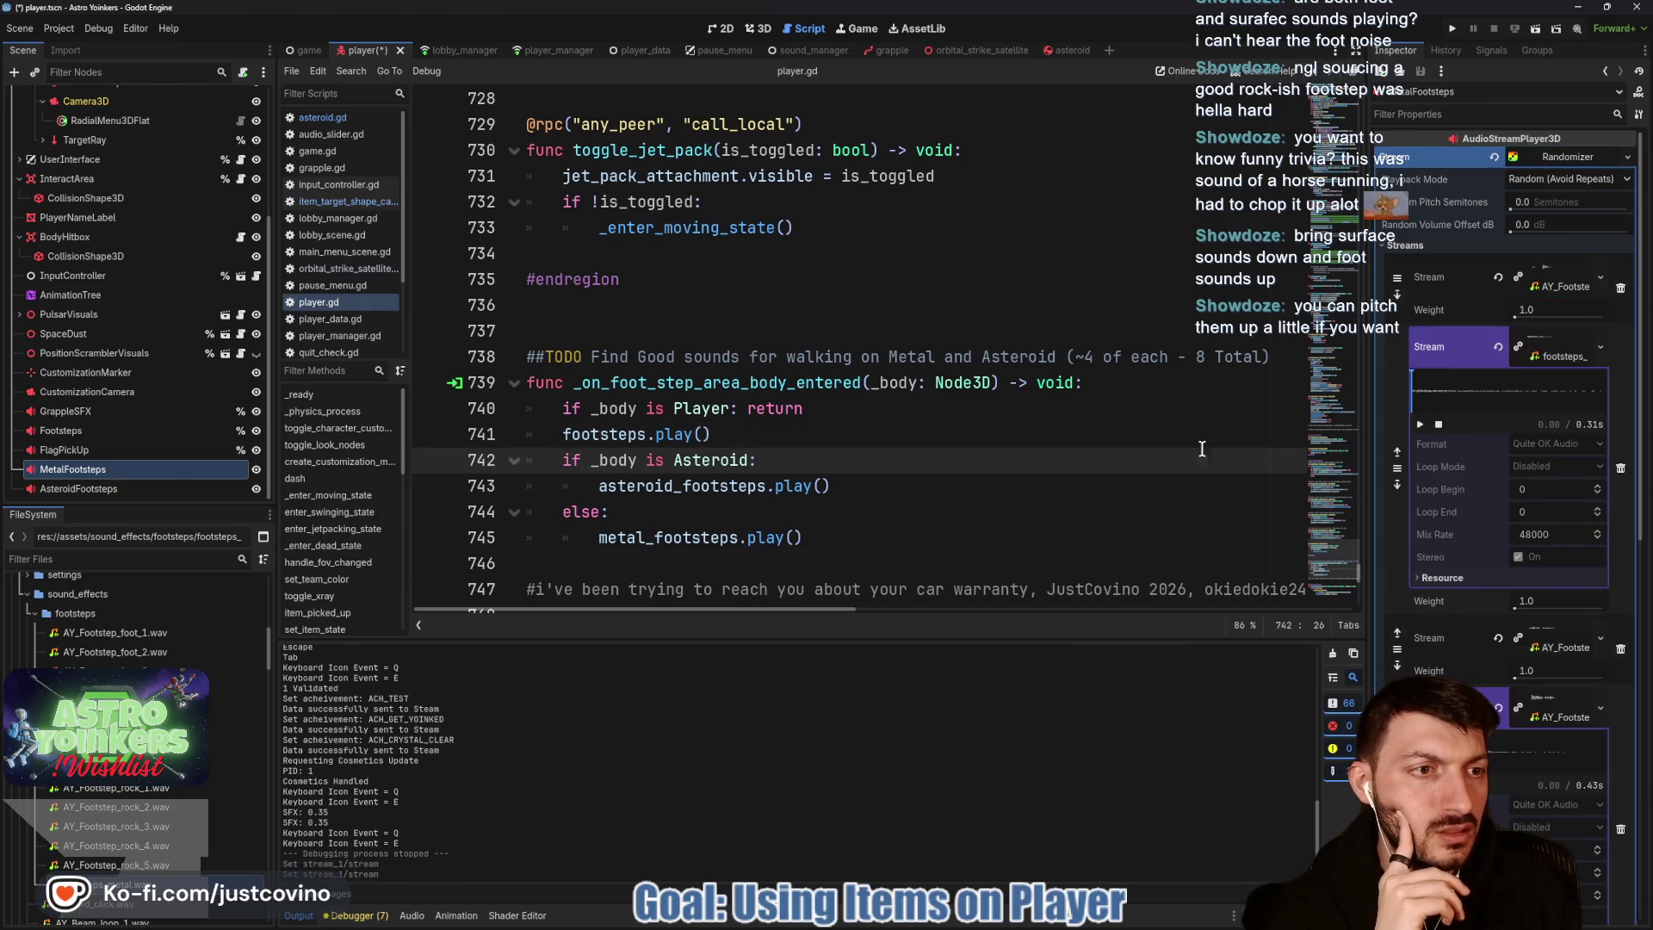
left_click(1558, 353)
Save the scene with Ctrl+S and run the game
left_click(900, 483)
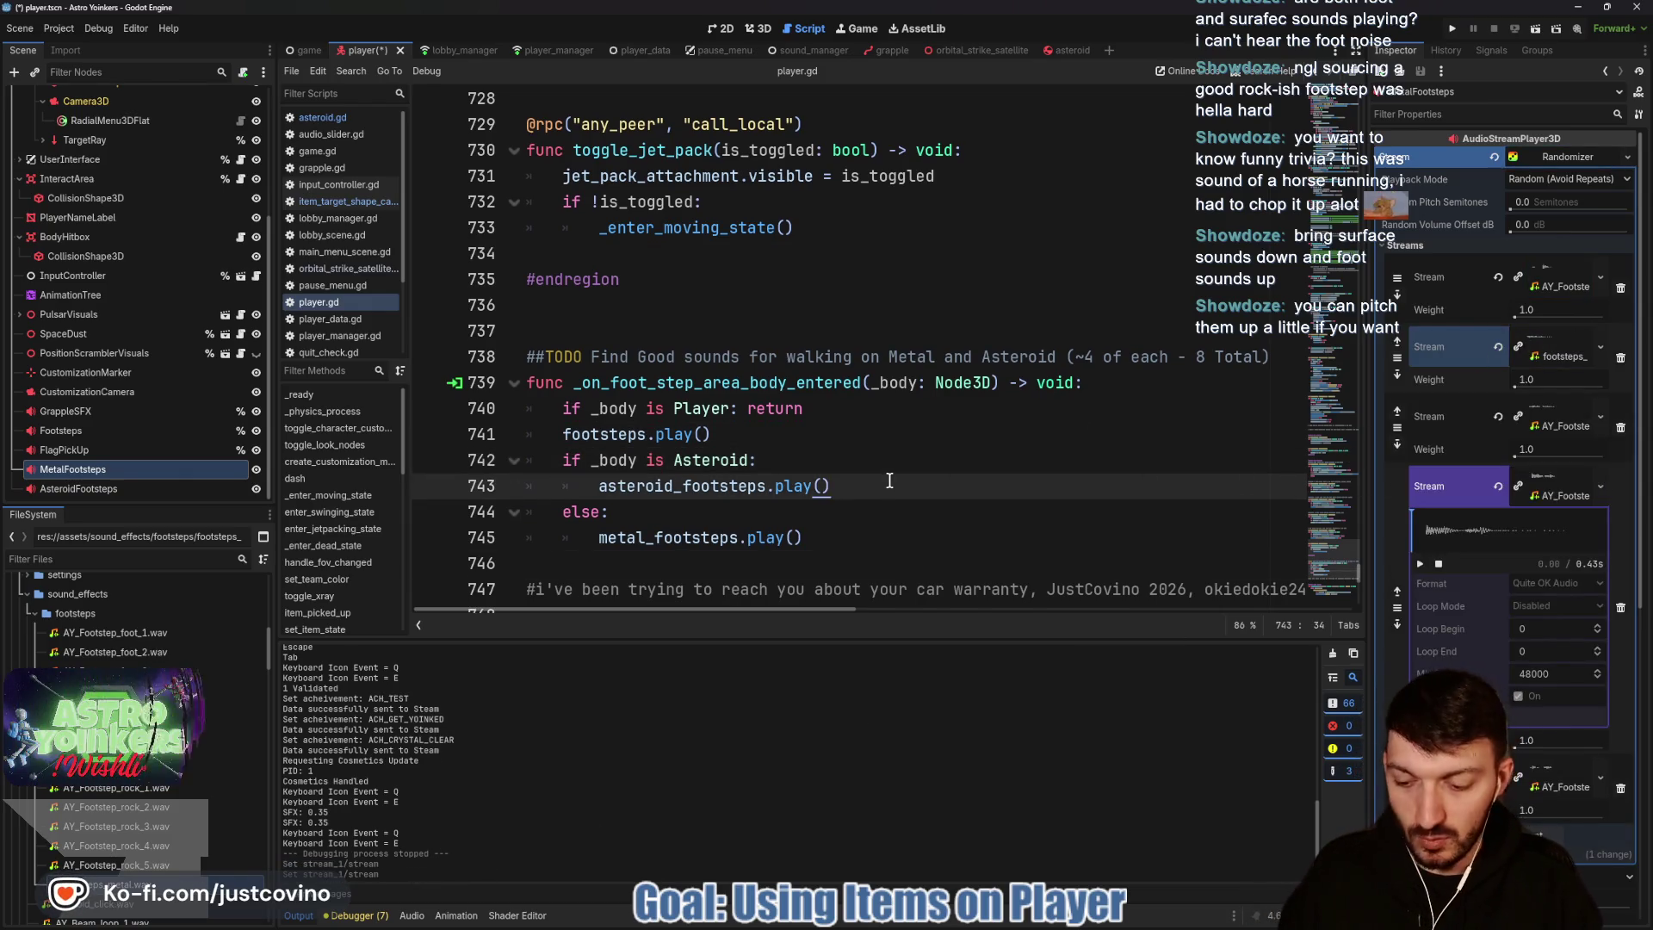
key("ctrl+s")
left_click(1449, 32)
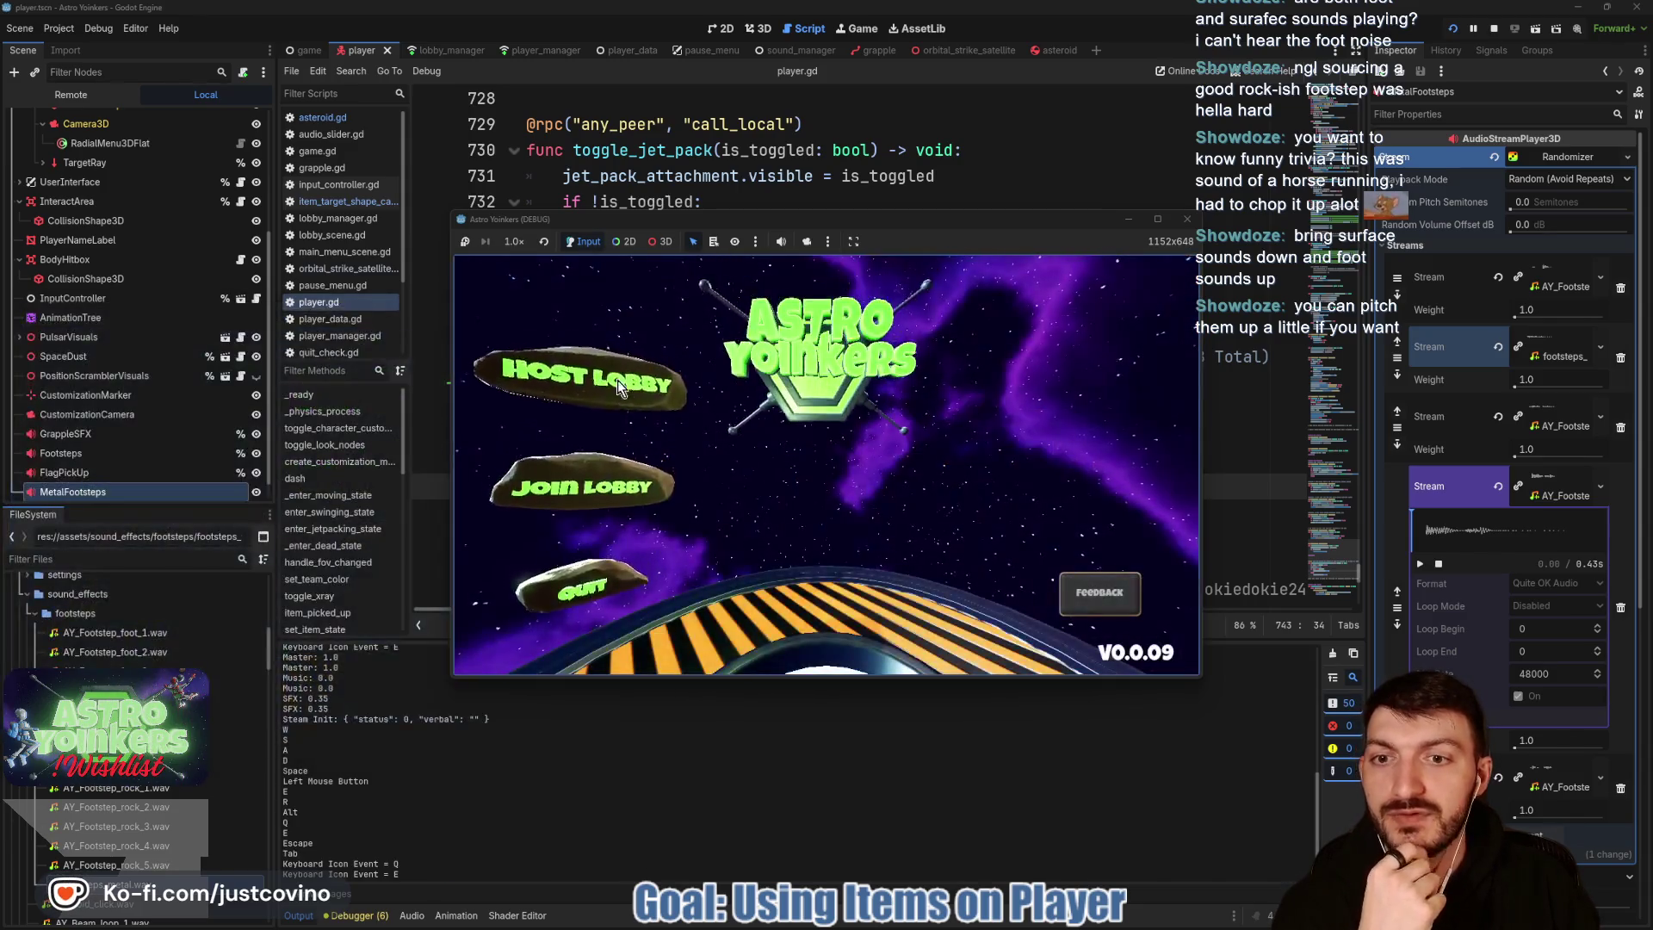
Host a private lobby, walk across the room and down the corridor, then pause
left_click(617, 386)
left_click(768, 406)
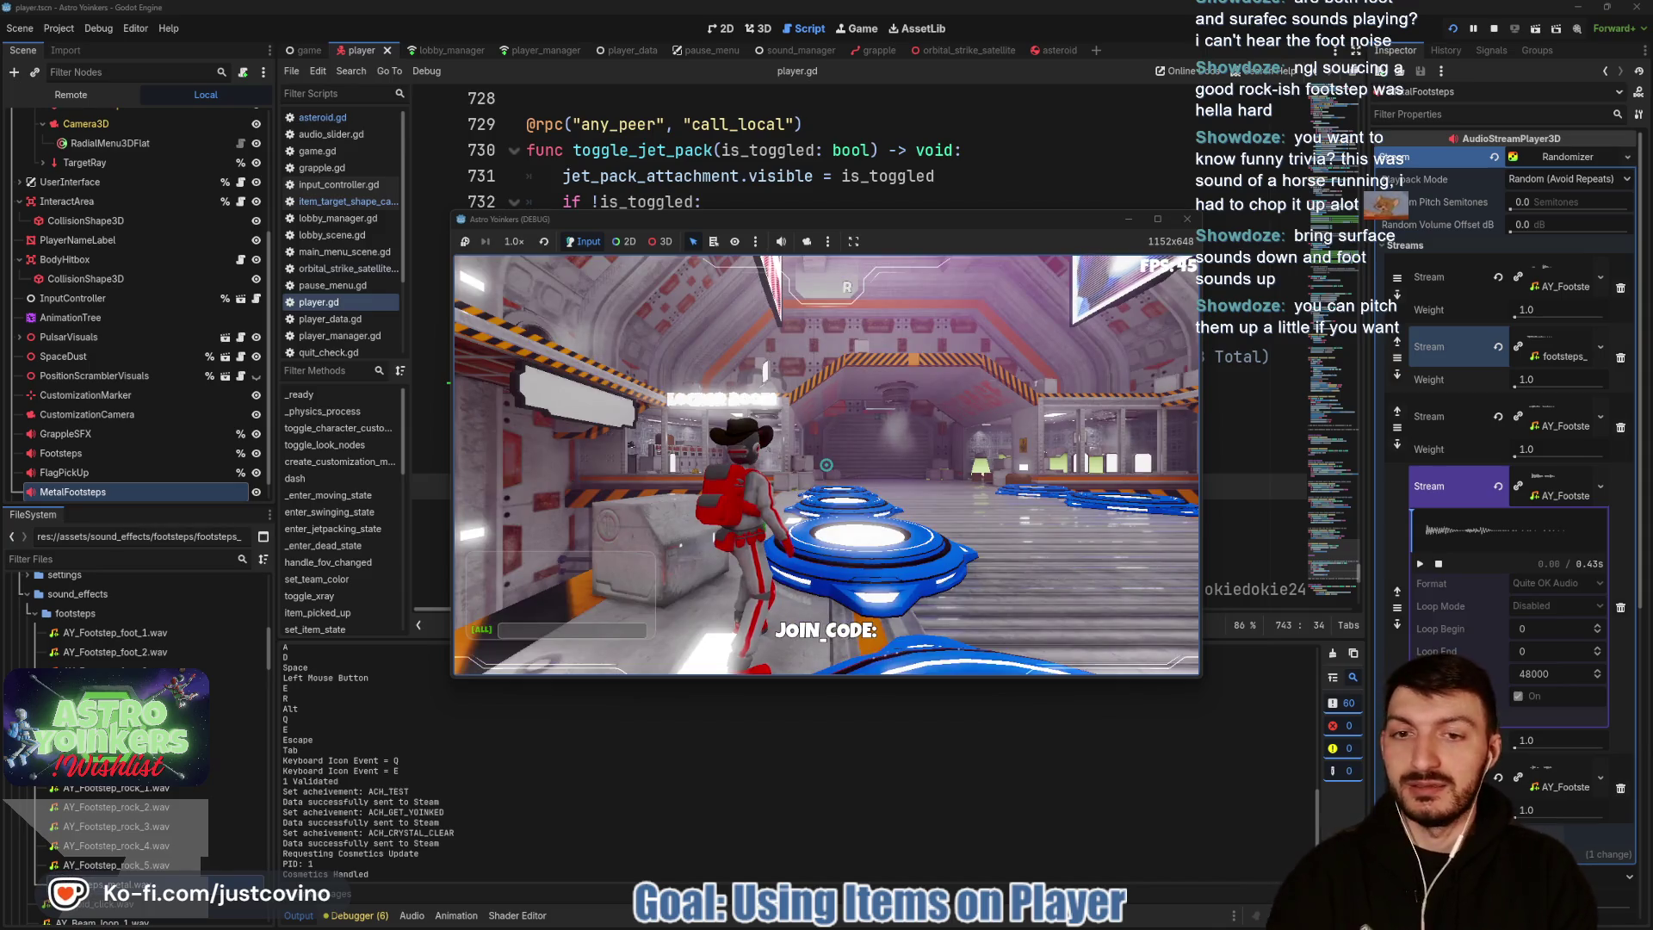
key("w")
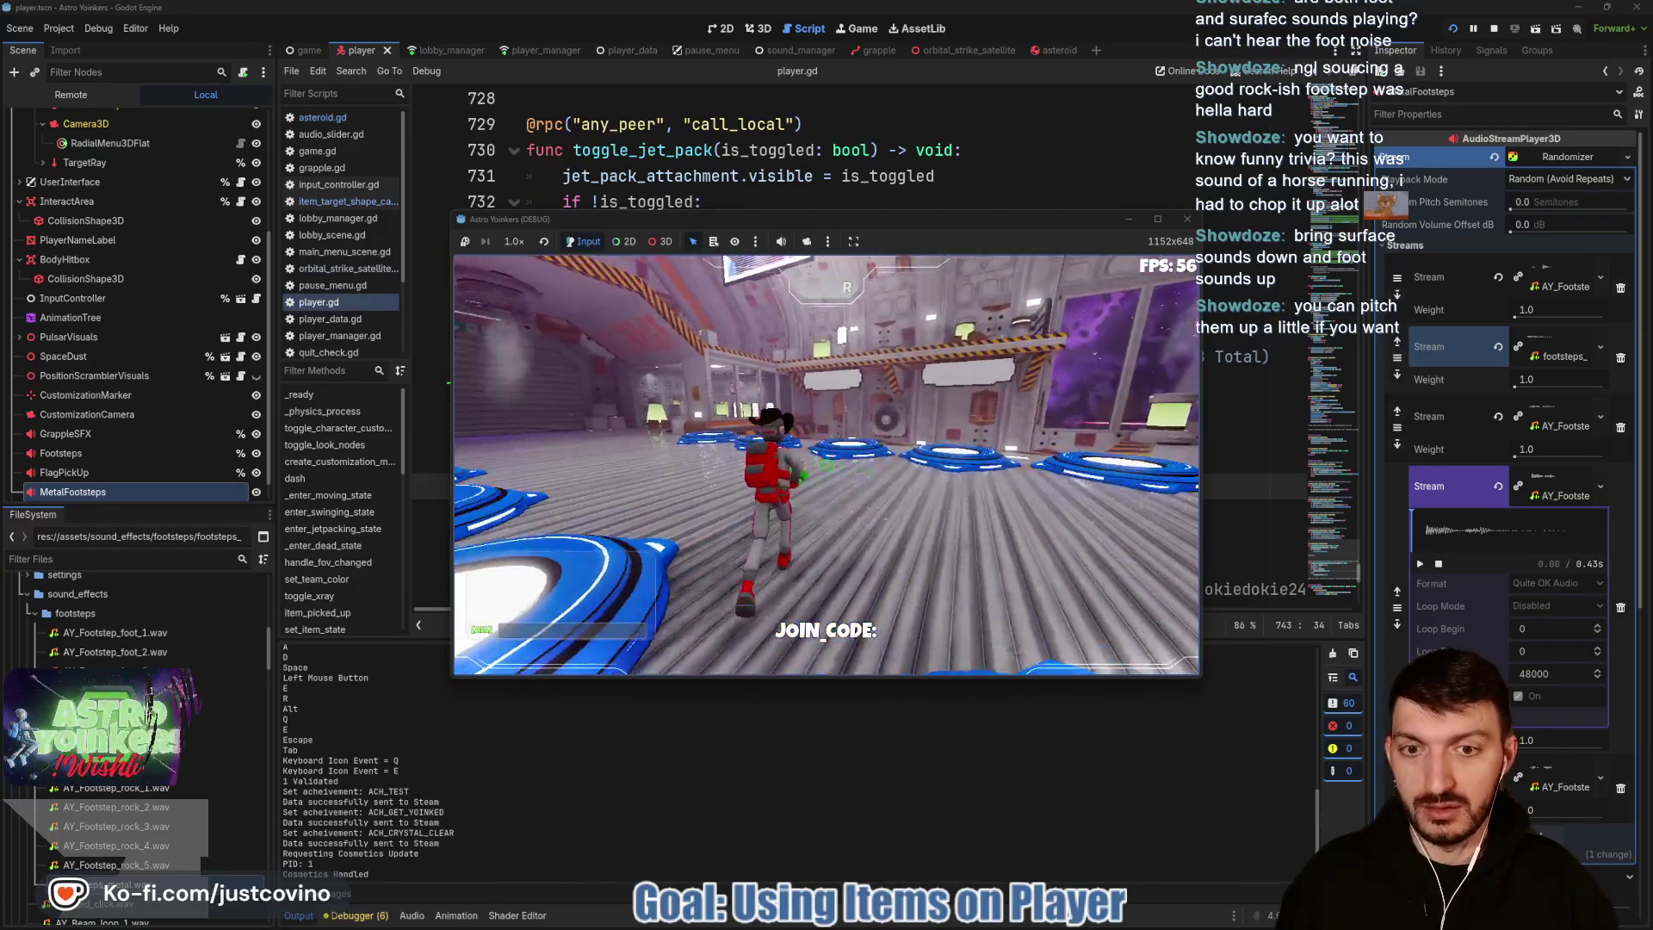
key("w")
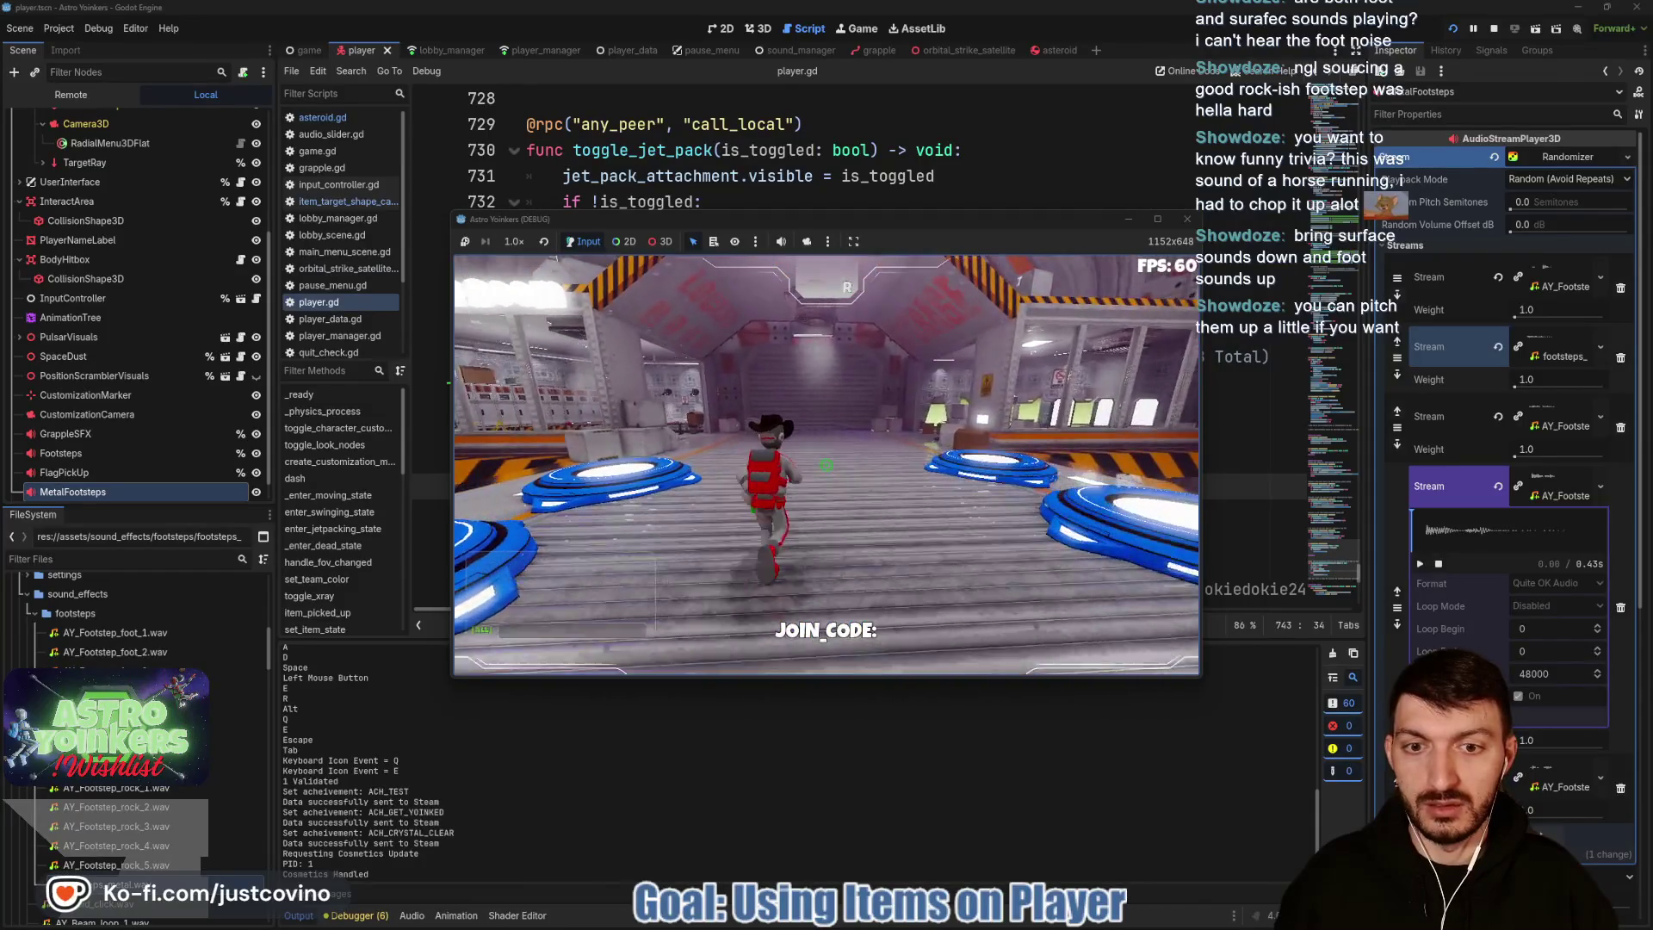
key("Escape")
Set gamma to 100% in game Settings, check the Audio tab, then resume
left_click(856, 510)
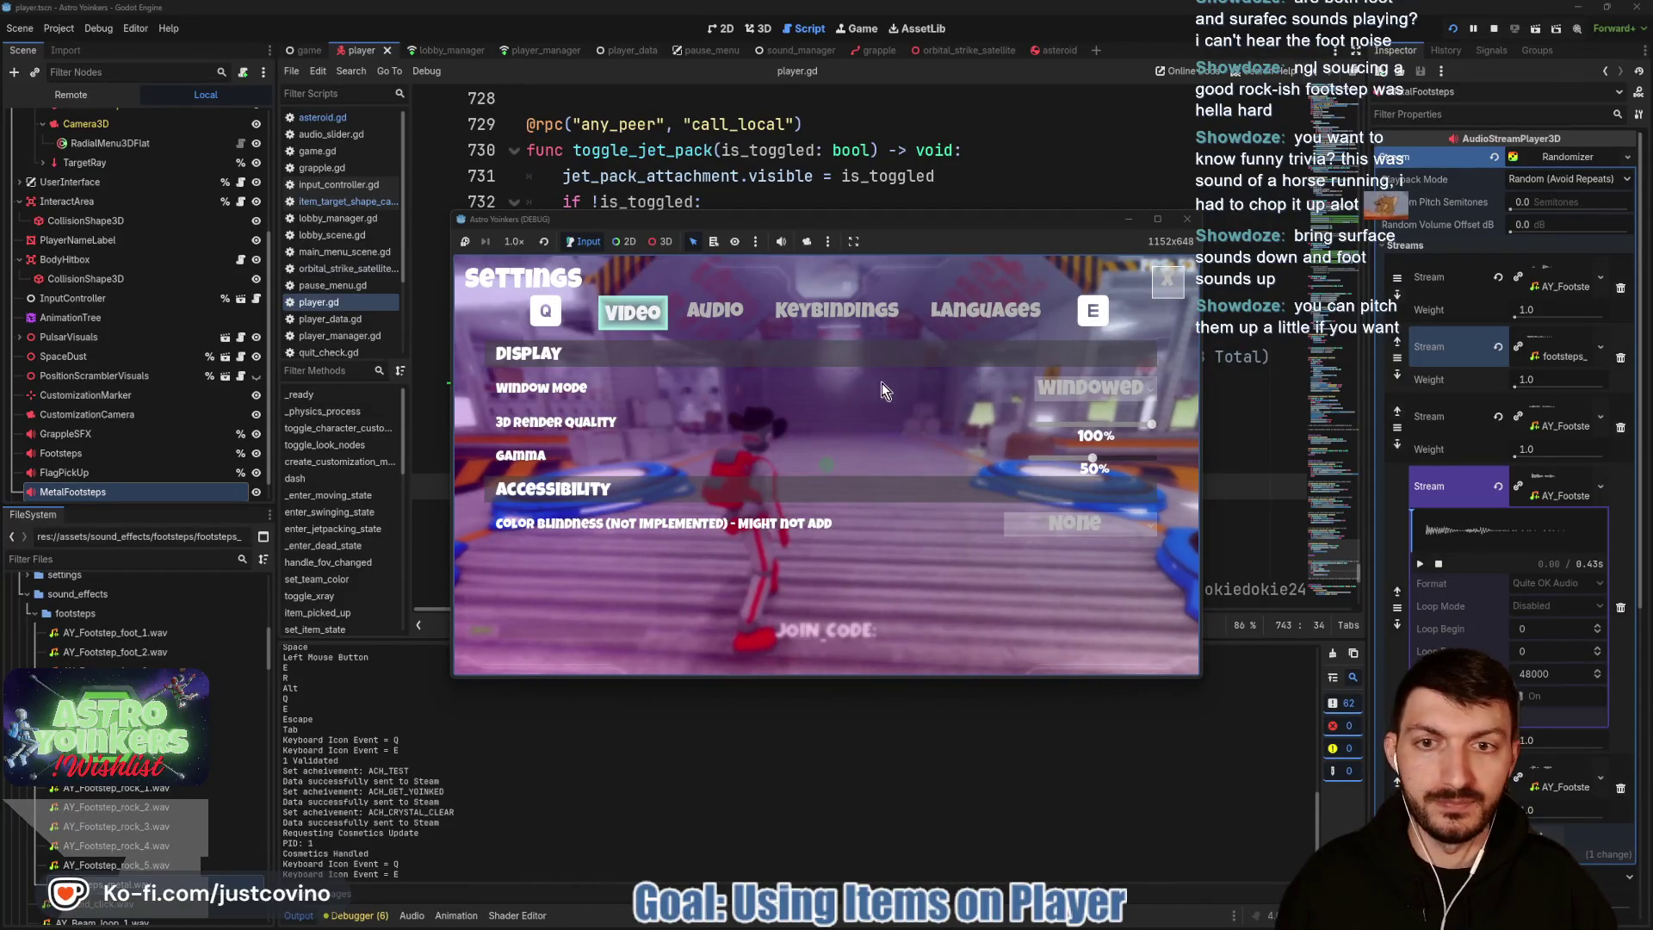
left_click_drag(1097, 457, 1153, 457)
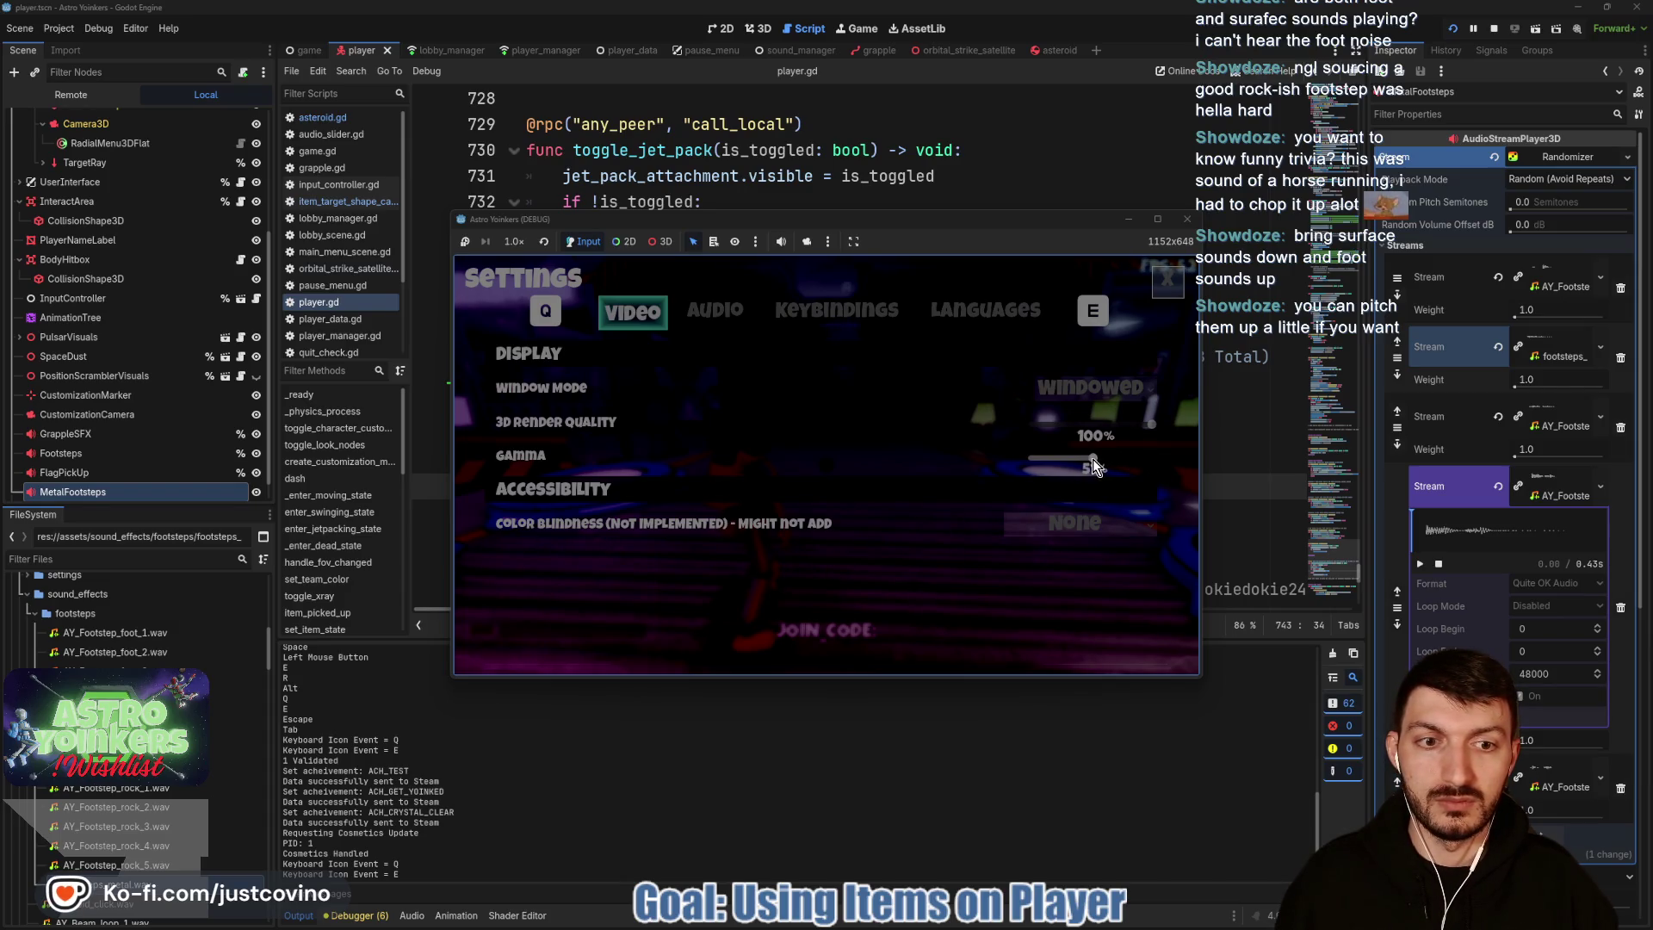
key("e")
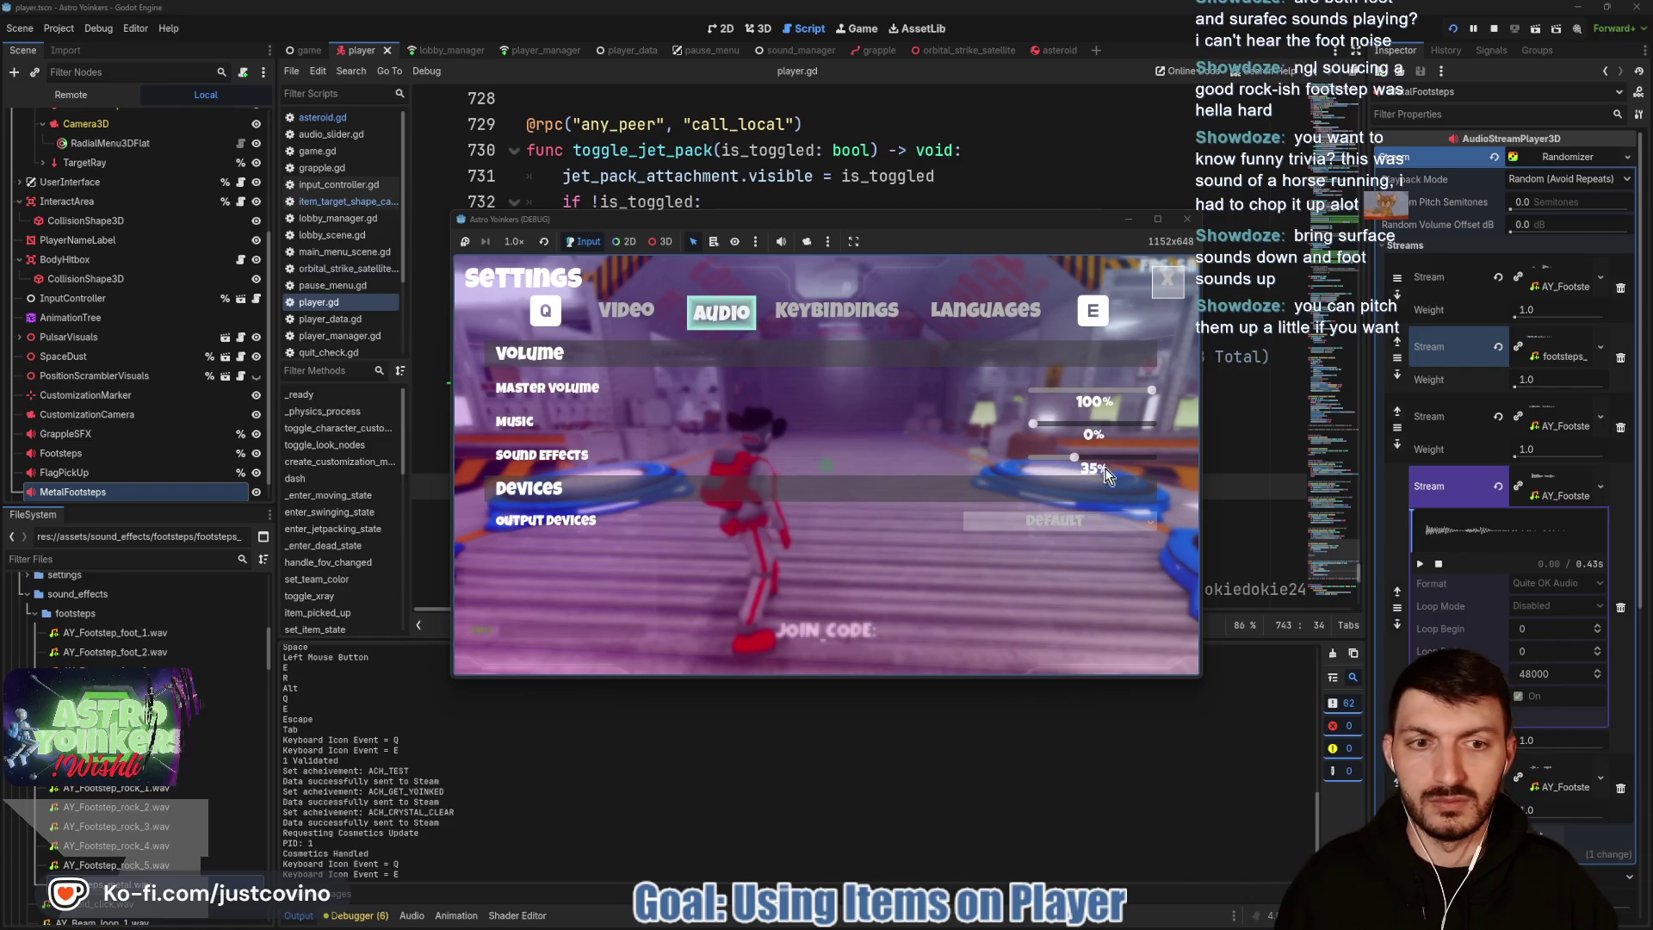
key("Escape")
key("Escape")
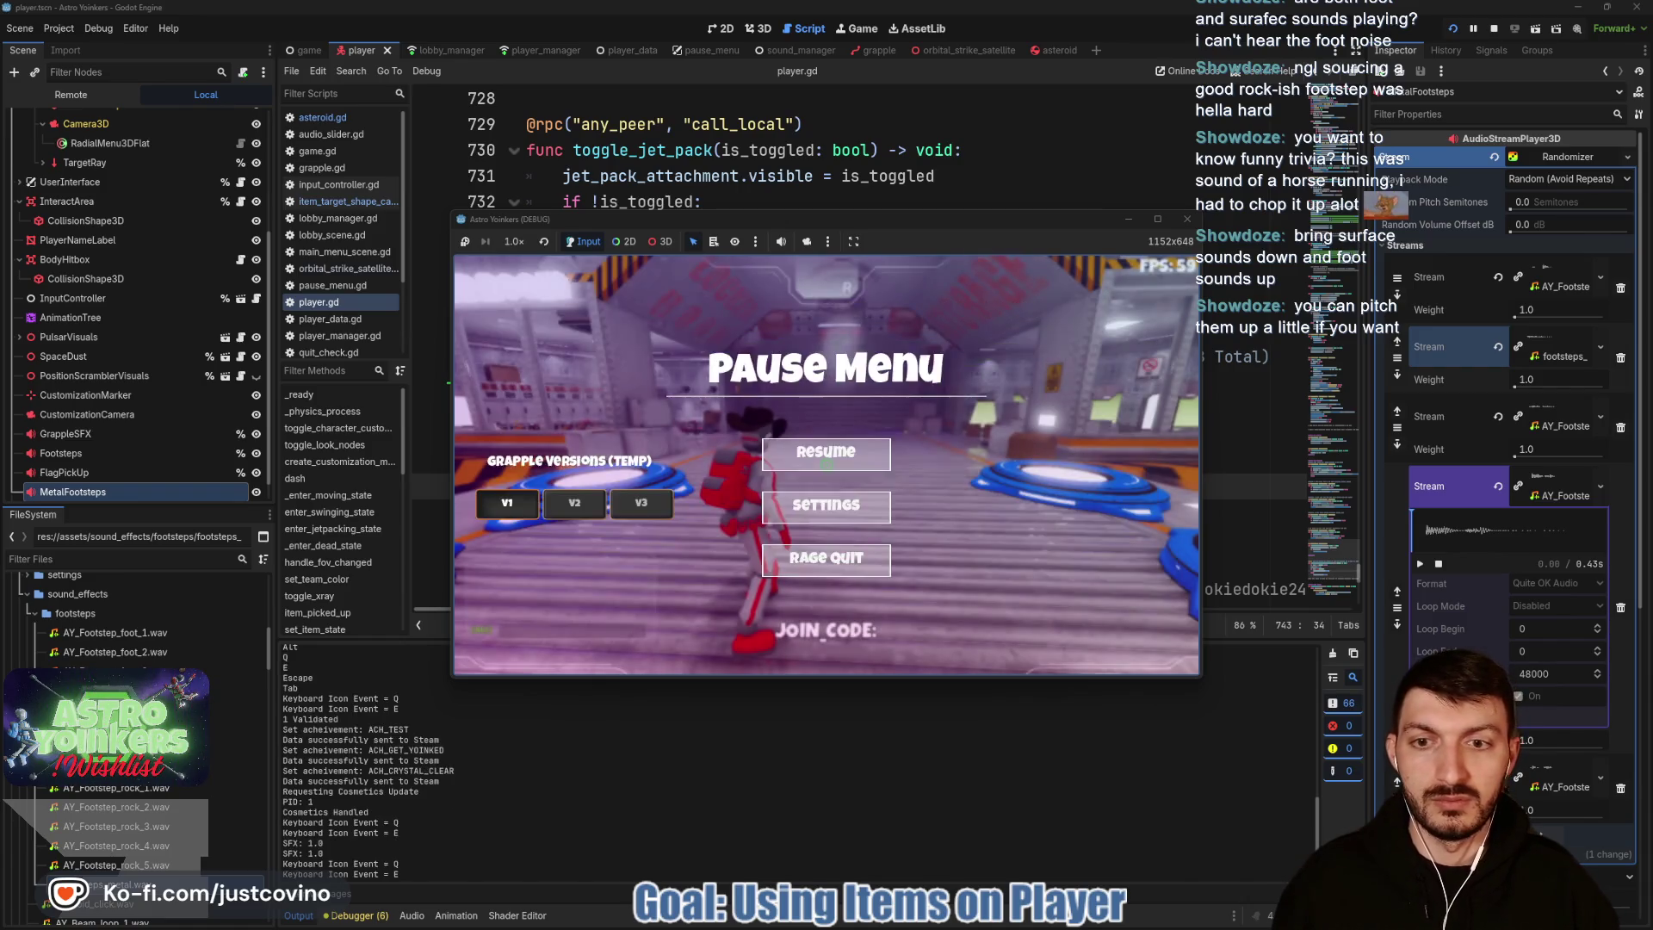
Run down the corridor and across the lobby toward the Asteroid Map board
key("w")
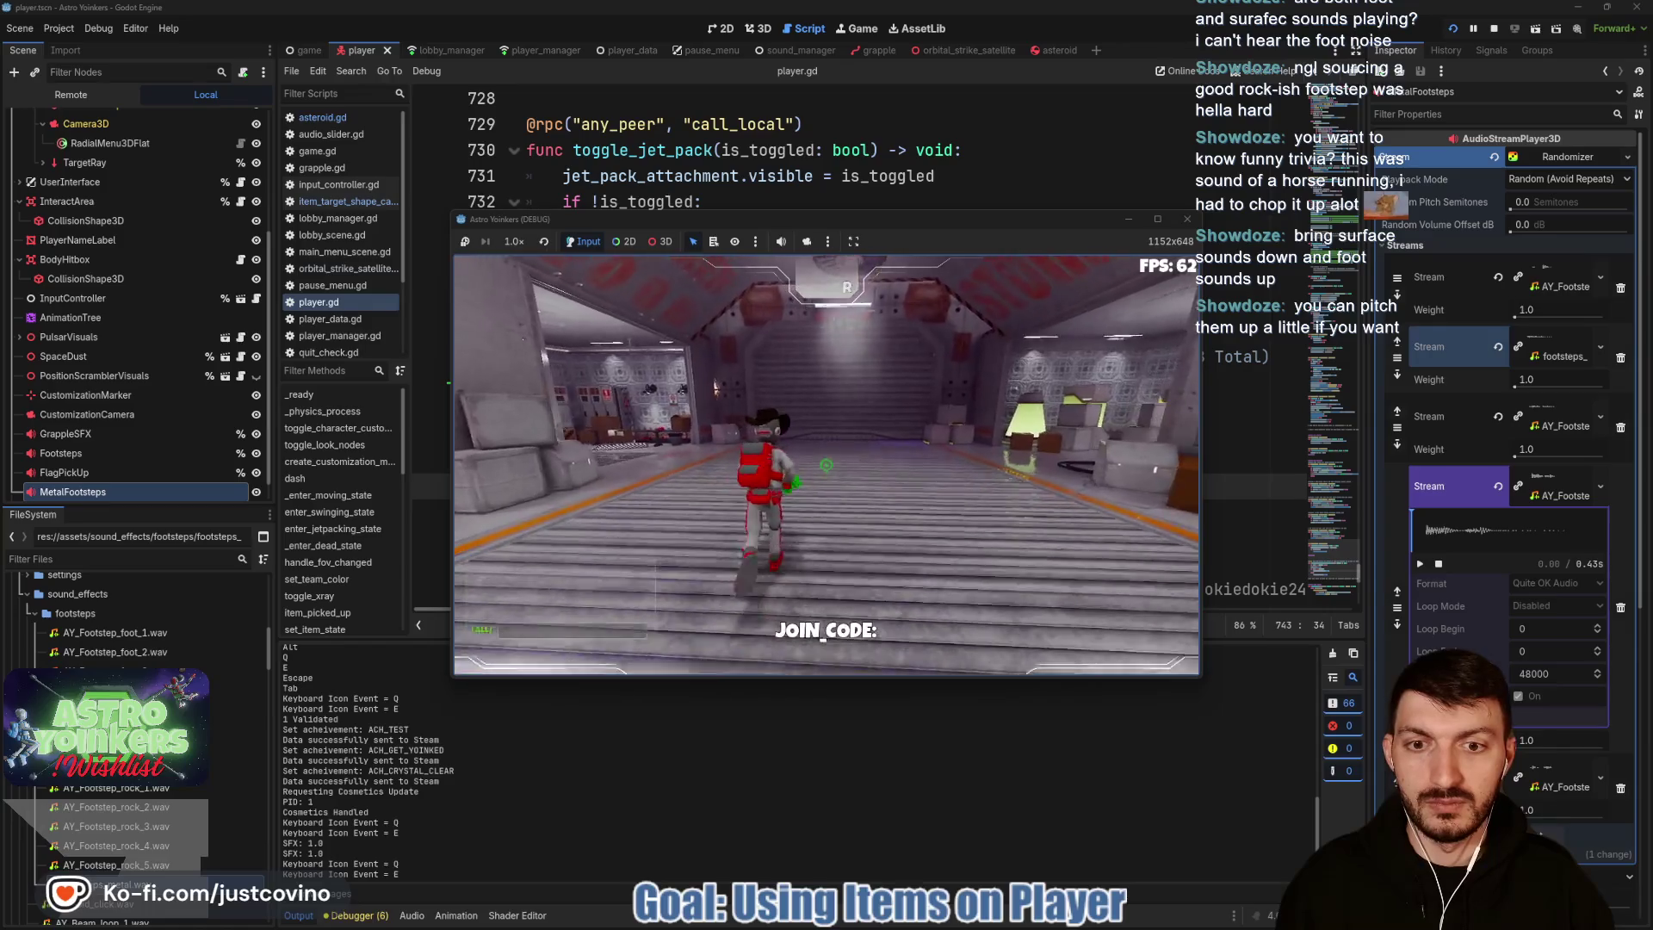
key("w")
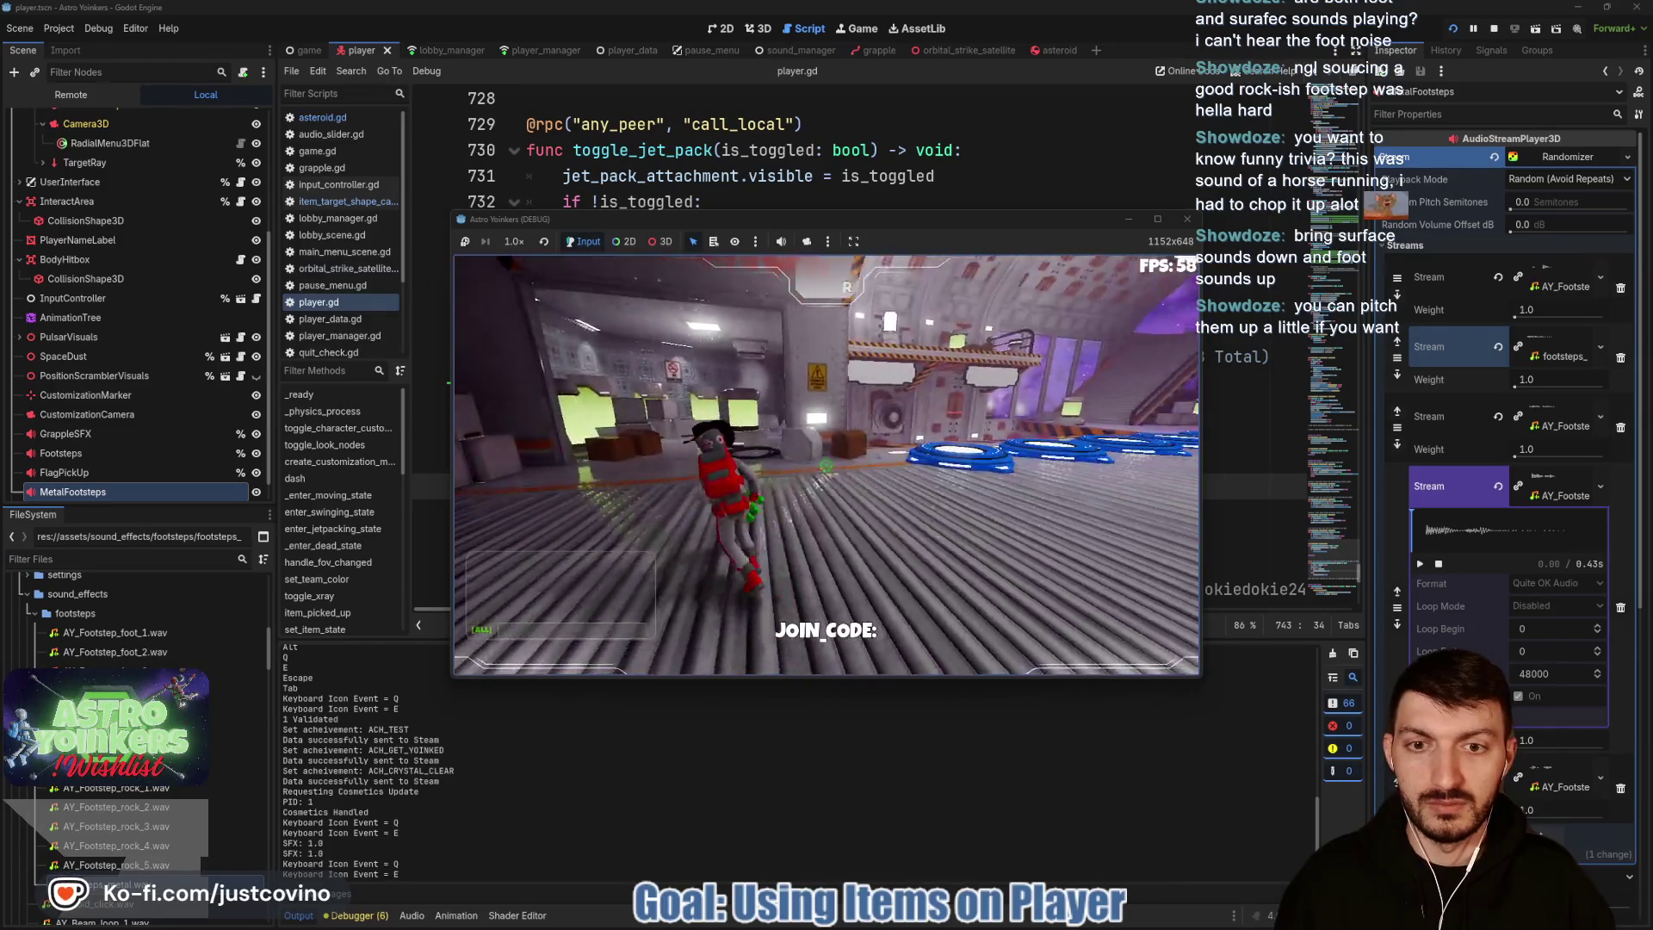
key("w")
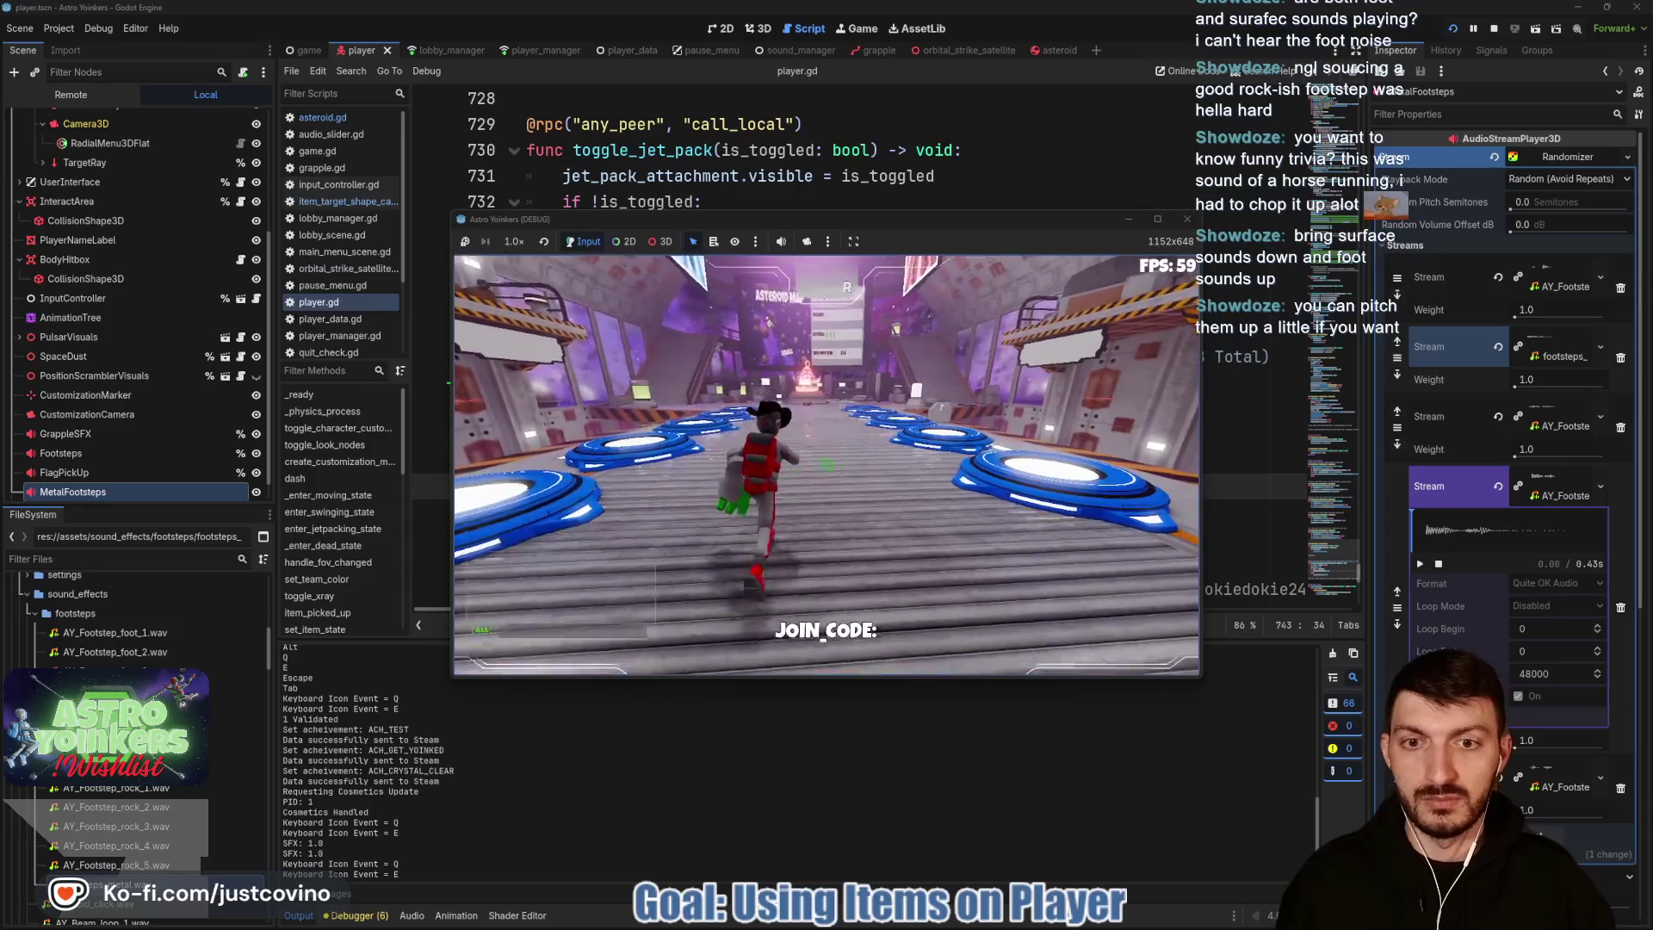
key("w")
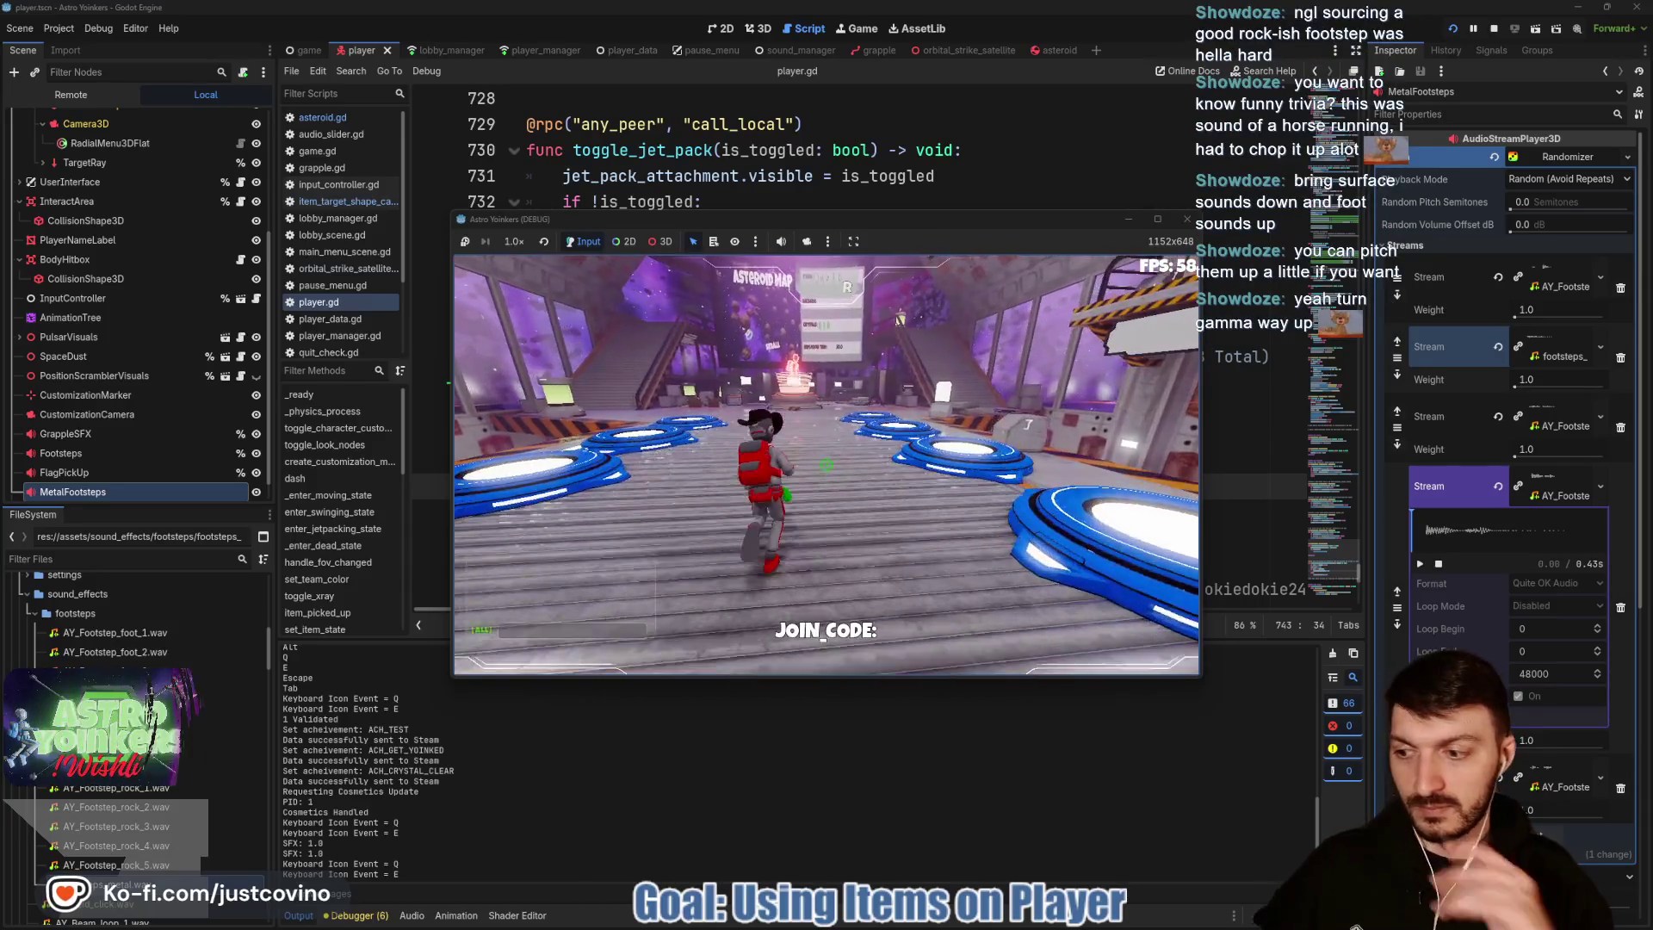
key("w")
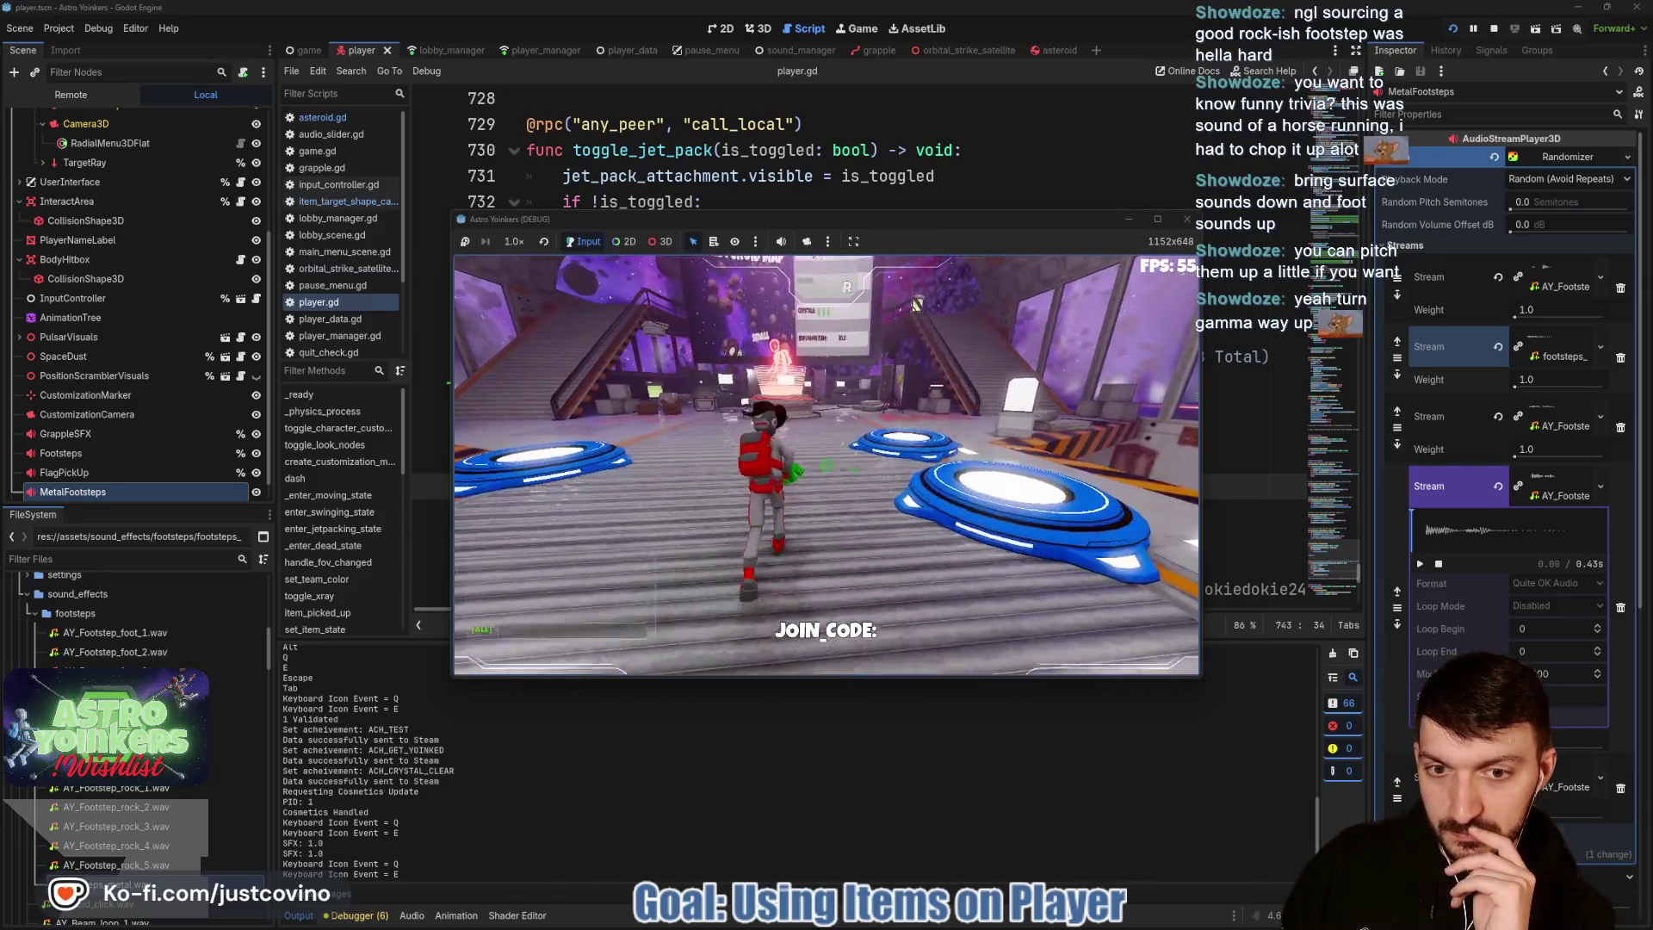
key("w")
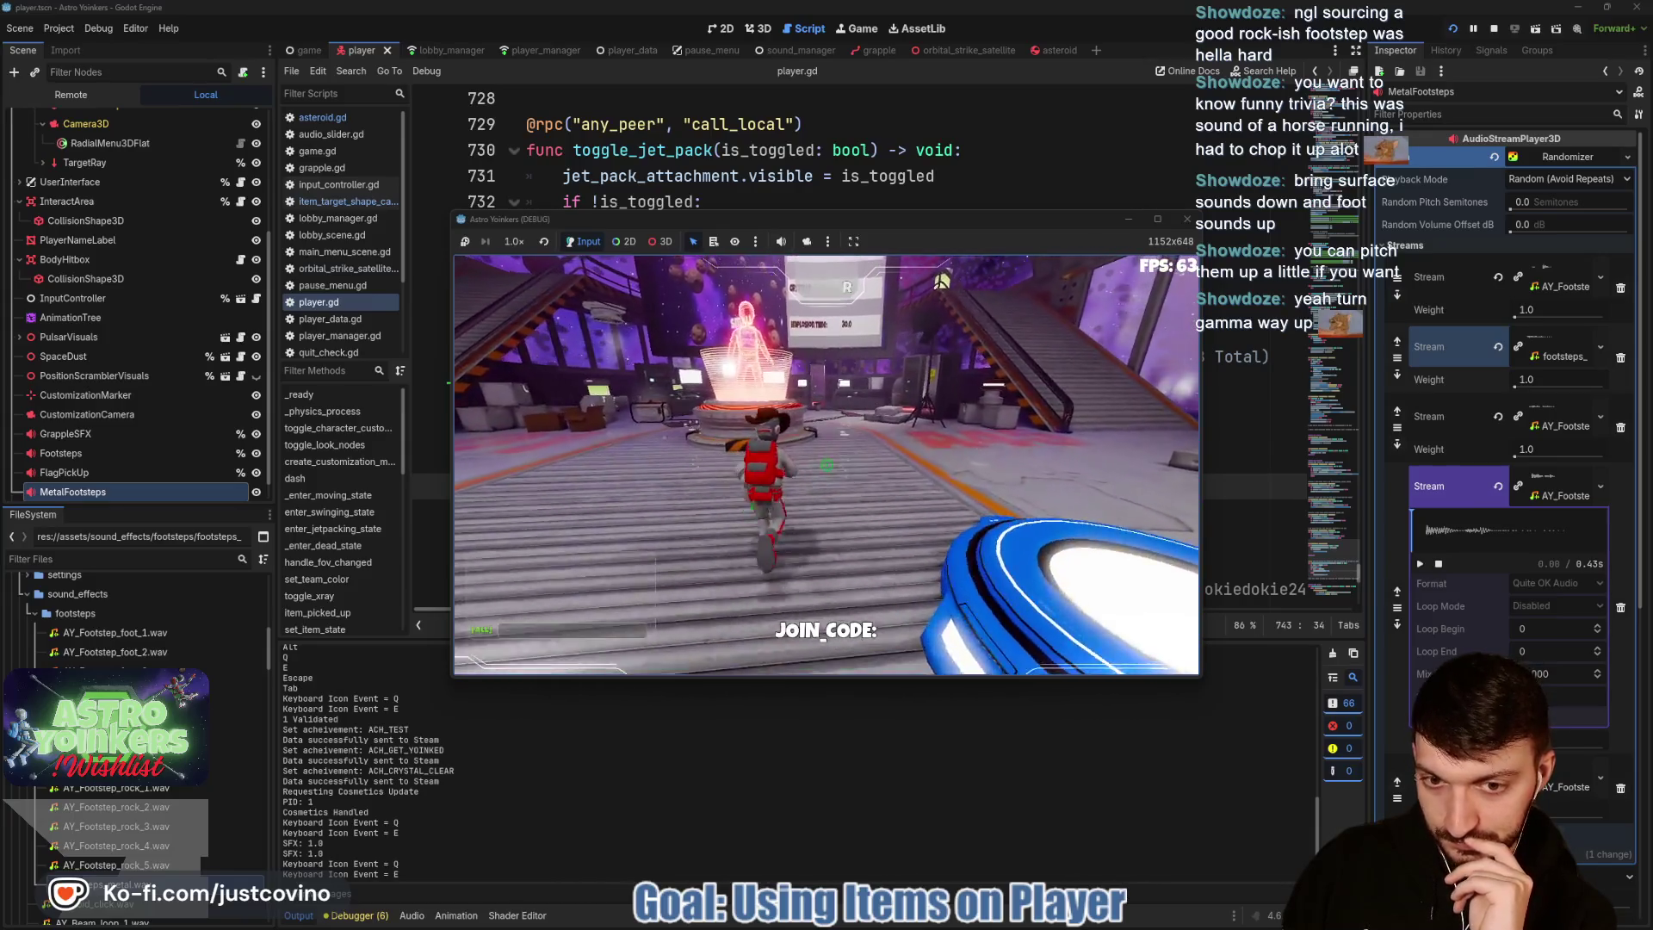
key("w")
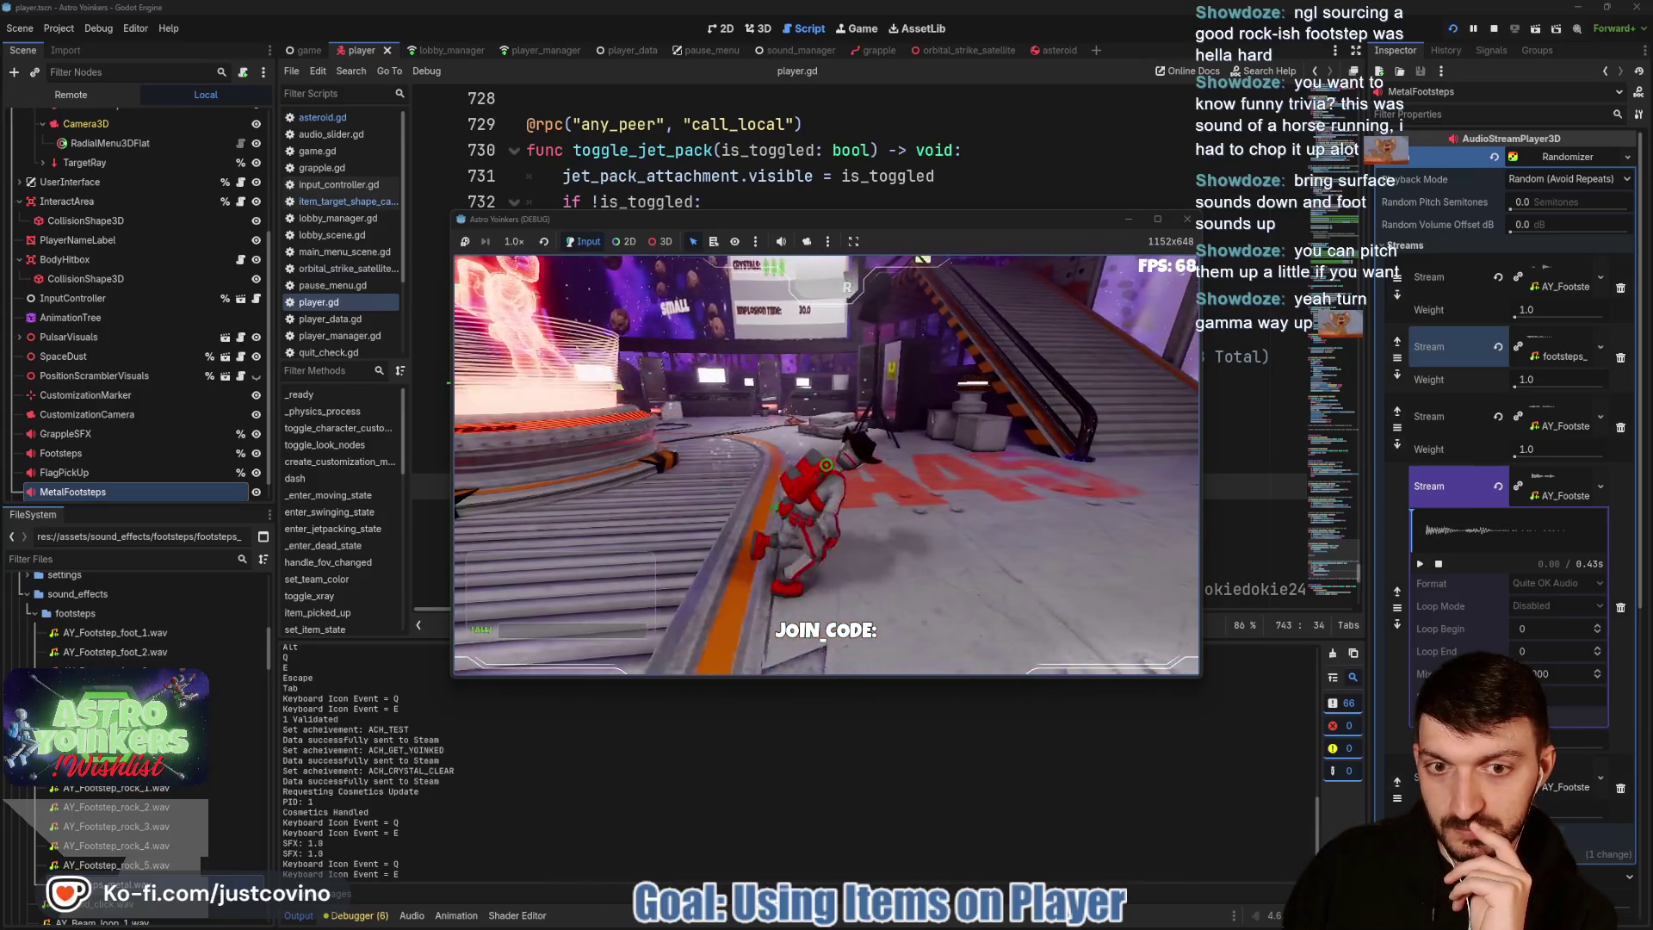
key("w")
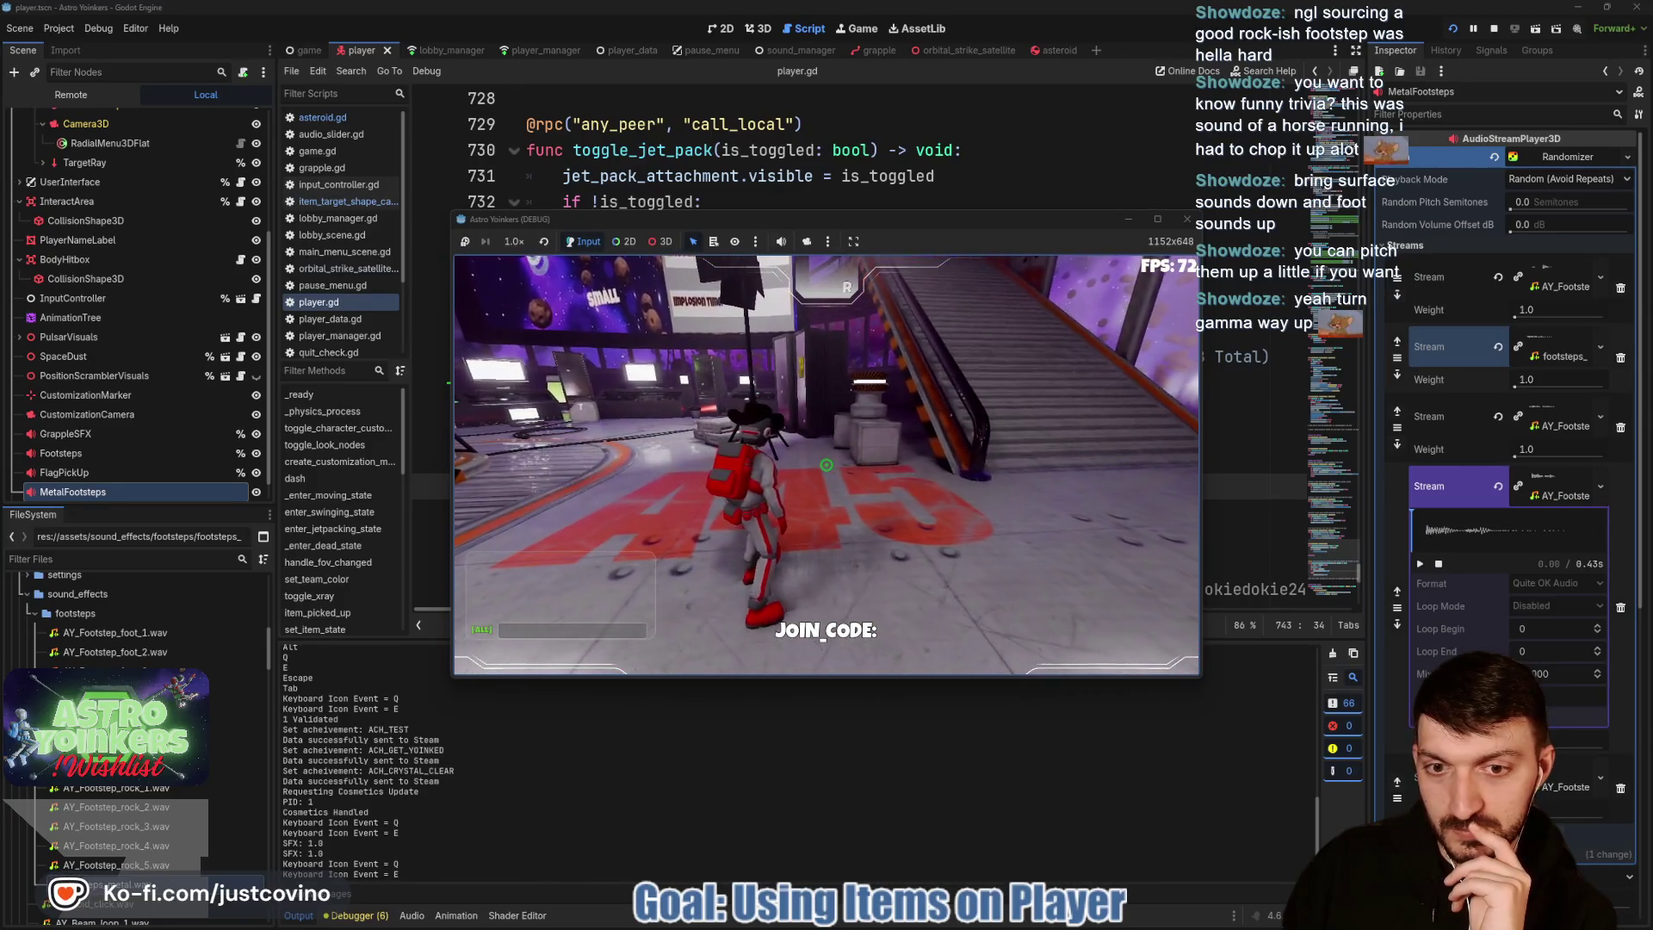
Run up the stairs to the hologram pedestal, pause, and return to player.gd
key("w")
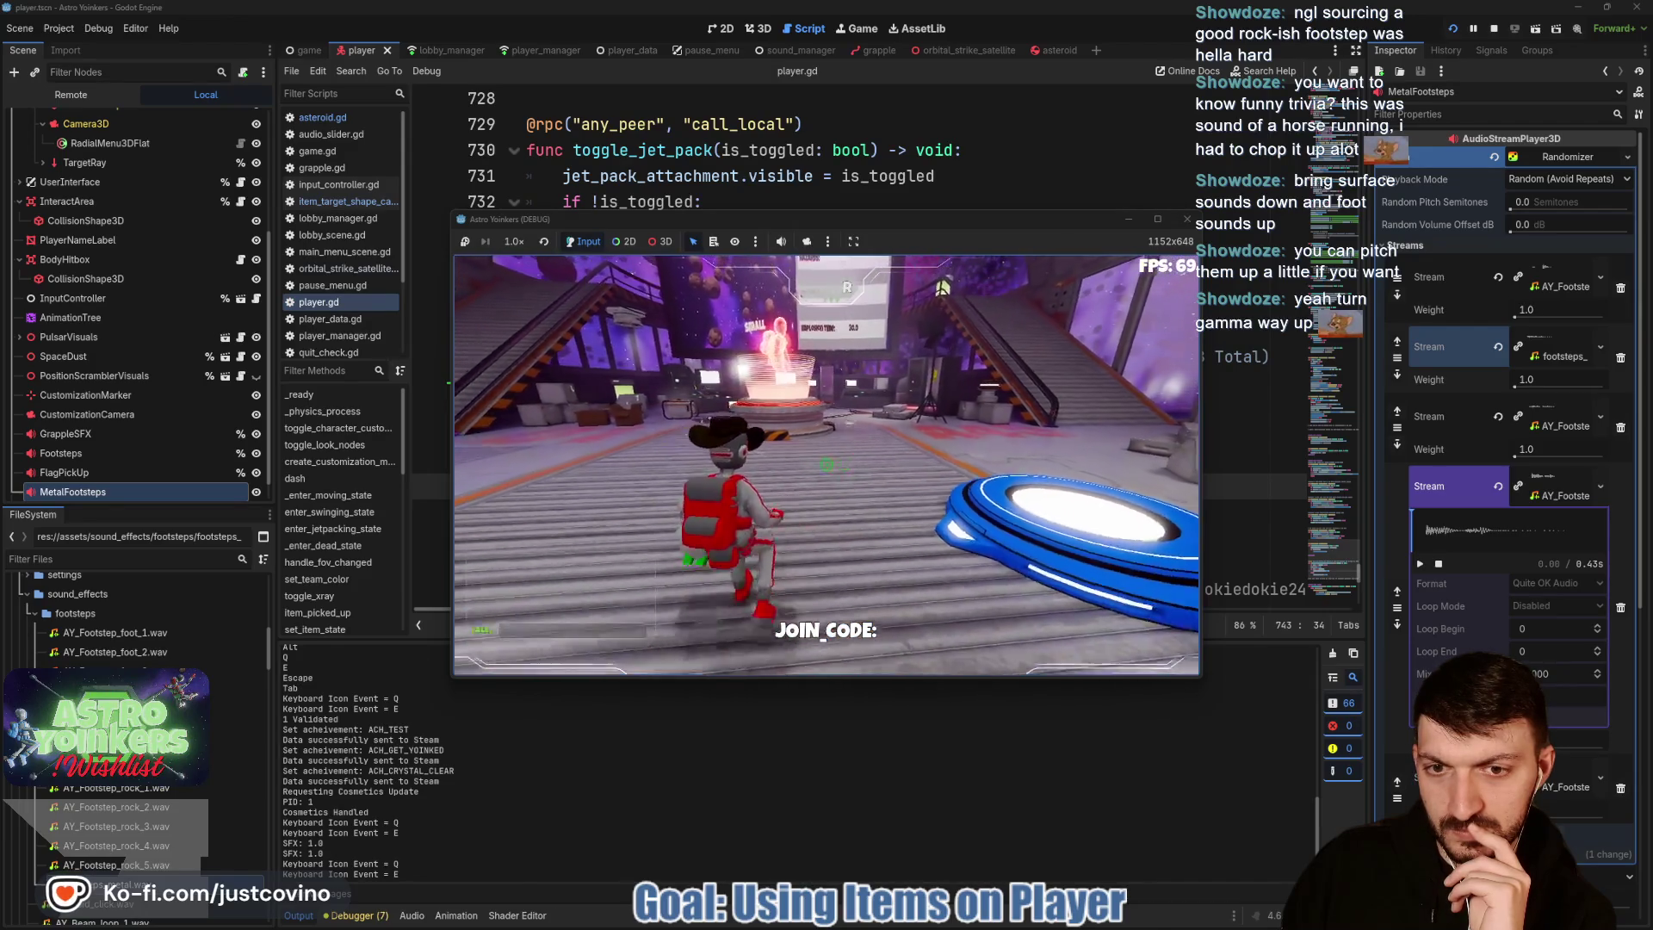
key("w")
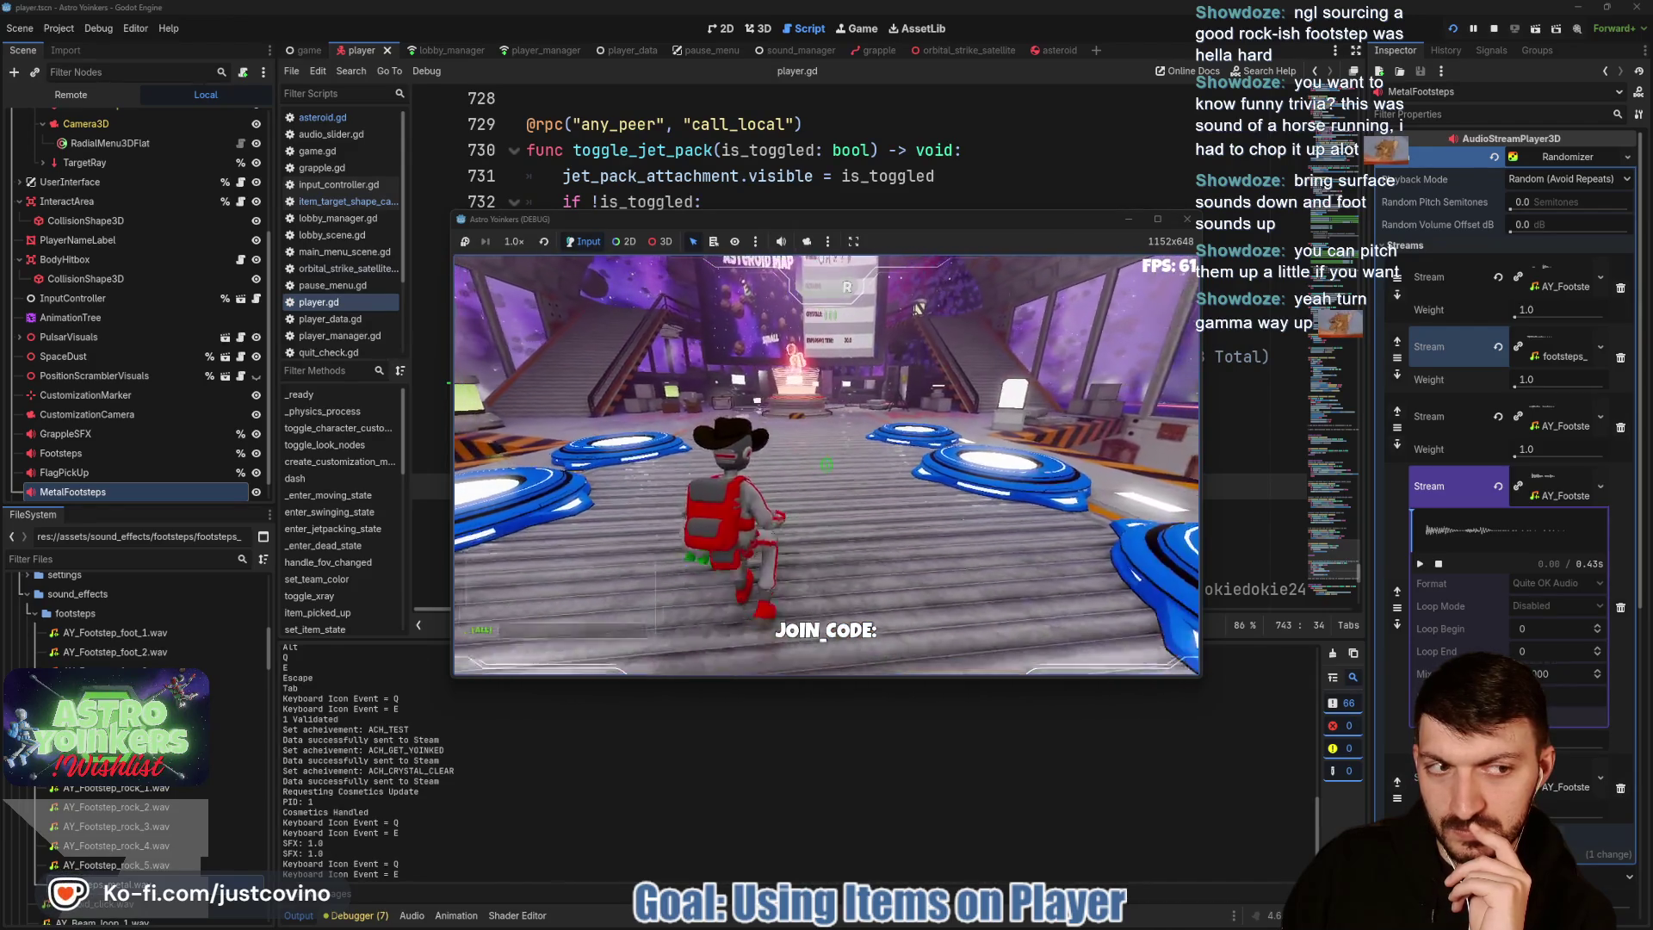
key("w")
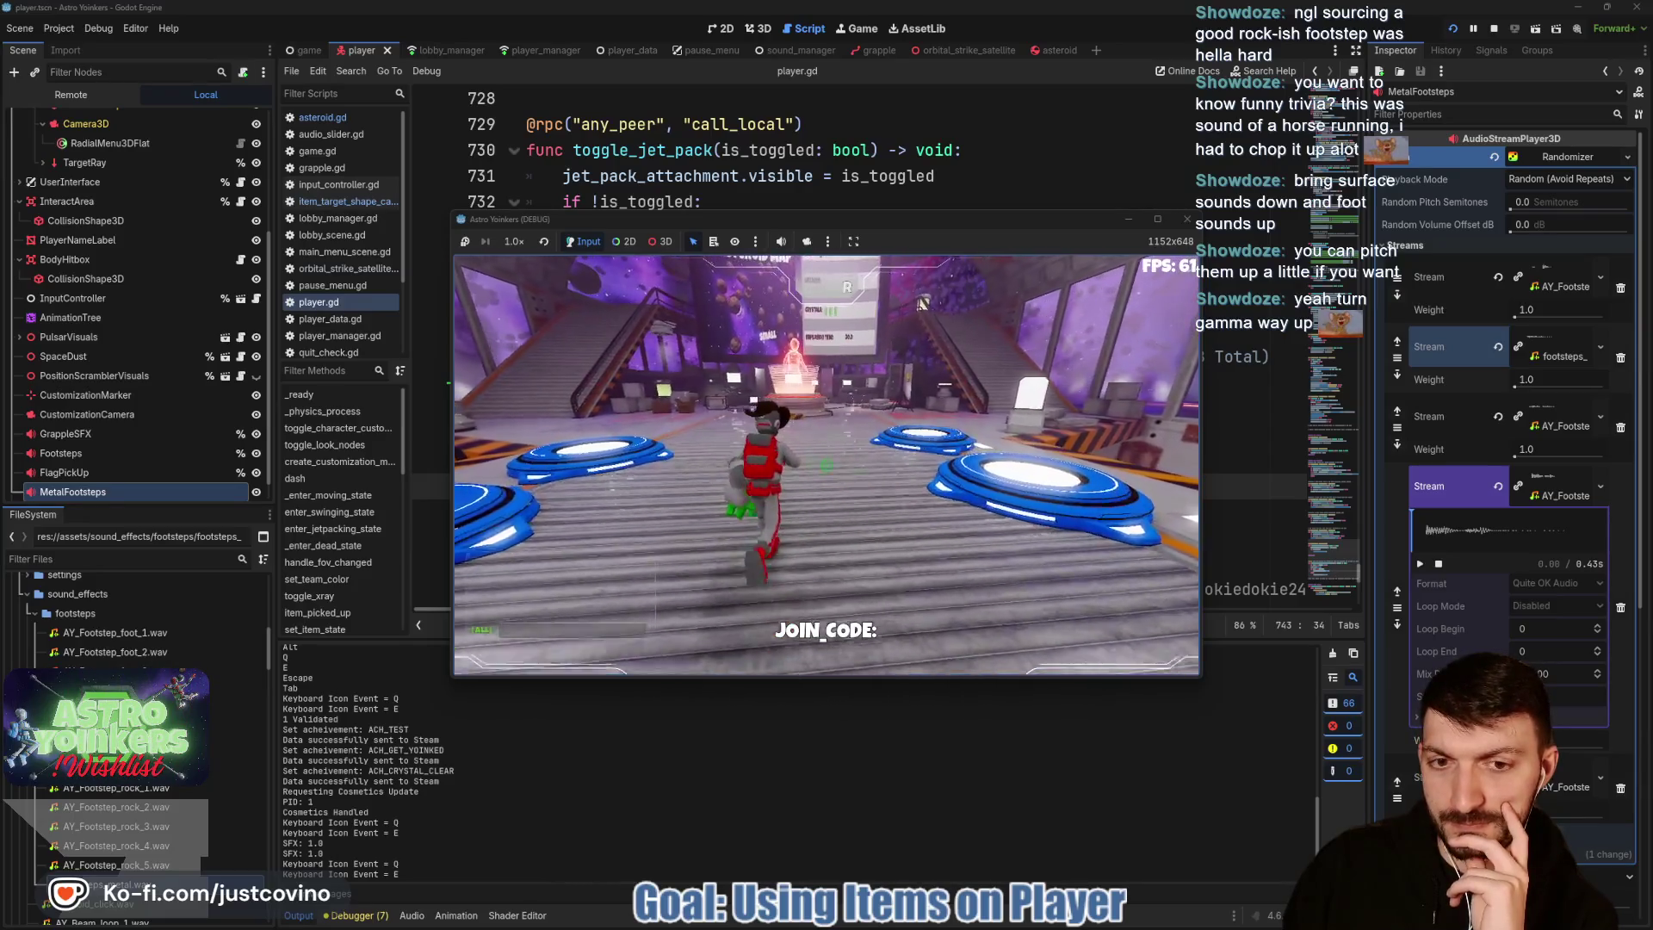
key("w")
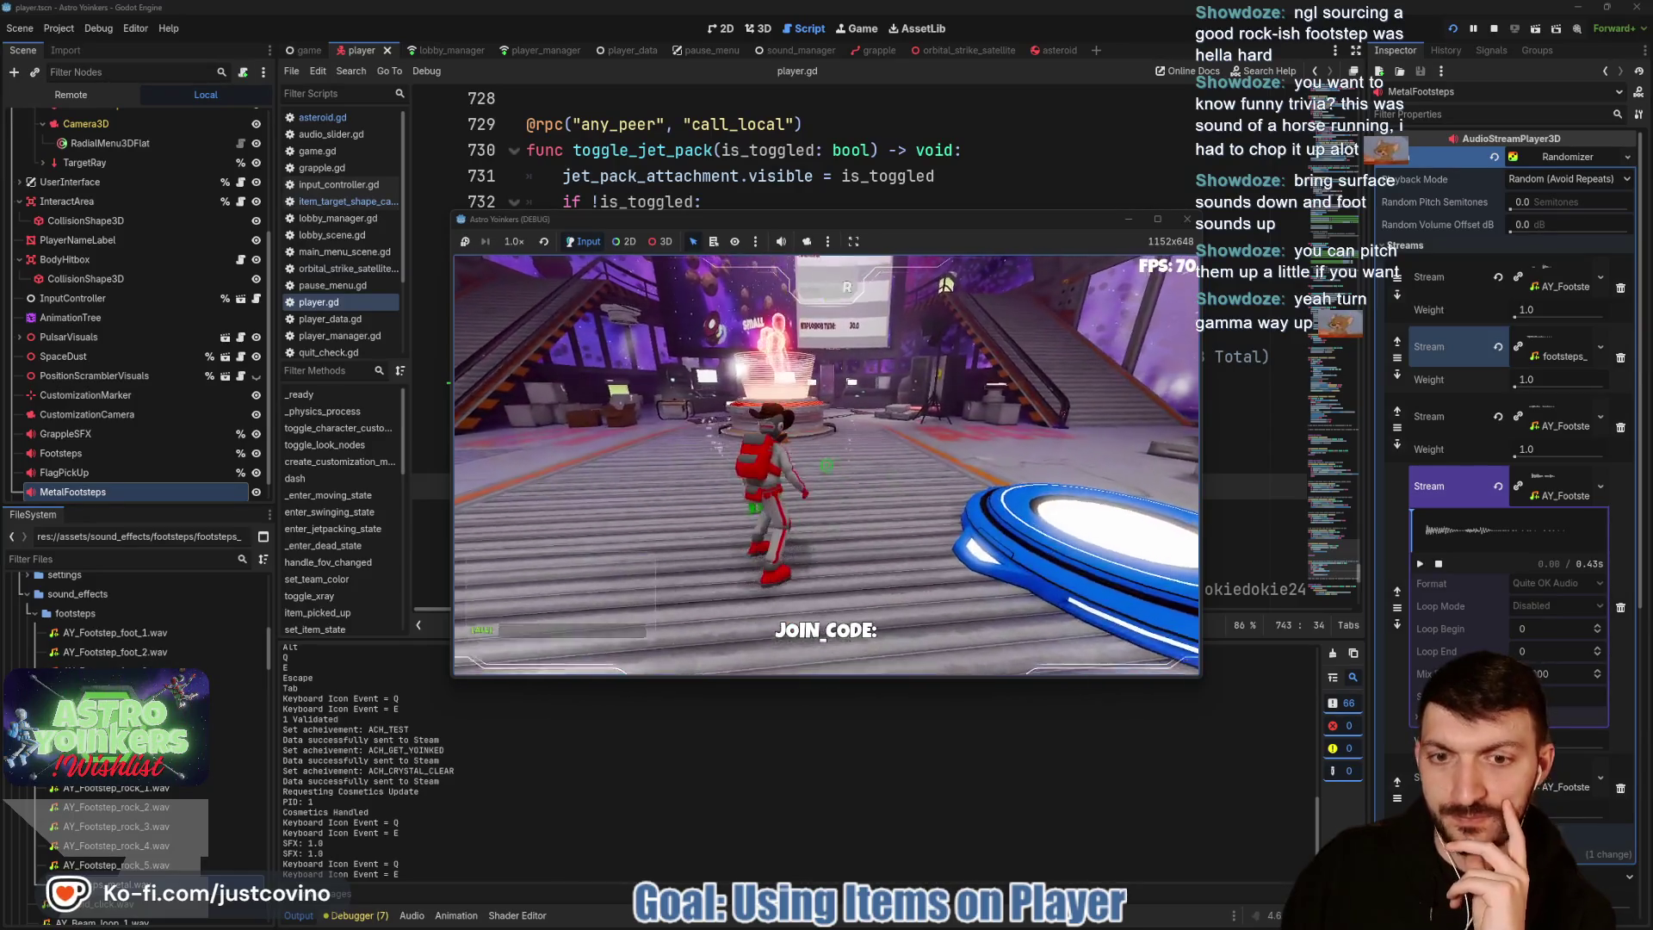
key("Escape")
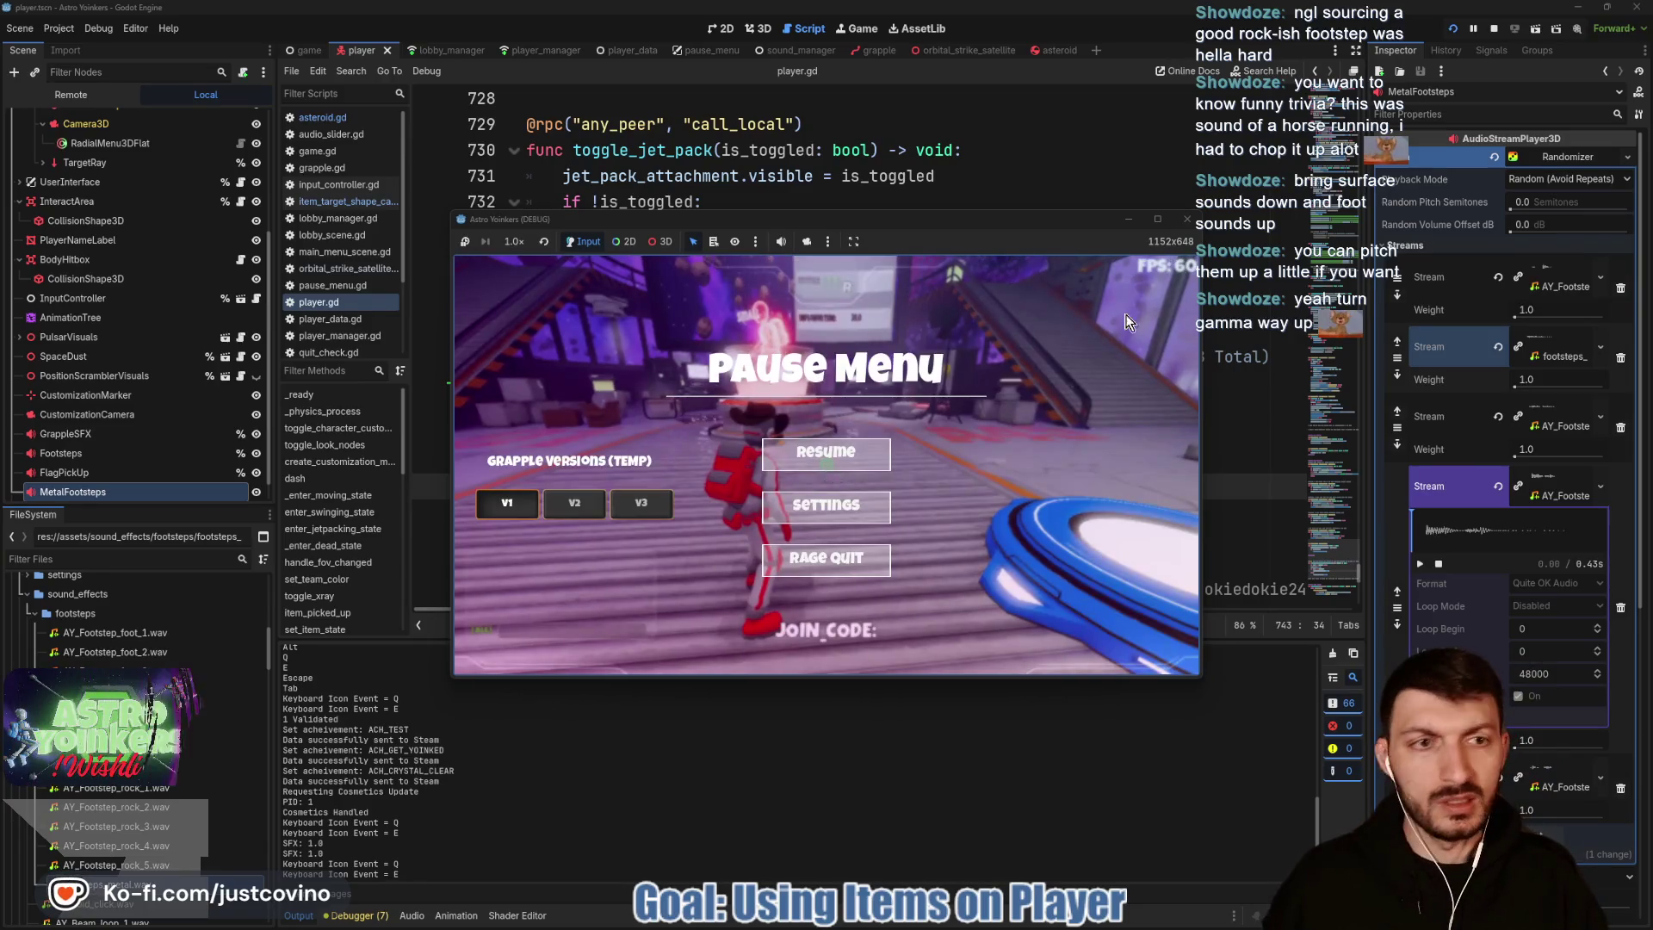
left_click(1453, 347)
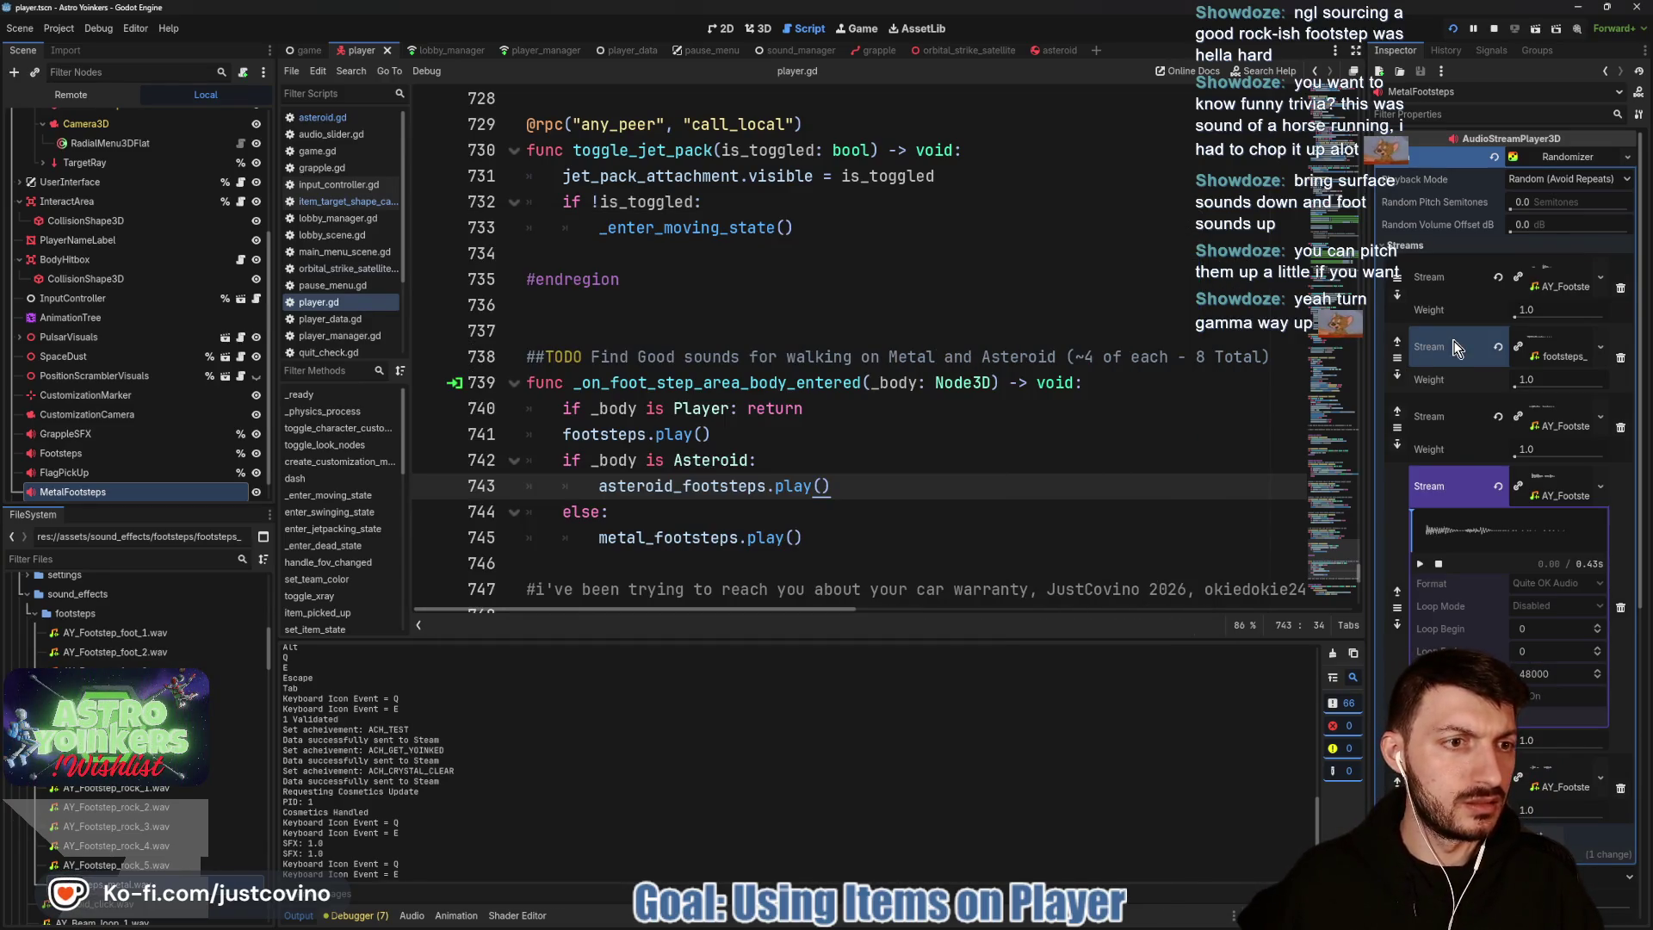
Audition the first and fifth metal footstep samples in the MetalFootsteps randomizer
left_click(1562, 284)
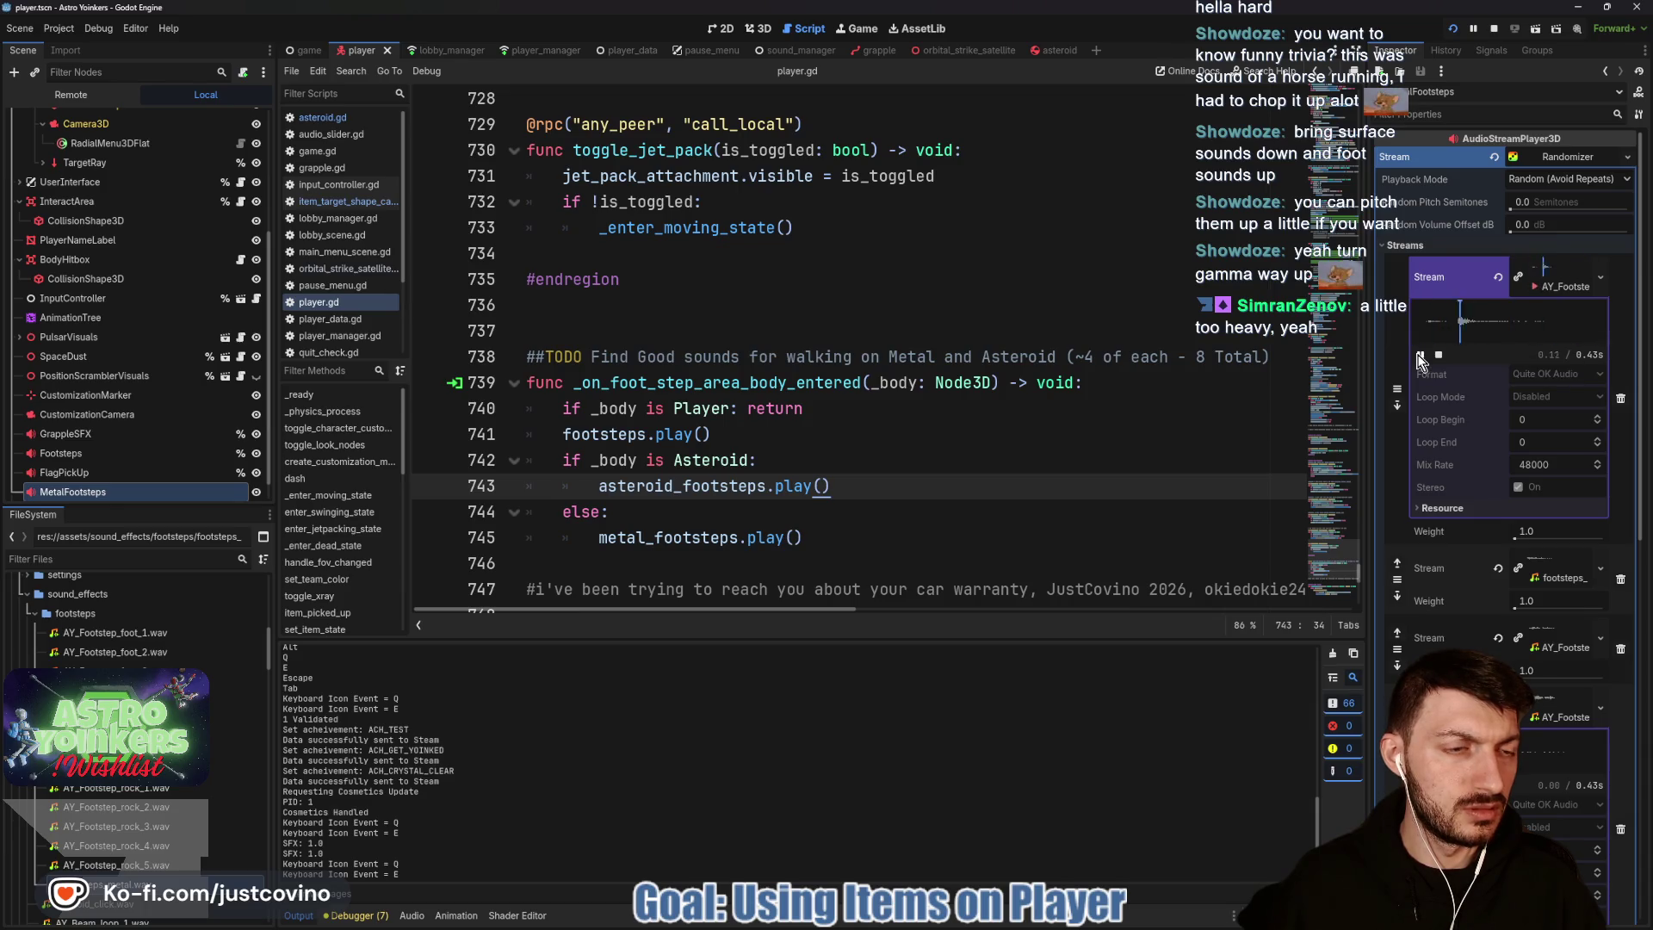
left_click(1563, 282)
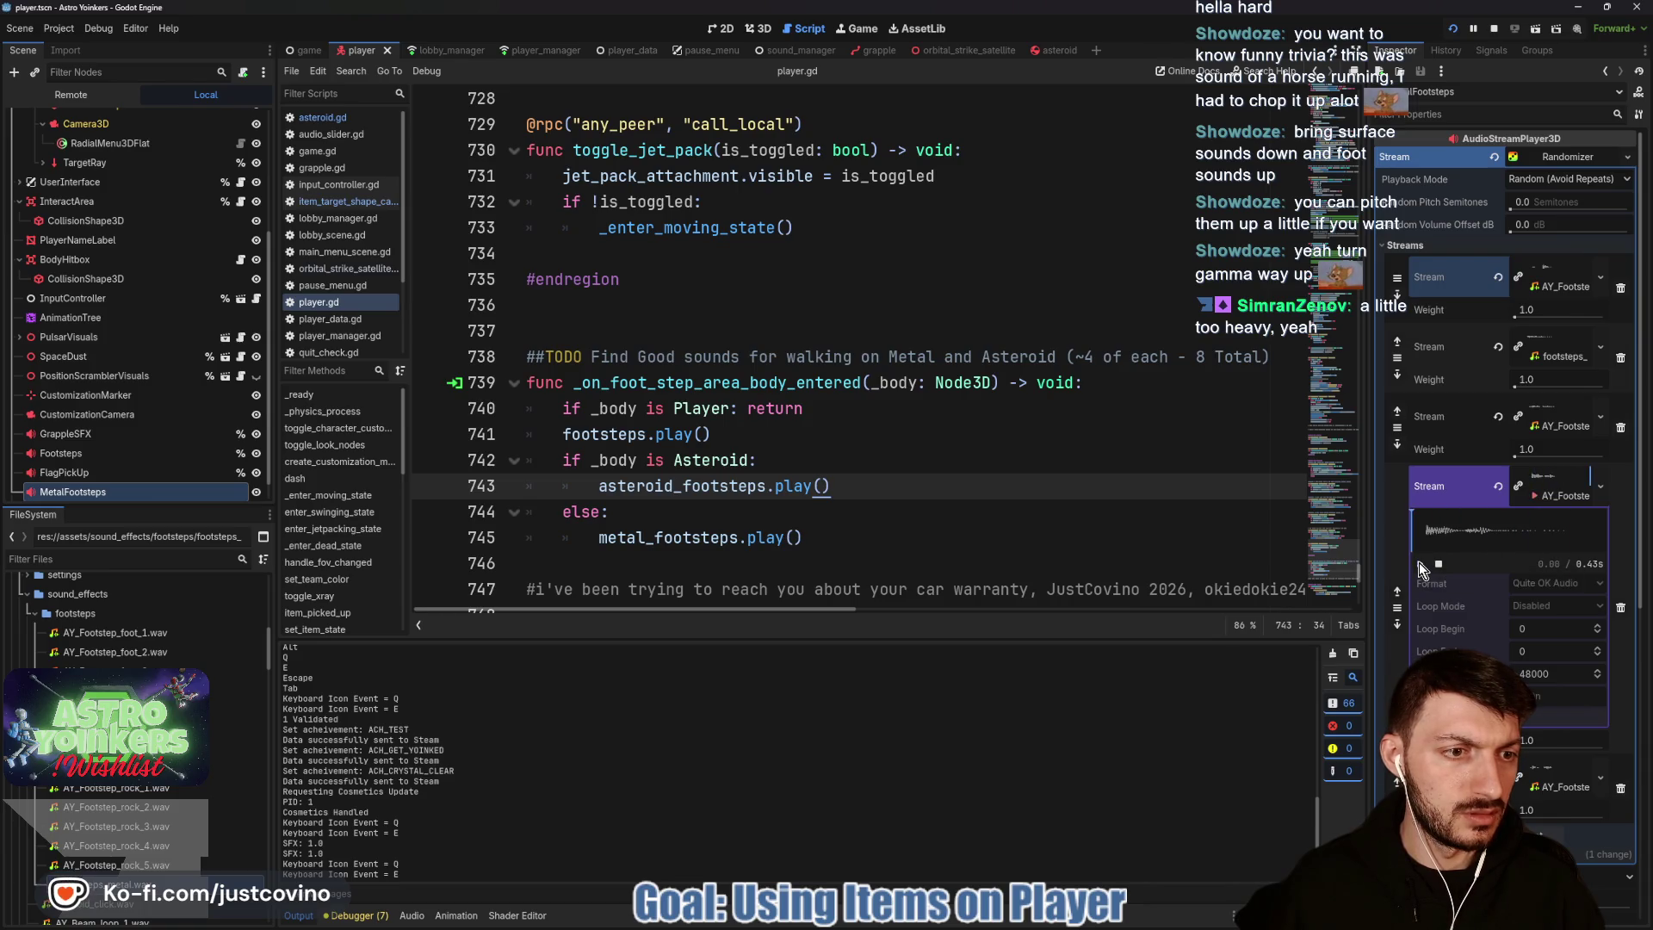
left_click(1543, 485)
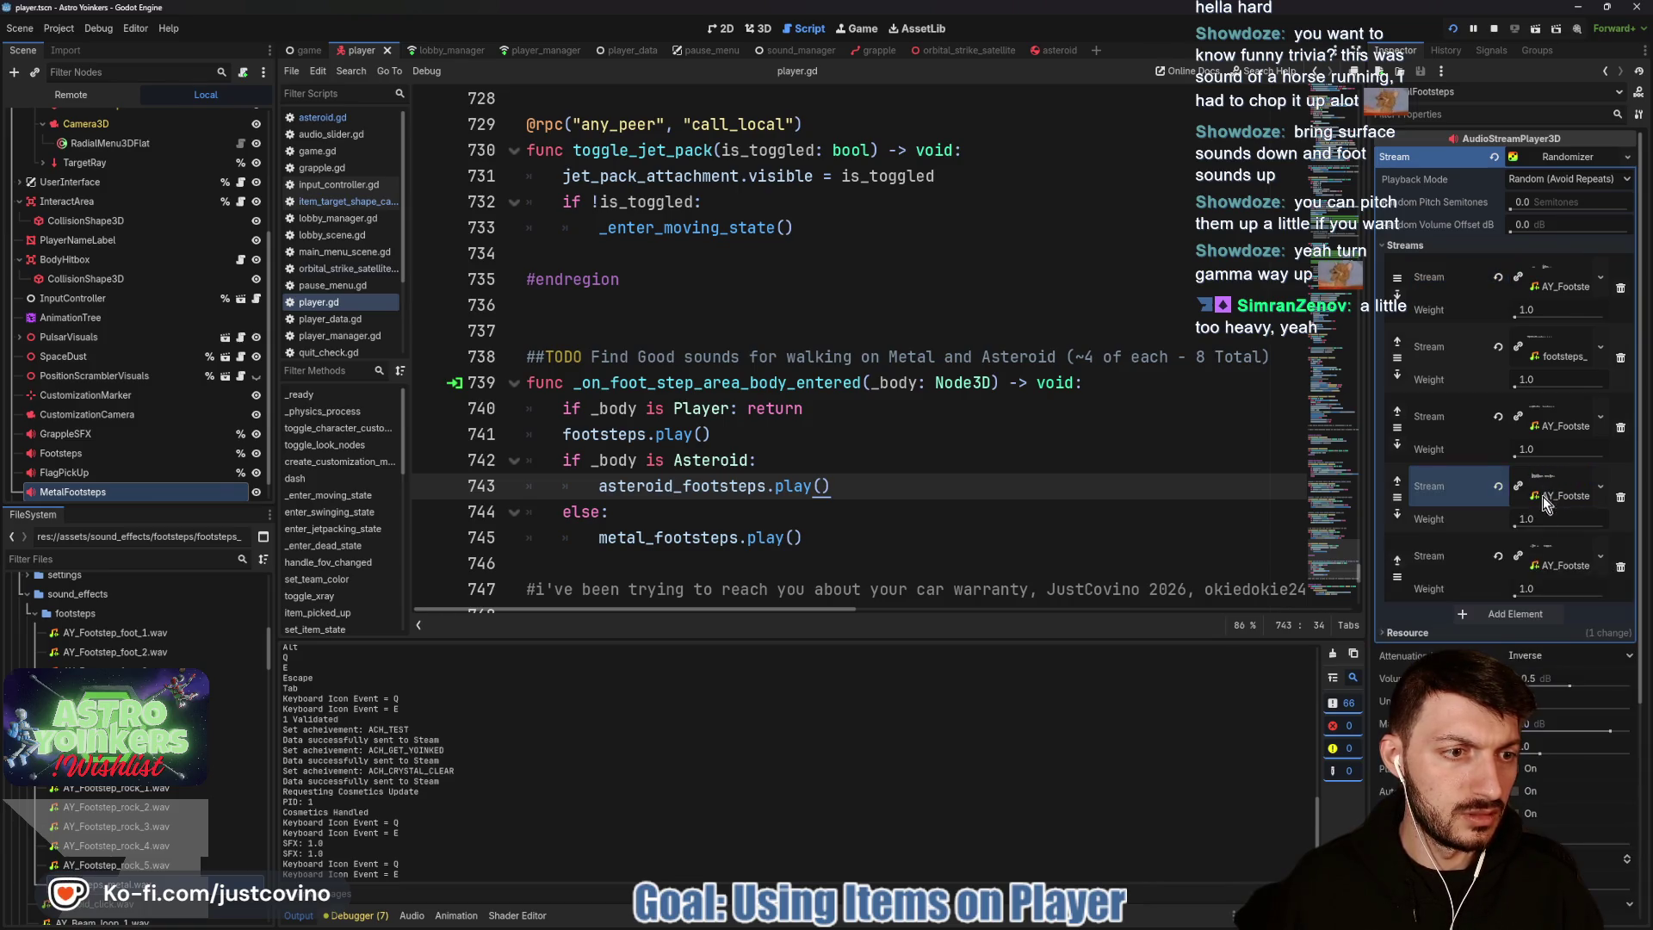
left_click(1546, 547)
left_click(1420, 635)
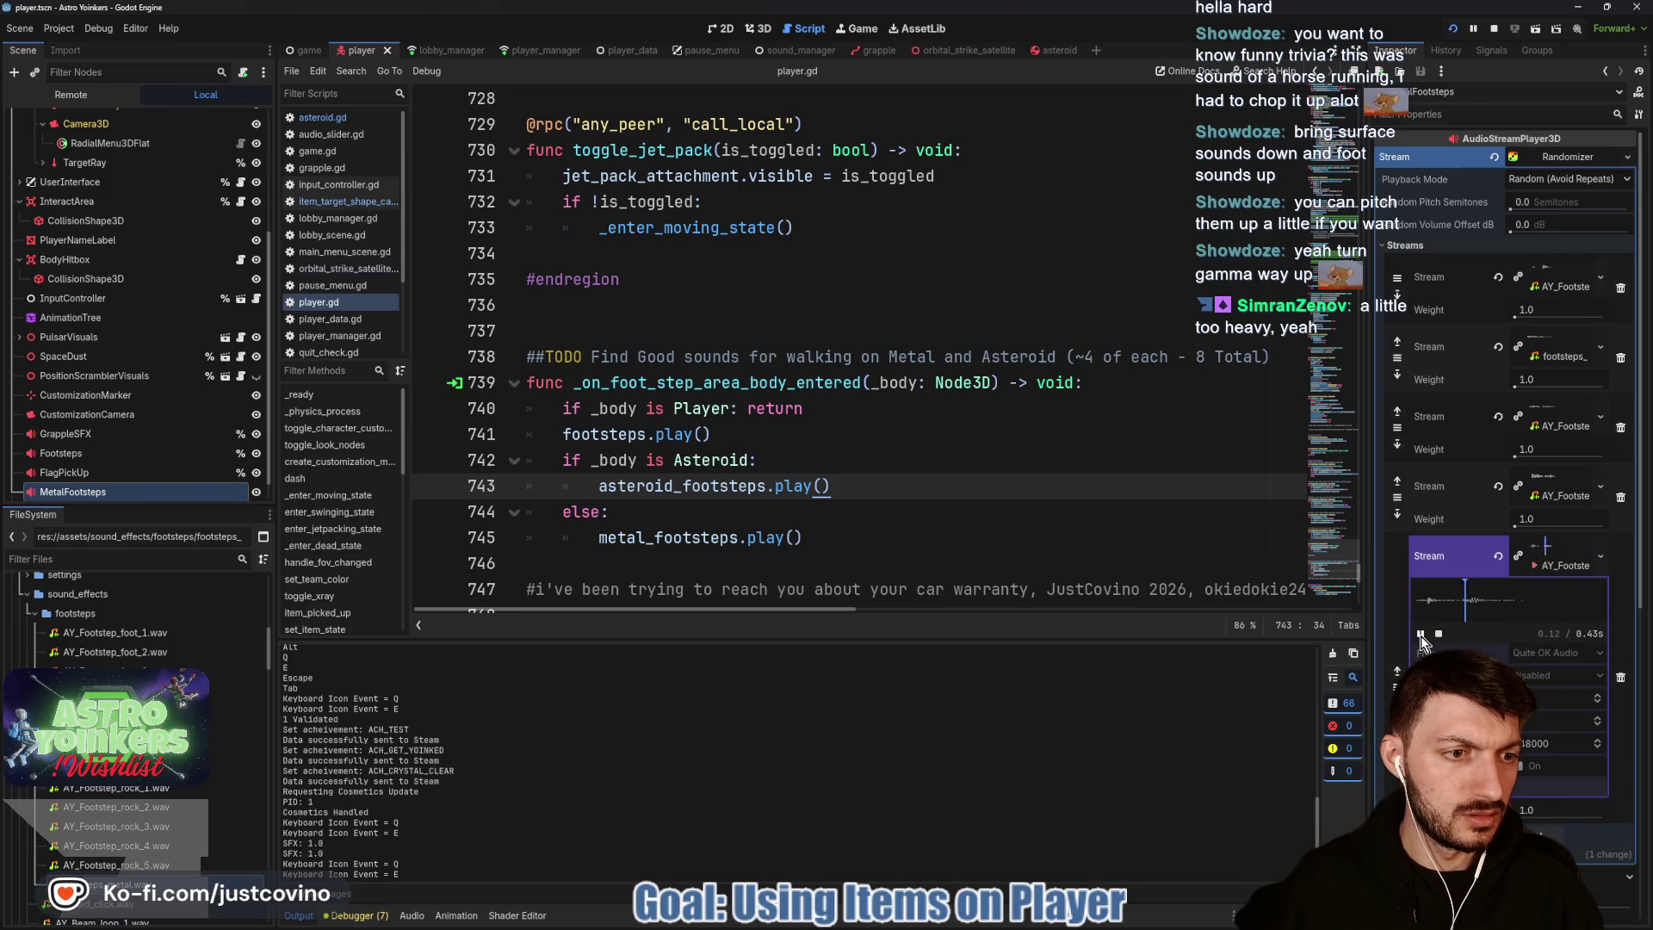
left_click(1561, 542)
Replace the fourth stream's sample with a new metal clip and save the scene
left_click(1553, 475)
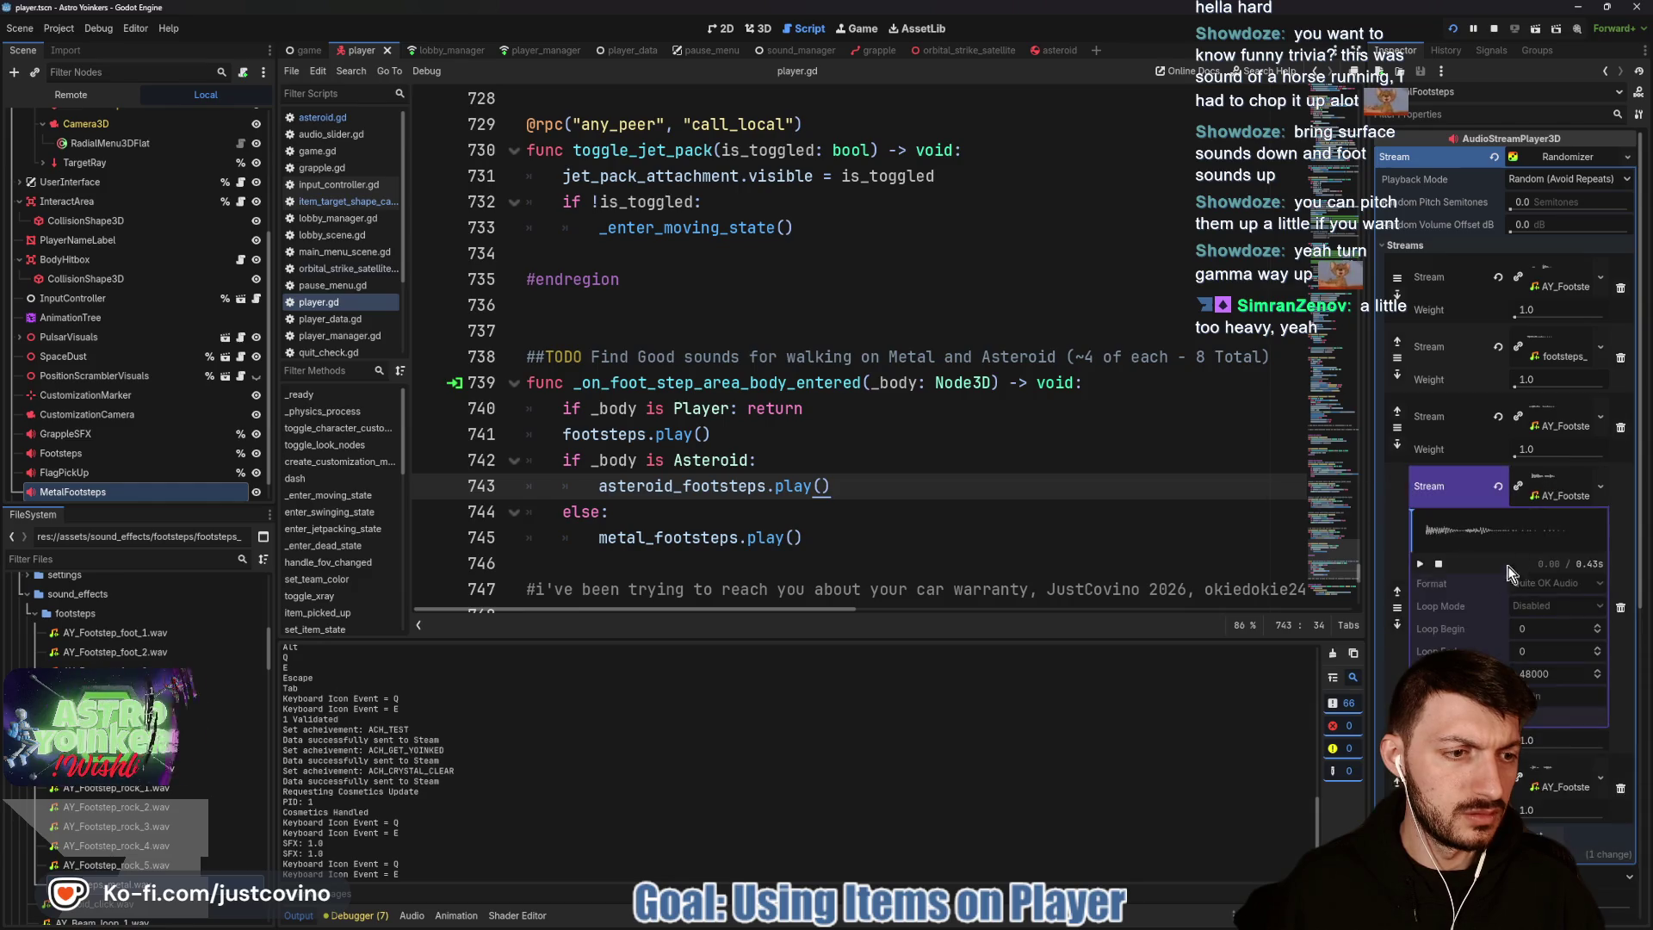
left_click(1496, 485)
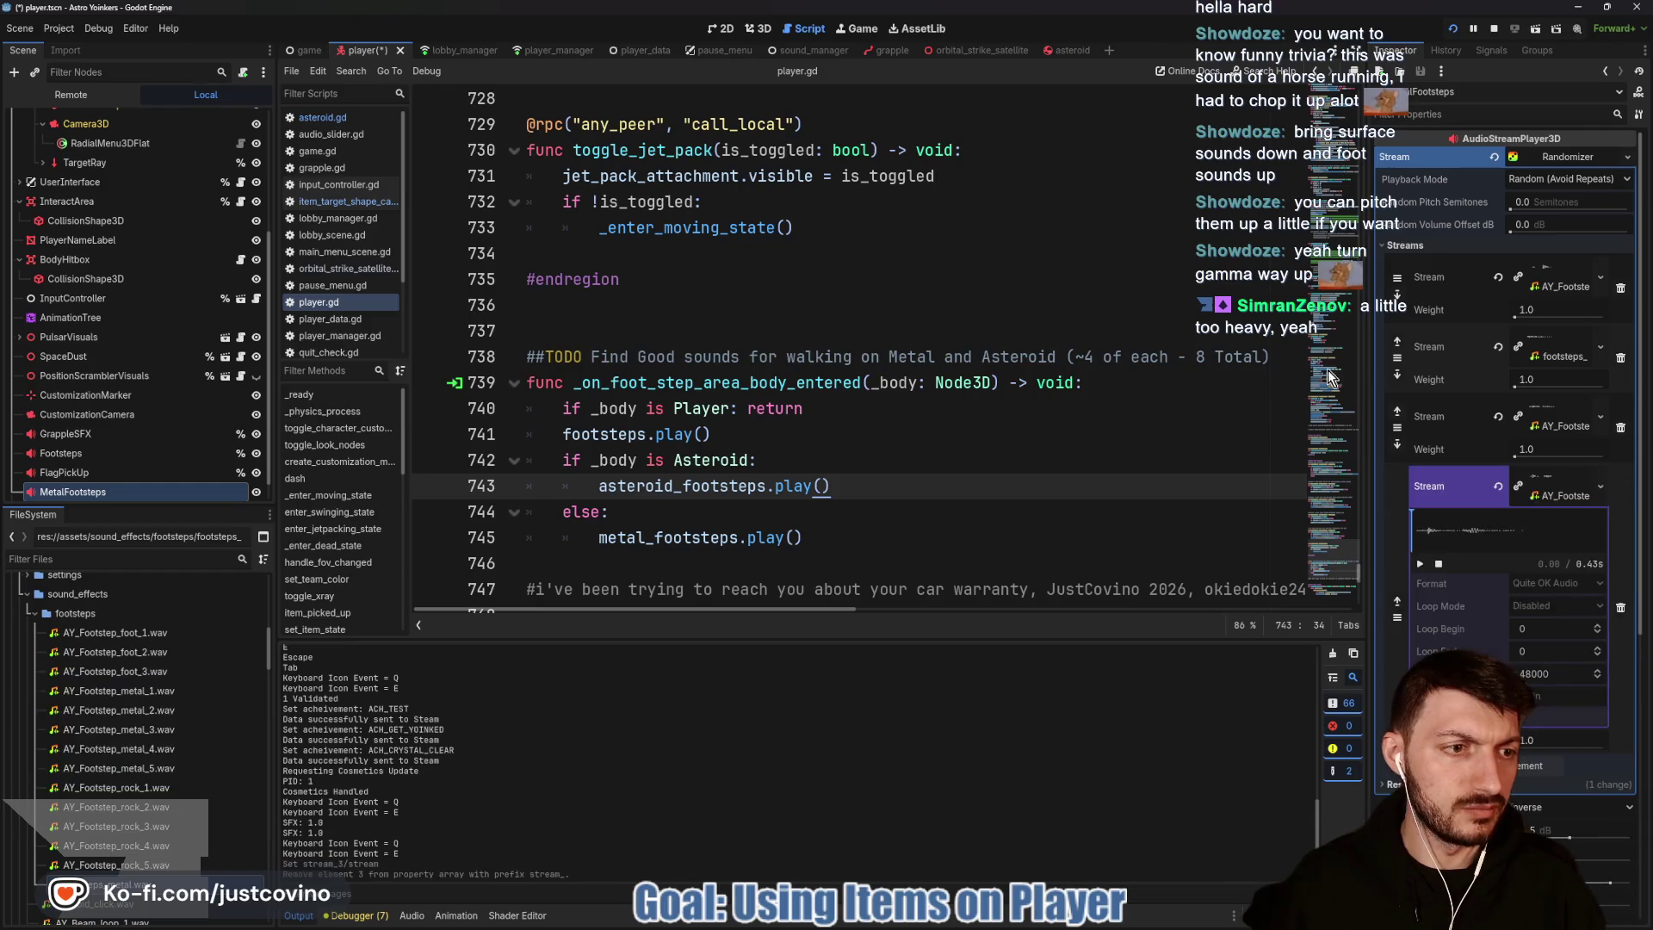
left_click(988, 357)
key("ctrl+s")
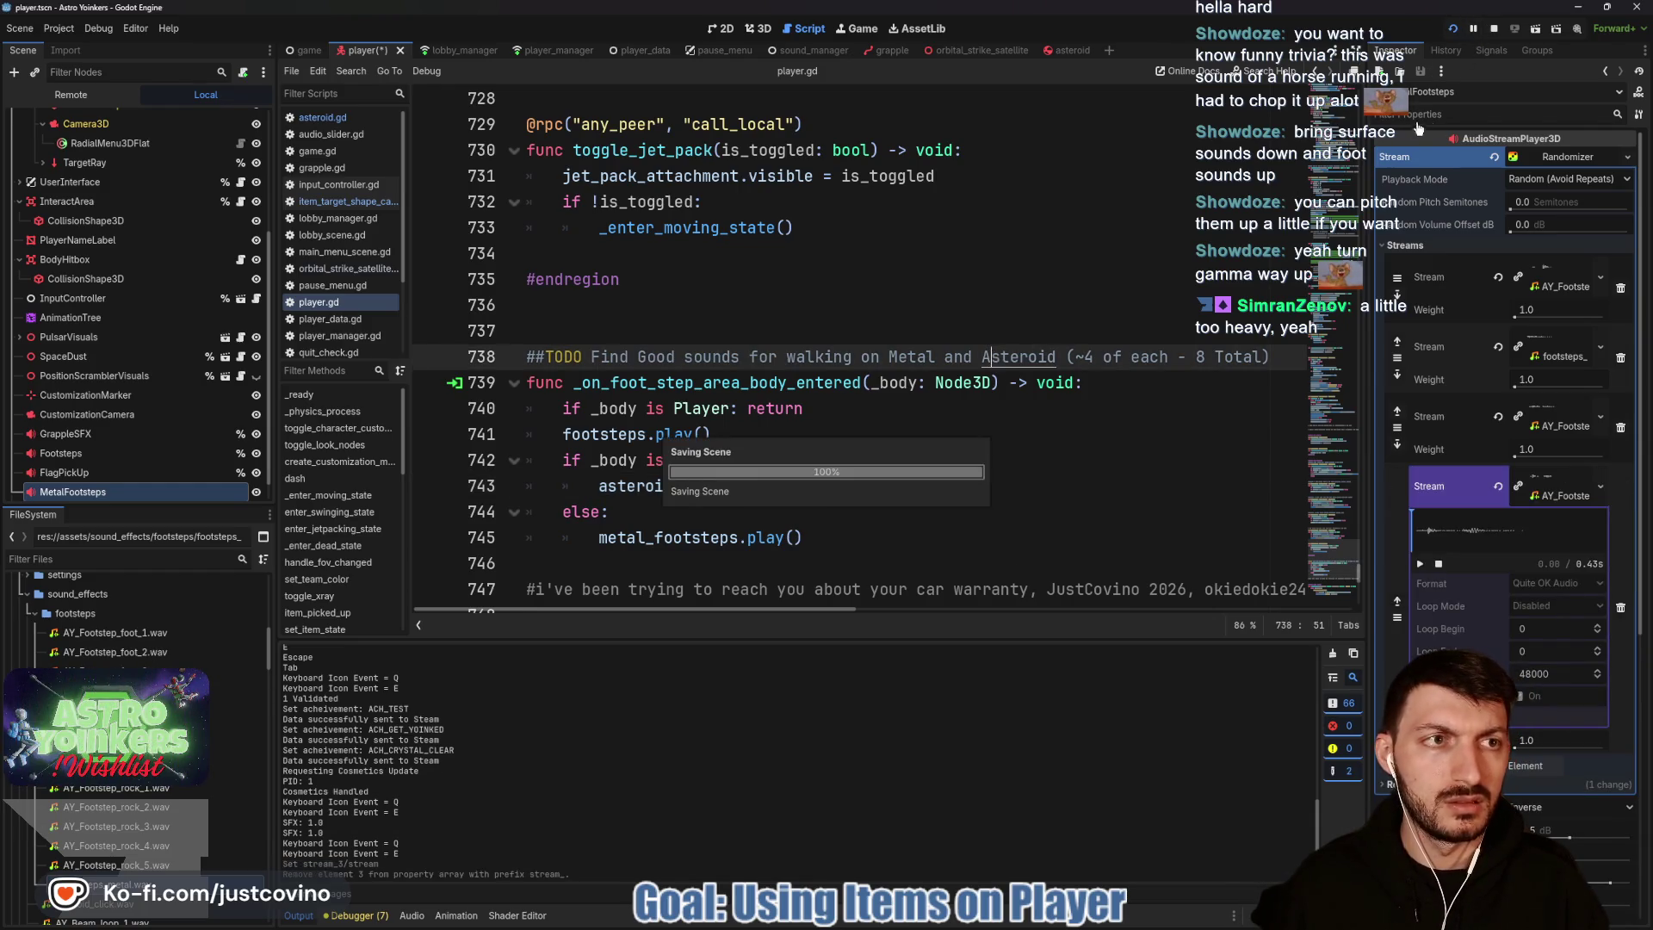
Resume the already-running game, run forward briefly, then stop it
mouse_move(947, 921)
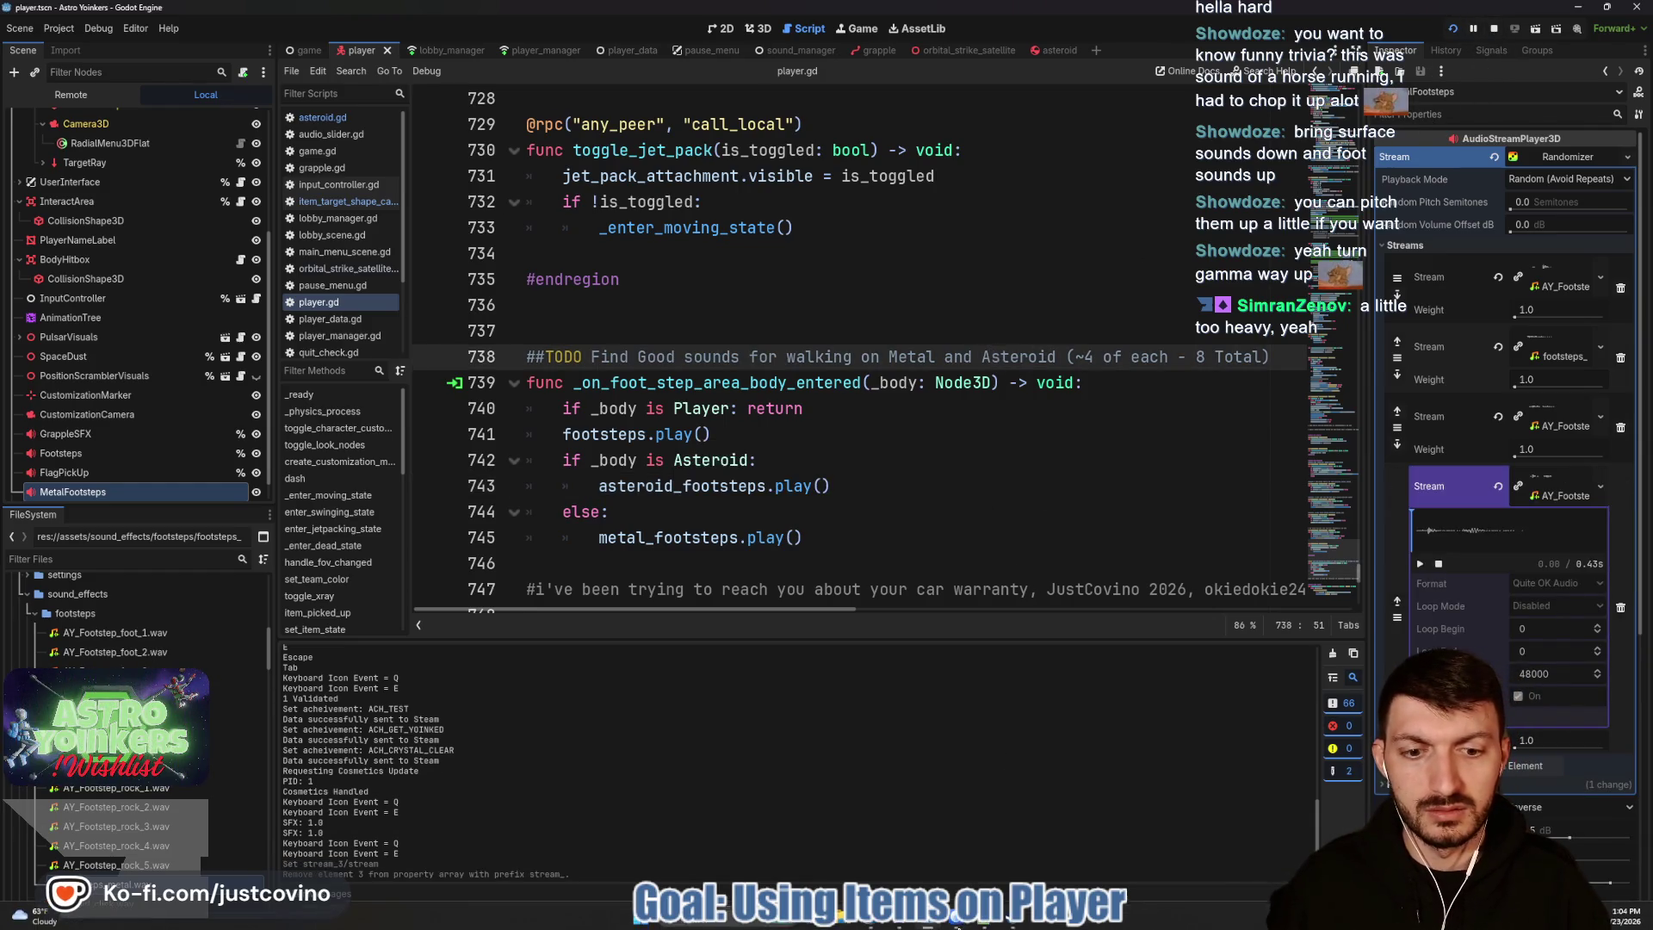
left_click(926, 923)
left_click(849, 416)
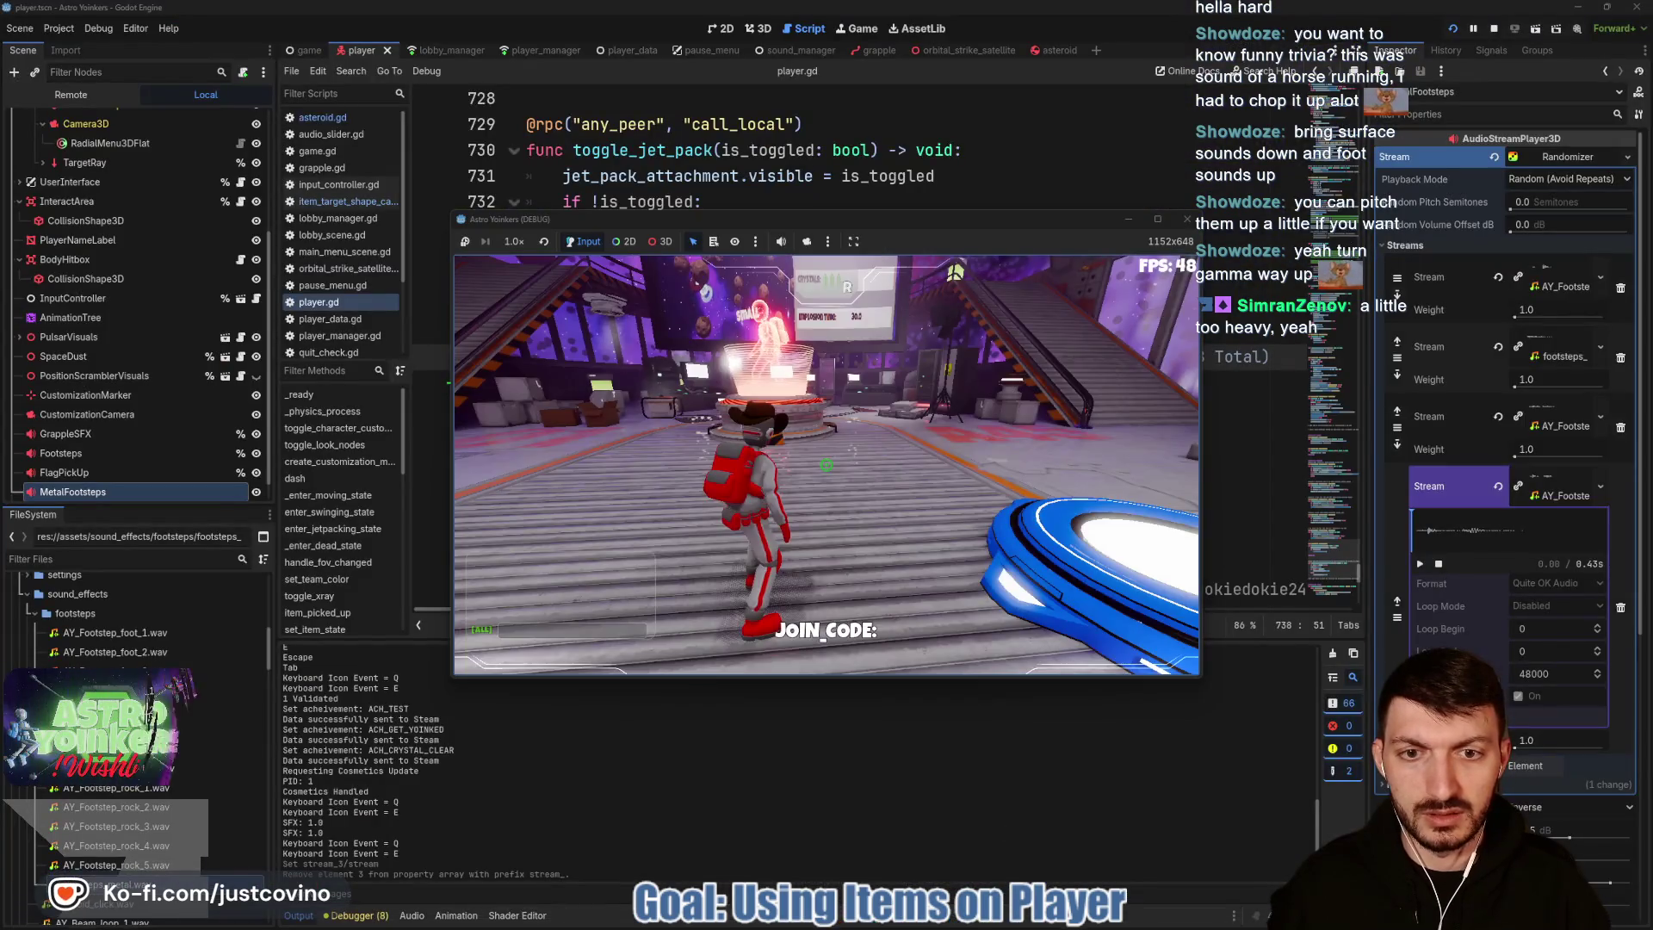
key("w")
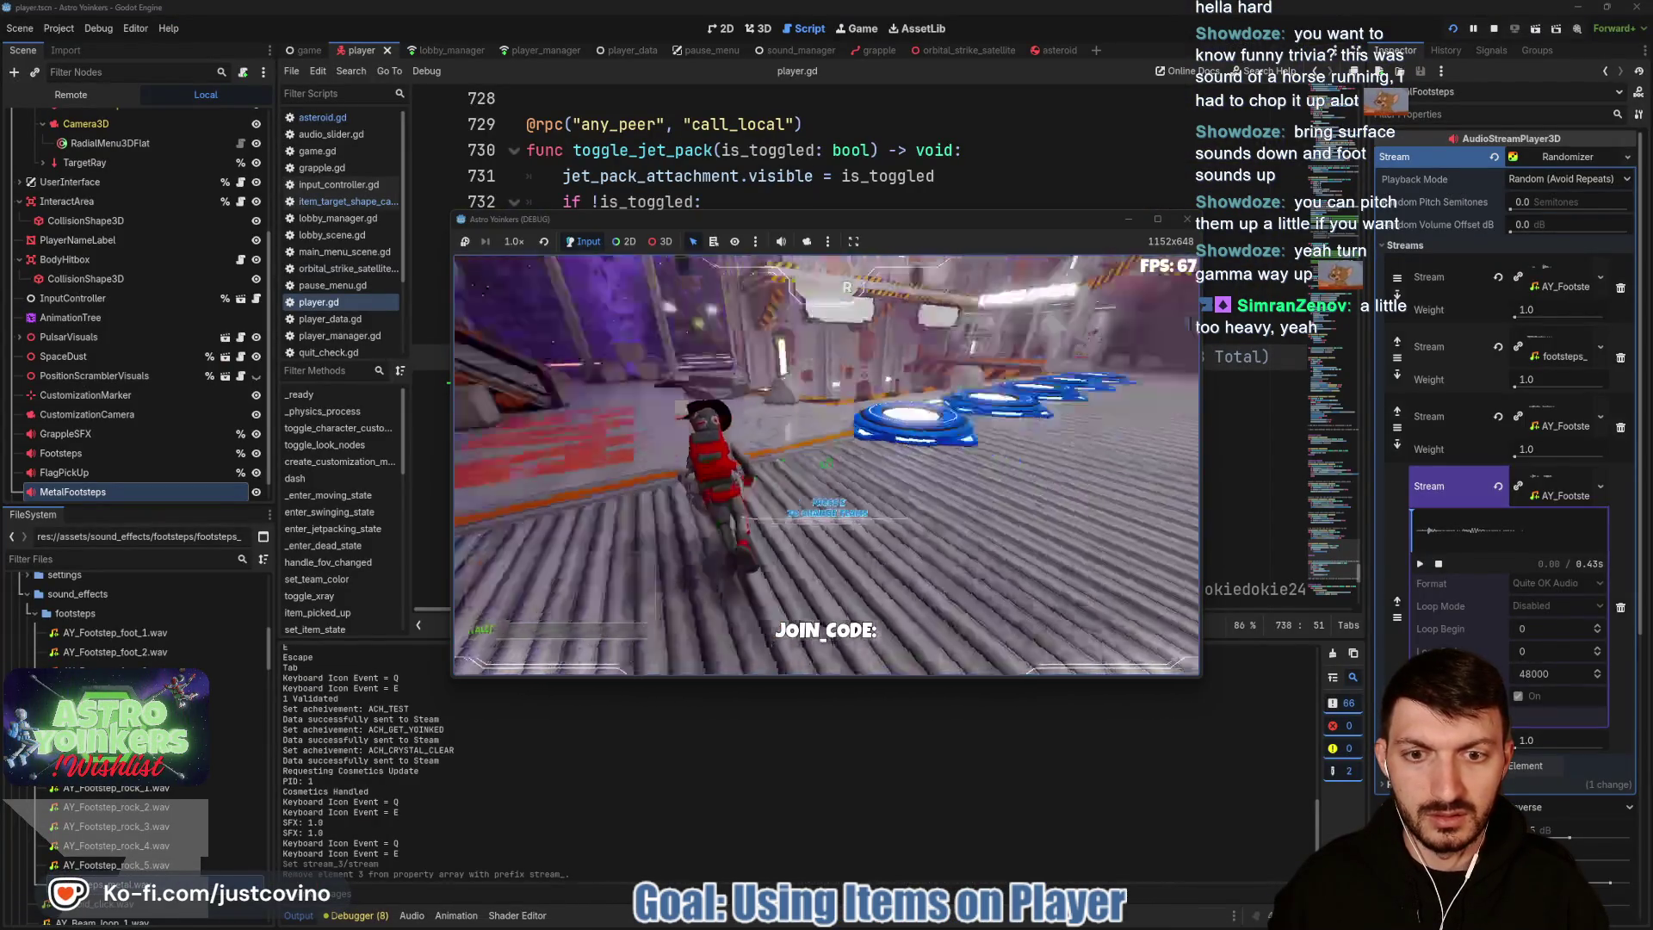
key("F8")
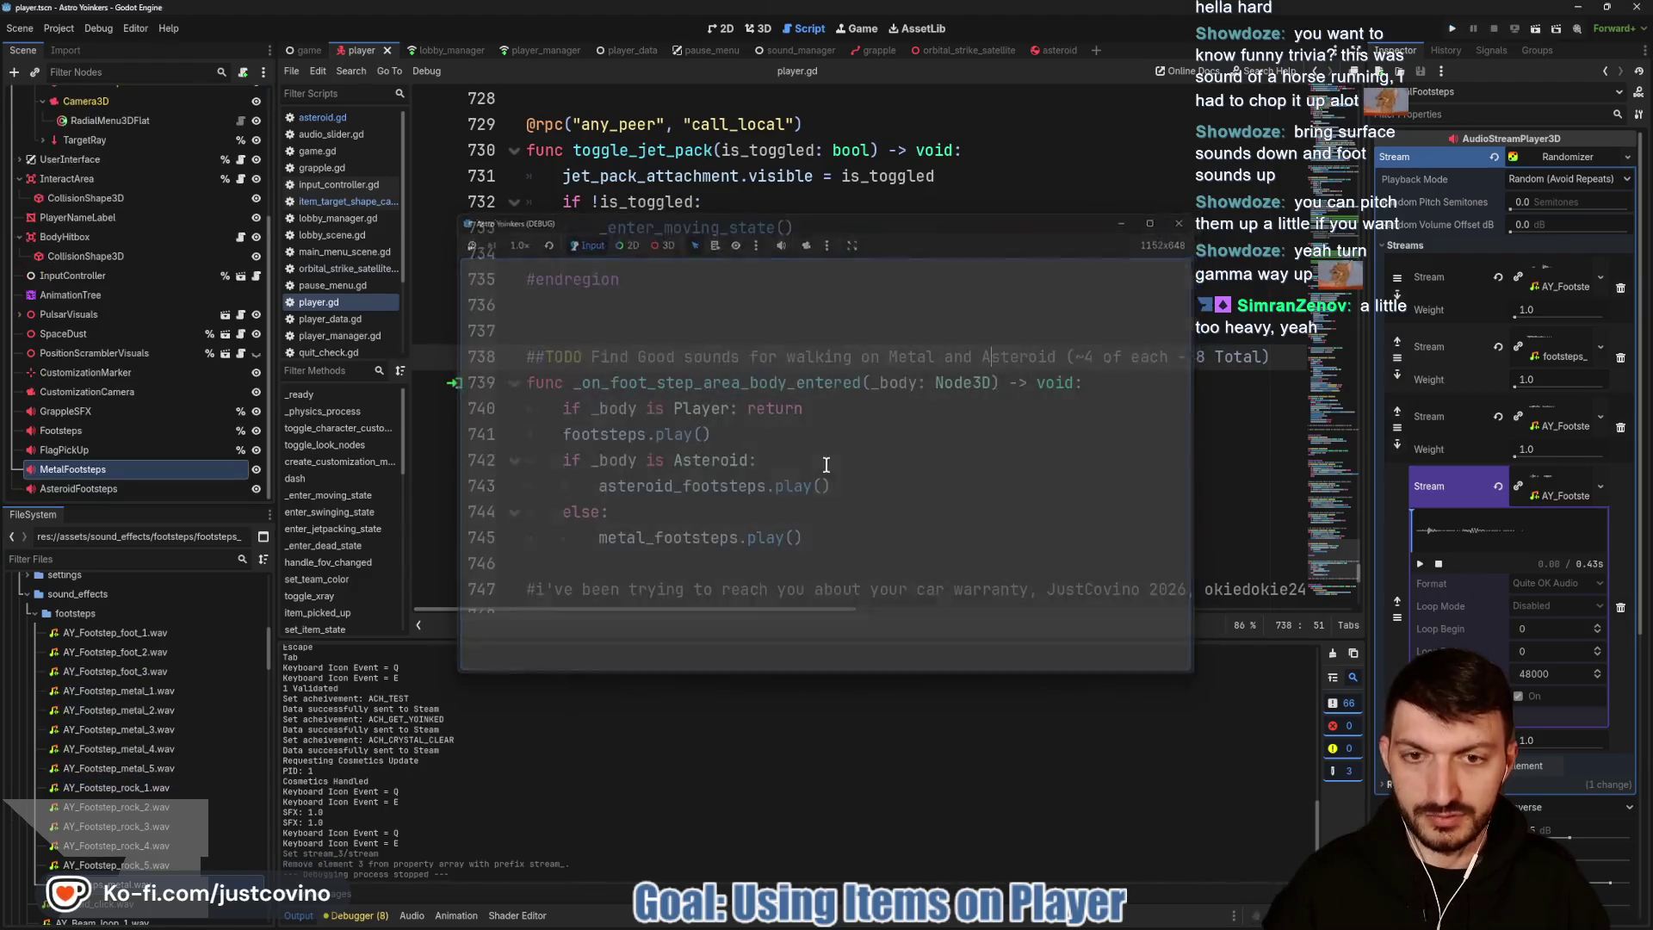
Relaunch the game and host a new lobby
left_click(1450, 27)
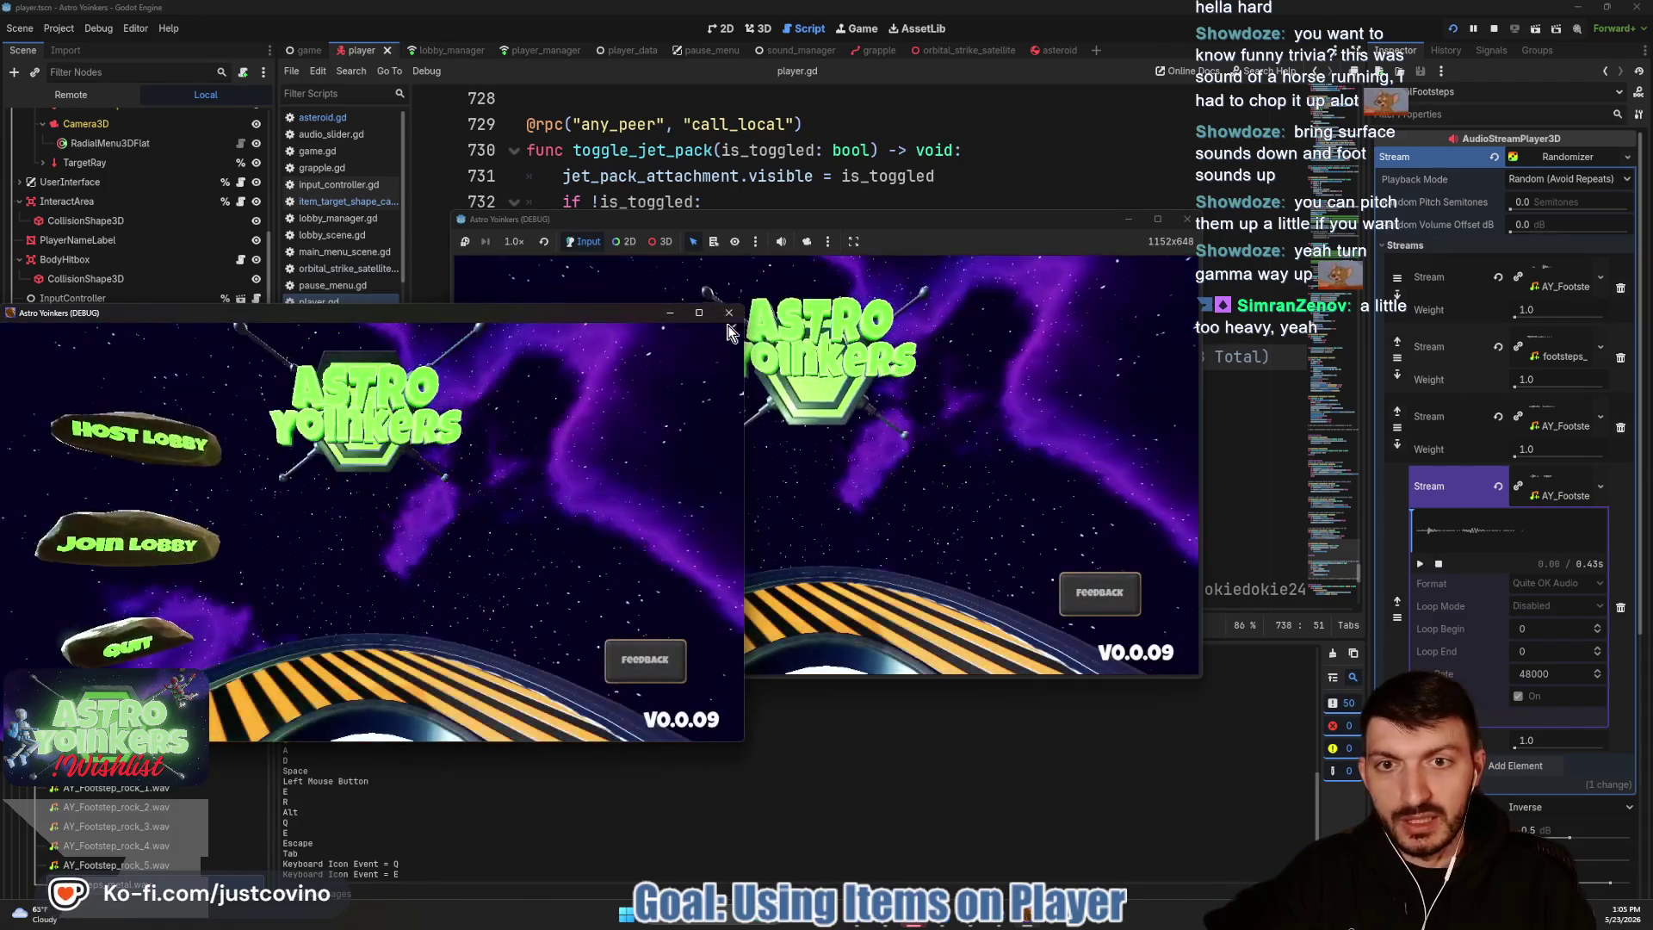
left_click(603, 394)
left_click(789, 398)
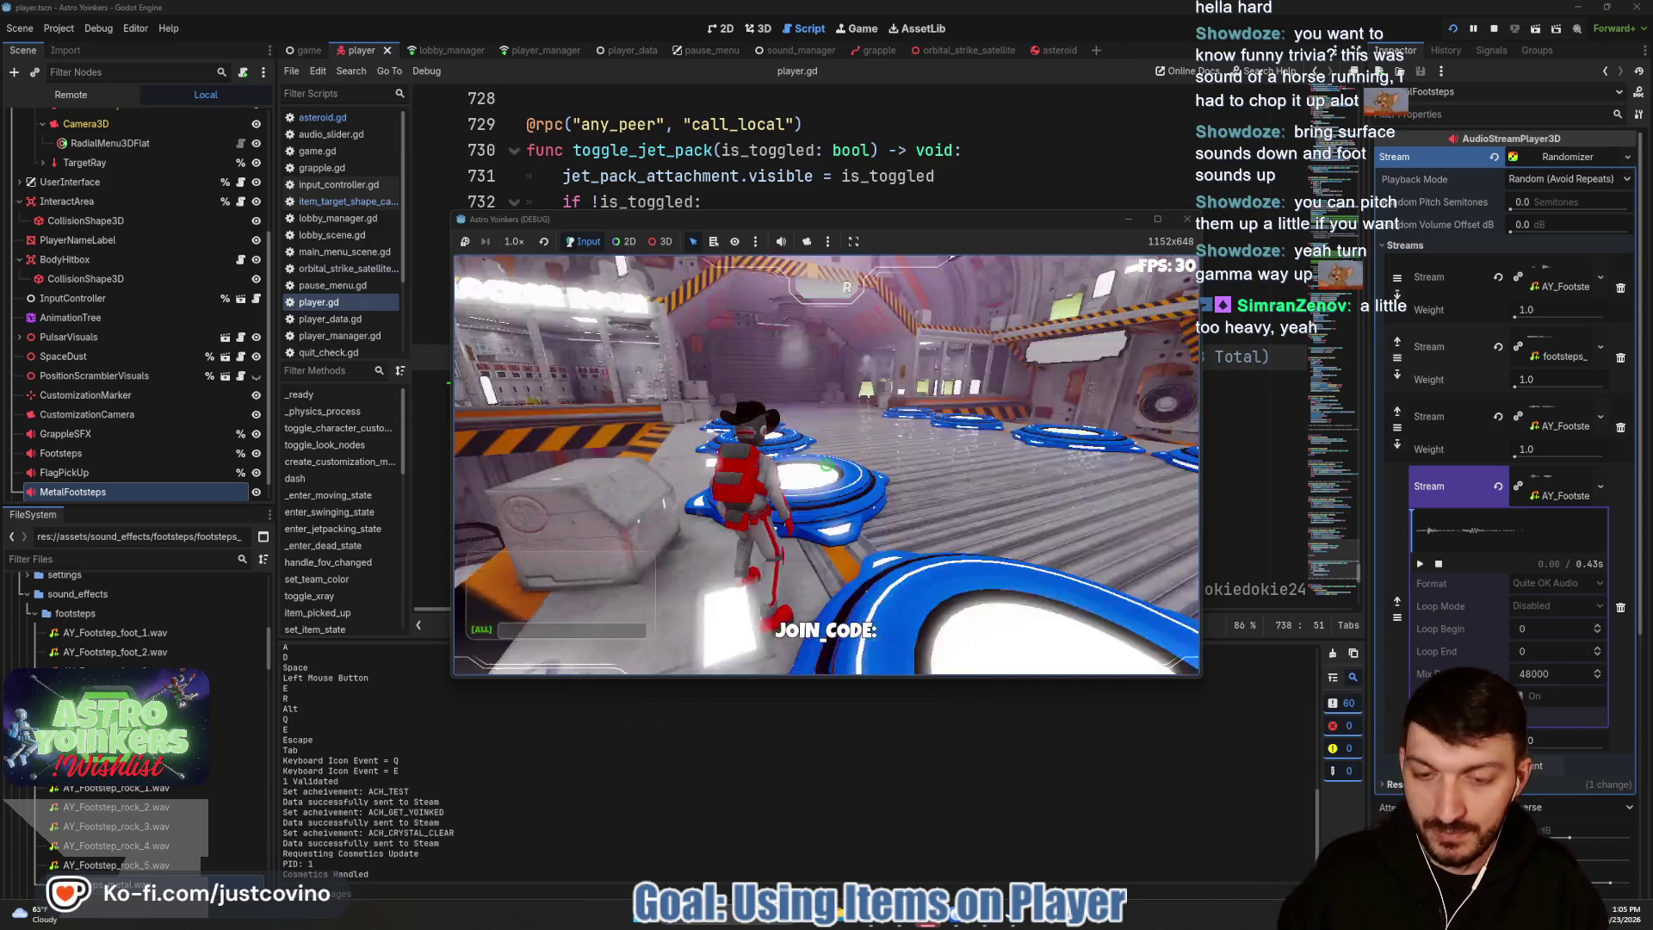
Run down the metal hangar corridor toward the blue pads, then stop the game
key("w")
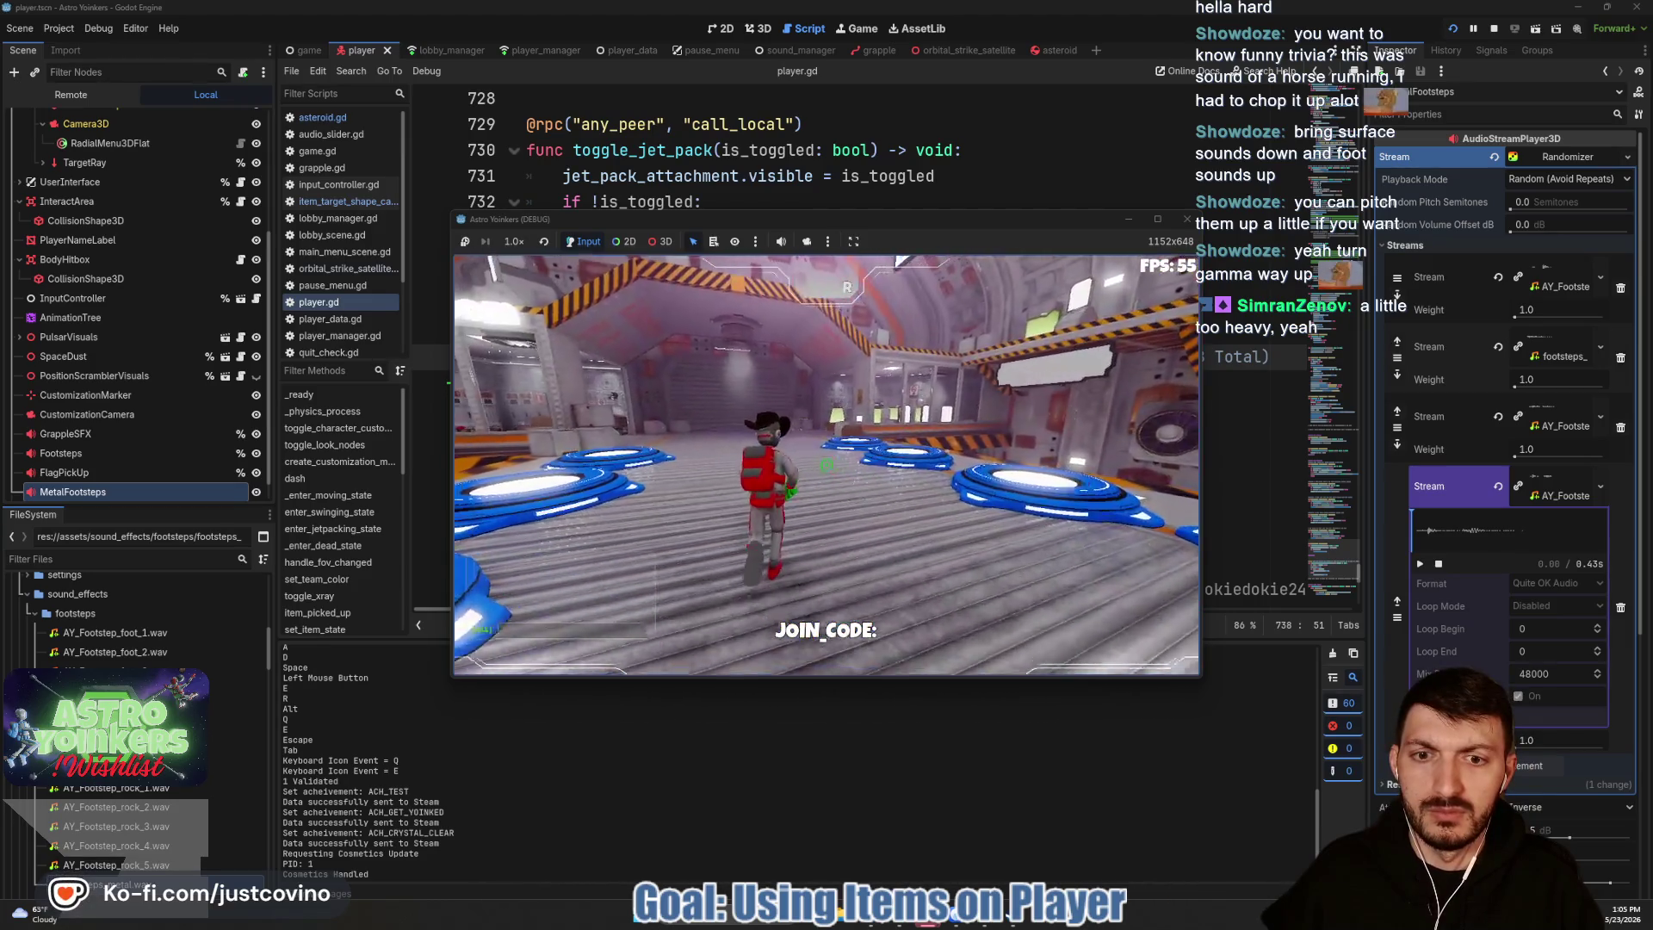
key("w")
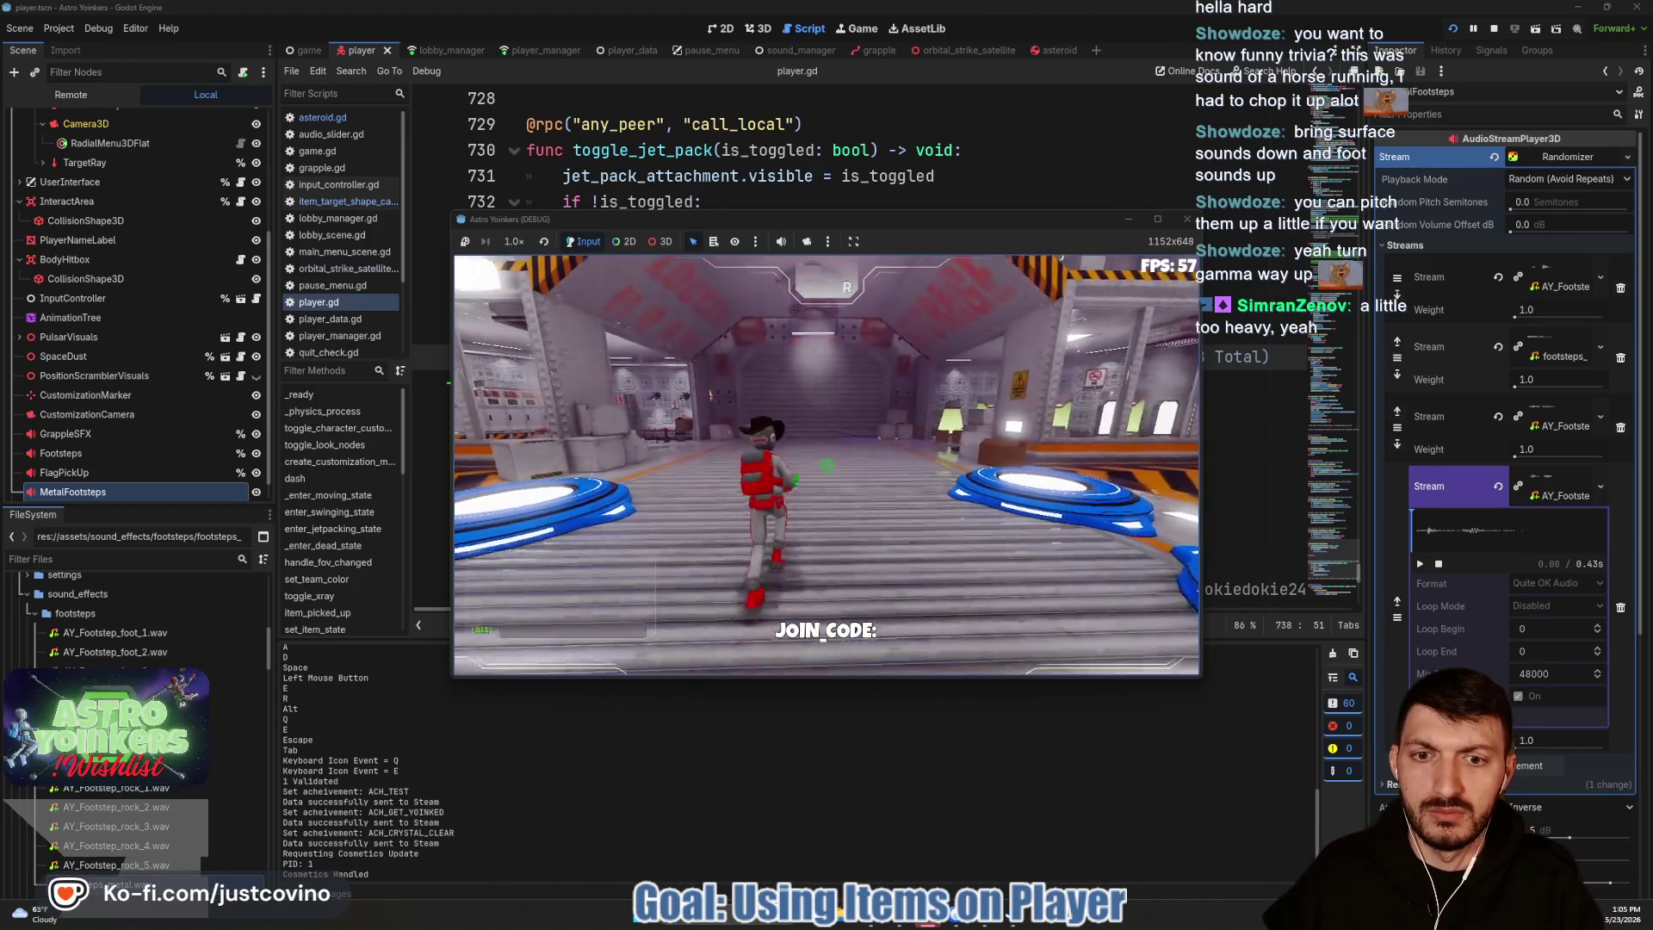
key("w")
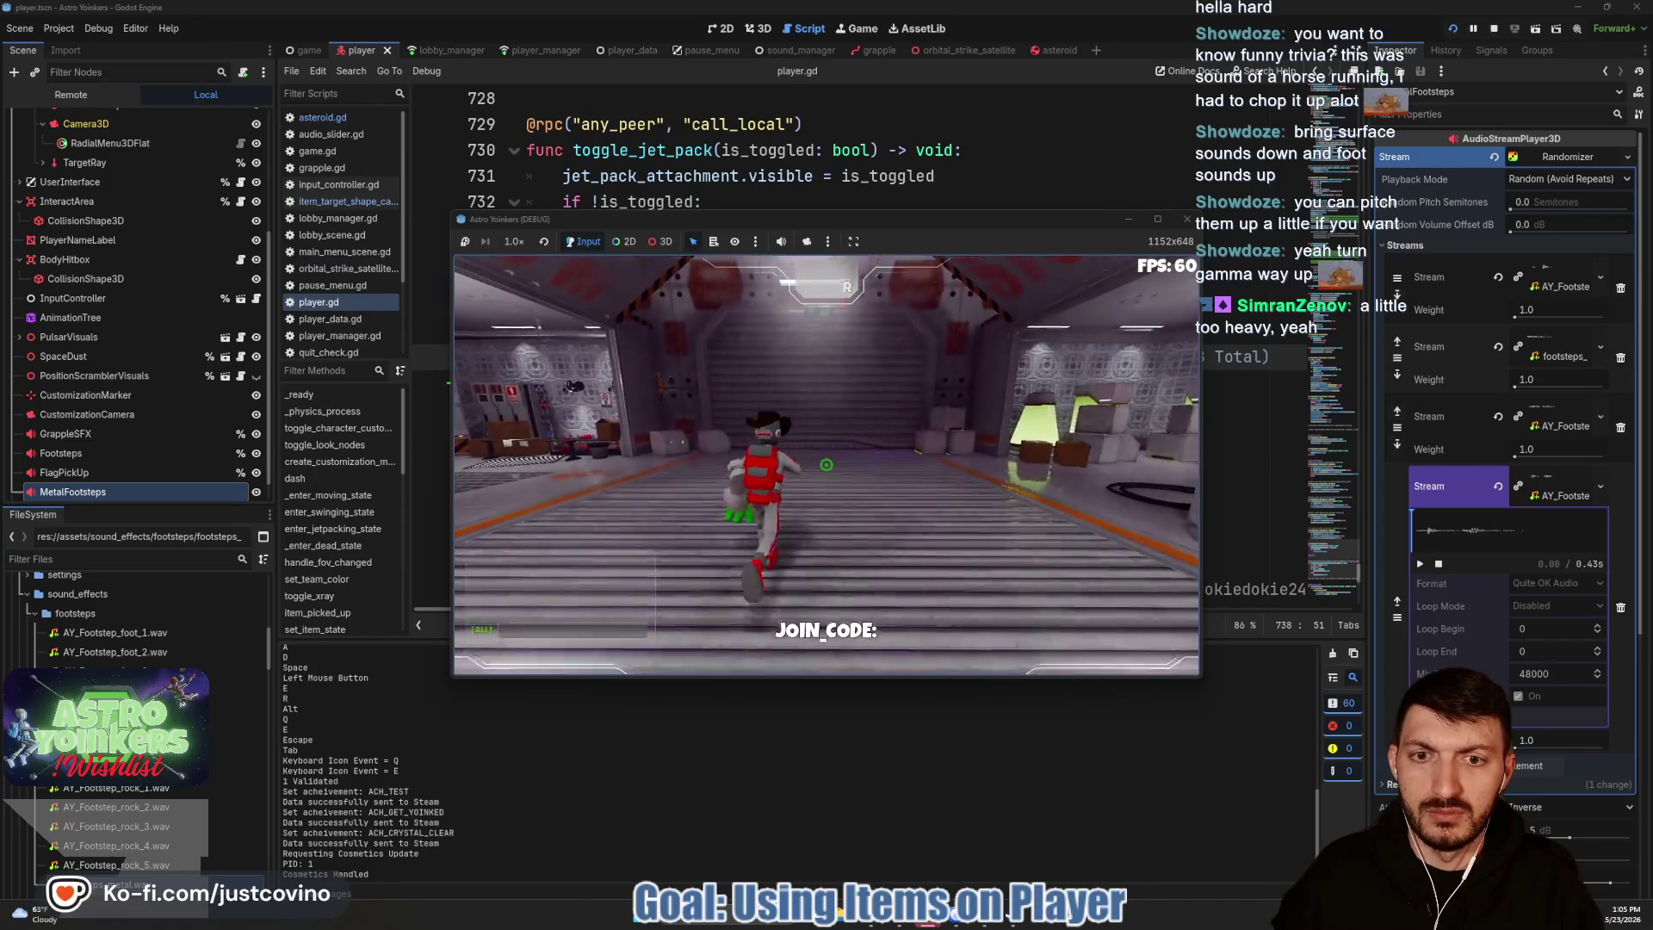
key("w")
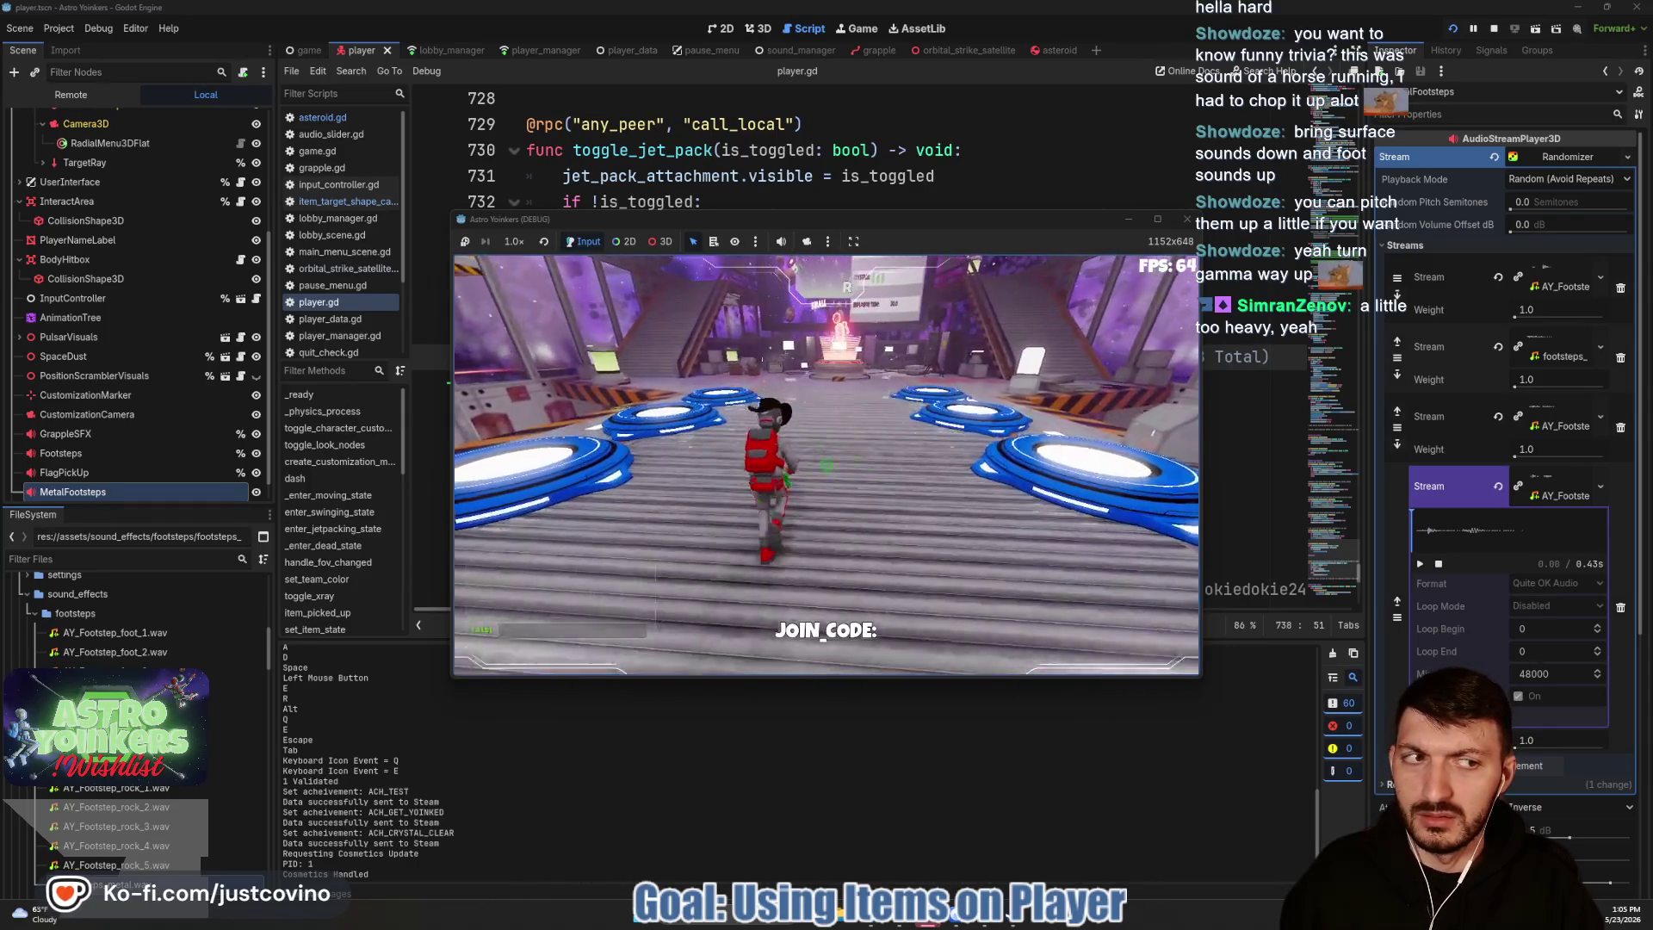
key("w")
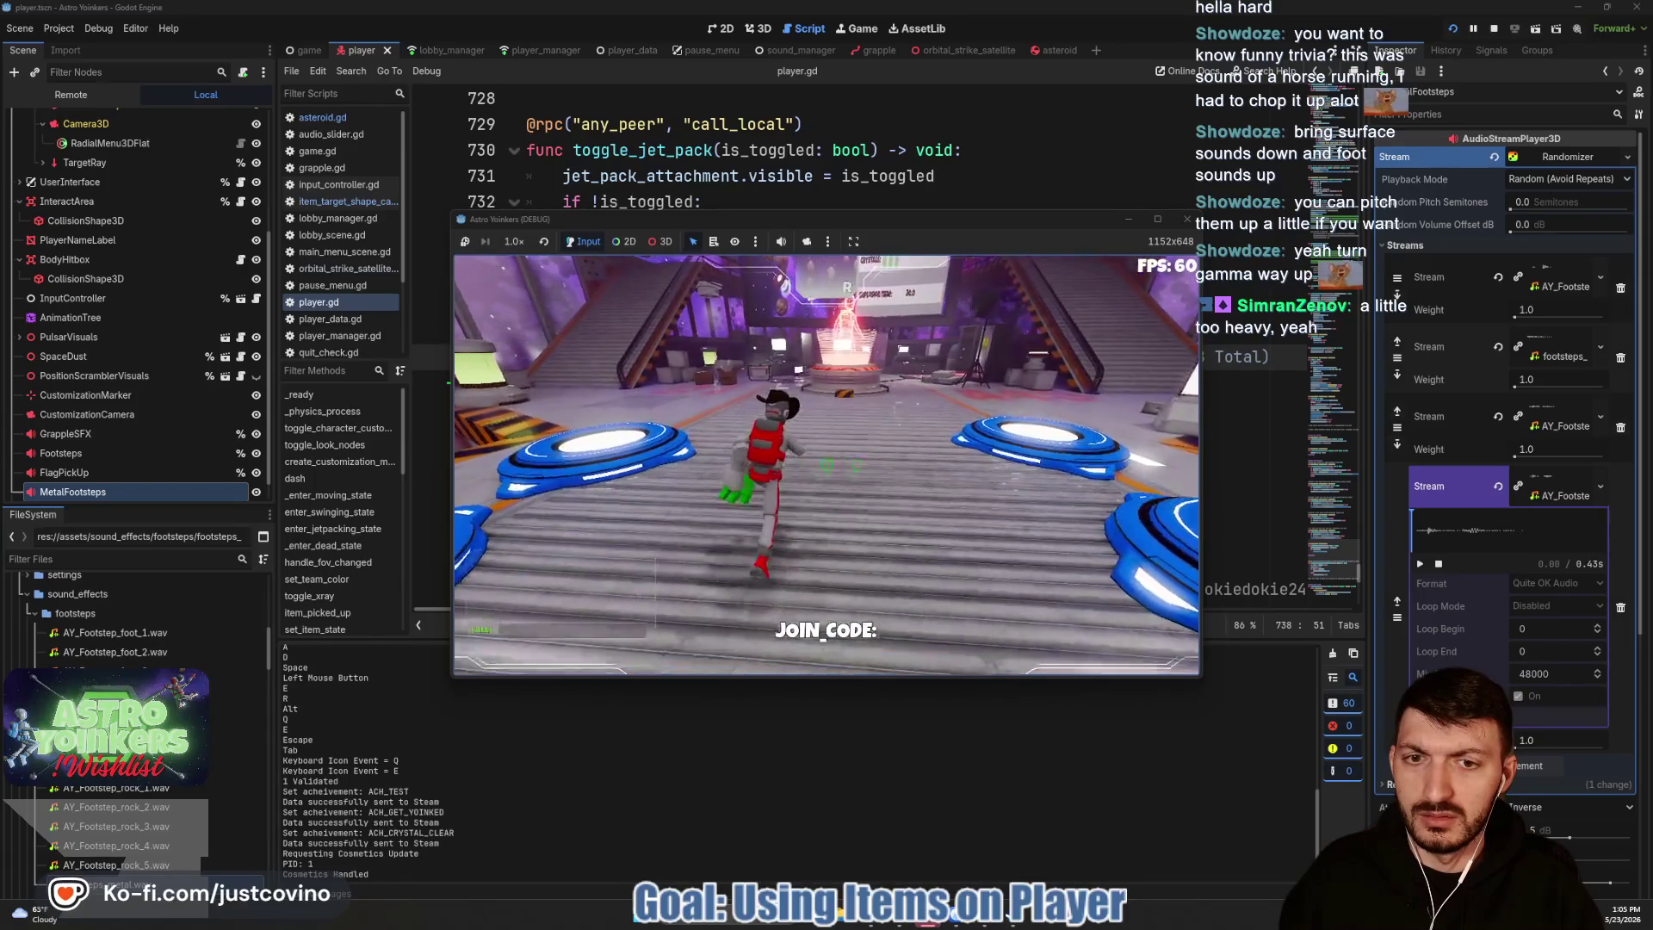
key("F8")
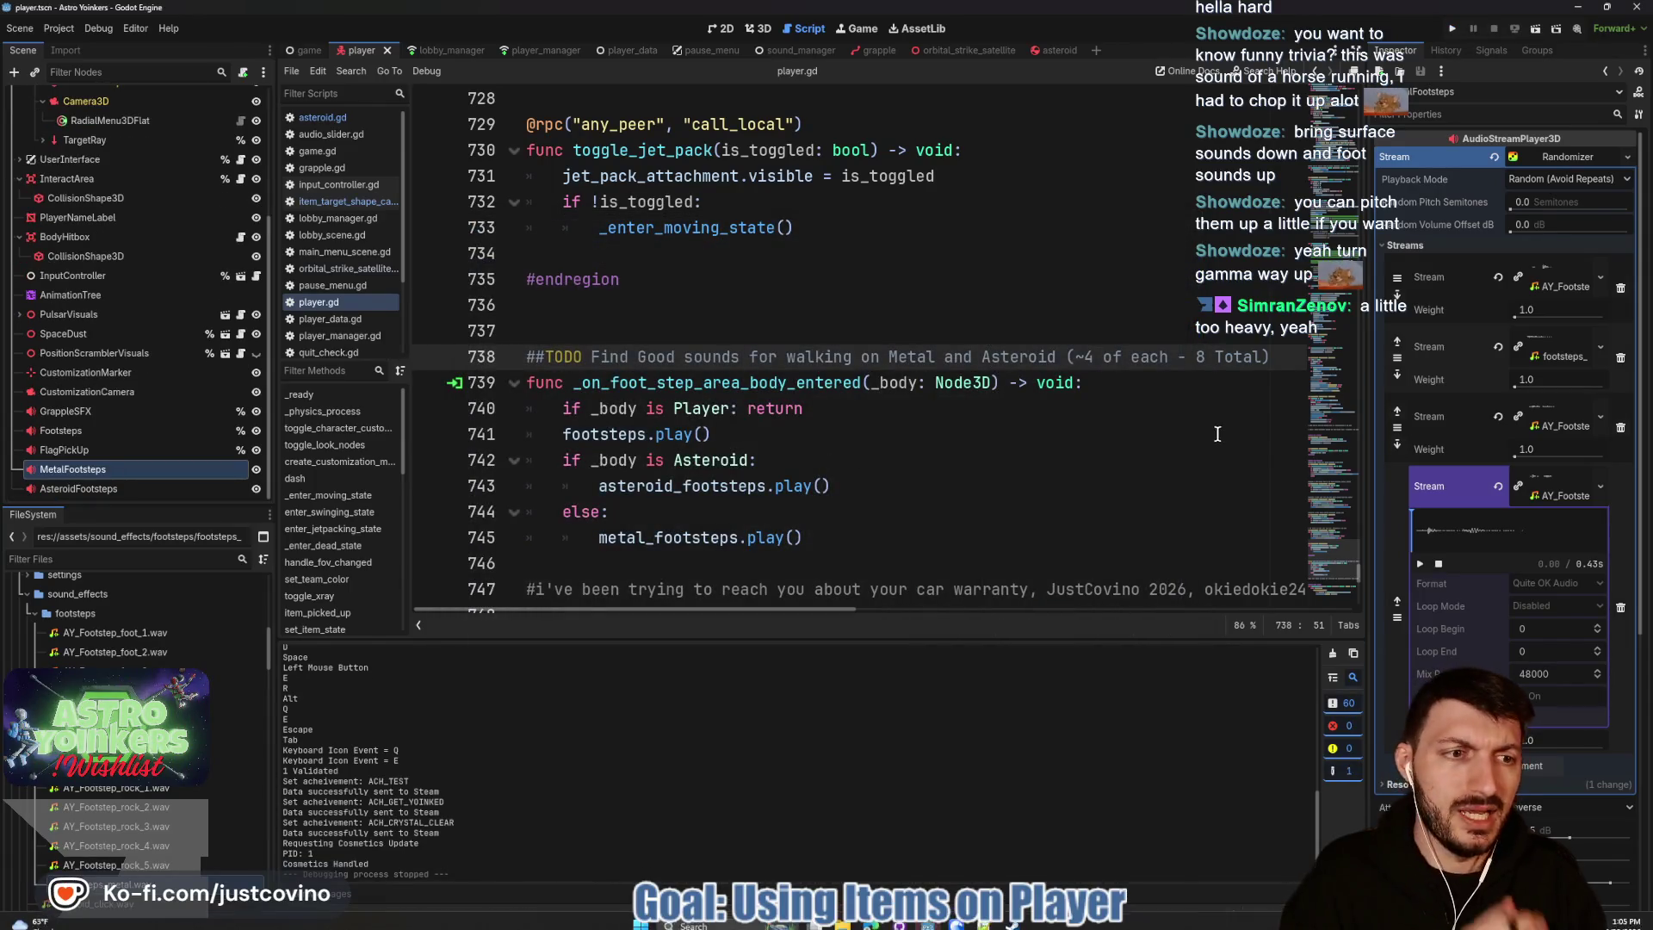
Audition the first and second MetalFootsteps samples in the Inspector
left_click(1541, 484)
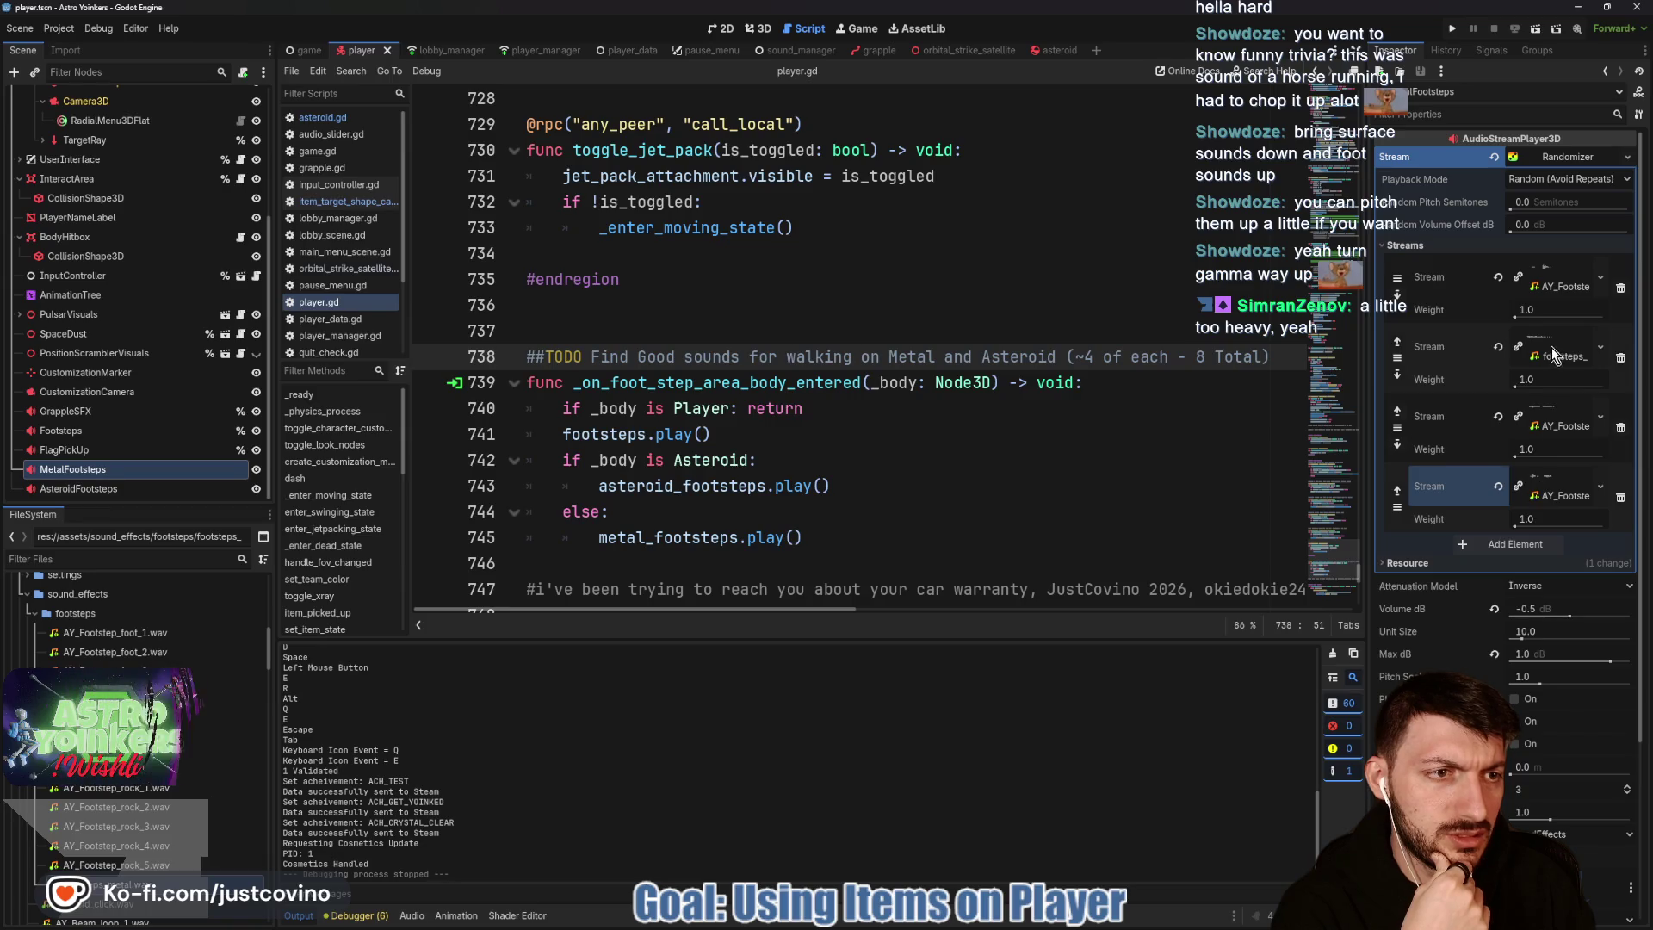
left_click(1549, 272)
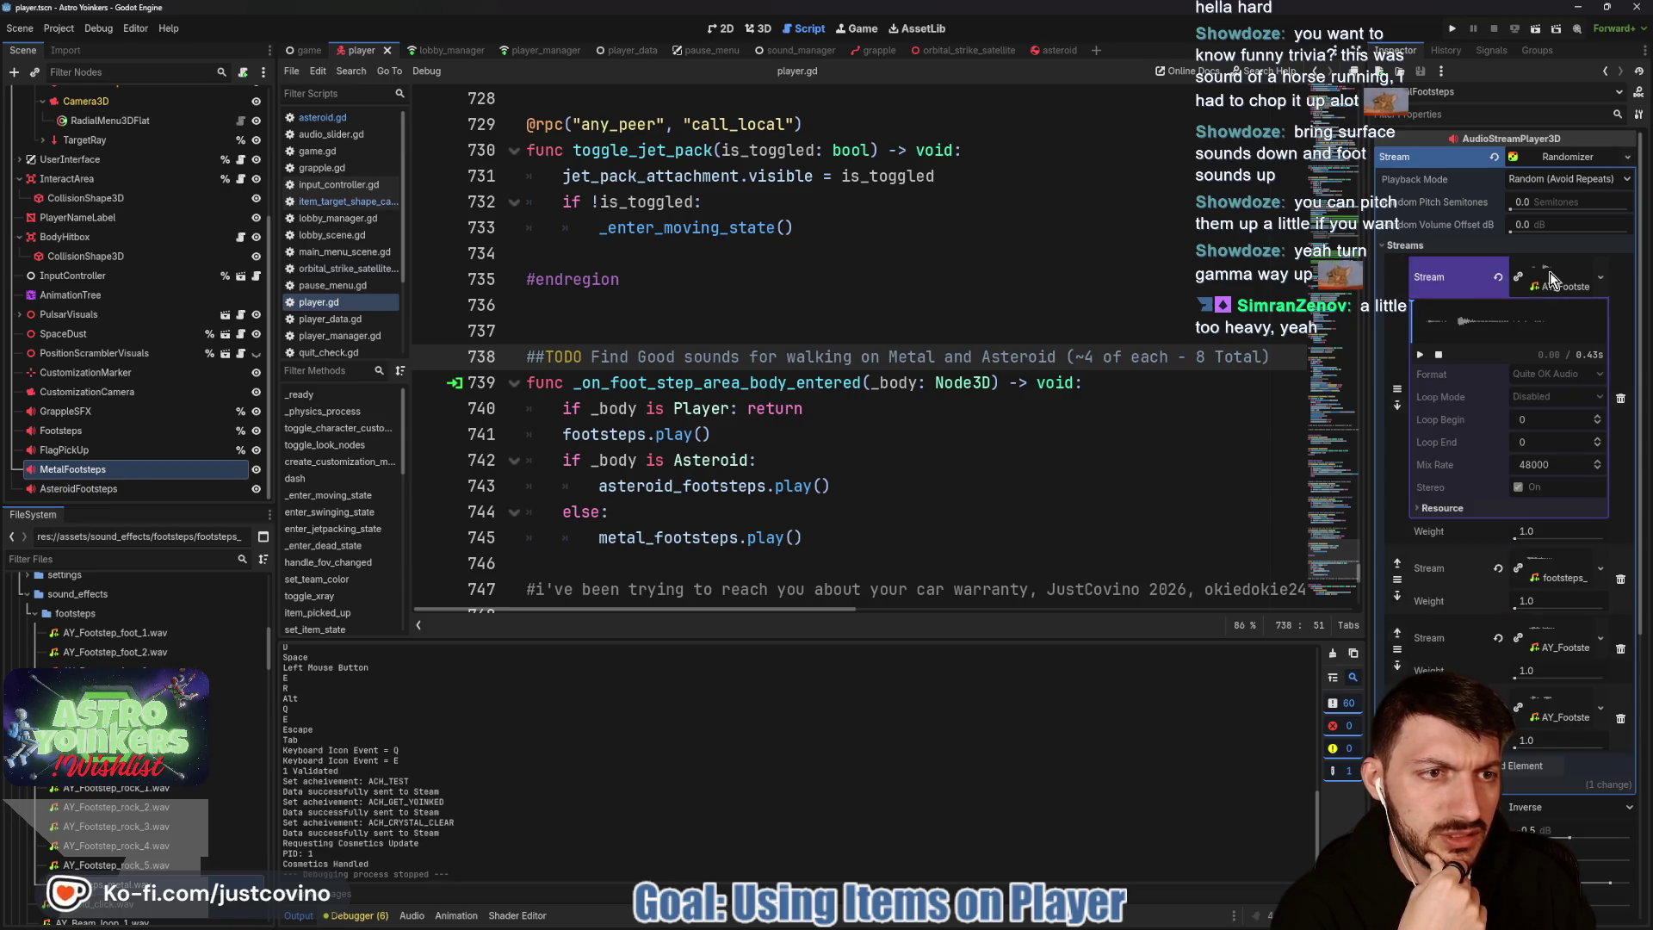
left_click(1421, 354)
left_click(1420, 354)
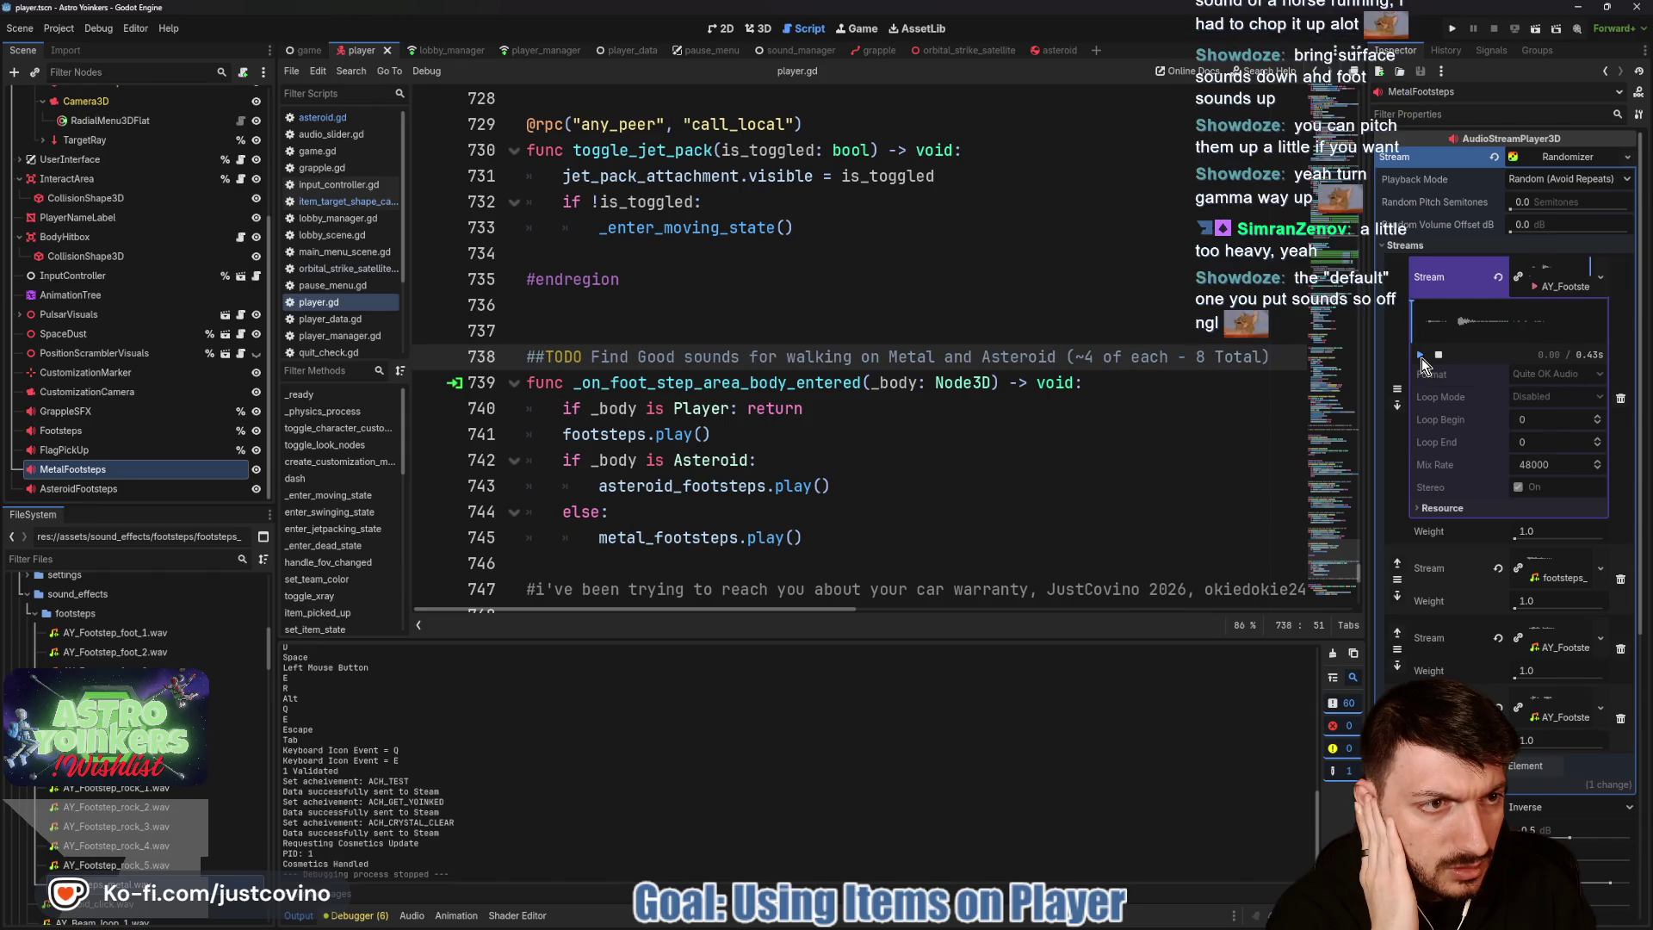
left_click(1420, 355)
left_click(1541, 272)
left_click(1553, 342)
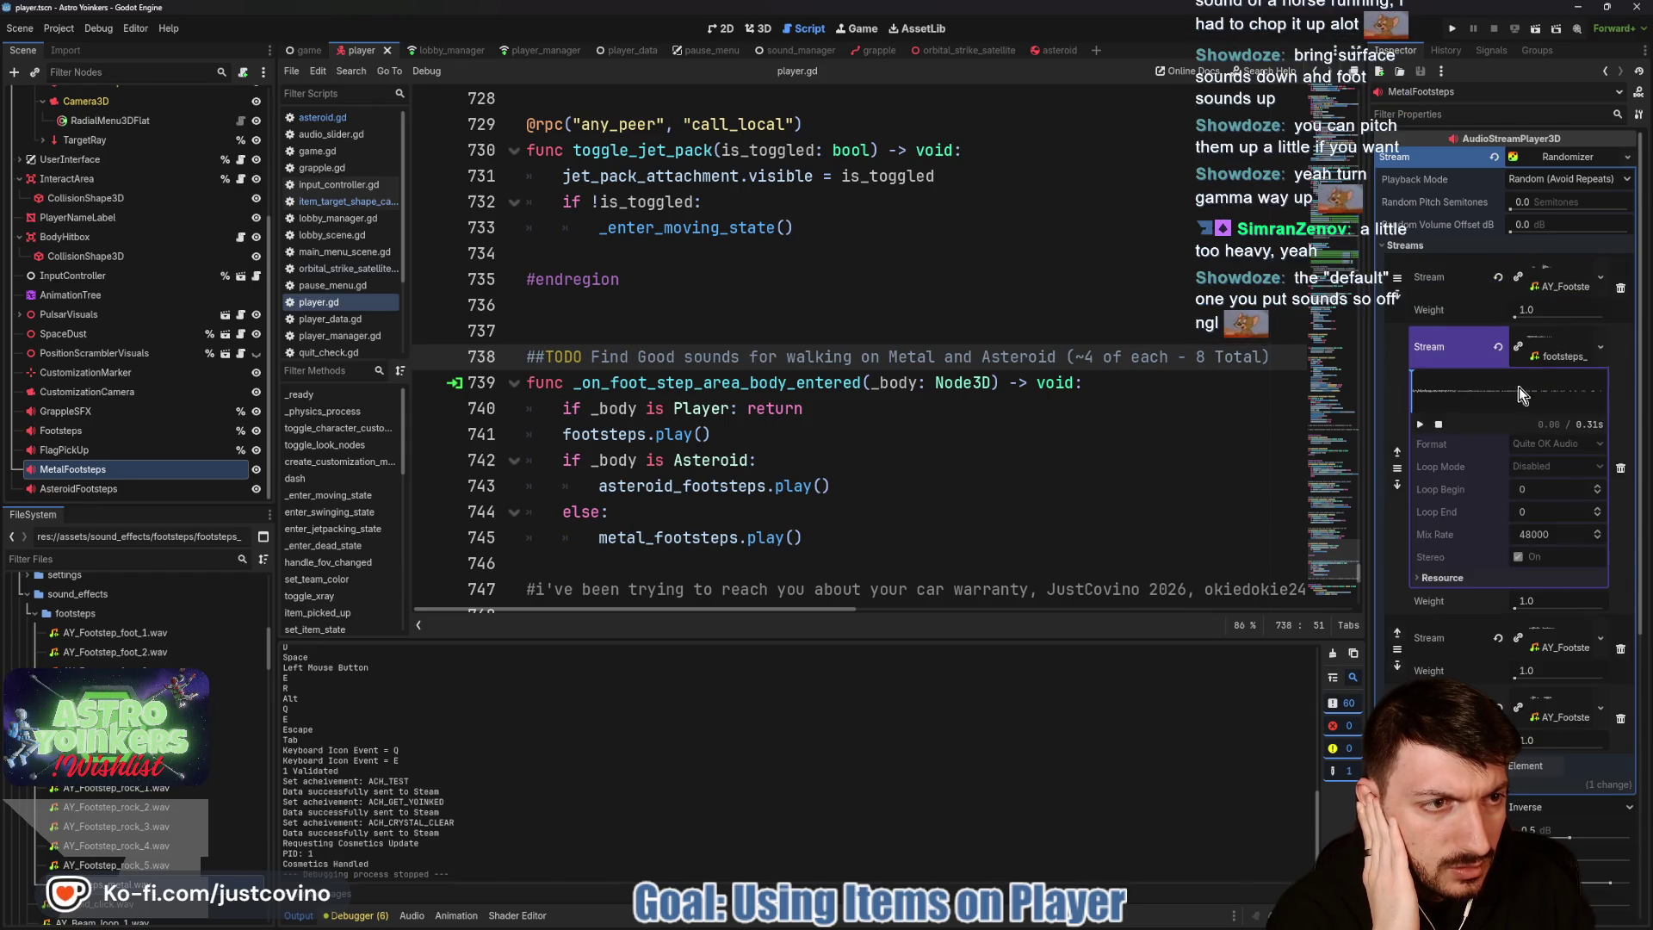
left_click(1417, 425)
left_click(1548, 343)
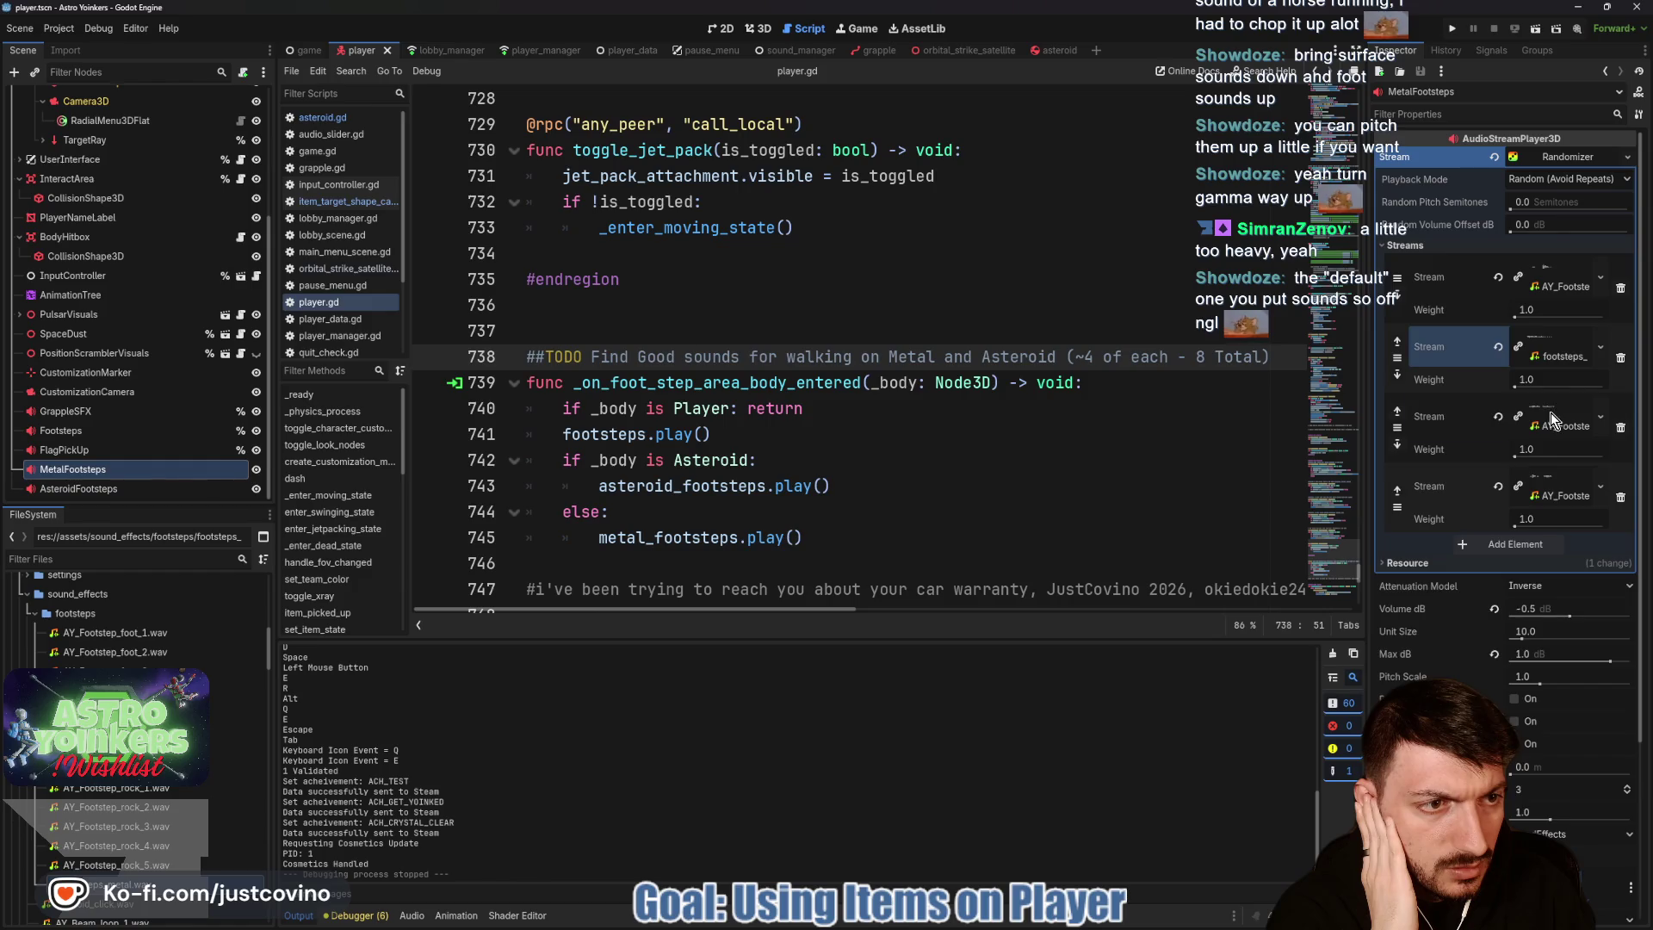
Audition the third sample, delete it from the randomizer, and launch the game
left_click(1551, 417)
left_click(1421, 495)
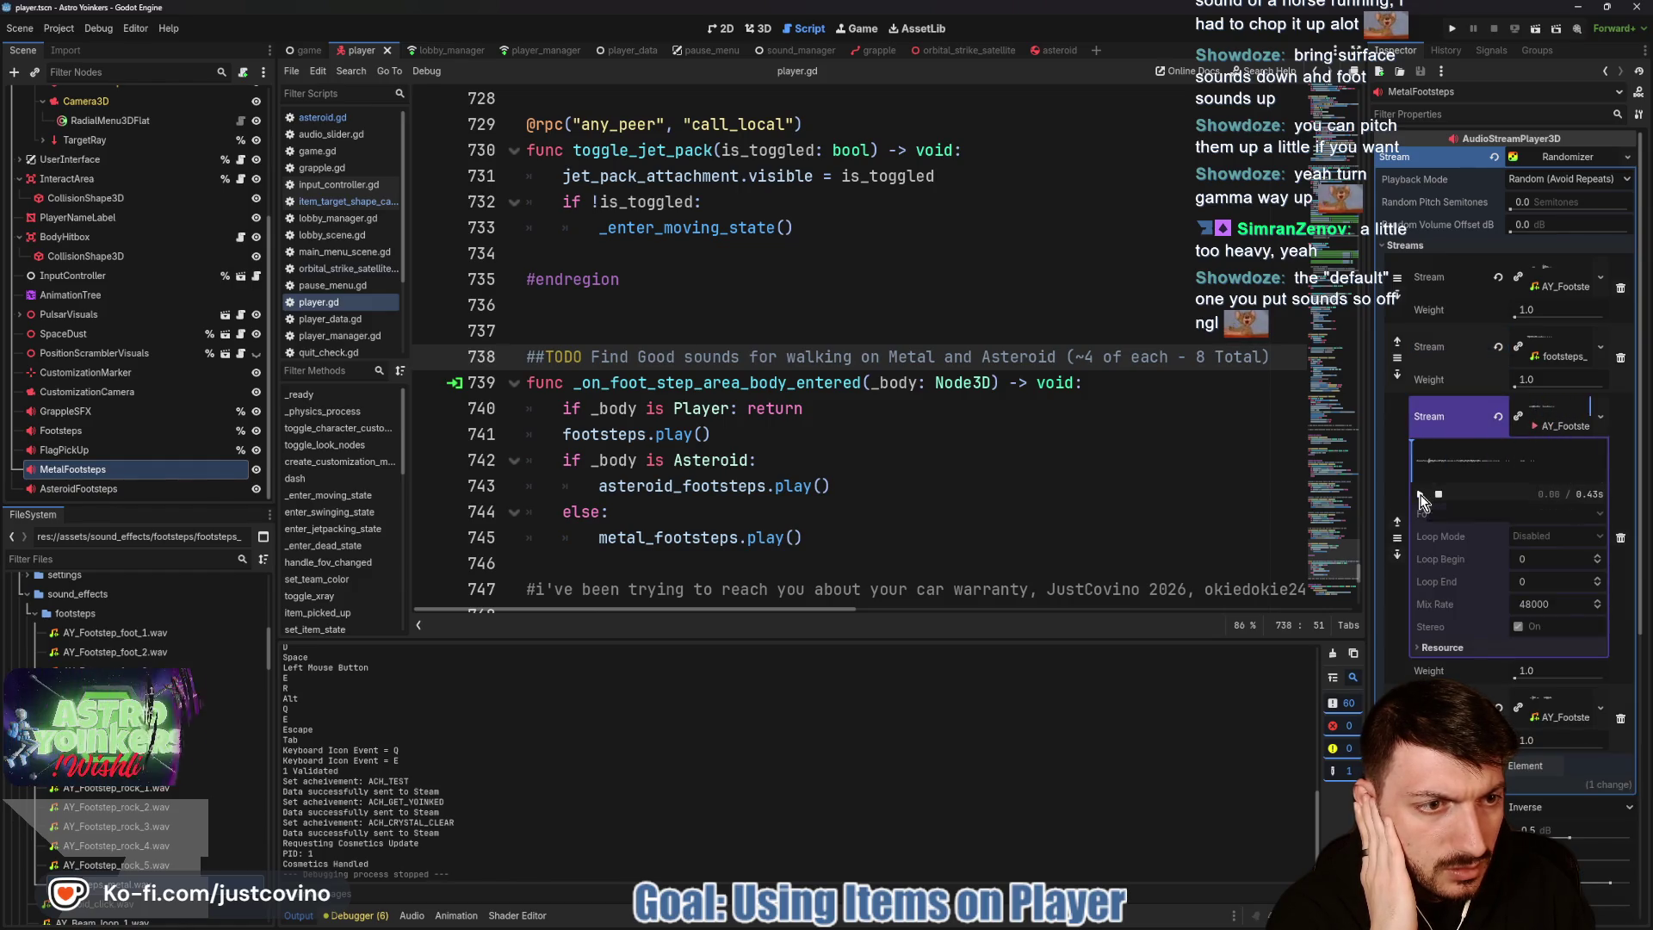
left_click(1421, 495)
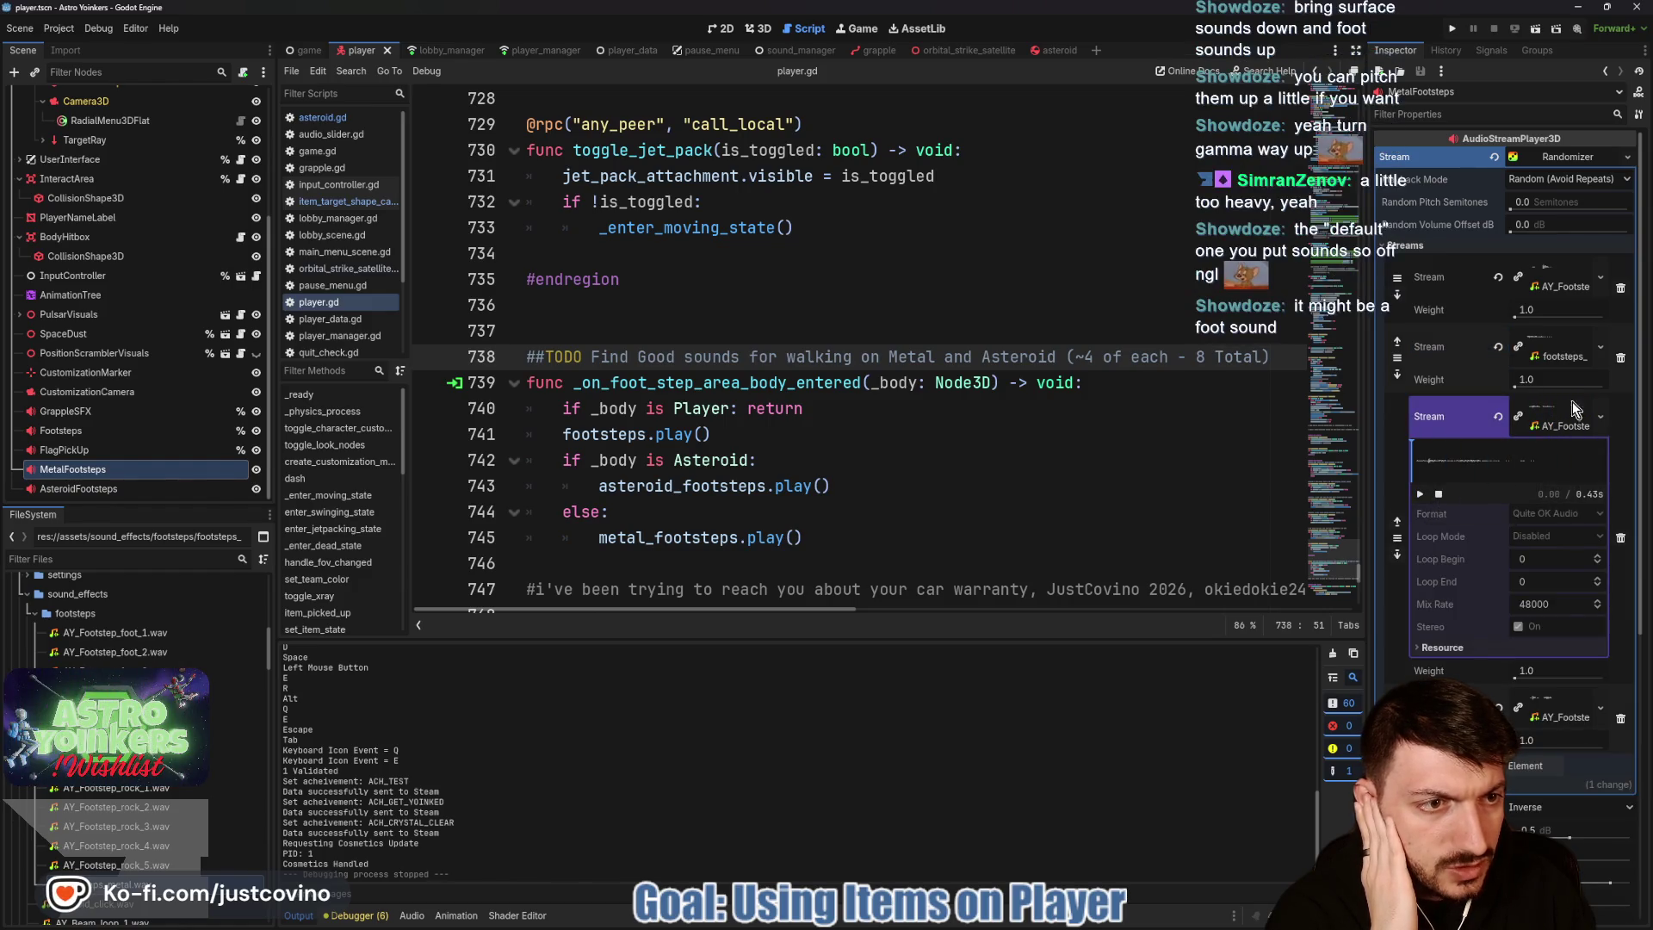
left_click(1549, 421)
left_click(1618, 425)
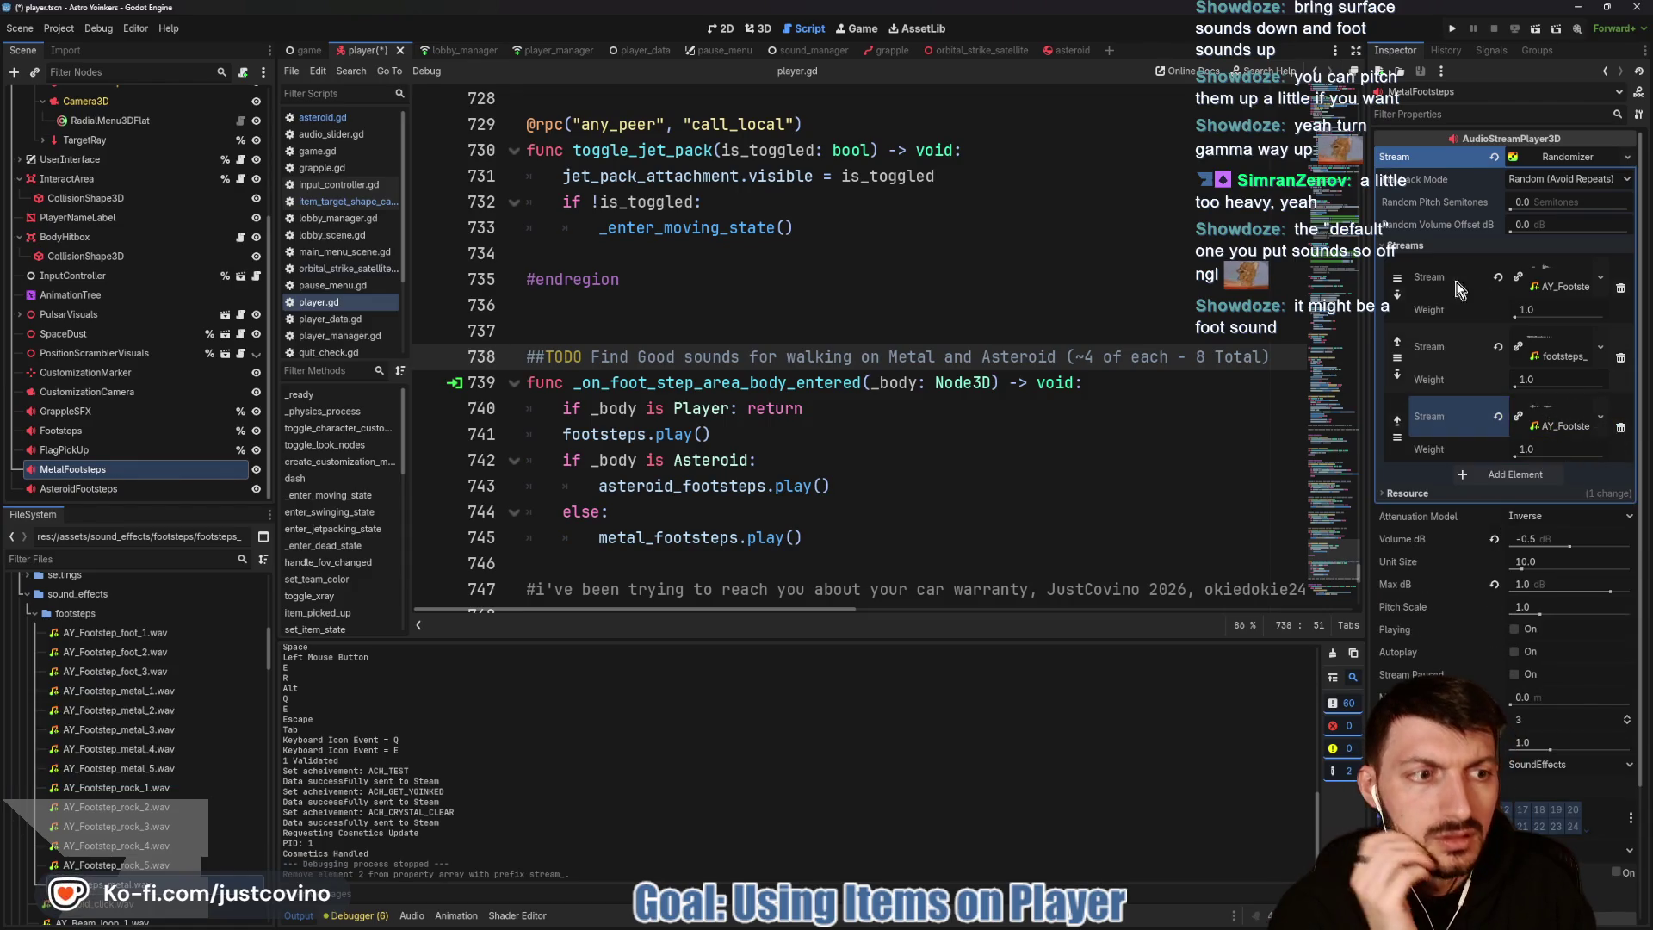
left_click(1450, 29)
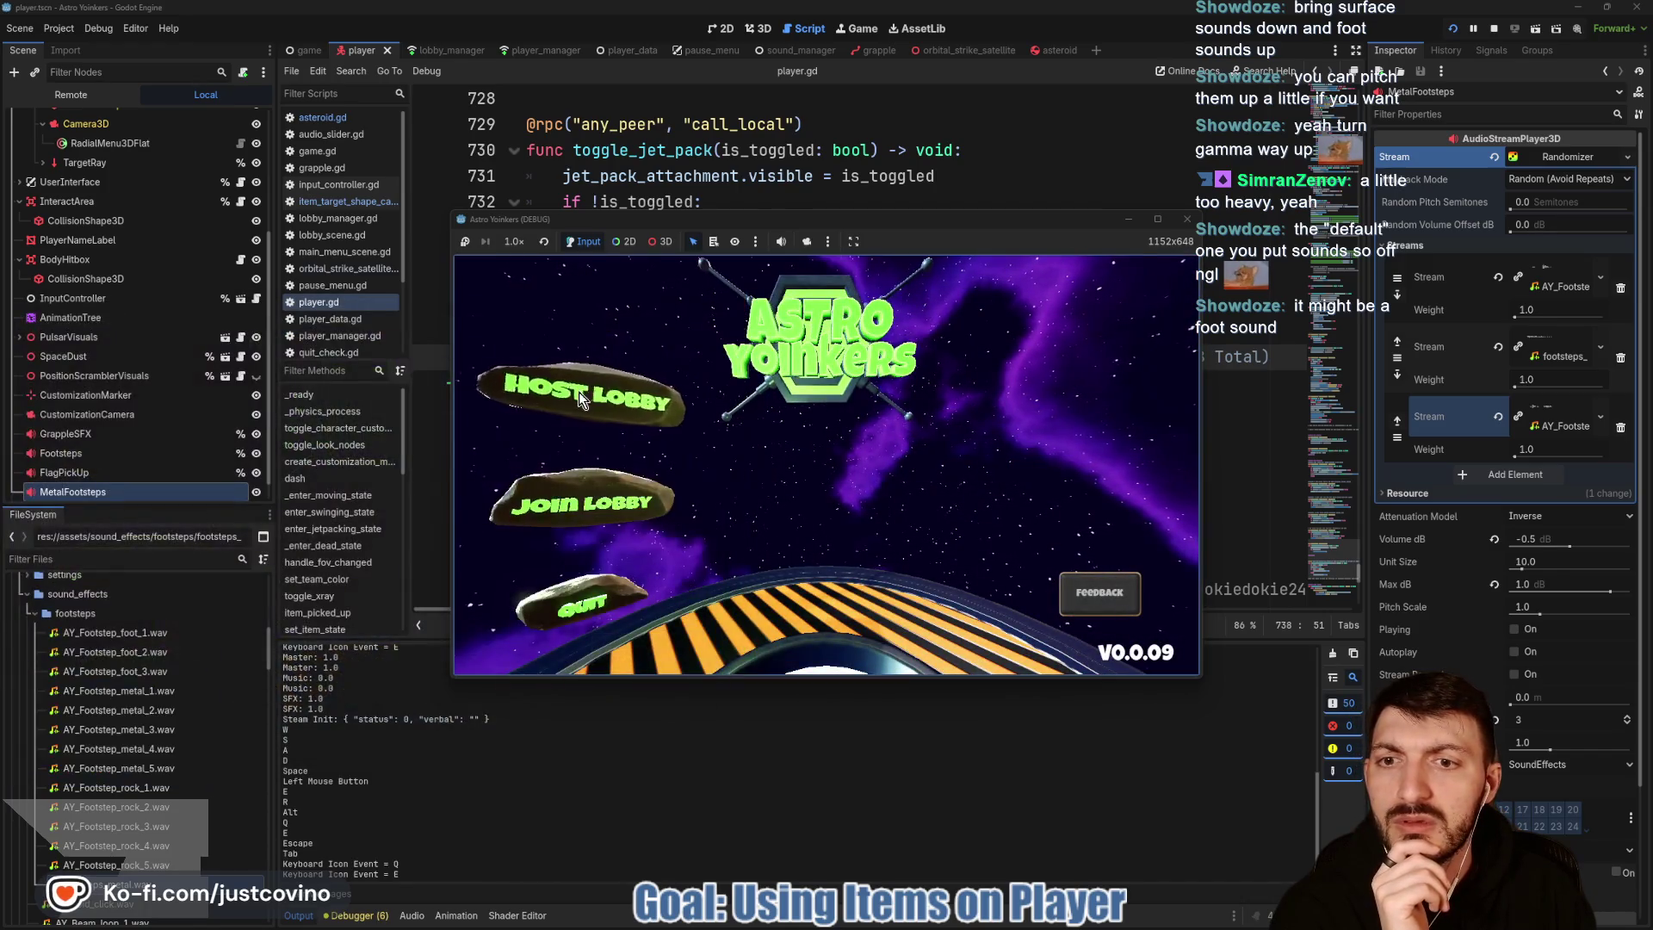
Host a private lobby, walk down the hangar listening to the three-sample footsteps, then stop
left_click(578, 391)
left_click(800, 422)
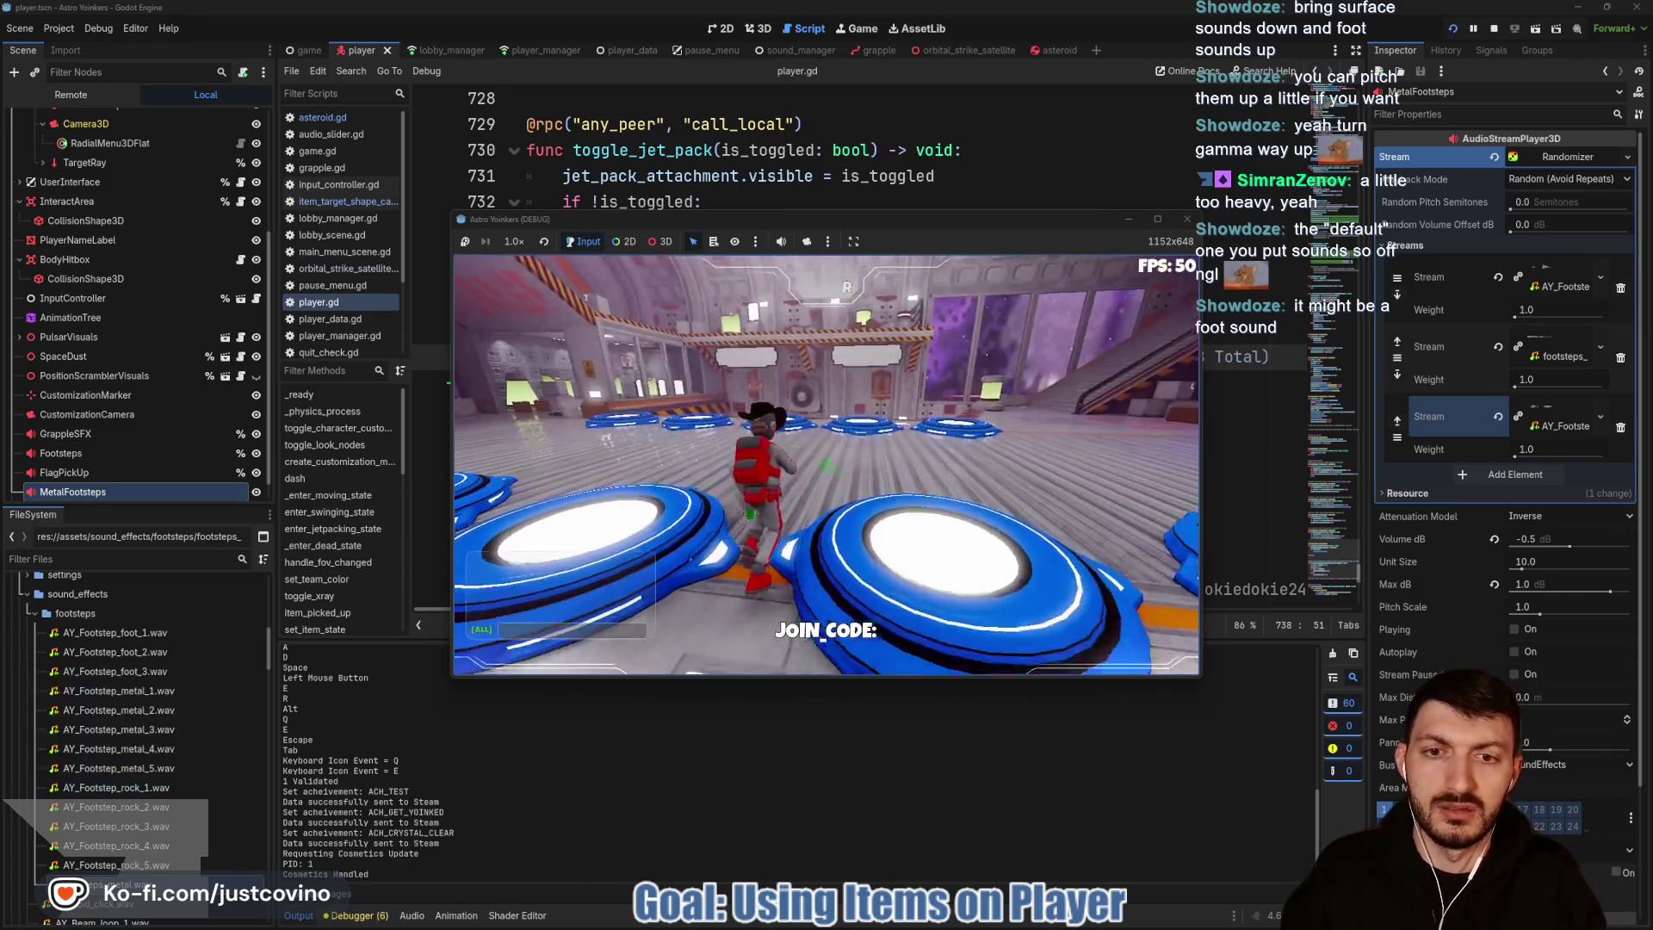
key("w")
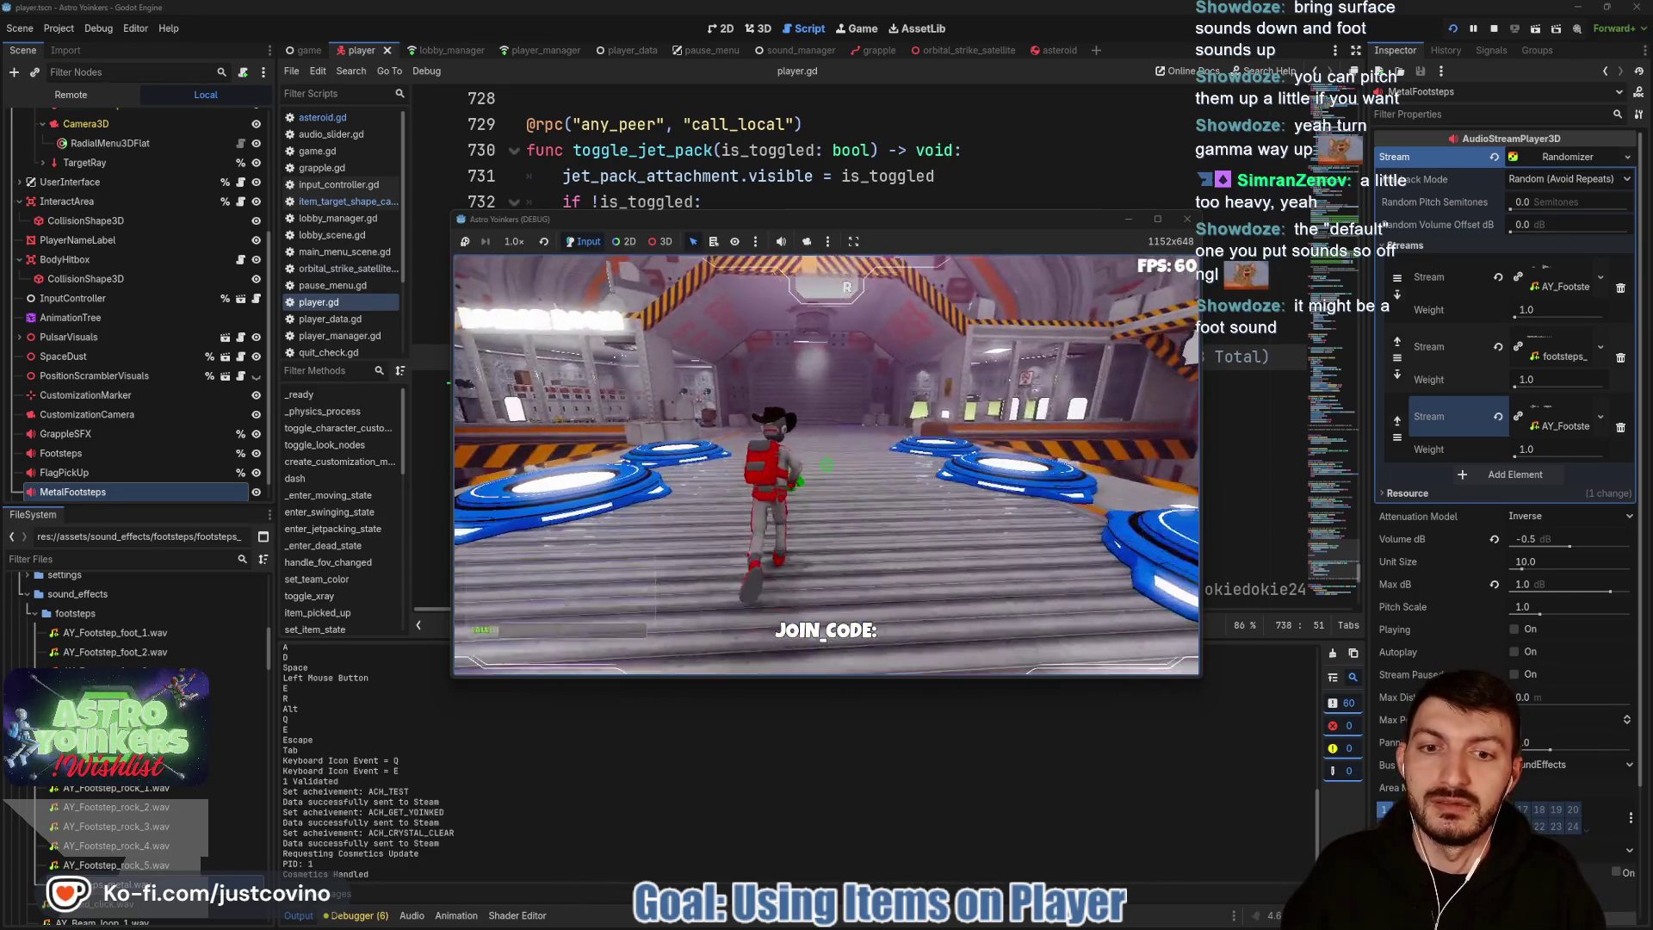
key("w")
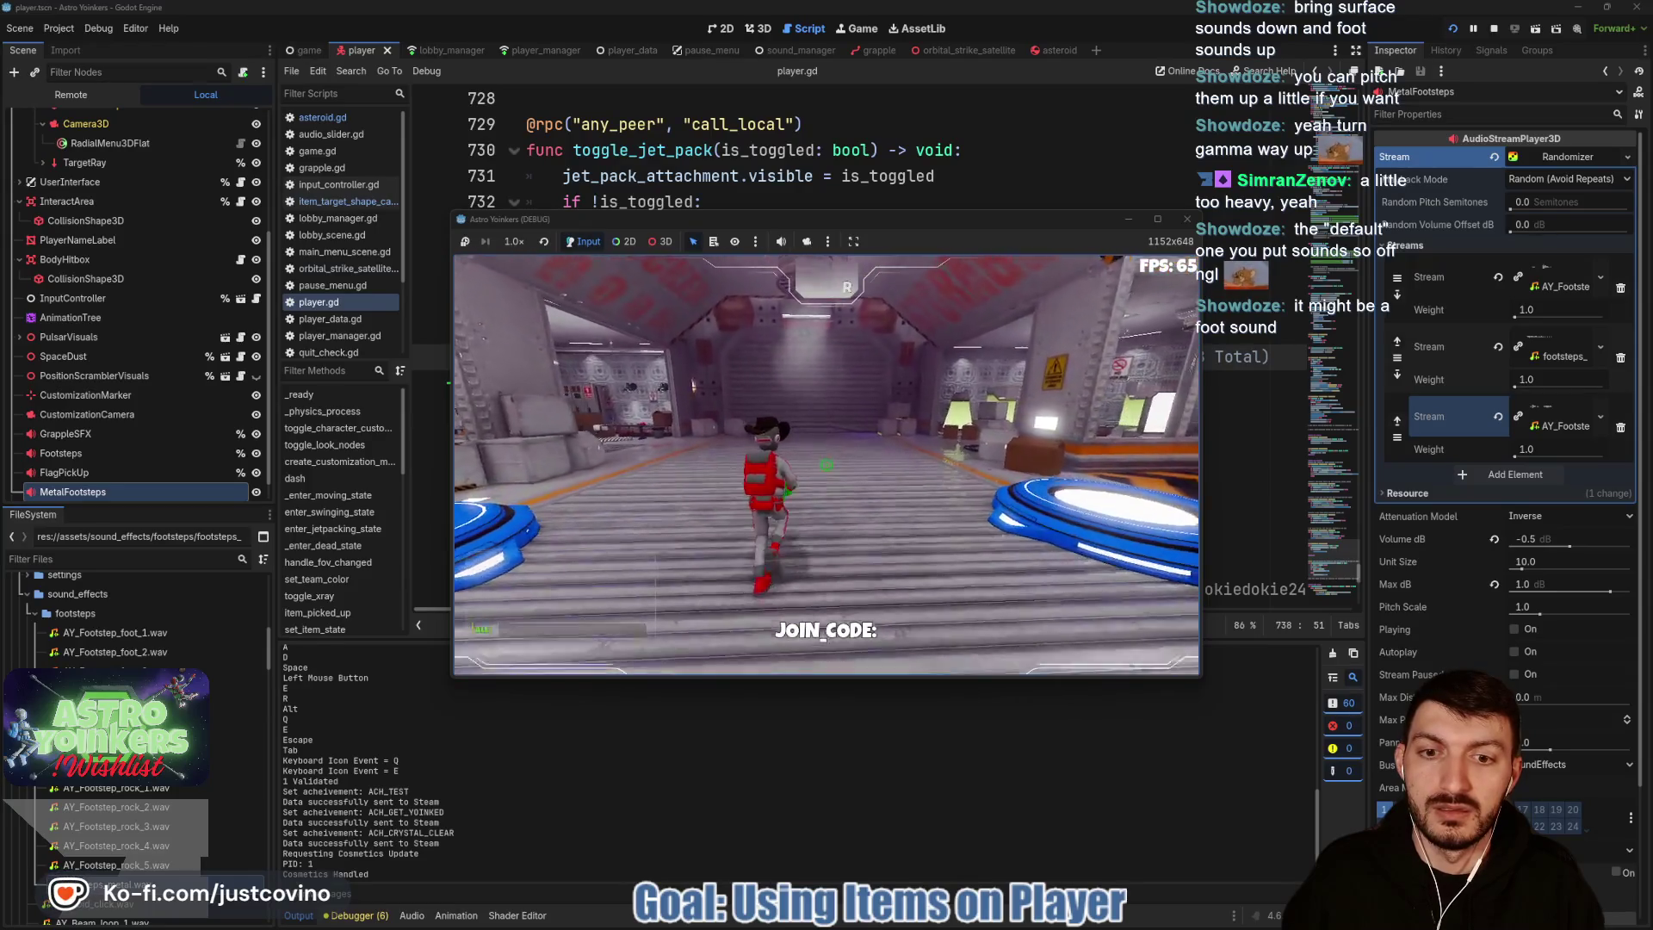
key("w")
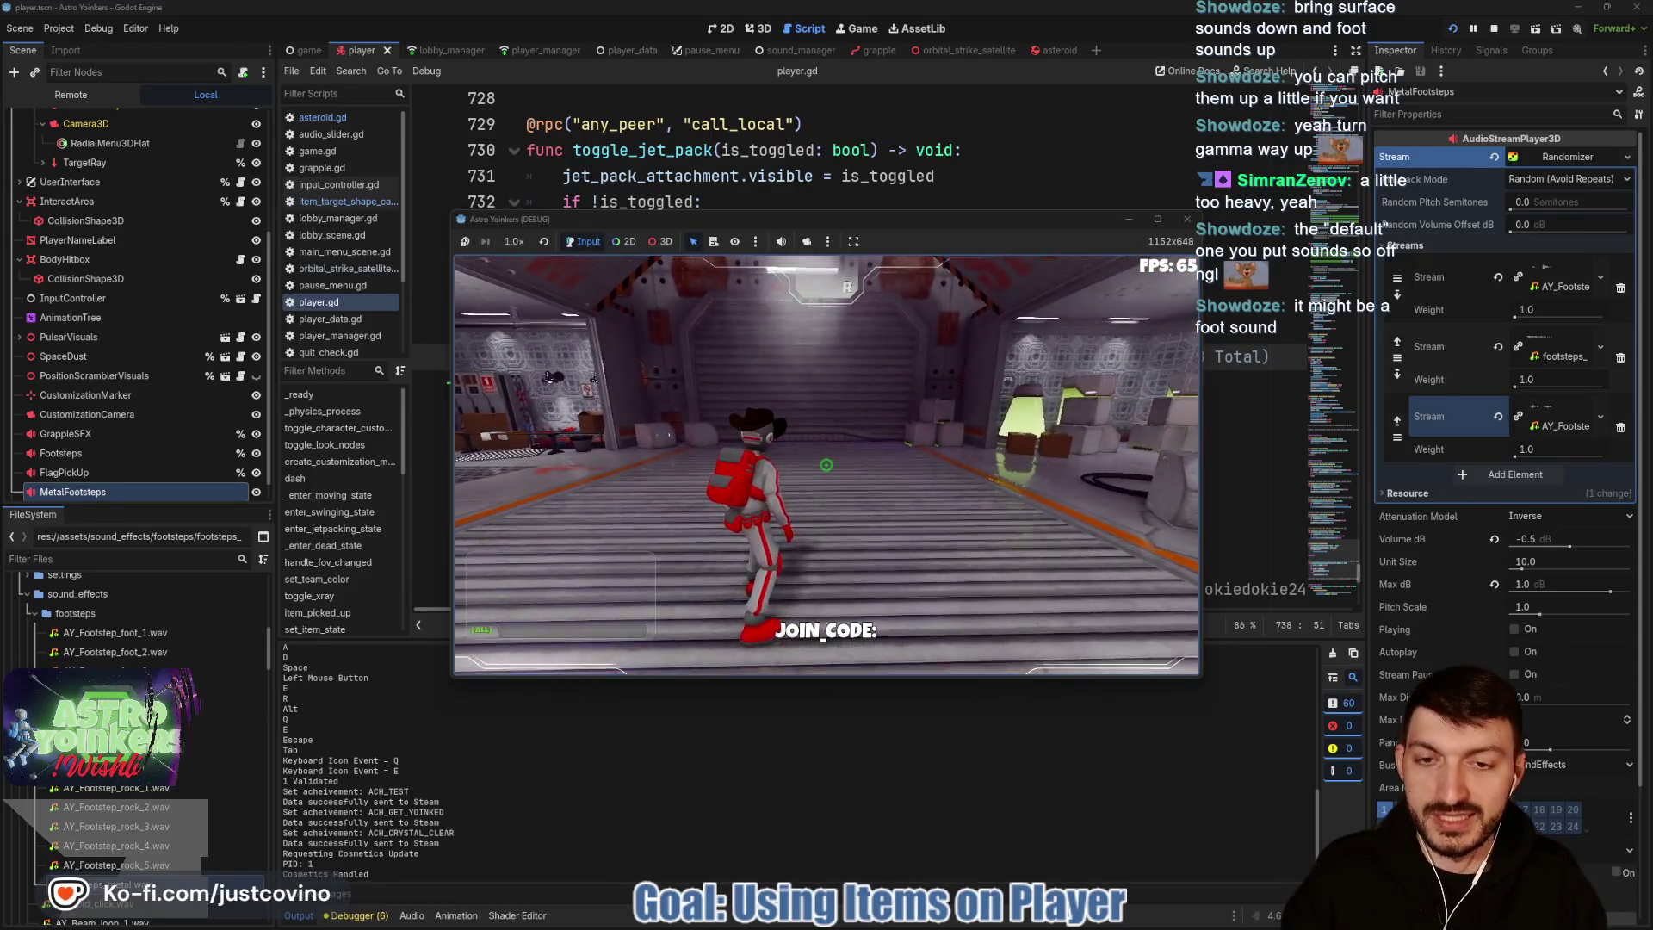
key("F8")
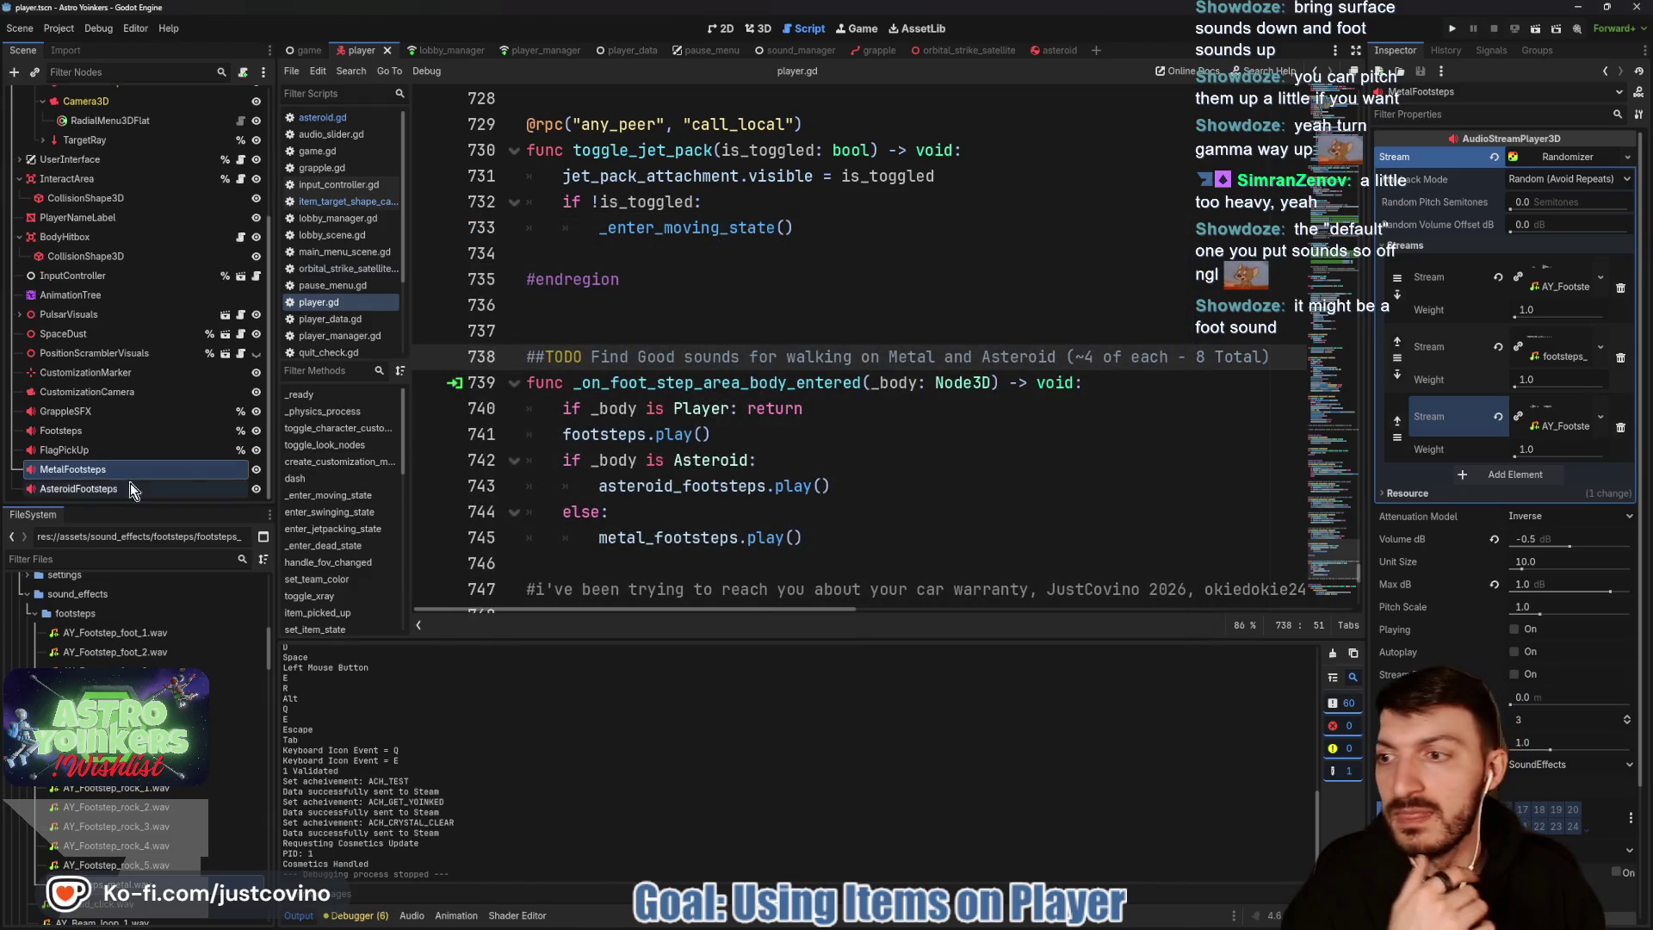
Select the base Footsteps node and audition its third and second samples
left_click(75, 432)
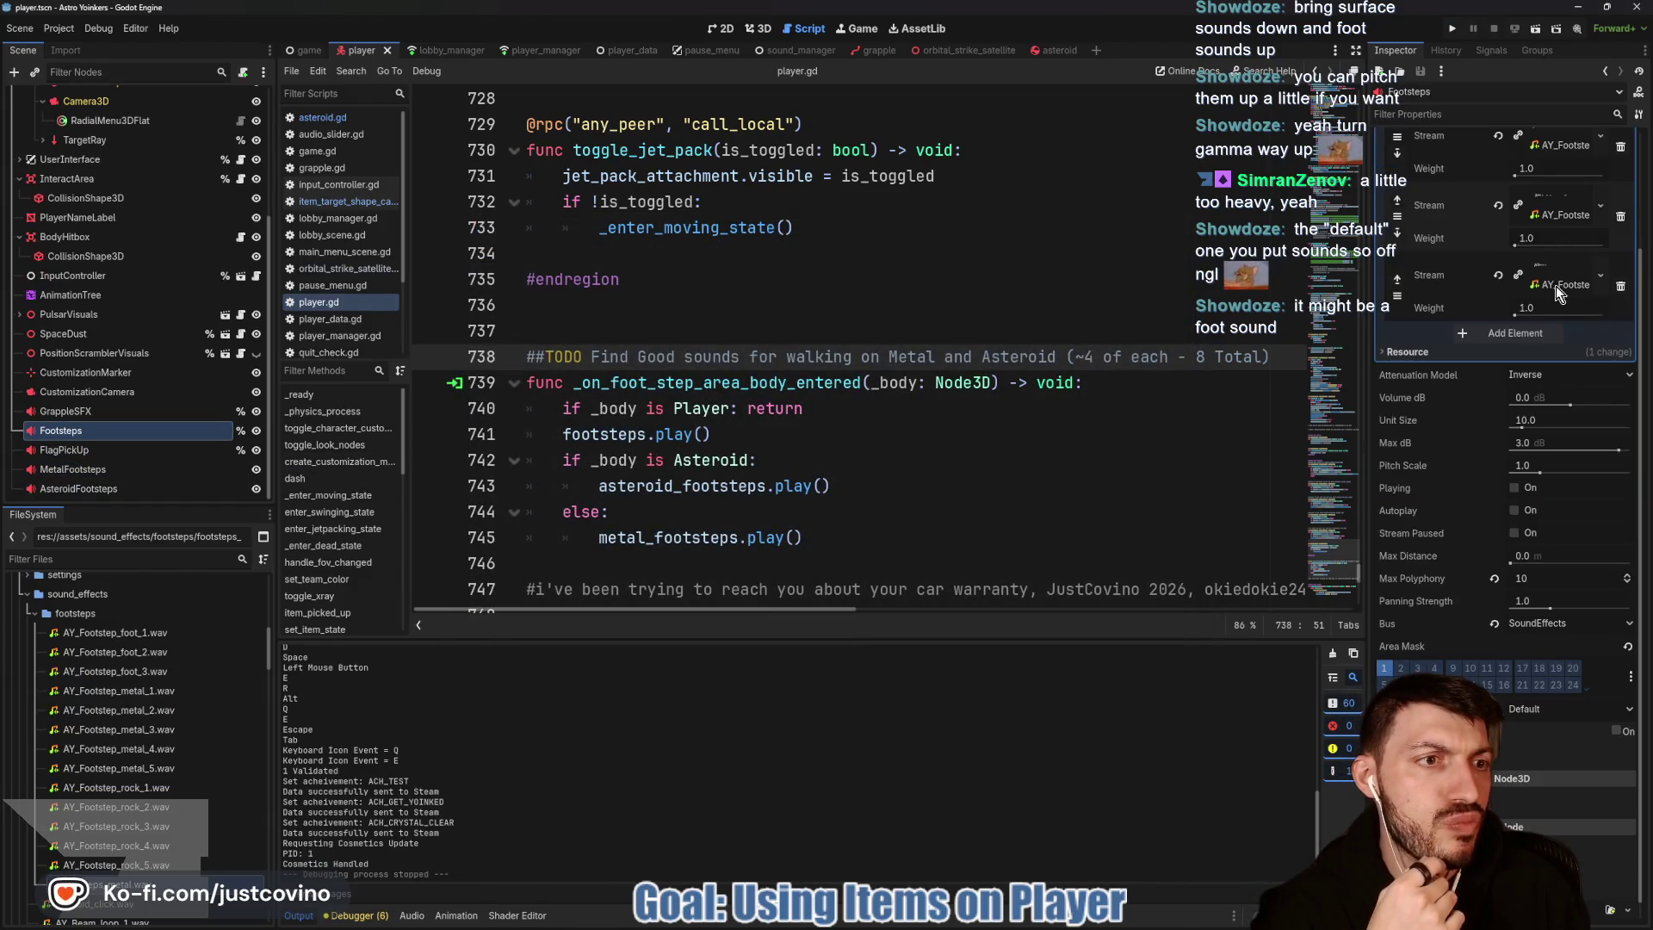
left_click(1557, 285)
left_click(1417, 353)
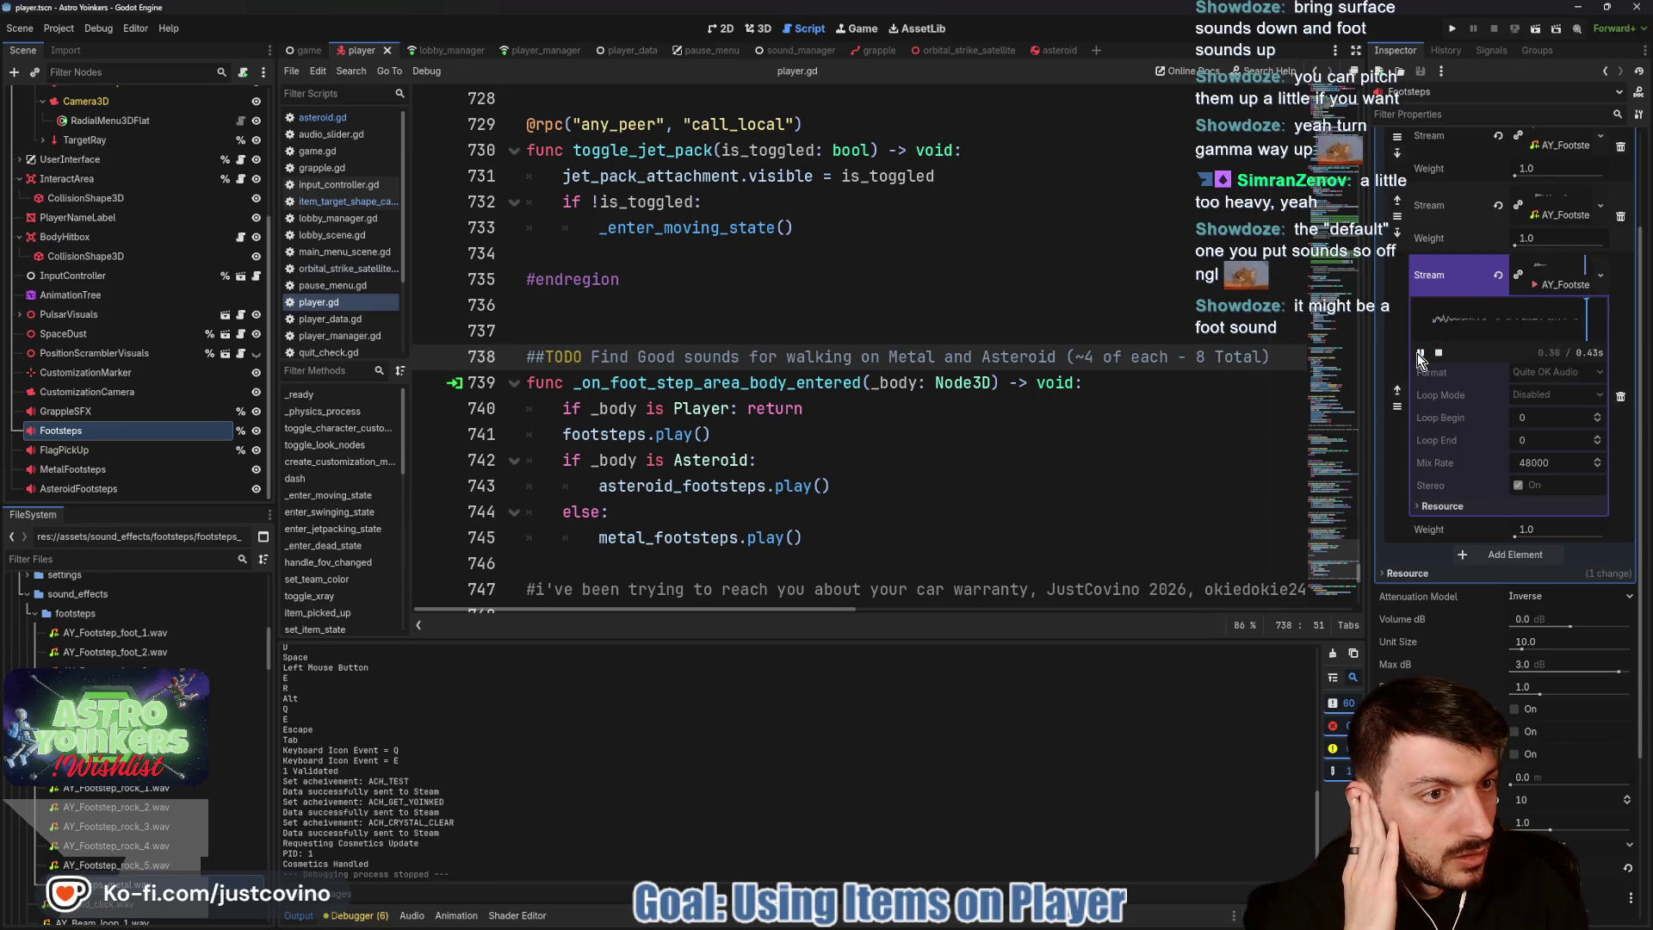
left_click(1550, 211)
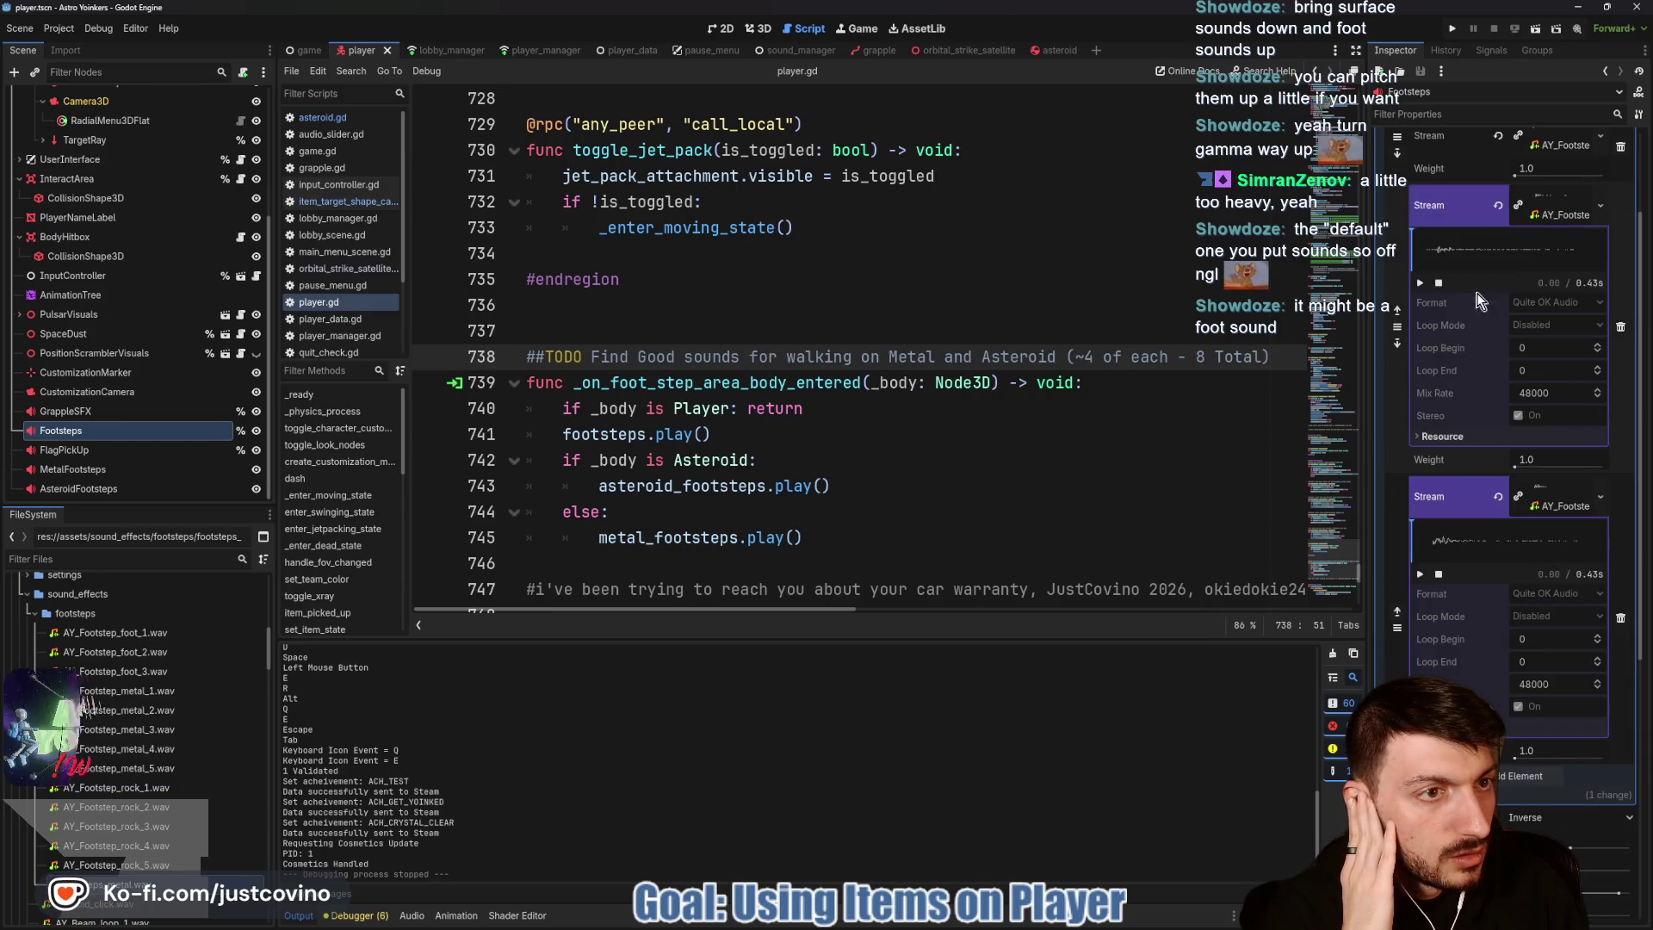
left_click(1419, 283)
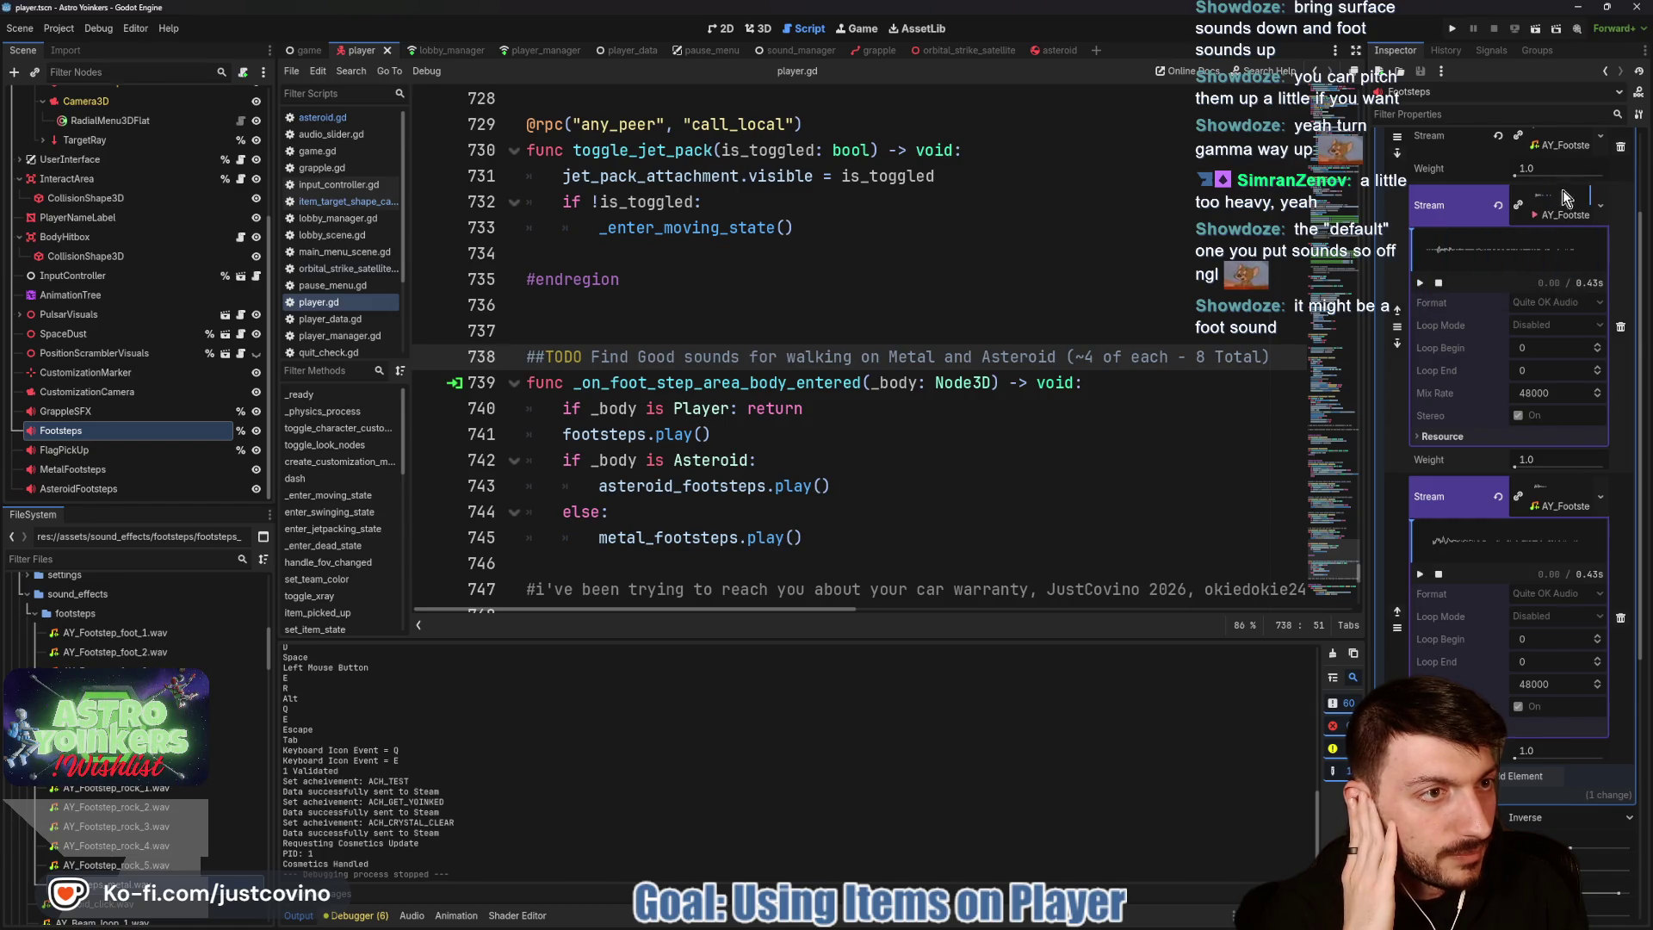
scroll(1558, 206, "up", 3)
Remove one sample so Footsteps holds two streams, then save and relaunch the game
left_click(1560, 277)
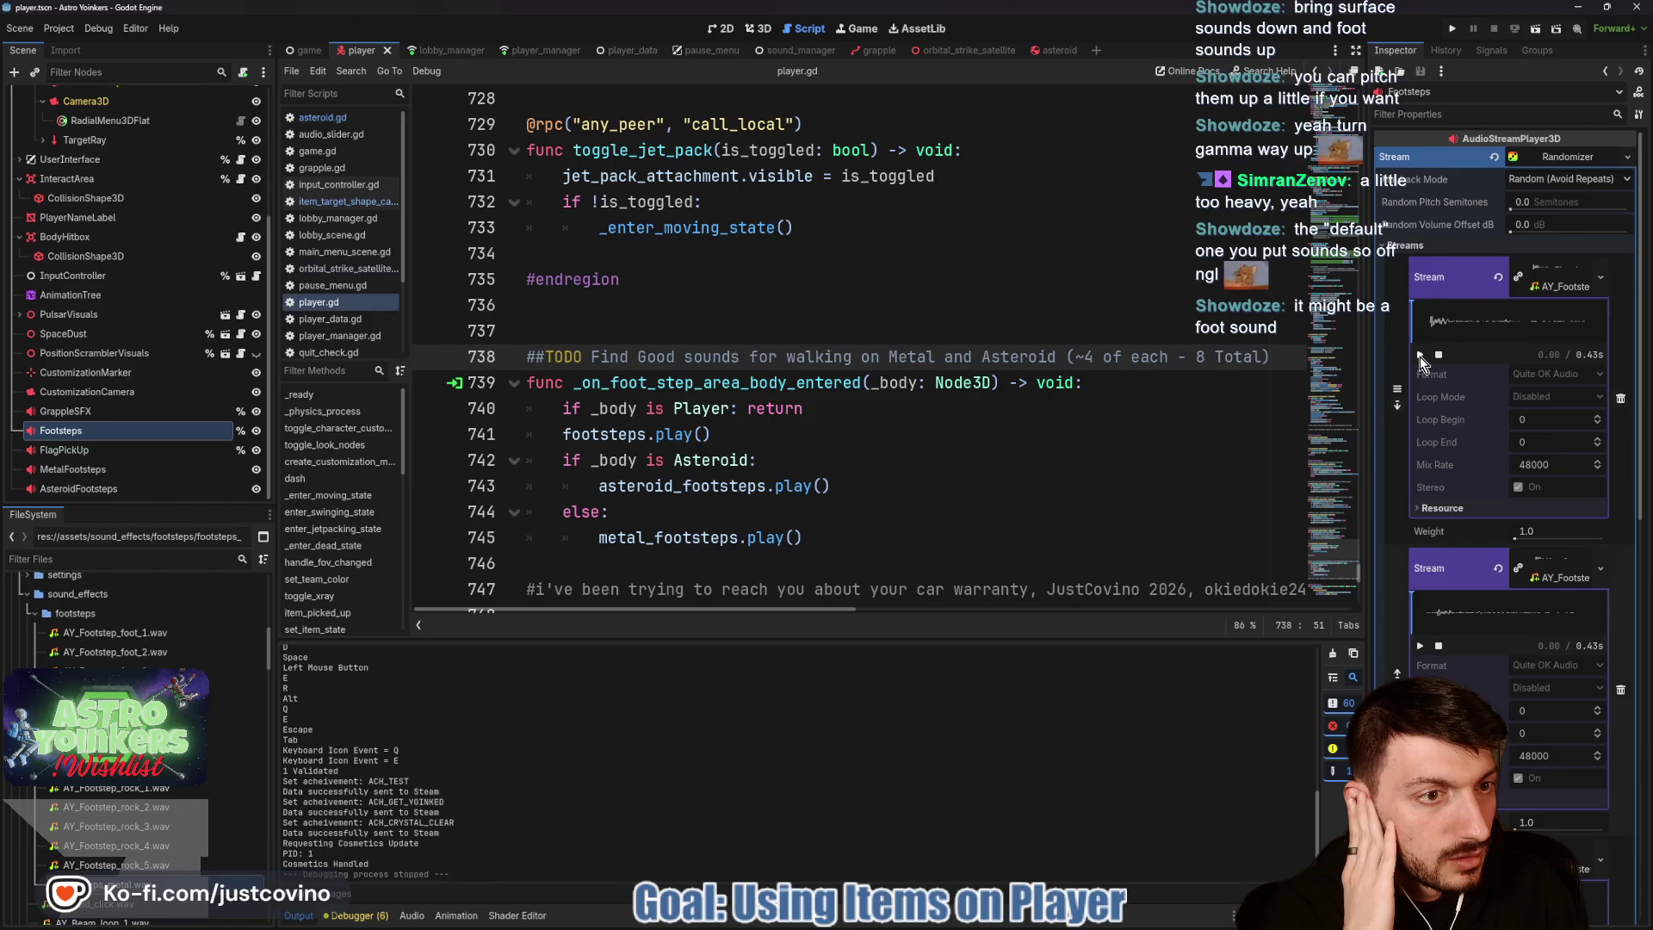
left_click(1543, 277)
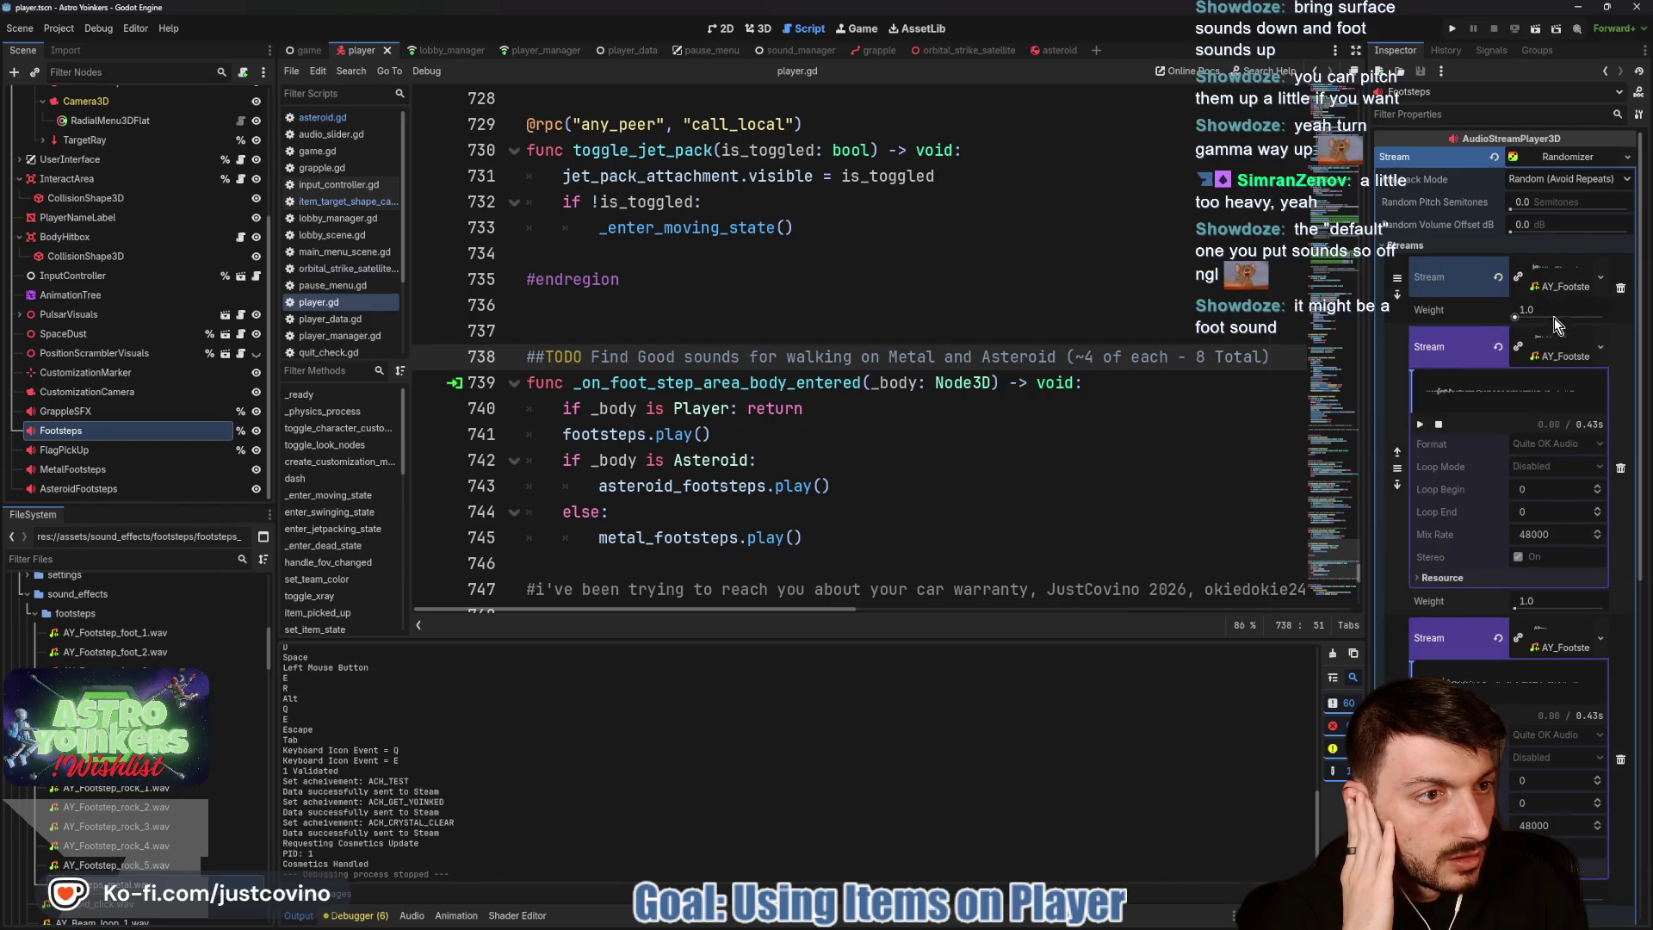
left_click(1620, 467)
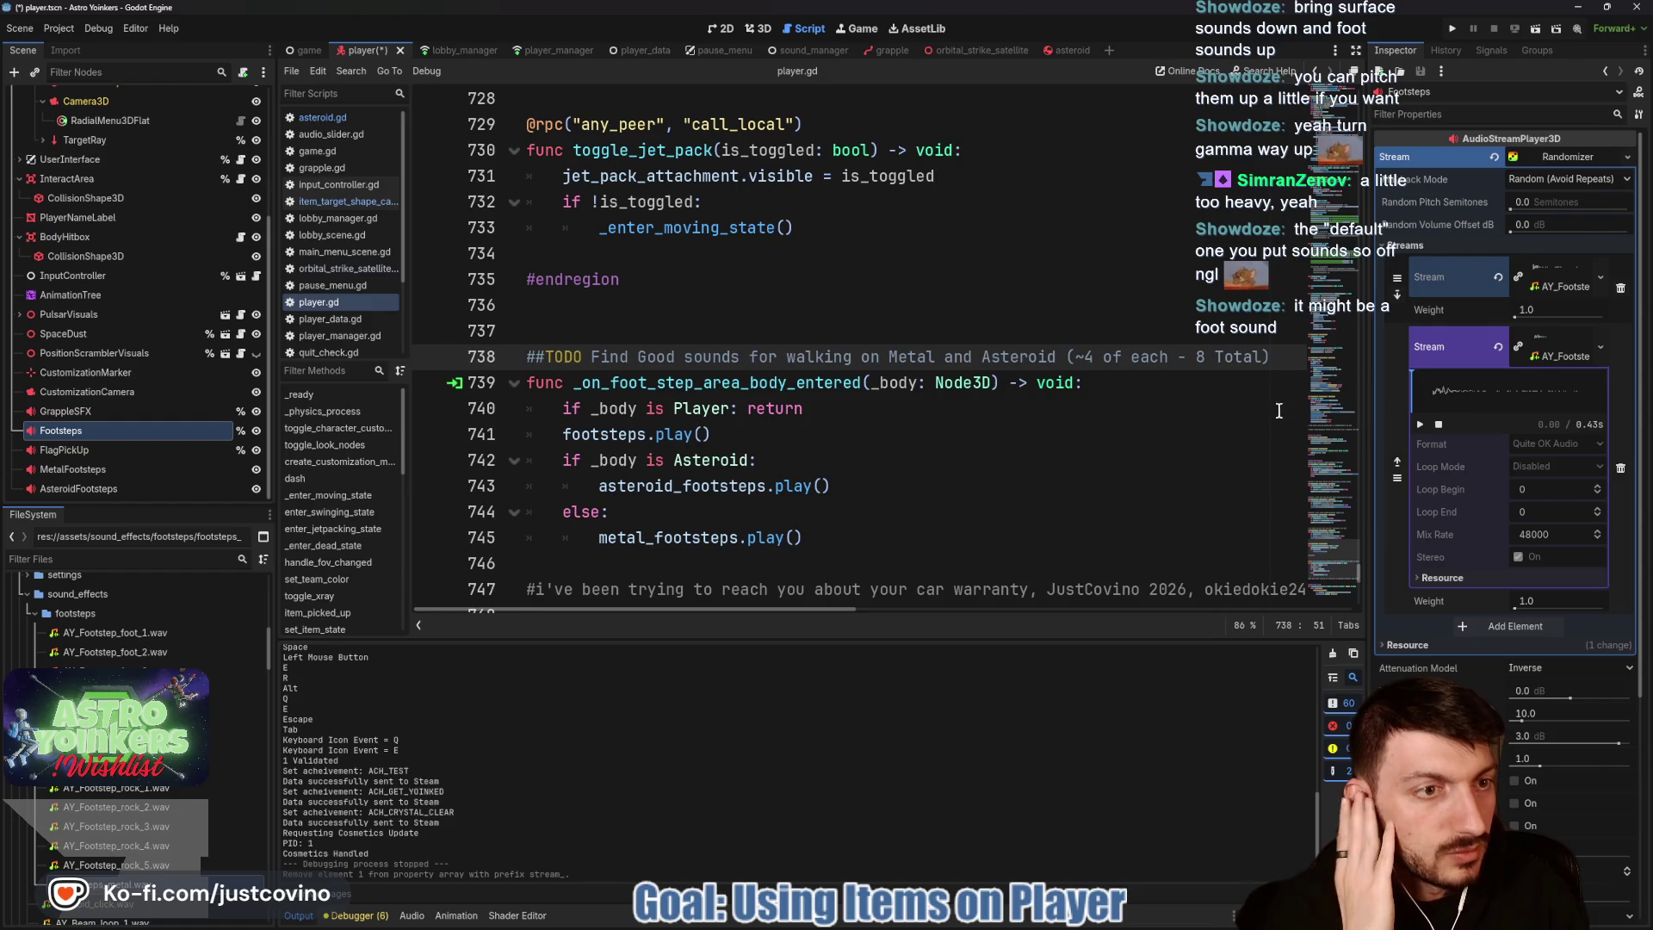
left_click(1541, 343)
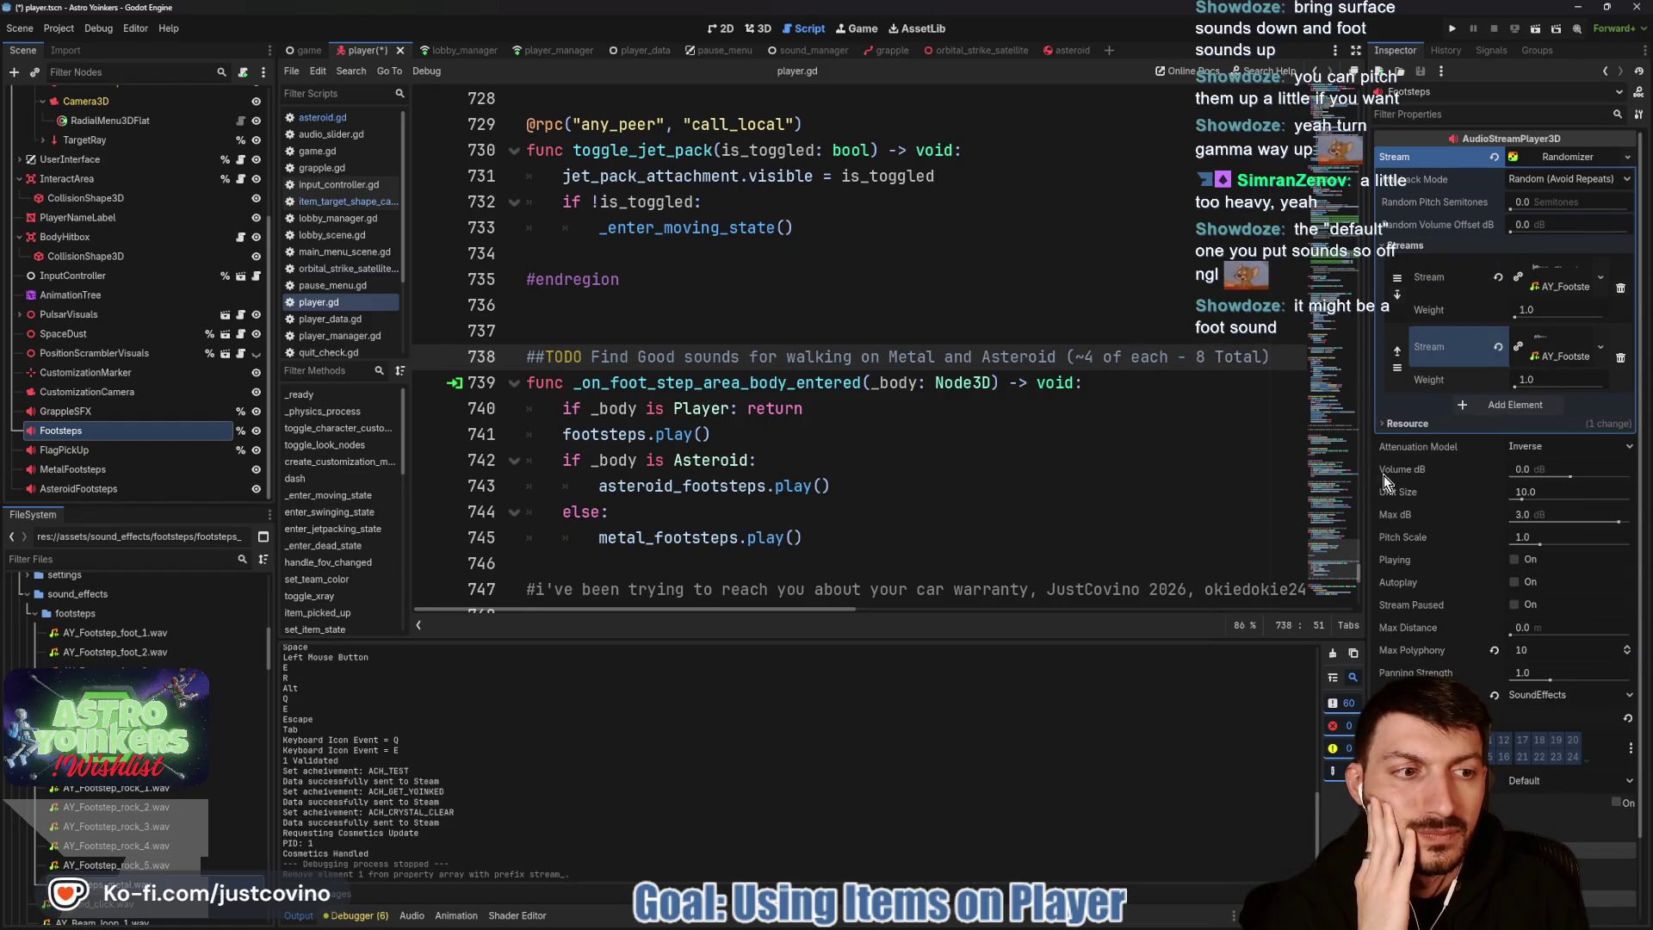
left_click(1450, 30)
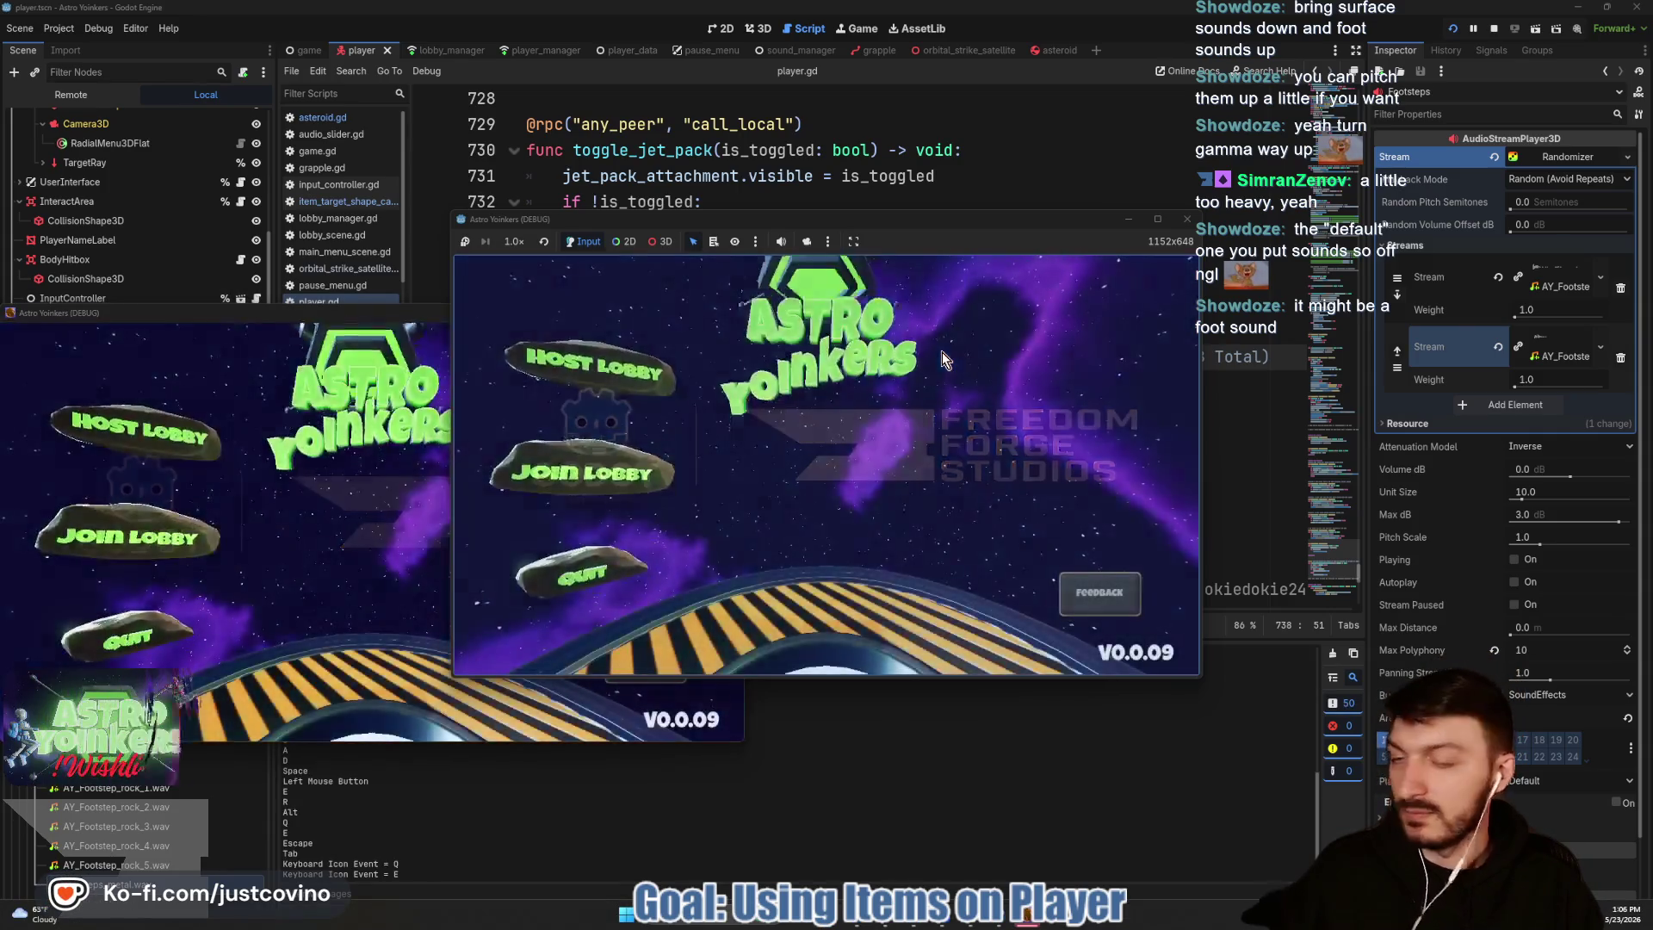
Host a private lobby and run down the hangar toward the shutter door
left_click(551, 357)
left_click(822, 435)
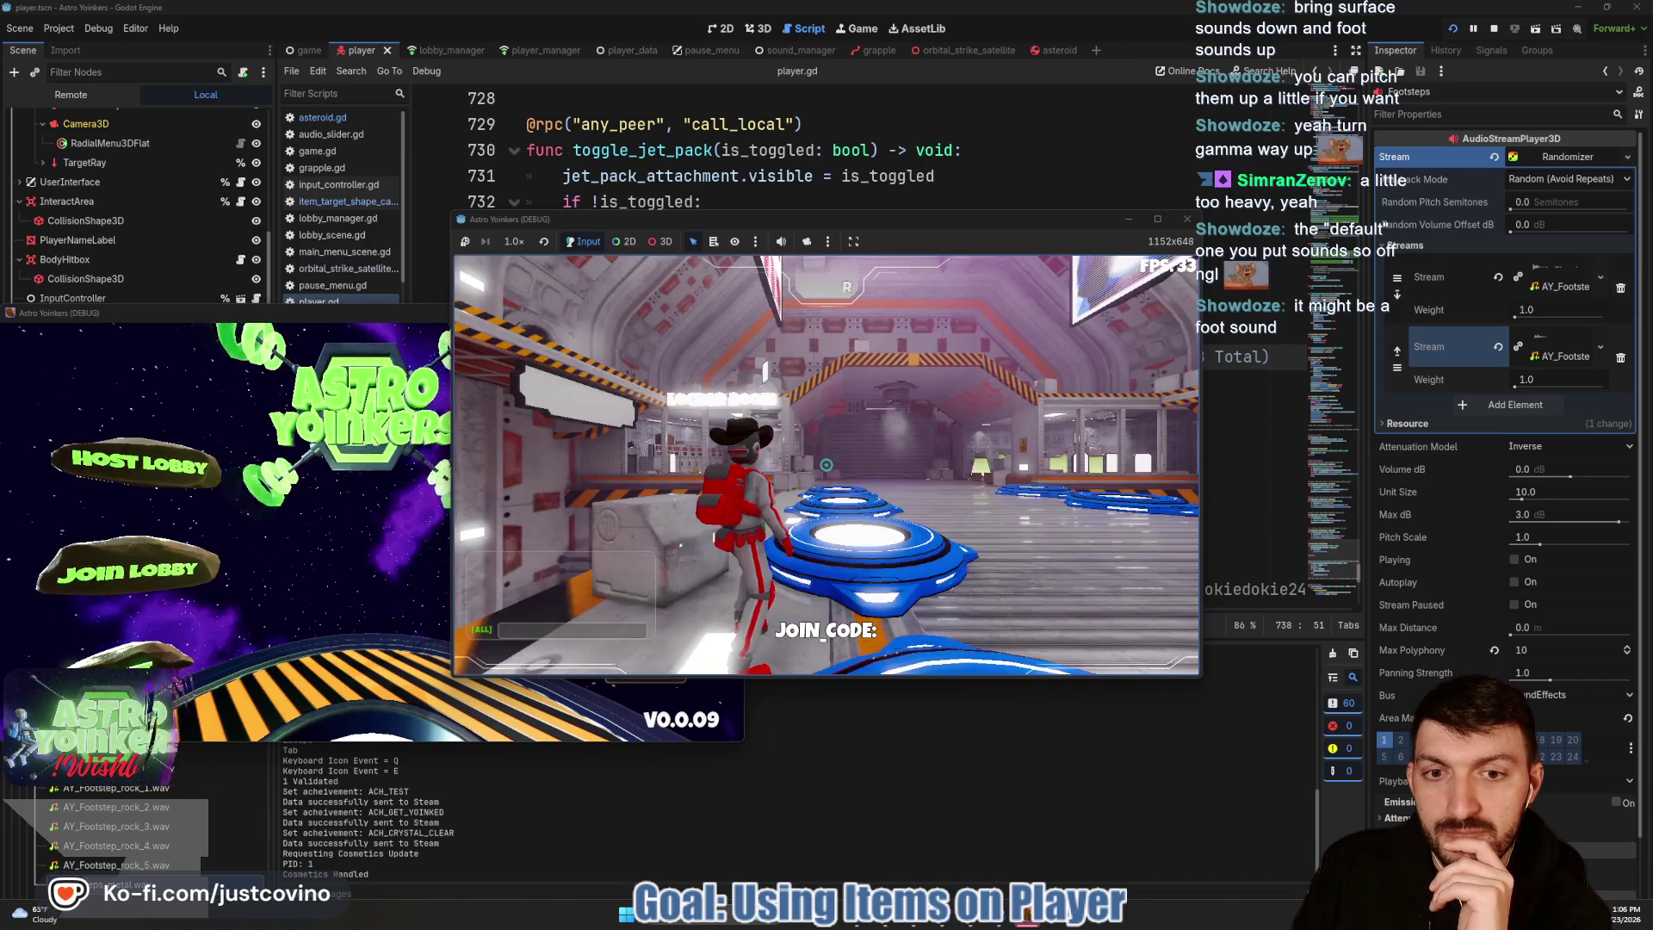
key("w")
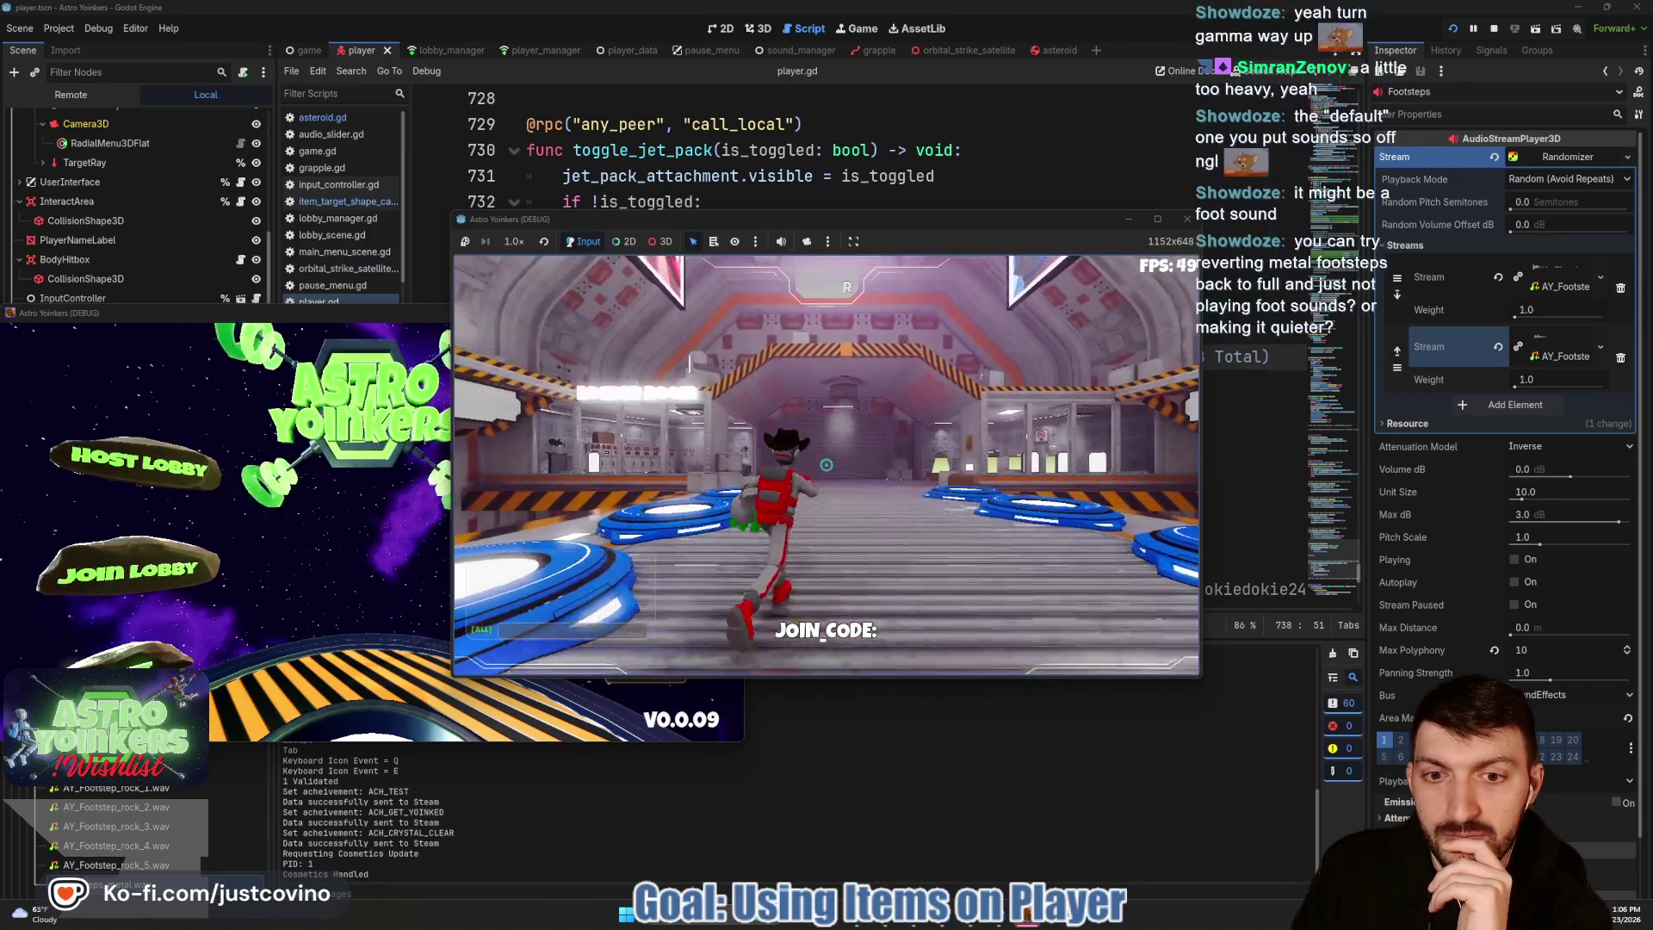
key("w")
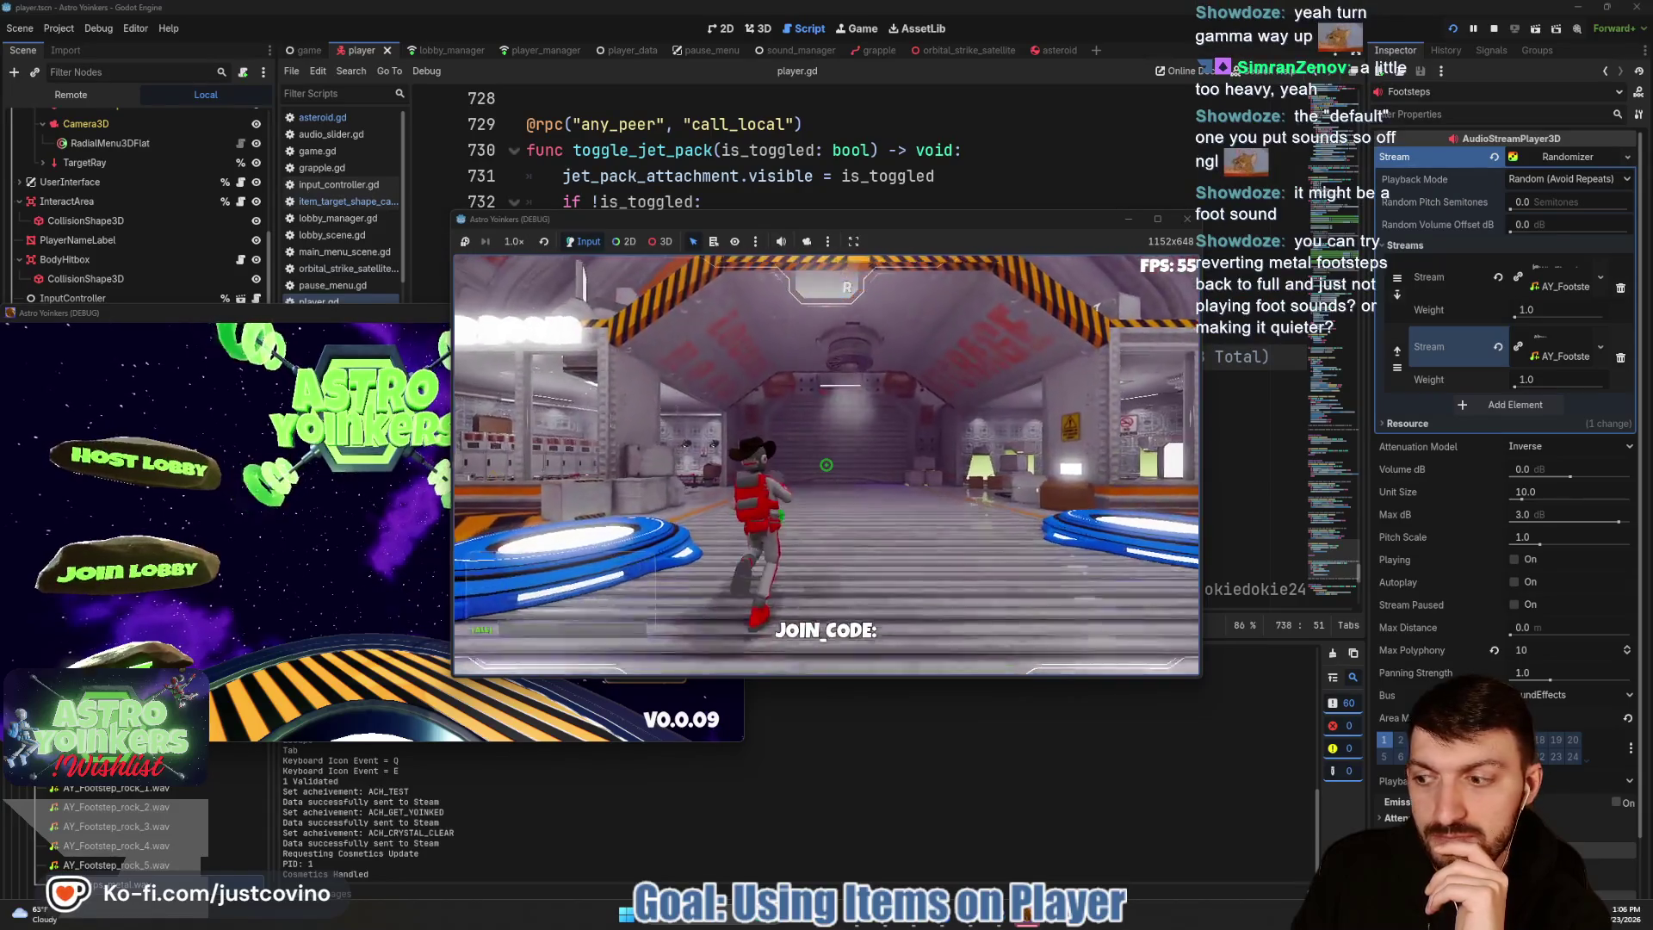
key("w")
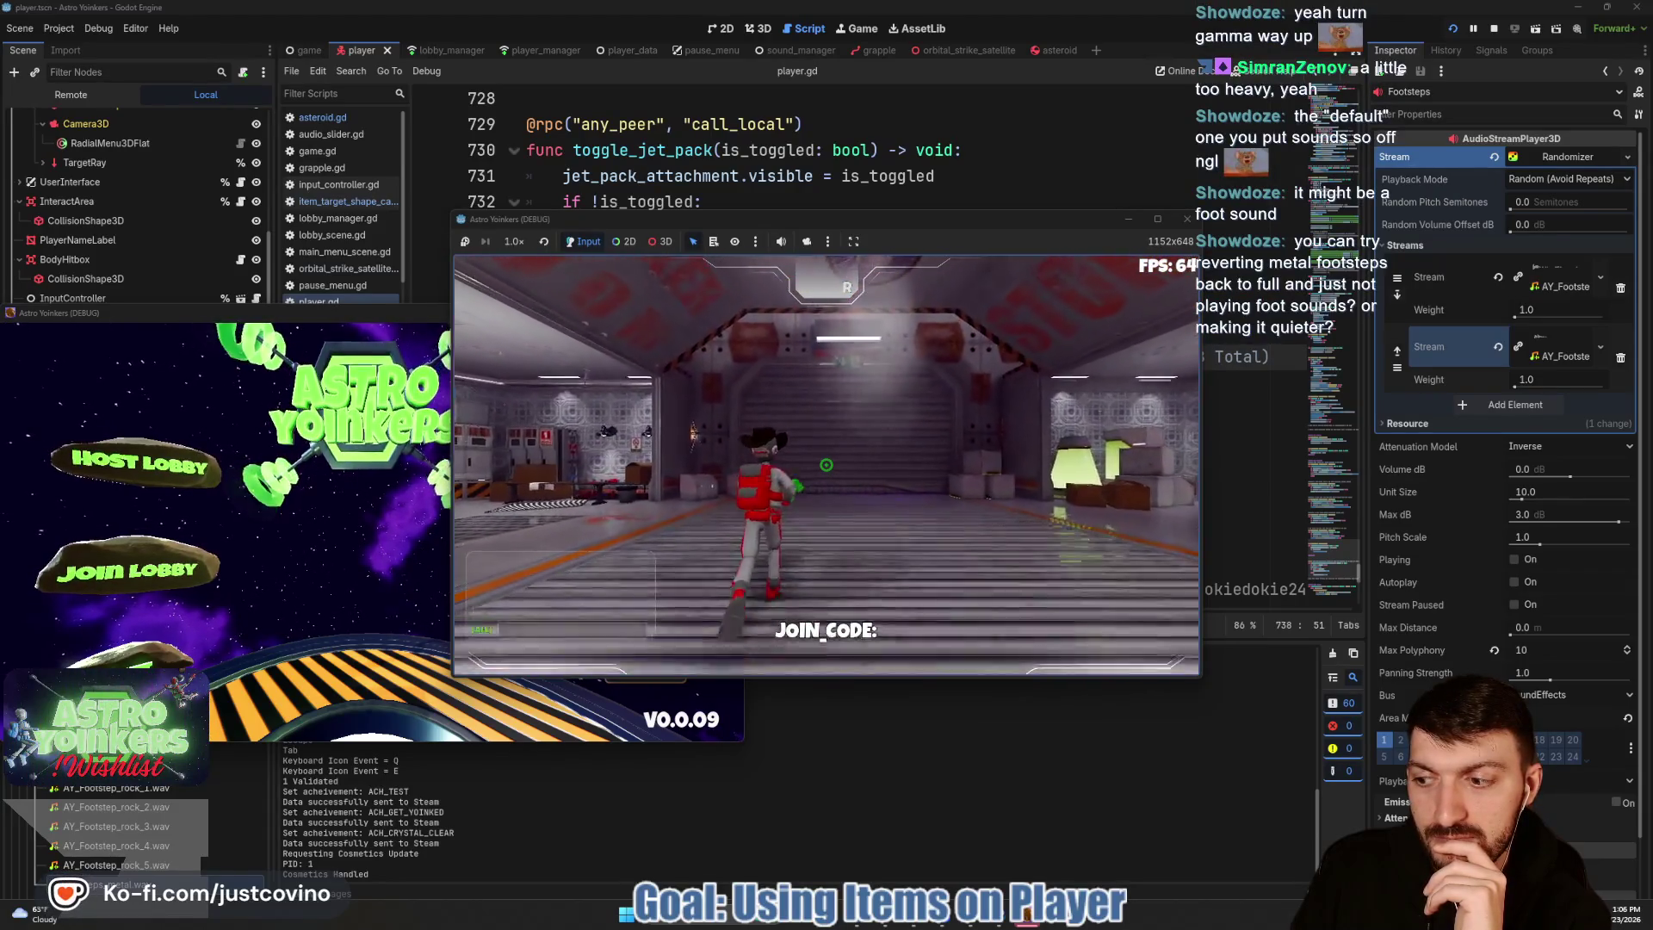
key("w")
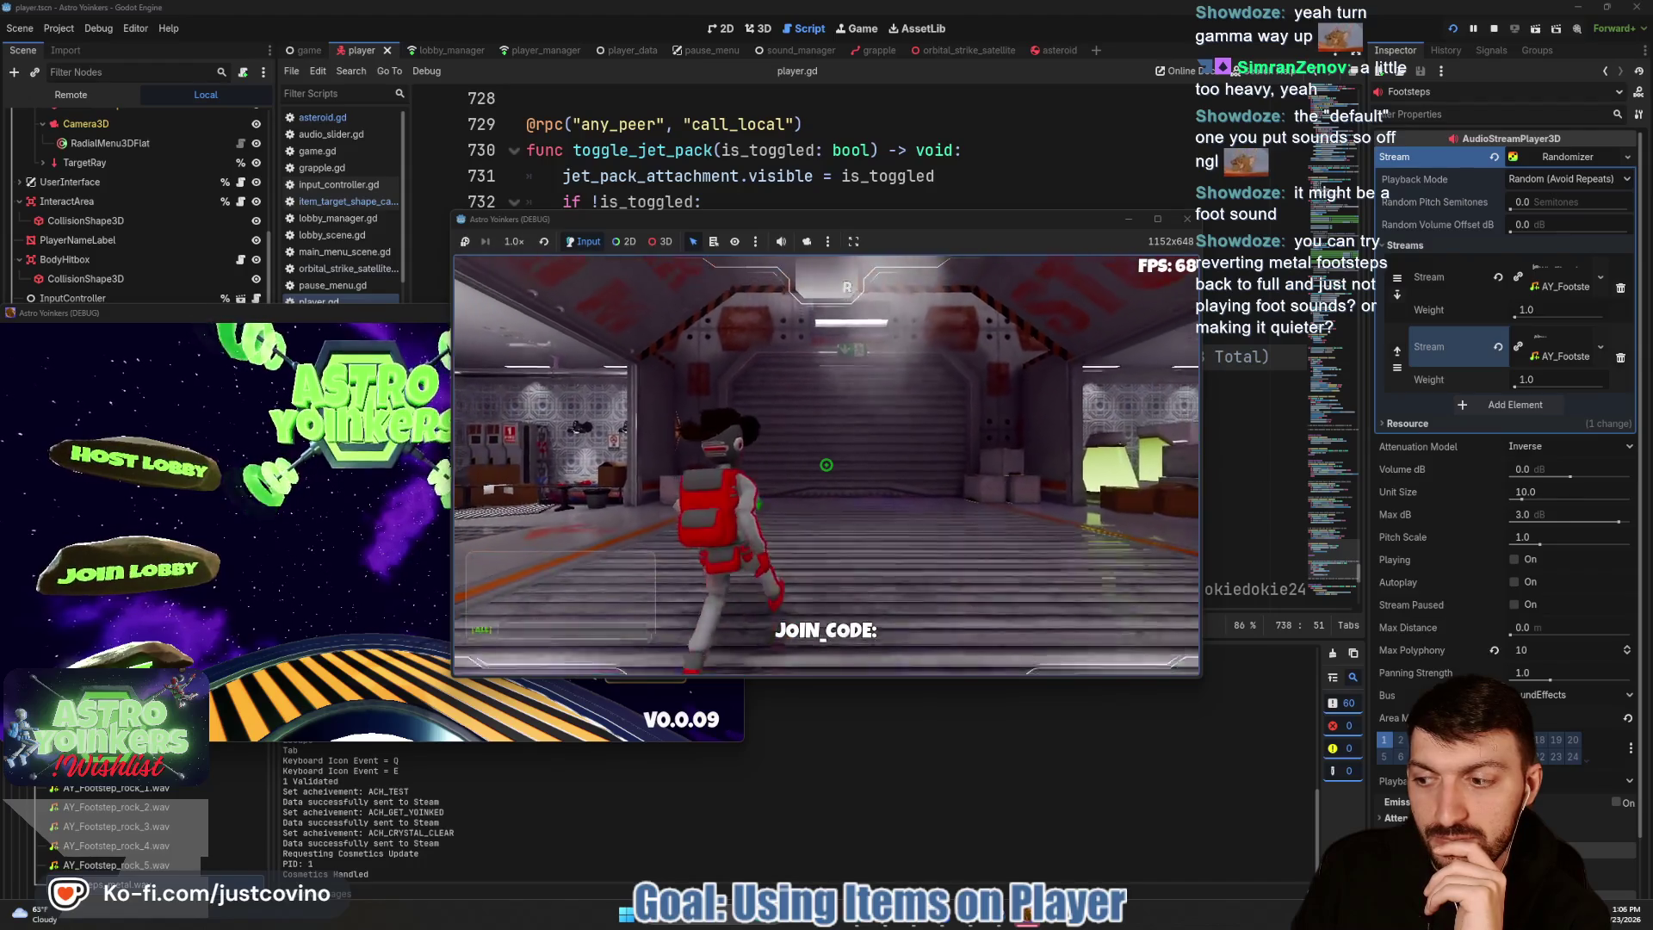
Back away from the door, walk past the blue pads up to it, then stop the game
key("s")
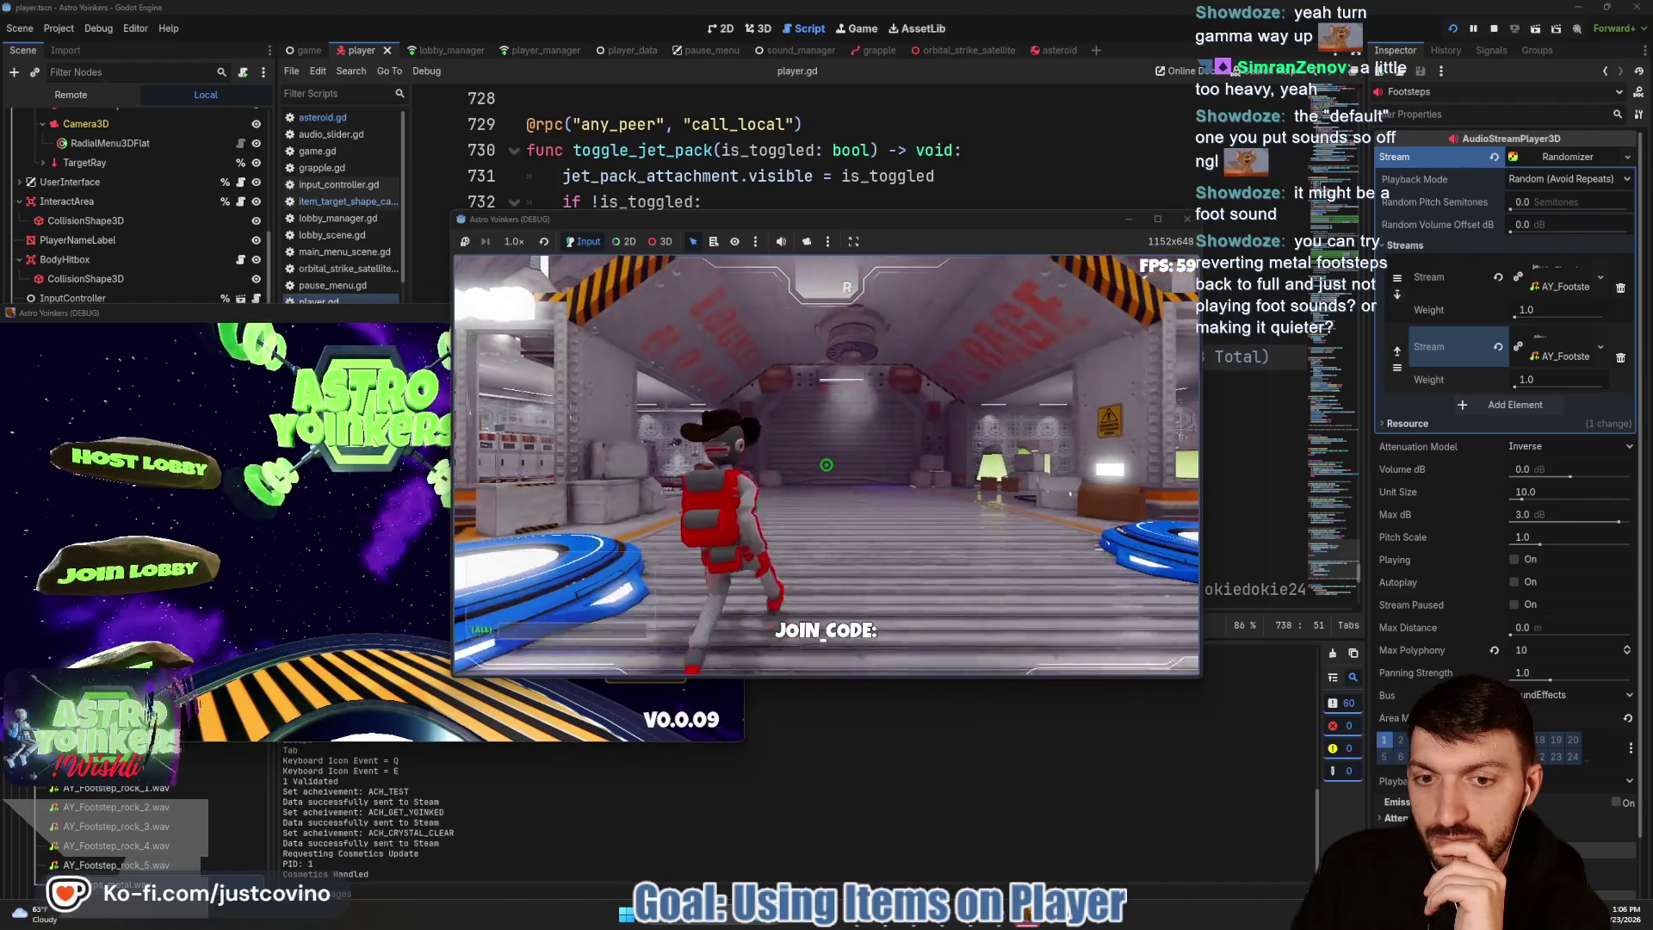
key("s")
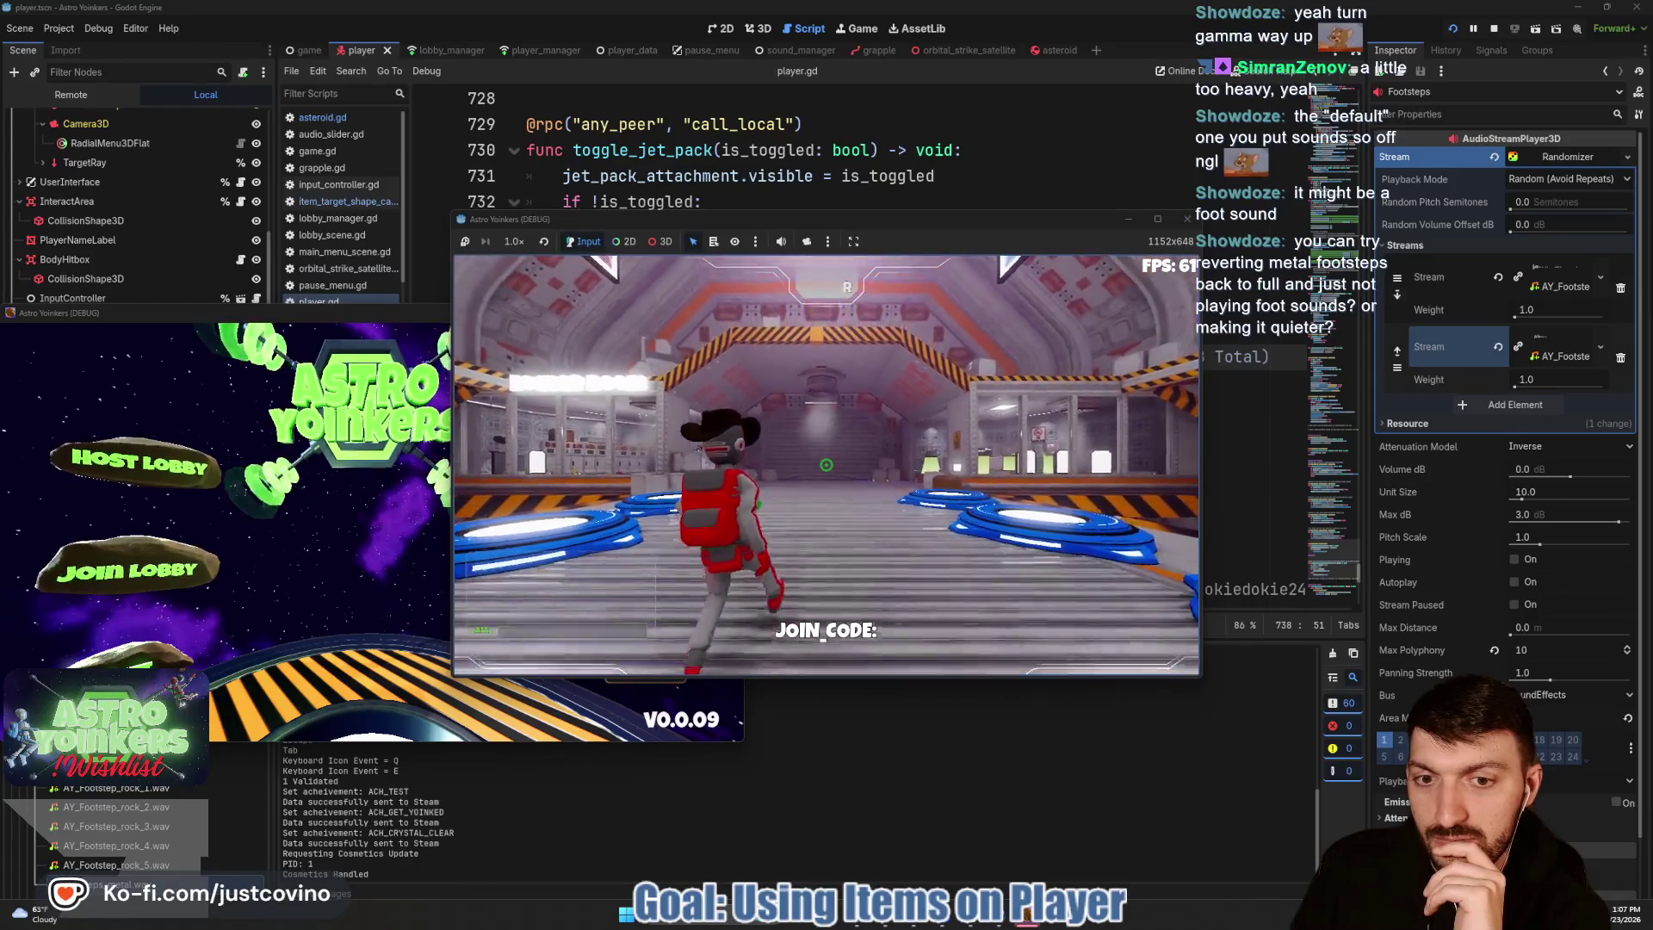
key("w")
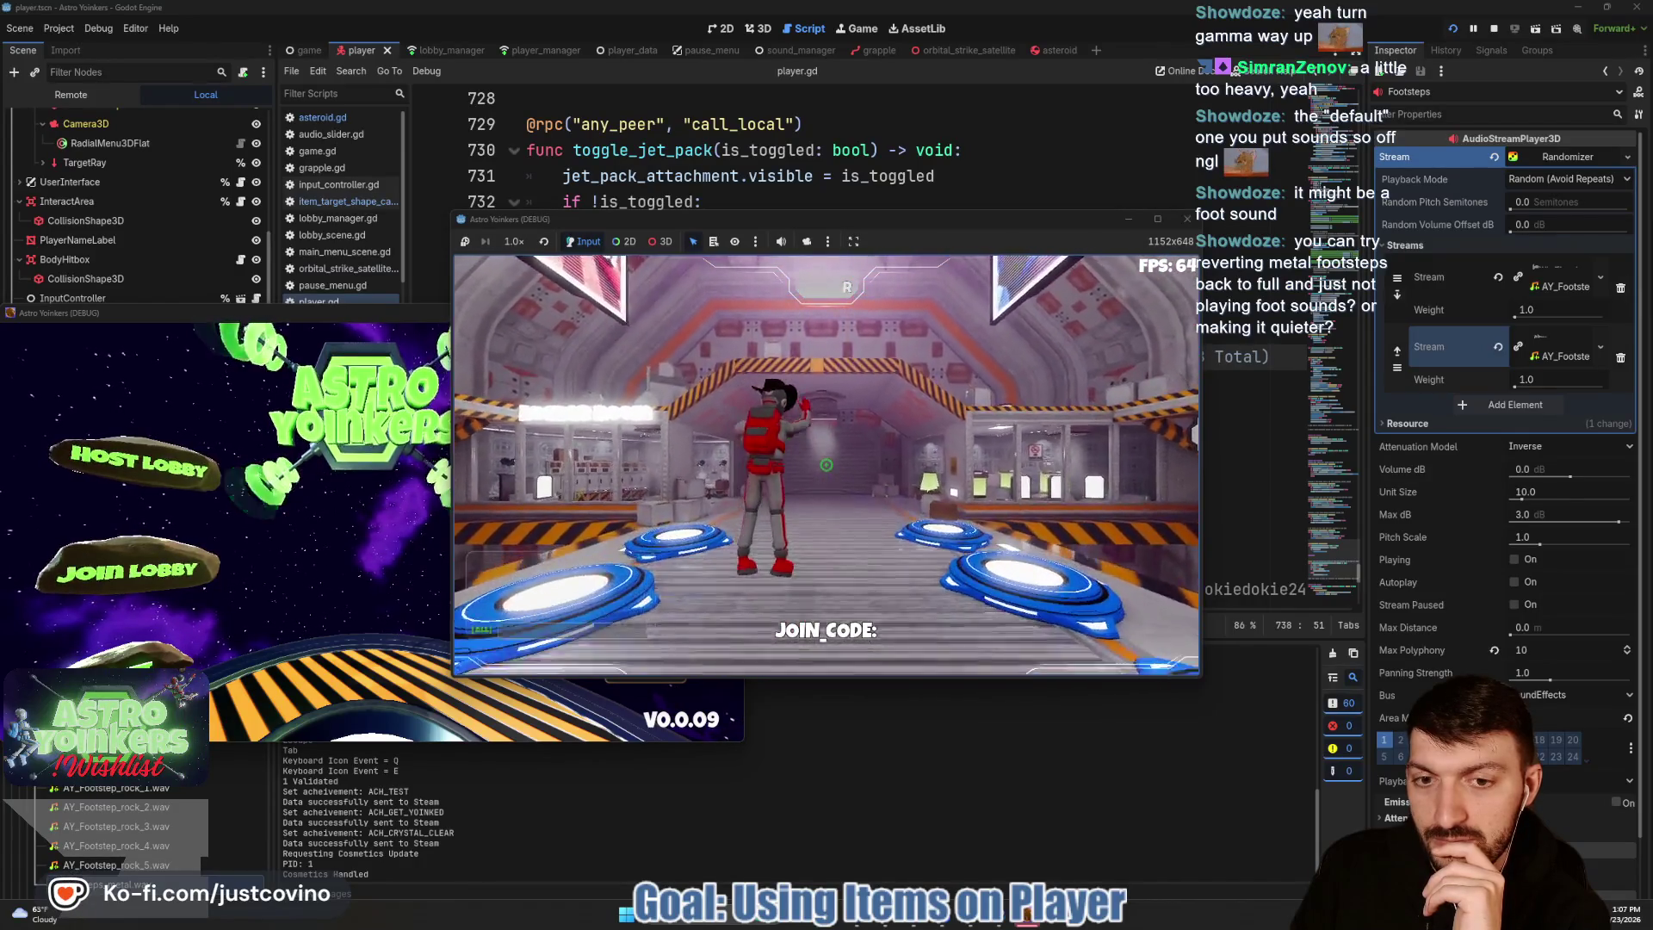
key("w")
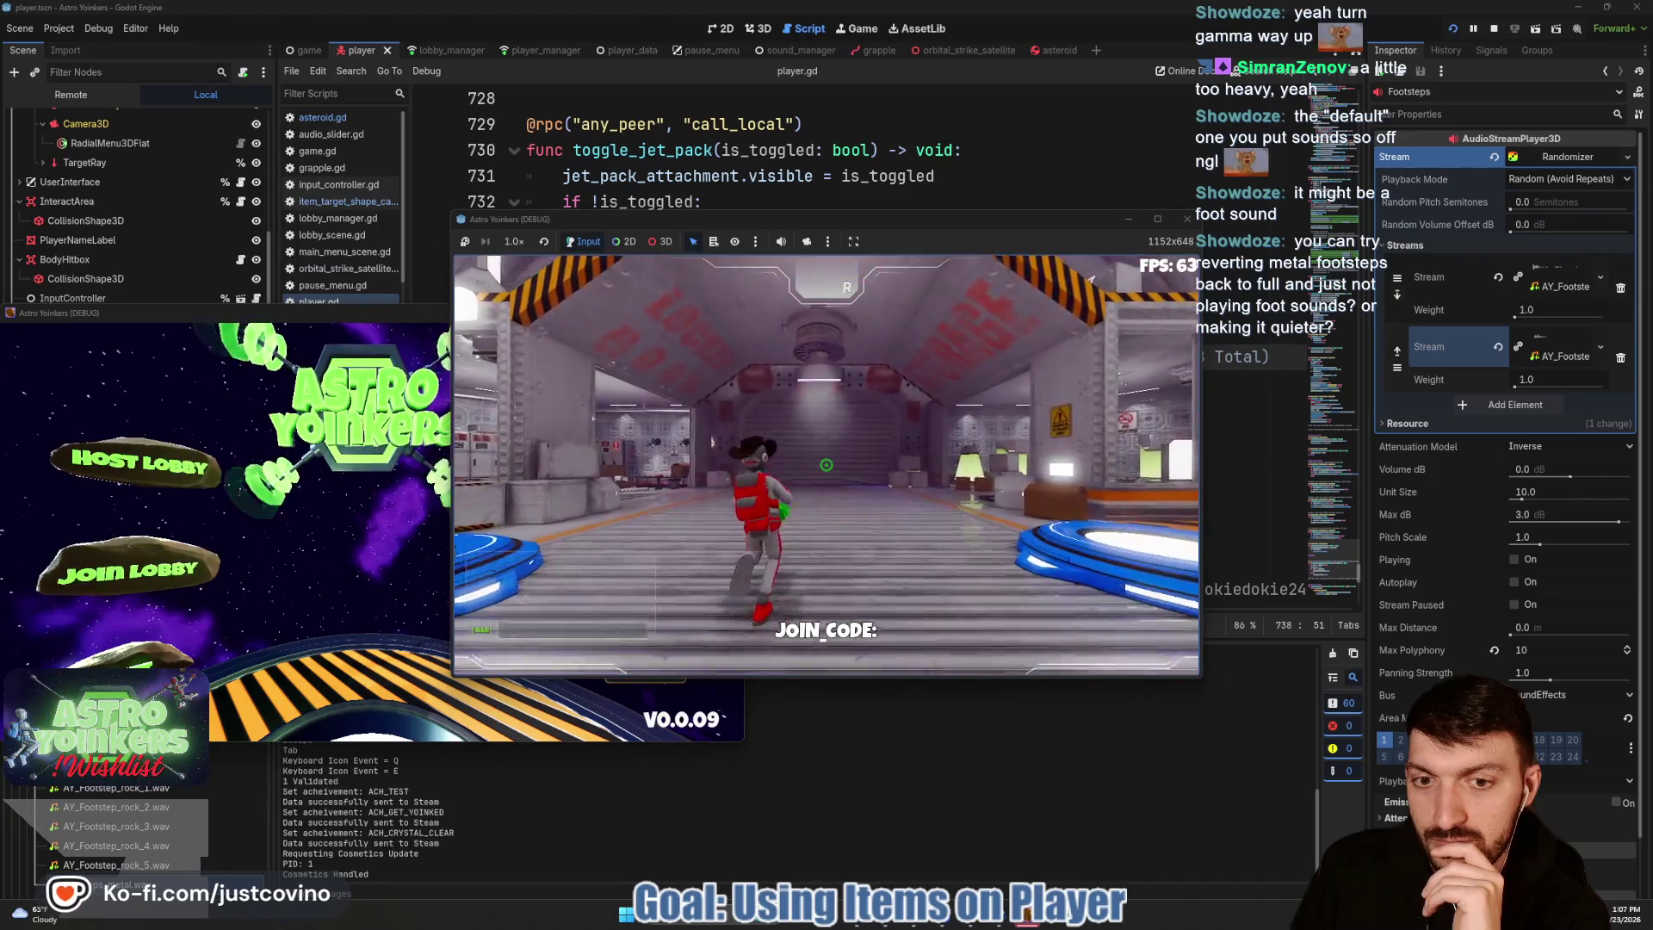
key("w")
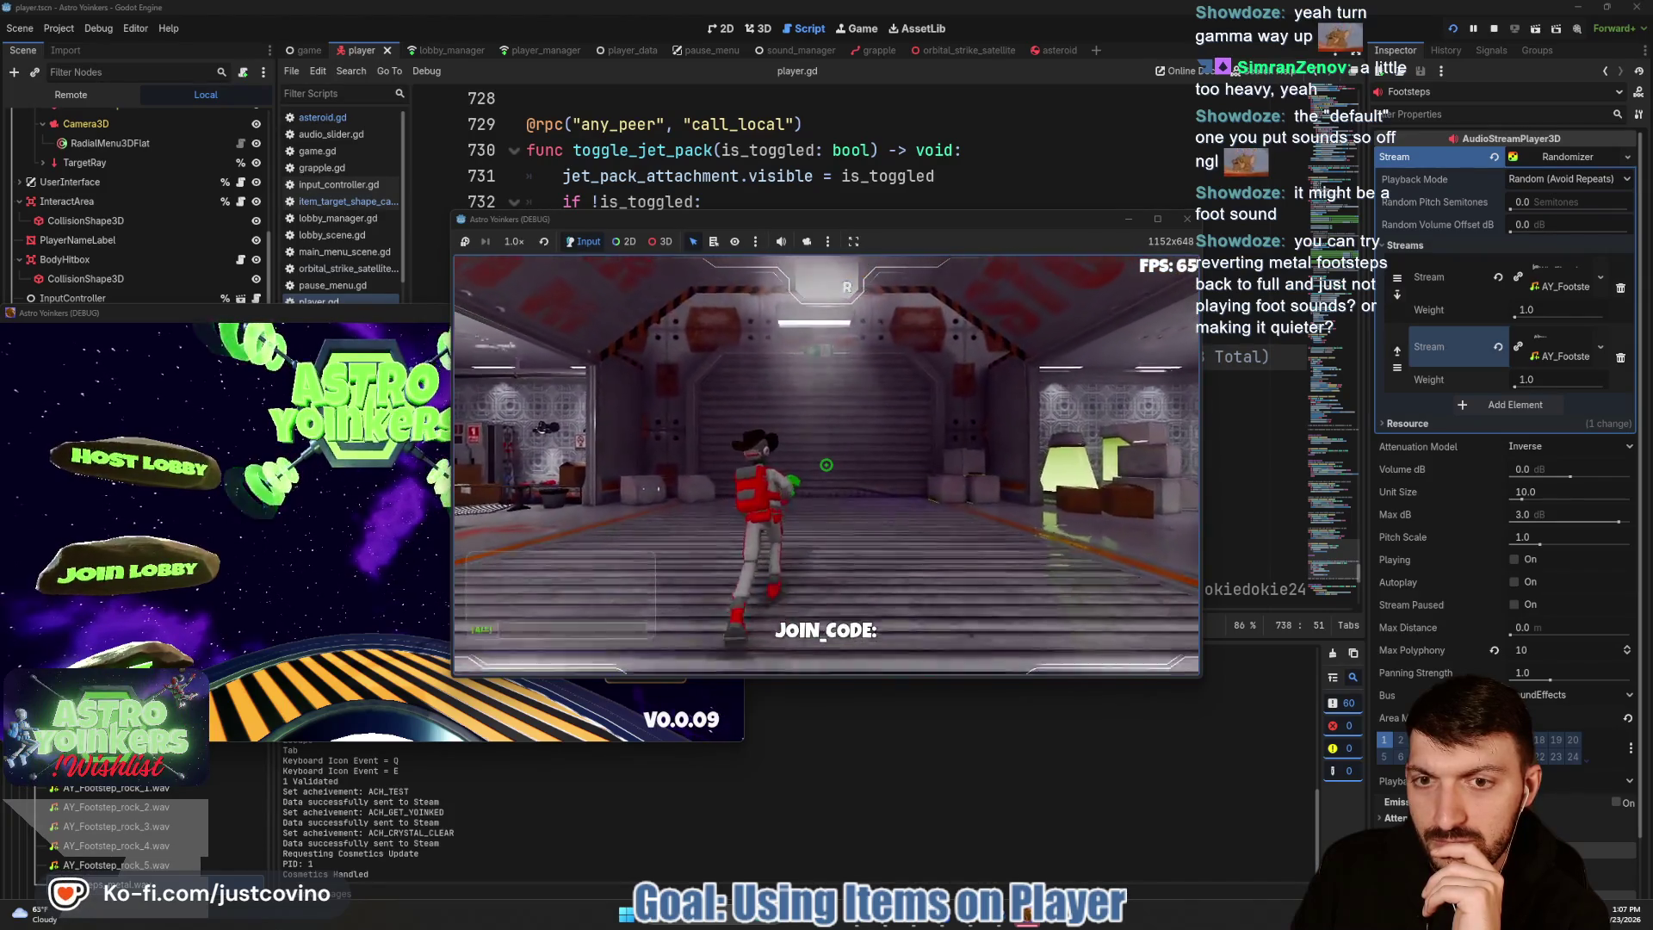
key("w")
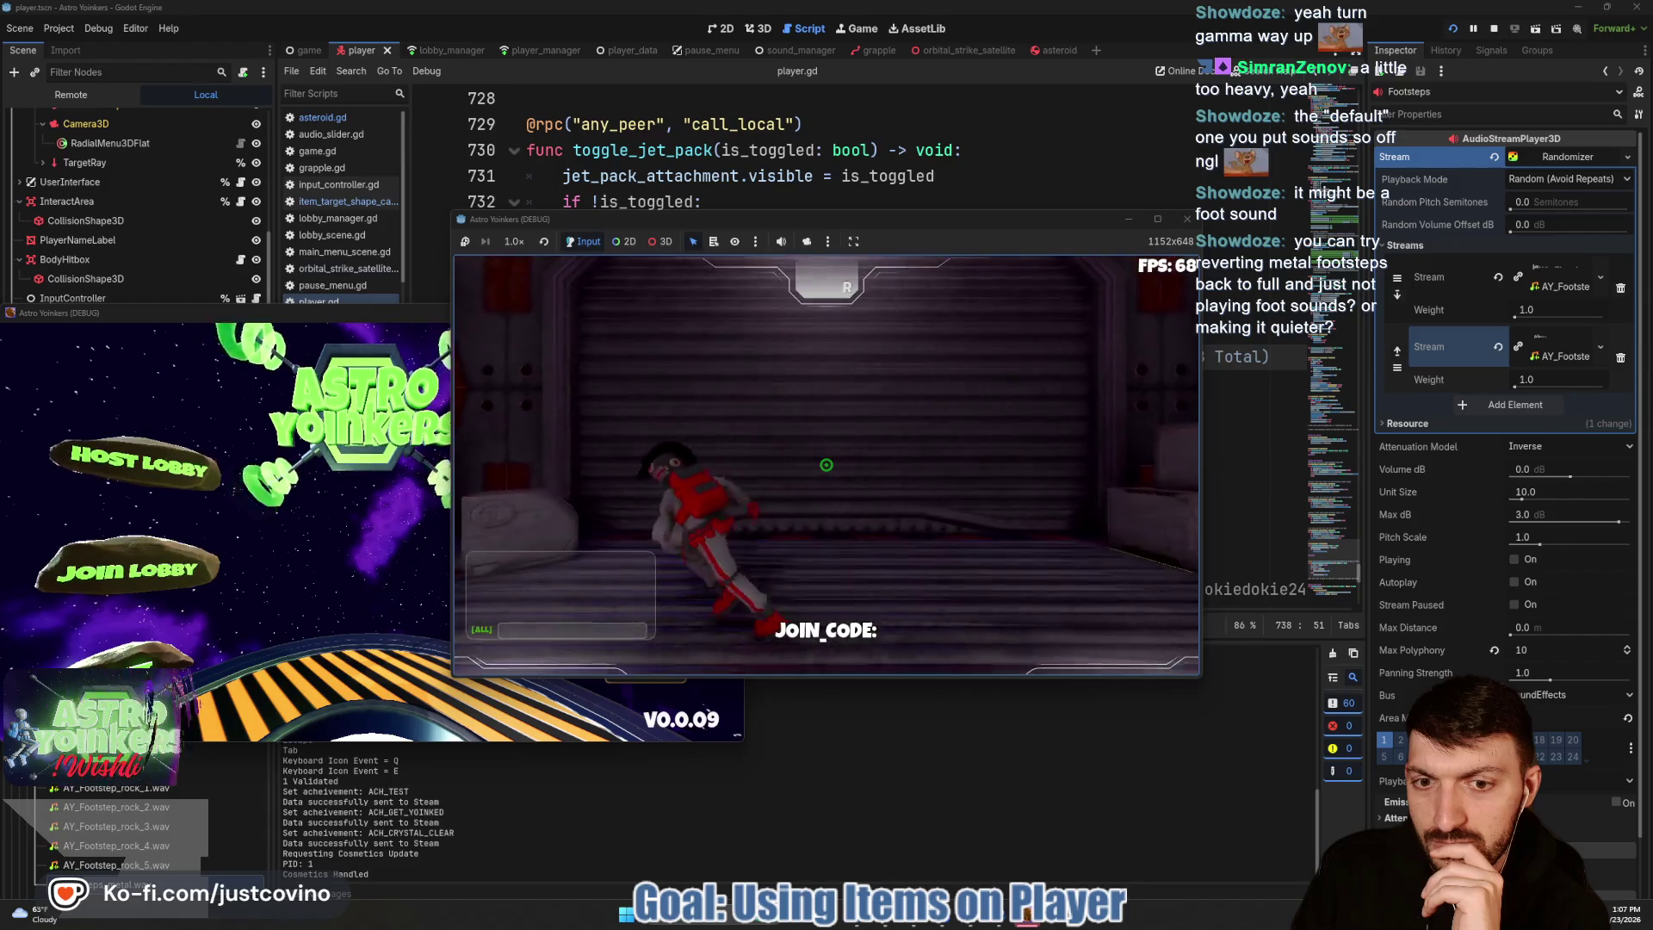
key("F8")
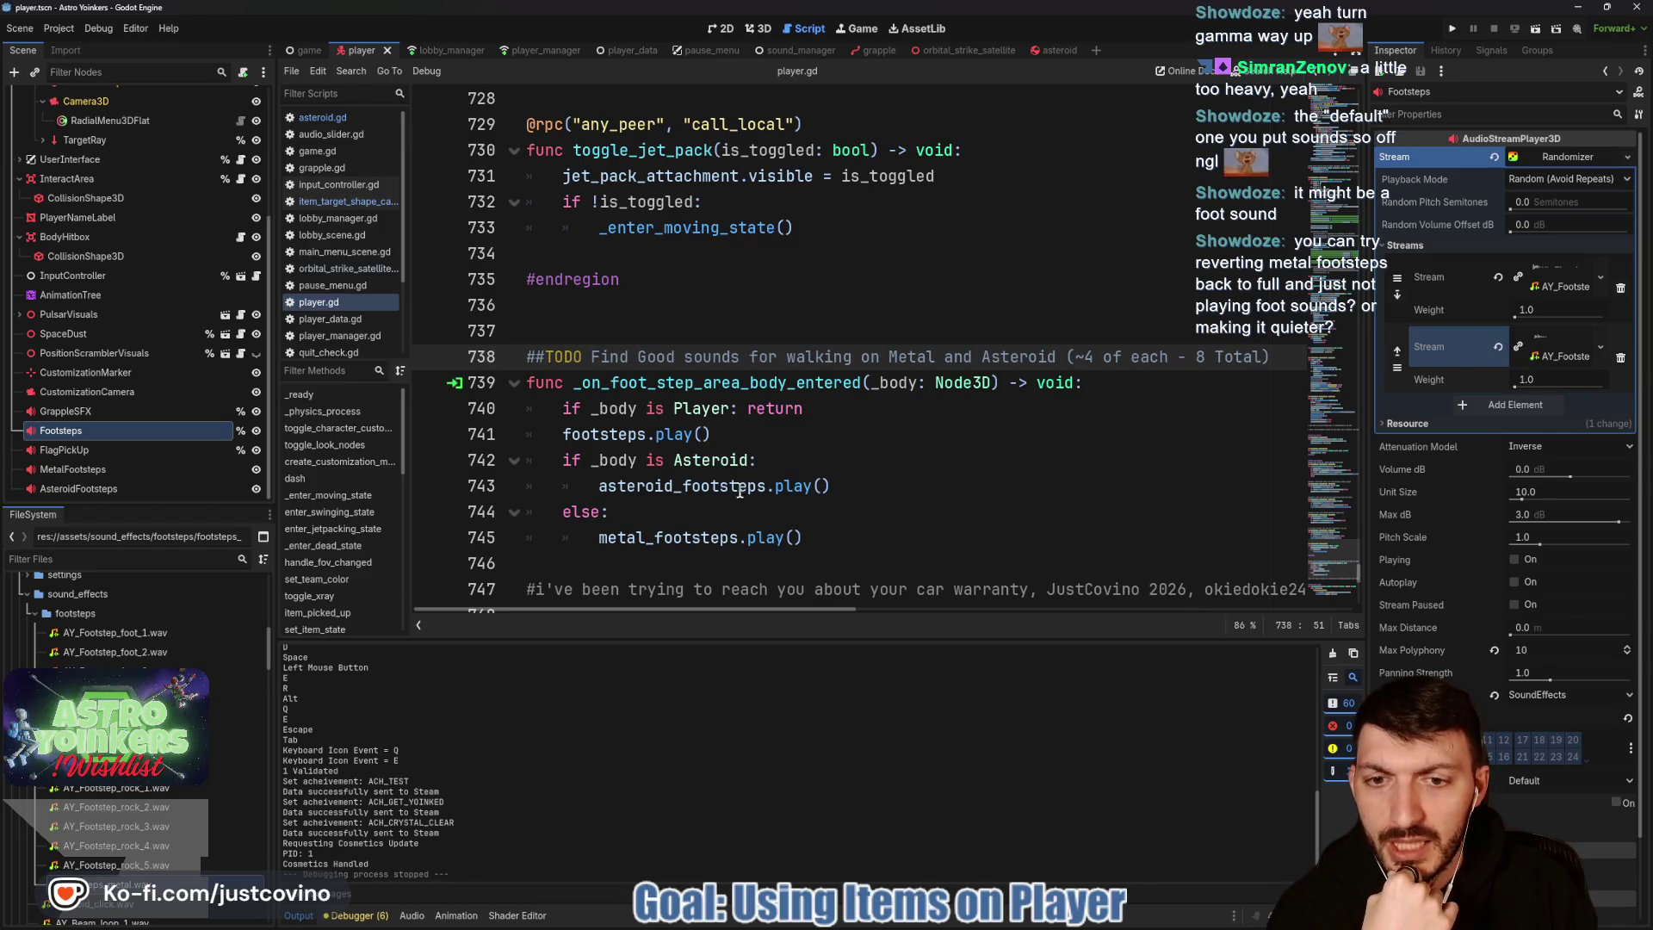
Move the footsteps.play() call into the 'if _body is Asteroid:' branch of player.gd
scroll(764, 528, "down", 1)
scroll(623, 445, "up", 1)
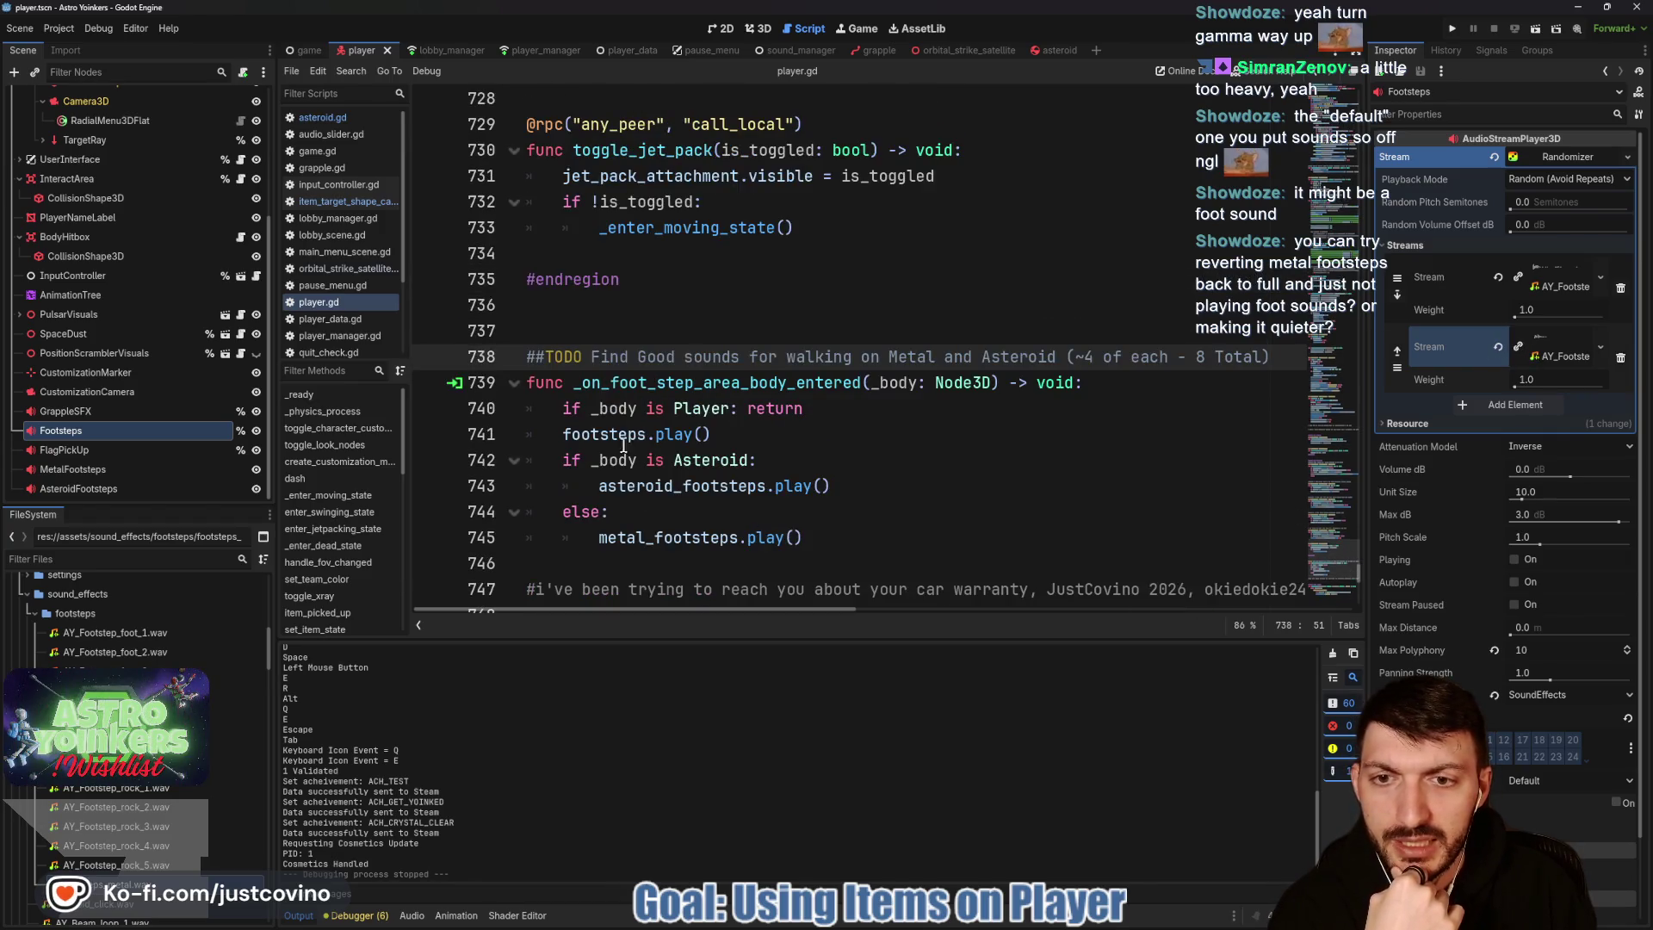
left_click(555, 436)
left_click_drag(711, 435, 564, 435)
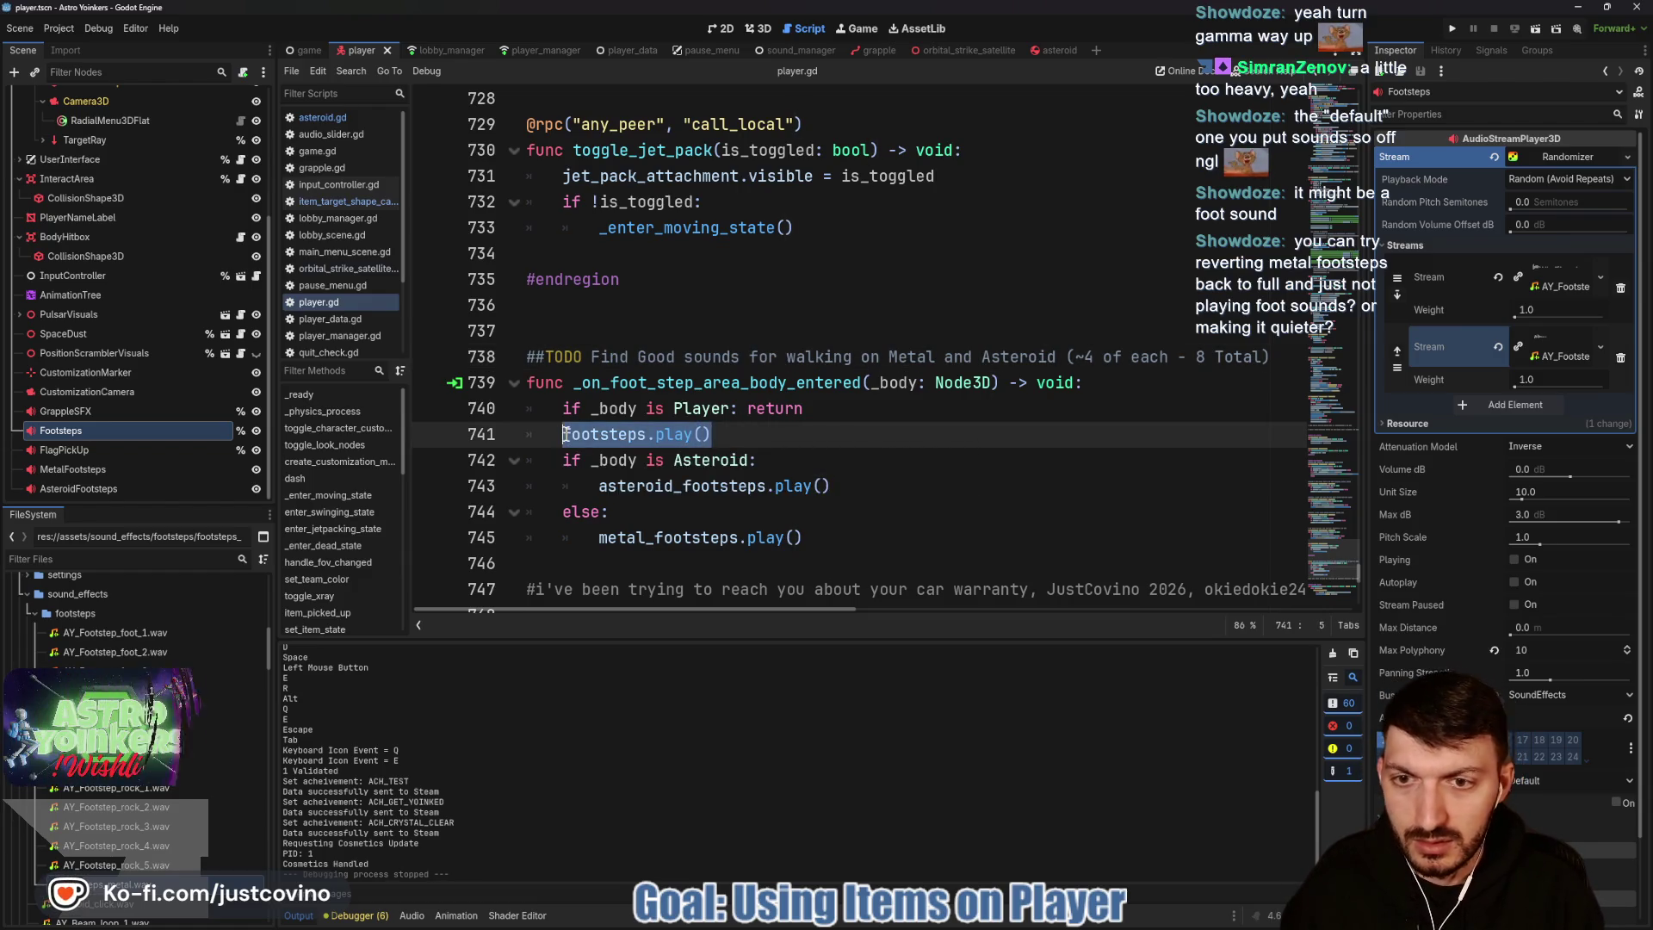
key("alt+Down")
scroll(564, 435, "up", 1)
key("Tab")
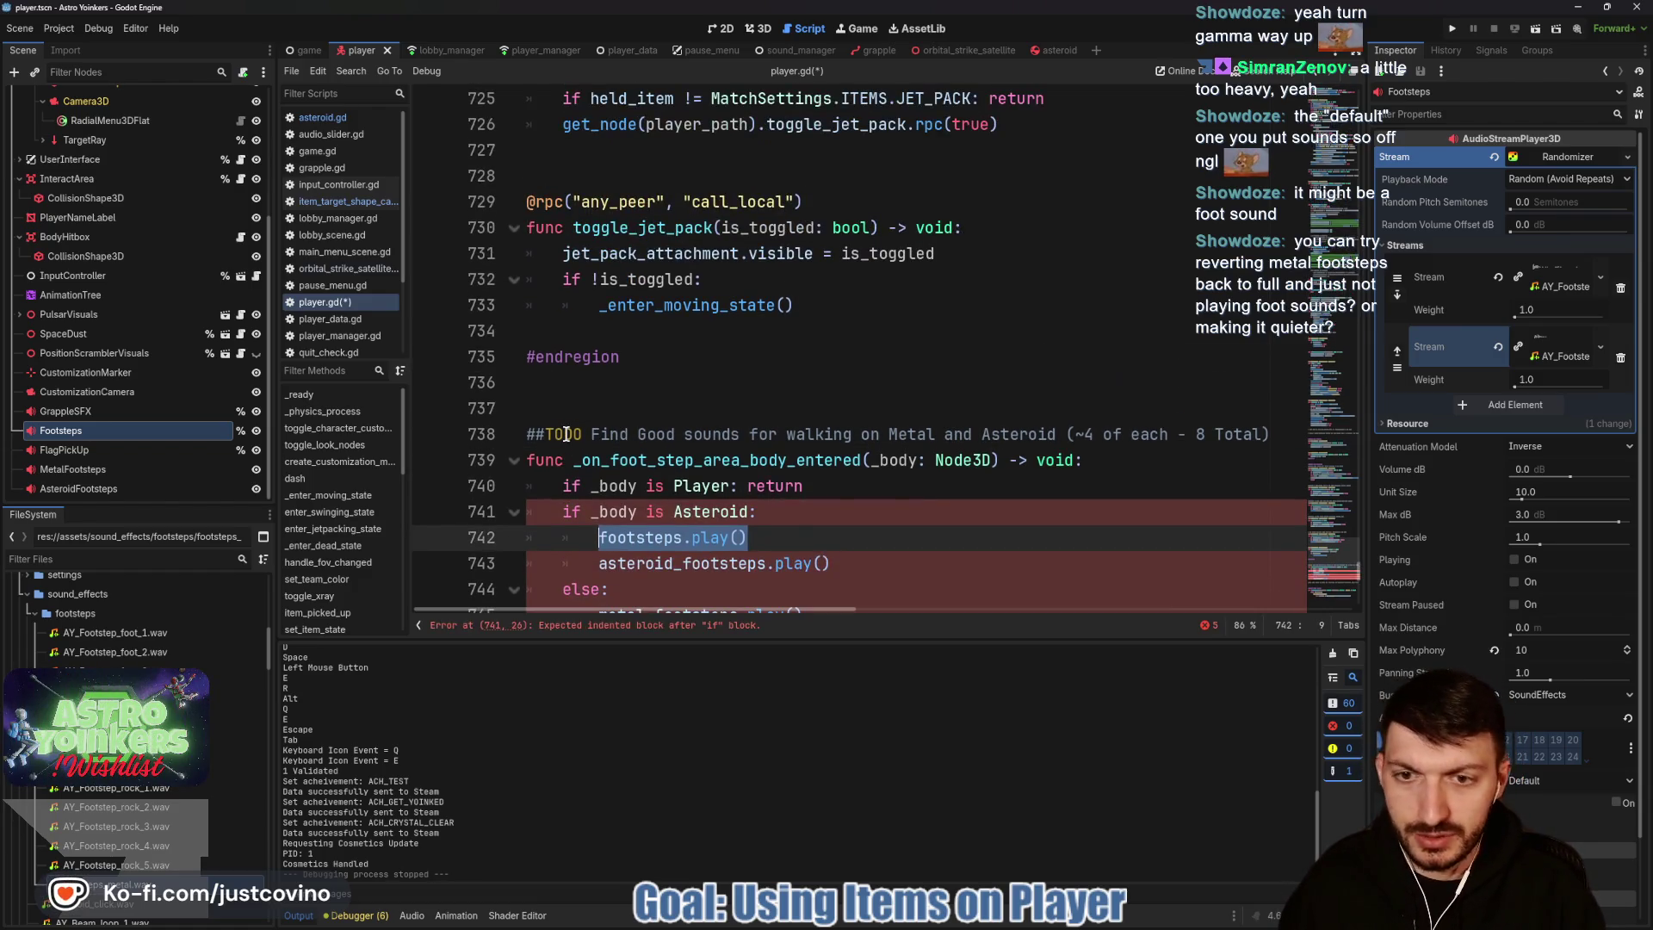
Save the script and launch the game to test it
key("ctrl+s")
scroll(792, 531, "down", 2)
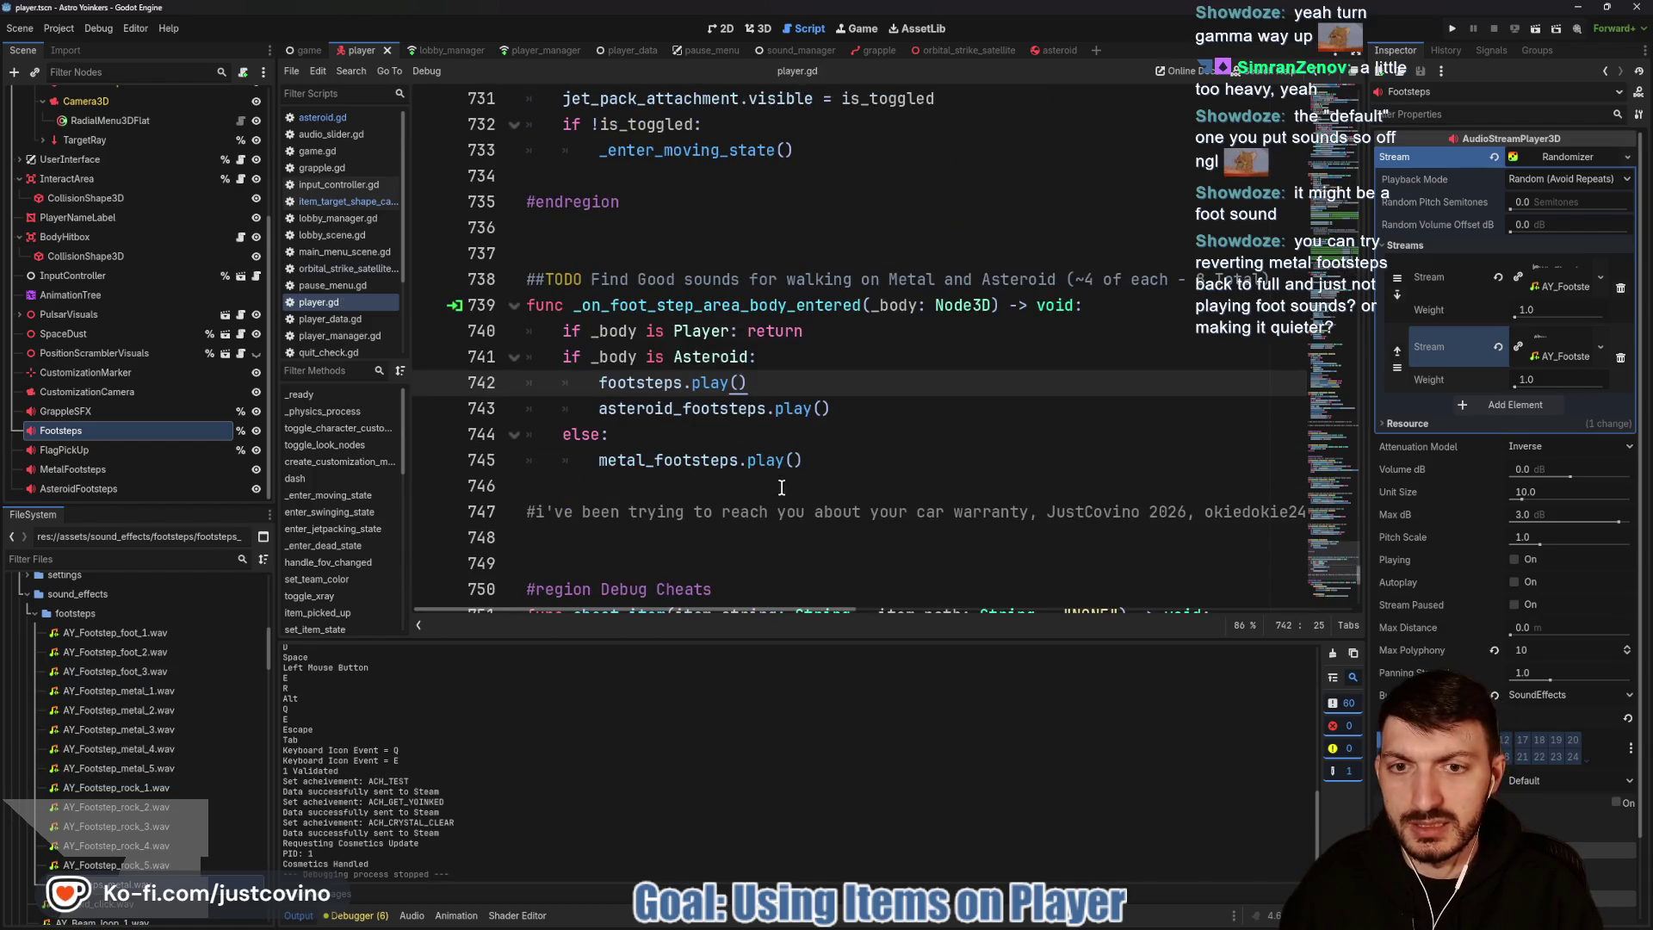
left_click(1452, 28)
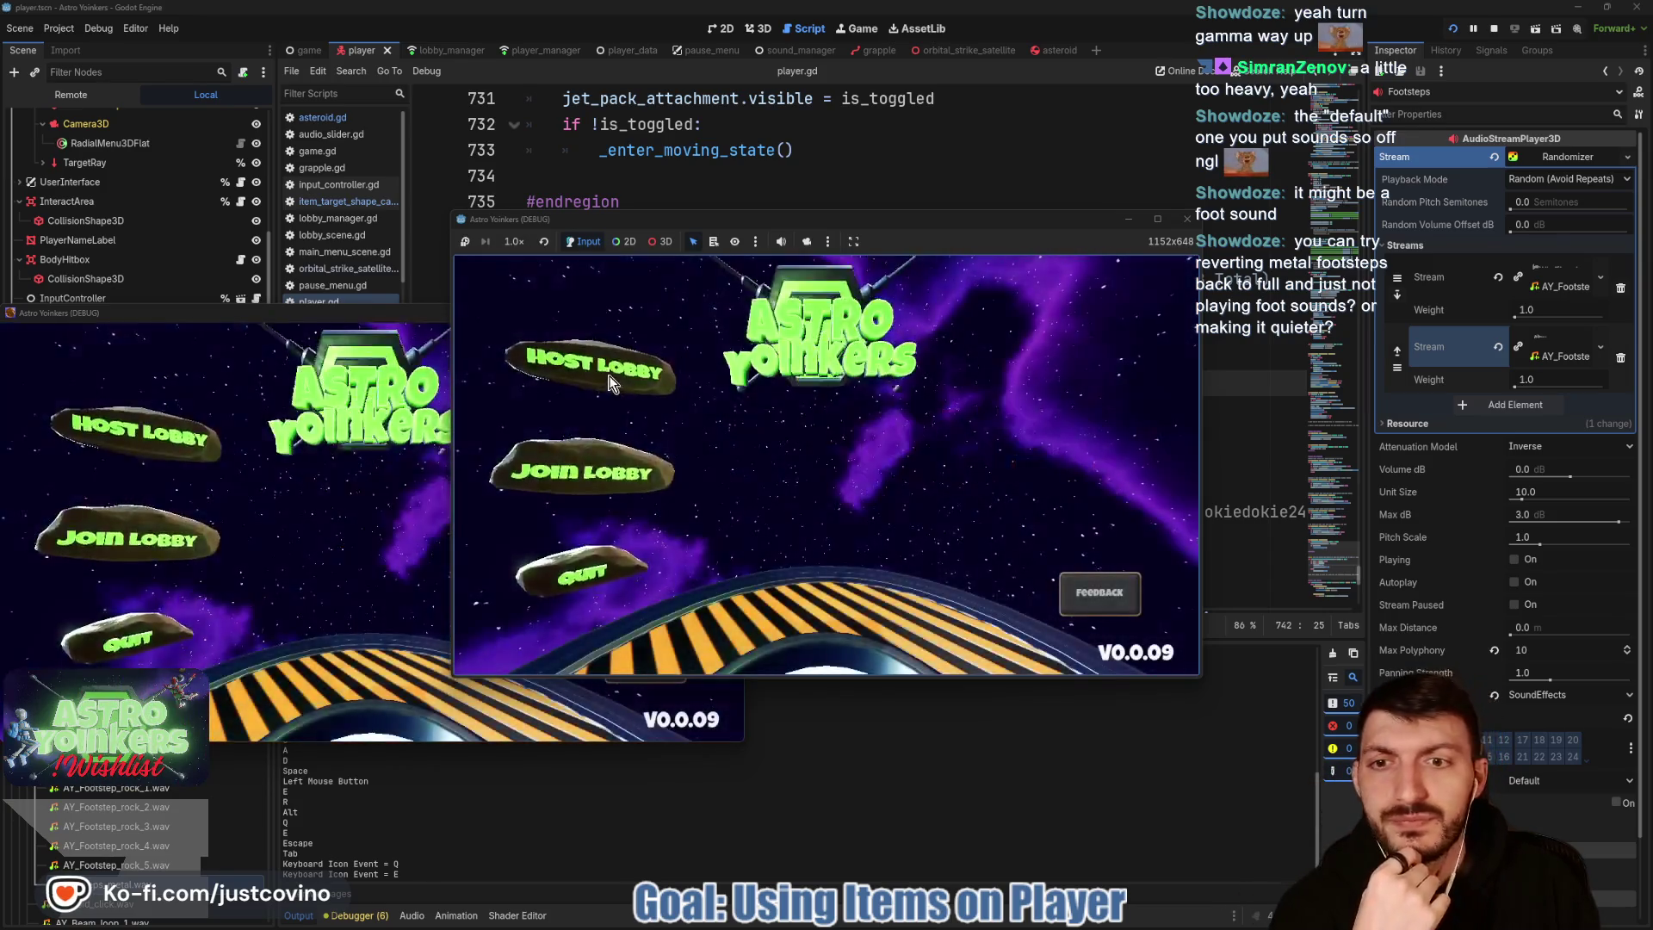
Host a private lobby, run across it toward the Asteroid Map, then stop the game
left_click(644, 385)
left_click(810, 405)
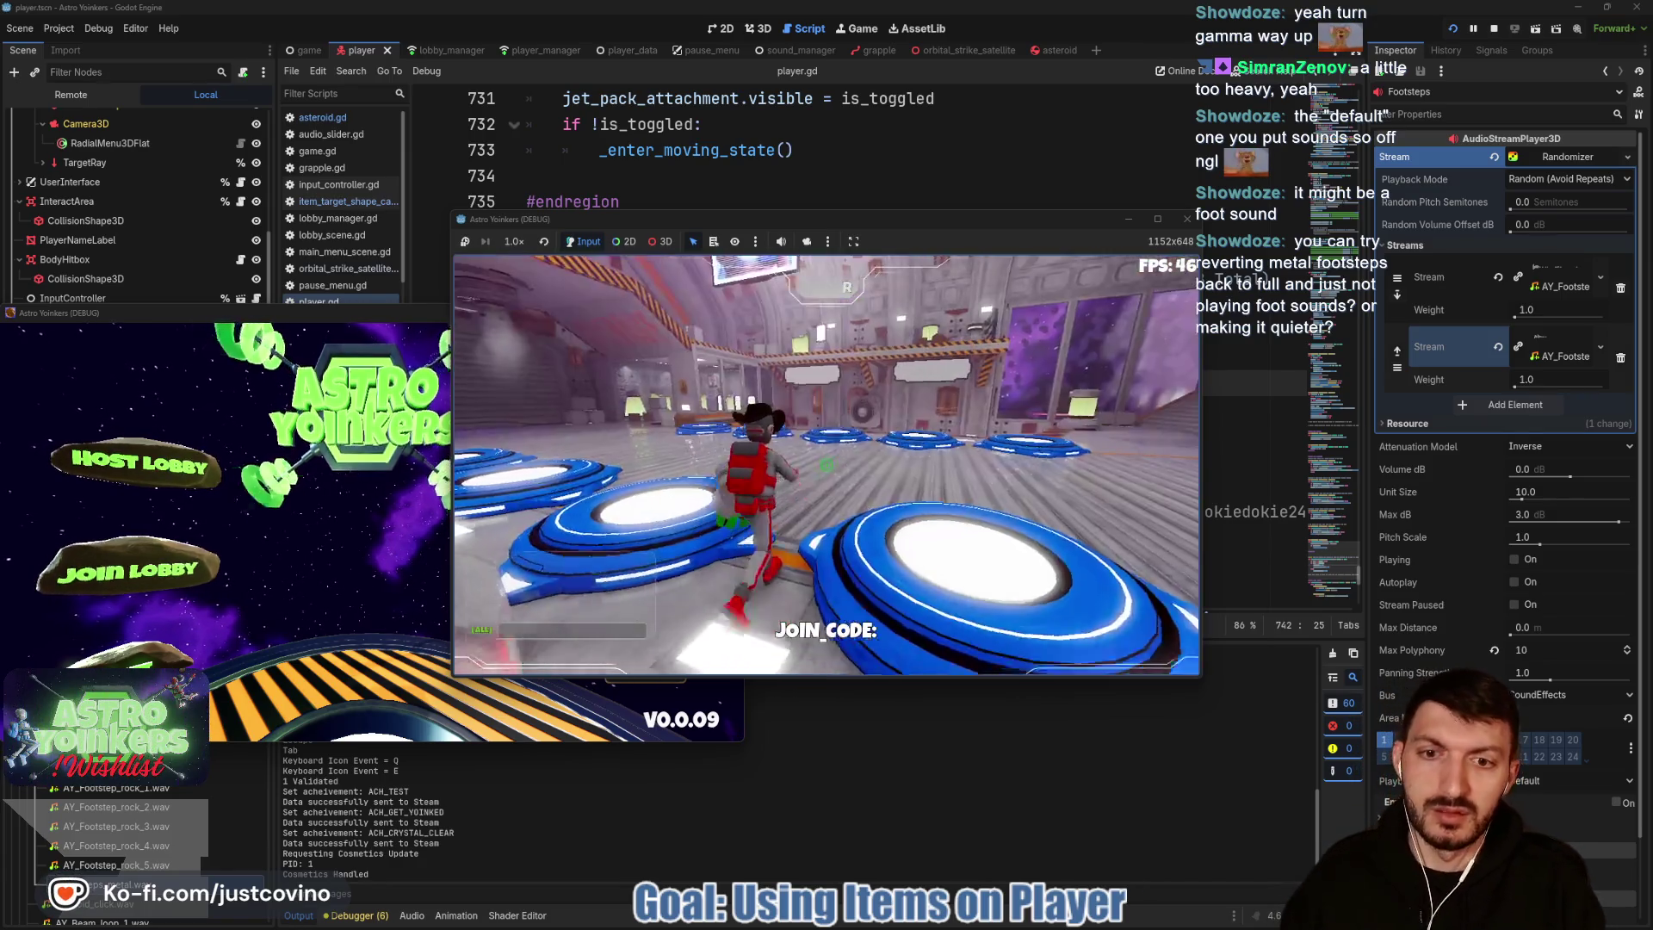
key("w")
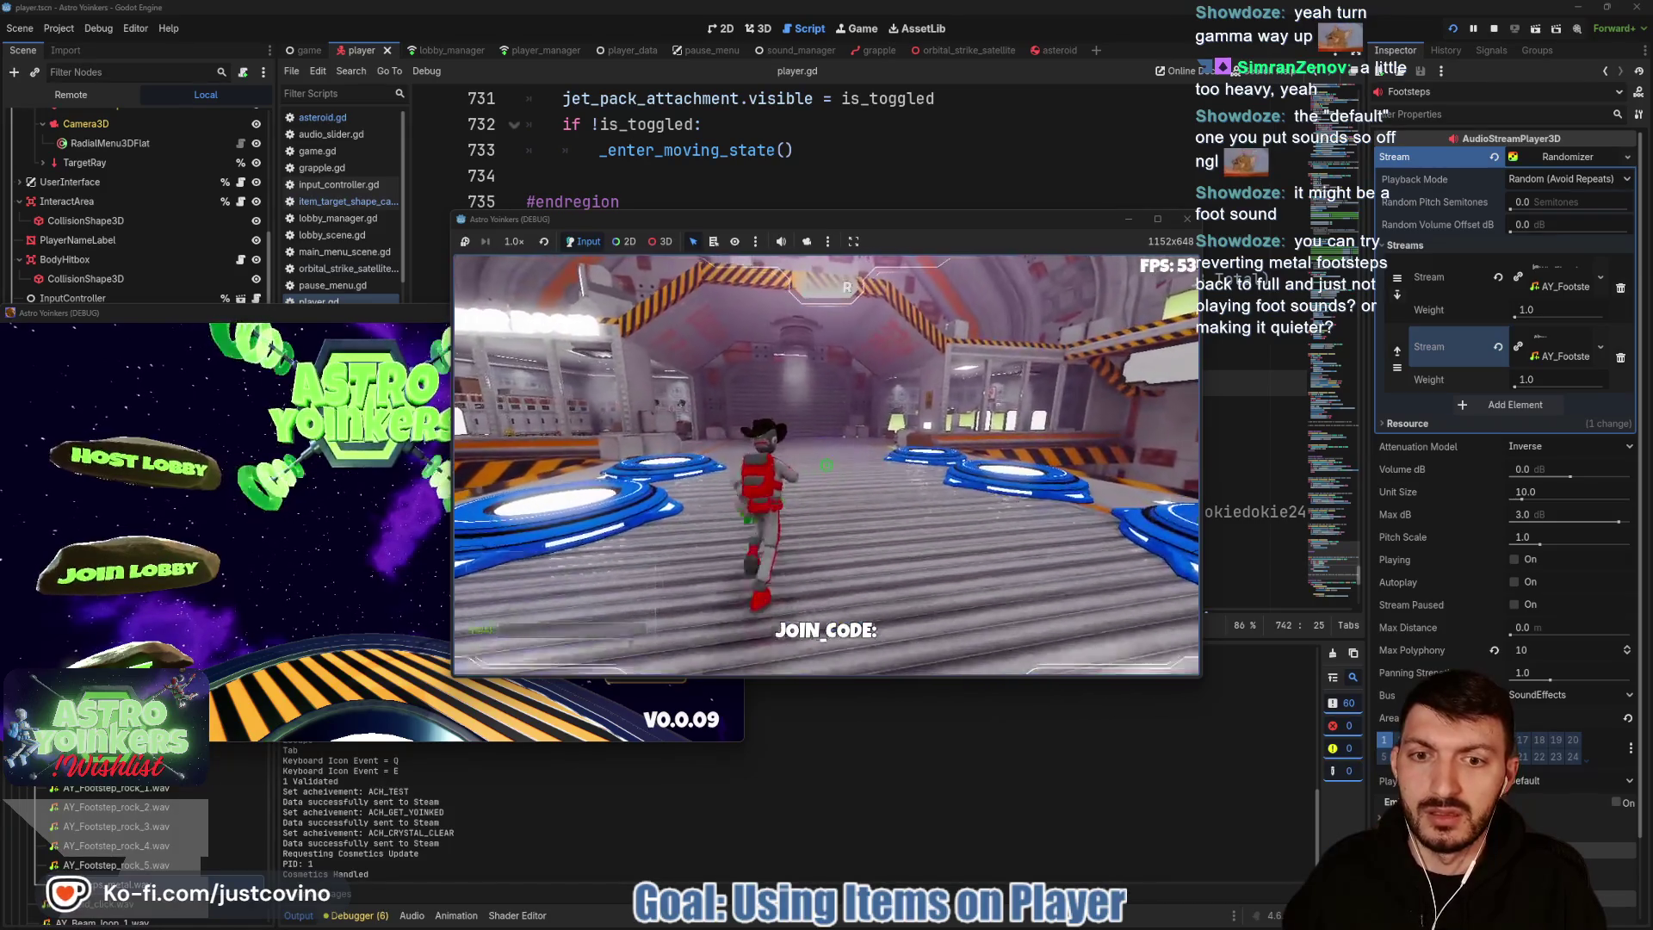
key("w")
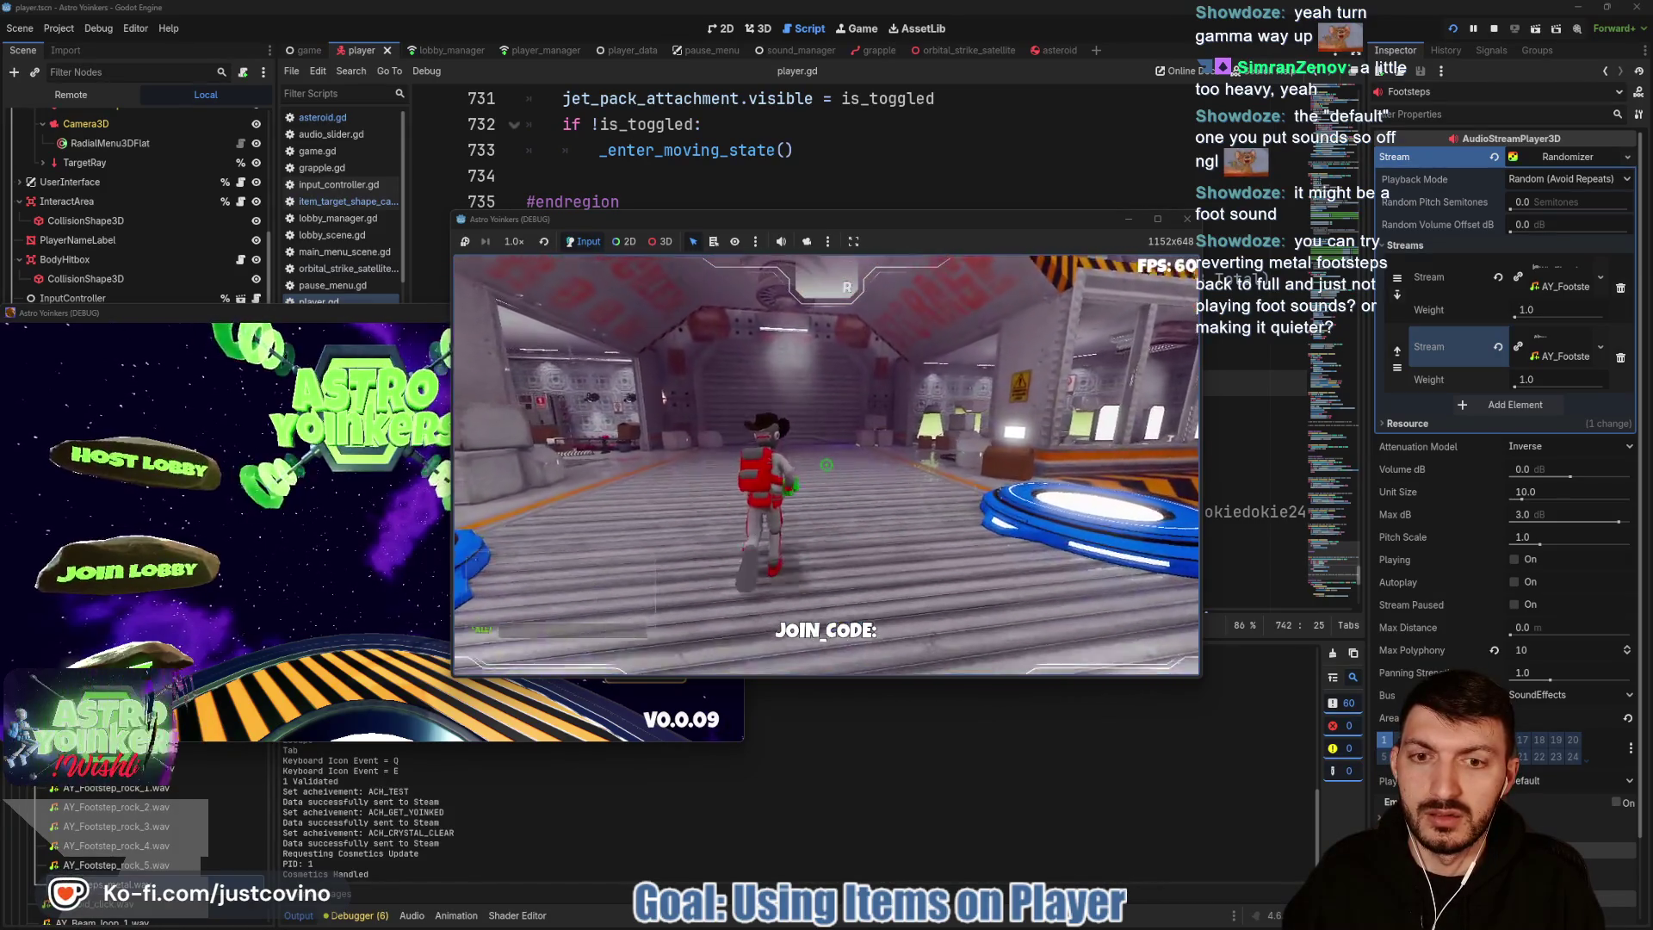
key("w")
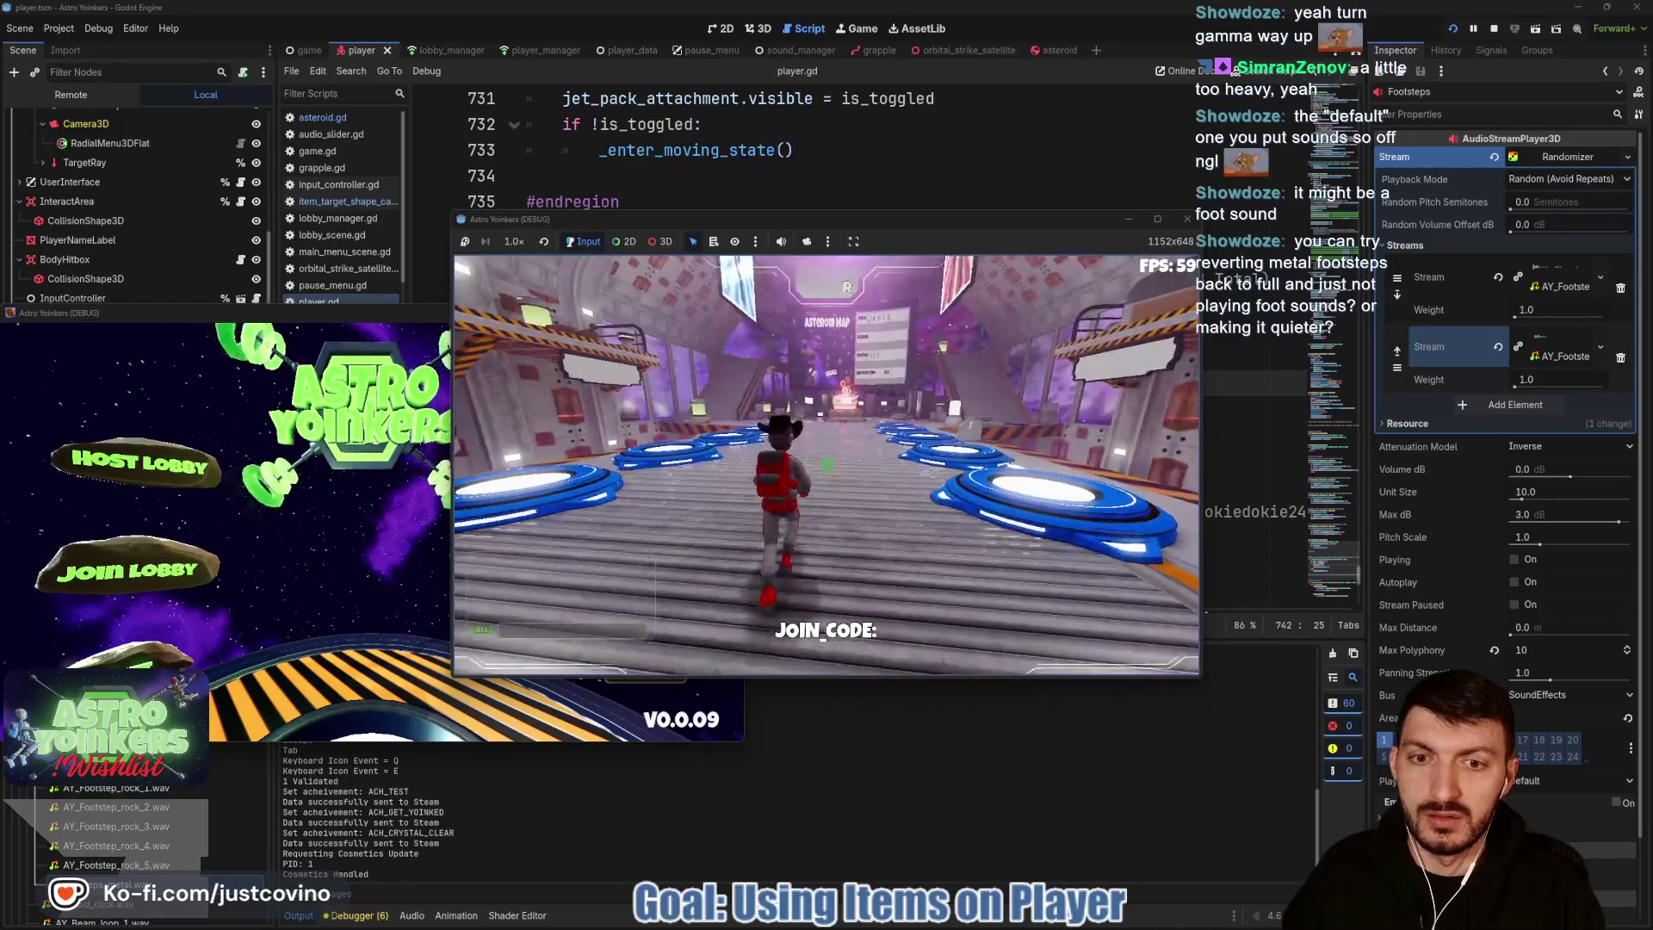
key("w")
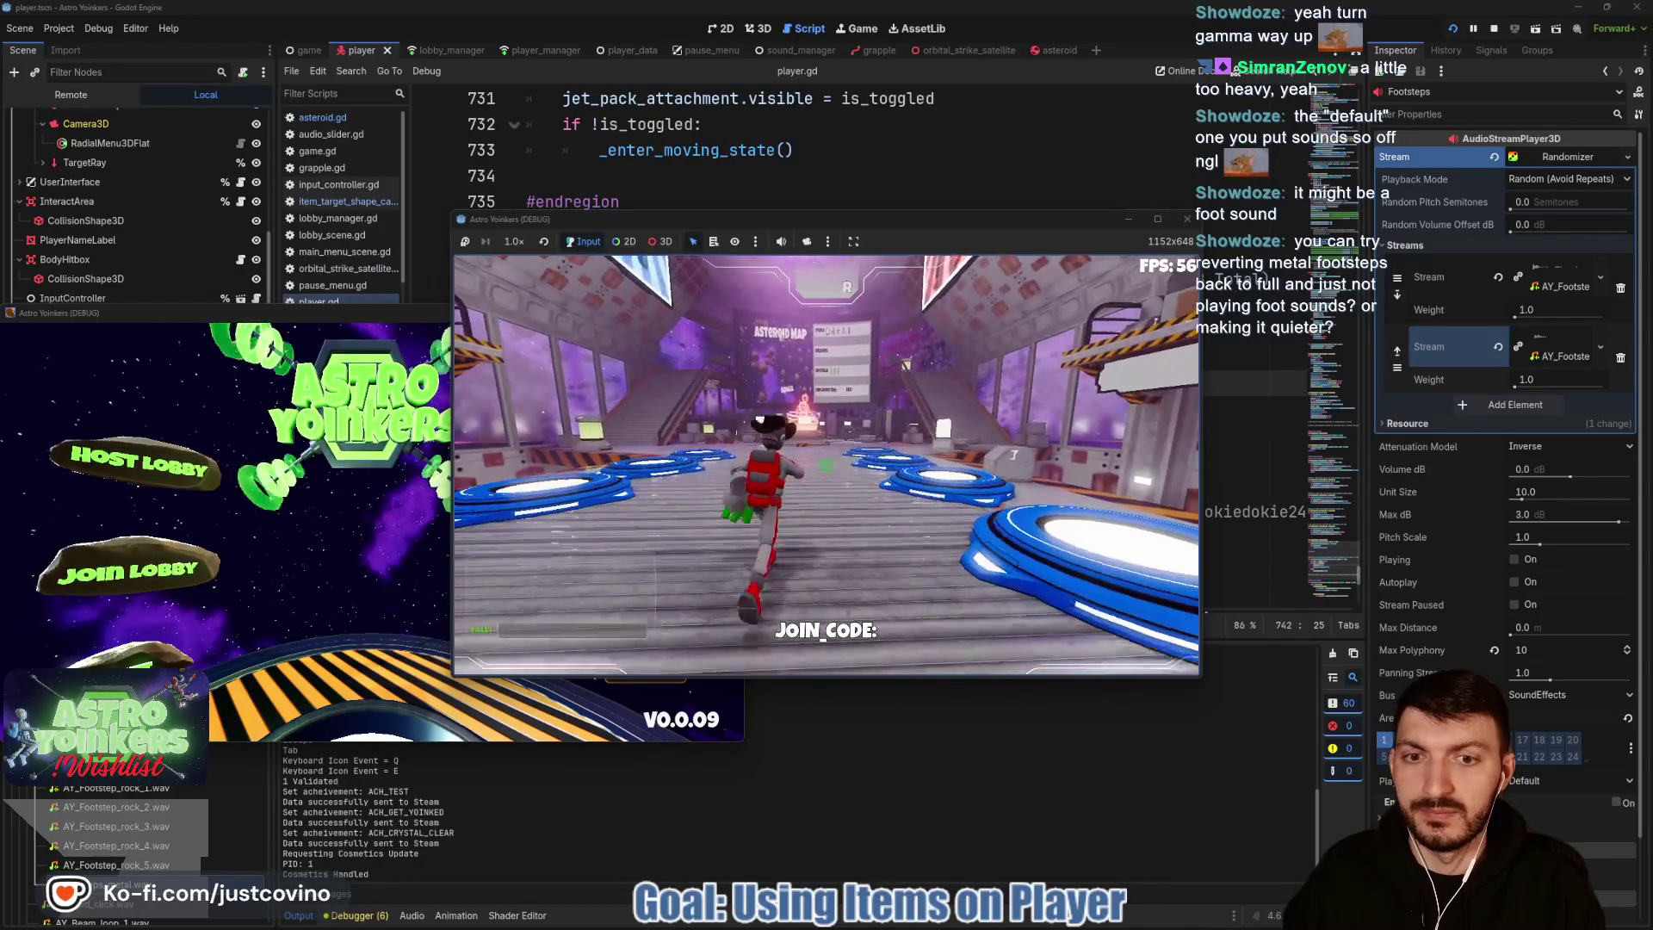
key("w")
key("F8")
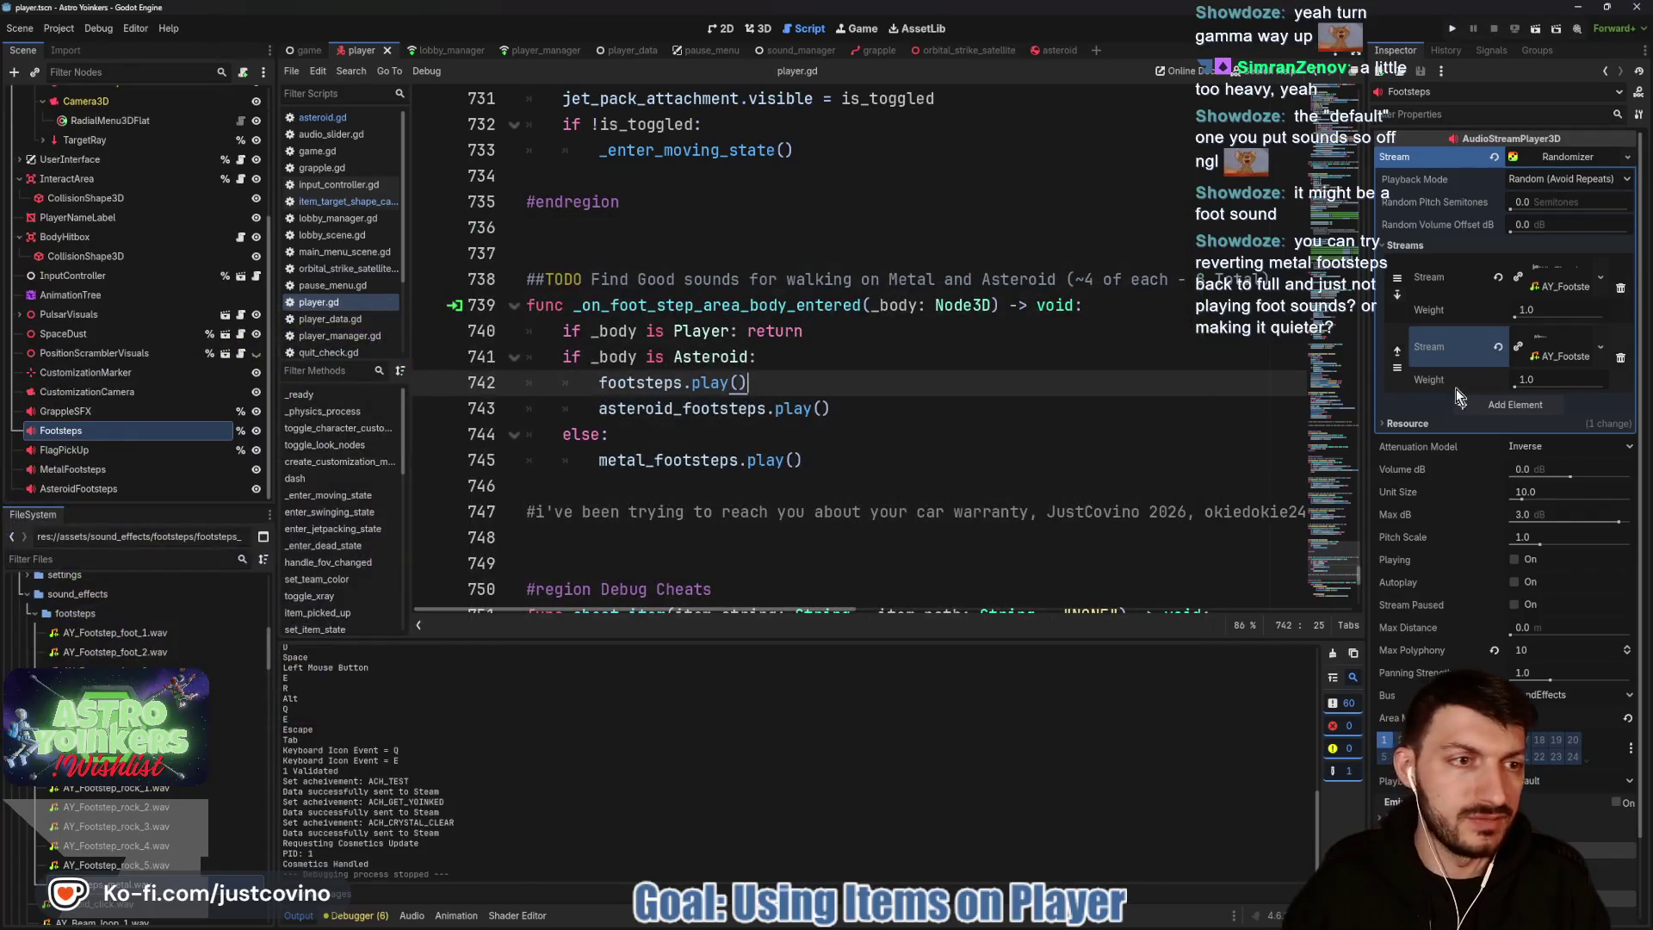
Delete the extra MetalFootsteps streams, leaving only footsteps_metal
left_click(1621, 358)
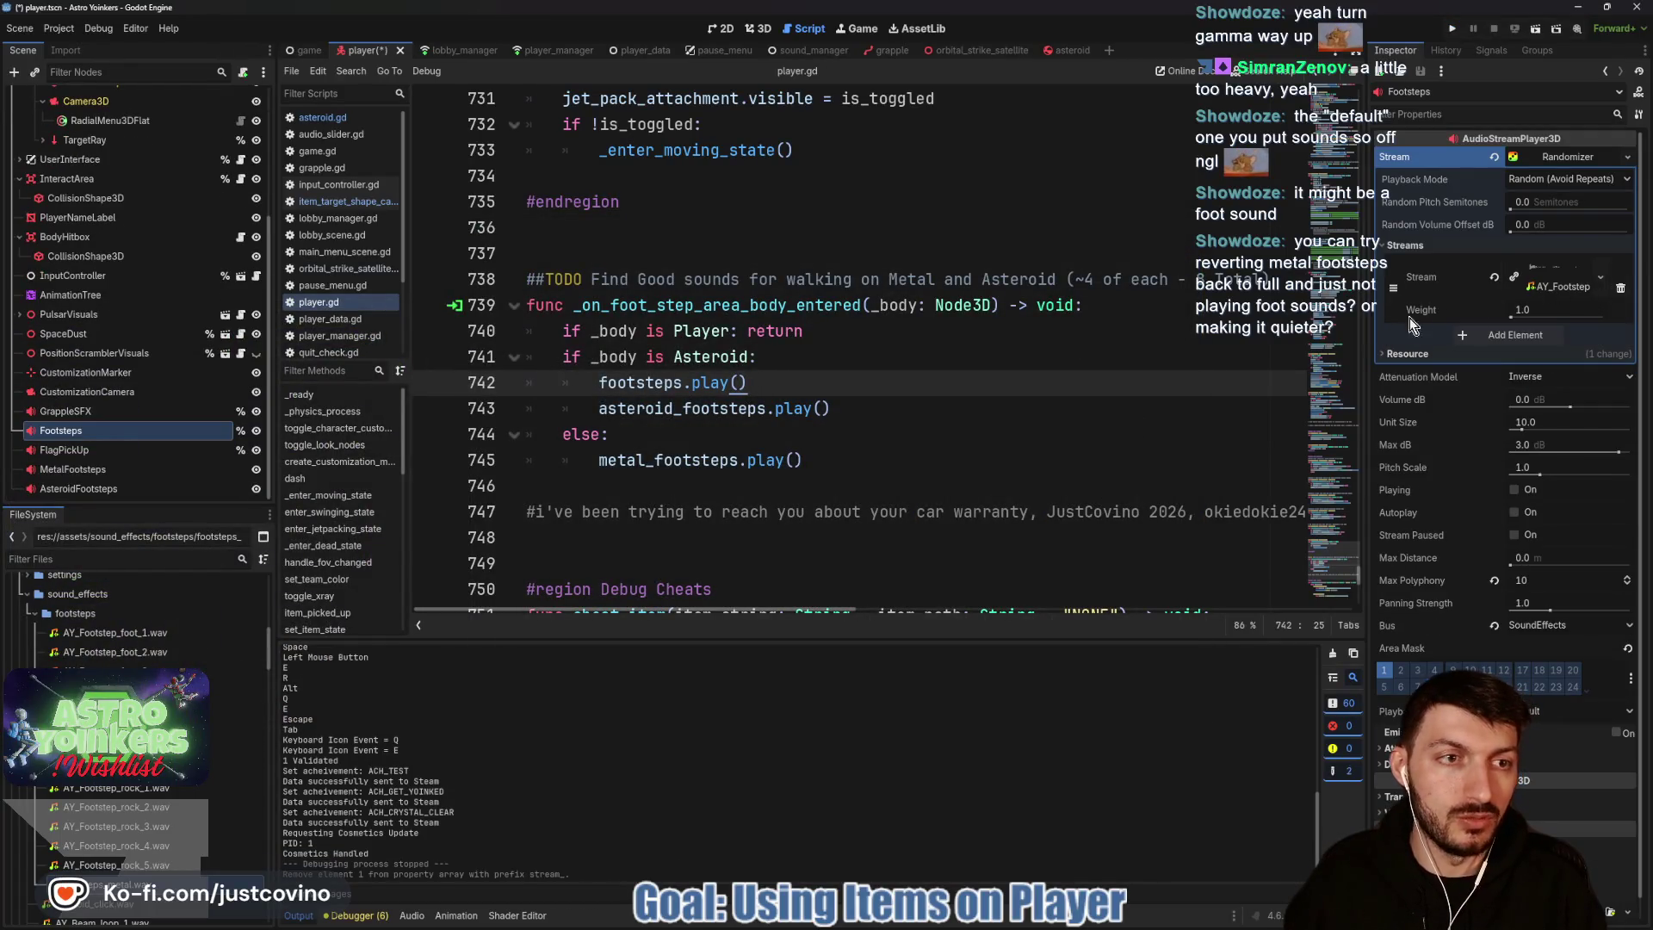
key("ctrl+z")
key("ctrl+z")
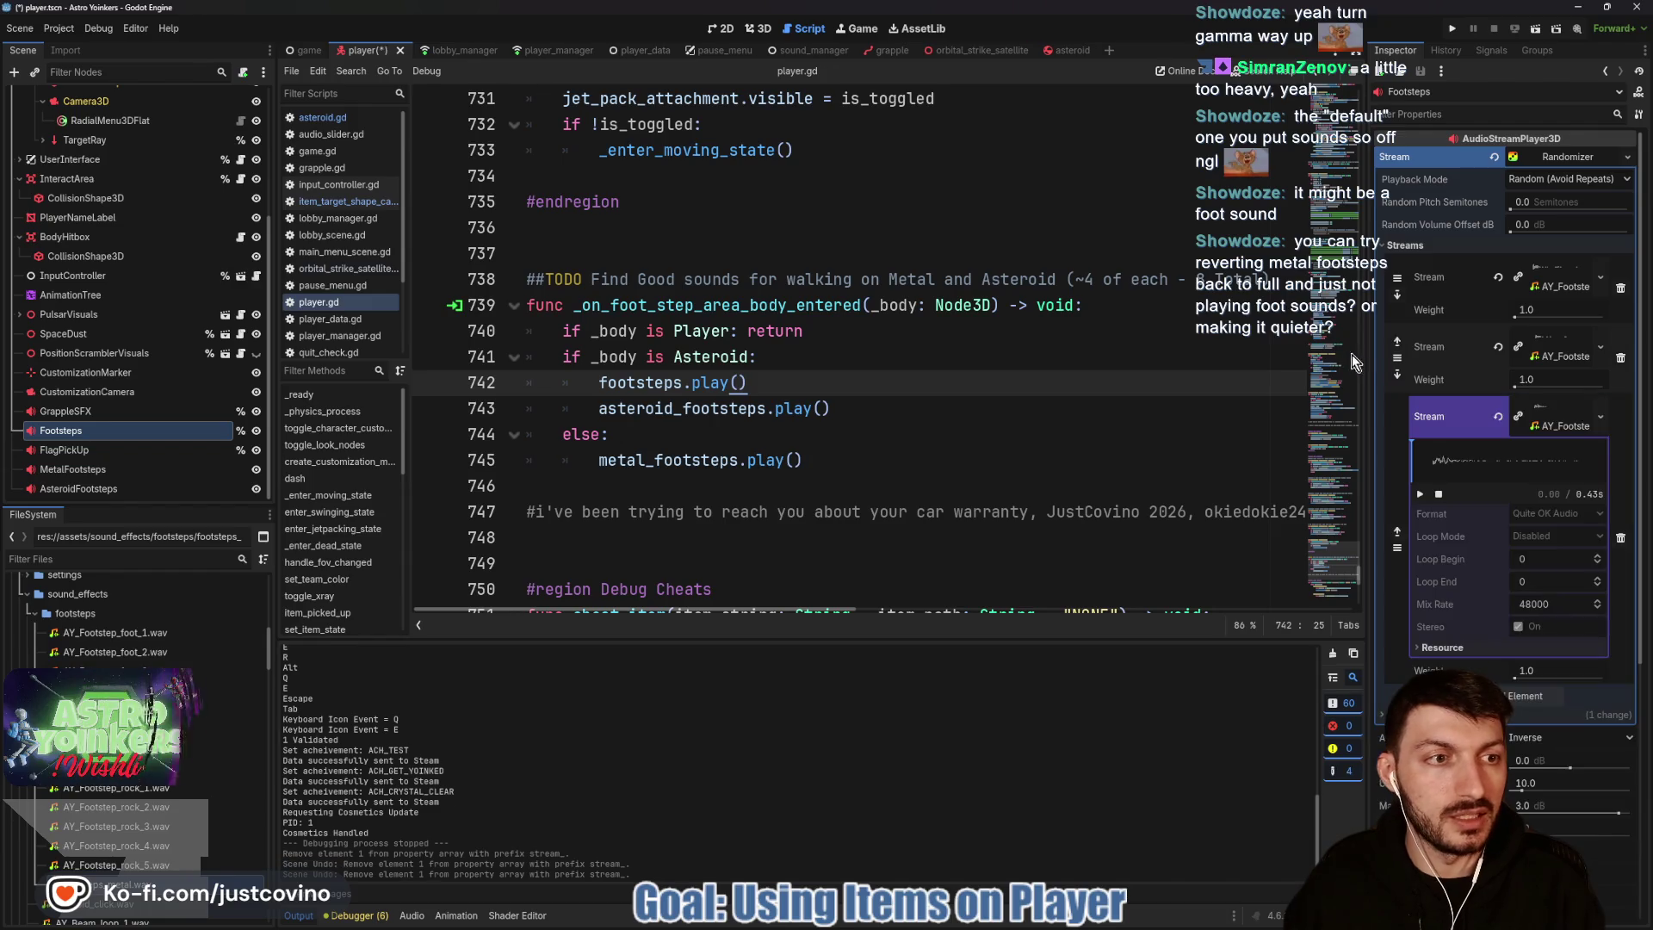
left_click(1549, 419)
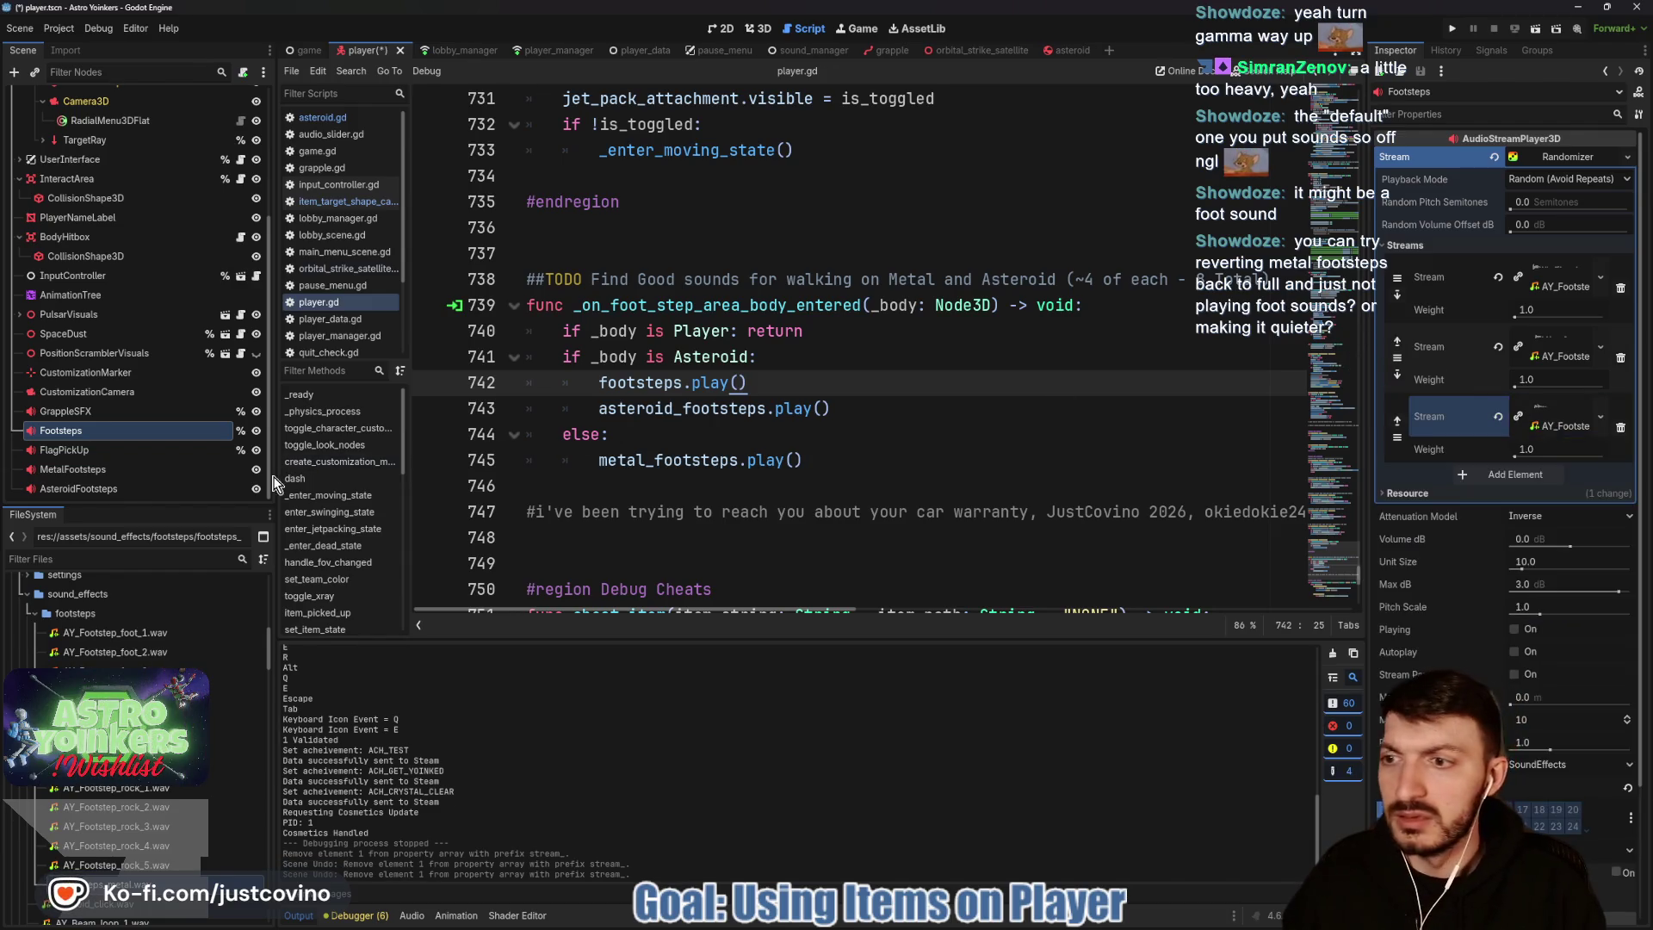
left_click(118, 471)
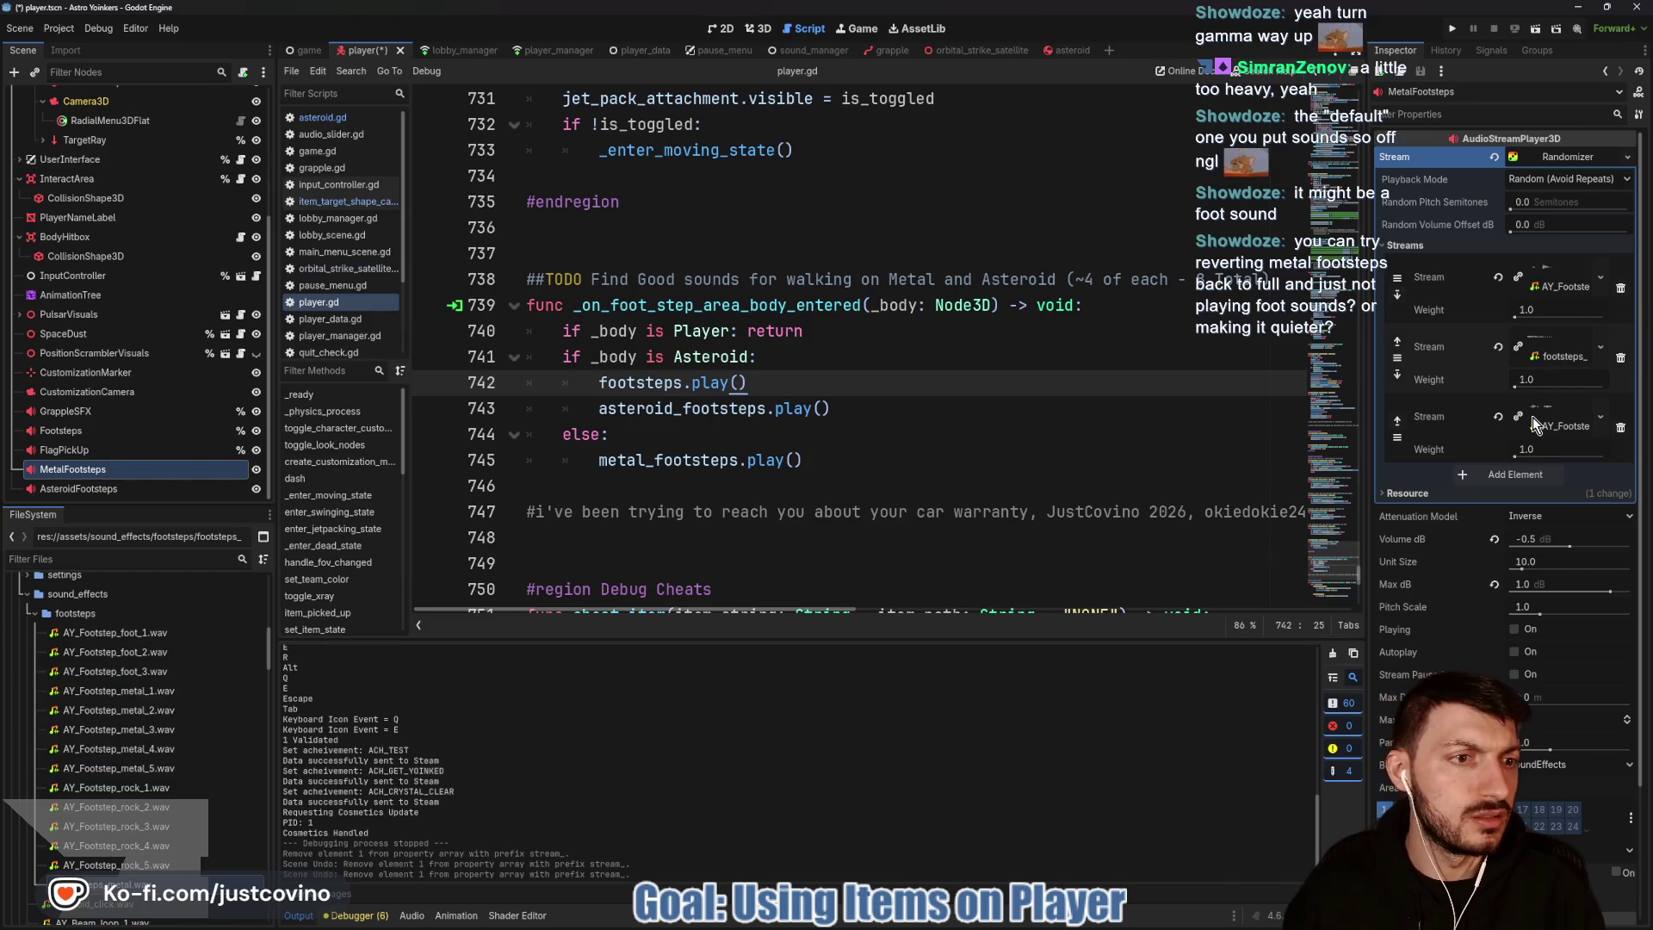
left_click(1621, 289)
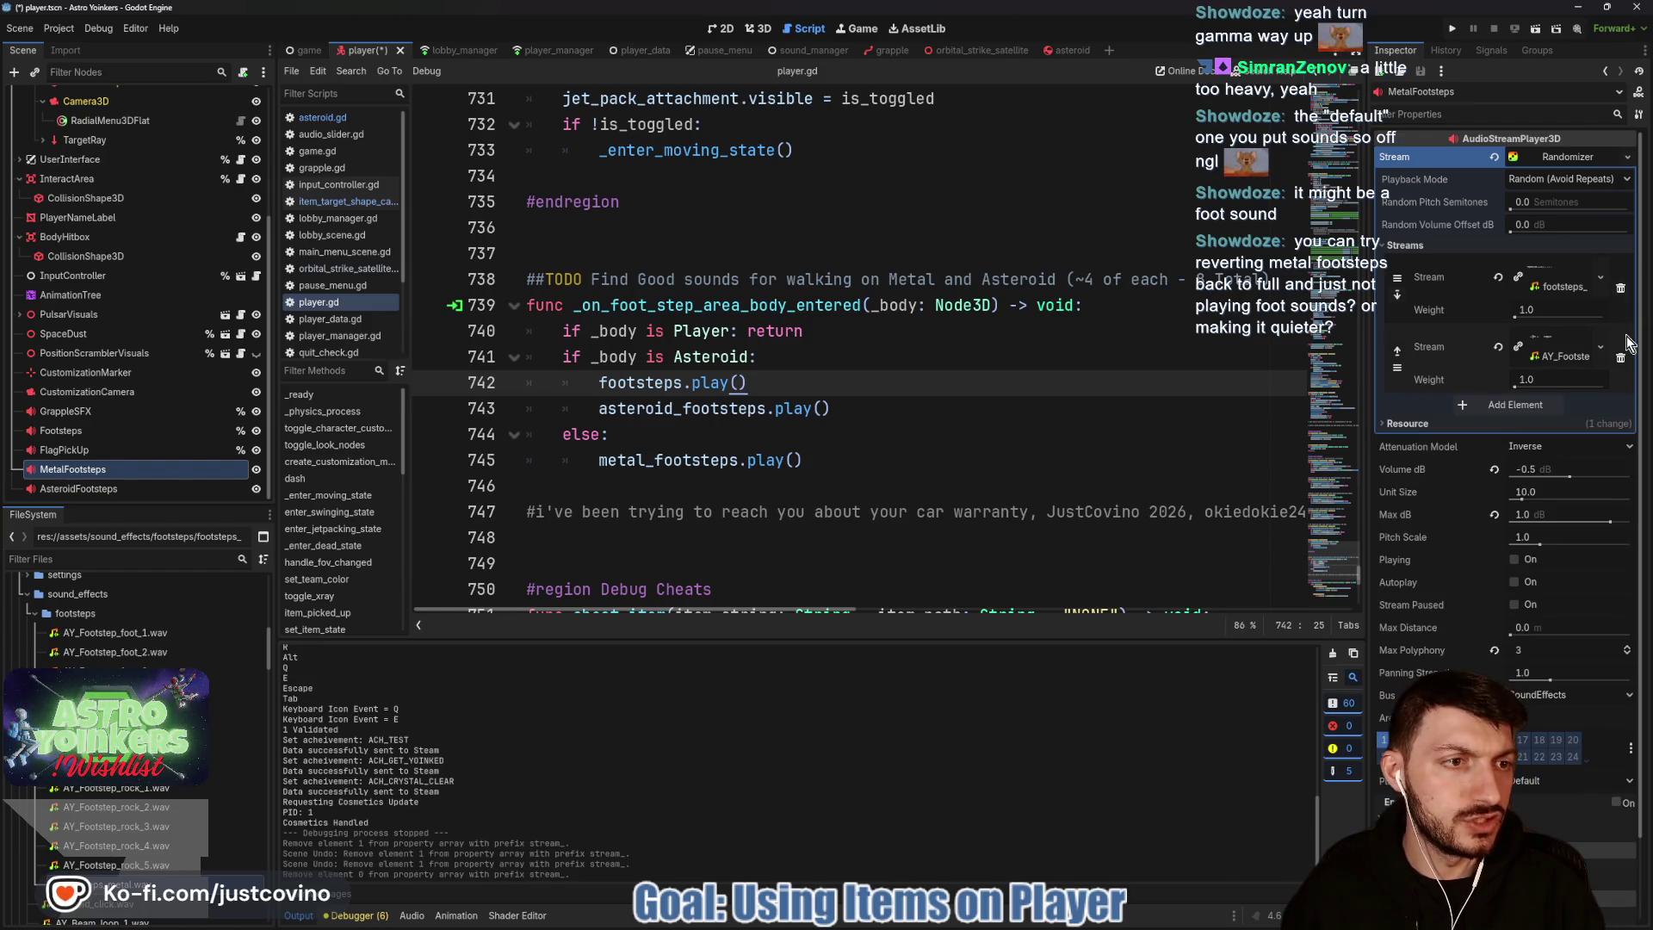
left_click(1621, 358)
Set Random Pitch Semitones to 0.1, save the scene, and launch the game
left_click(1536, 201)
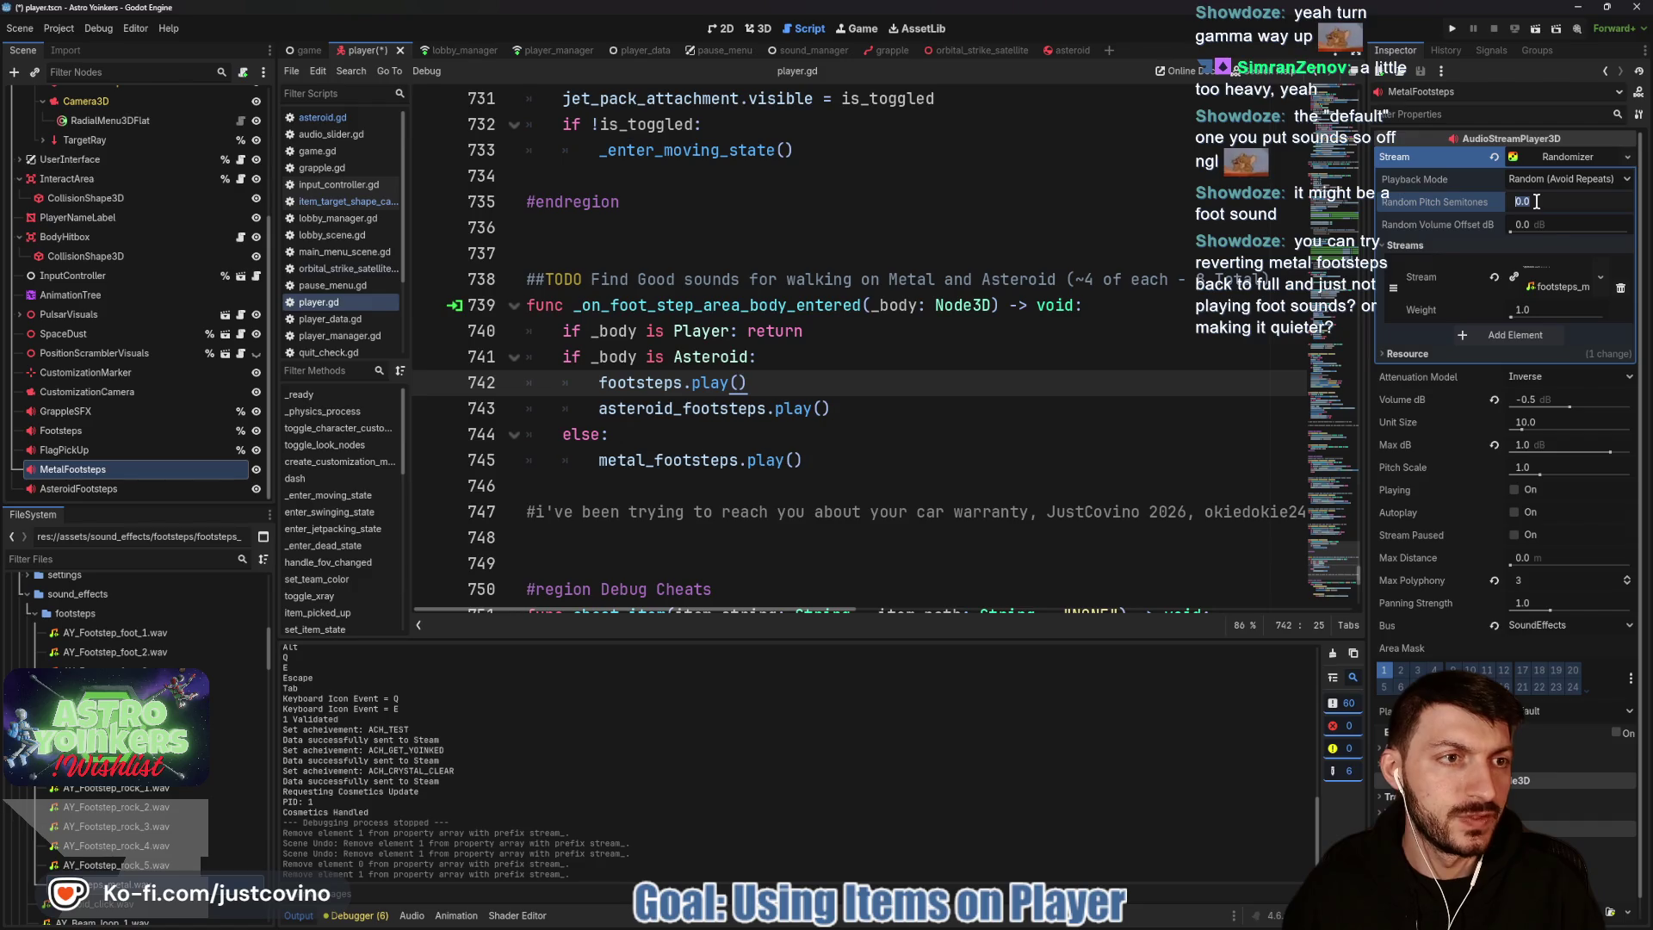
type("0.1")
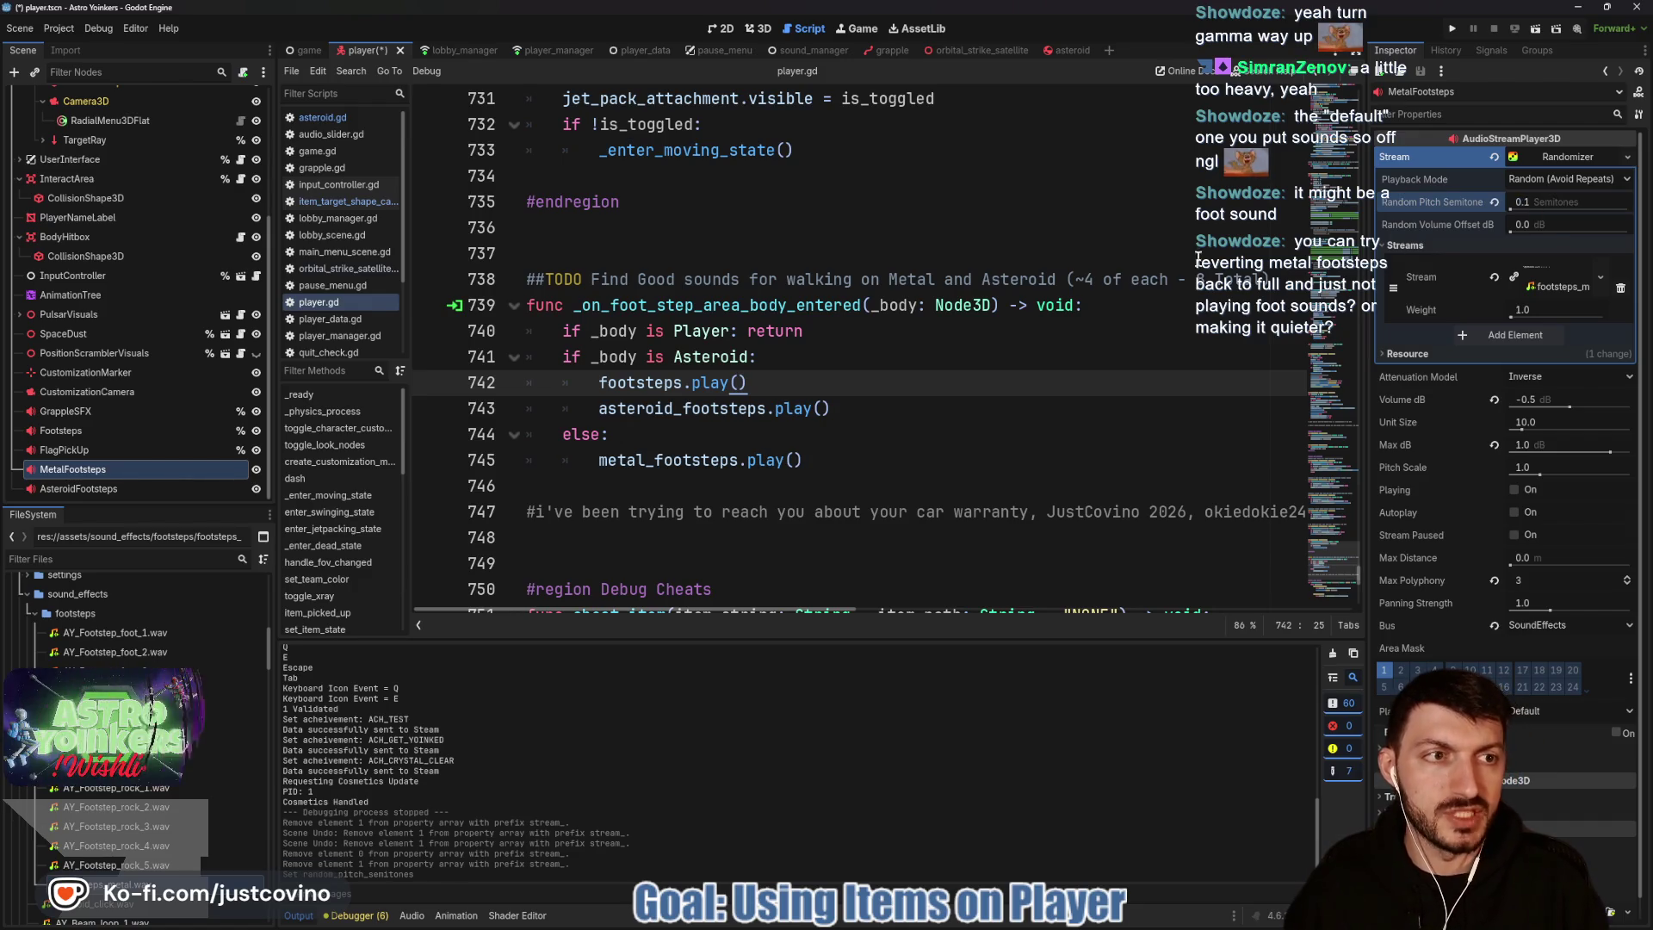
left_click(1044, 279)
key("ctrl+s")
left_click(1449, 26)
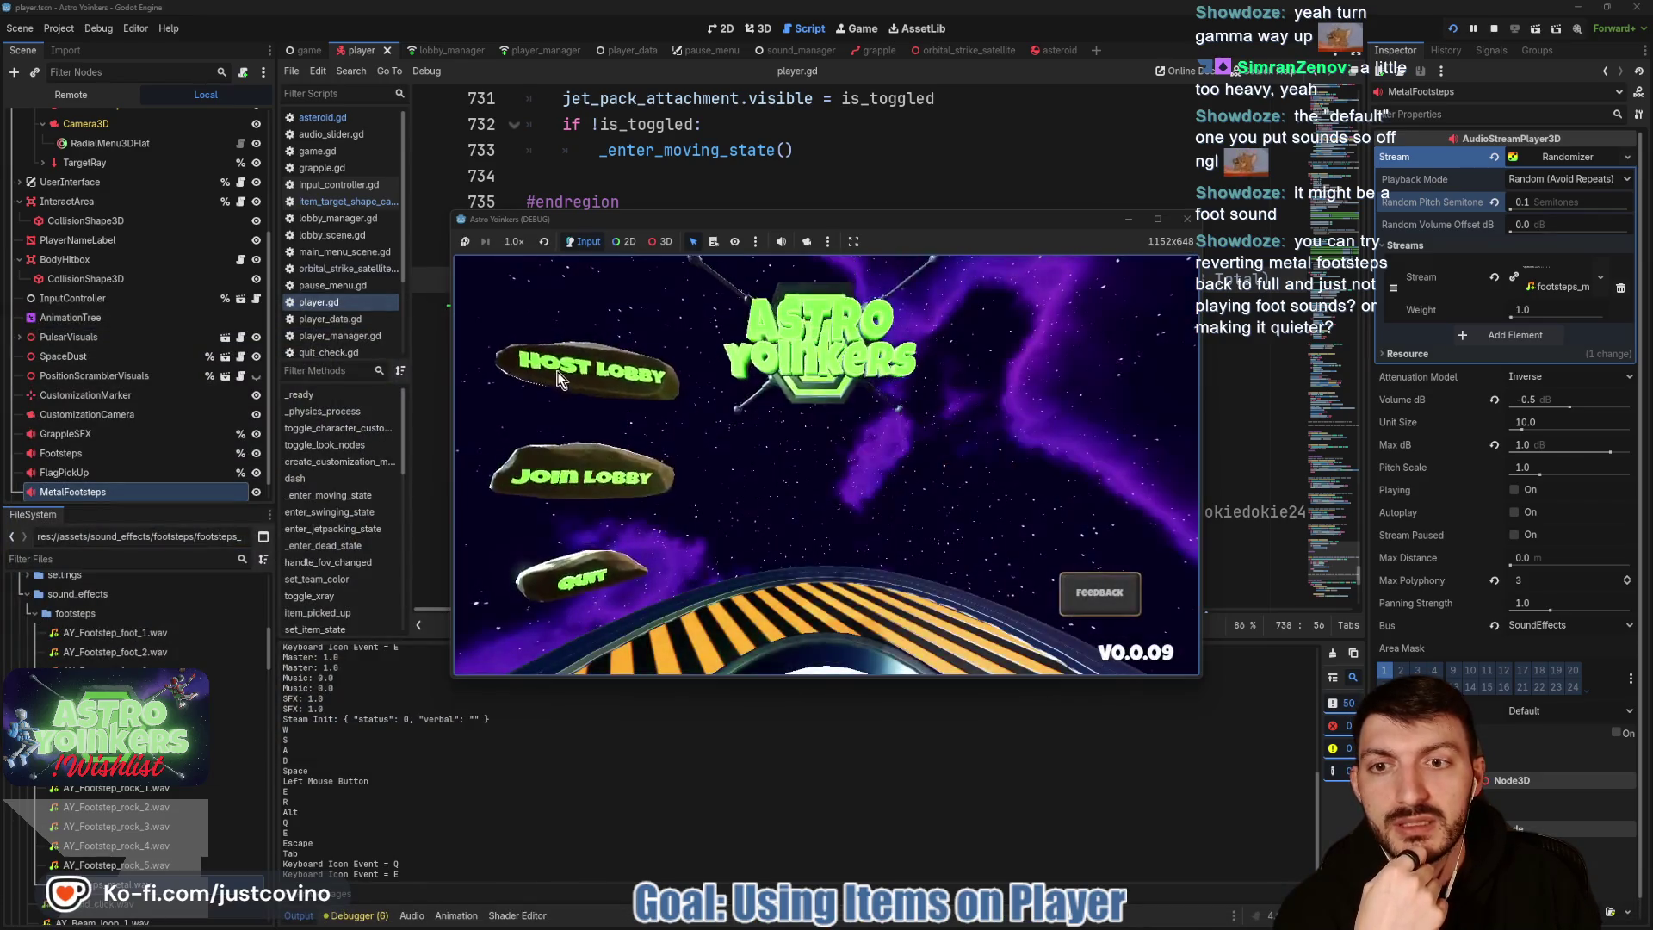
Host a lobby and run the character across the metal floor toward the back door
left_click(654, 388)
left_click(807, 408)
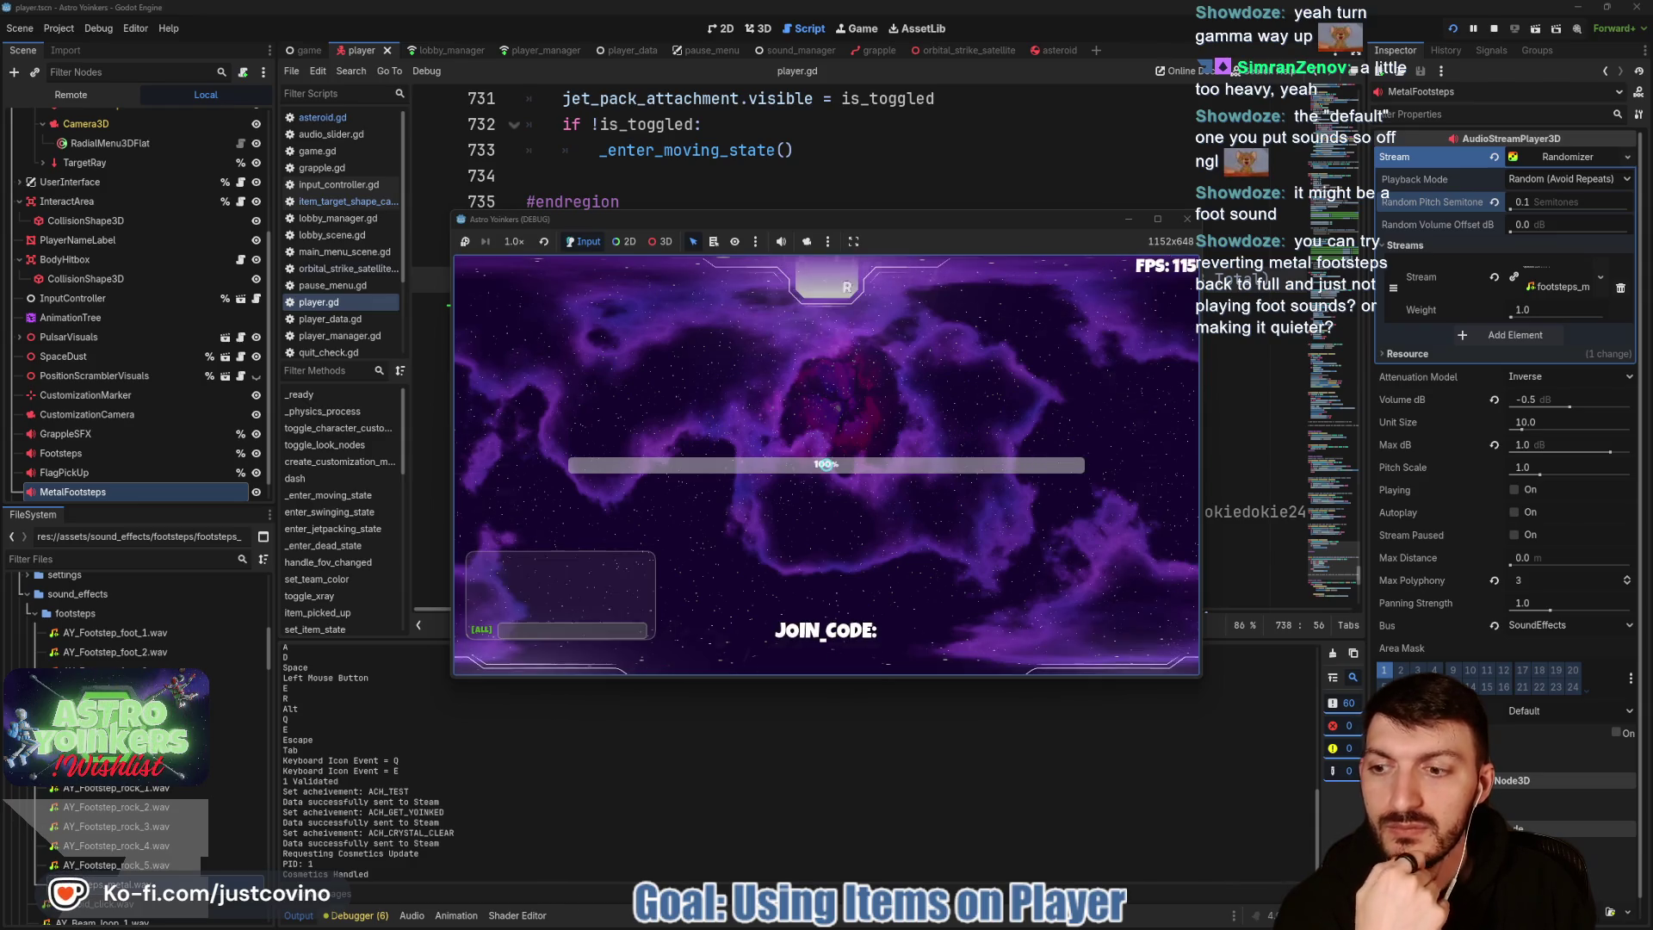
key("w")
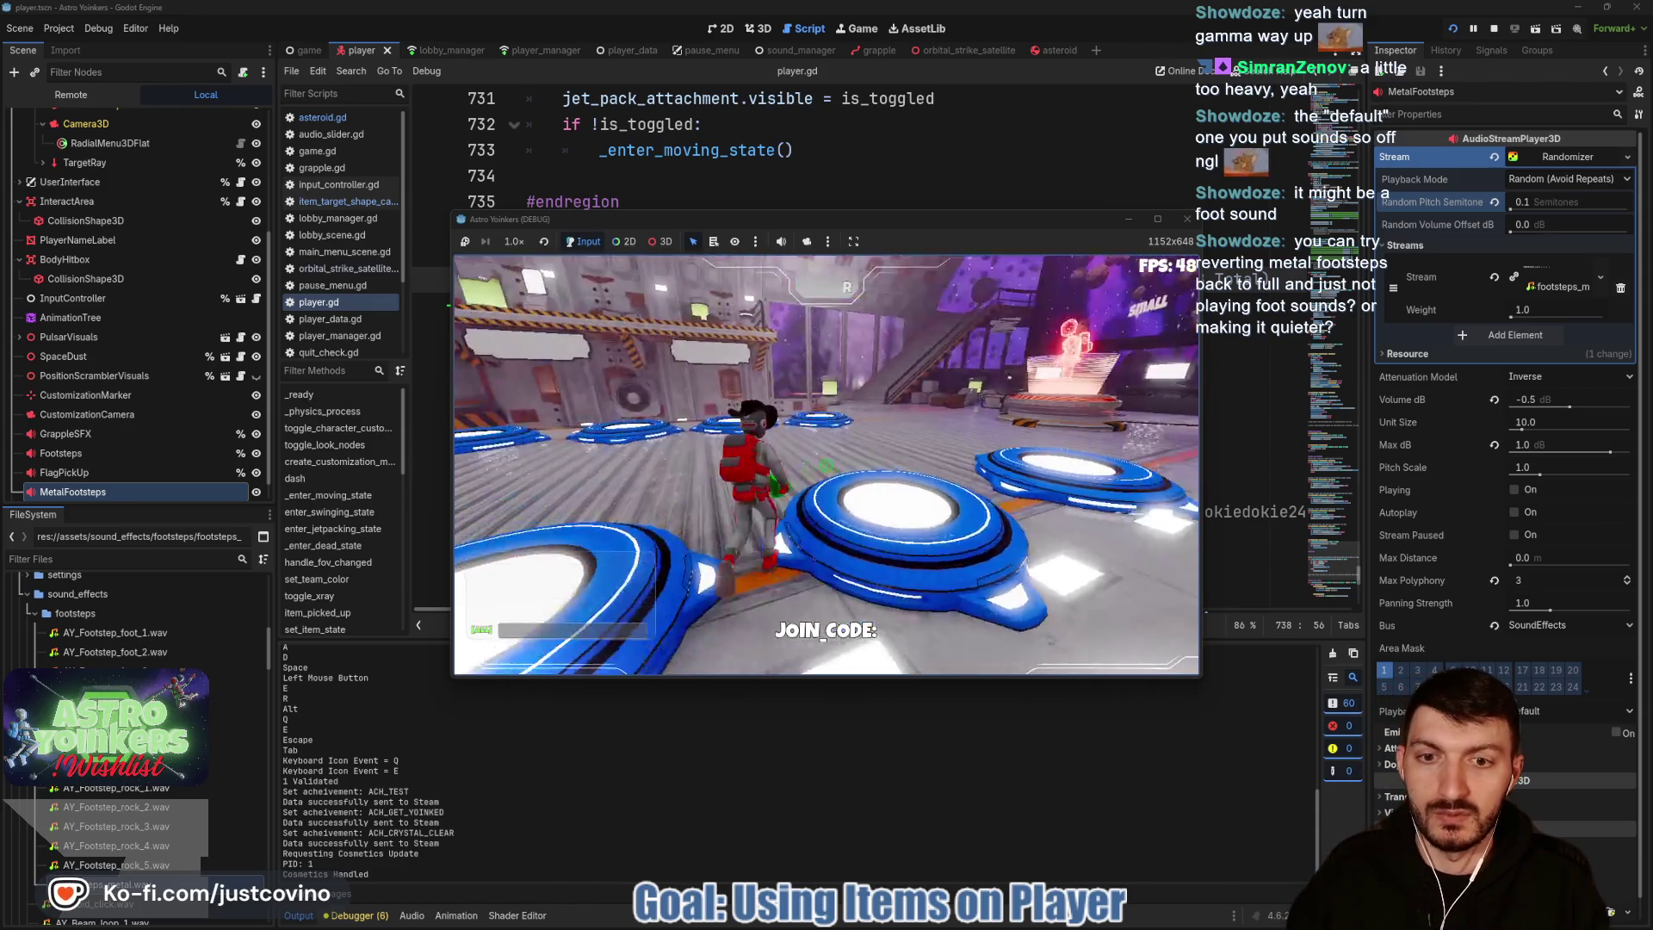
key("w")
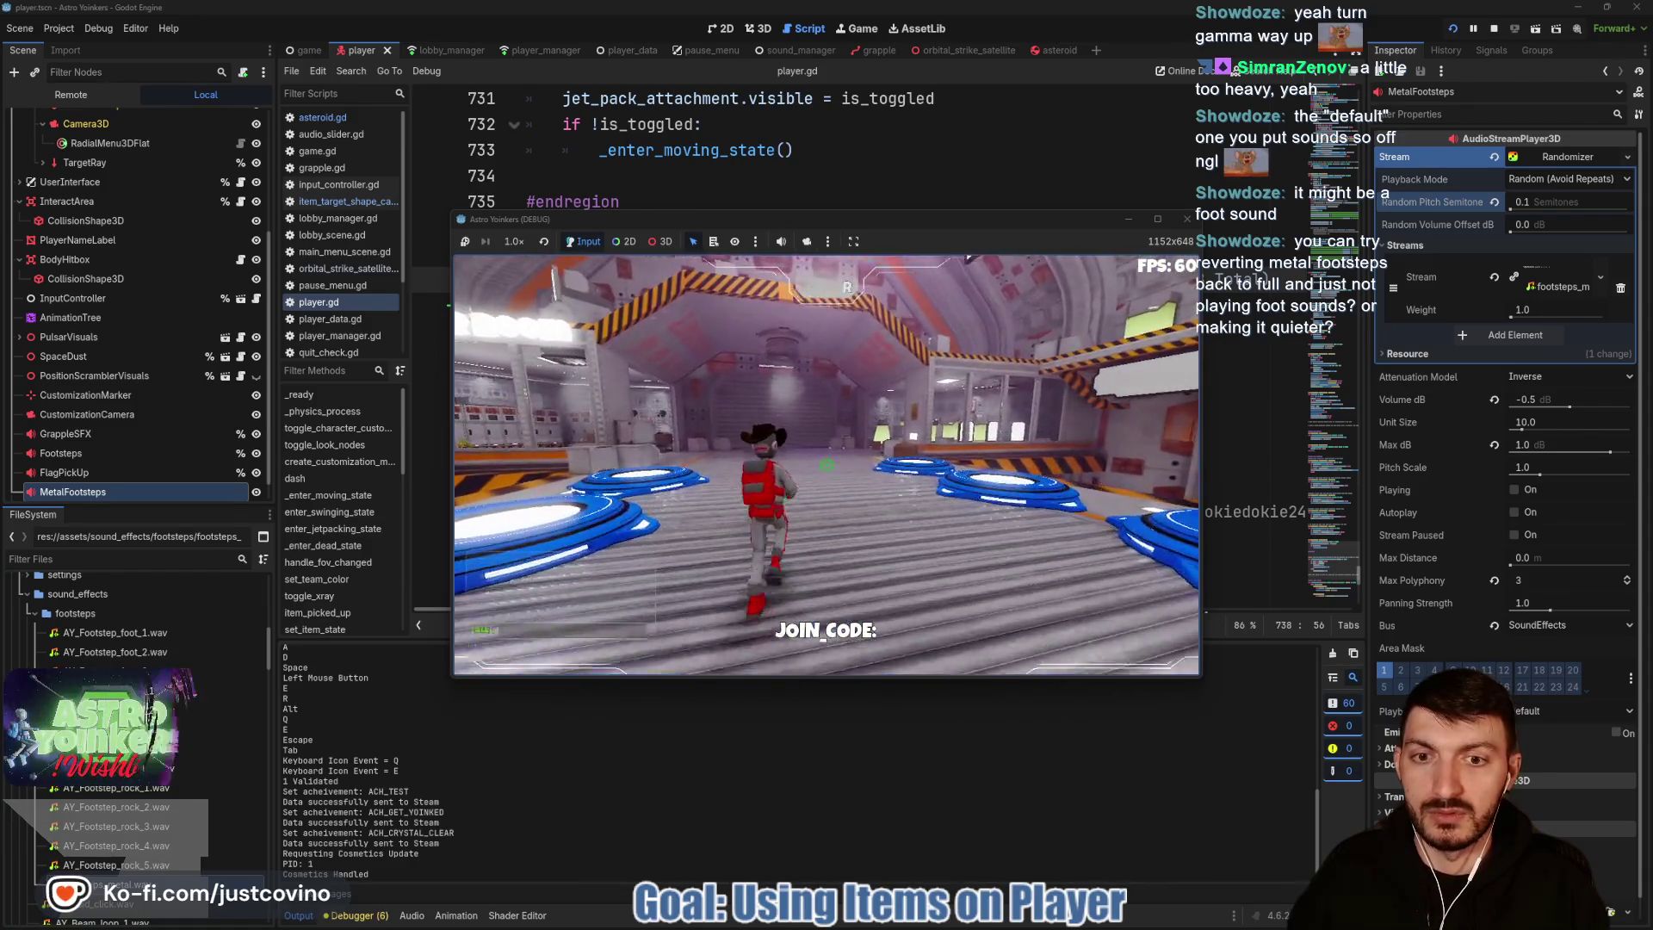
key("w")
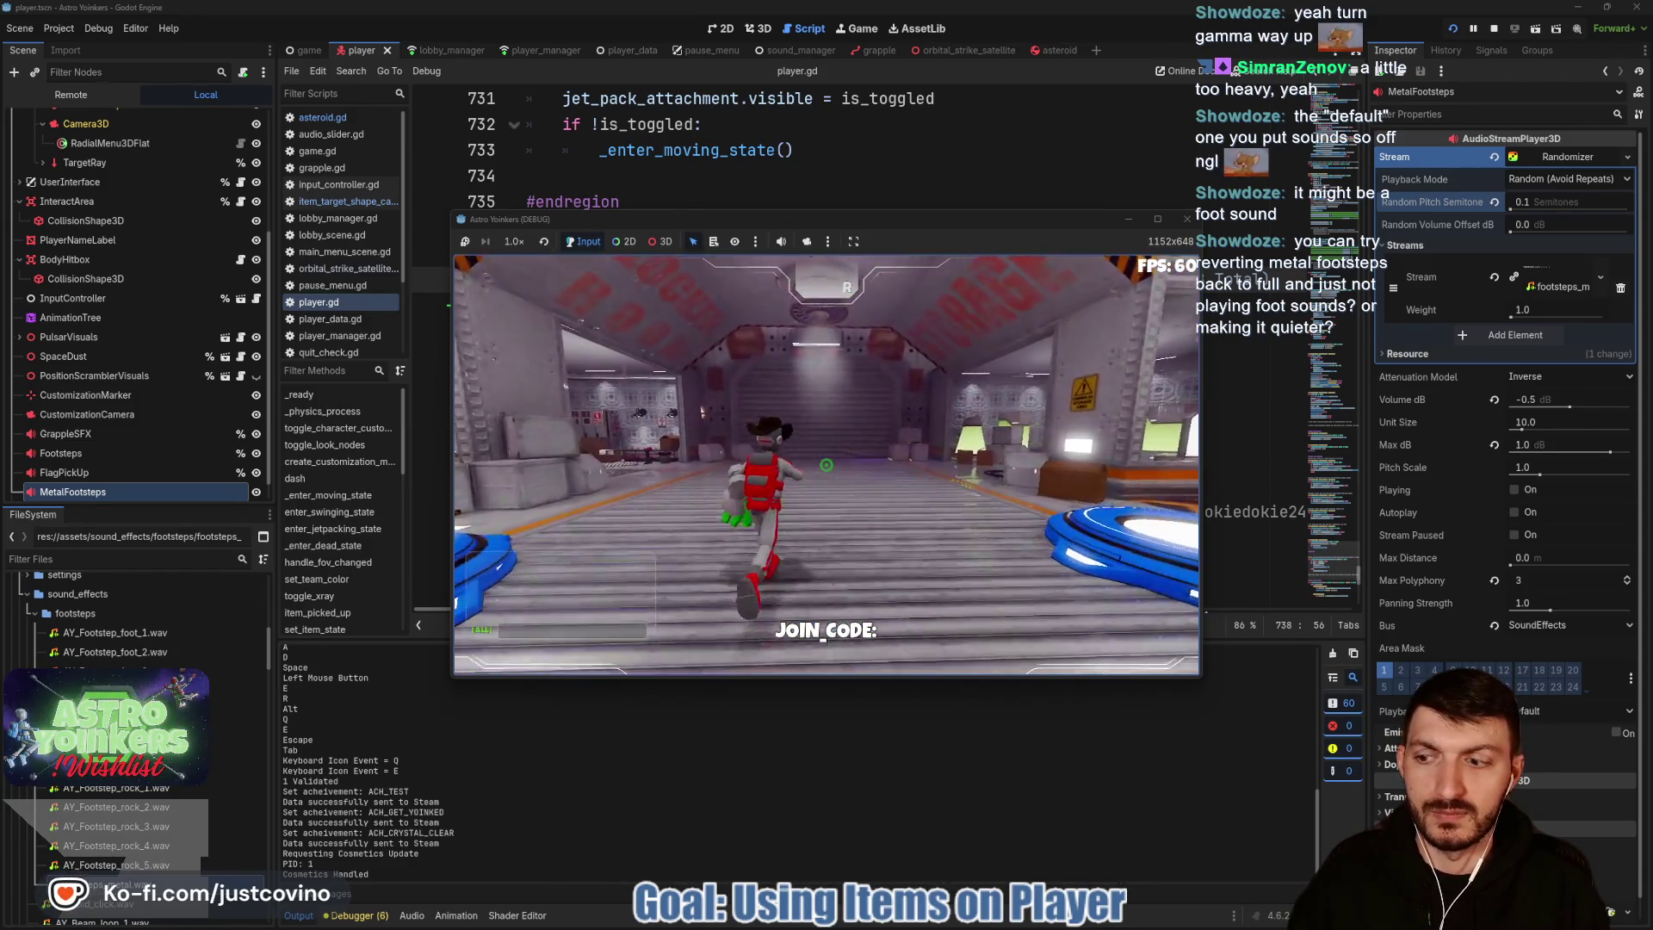
key("w")
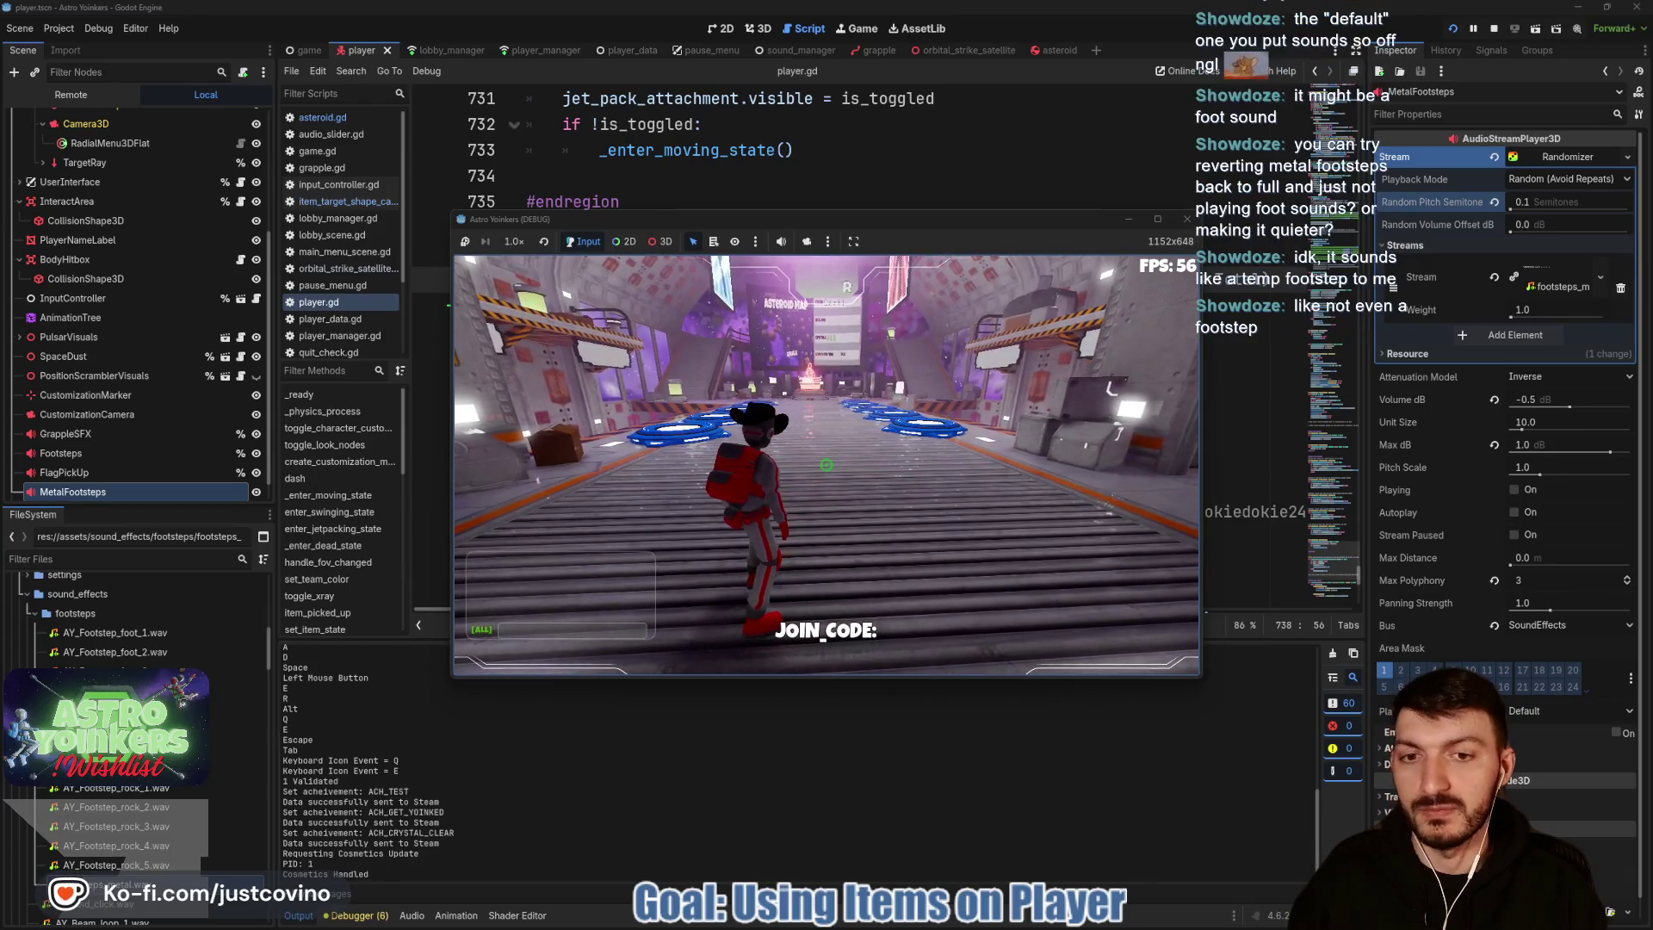
key("w")
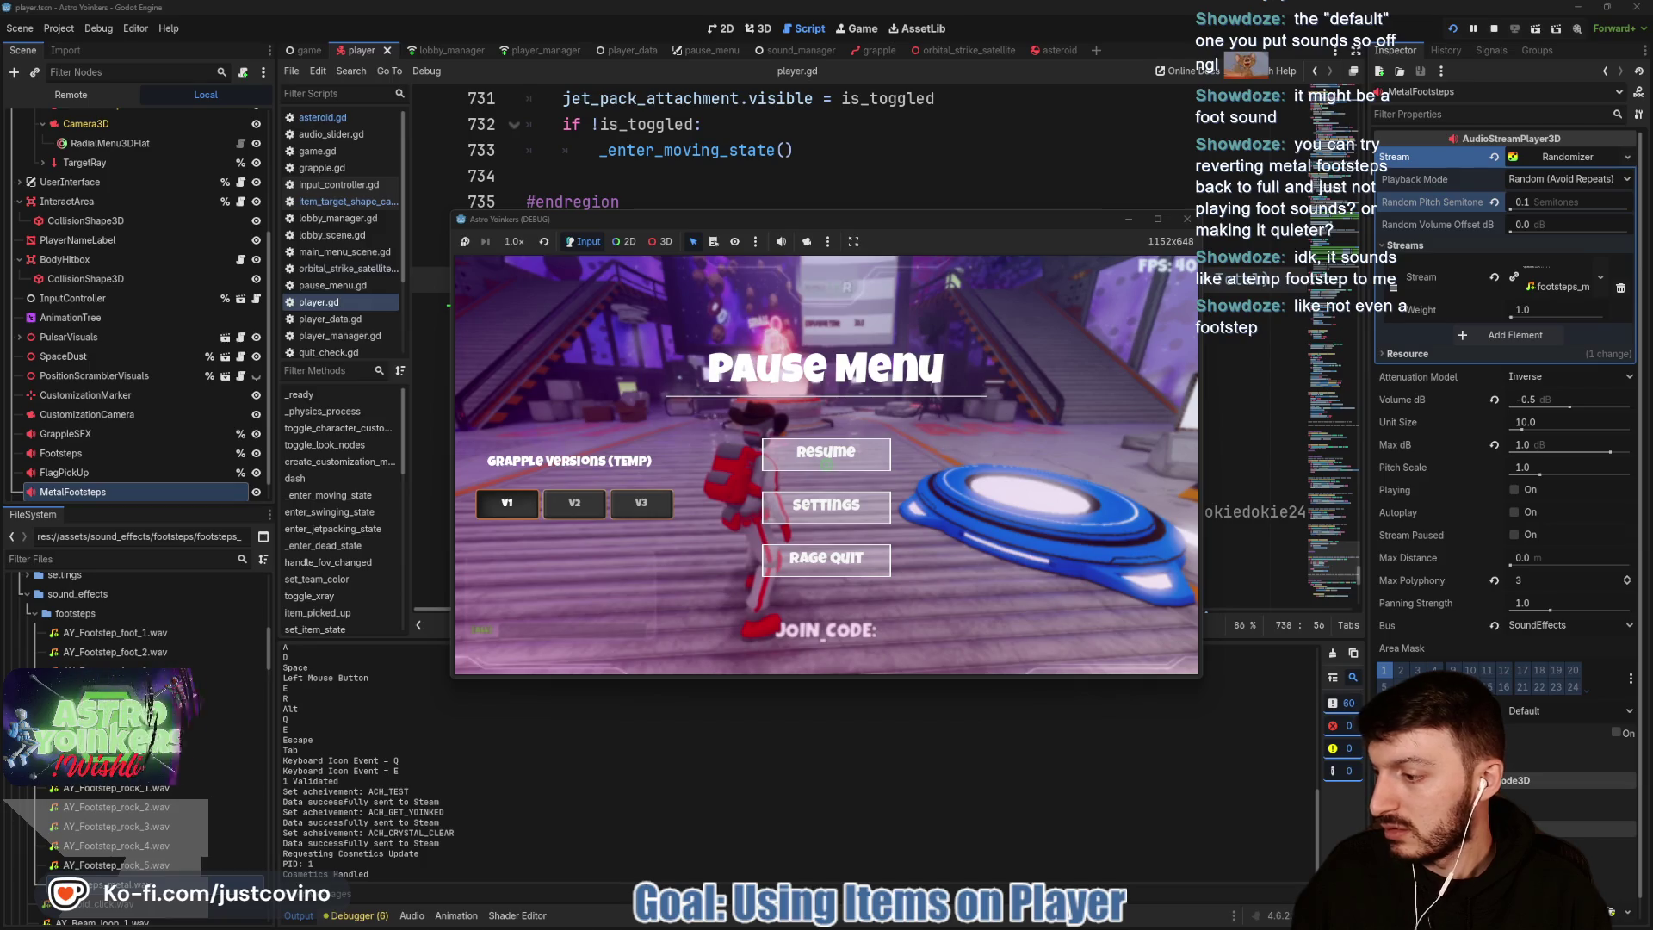
Check the game's Settings screen, then resume play and keep running across the station
left_click(839, 508)
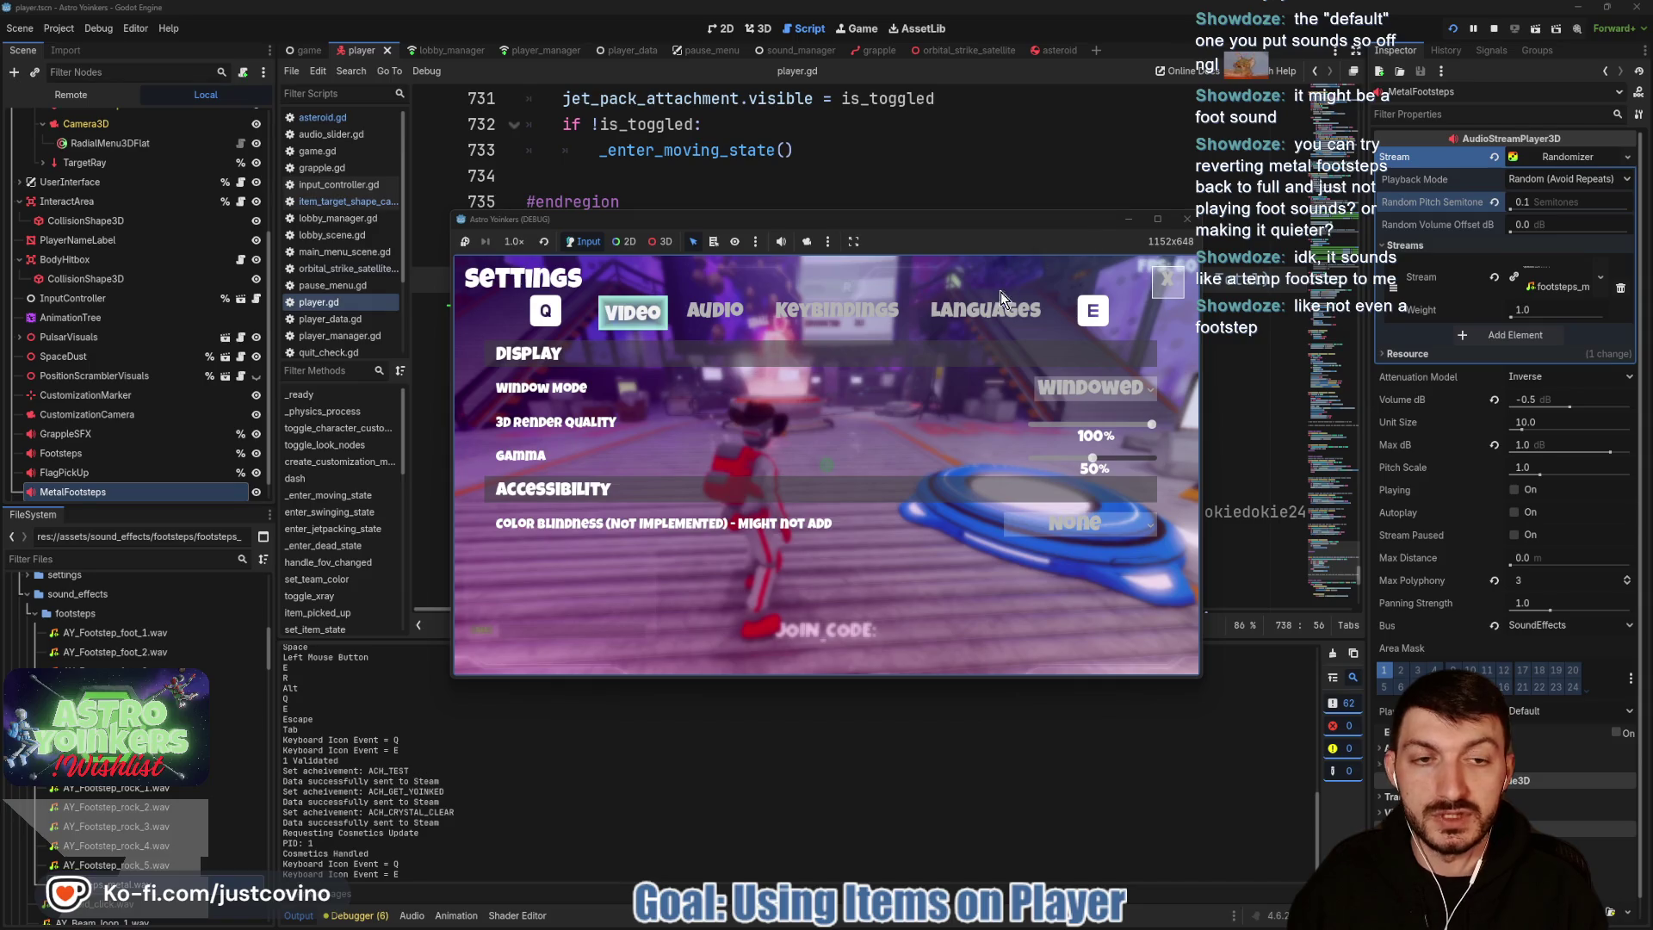
key("Escape")
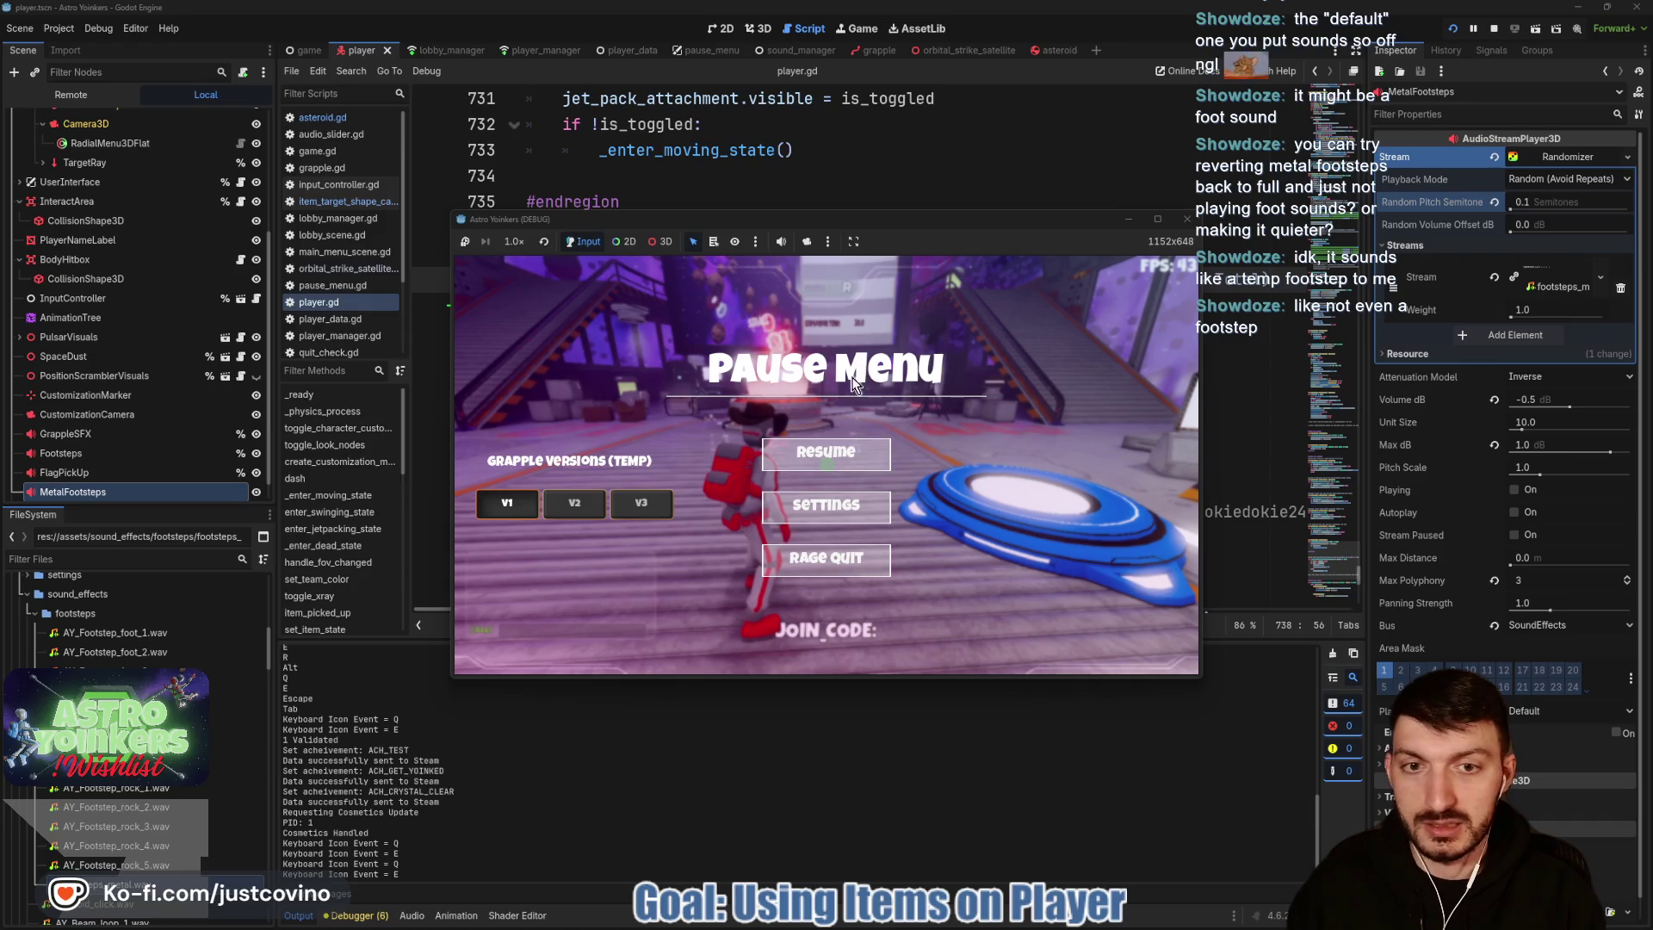
left_click(826, 454)
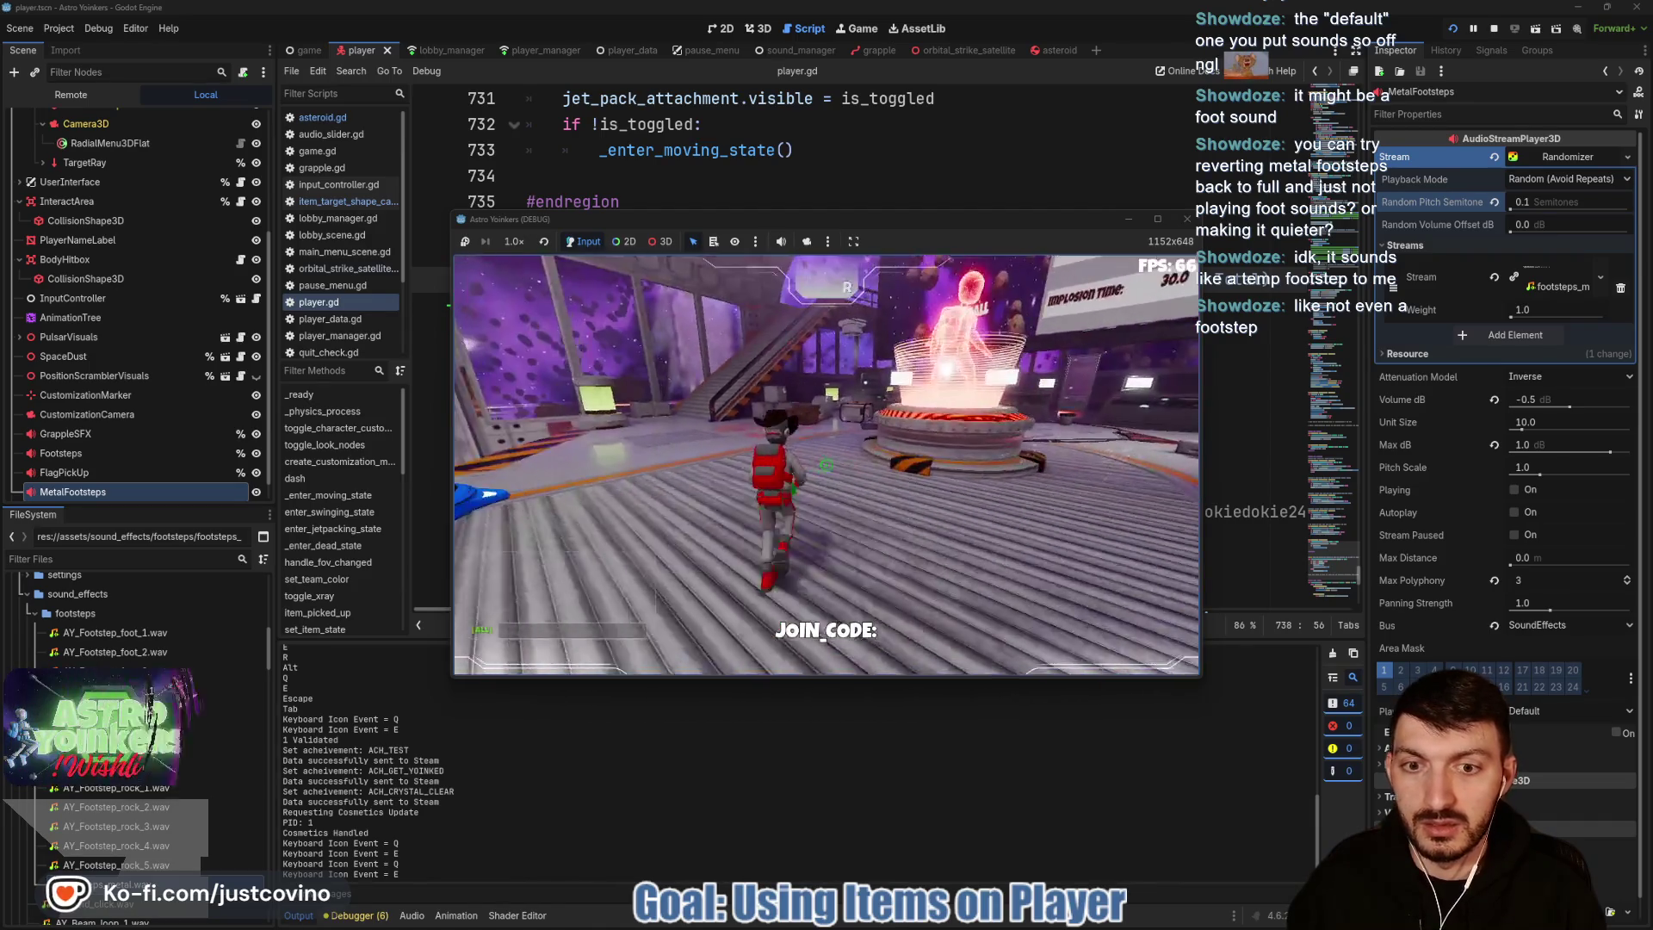
key("w")
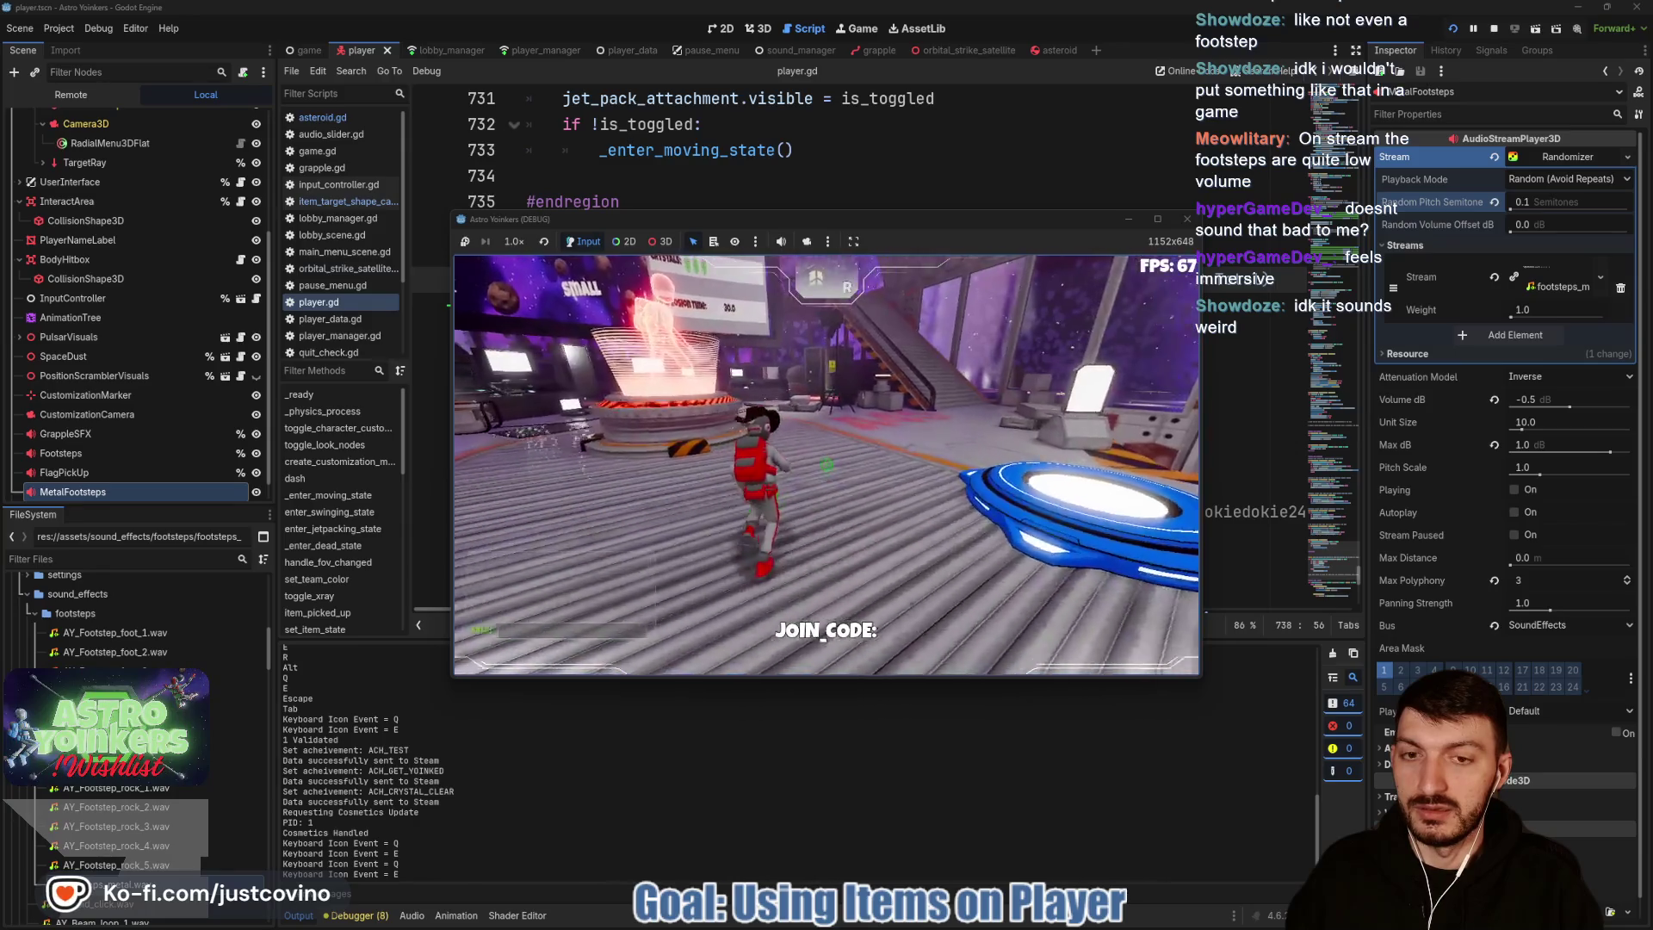
Pause the game and minimize its window to get back to player.gd
key("Escape")
left_click(798, 813)
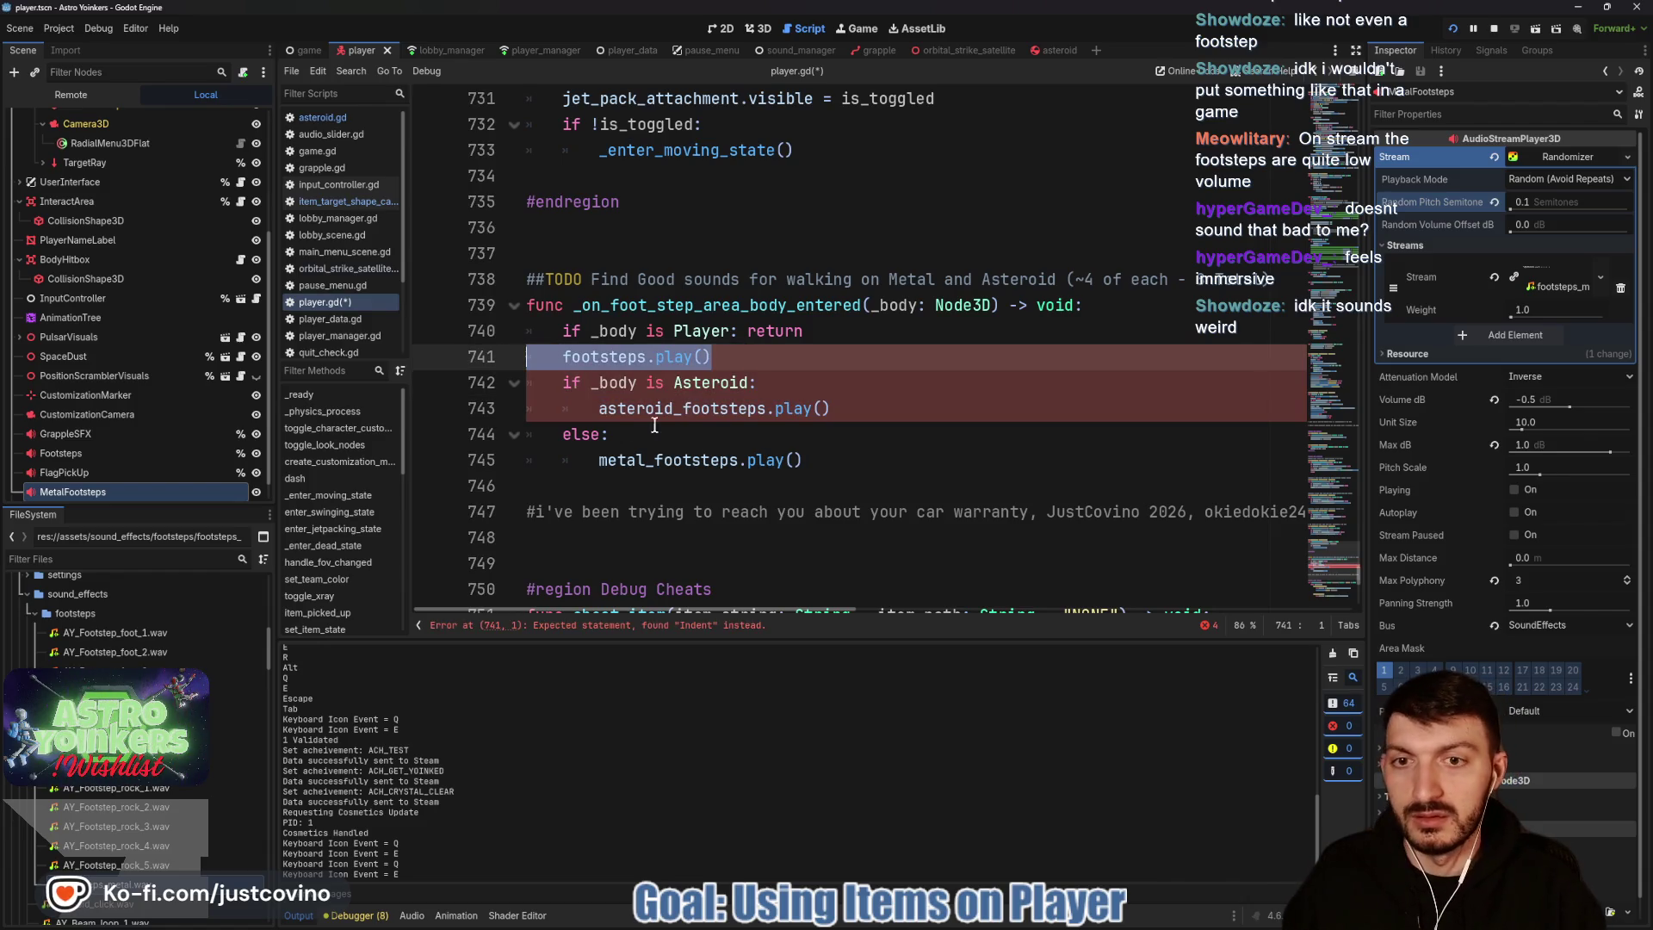
With footsteps.play() now above the Asteroid check, bring the game back and resume it
left_click(758, 437)
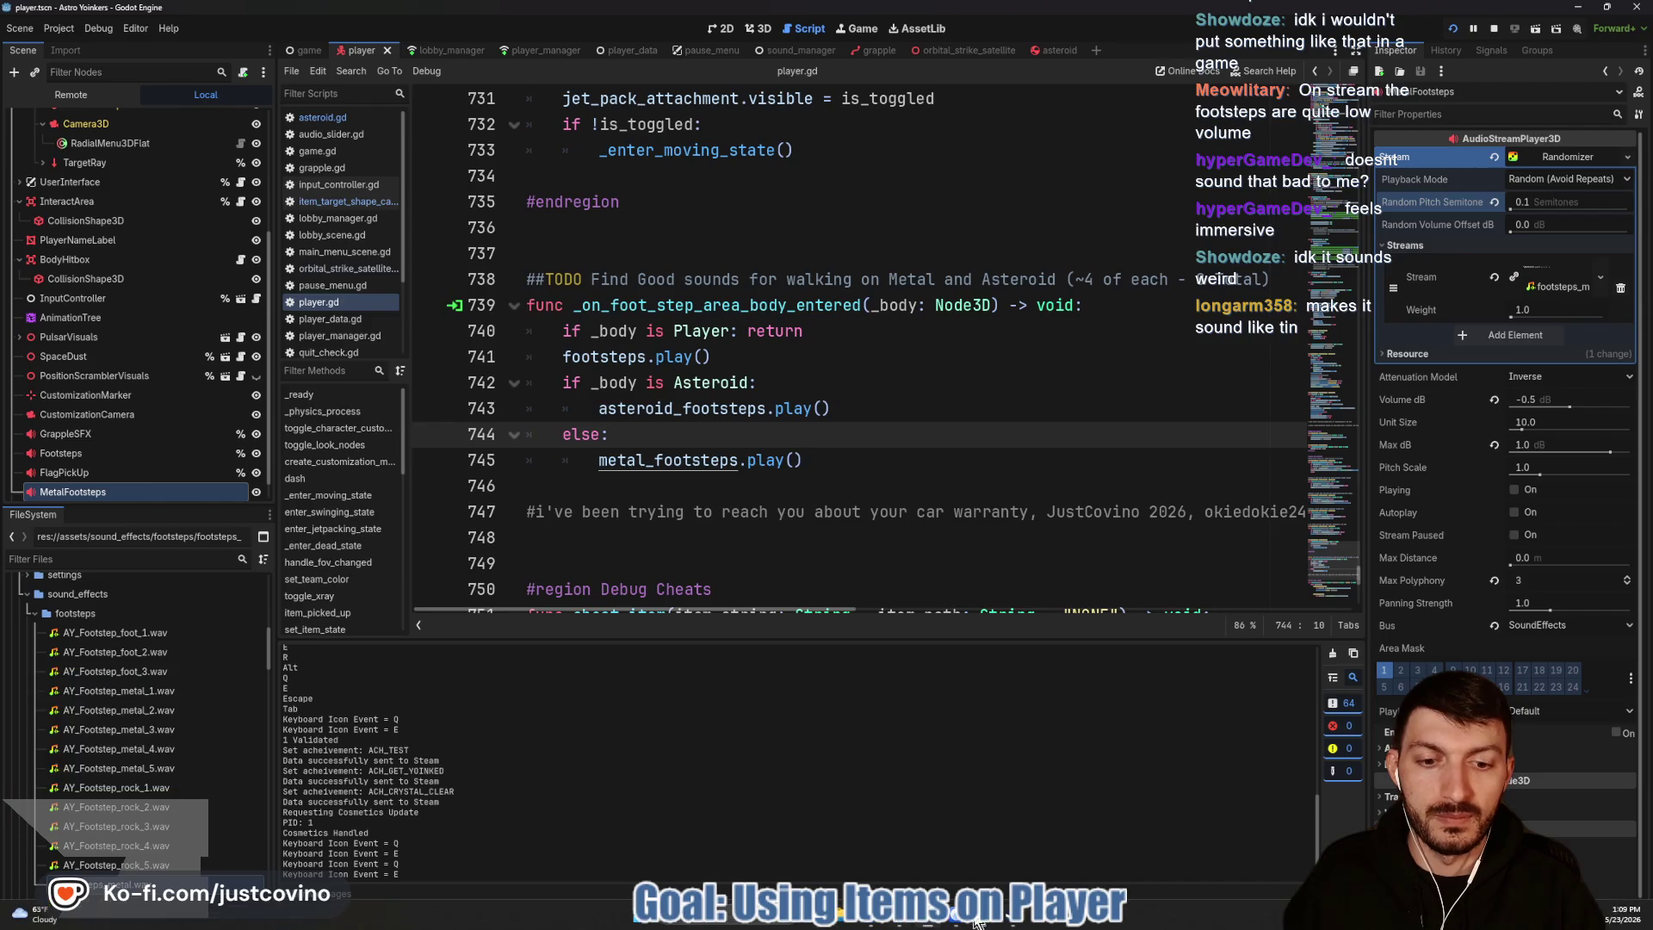
left_click(984, 838)
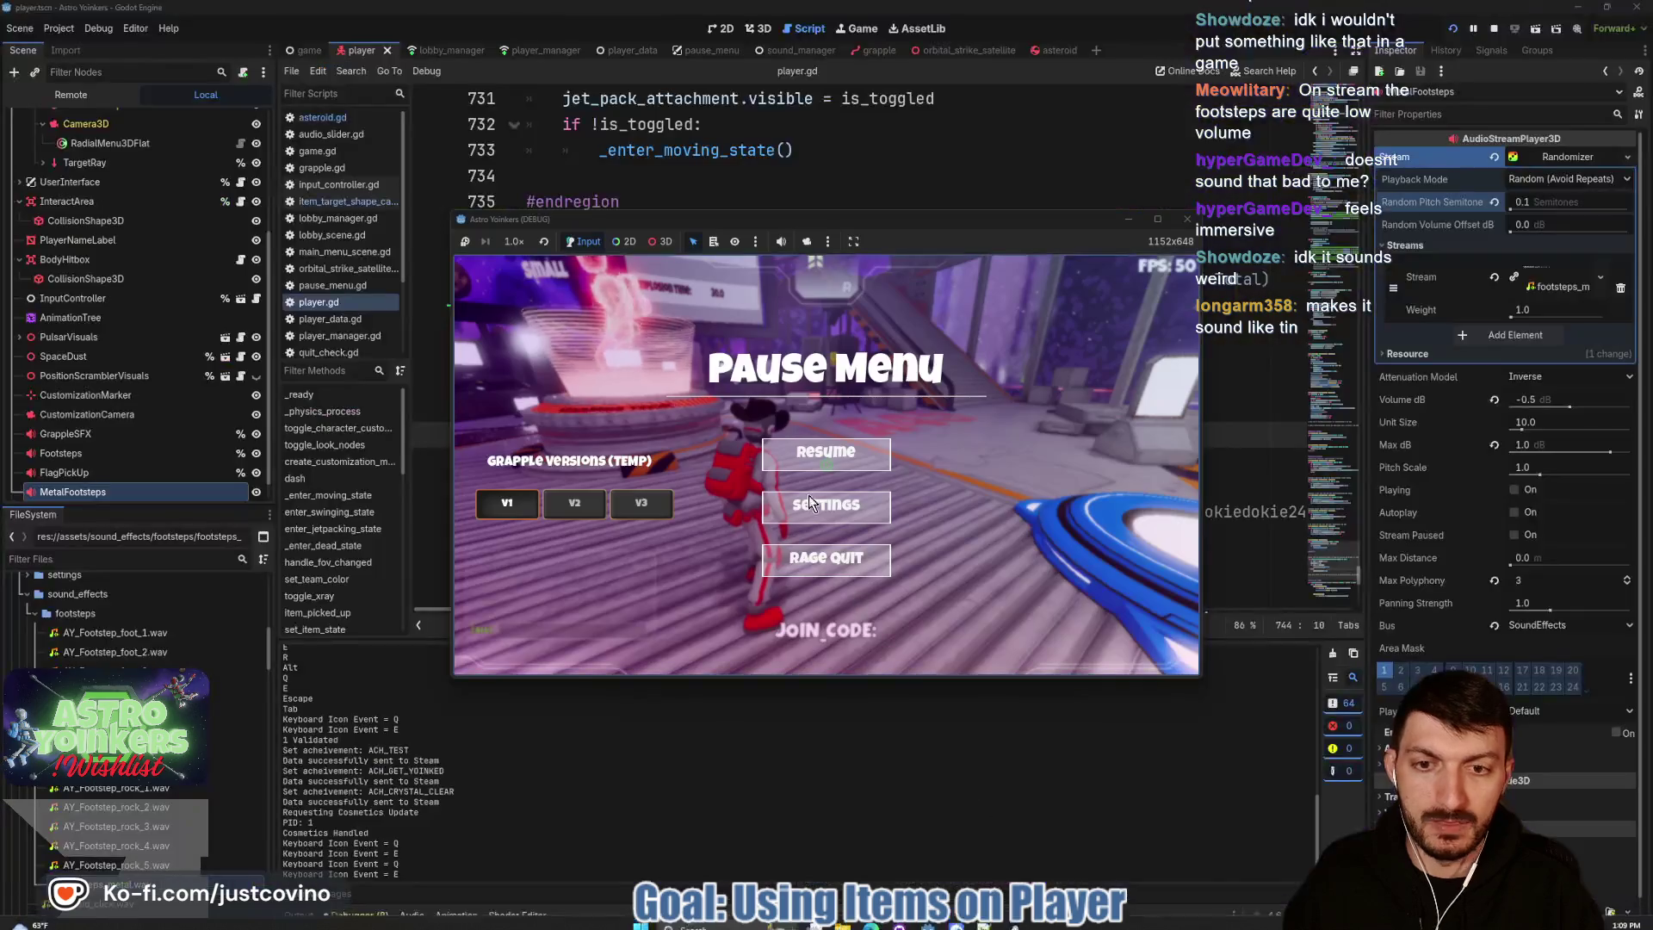
left_click(812, 457)
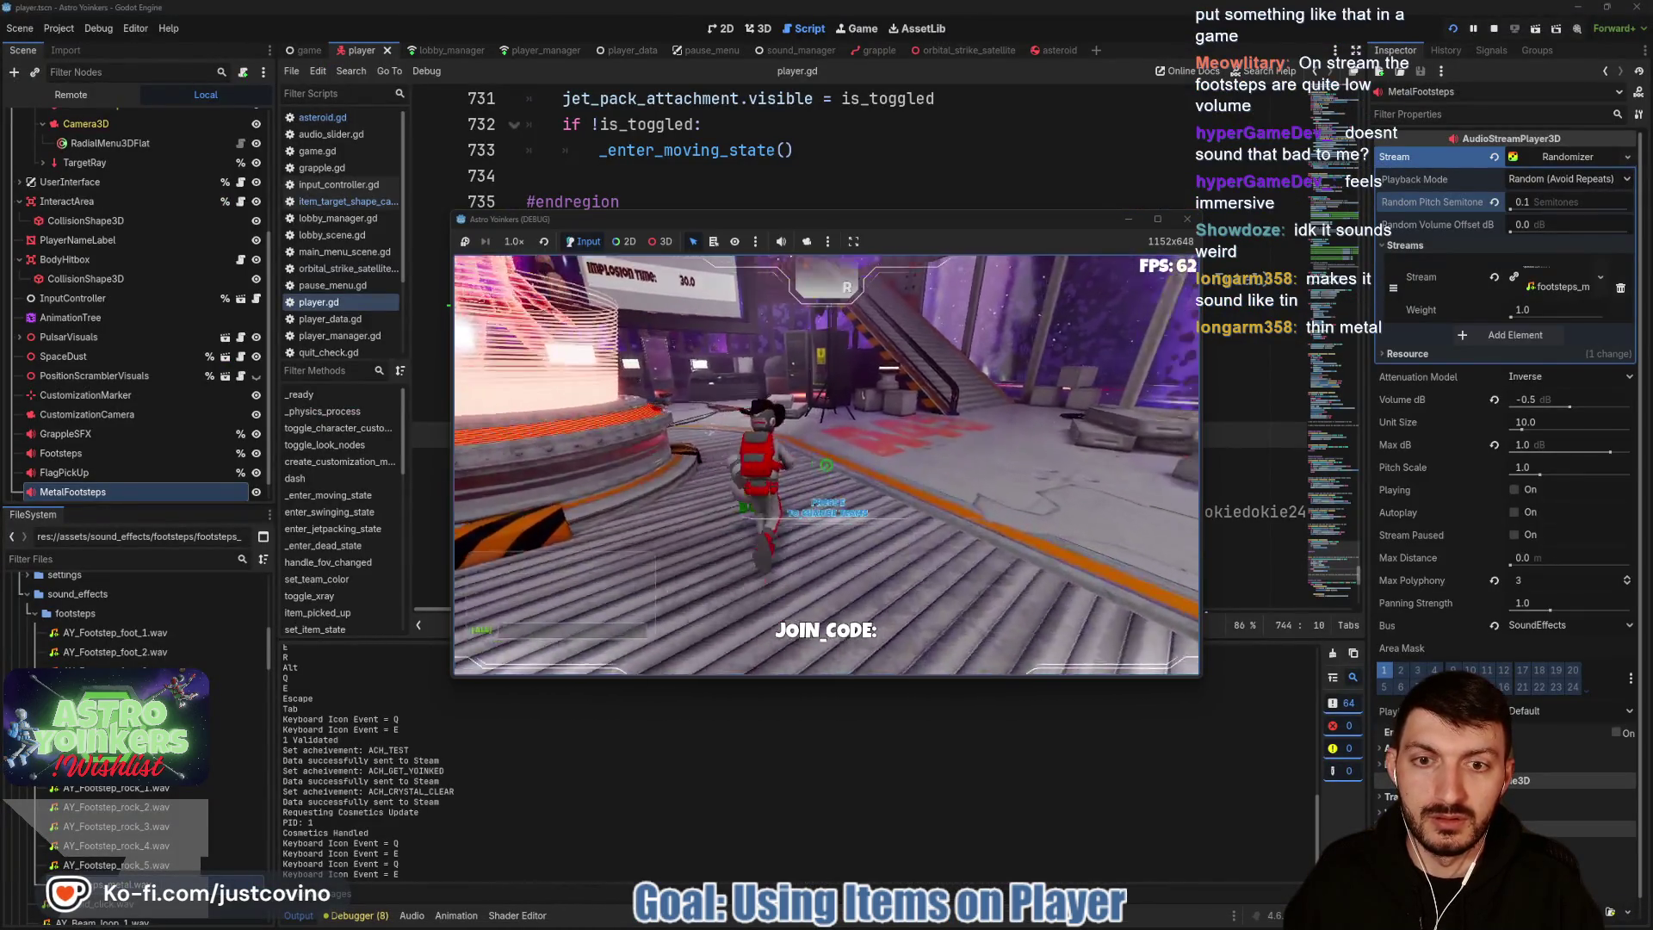
Run through the jump-pad corridor into the locker room and back to the hub, then pause
key("w")
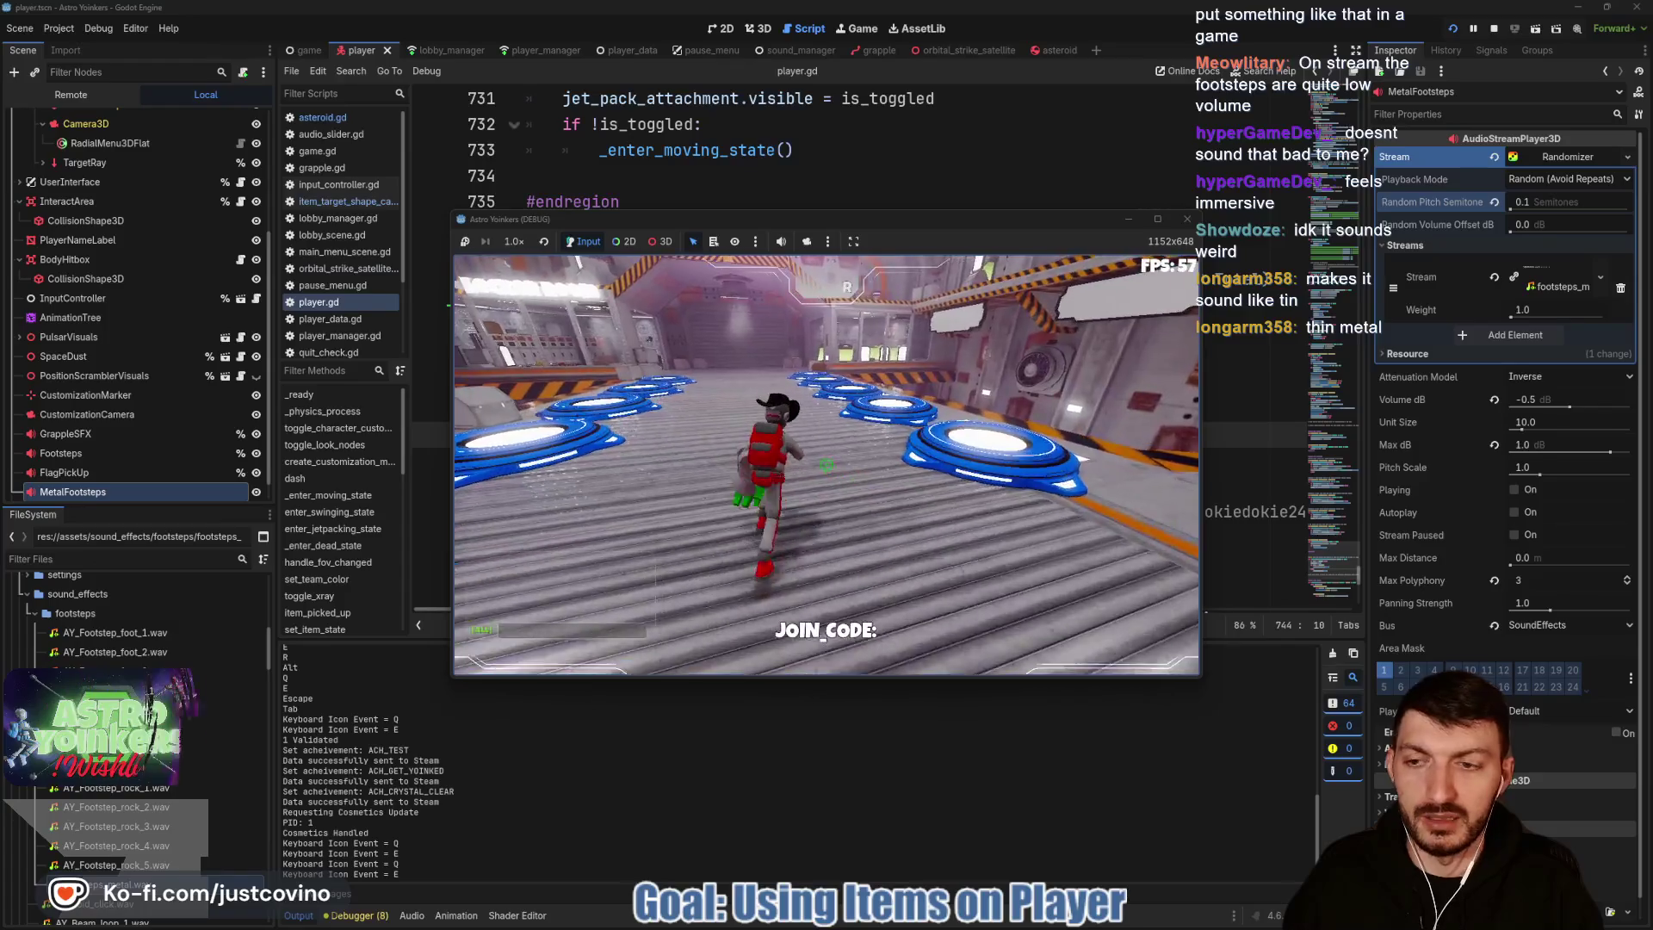
key("w")
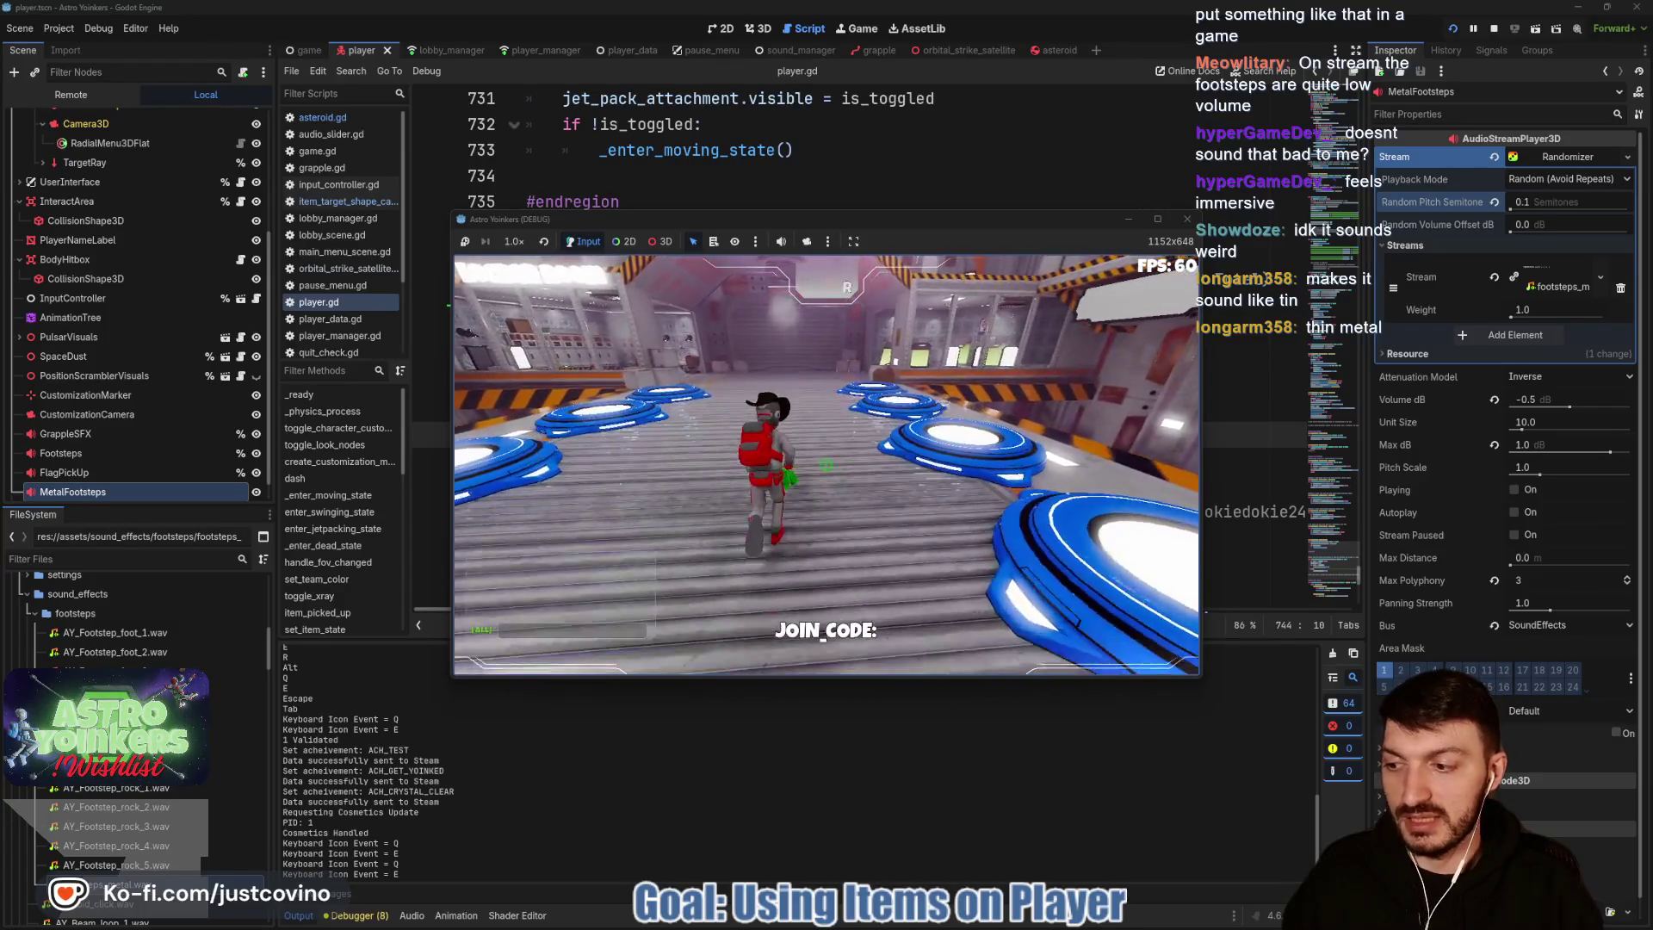
key("w")
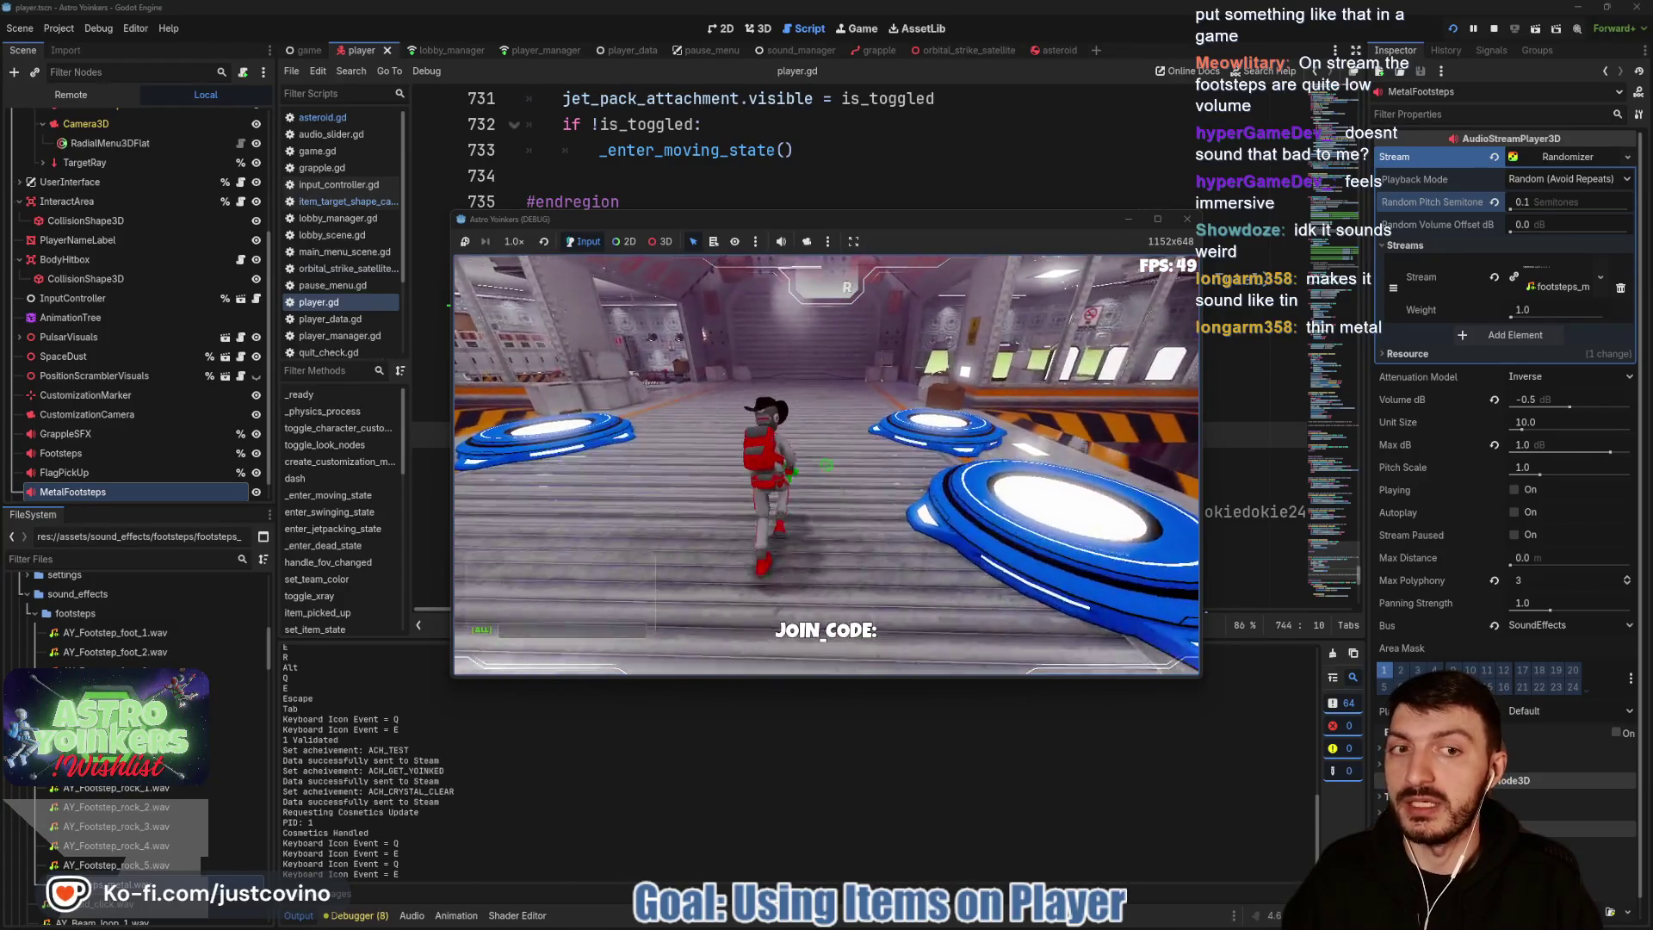
key("w")
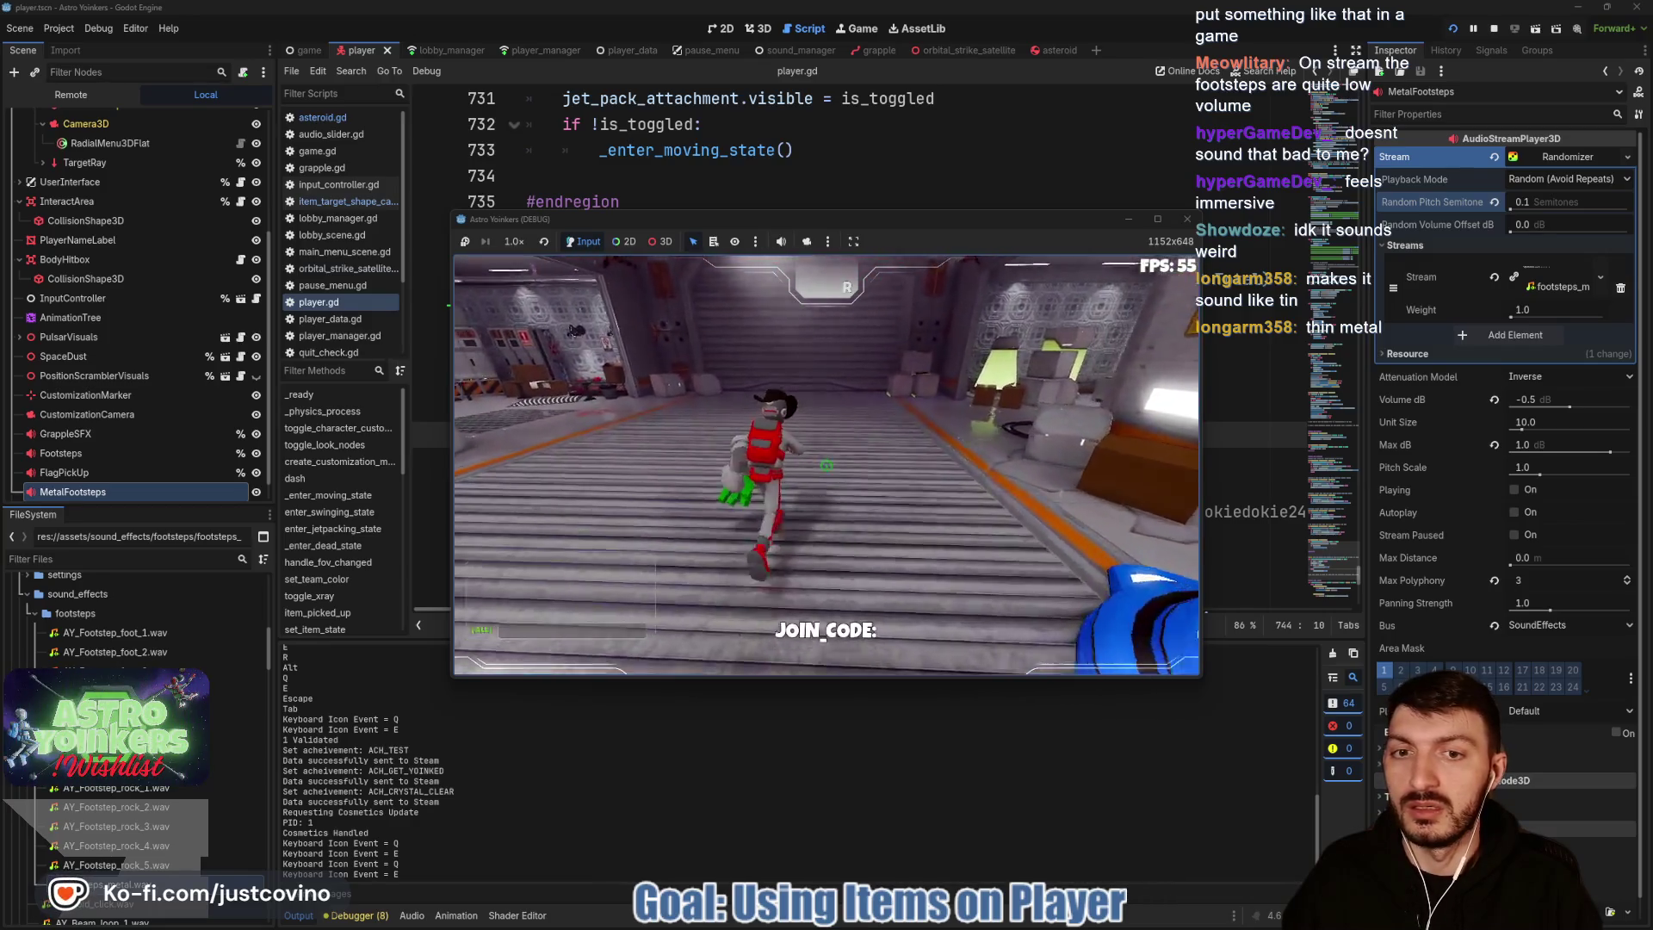
key("w")
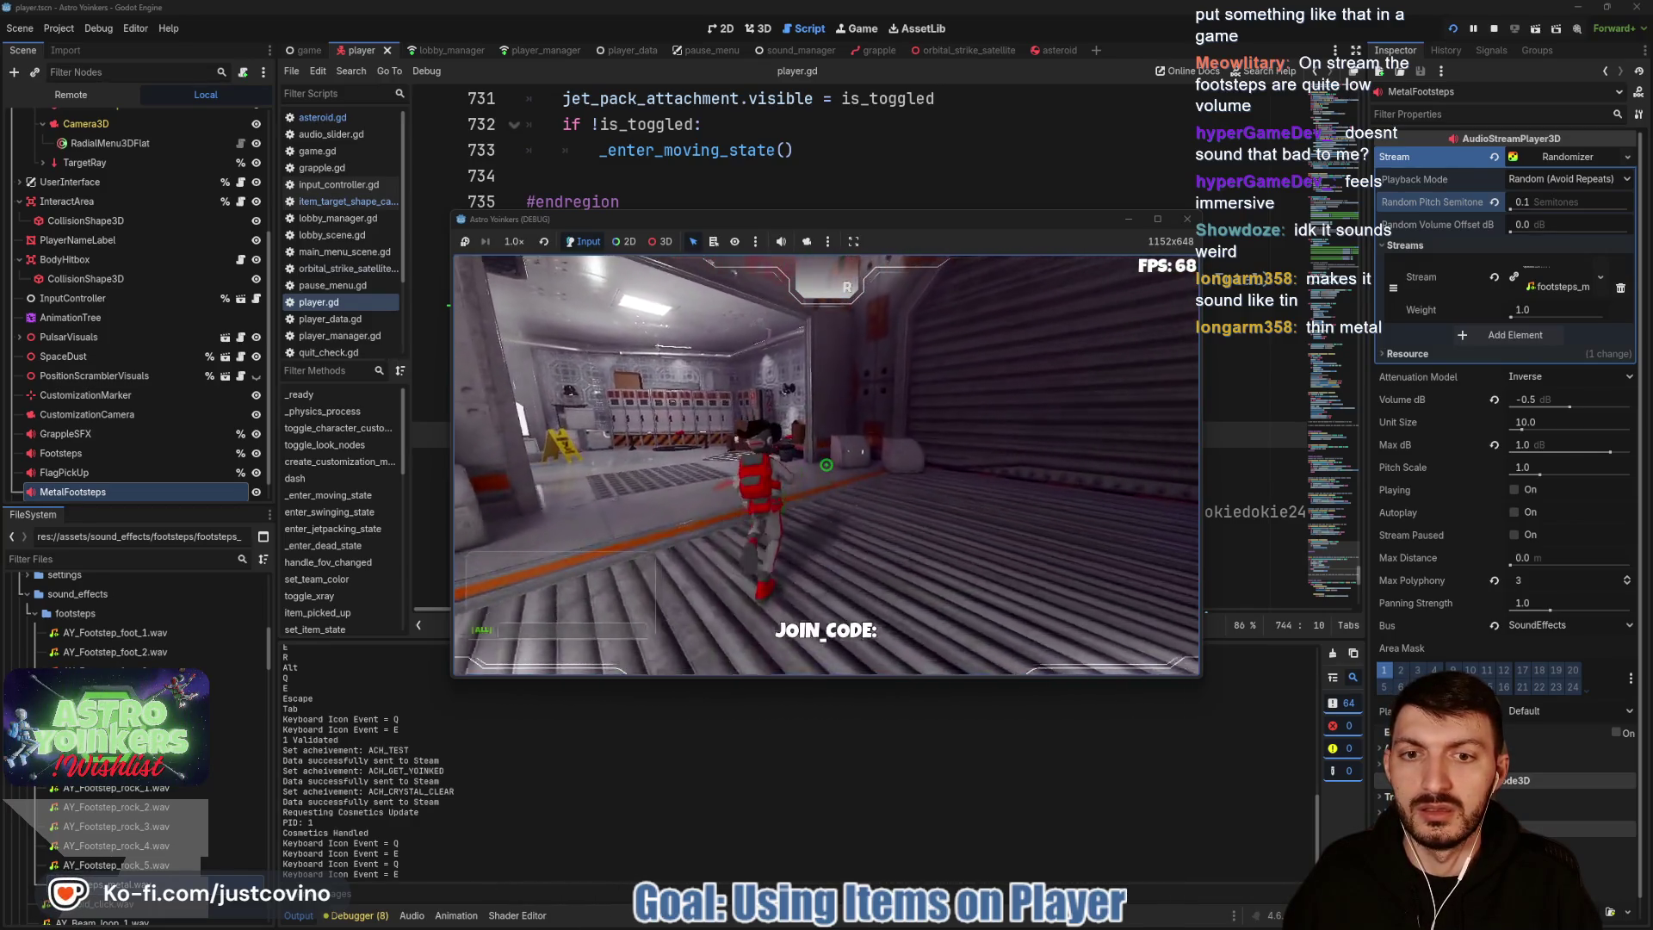
key("w")
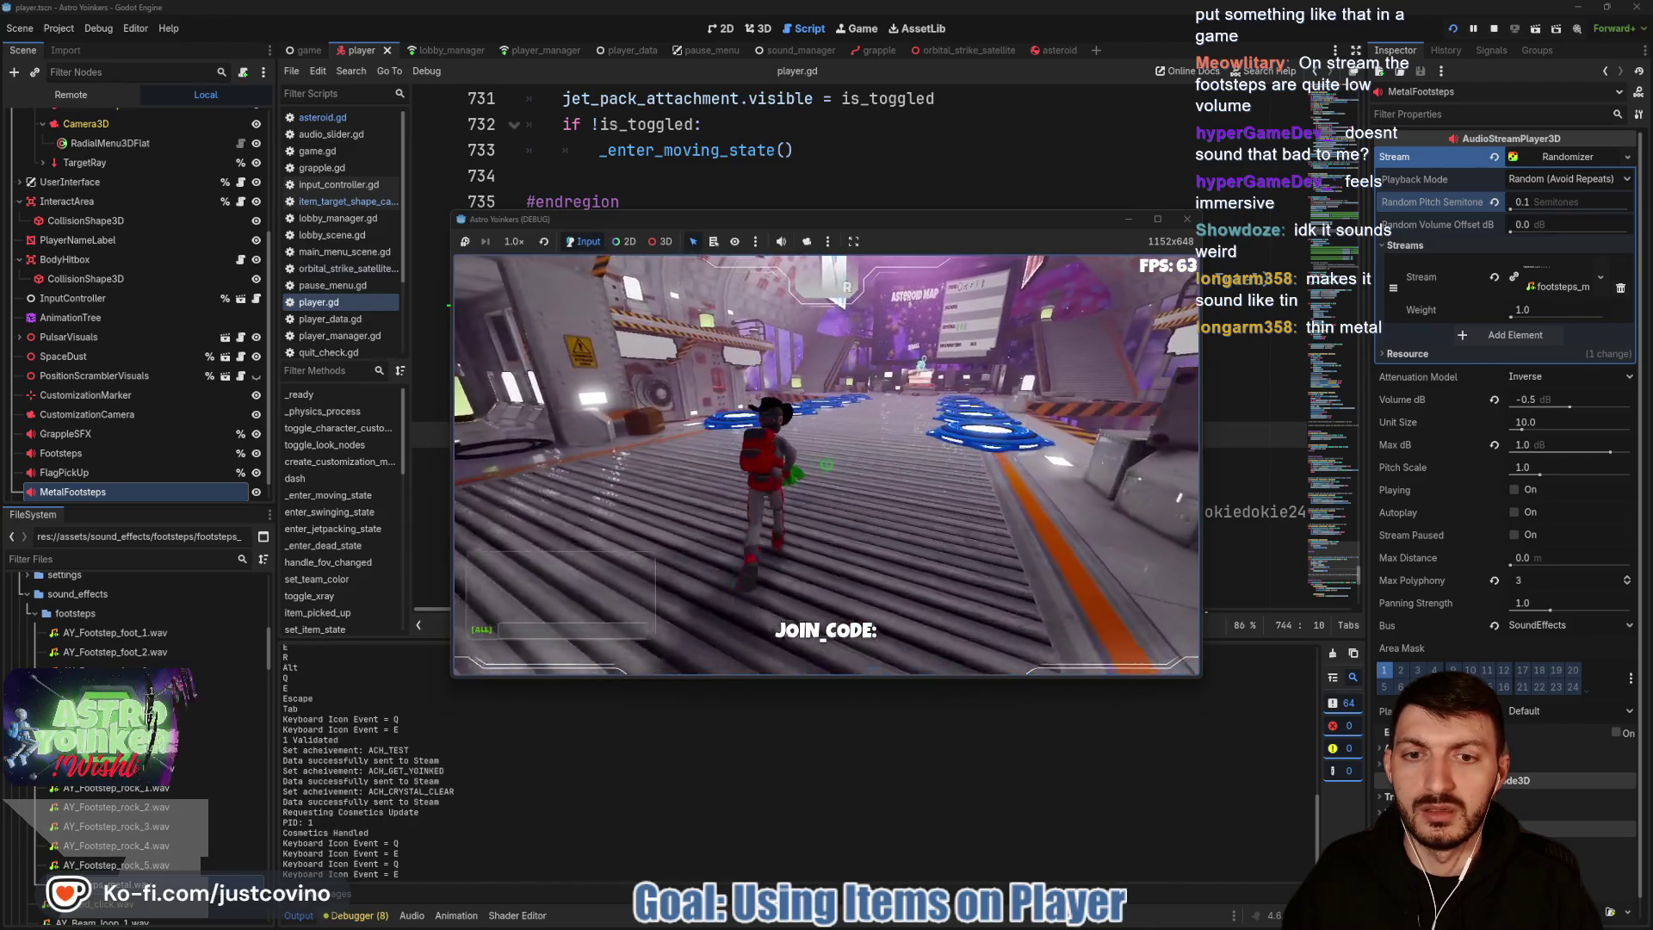
key("w")
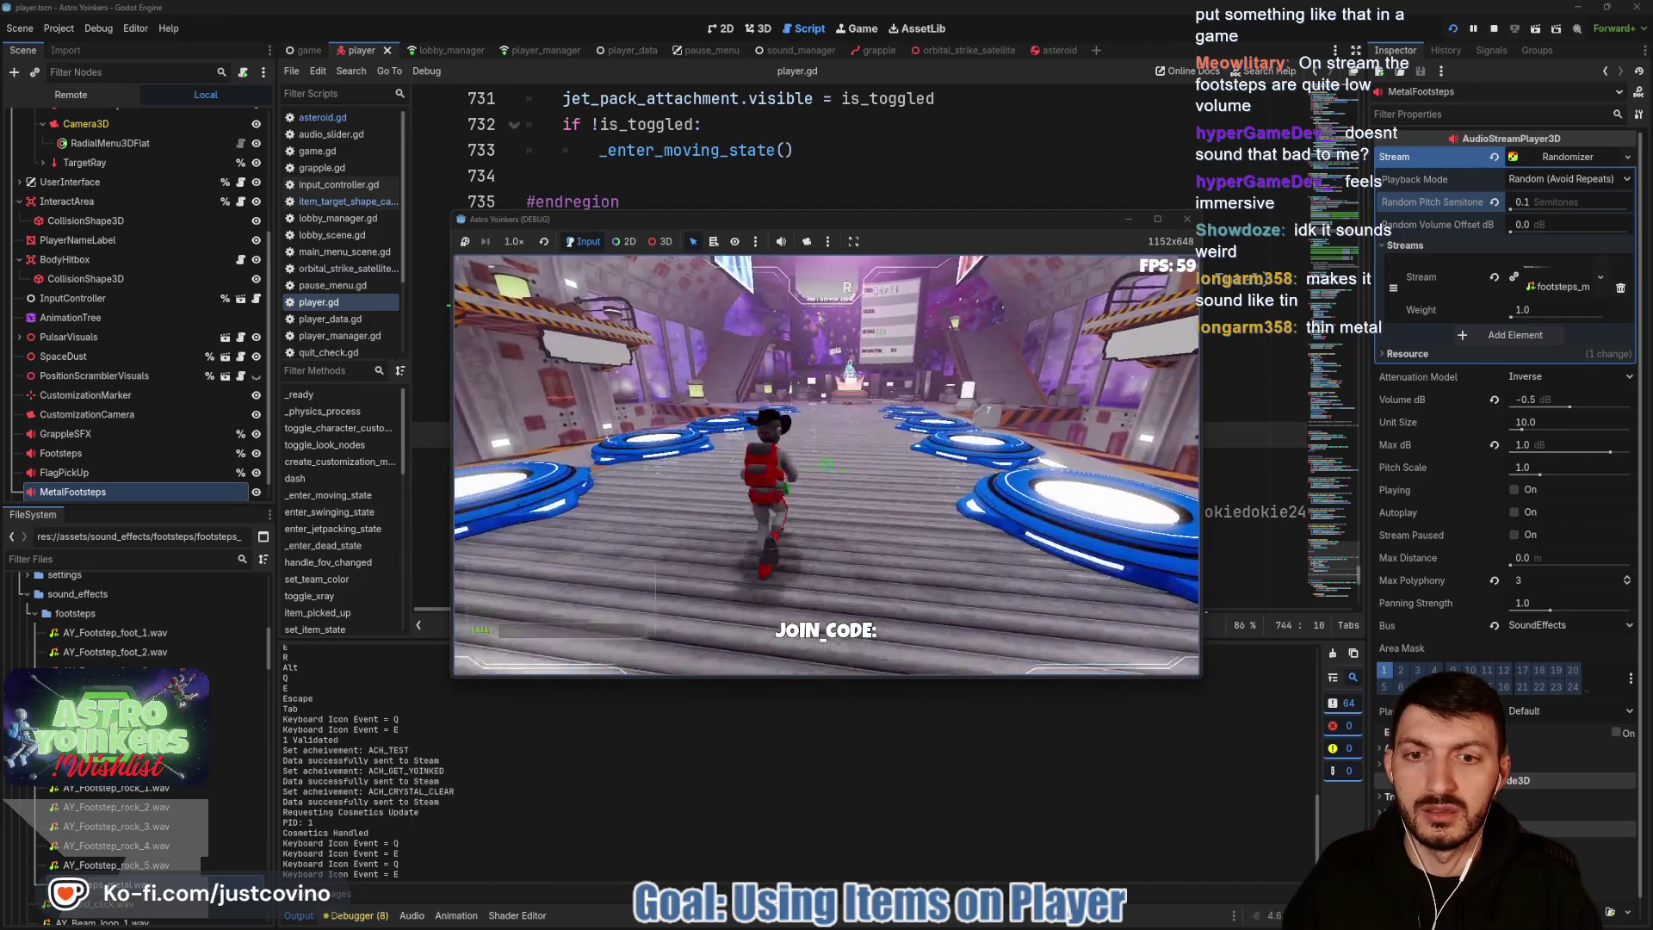
key("w")
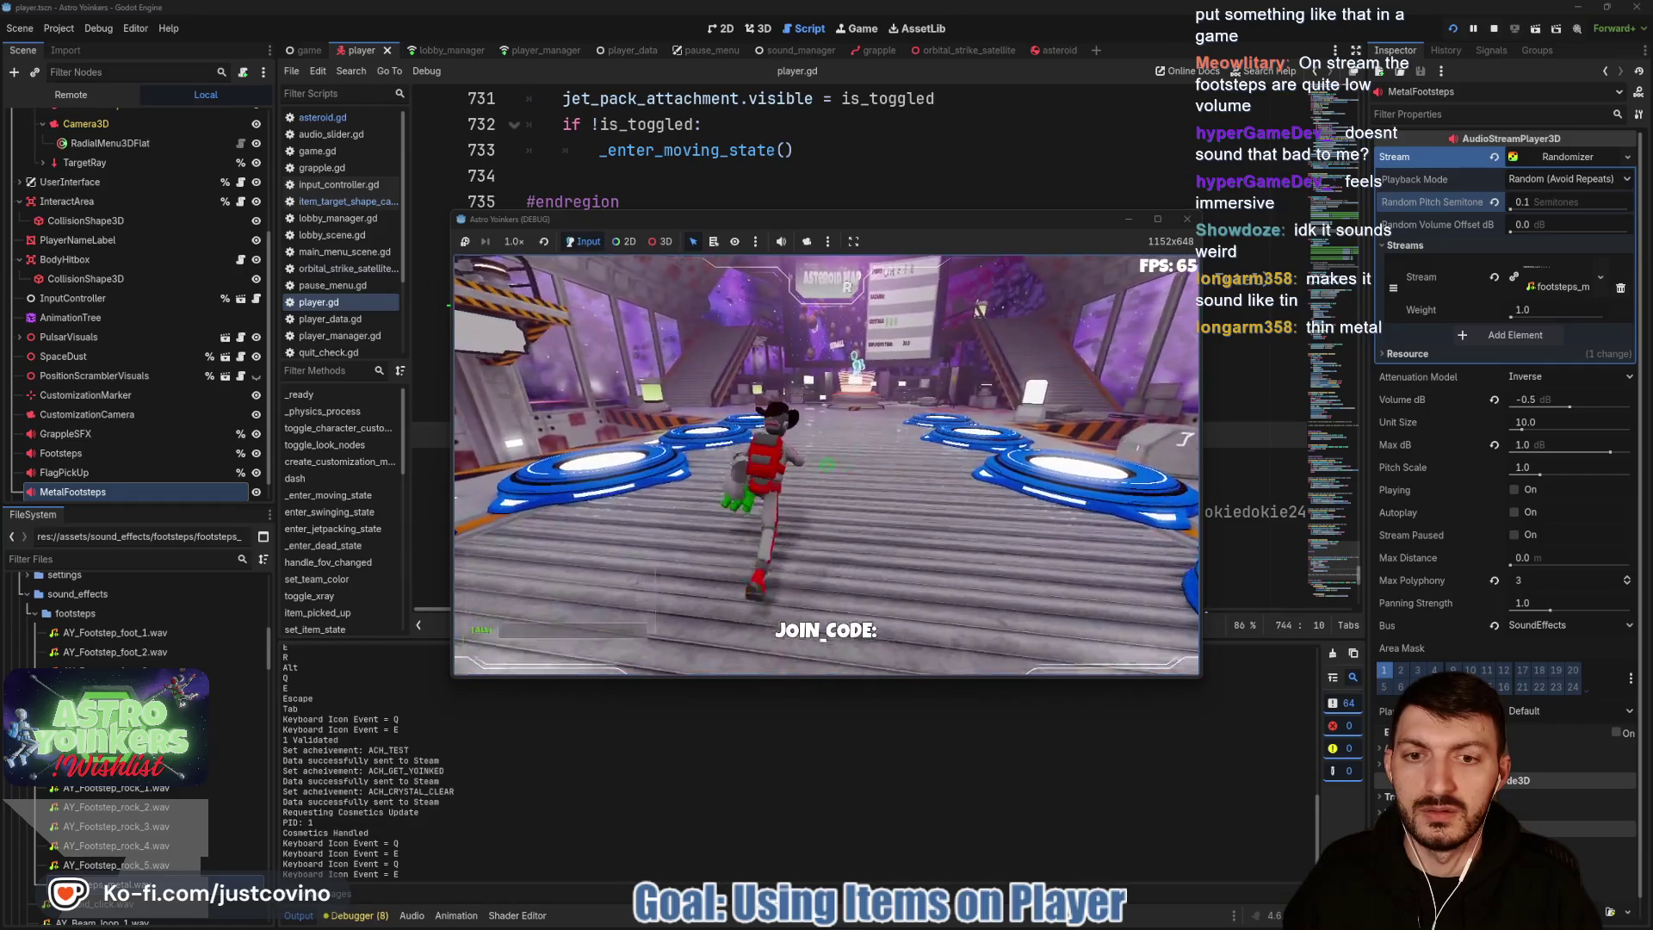
key("w")
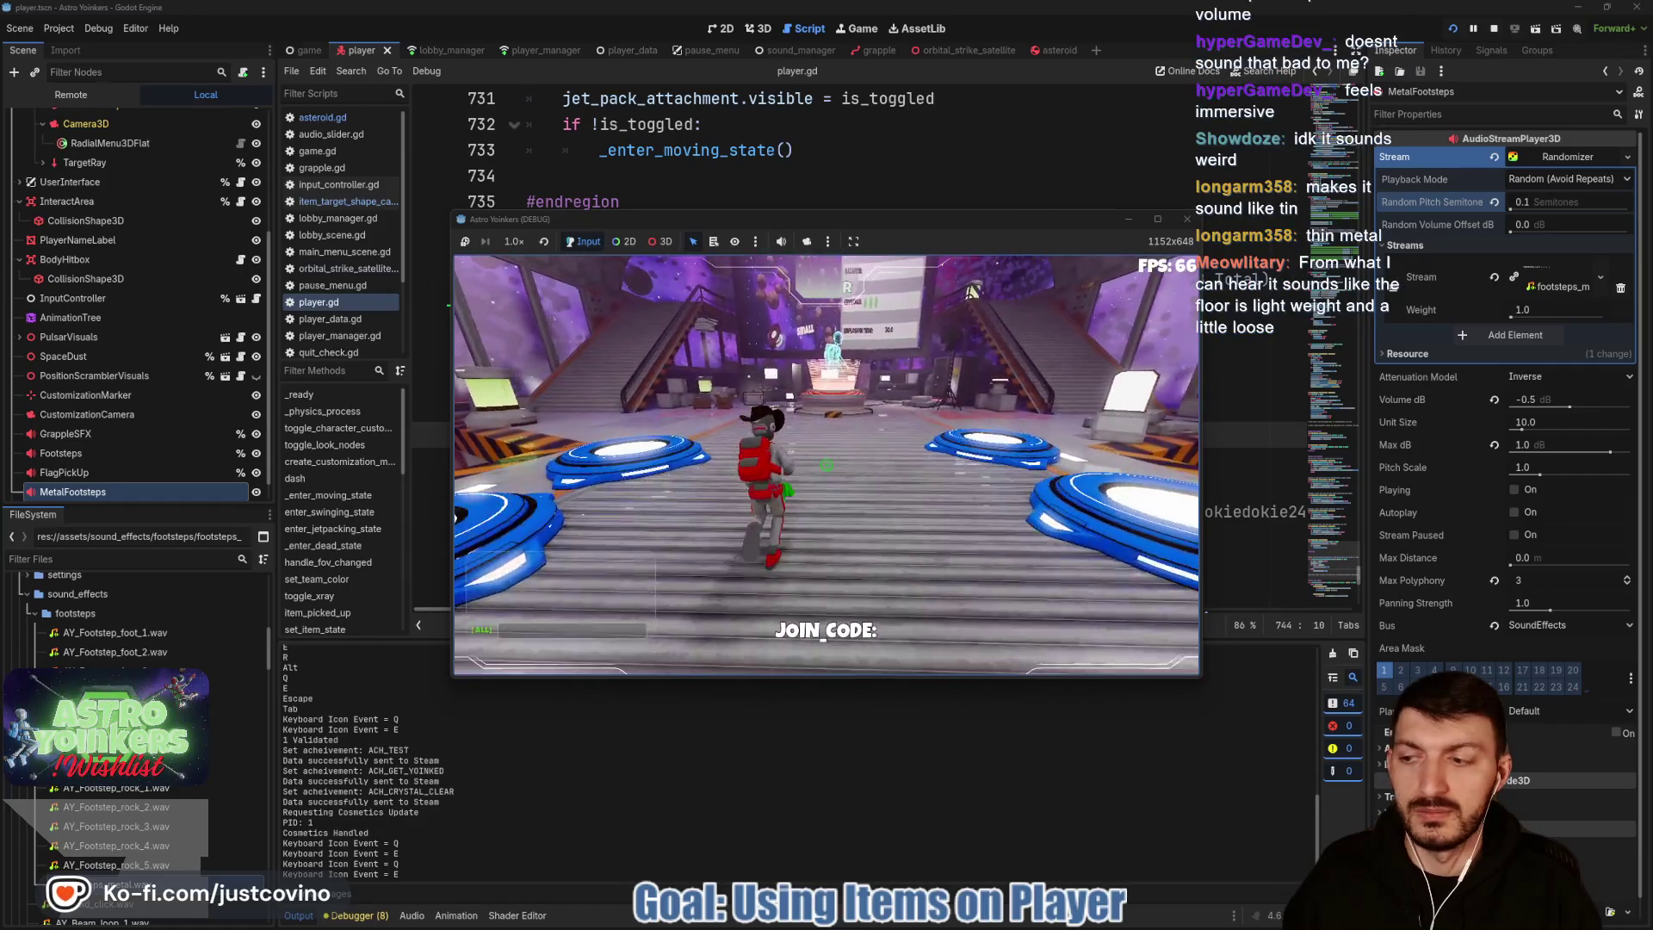
key("Escape")
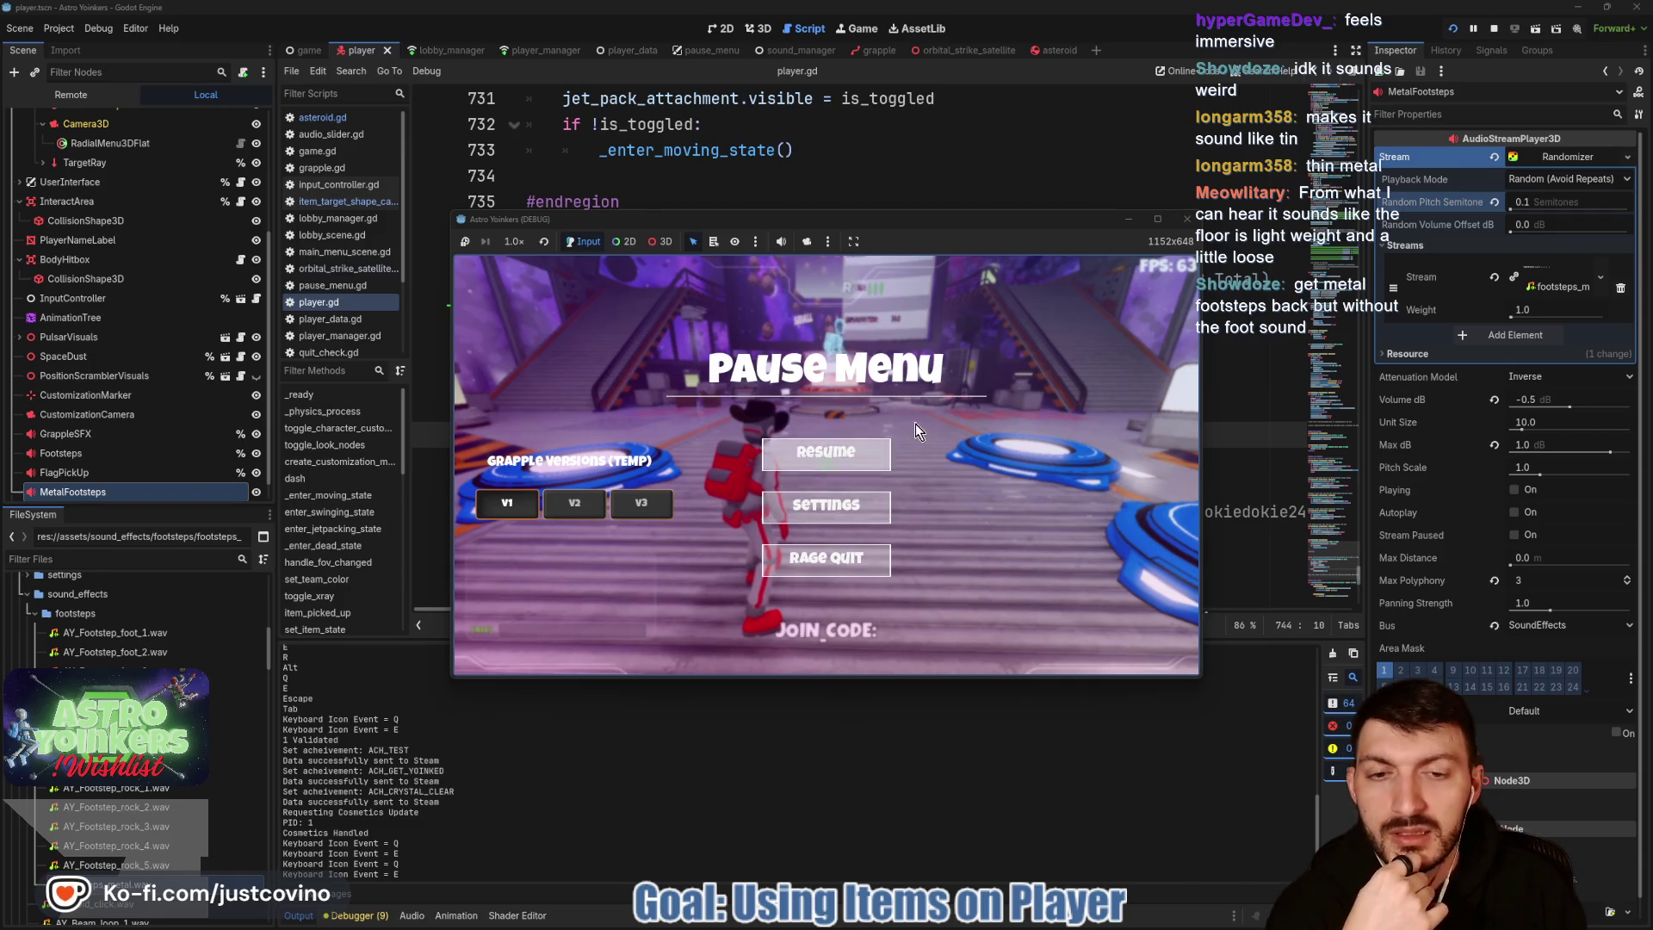
Stop the game and move footsteps.play() back inside the 'if _body is Asteroid:' block
left_click(1491, 31)
left_click(734, 358)
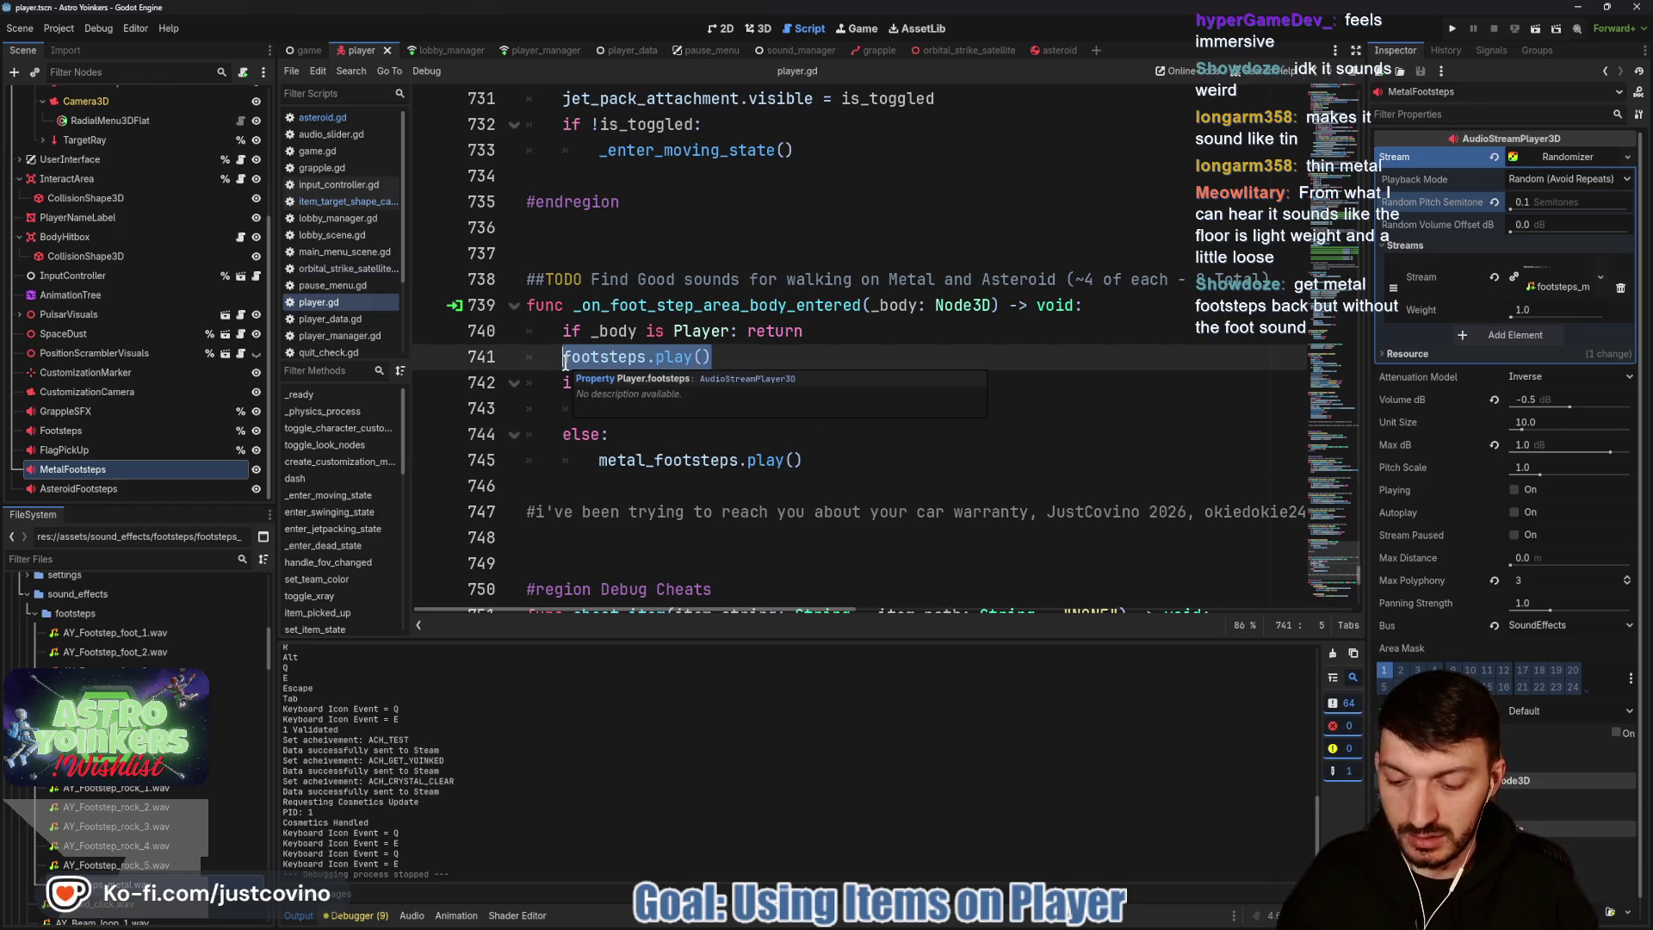
key("alt+Down")
key("Tab")
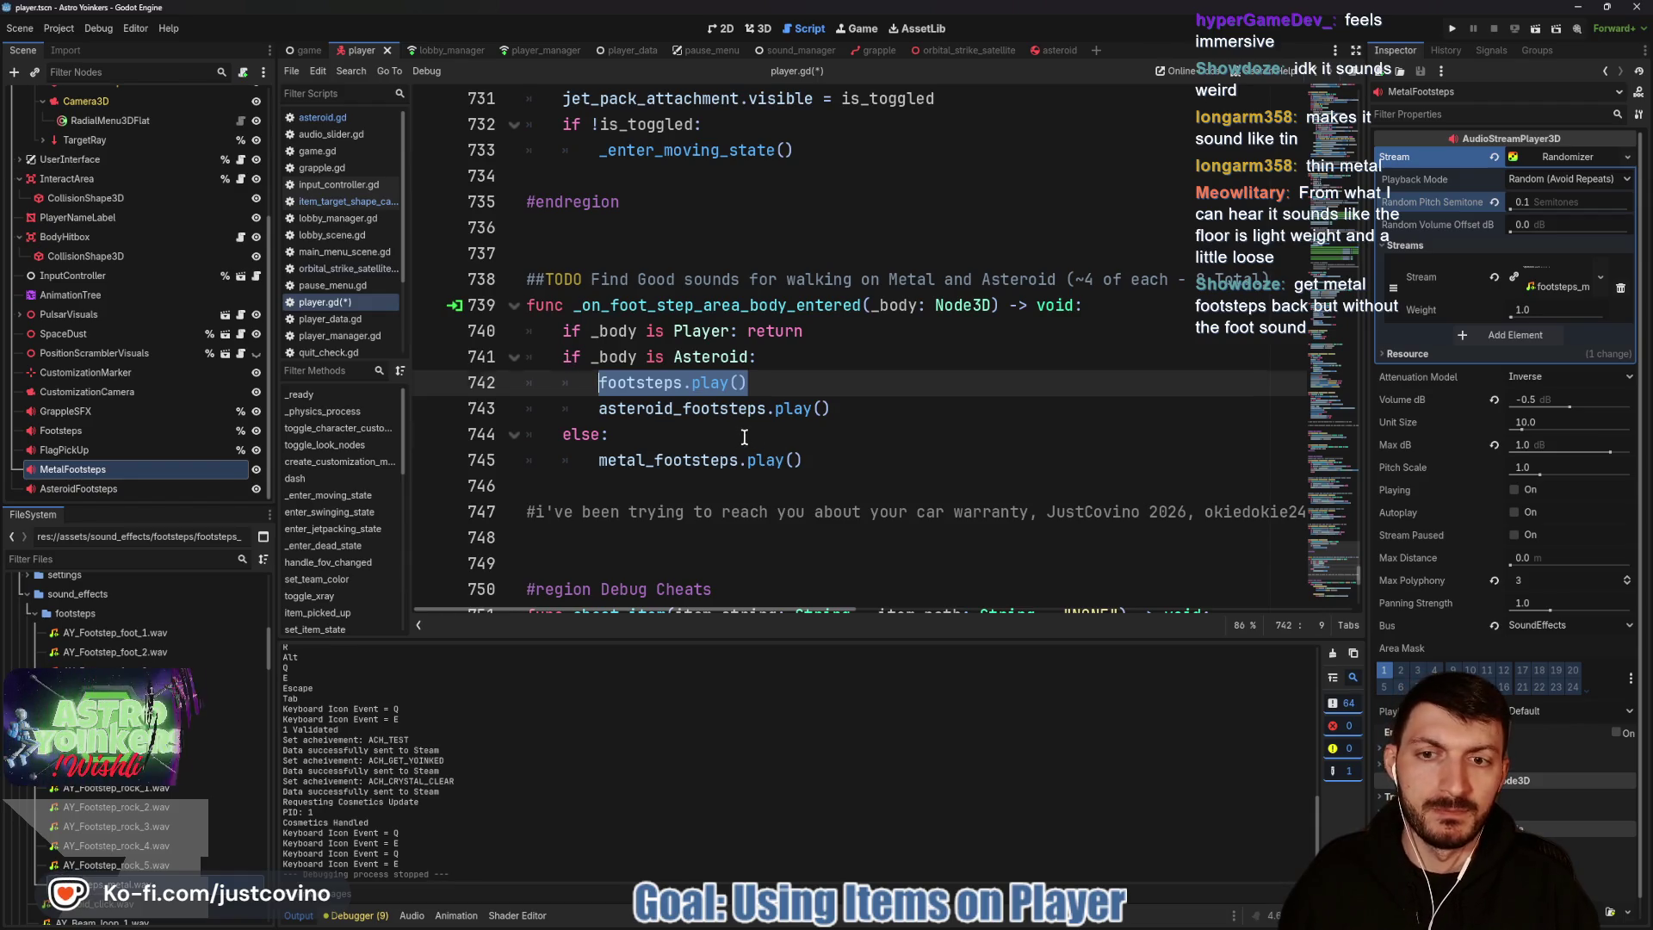
left_click(696, 436)
Save player.gd and select MetalFootsteps to show its randomizer properties
key("ctrl+s")
left_click(107, 489)
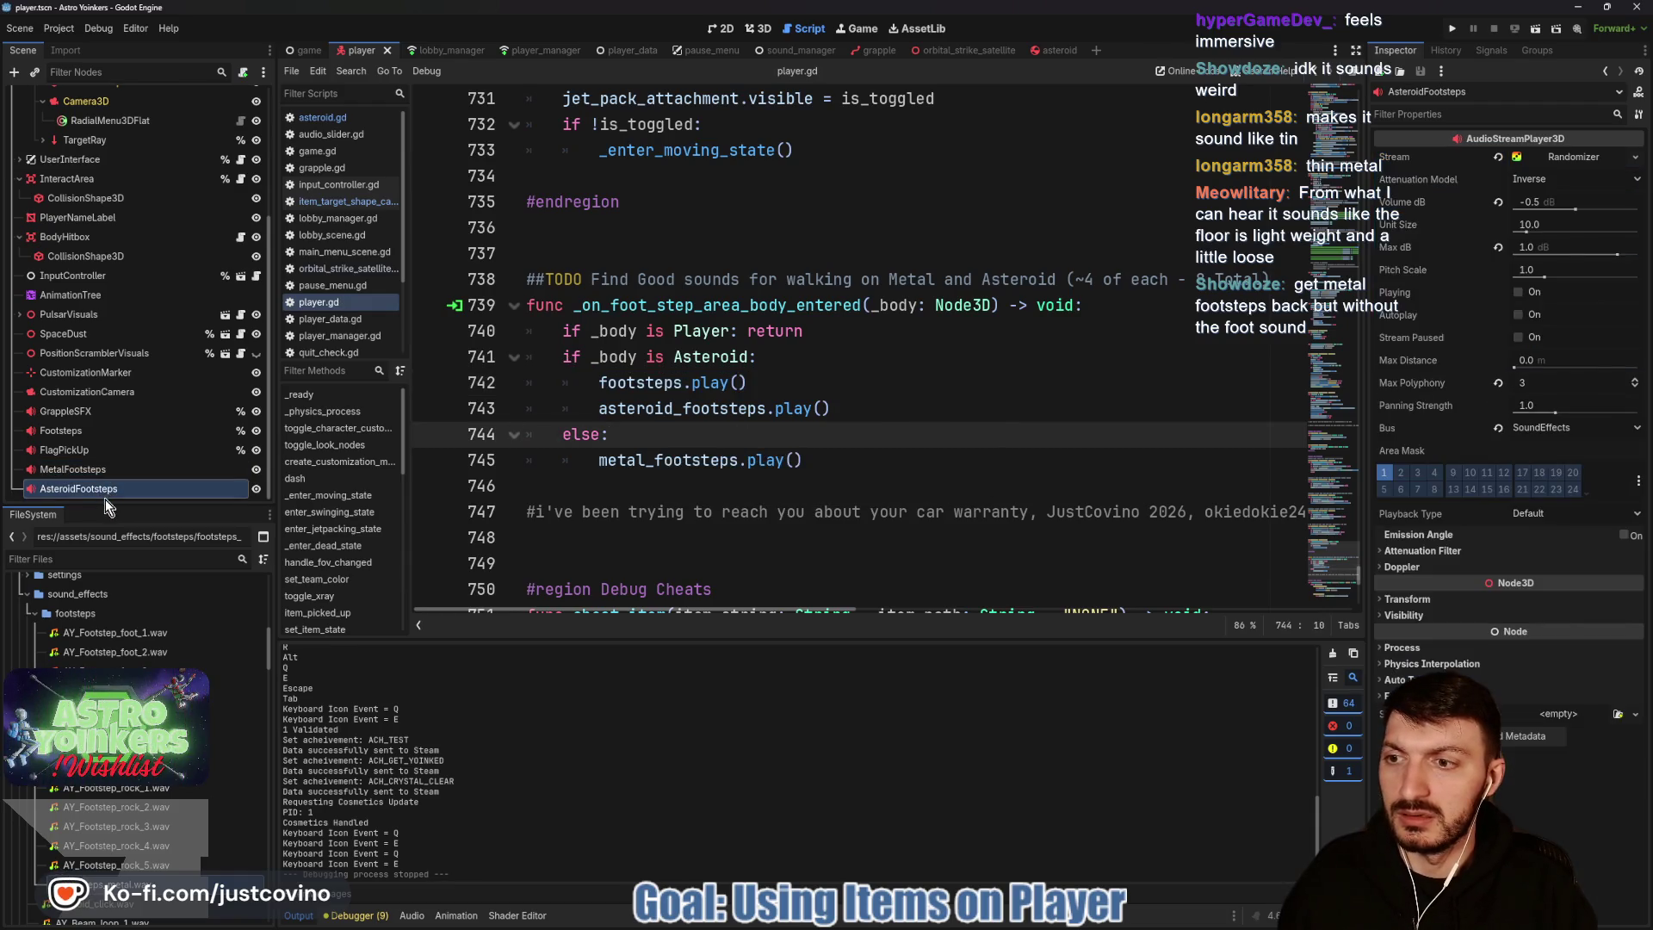
left_click(71, 468)
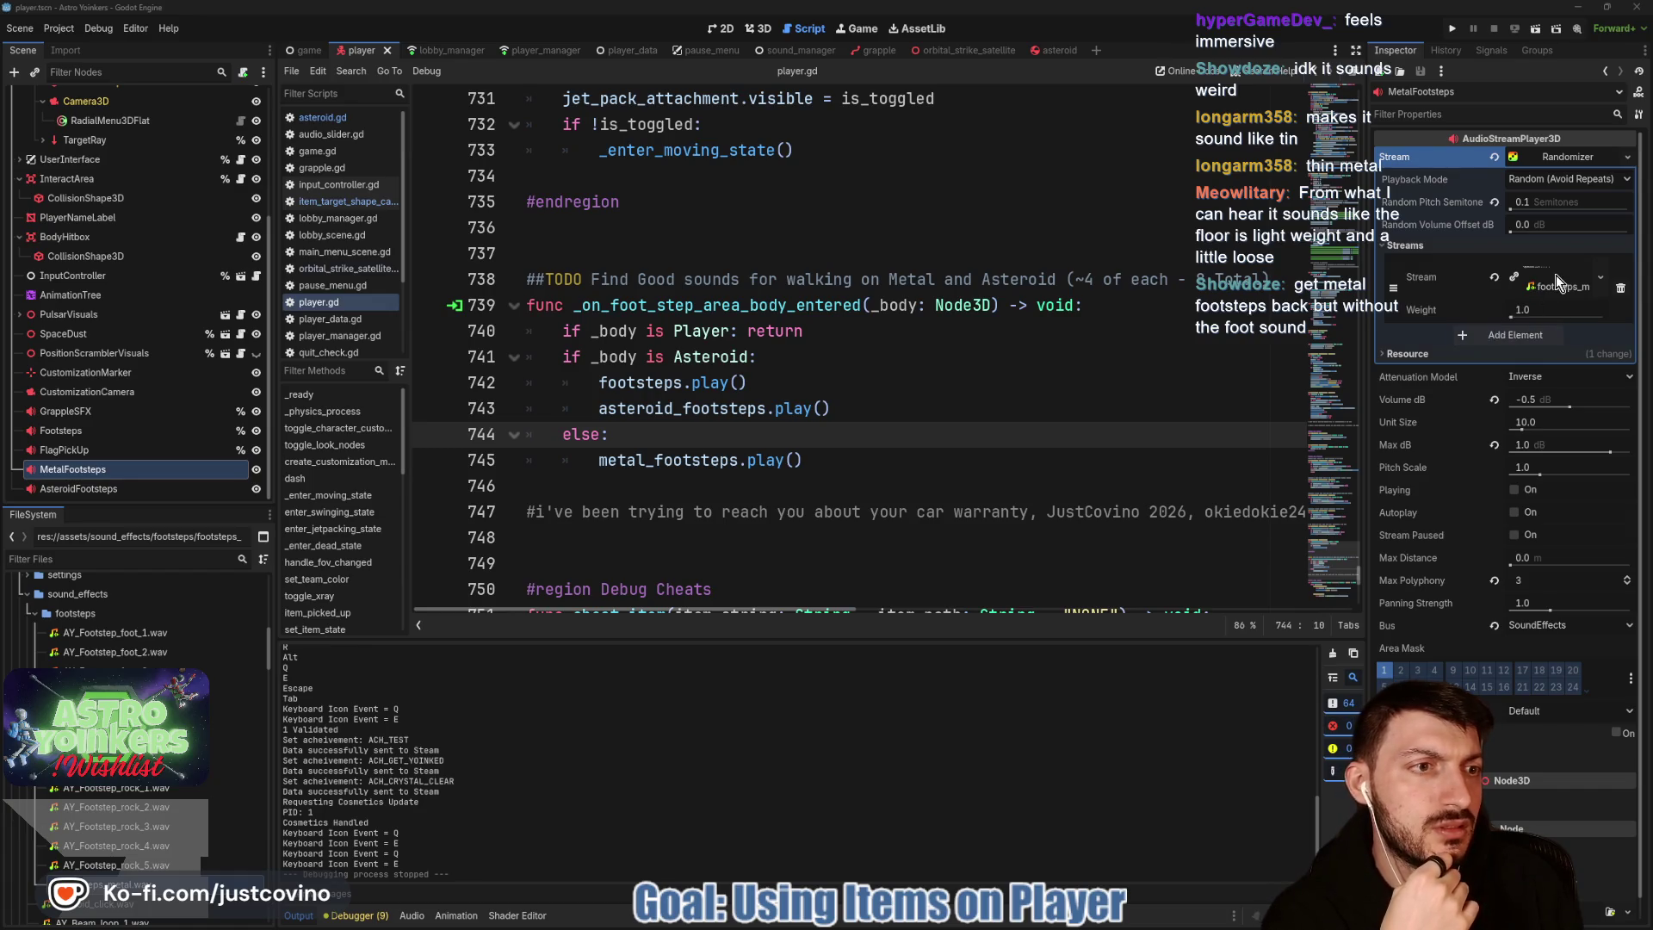
Replace the old sound with three slots holding AY_Footstep_metal_1.wav, metal_2 and a third sample
left_click(1518, 334)
left_click(1532, 383)
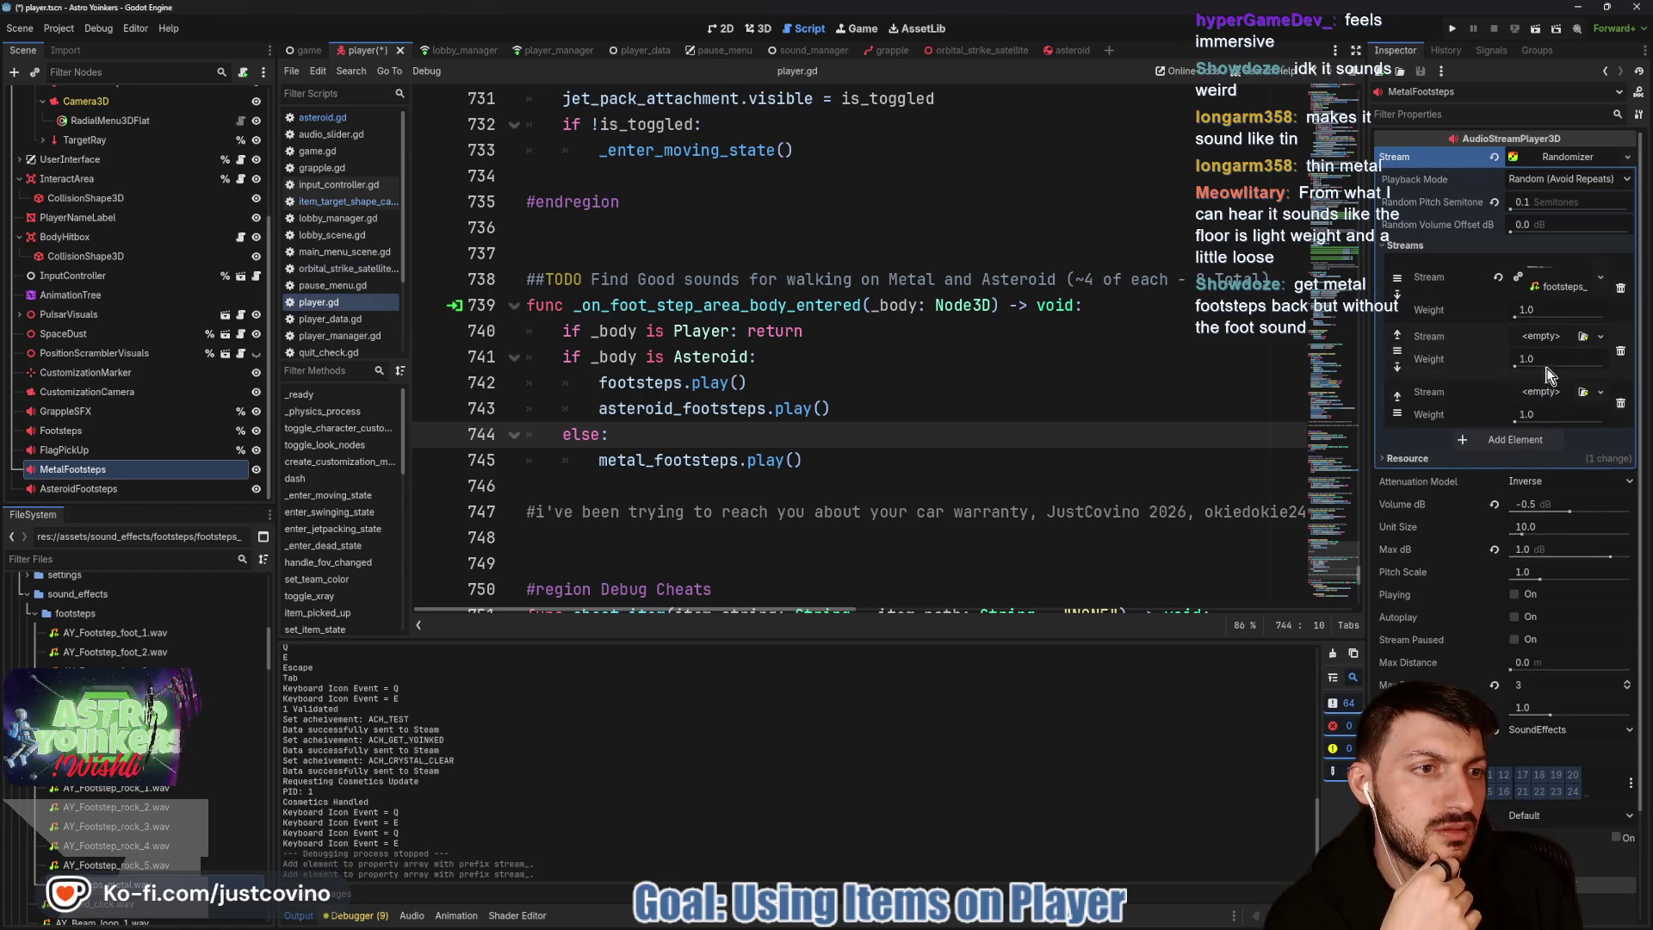
left_click(1620, 290)
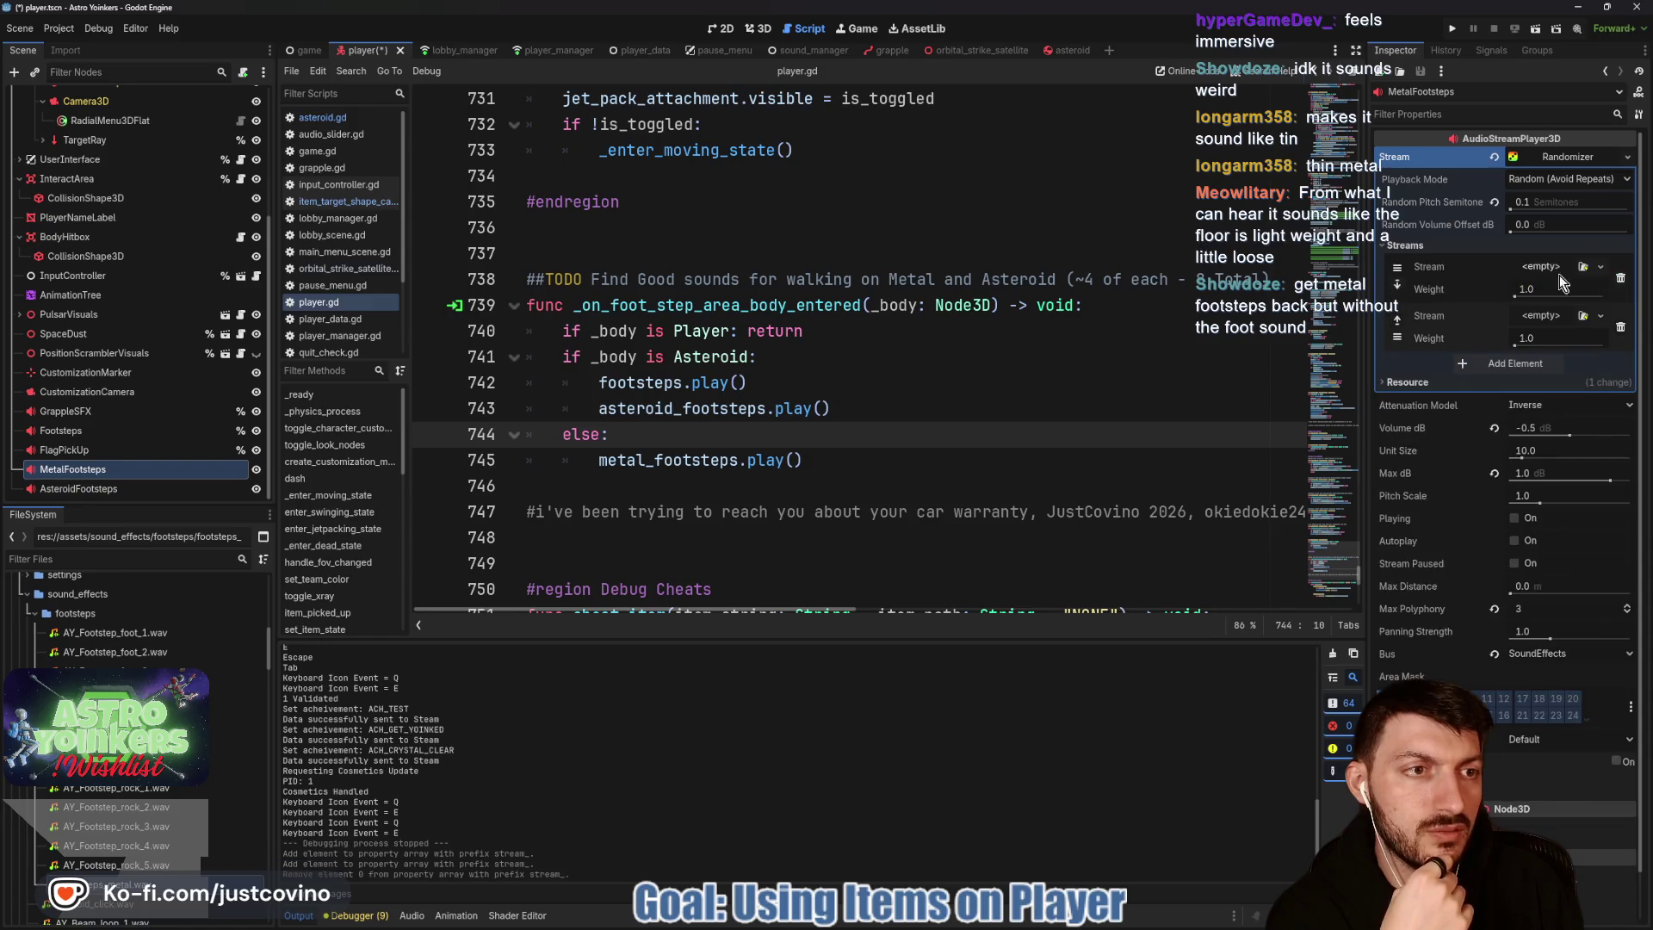
left_click(1494, 363)
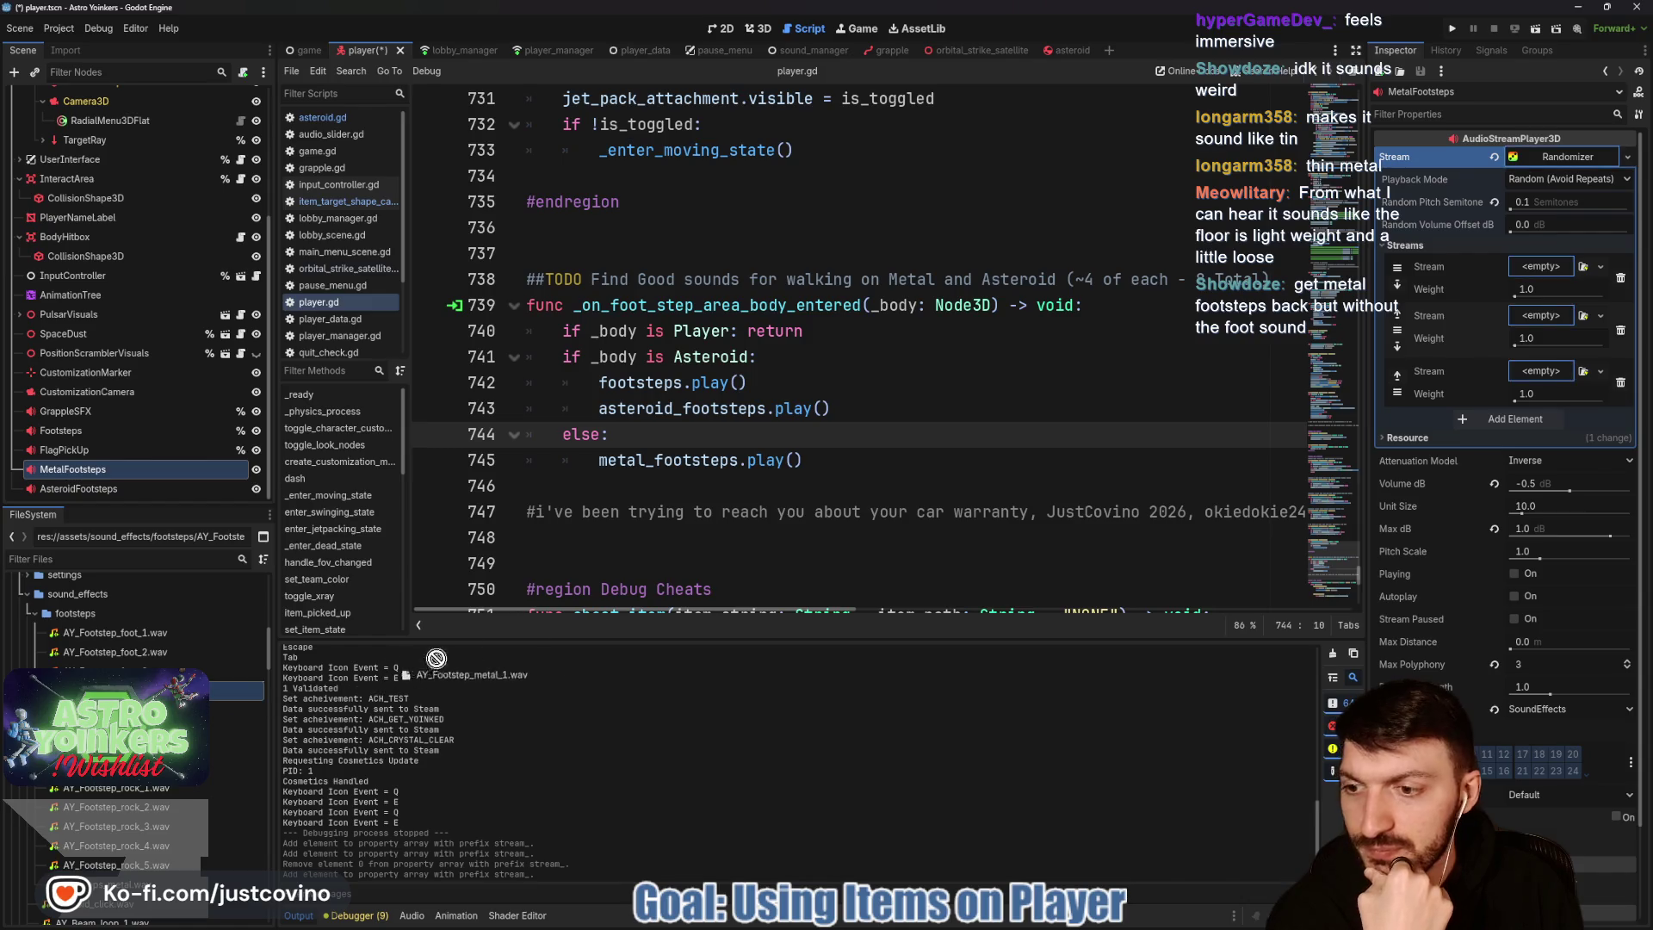
left_click_drag(1488, 308, 1528, 274)
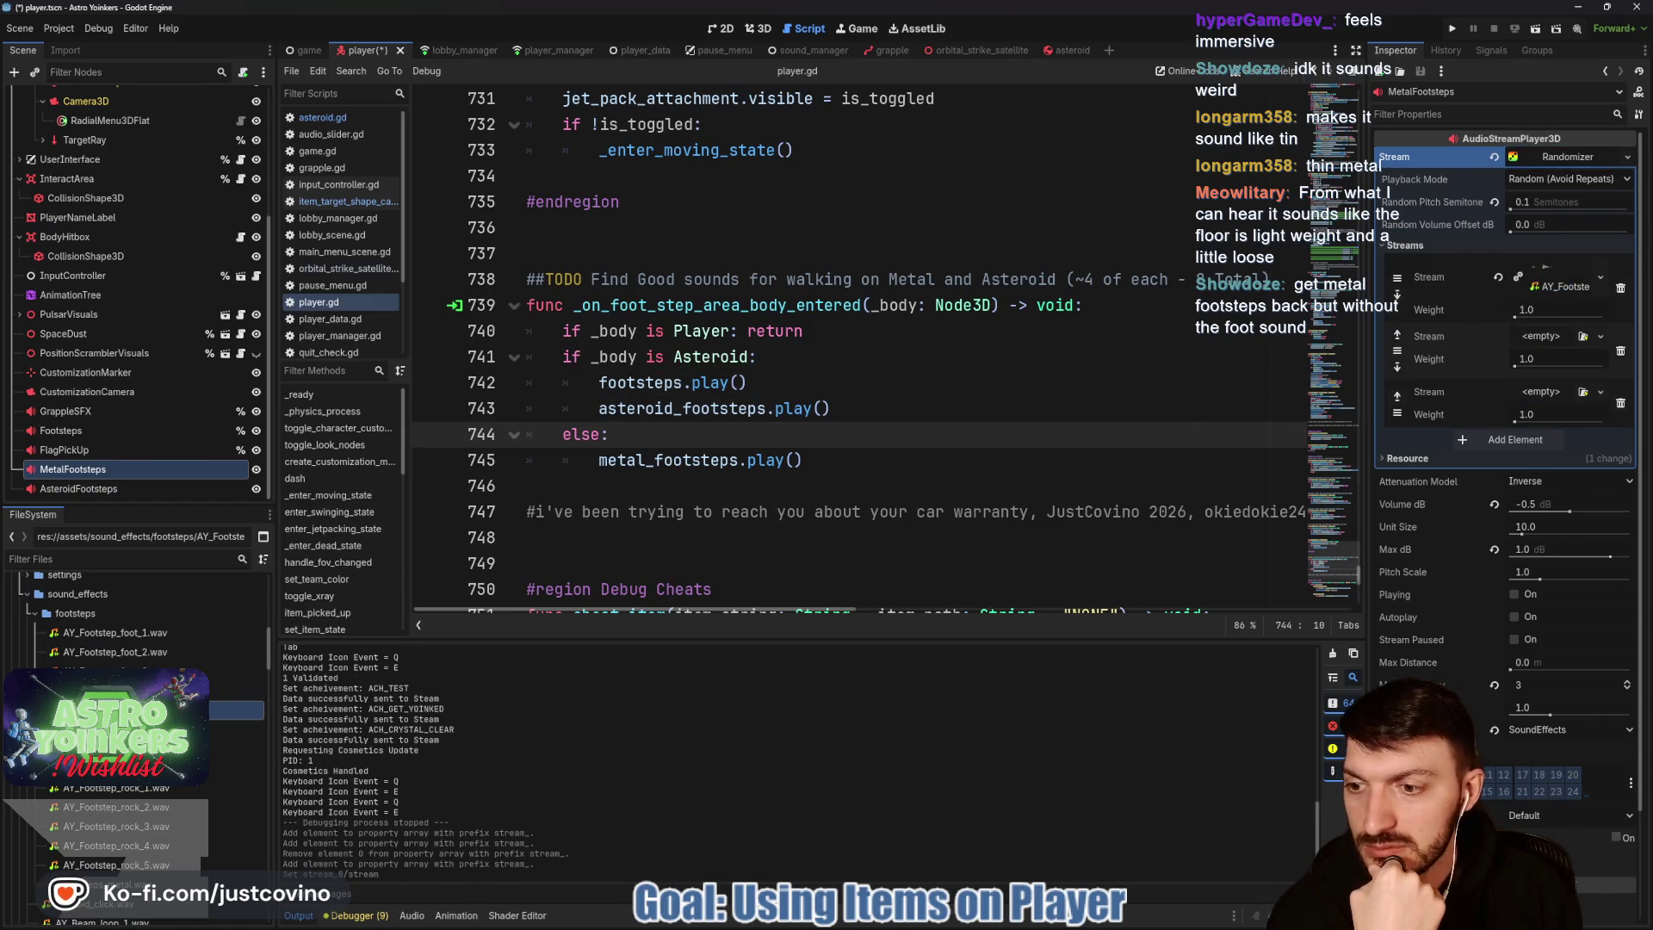
left_click_drag(1545, 345, 1545, 344)
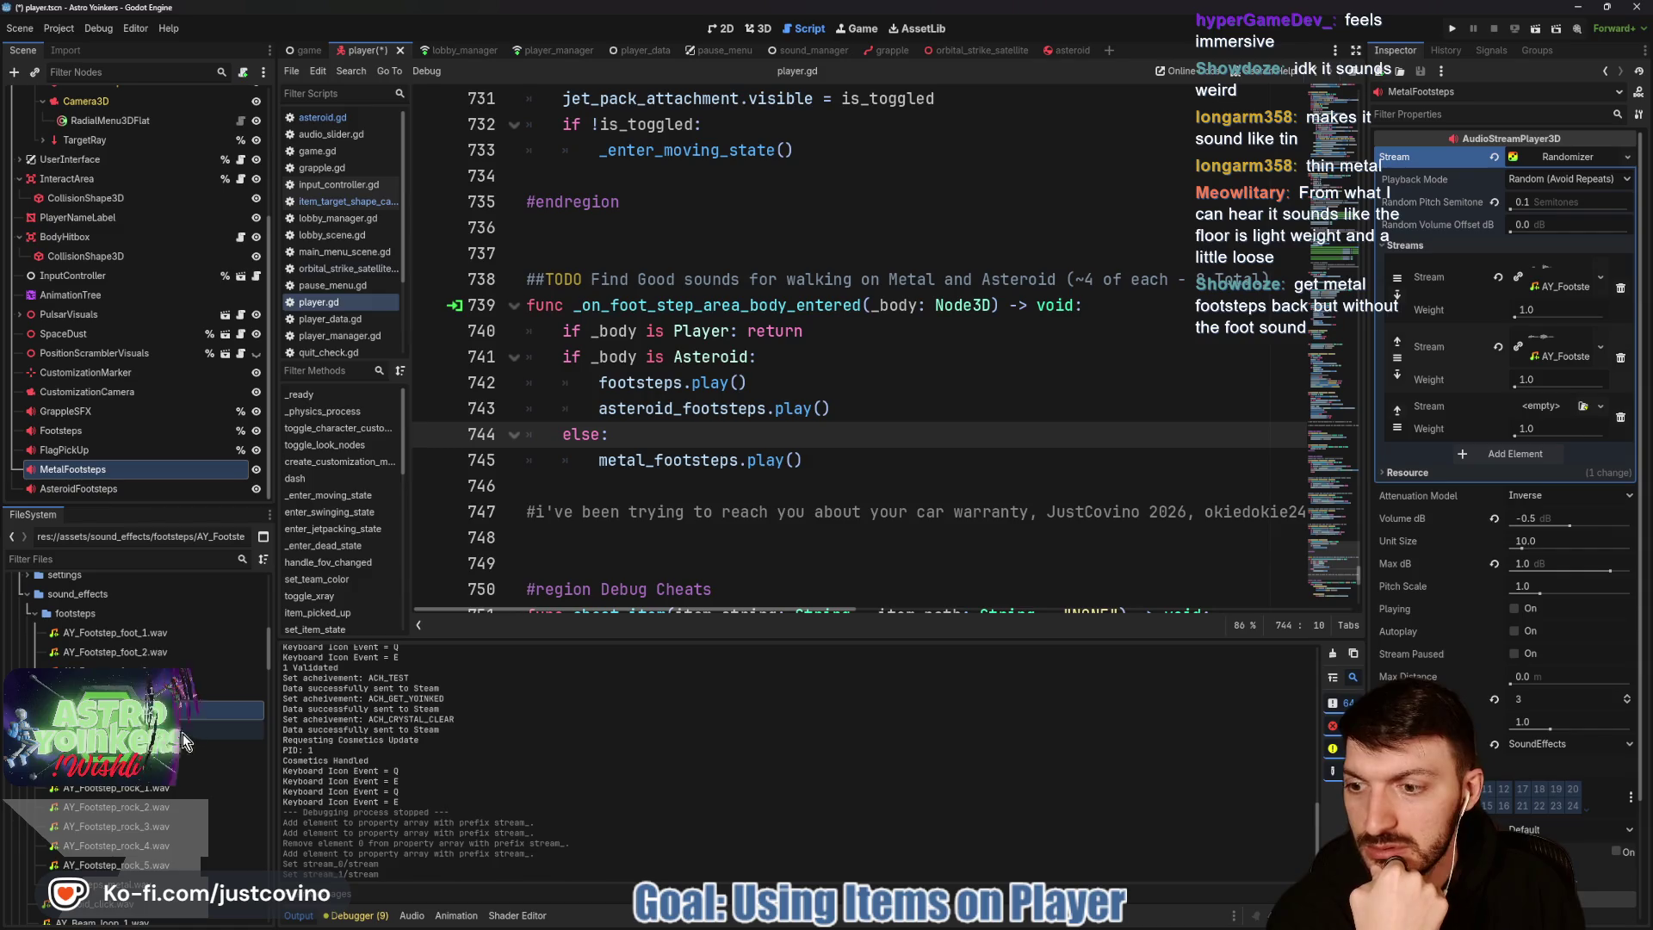
left_click_drag(1544, 406, 1544, 406)
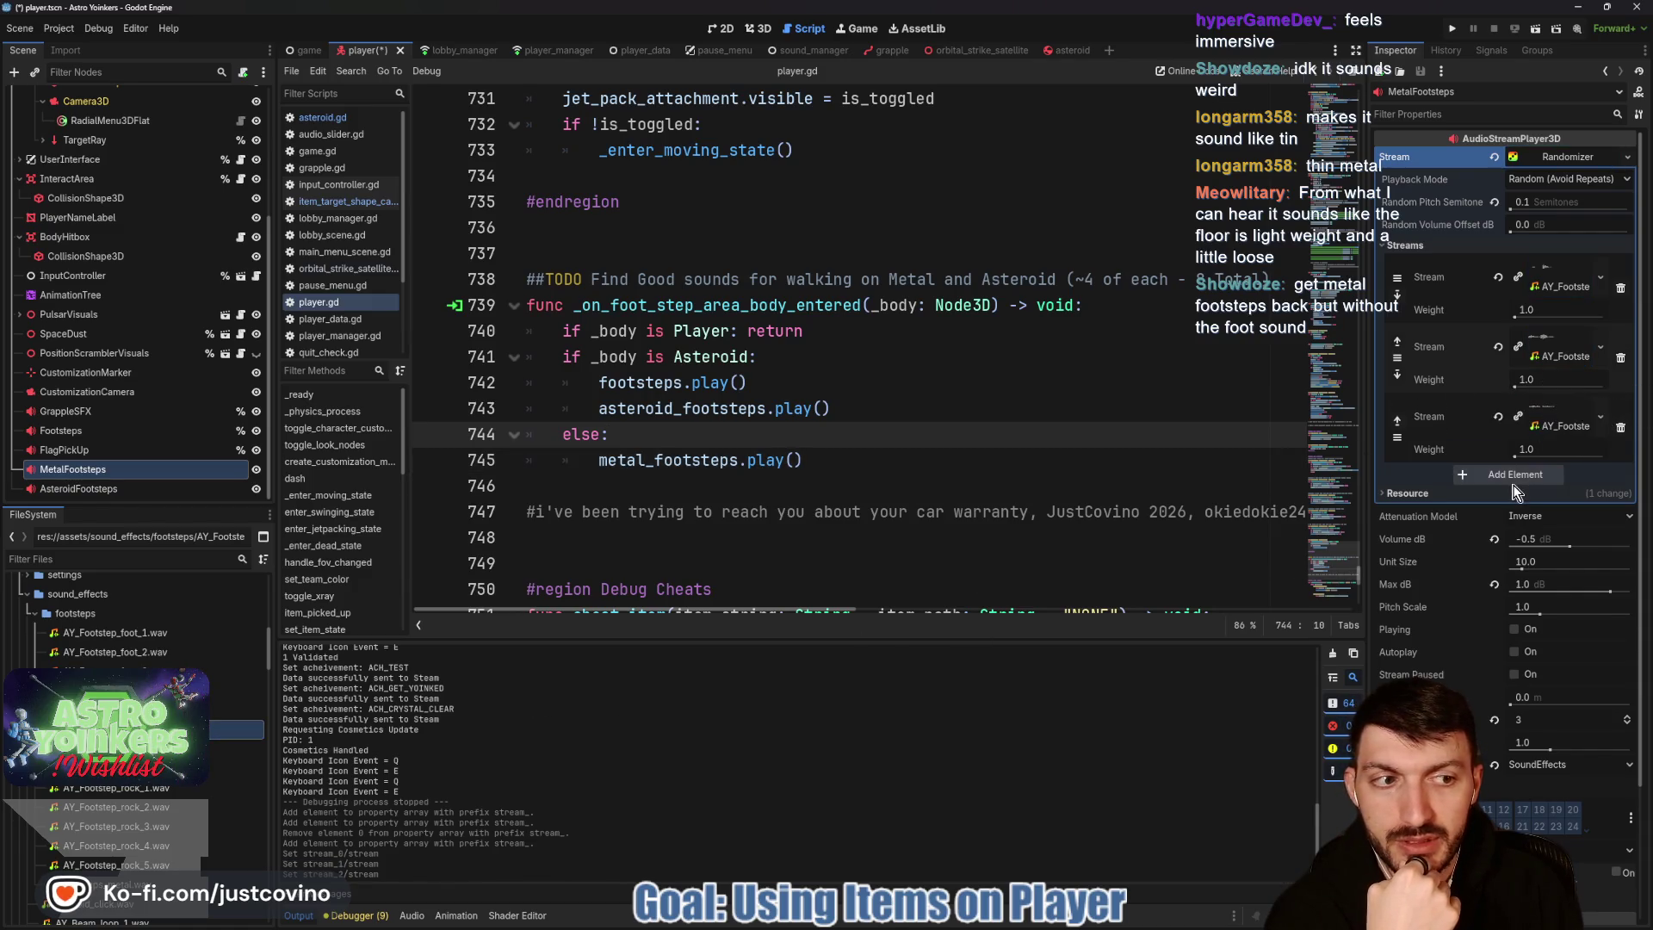
Add two more stream slots and fill them with AY_Footstep_metal_4.wav and AY_Footstep_metal_5.wav
left_click(1515, 475)
left_click(1482, 525)
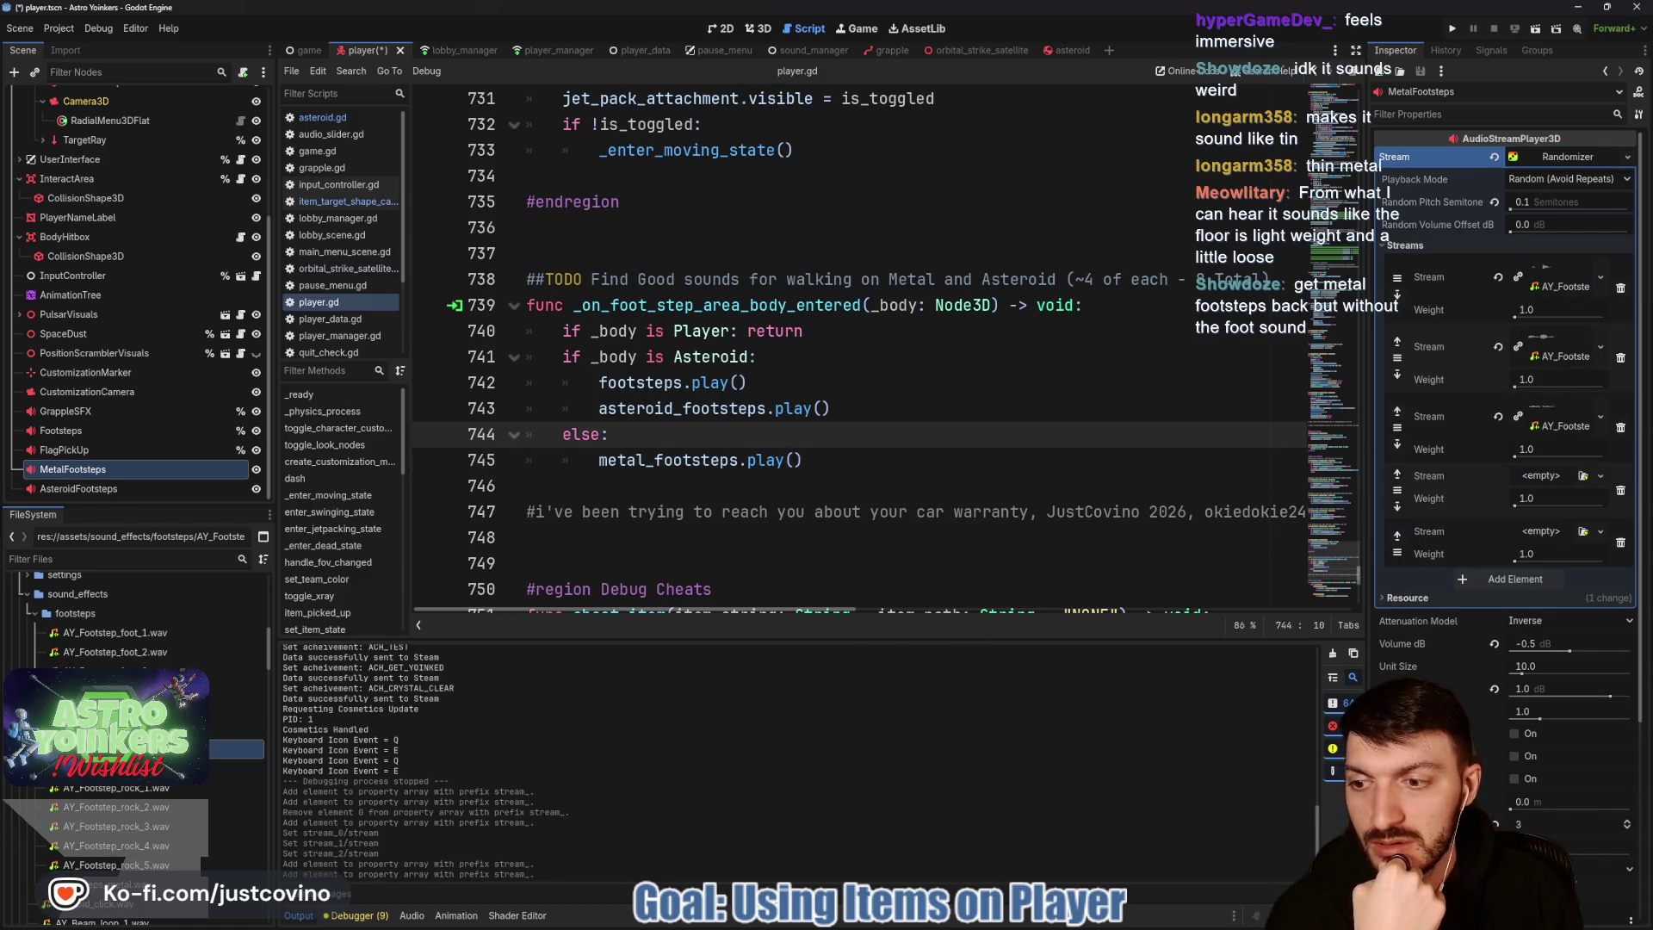
left_click_drag(129, 748, 1544, 478)
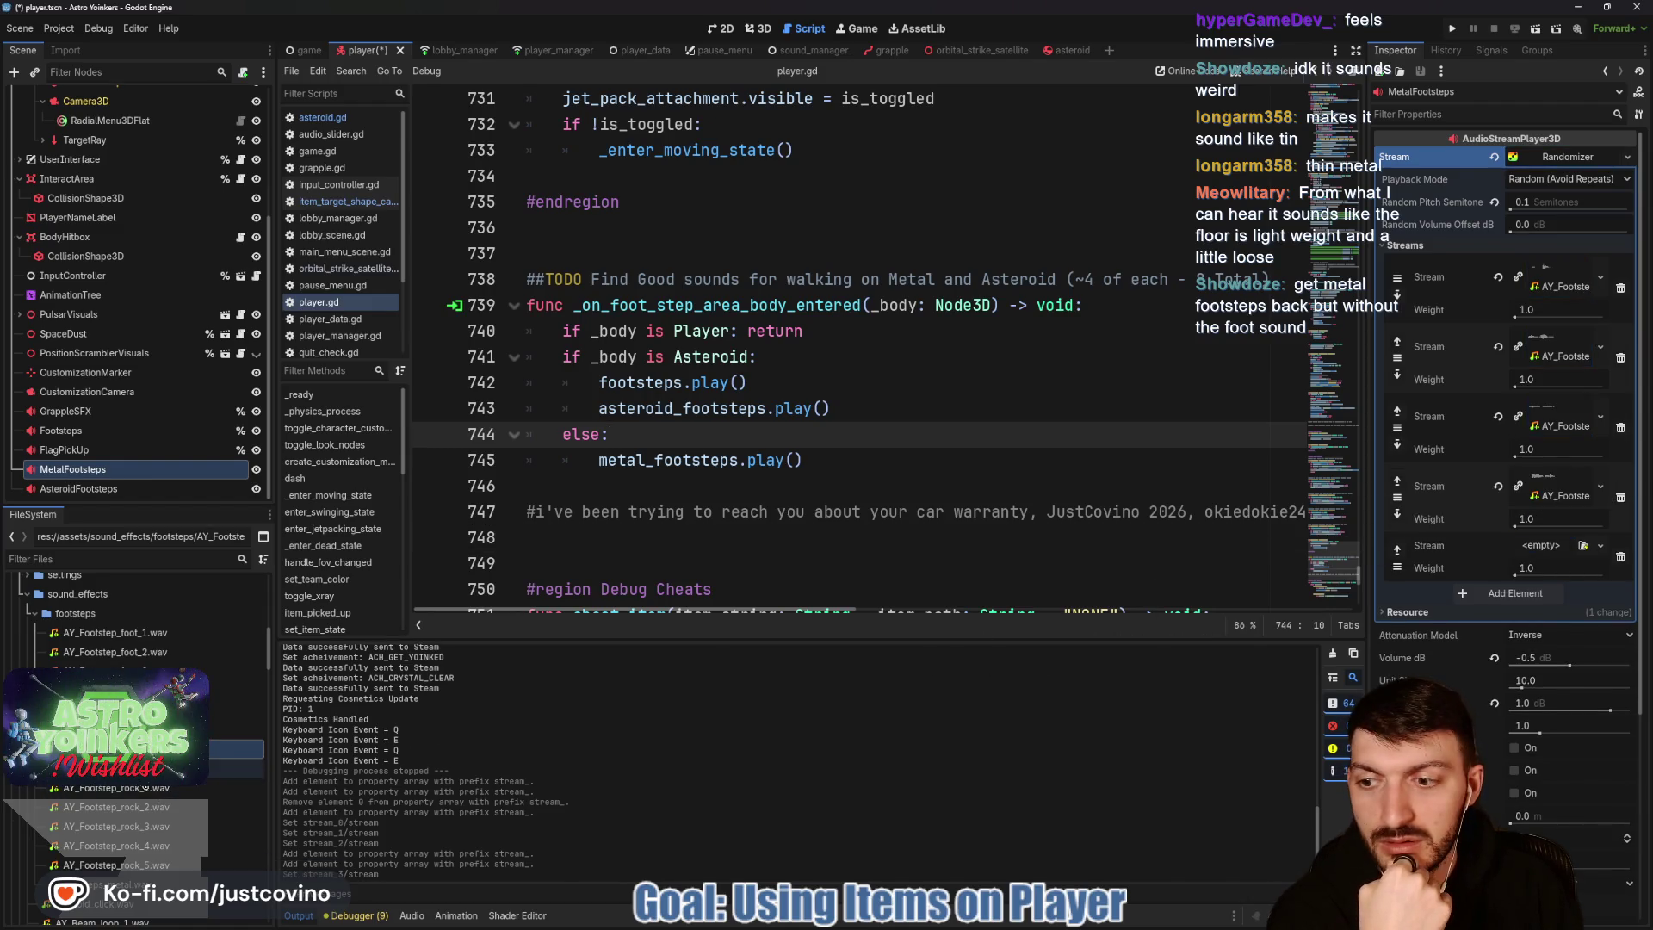
left_click_drag(198, 775, 1536, 545)
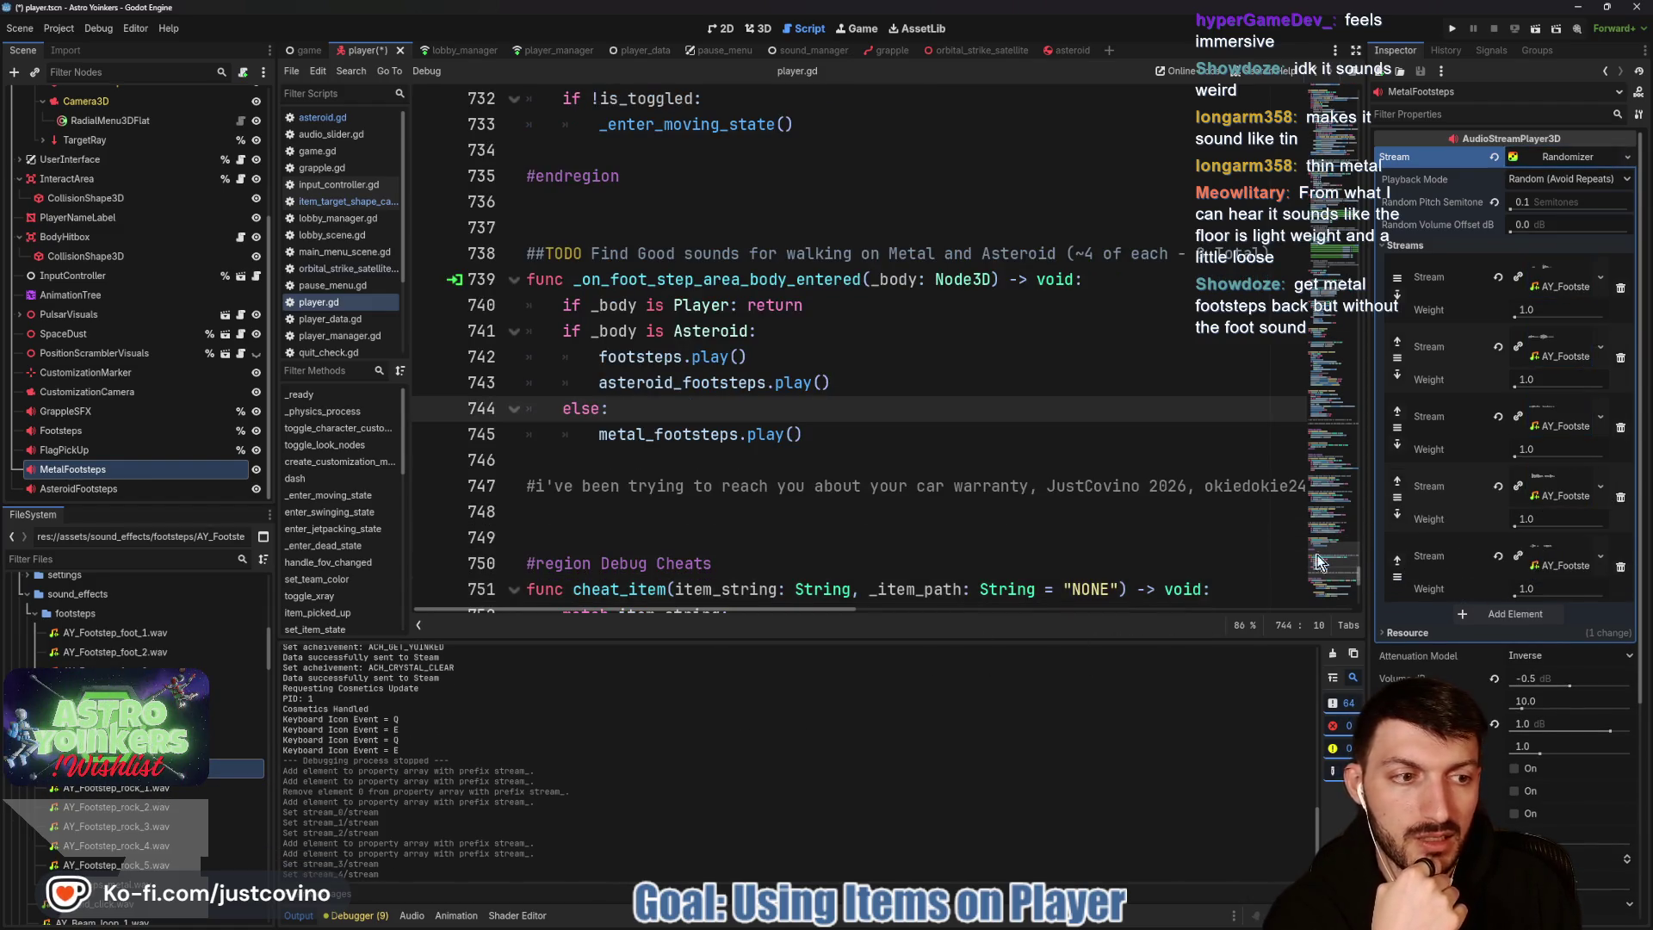
left_click(771, 459)
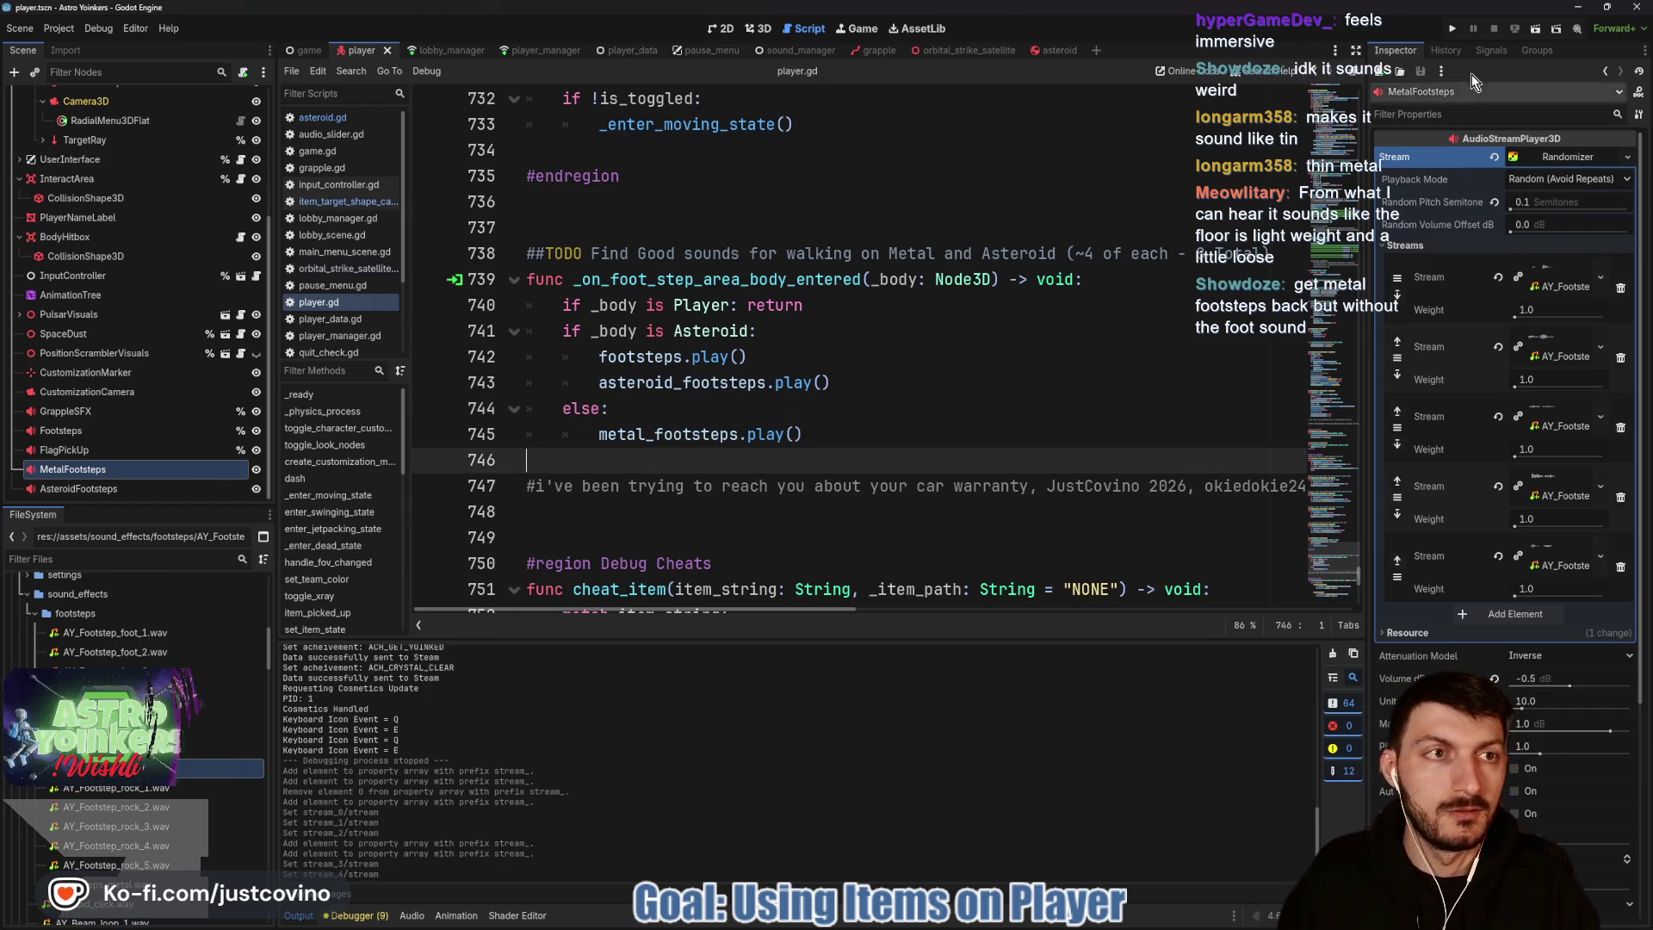
Run the project, close the extra game window, and host a lobby to enter the hangar
left_click(1454, 30)
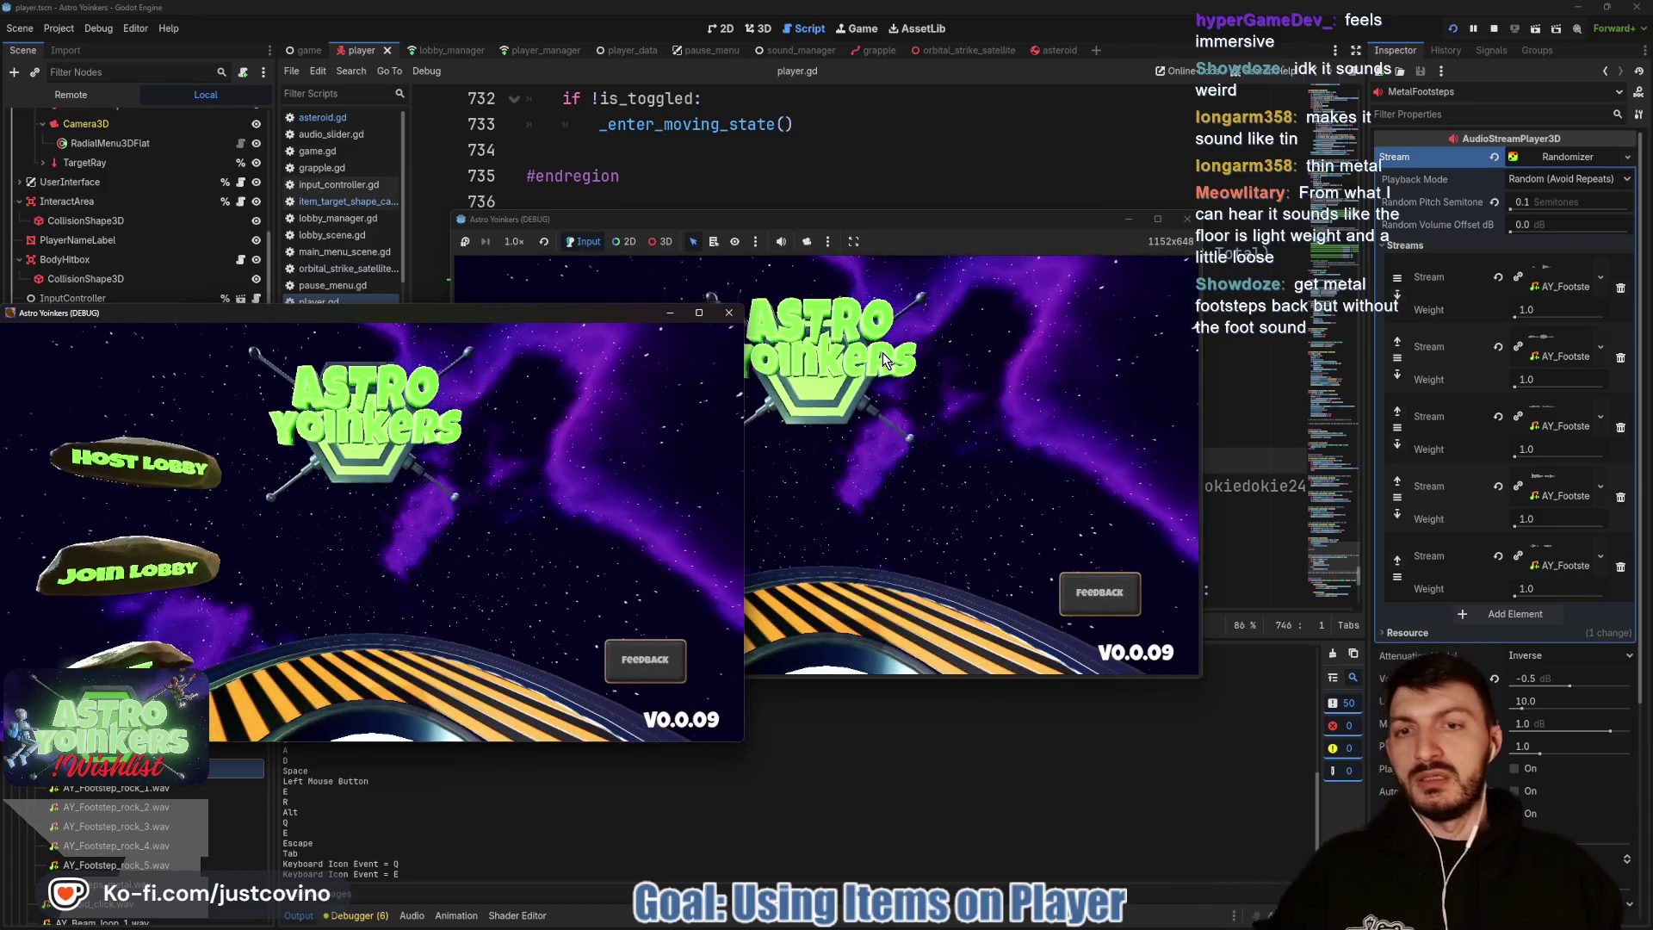
left_click(729, 313)
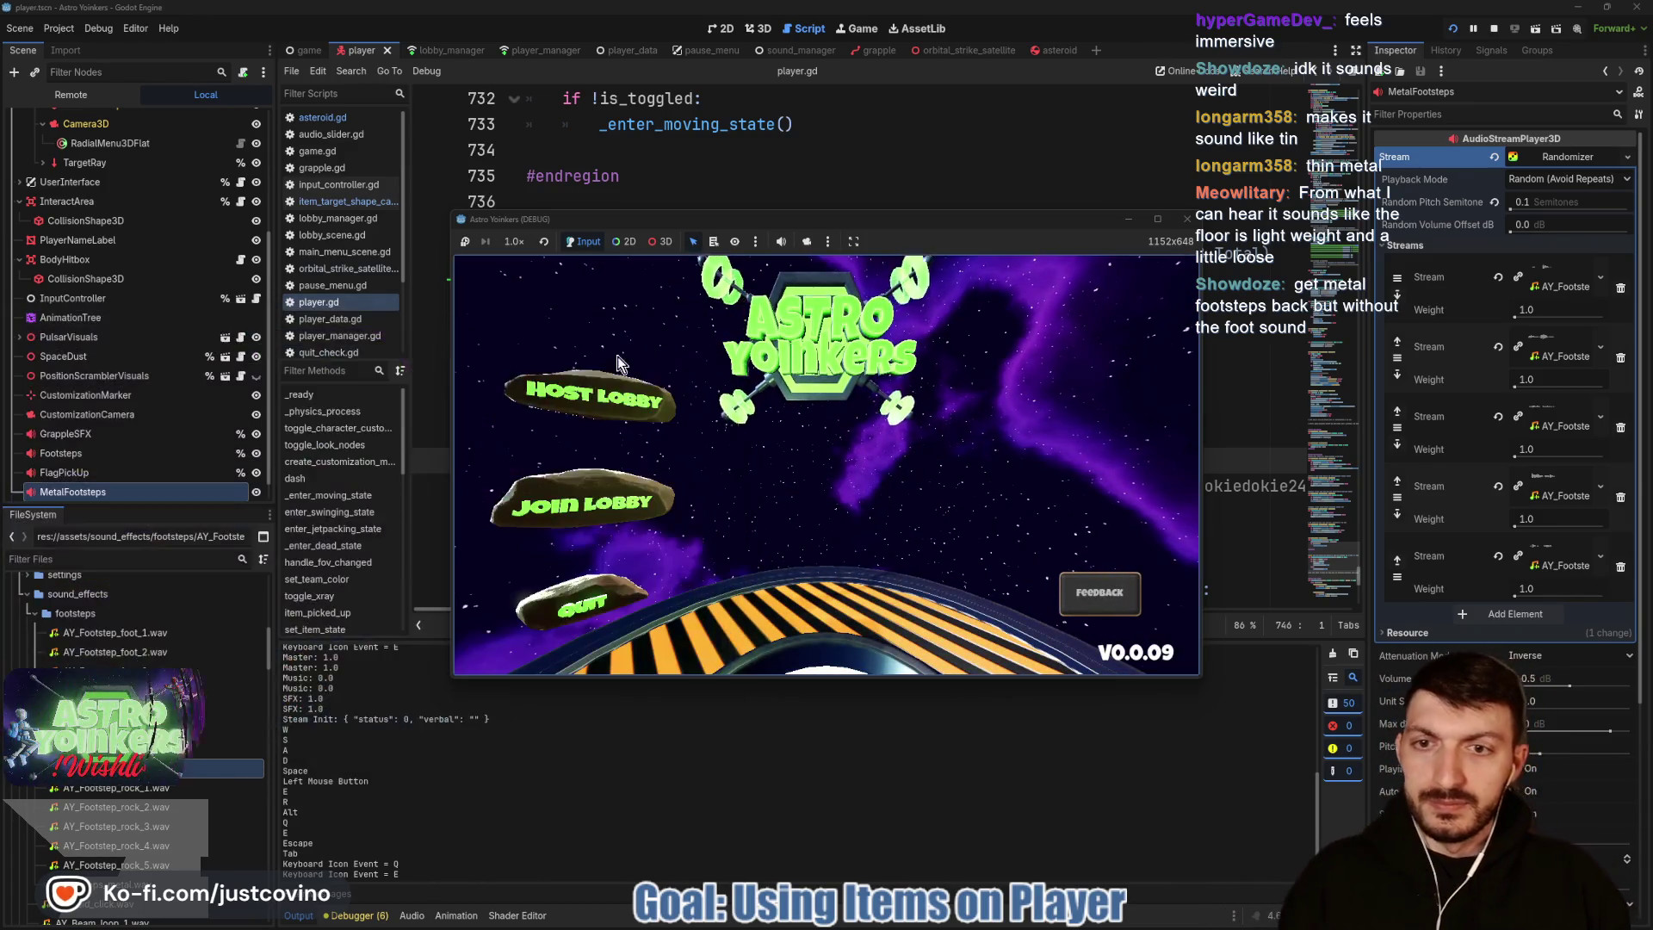
left_click(603, 418)
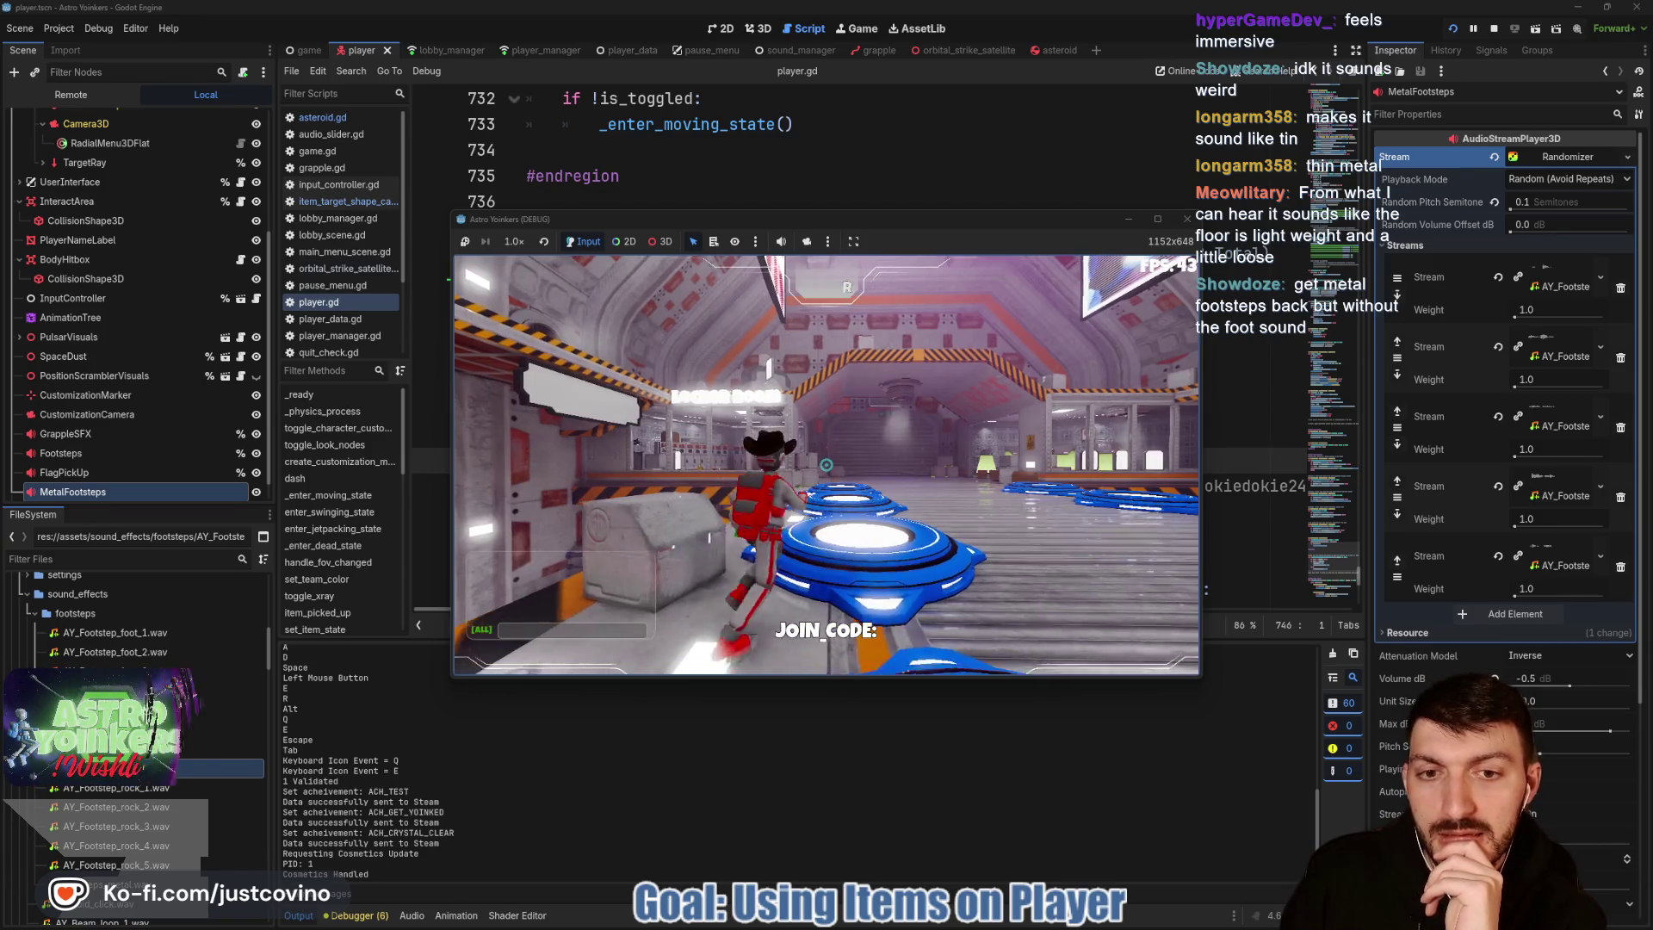
Run across the hangar toward the far door, then back past the blue pads to the hologram pedestal
key("w")
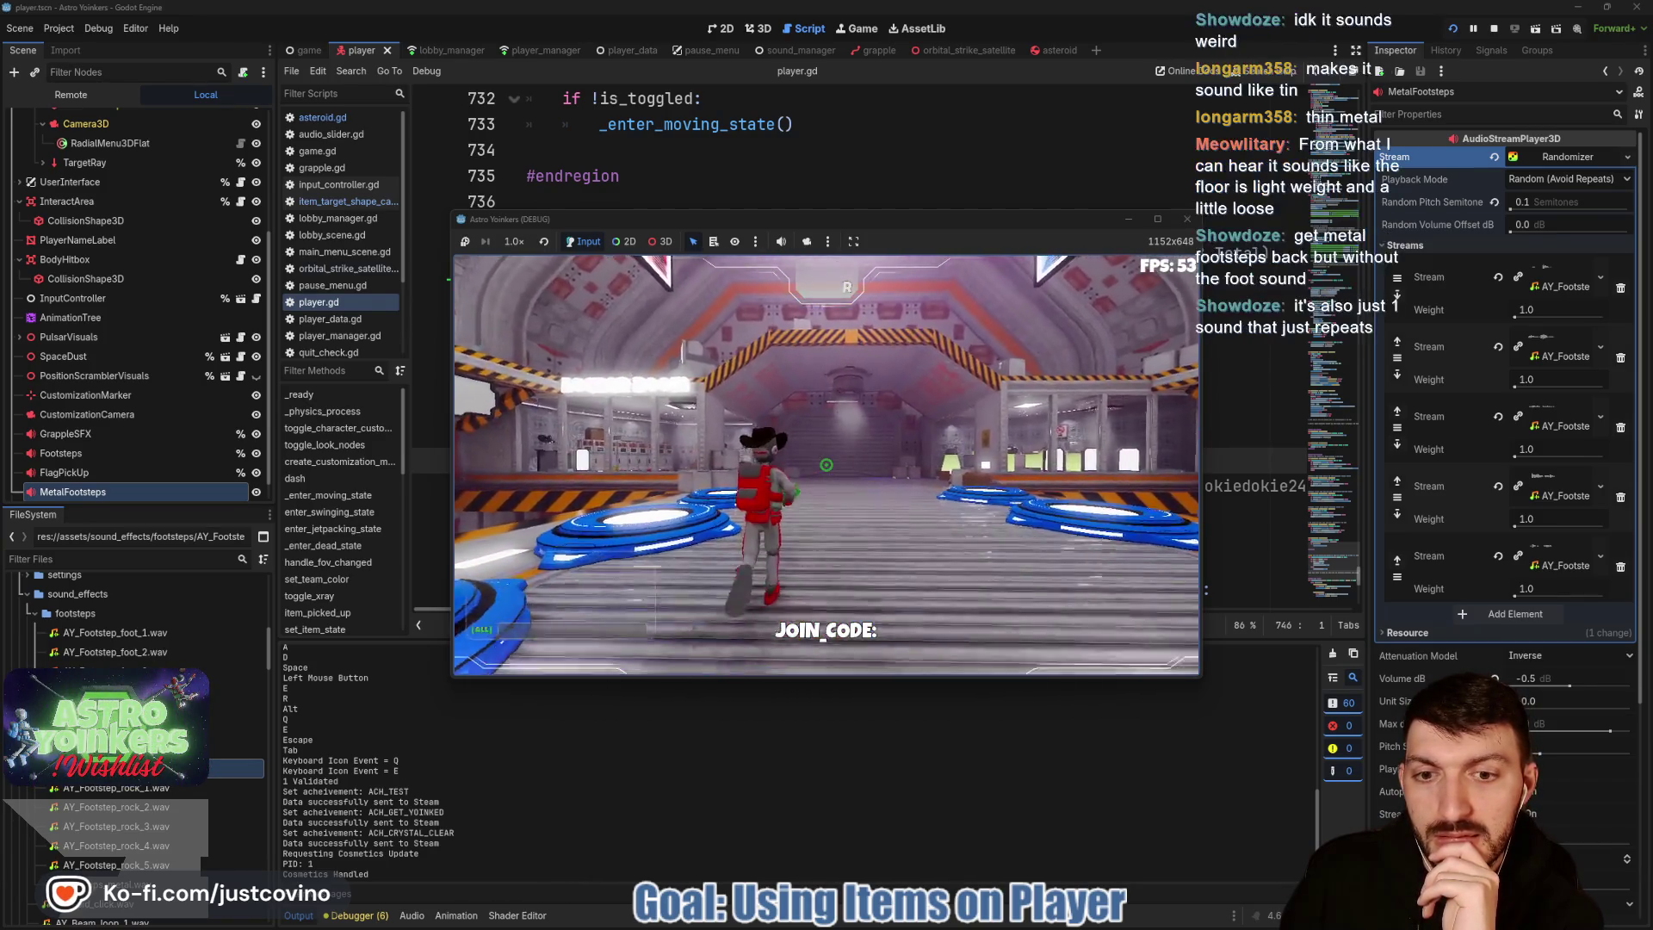
key("w")
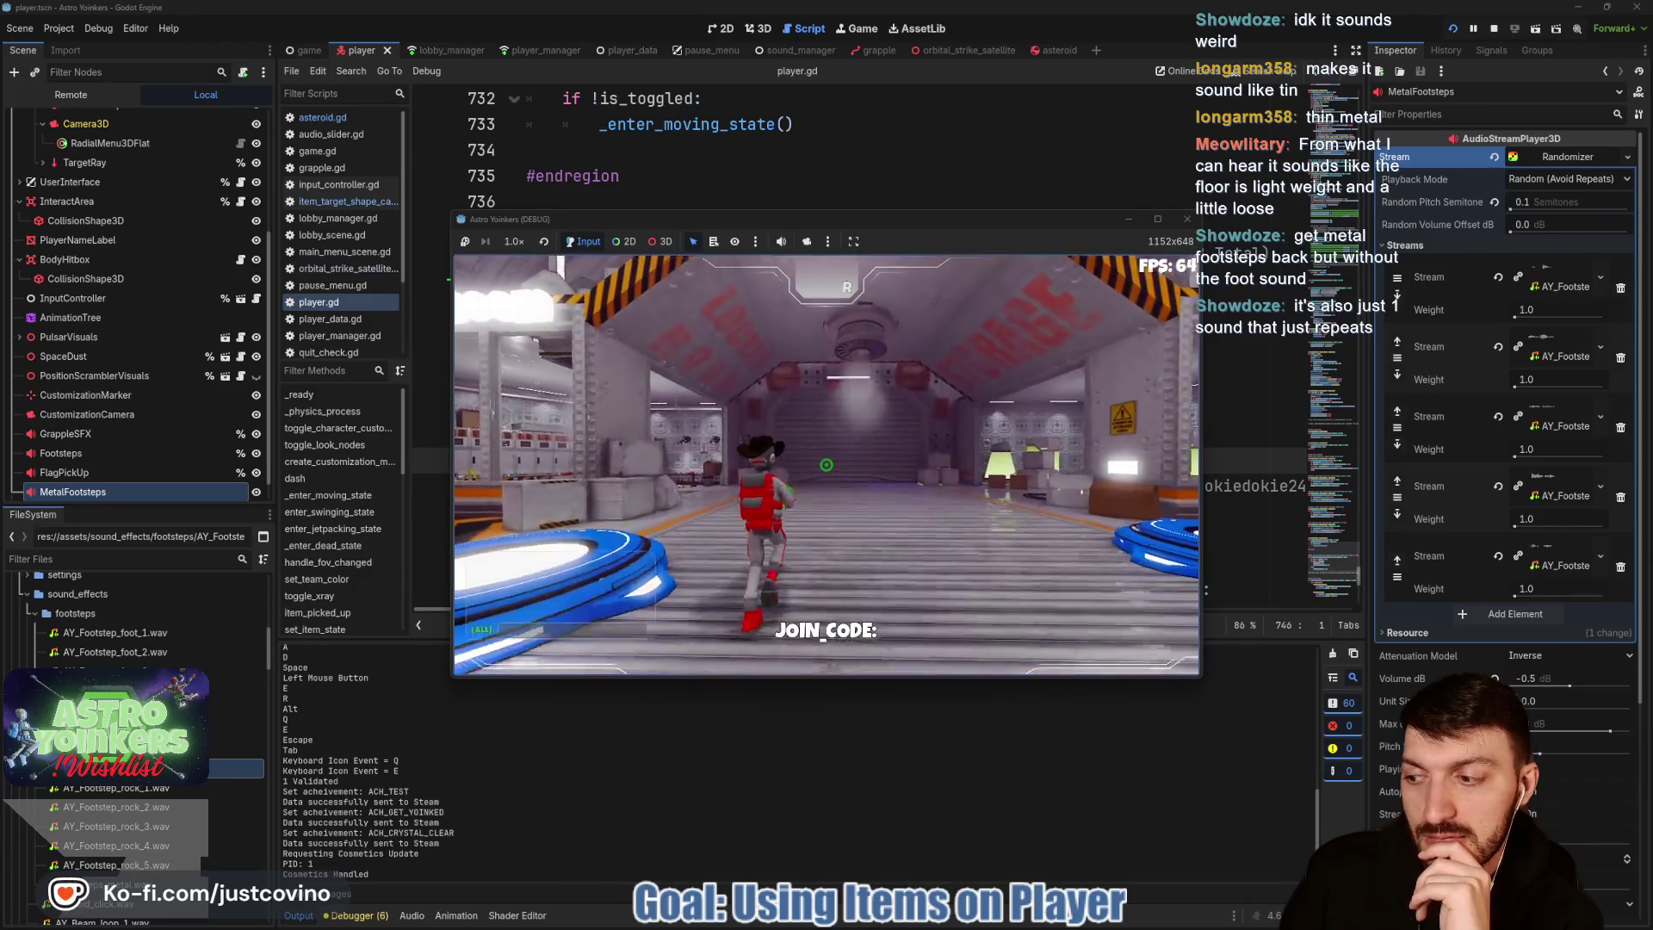
key("w")
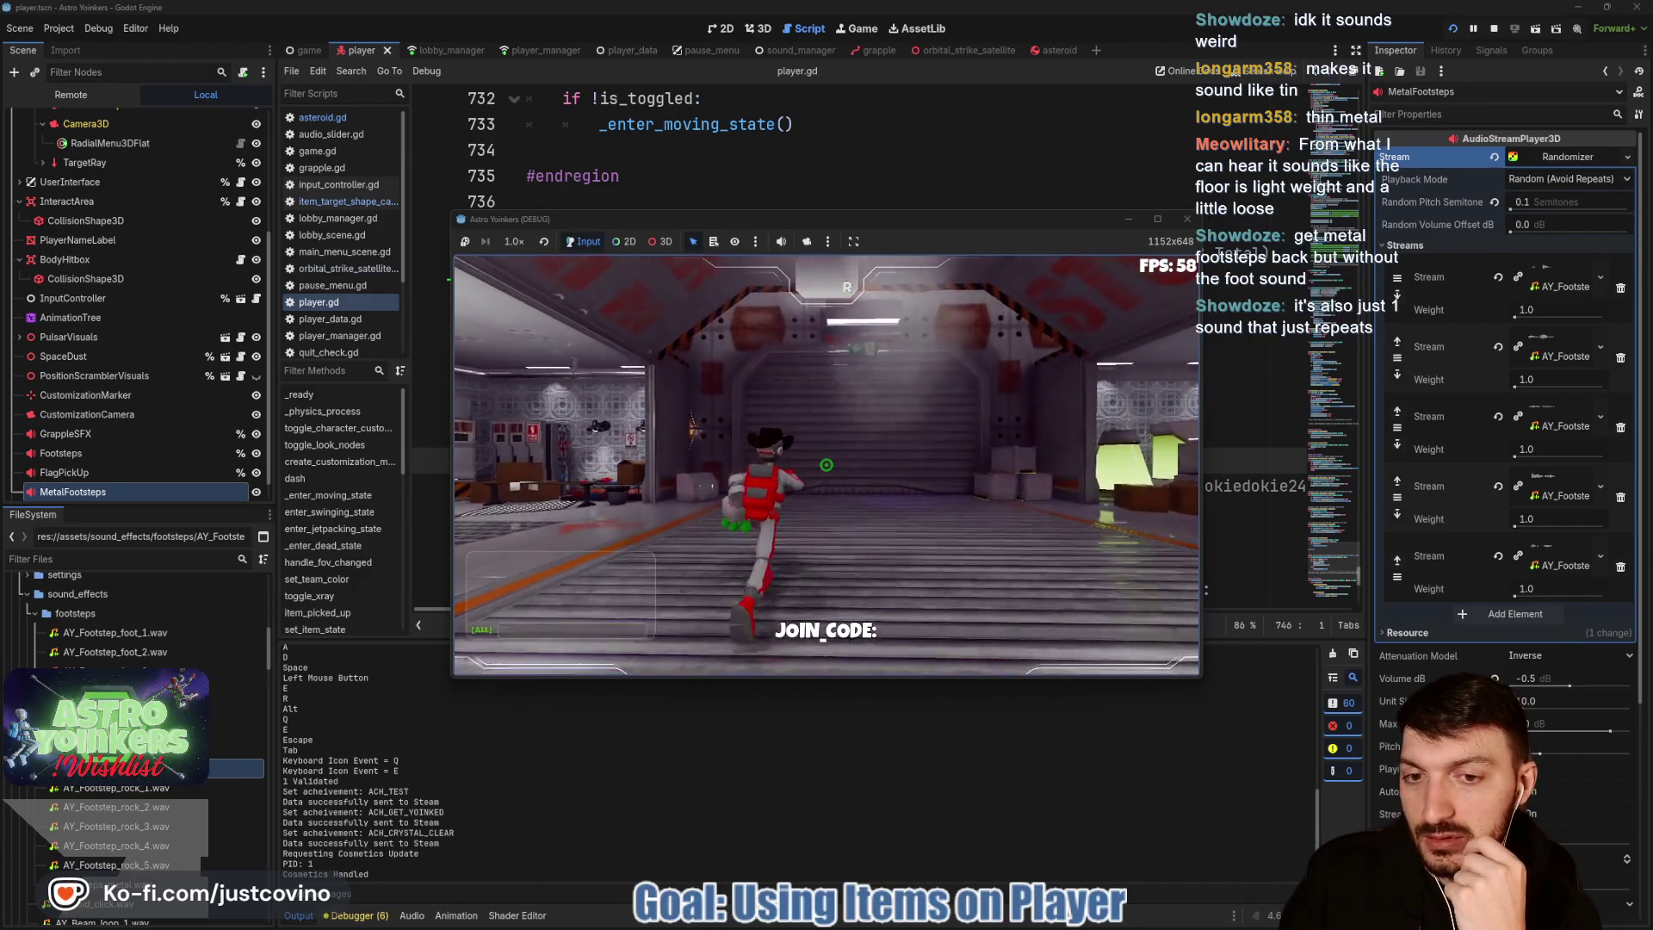
key("w")
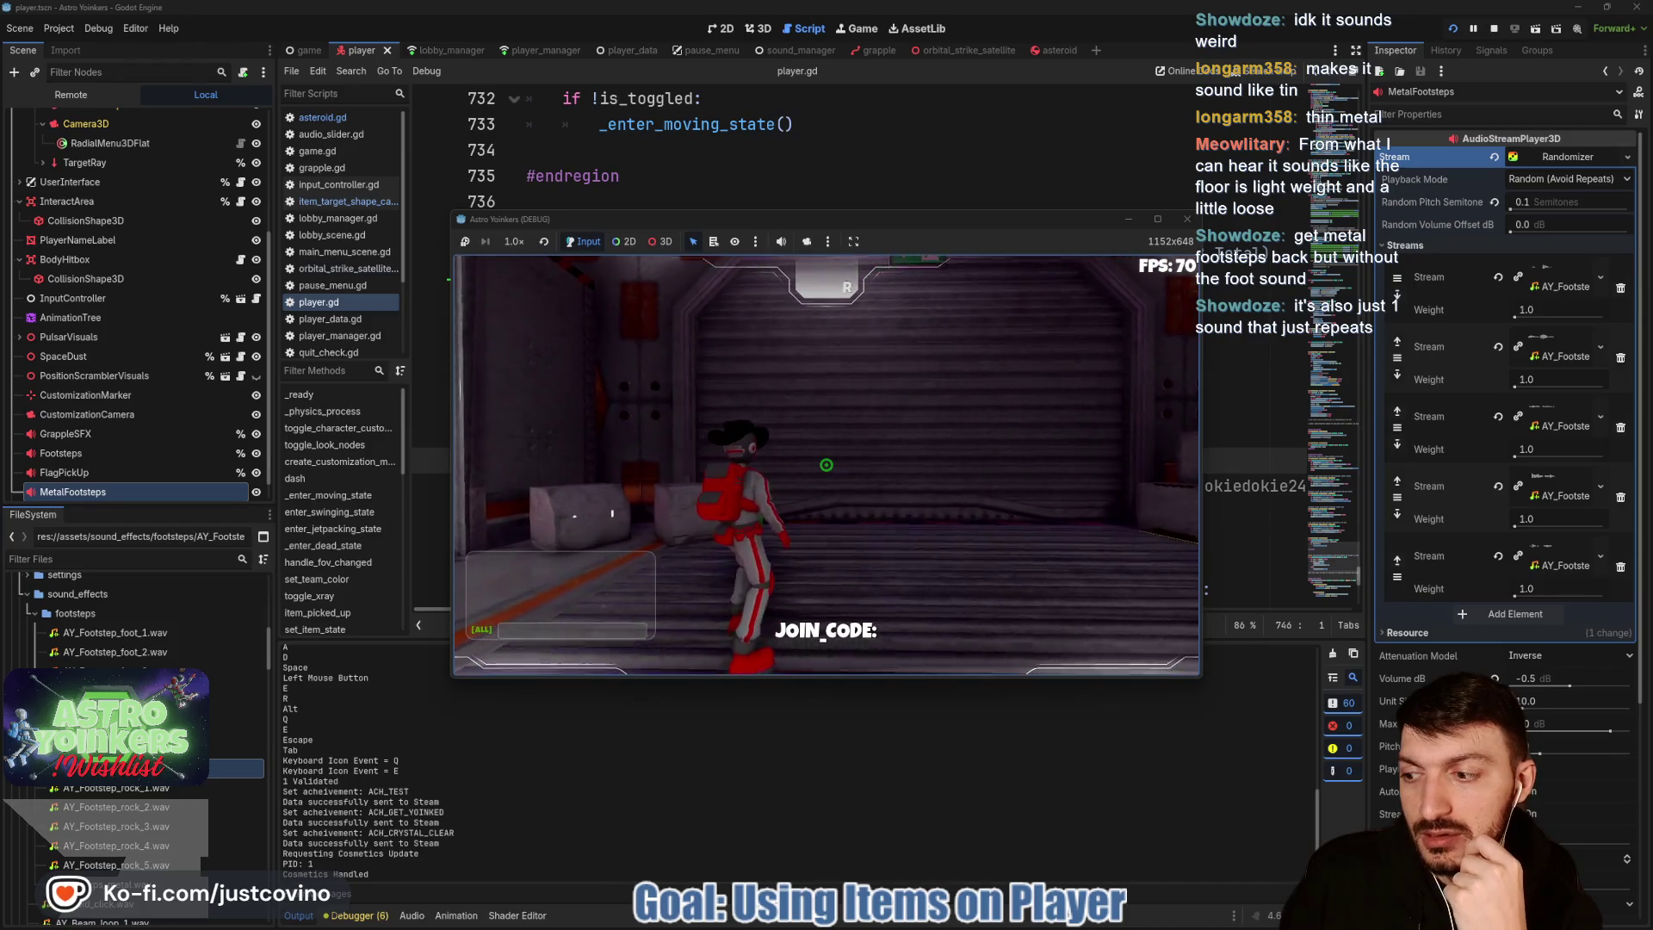
key("w")
key("w")
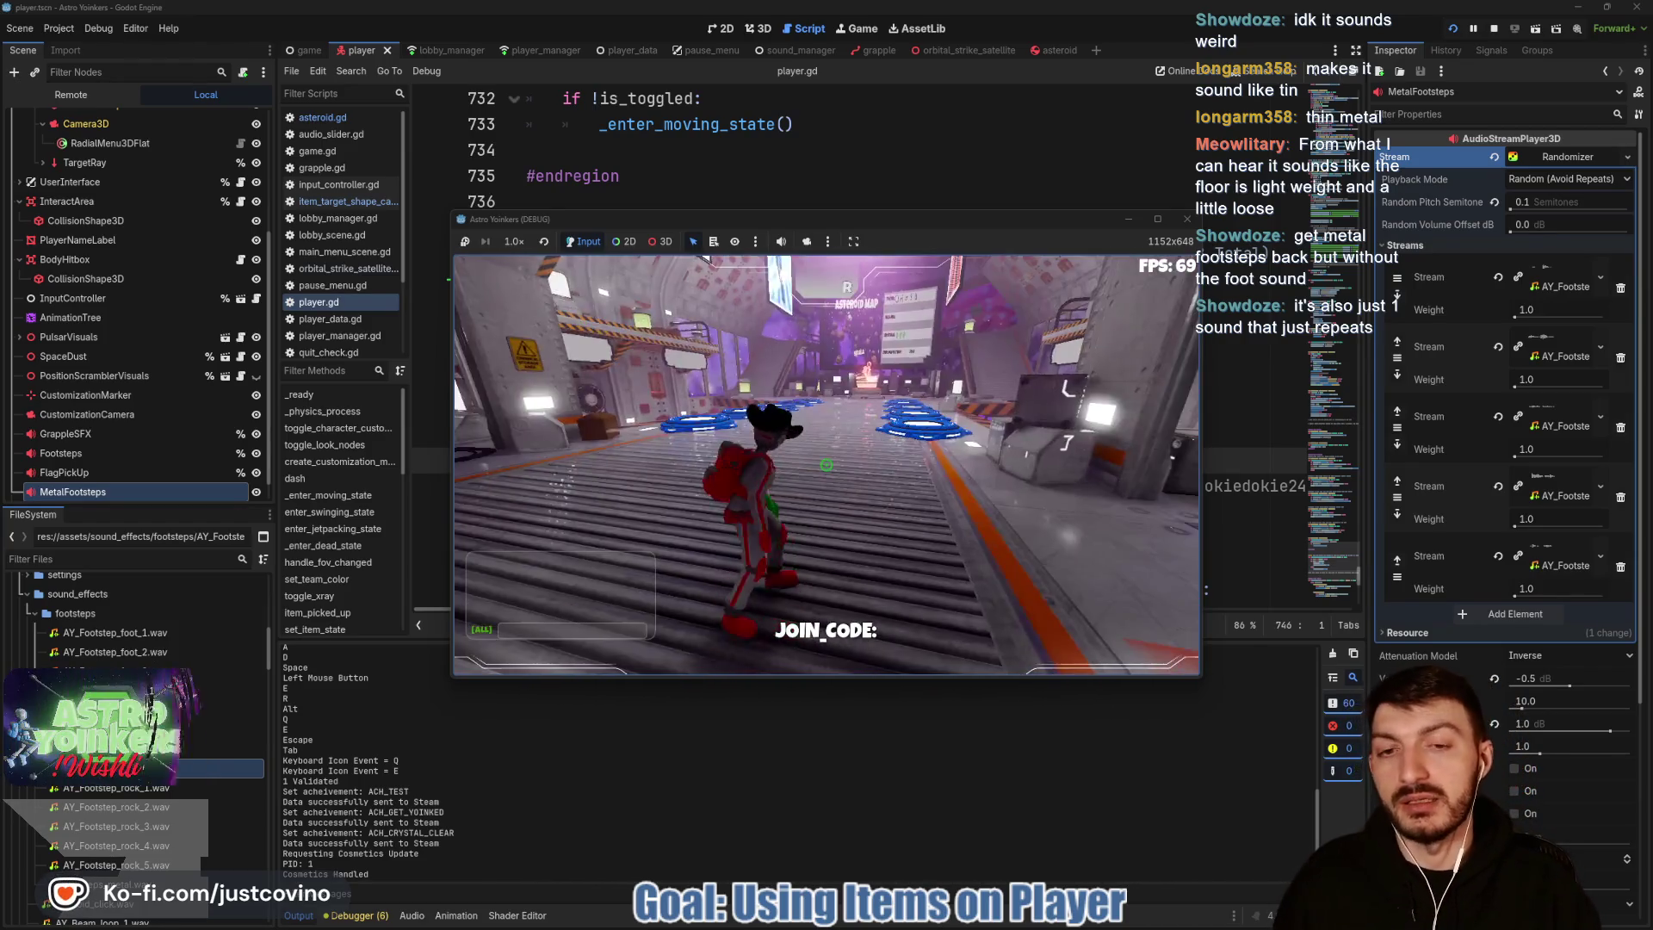
key("w")
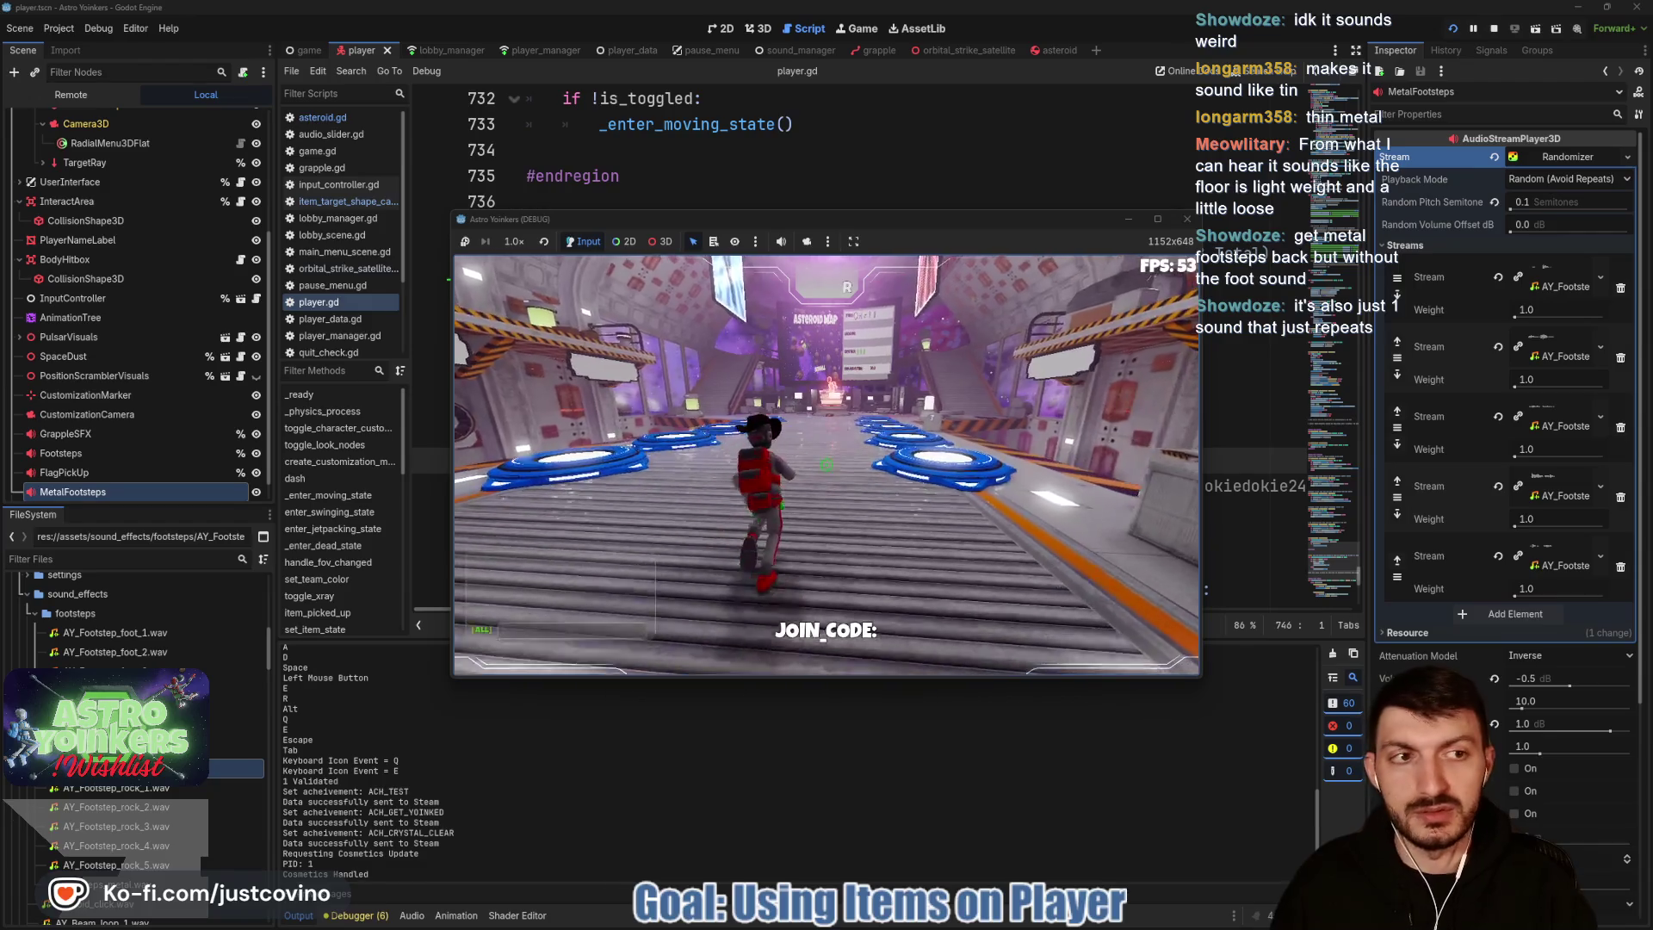
key("w")
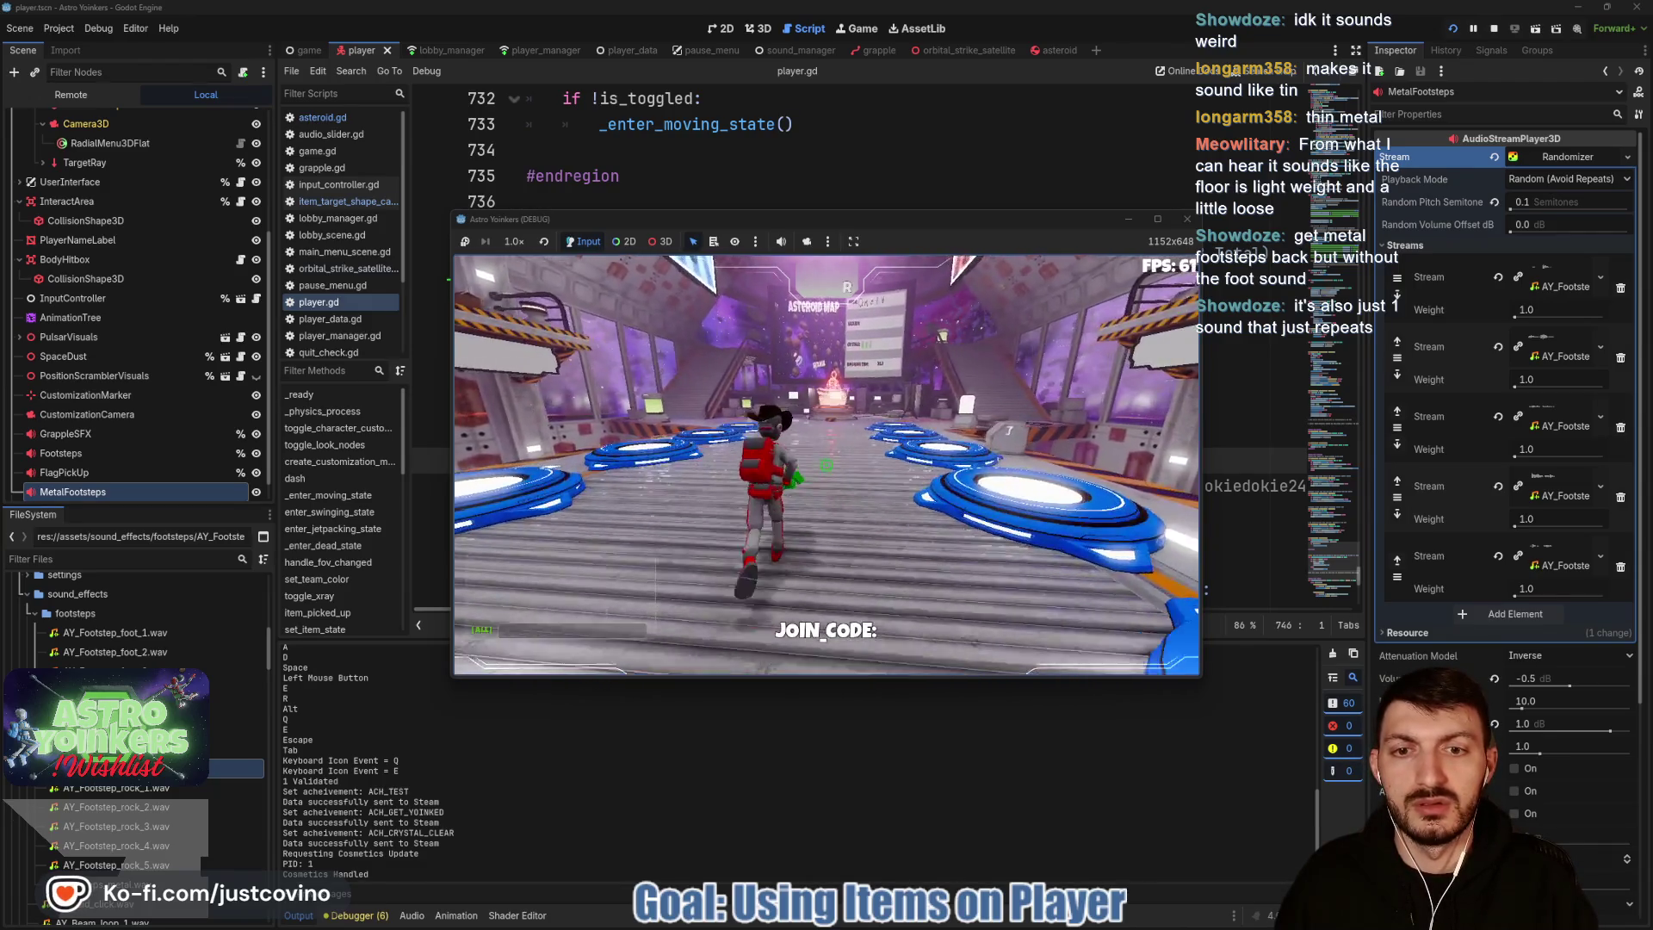
key("w")
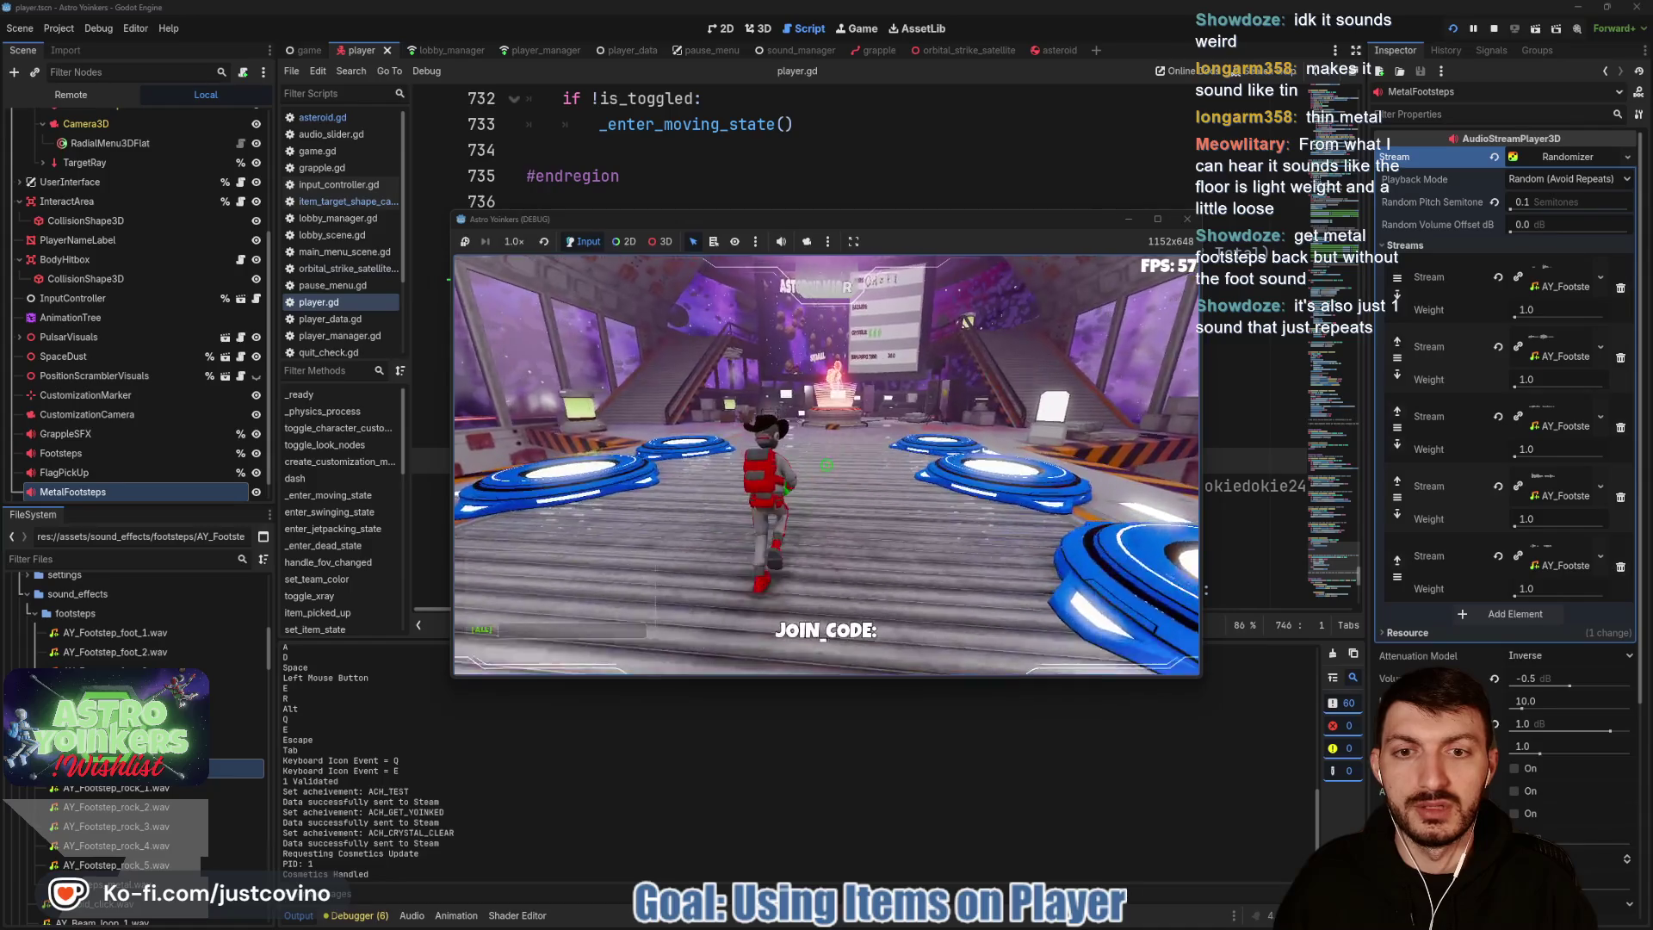
key("w")
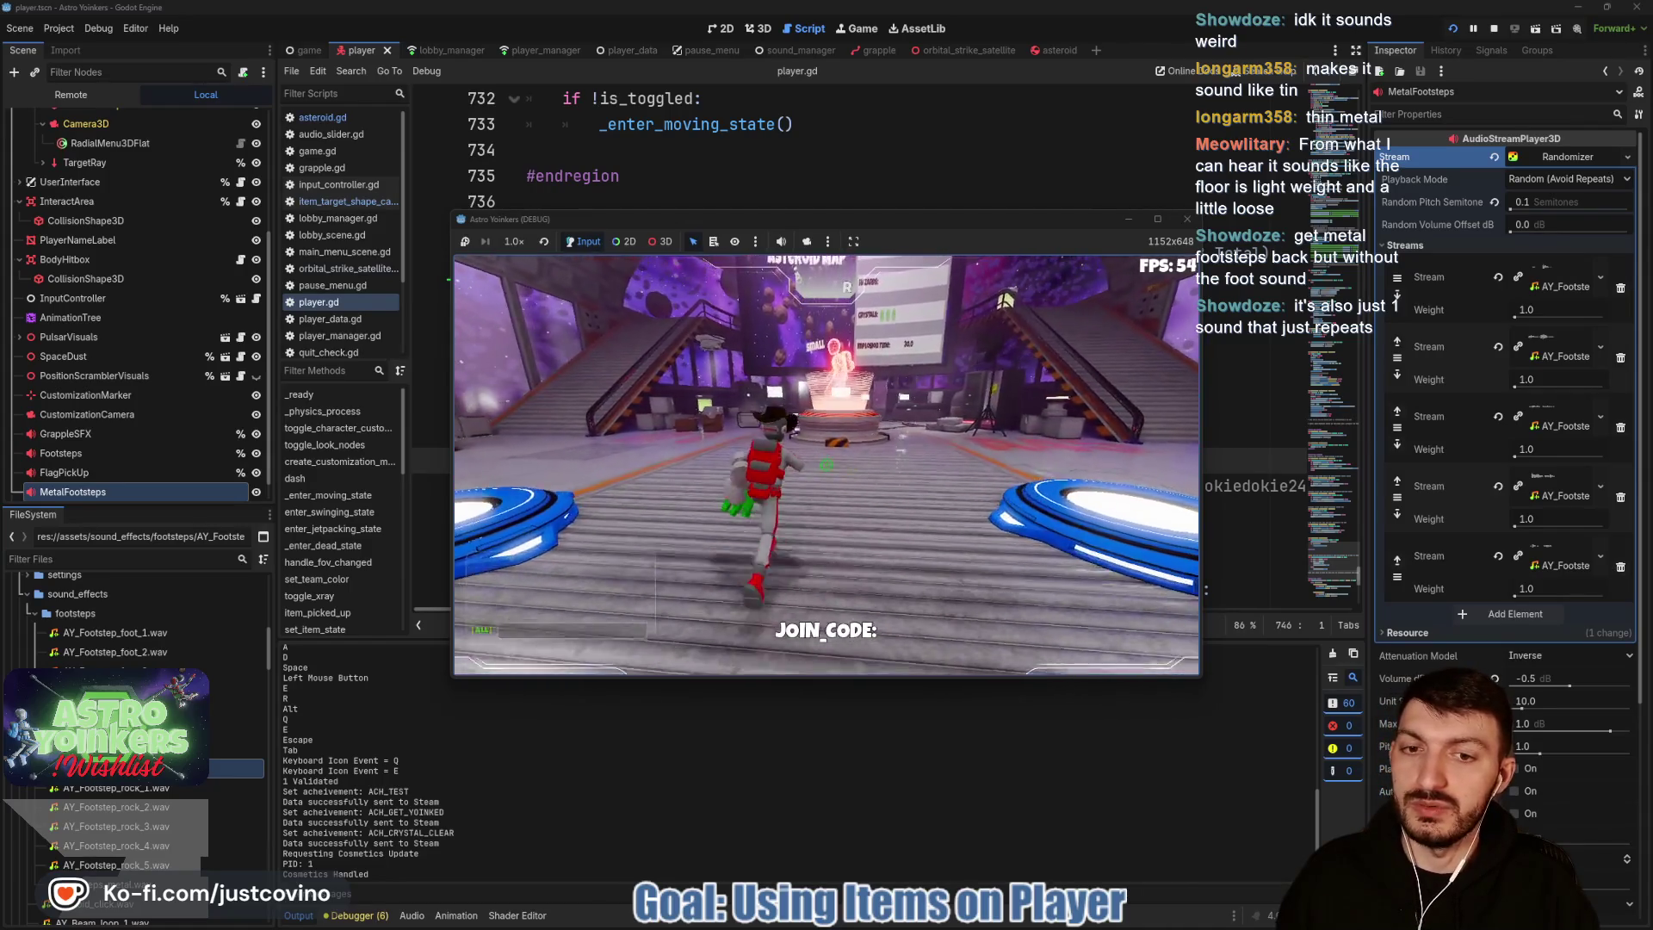
key("w")
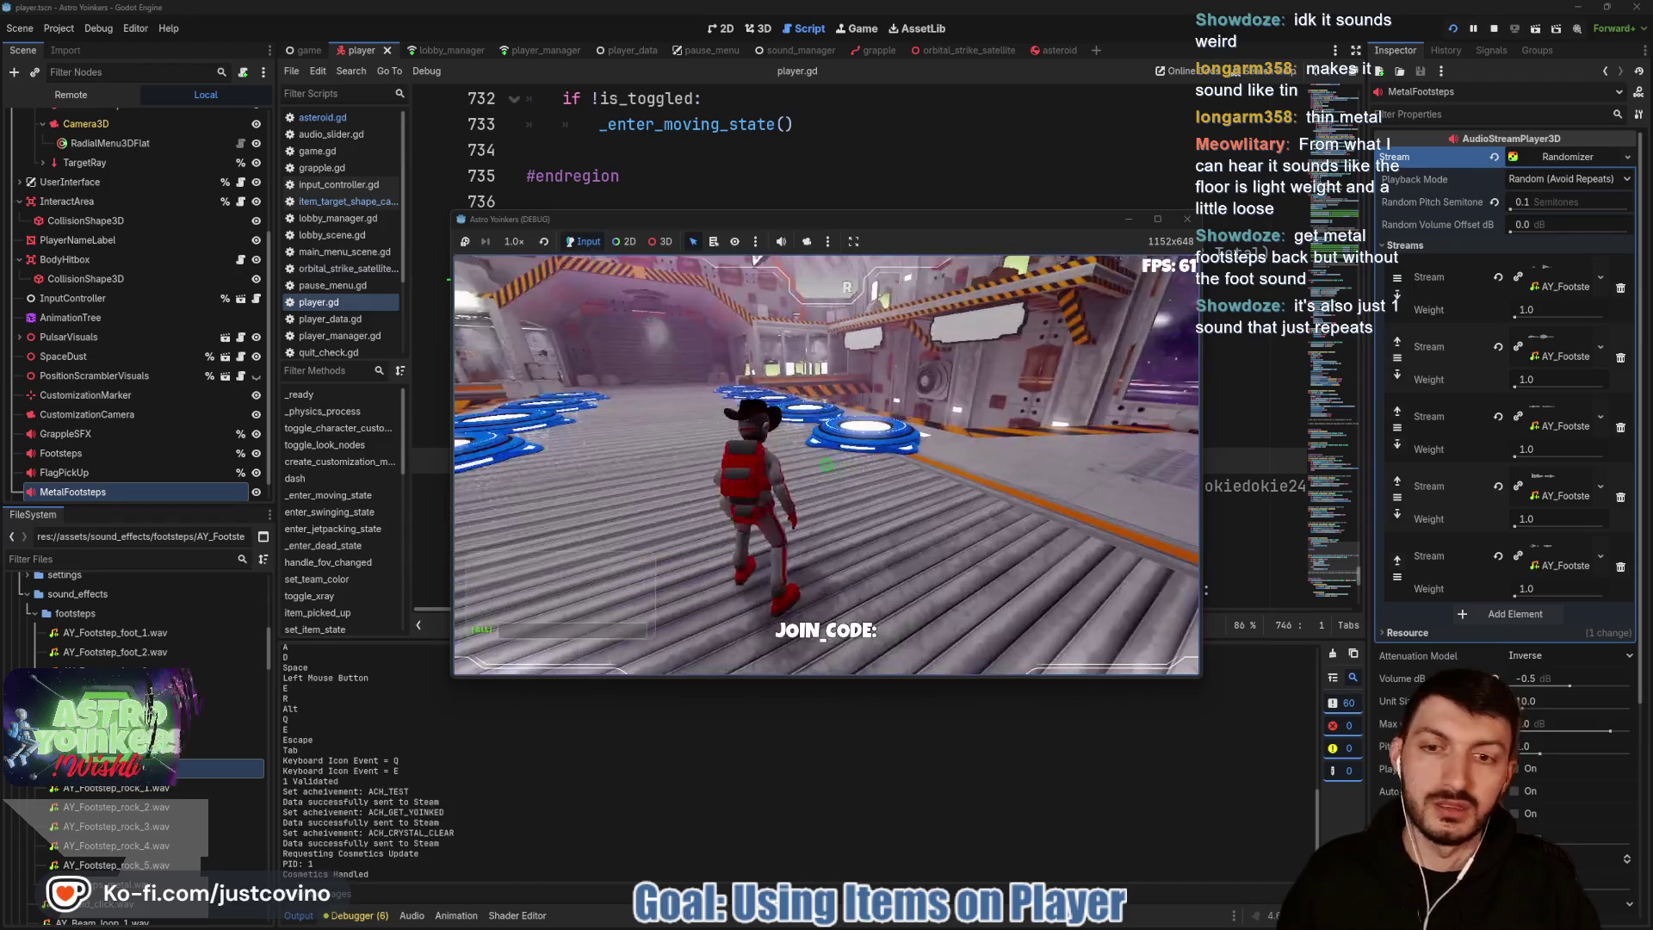
Pause, resume for another stretch of running, then pause the game again
key("Escape")
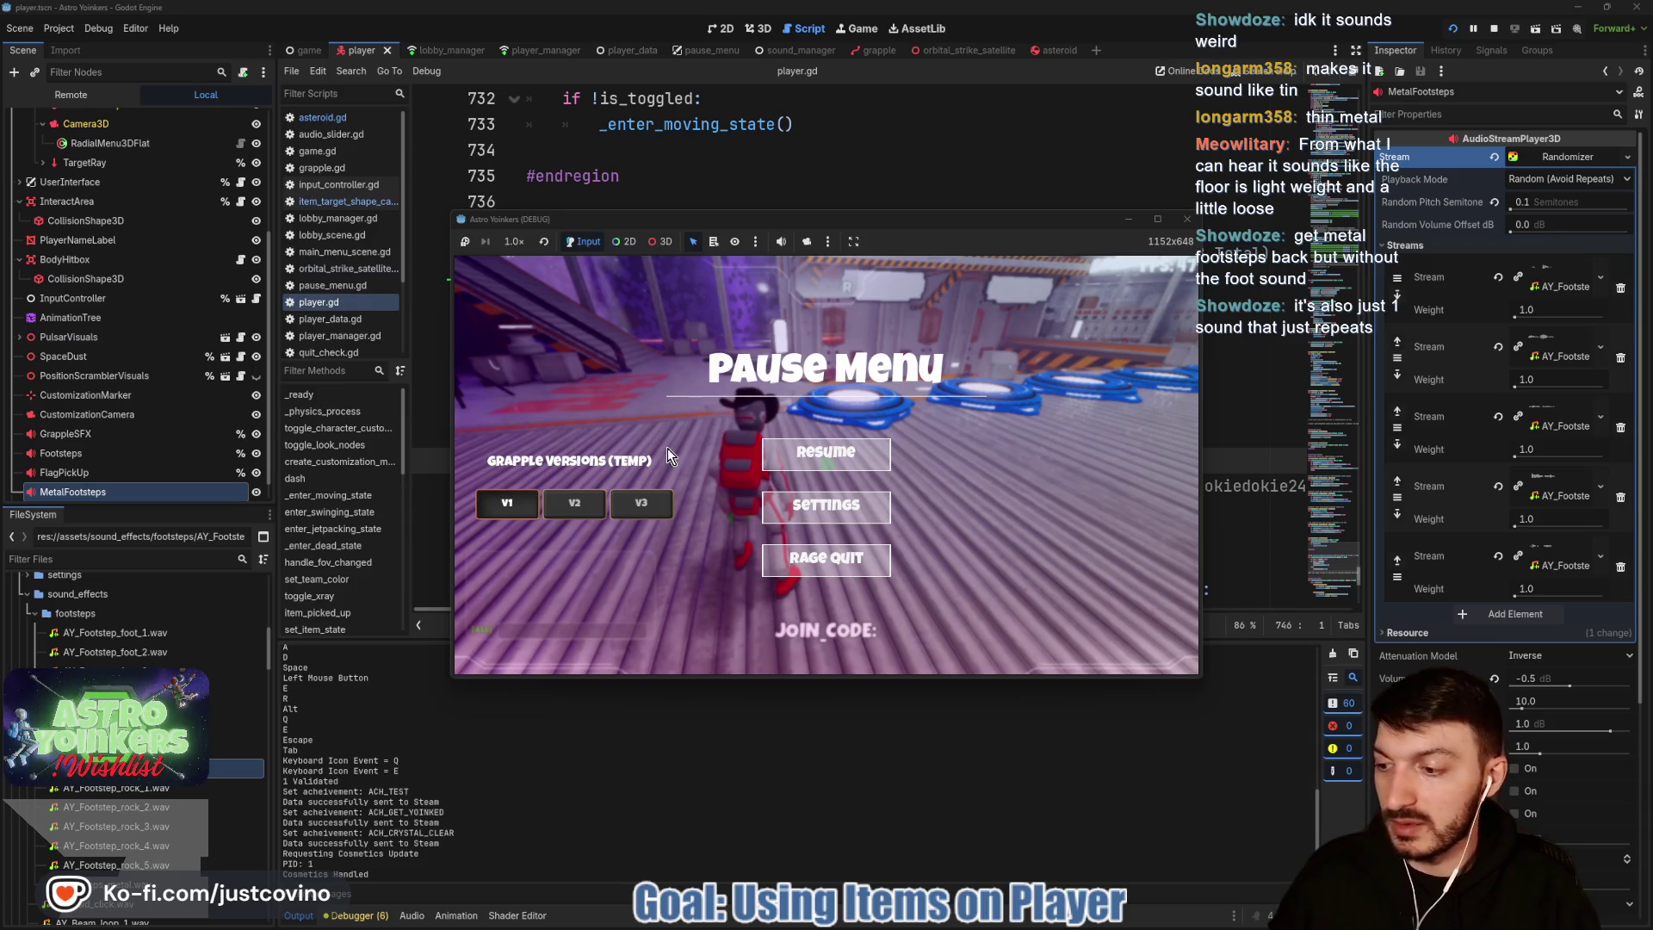
left_click(852, 454)
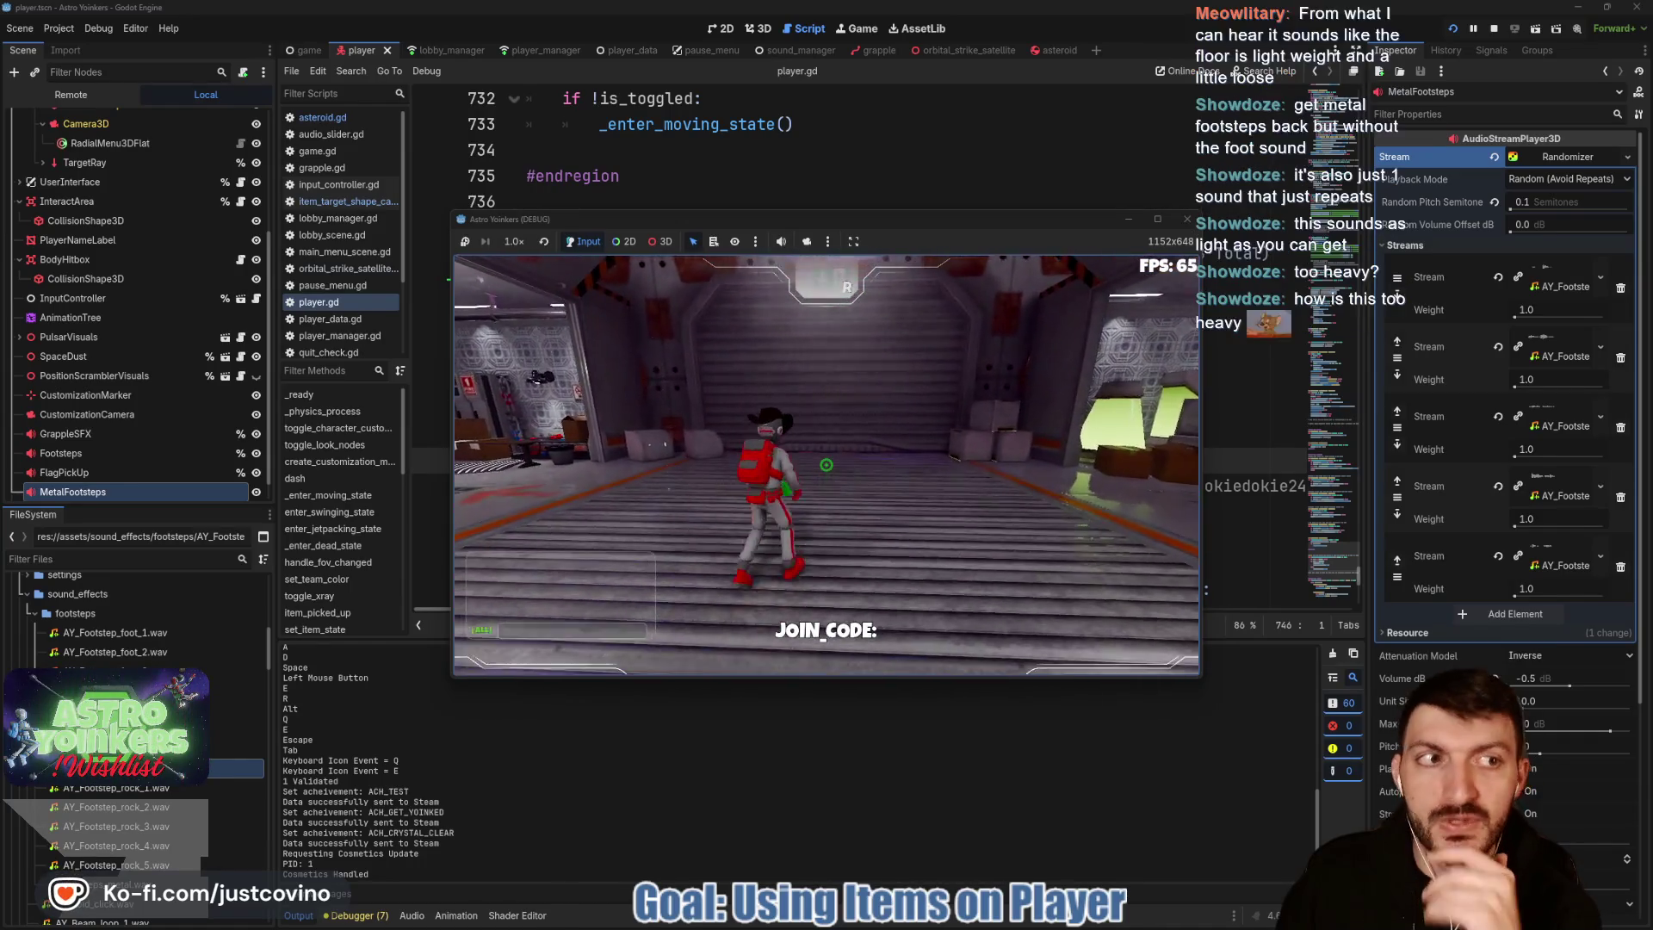
key("Escape")
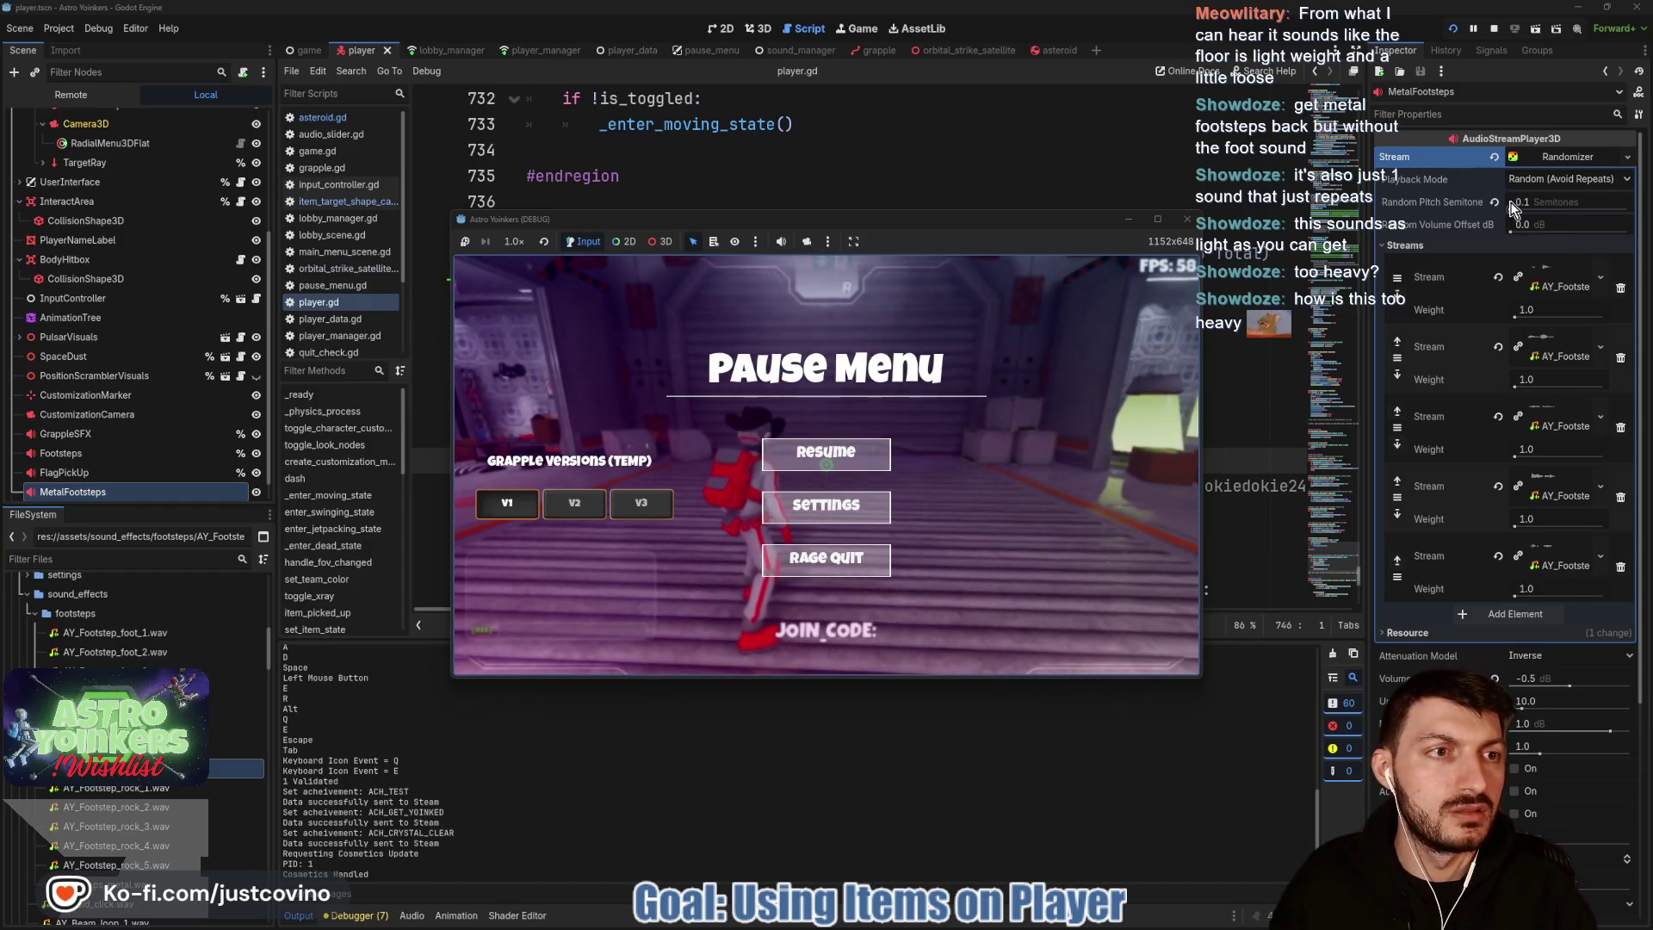
Revert MetalFootsteps' Random Pitch Semitones to 0.0, then return to the game and unpause
left_click(1495, 201)
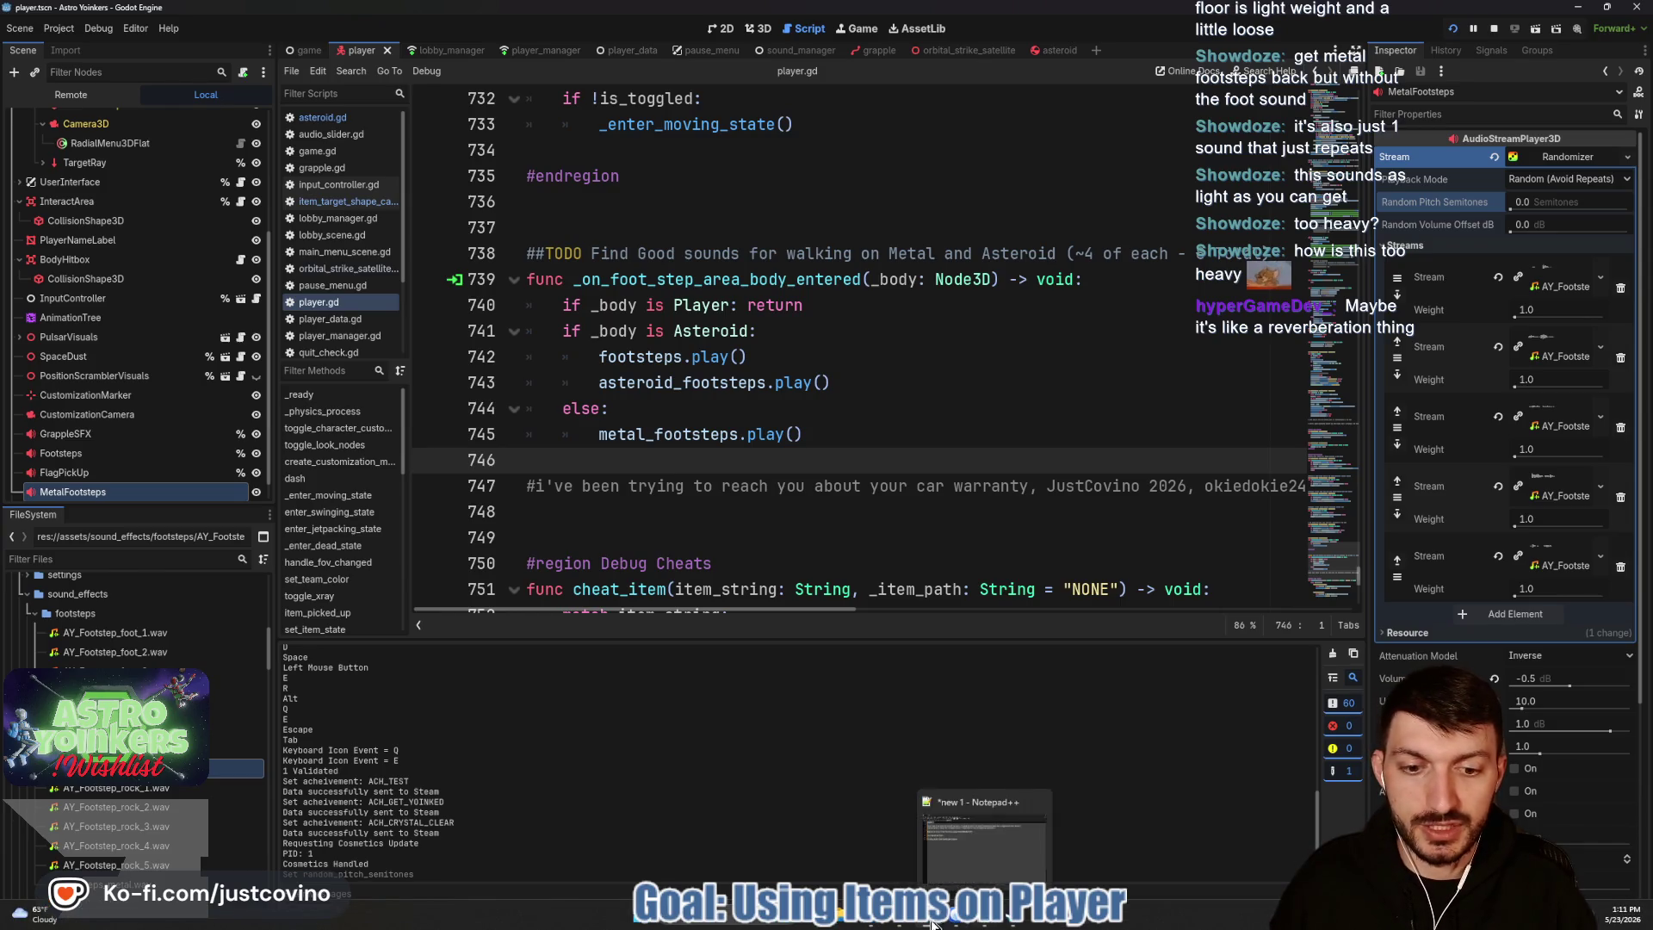
left_click(971, 874)
key("Escape")
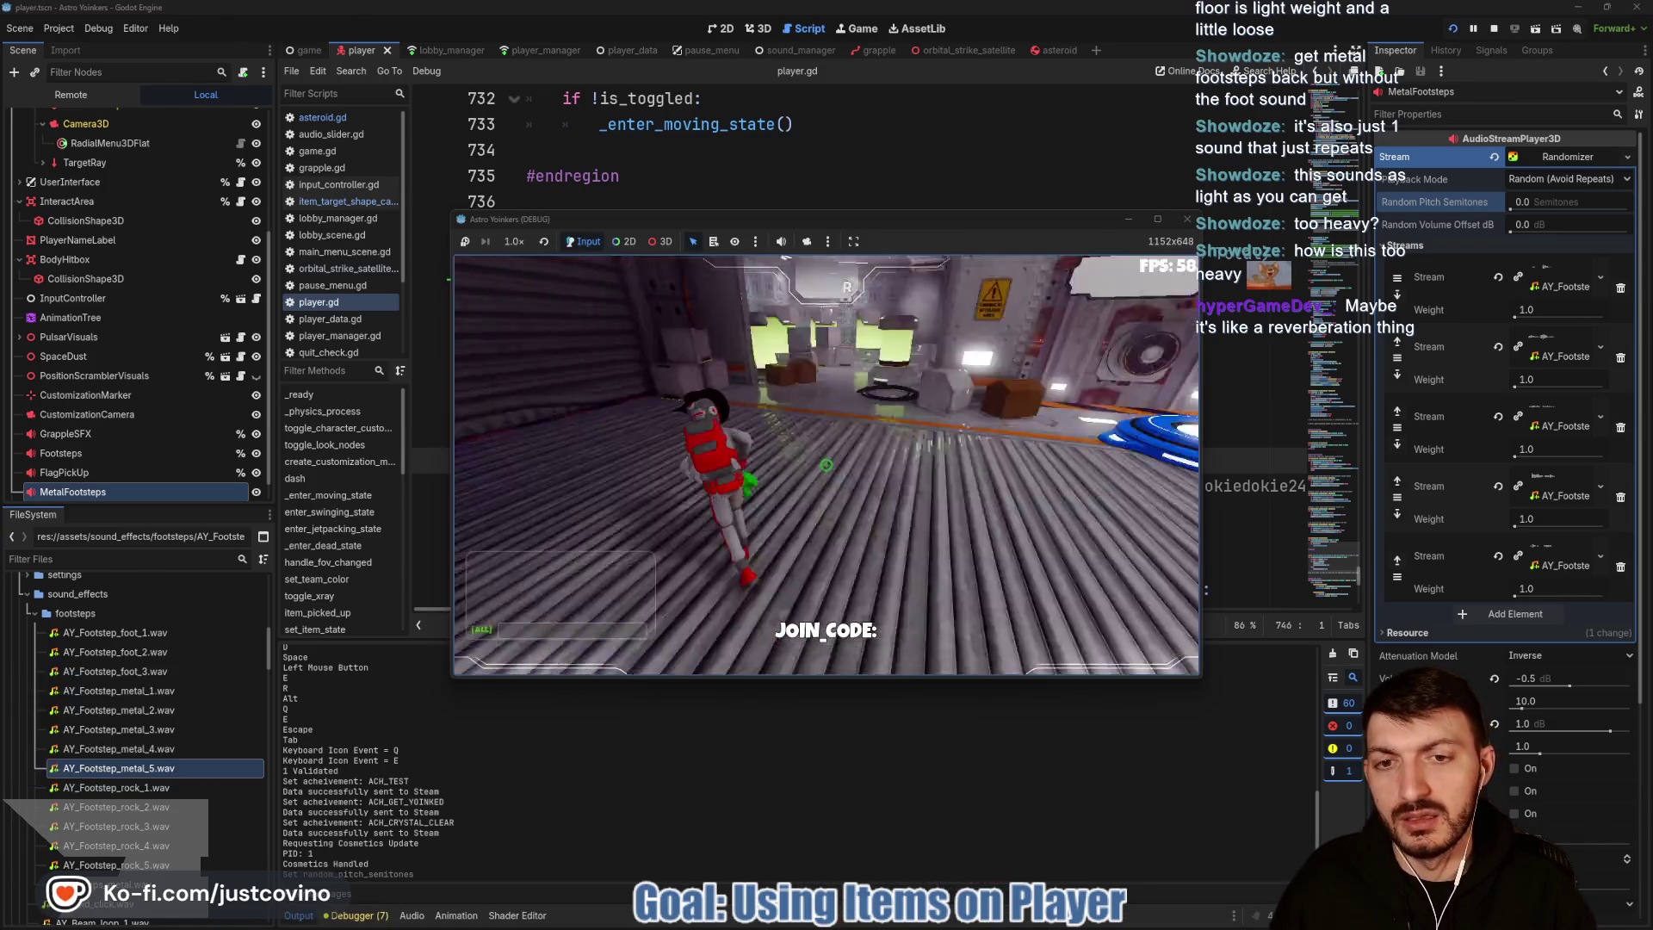
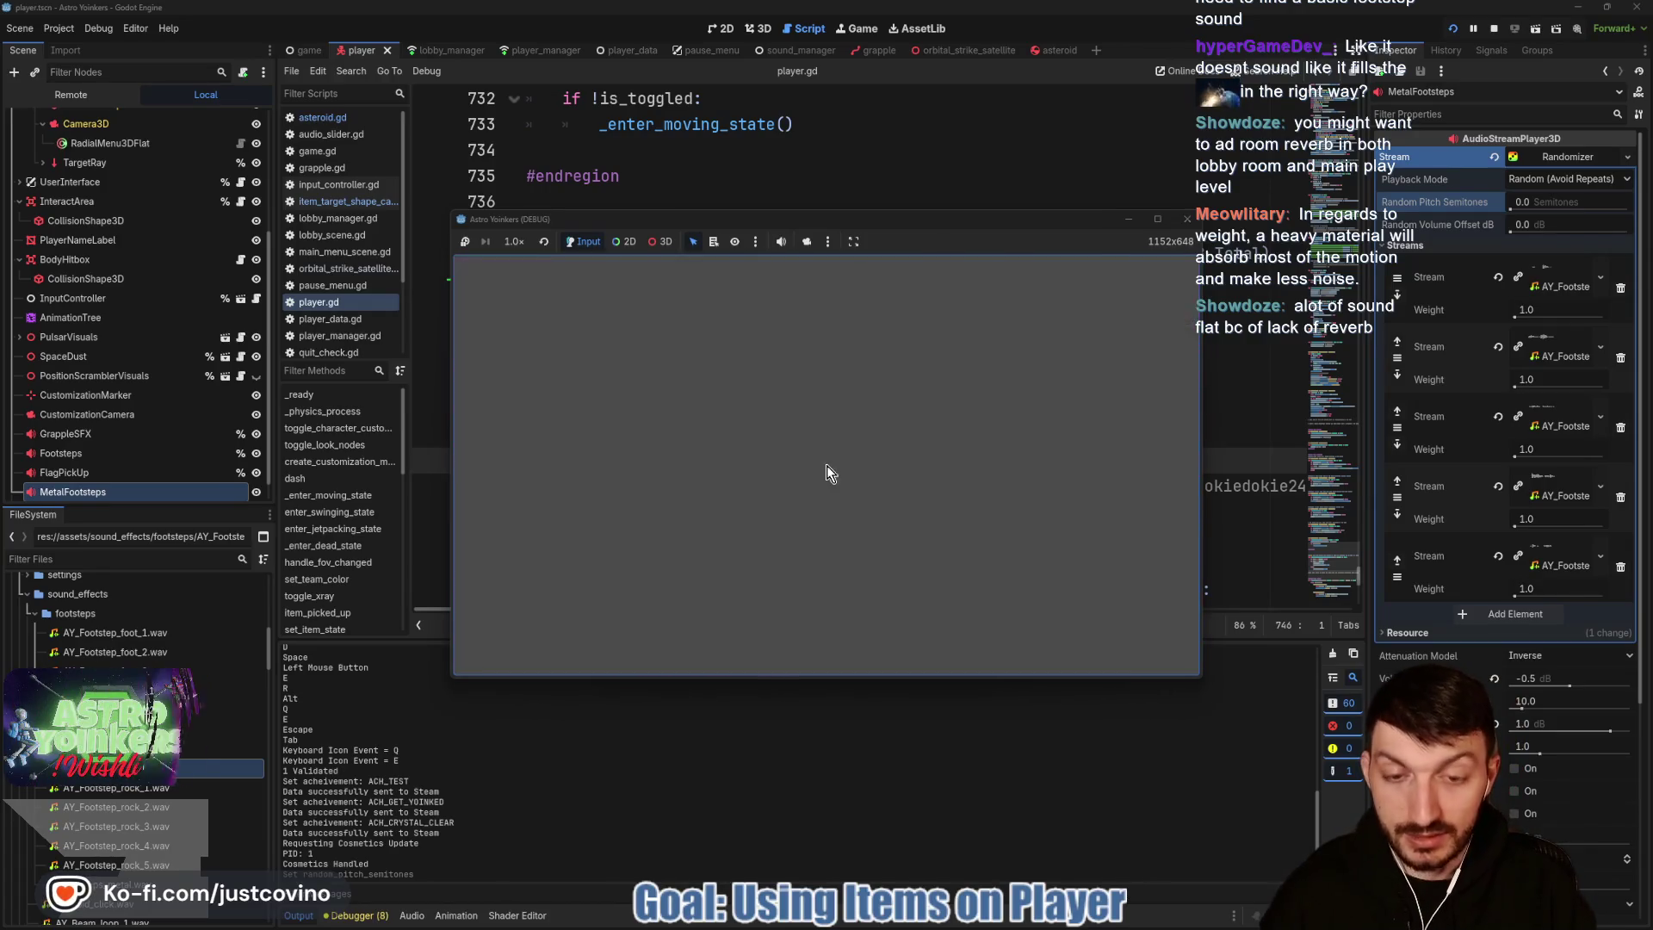
Set MetalFootsteps' Bus to 3DSFX, save the scene, and launch the game
scroll(1515, 602, "down", 4)
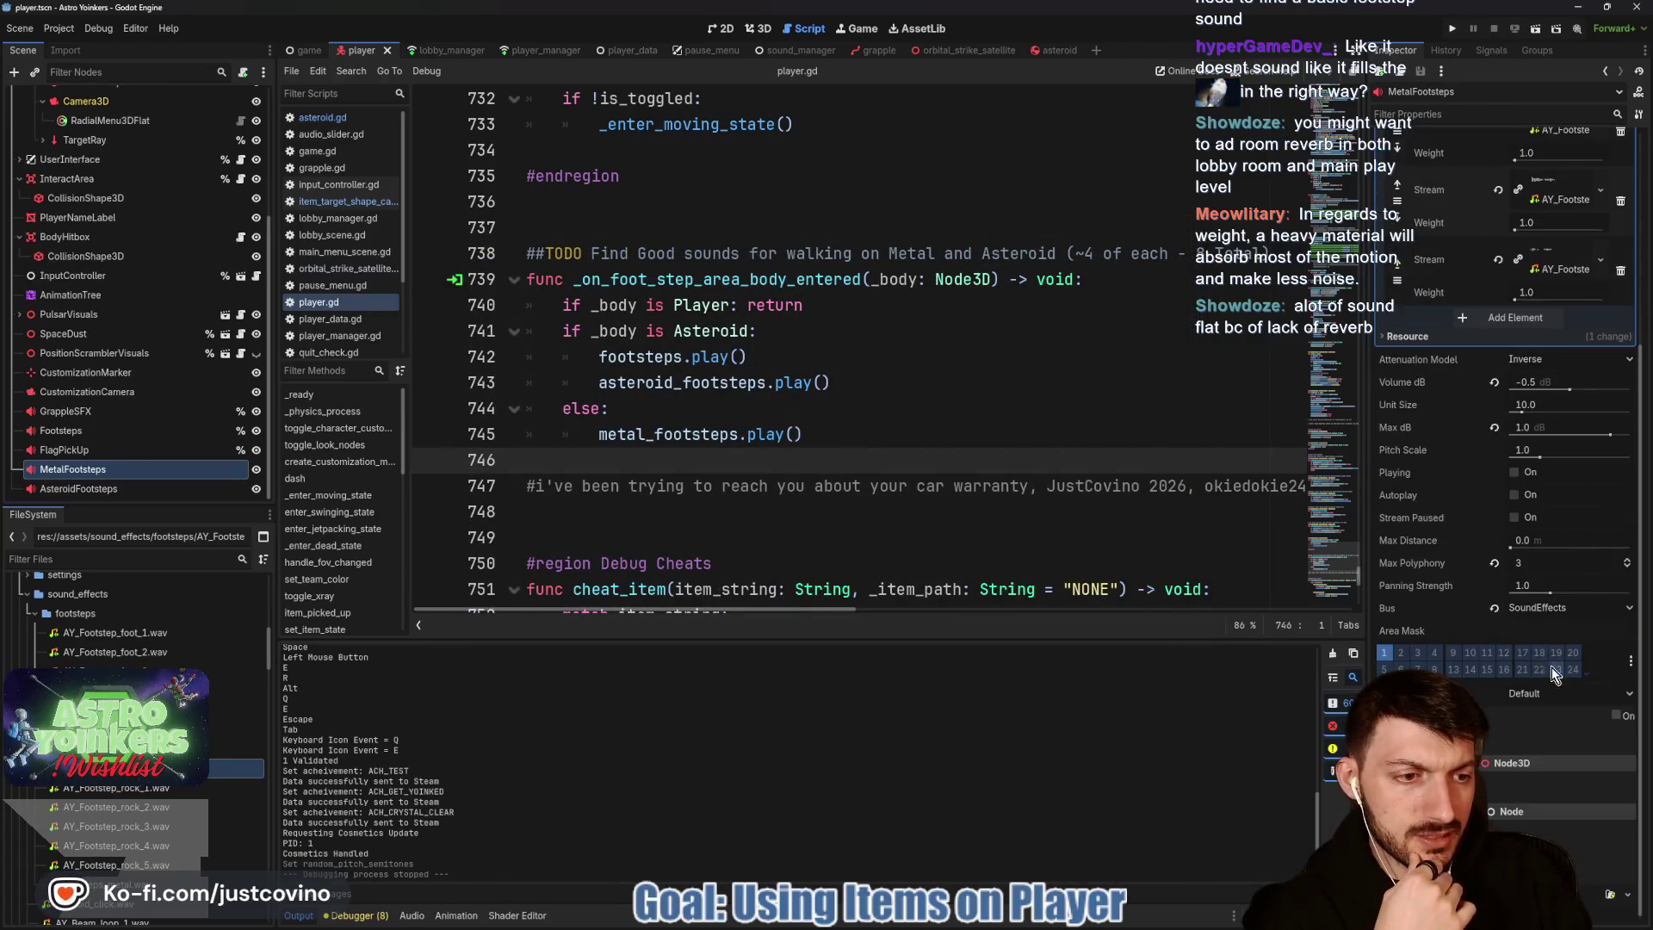
left_click(1537, 678)
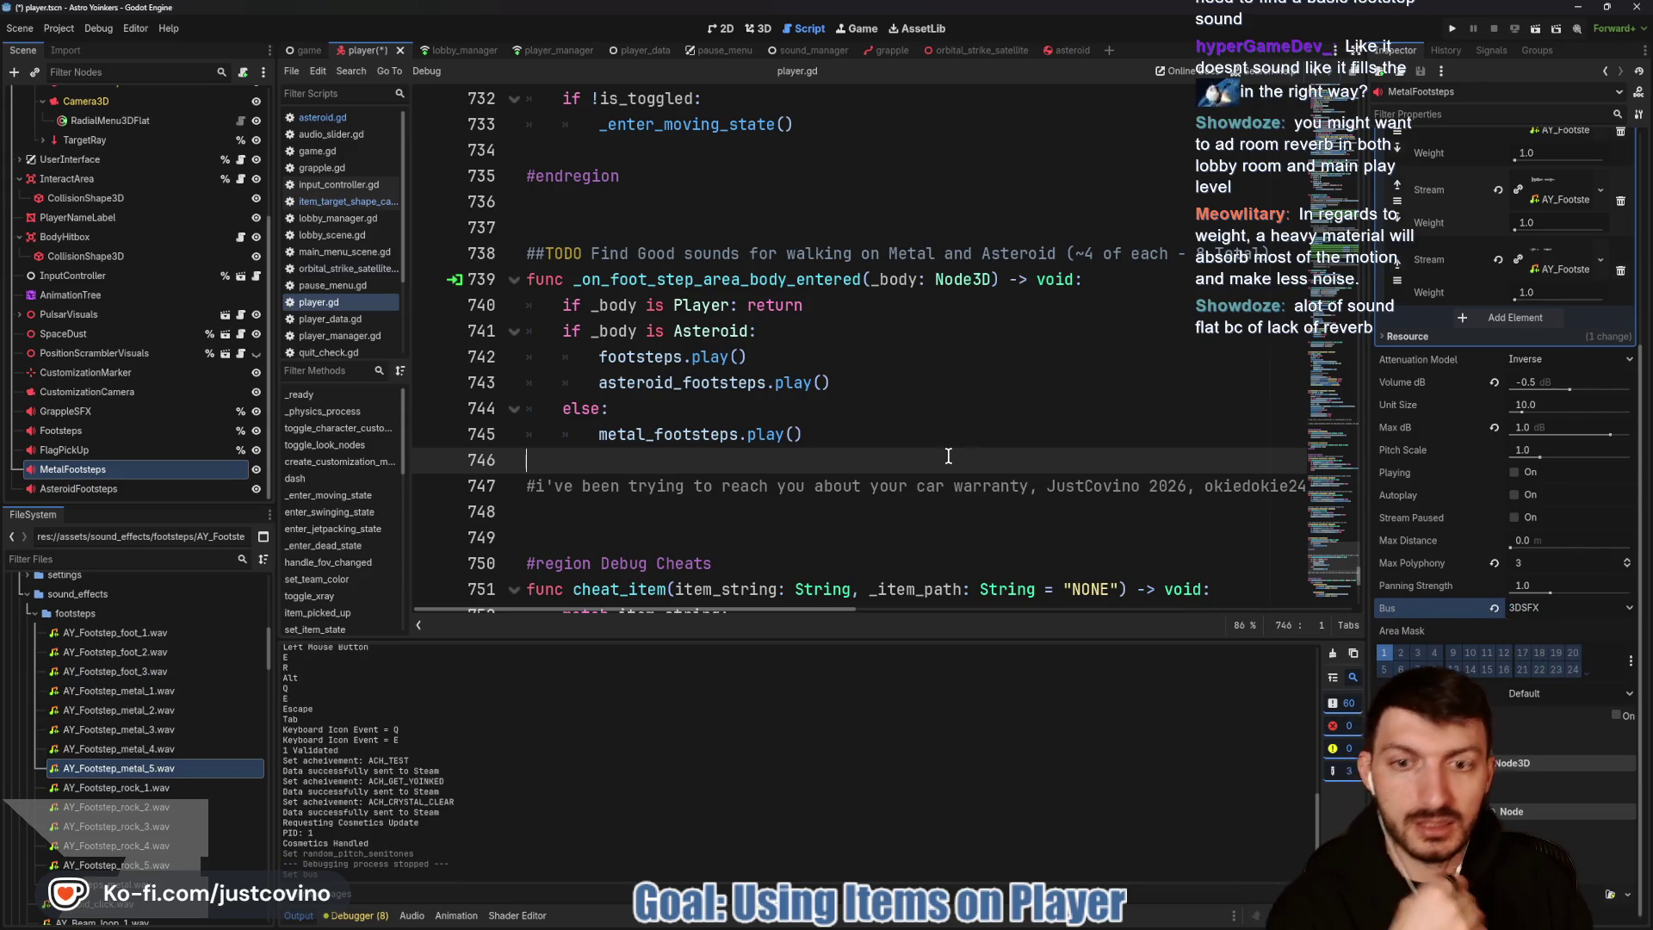
key("ctrl+s")
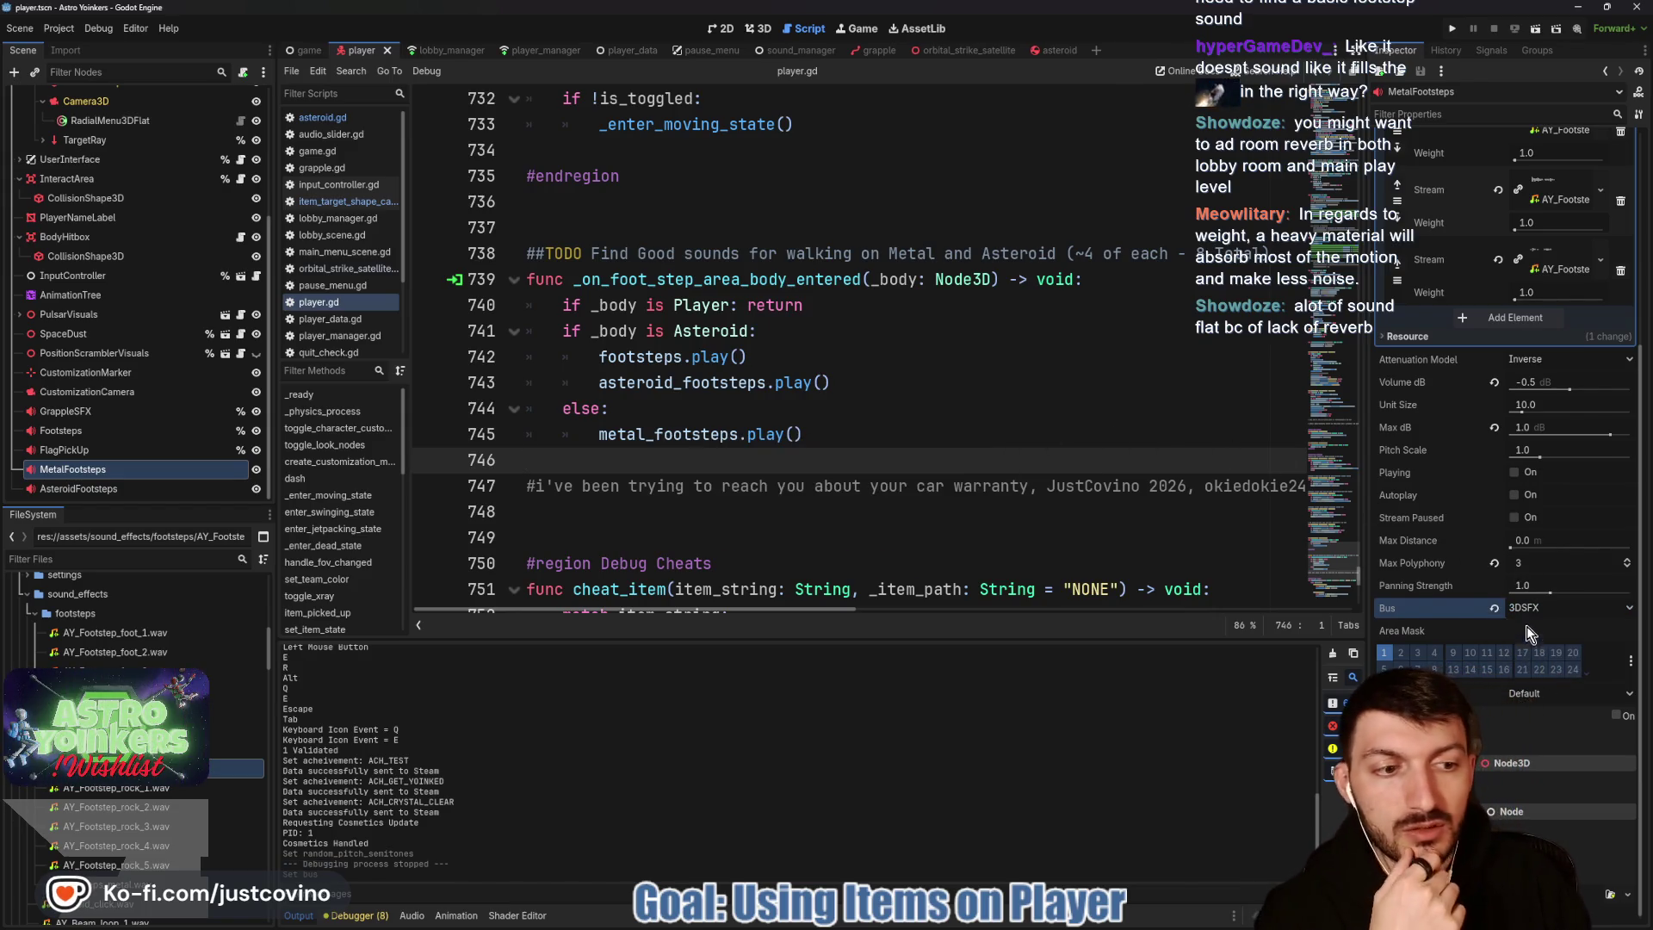
left_click(1454, 28)
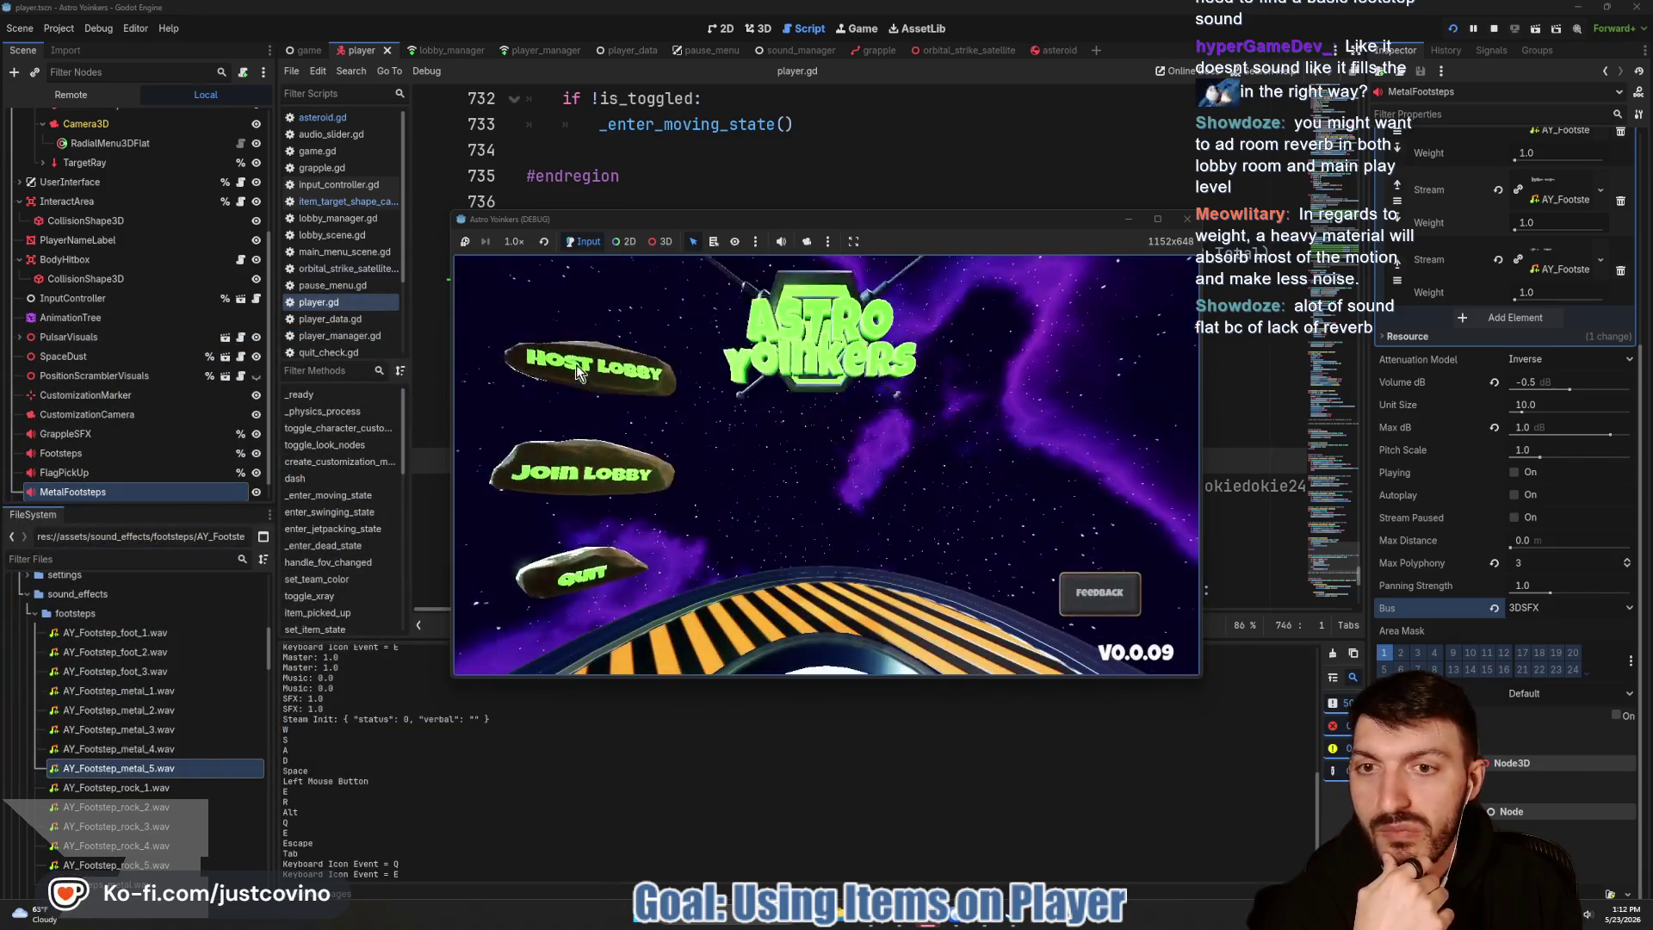
Host a private lobby and run through the purple lobby toward the Asteroid Map screen
left_click(576, 366)
left_click(801, 400)
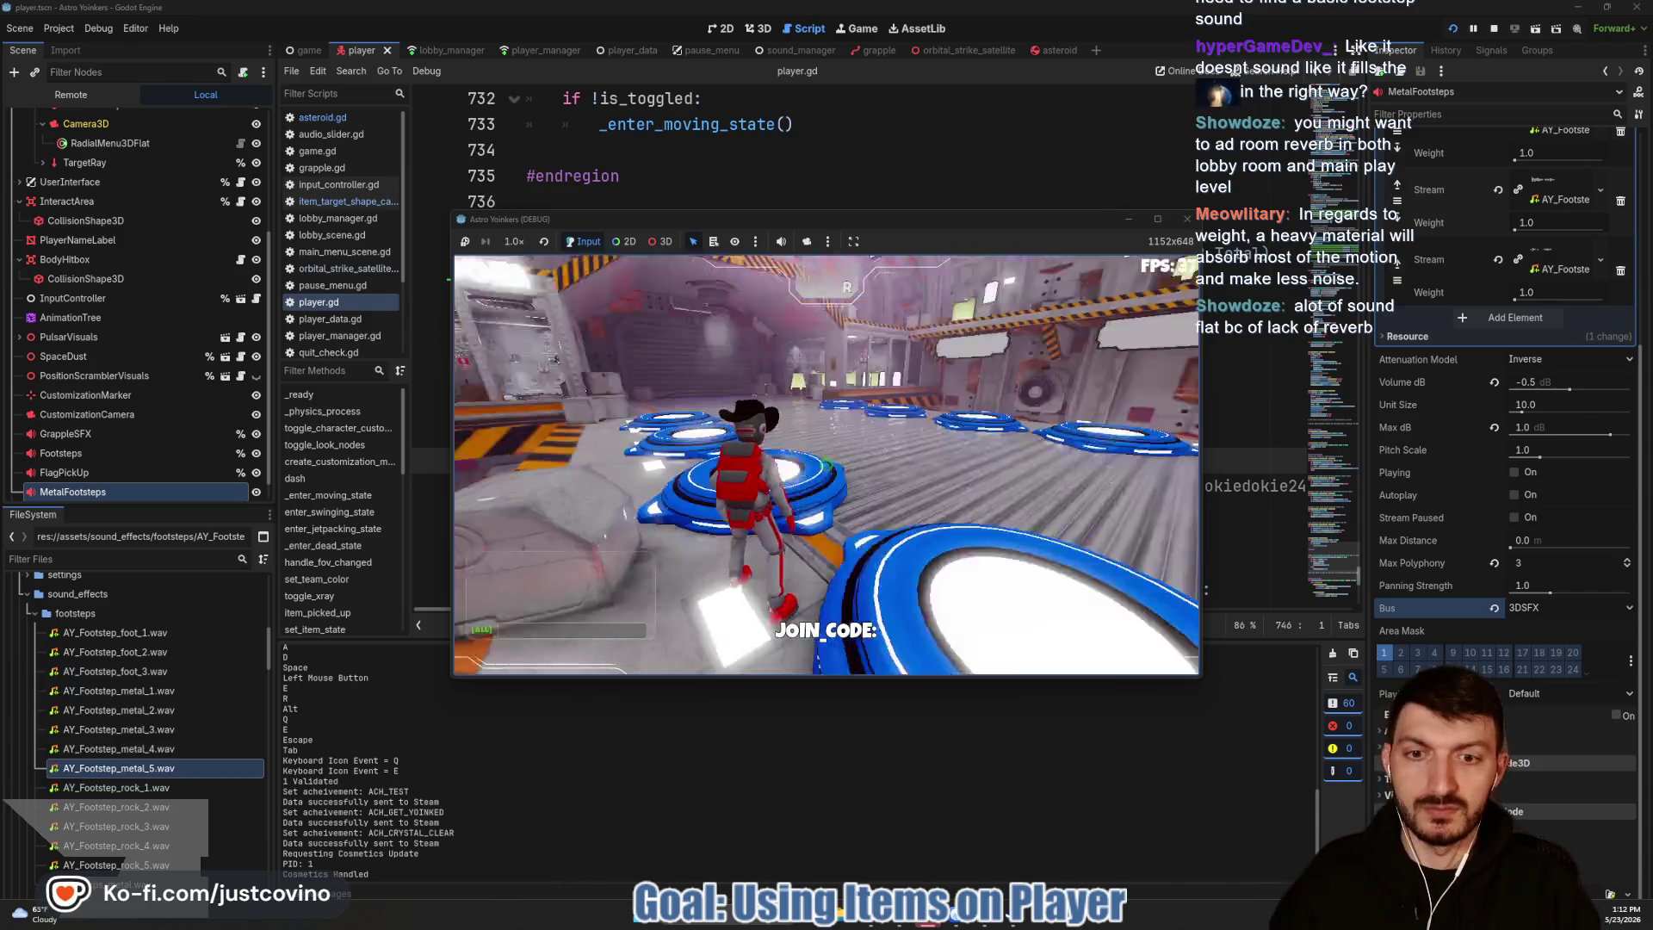
key("w")
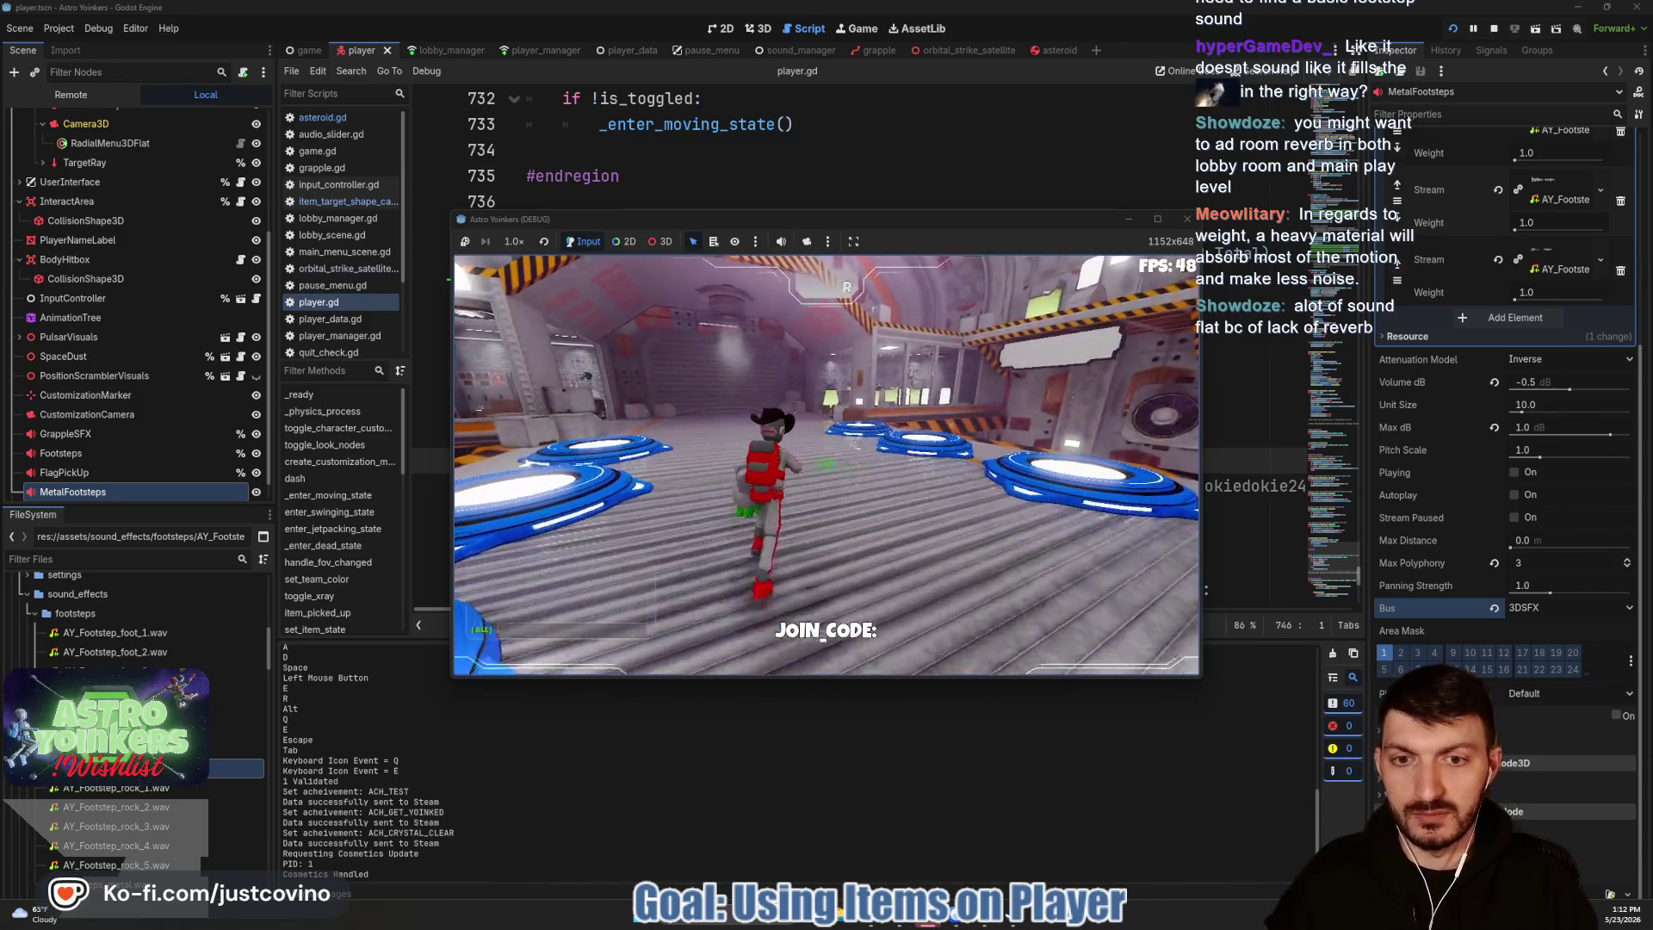
key("w")
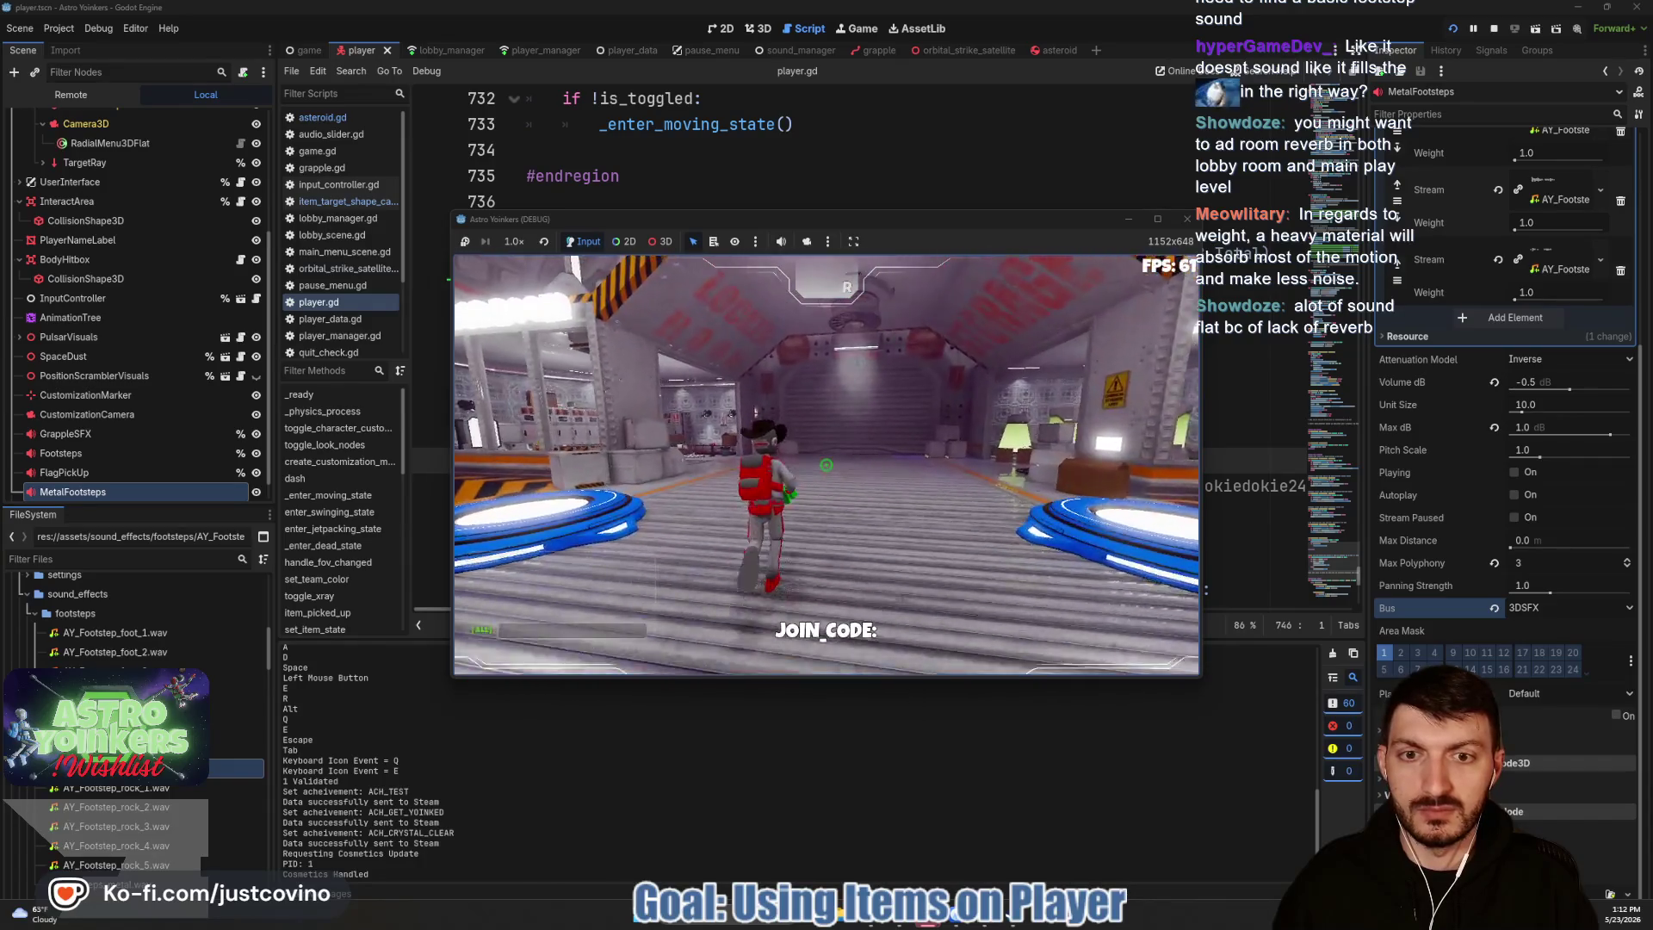
key("w")
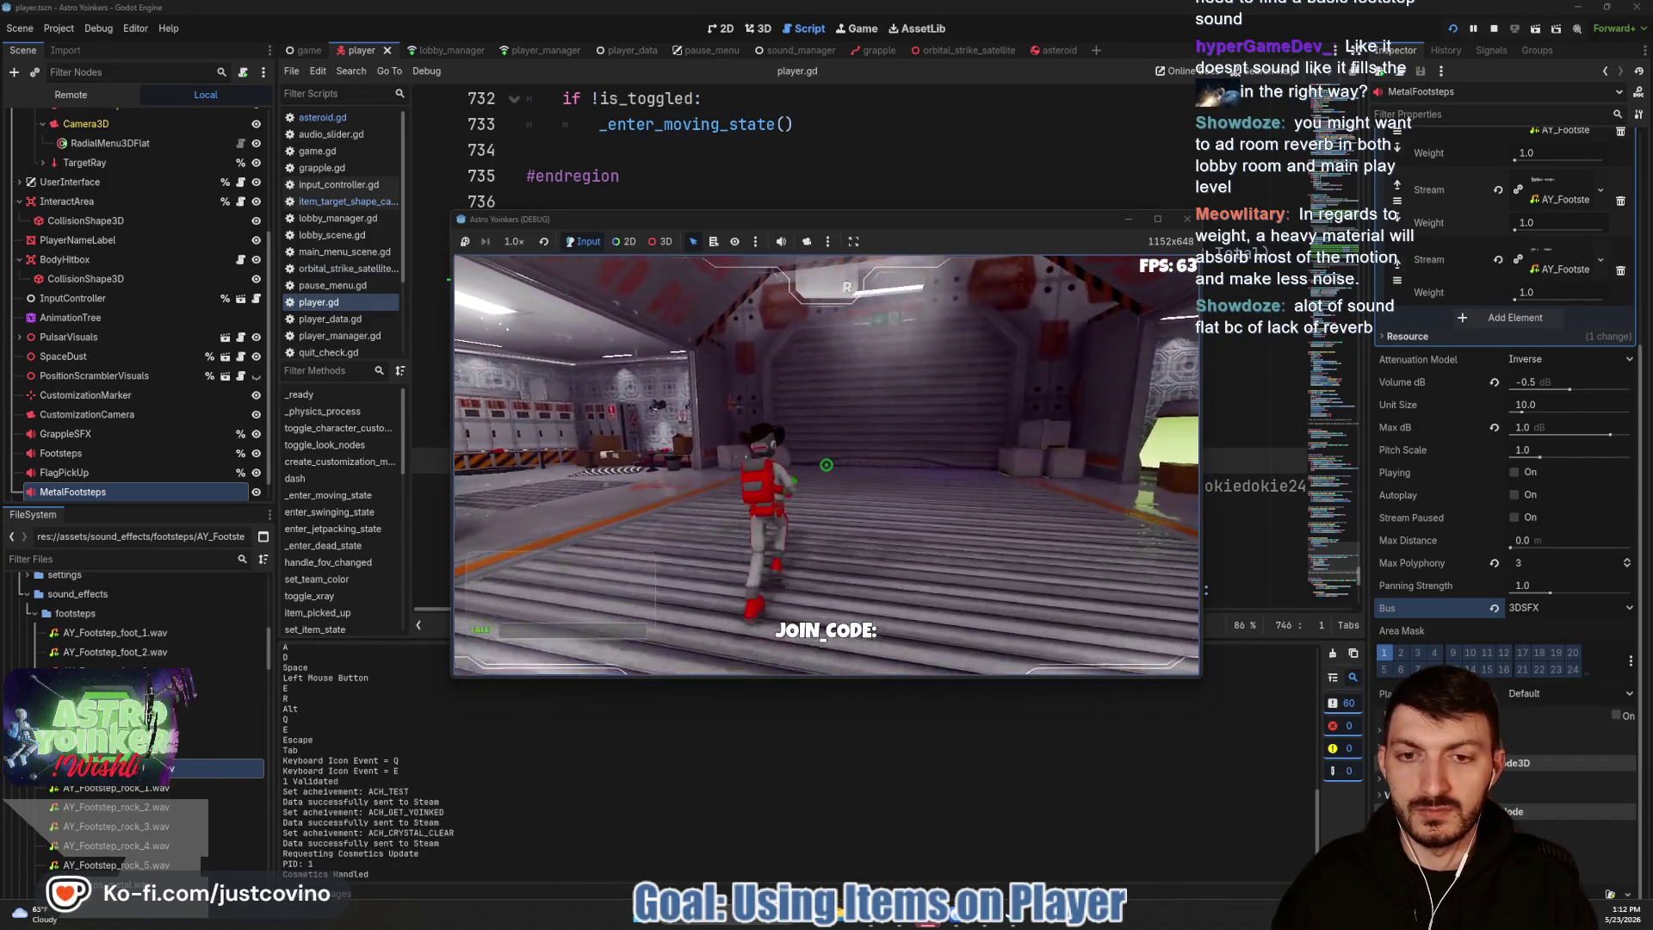
key("w")
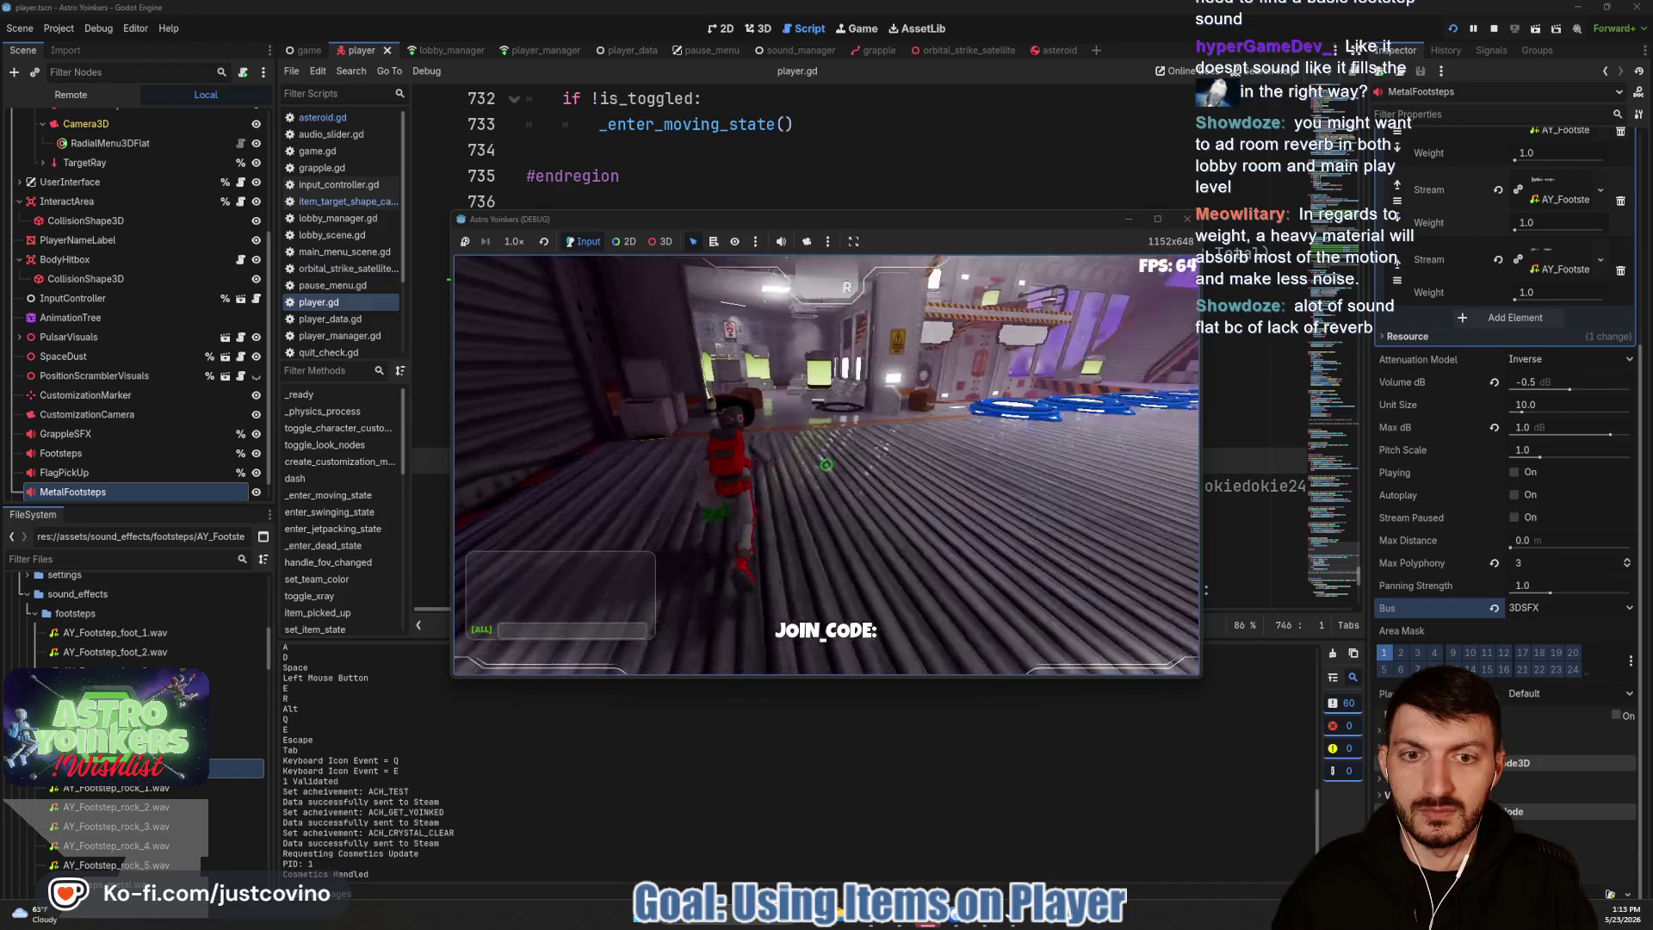
key("w")
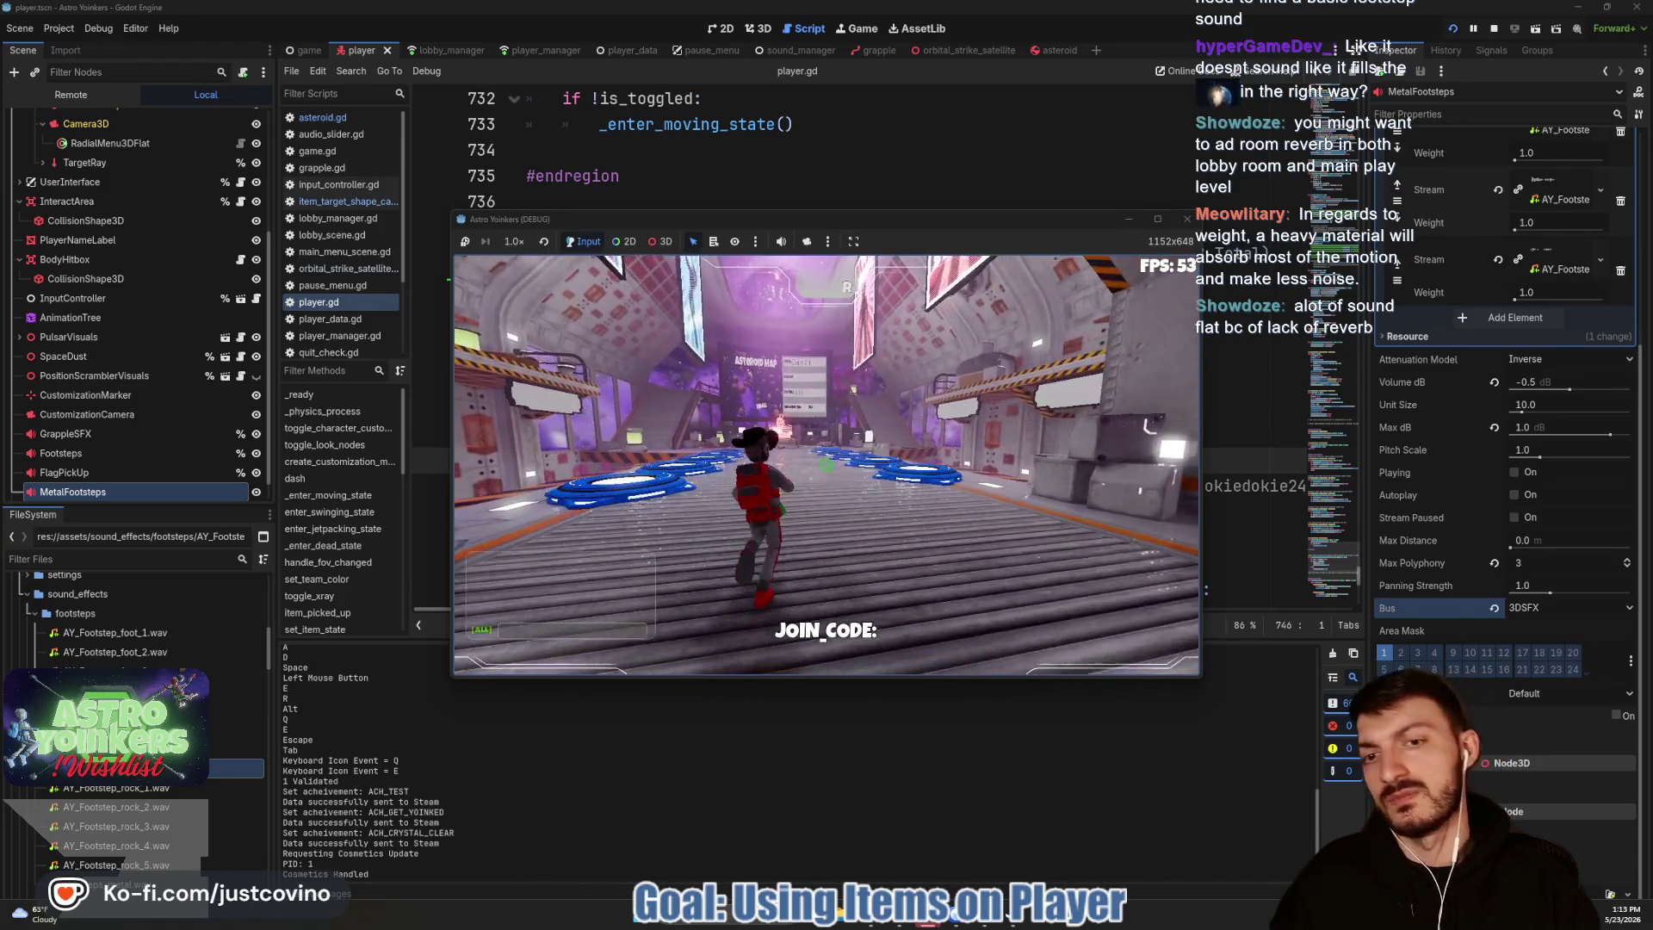
key("w")
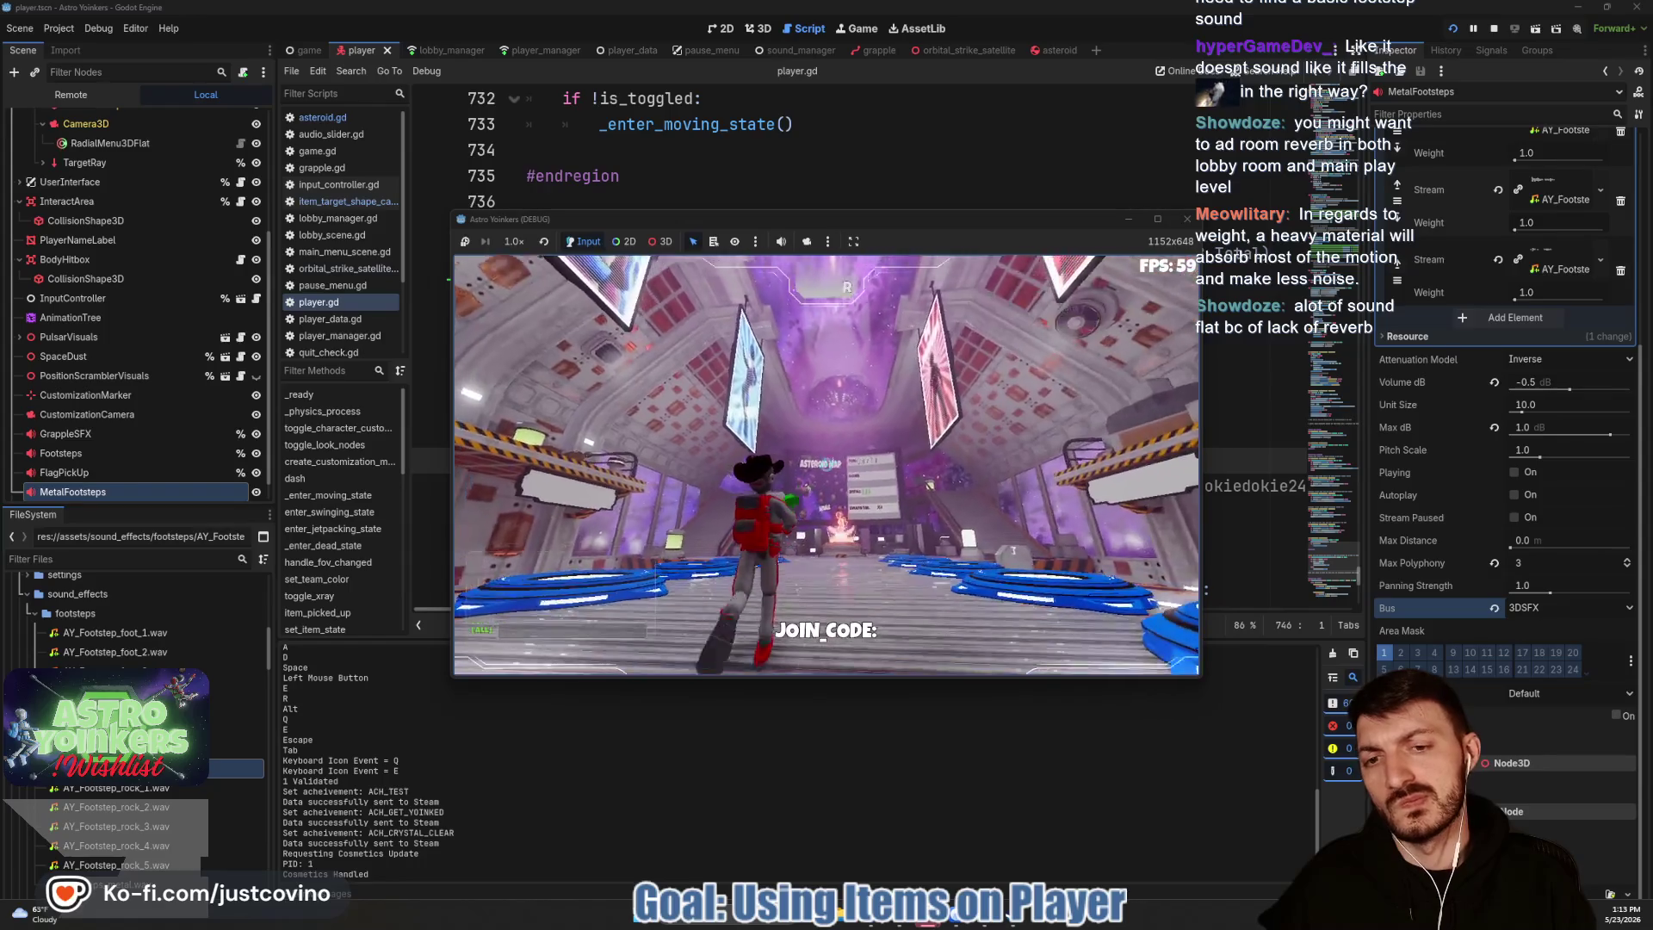
key("w")
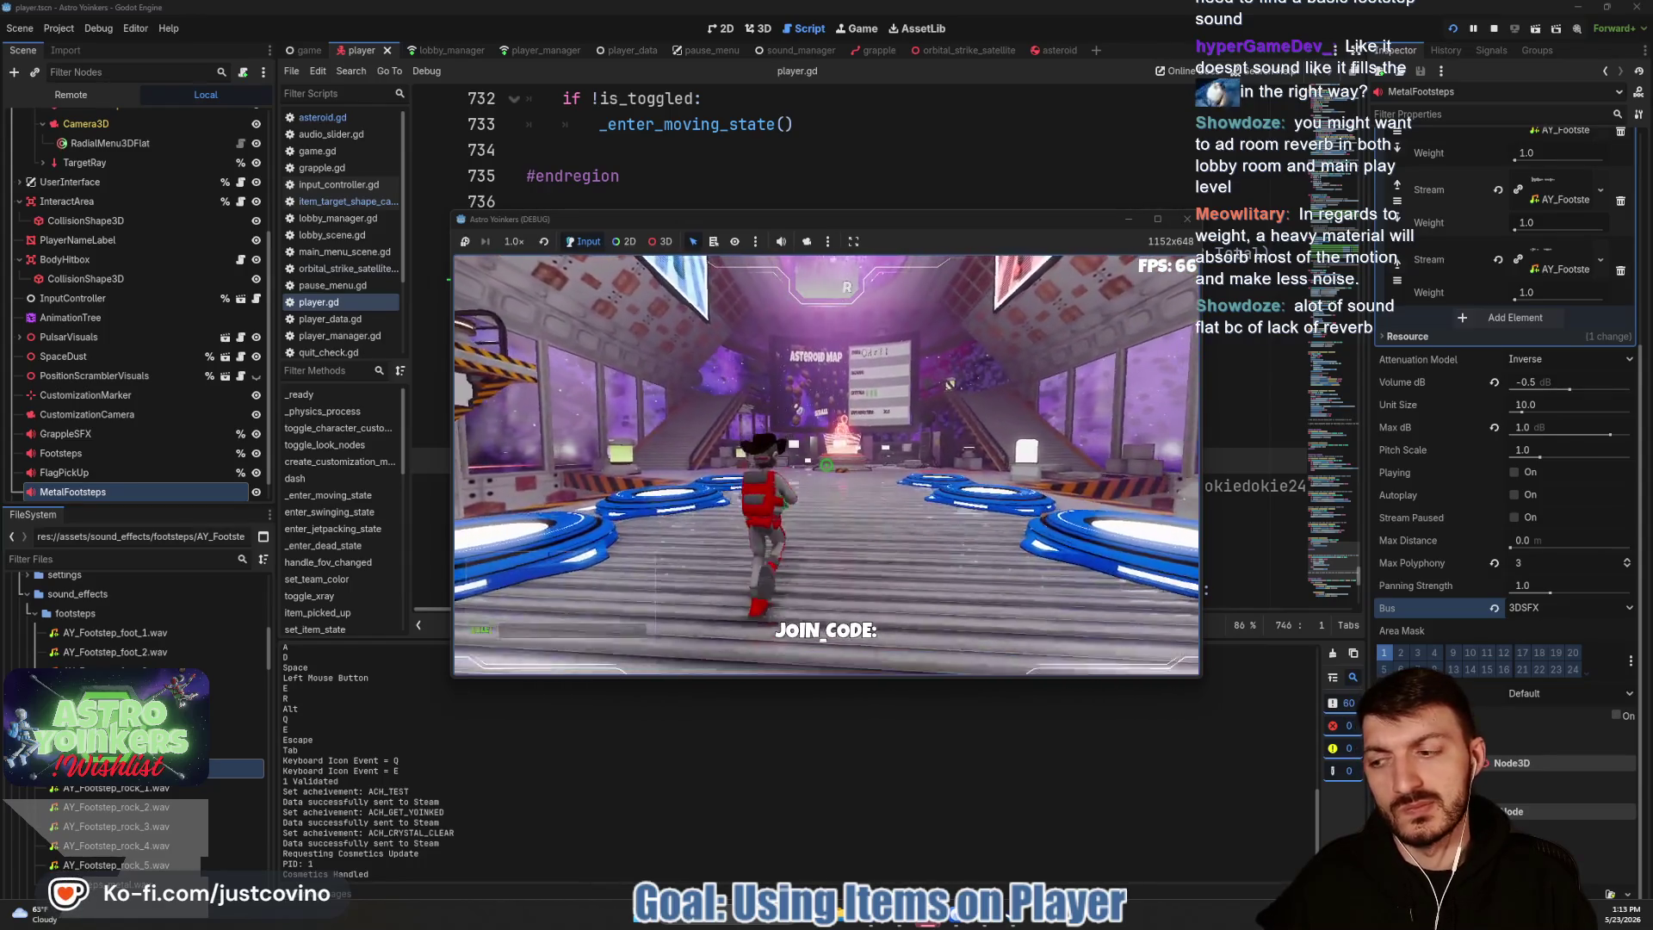
Run back down the corridor past the blue pads to the far door, then stop the game
key("w")
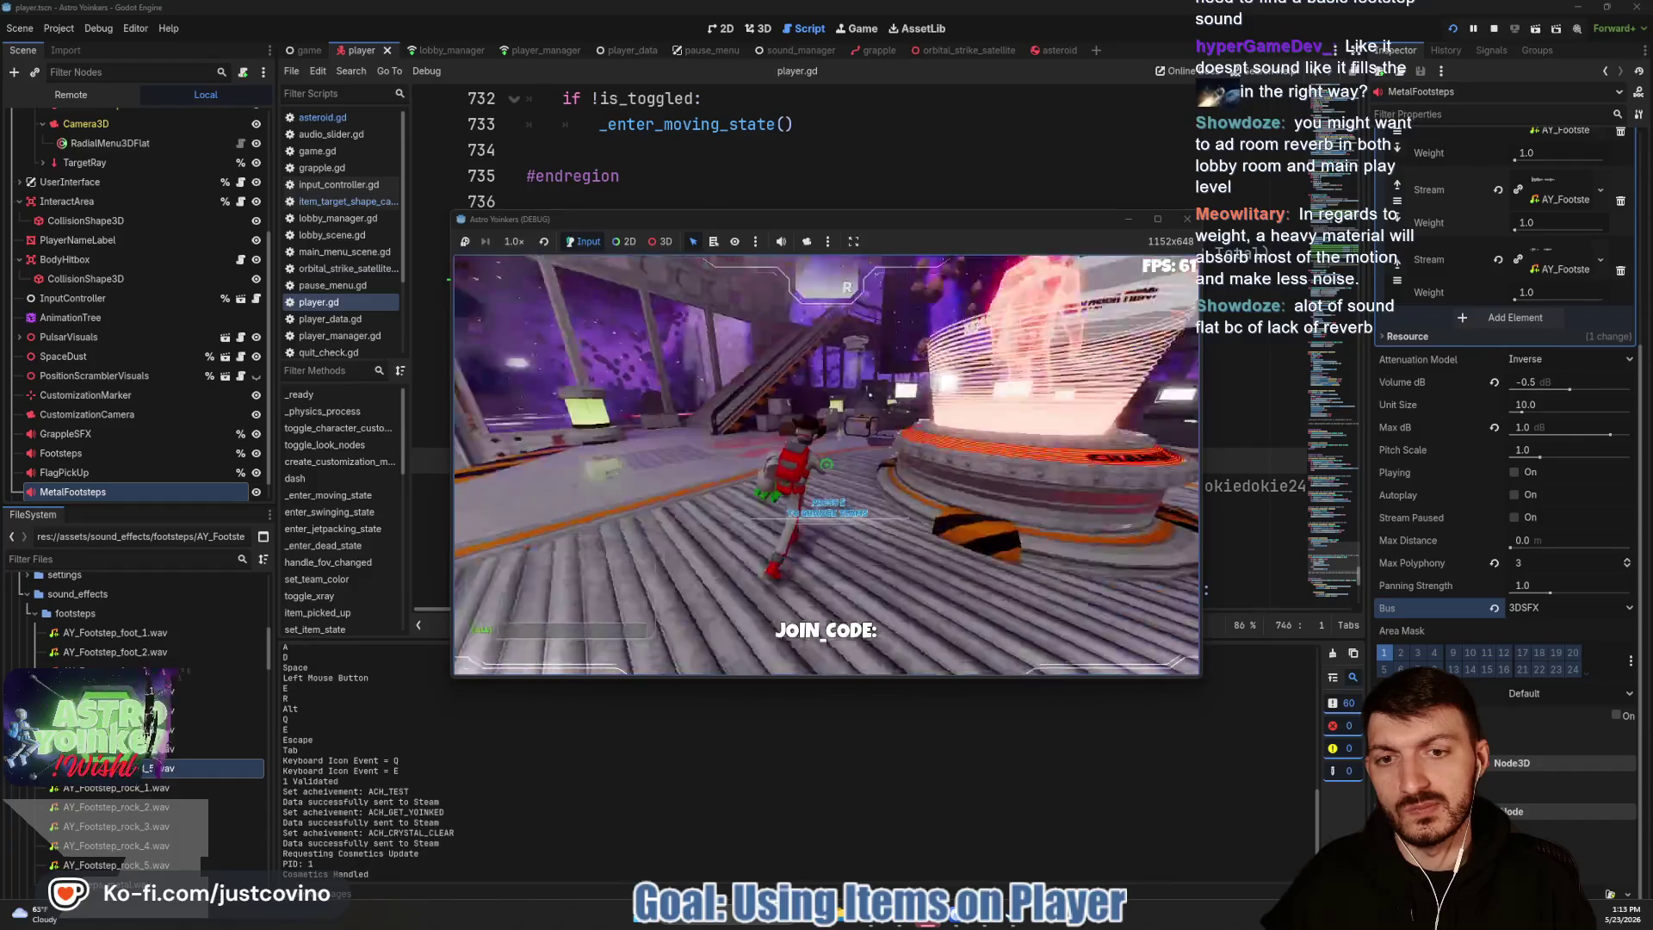
key("w")
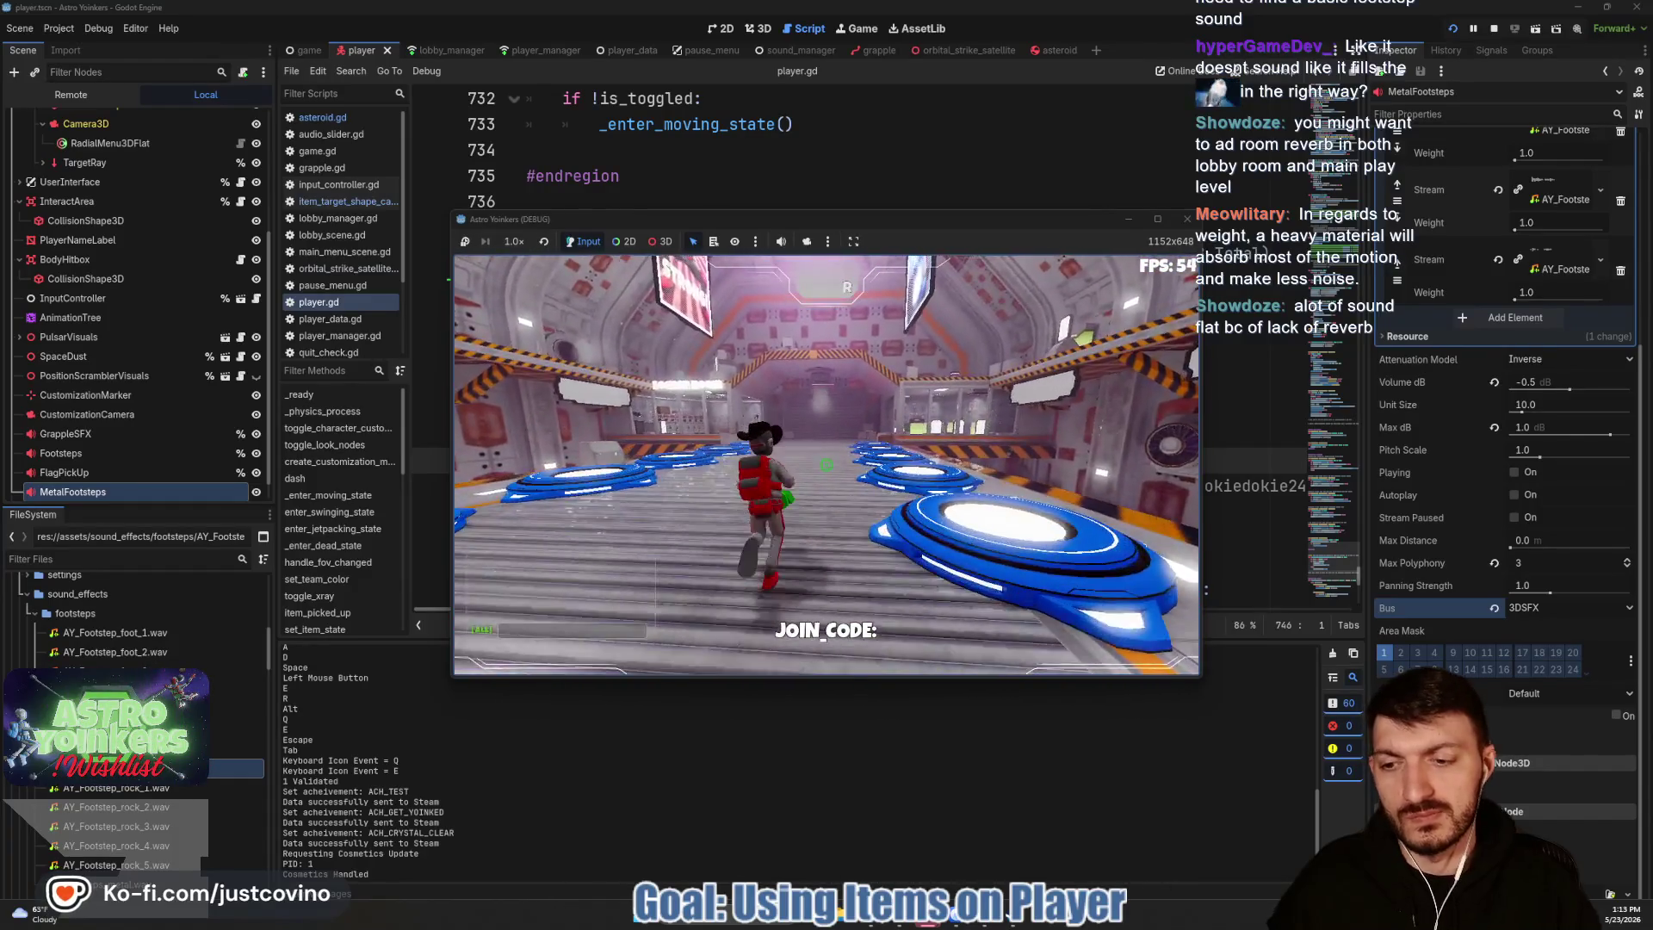
key("w")
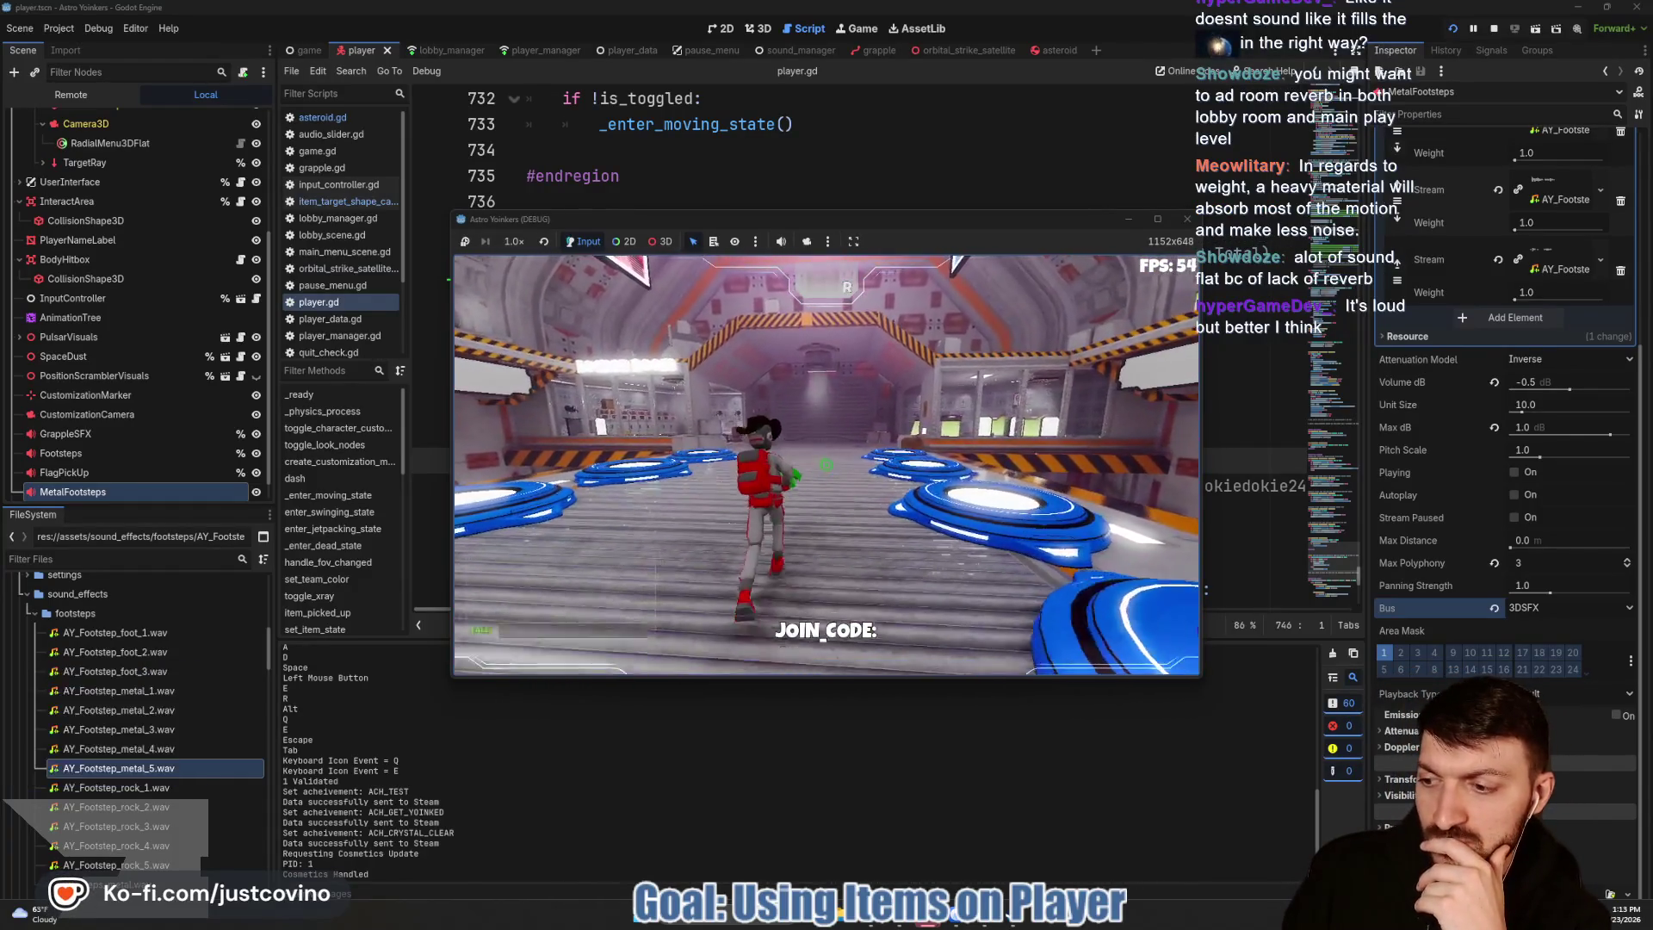
key("w")
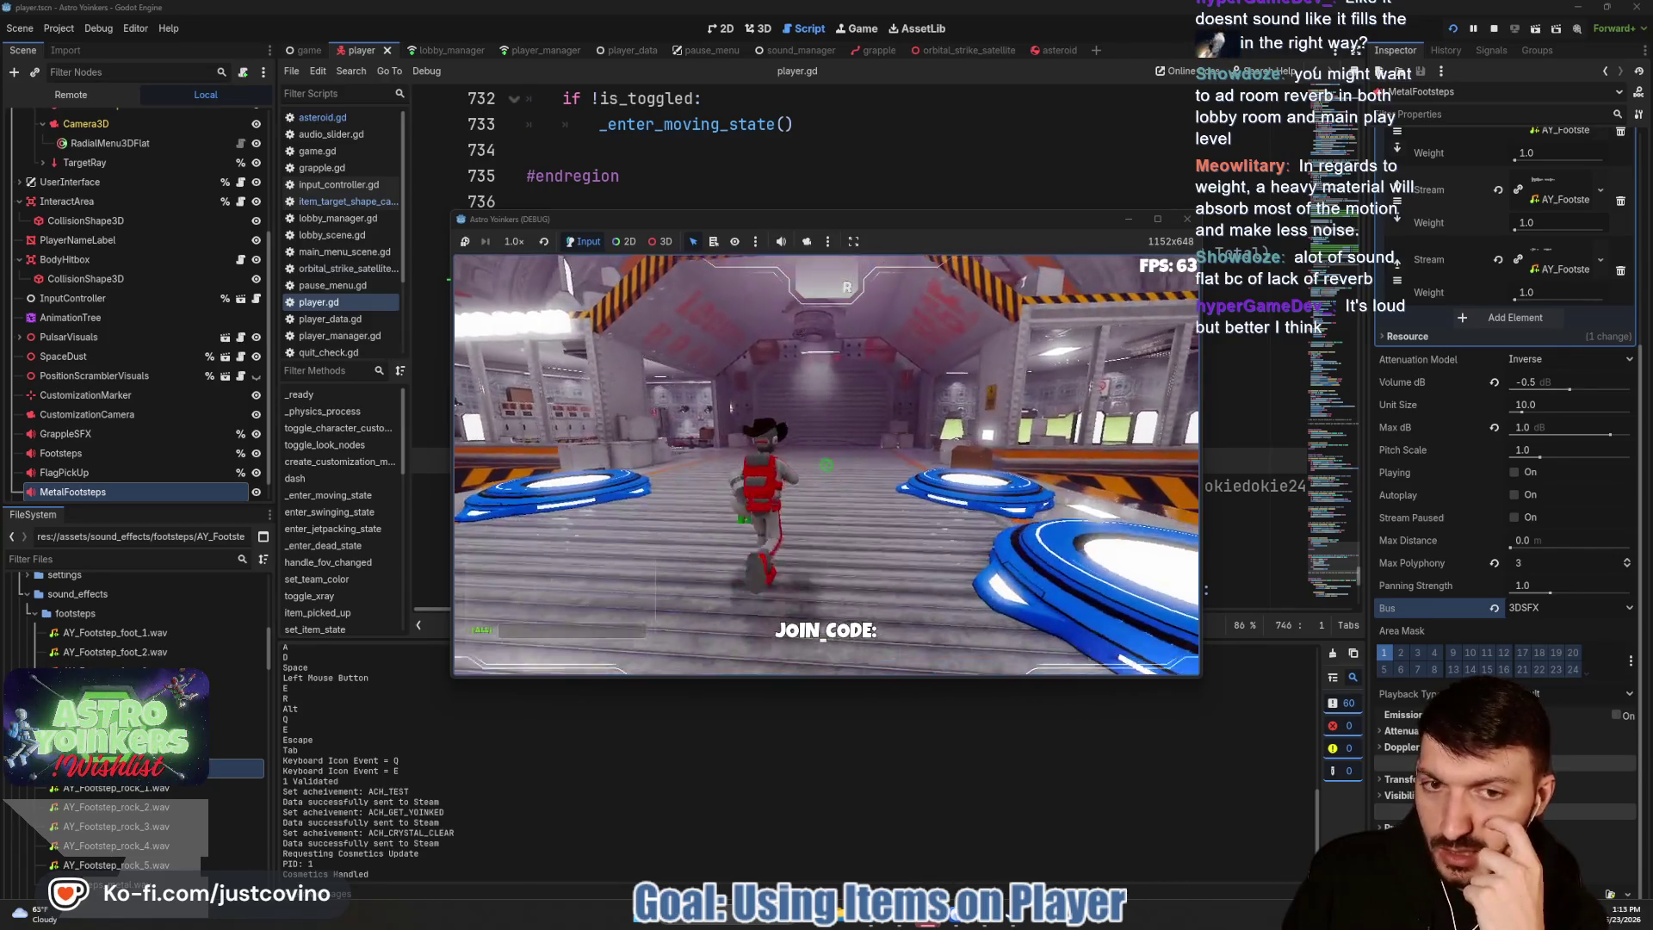
key("w")
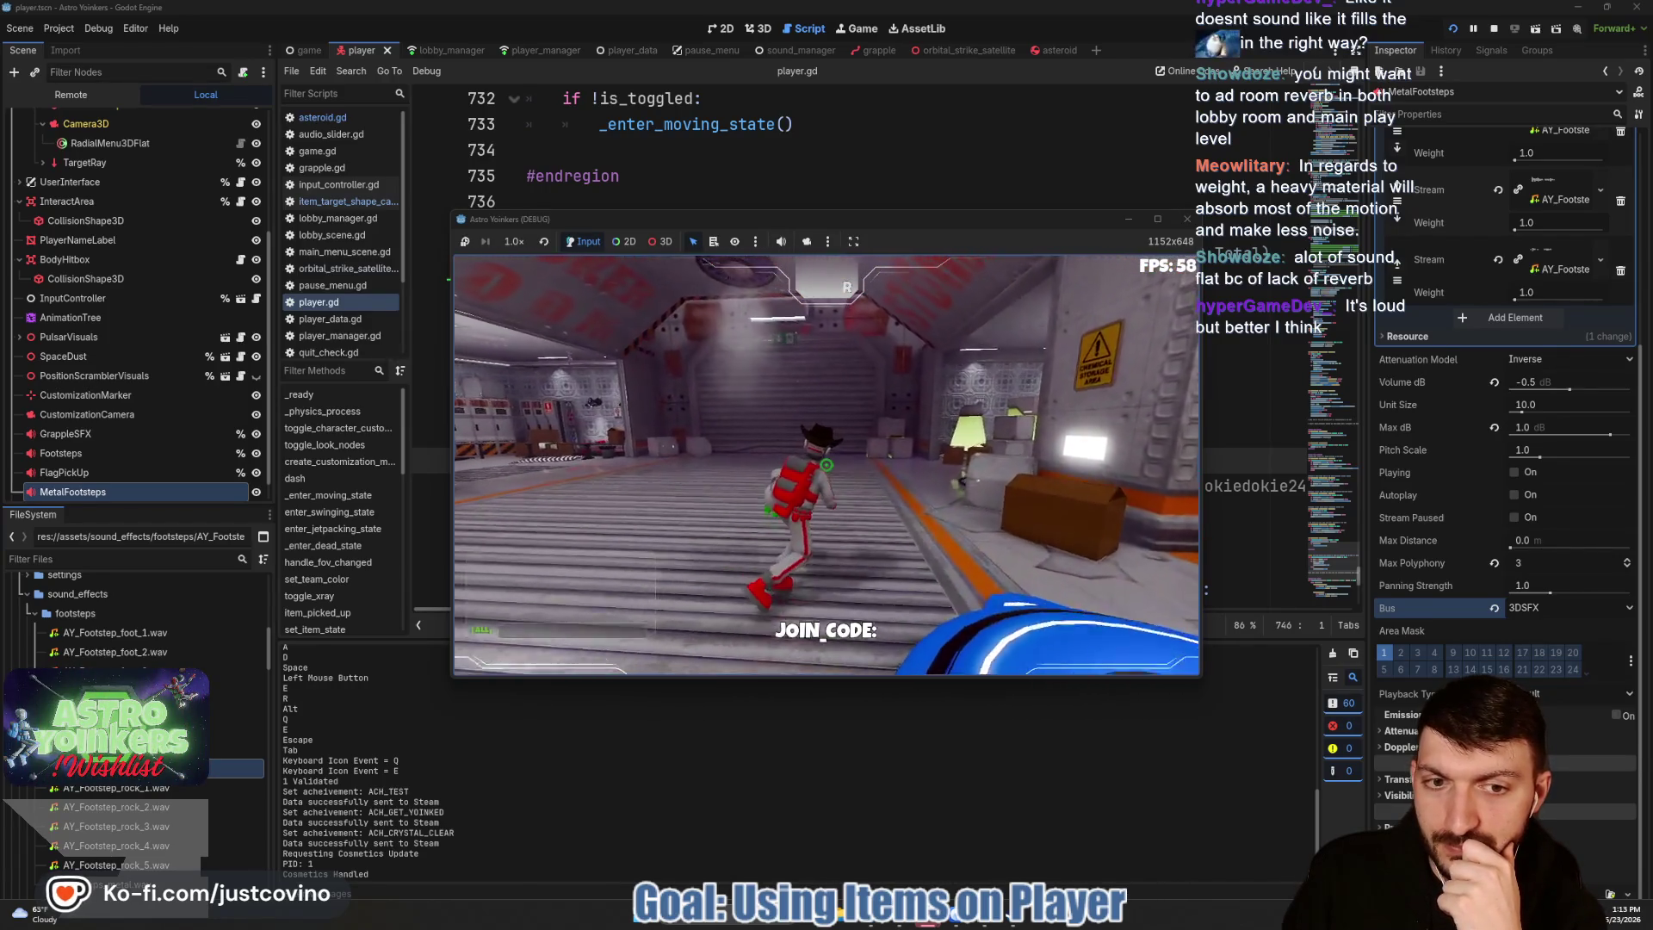
key("w")
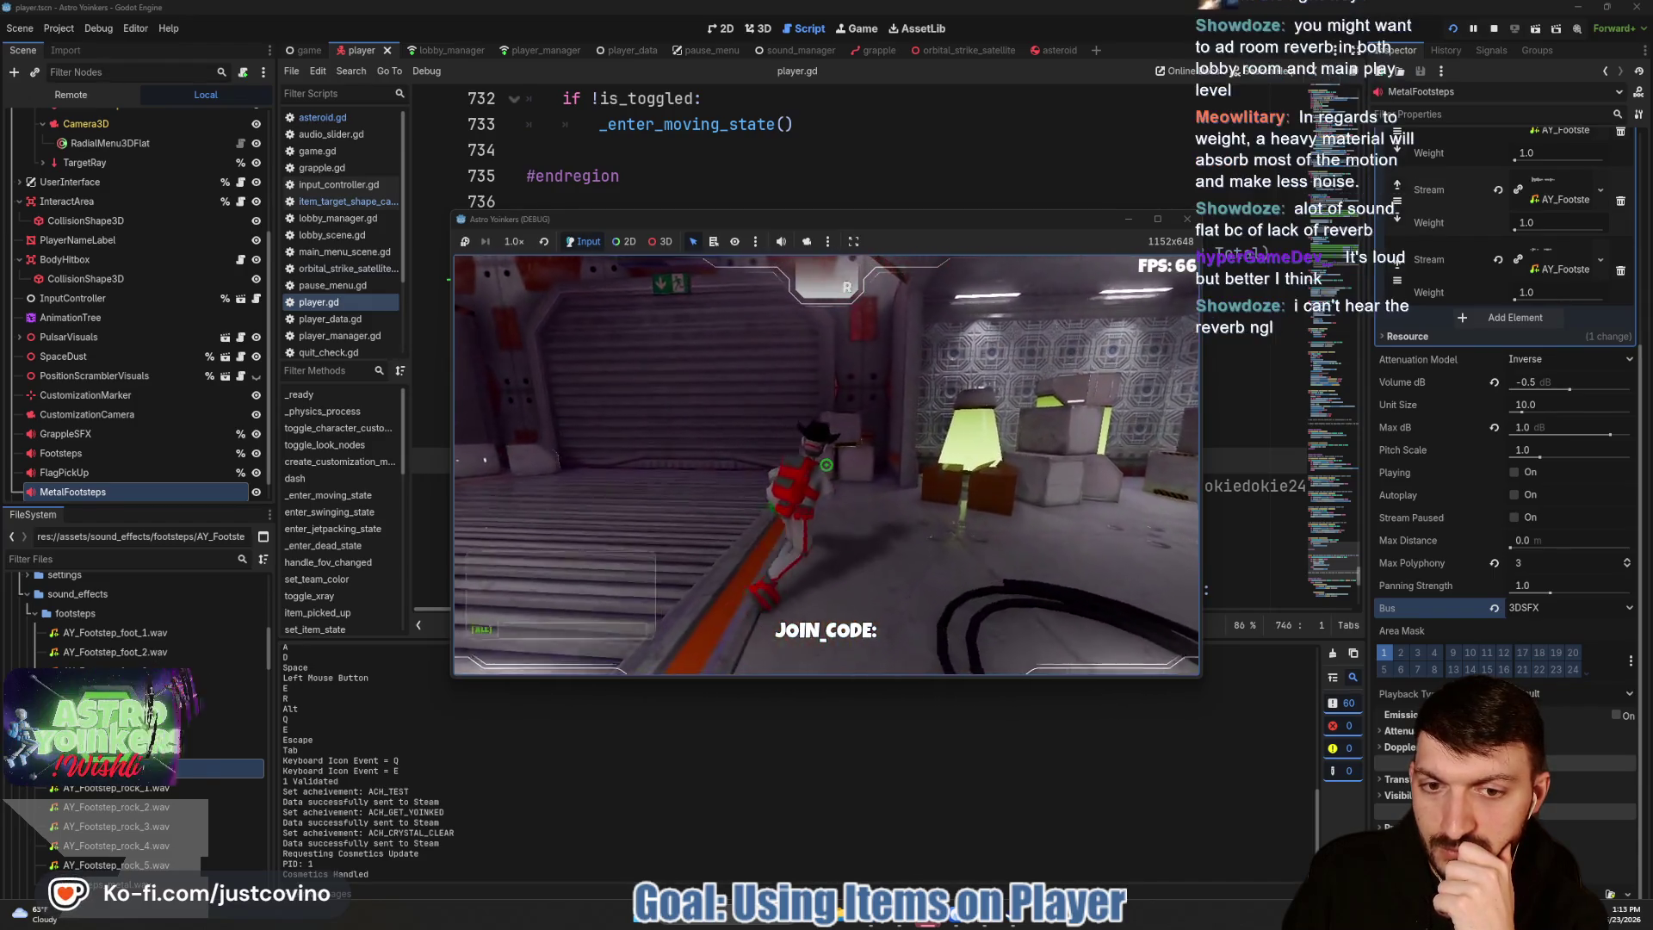
key("w")
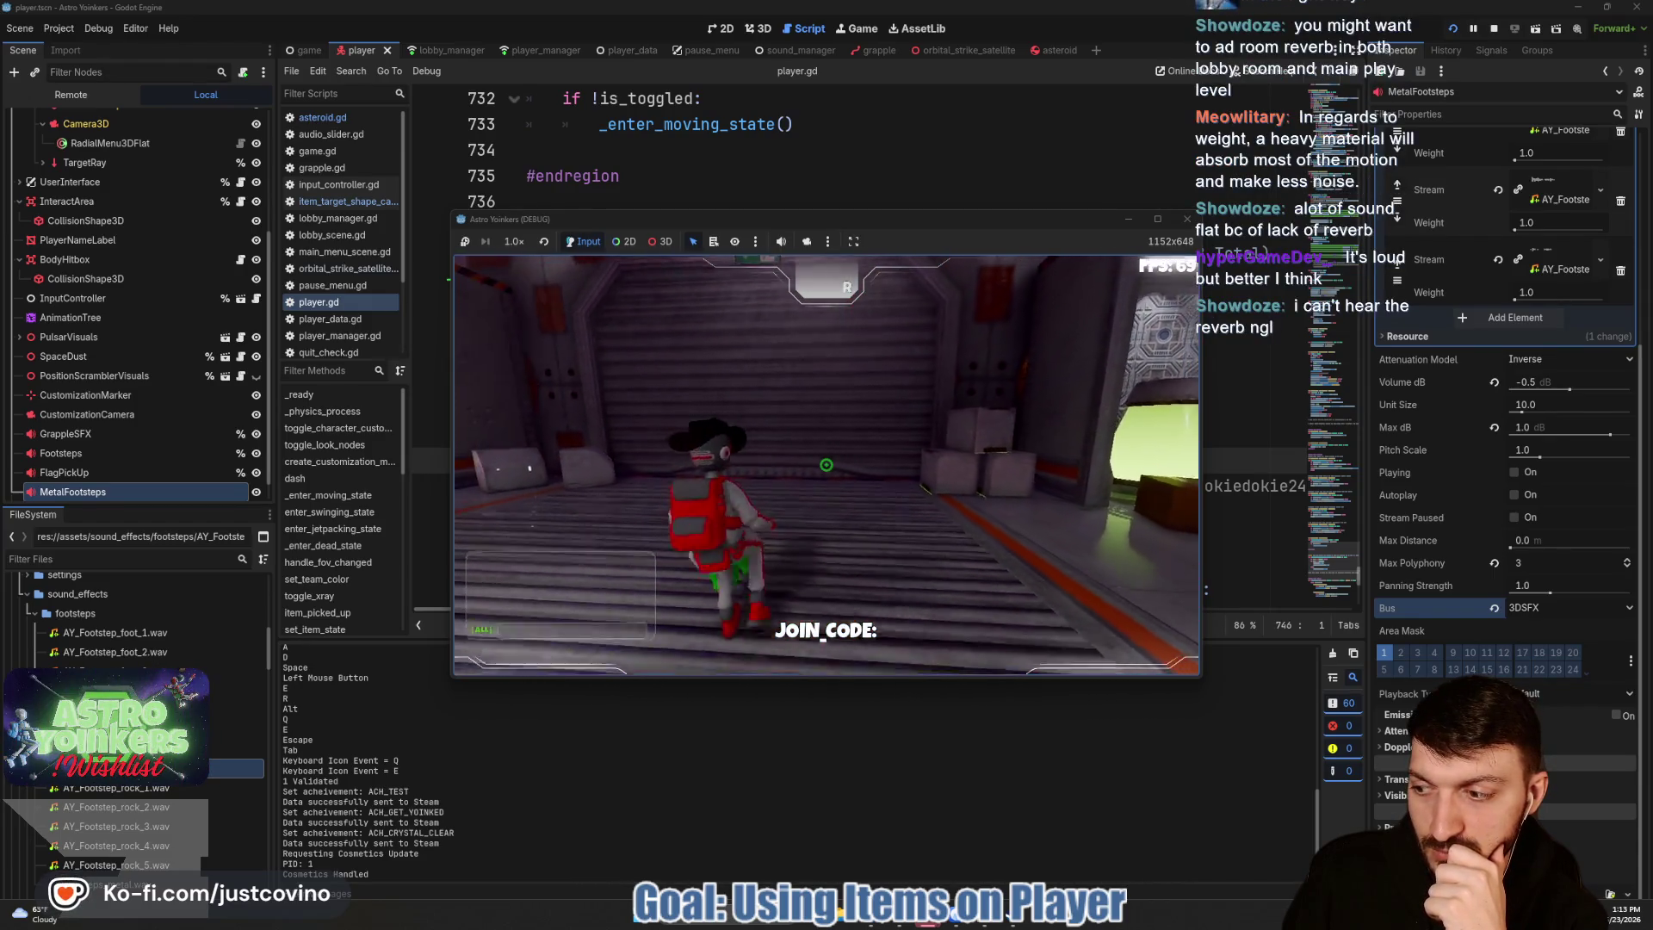
key("w")
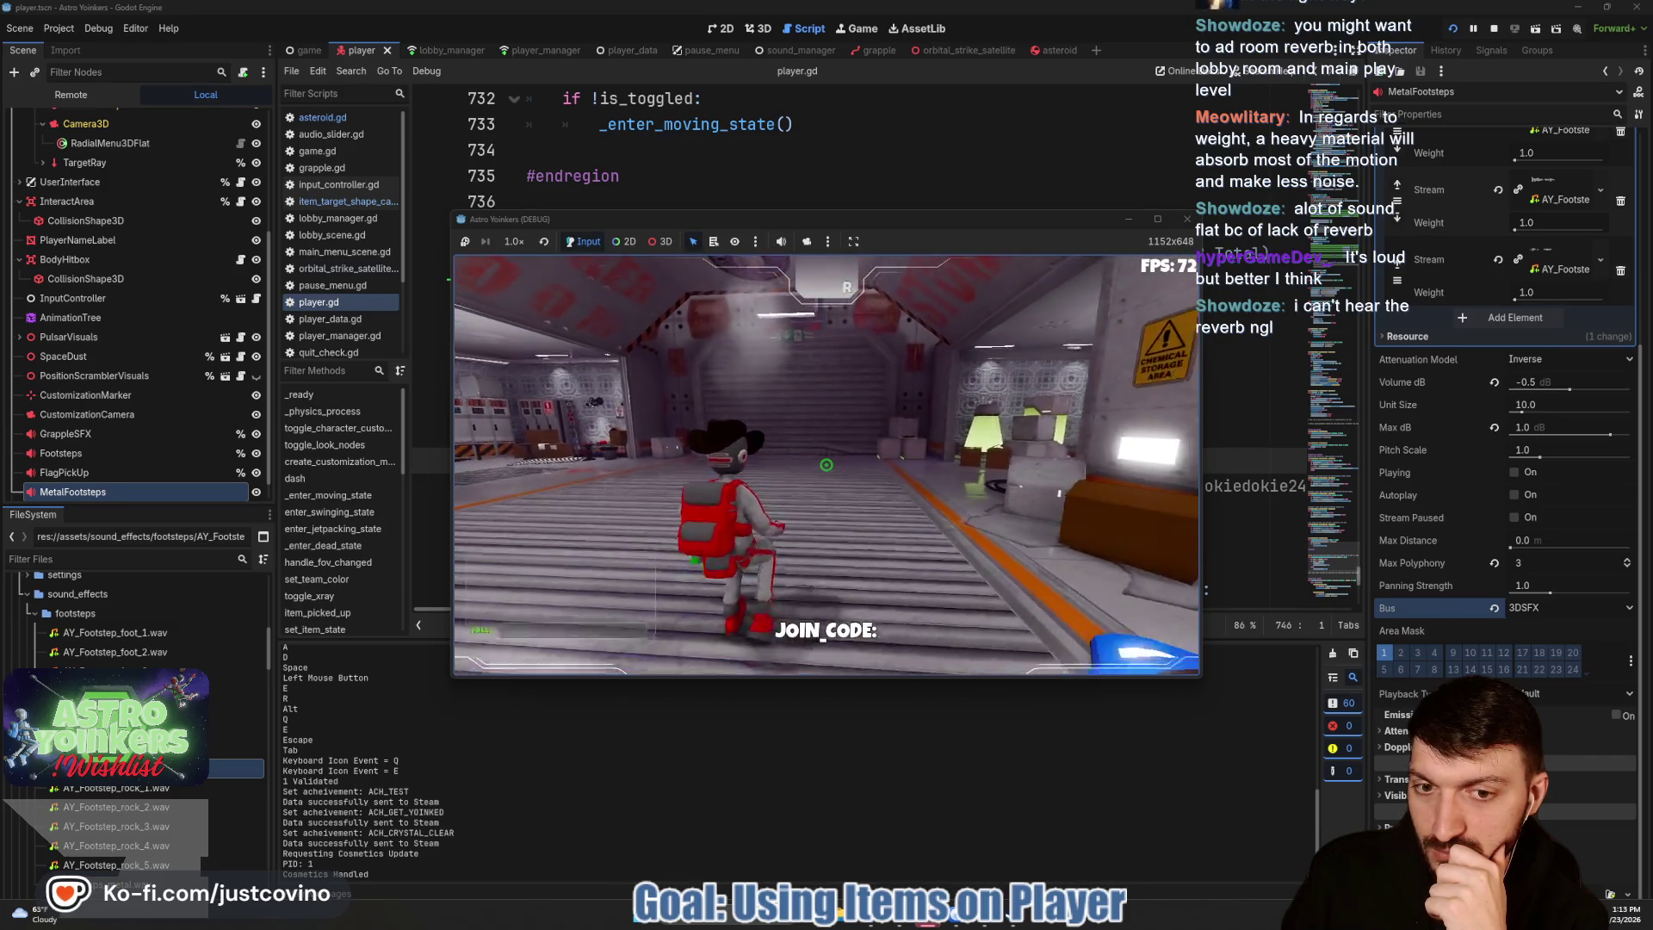
key("e")
key("w")
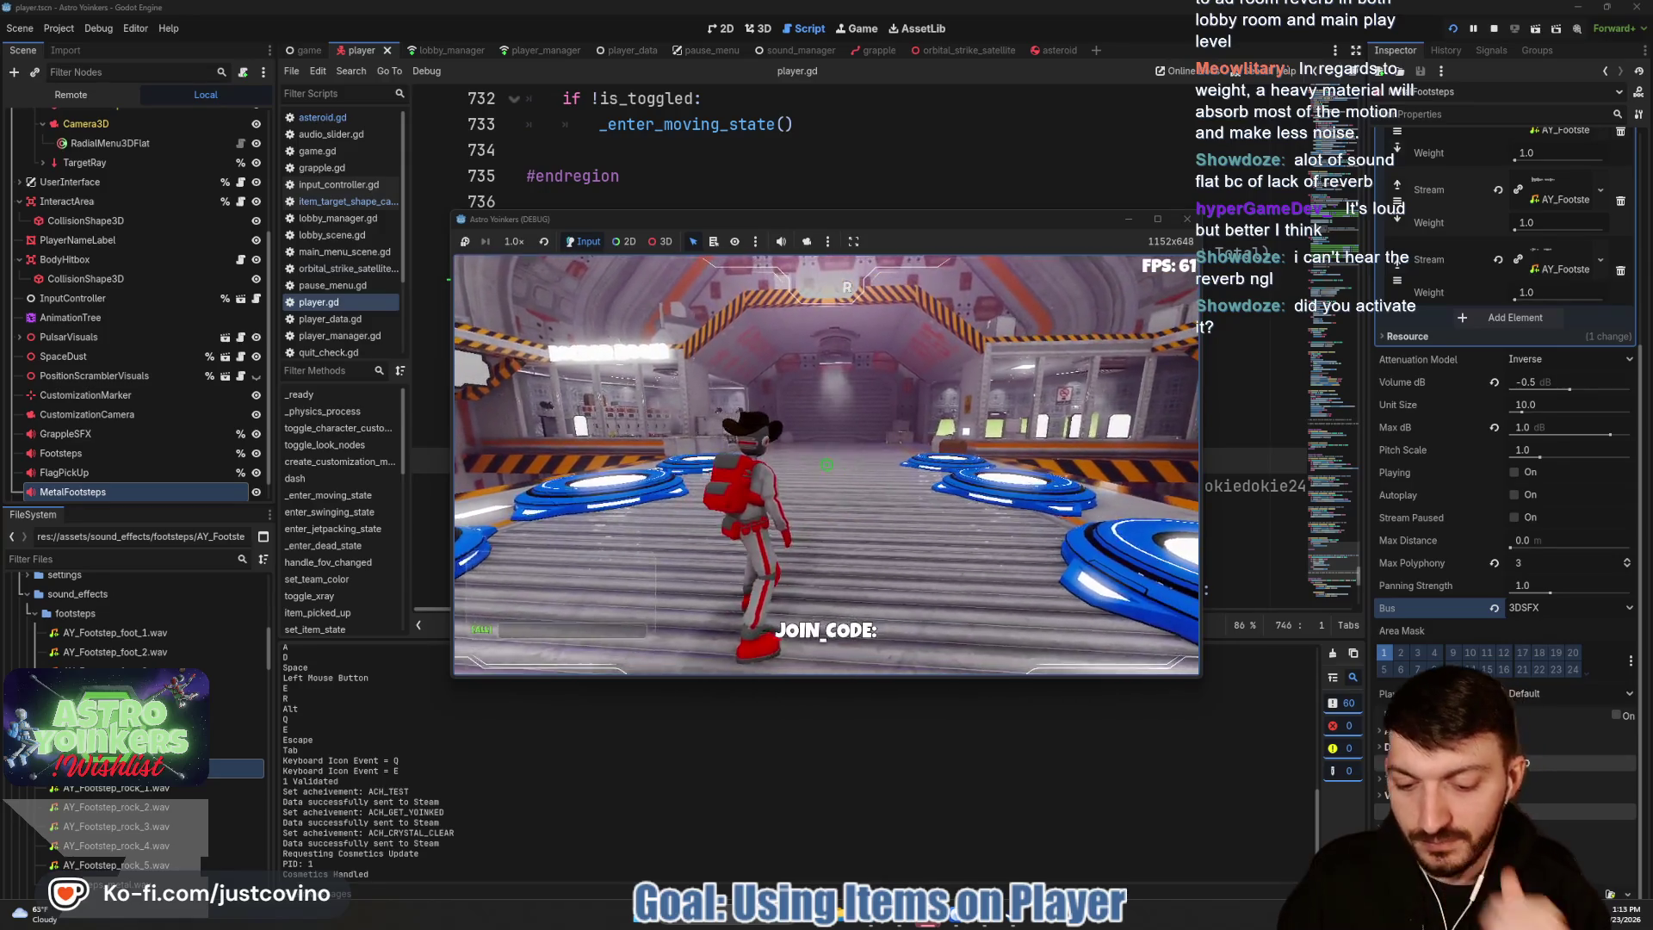
key("F8")
In the Audio mixer, add a Reverb effect after Distortion on the 3DSFX bus
left_click(412, 915)
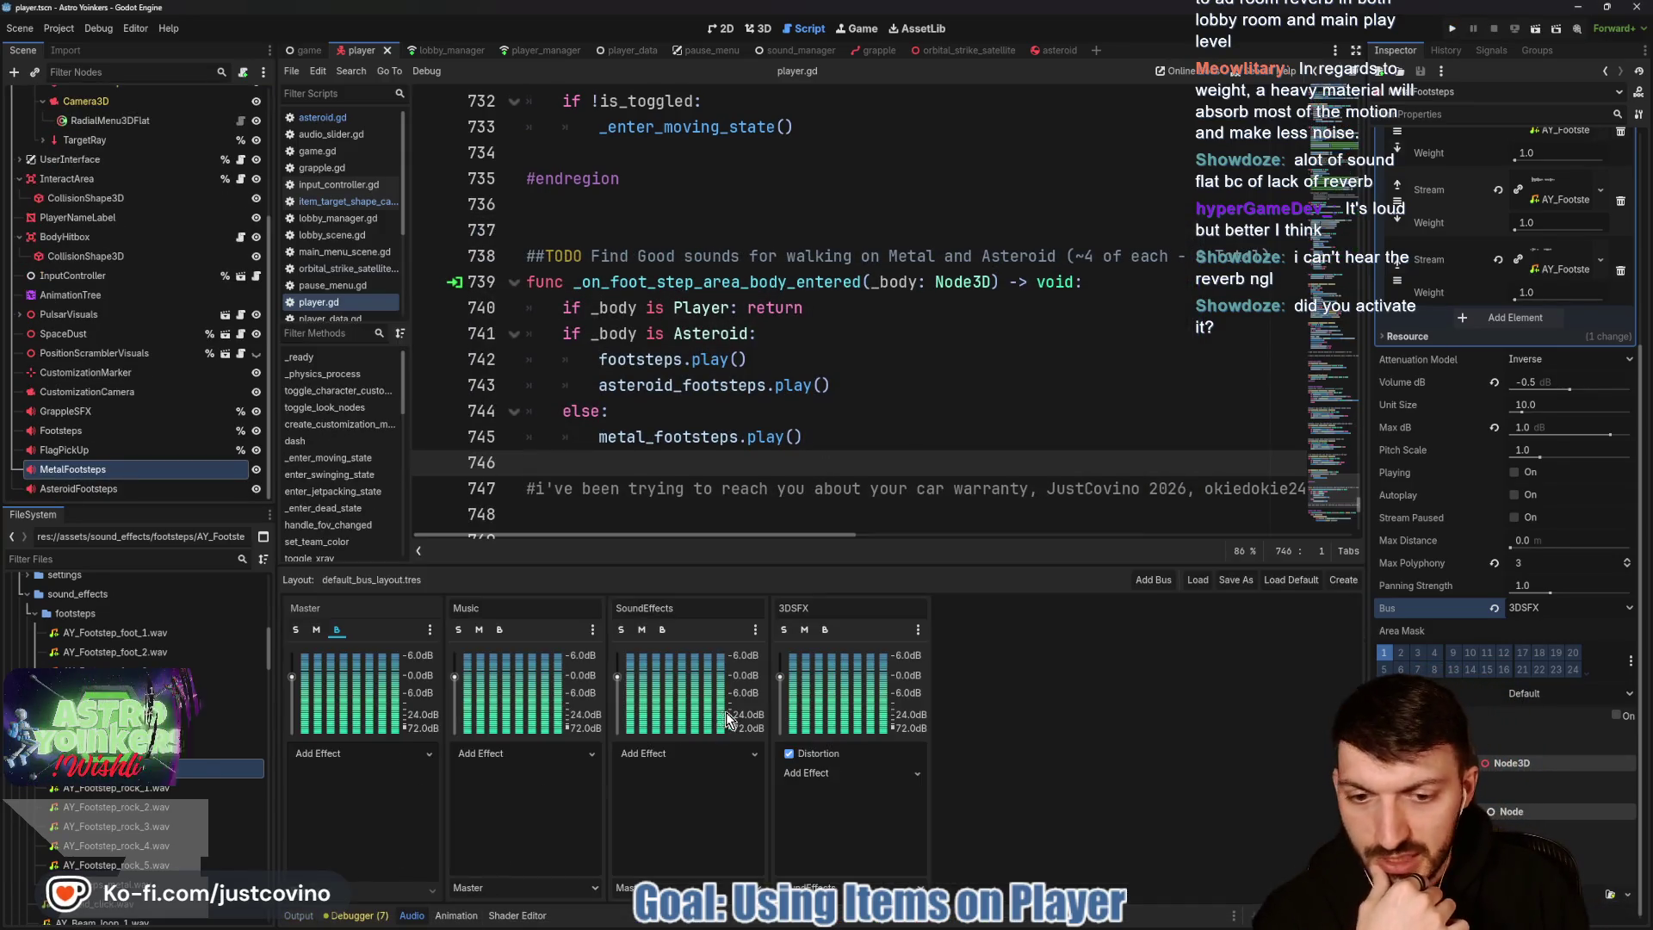
left_click(832, 778)
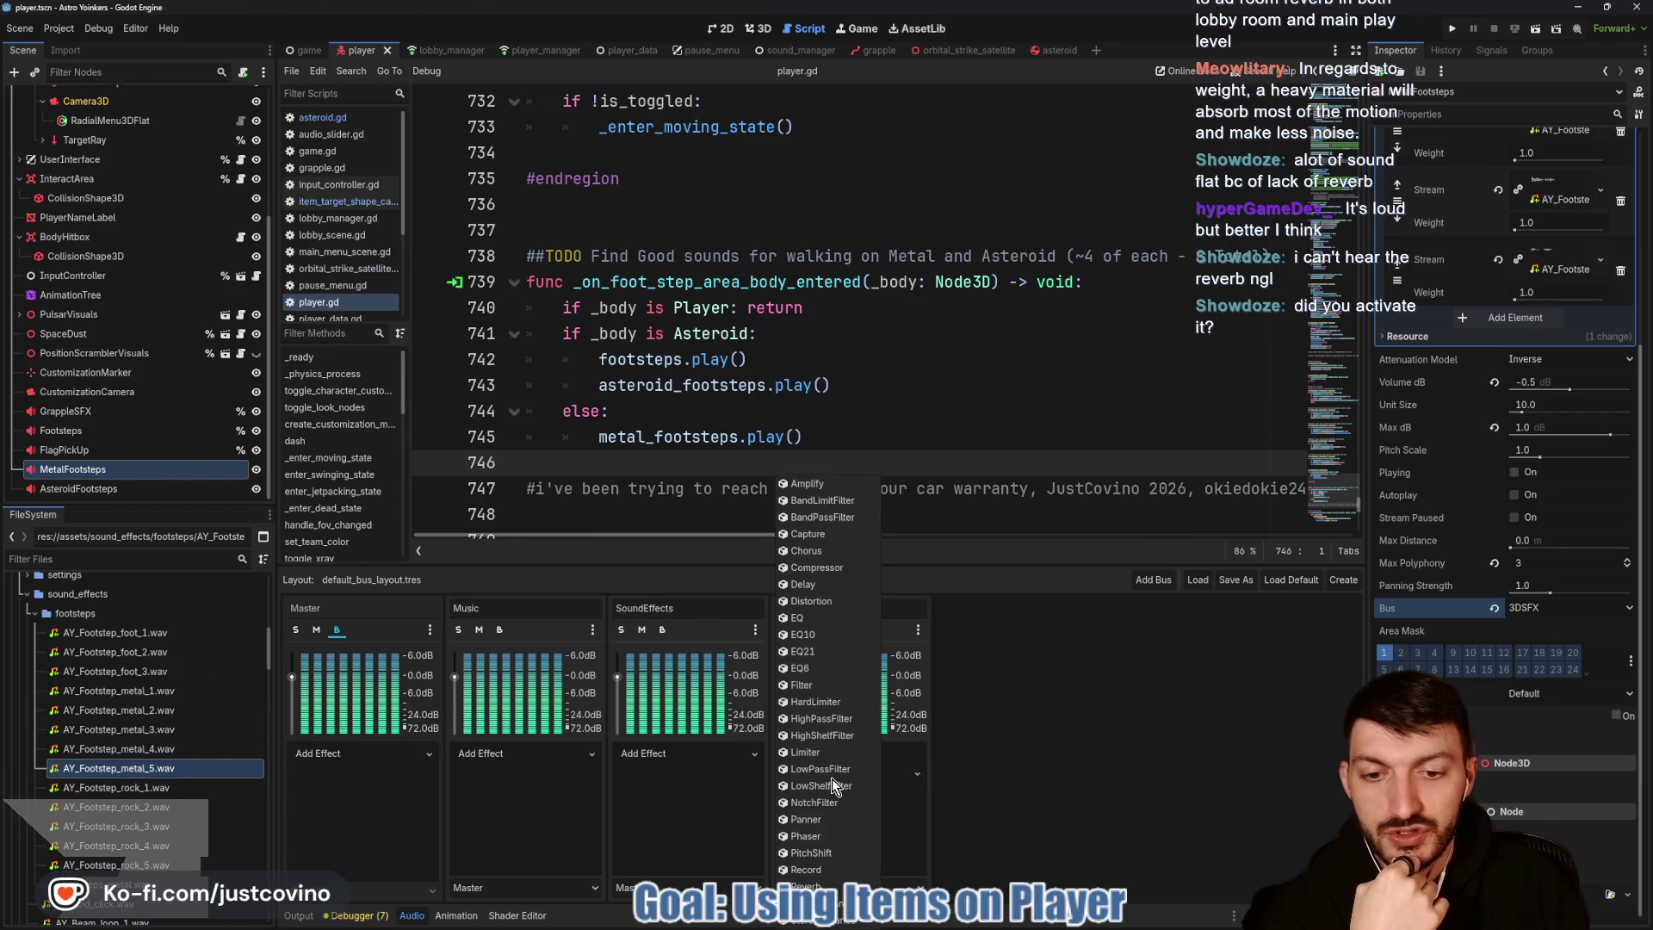
left_click(822, 885)
Save the scene and relaunch the game to hear the reverb
left_click(900, 429)
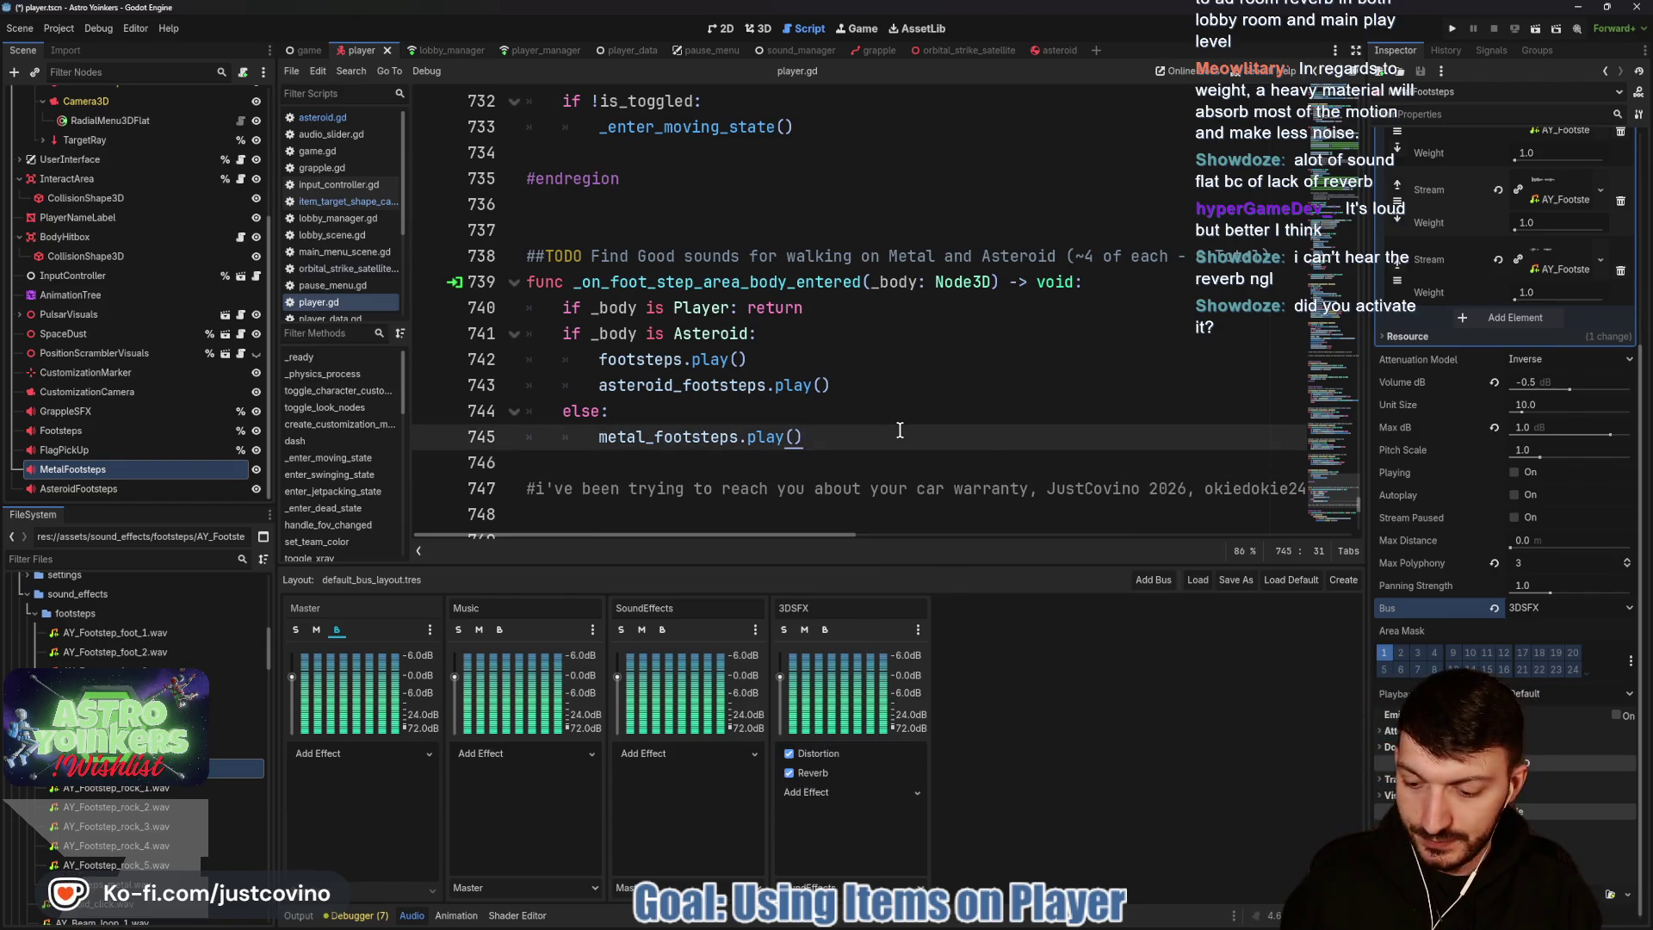
key("ctrl+s")
scroll(1506, 345, "up", 5)
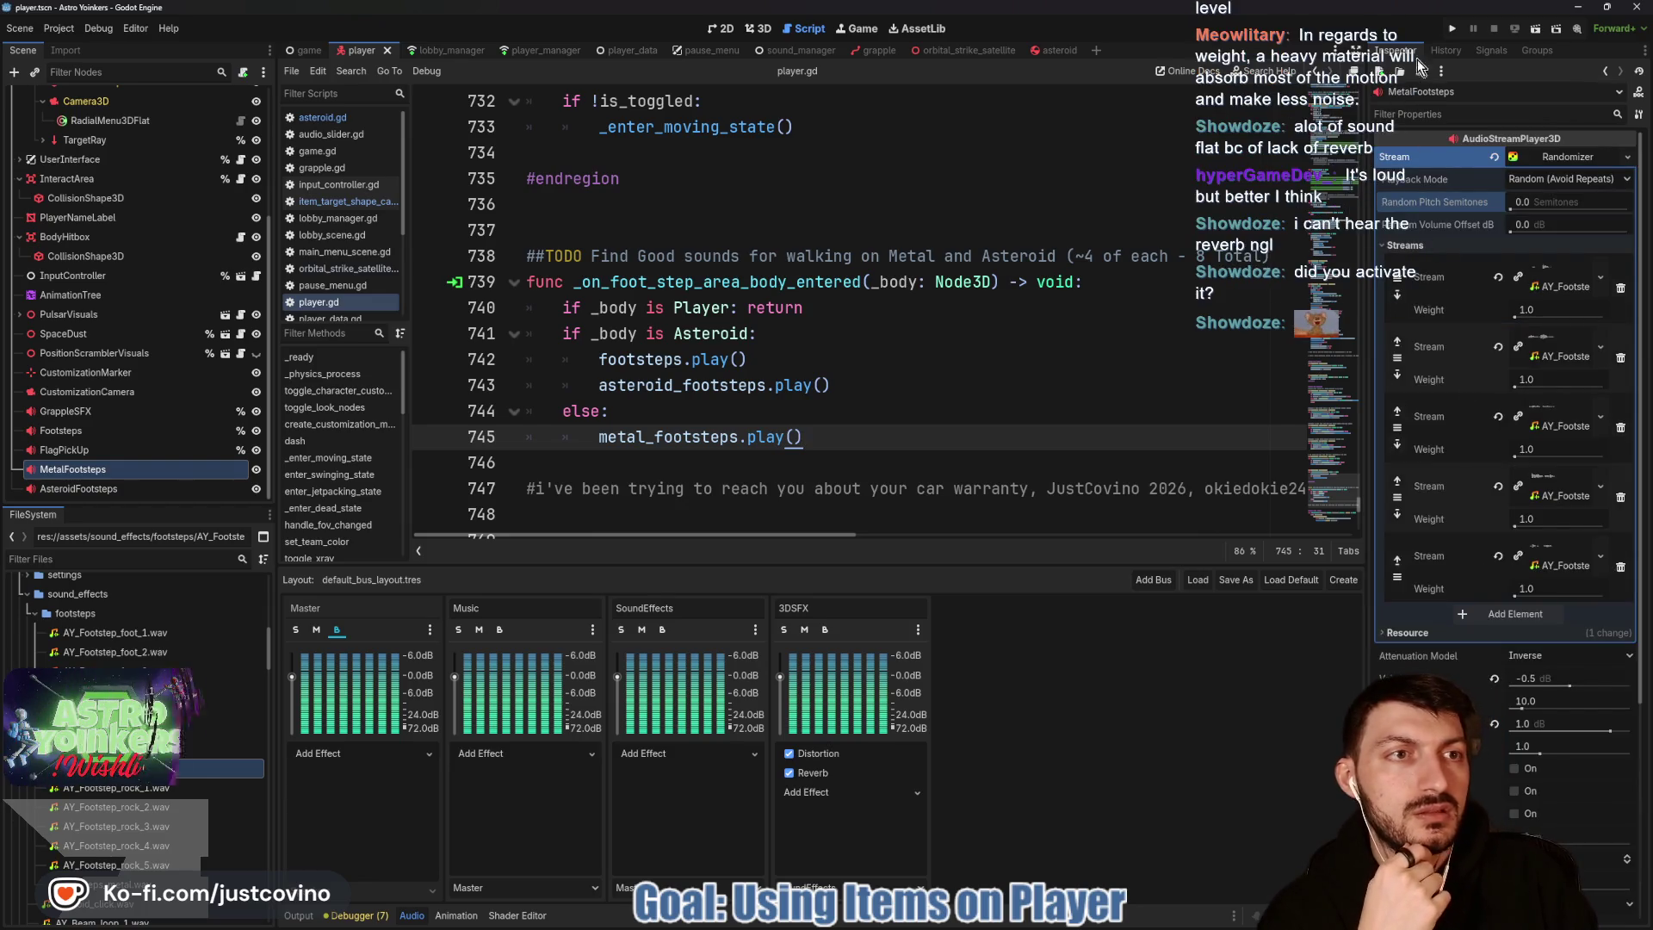
left_click(1449, 30)
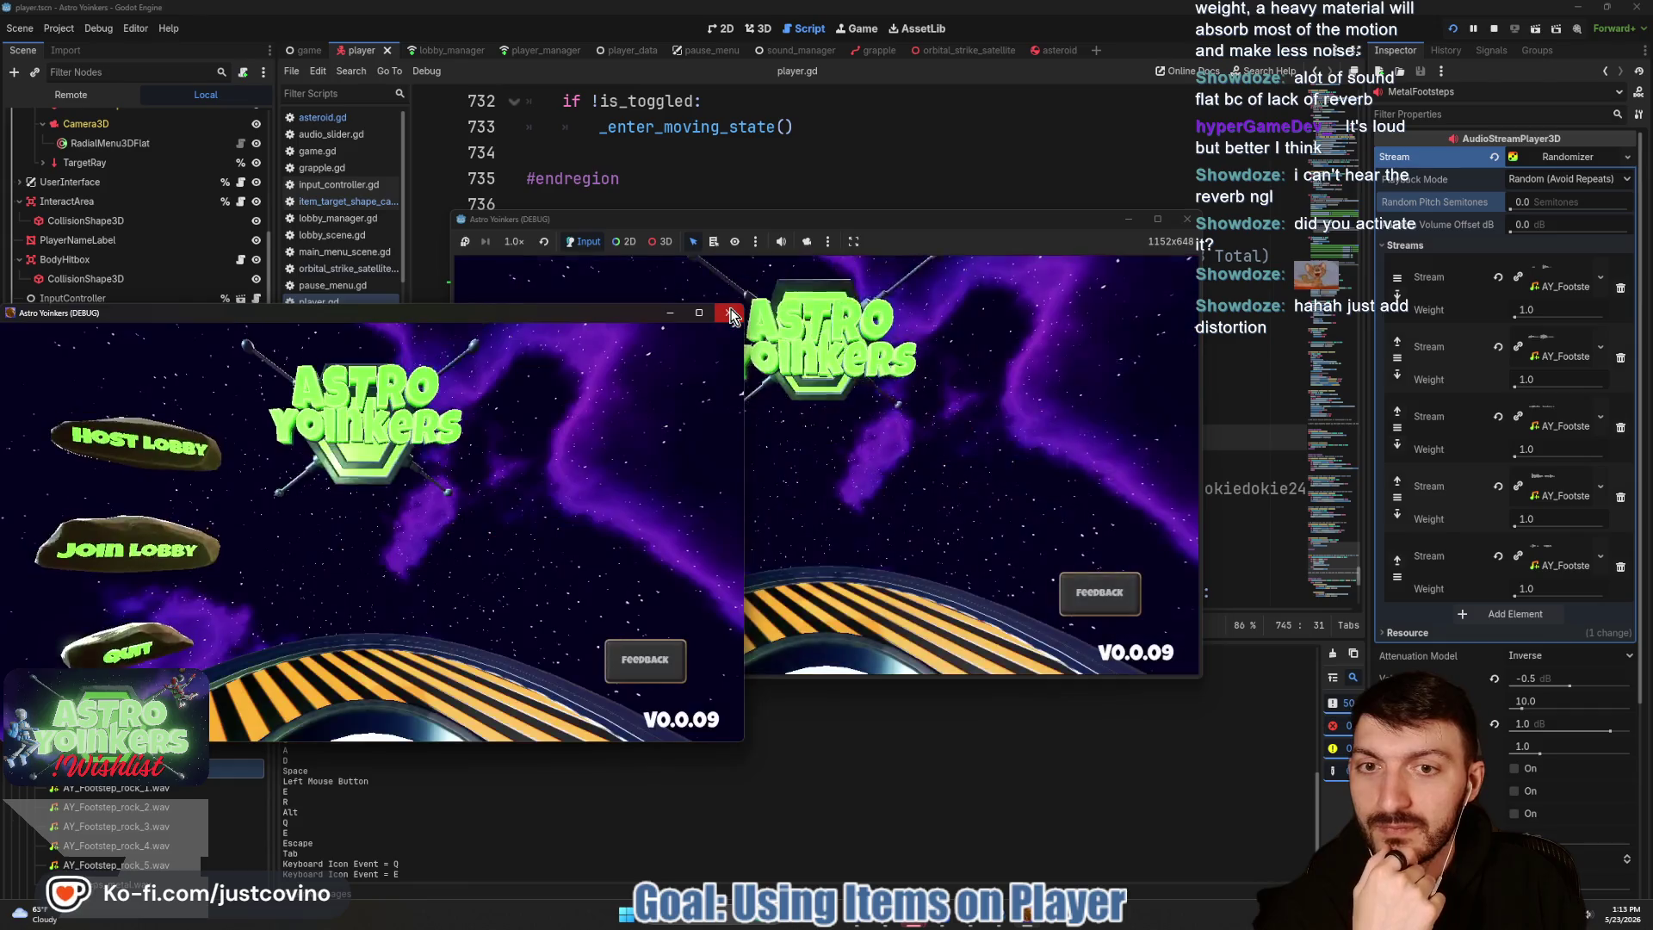
Host a private lobby and lower the Sound Effects volume to 41% in Audio settings
left_click(730, 315)
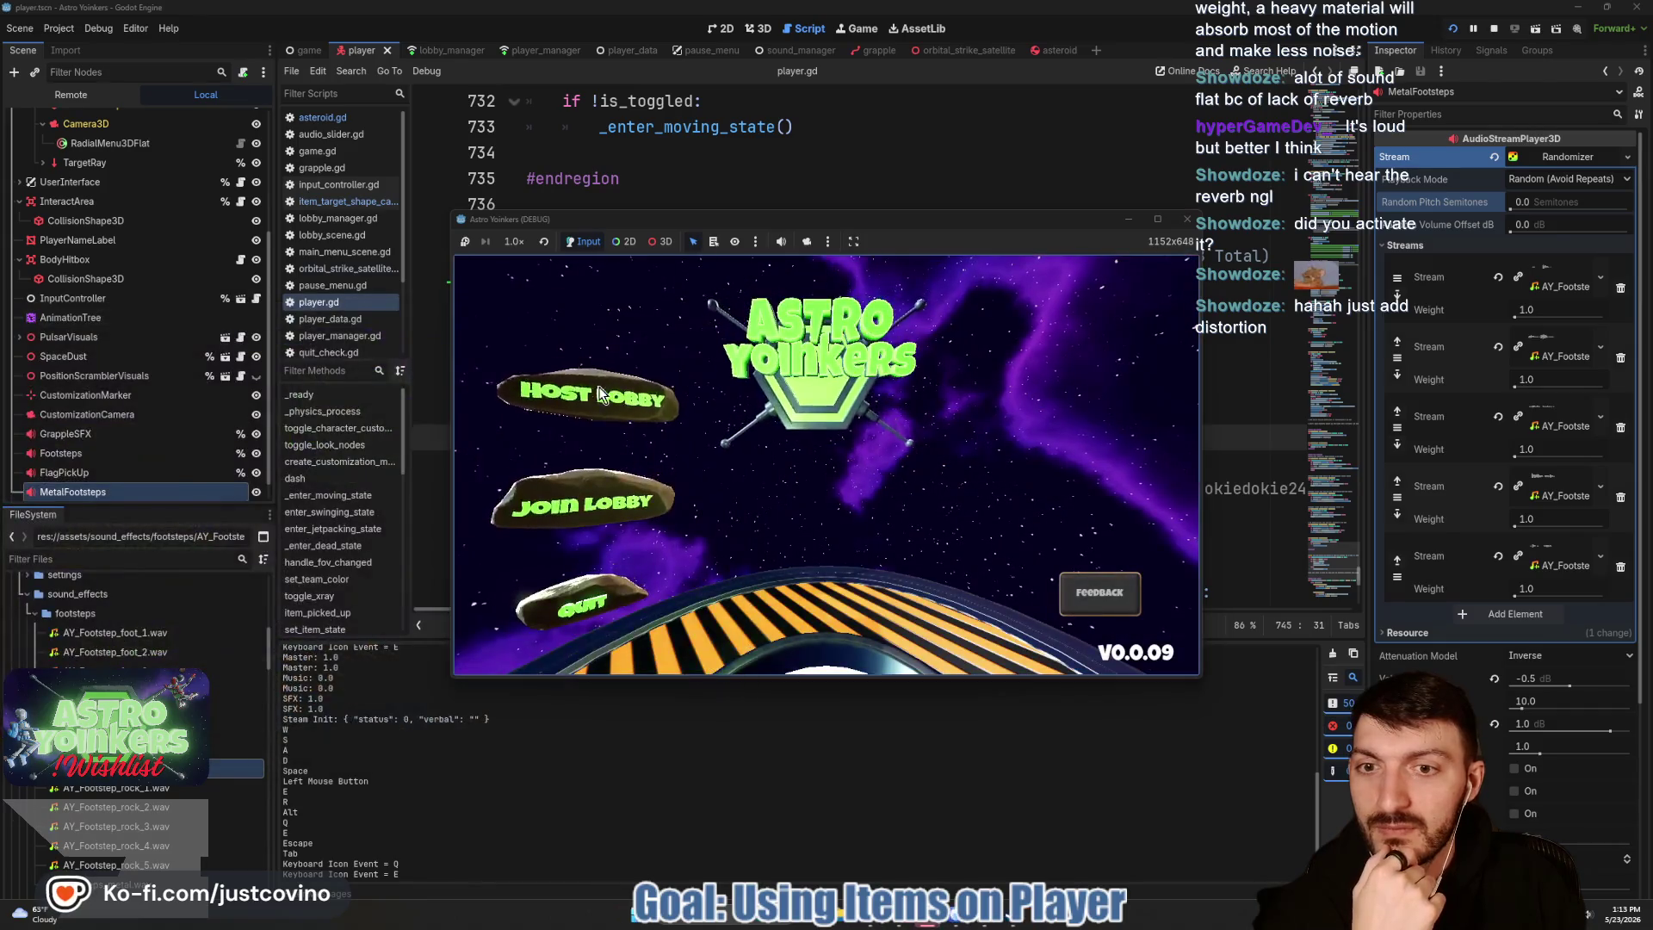
left_click(591, 374)
left_click(759, 381)
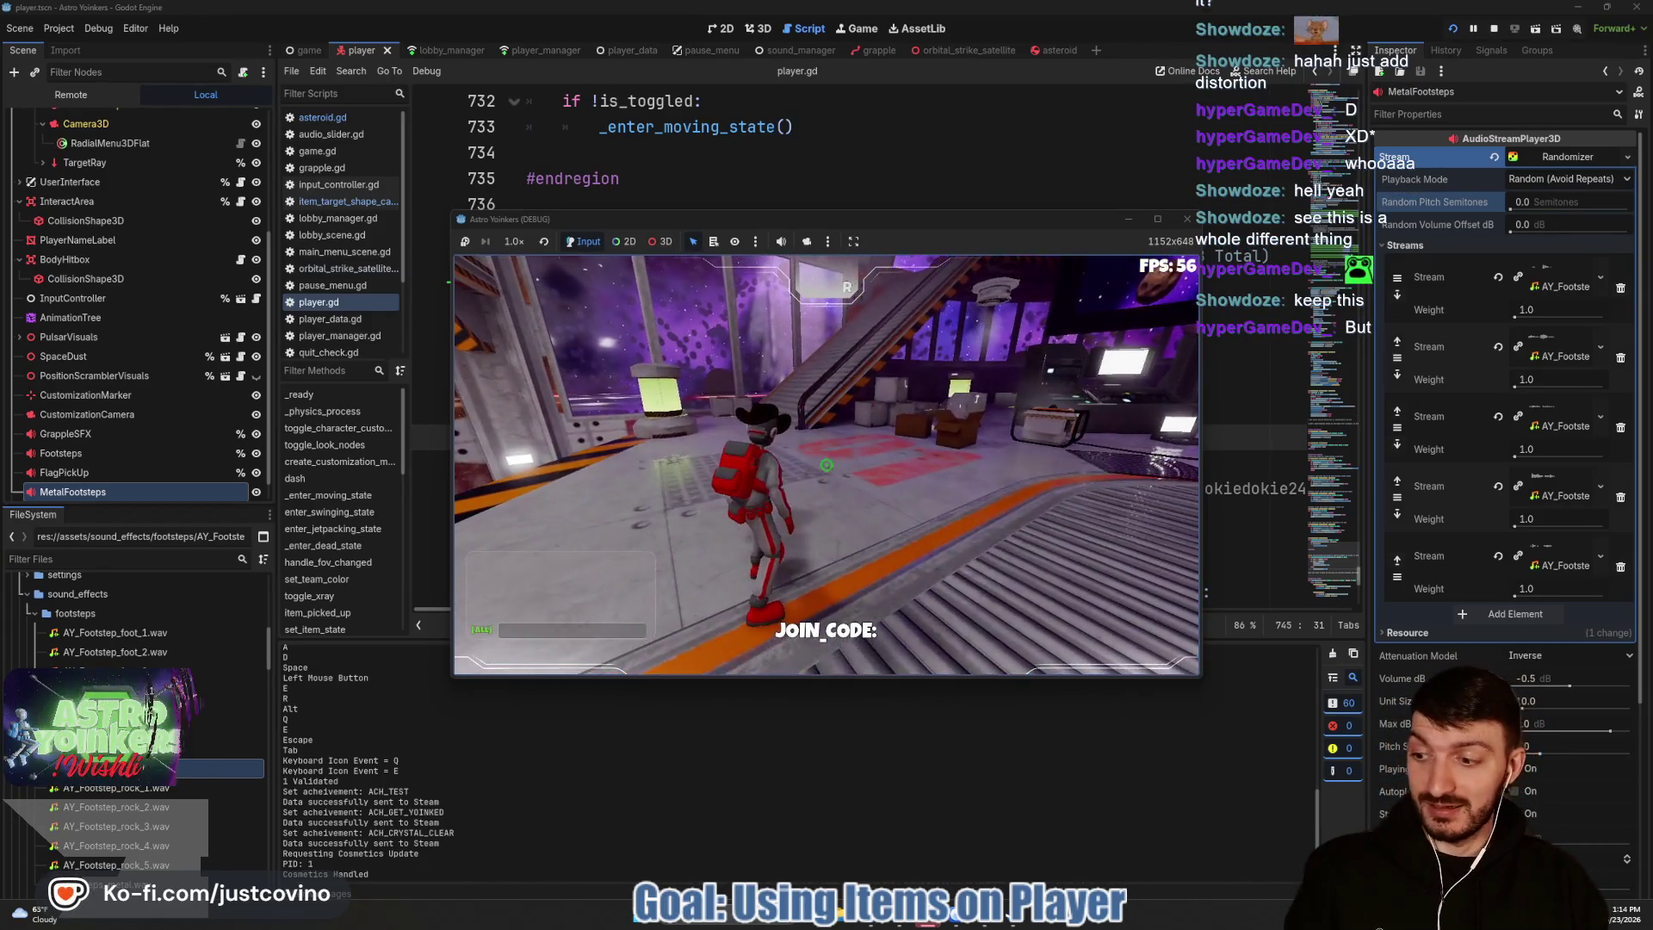
key("Escape")
left_click(849, 506)
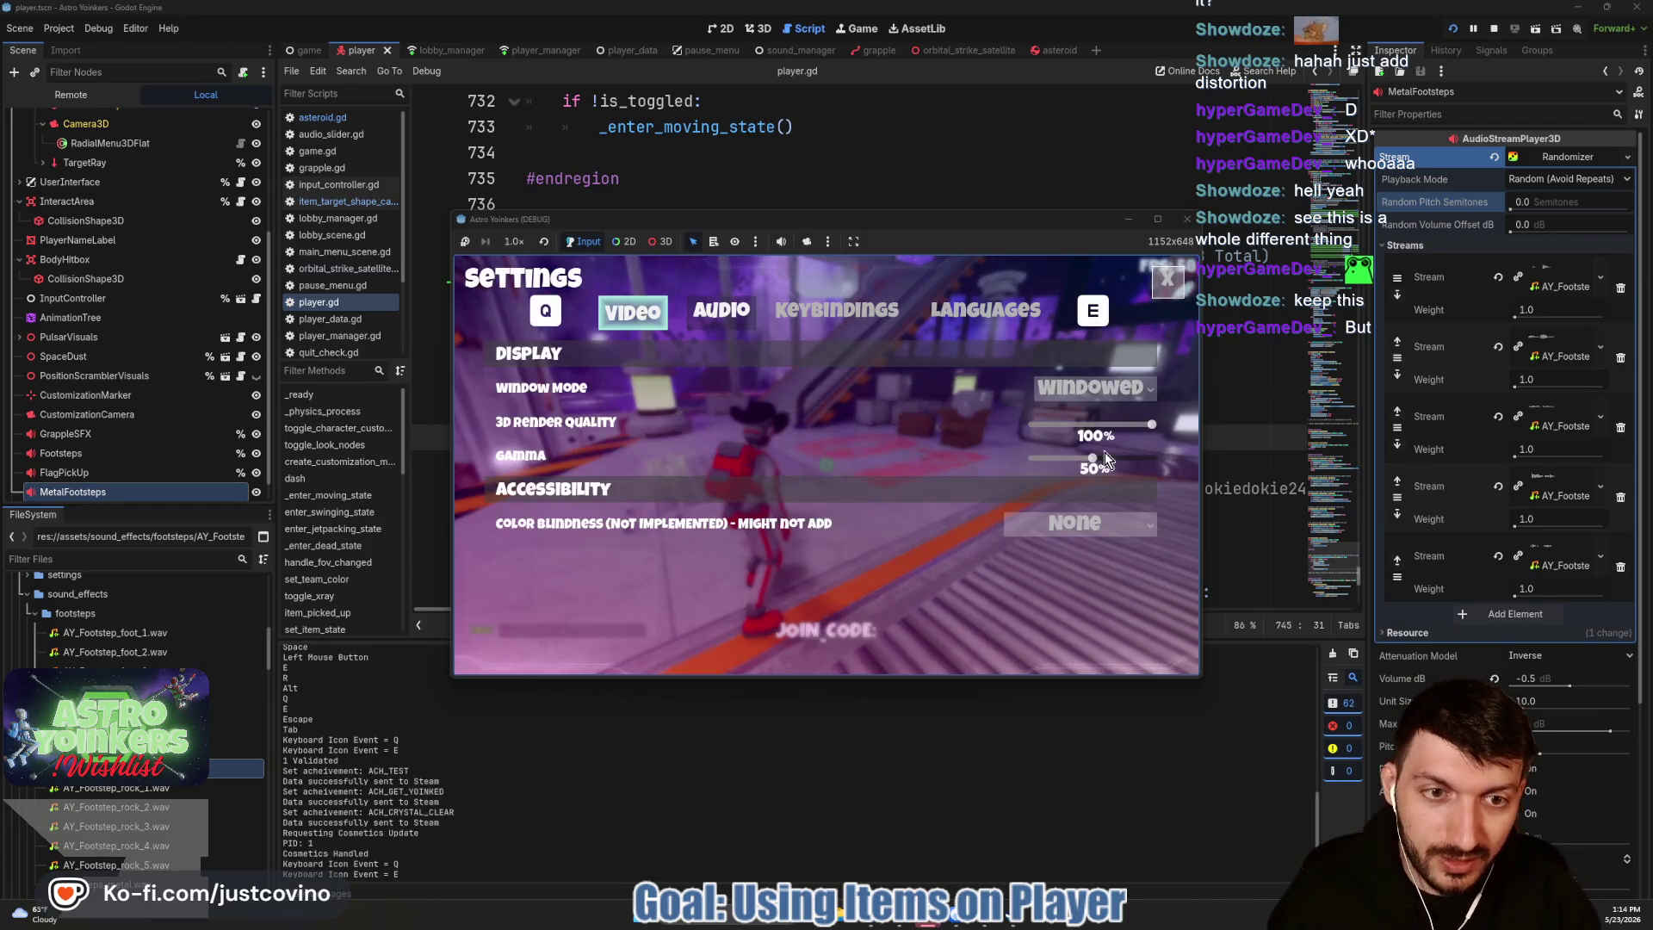
key("e")
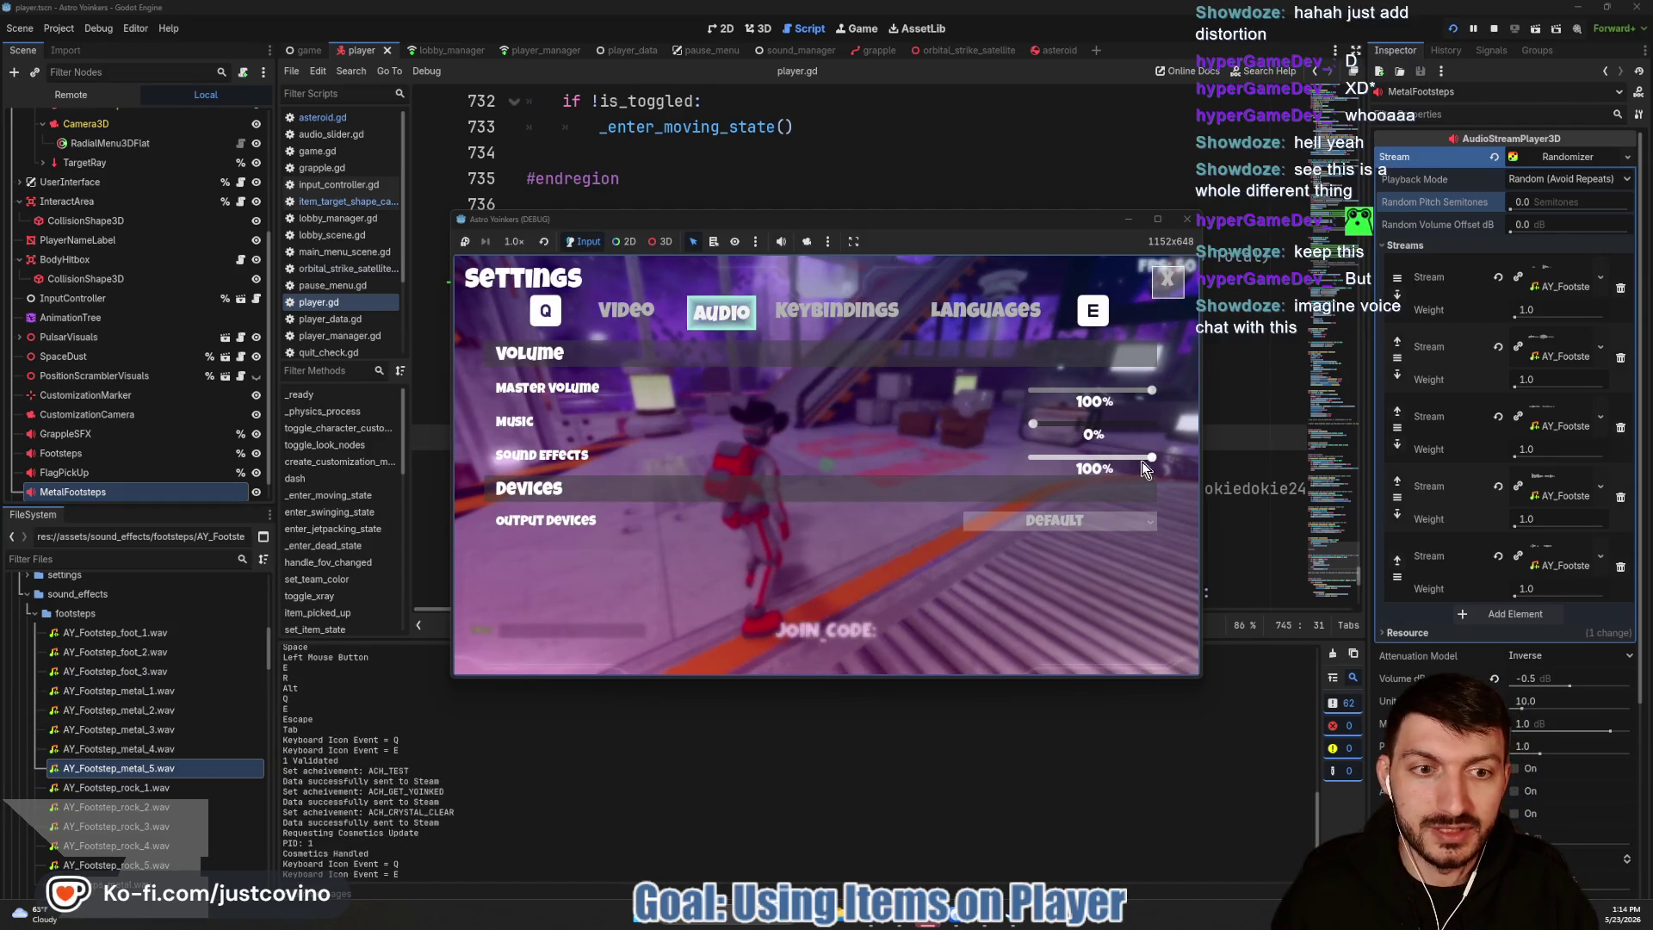
left_click_drag(1095, 458, 1081, 458)
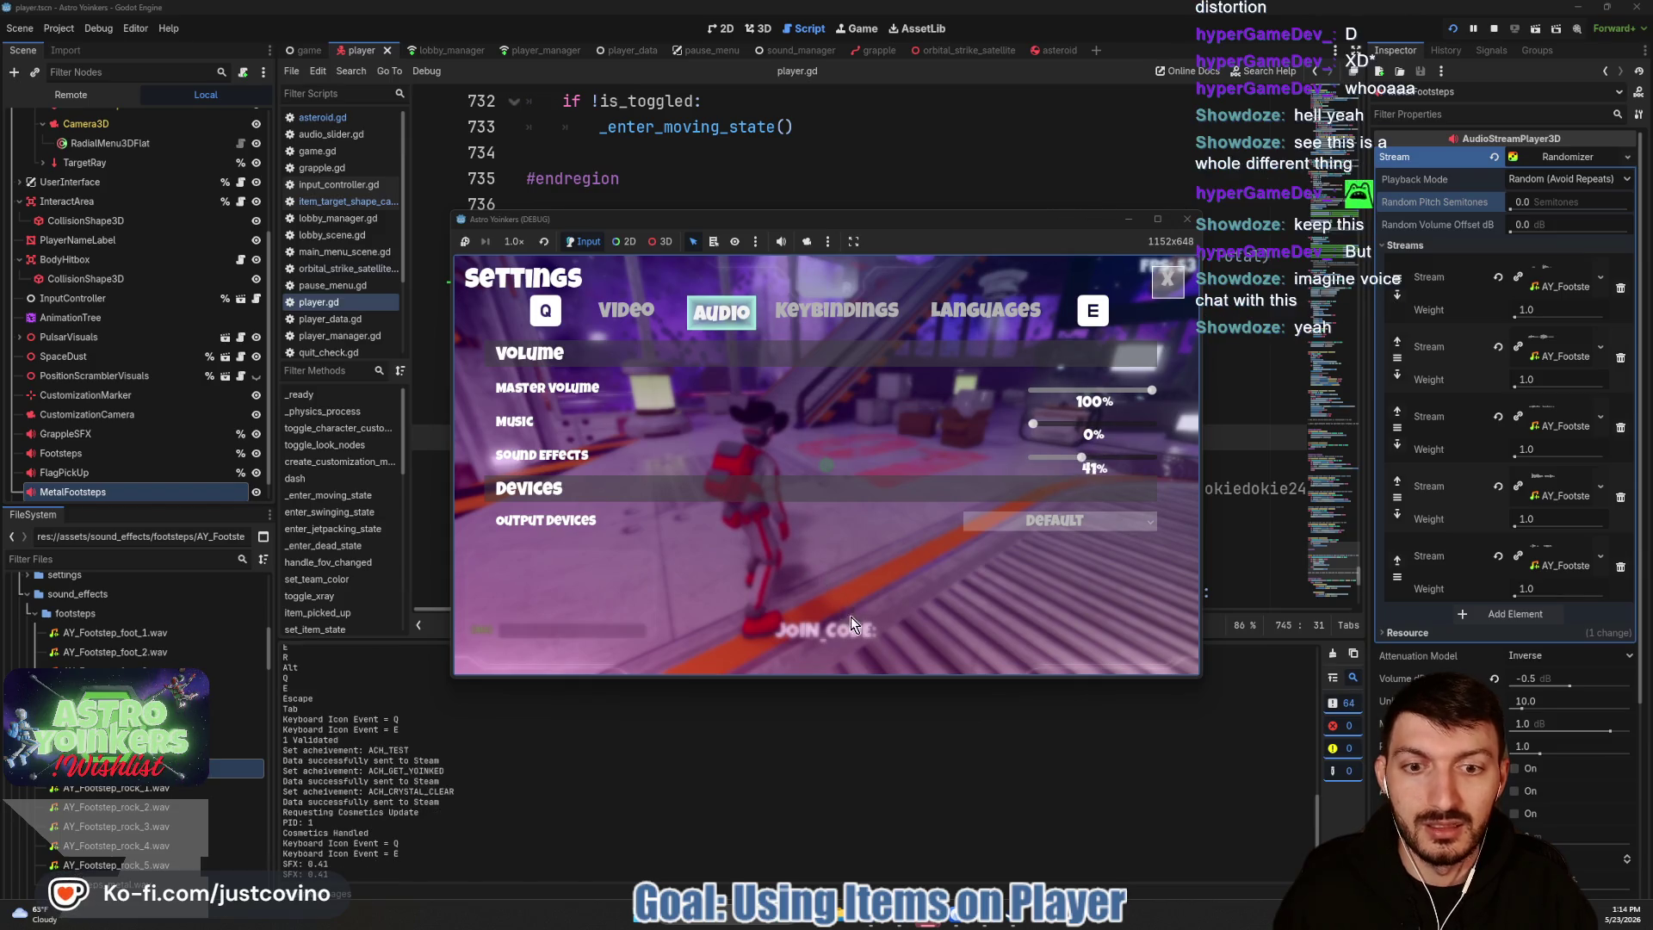
key("Escape")
key("Escape")
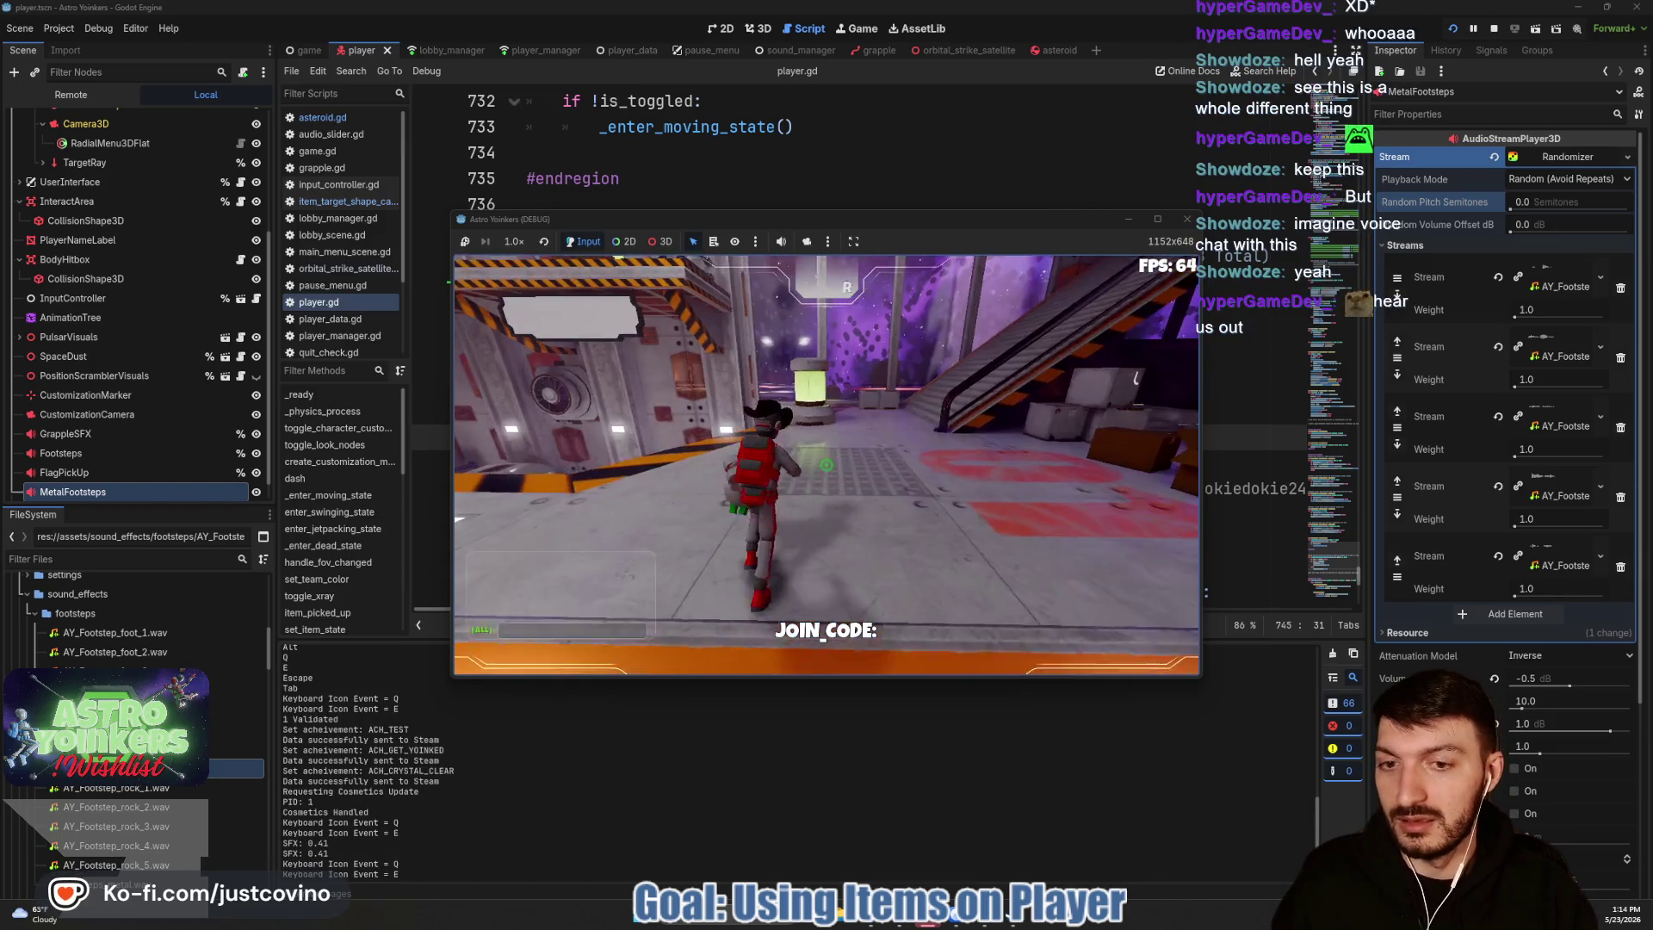
Run down the jump-pad corridor and up to the Asteroid Map, then stop the game
key("w")
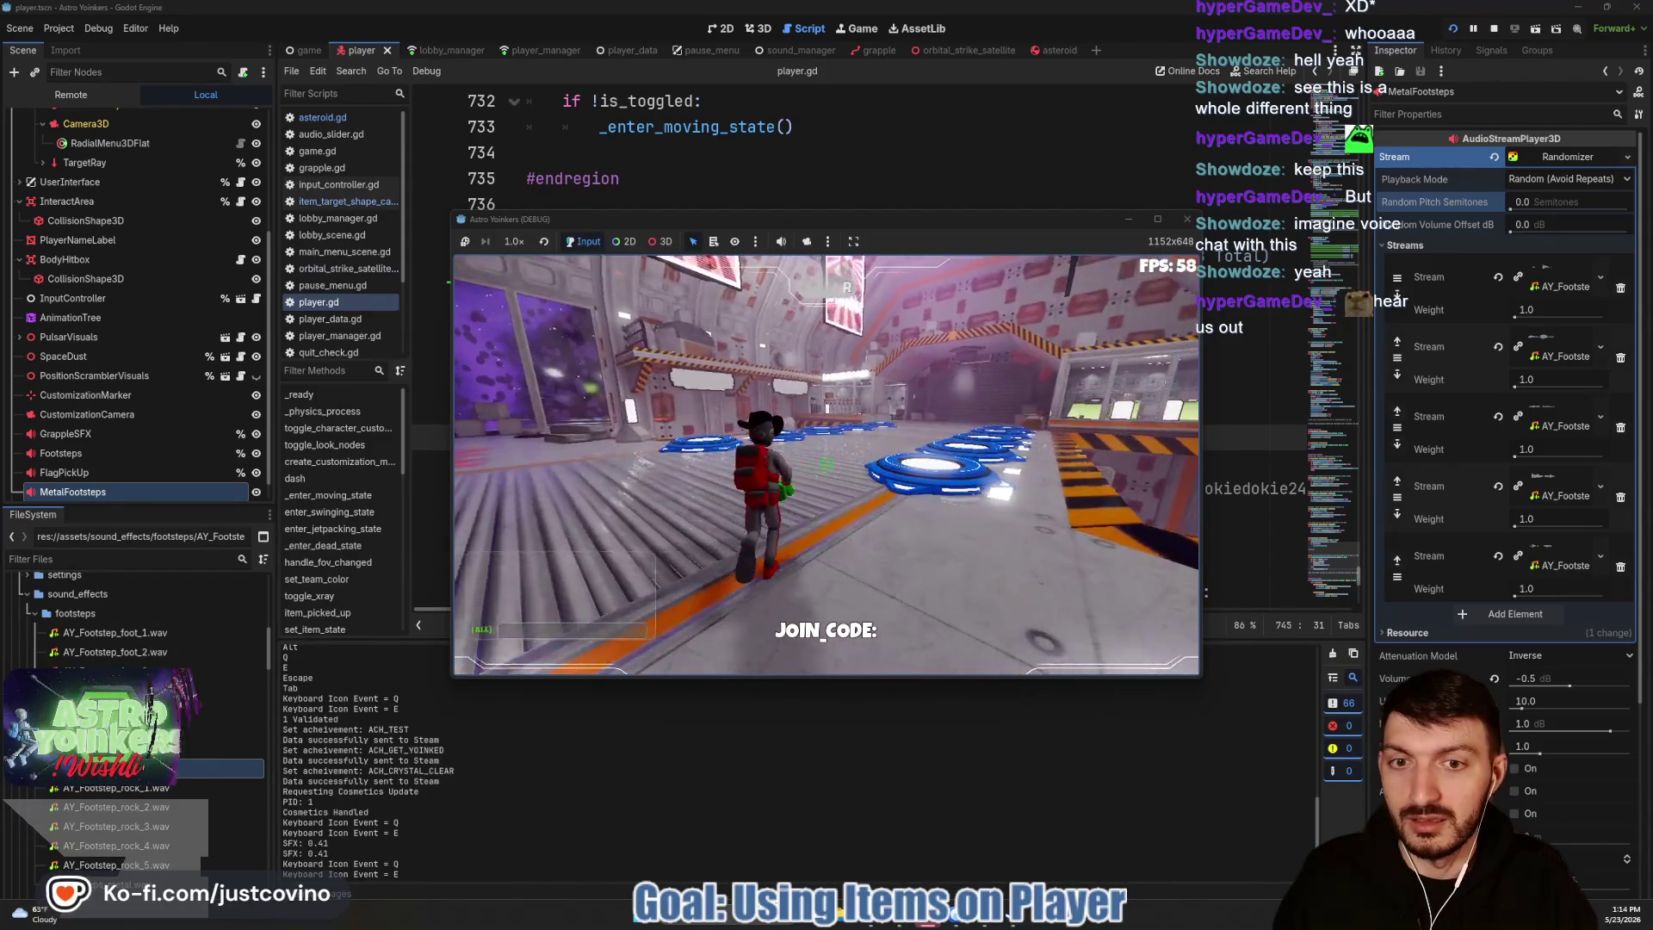
key("w")
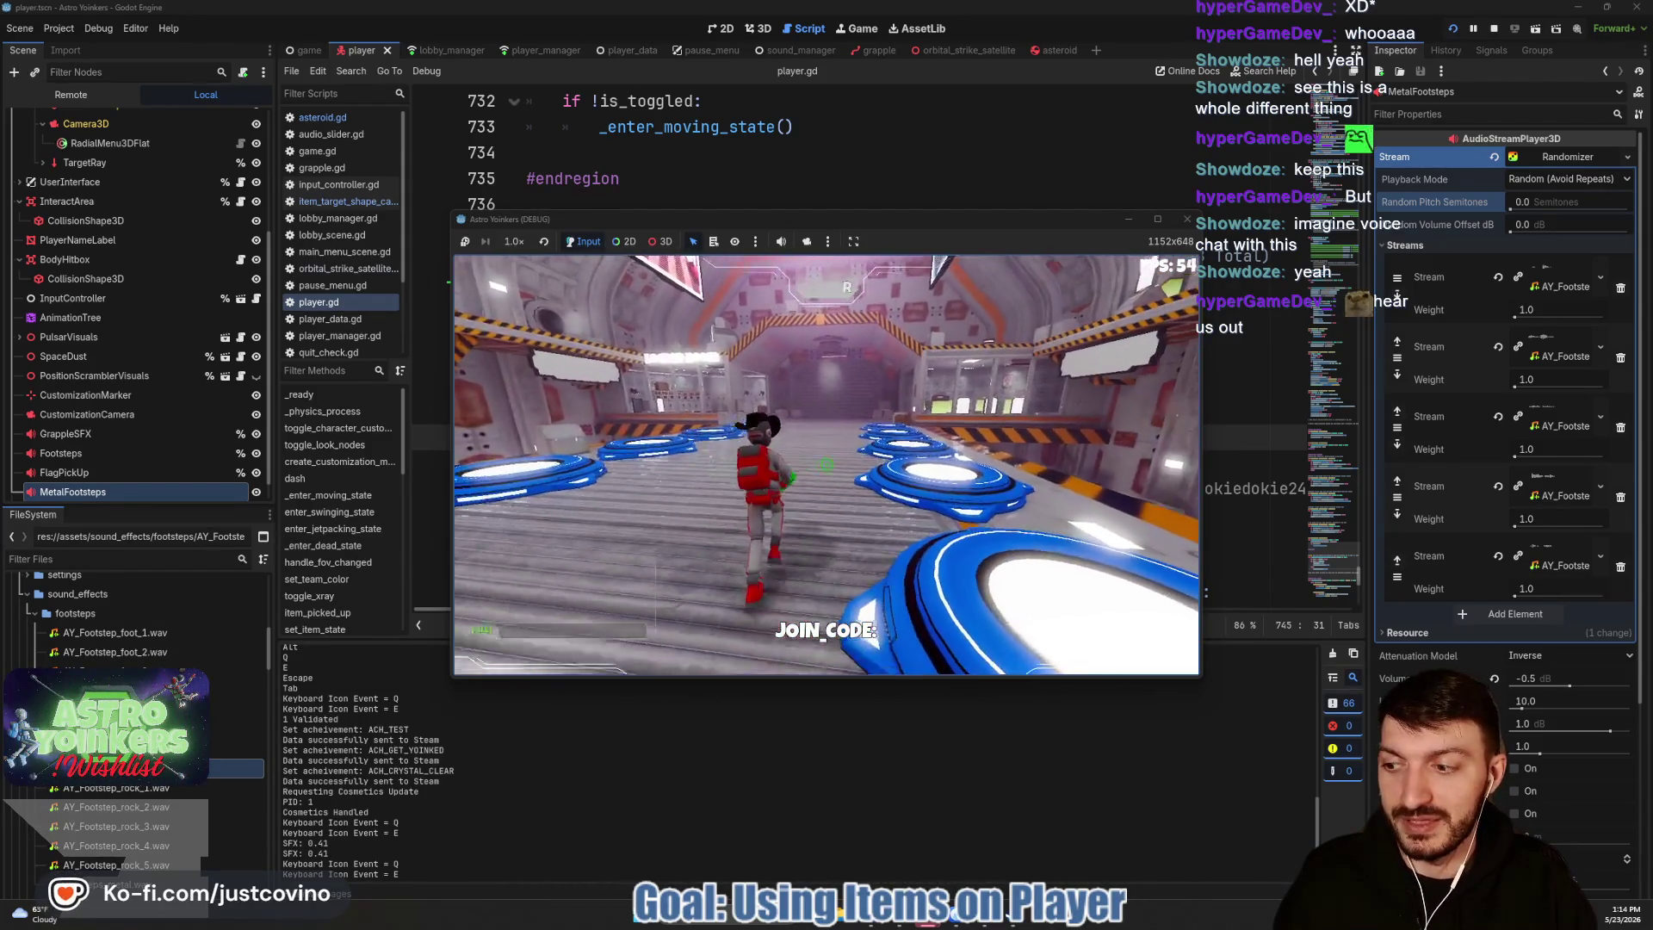
key("w")
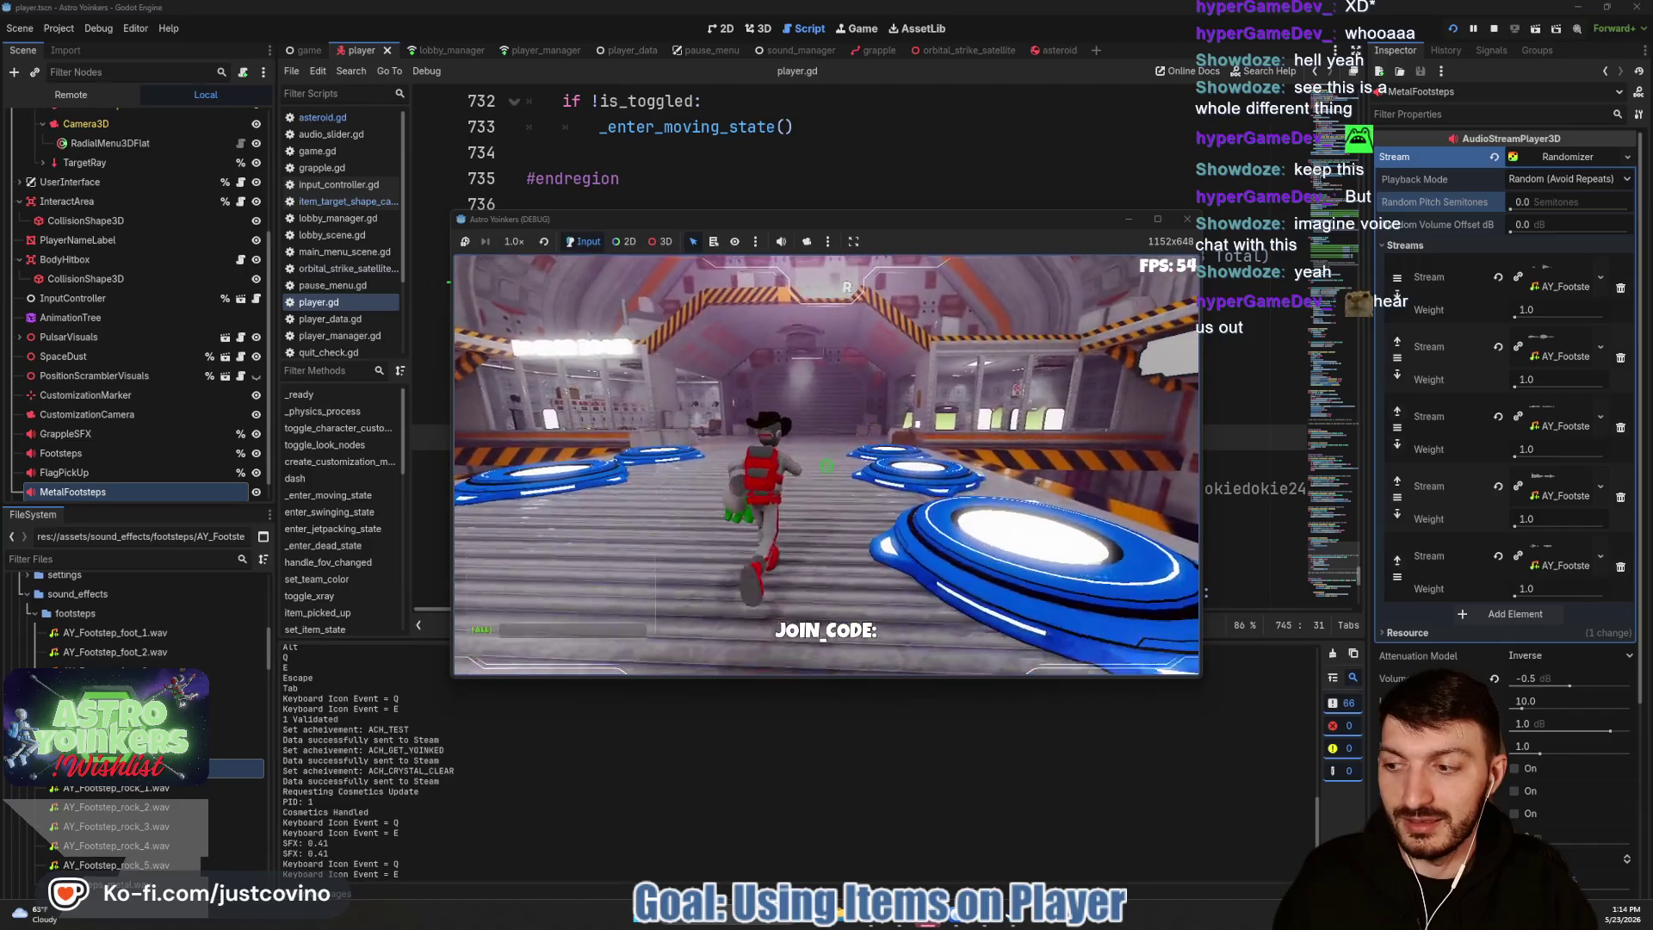
key("w")
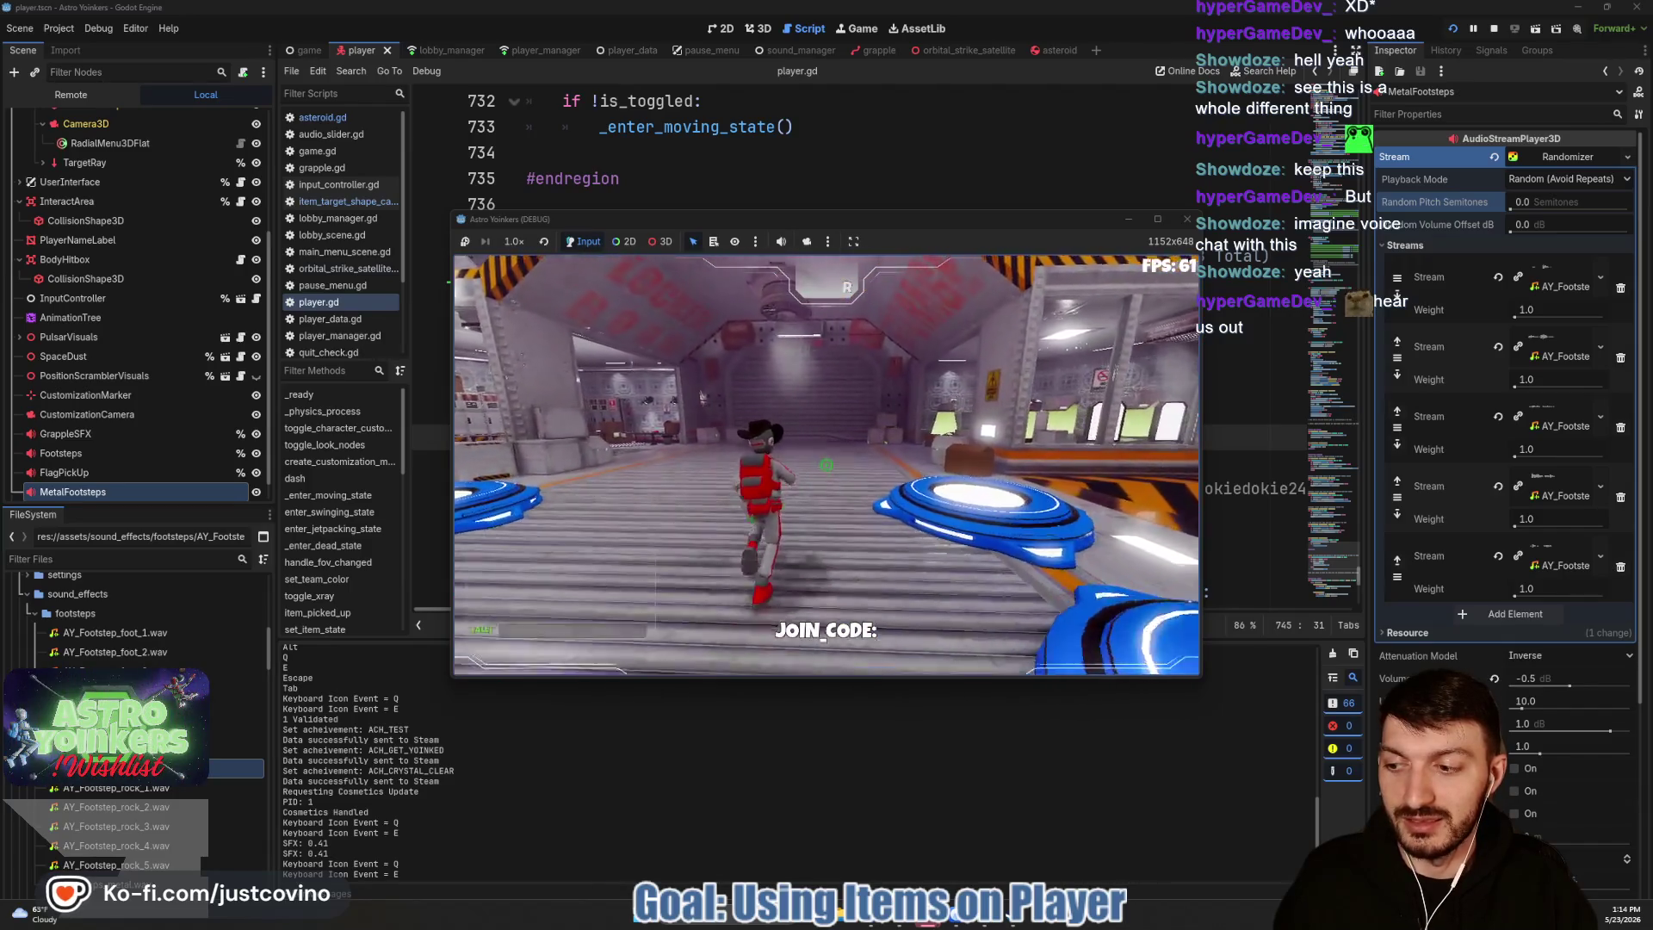
key("w")
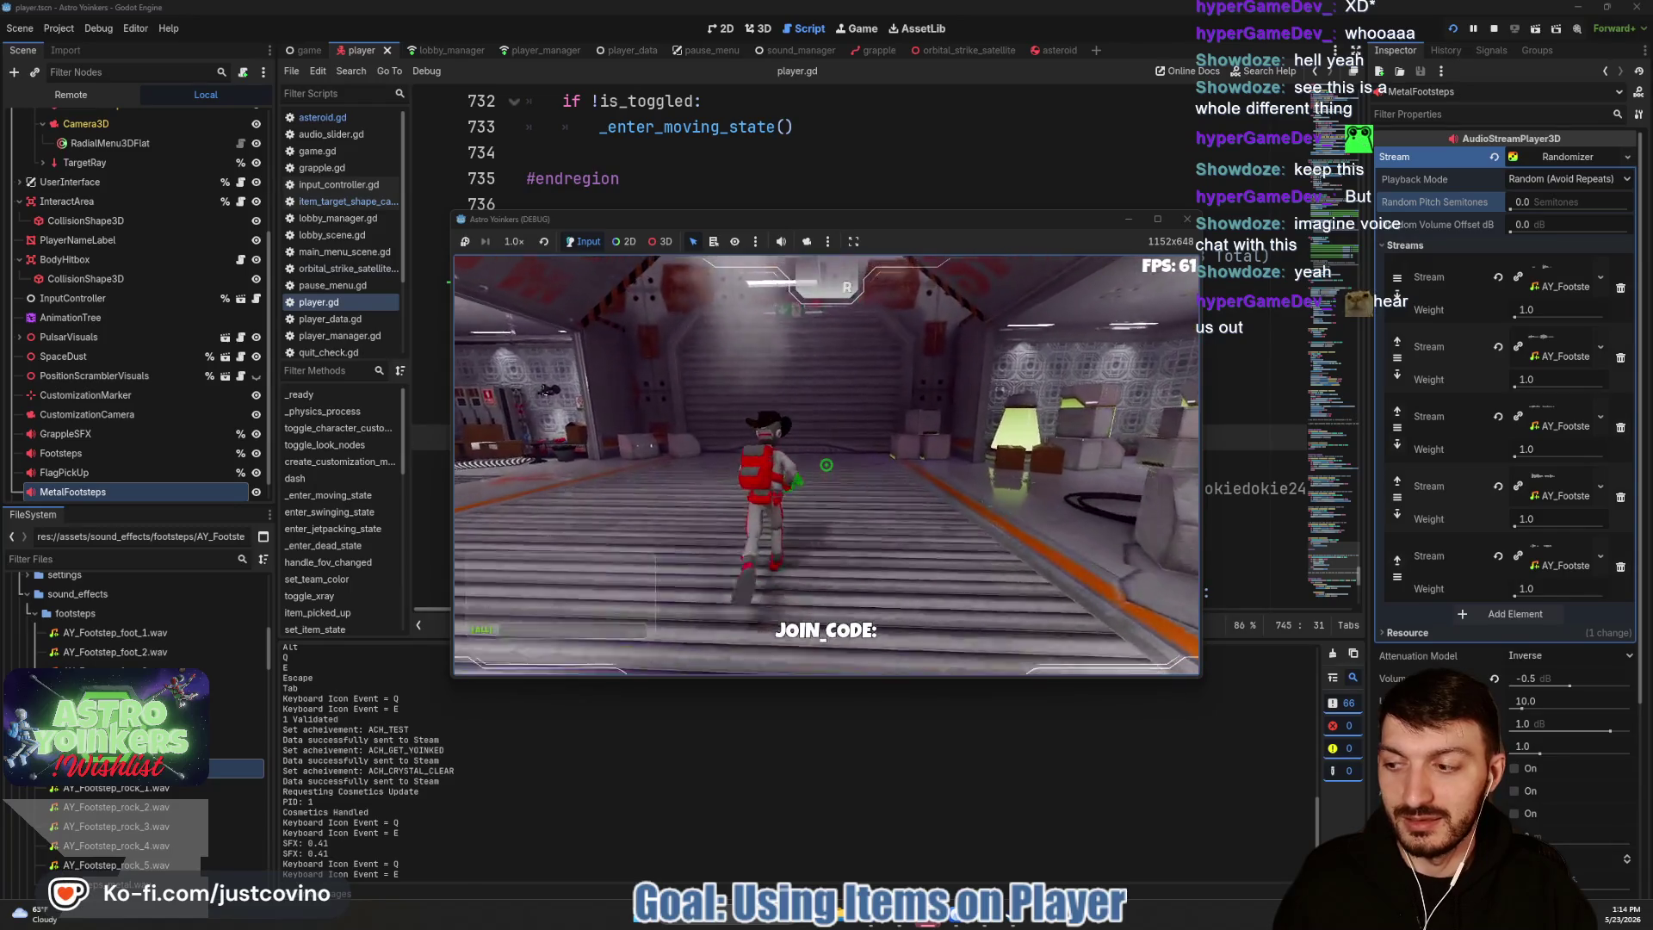
key("w")
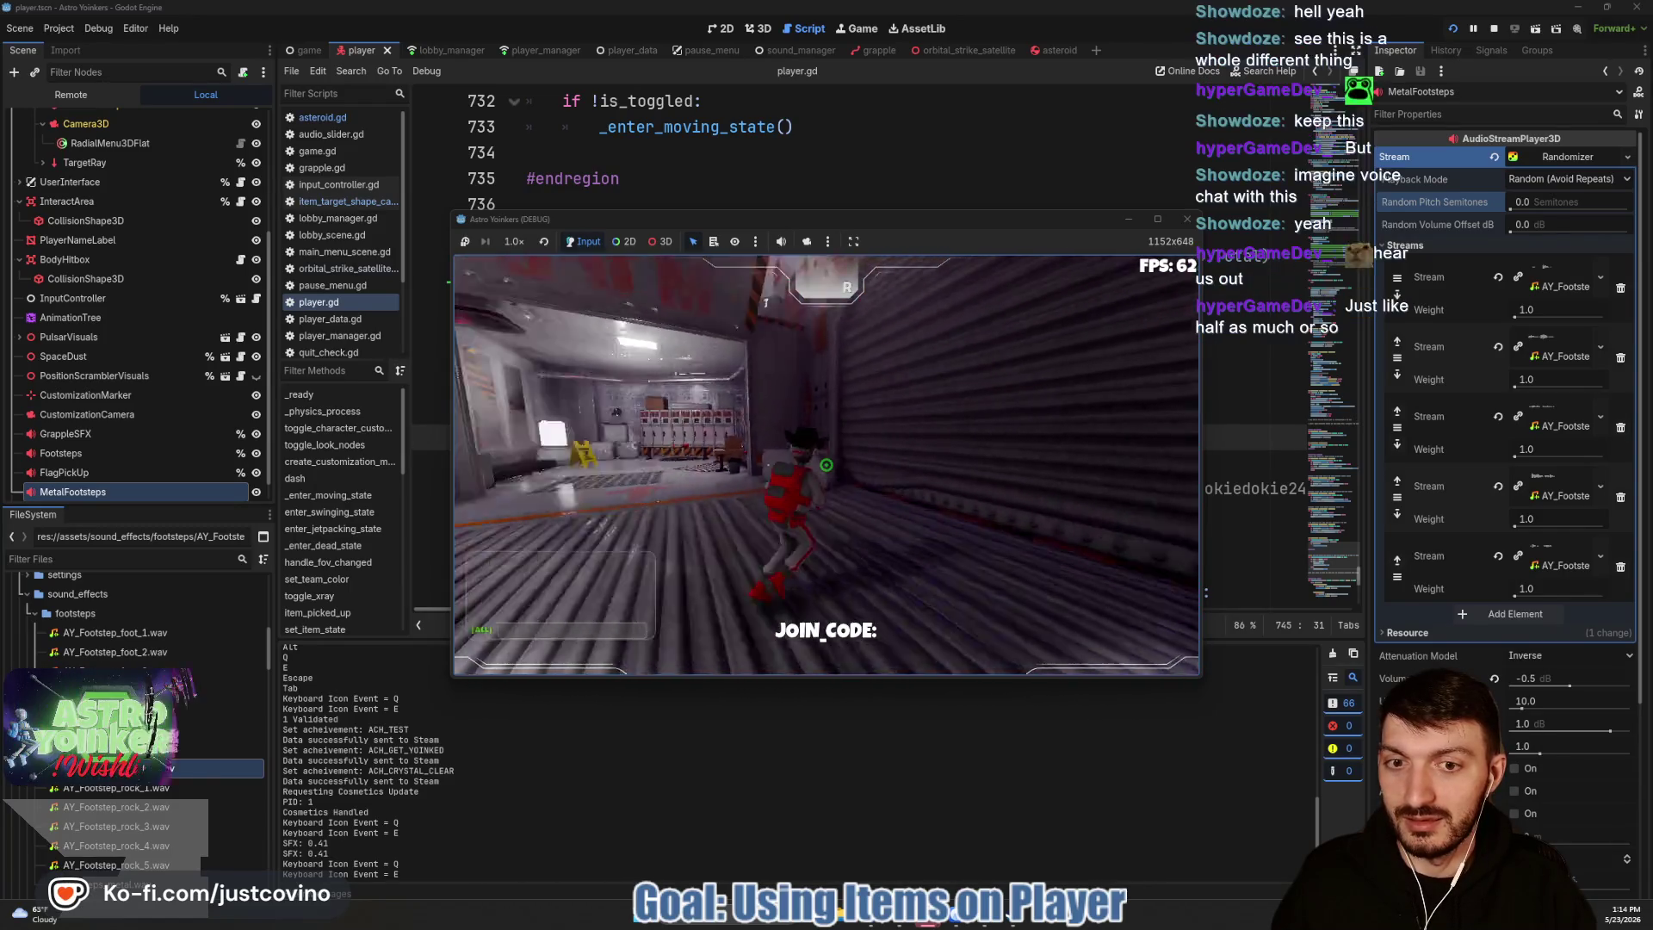
key("w")
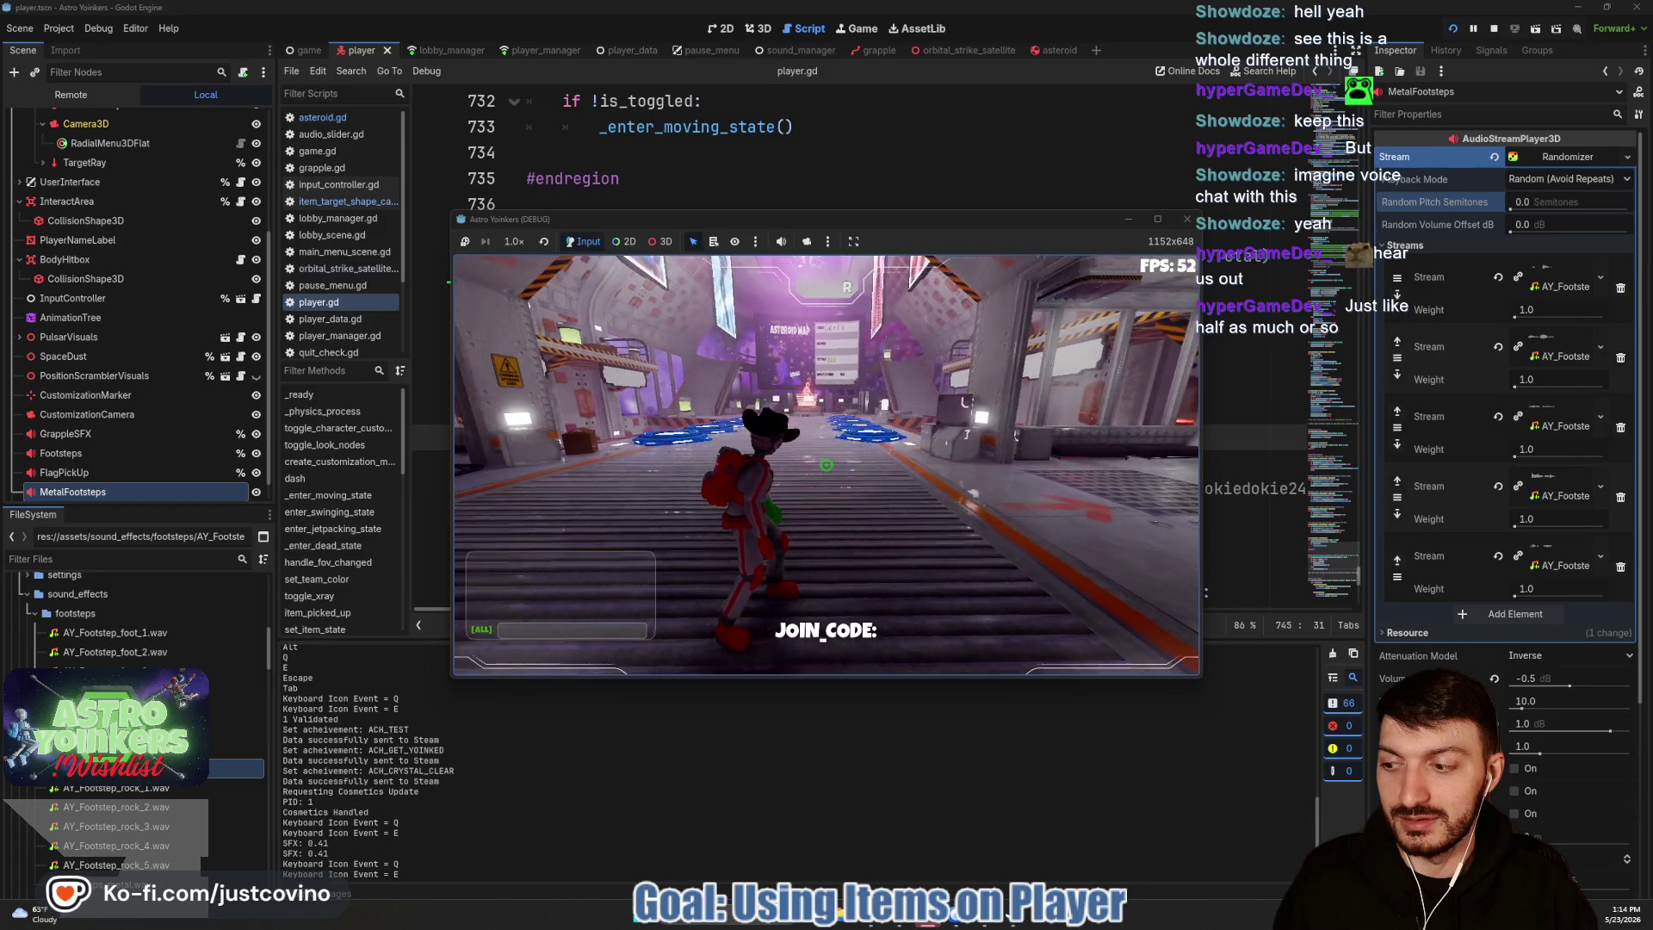
key("w")
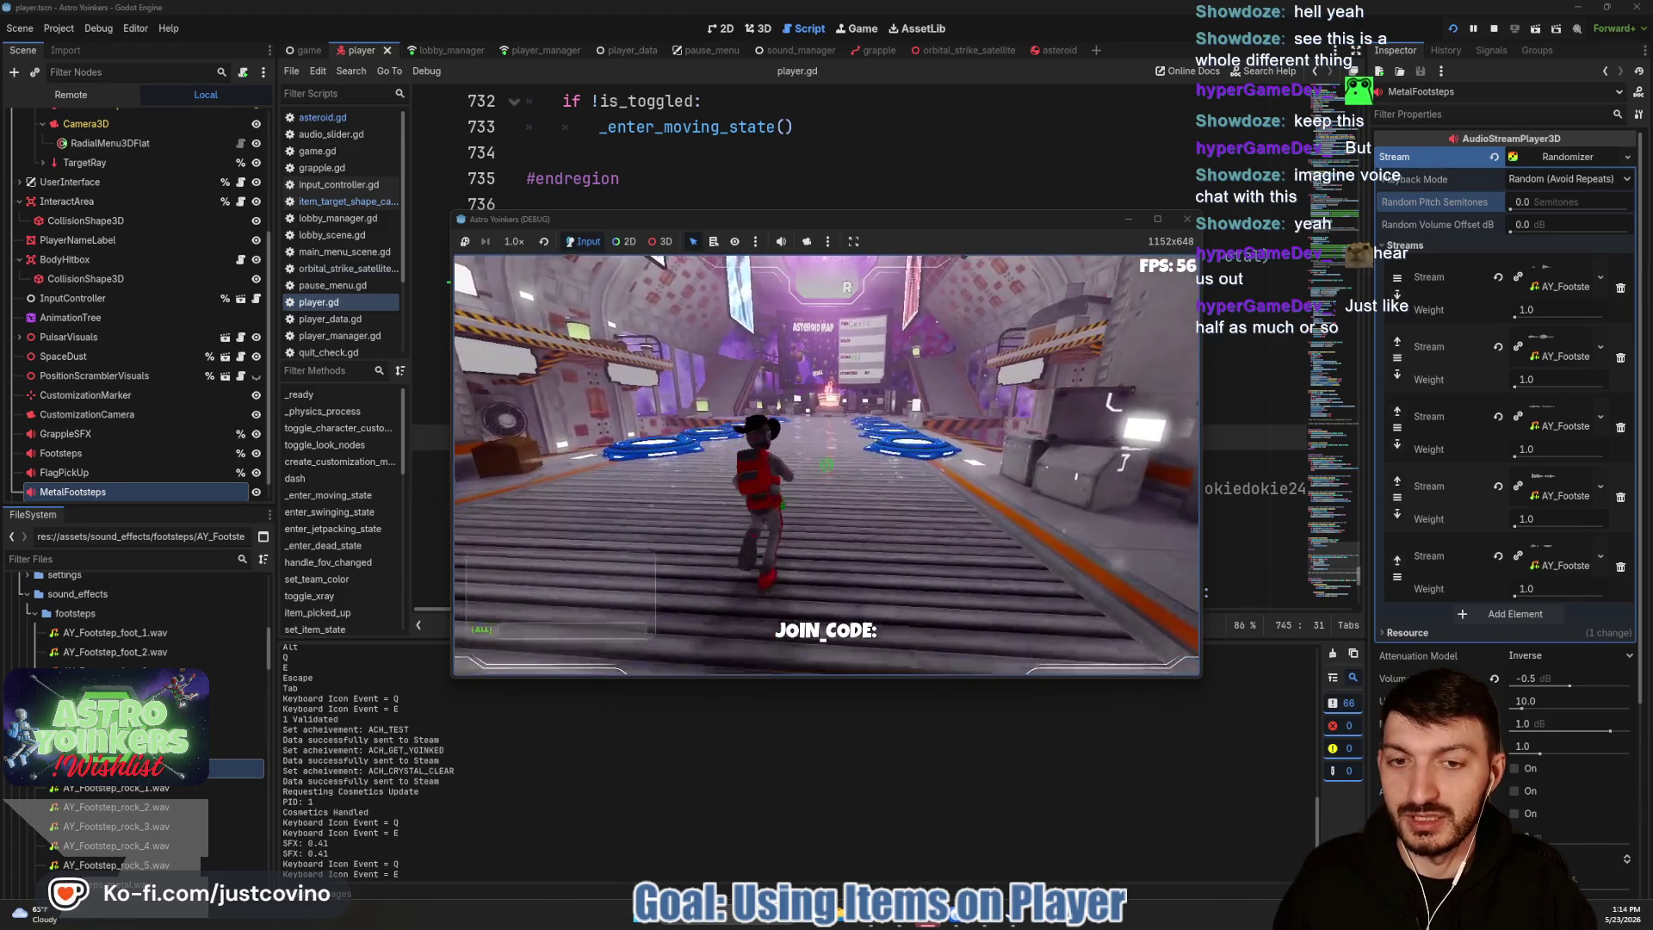
key("w")
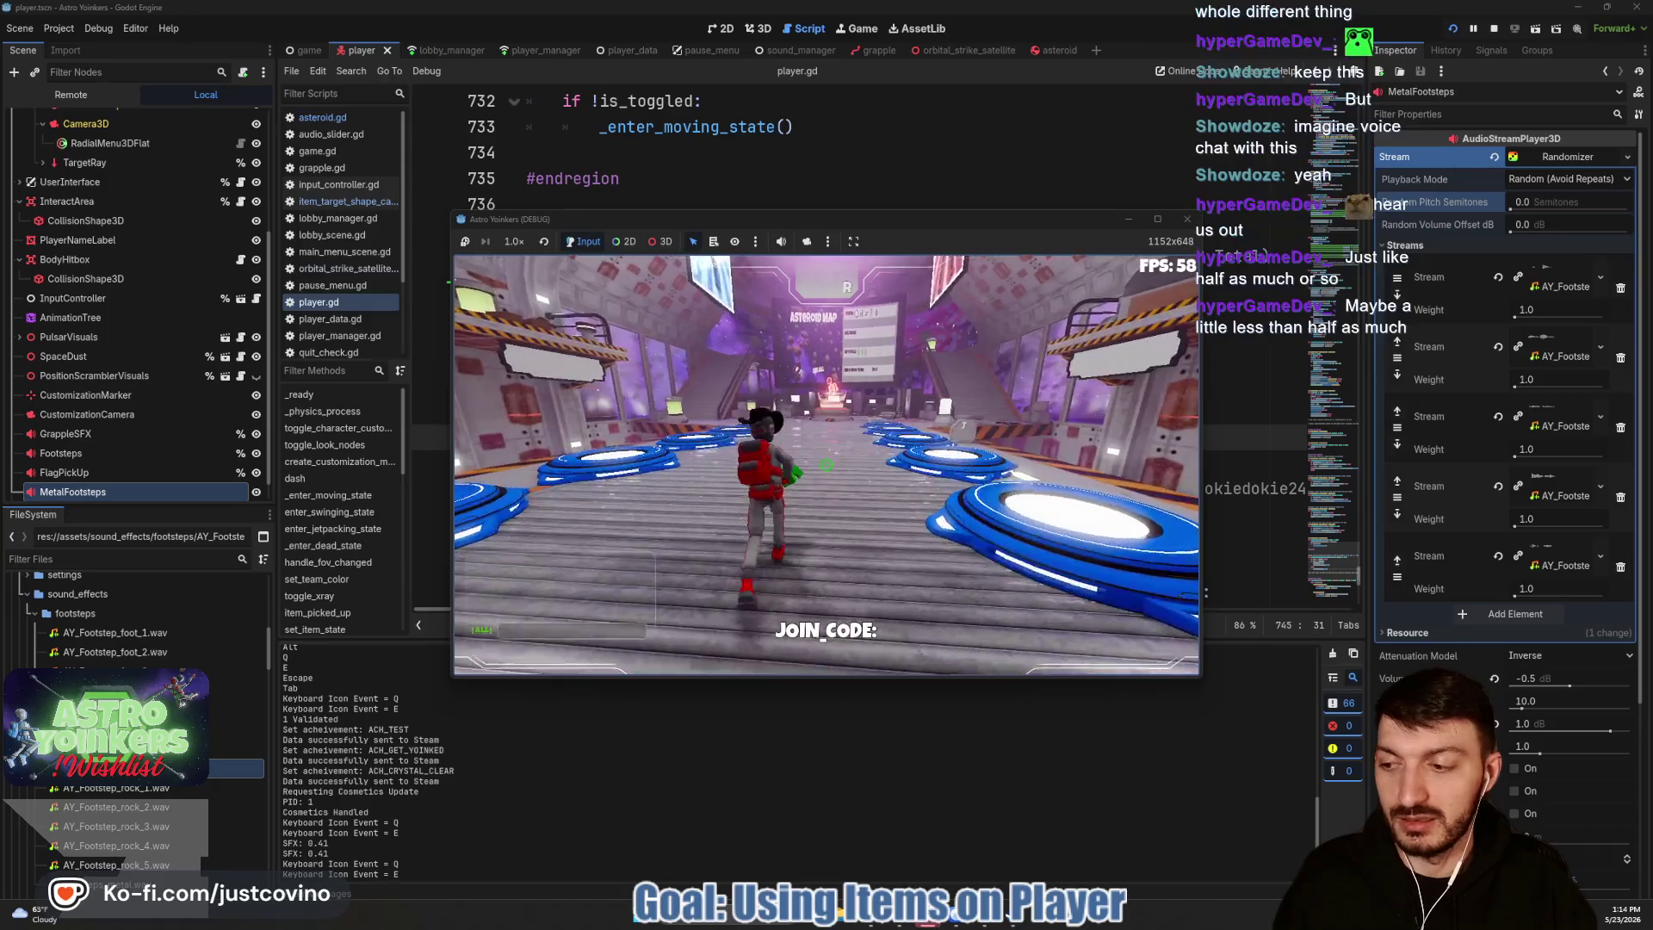
key("w")
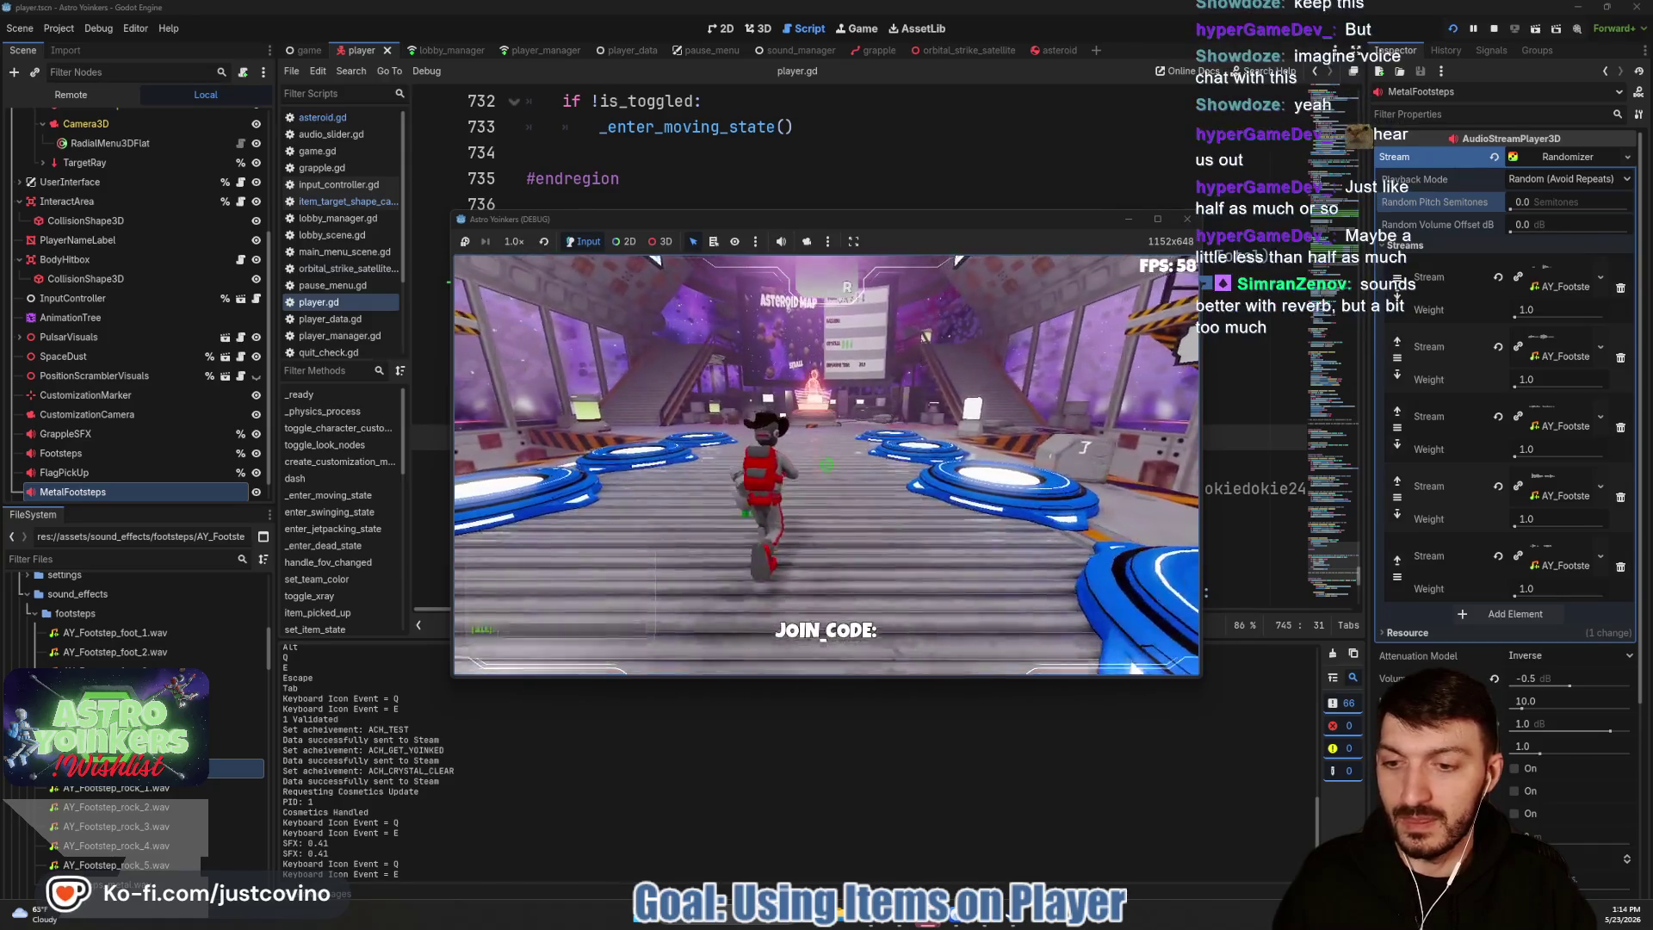
key("w")
key("F8")
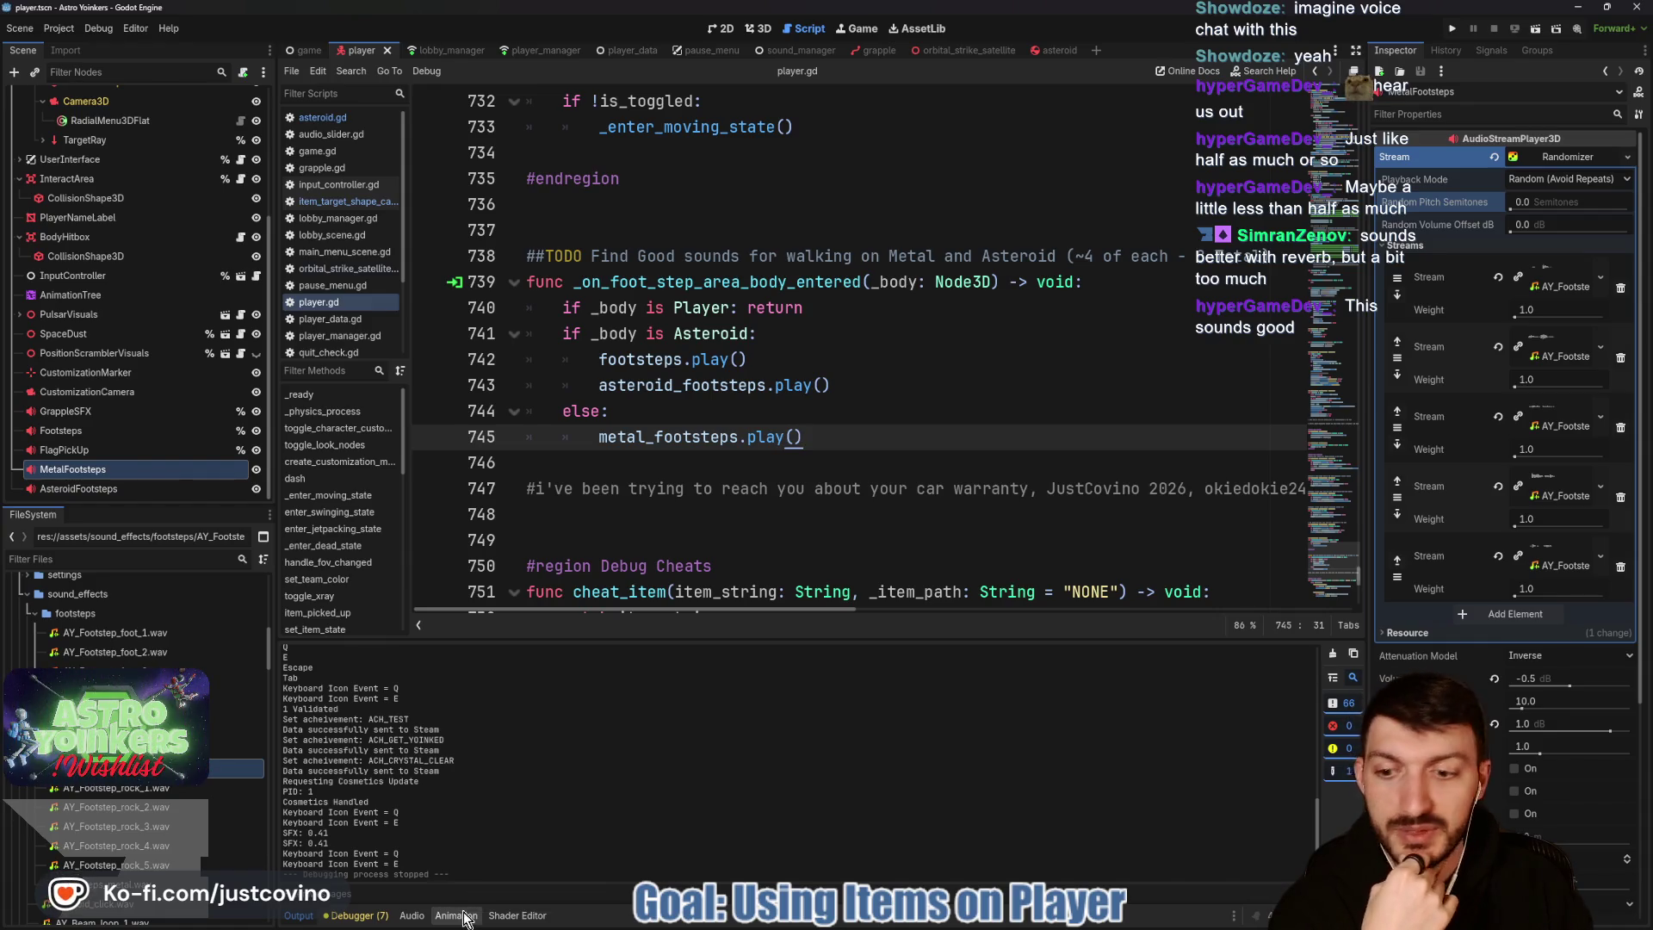
Set the Wet amount of the 3DSFX bus Reverb to 0.2
left_click(464, 916)
left_click(411, 916)
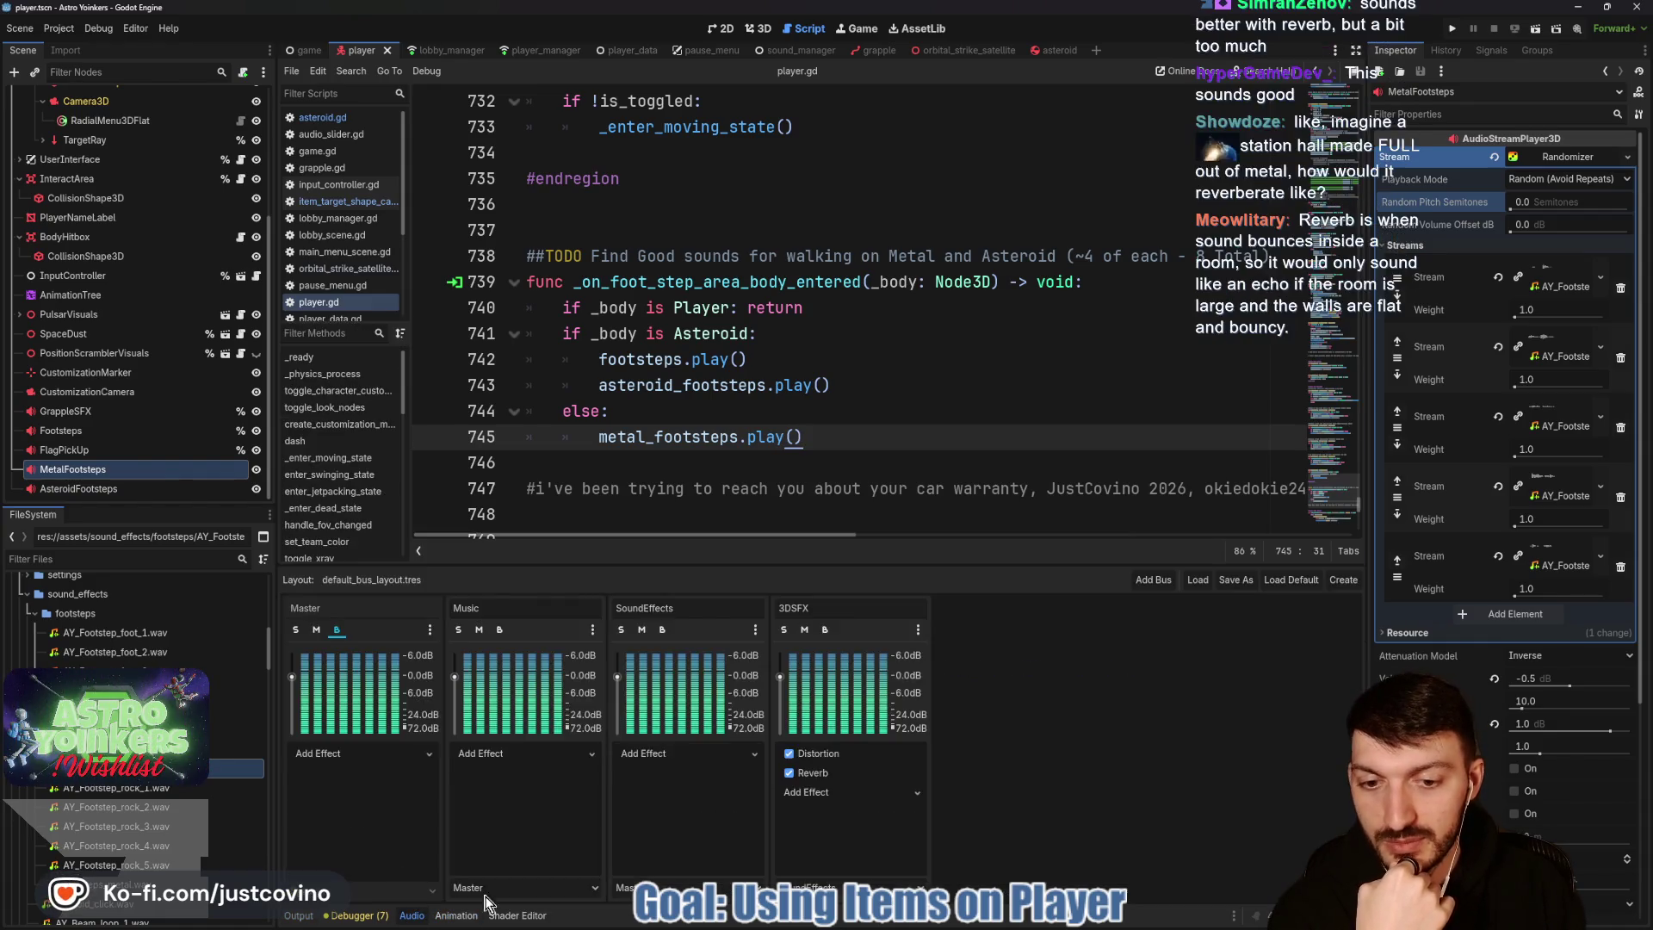
left_click(828, 777)
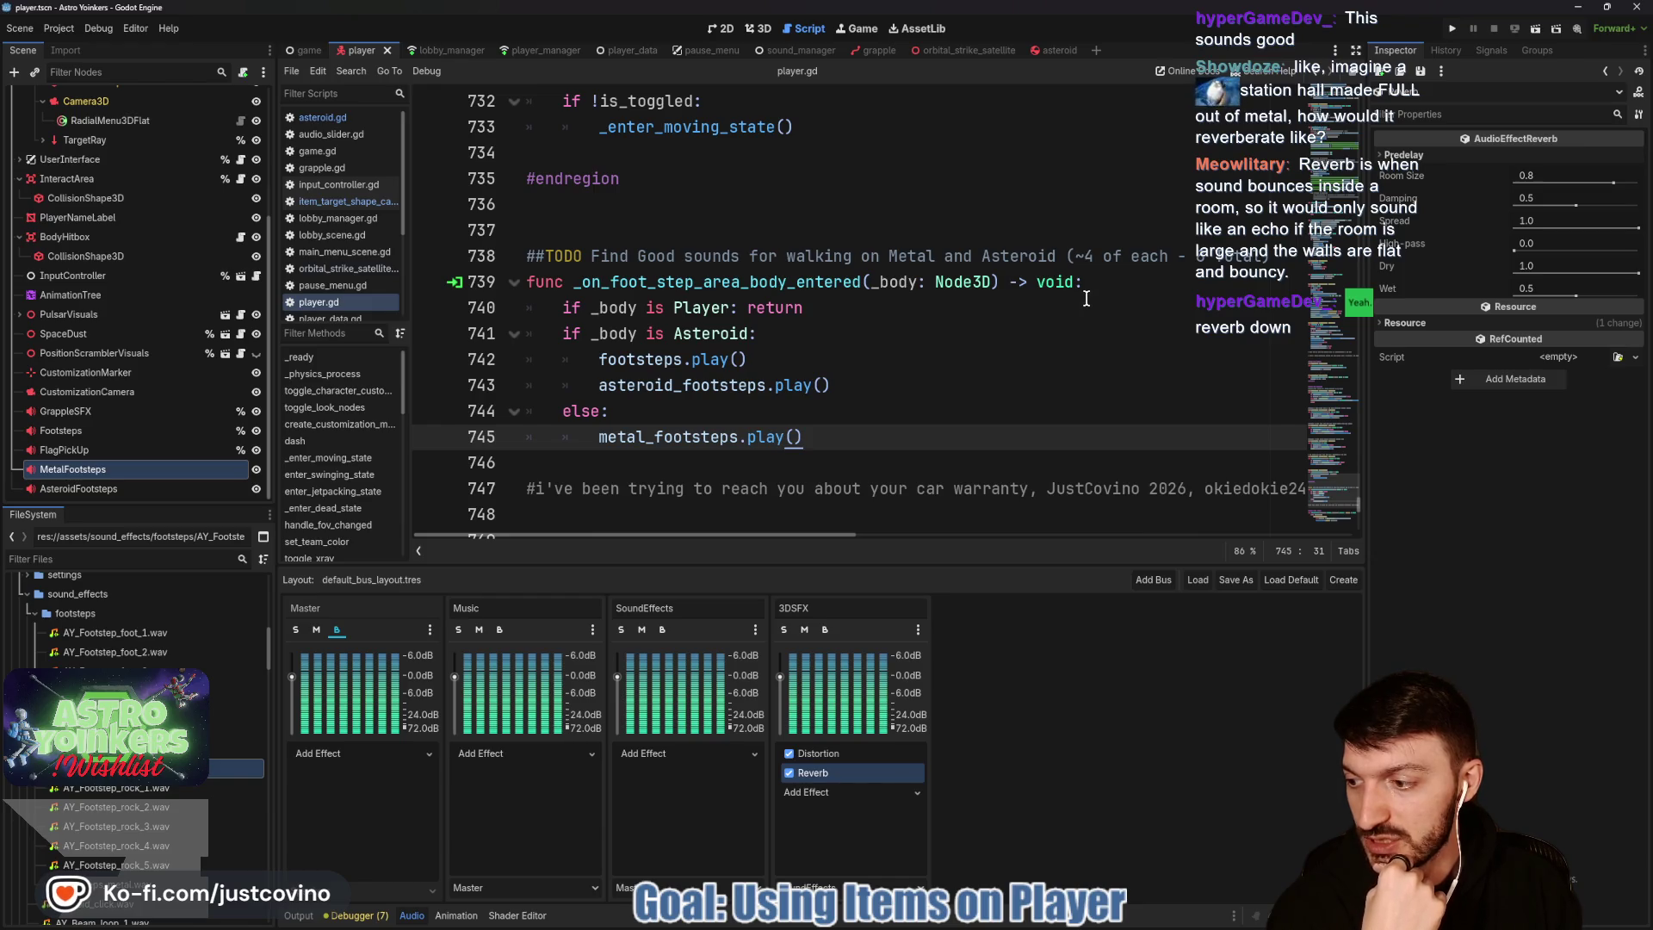
left_click_drag(1534, 288, 1508, 270)
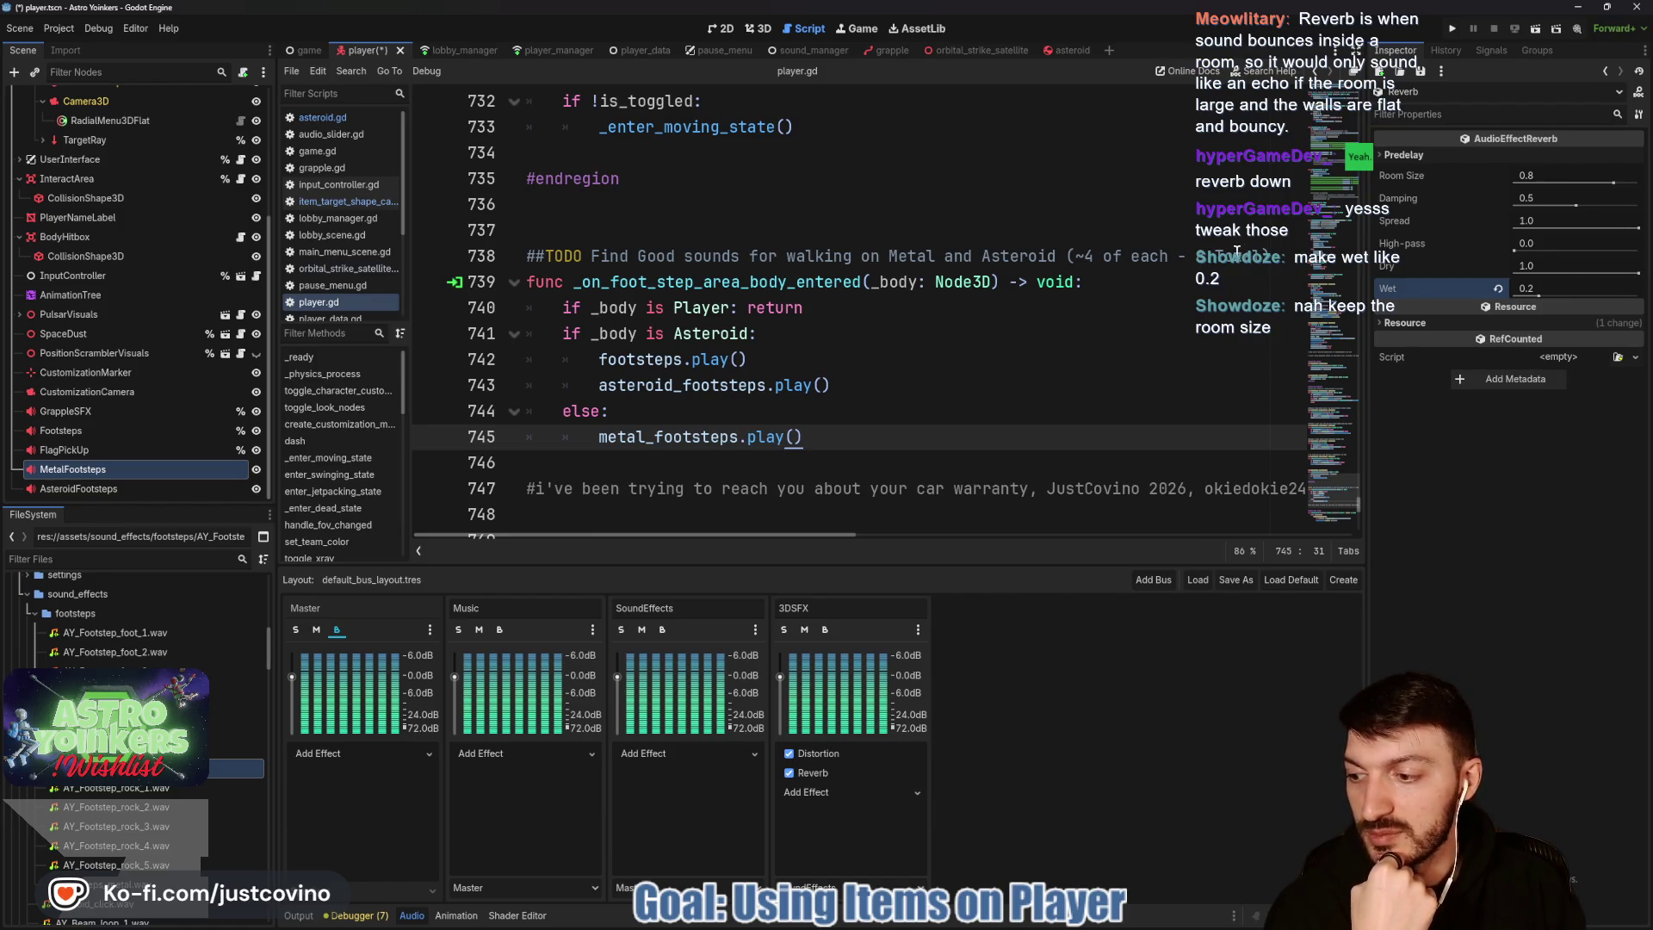
Run the game and host a new lobby
left_click(1450, 29)
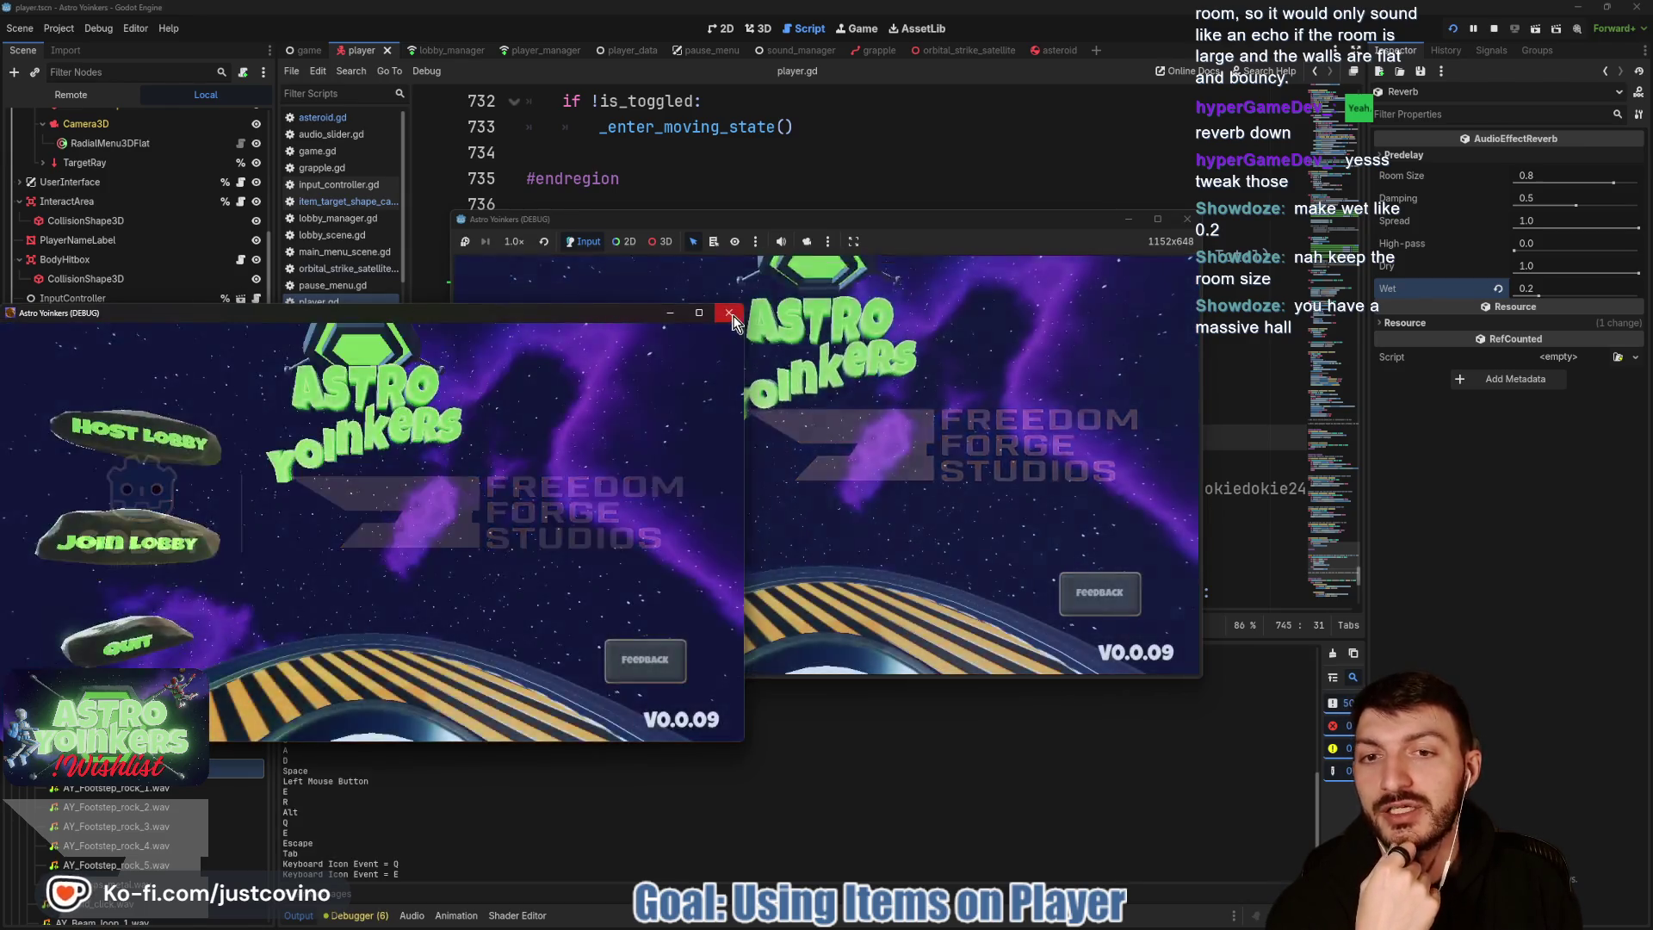
left_click(729, 313)
left_click(621, 364)
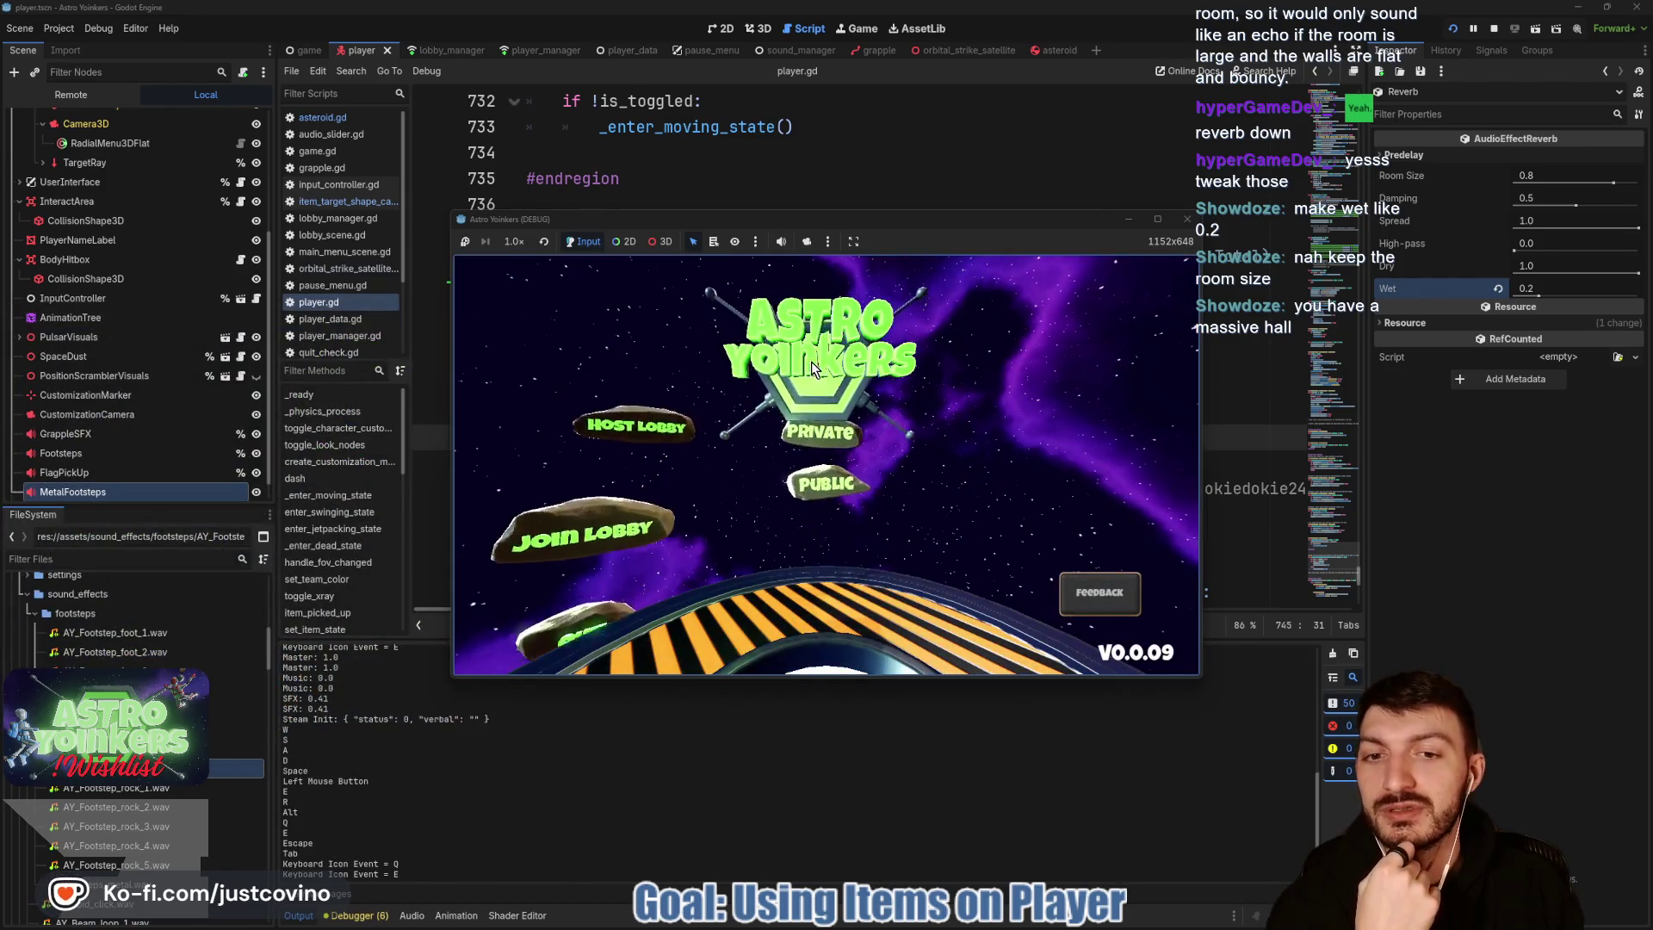
left_click(775, 417)
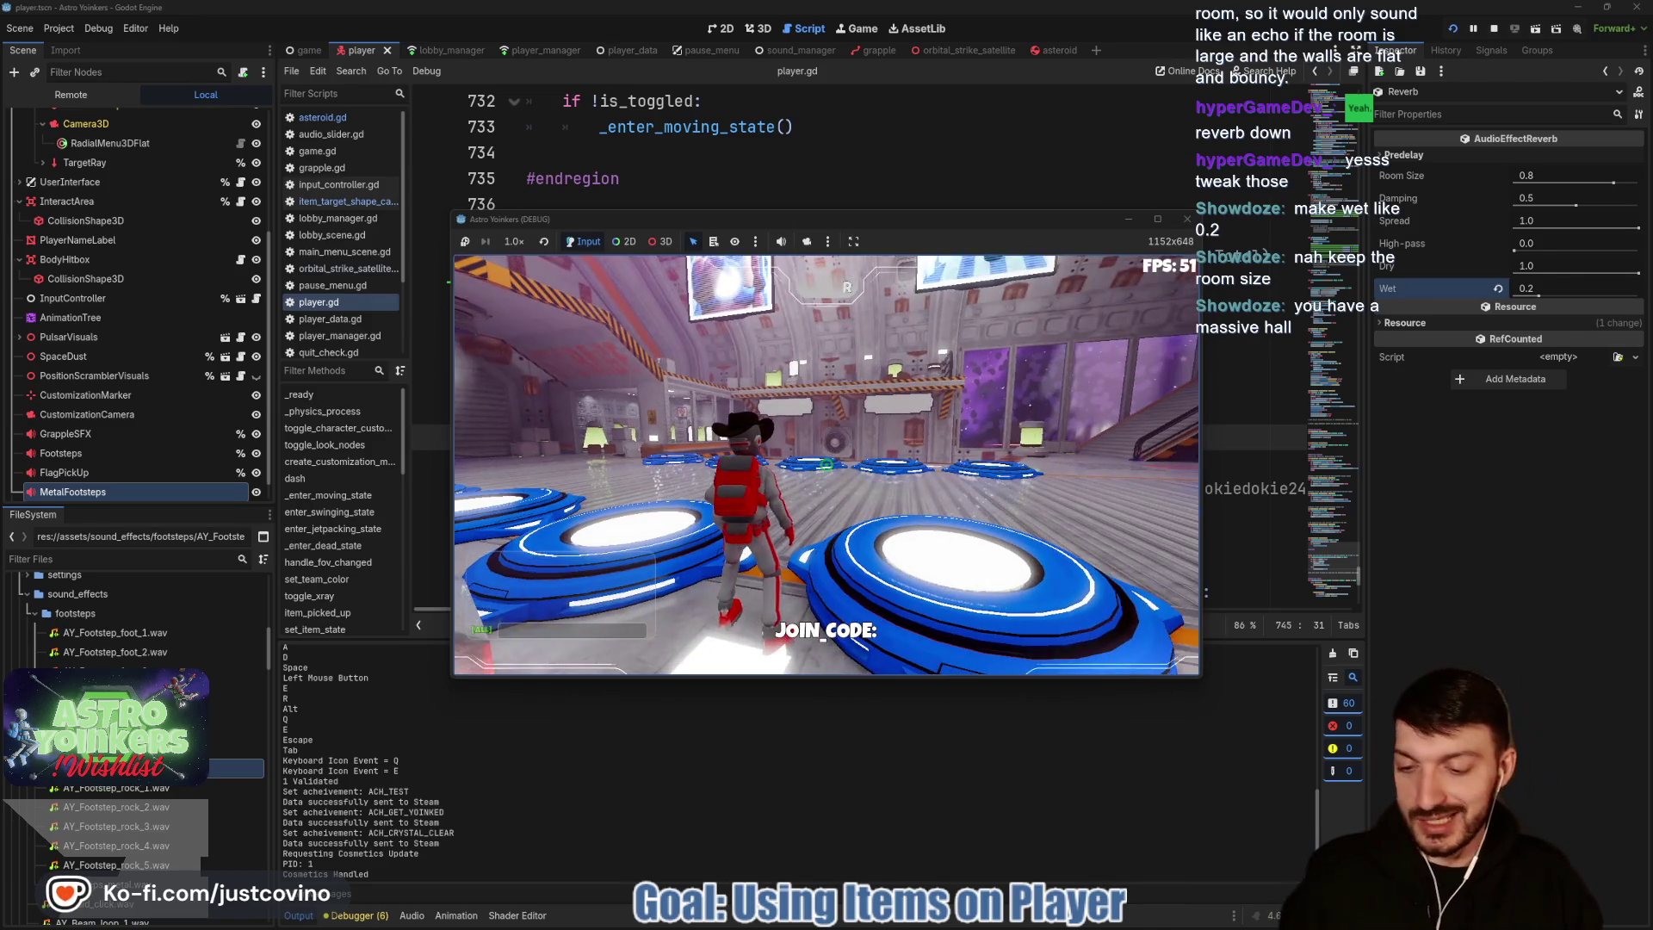
Run across the lobby, check the audio settings, keep walking, then stop the game
key("w")
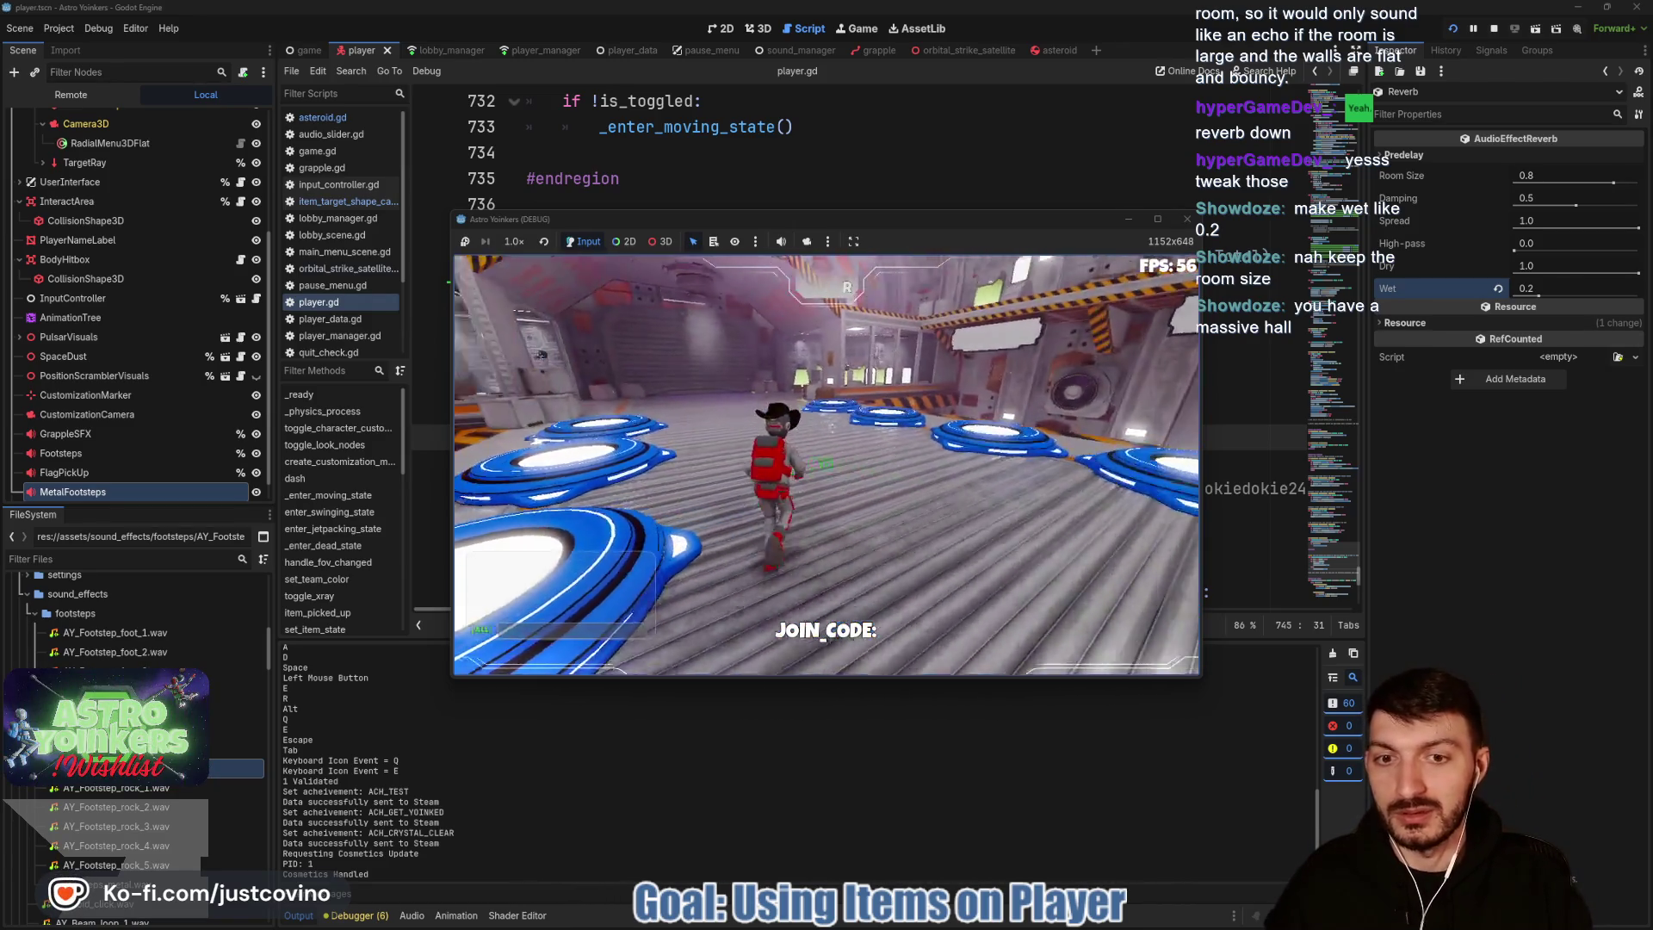
key("w")
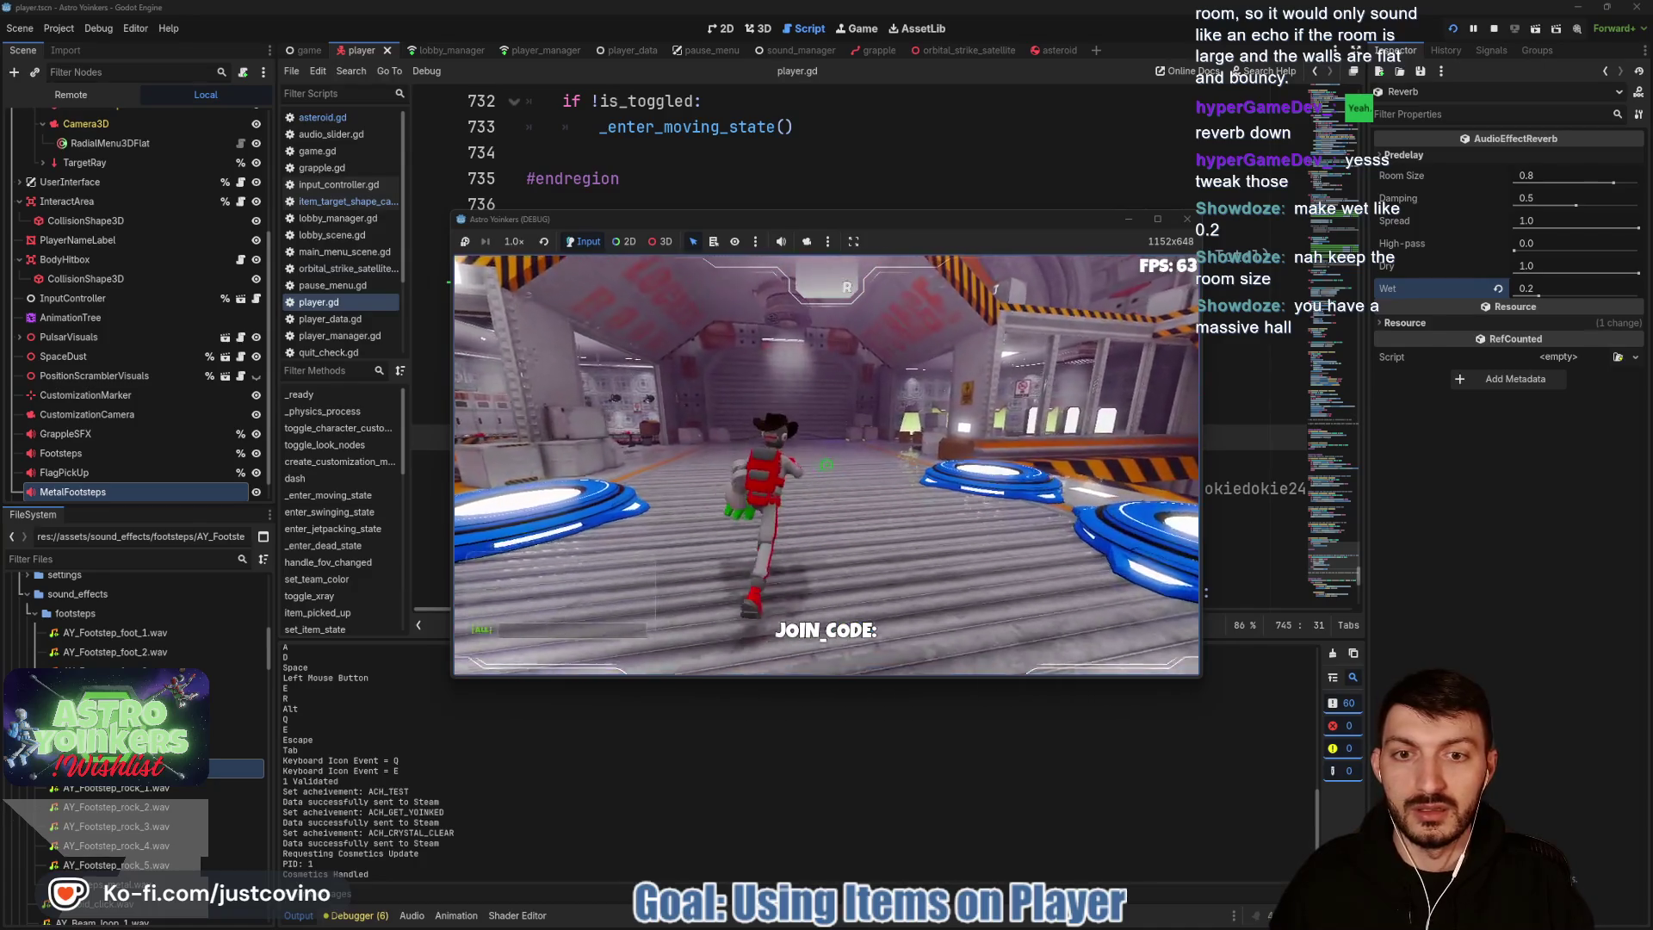
key("Escape")
left_click(812, 394)
key("e")
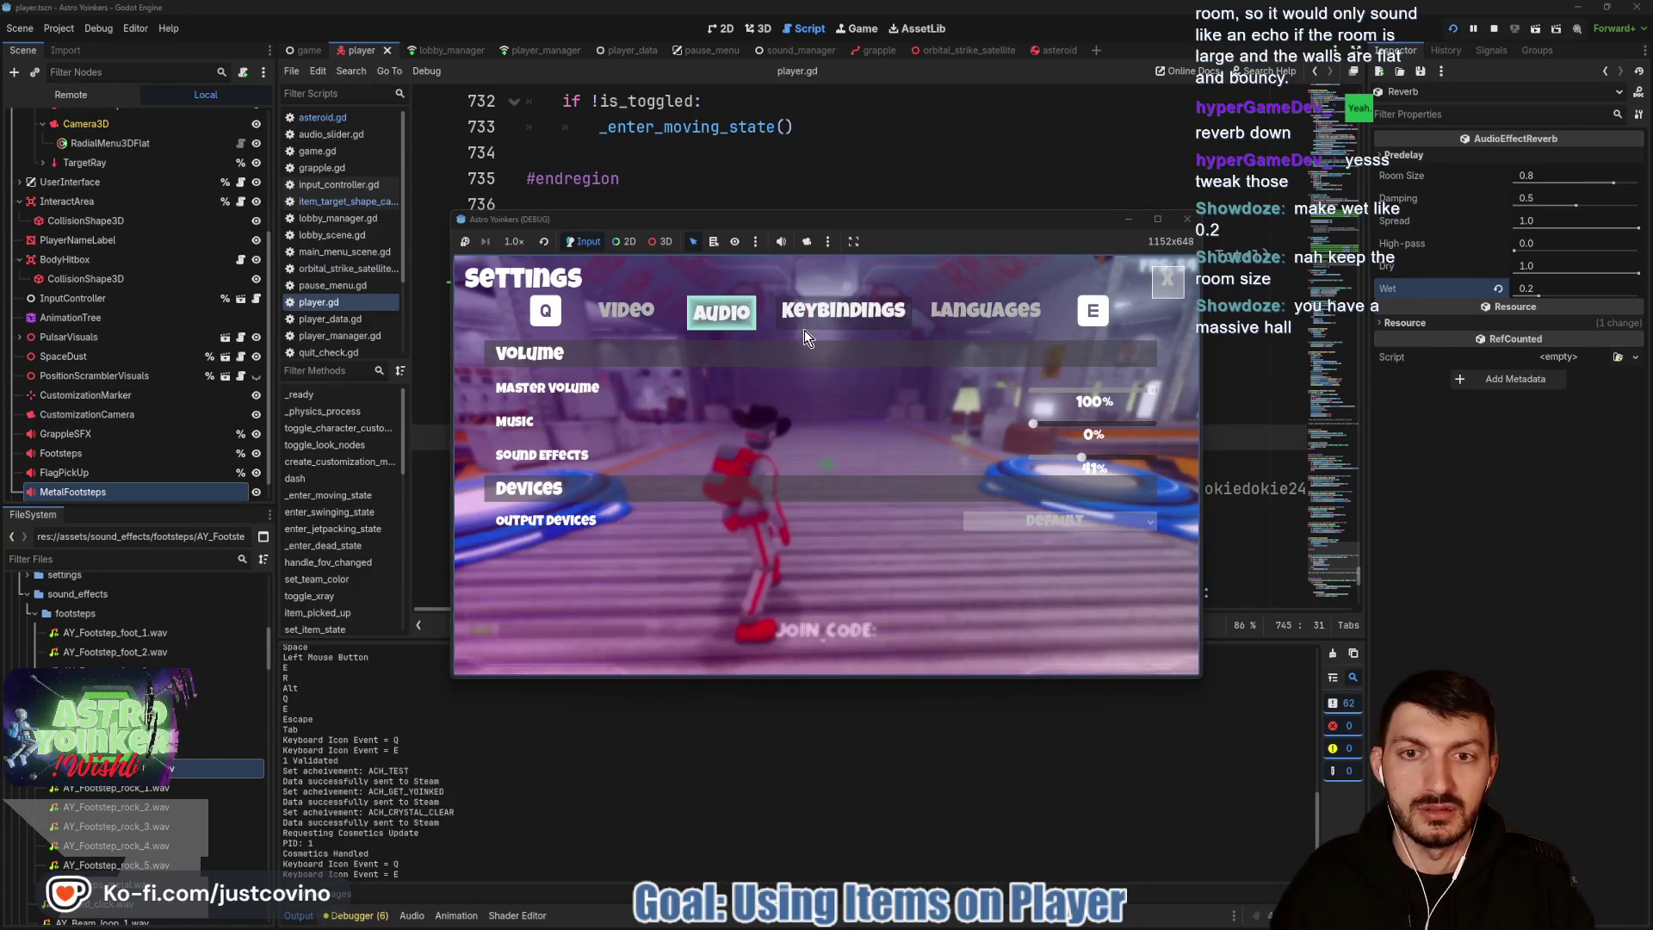
key("Escape")
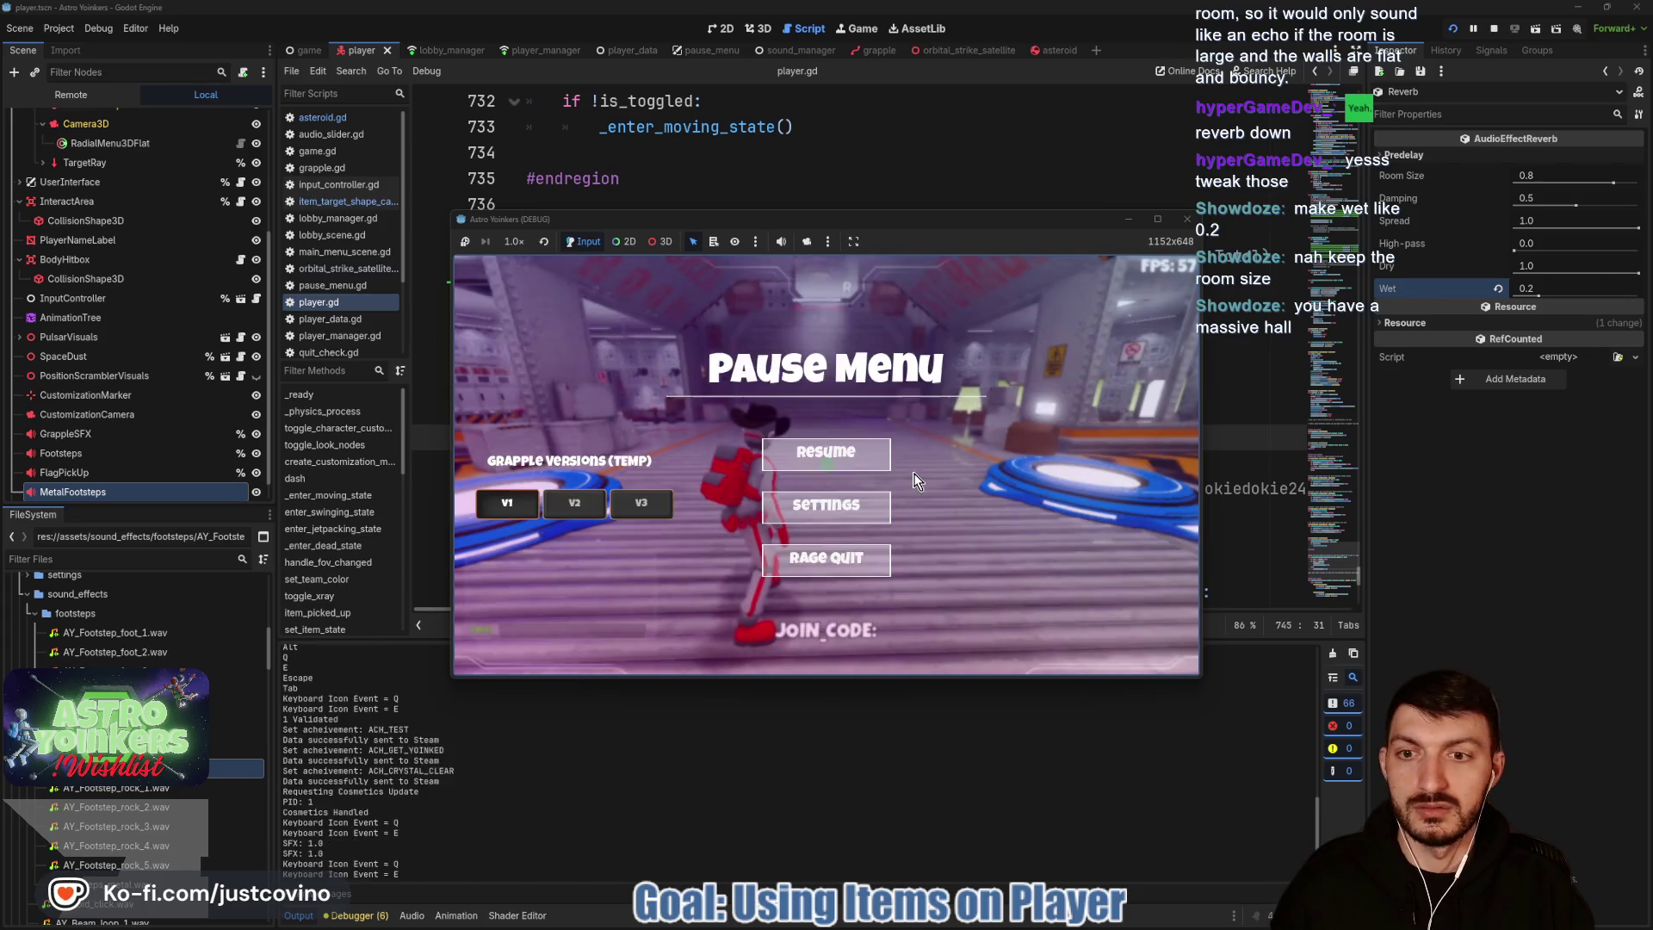
key("Escape")
key("w")
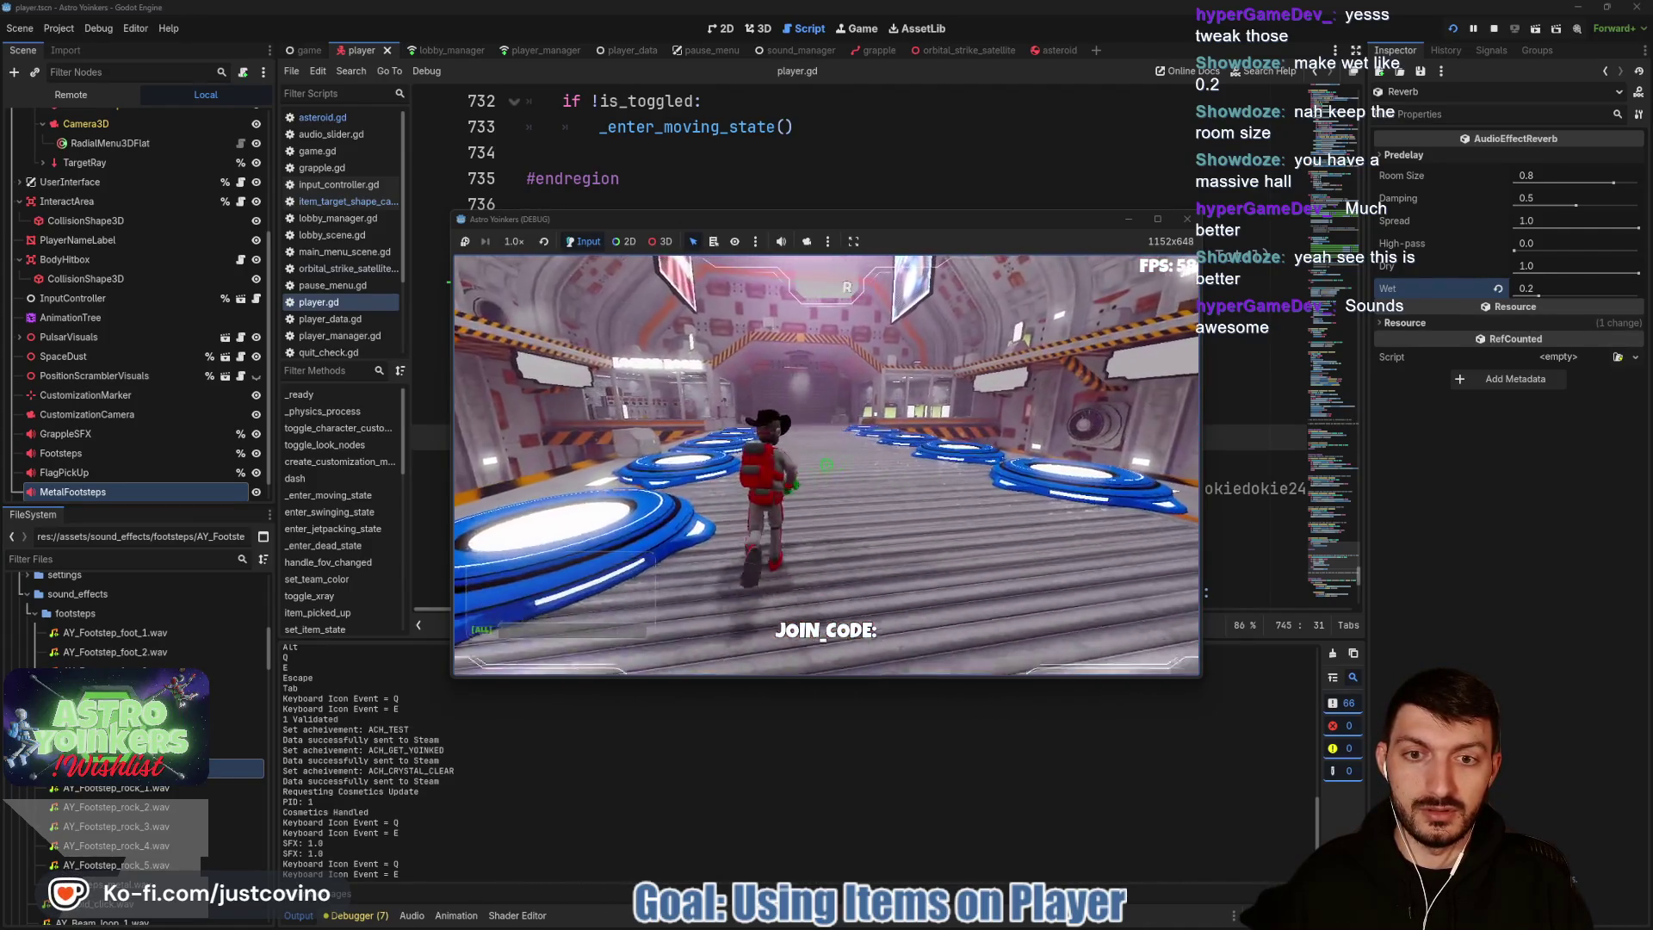
key("Escape")
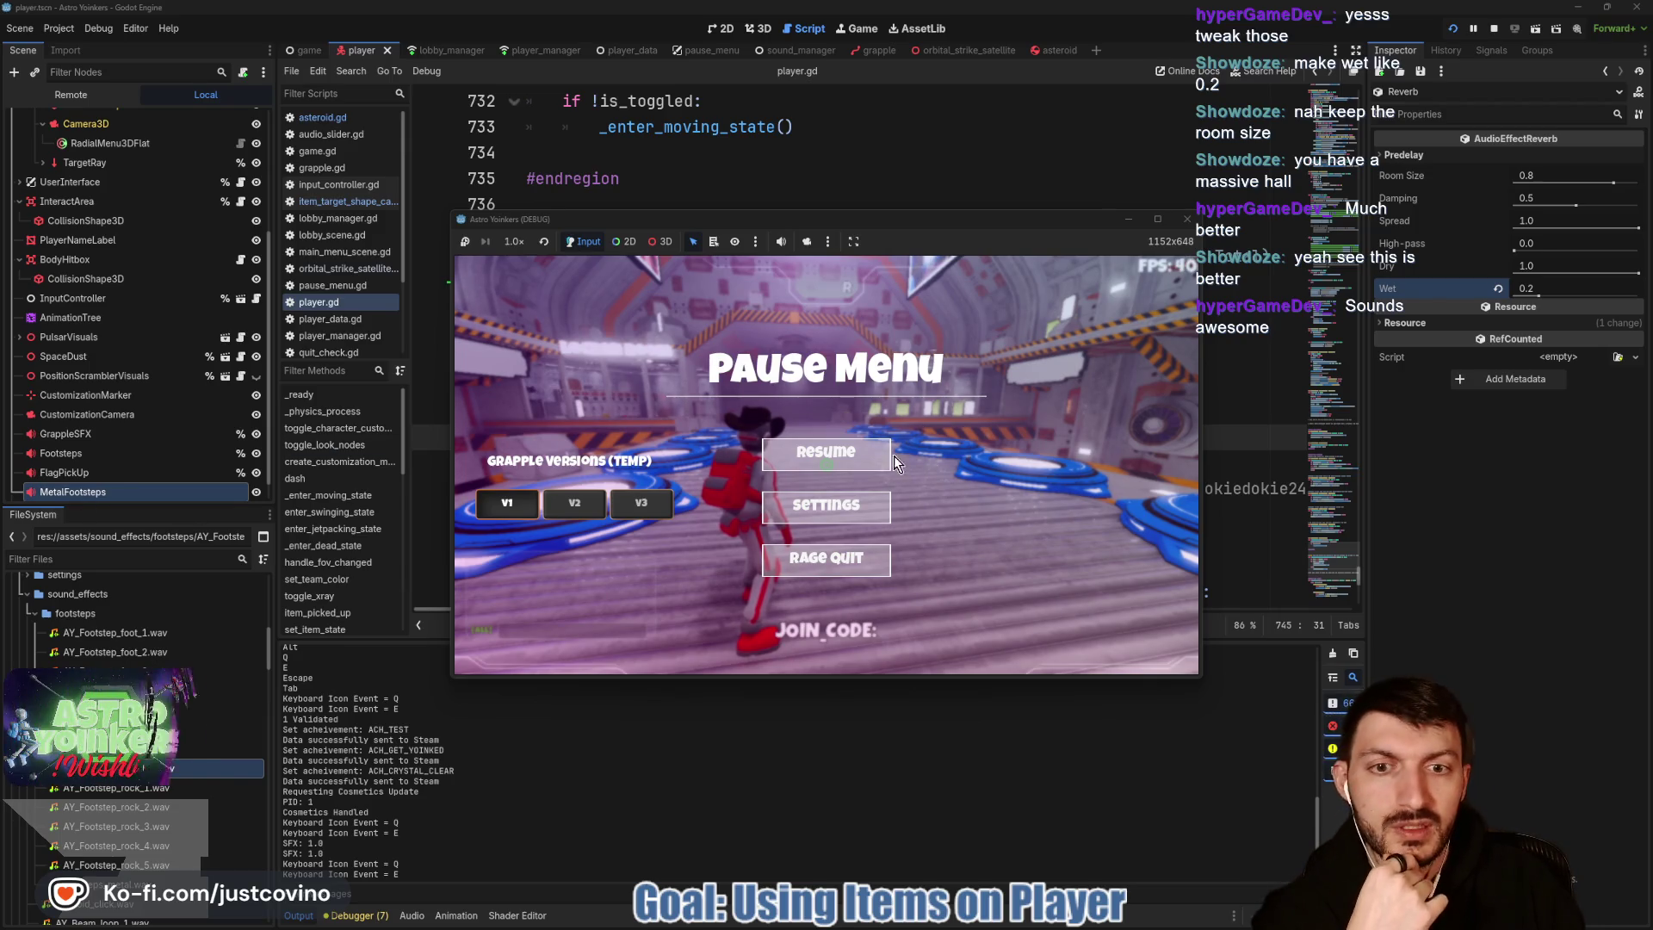
left_click(835, 458)
key("F8")
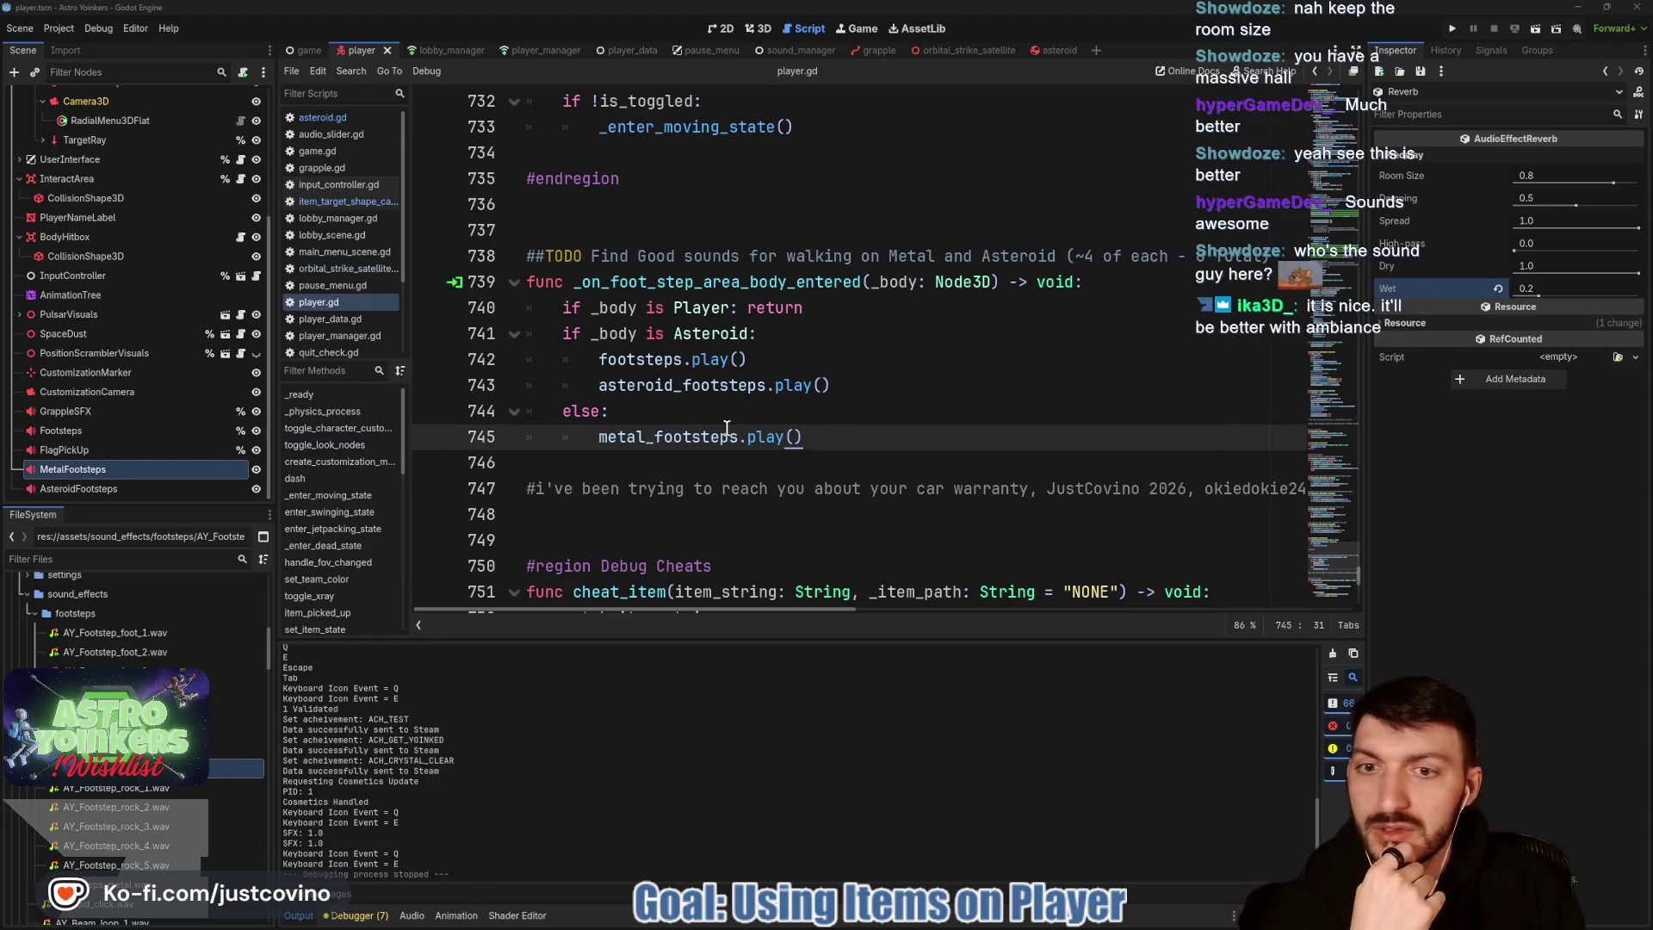
Go to line 742 in player.gd, select MetalFootsteps, and collapse its Streams list
left_click(654, 361)
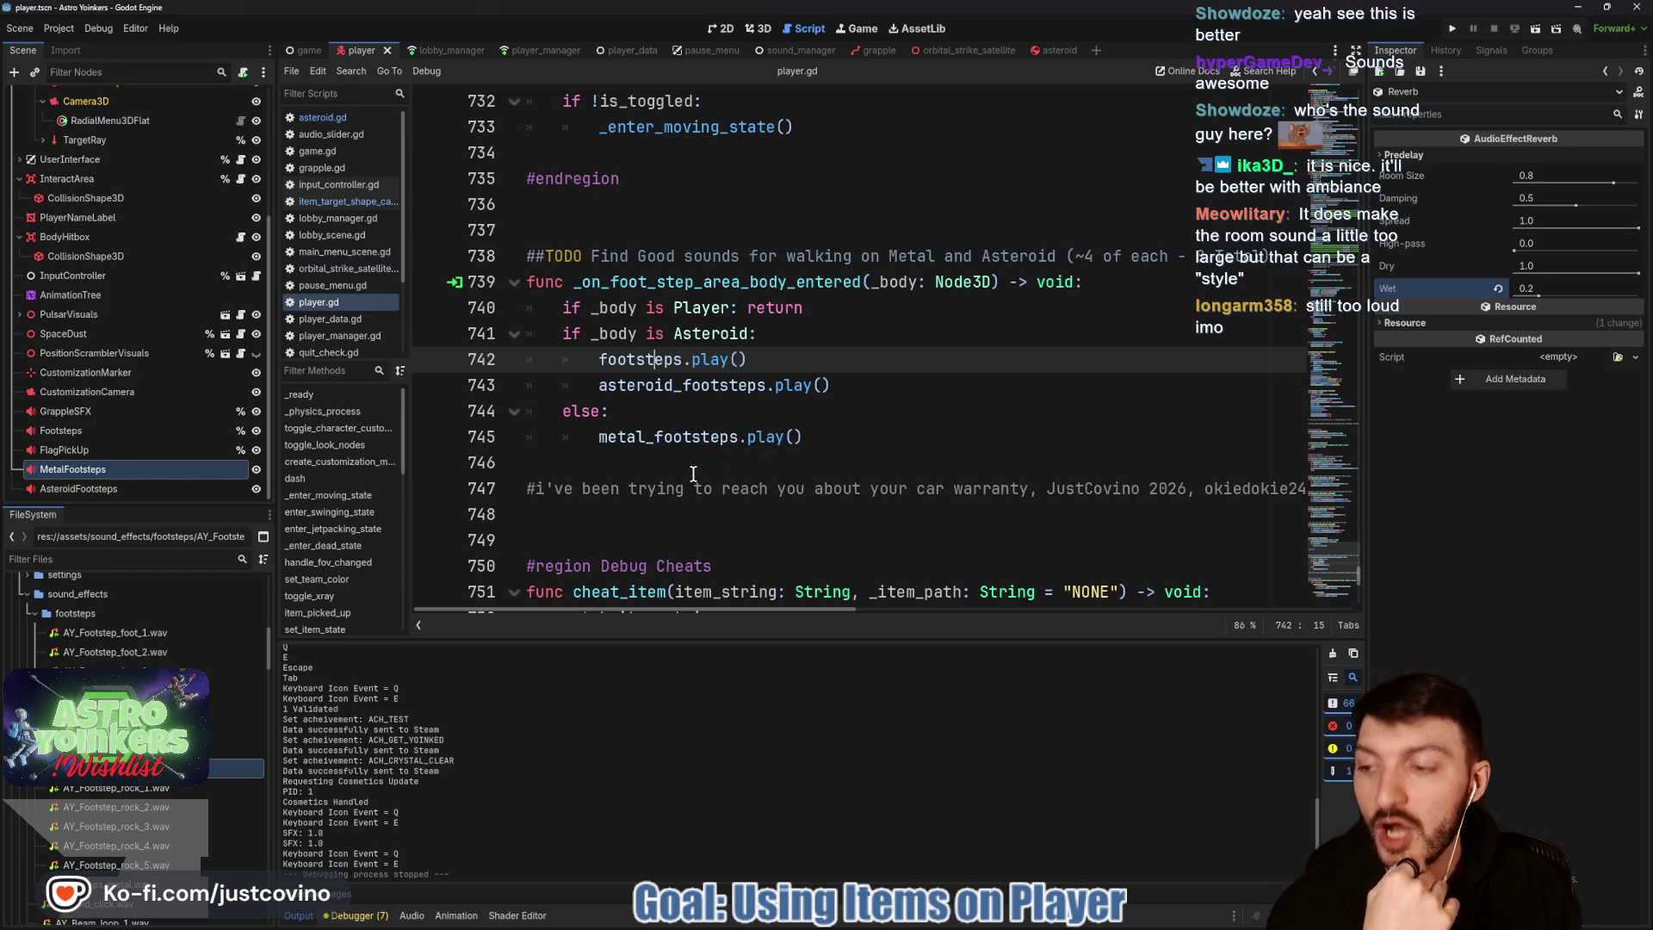
left_click(104, 472)
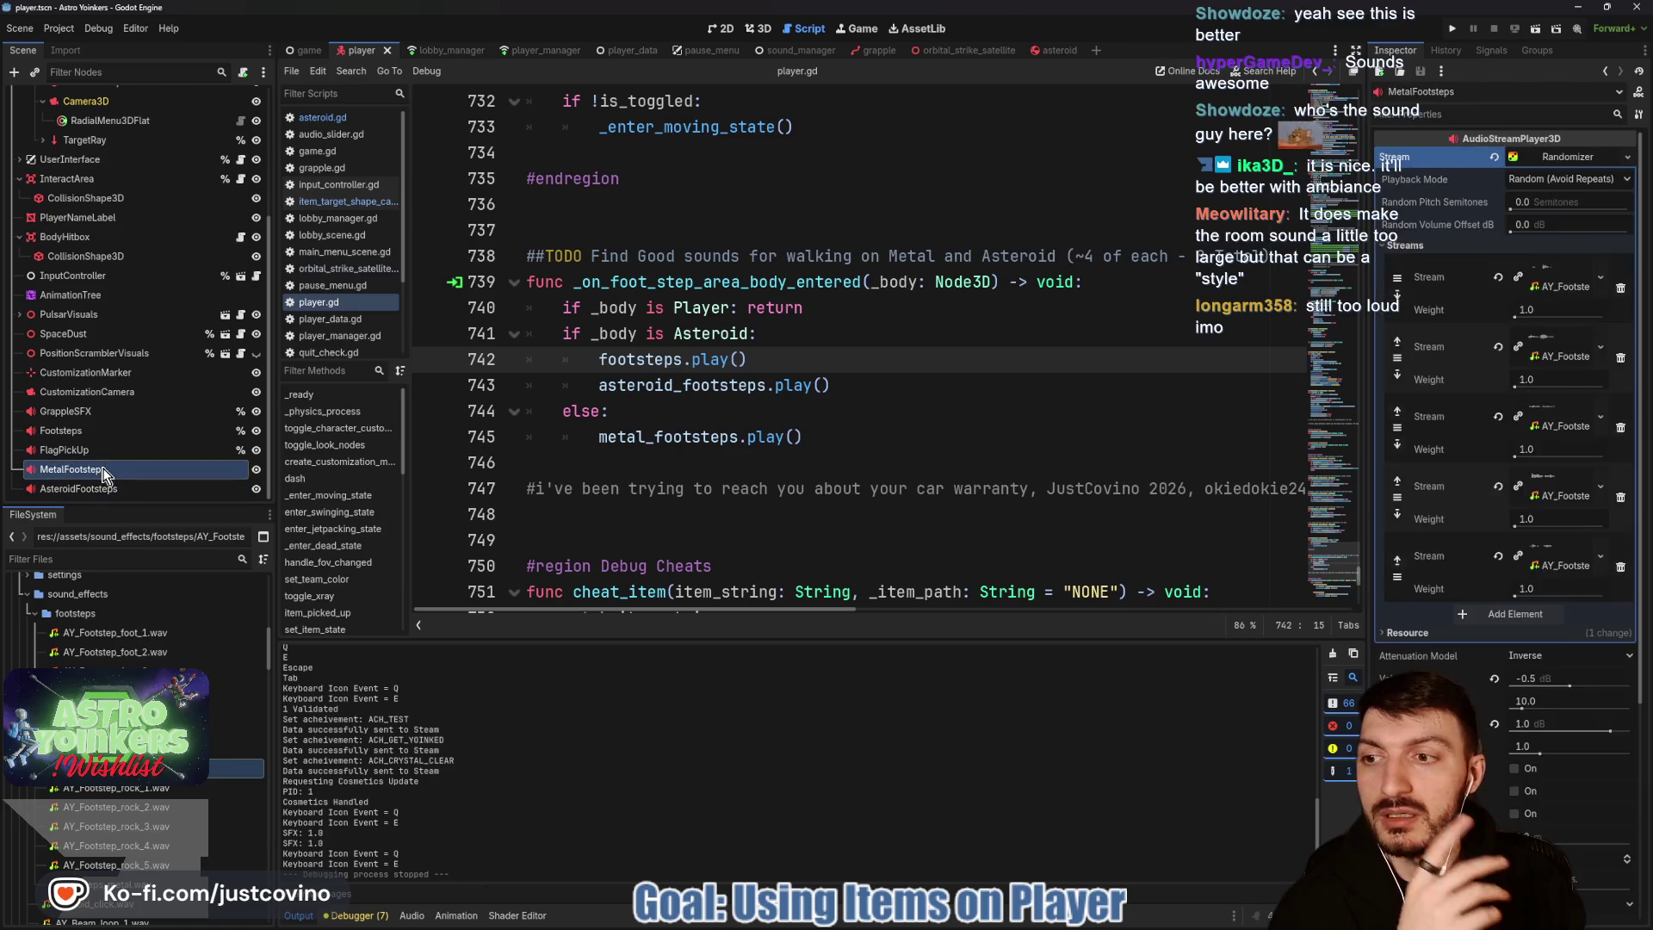
left_click(1441, 250)
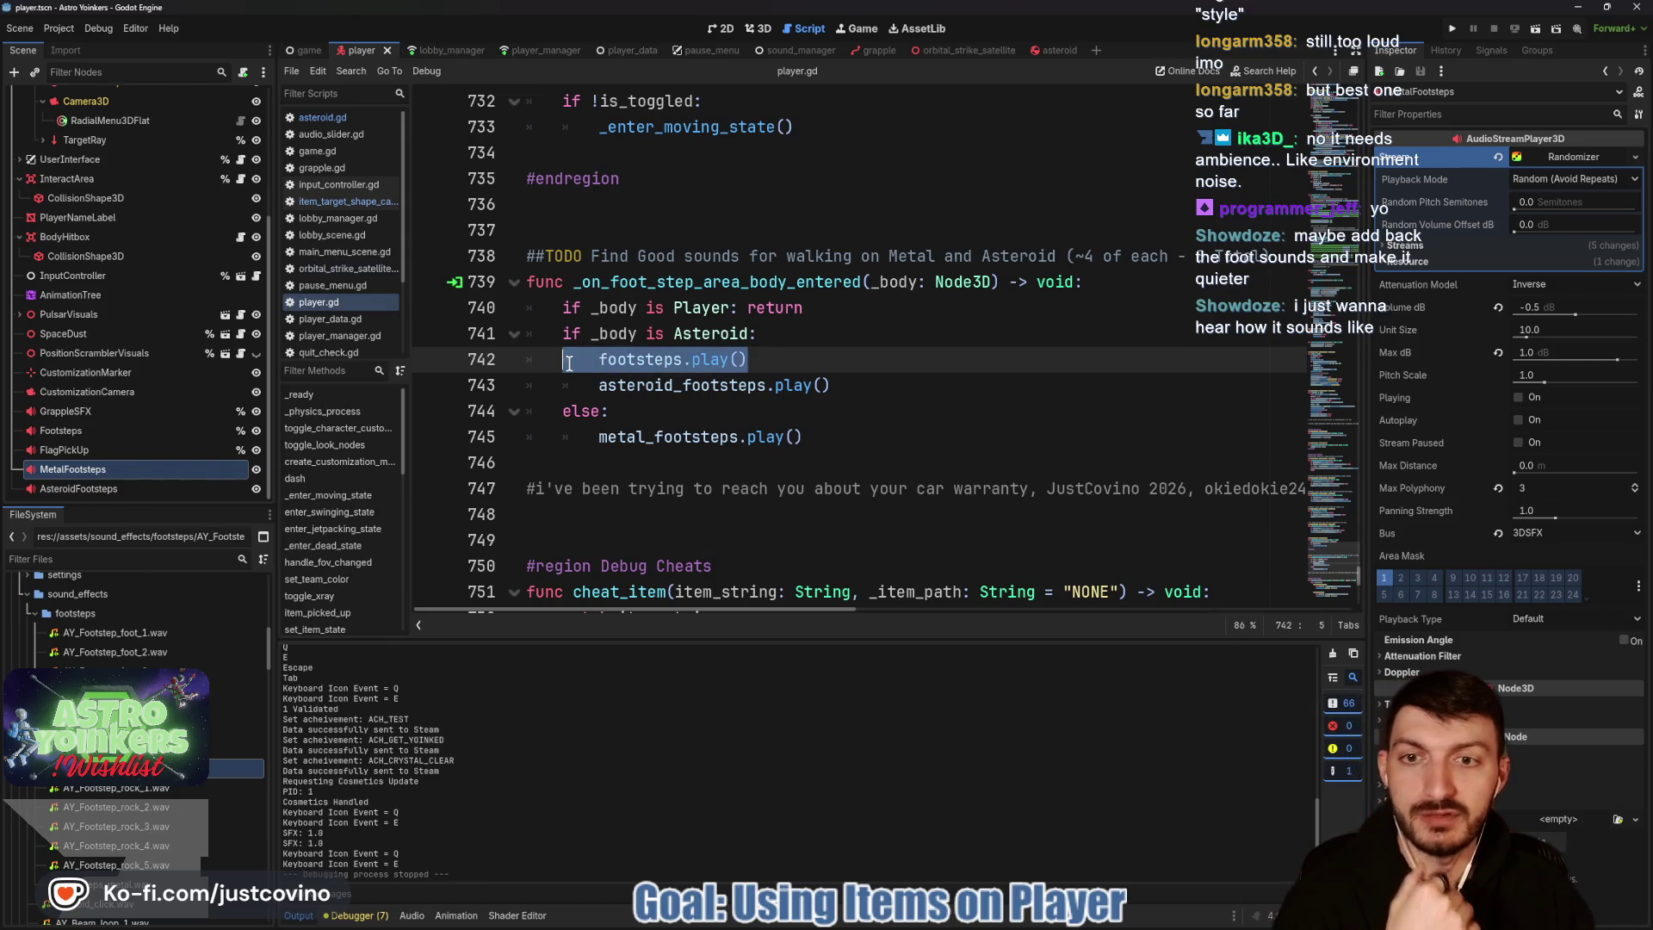
Move footsteps.play() above the Asteroid check on line 741 and save player.gd
key("alt+Up")
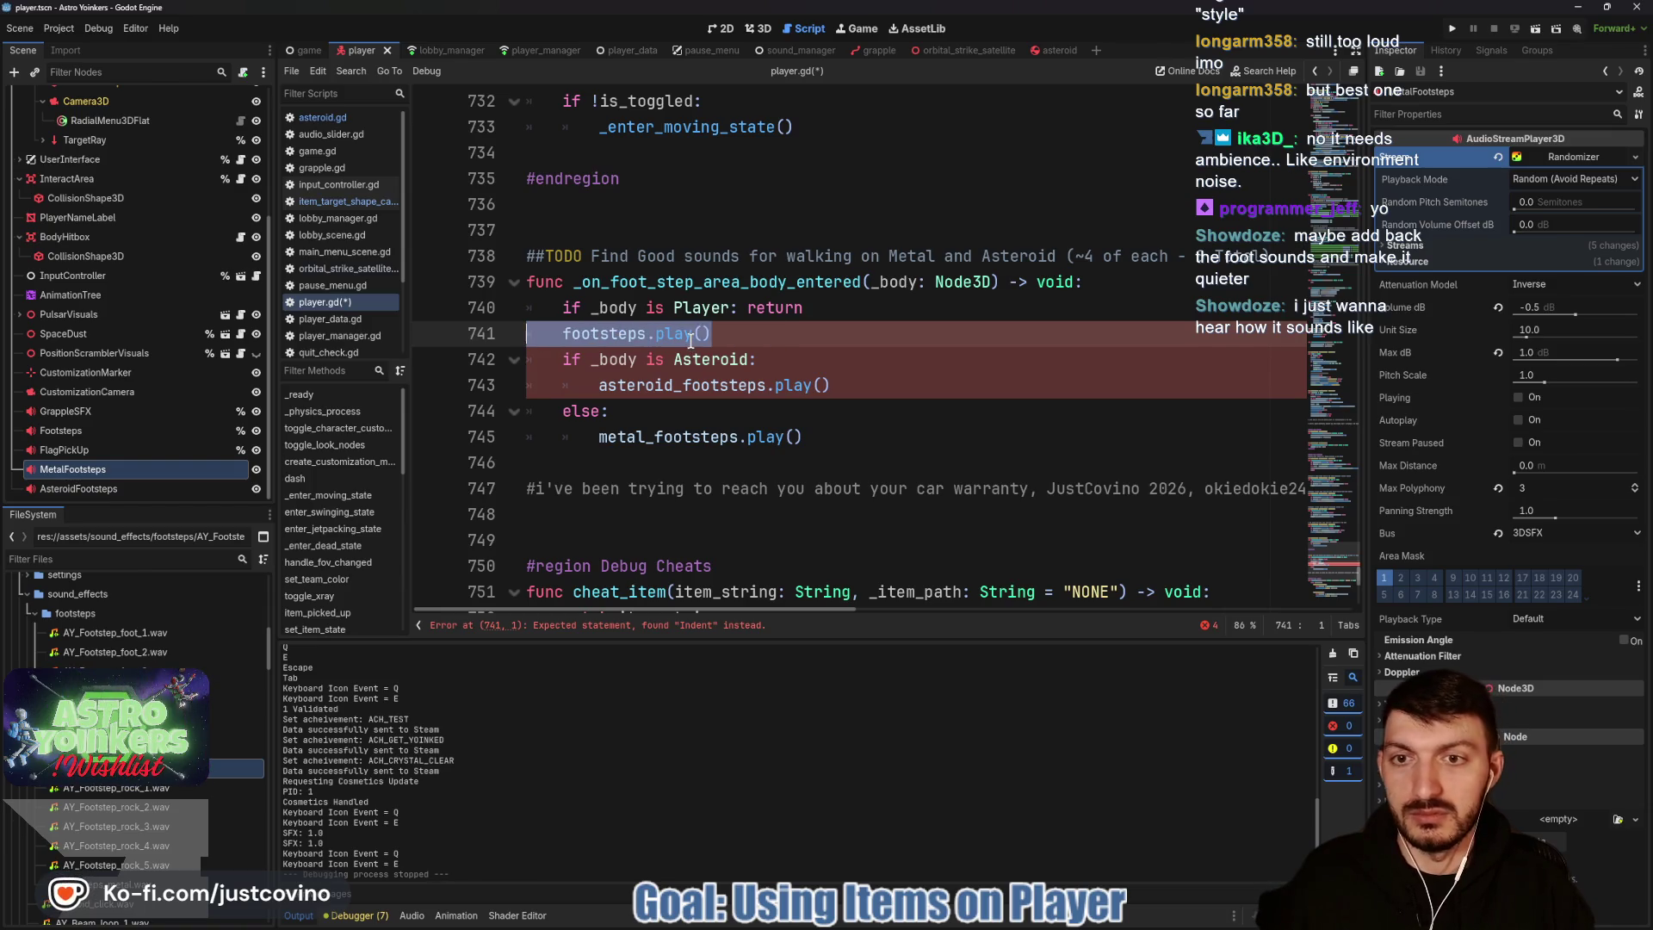
left_click(769, 325)
key("ctrl+s")
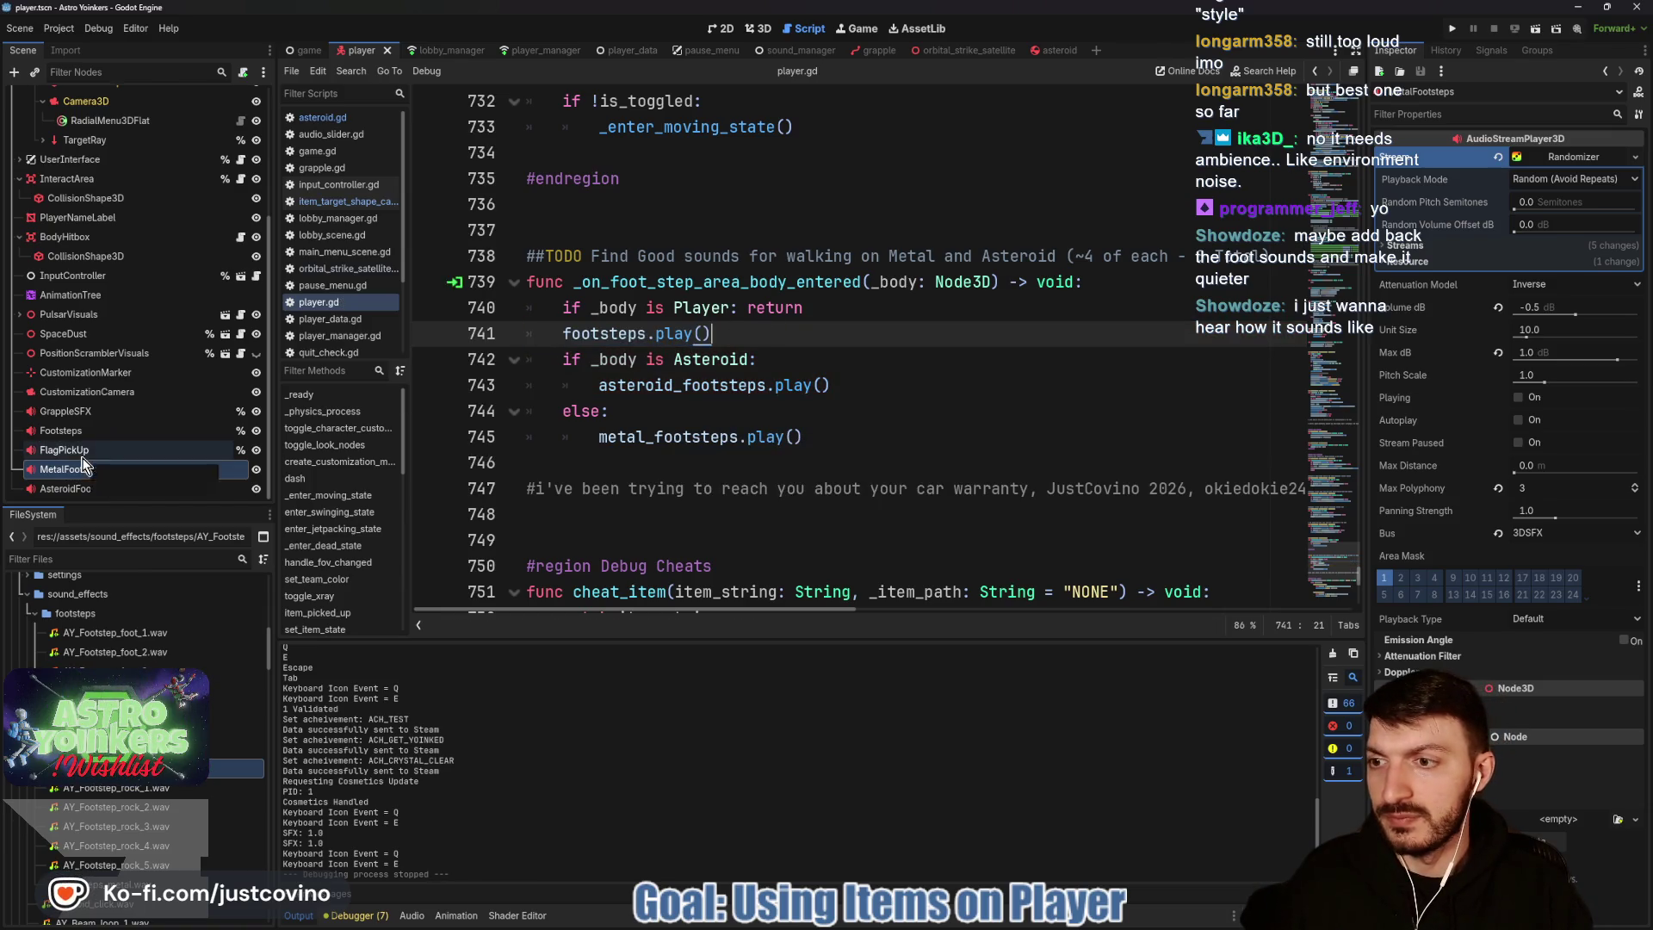
On the Footsteps node, add two empty stream elements and then remove them
left_click(69, 430)
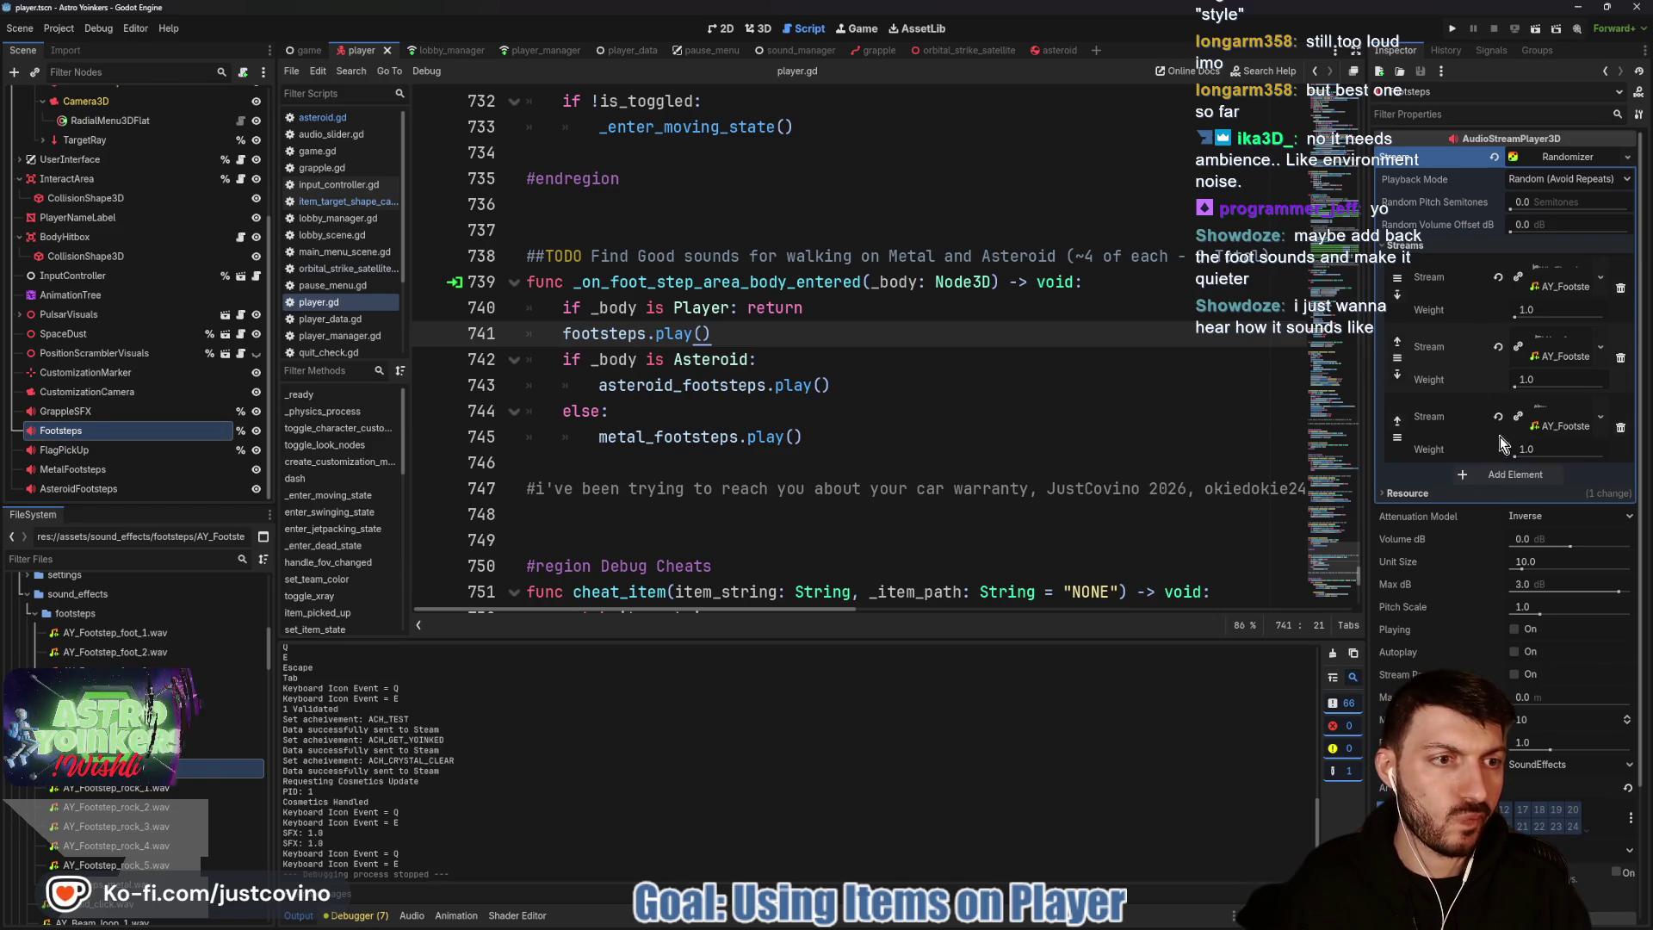
left_click(1479, 477)
left_click(1532, 527)
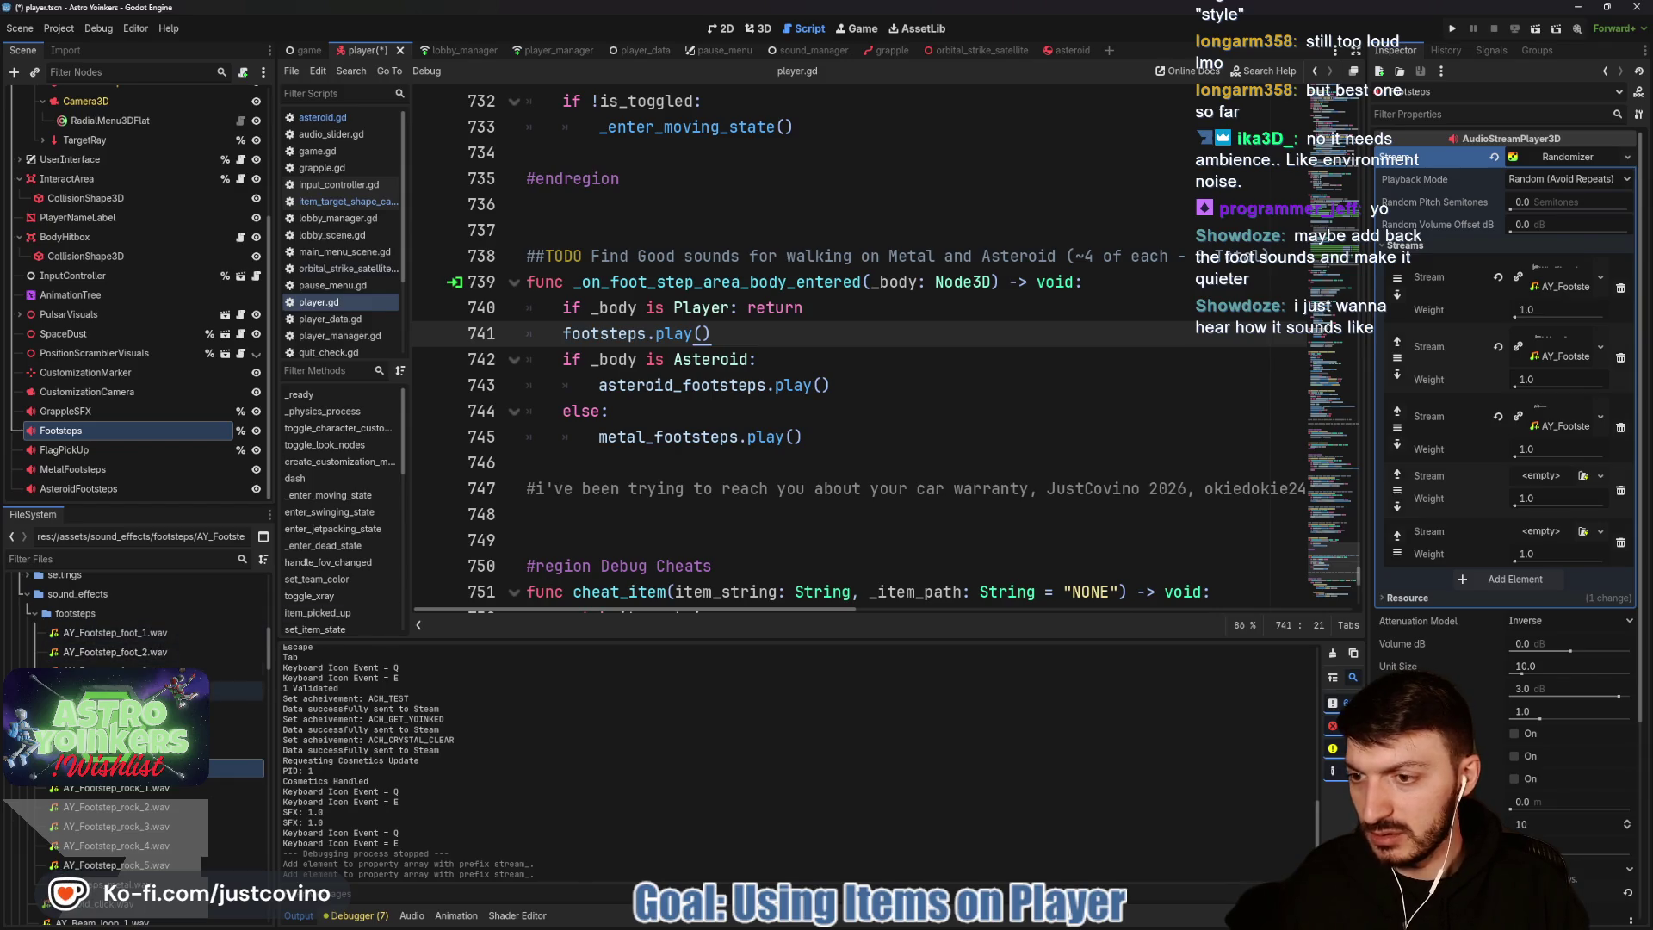
left_click(1622, 498)
left_click(1622, 498)
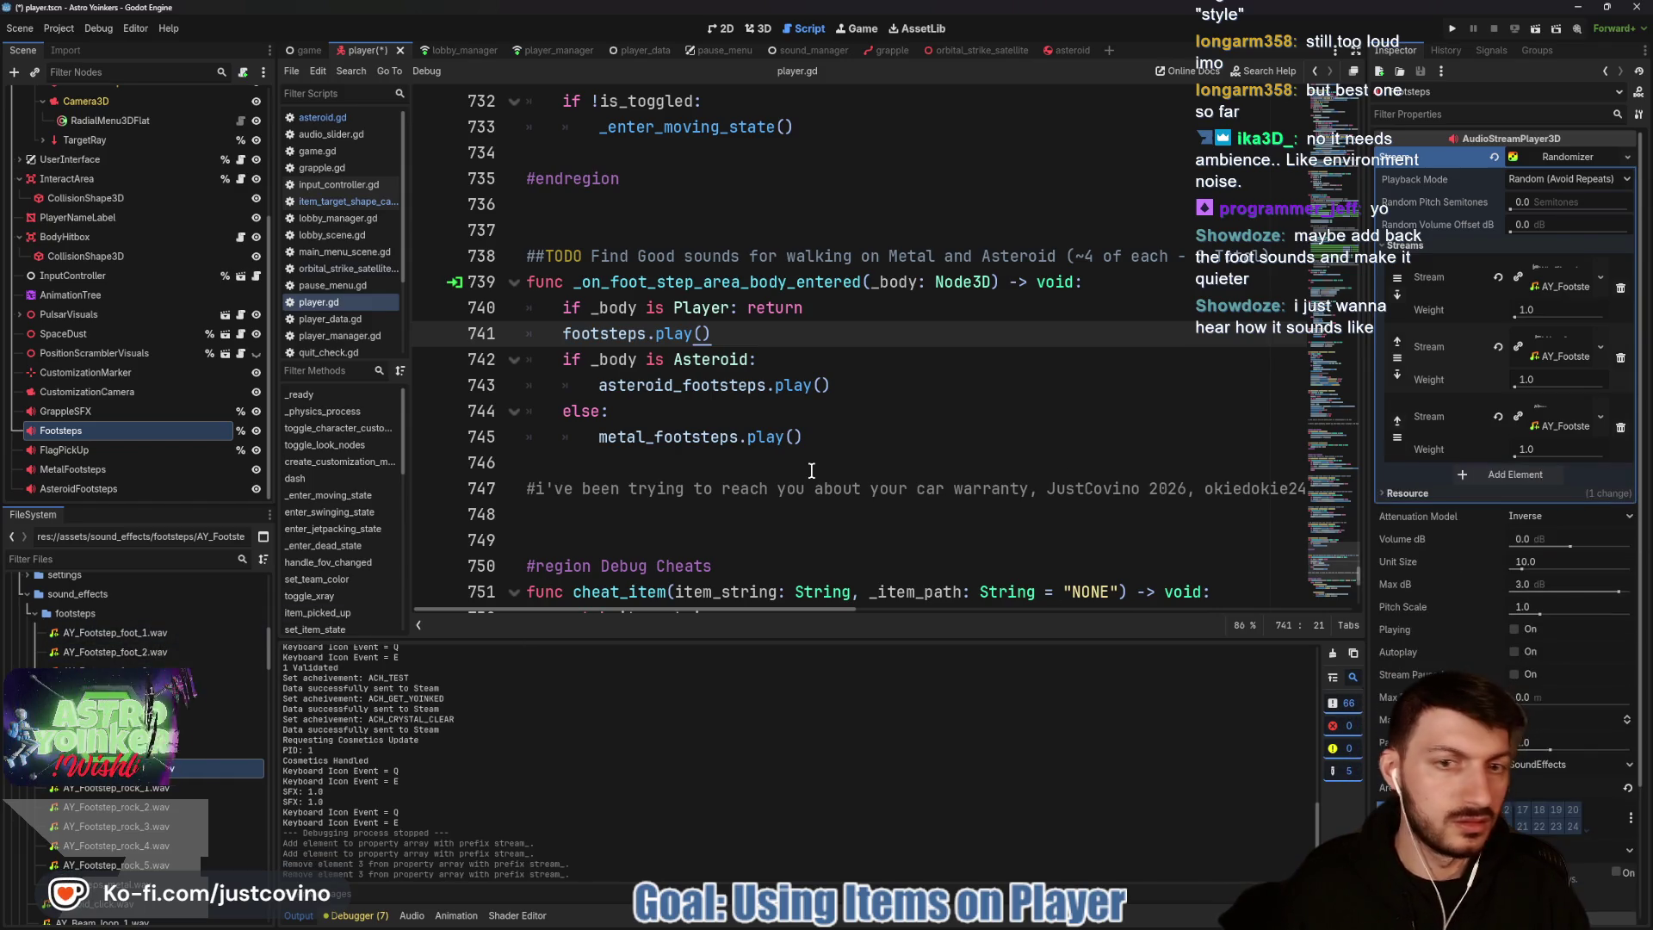
Save the scene and run the game project
left_click(817, 462)
key("ctrl+s")
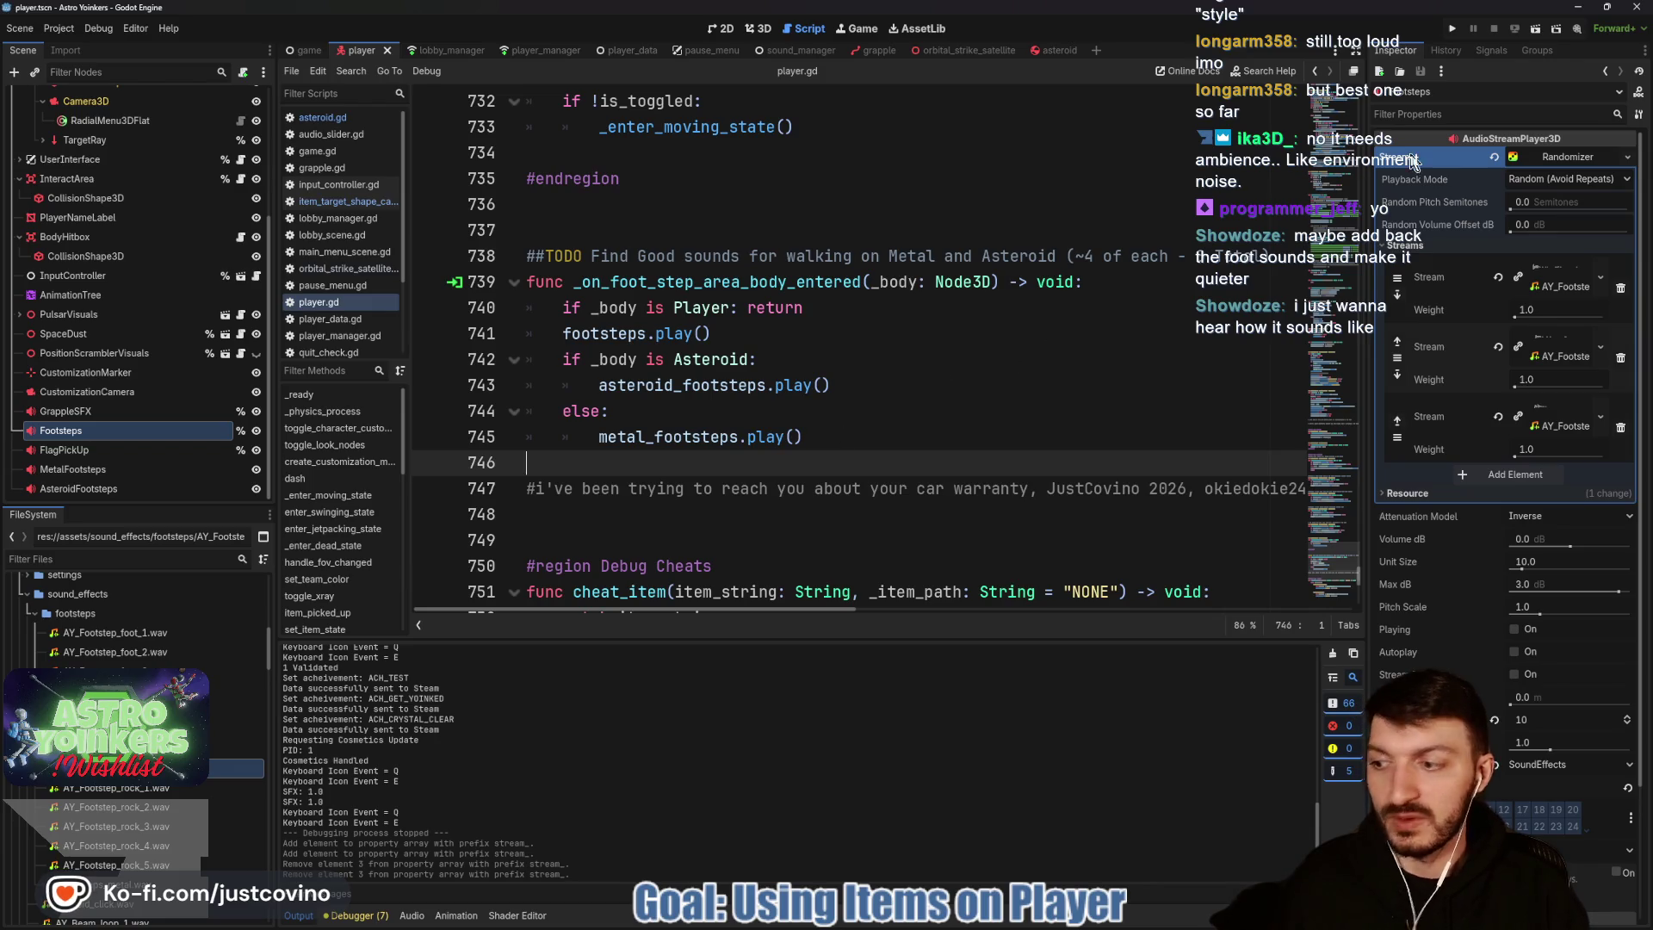
left_click(1453, 32)
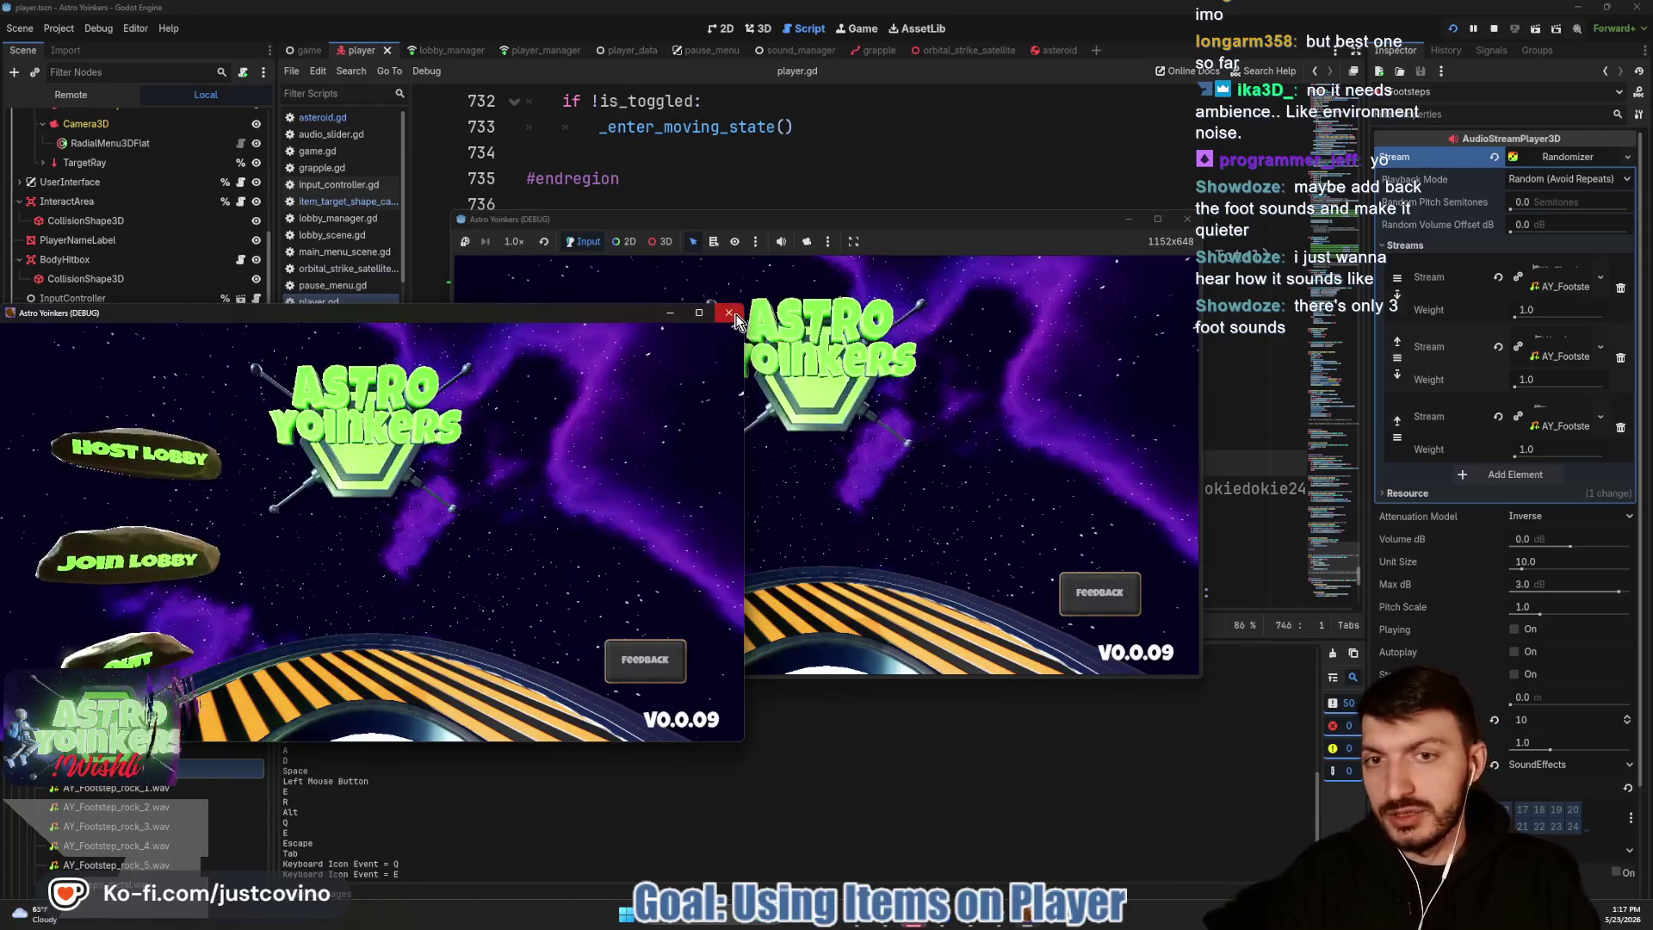
Close the duplicate window, host a lobby, and run down past the blue pads
left_click(577, 411)
left_click(776, 406)
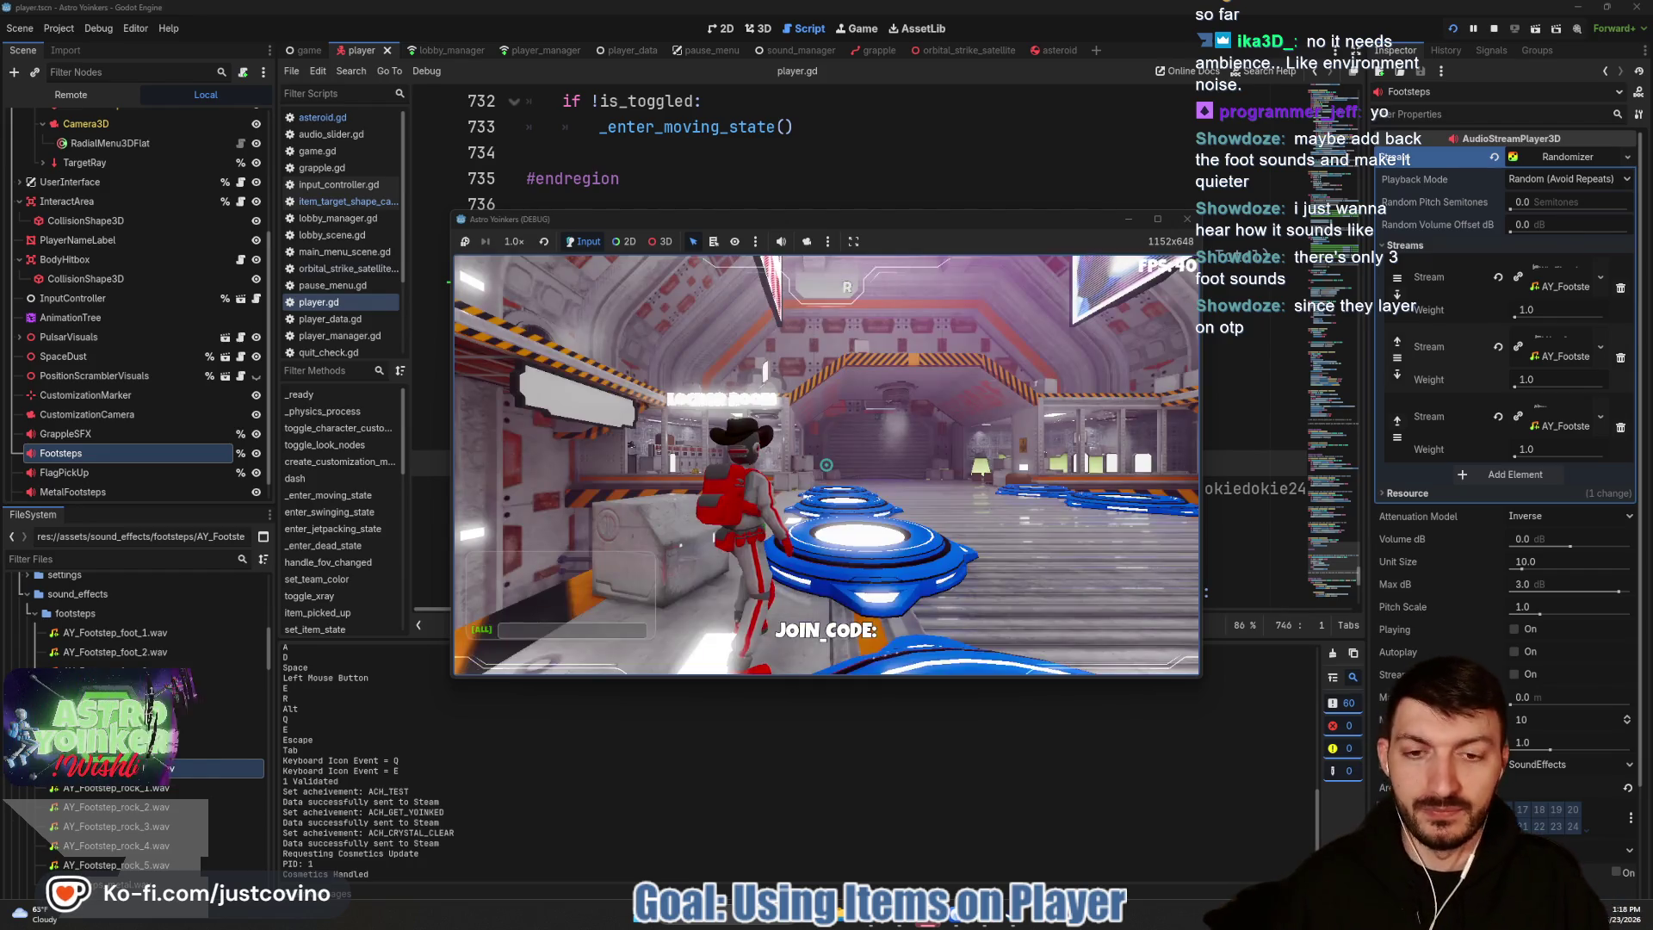
key("w")
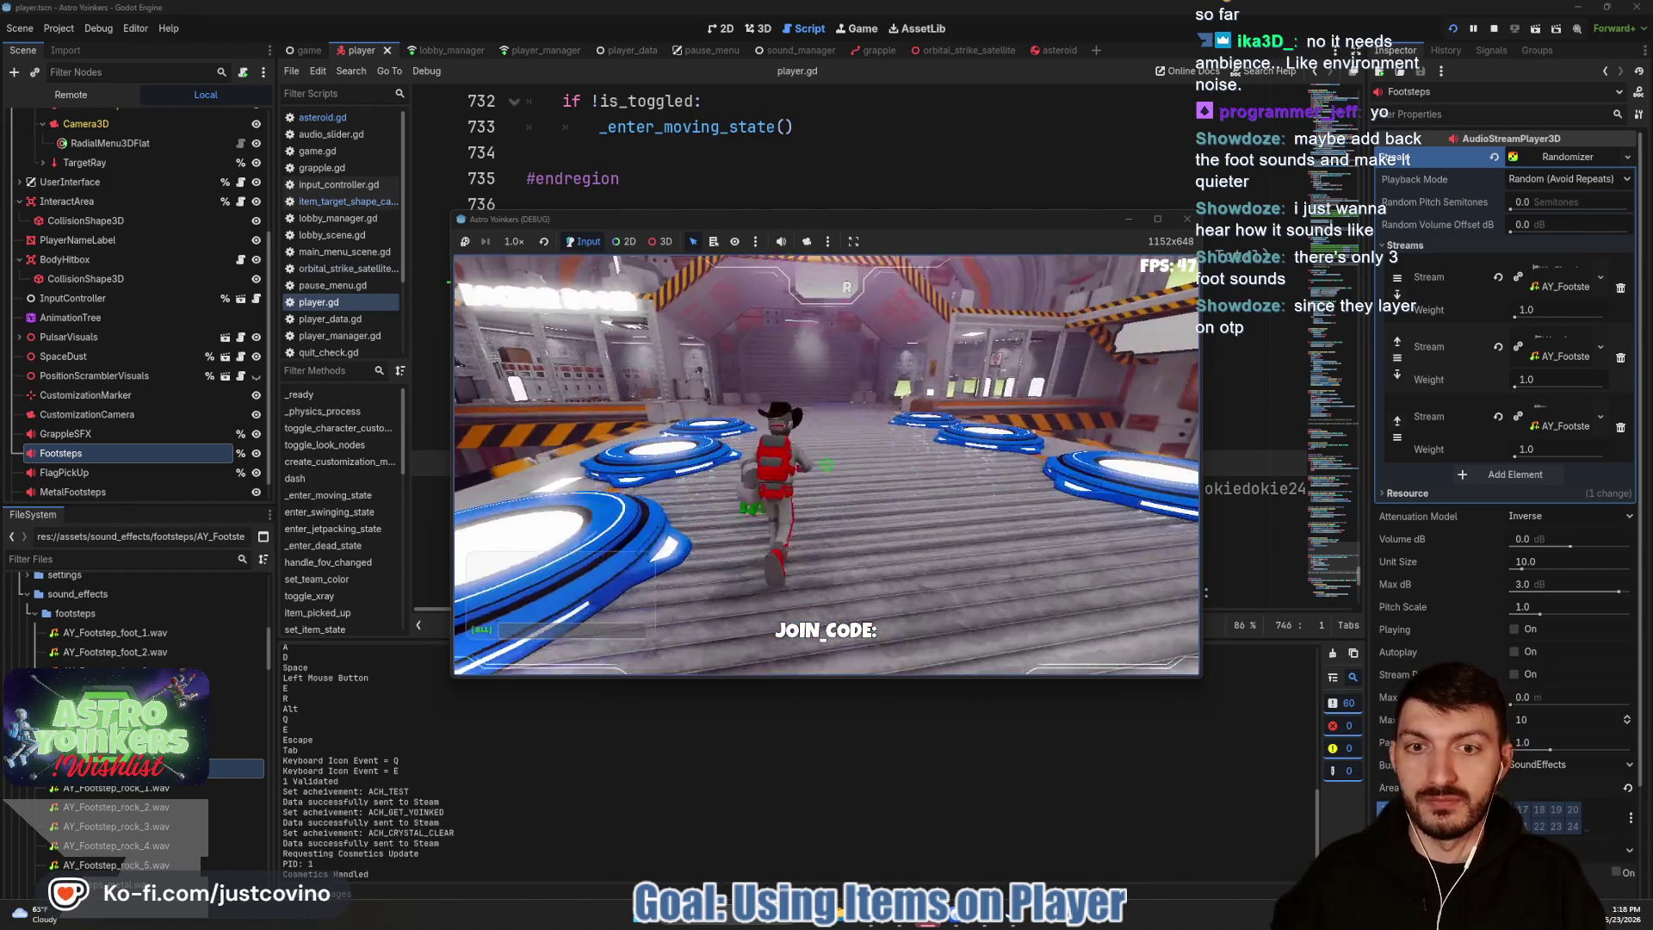
key("w")
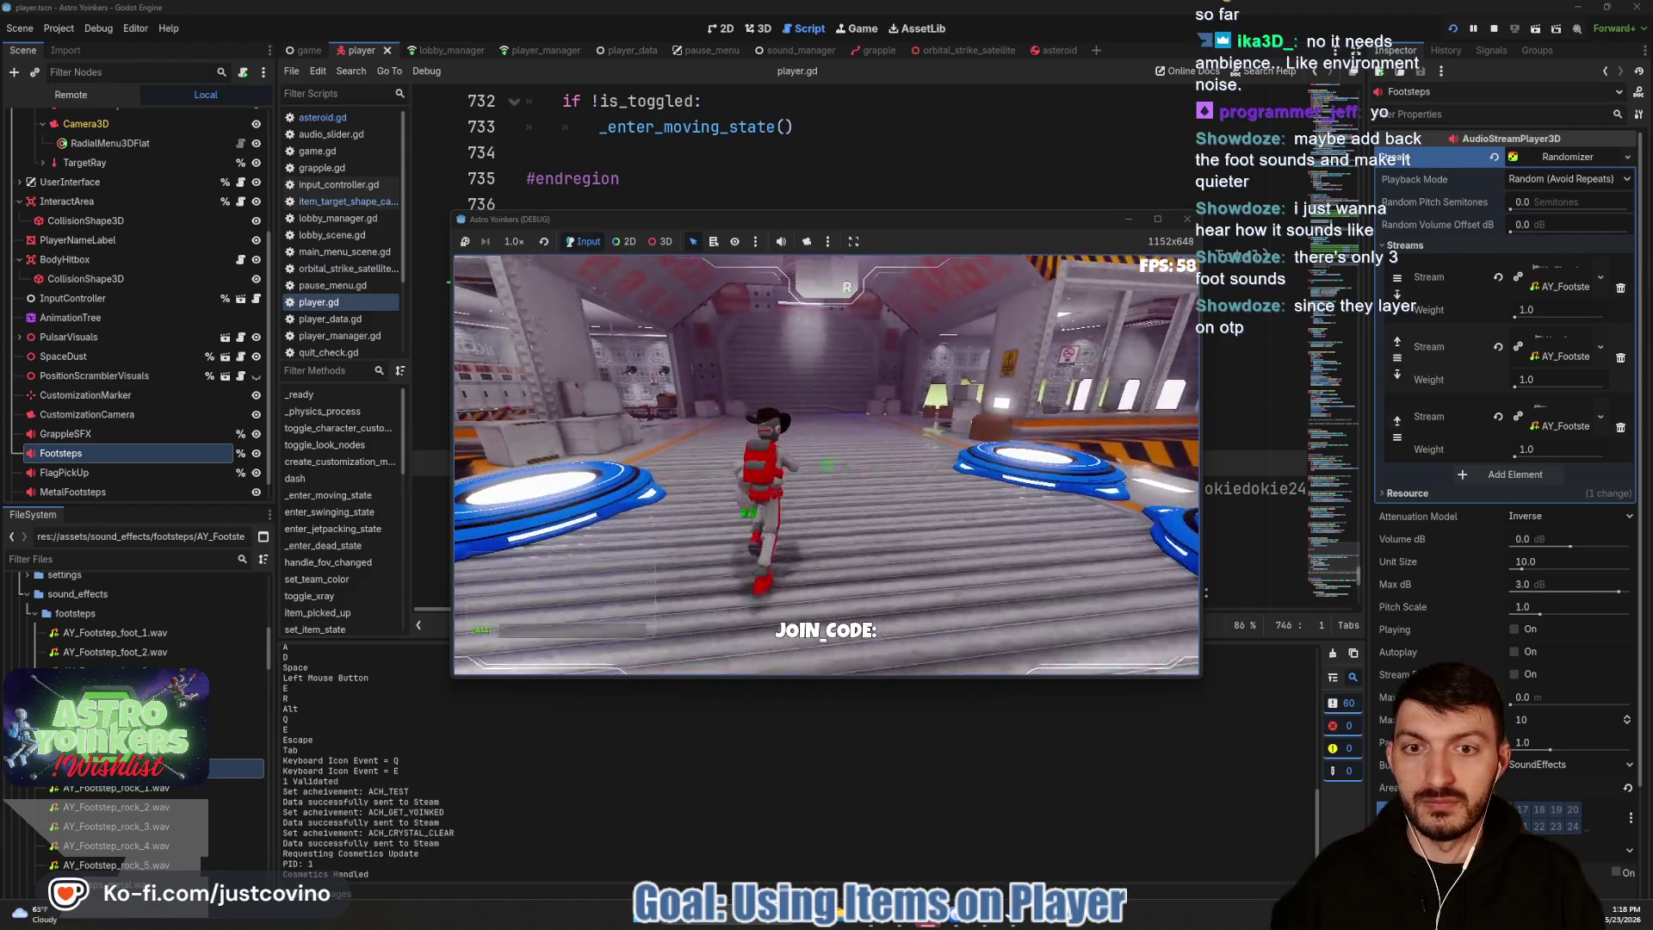
key("w")
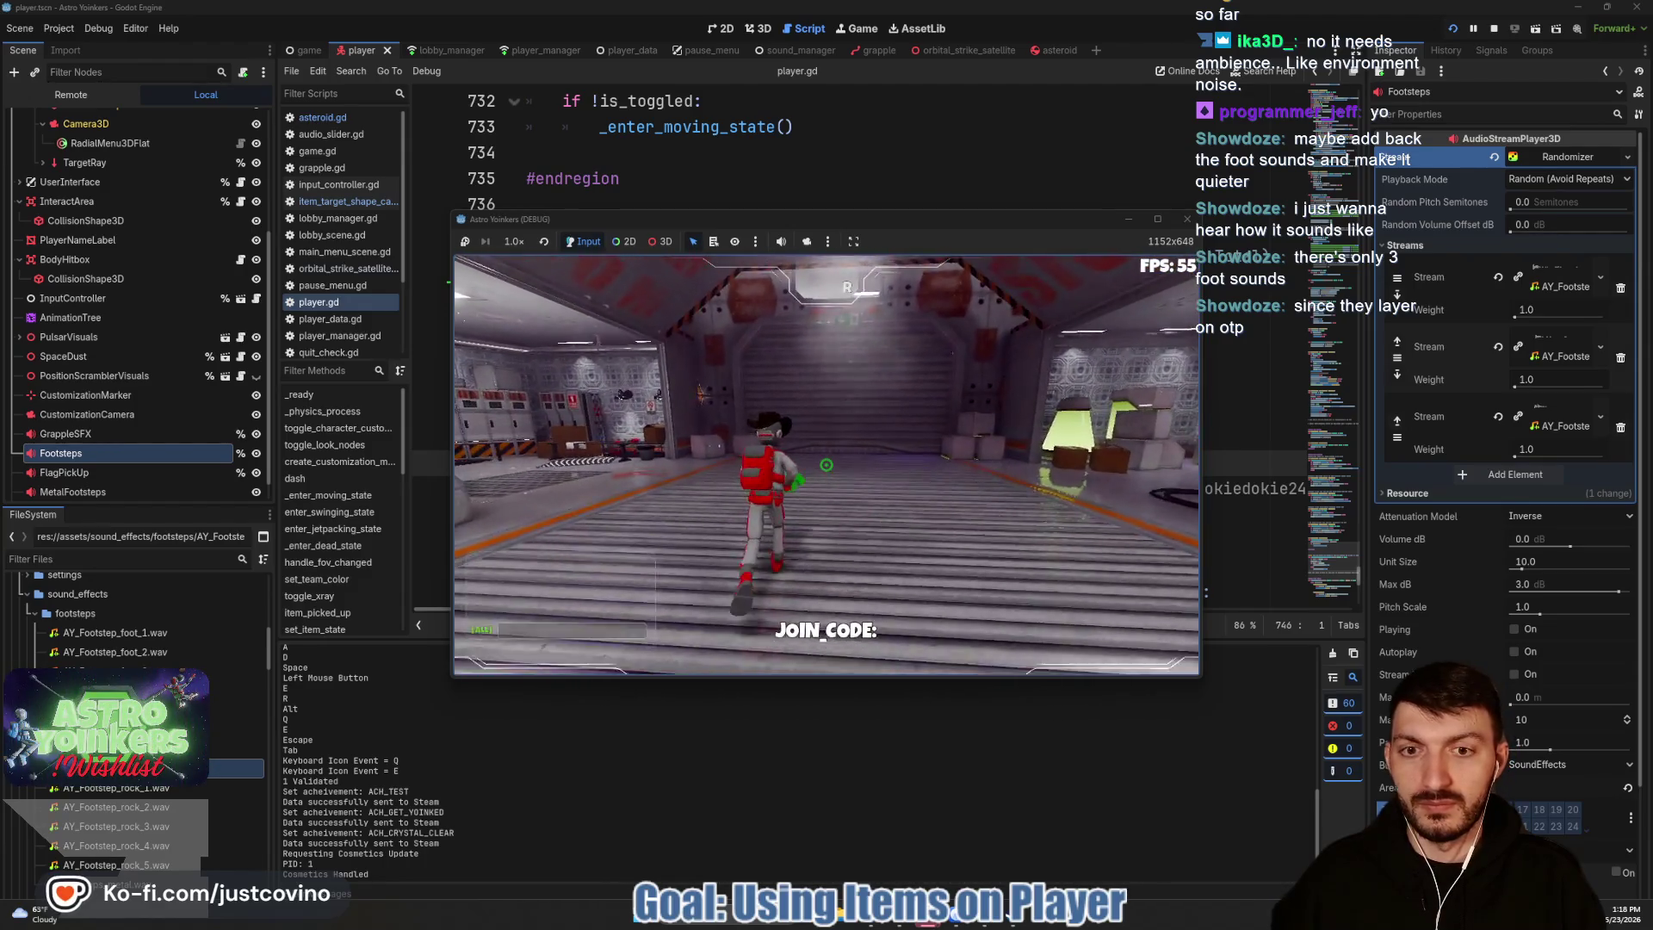
key("w")
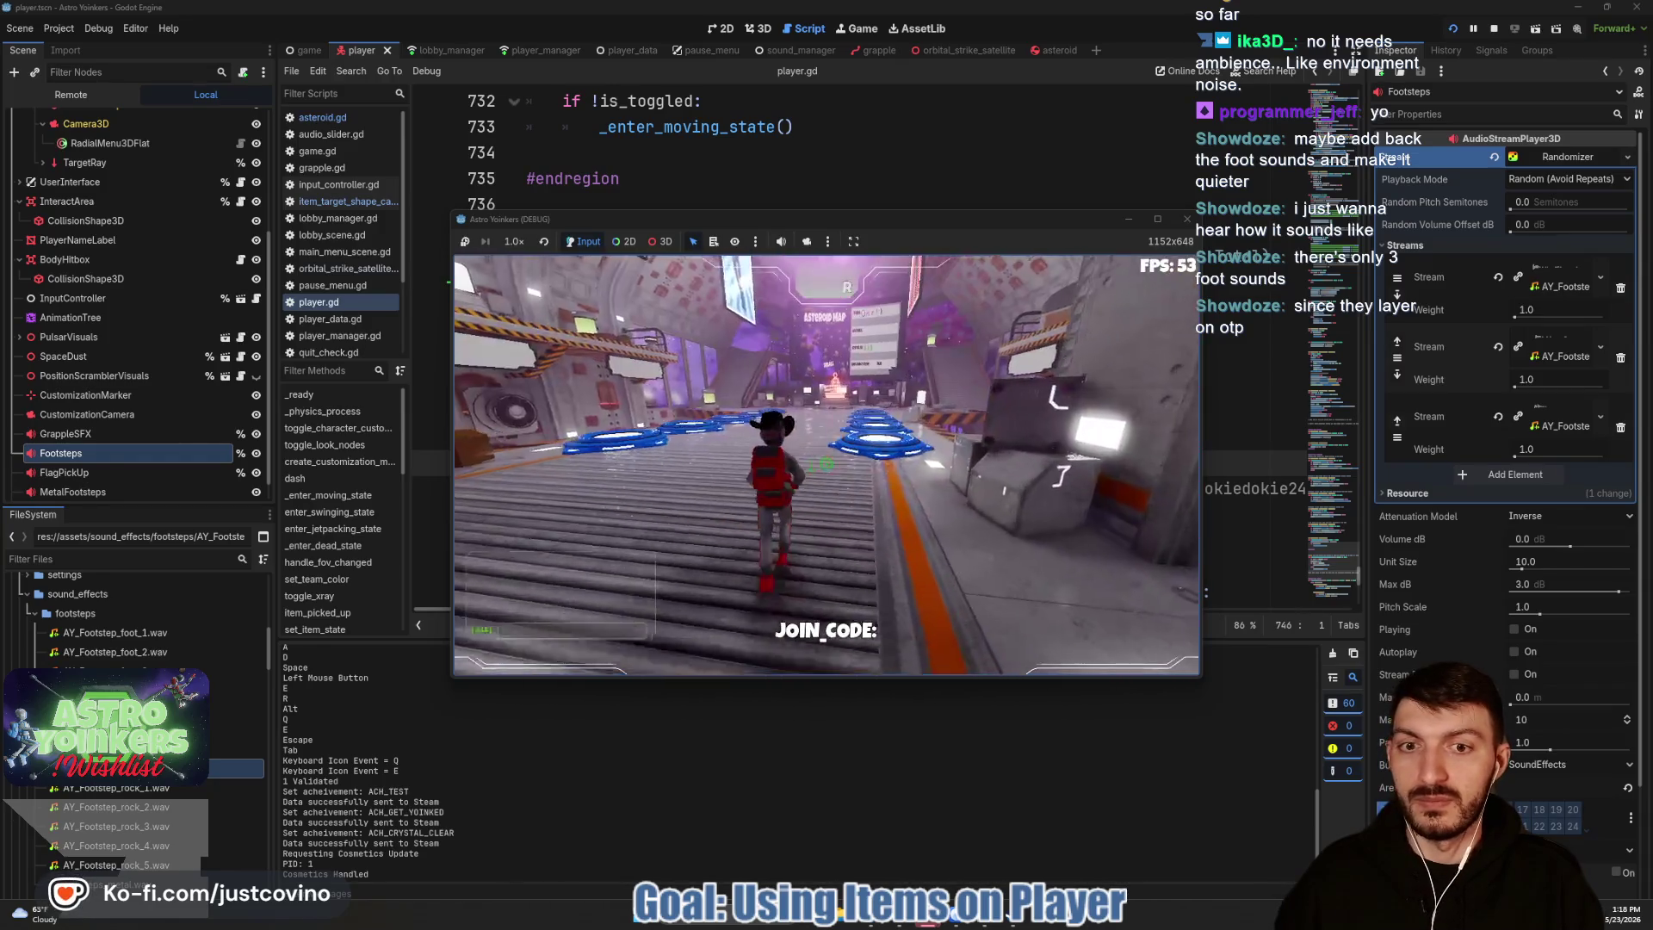
key("w")
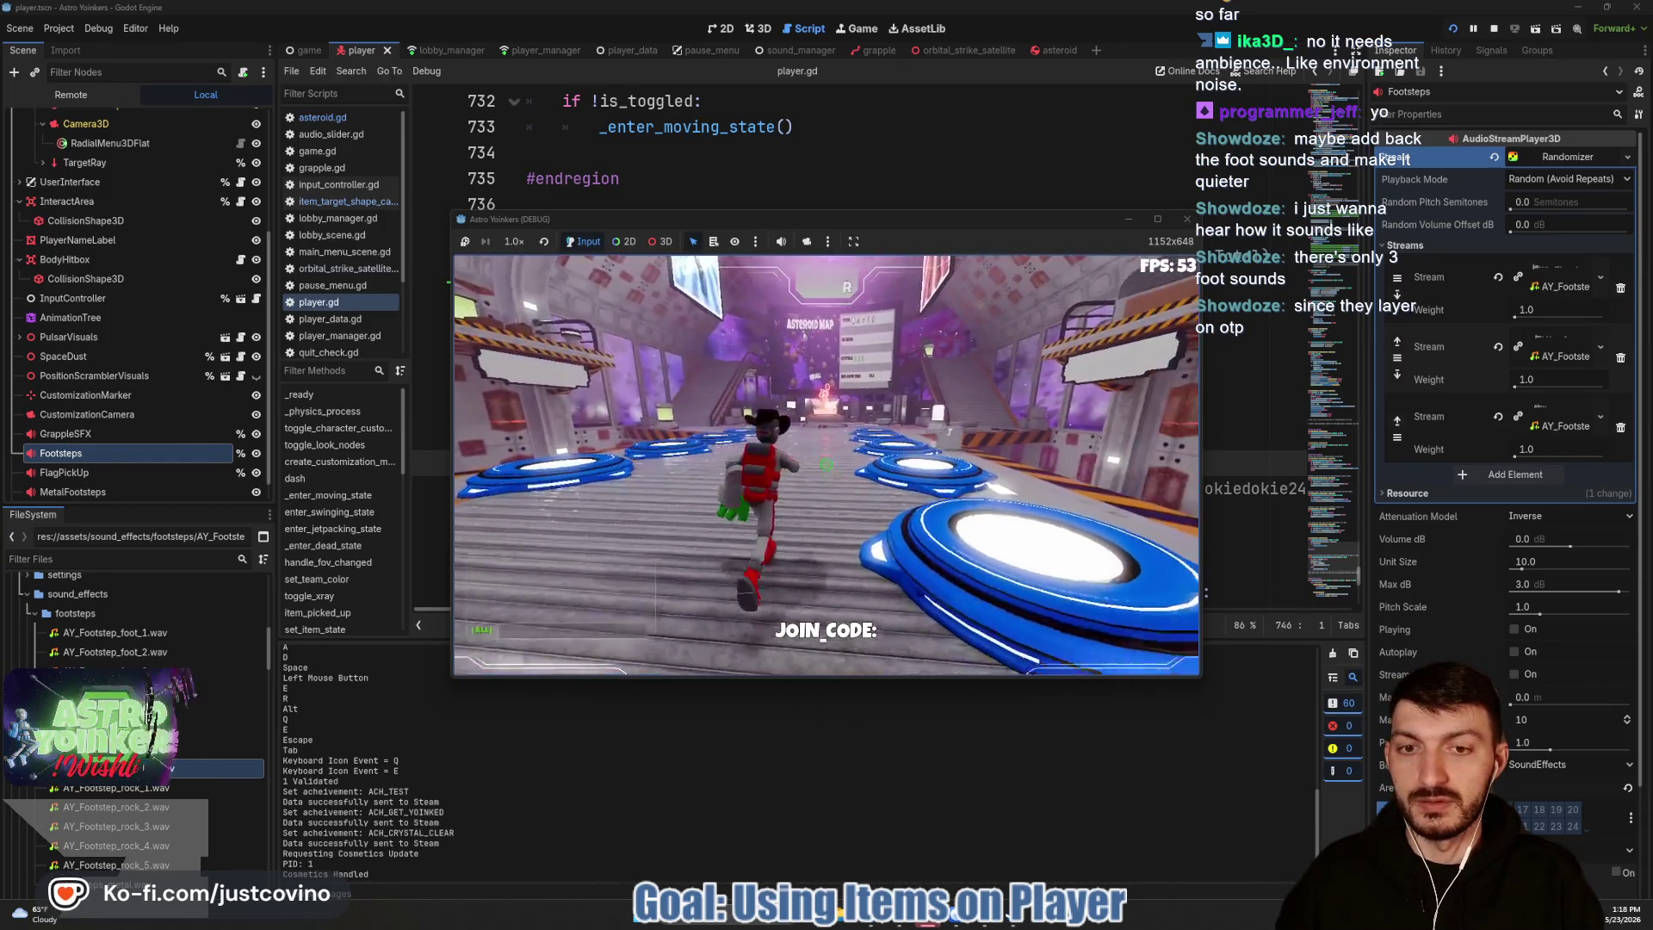
key("w")
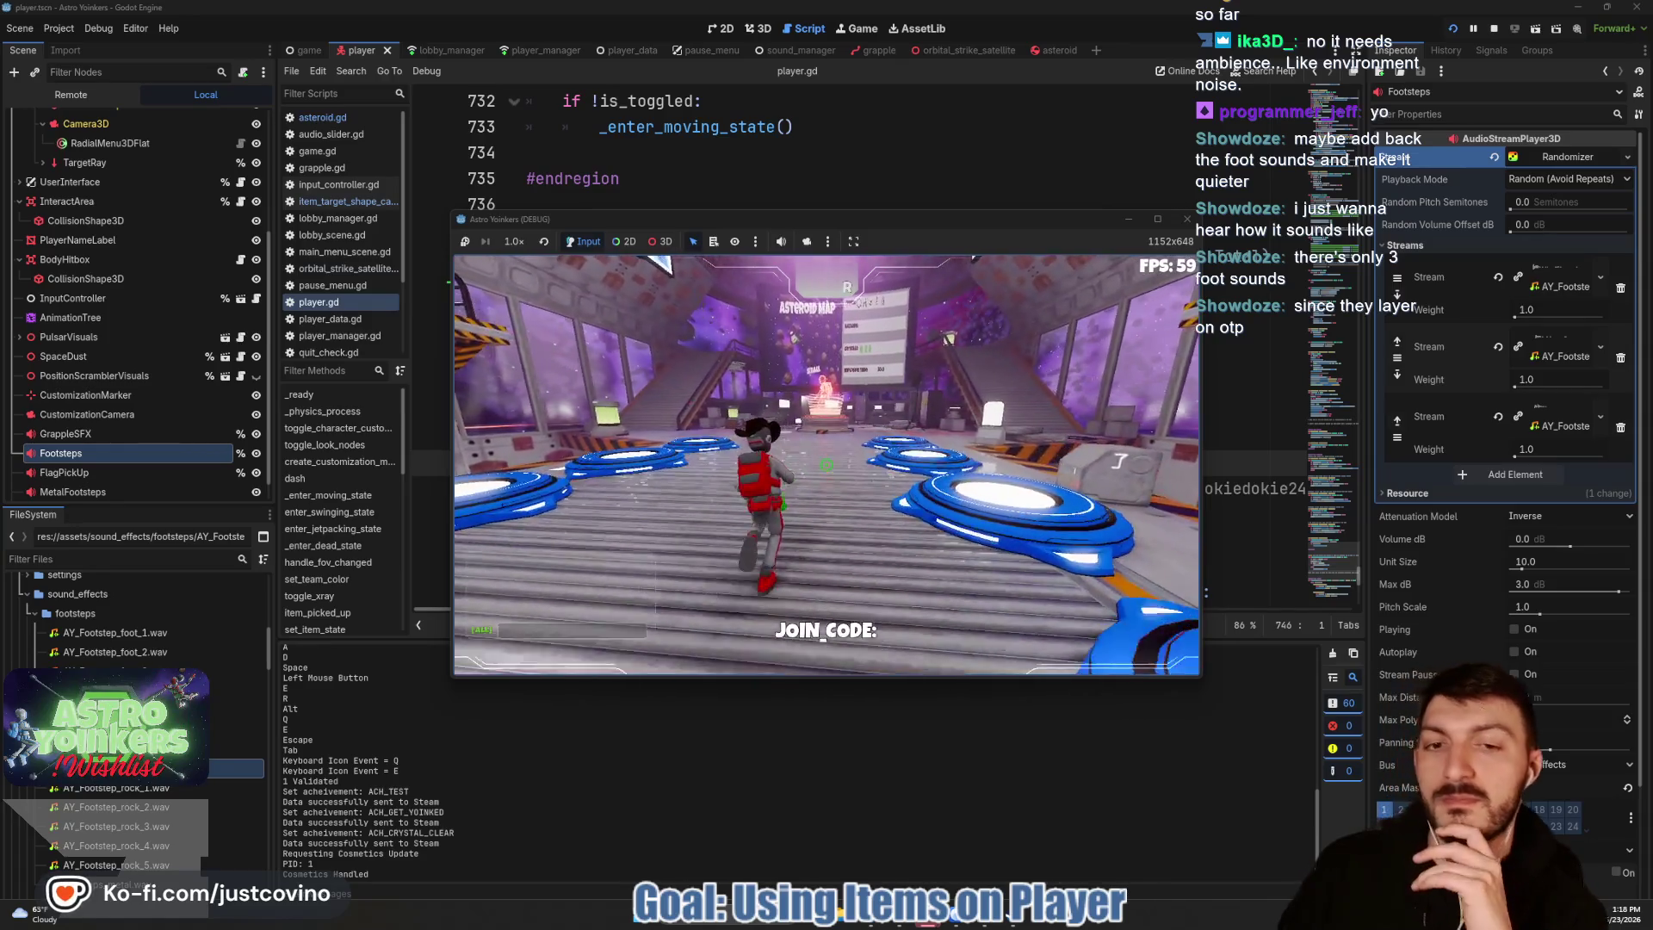
Run toward the hologram, swinging the camera, then up the conveyor stairs
key("w")
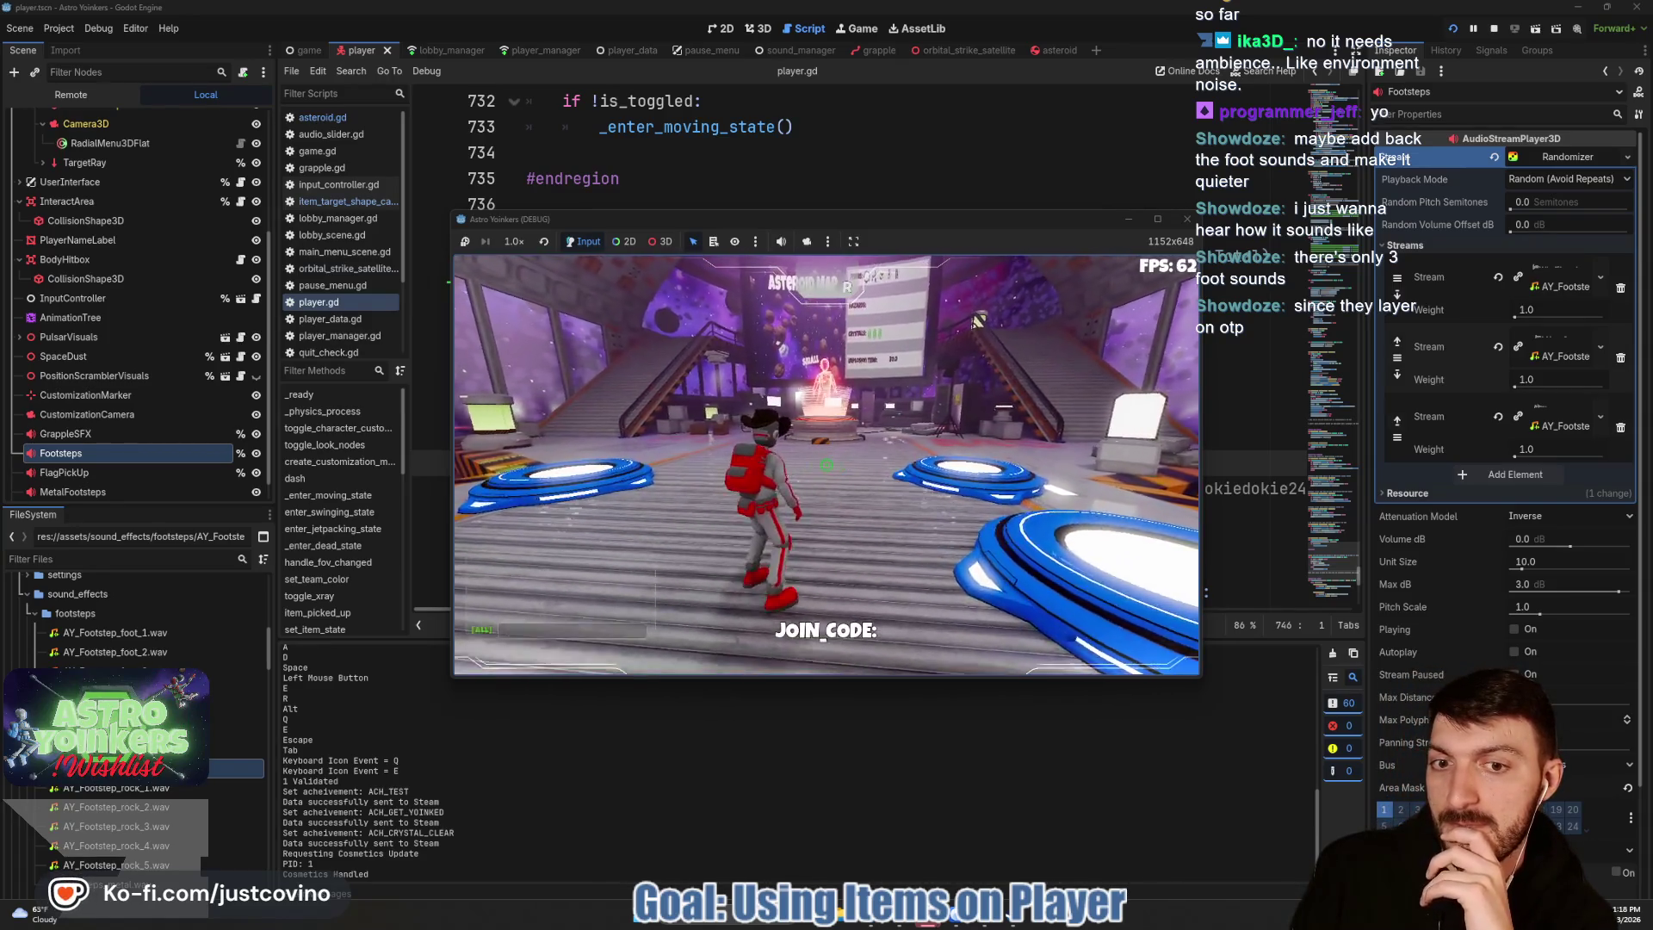
key("w")
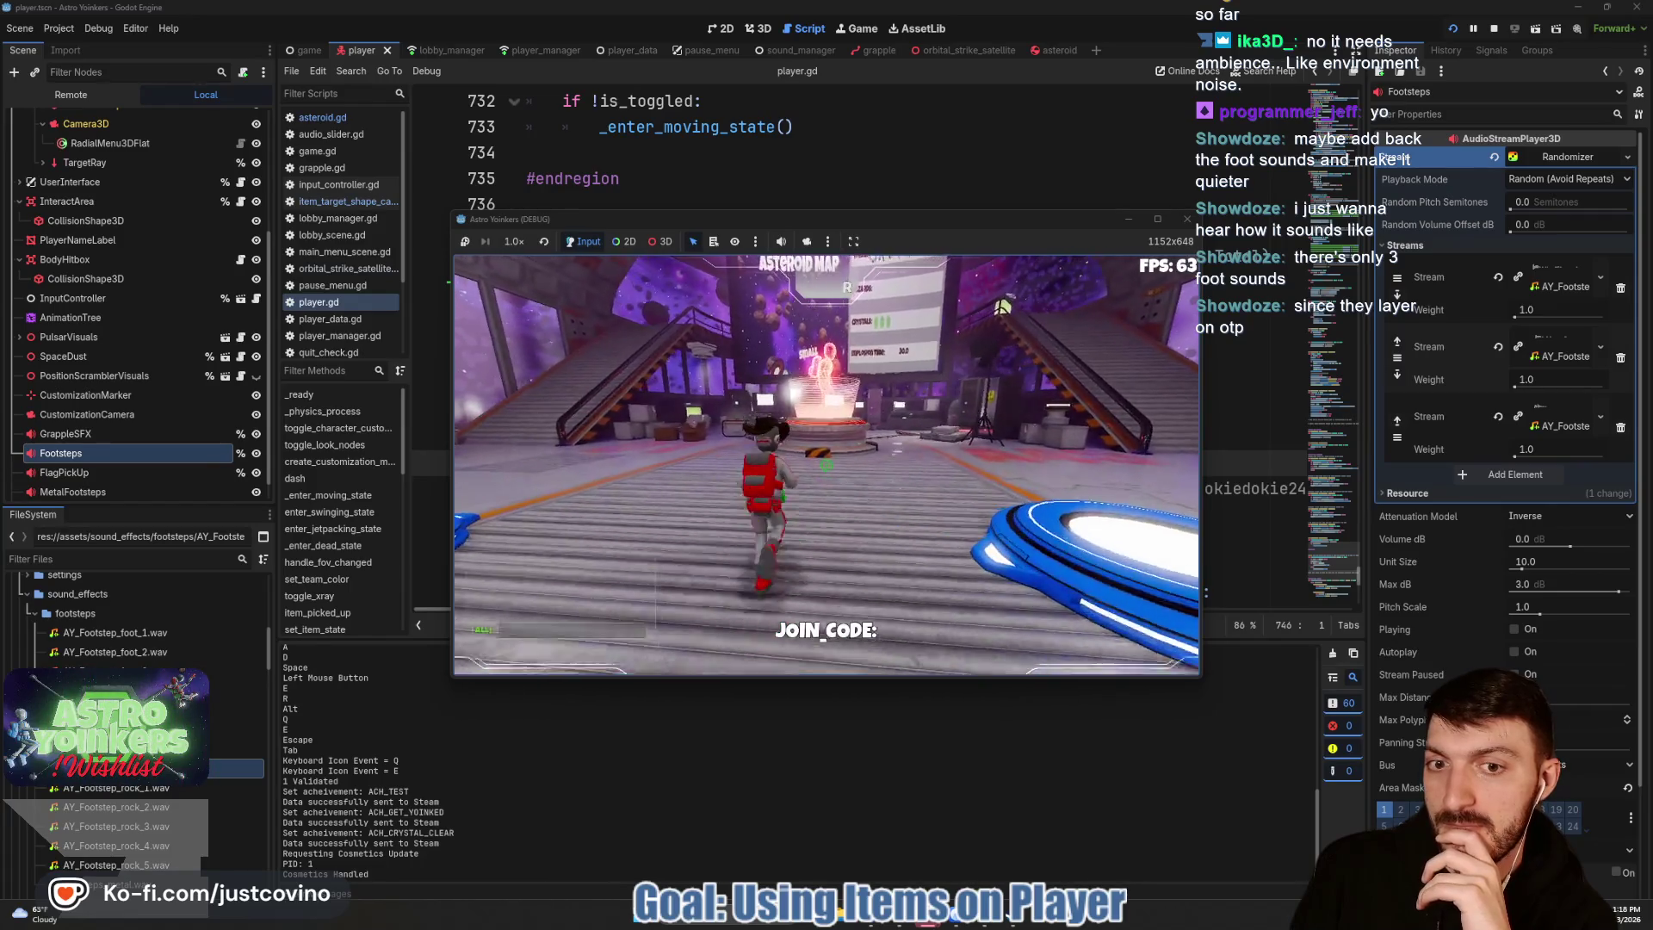
key("w")
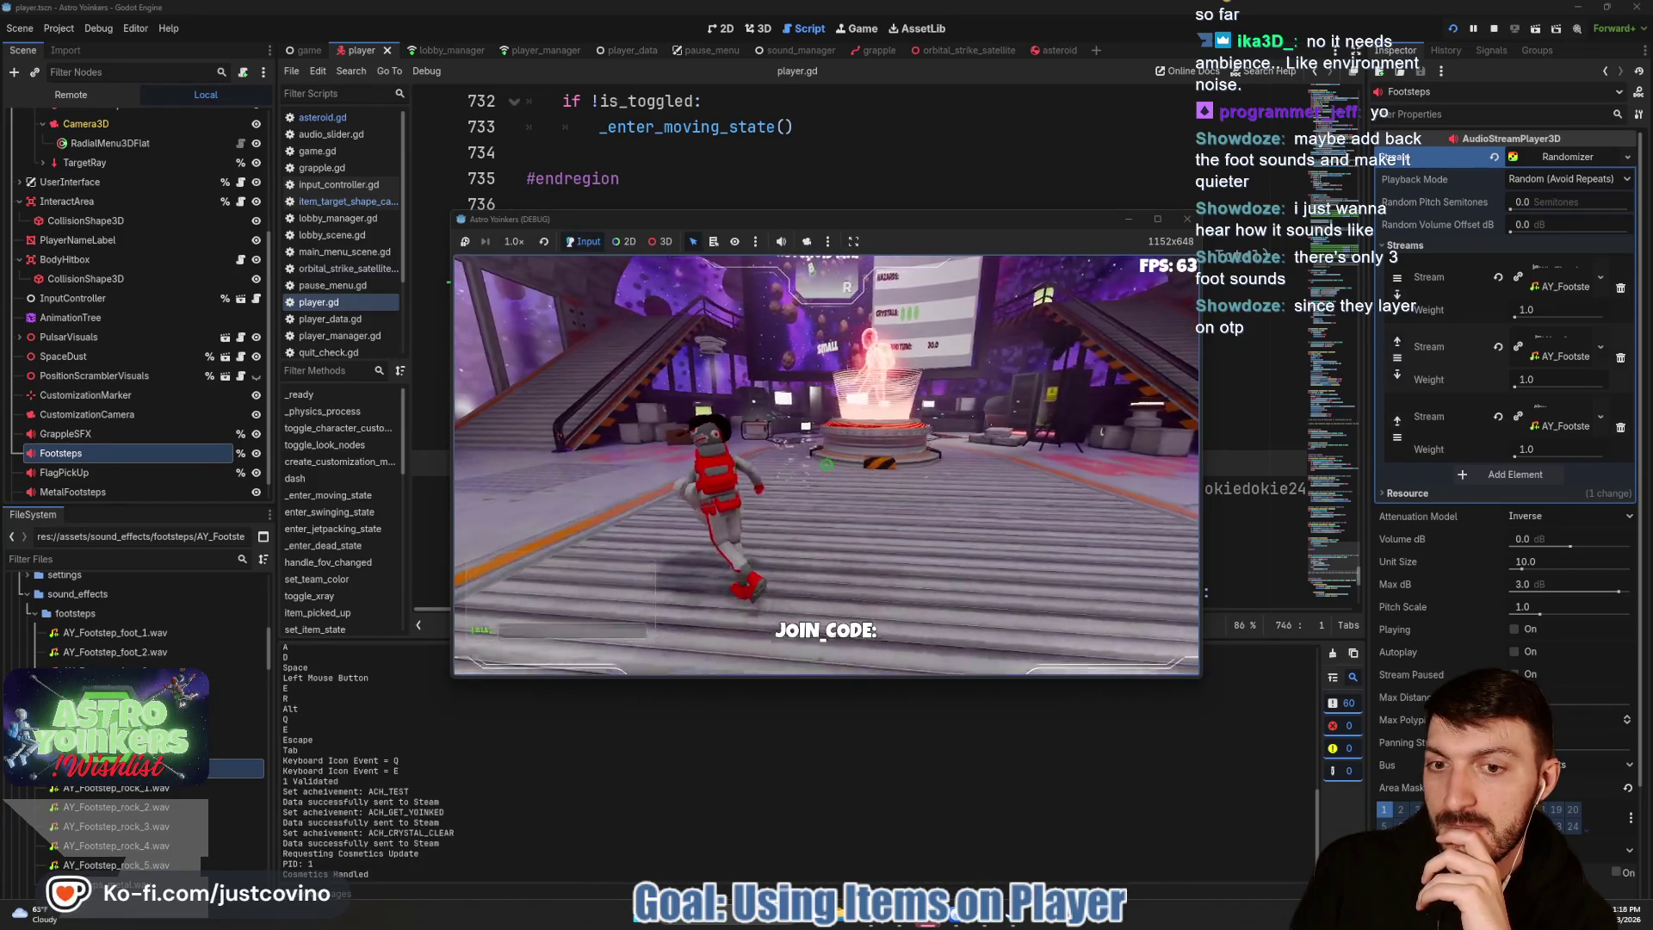
key("w")
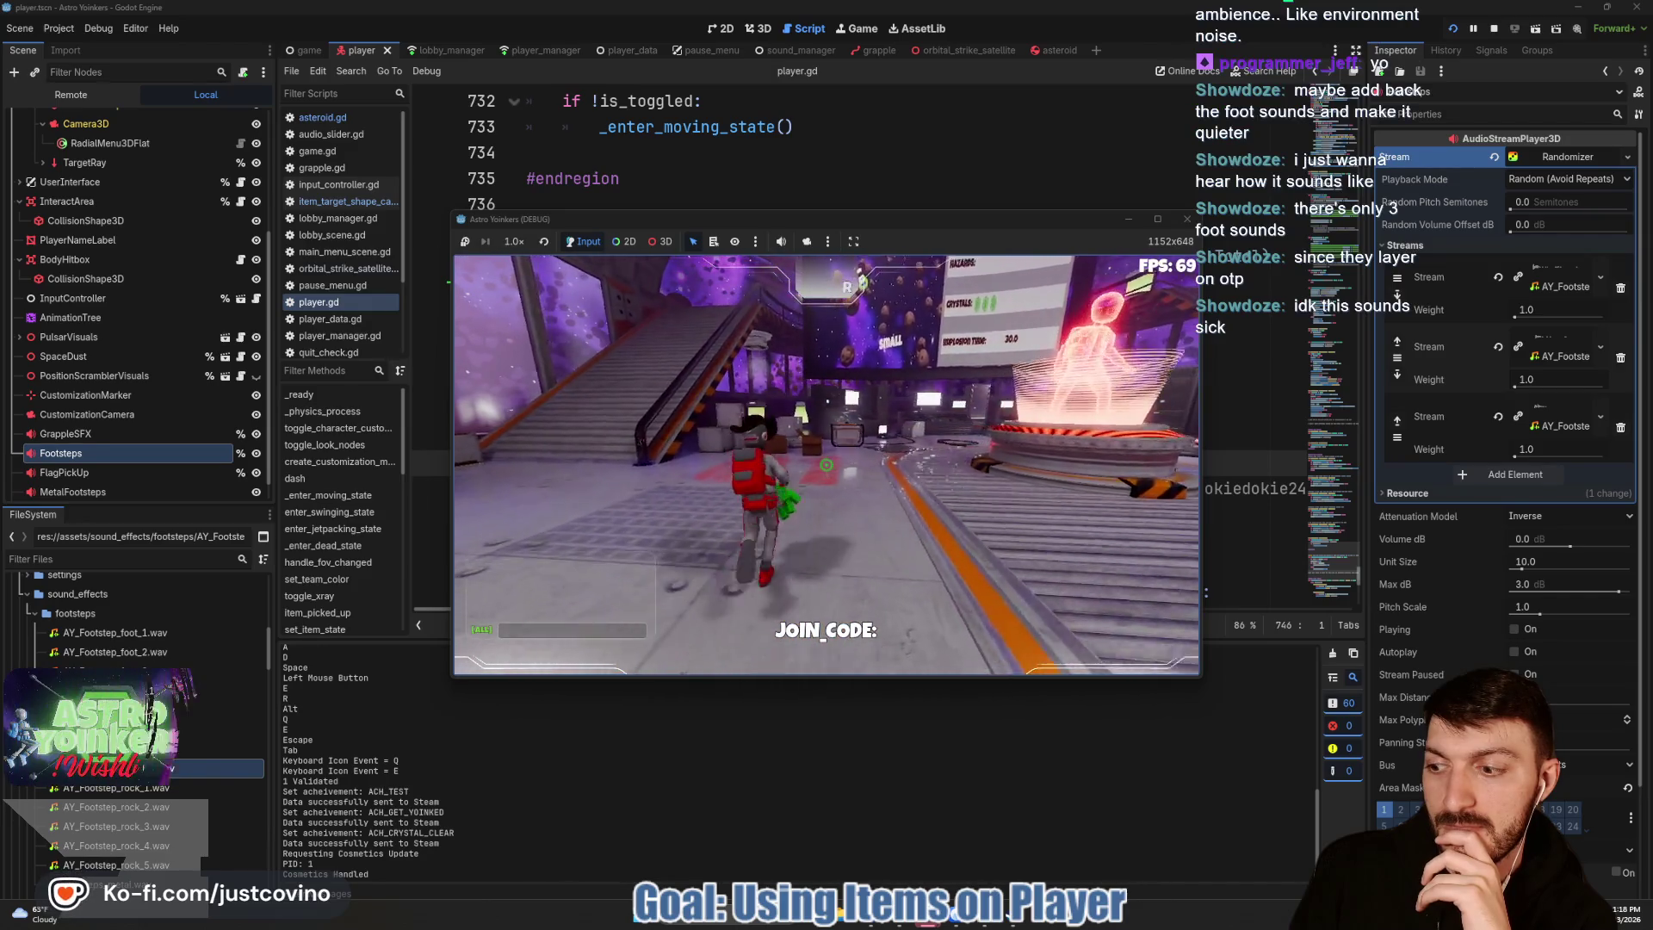
key("w")
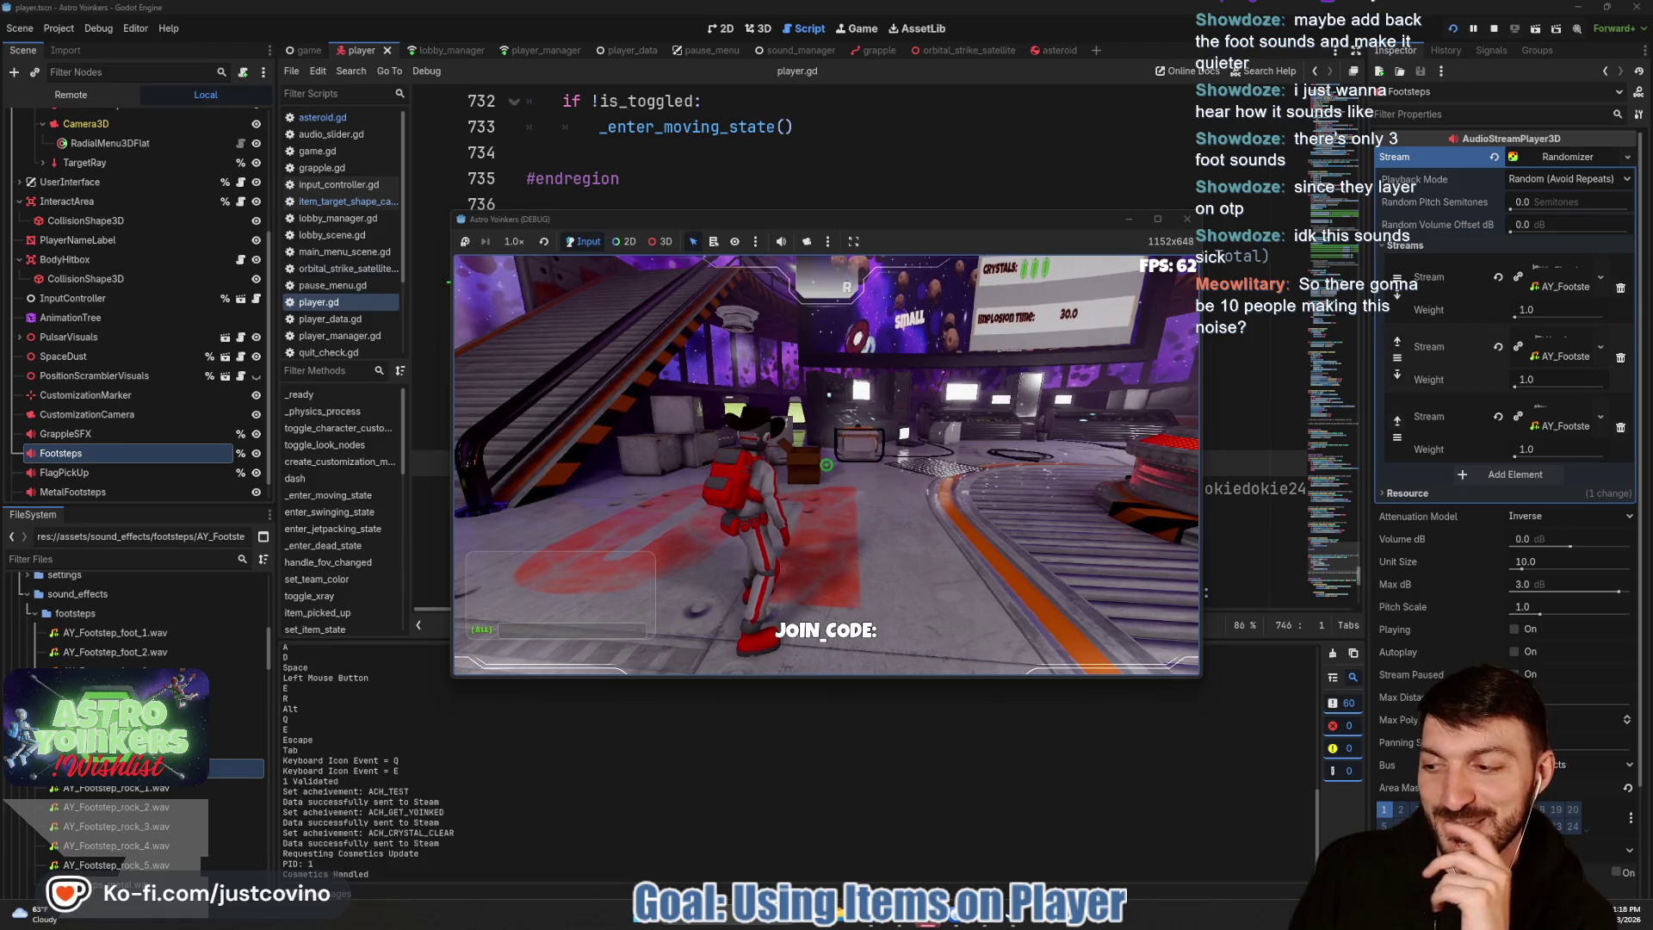
key("w")
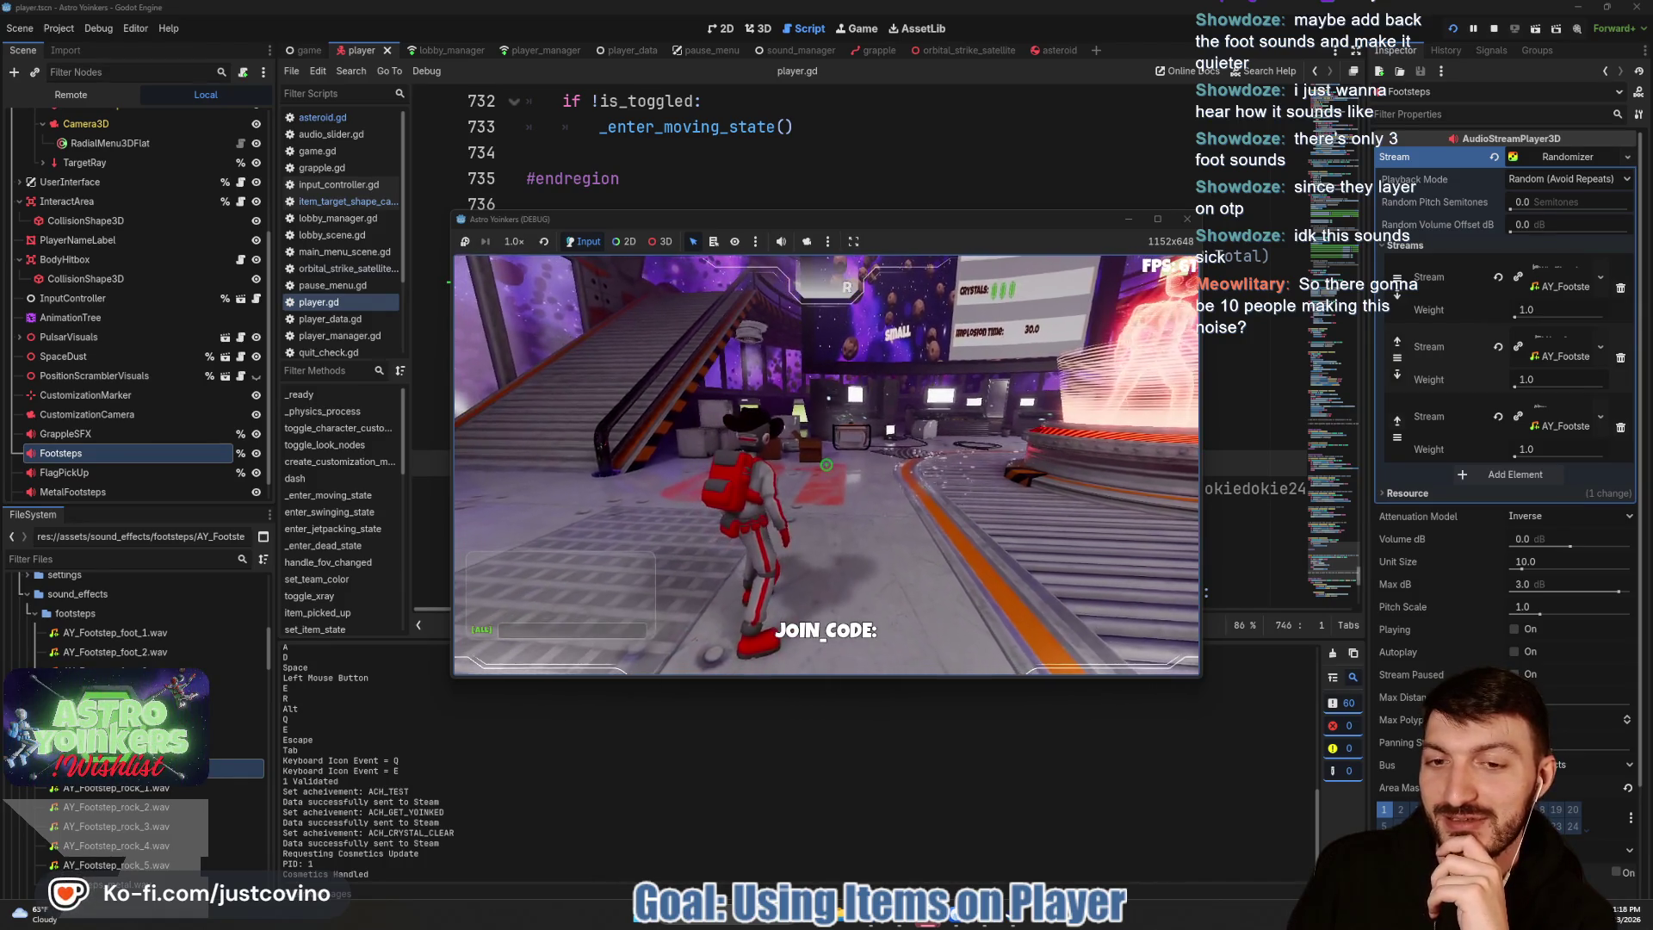
key("w")
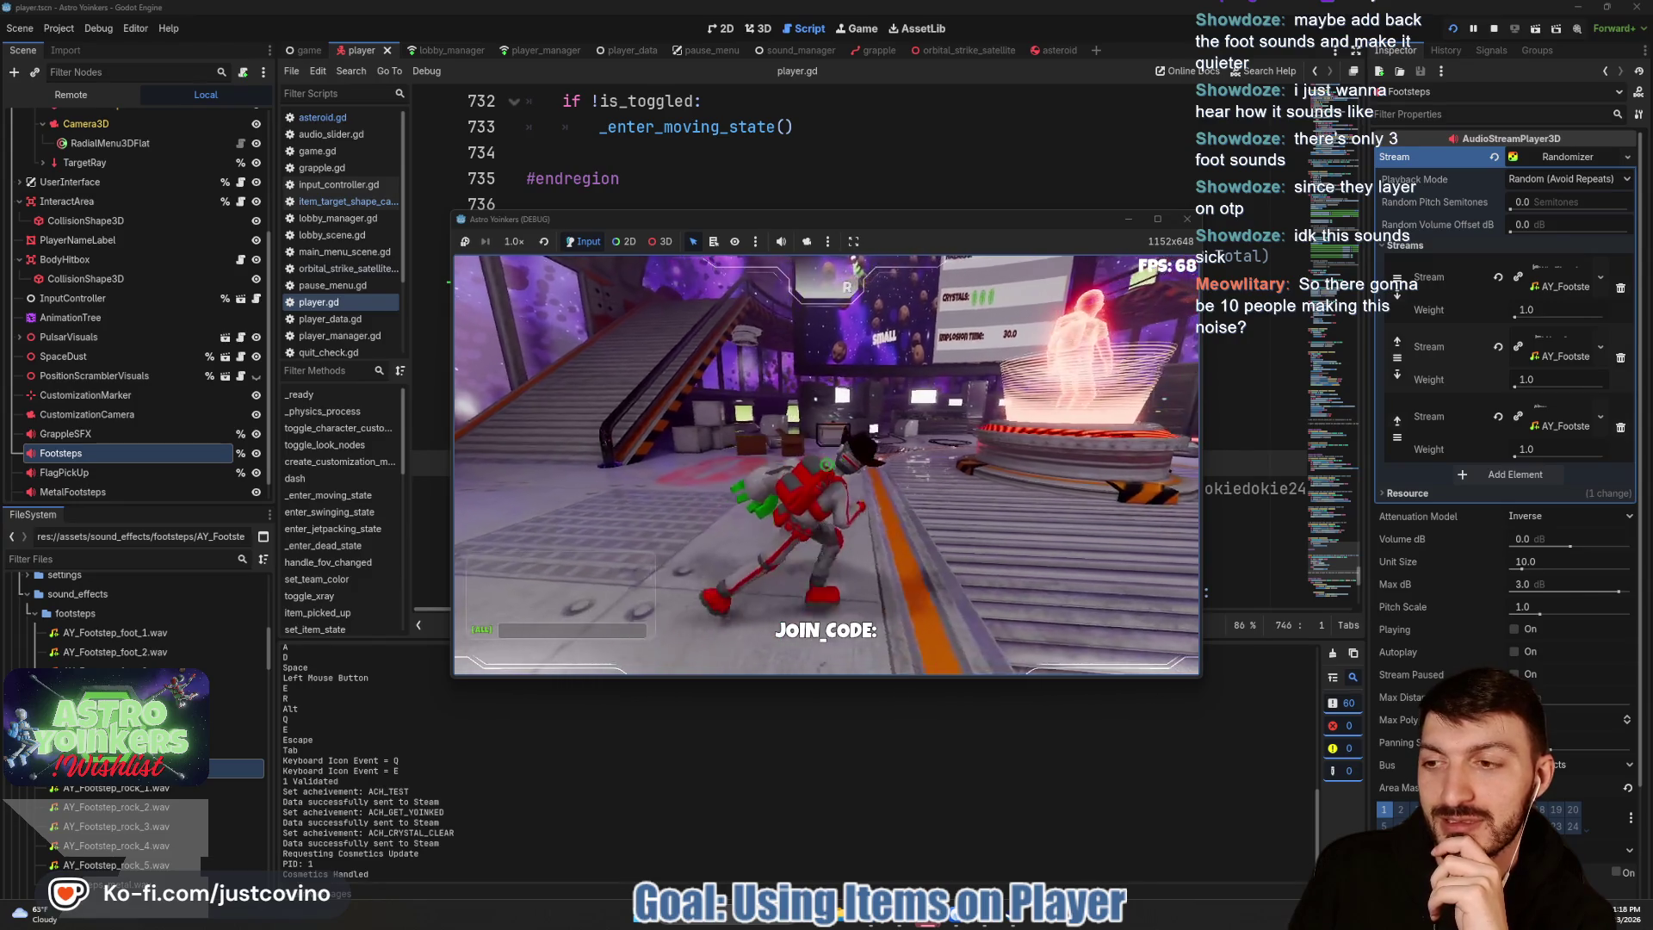
key("w")
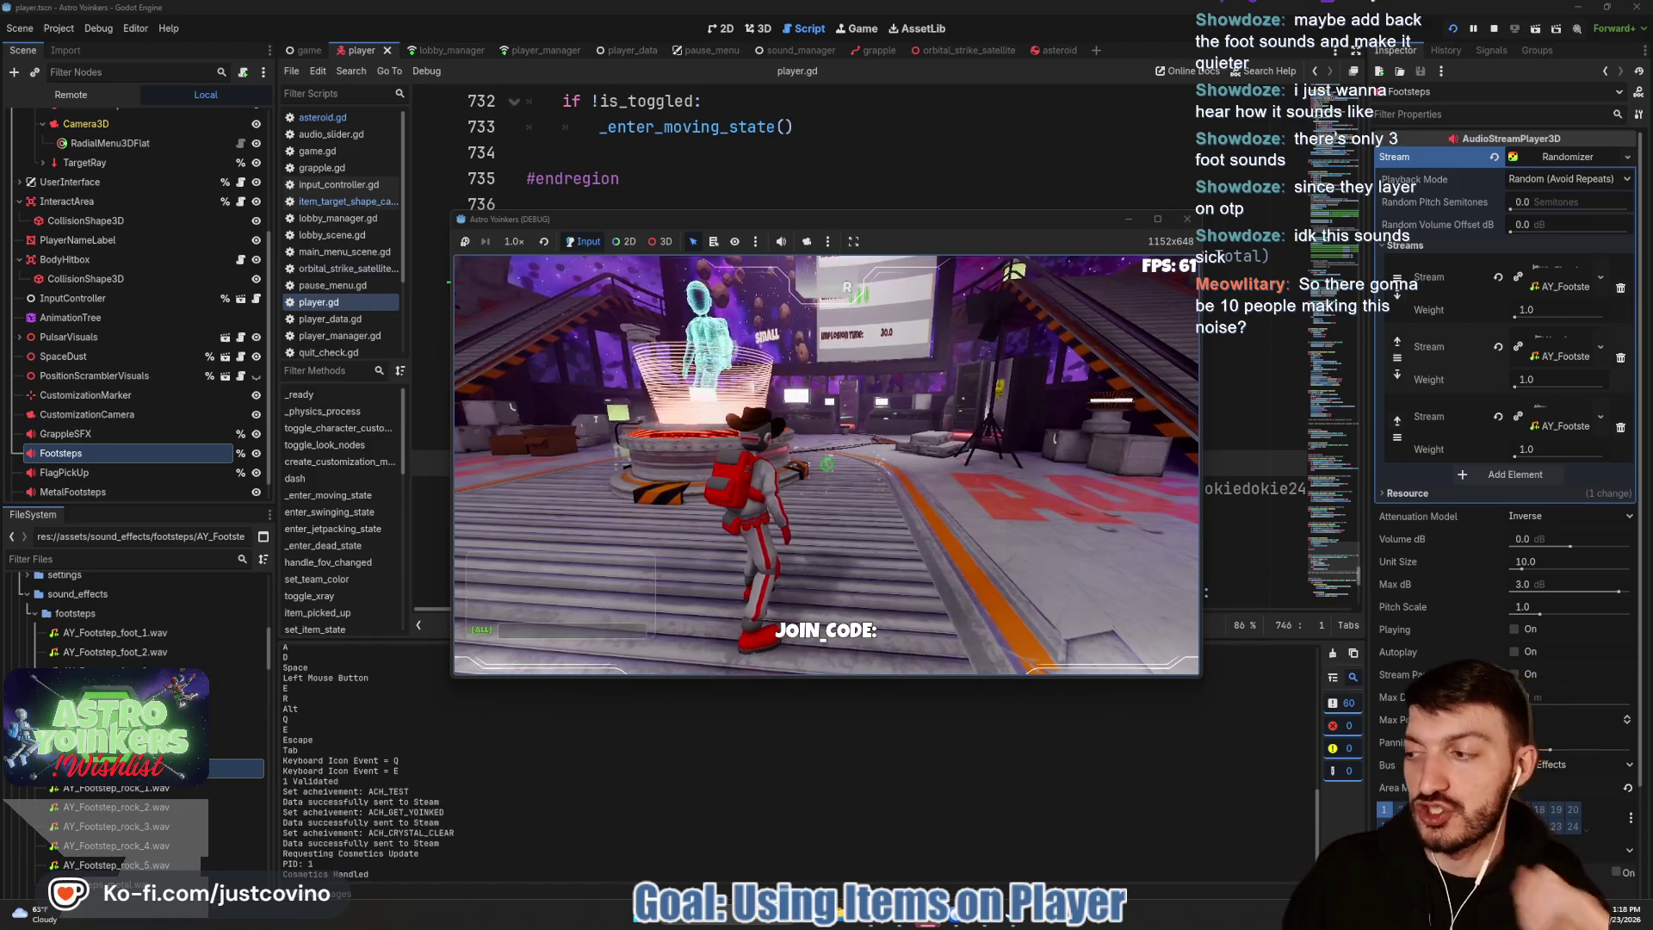
In Audio settings, raise Music volume to 65% and set Sound Effects to 32%
key("Escape")
left_click(828, 506)
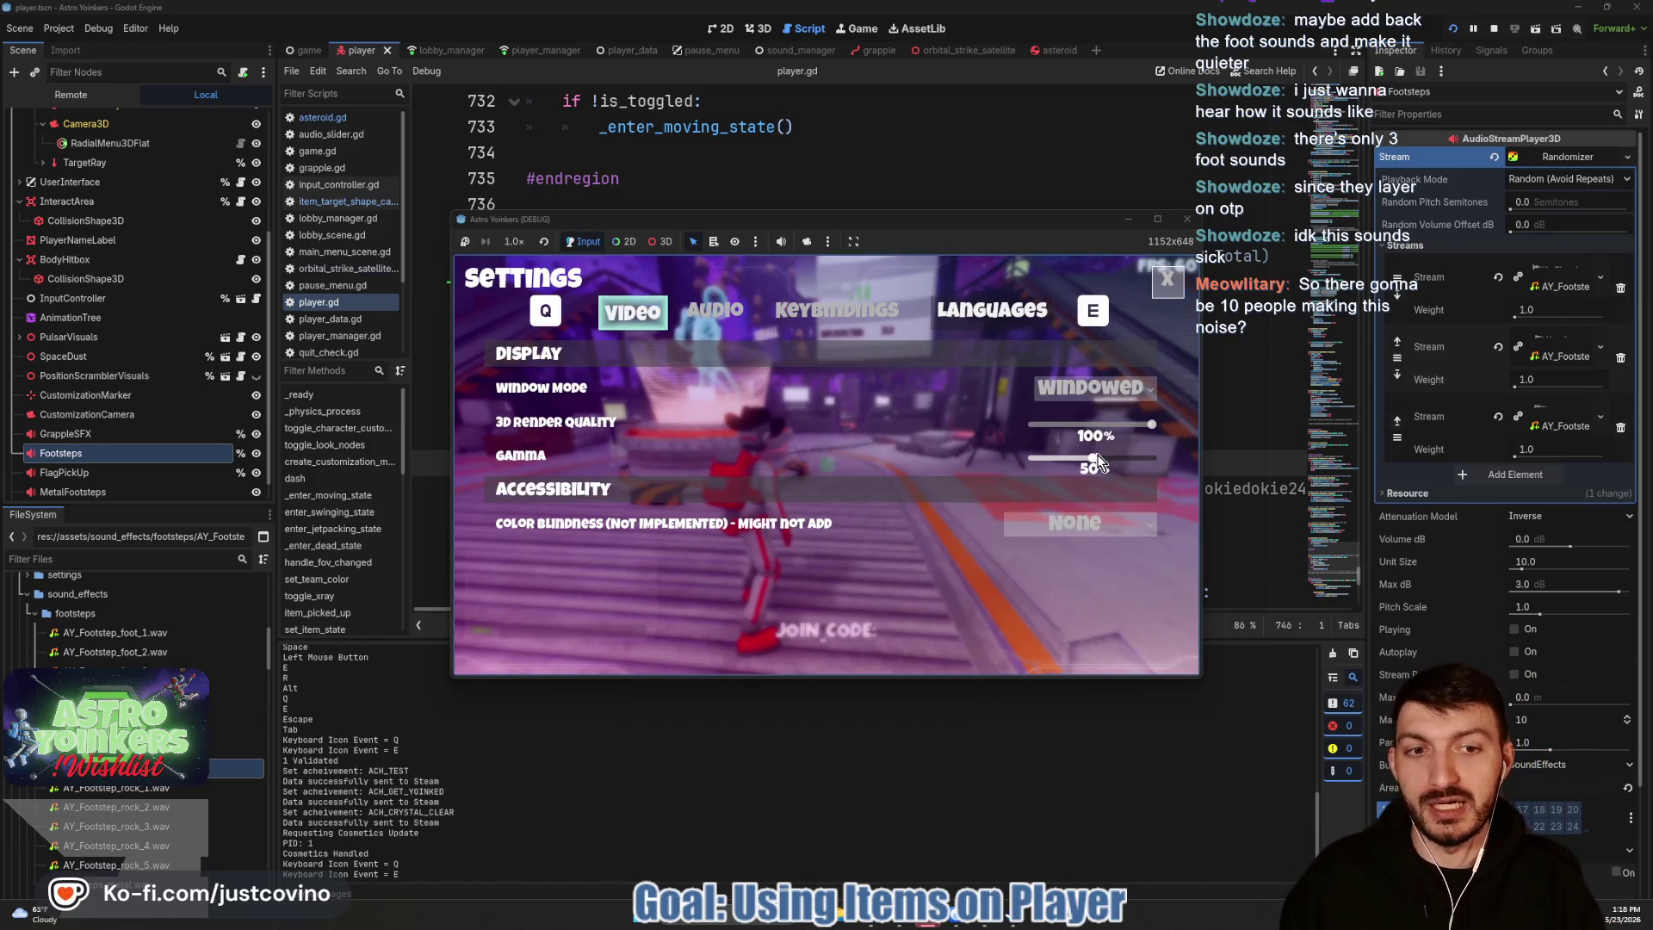
left_click(710, 324)
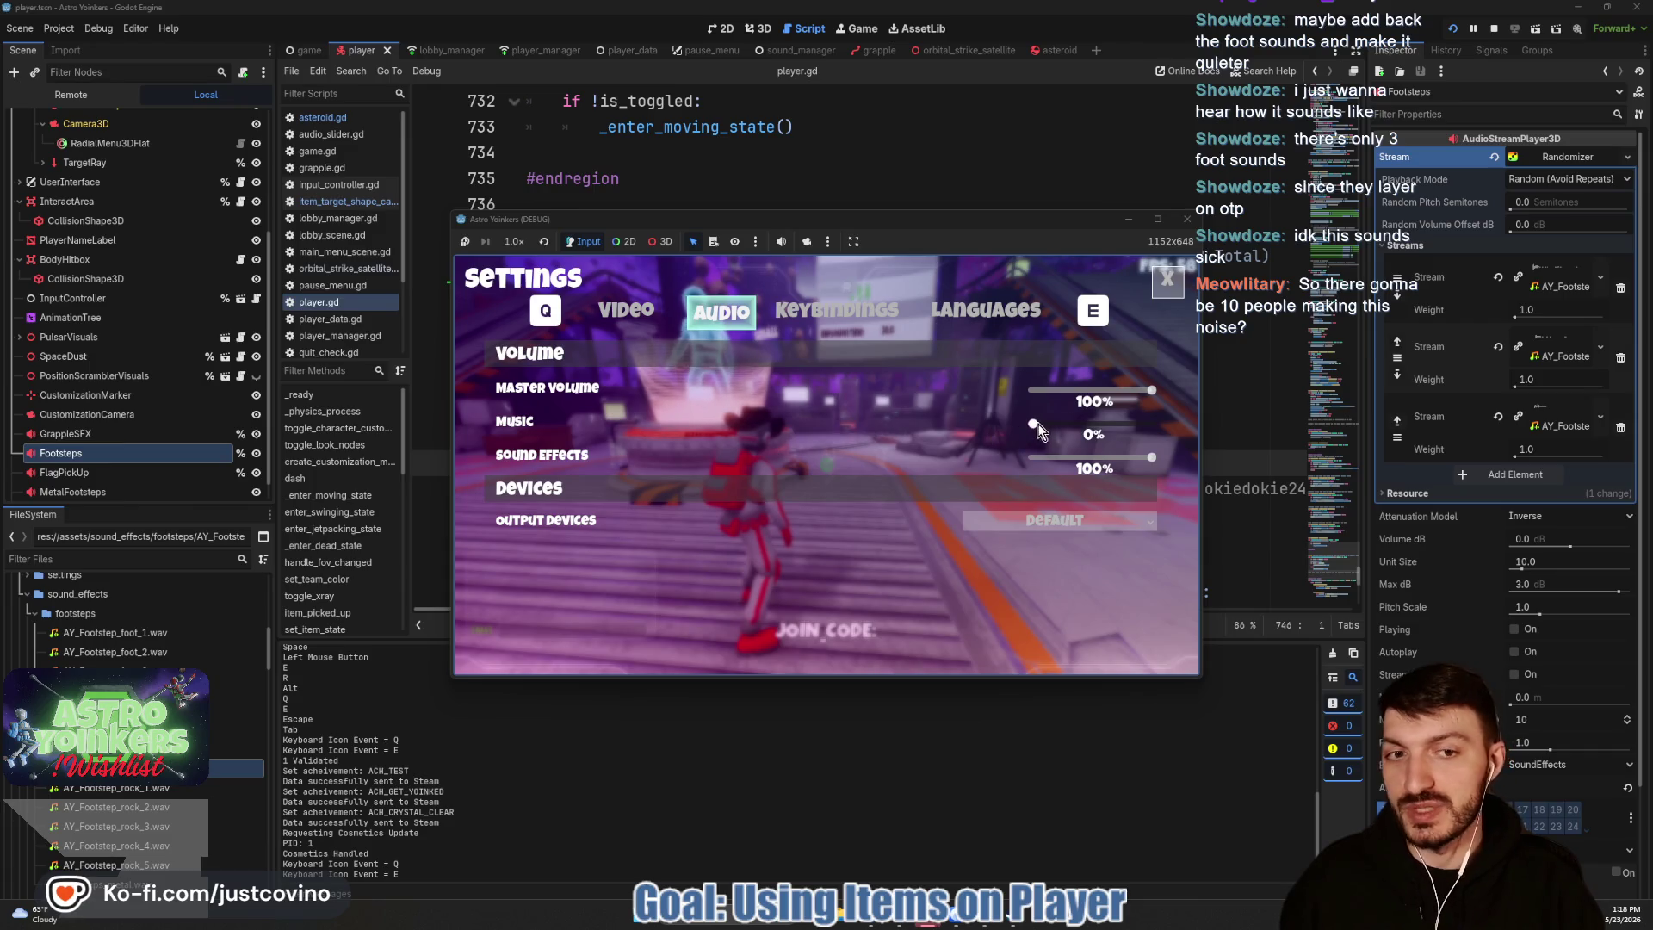
left_click_drag(1036, 422, 1110, 425)
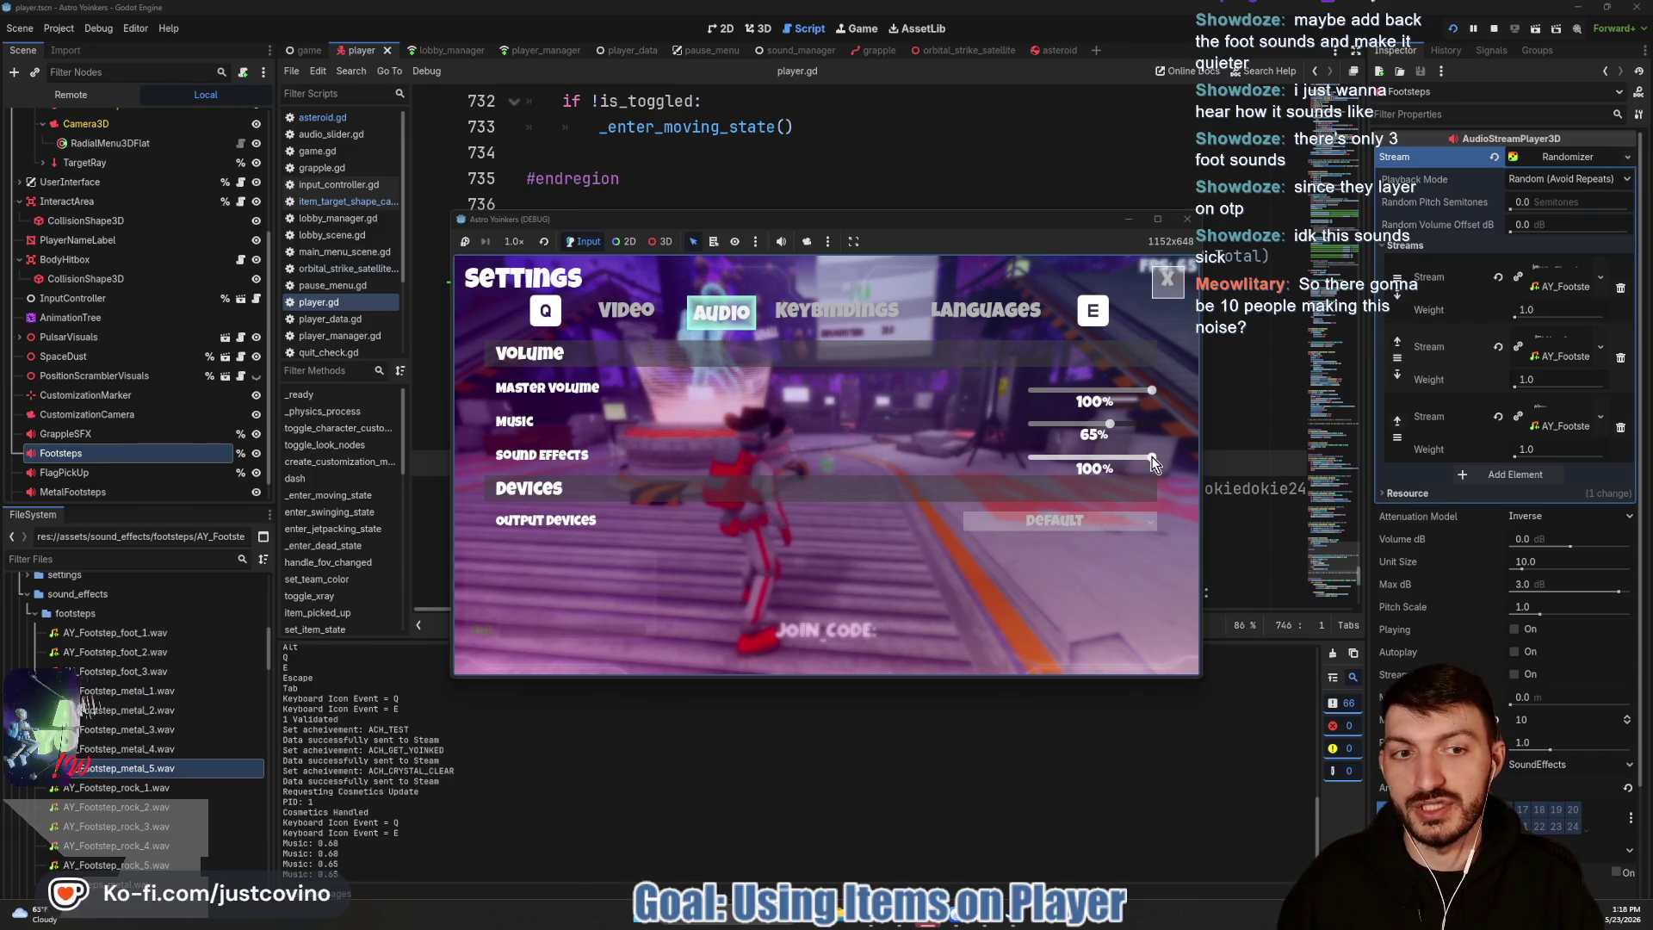
left_click(1071, 461)
key("Escape")
key("Escape")
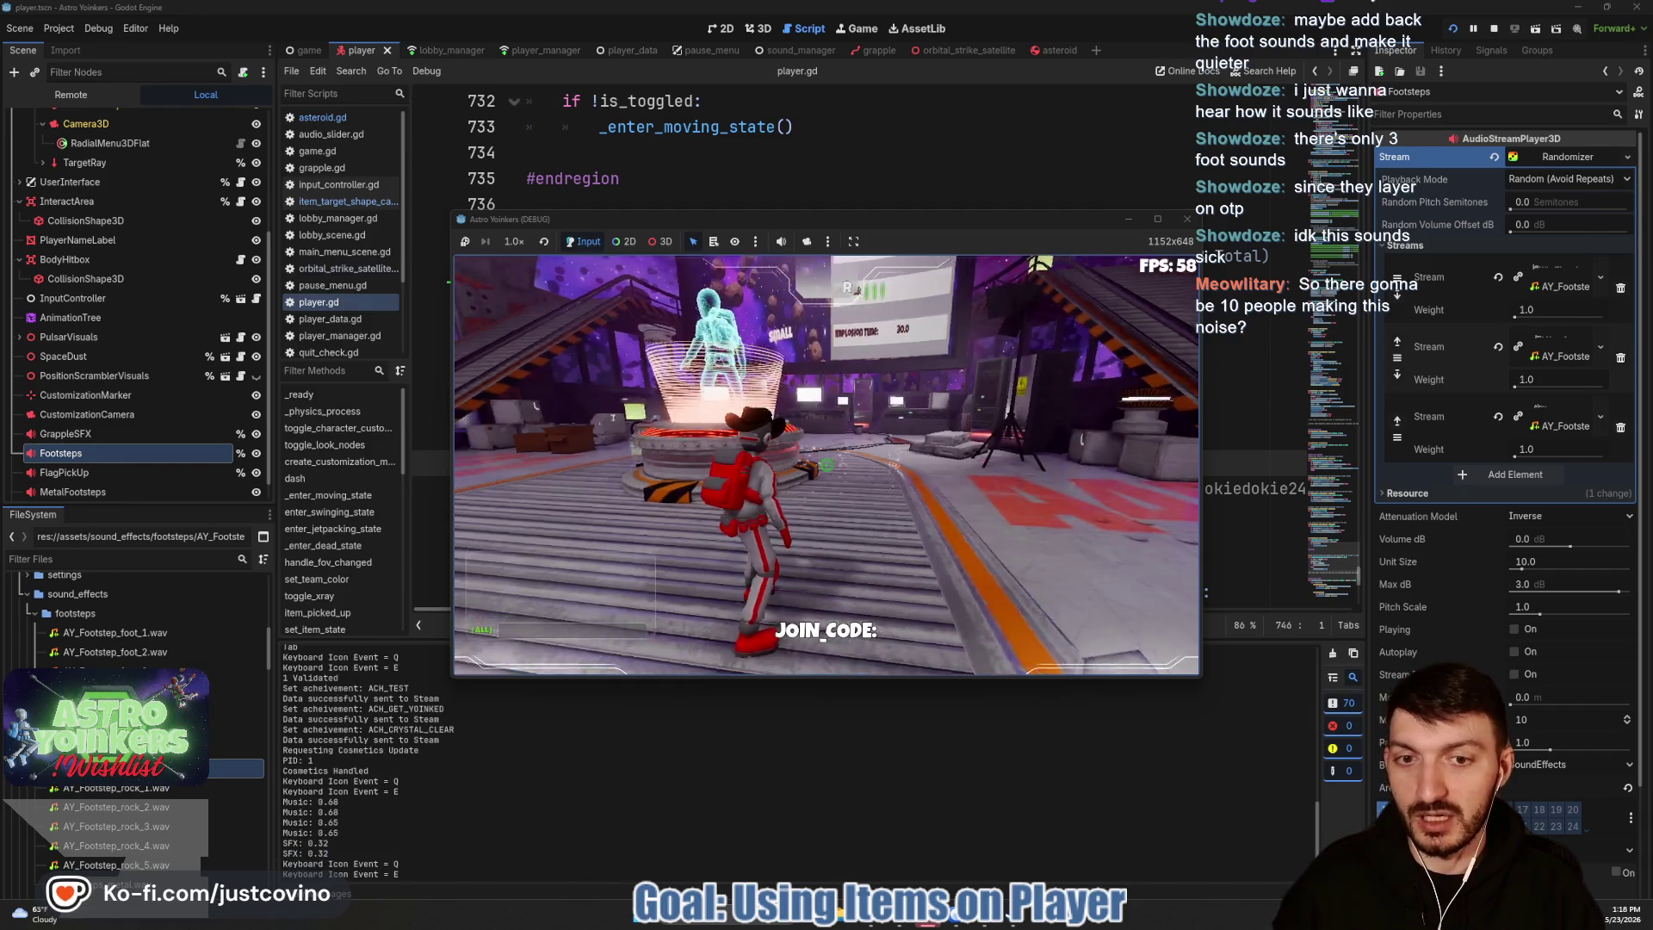
Run down the corridor into the asteroid-map hall, then stop the game
key("w")
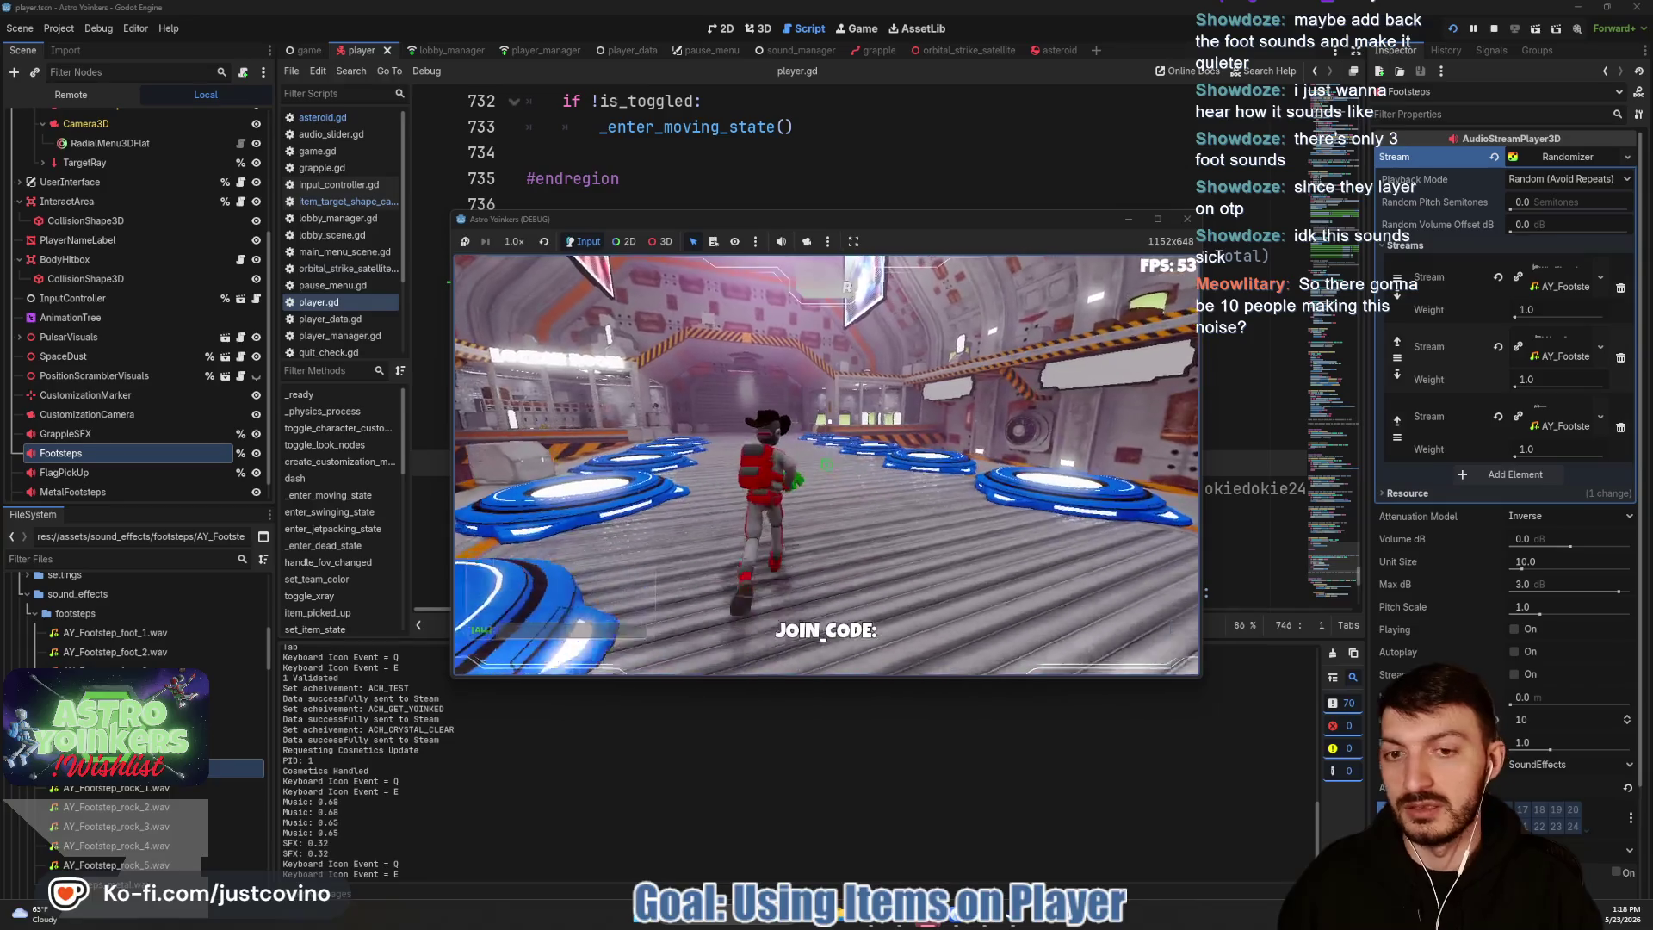
key("w")
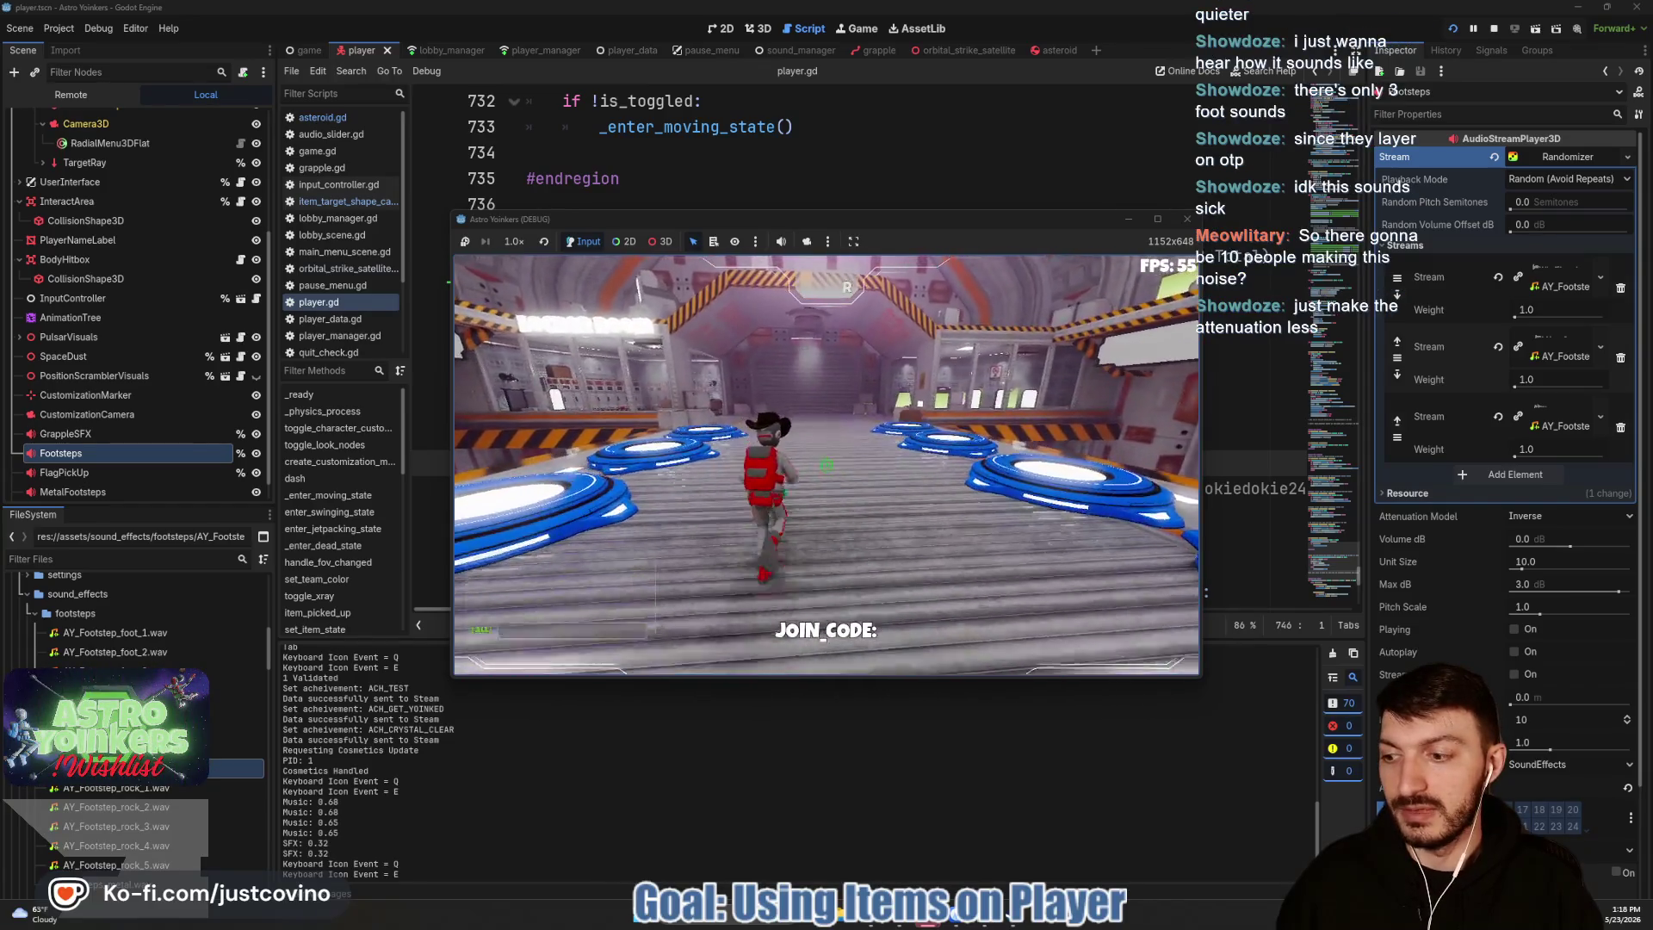
key("w")
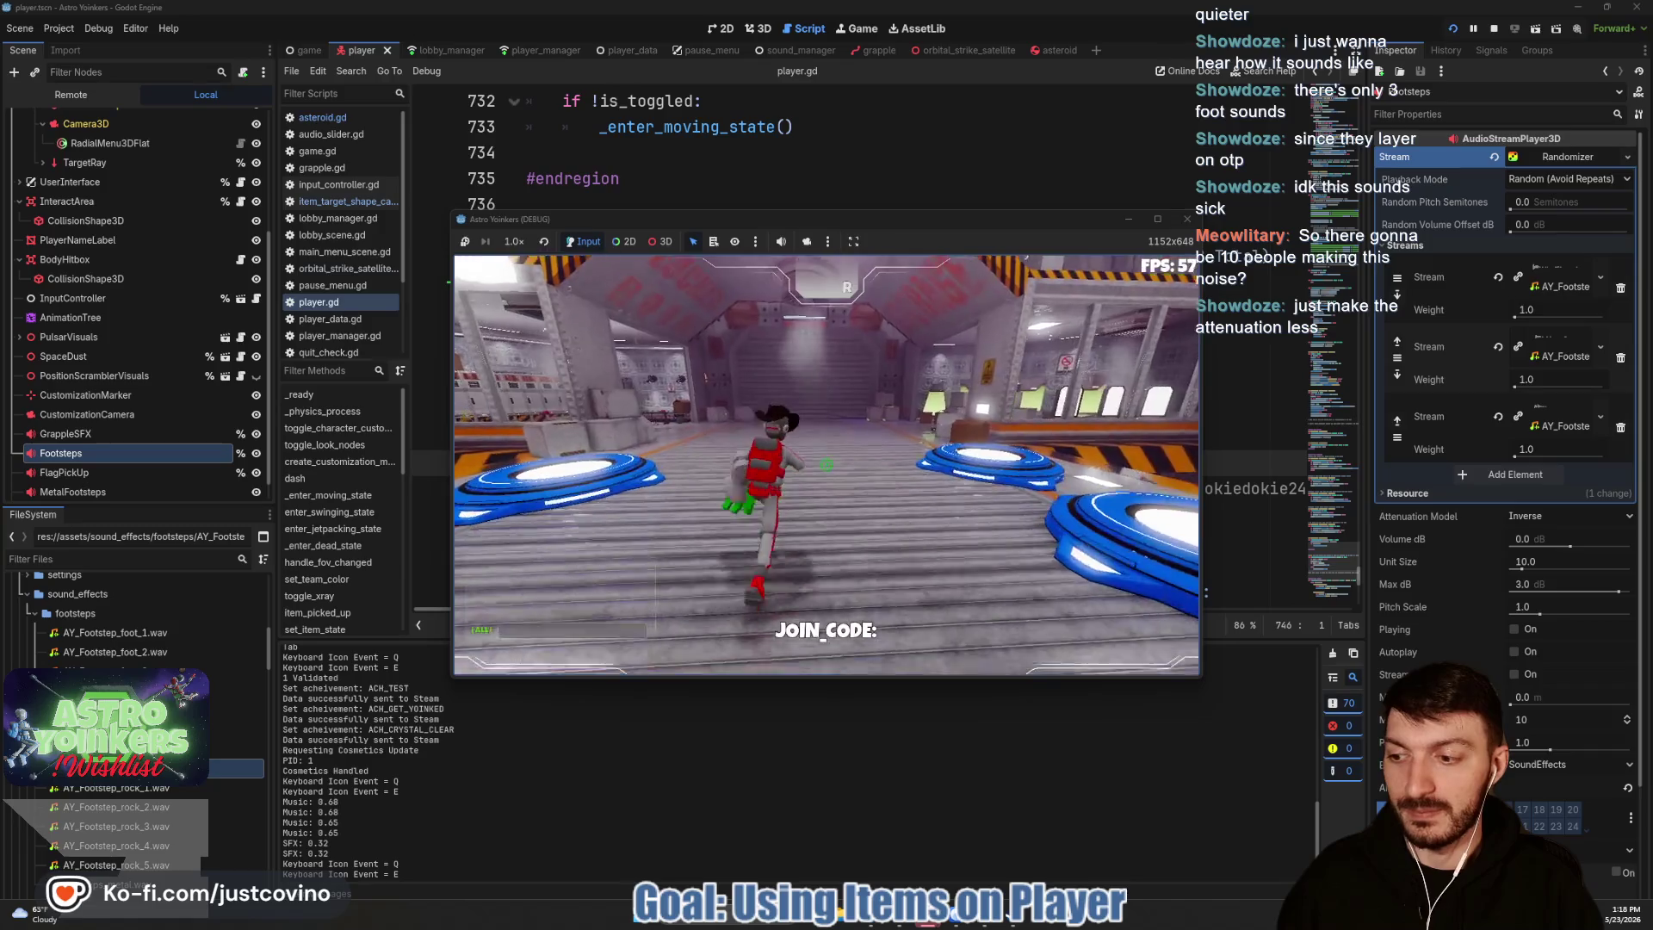
key("w")
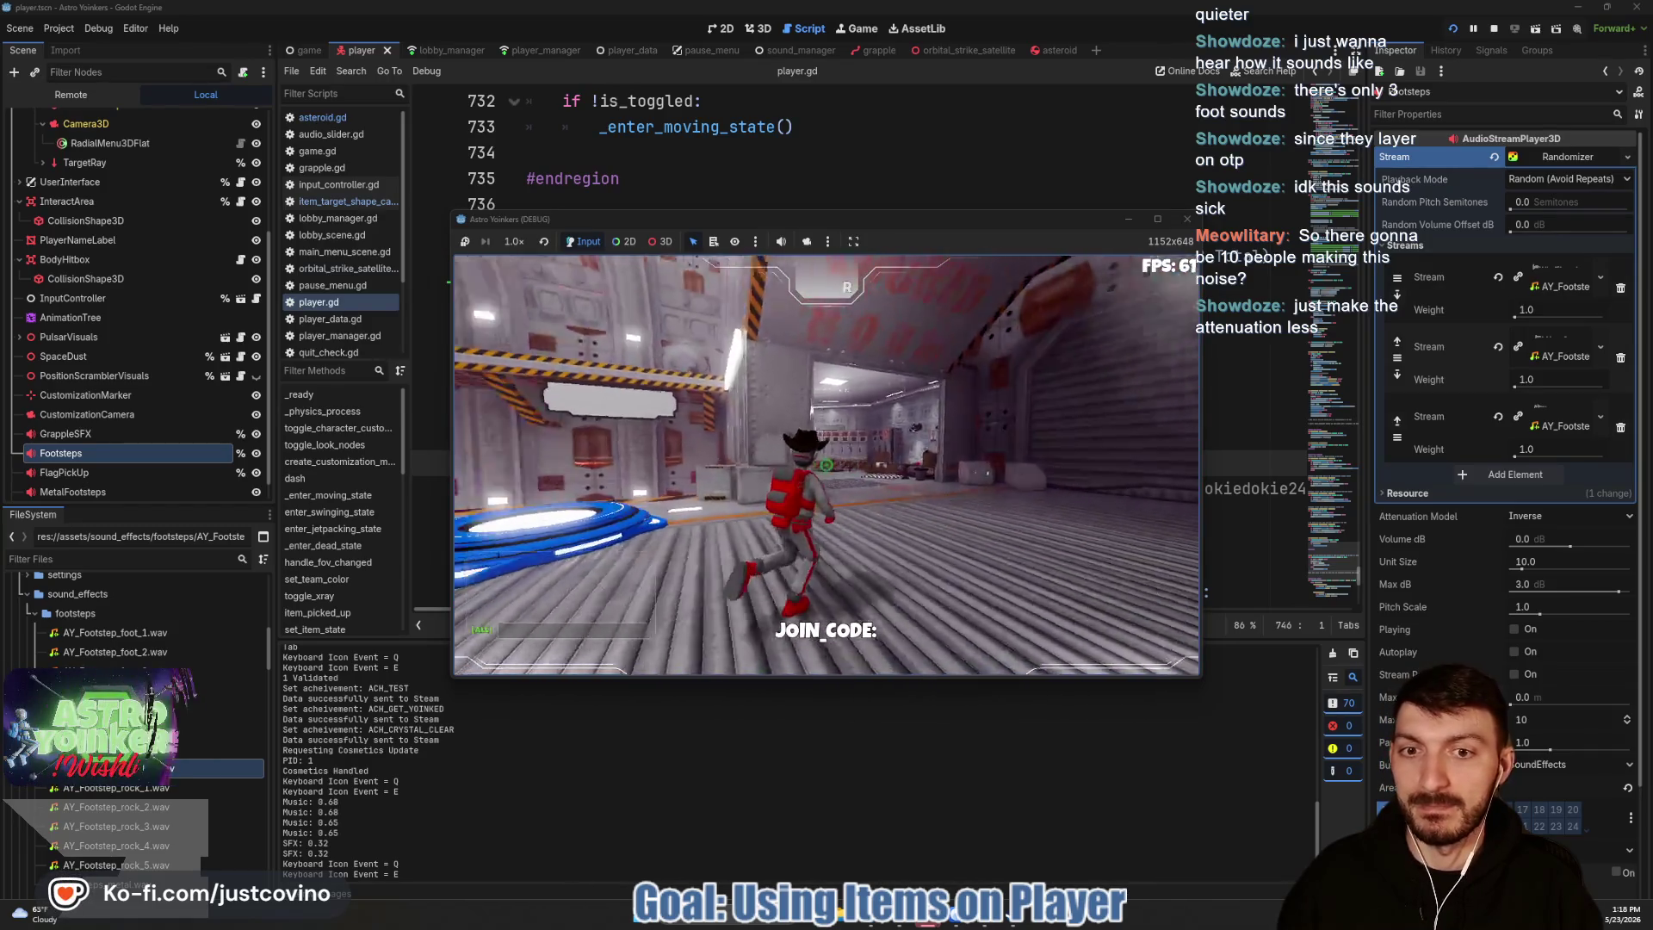
key("w")
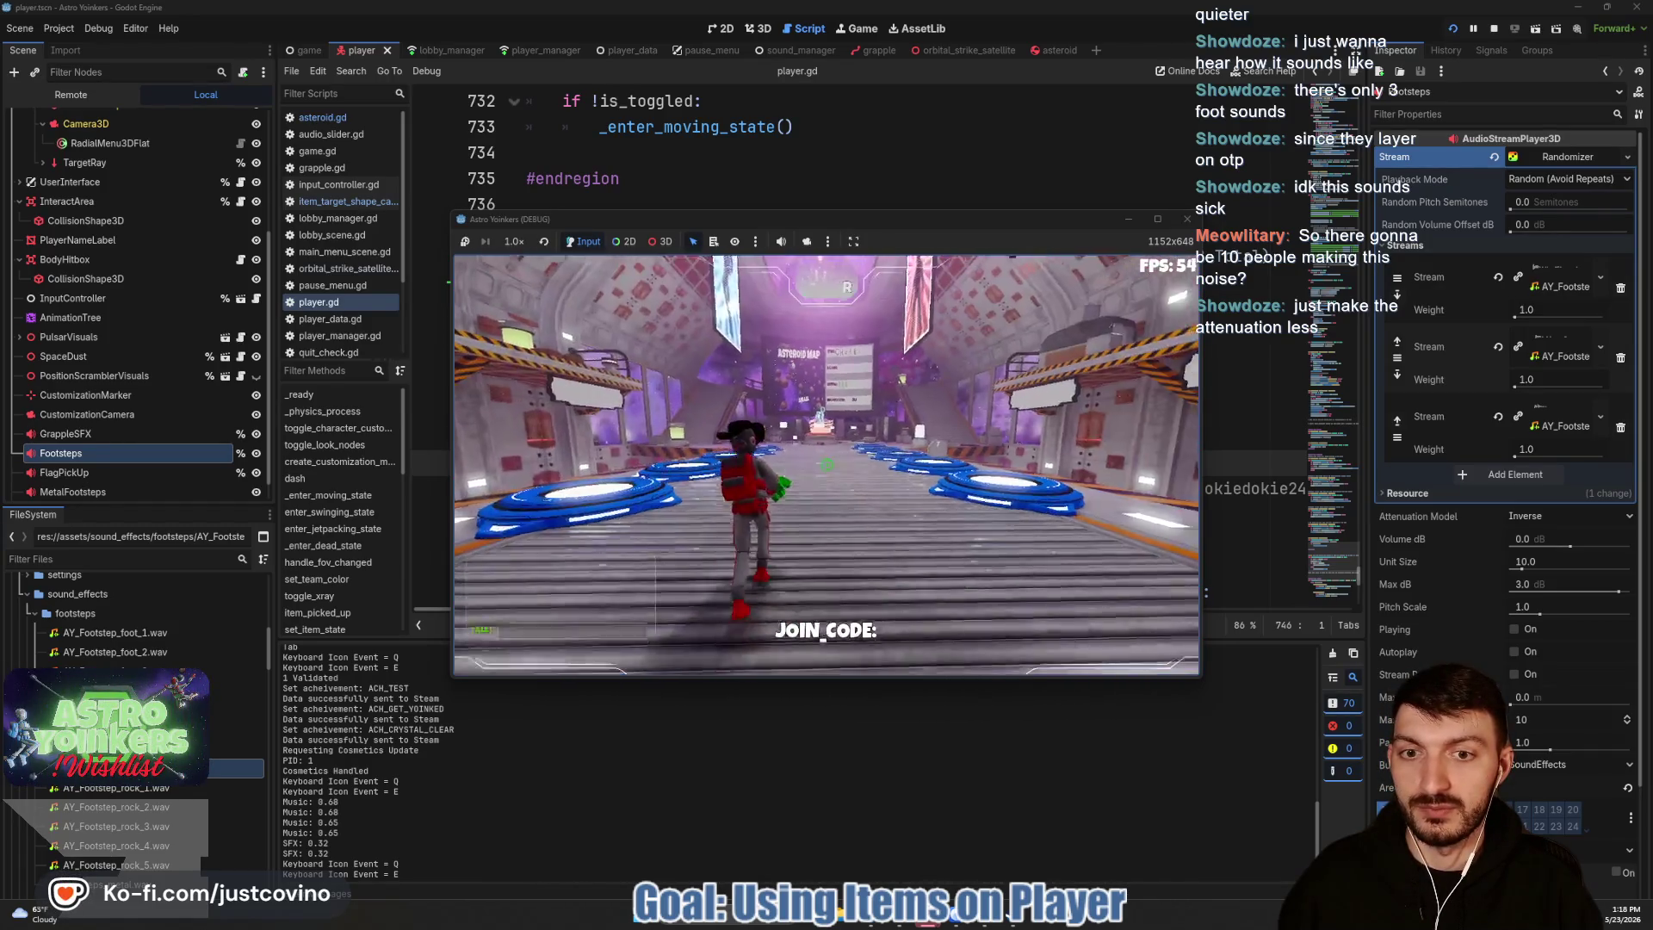
key("F8")
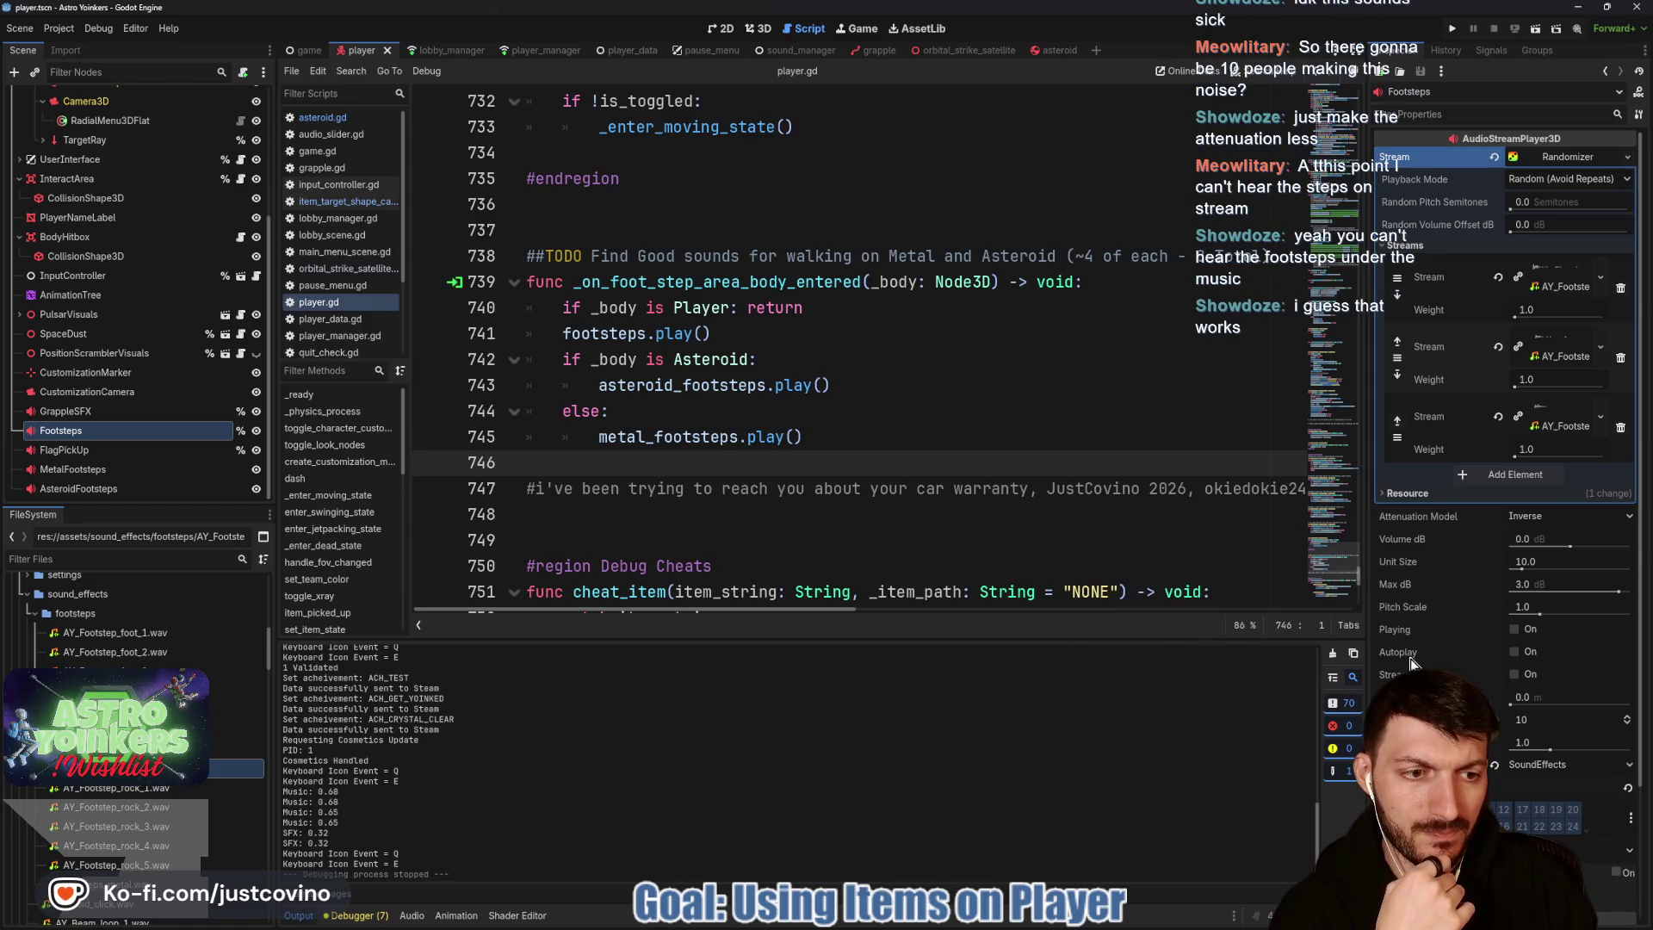
Collapse the Randomizer stream, expand the Attenuation Filter settings, then switch to GitHub Desktop
left_click(1536, 168)
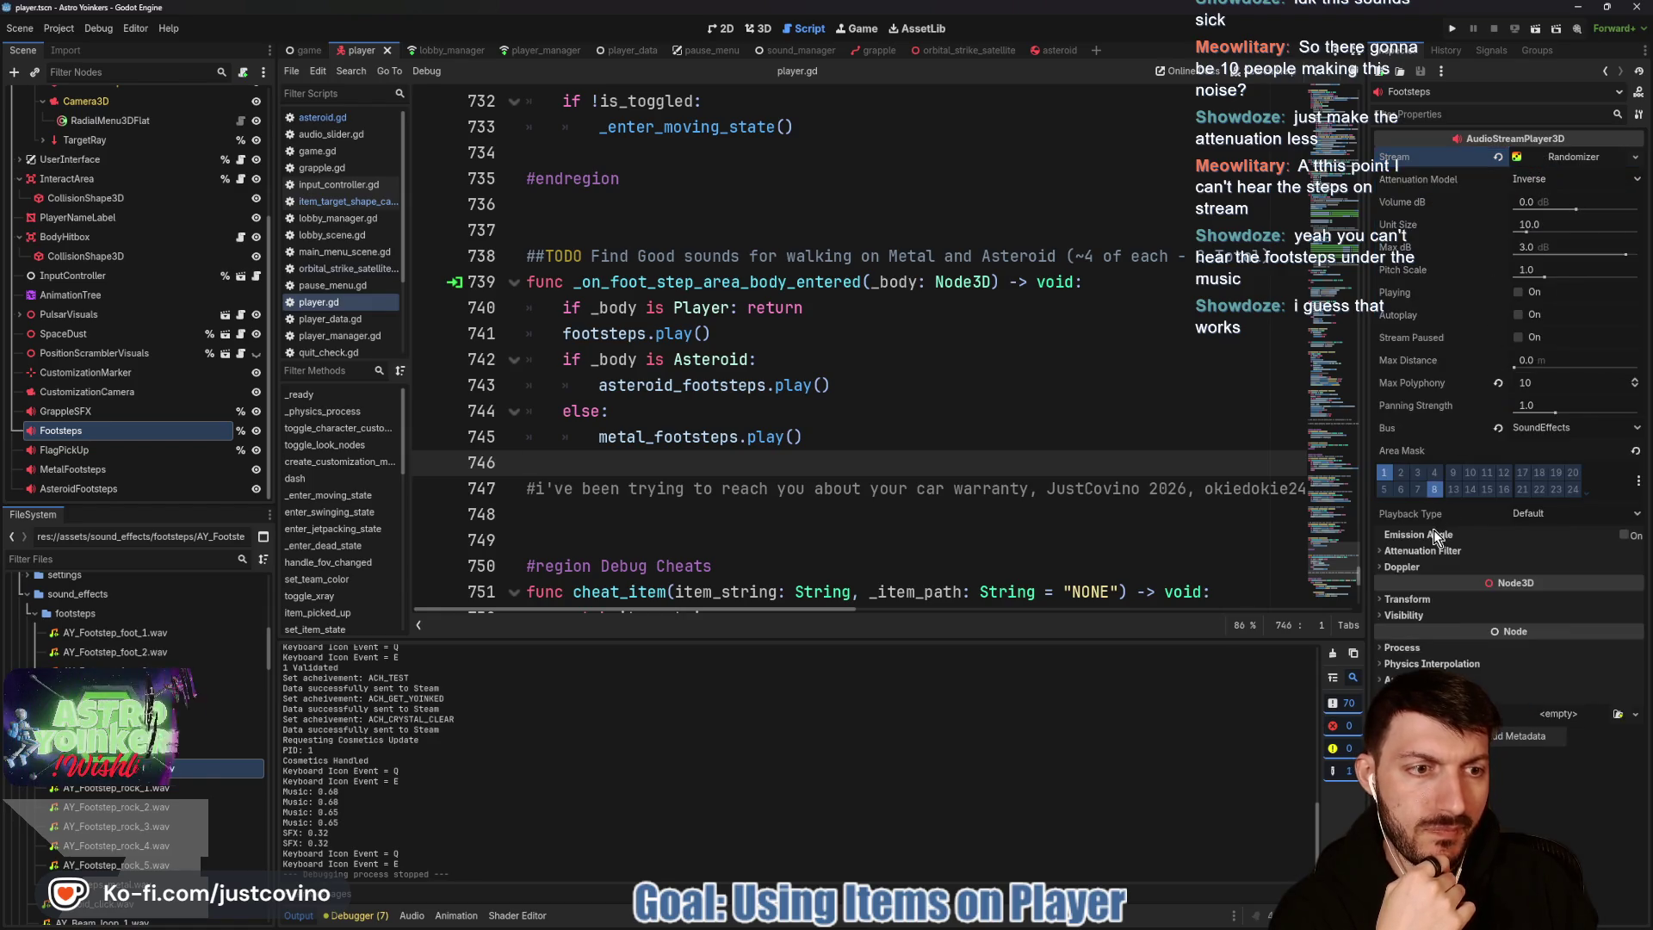
left_click(1424, 553)
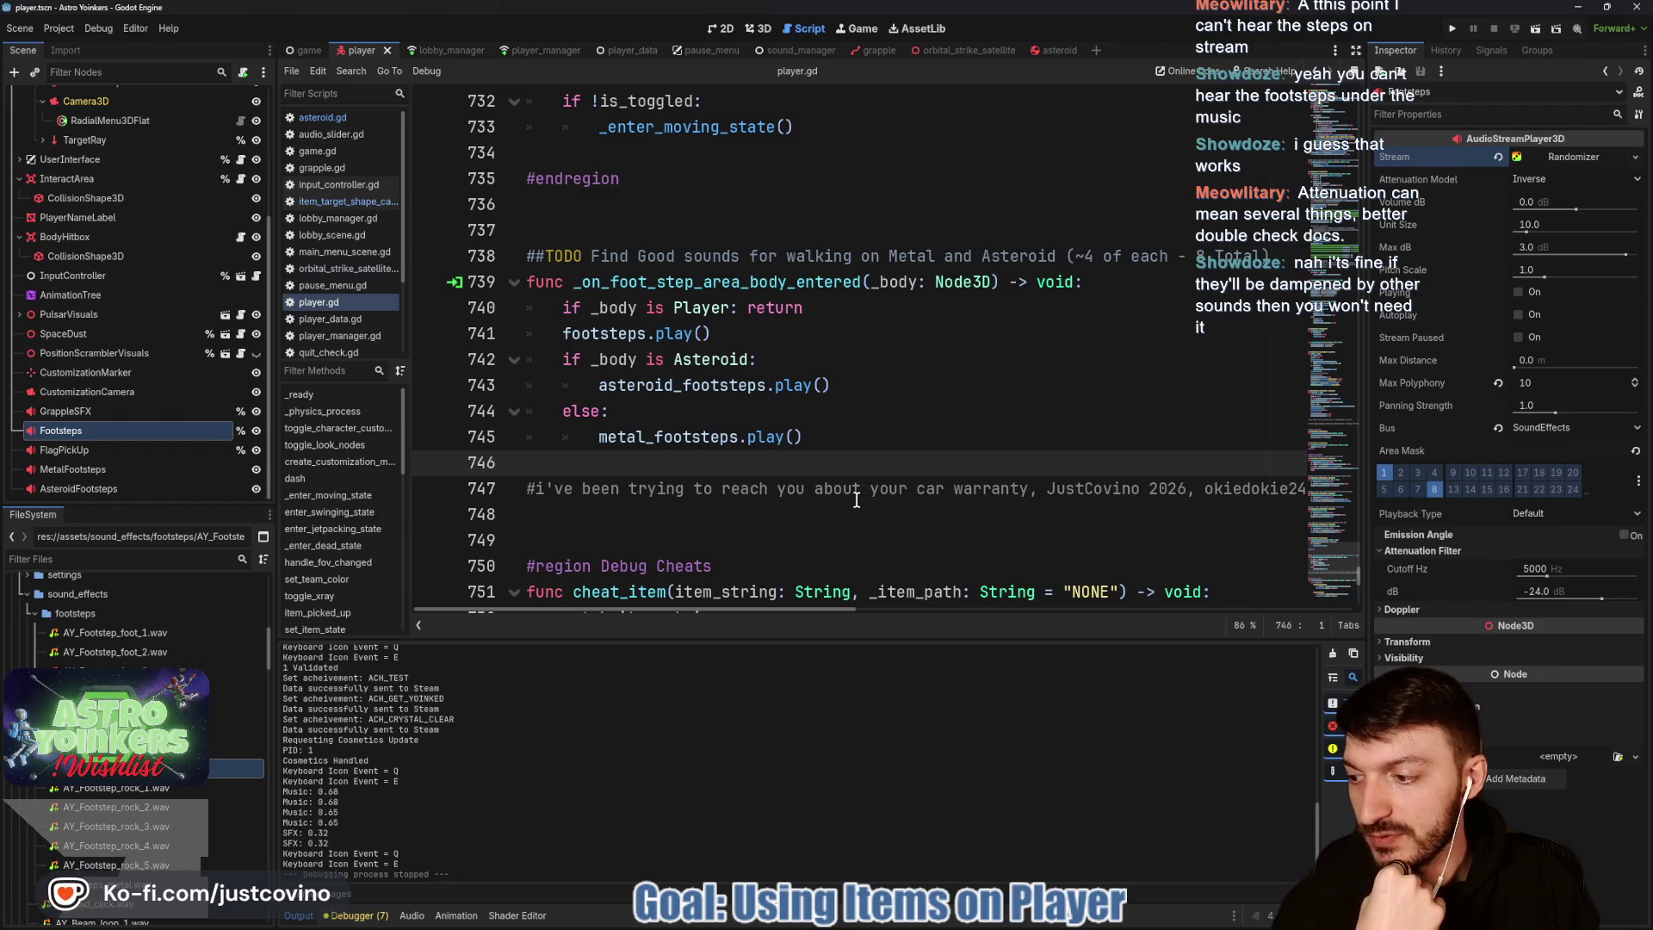
left_click(790, 482)
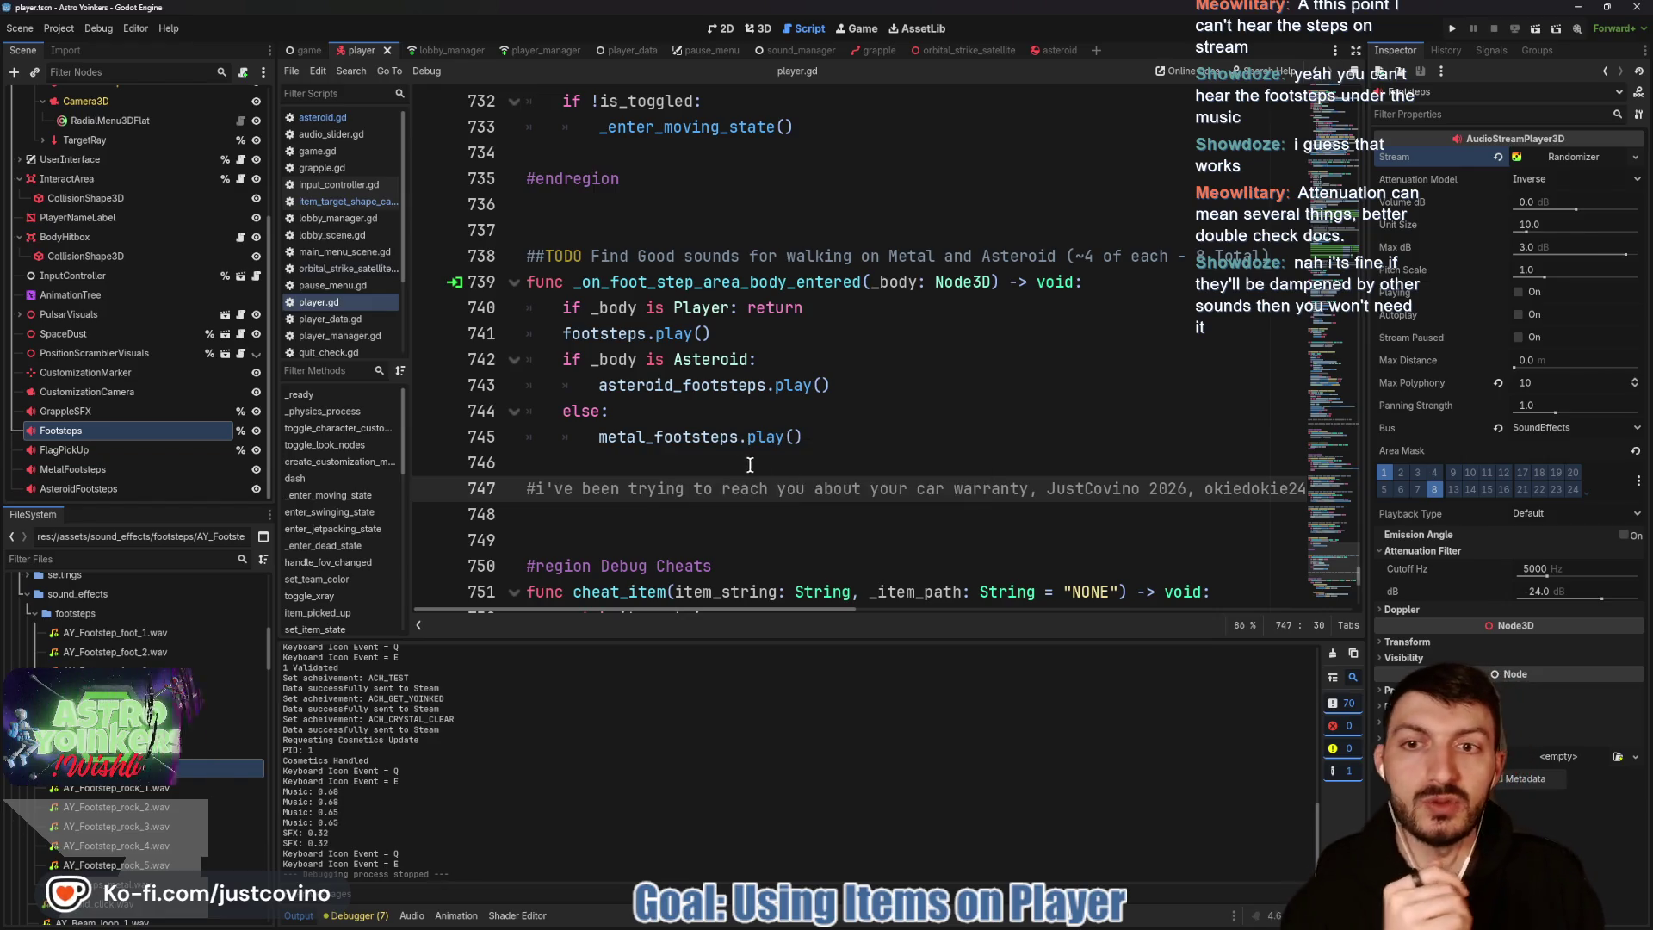
left_click(947, 917)
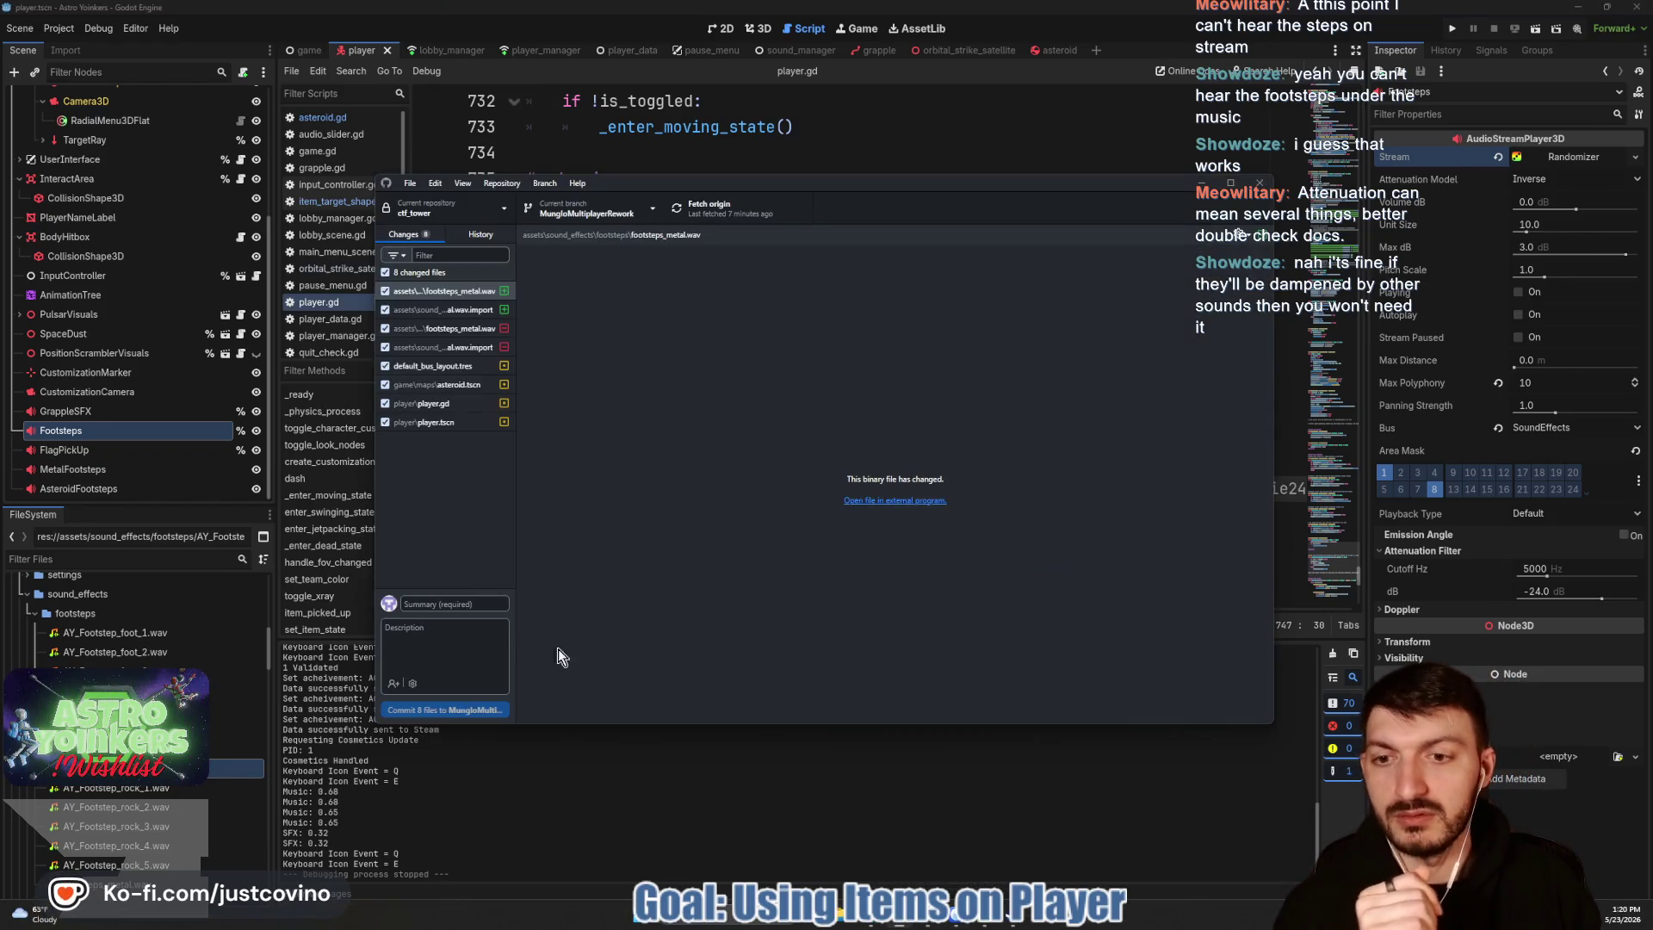
Commit the 8 files as 'footsteps done', push to origin, and return to Godot
left_click(460, 604)
type("footst")
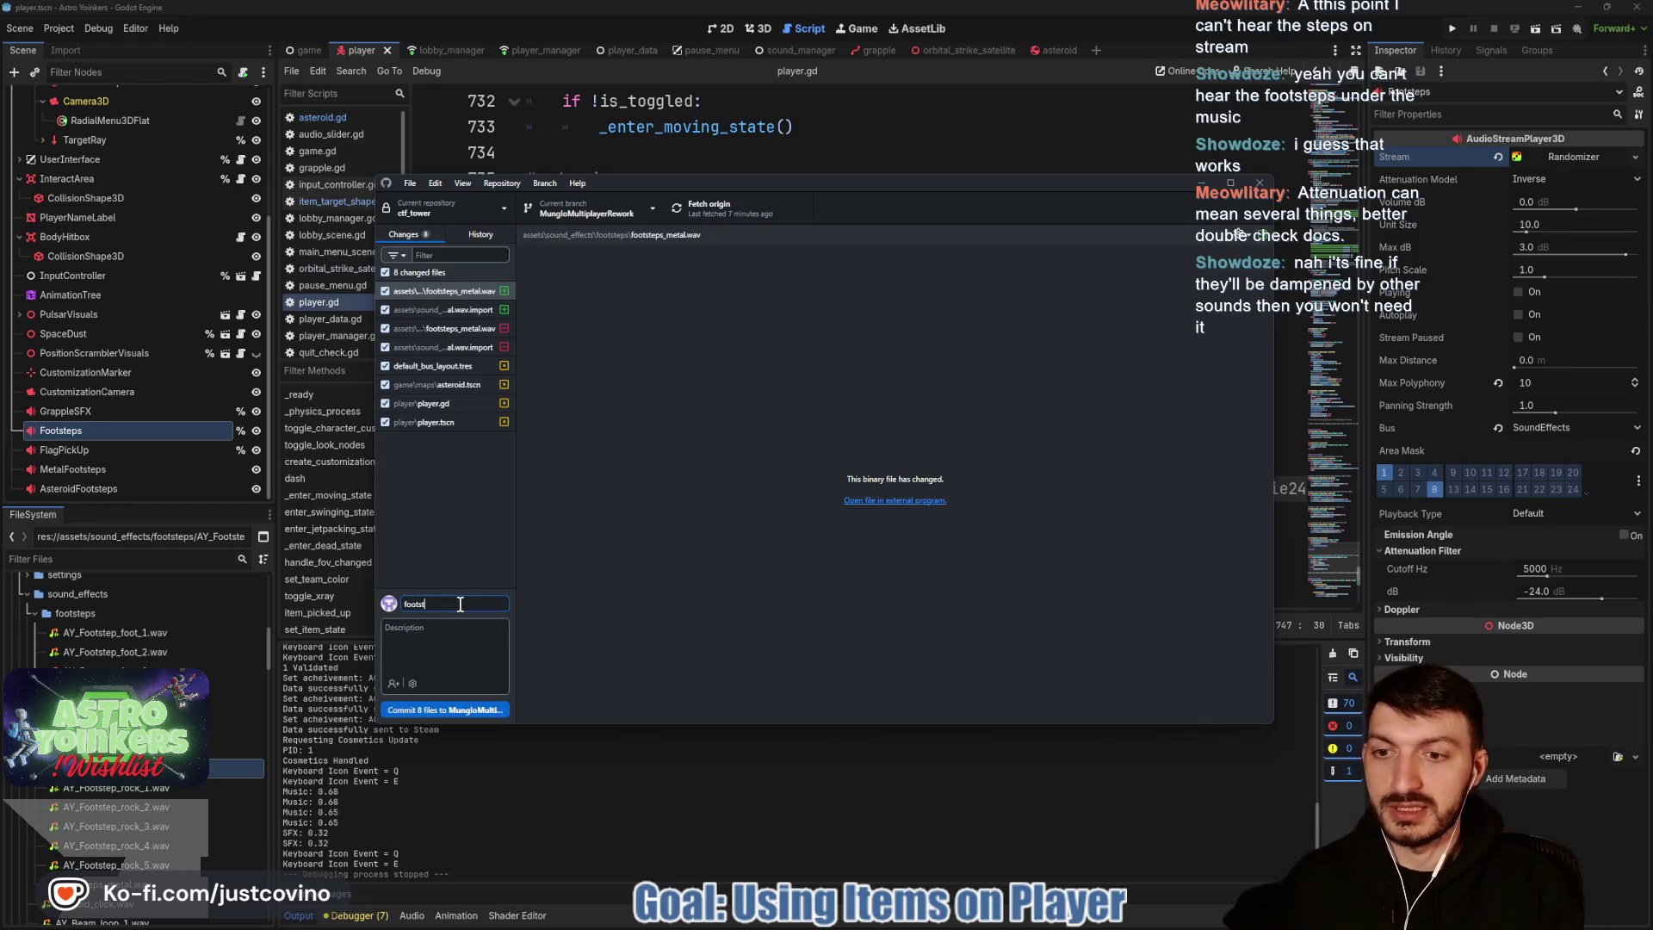
type("eps done")
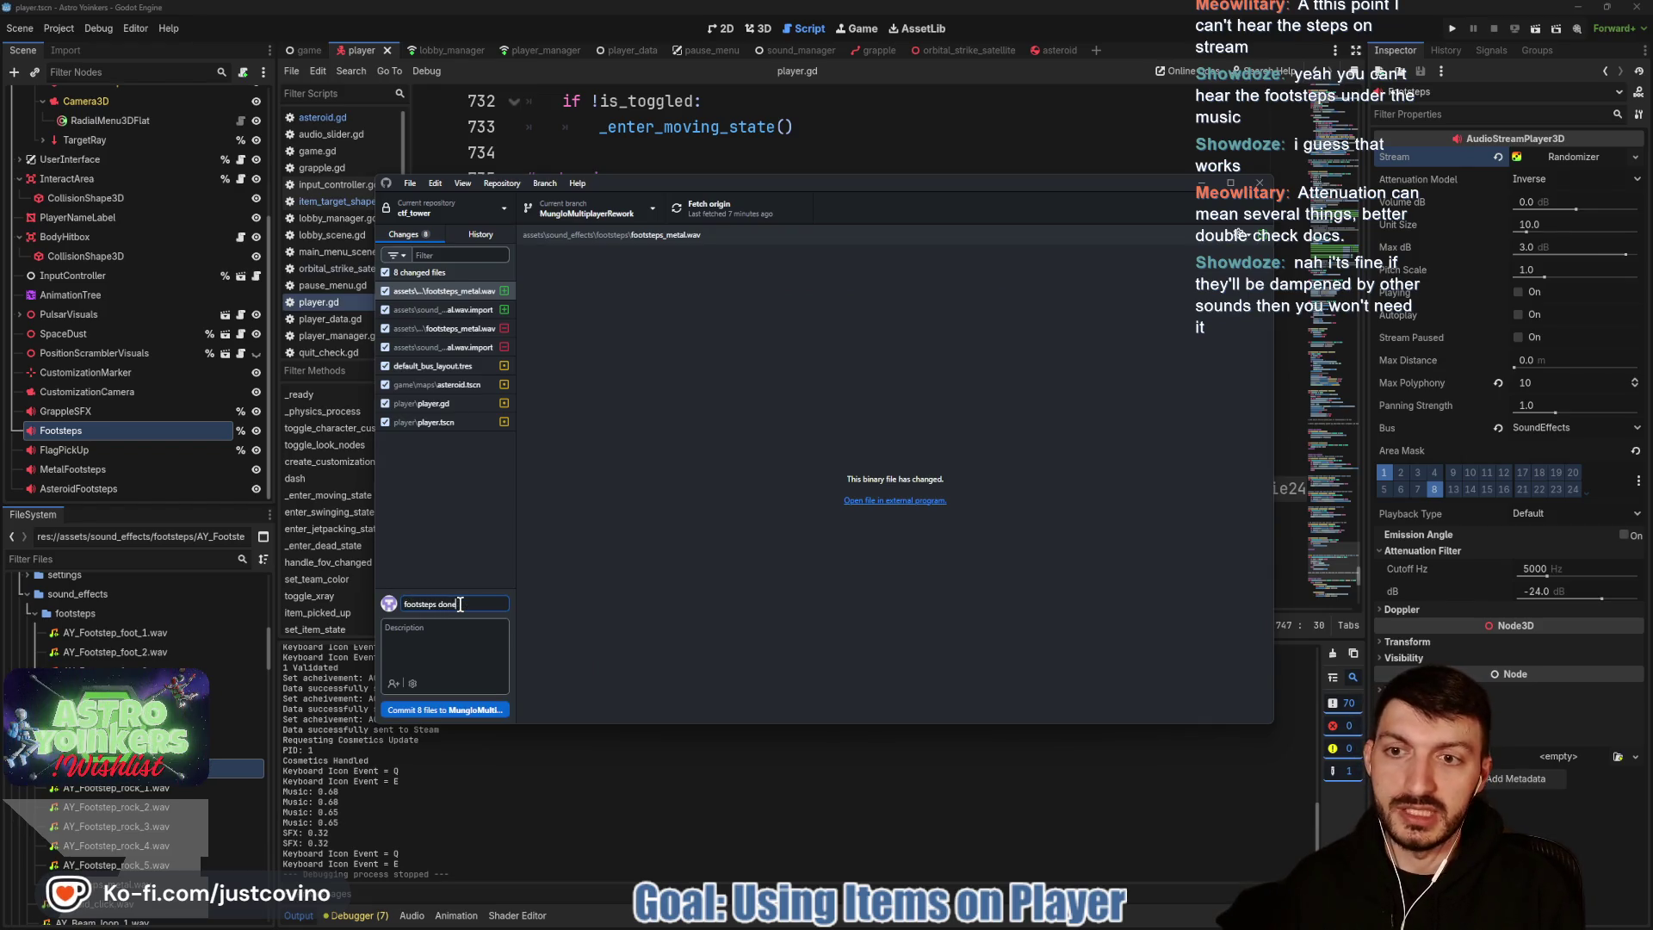
left_click(480, 711)
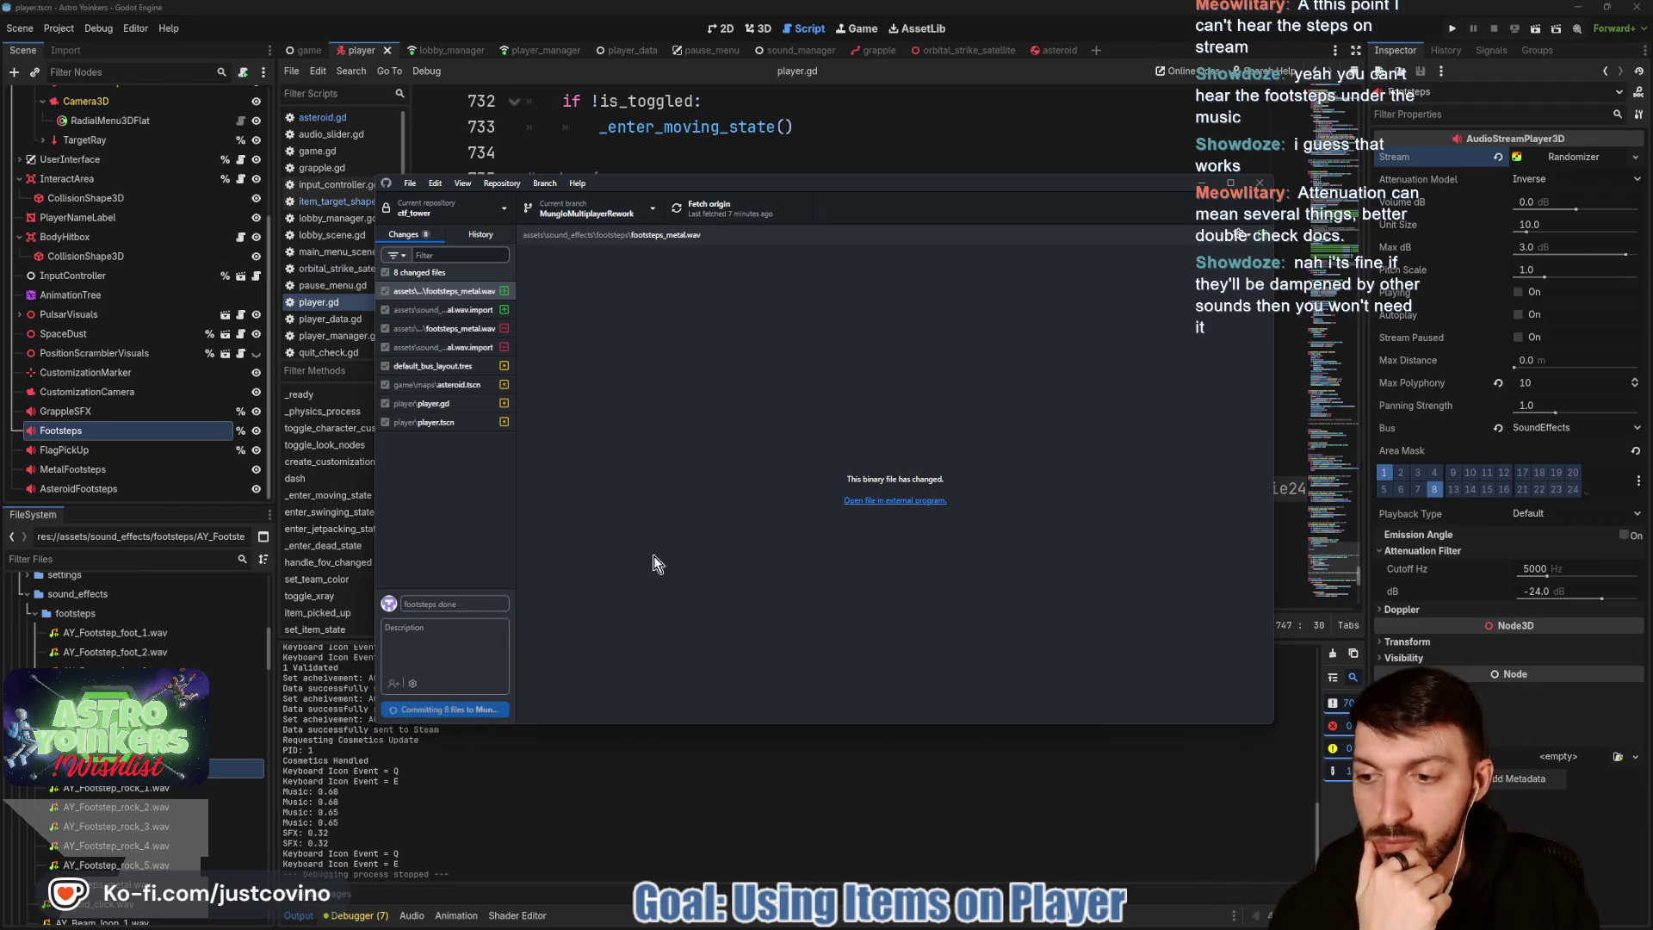
left_click(1048, 356)
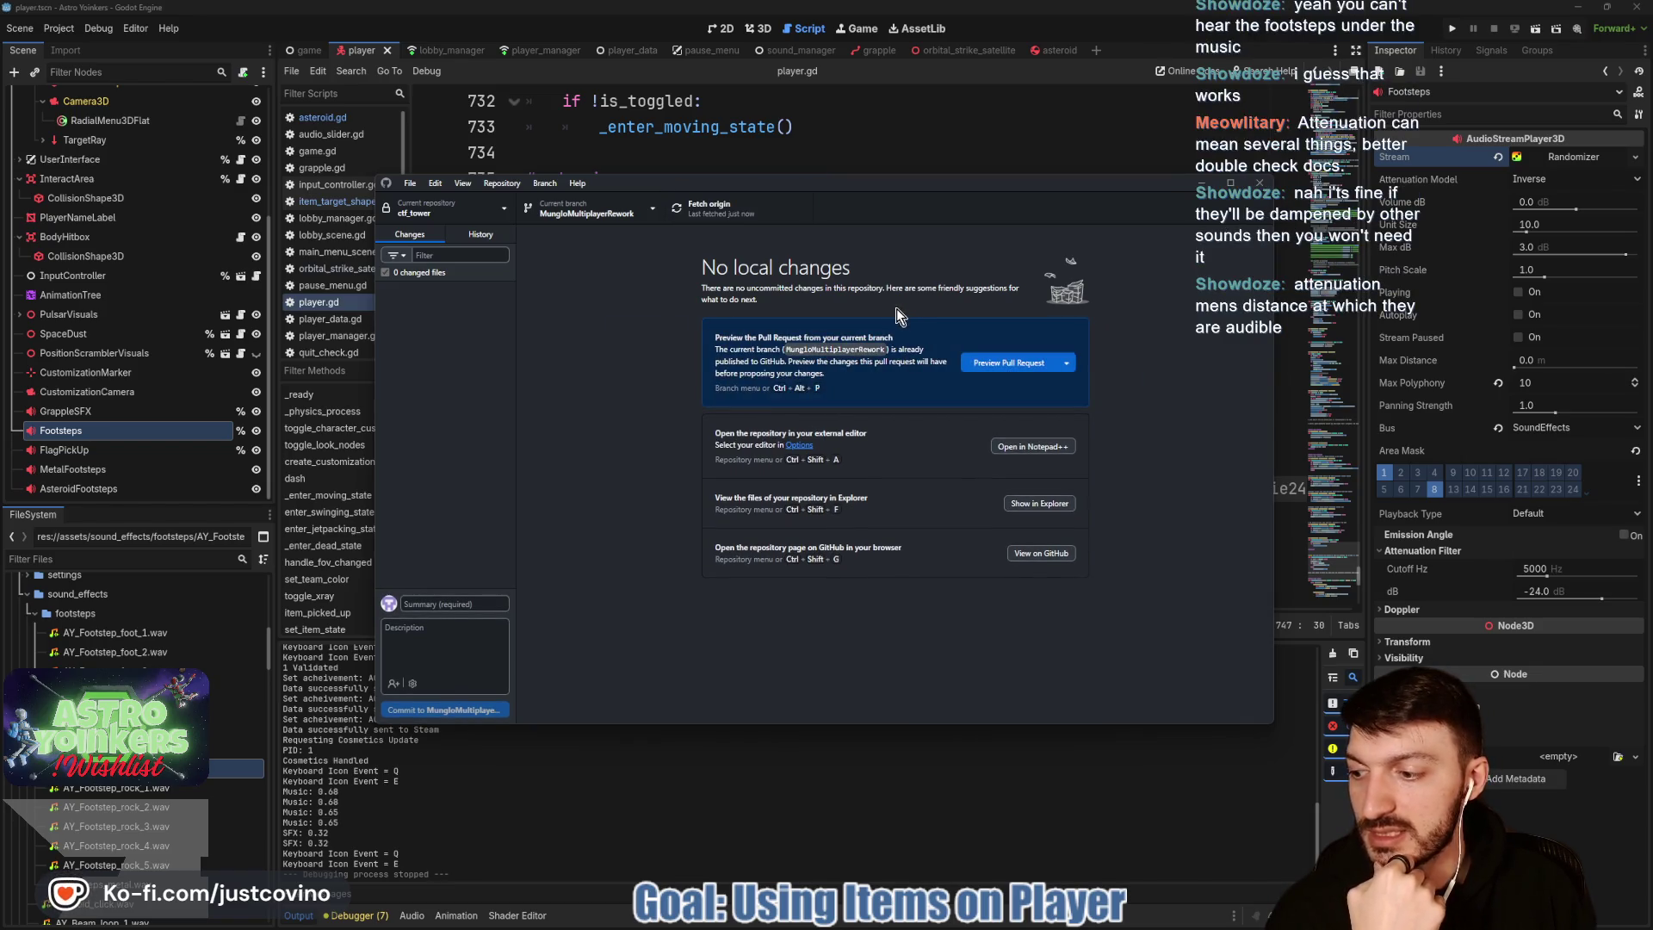
left_click(820, 155)
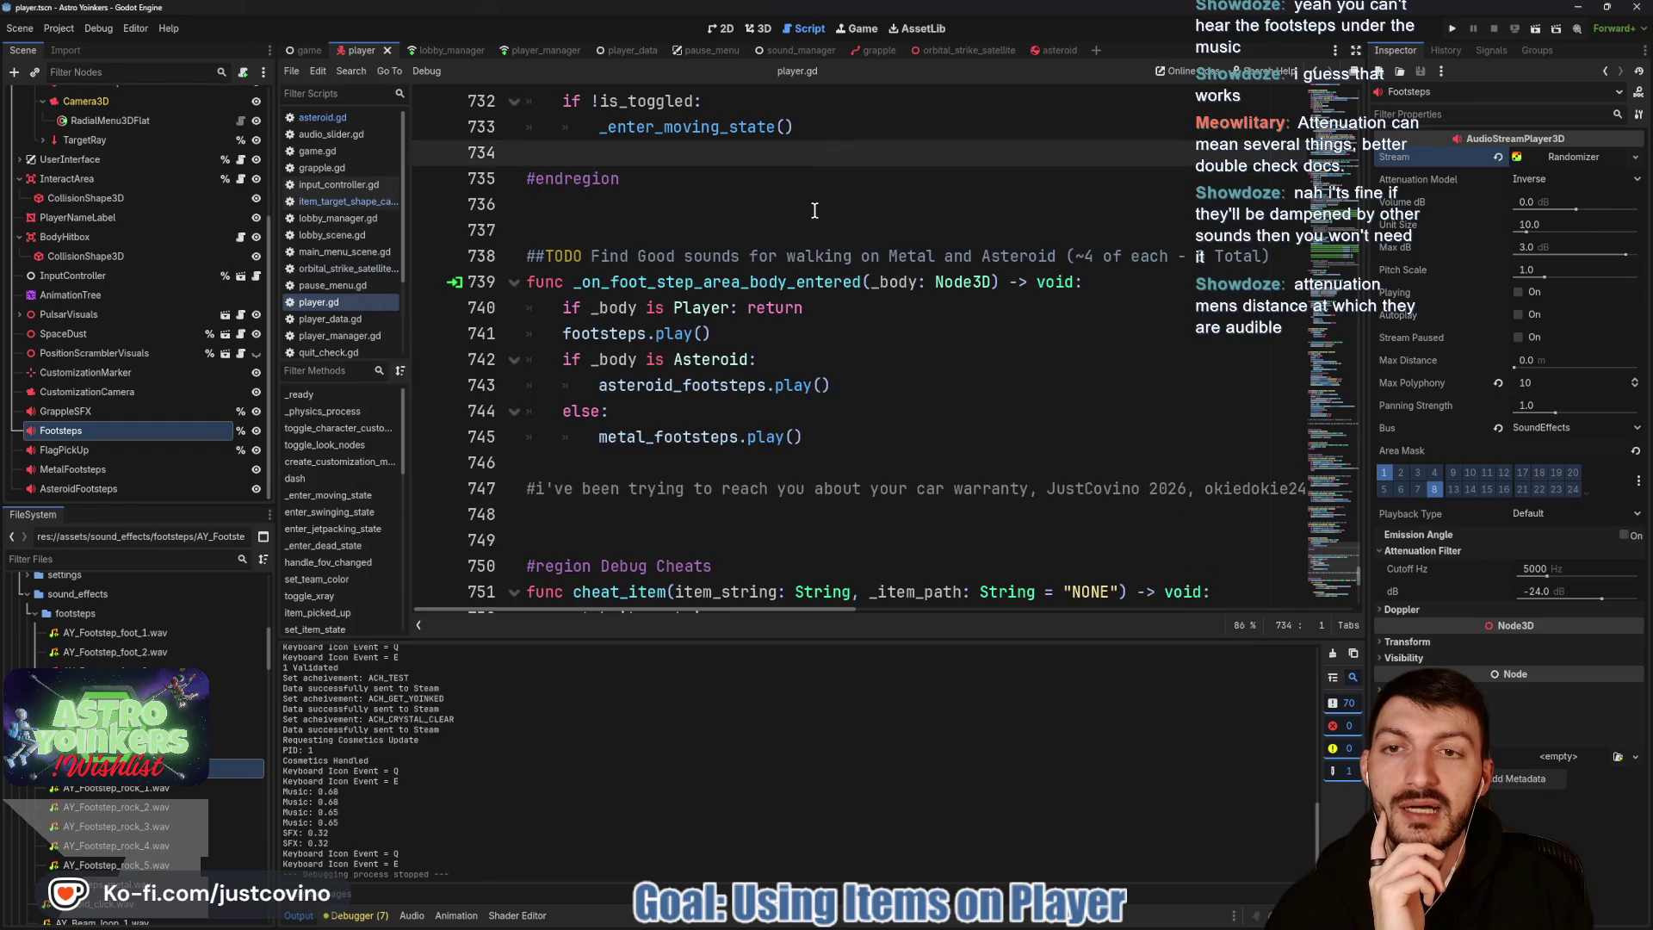
Back in Godot, close the orbital_strike_satellite and asteroid tabs so only grapple.gd remains
key("Down")
key("Down")
scroll(805, 318, "up", 4)
left_click(619, 306)
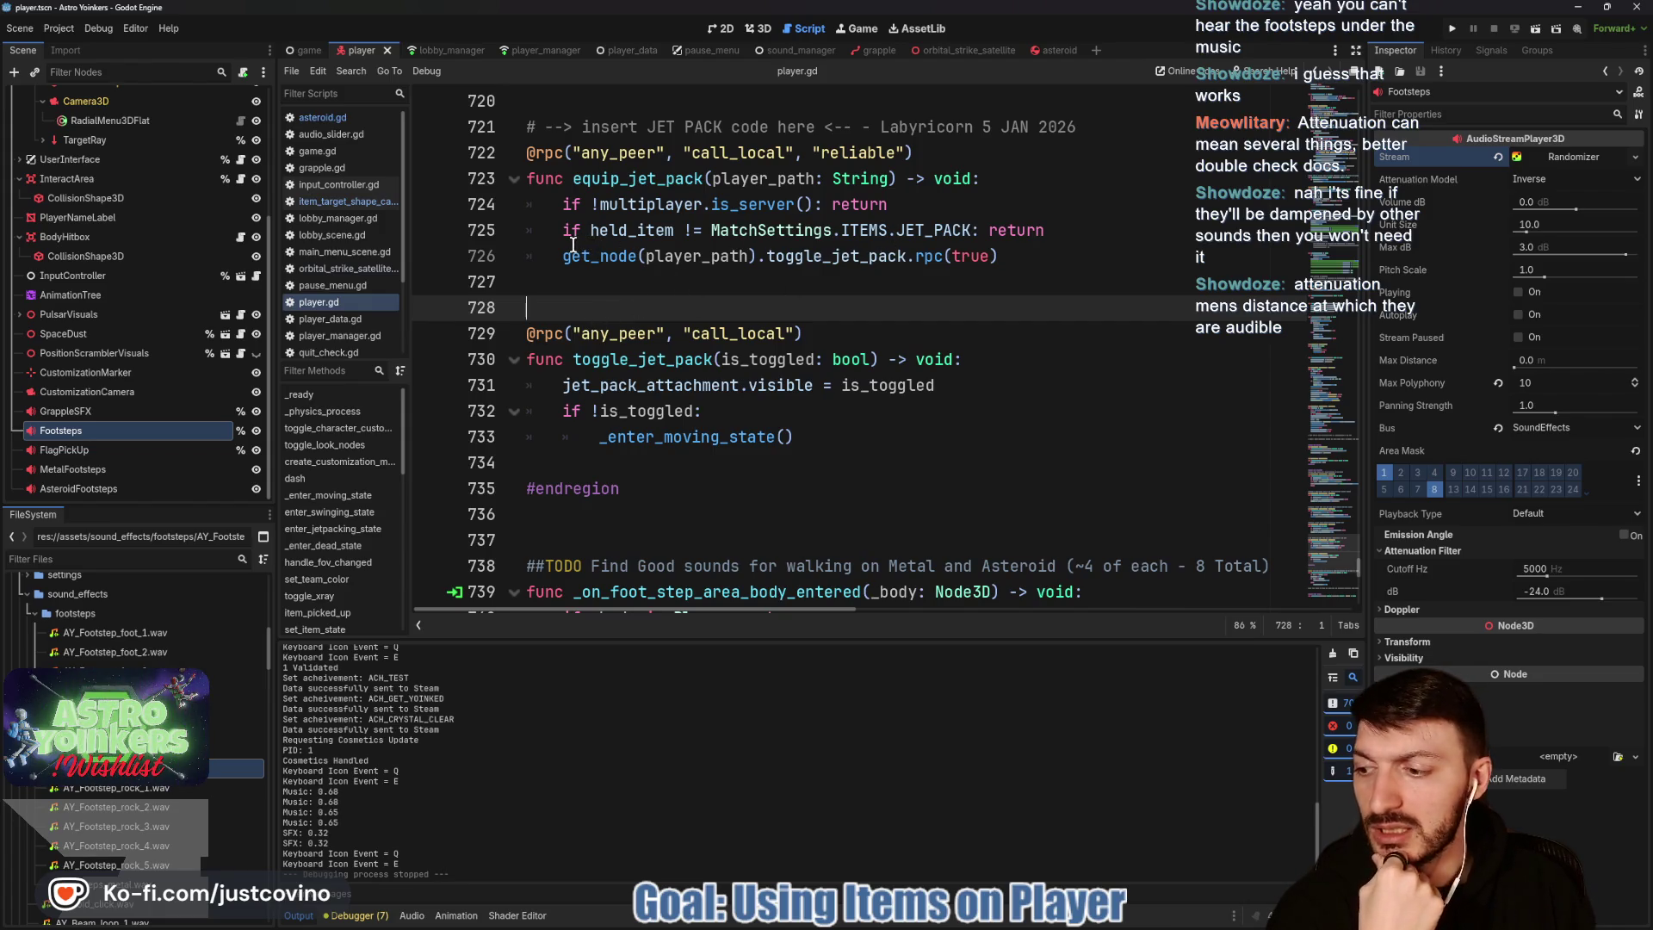
mouse_move(573, 245)
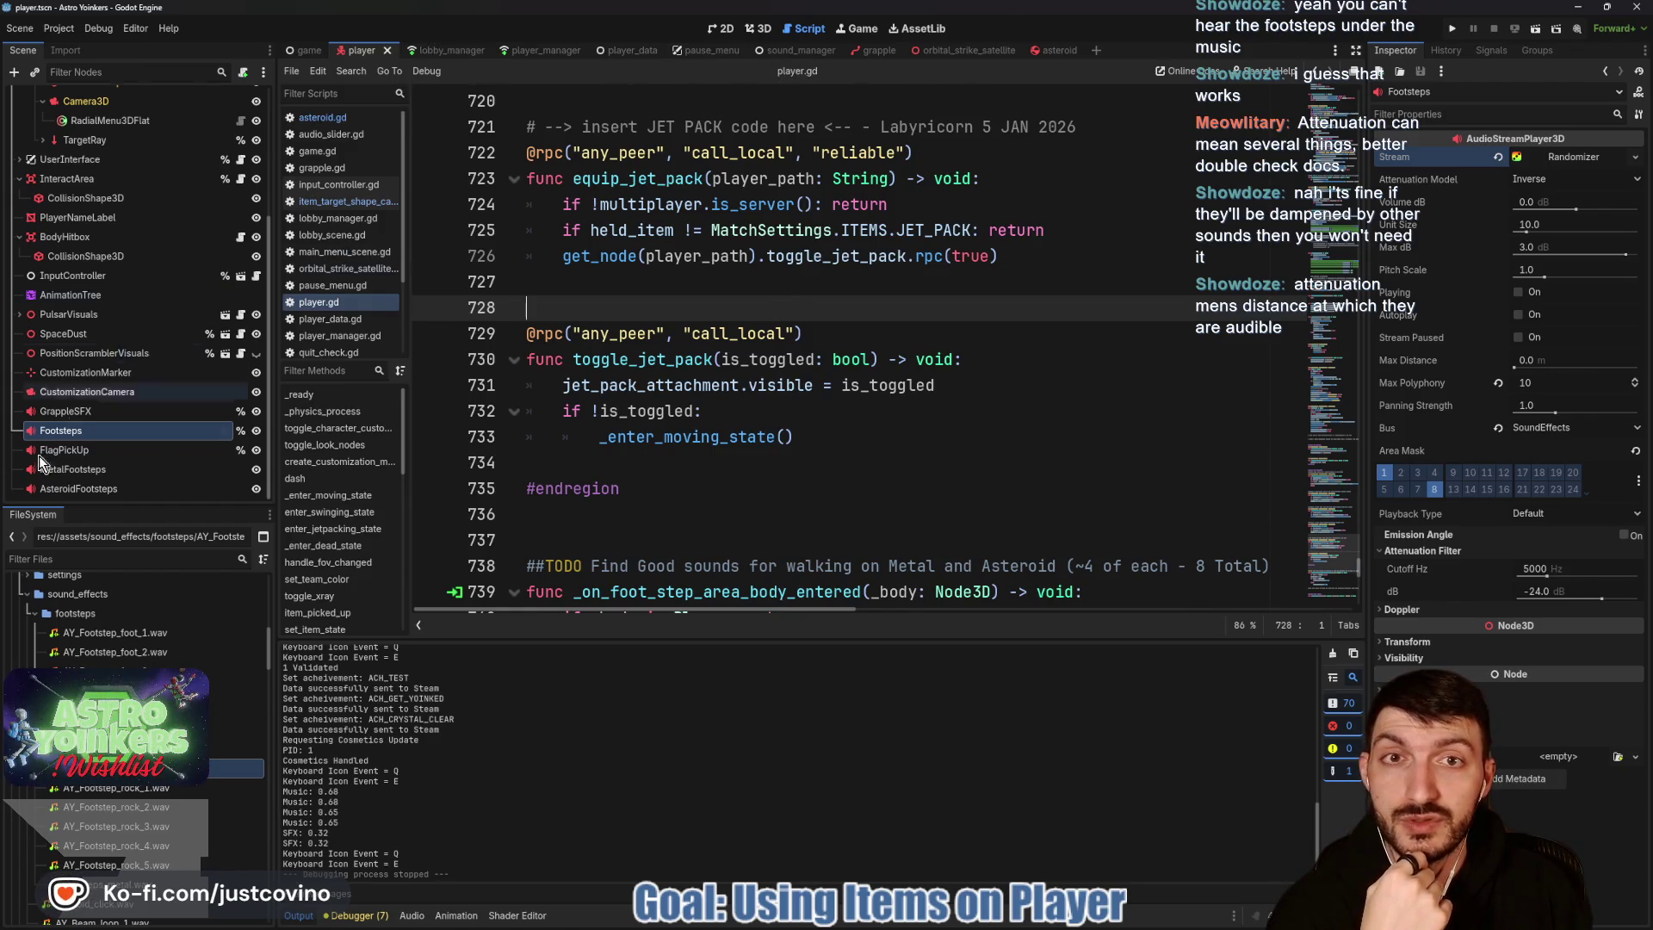
left_click(981, 58)
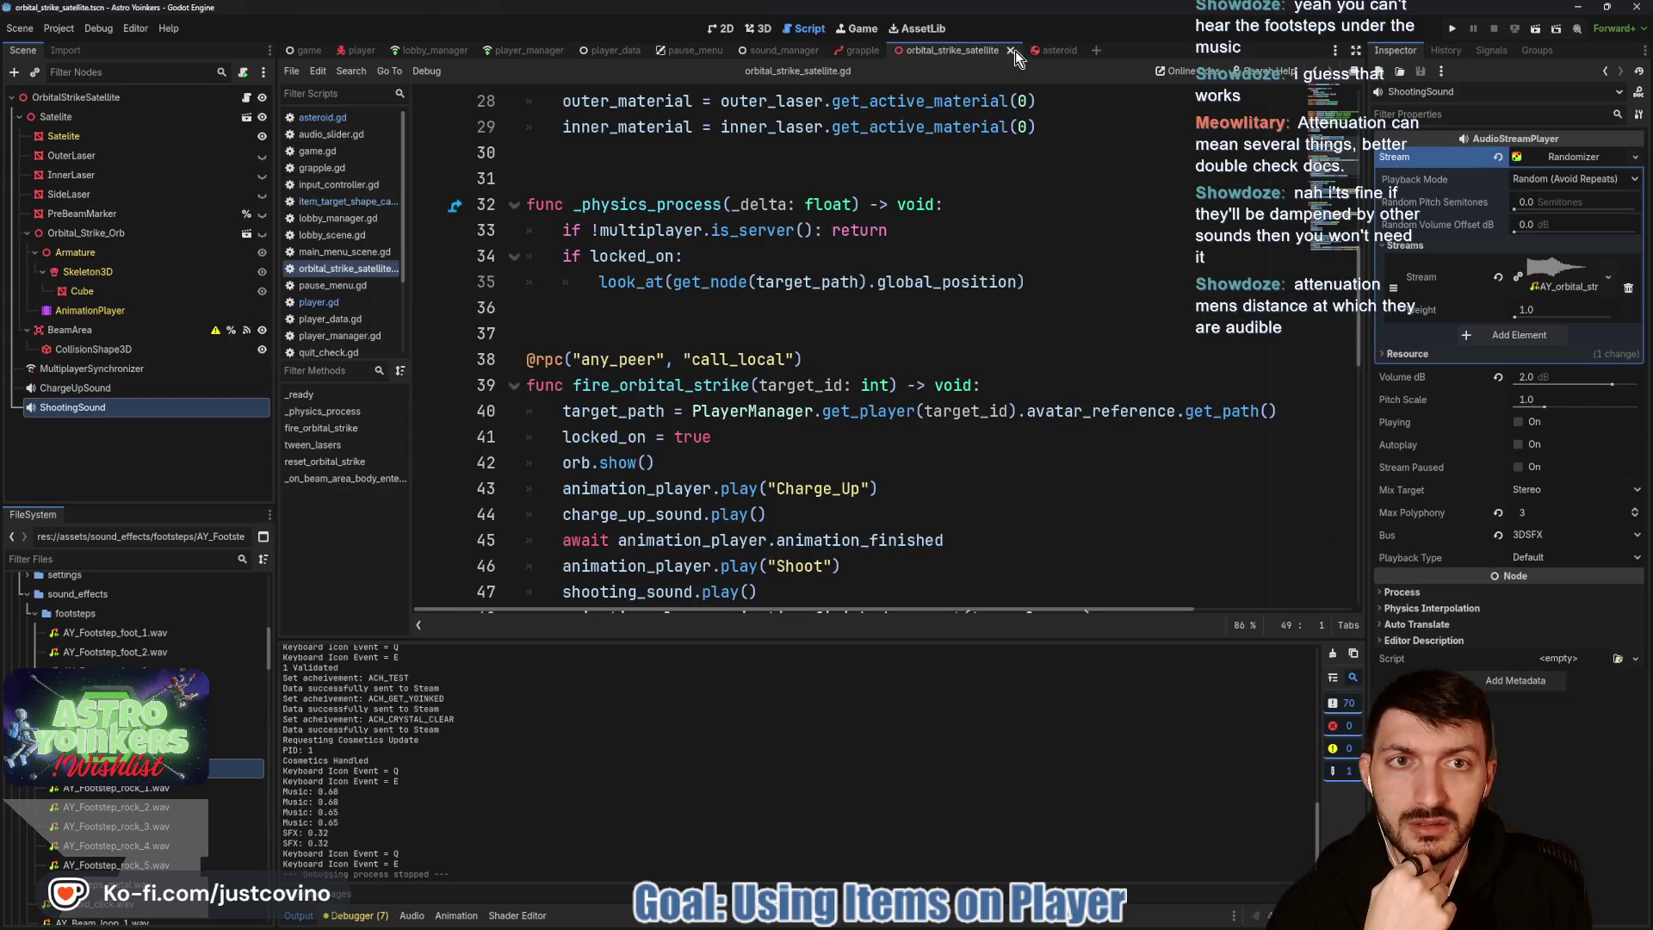
left_click(1015, 50)
left_click(953, 57)
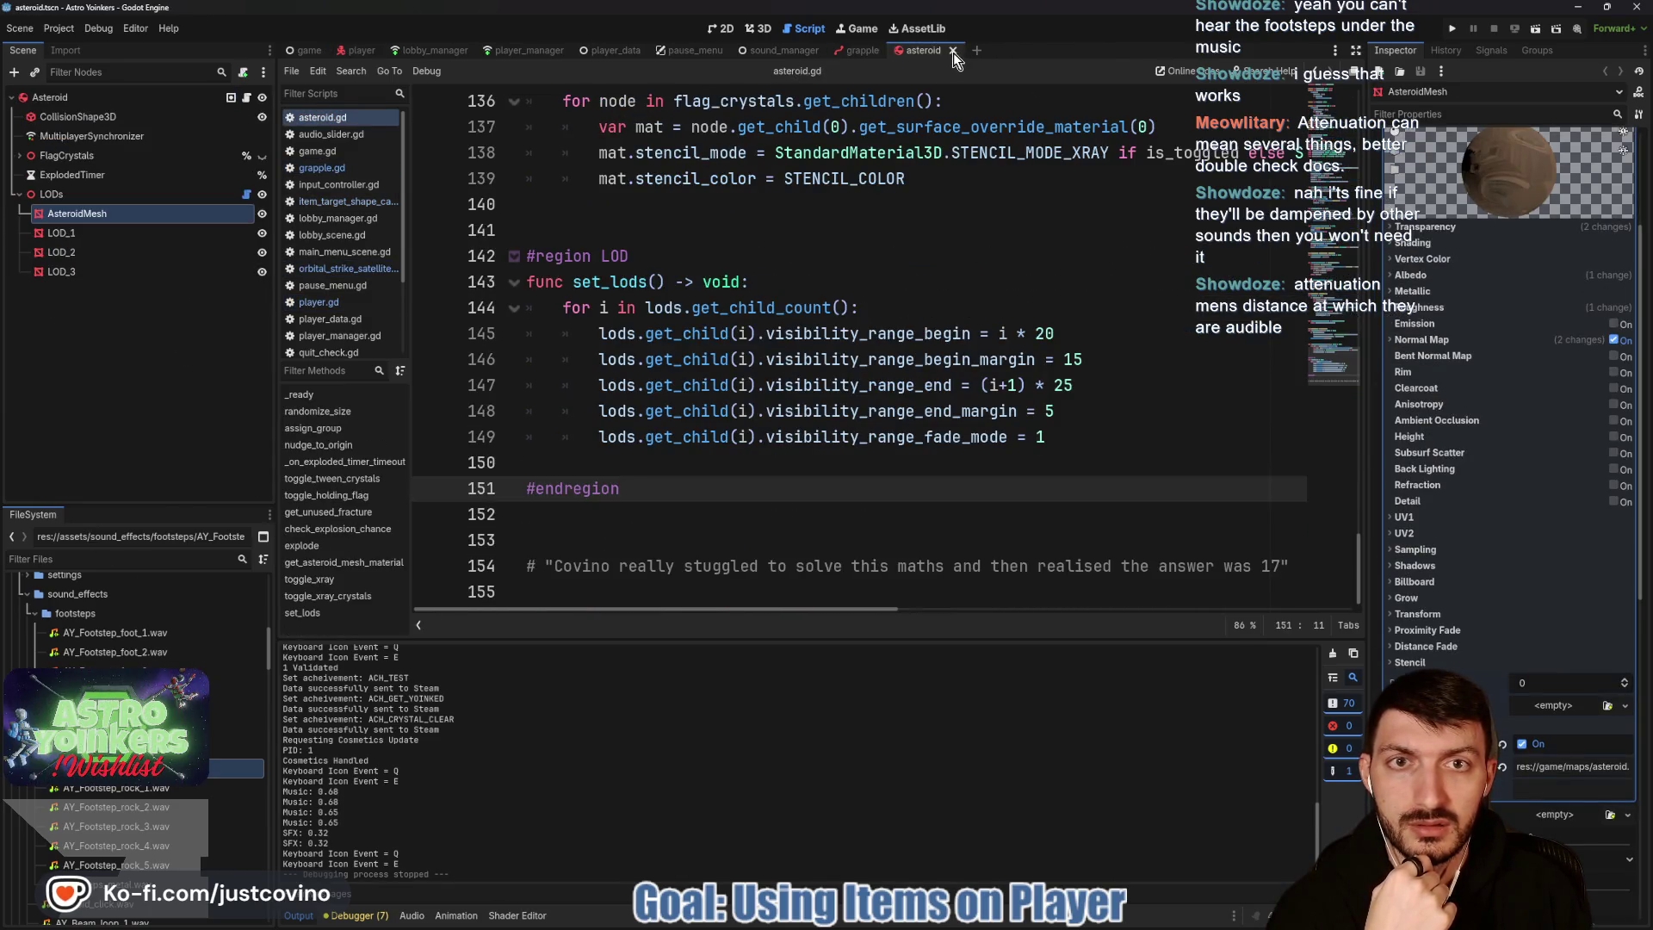
left_click(953, 51)
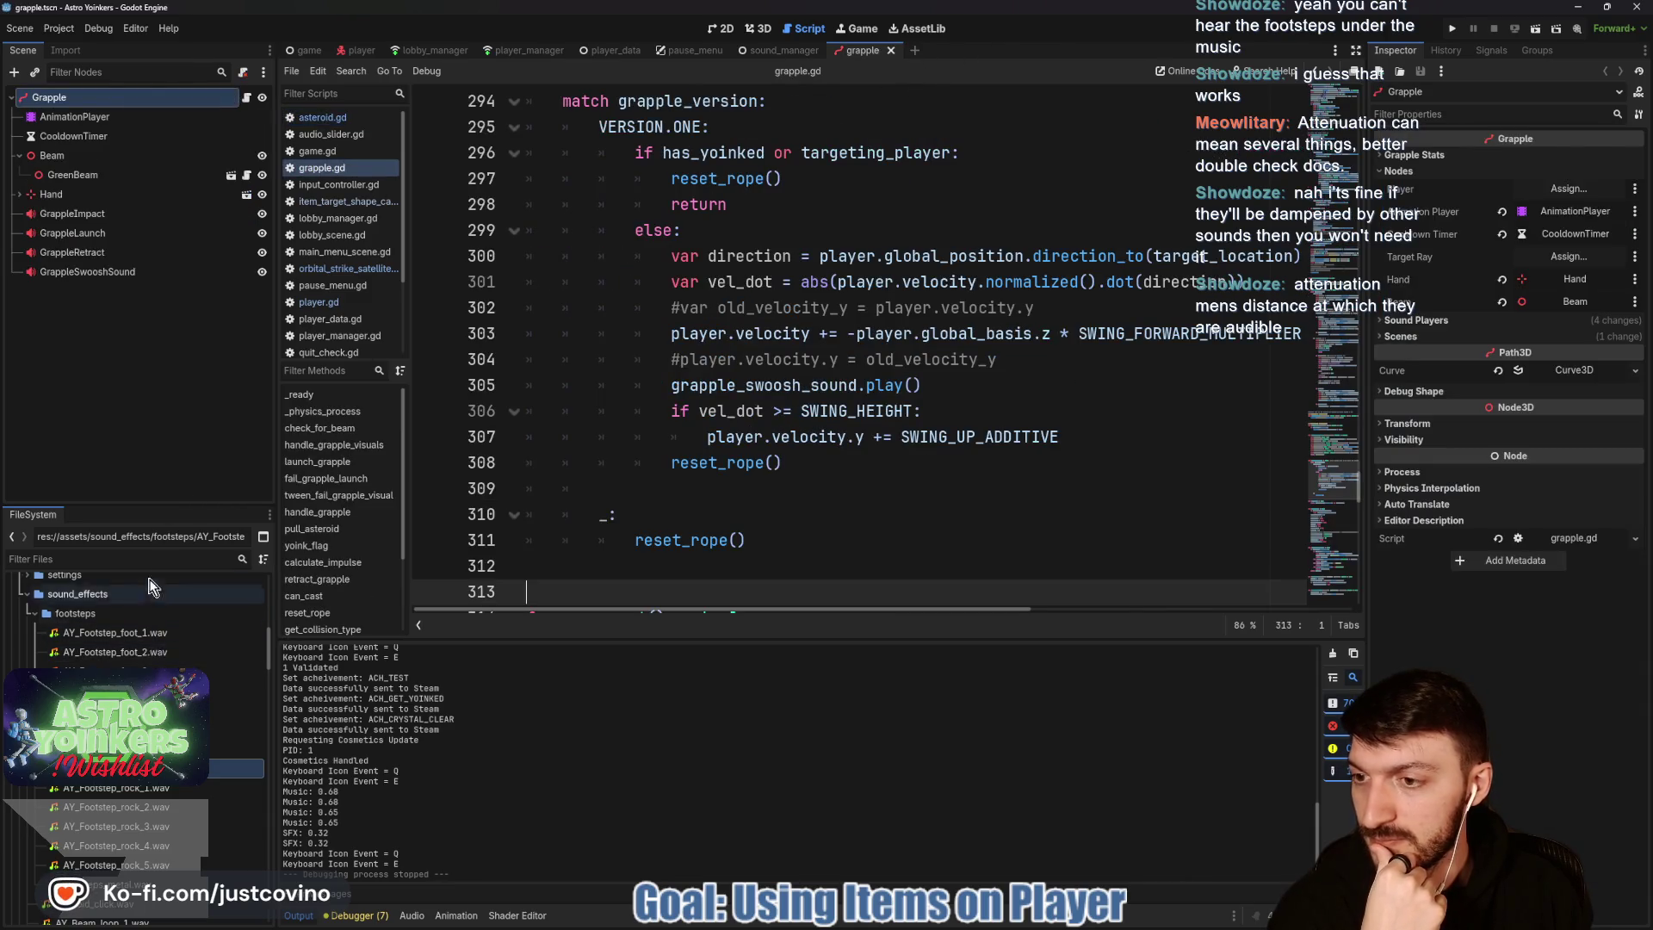
Filter the FileSystem dock for 'lobby' and open lobby_scene.tscn with its script
left_click(68, 560)
type("lobby")
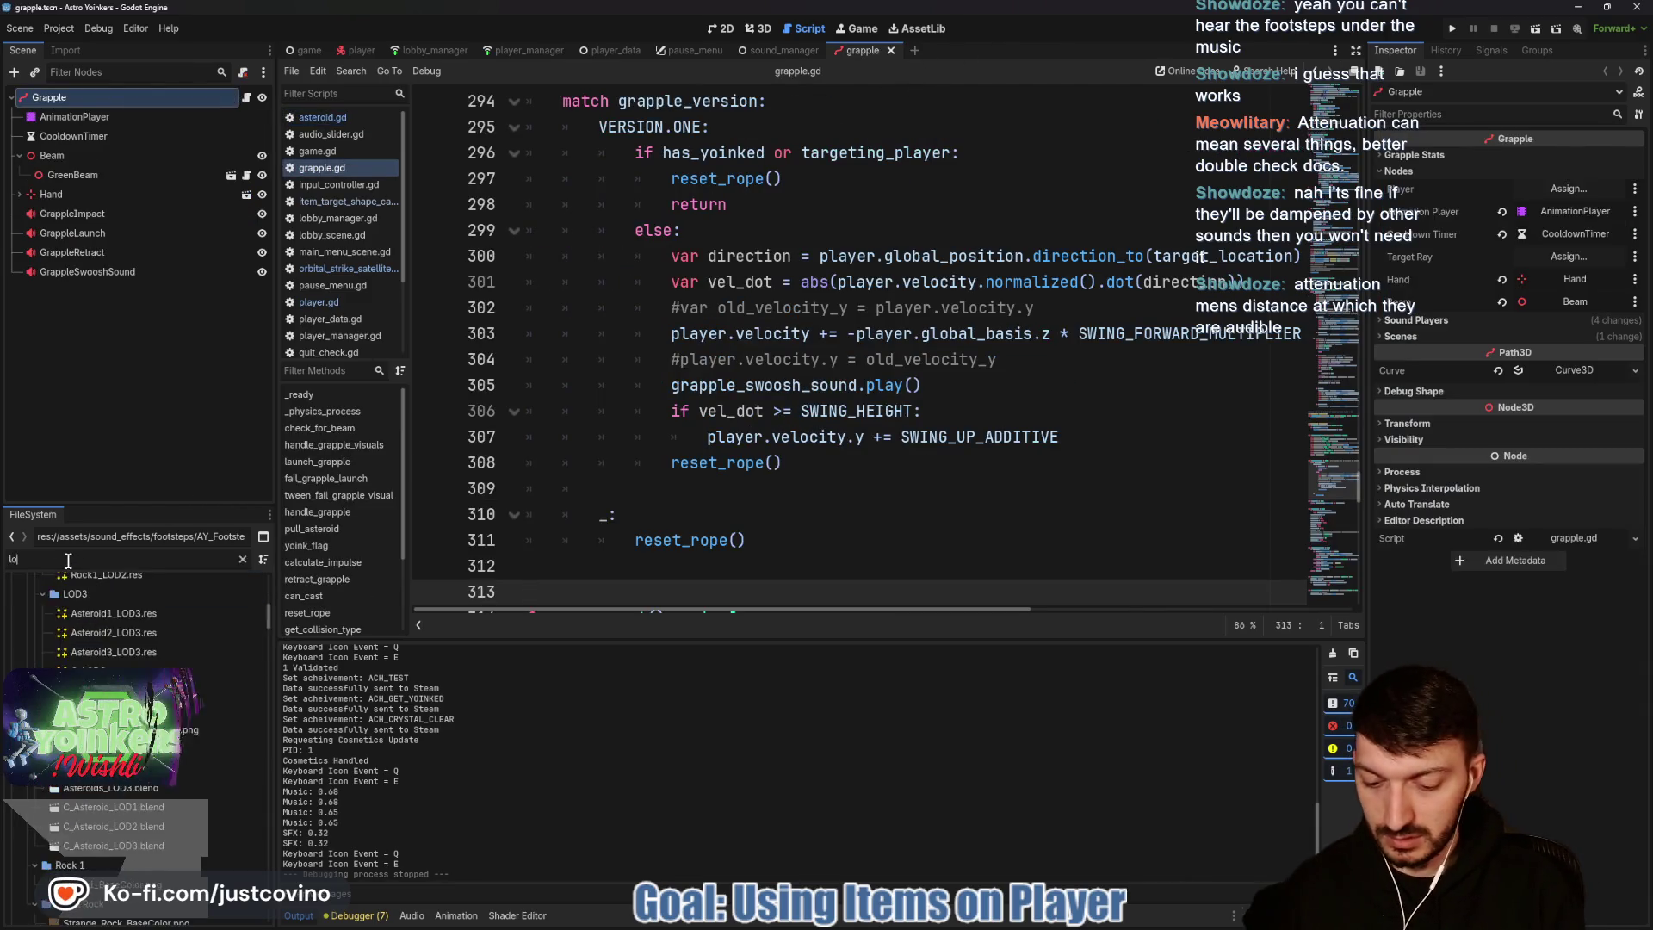
scroll(155, 829, "down", 3)
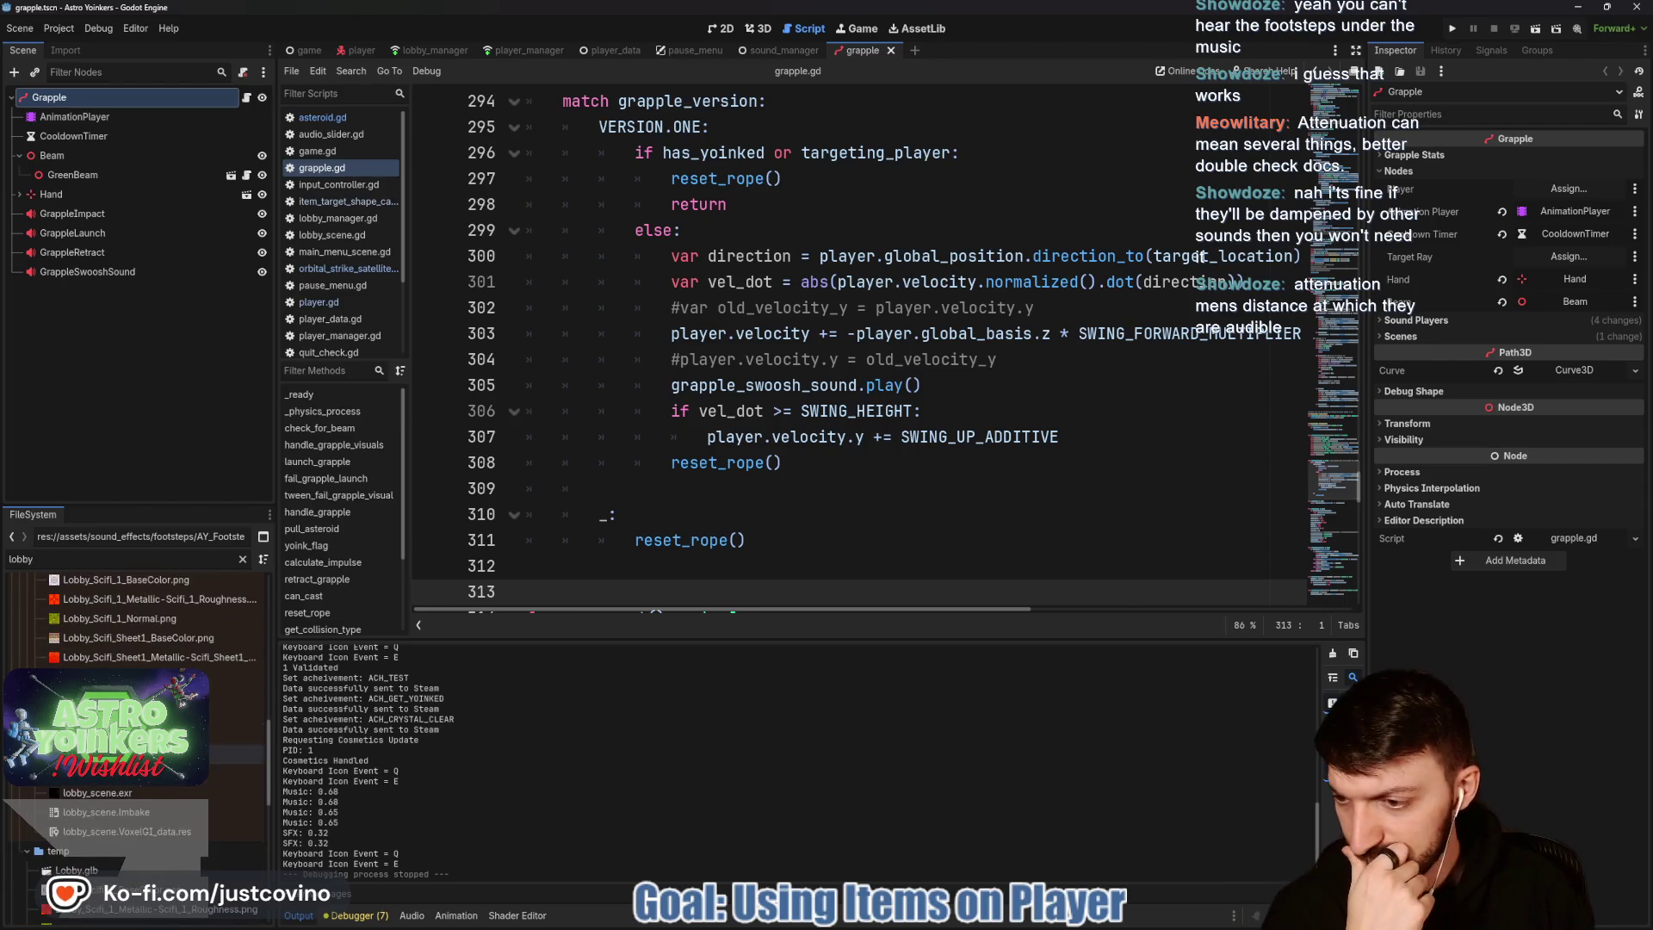
scroll(155, 826, "down", 5)
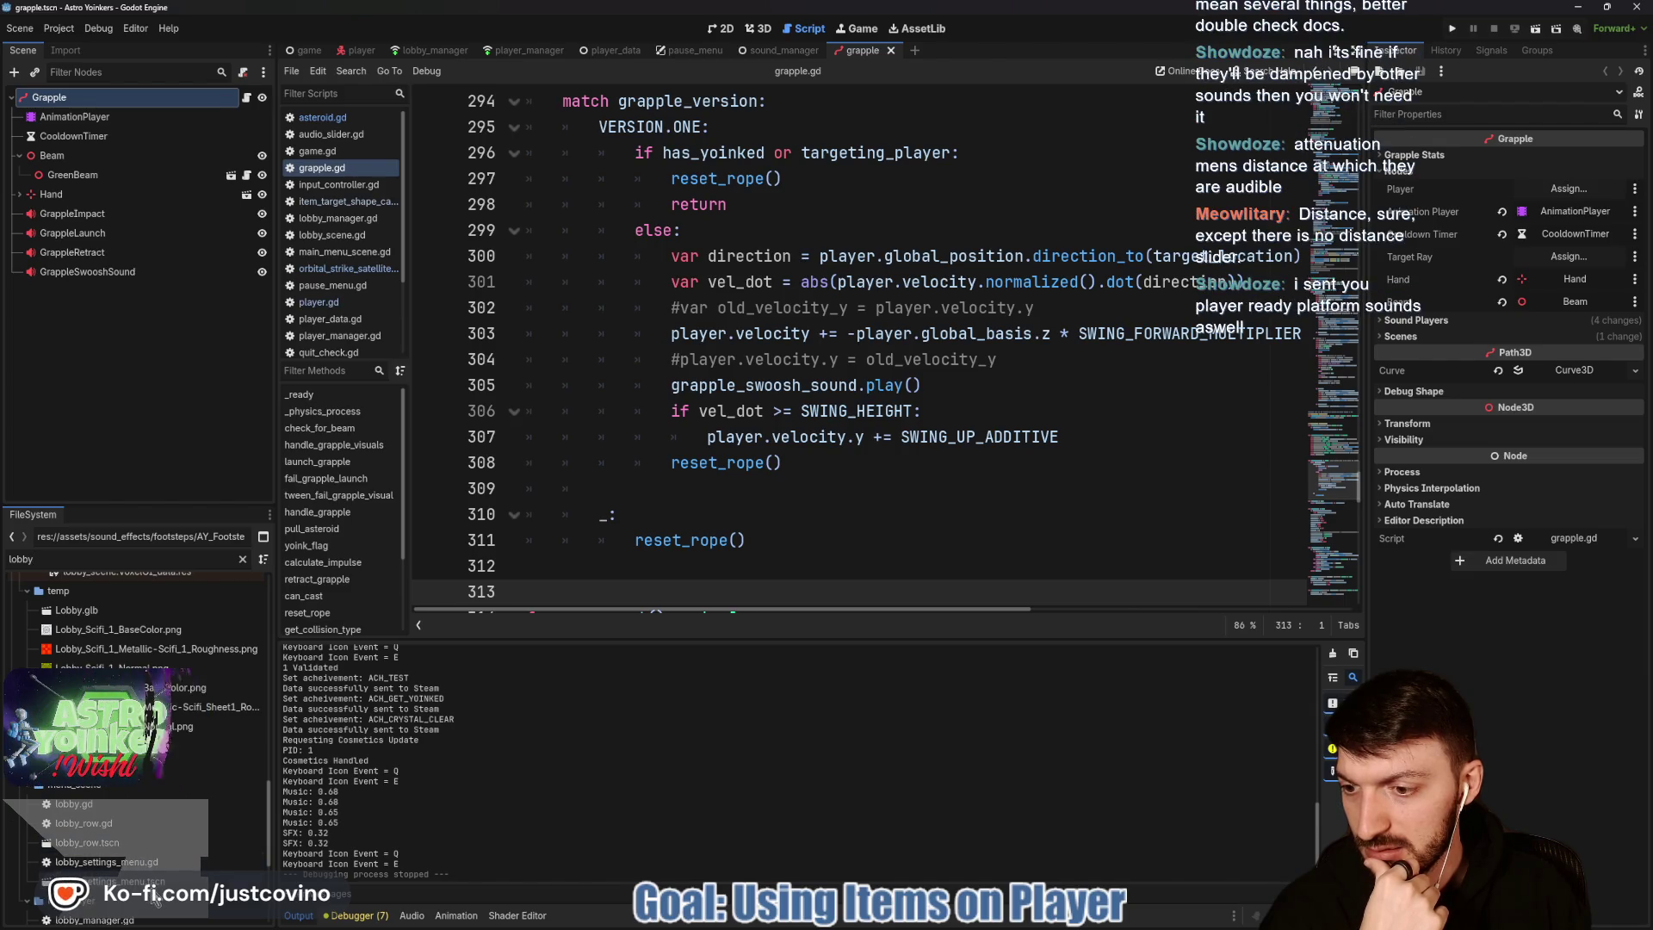
scroll(152, 887, "down", 2)
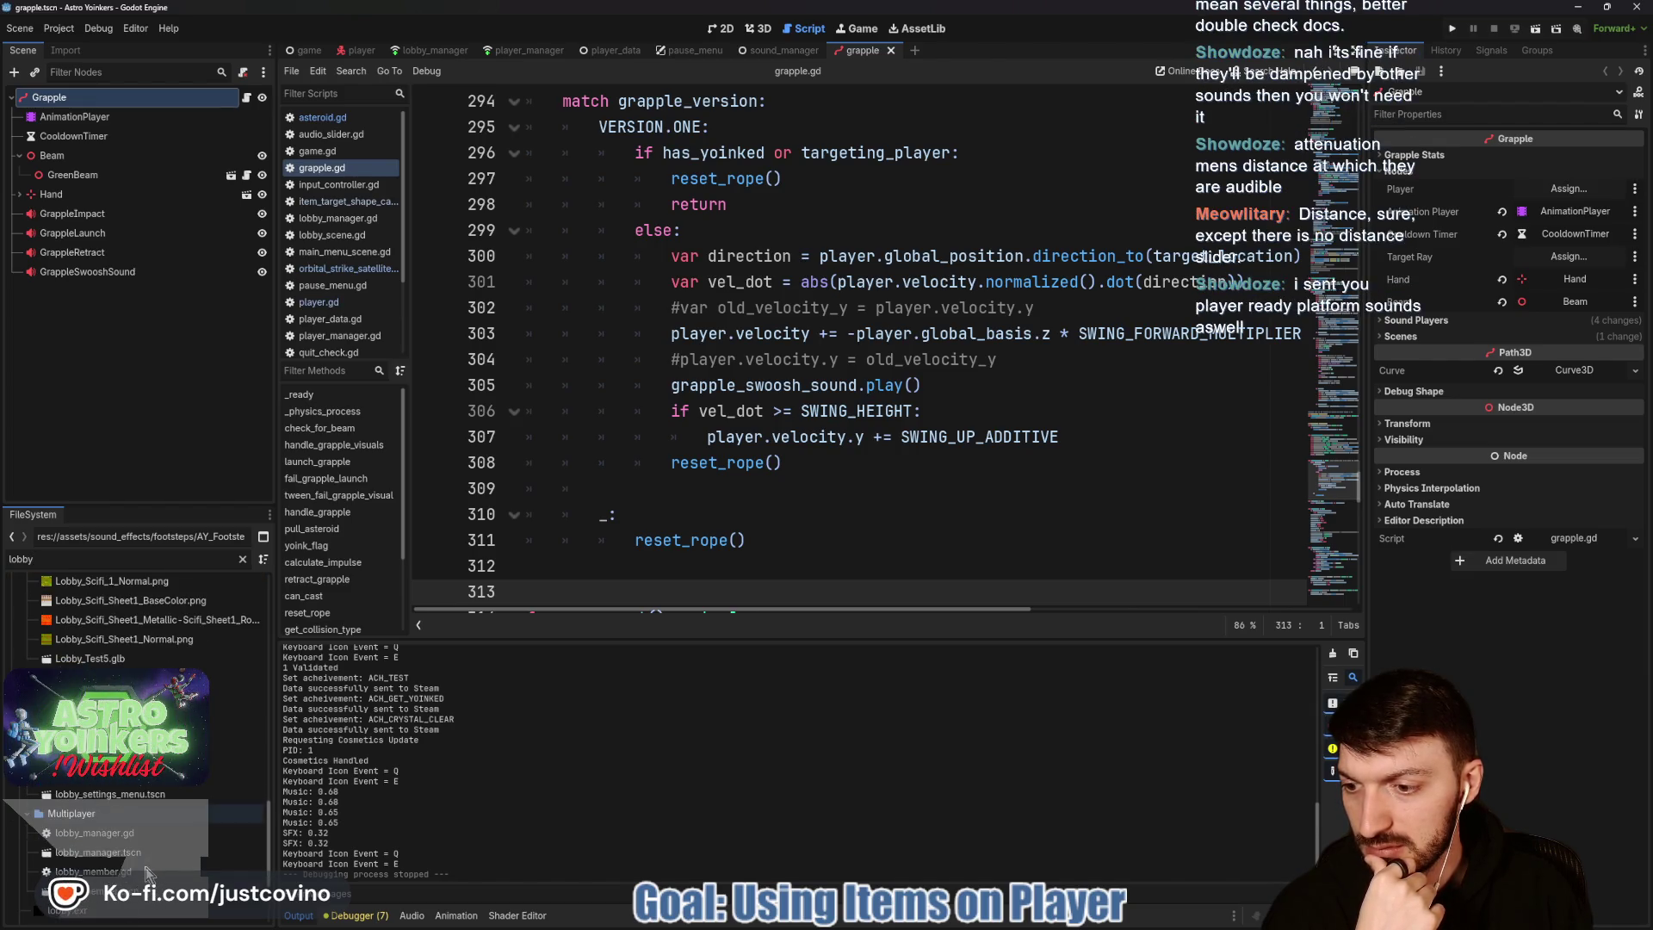
scroll(142, 865, "down", 4)
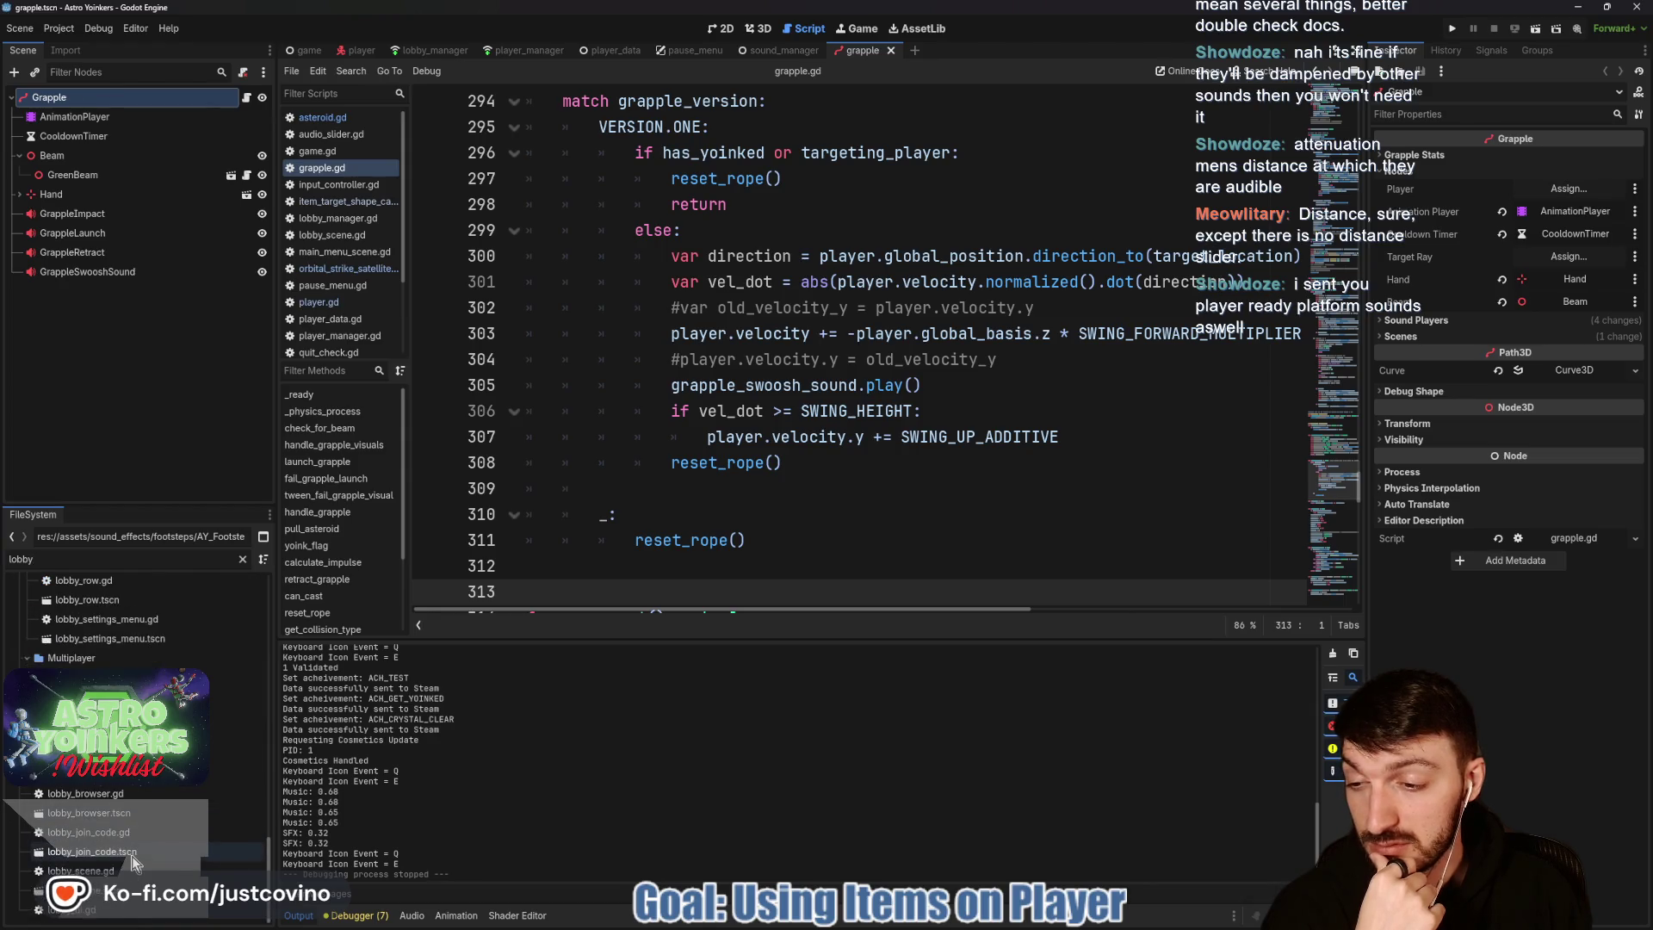
left_click(122, 893)
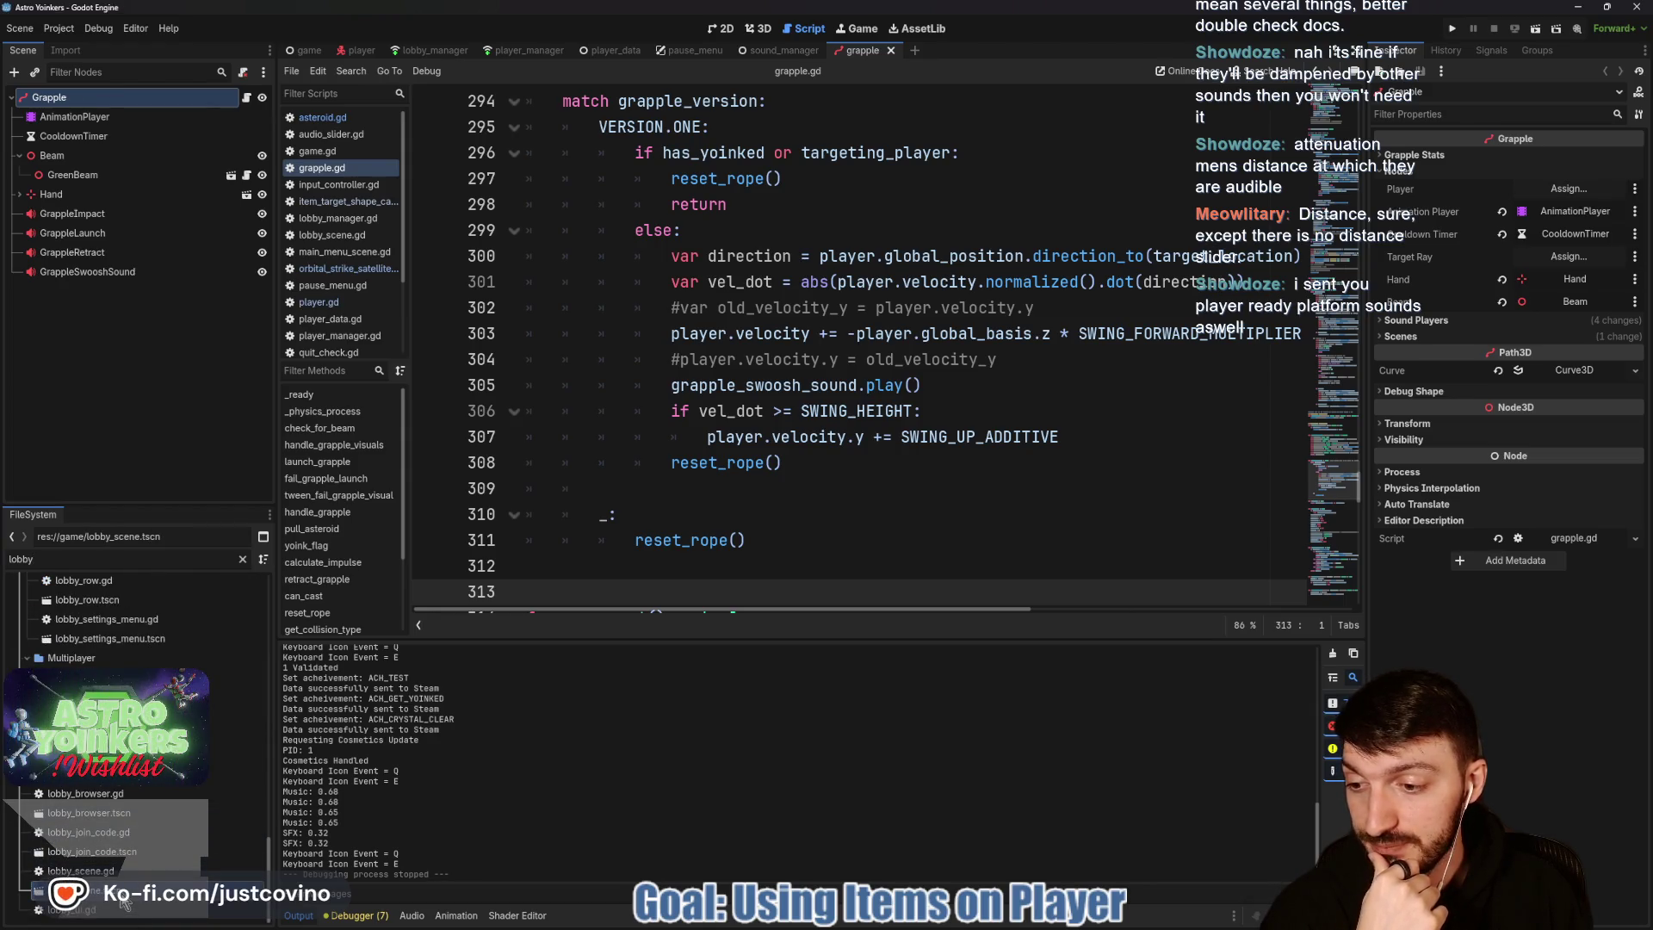
double_click(121, 897)
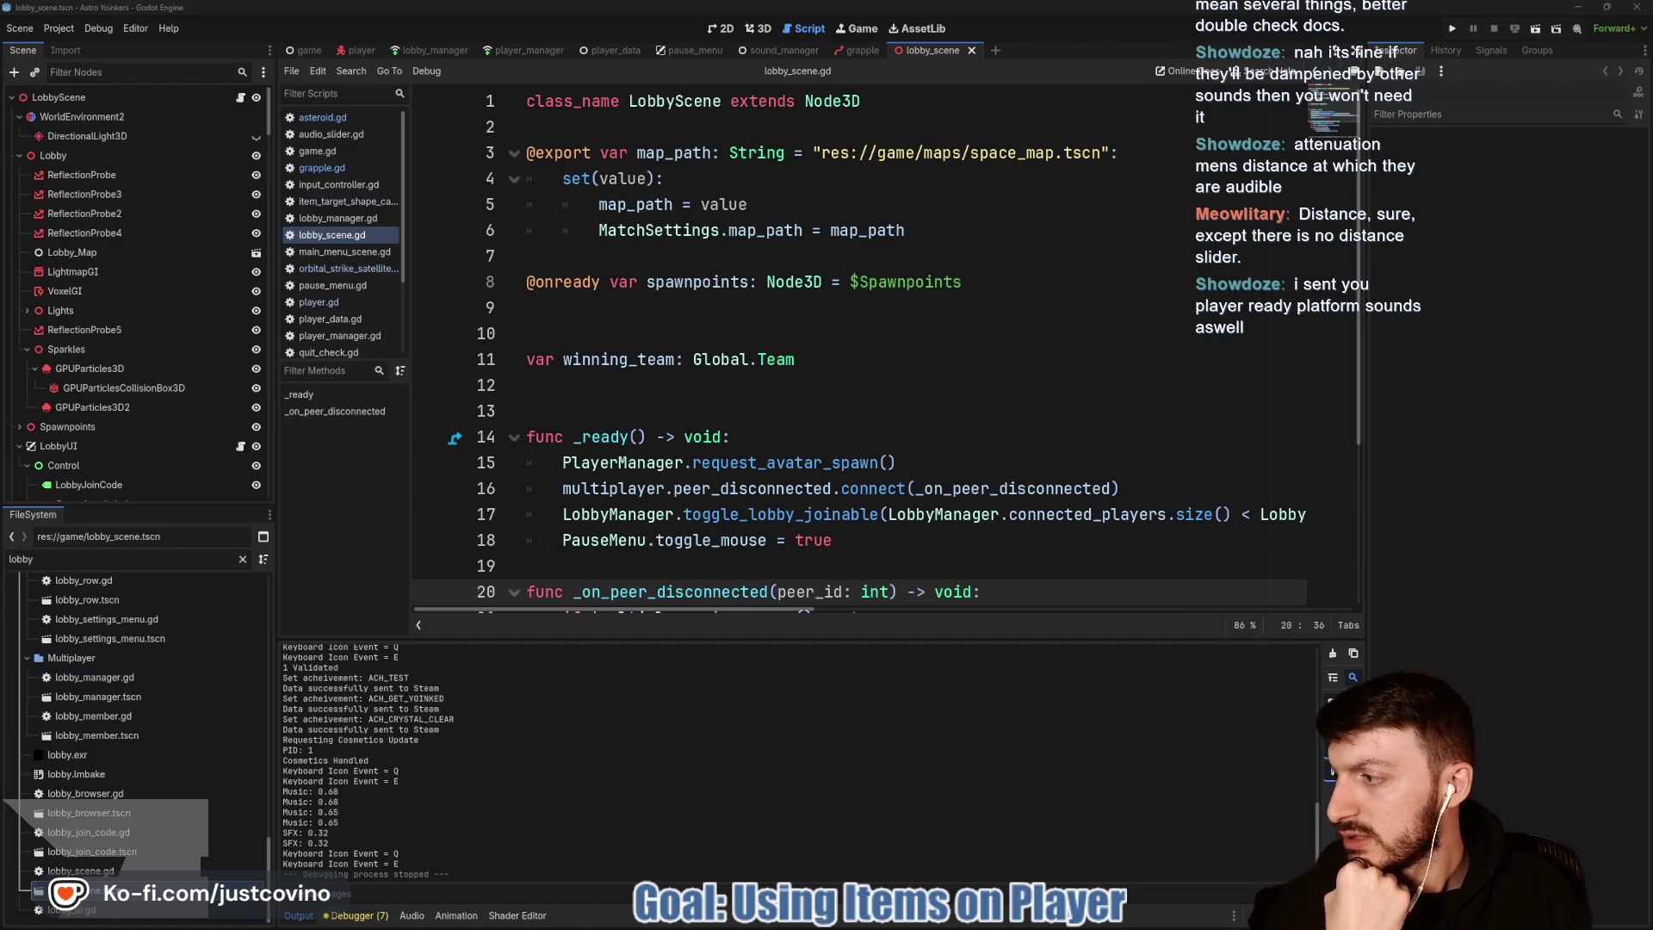
left_click_drag(859, 172, 549, 182)
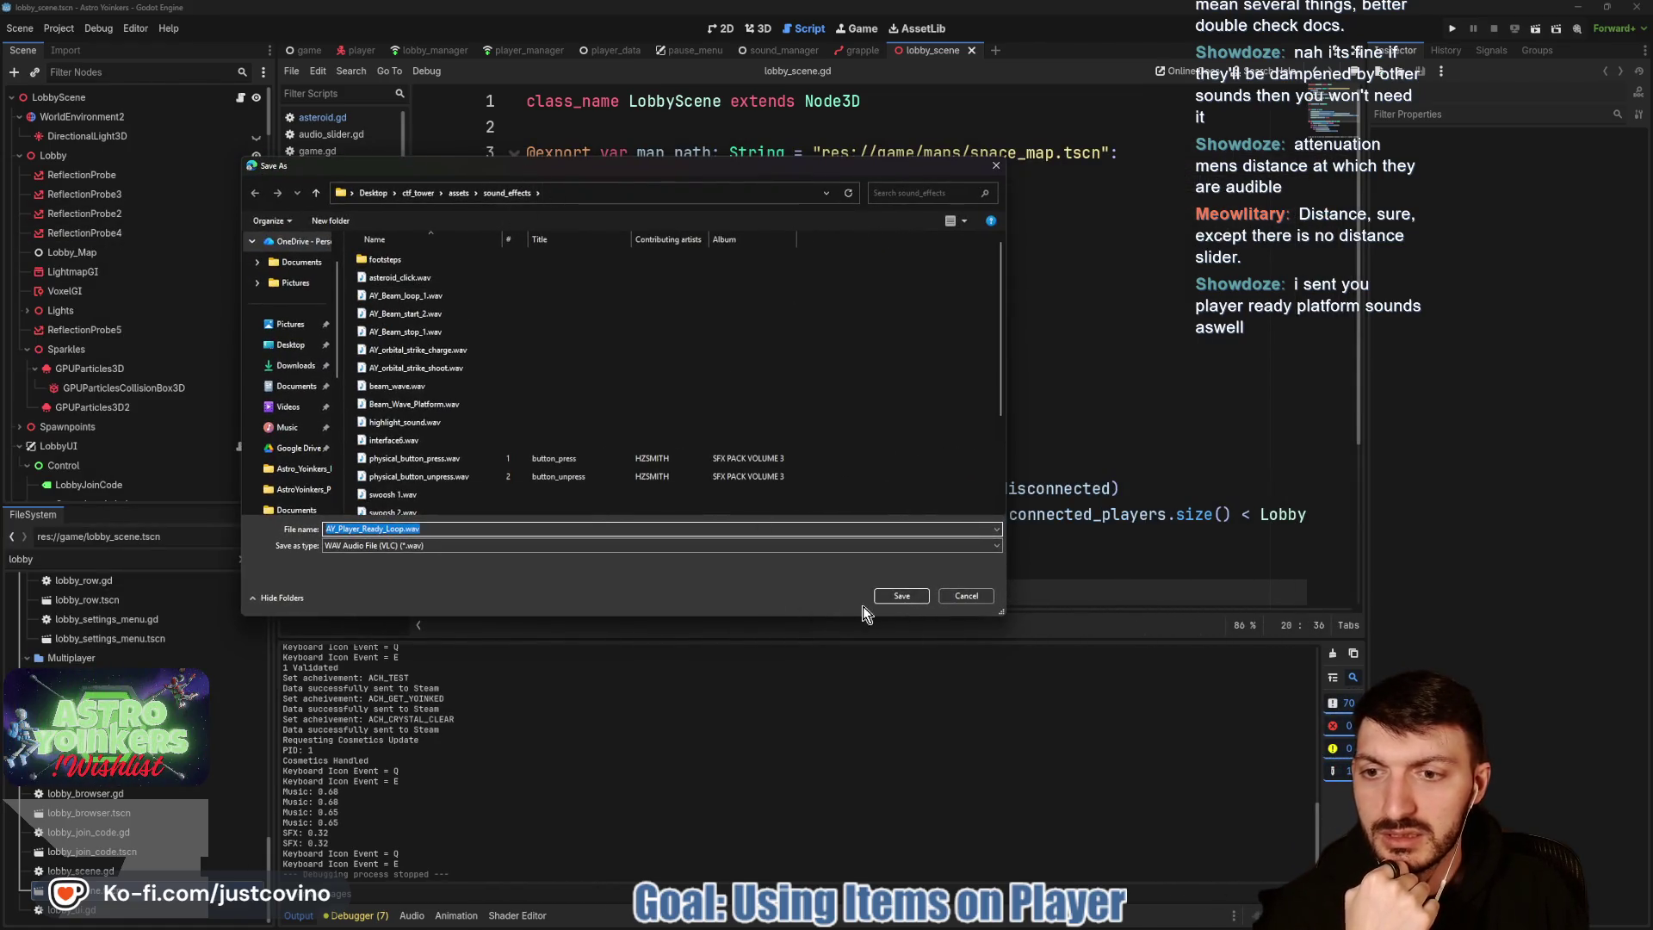
Save AY_Player_Ready_Loop.wav and AY_Player_Ready_Start.wav from Chrome into sound_effects, then return to Godot
left_click(890, 595)
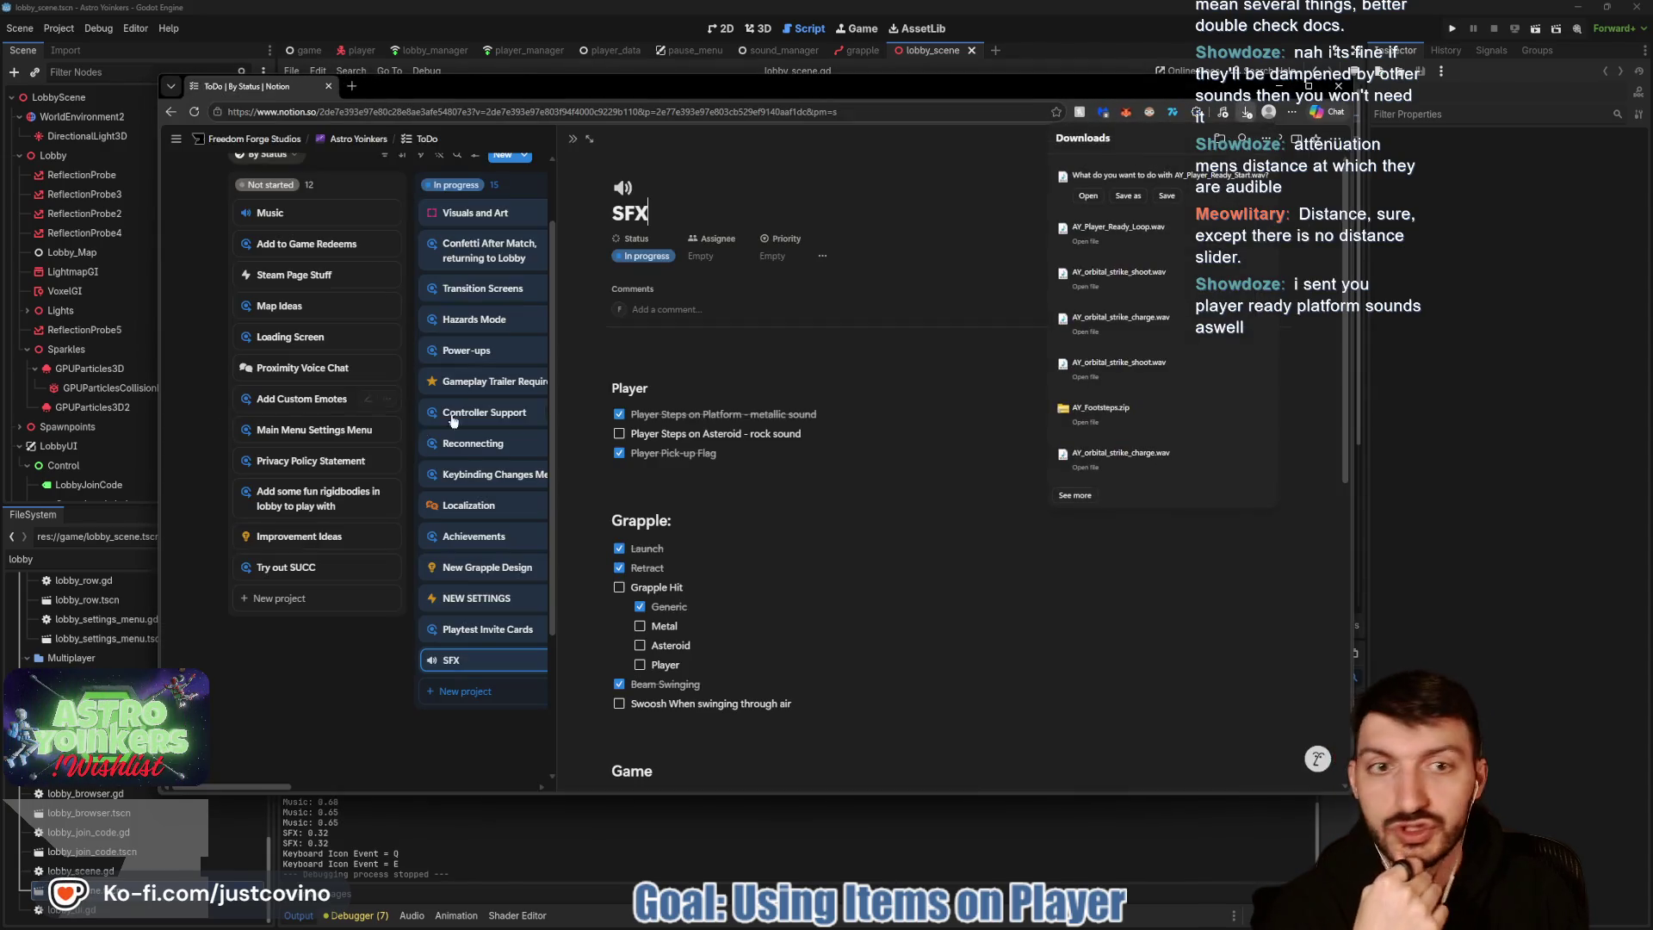
left_click(1125, 197)
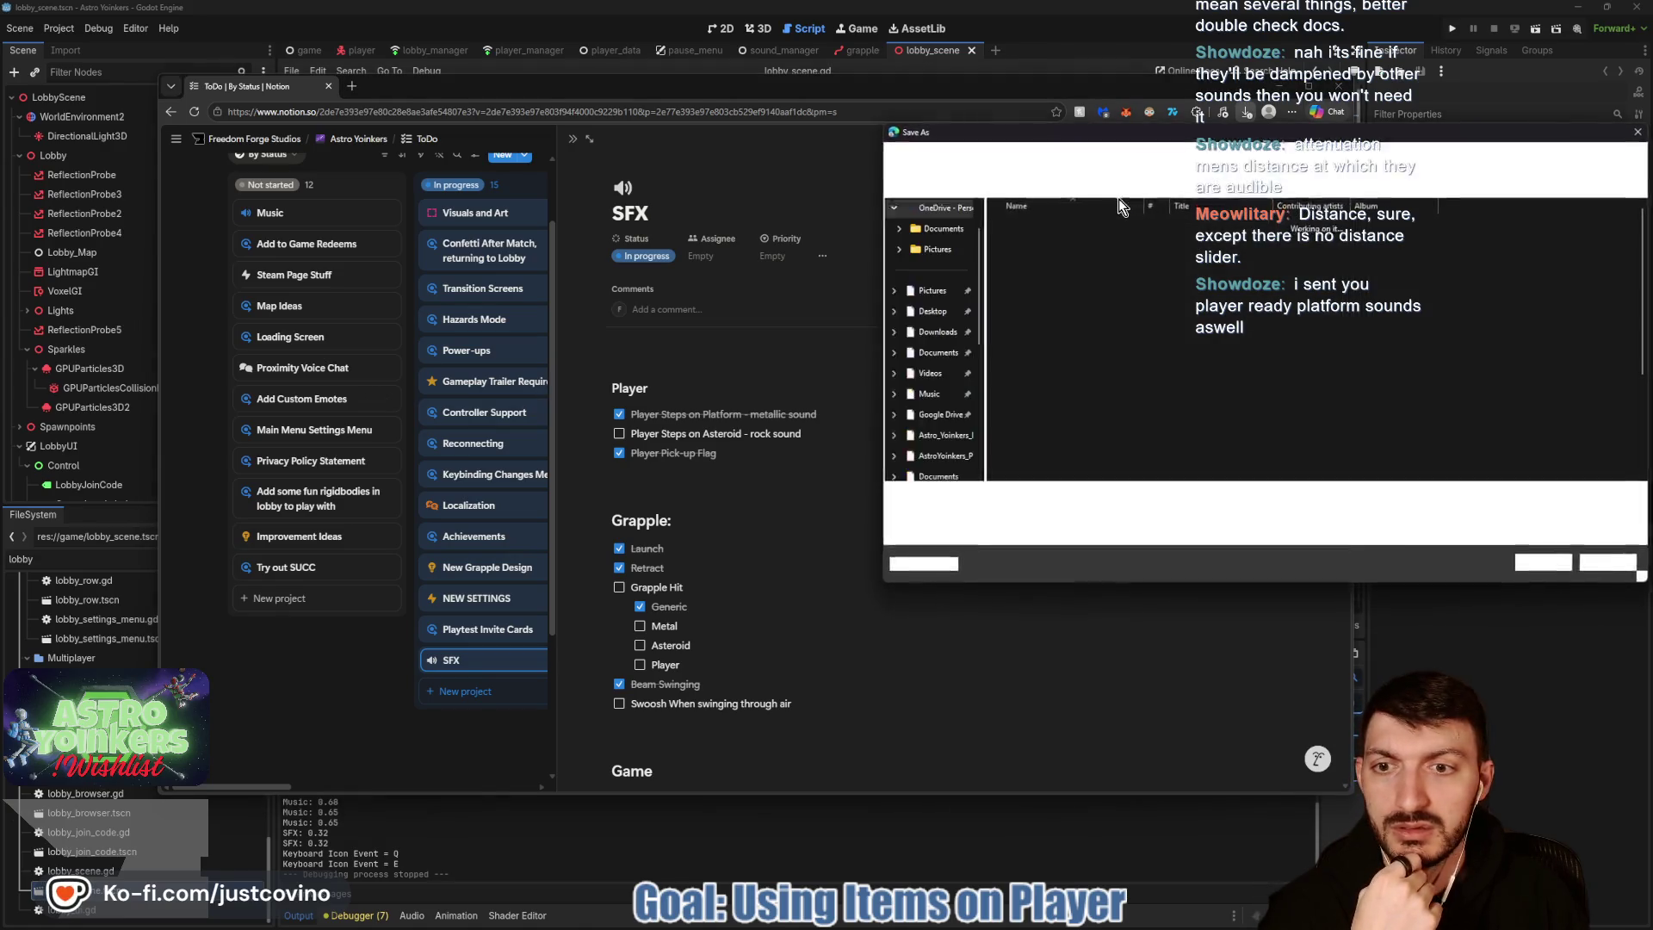
left_click(1561, 561)
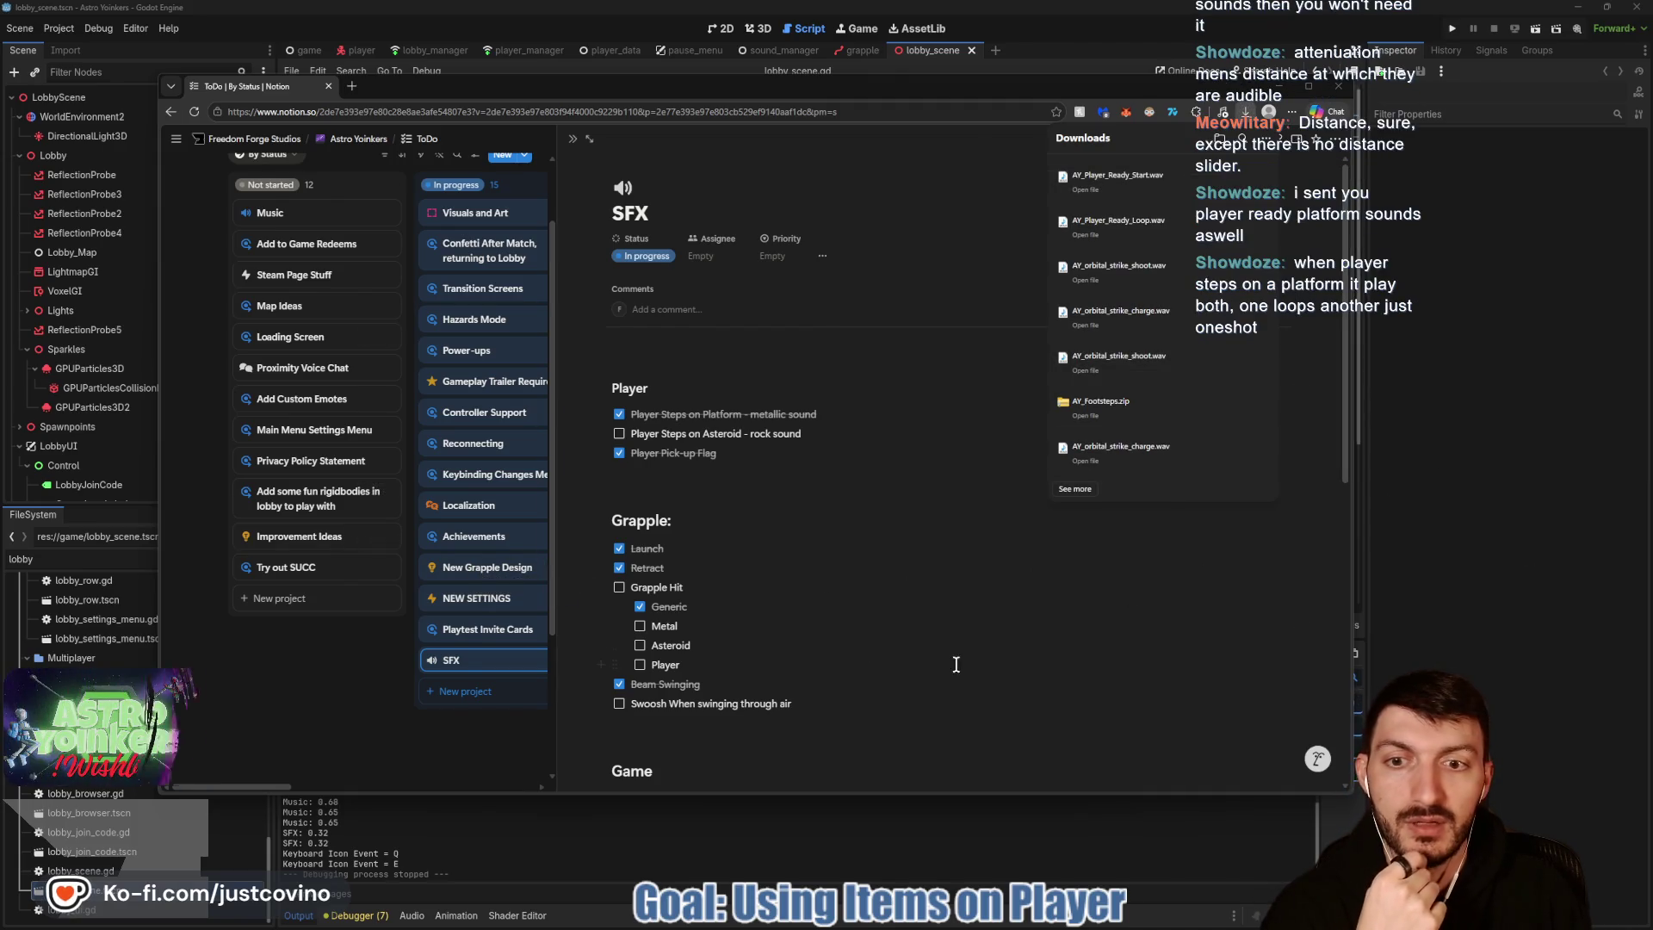
left_click(1509, 517)
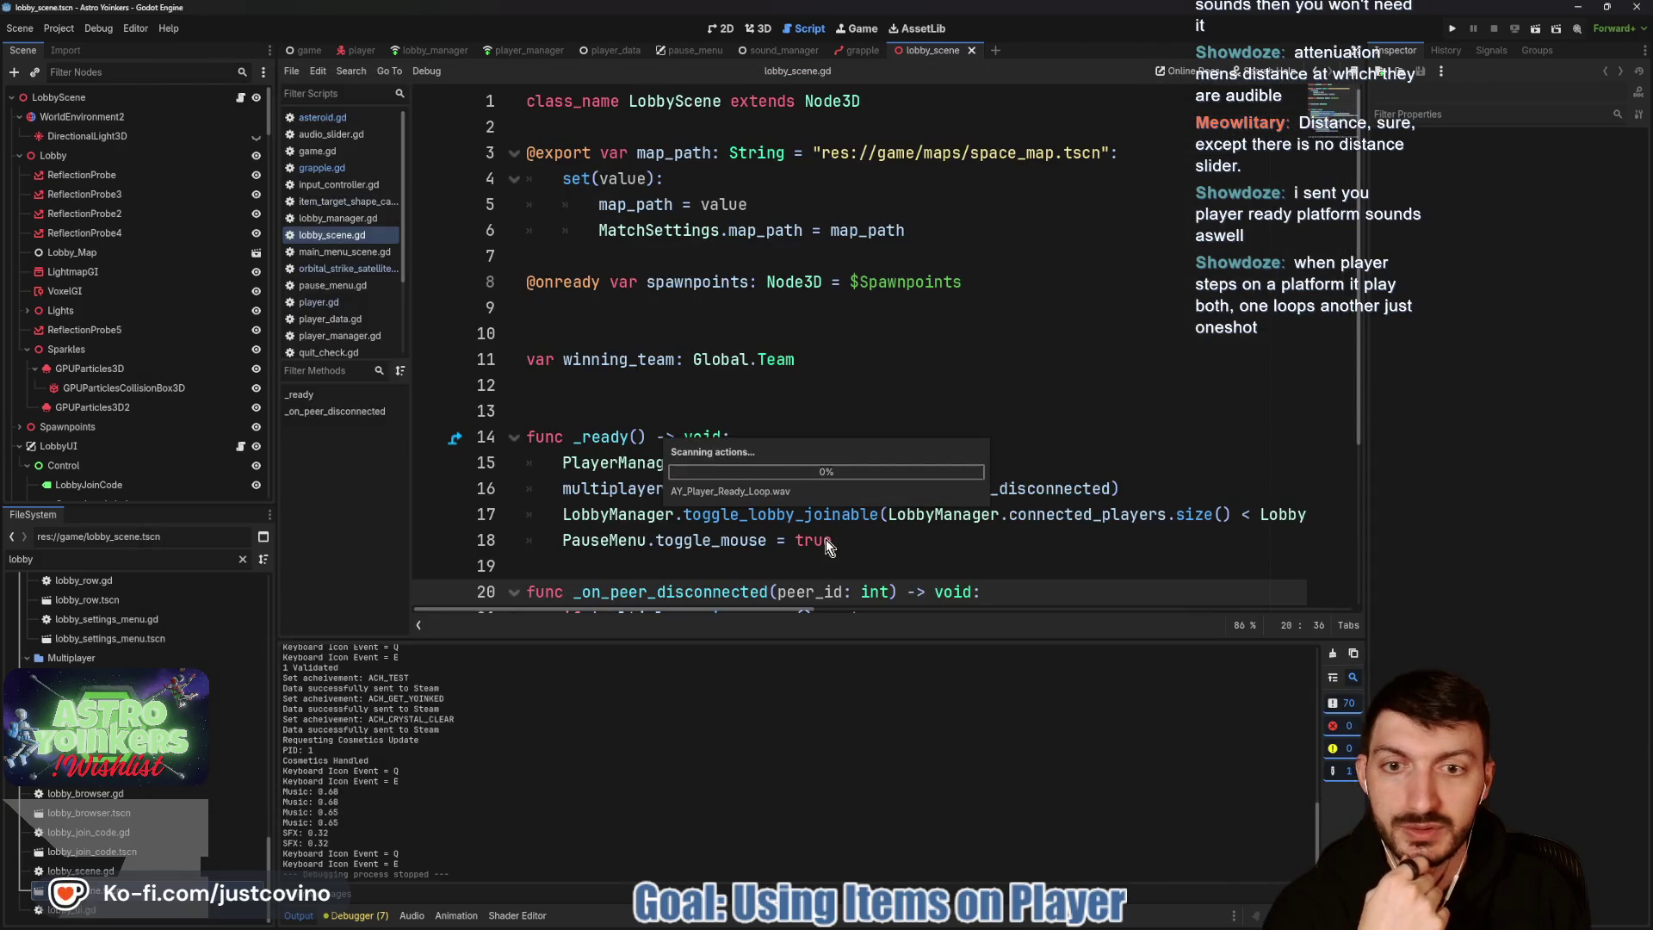
Open the ReadyUpArea scene and its script
left_click(669, 406)
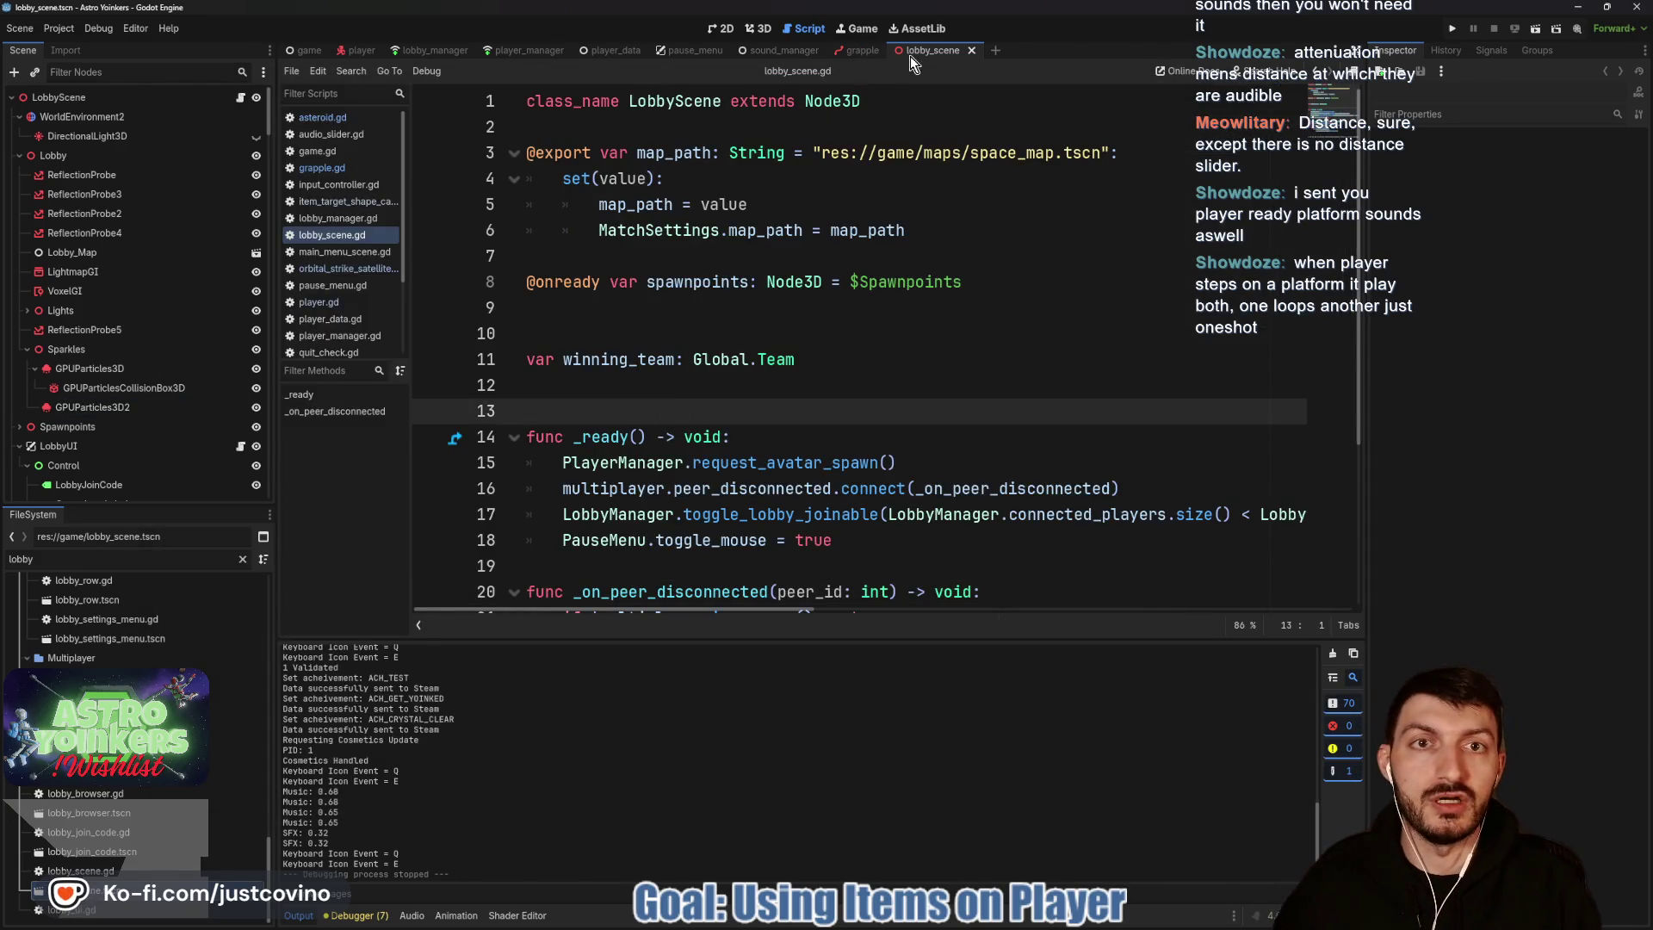
scroll(124, 452, "down", 5)
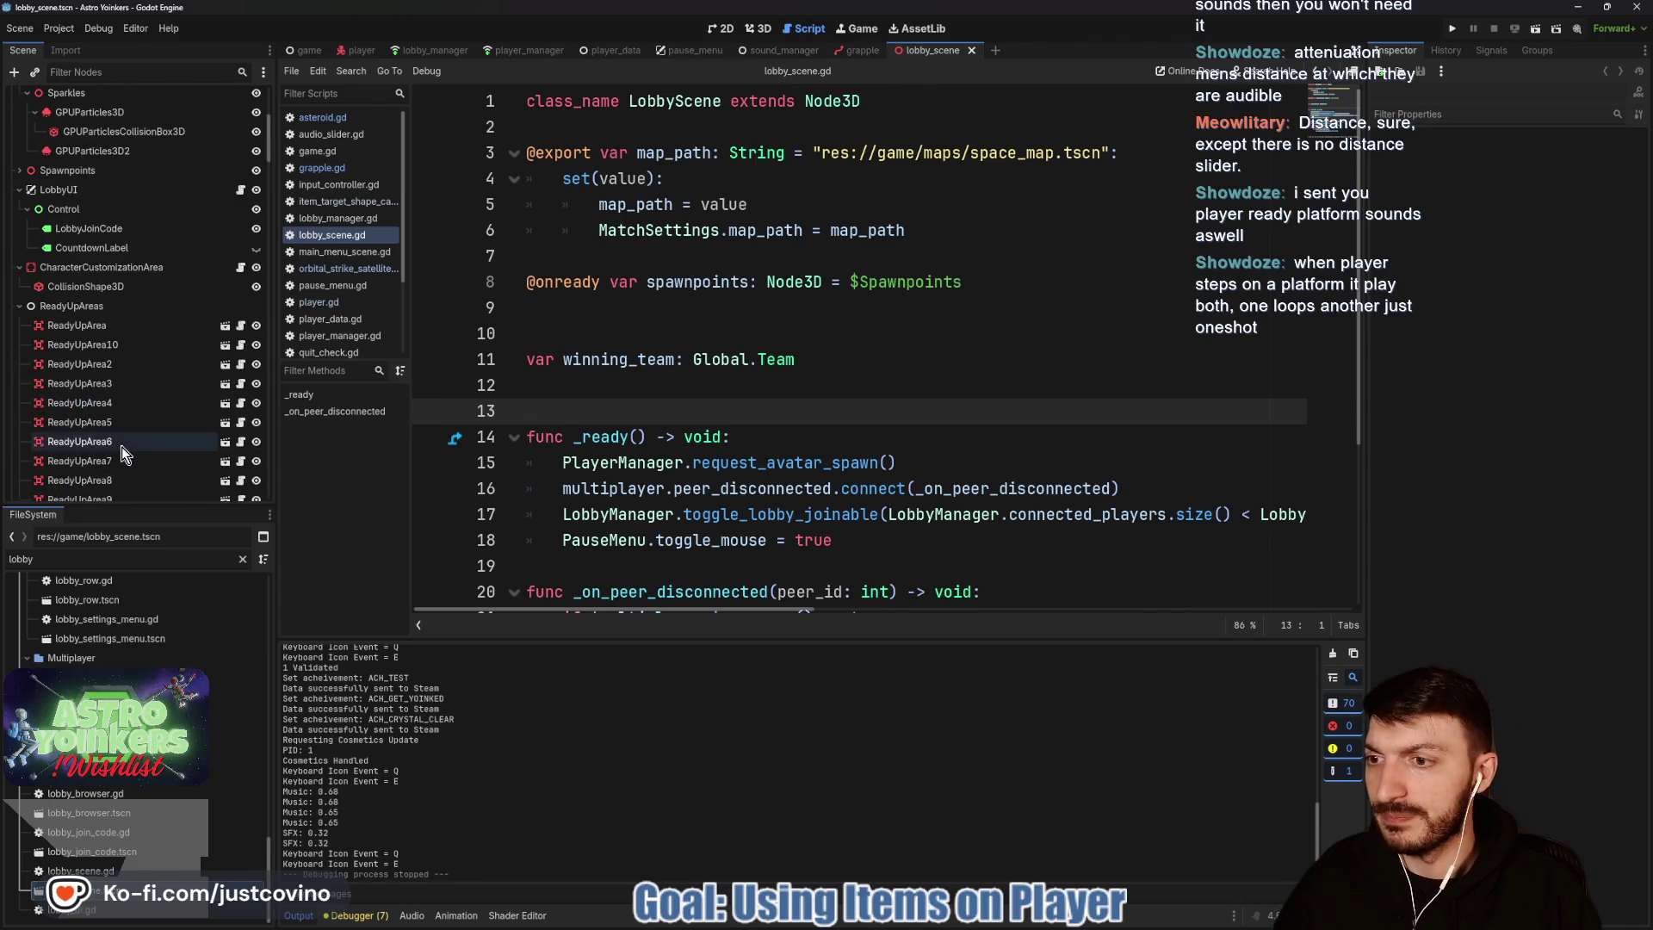
left_click(225, 442)
left_click(91, 252)
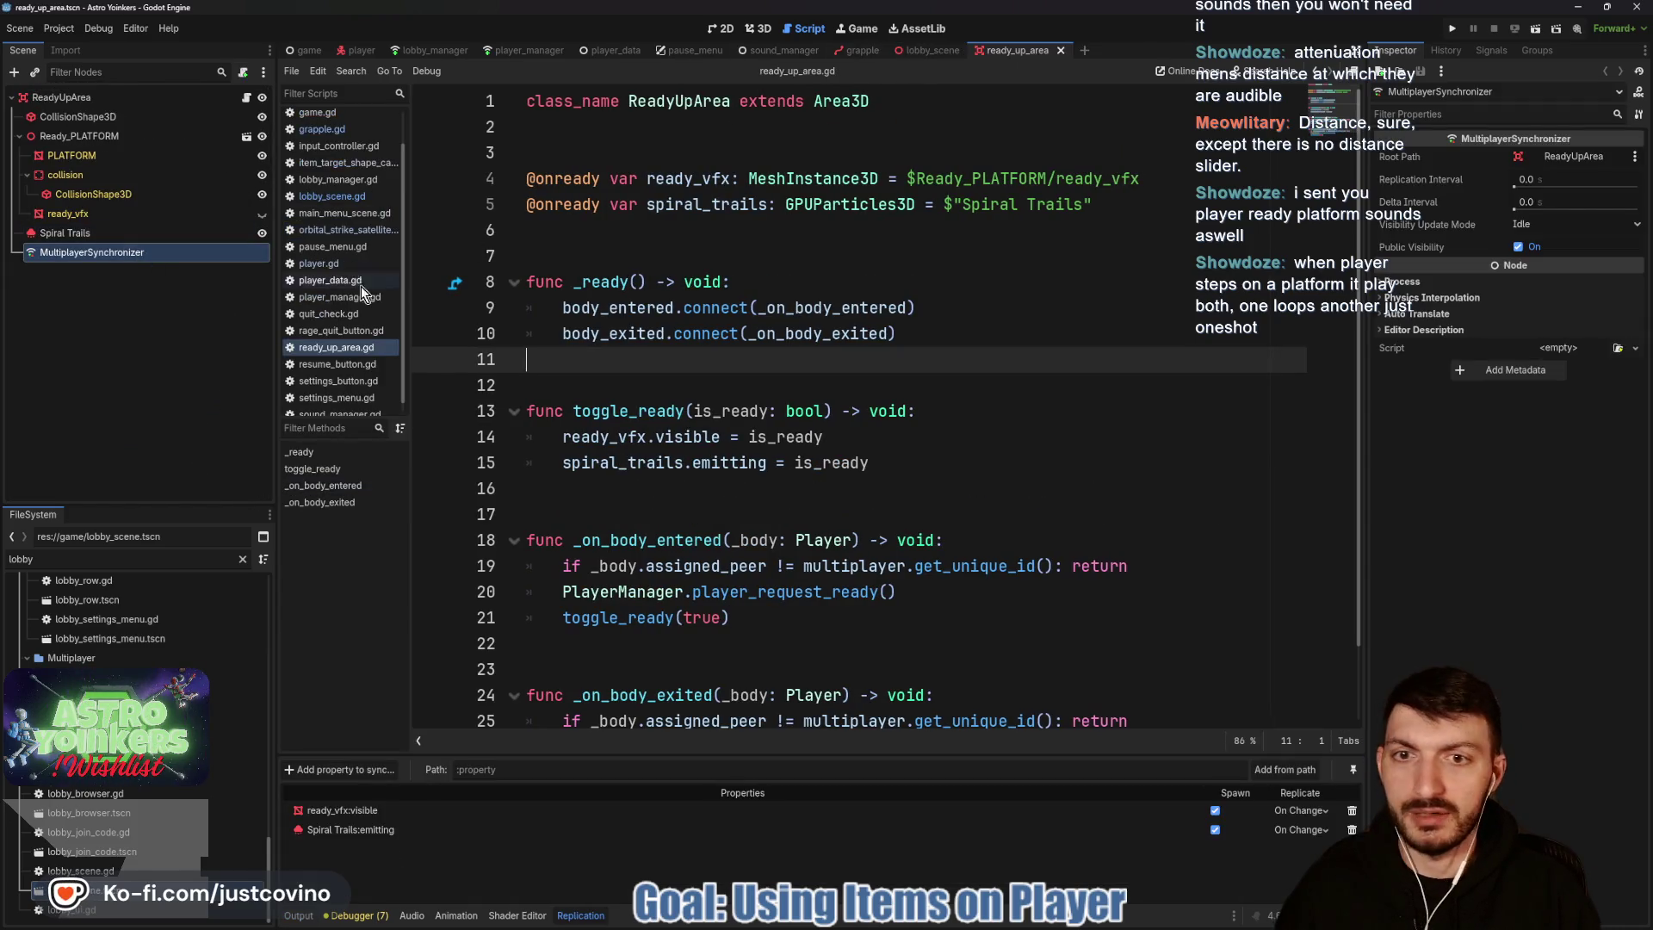
scroll(970, 428, "down", 1)
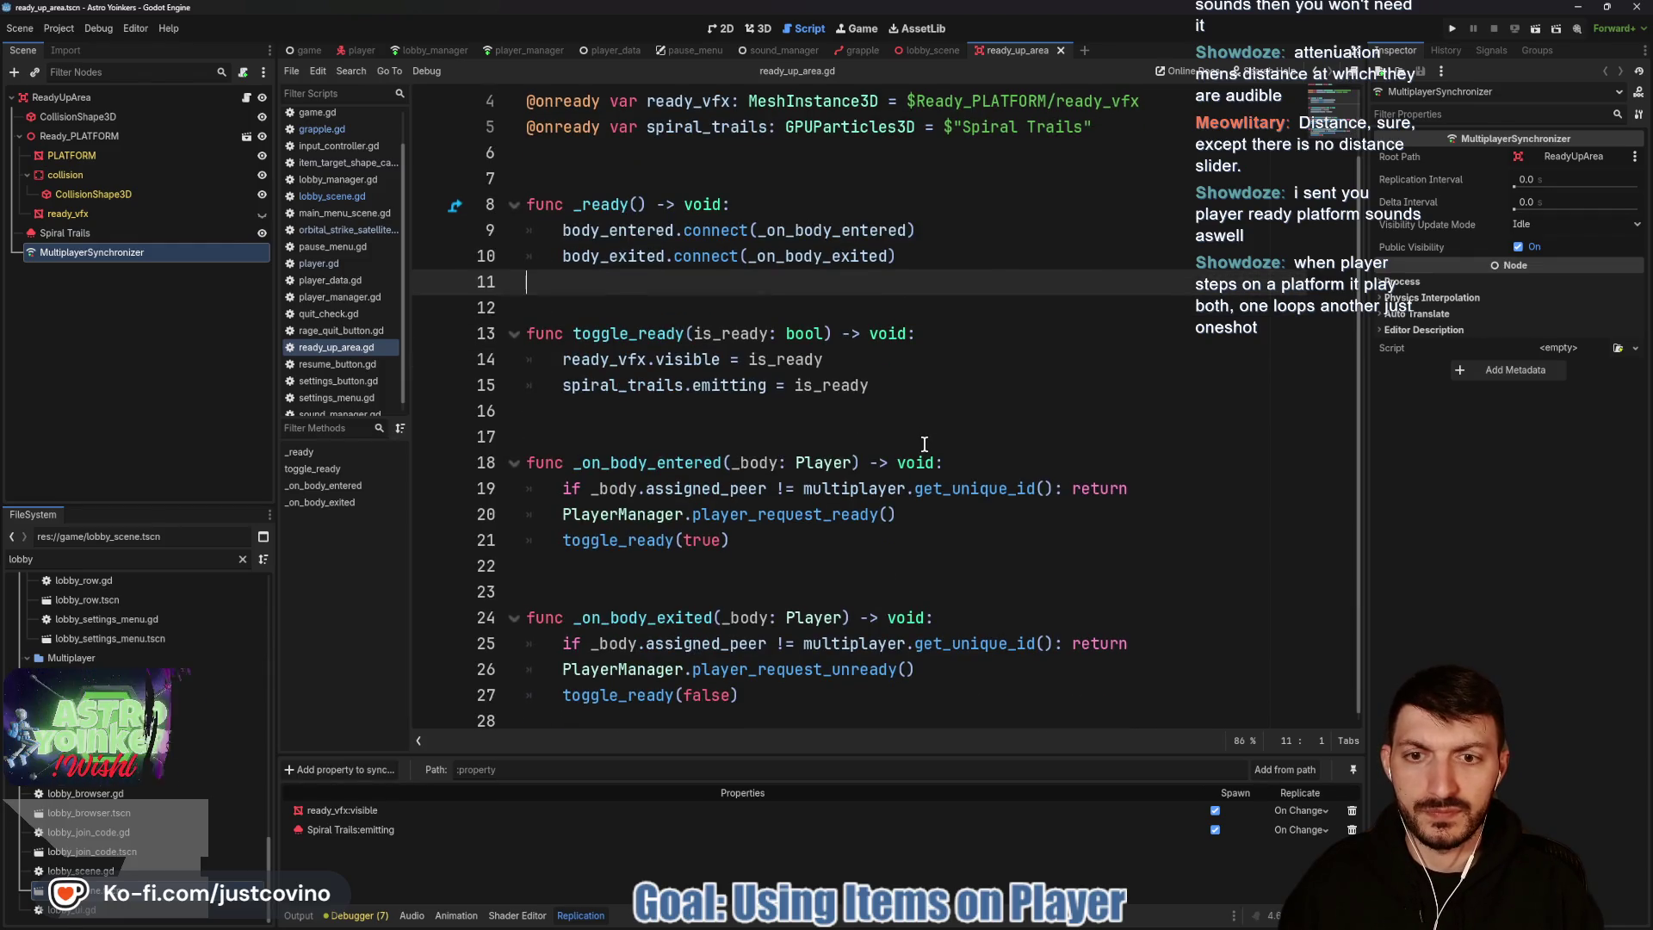
scroll(889, 365, "up", 1)
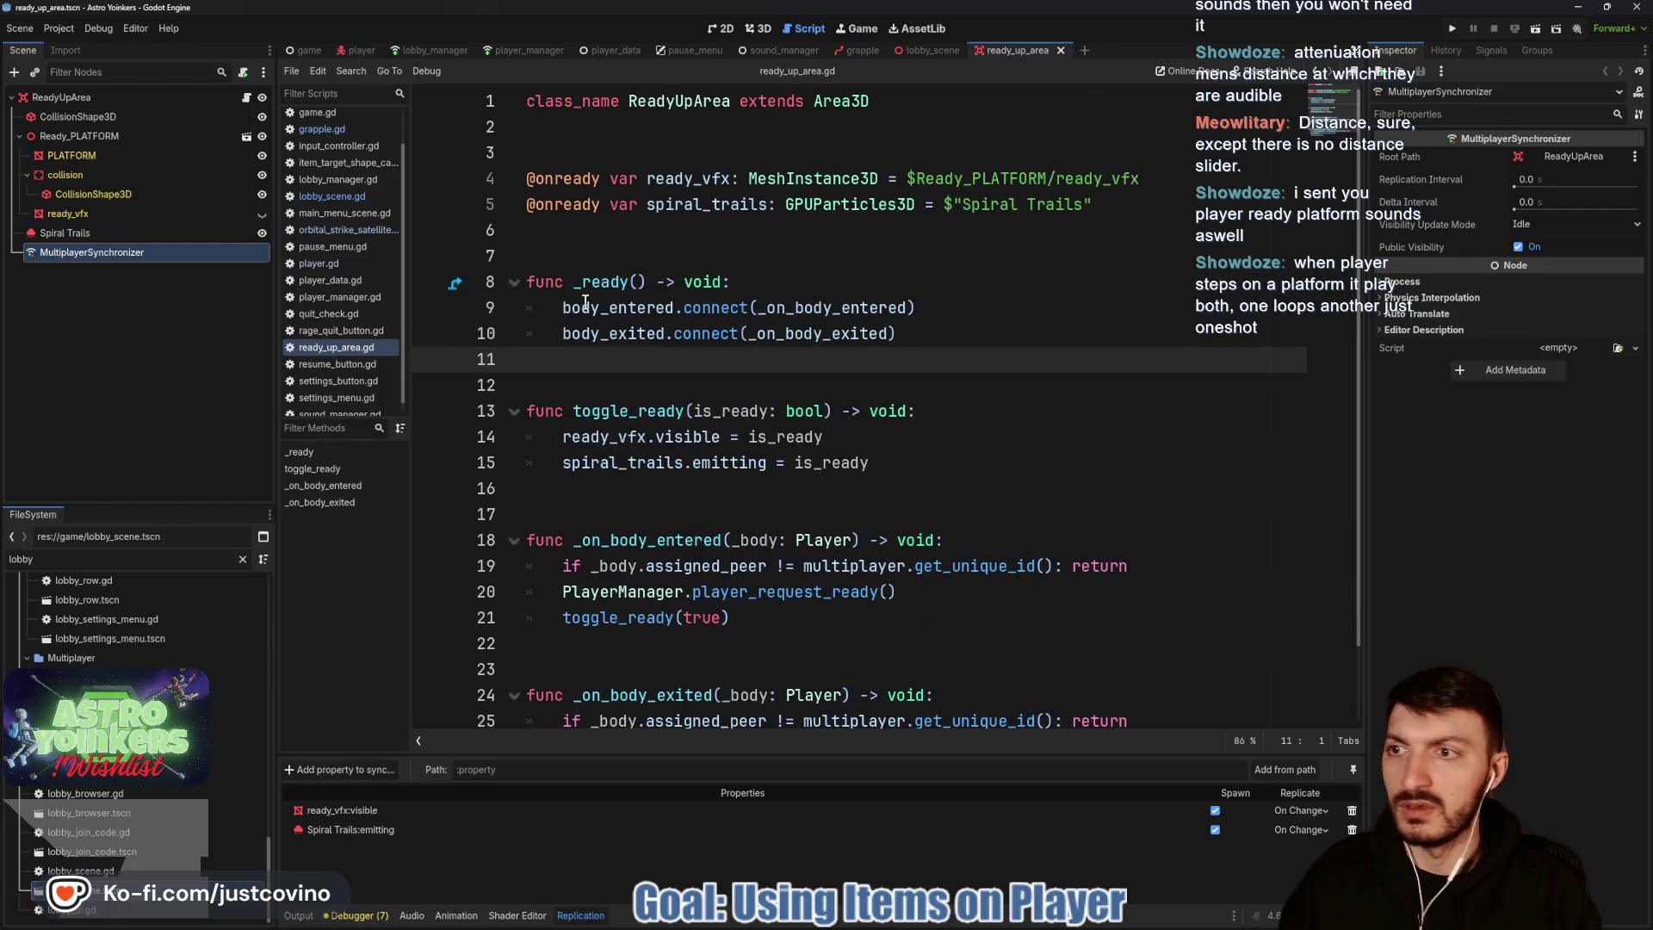
Add an AudioStreamPlayer3D child under ReadyUpArea named ReadyLoopSound
left_click(60, 100)
key("ctrl+a")
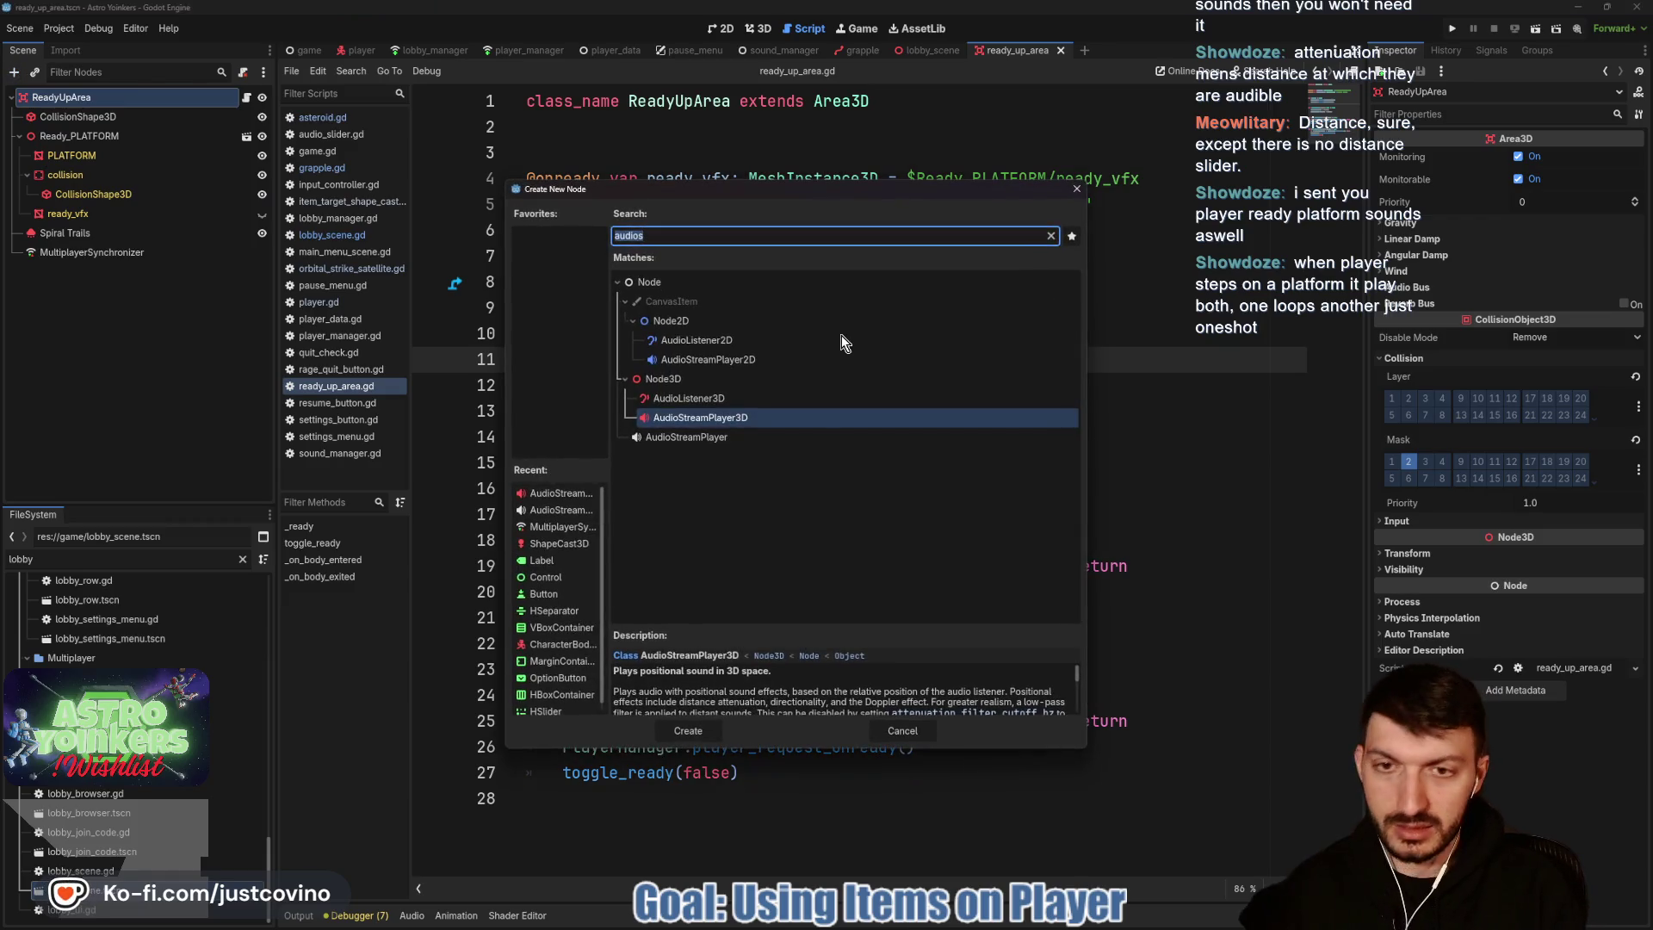
key("Return")
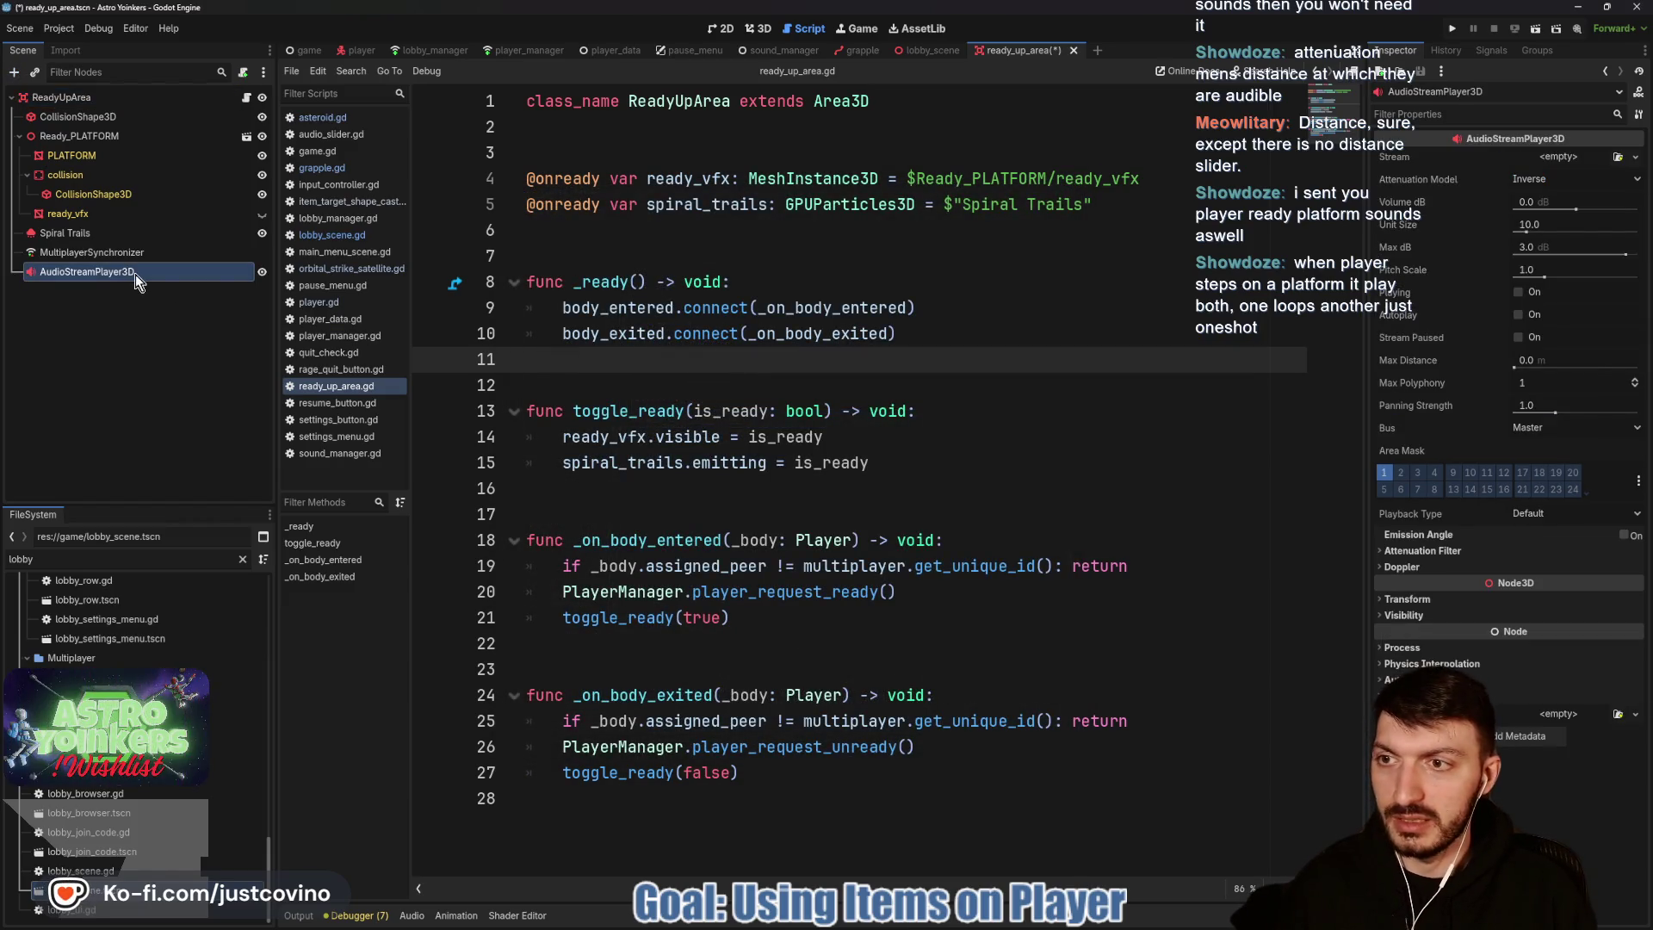
double_click(134, 274)
type("ReadyL")
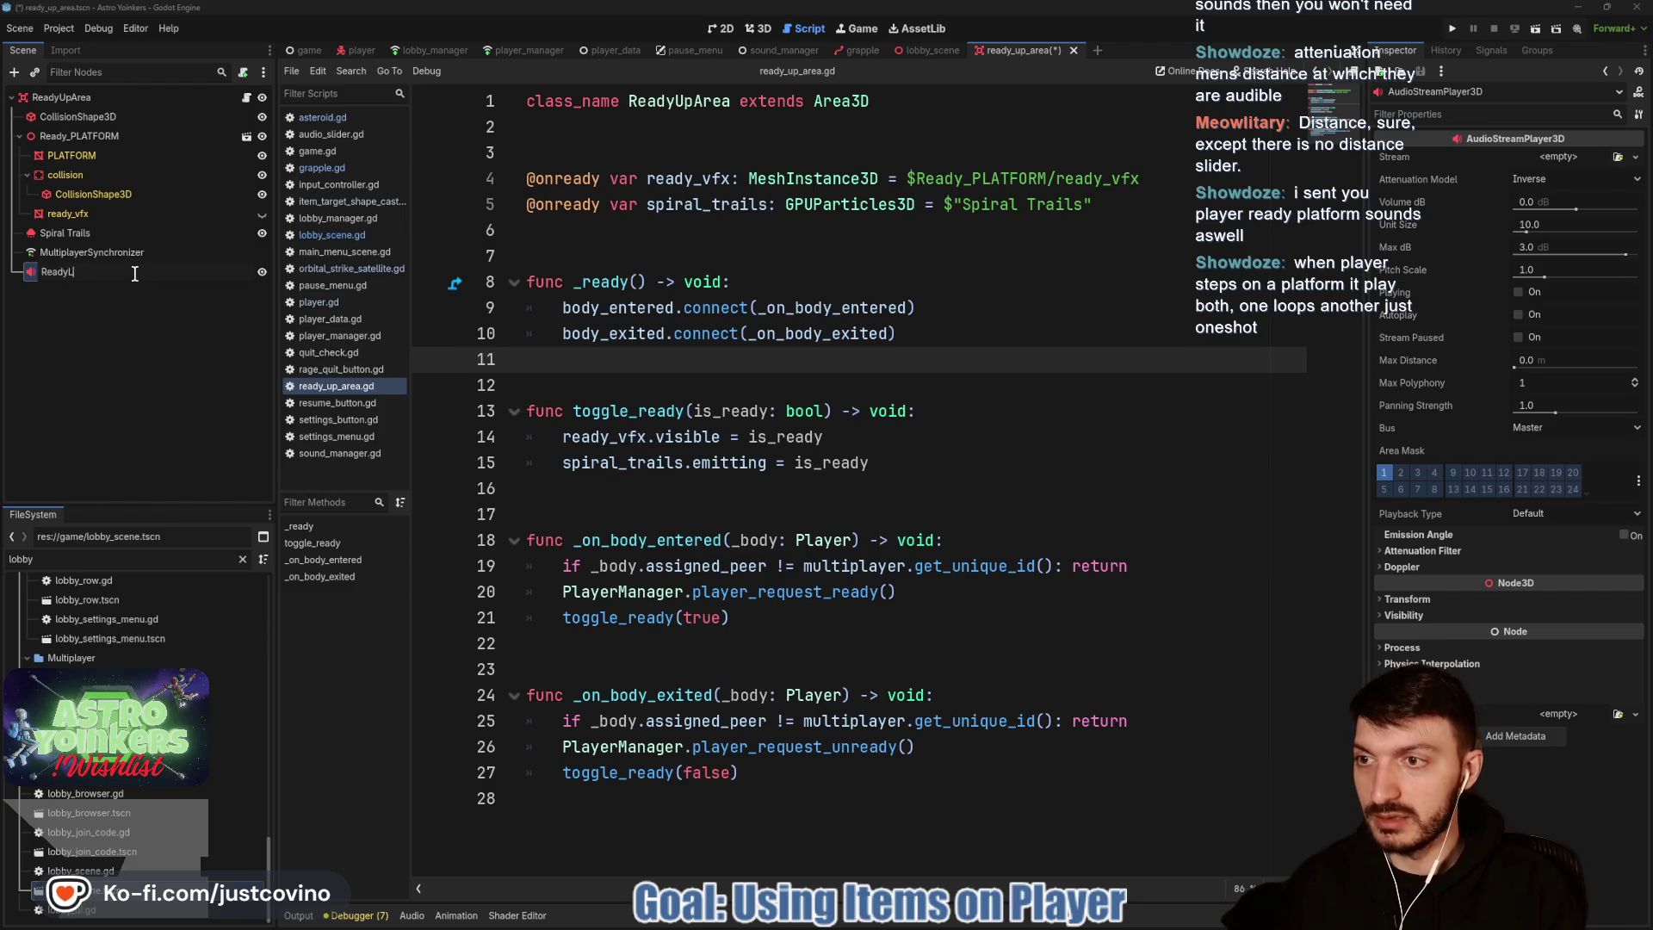
type("oopSound")
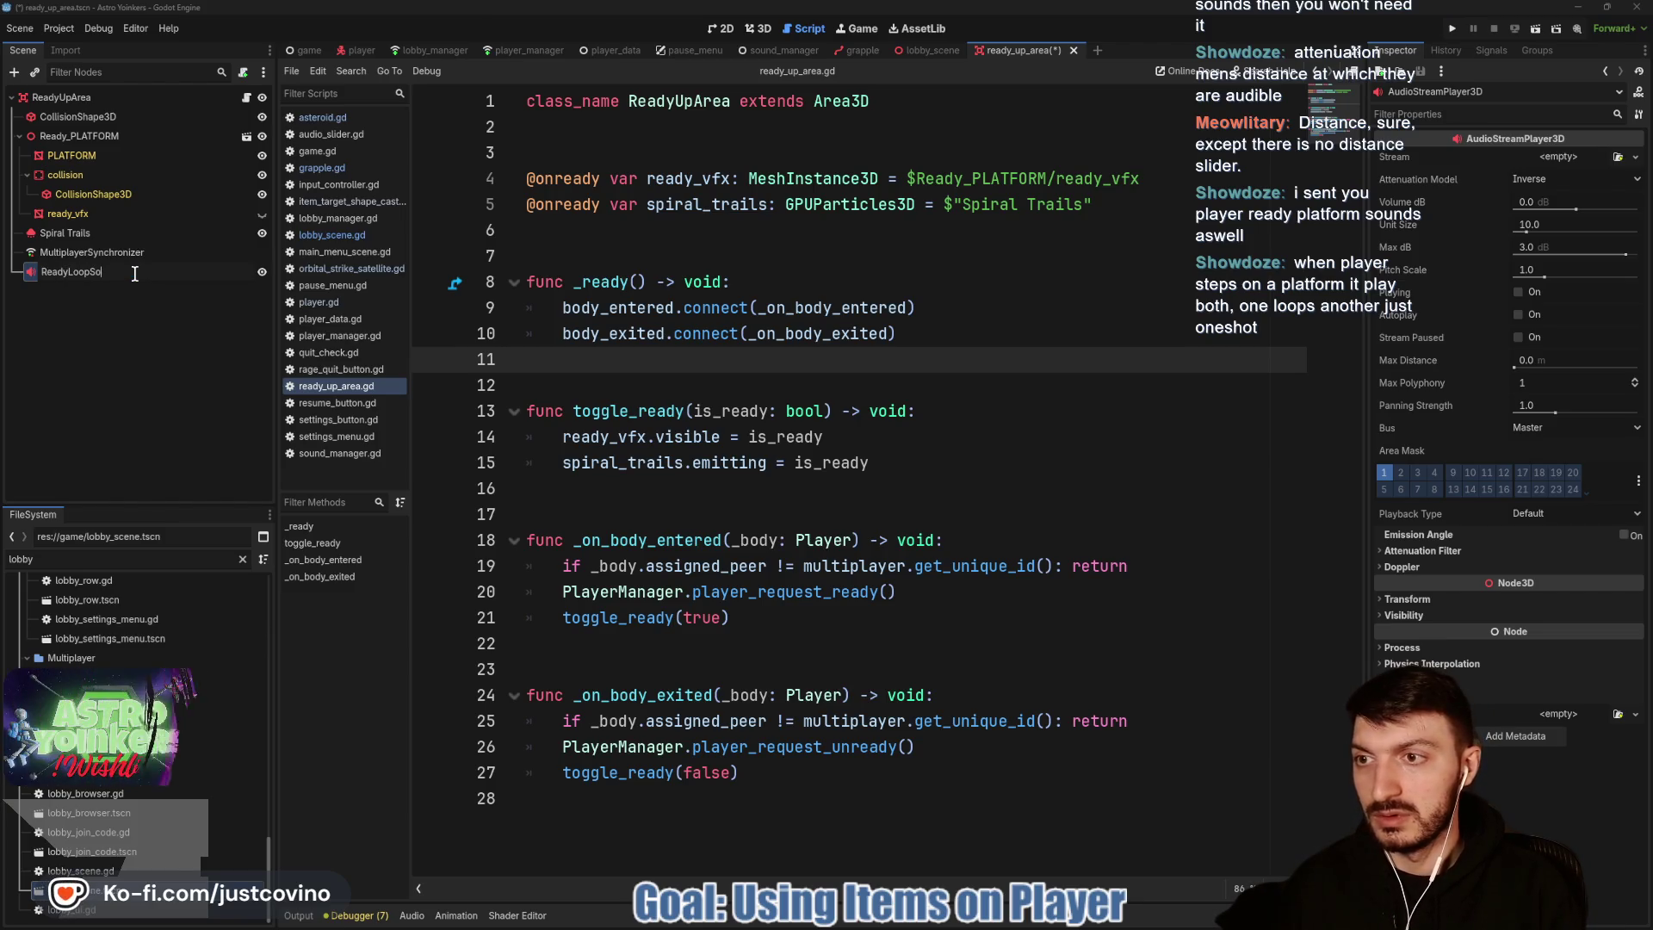
key("Return")
Add a second AudioStreamPlayer3D under ReadyUpArea named ReadyStartSound
left_click(96, 96)
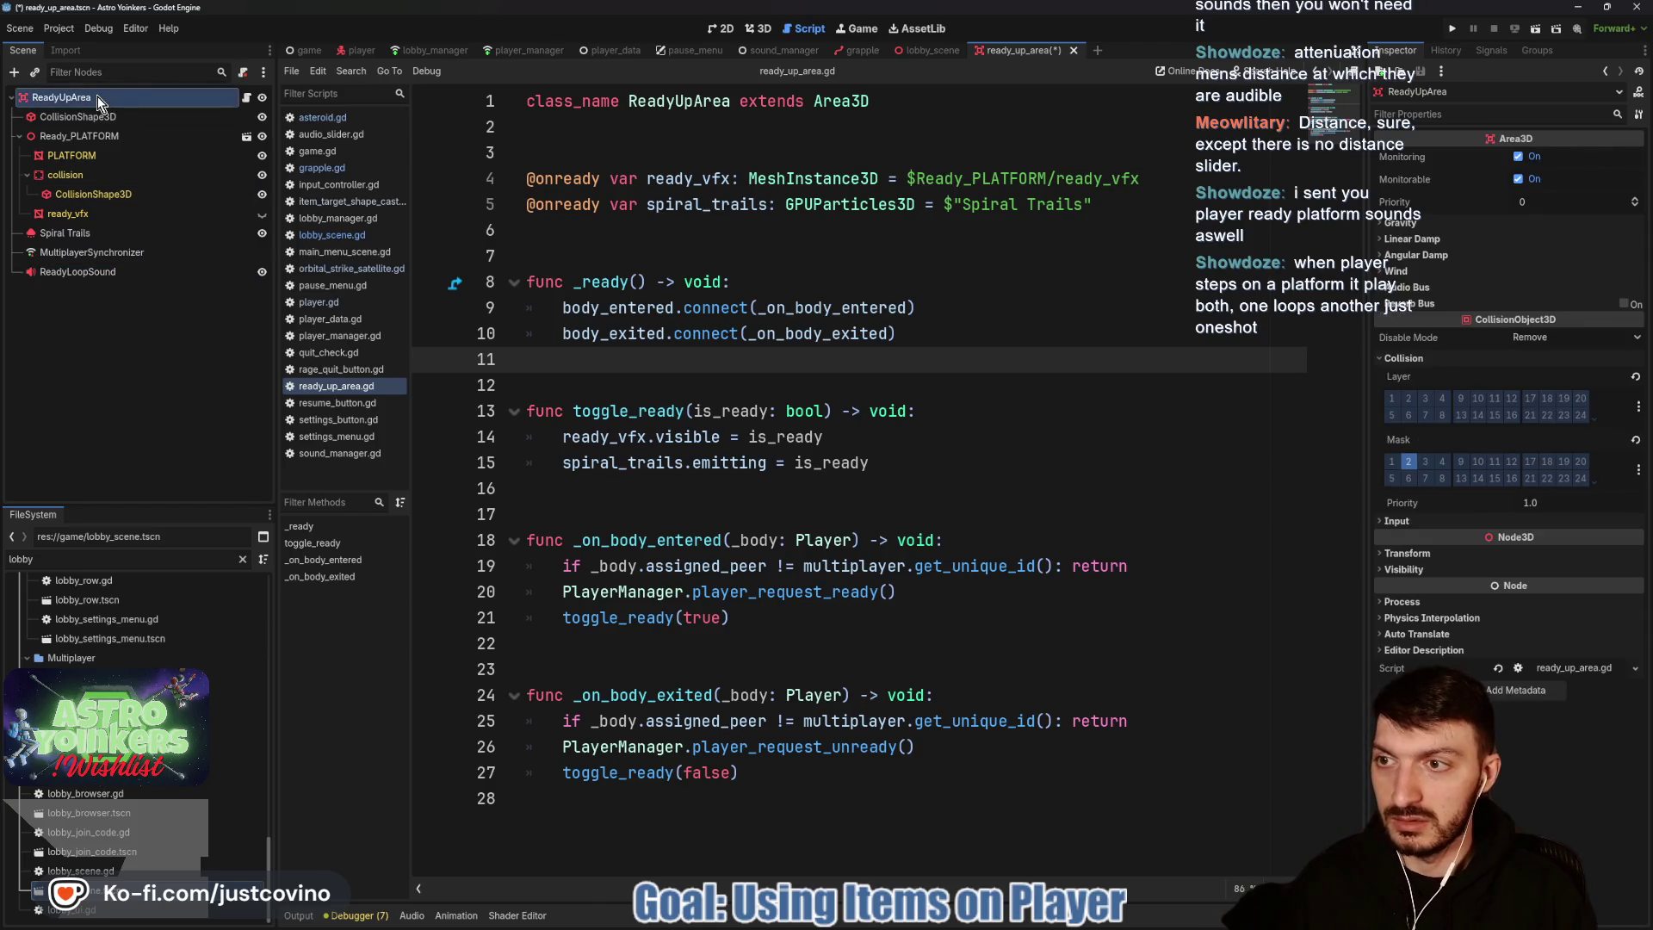
key("ctrl+a")
type("audios")
key("Return")
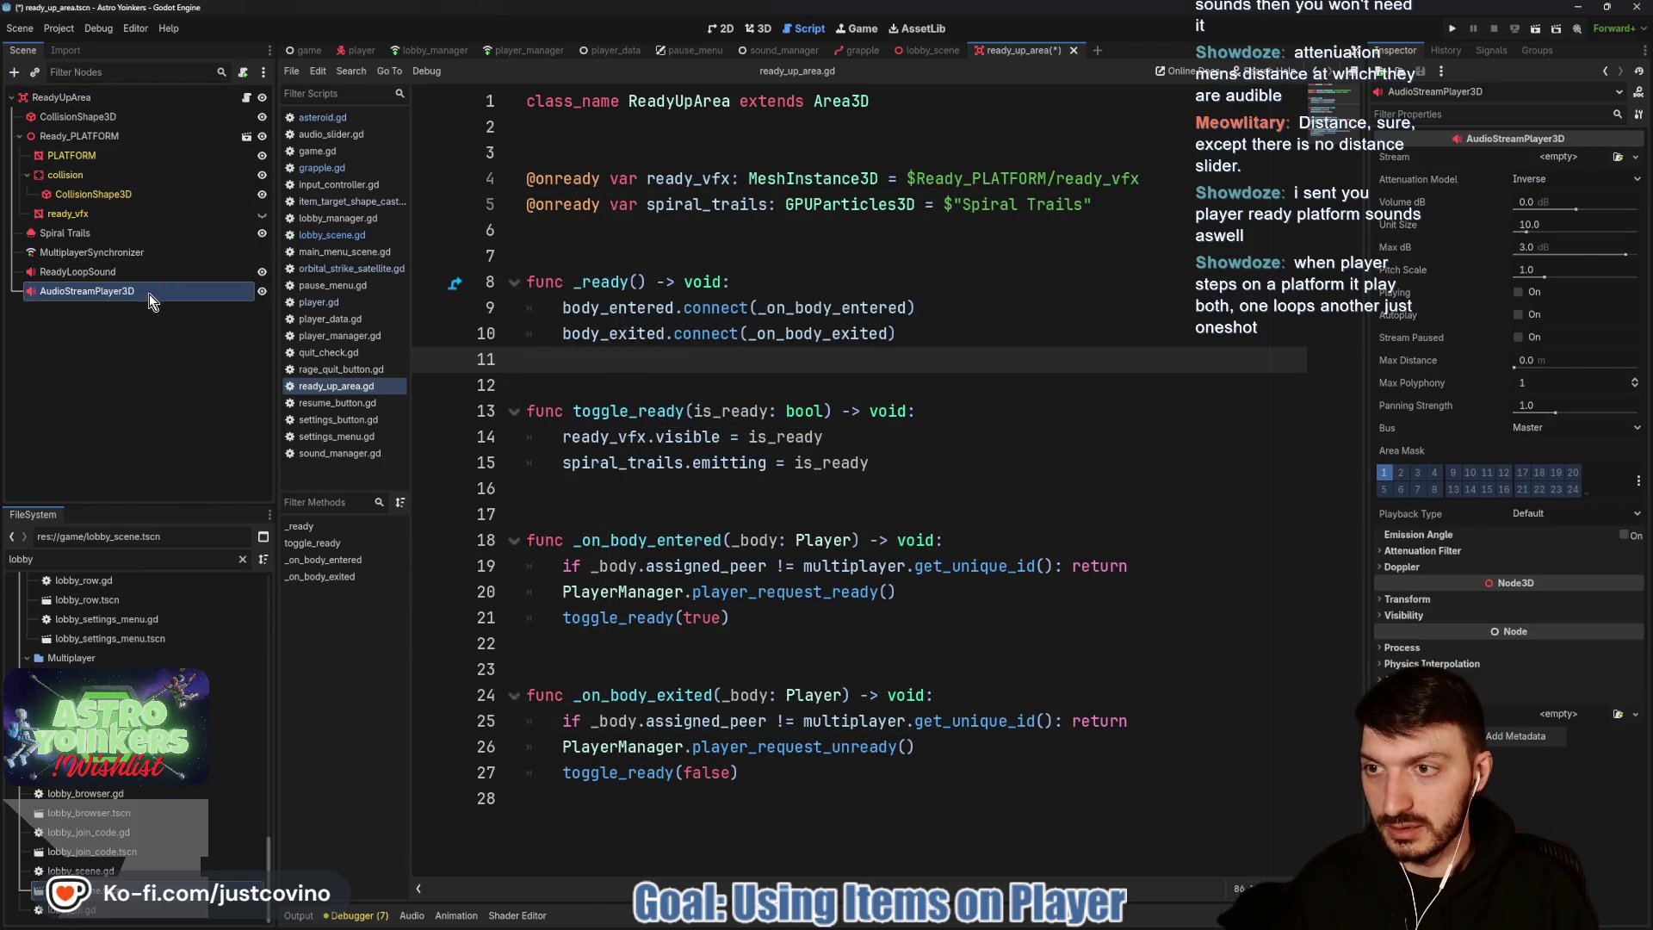
double_click(148, 293)
type("ReadyStar")
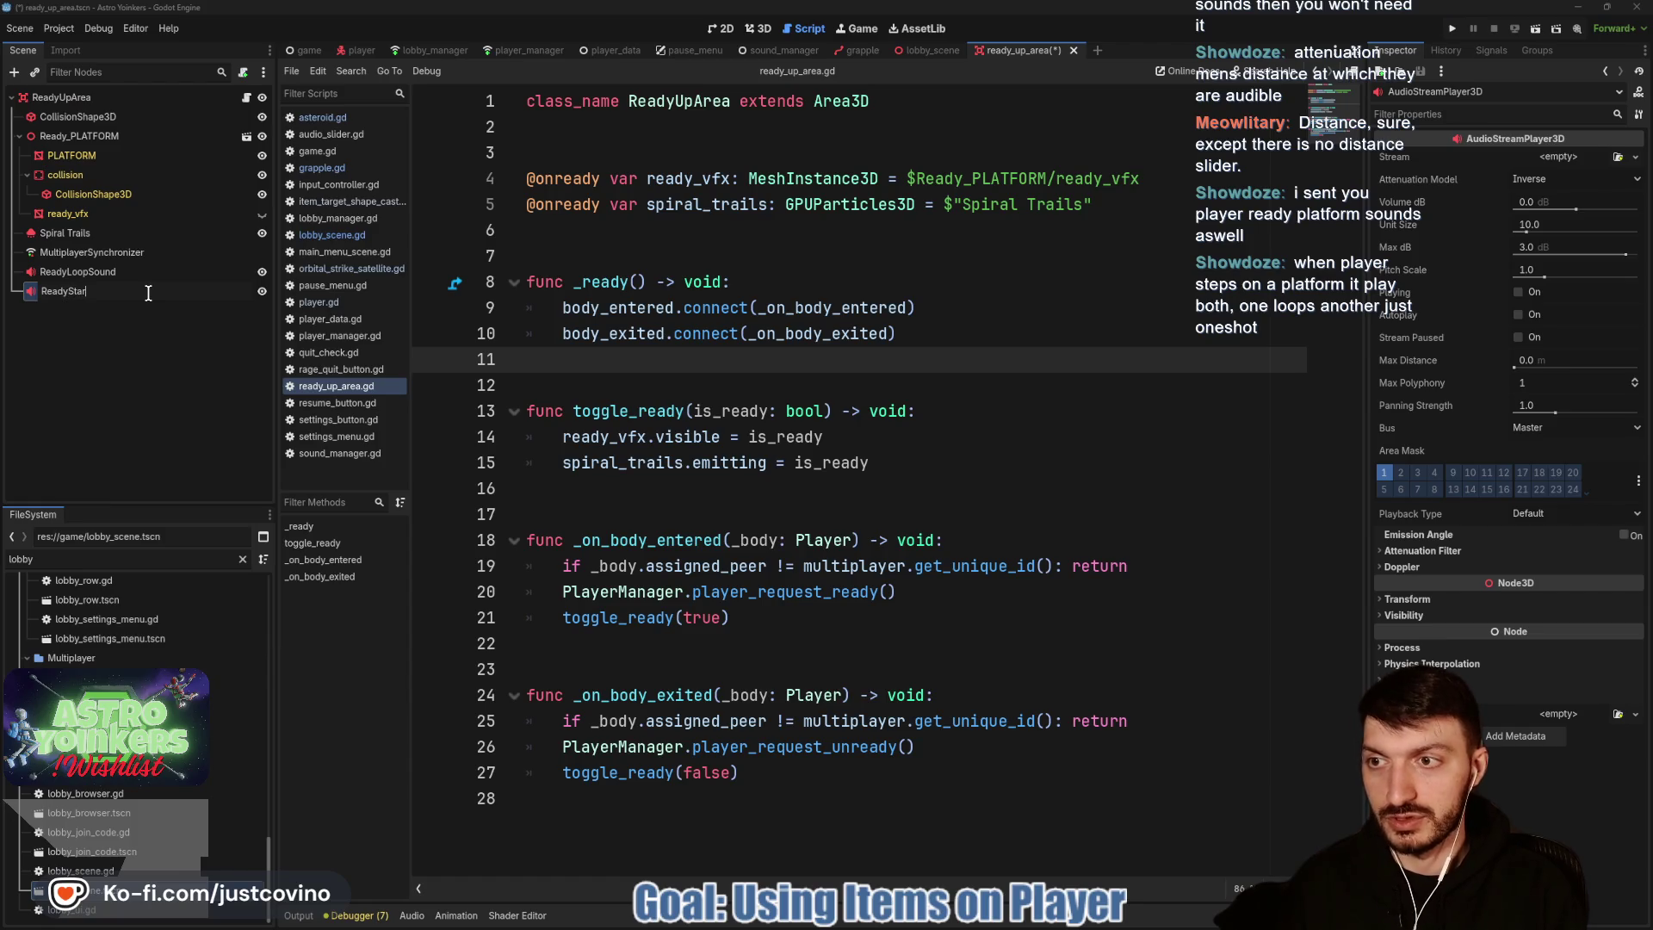
type("d")
key("Return")
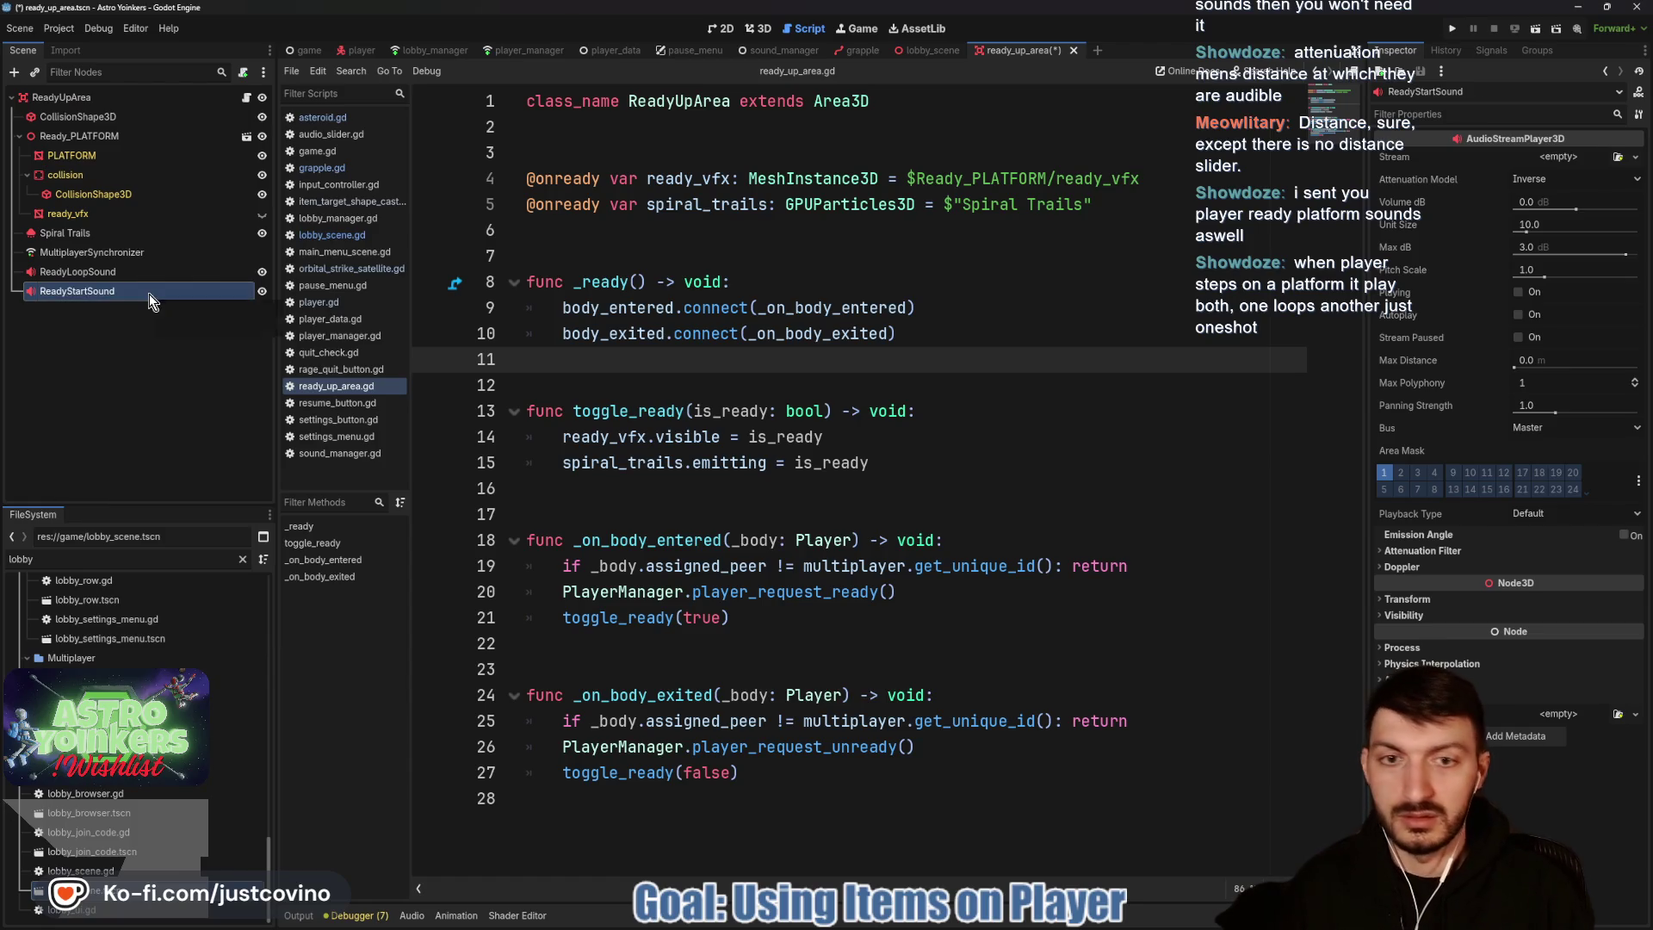
left_click(538, 152)
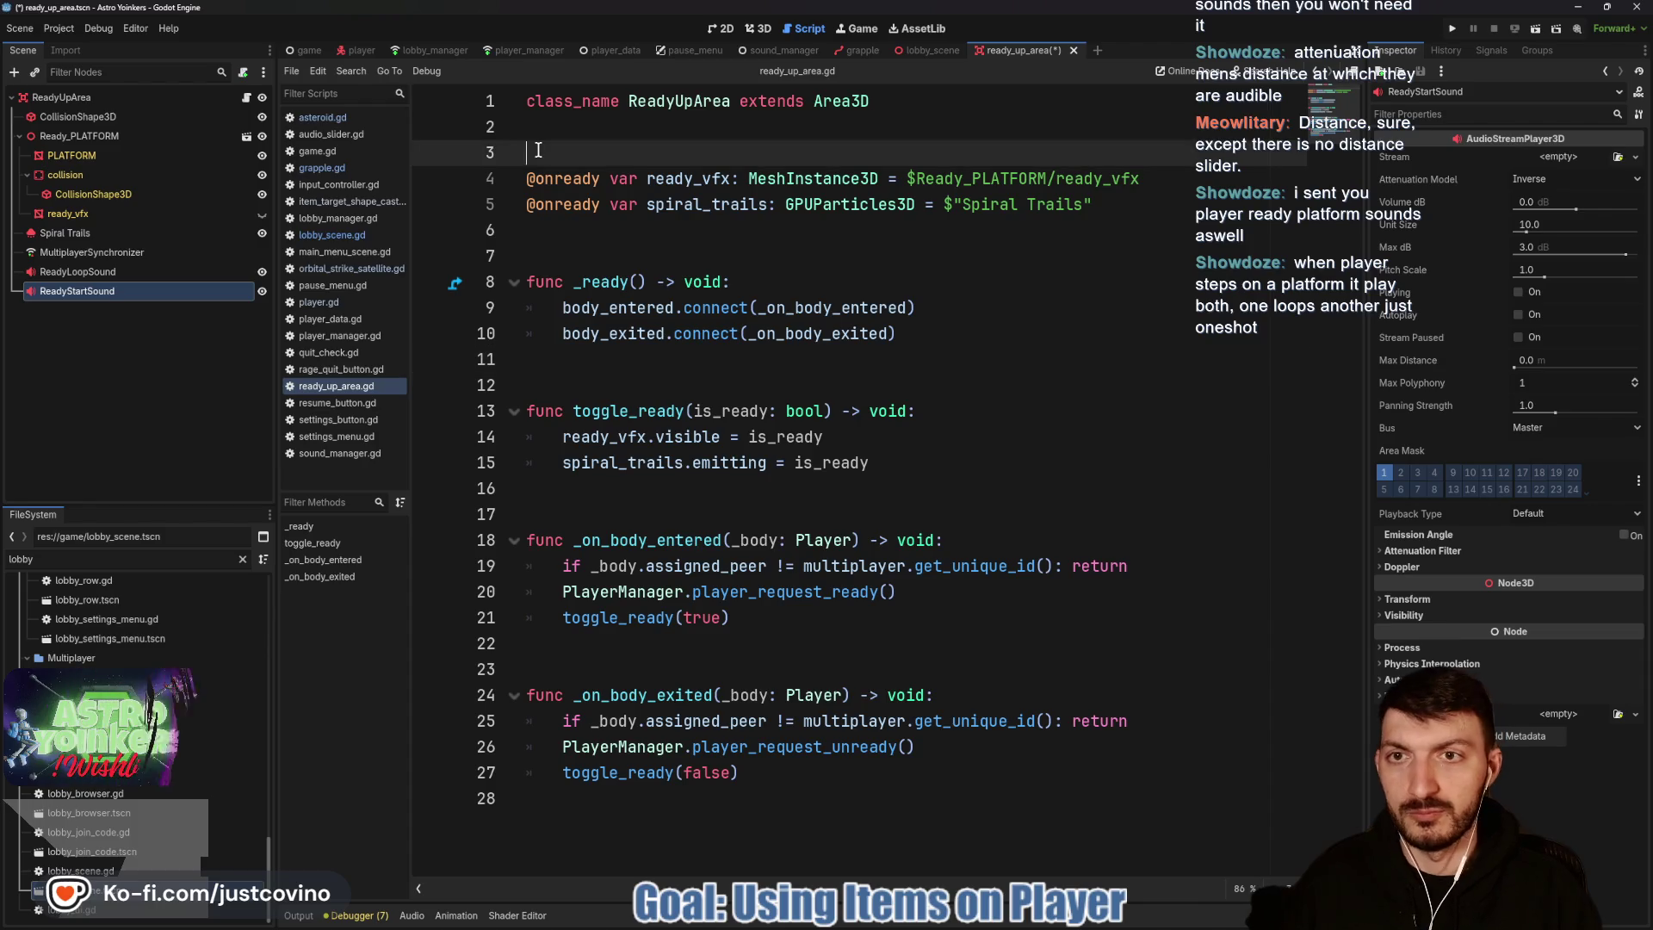
key("Return")
key("Return")
key("Up")
key("Up")
type("@export_suib")
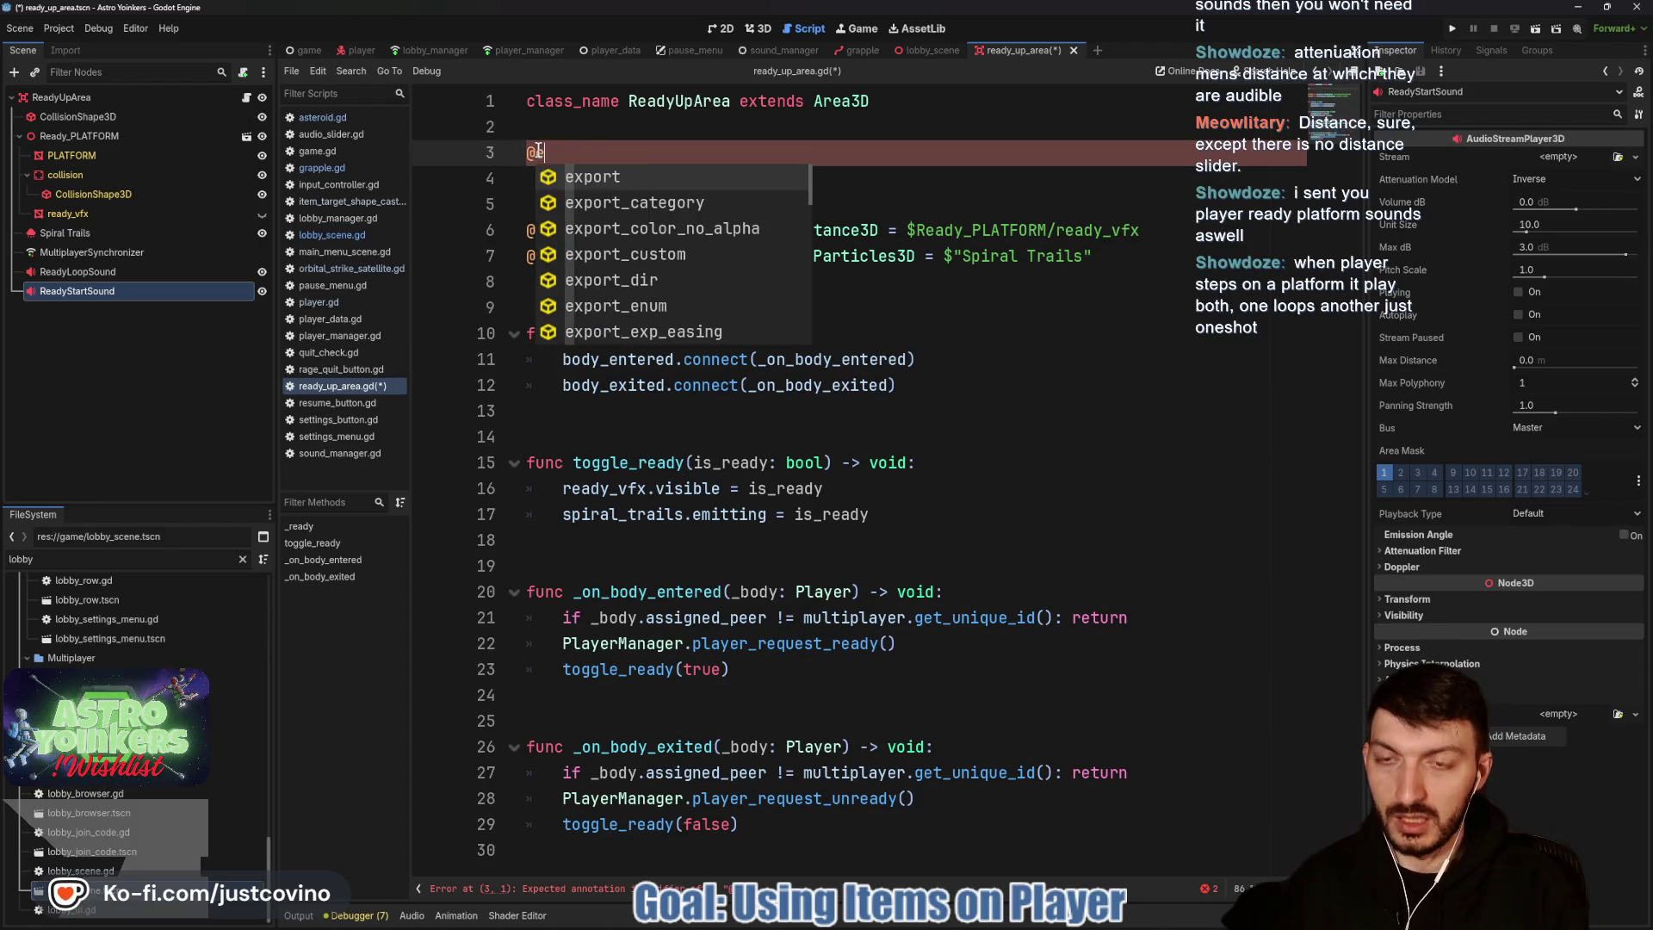
type("b")
key("Return")
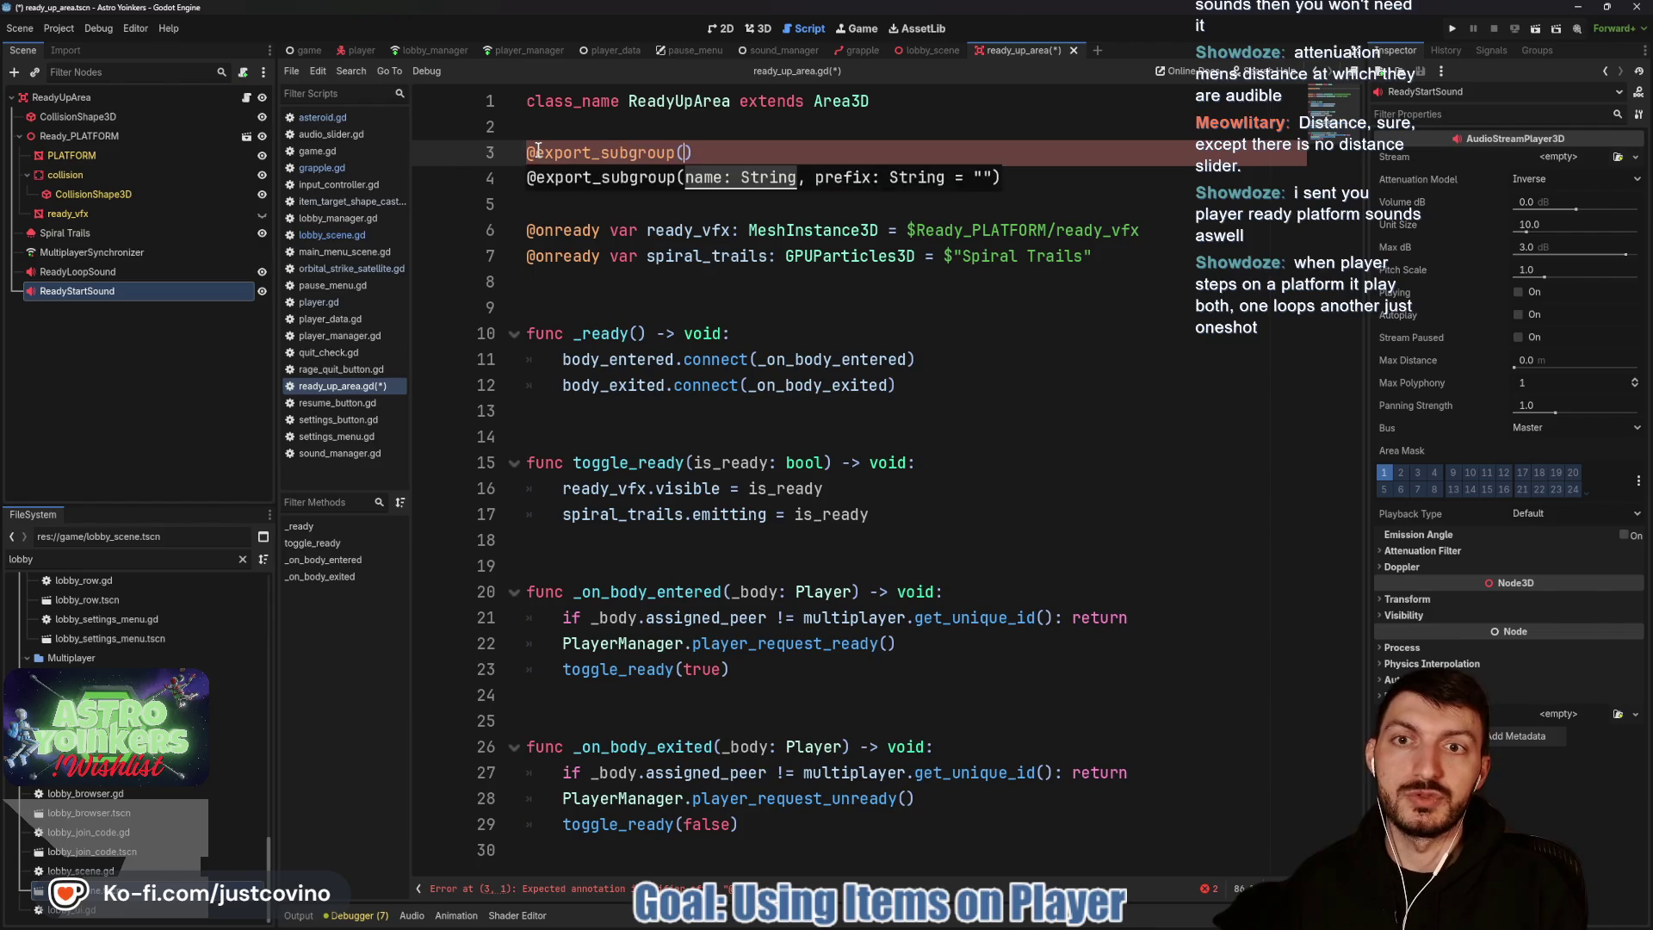
type("\"Soun")
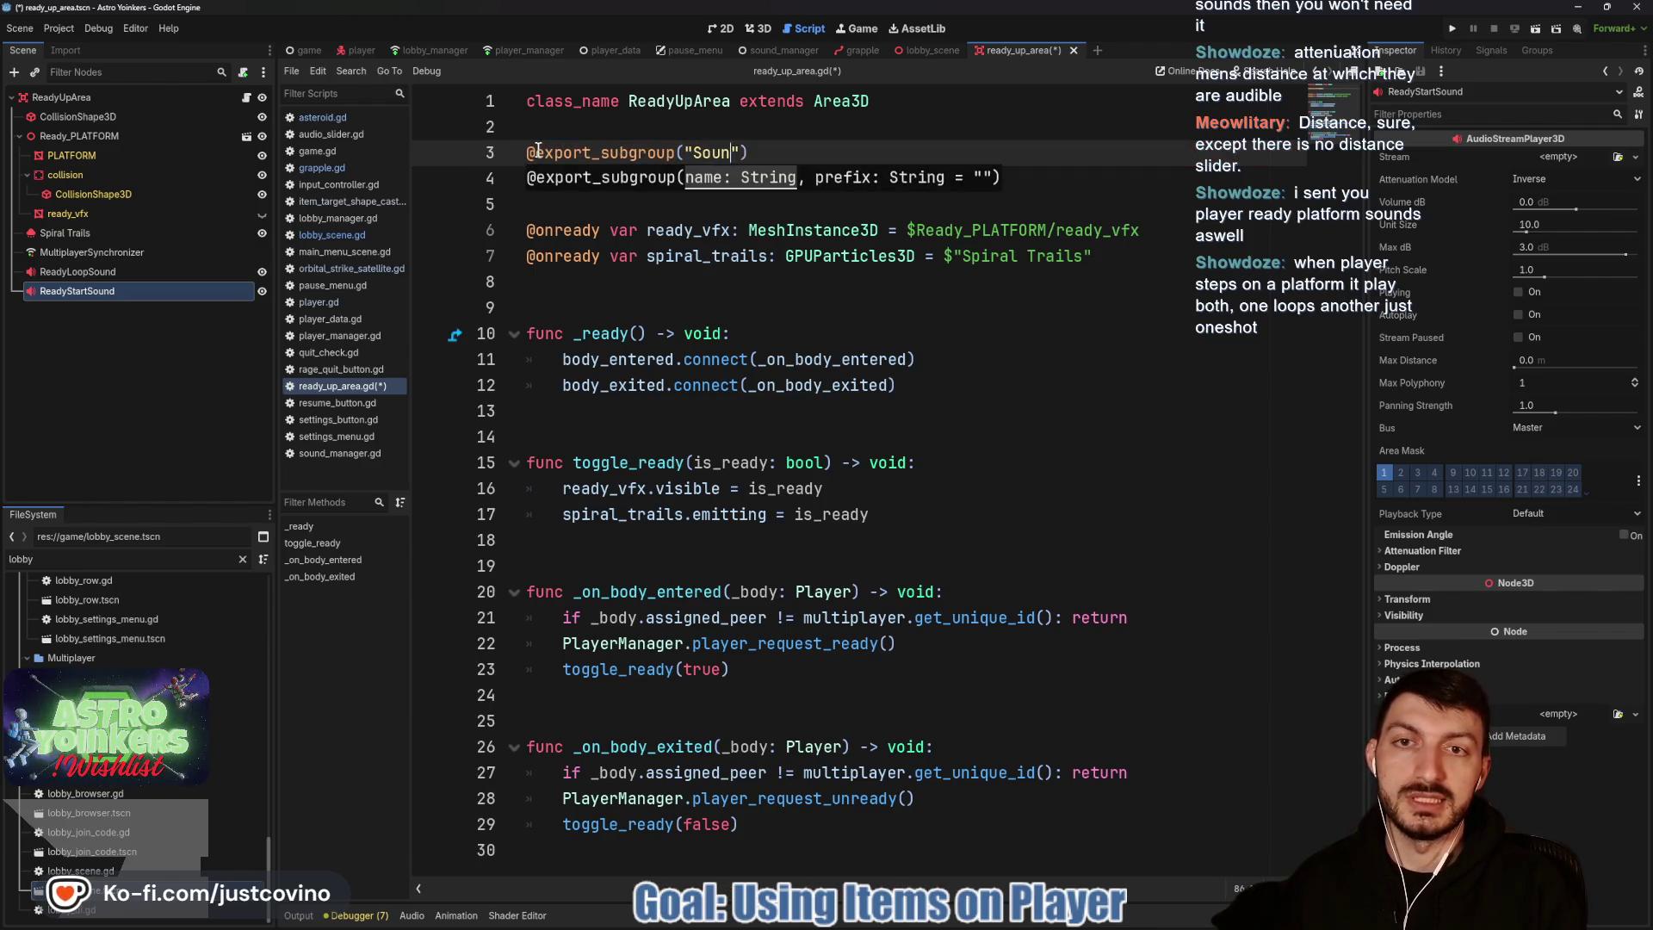
key("BackSpace")
key("BackSpace")
key("BackSpace")
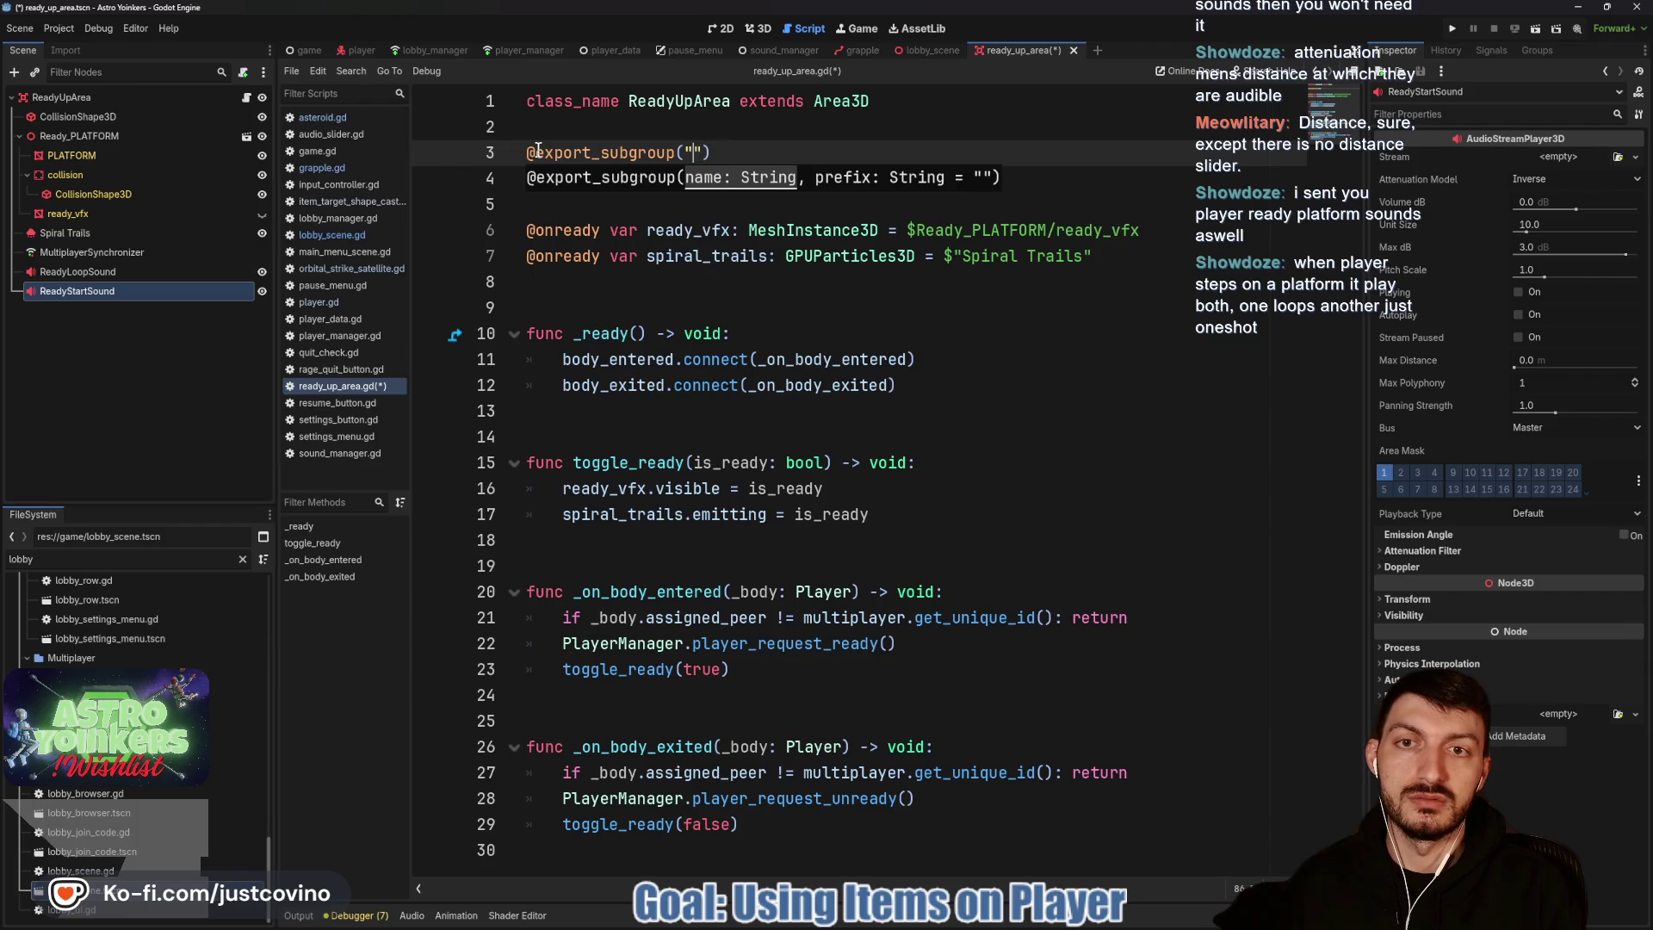
type("yers")
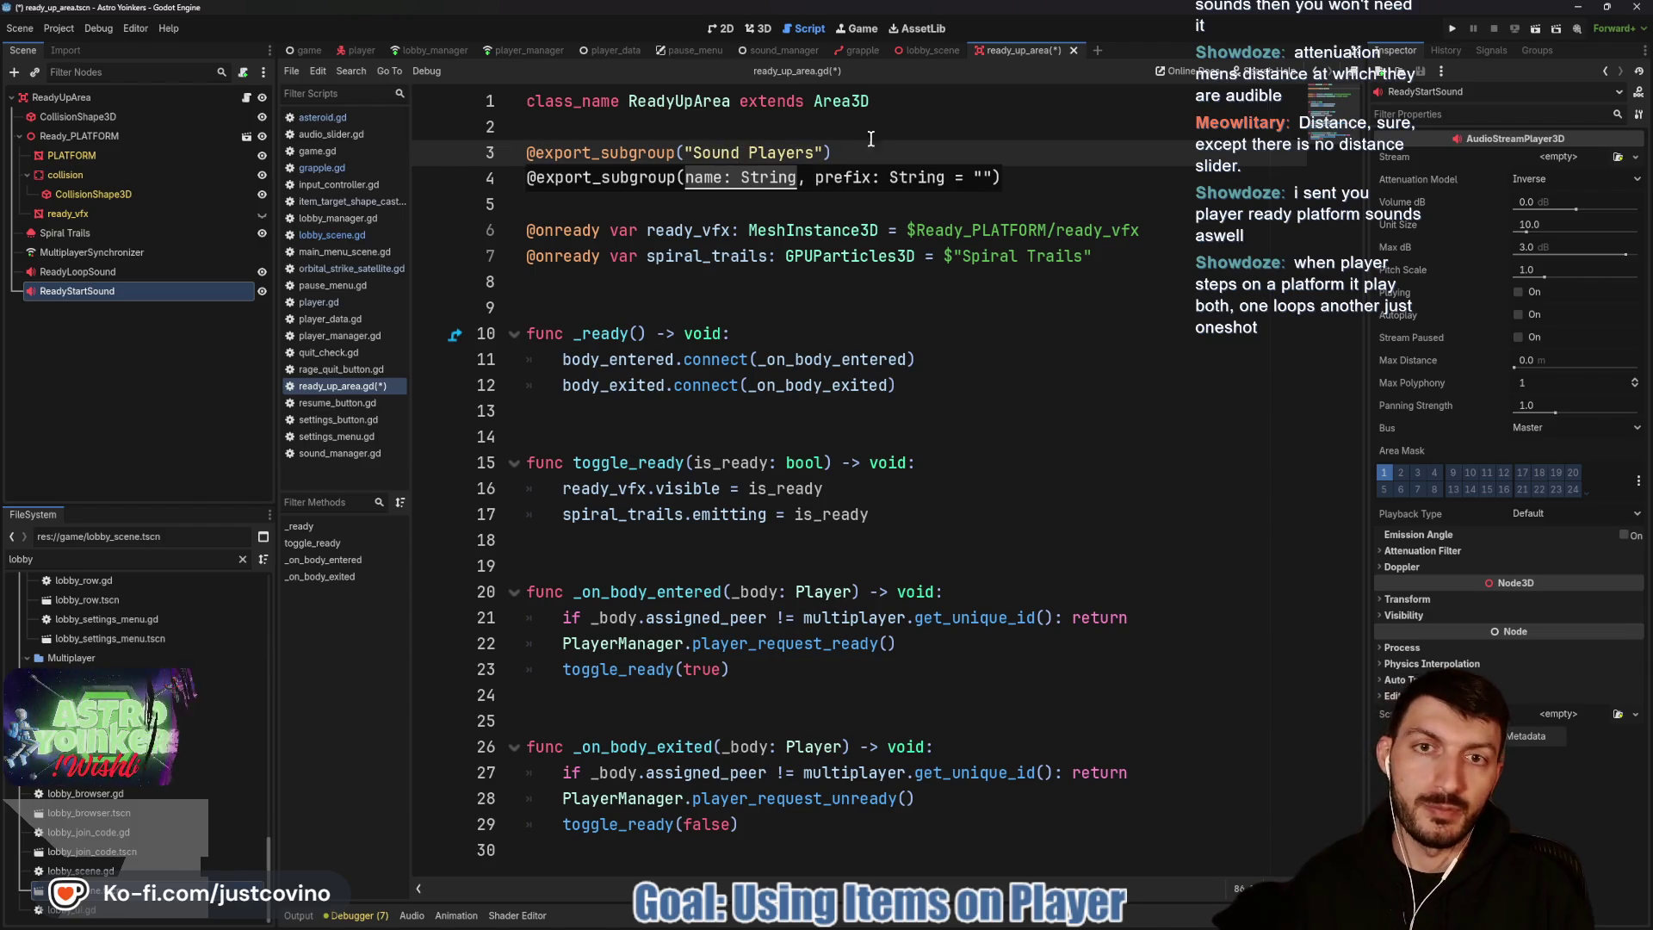
left_click(861, 155)
key("Return")
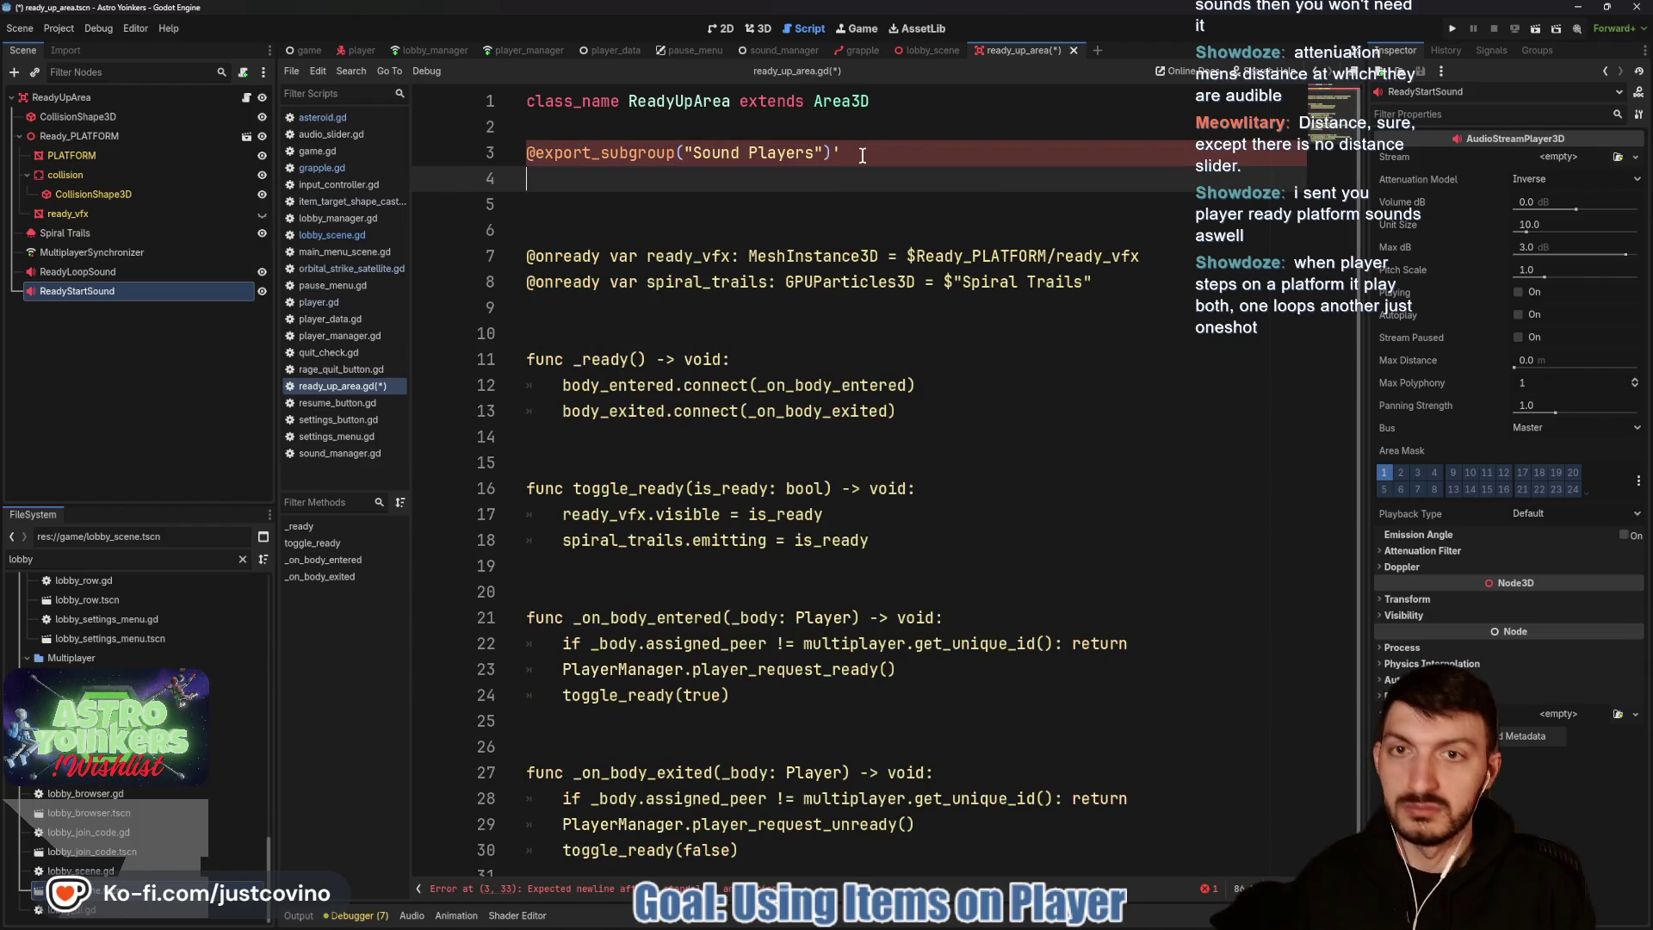
key("BackSpace")
key("BackSpace")
key("Return")
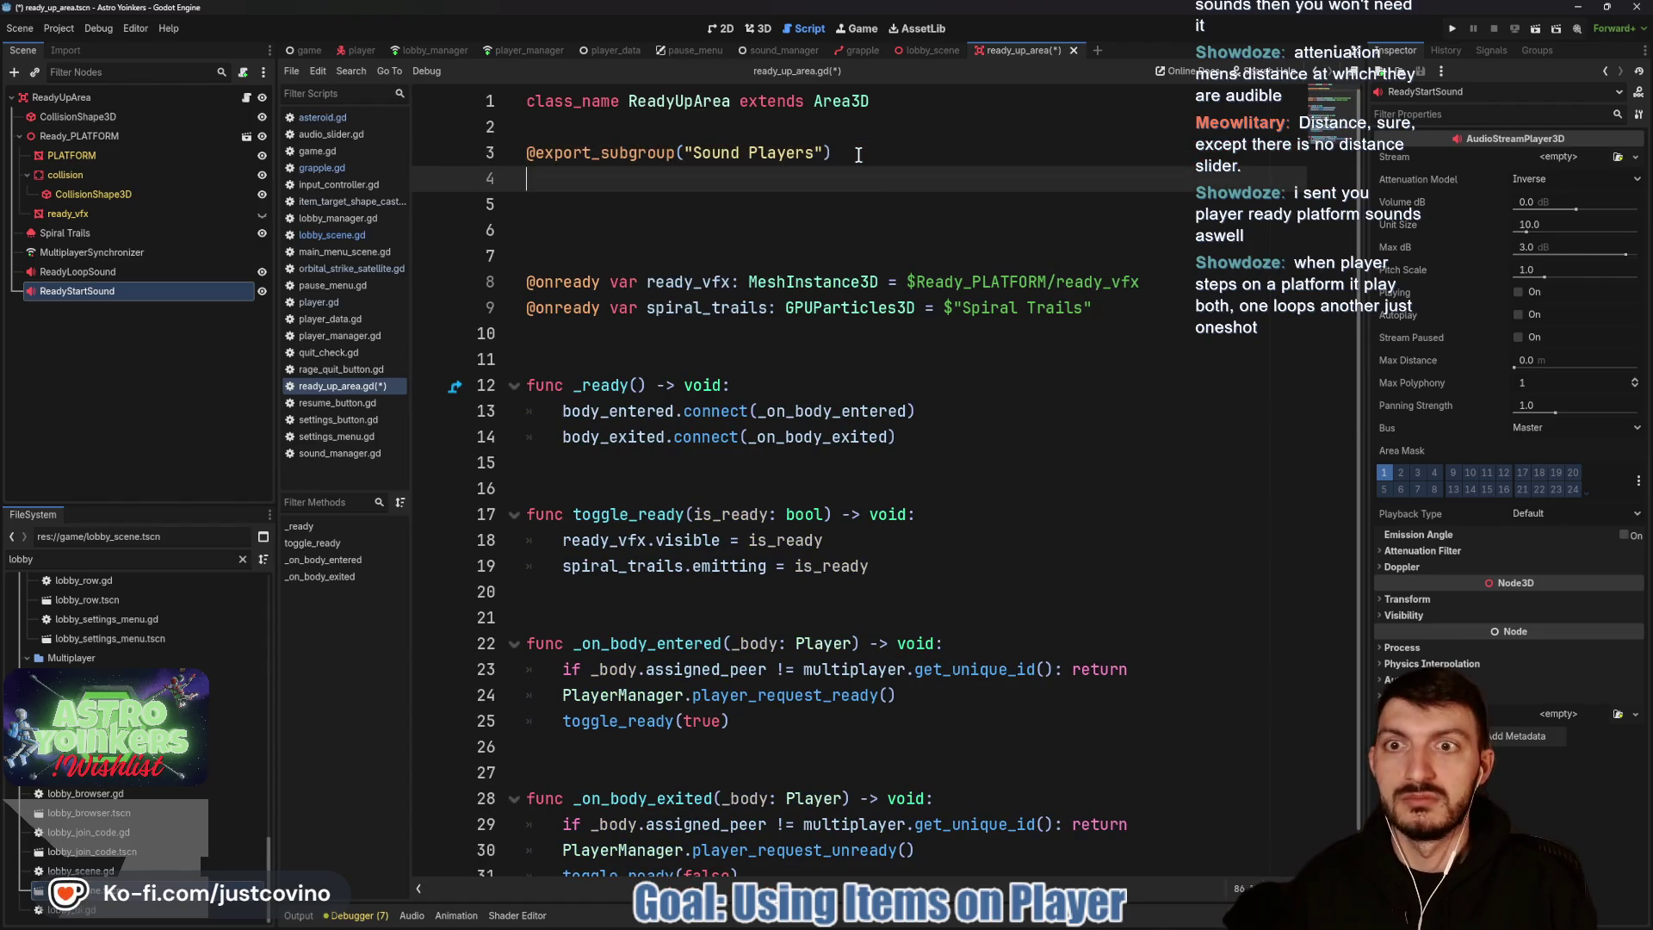
Drag both sound nodes into the script as exported variables and save
left_click(90, 274)
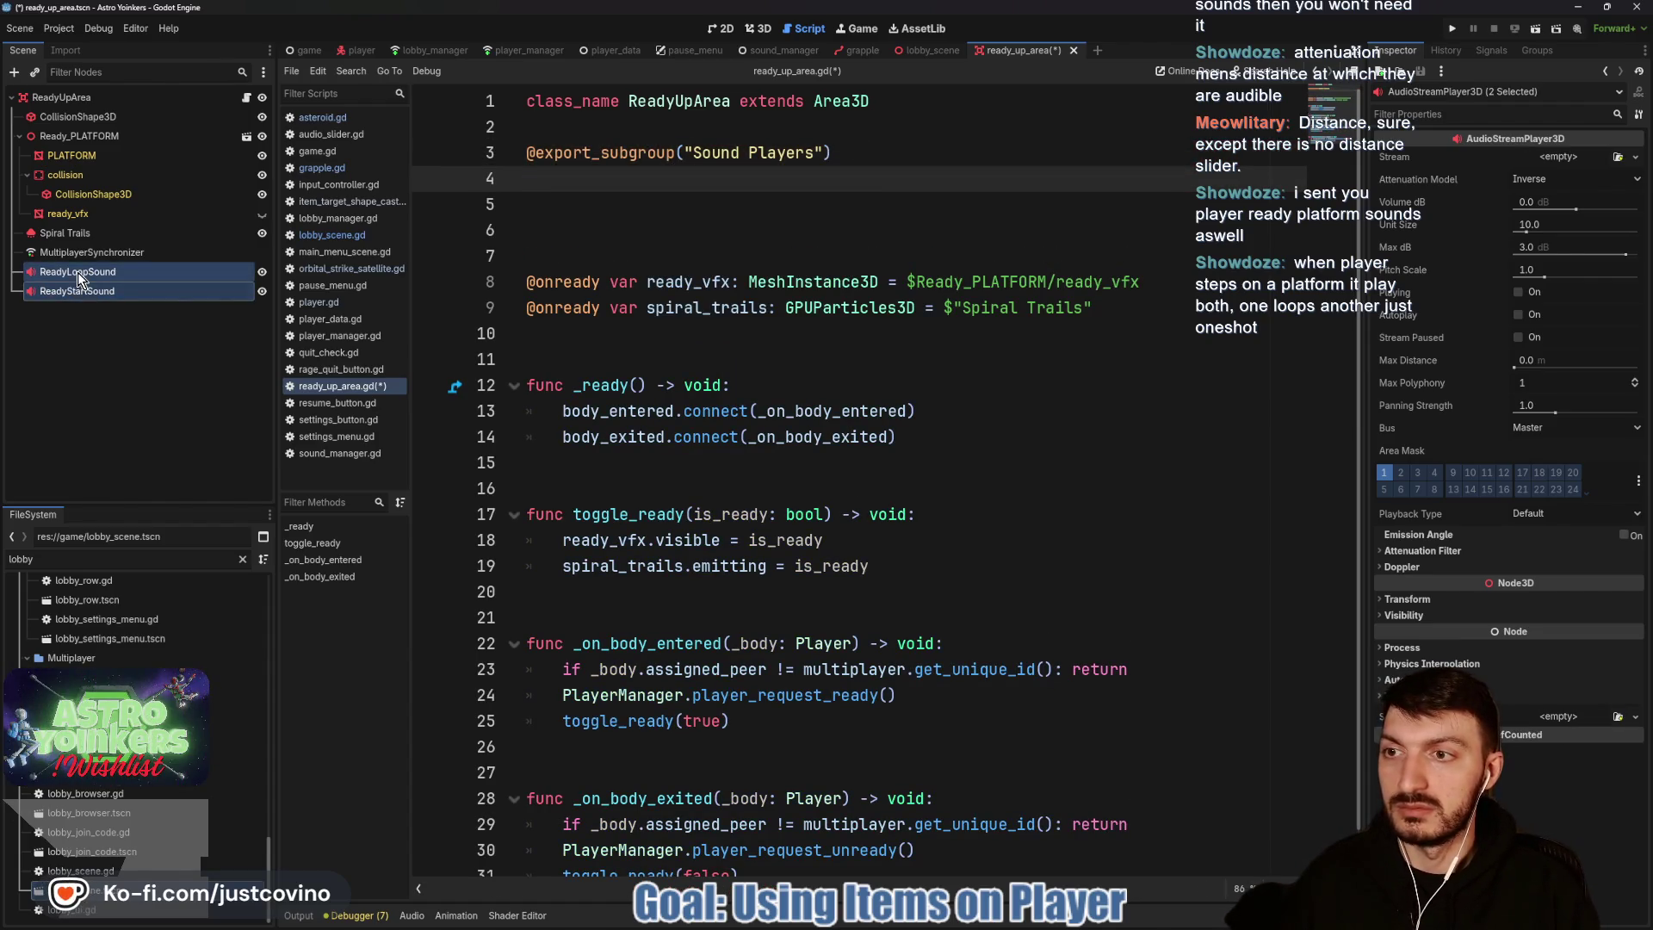
mouse_move(78, 272)
left_mouse_down()
mouse_move(775, 254)
mouse_move(801, 238)
left_mouse_up()
key("ctrl+s")
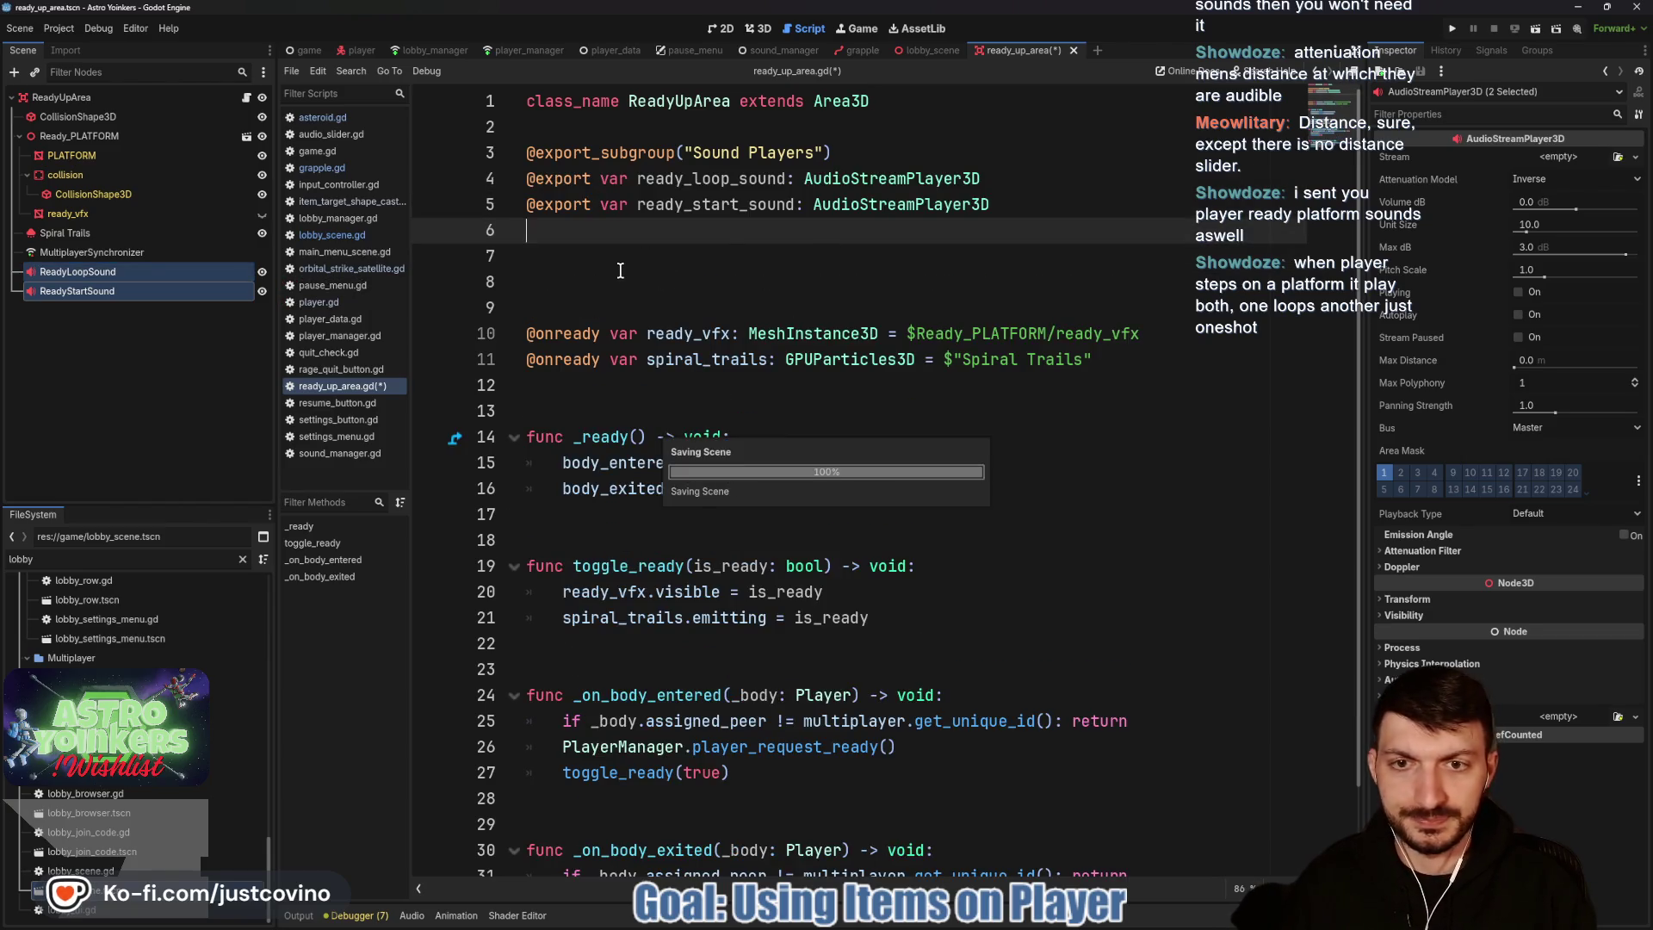
Start a ready_loop_sound.play() line inside toggle_ready
scroll(757, 285, "down", 2)
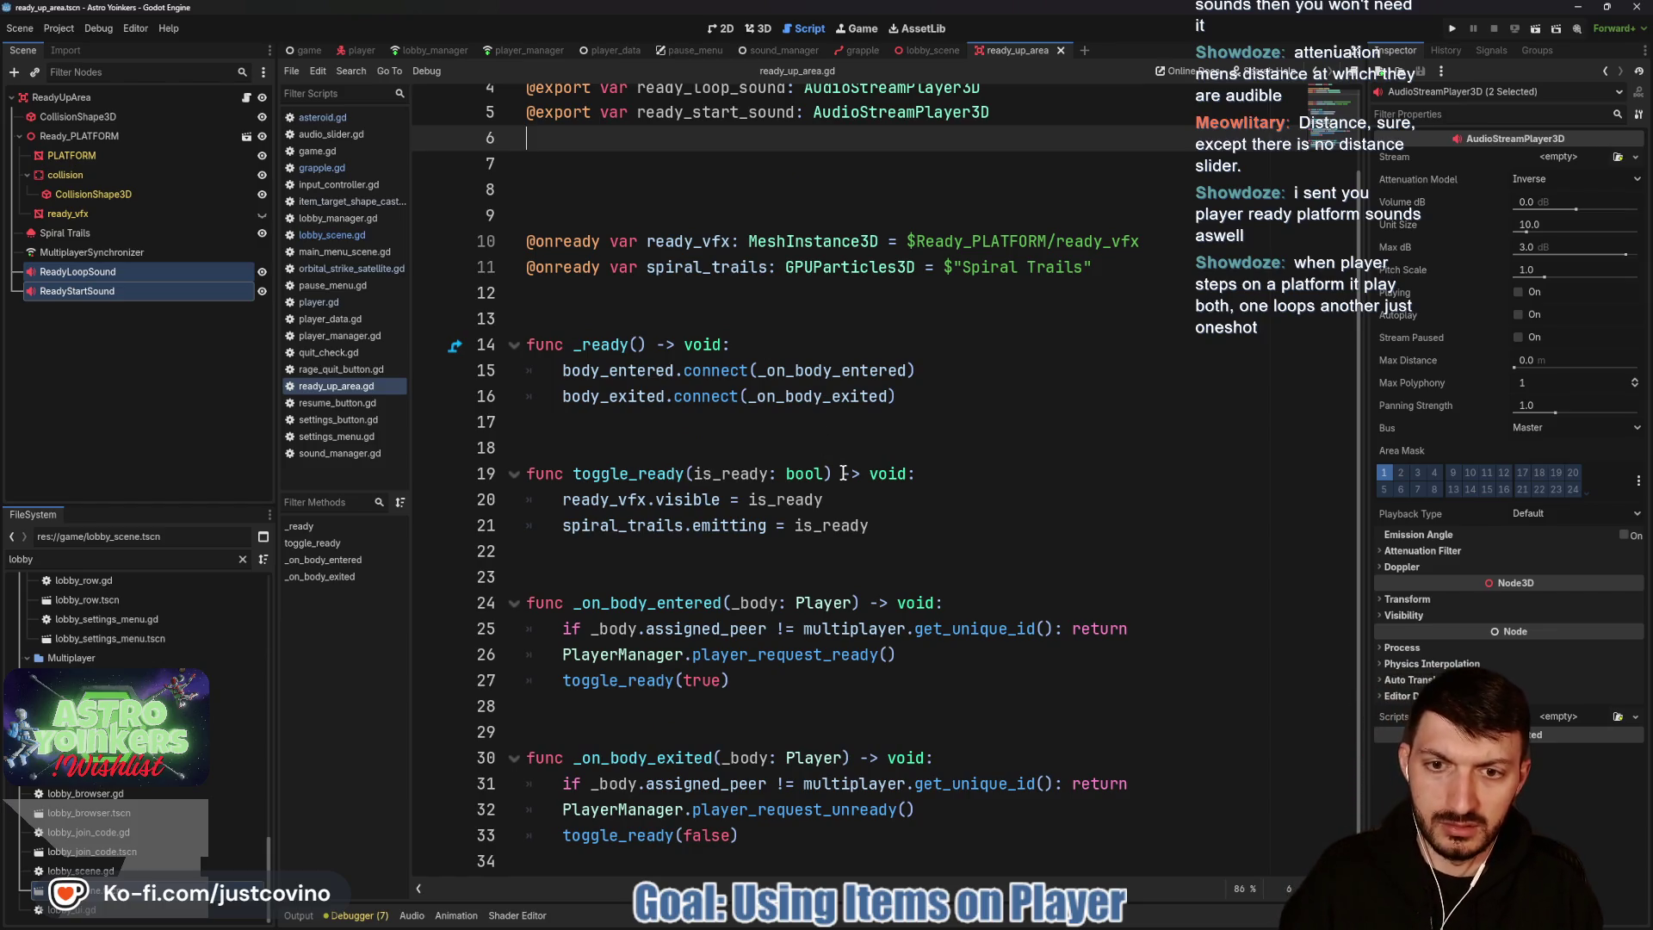
left_click(898, 528)
key("Return")
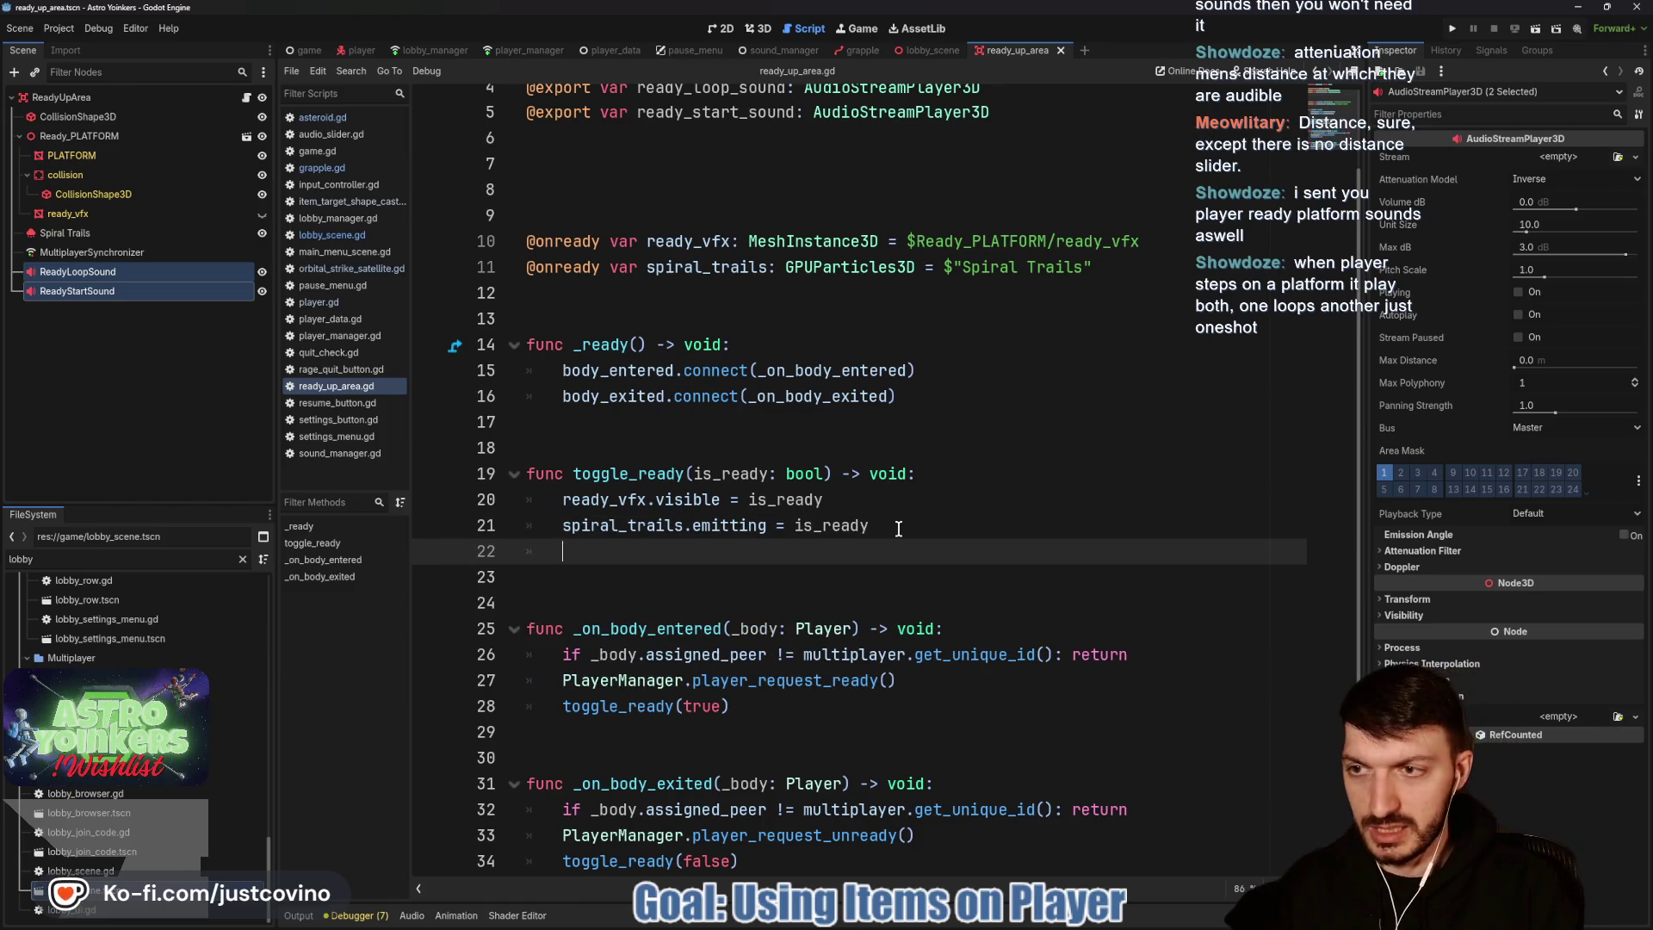
type("ady")
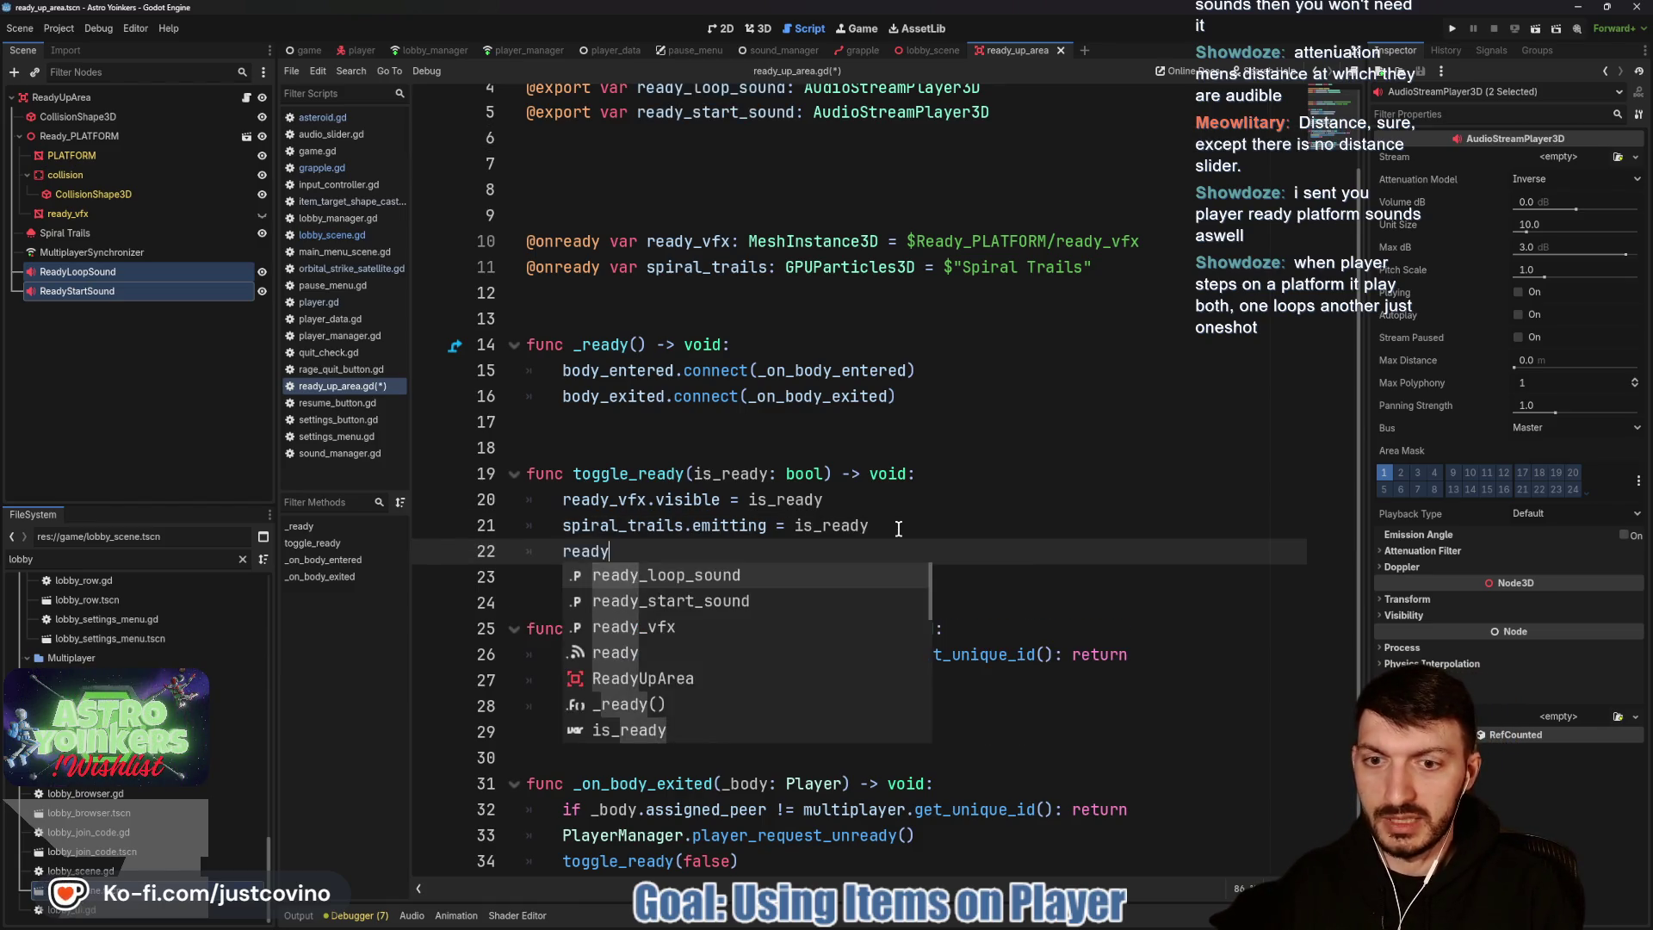
key("Return")
type(".")
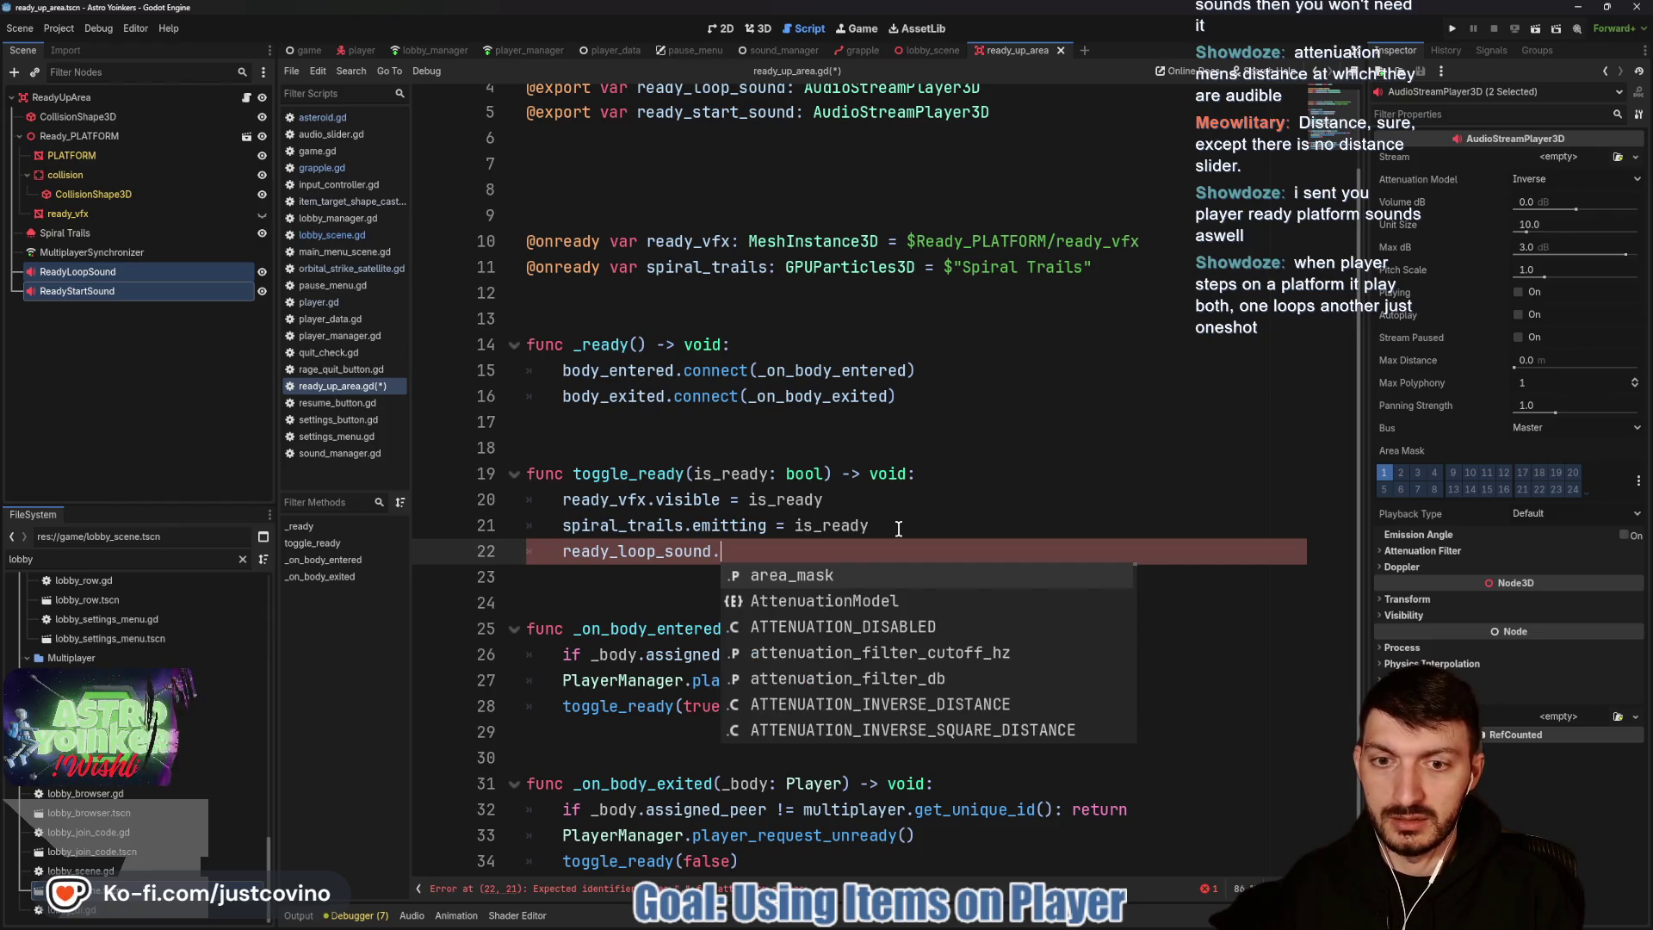
type("pl")
Wrap ready_loop_sound.play() in an 'if is_ready:' check
key("Return")
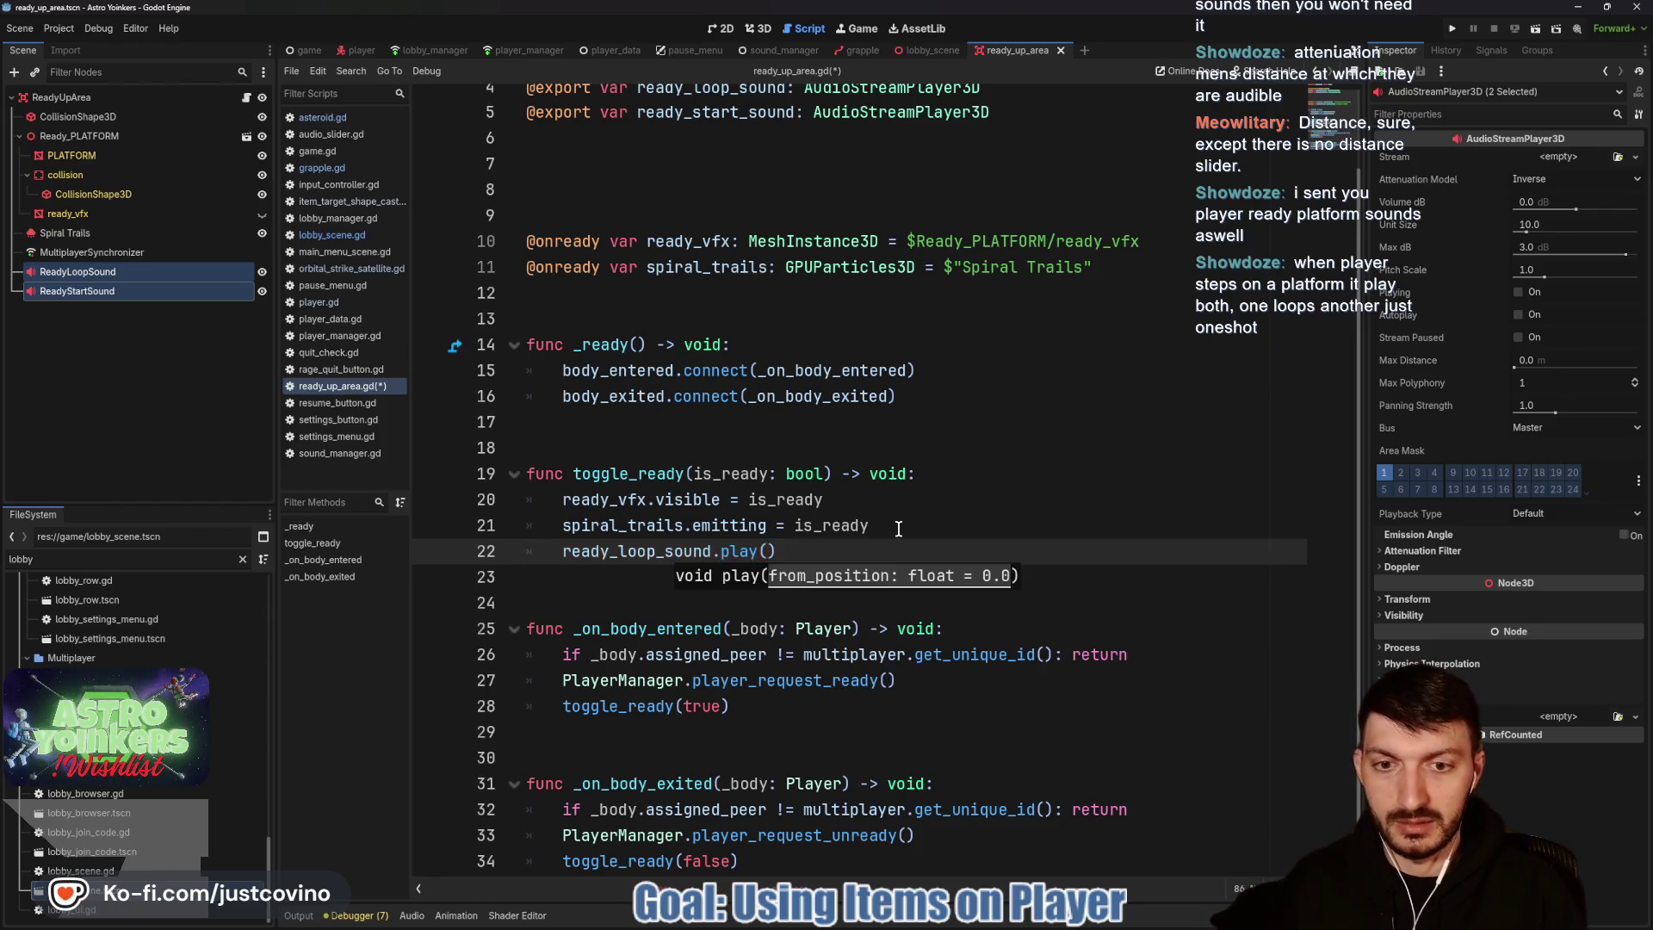
left_click(898, 528)
key("Return")
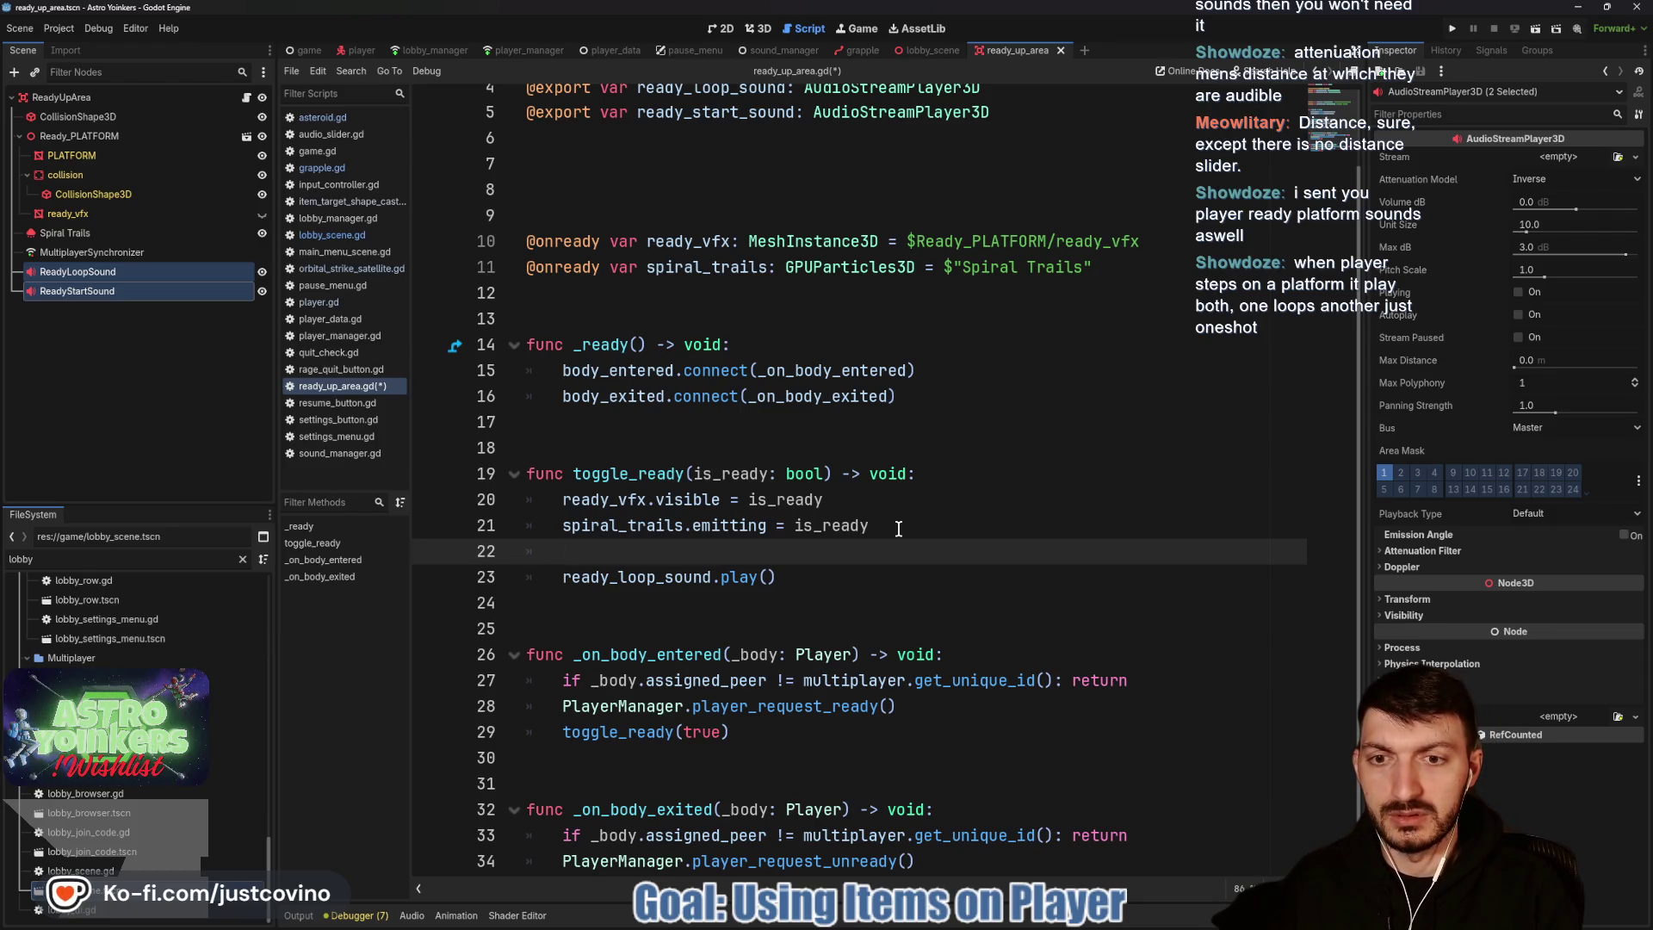
type("if is_ready:")
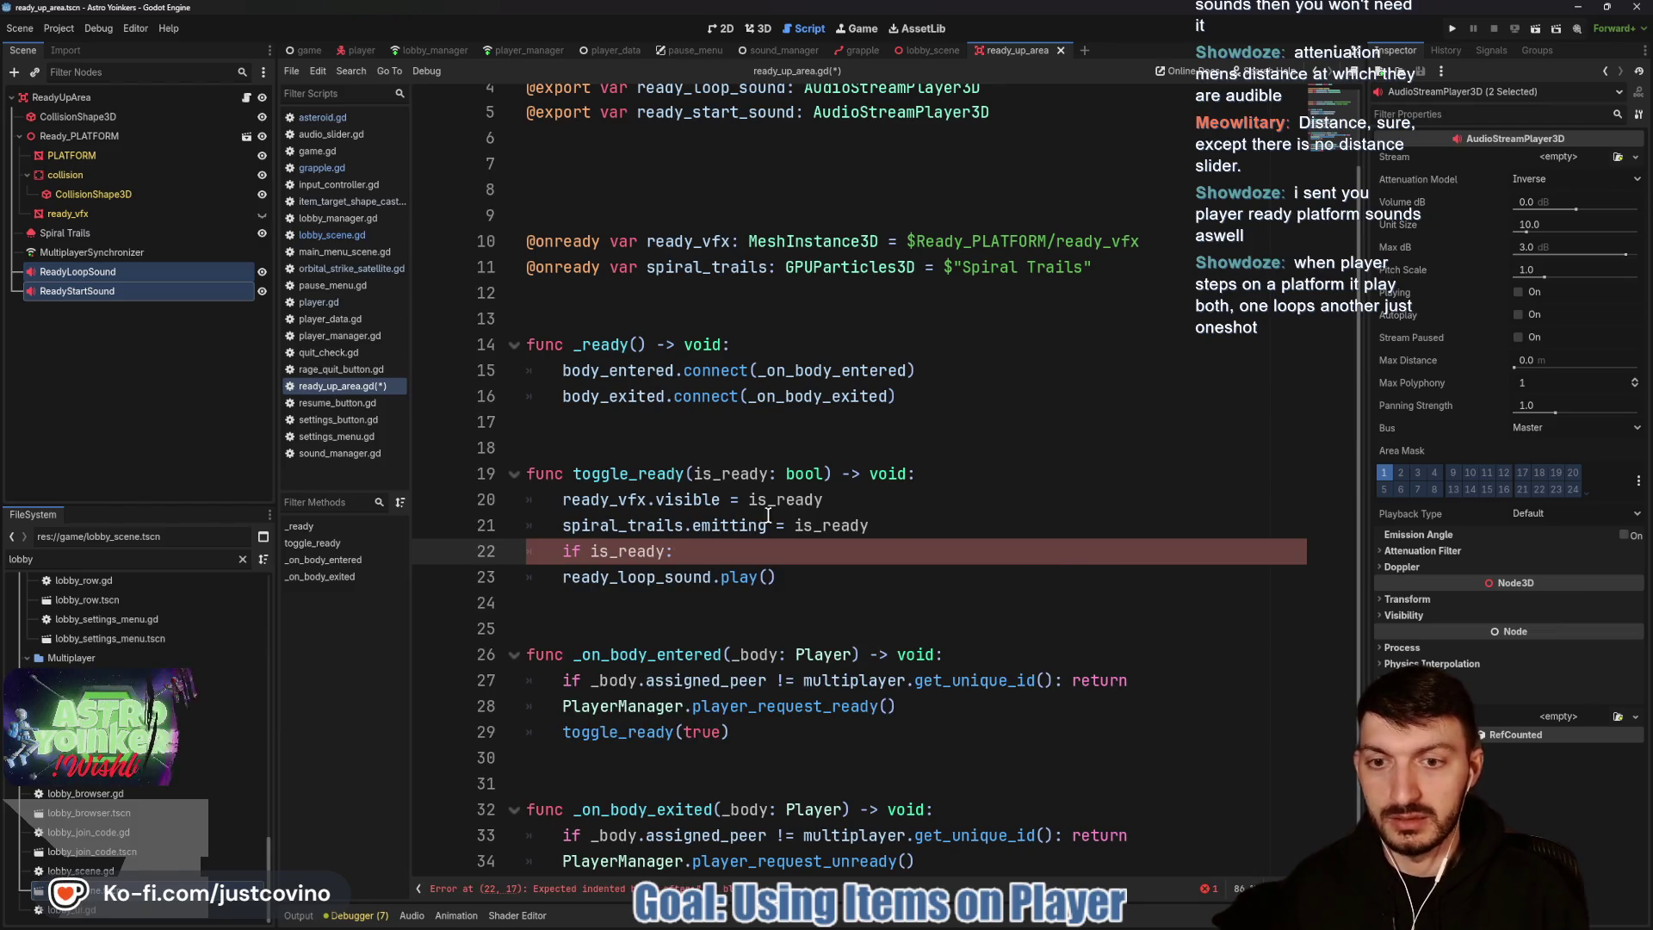
left_click(555, 579)
key("Tab")
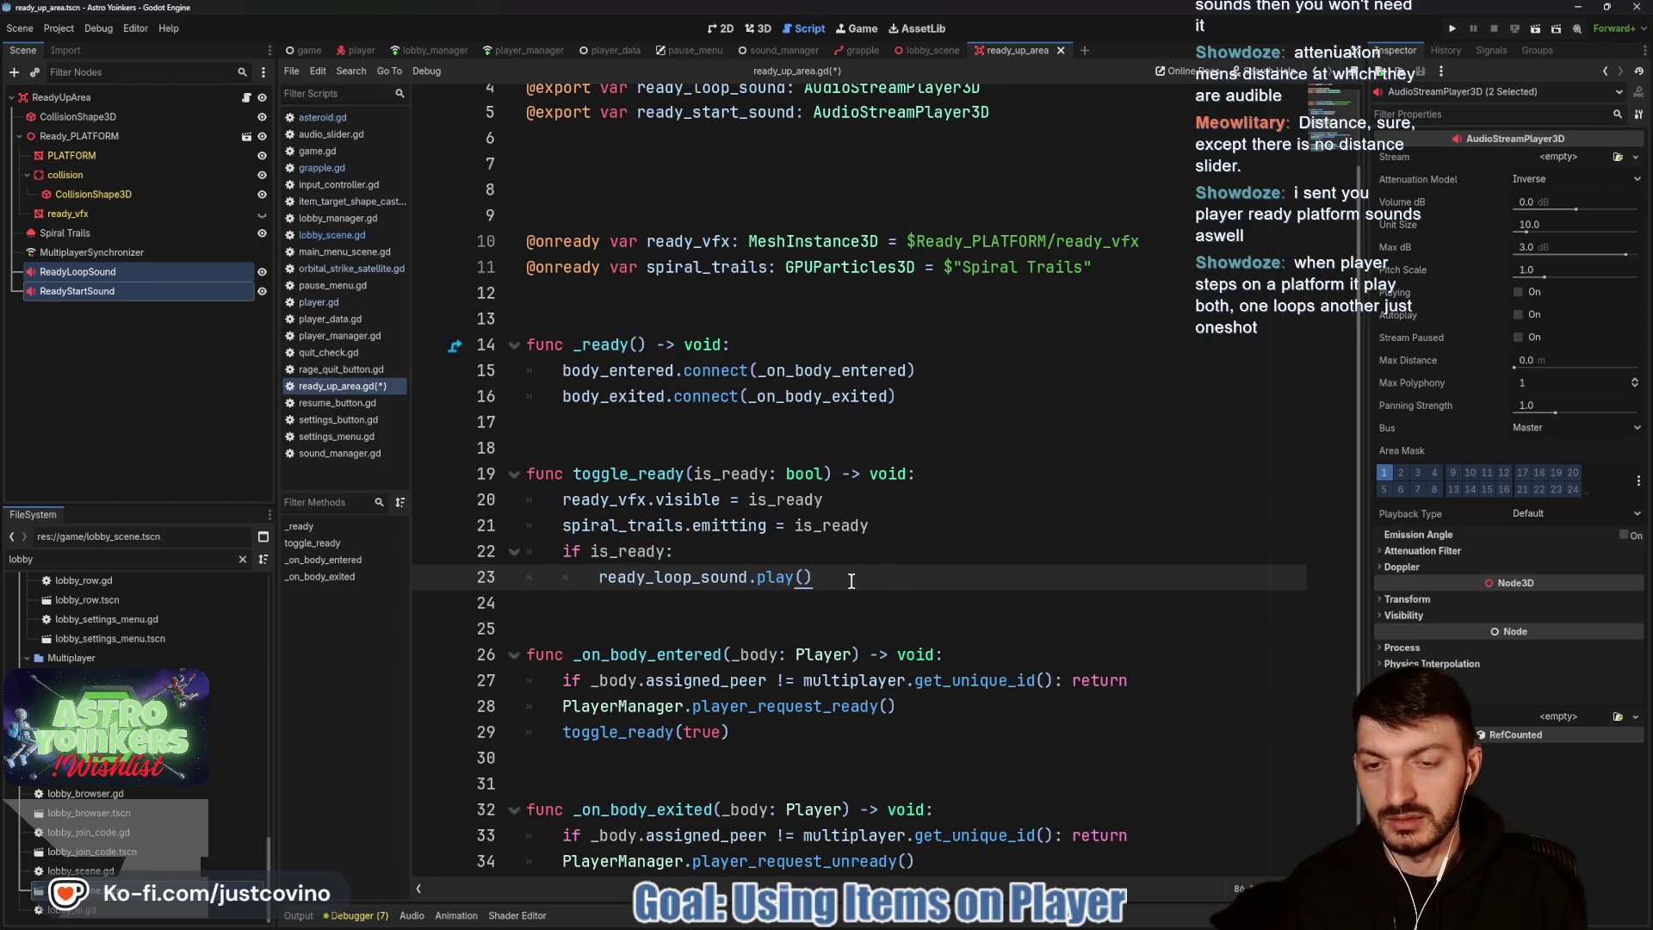
key("Return")
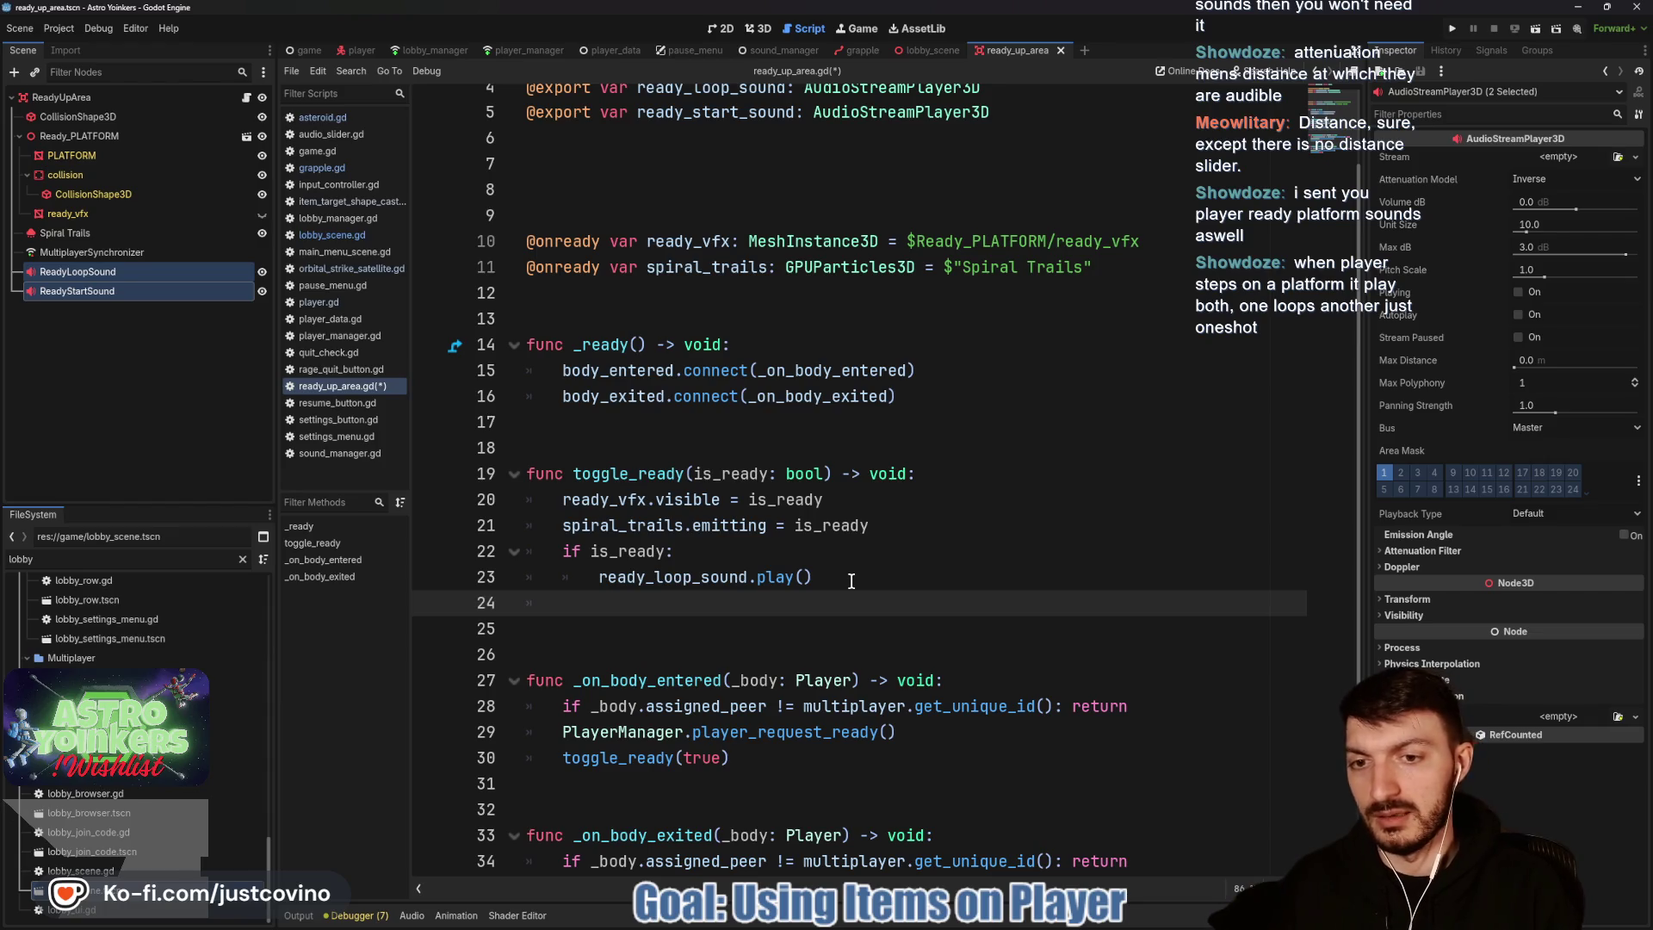
Add an 'elif !is_ready:' branch containing a ready_loop_sound condition
type("lif !")
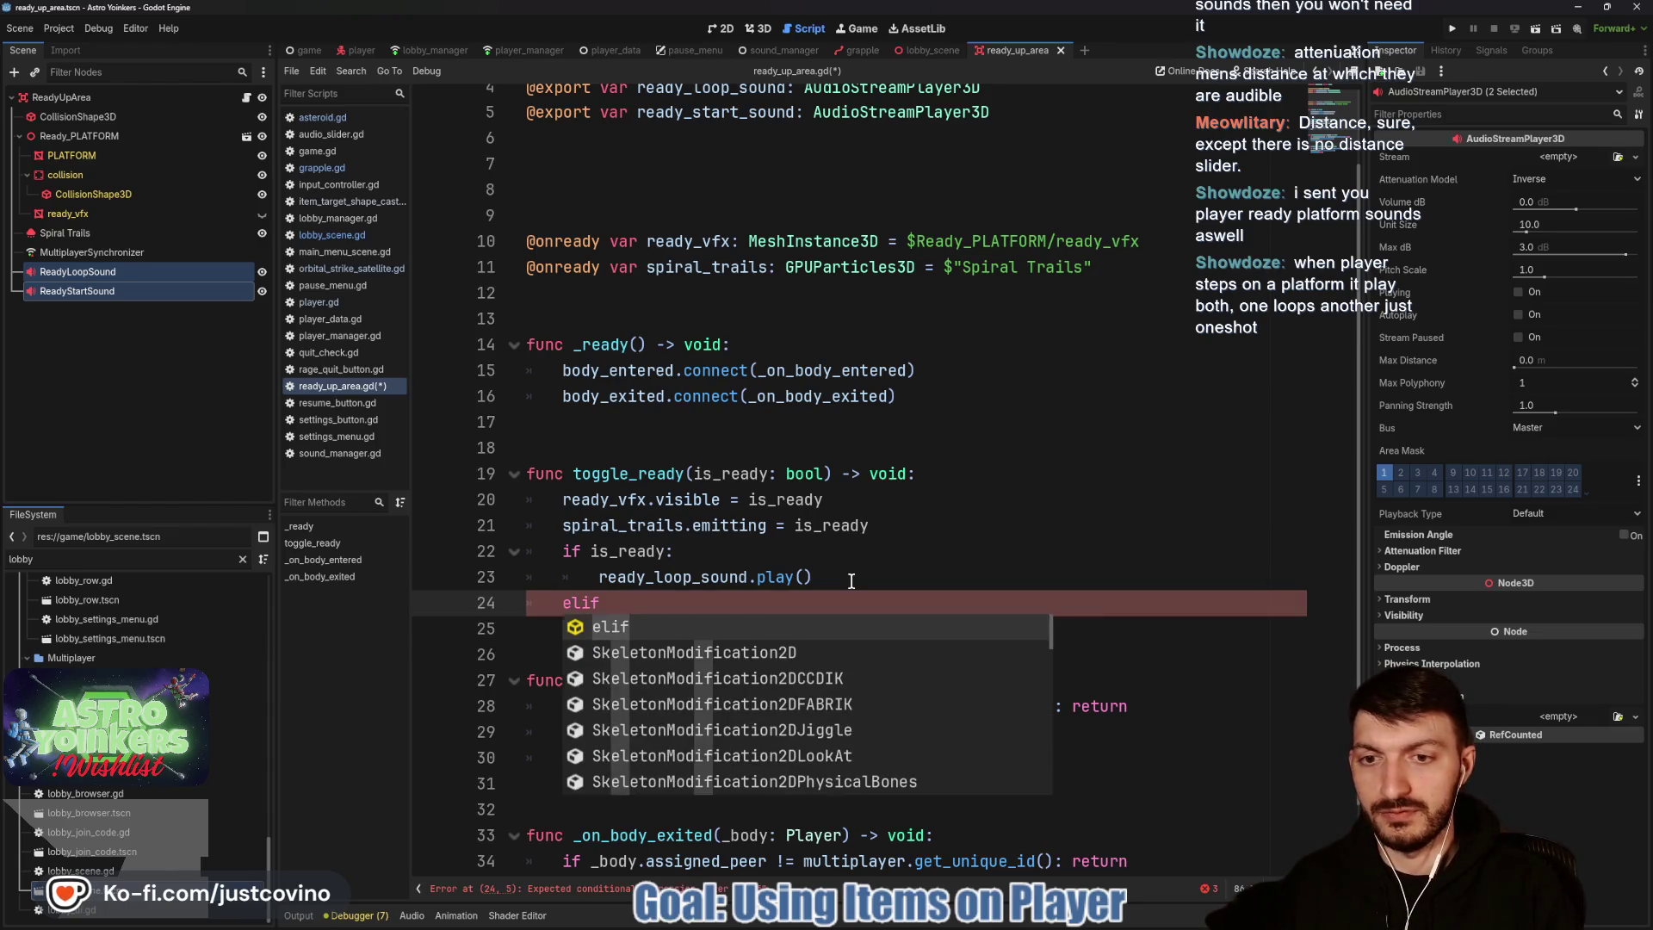
type("is_ready:")
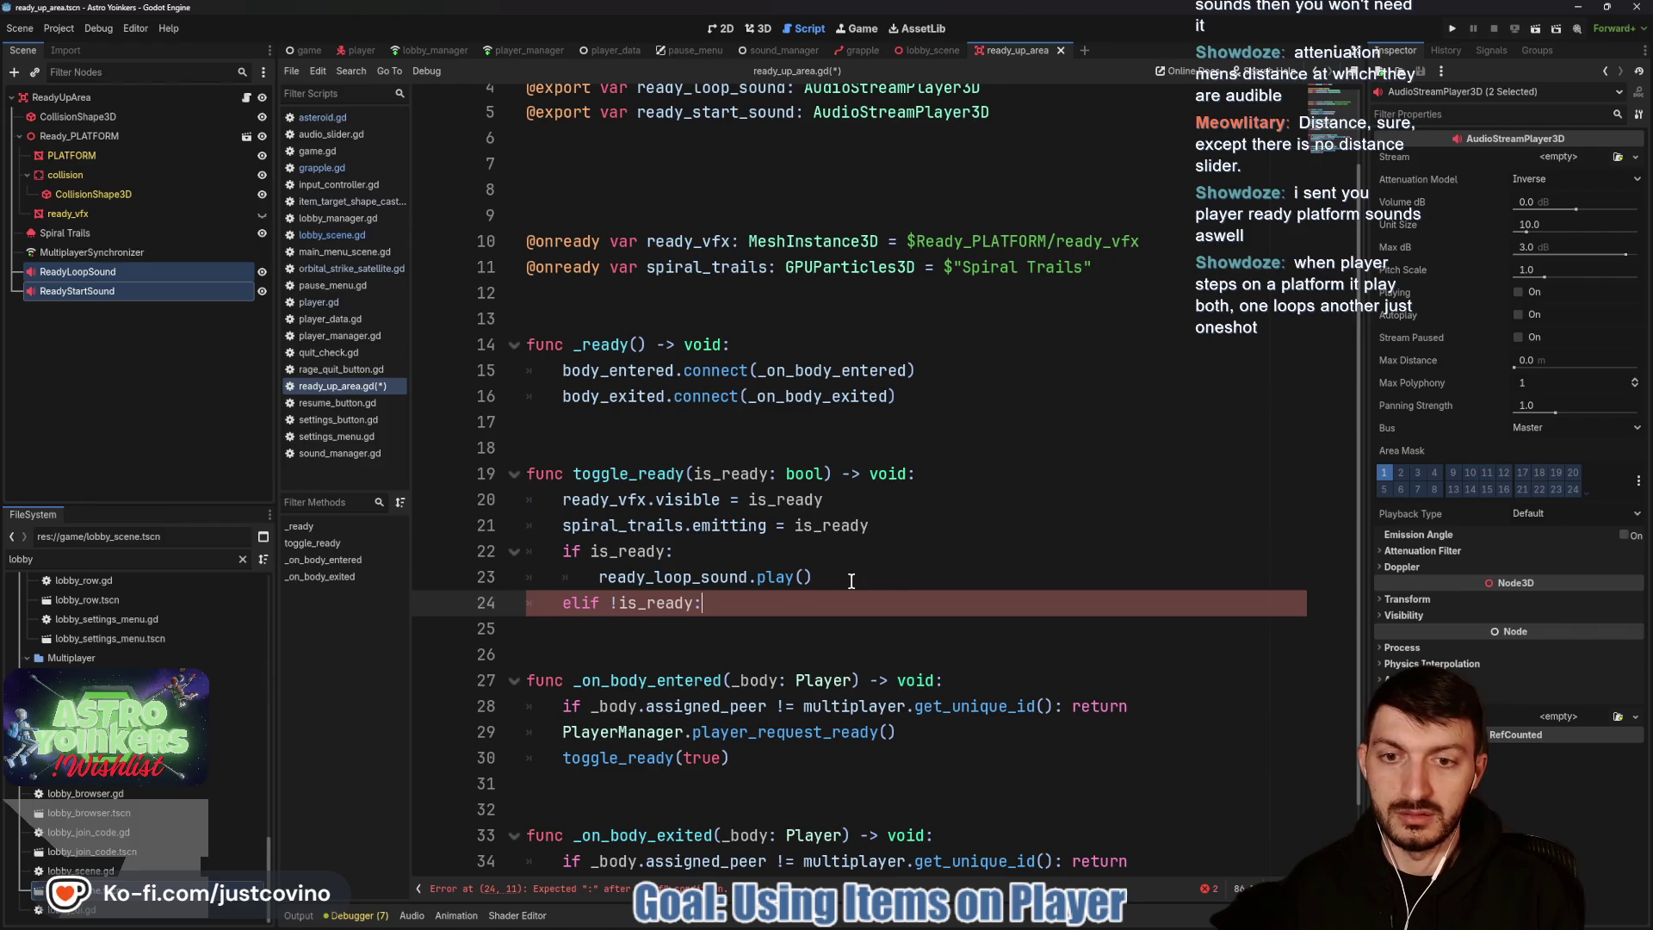
key("Return")
type("if read")
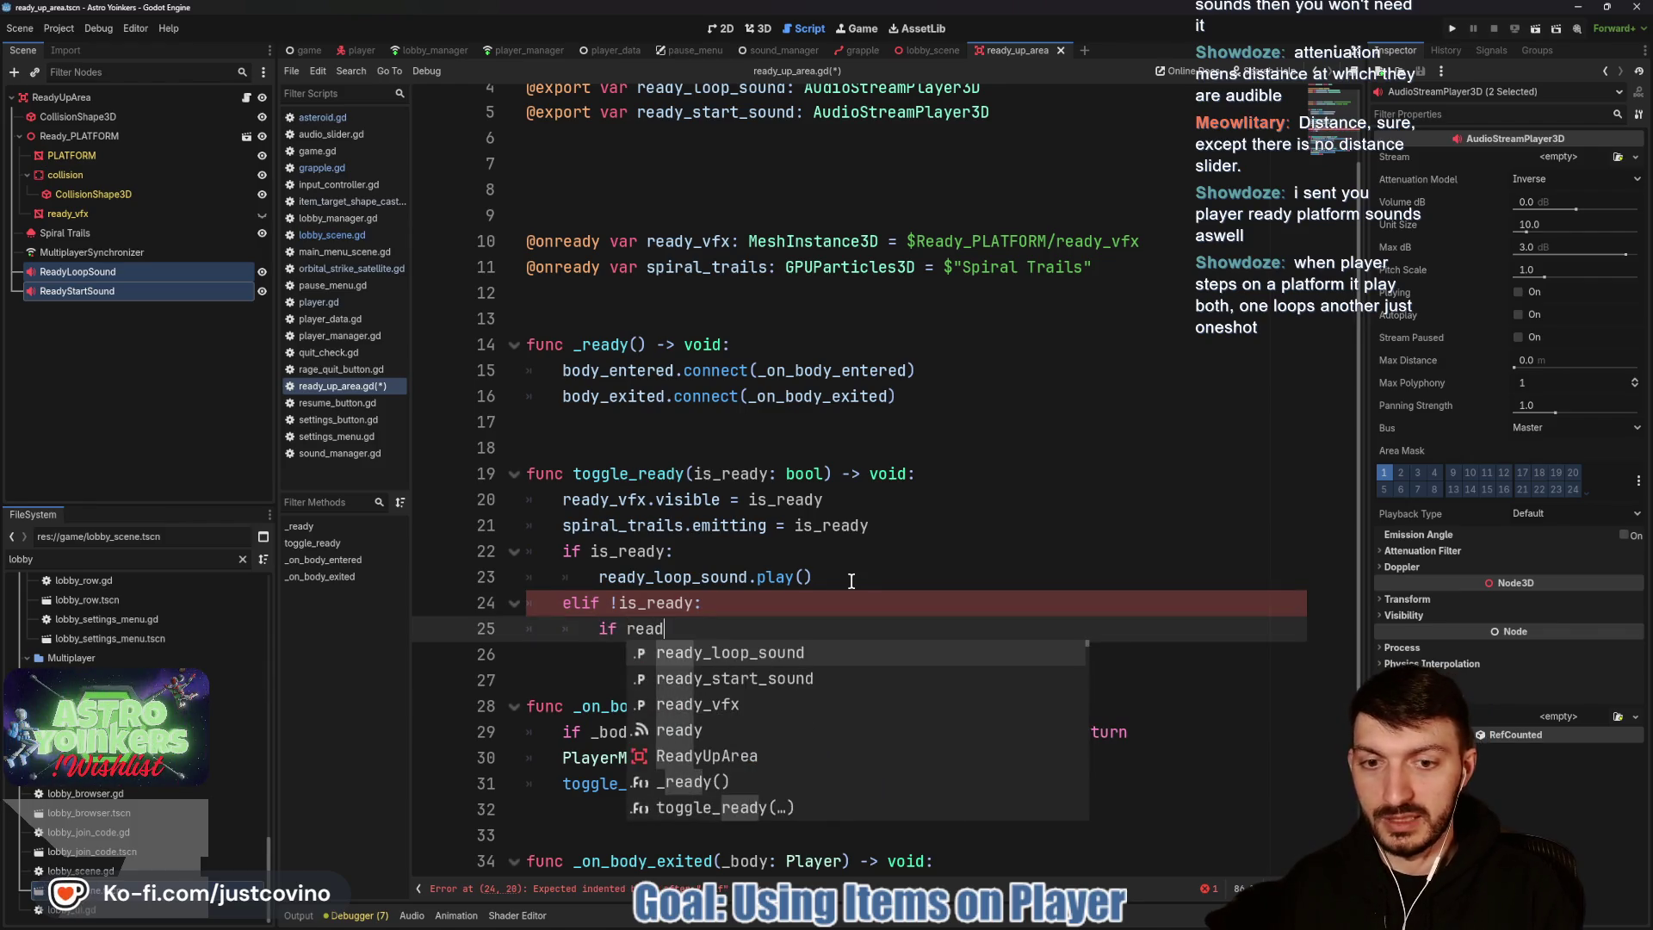
key("Return")
type(".is")
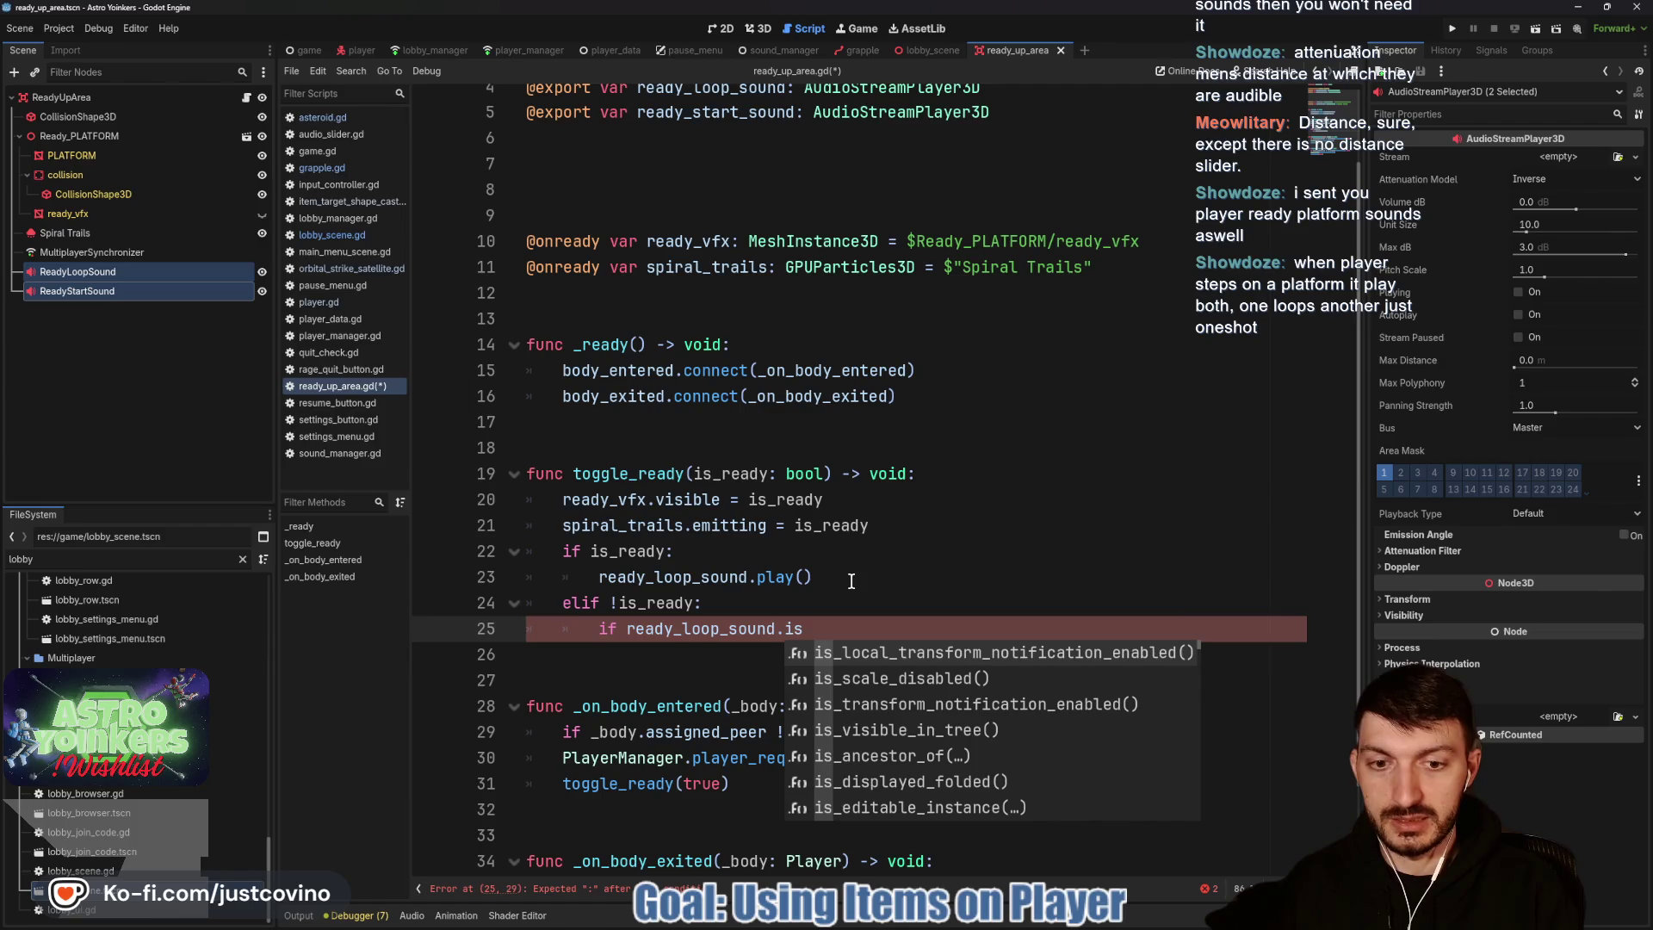
type("_pl")
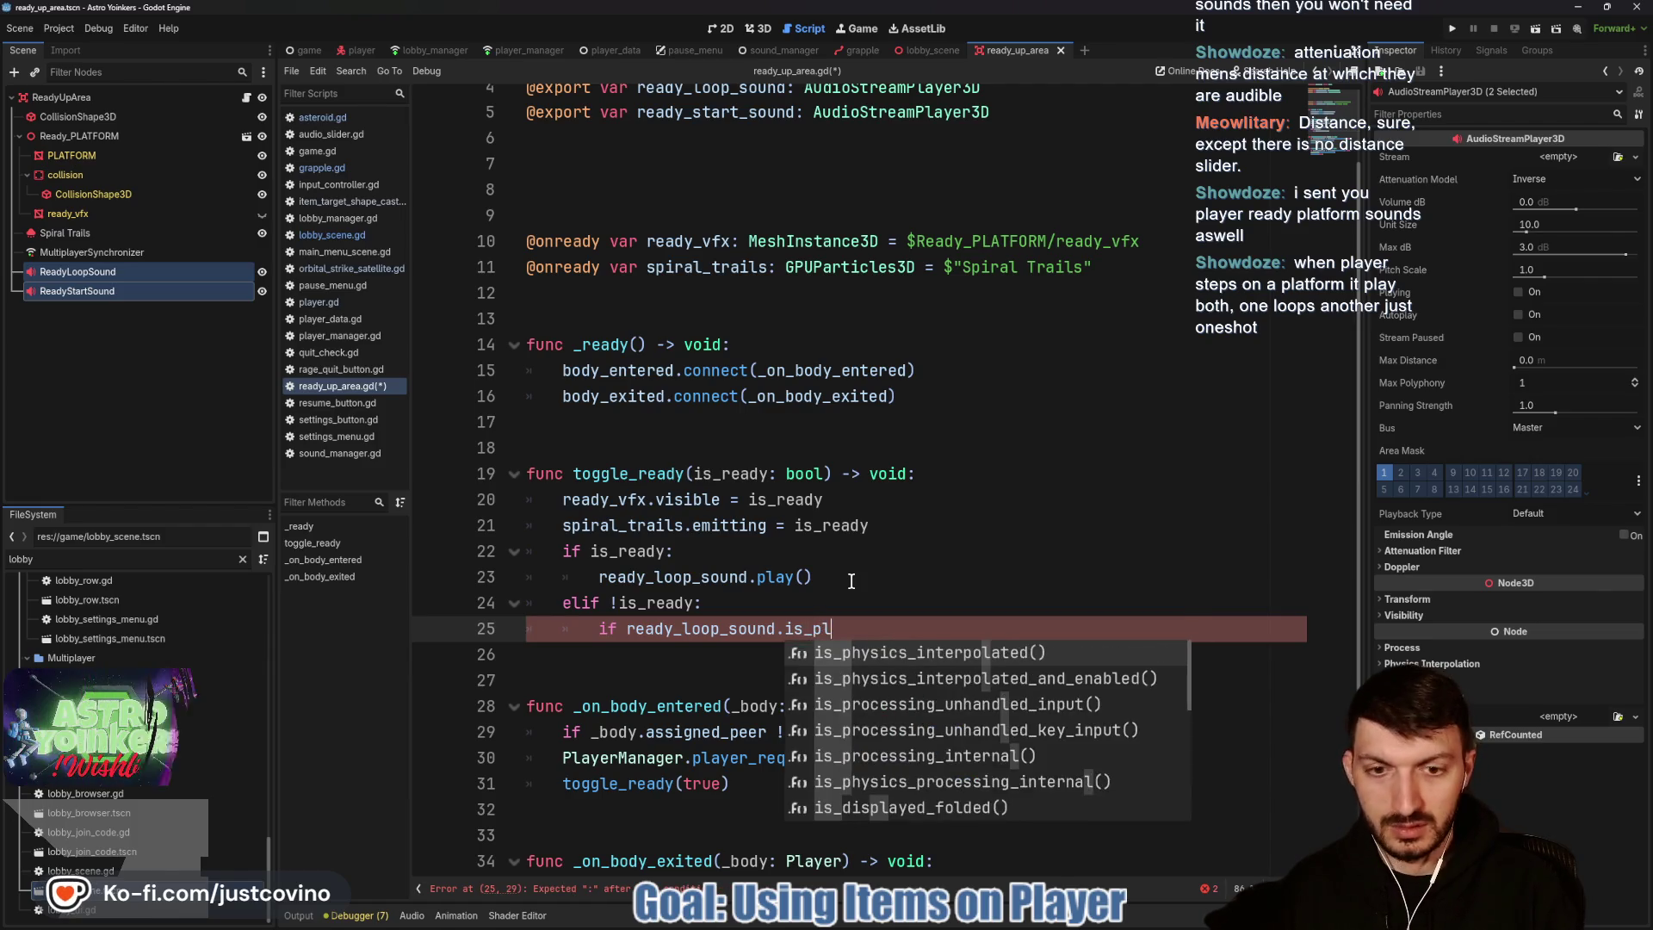
type("ayi")
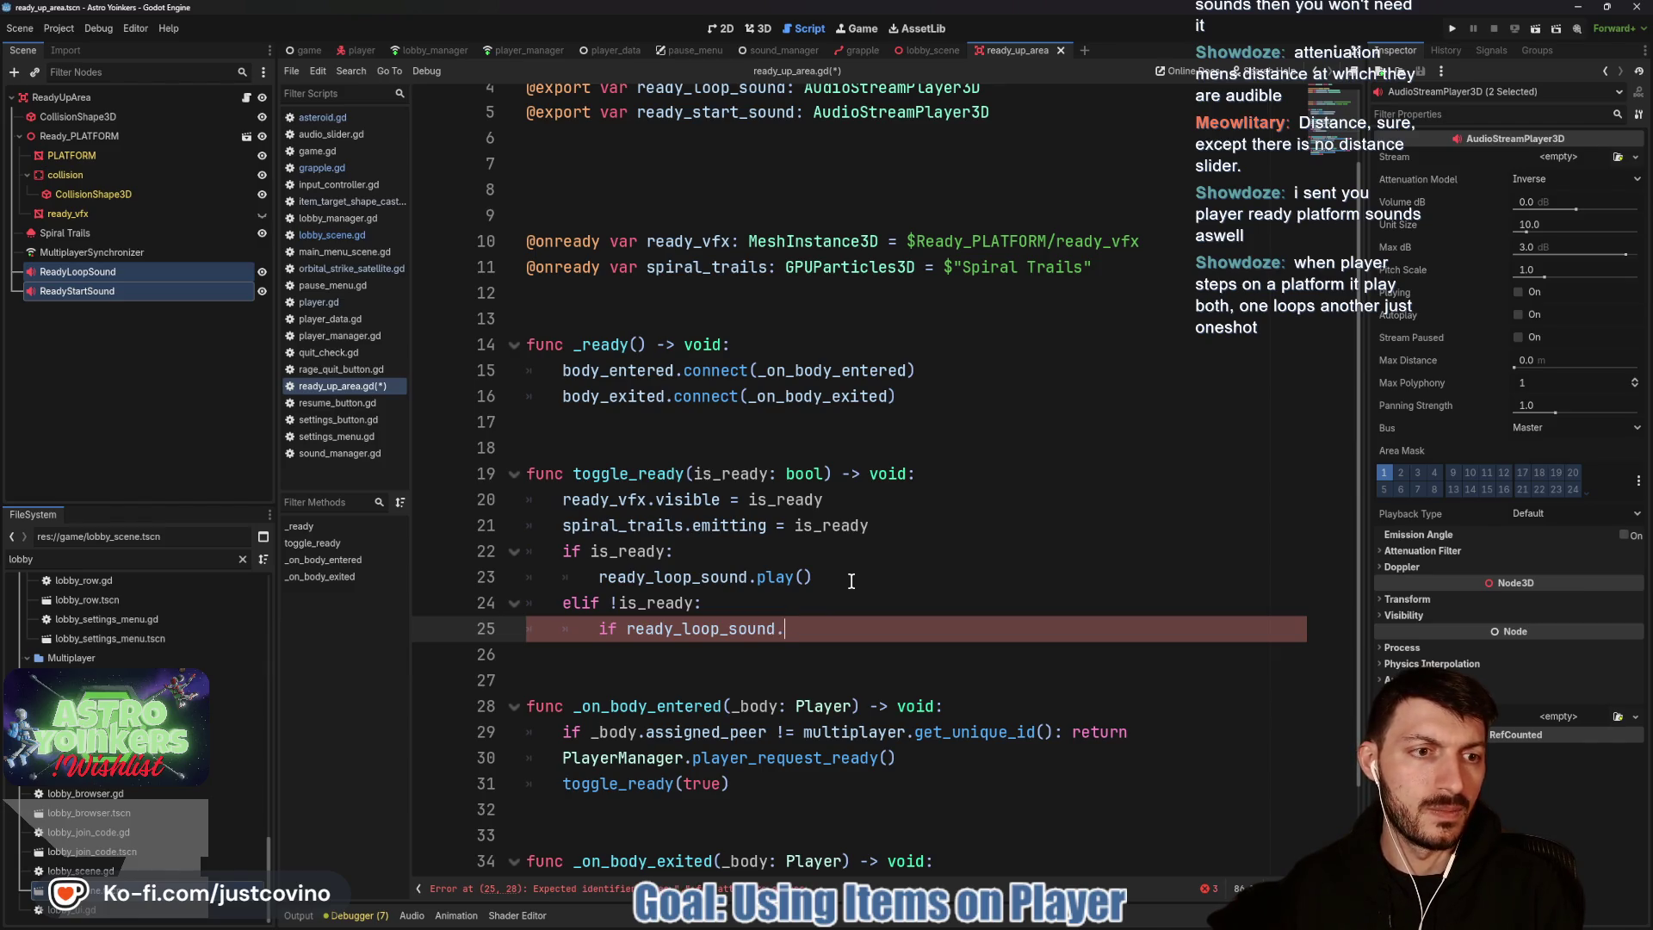
type("stop")
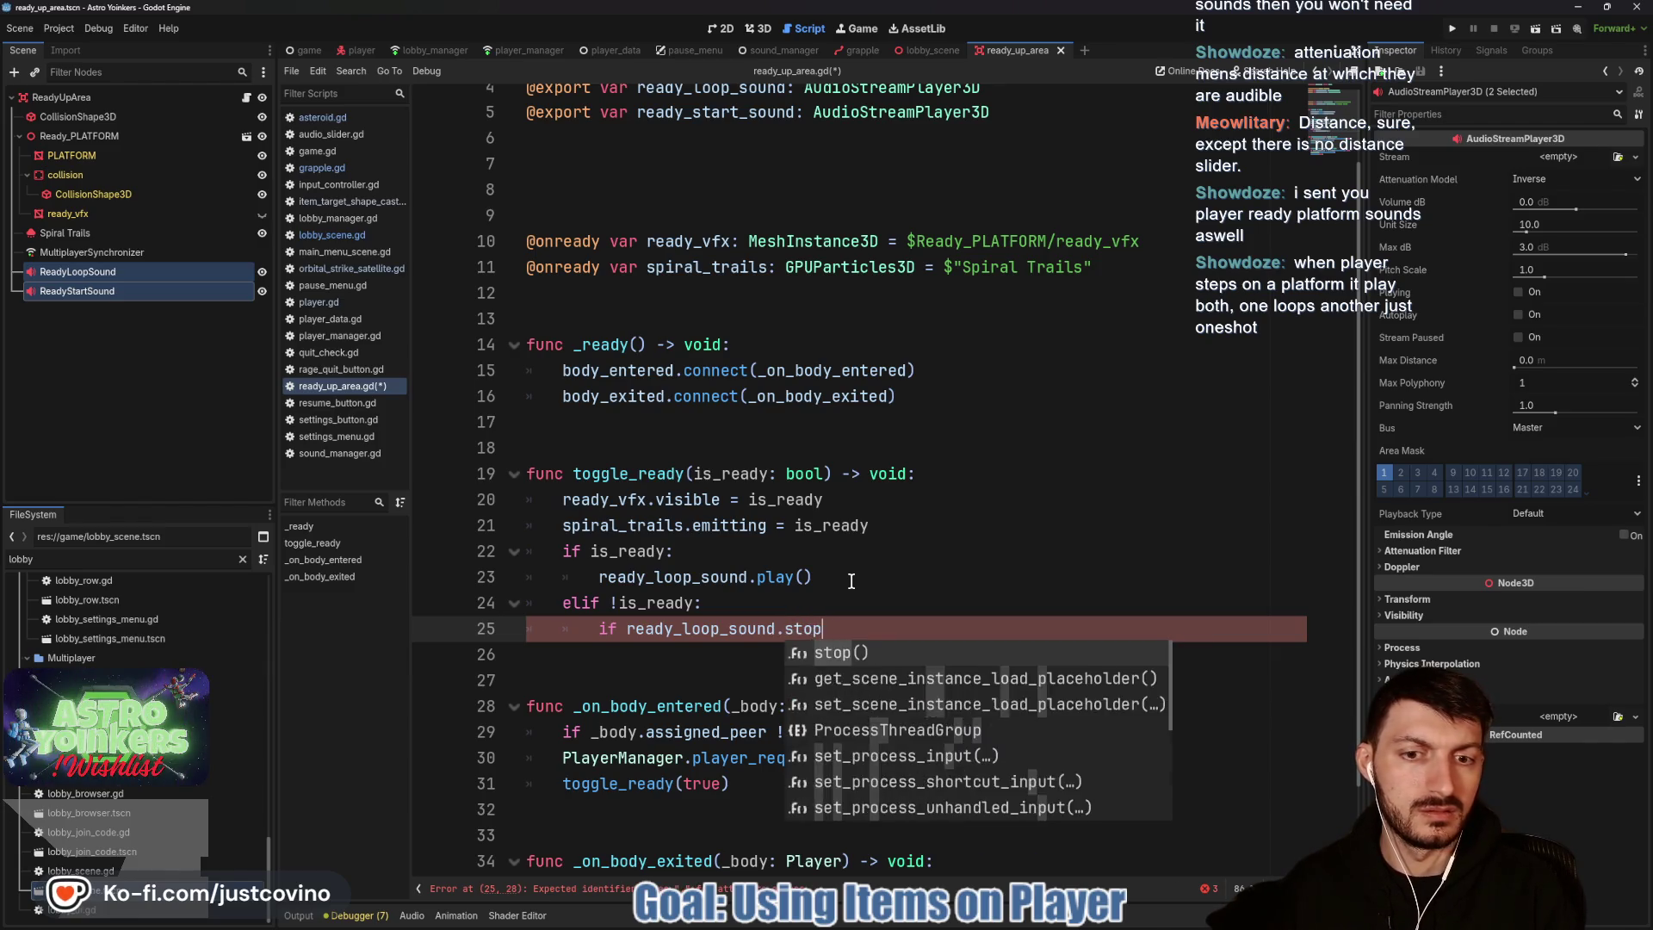
key("Return")
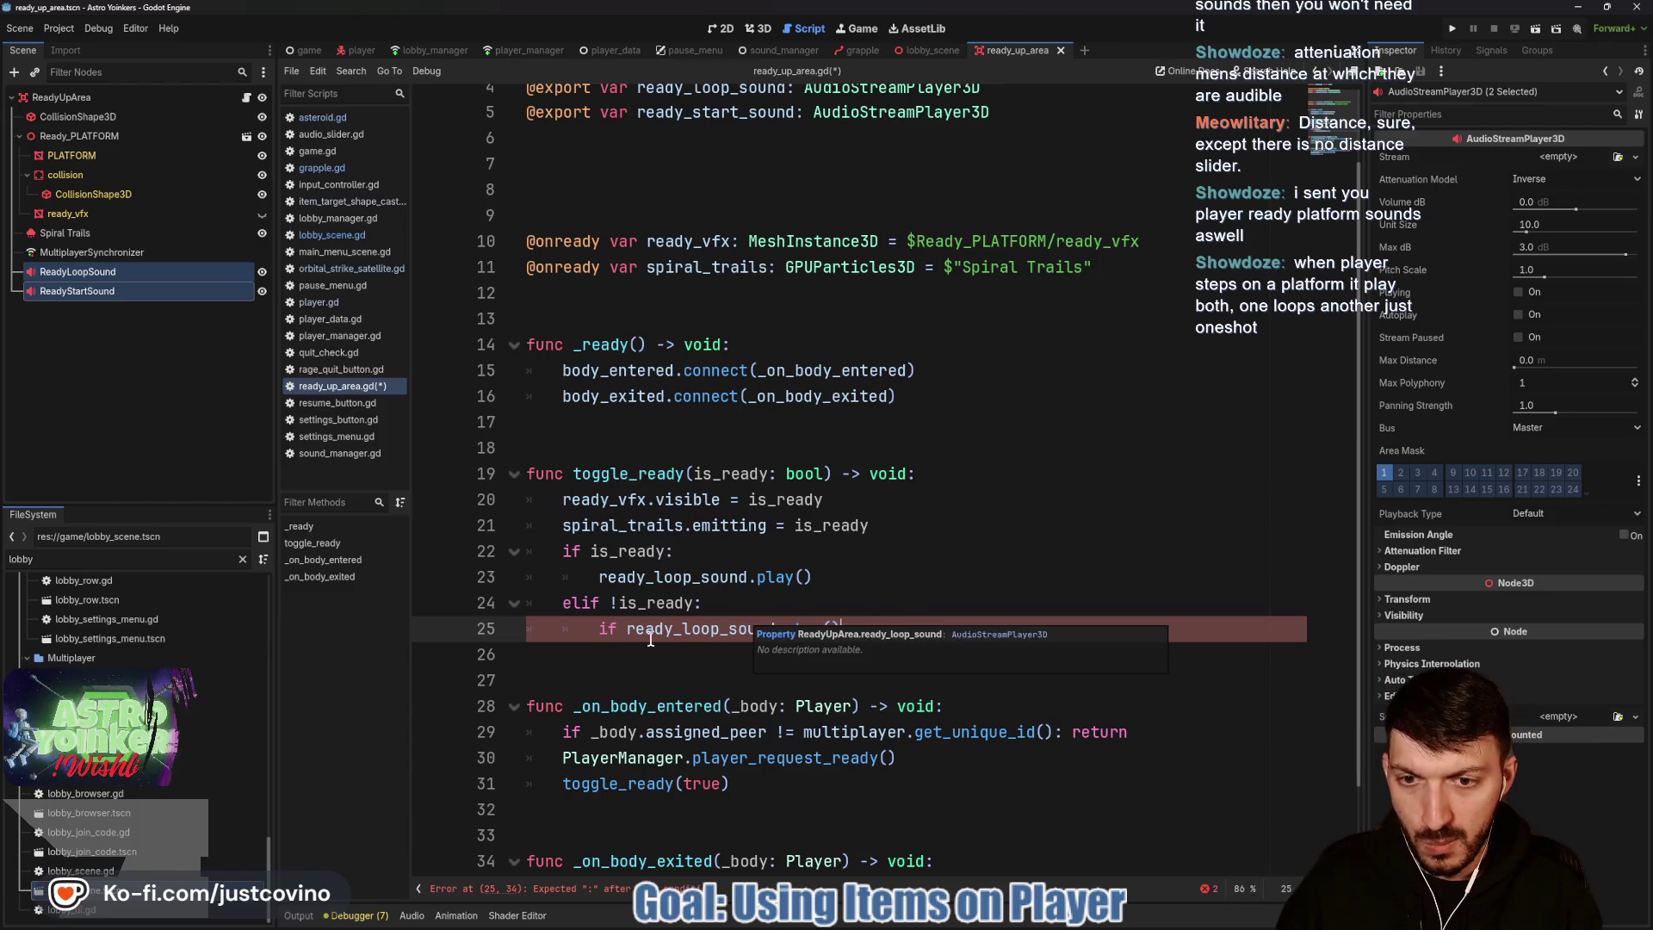
Make it 'if ready_loop_sound.playing:' calling ready_loop_sound.stop(), then save
mouse_move(841, 629)
left_mouse_down()
mouse_move(624, 629)
mouse_move(800, 629)
left_mouse_up()
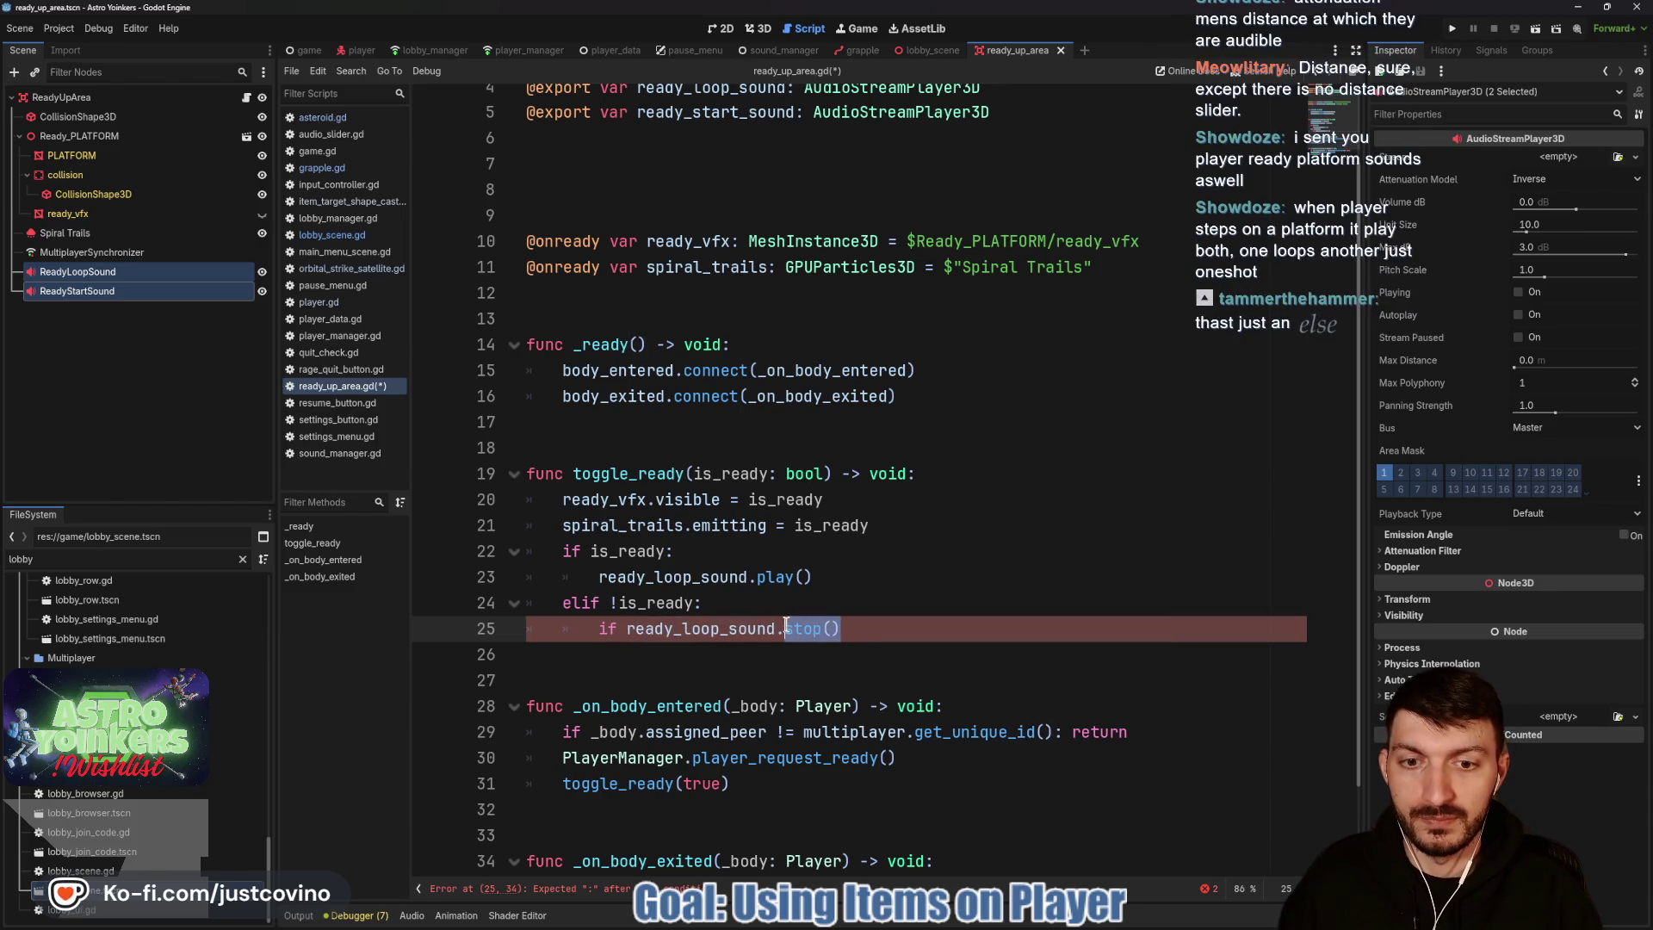
type("is")
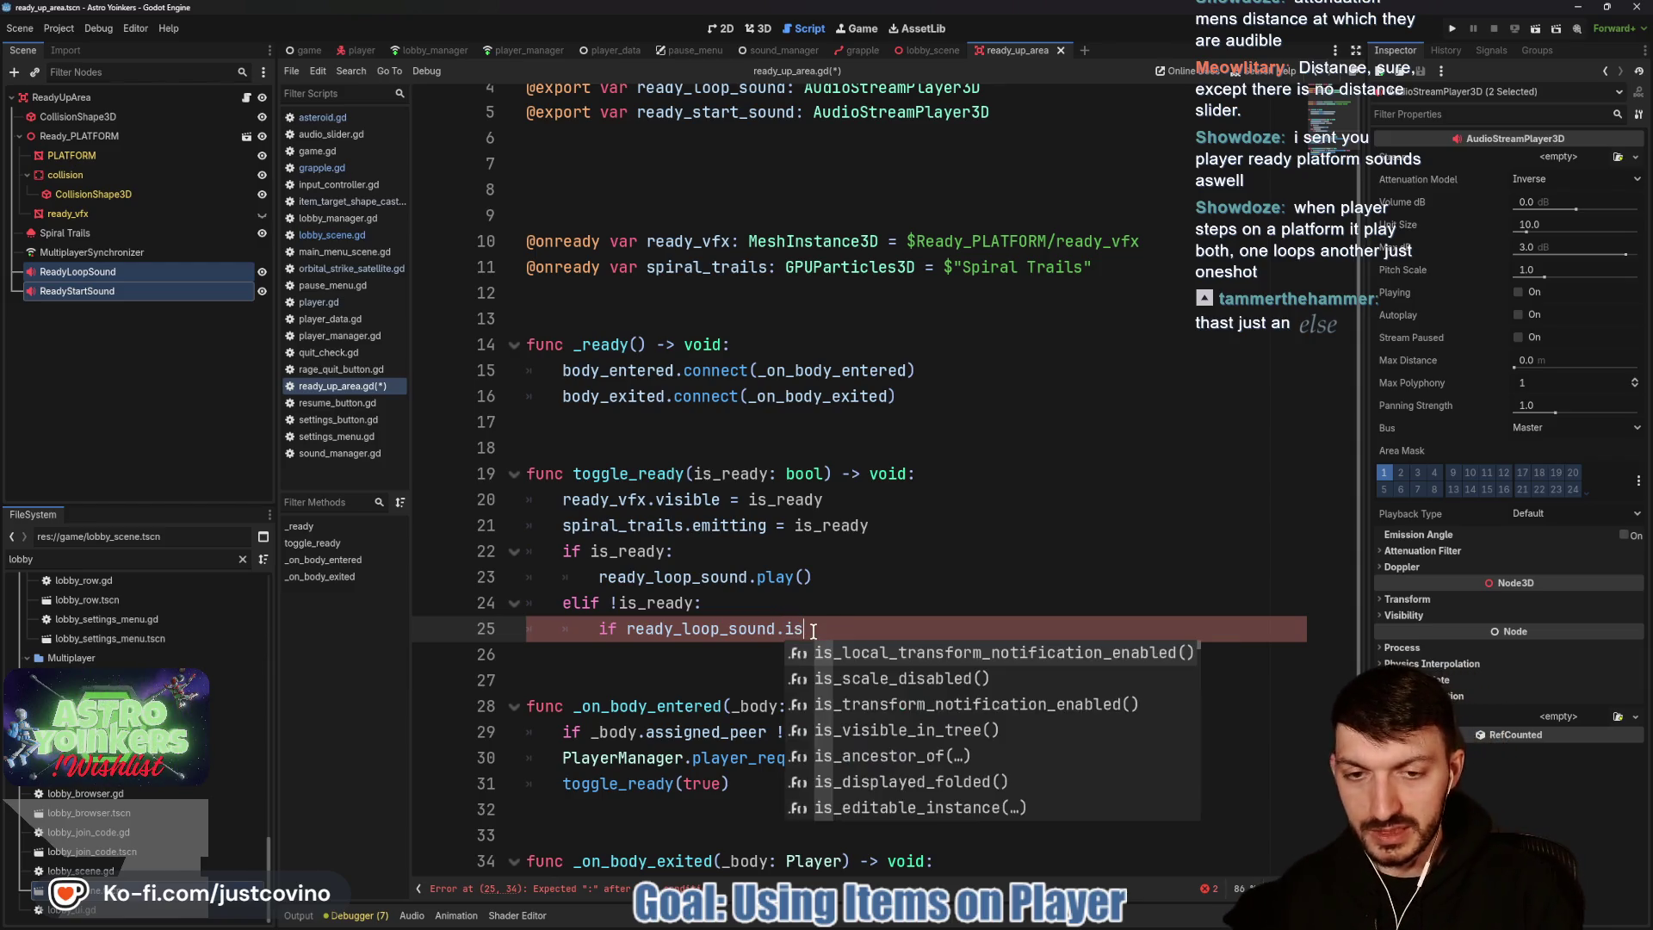
key("BackSpace")
key("BackSpace")
type("playing")
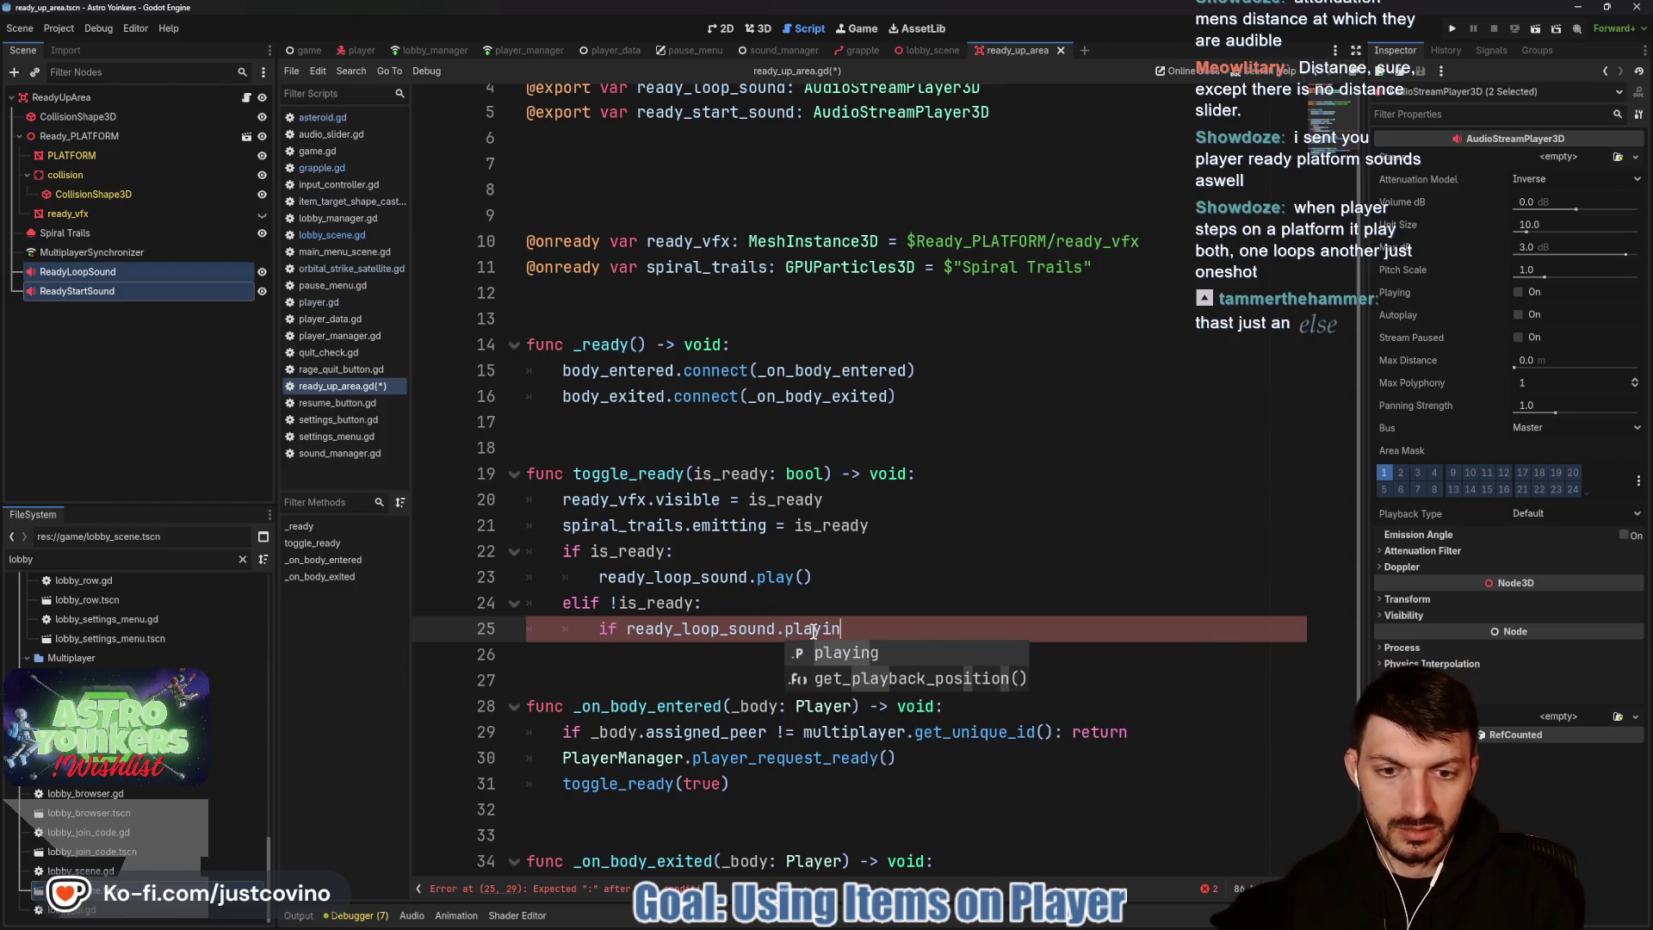
type(":")
key("Return")
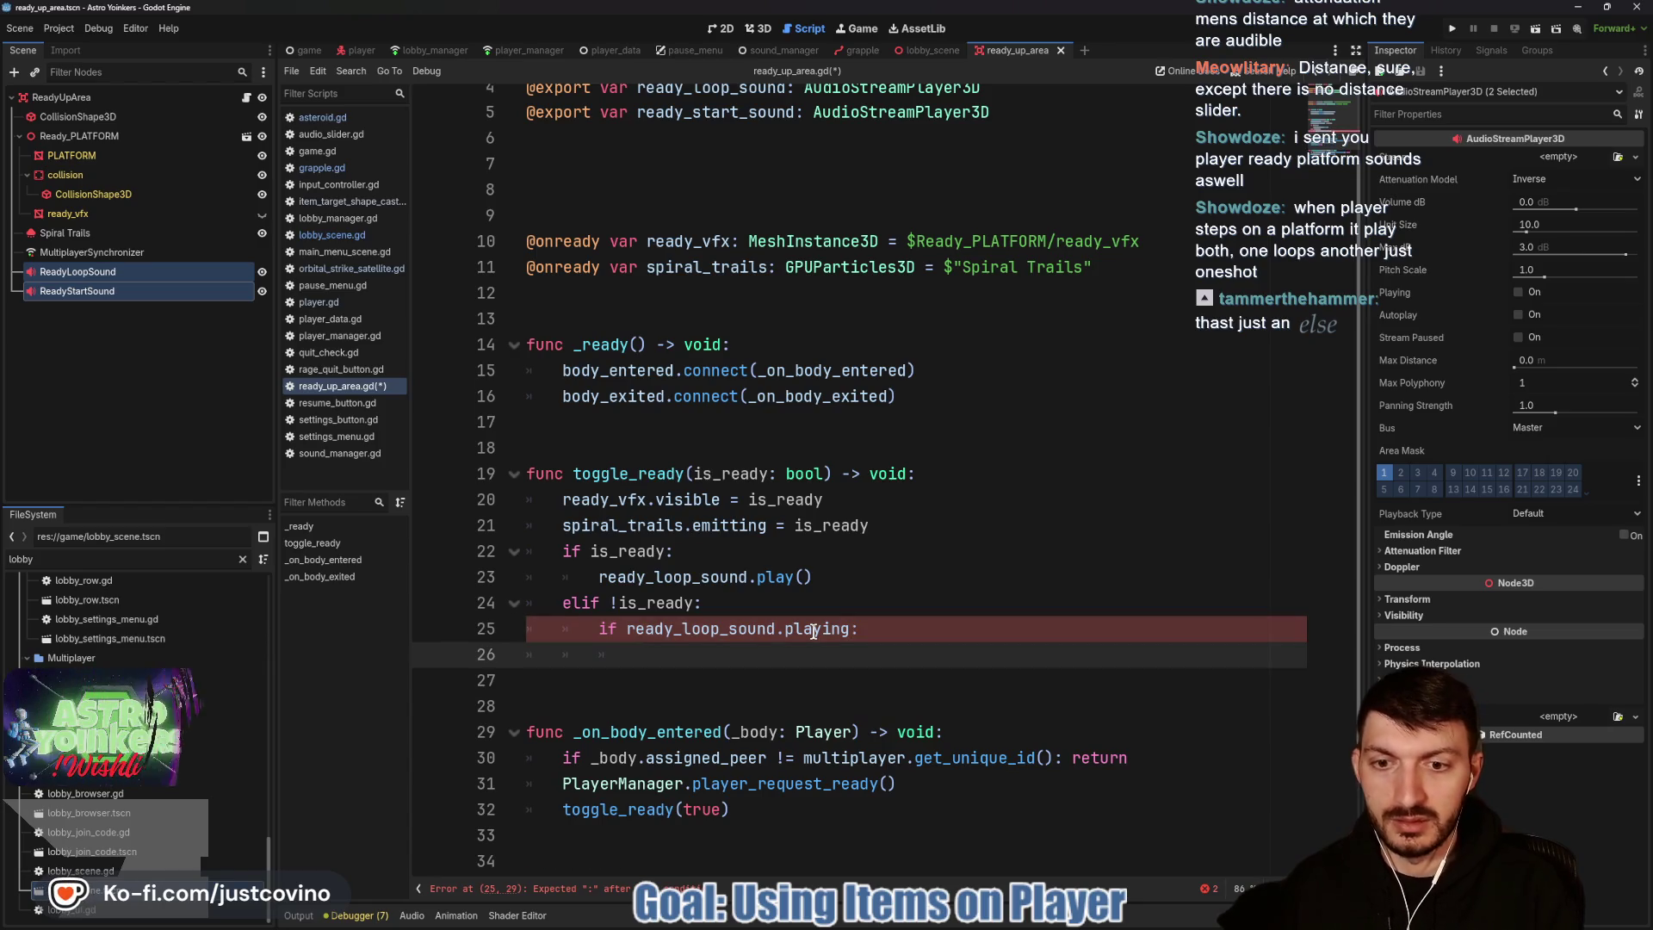
type("ready")
key("Return")
type(".sto")
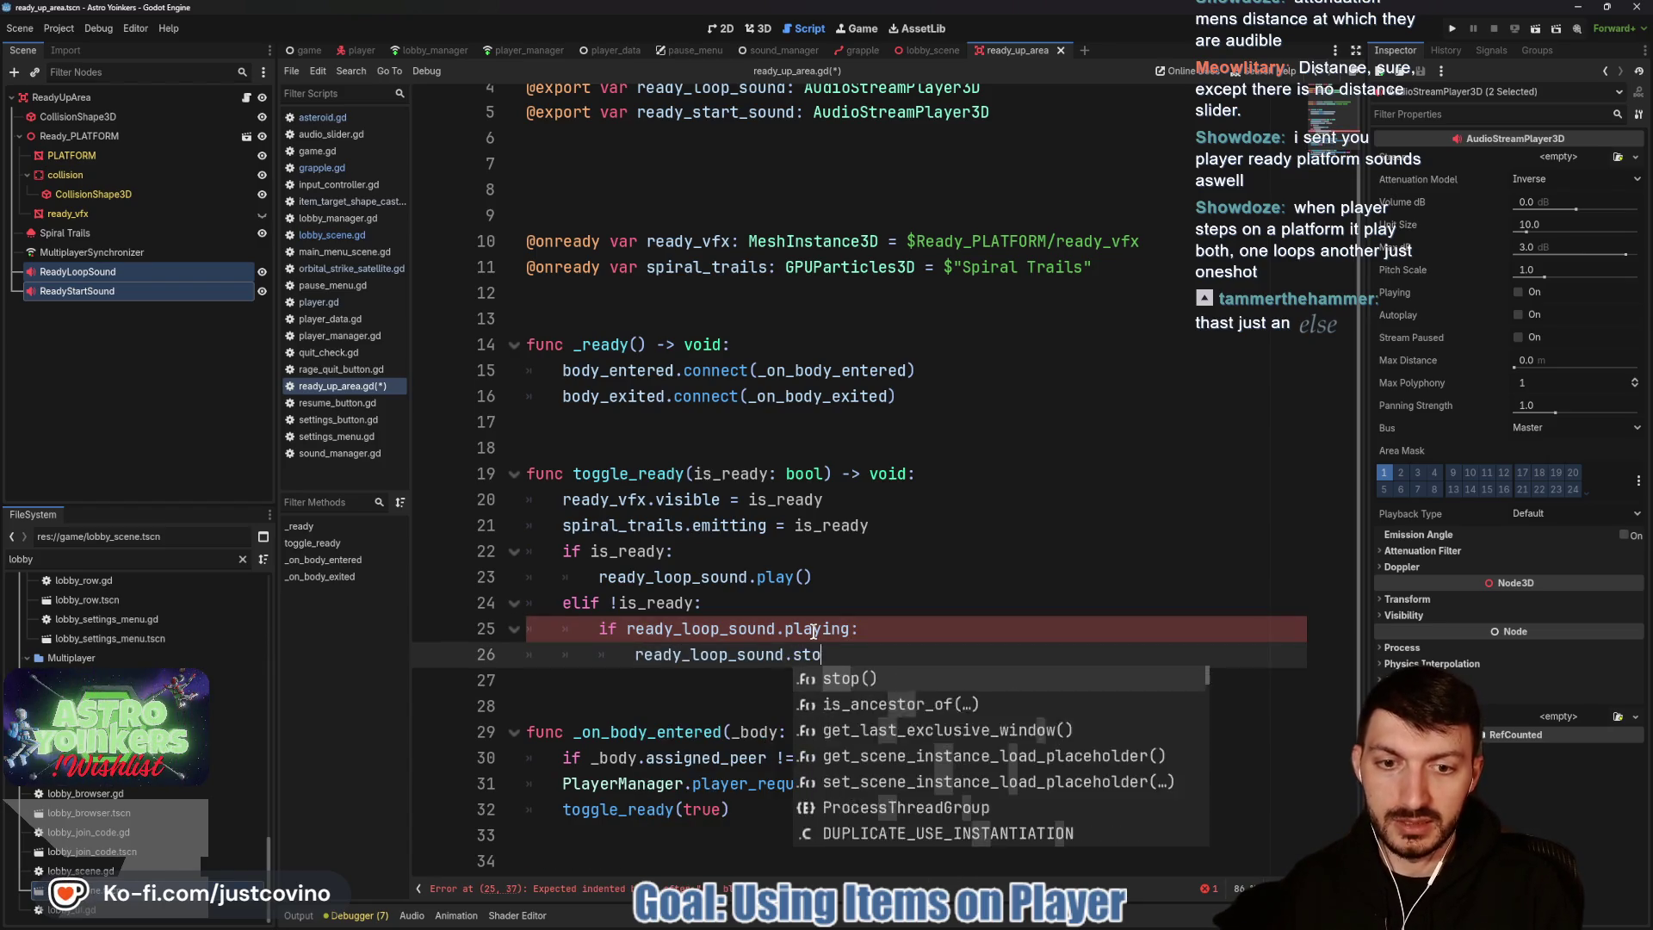
key("Return")
key("ctrl+s")
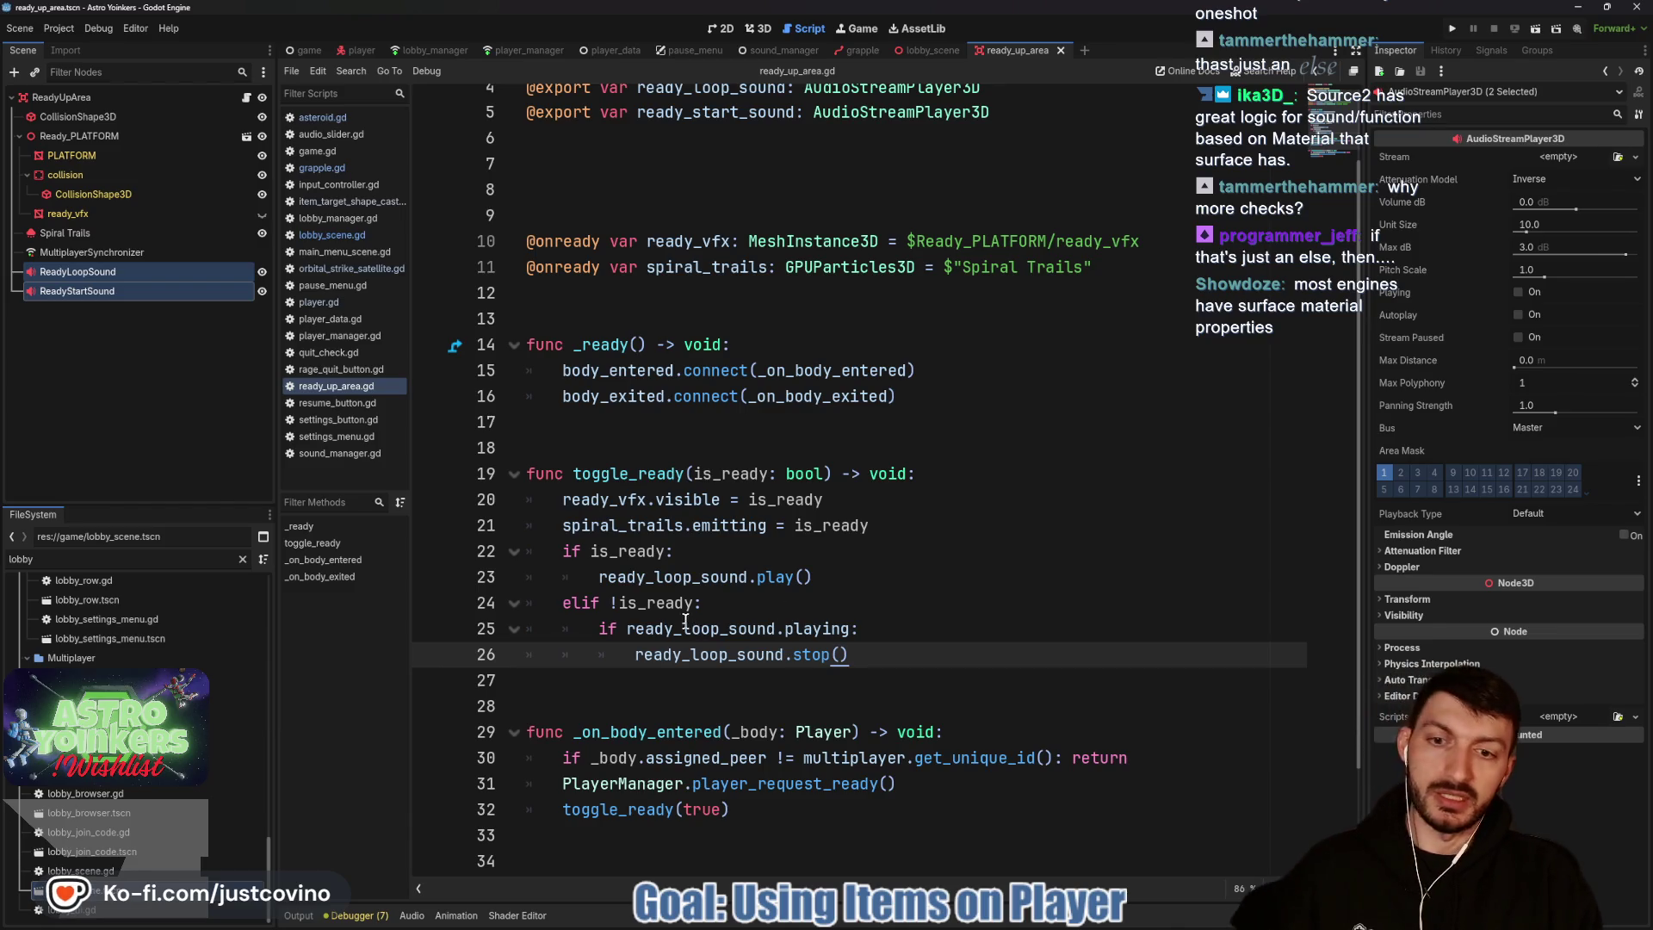
Replace 'elif !is_ready' with 'else' and save the script
left_click(605, 602)
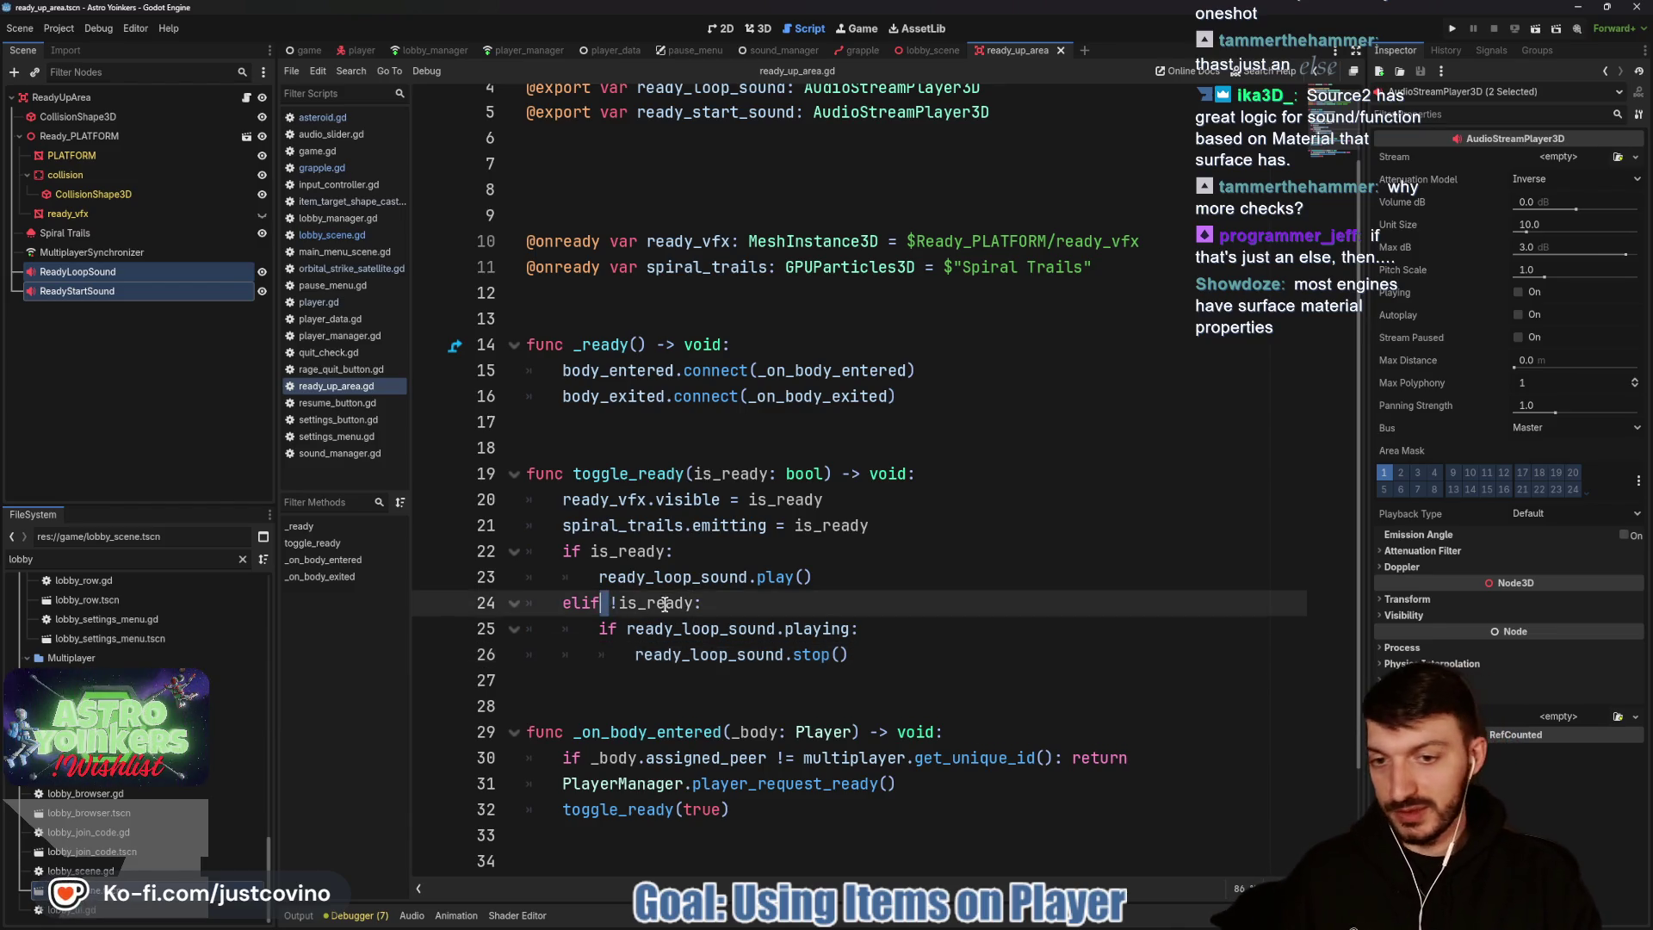
left_click_drag(652, 602, 563, 602)
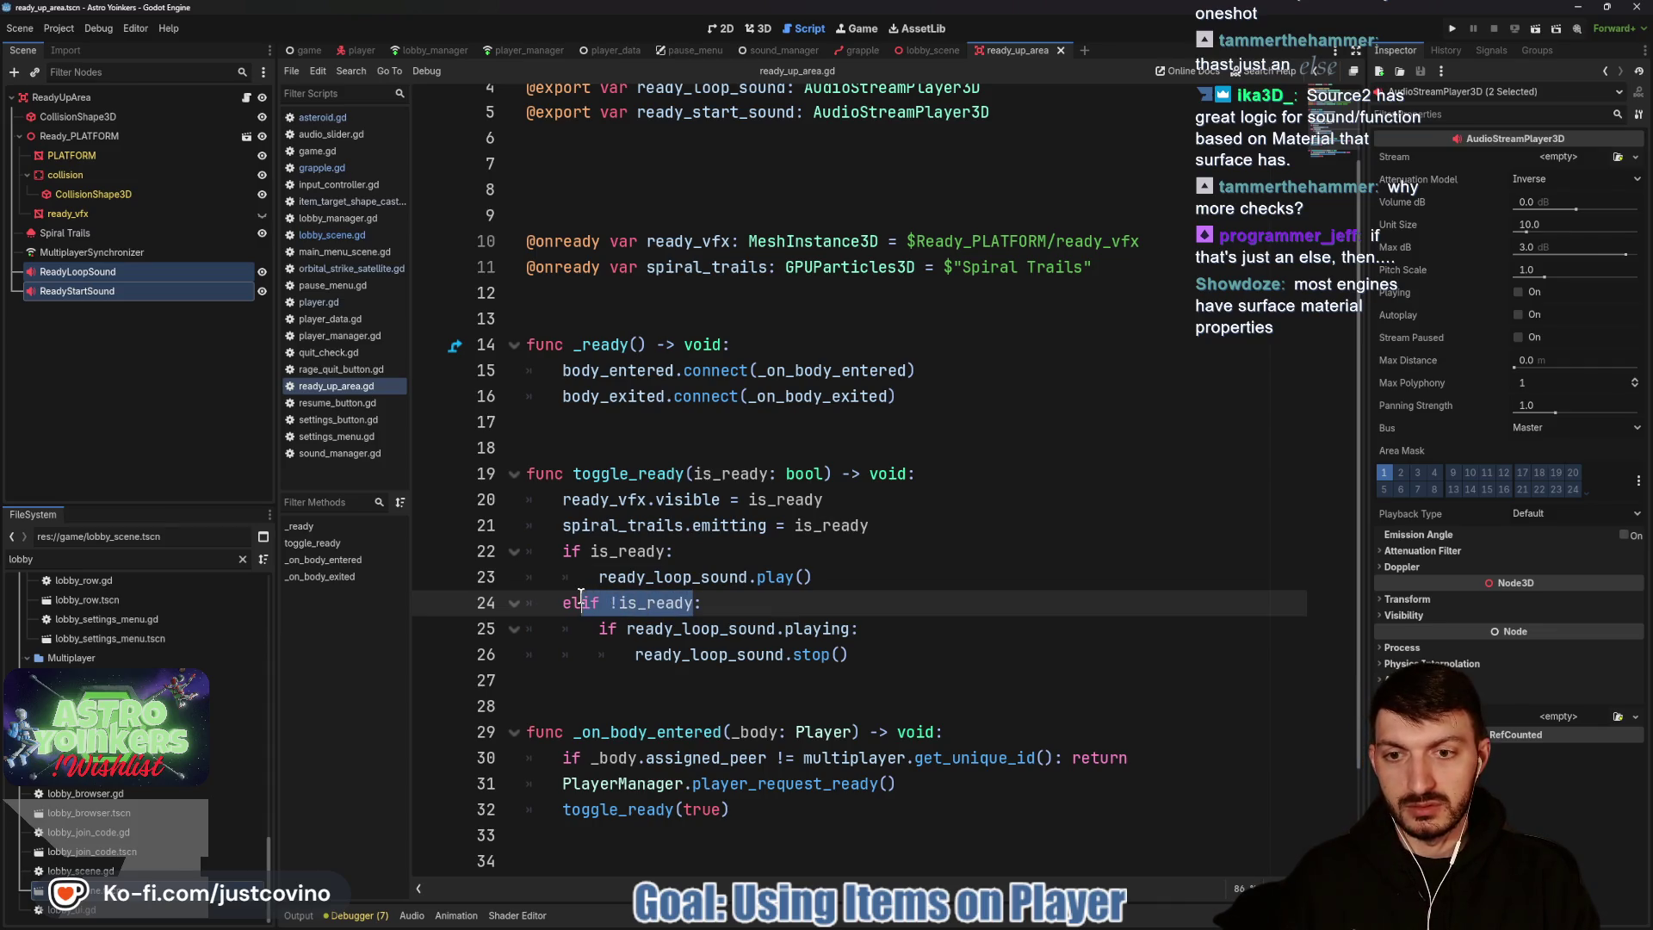
type("else:")
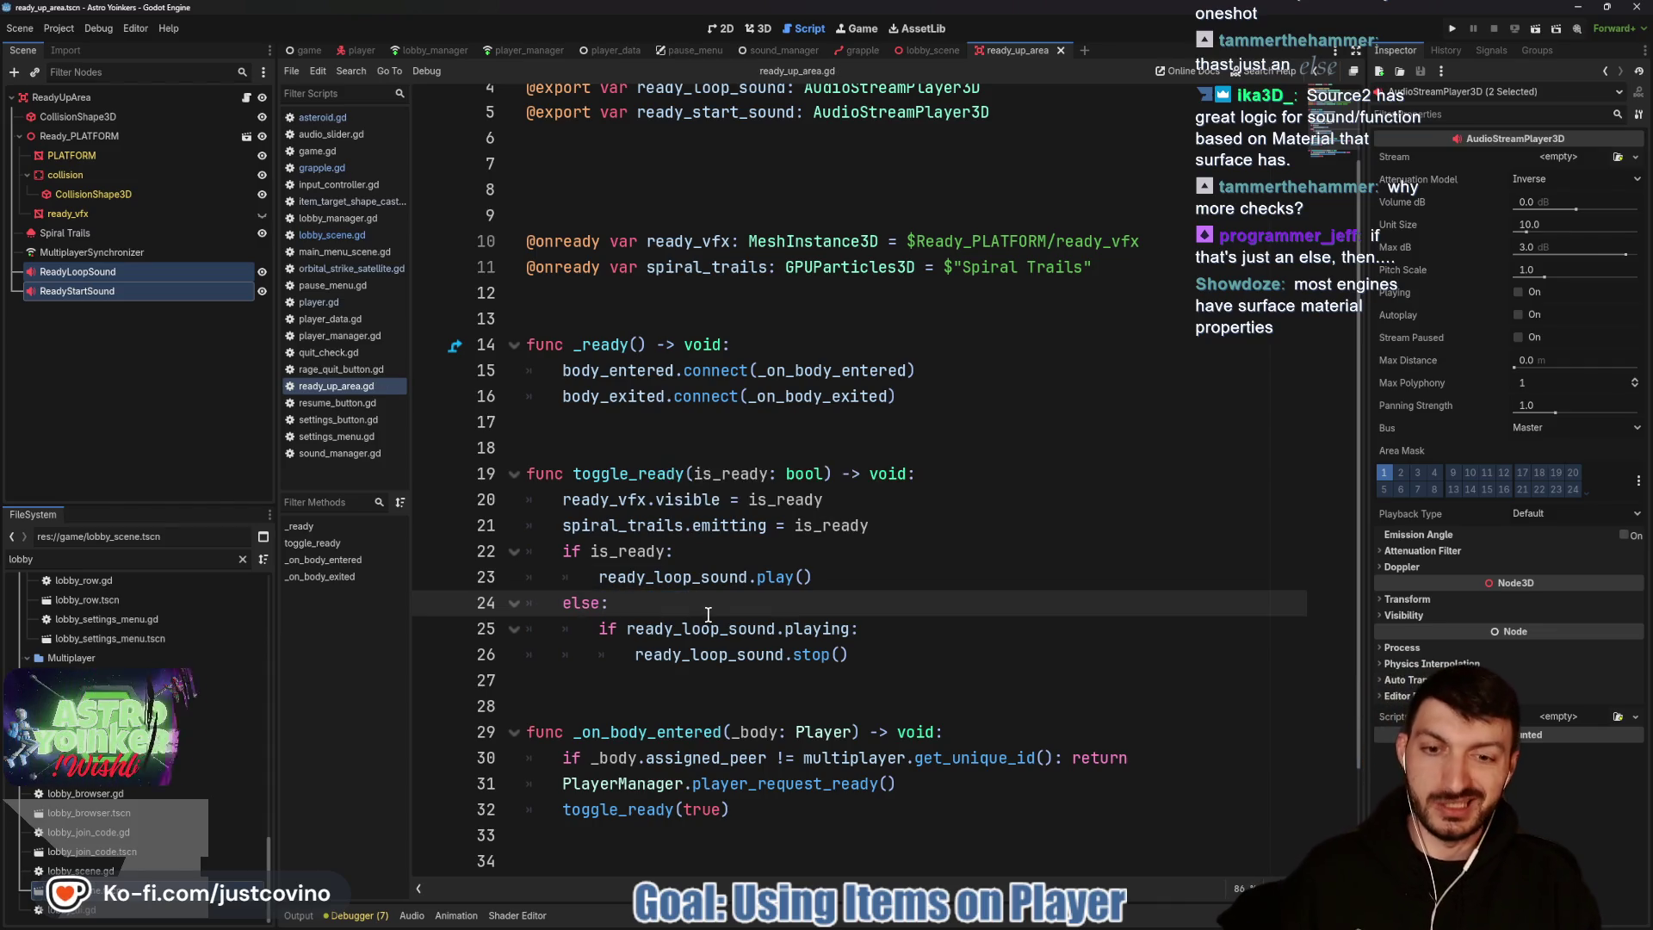
key("ctrl+s")
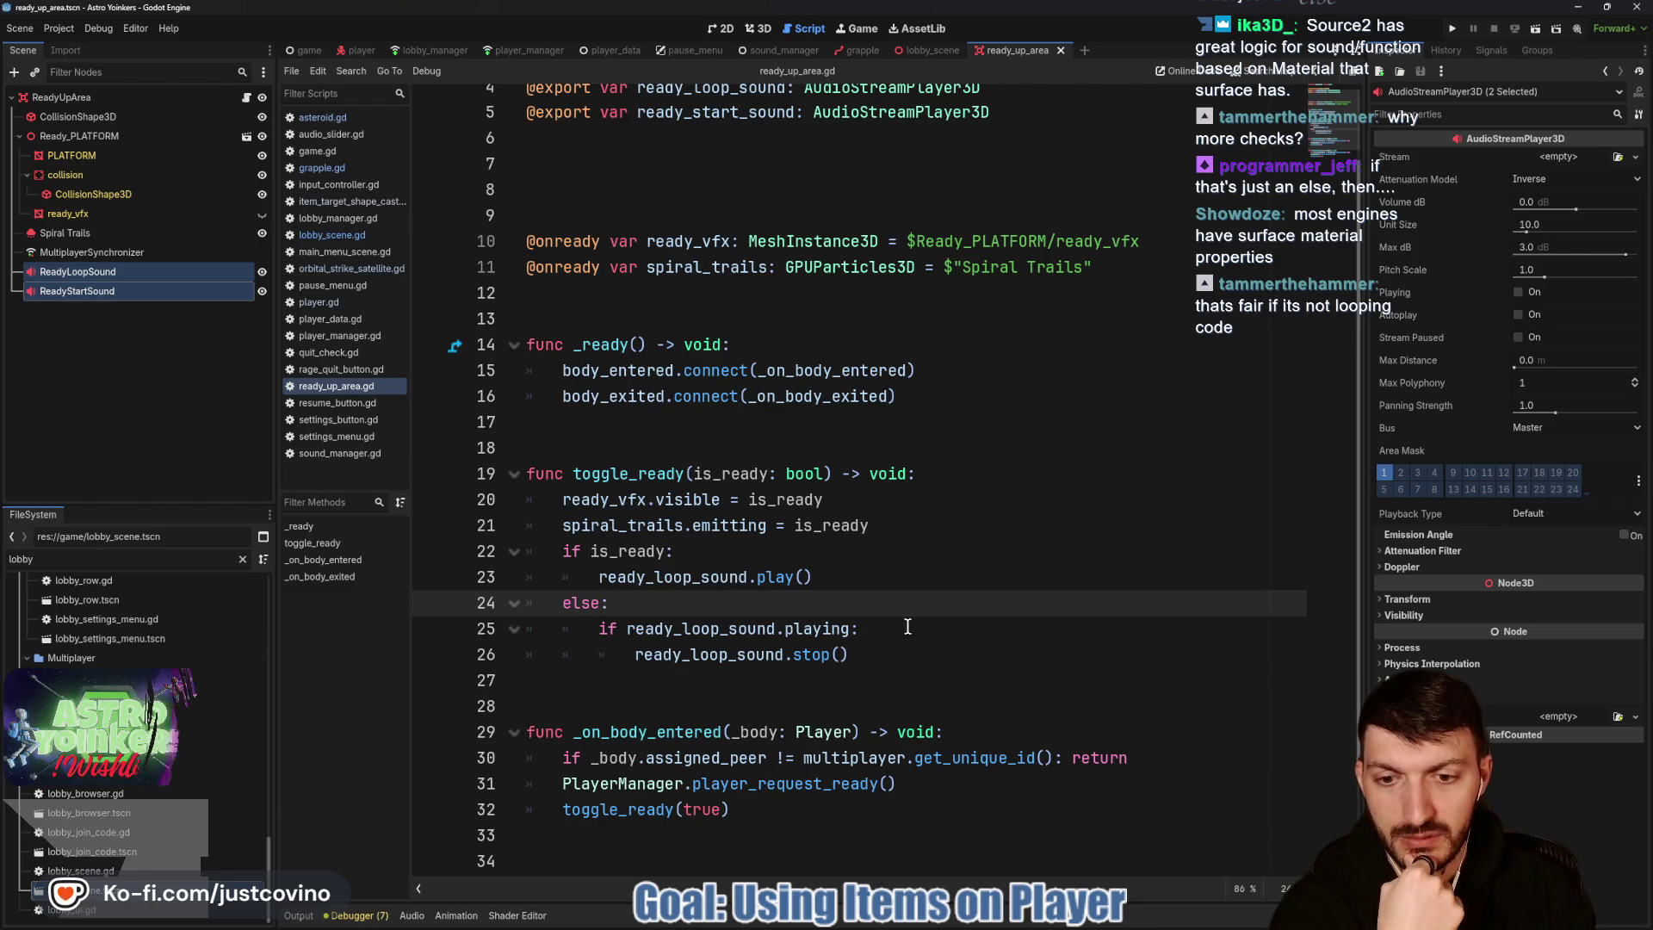
Add ready_start_sound.play() after toggle_ready(true) in _on_body_entered and save
scroll(905, 626, "down", 1)
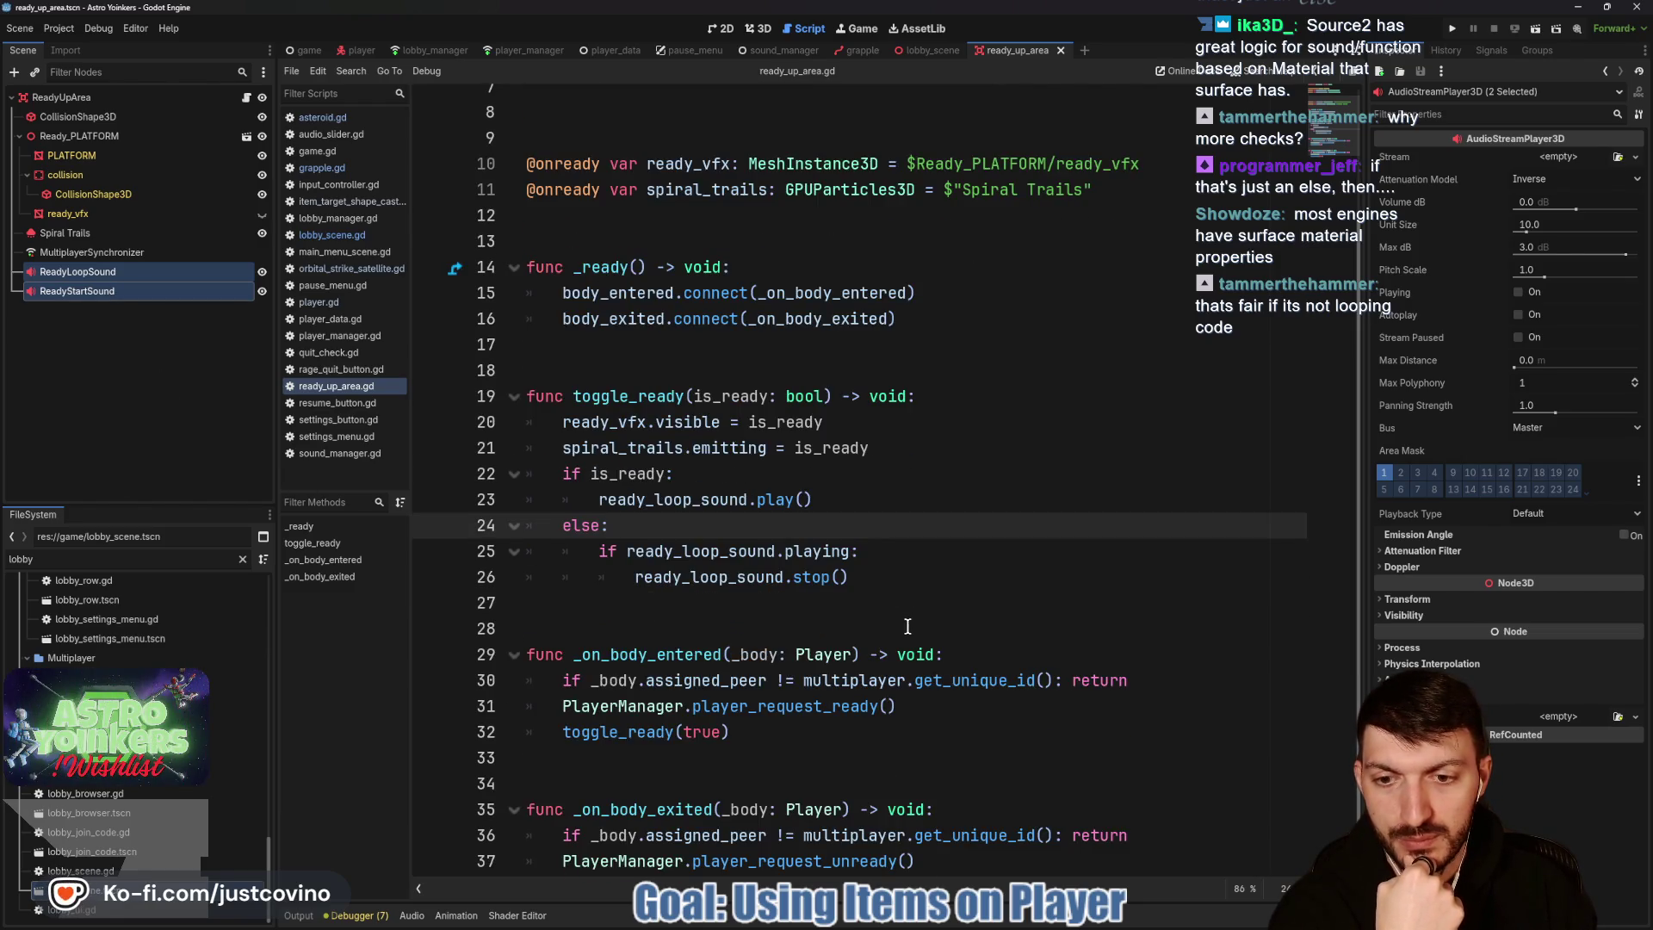
left_click(765, 732)
key("Return")
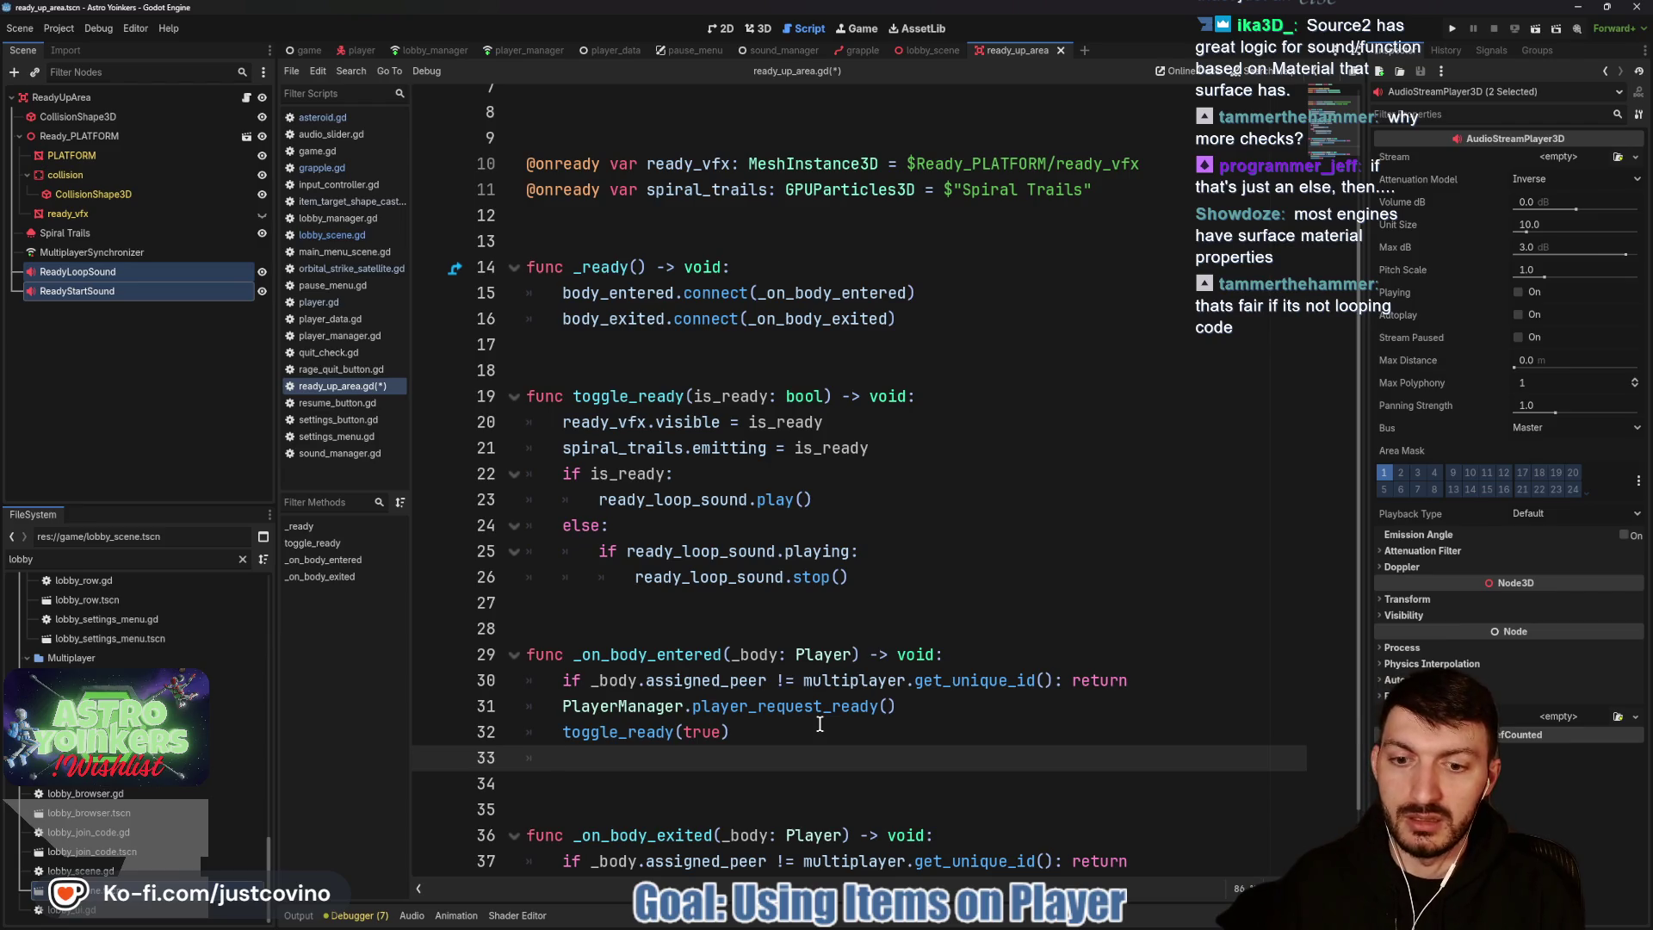
type("ad")
key("Down")
key("Return")
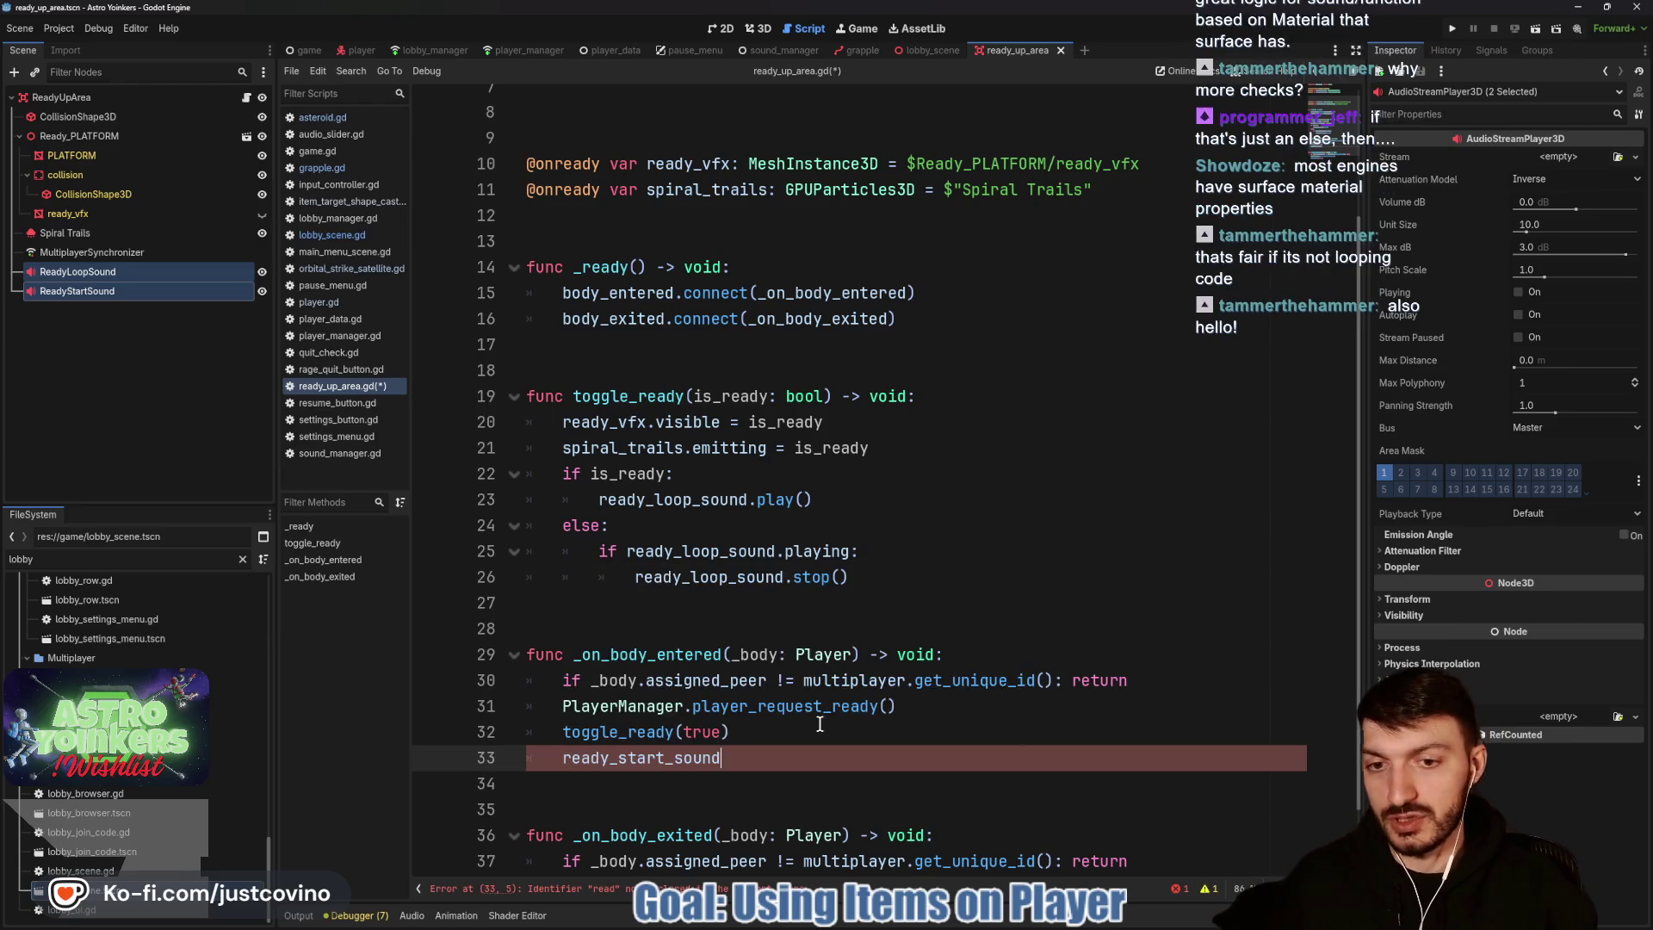
type(".pla")
key("Return")
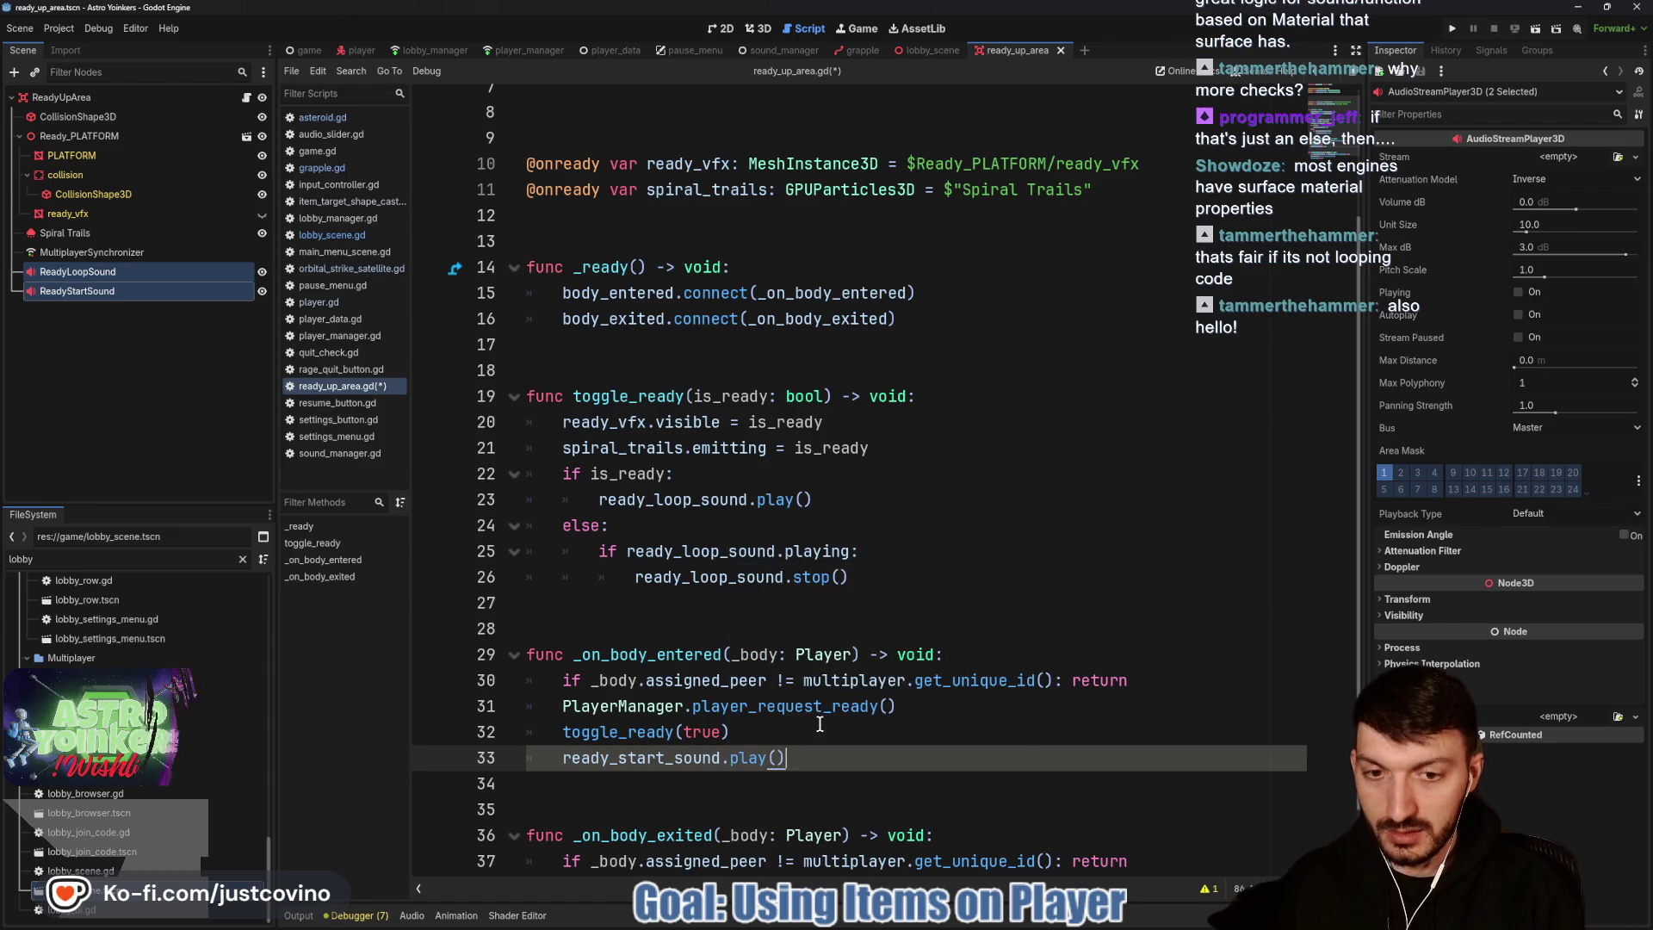
key("ctrl+s")
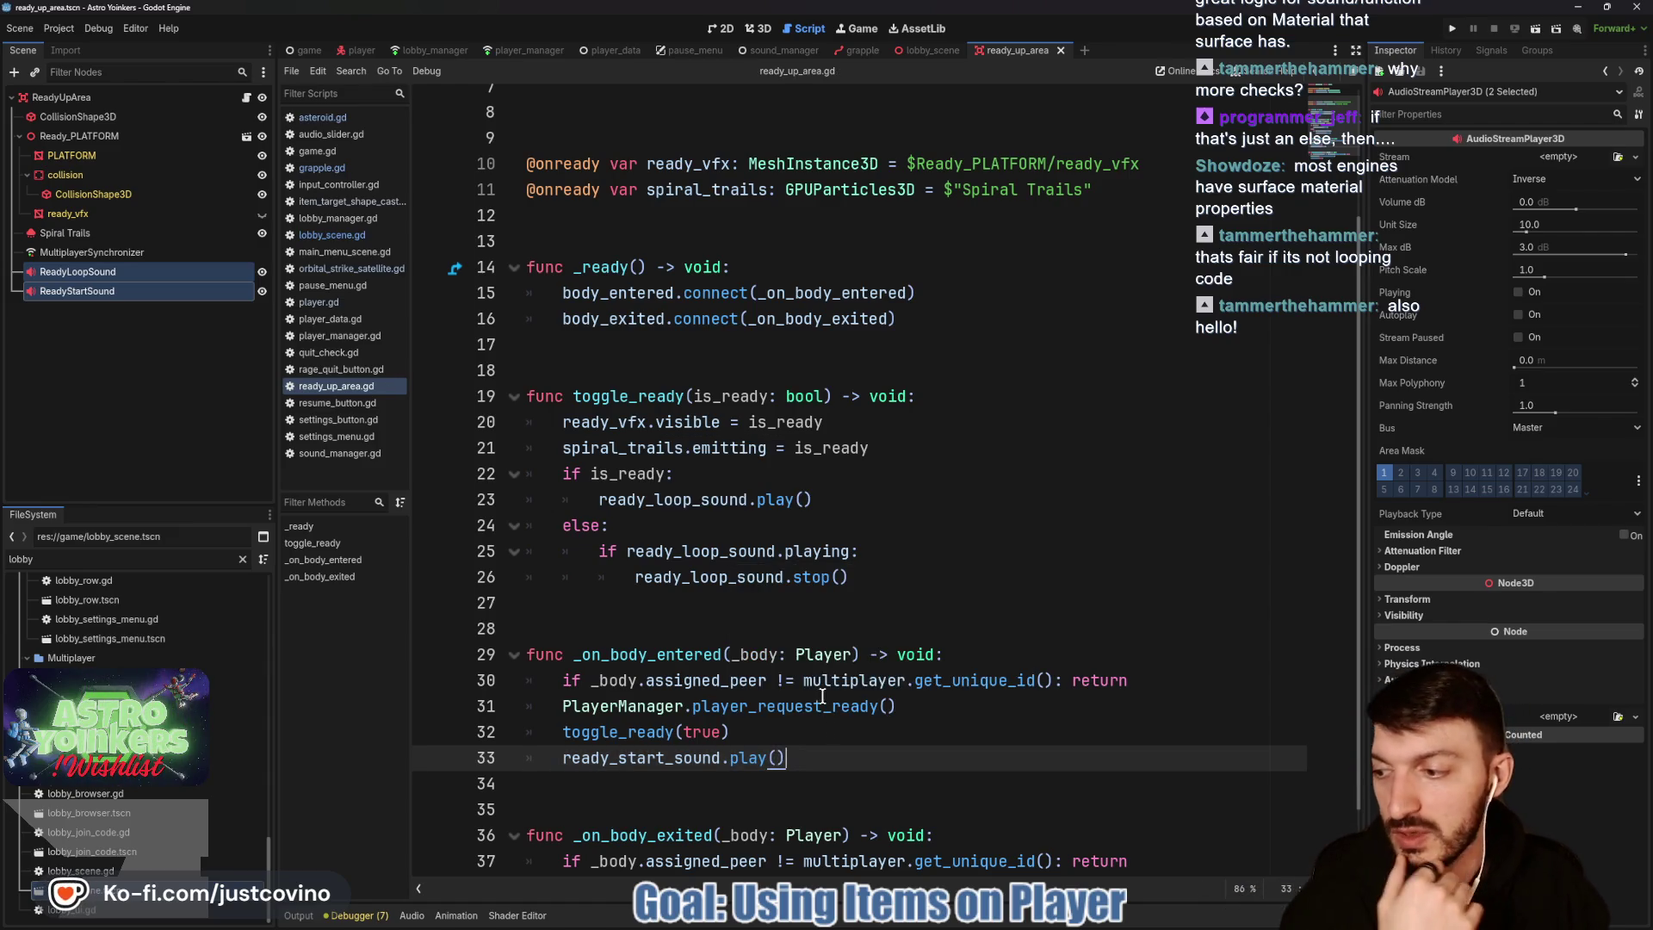
left_click(103, 291)
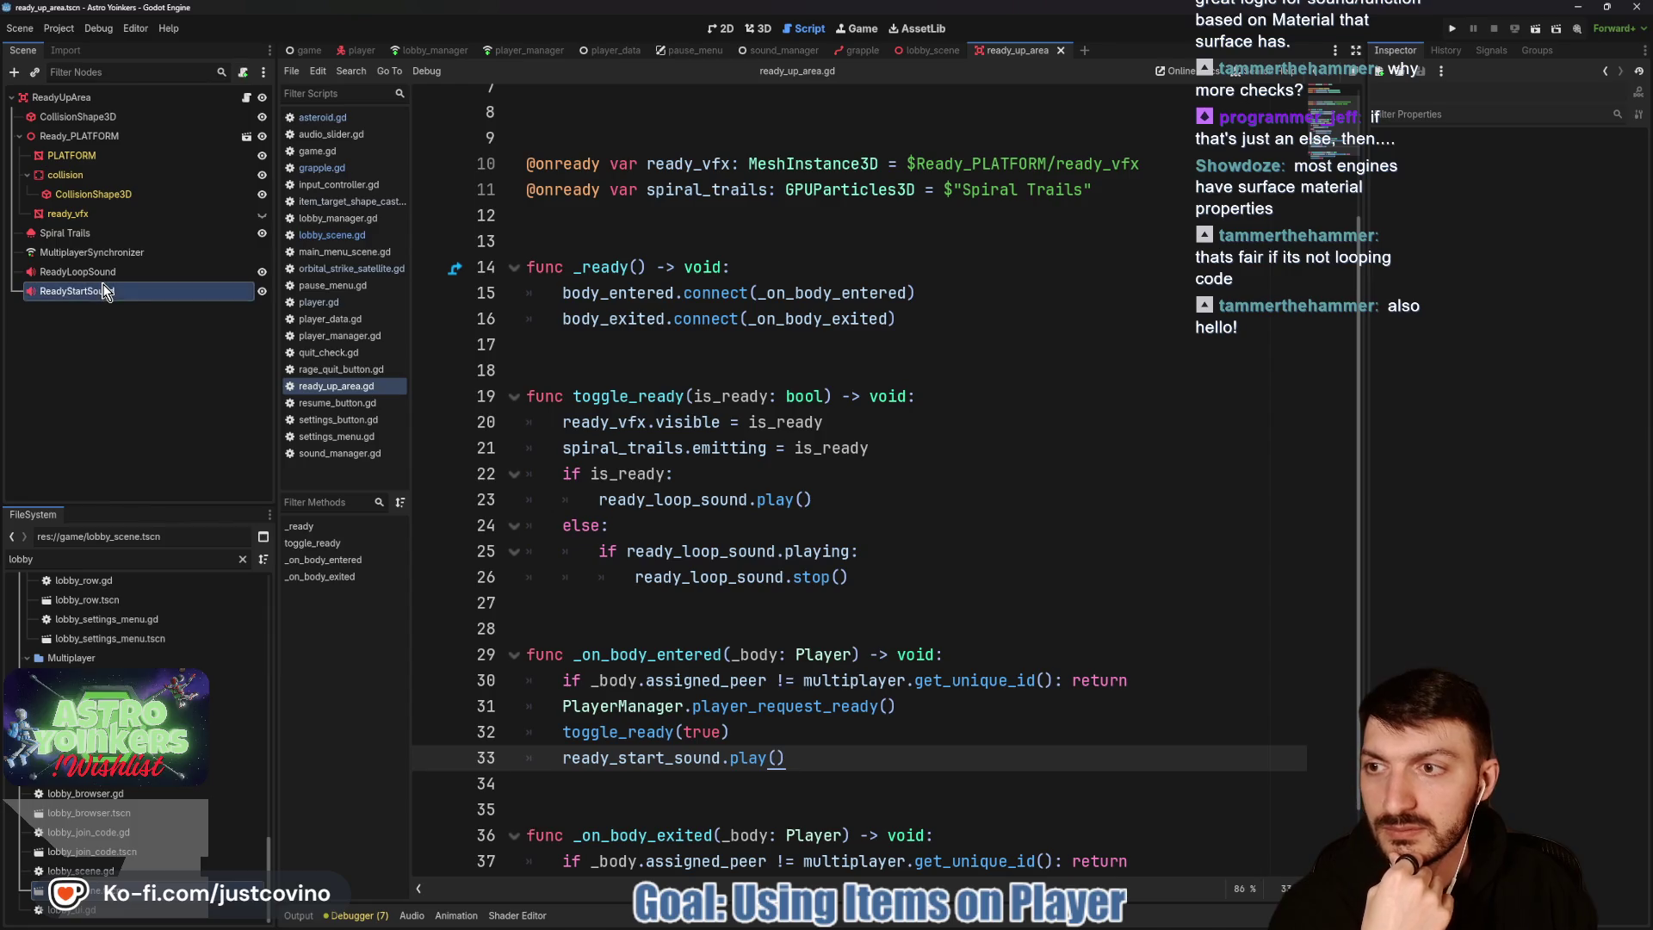
Route both ready sounds to the SoundEffects bus and edit their Max Polyphony
left_click(78, 272, "shift")
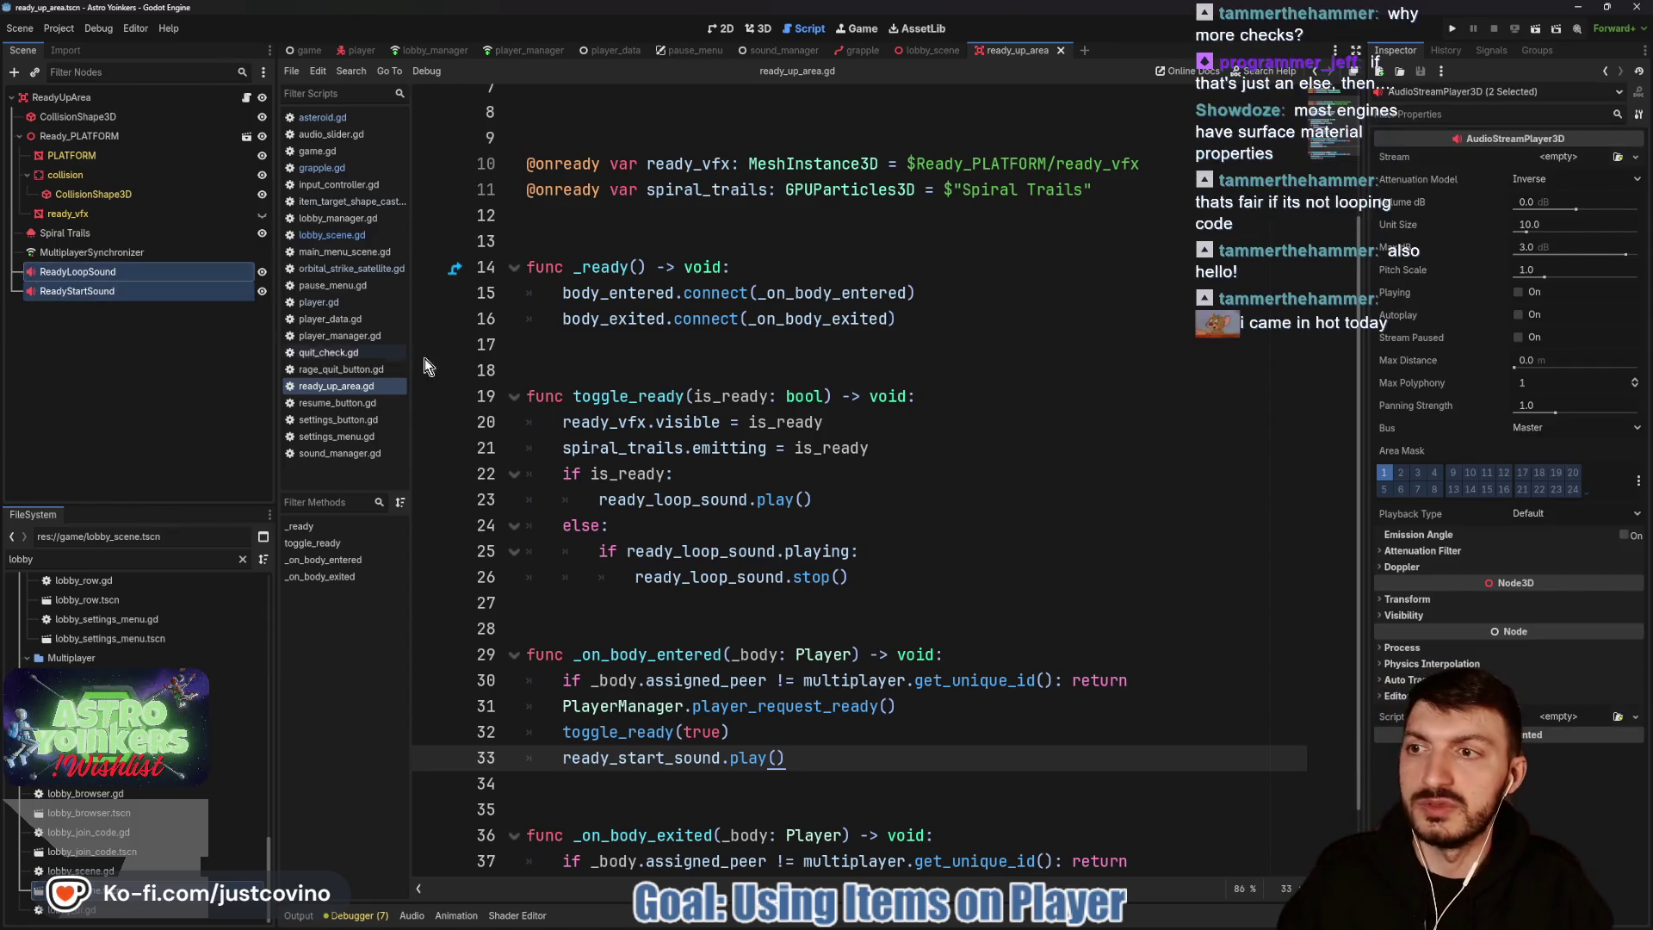
left_click(1575, 428)
left_click(1567, 480)
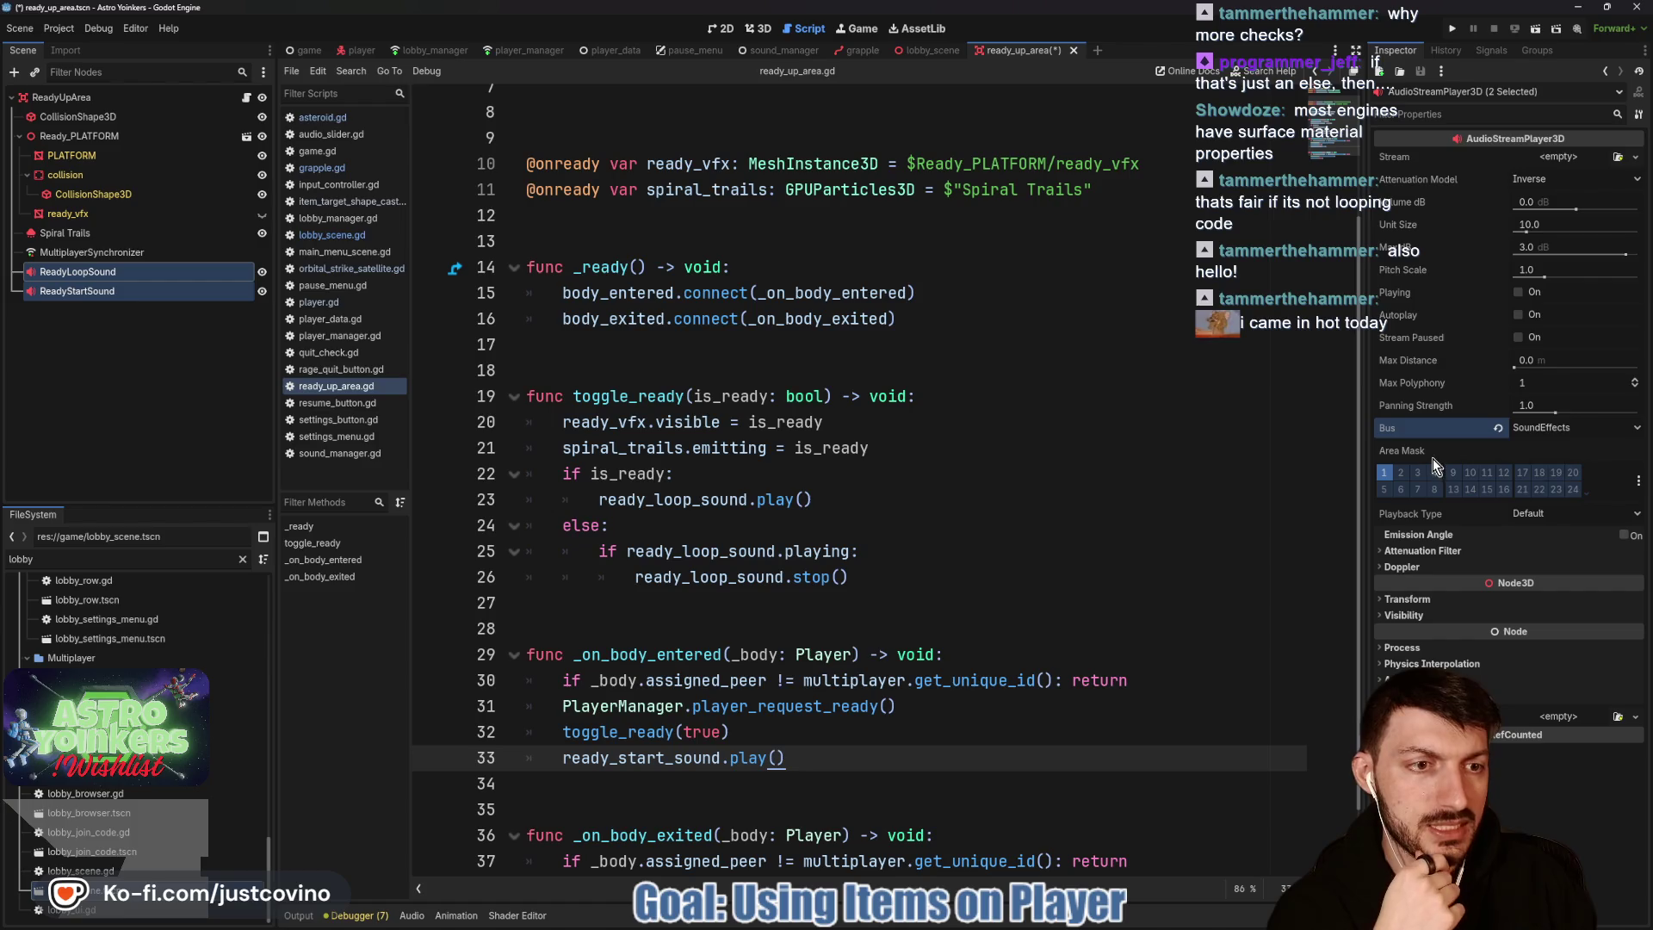
left_click(1545, 382)
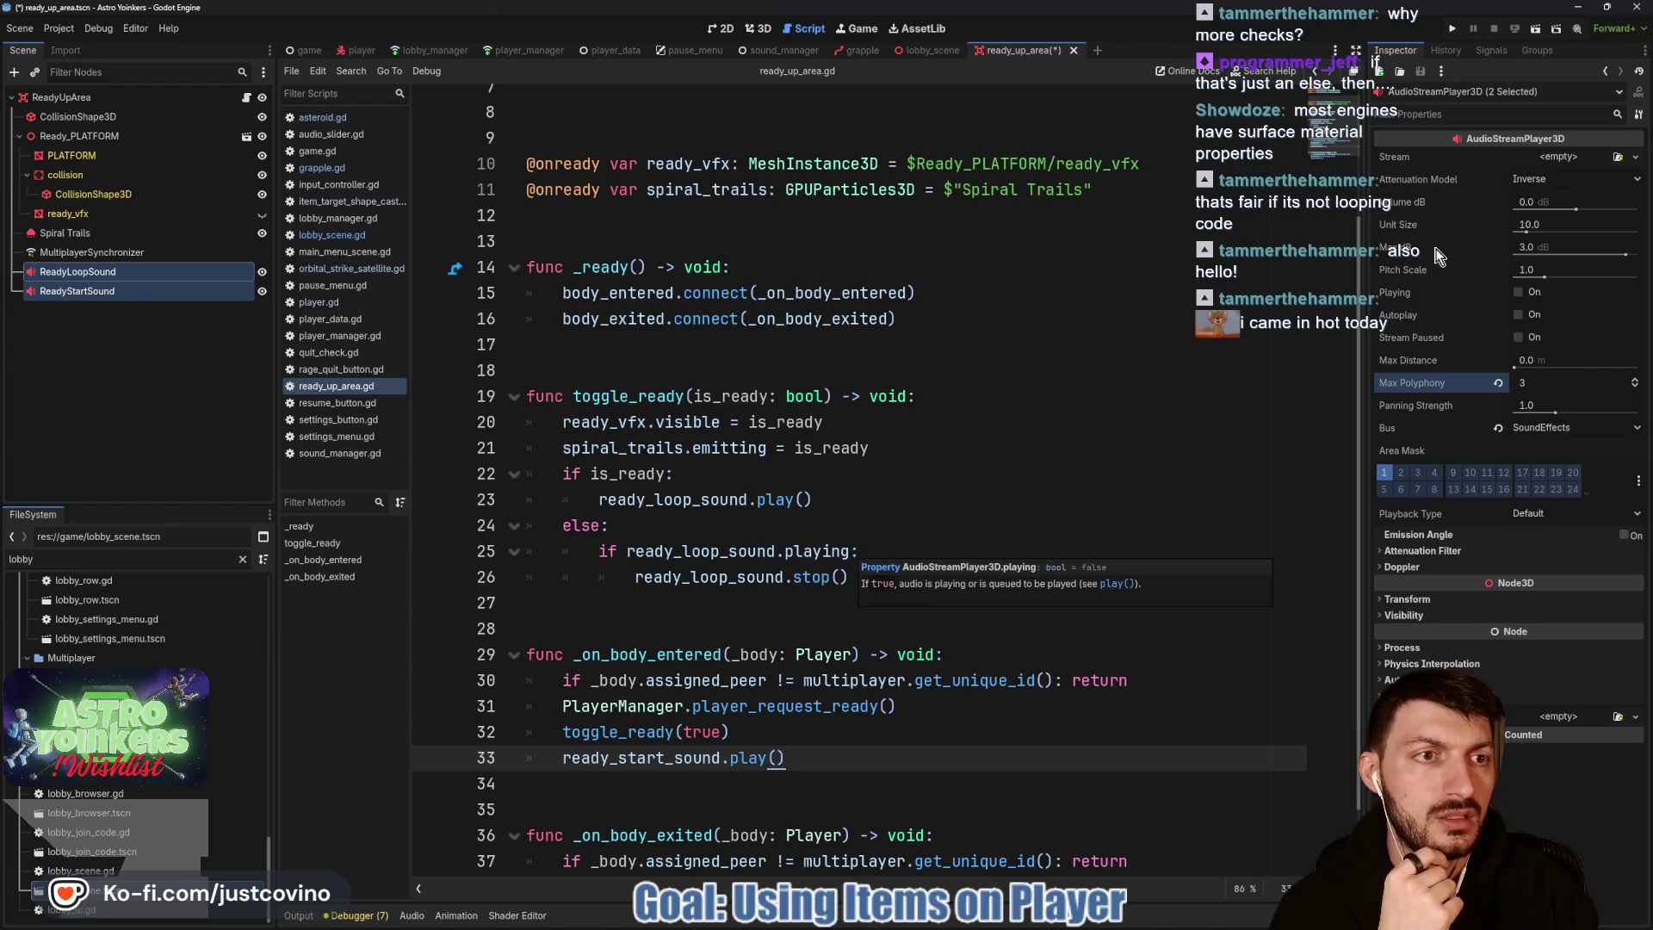
left_click(850, 551)
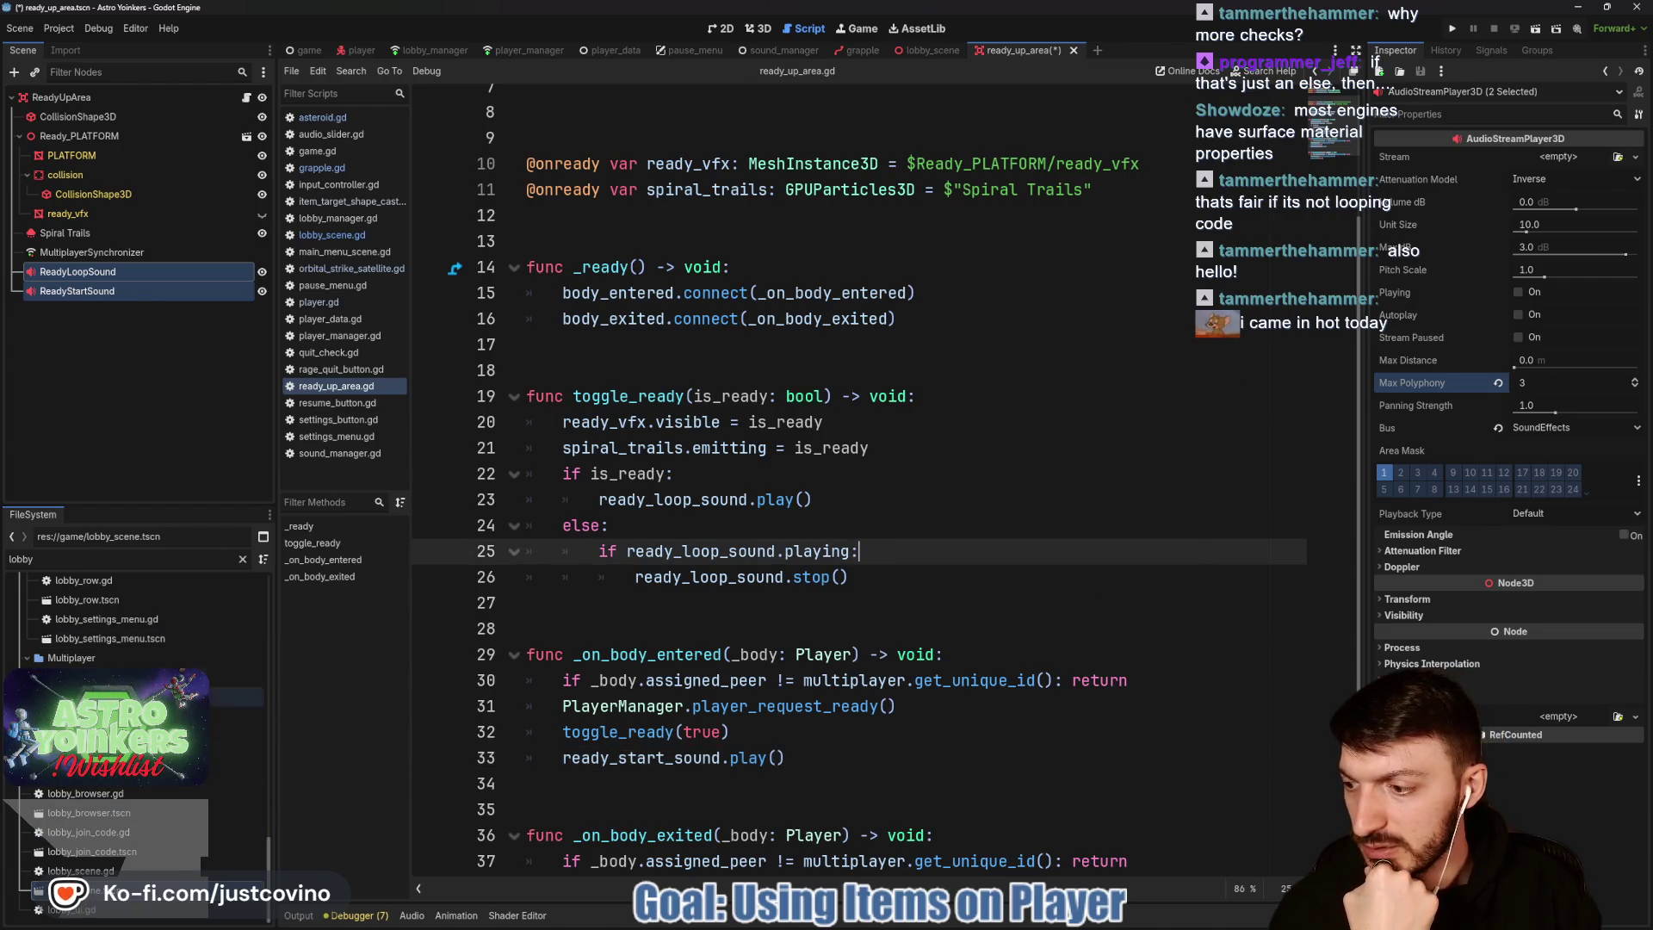
Clear the file filter, collapse footsteps, and show AY_Player_Ready_Loop.wav's Import settings
scroll(151, 831, "down", 10)
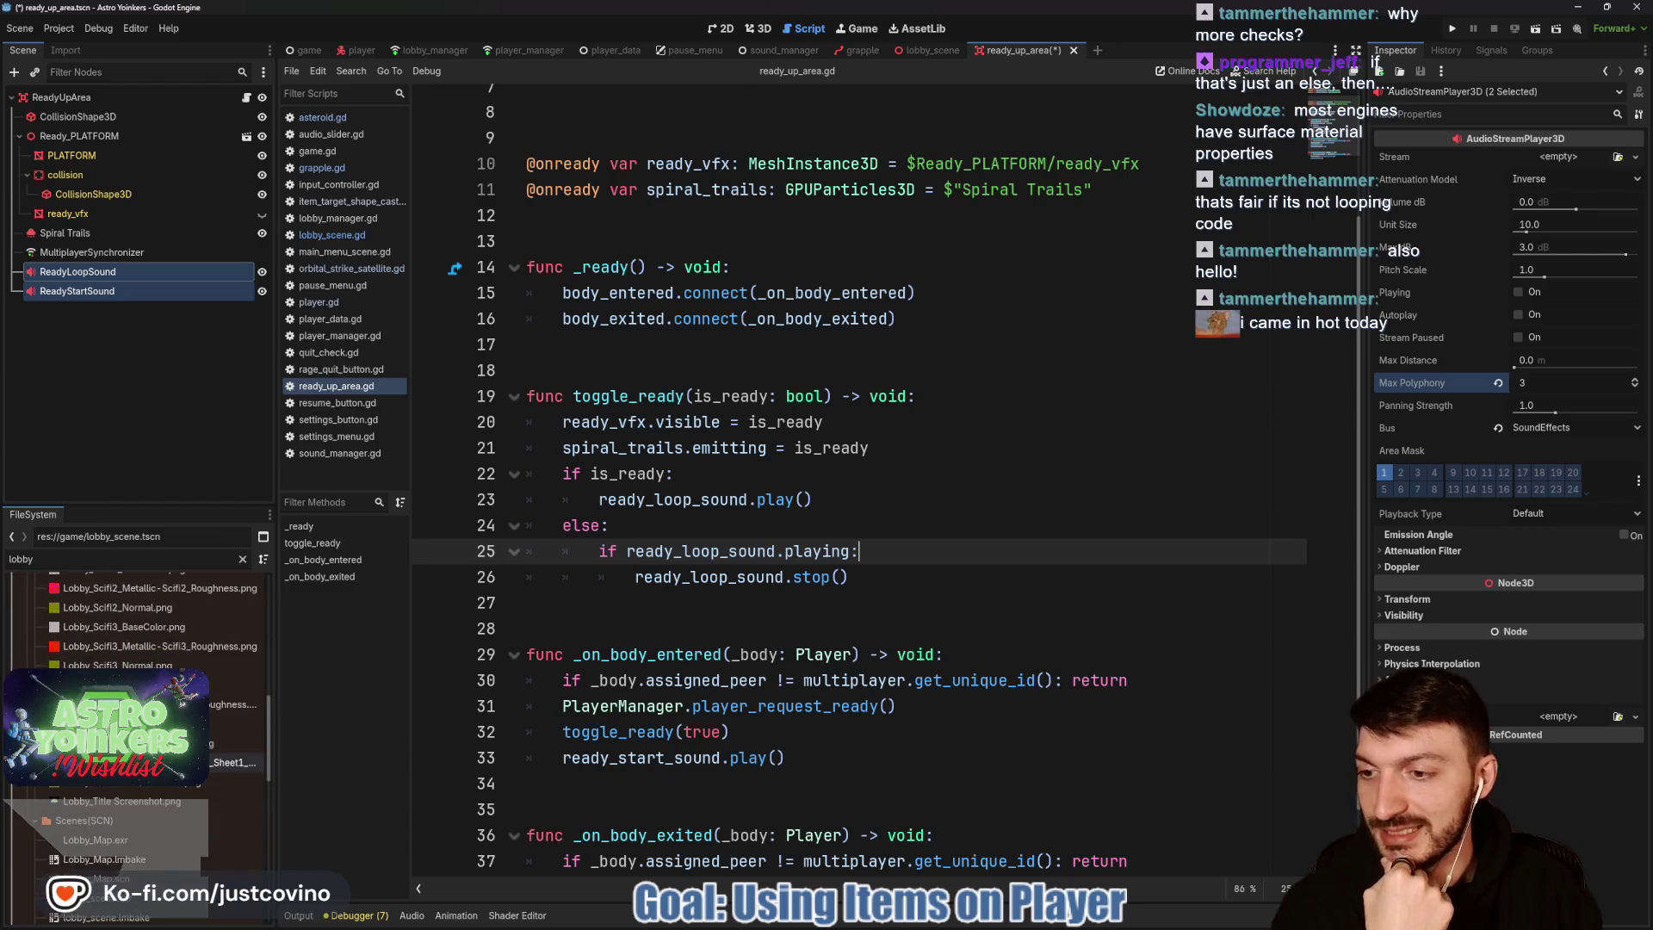
left_click(242, 559)
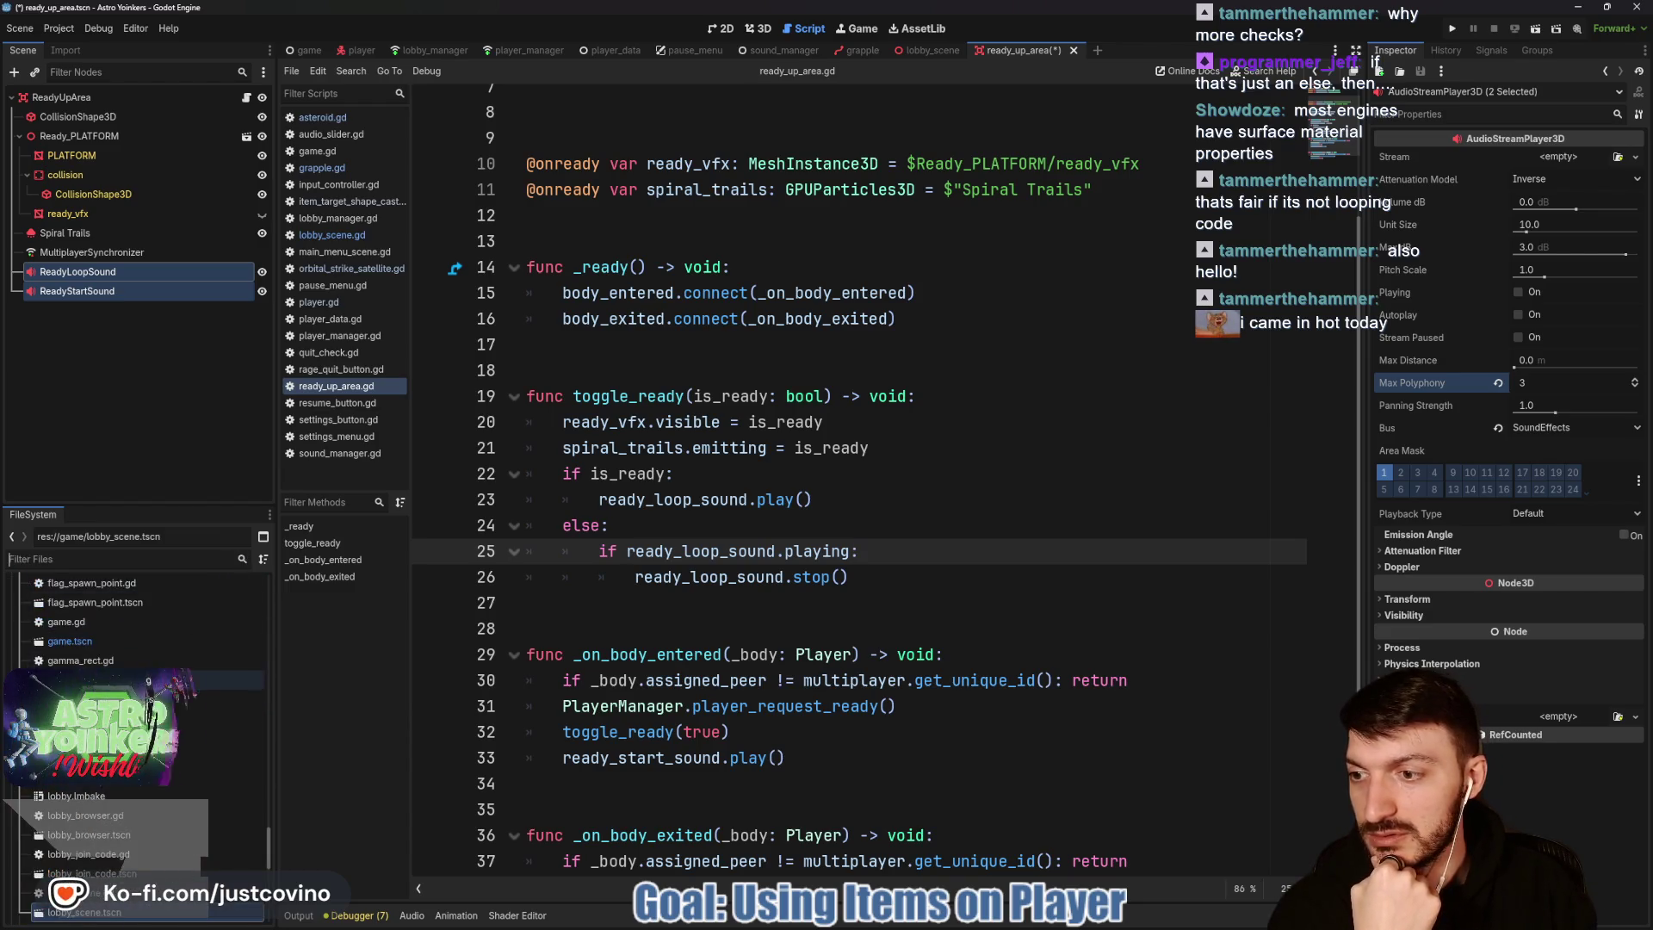
scroll(137, 732, "up", 10)
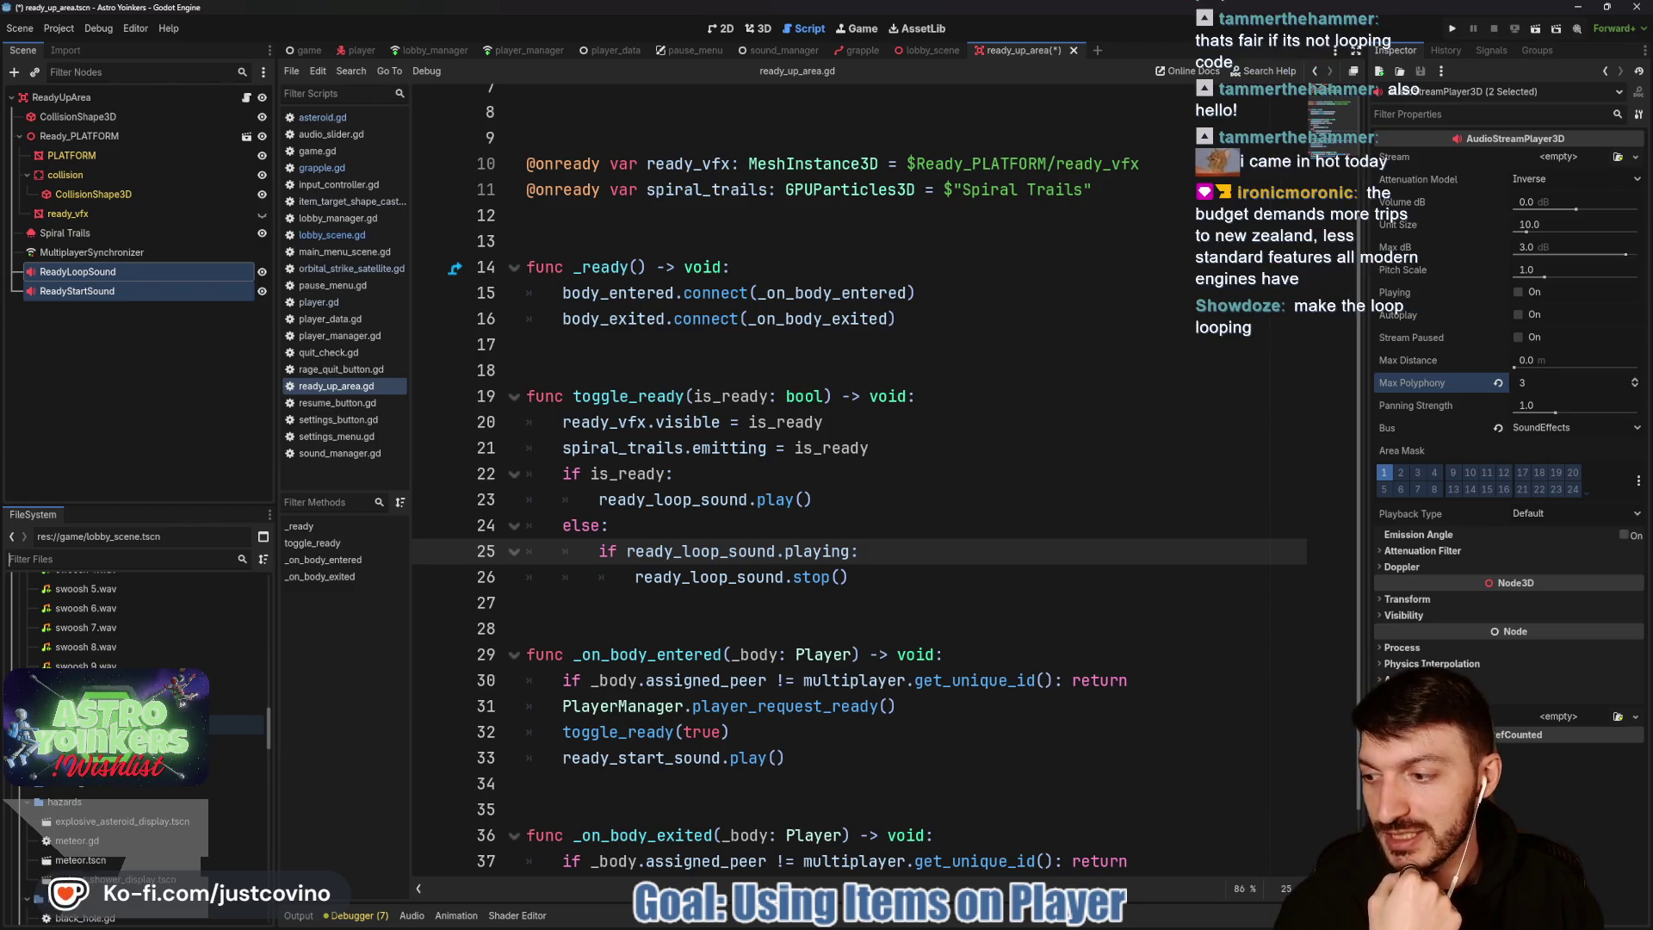
scroll(112, 679, "up", 4)
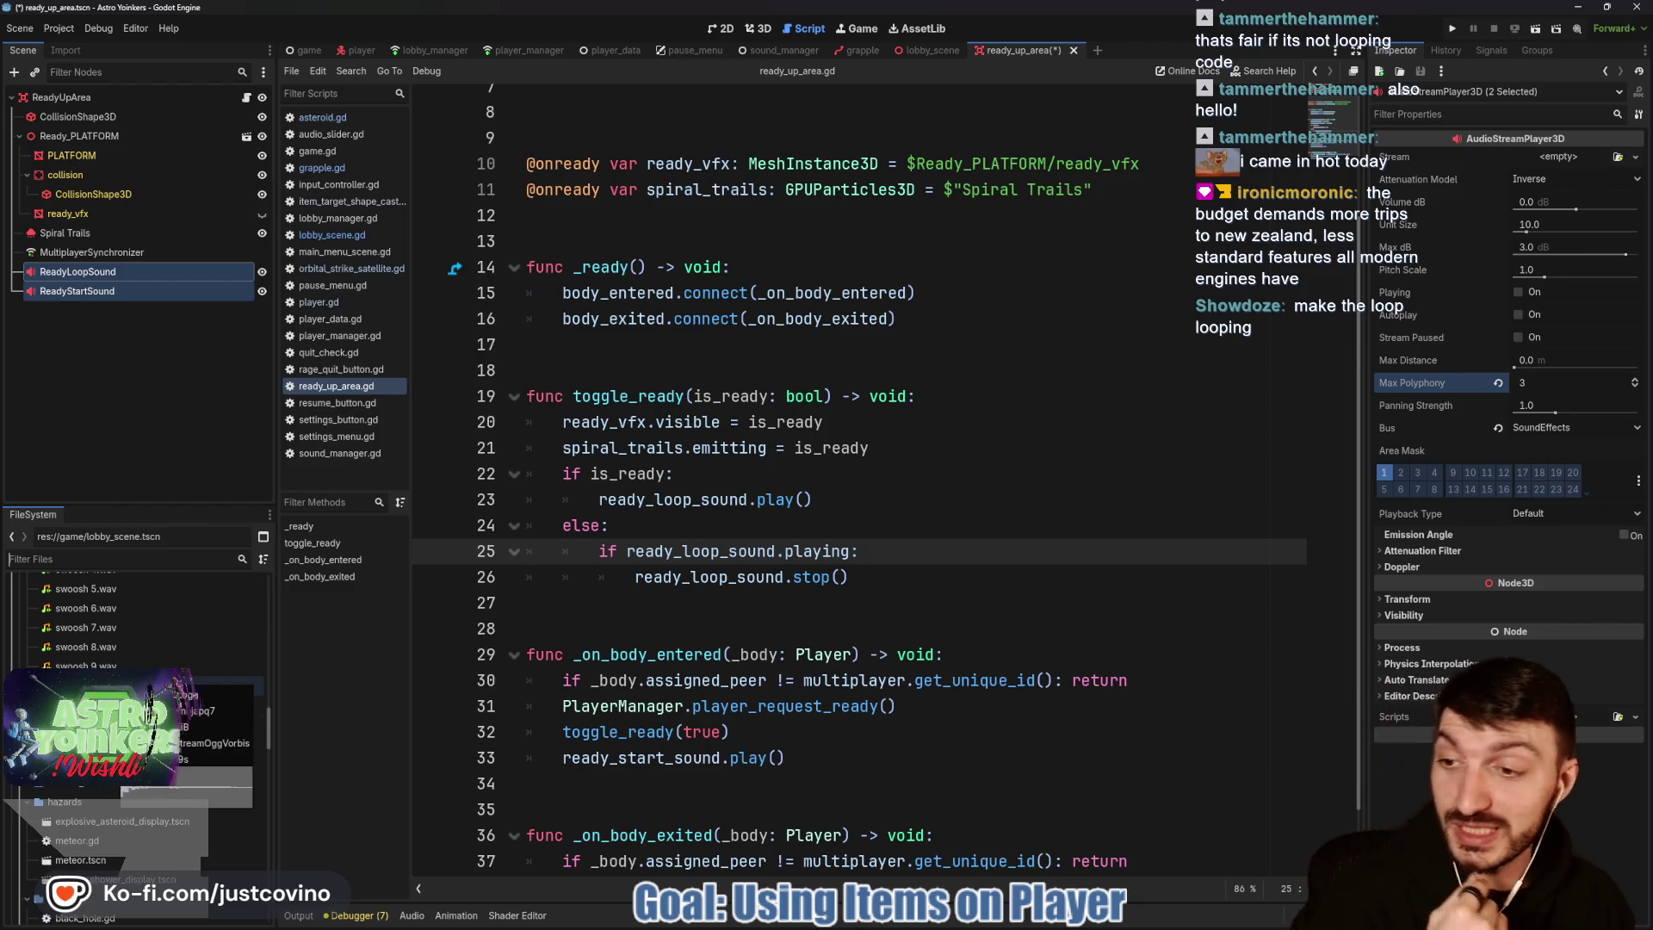
scroll(138, 689, "up", 5)
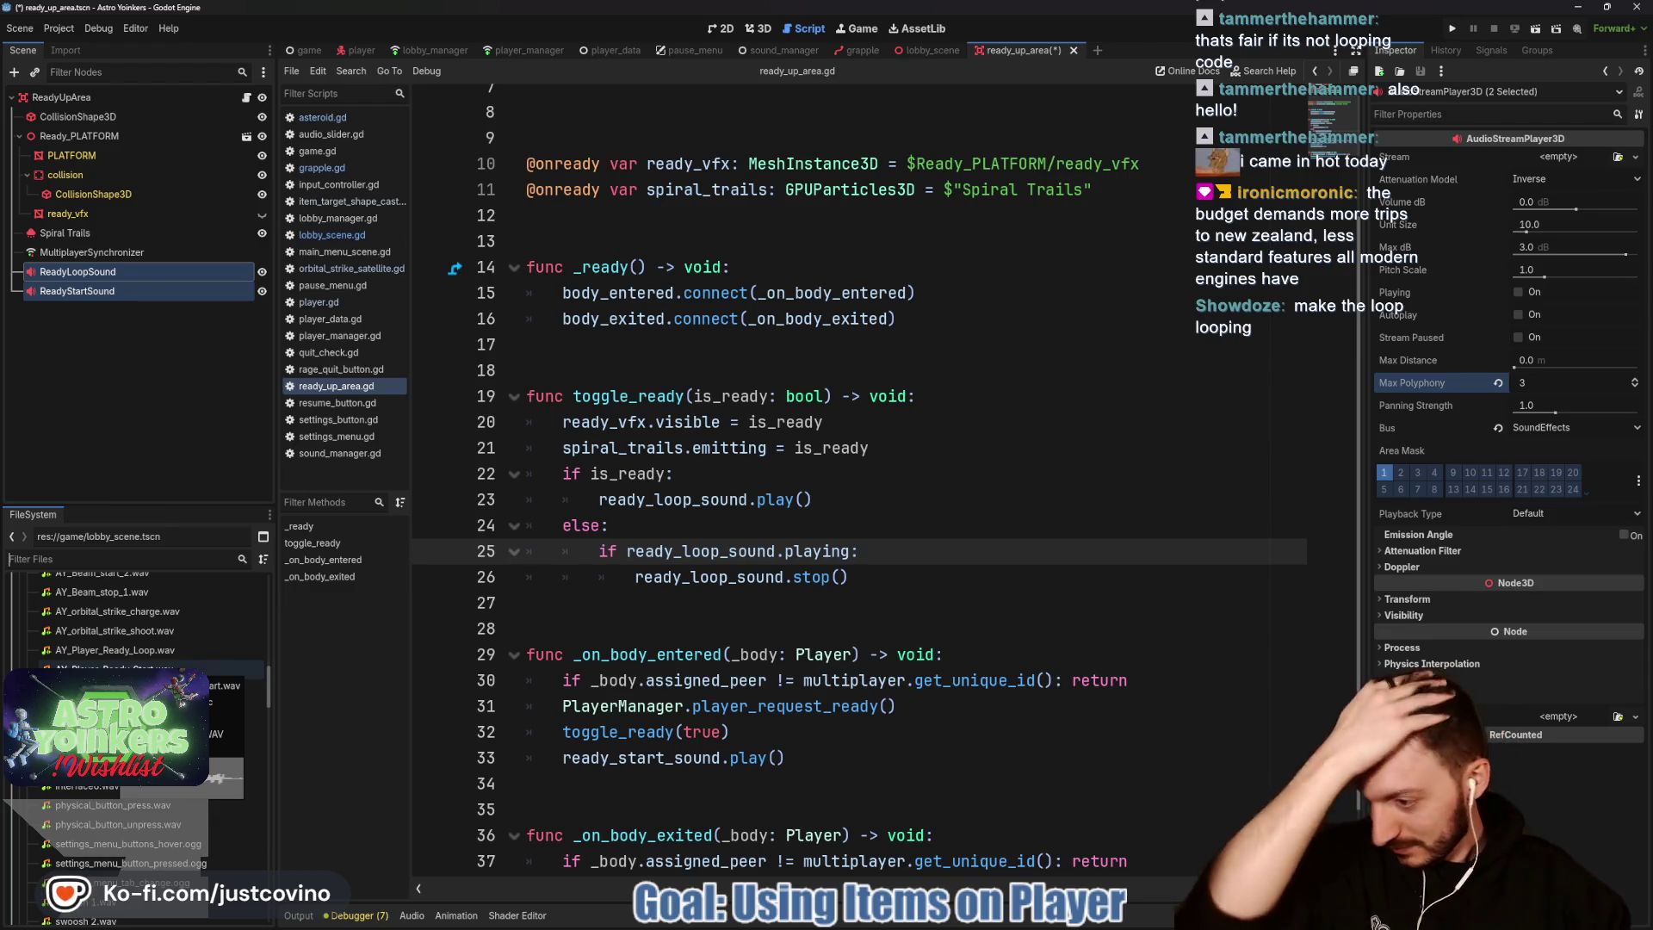
scroll(134, 688, "up", 3)
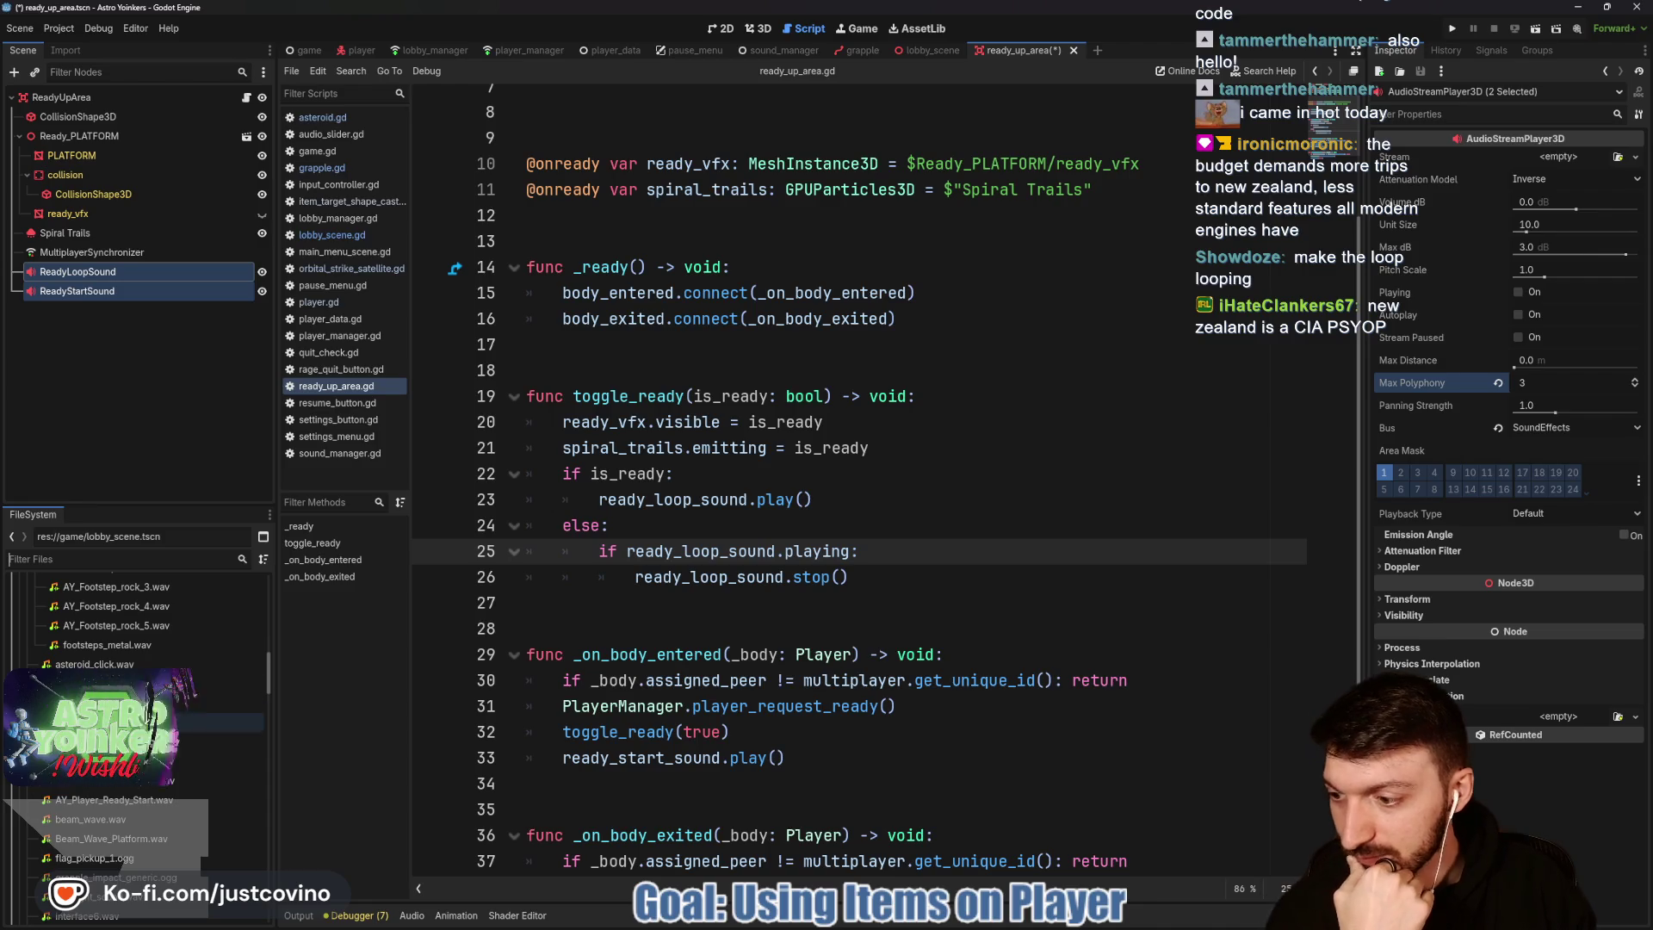
scroll(133, 689, "up", 5)
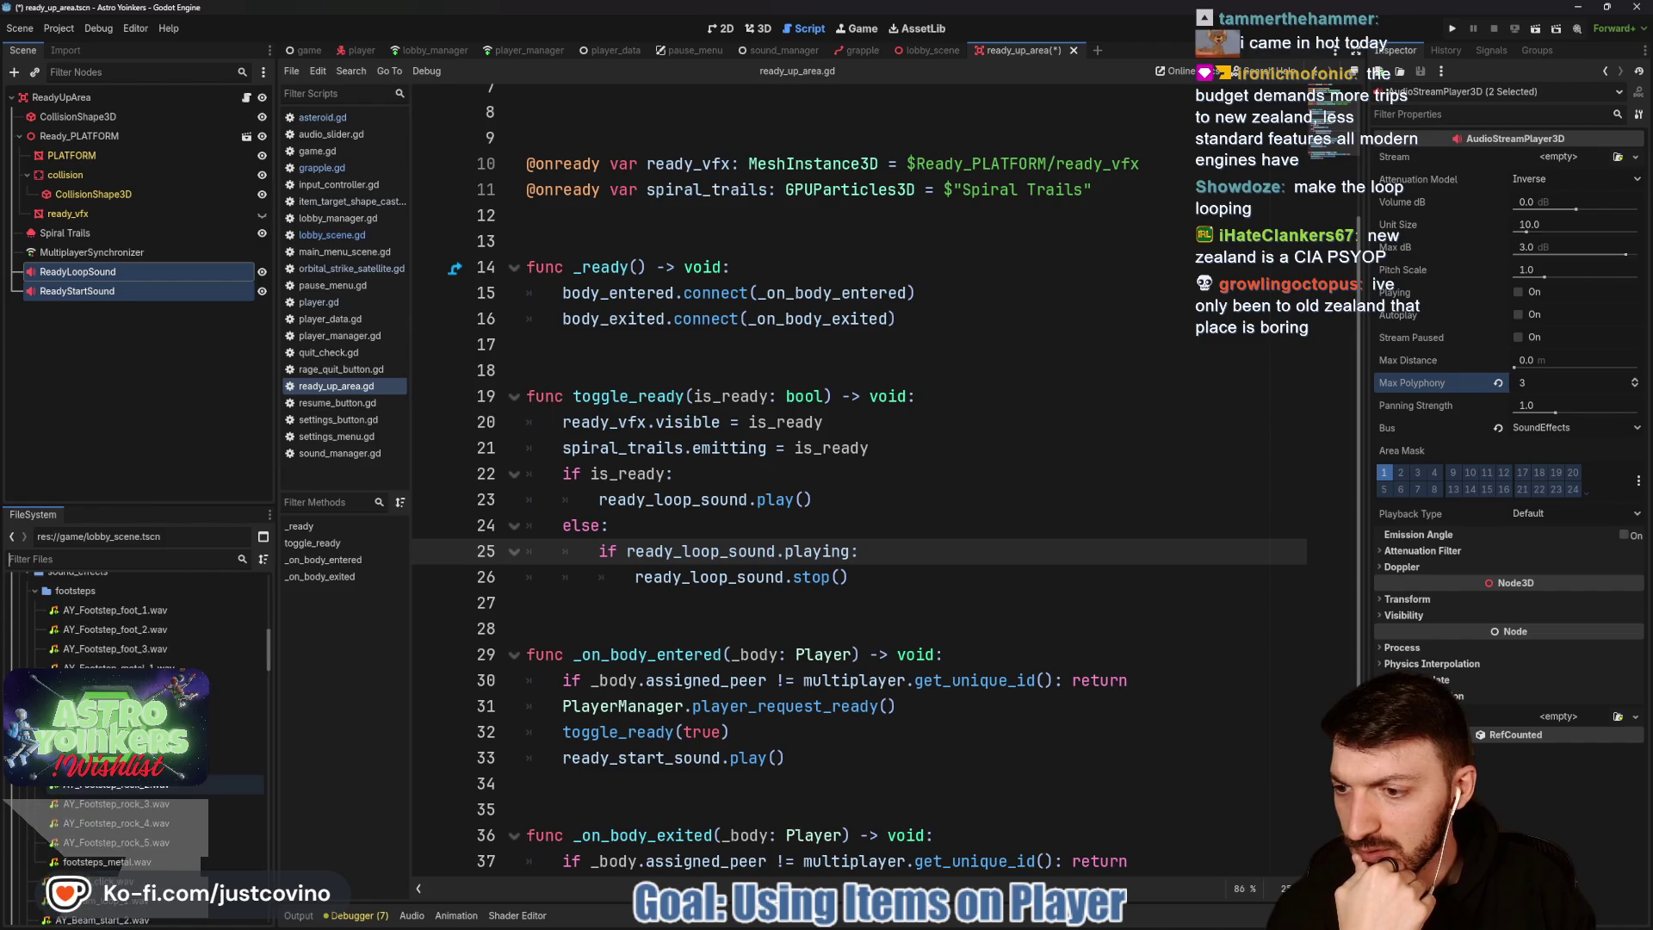
left_click(35, 590)
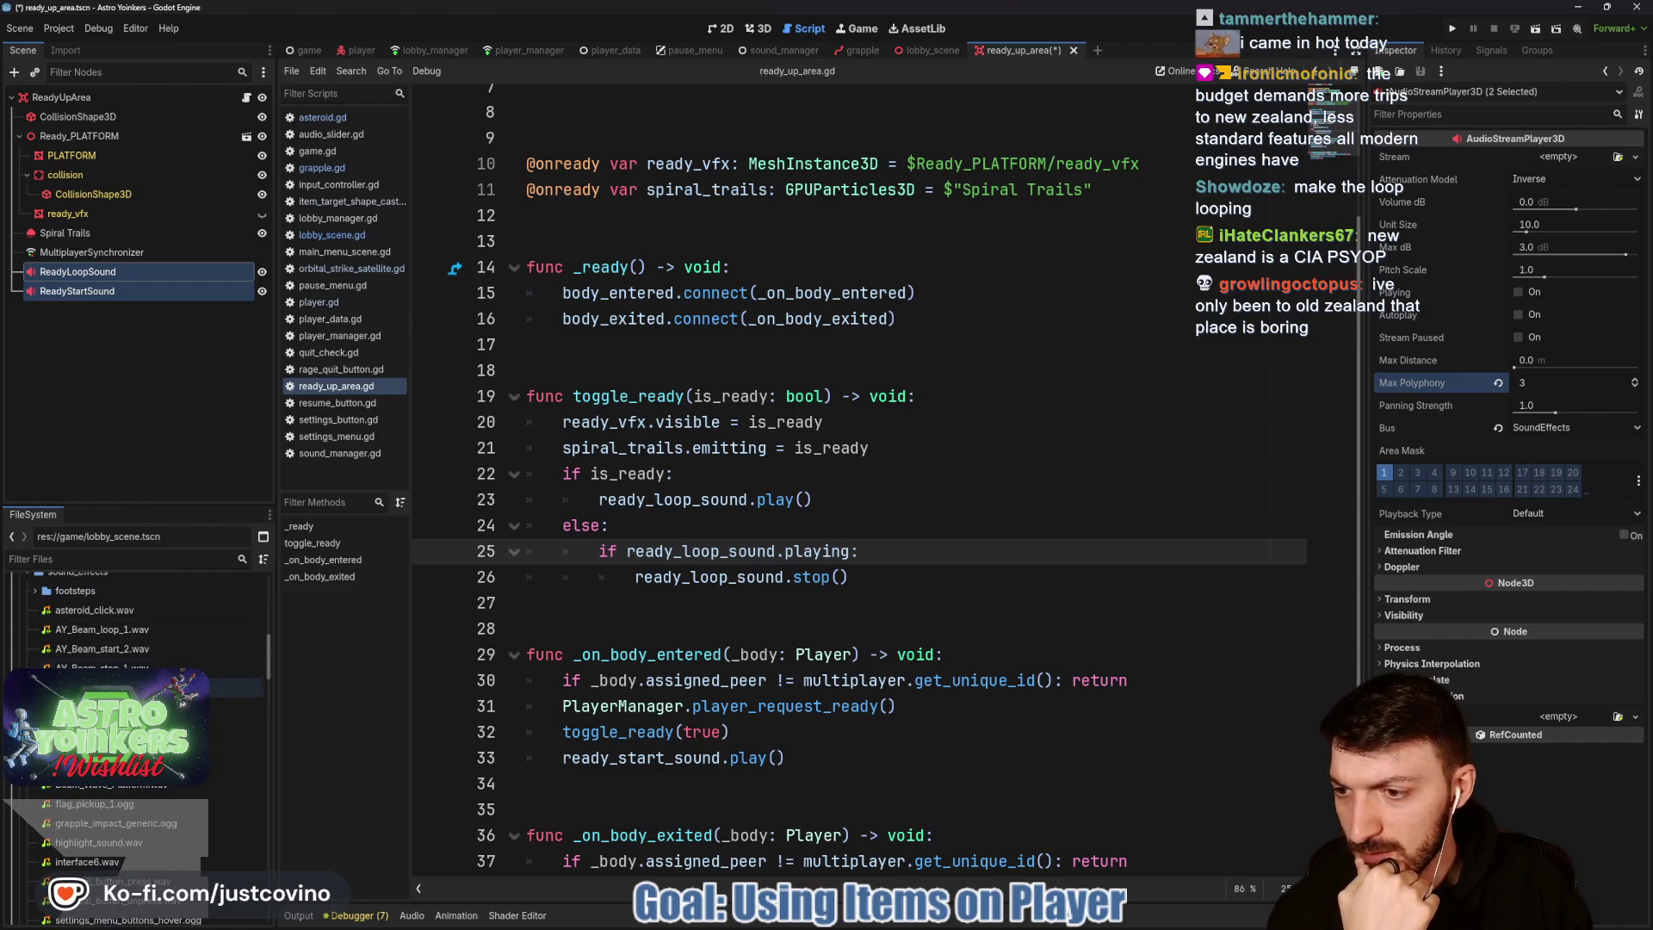
scroll(233, 686, "down", 1)
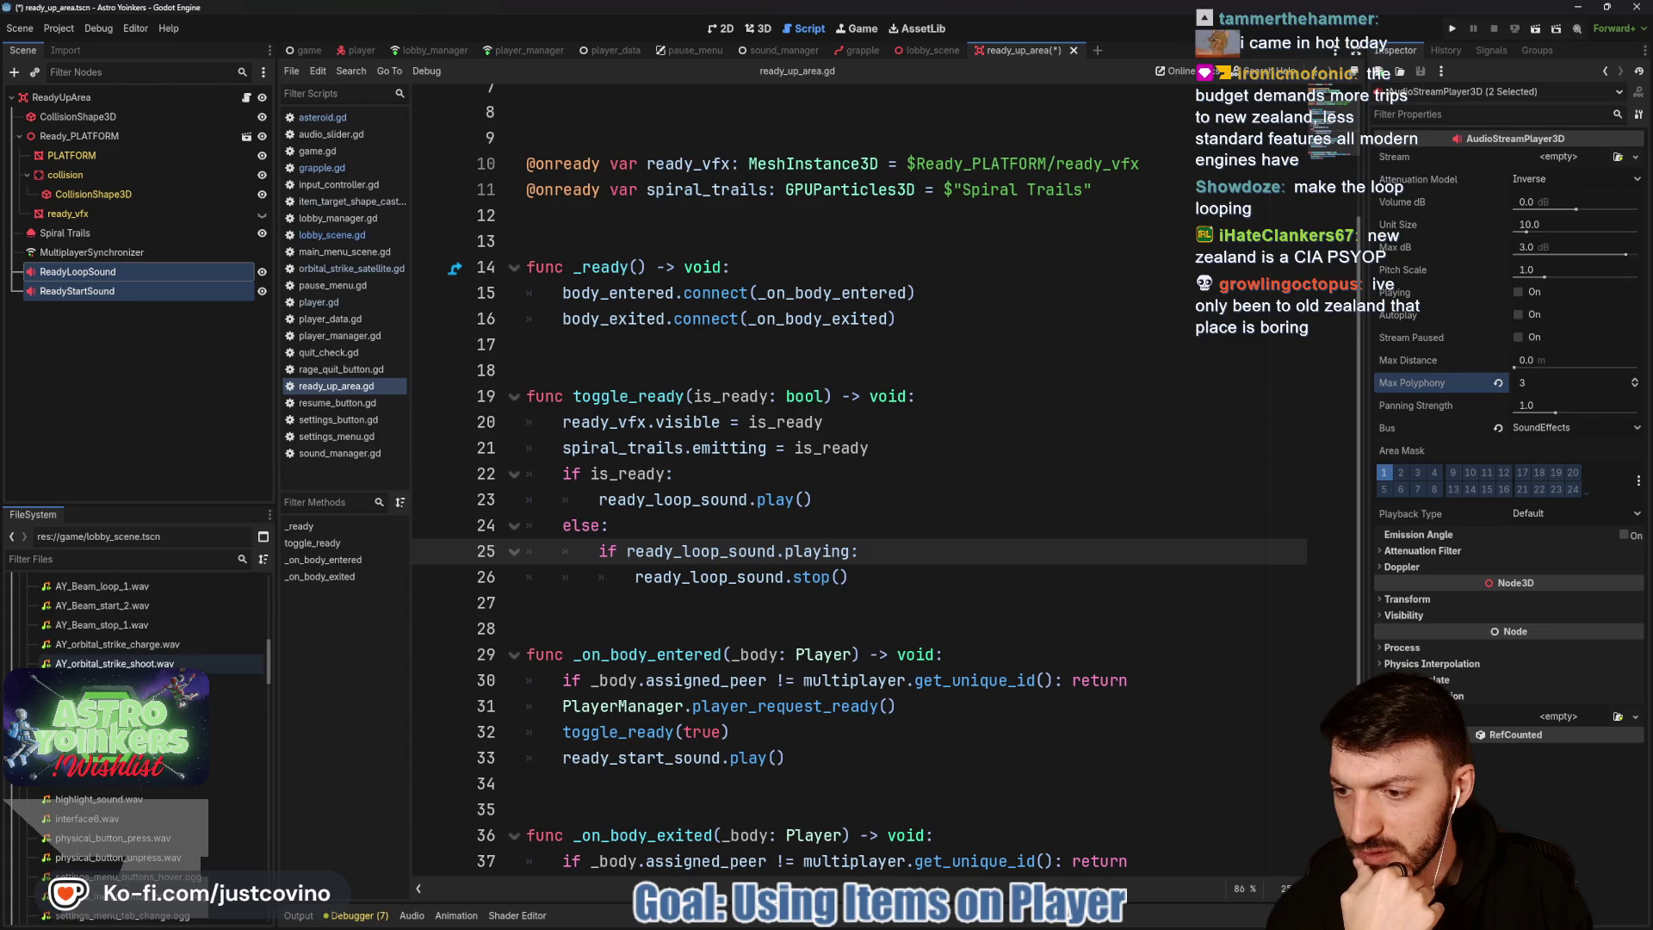
scroll(151, 771, "down", 1)
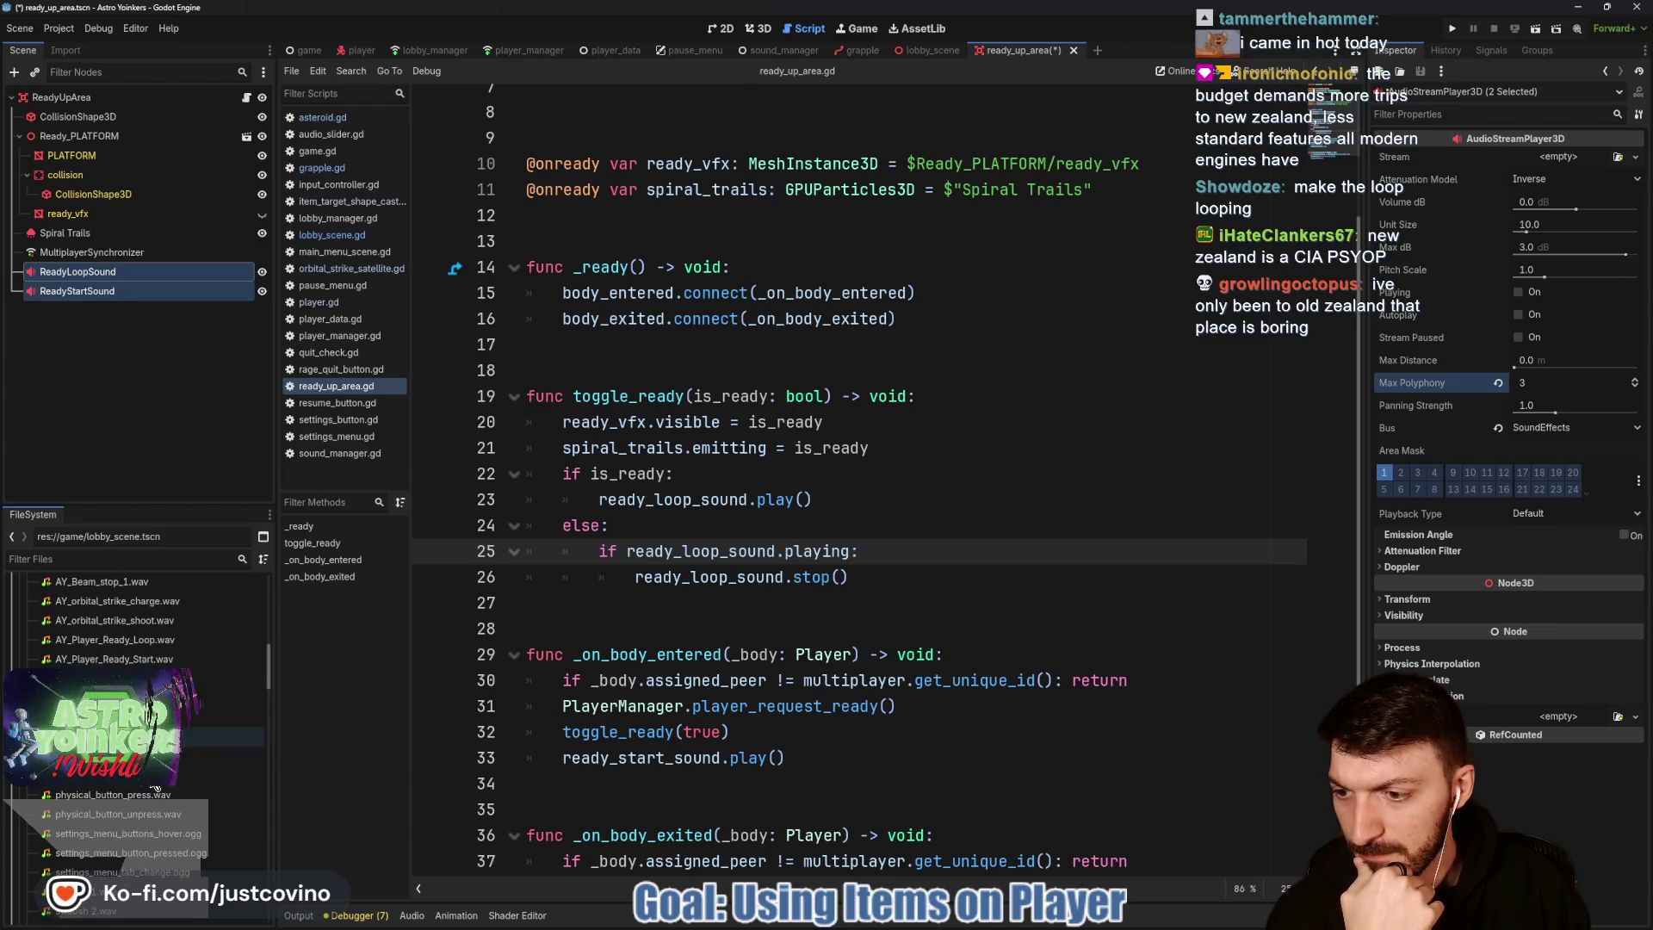
scroll(170, 802, "down", 1)
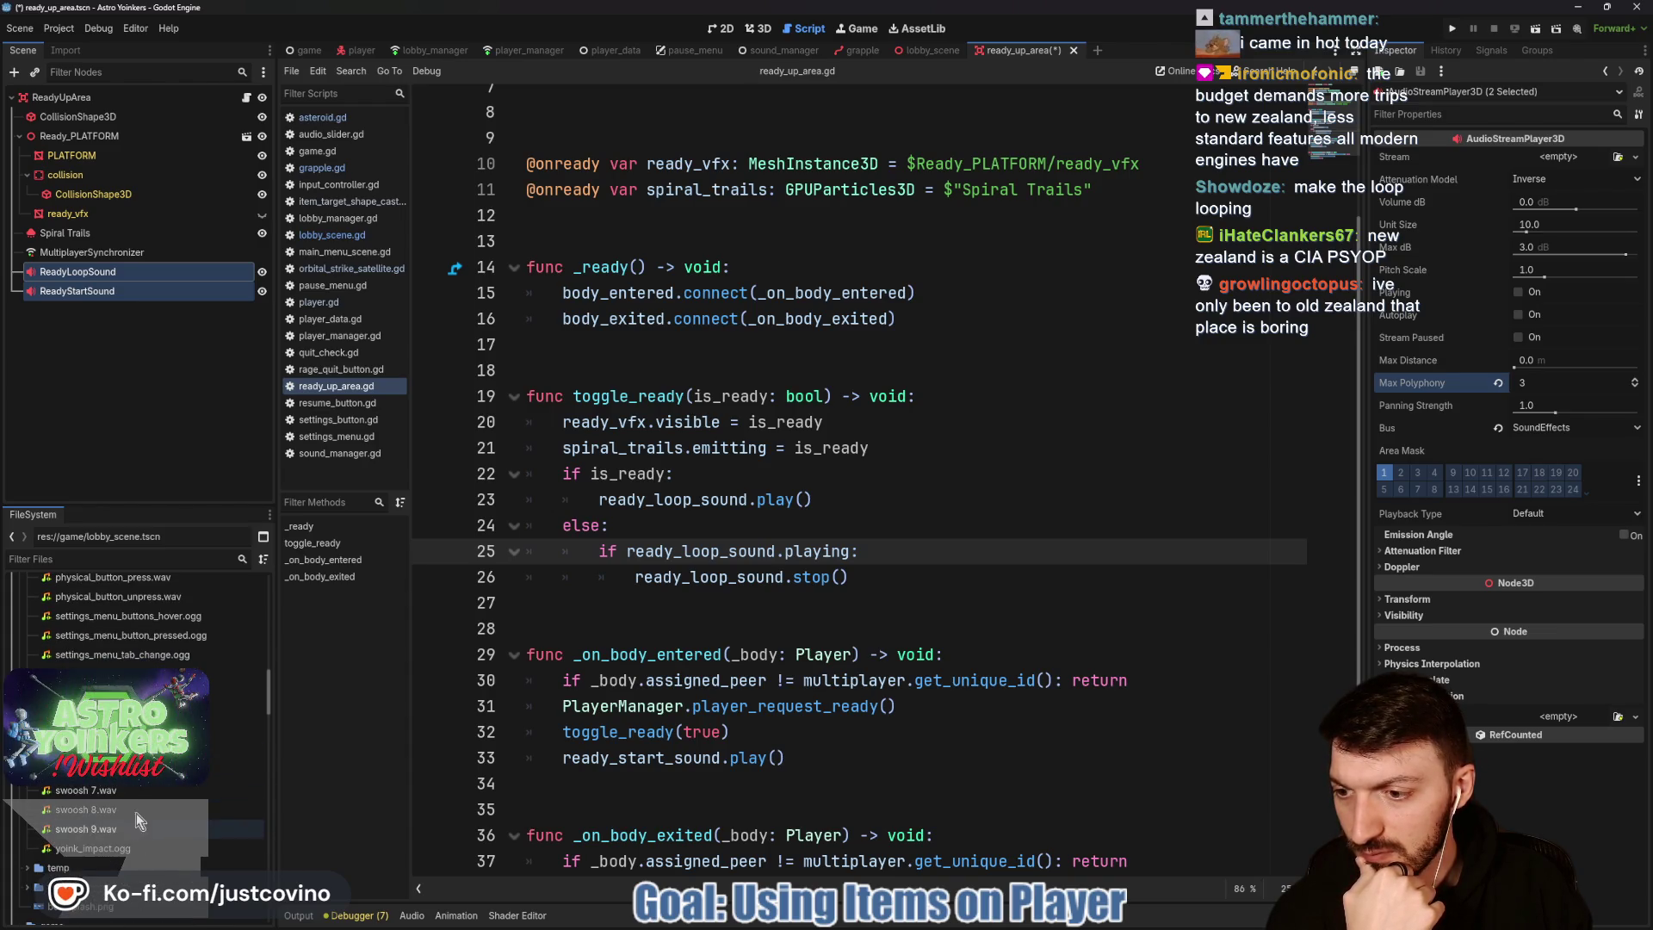
scroll(136, 813, "down", 1)
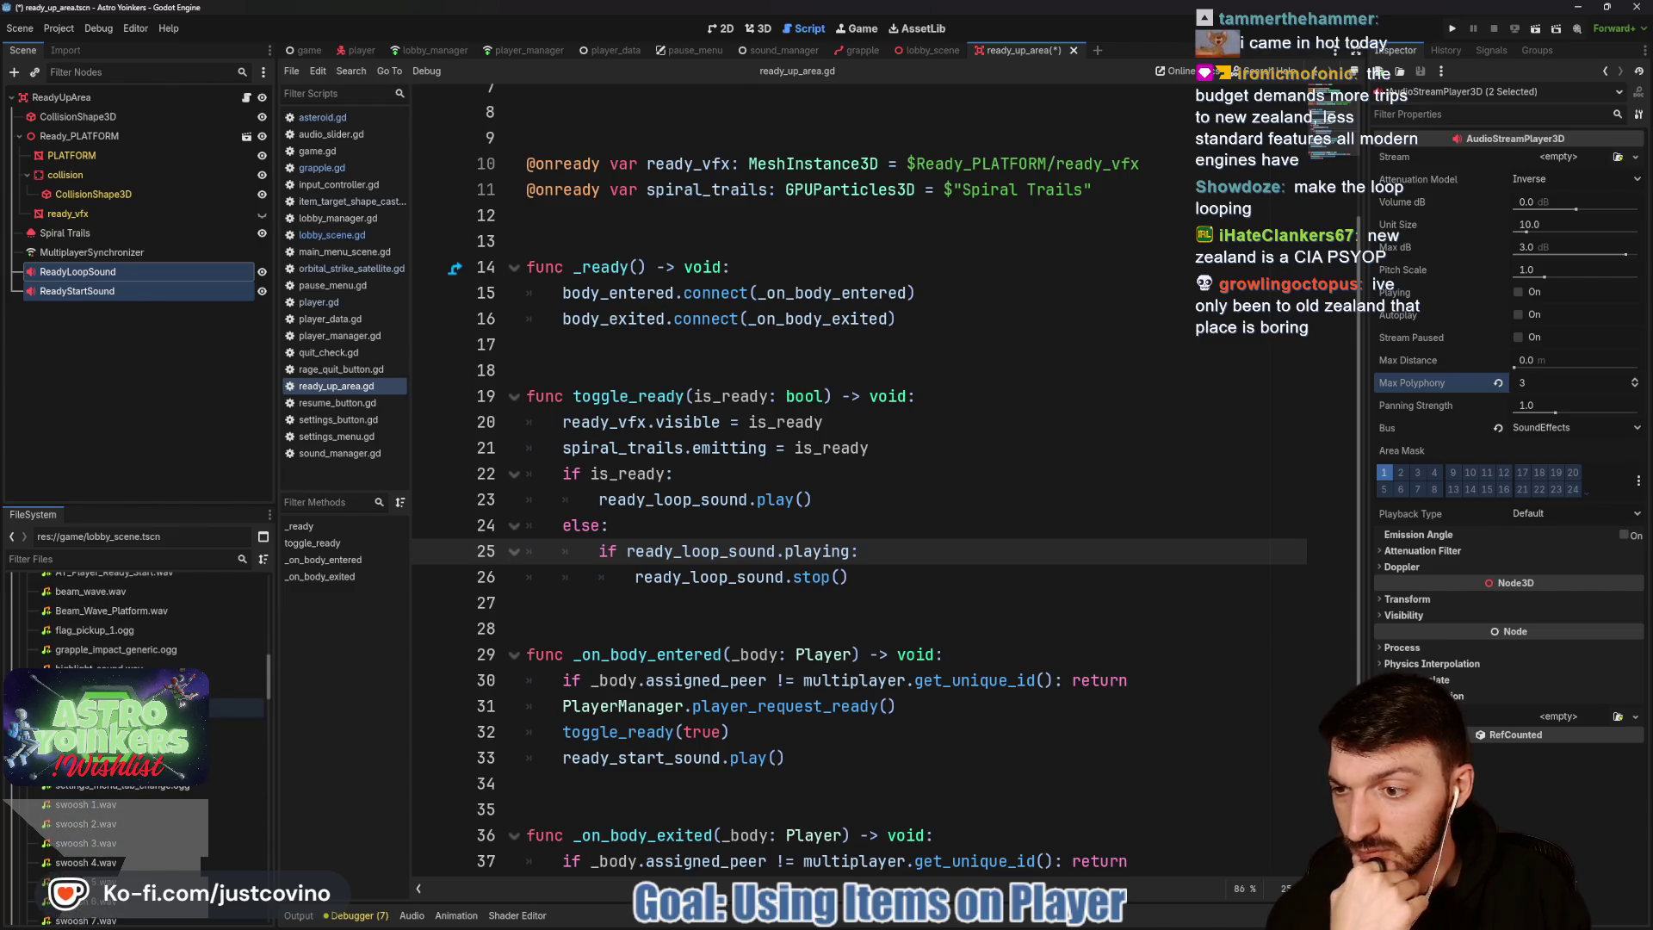
scroll(146, 758, "up", 1)
scroll(138, 702, "up", 3)
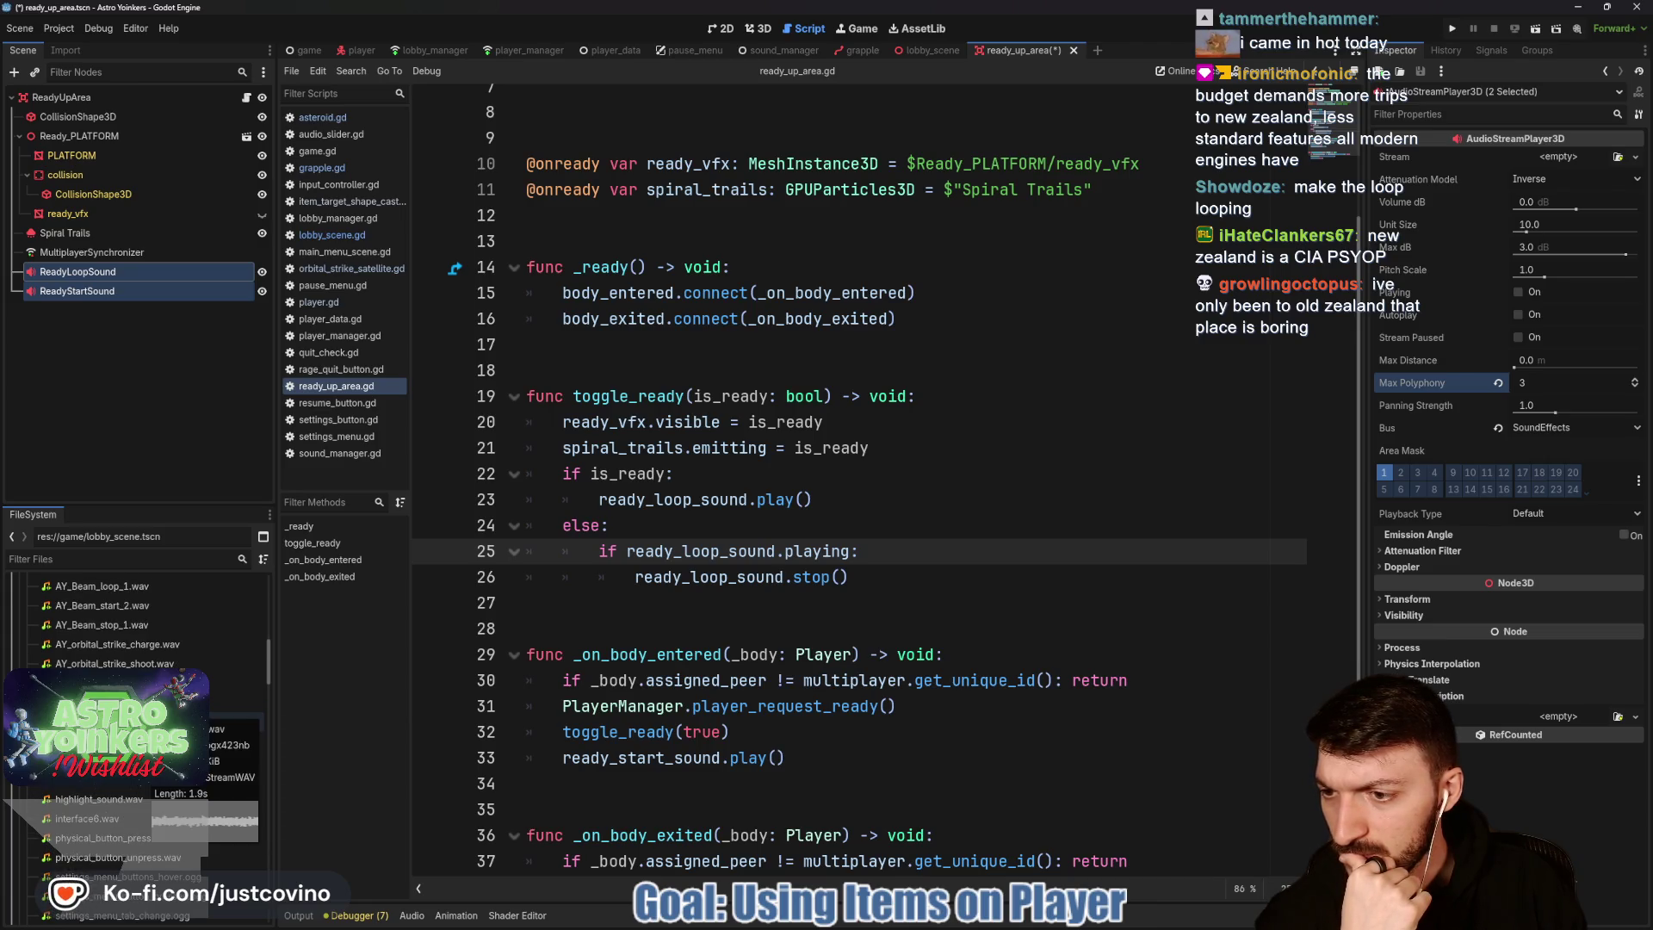
left_click(137, 682)
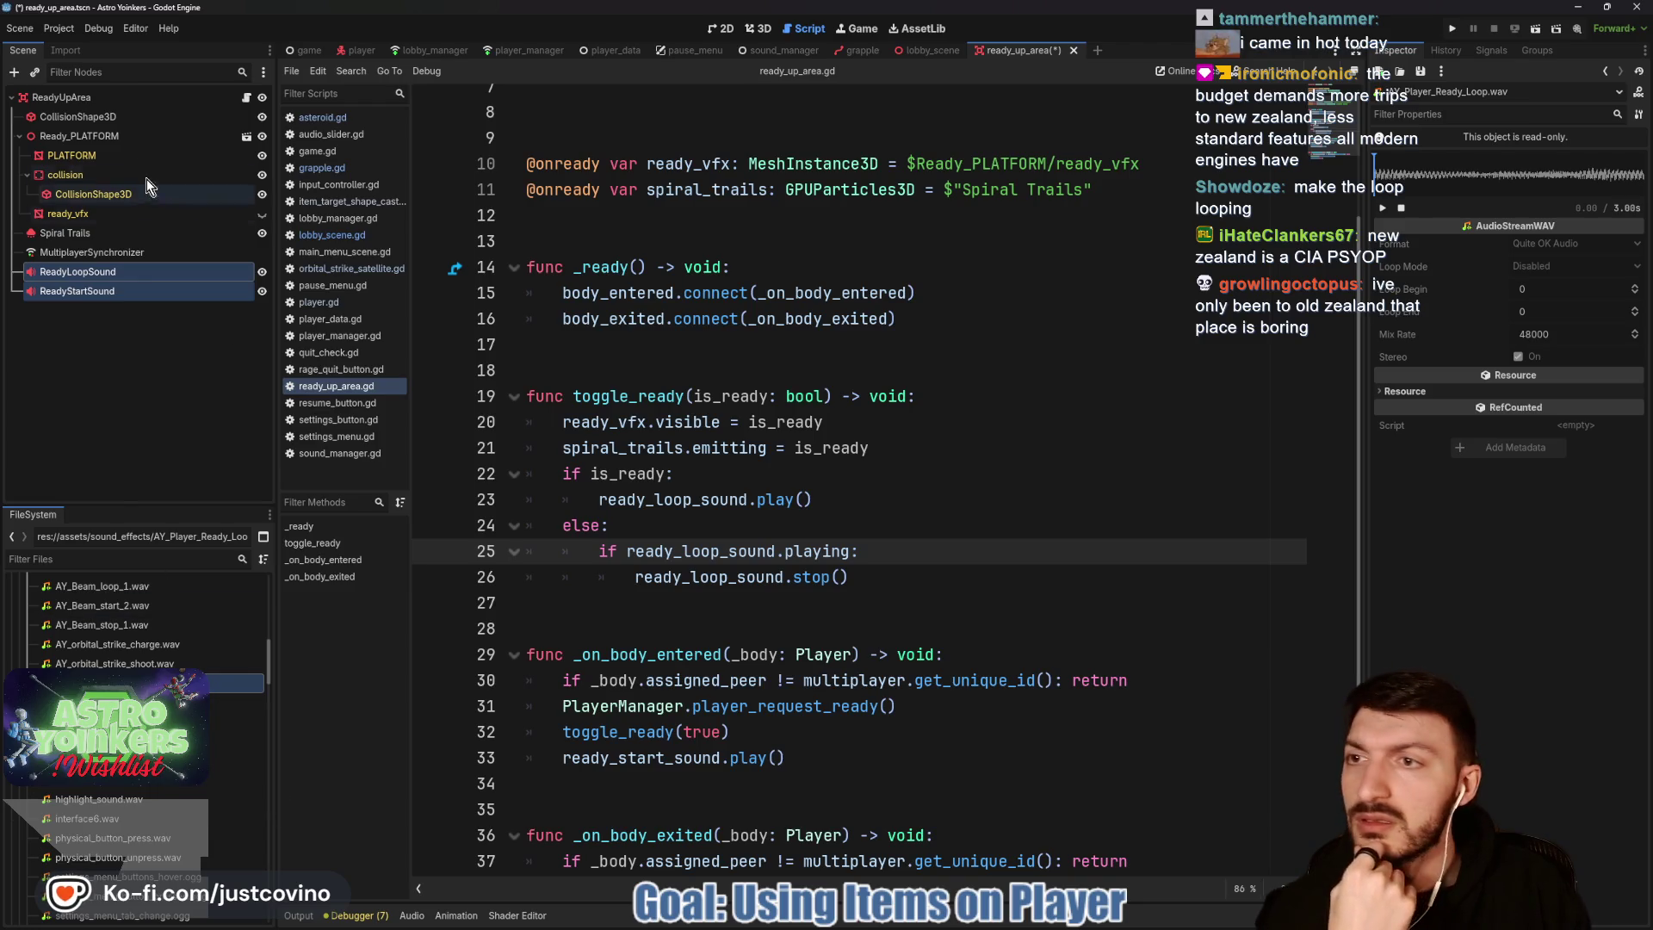
left_click(69, 51)
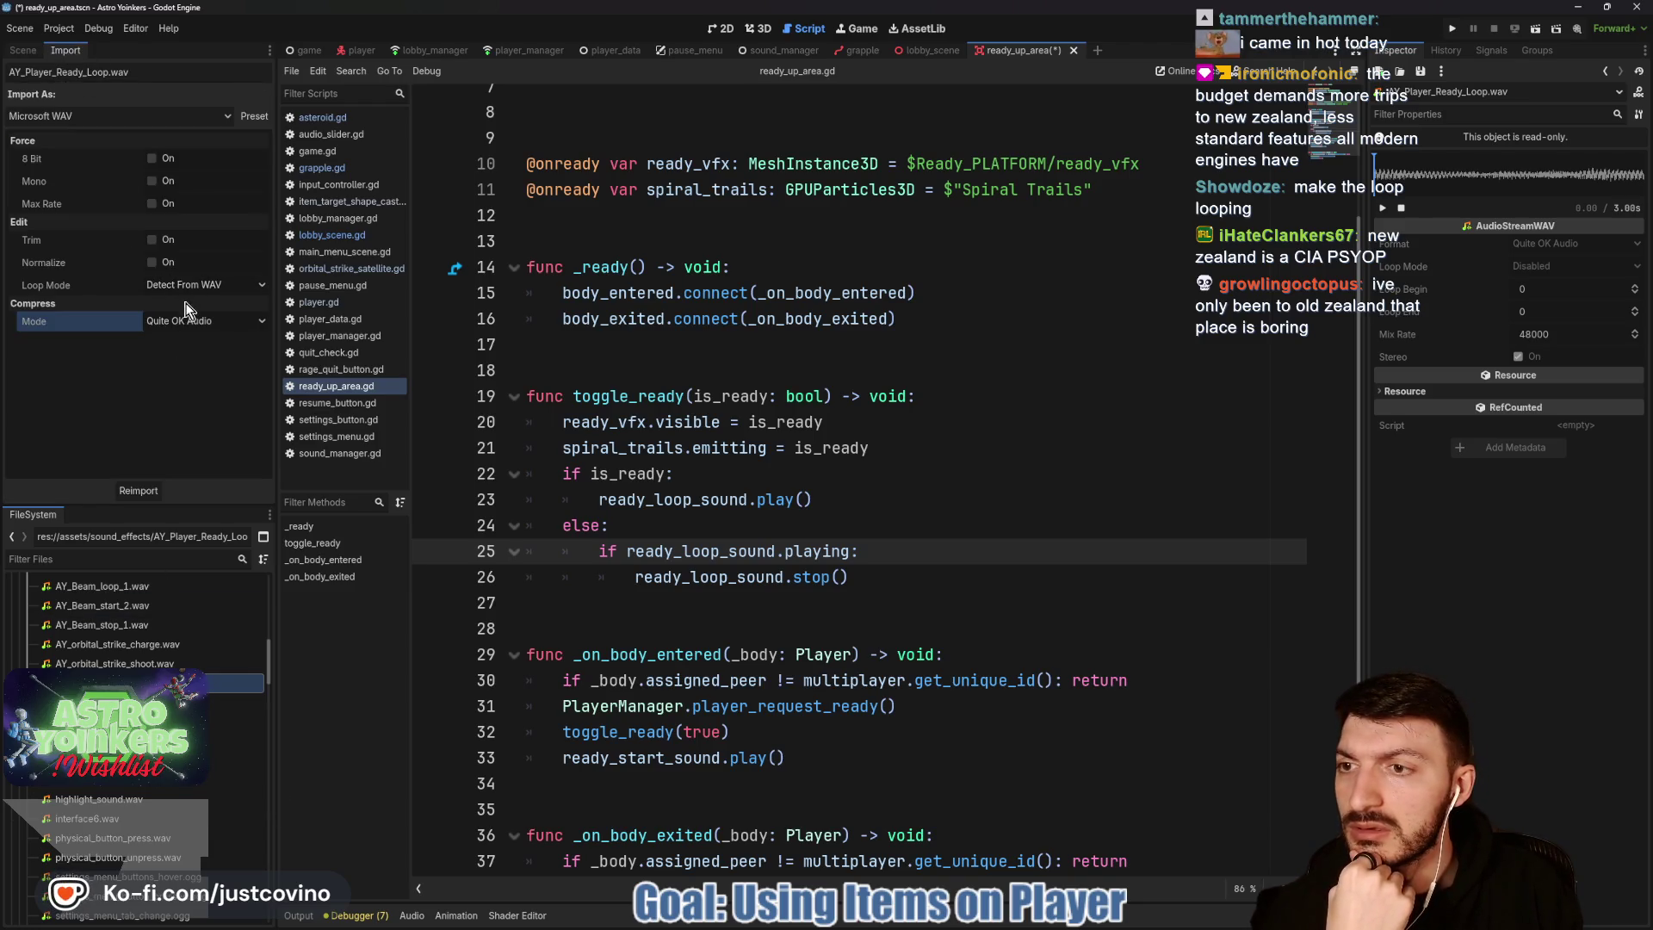
Set the ready loop wav's Loop Mode to Forward and reimport it
left_click(185, 285)
left_click(203, 343)
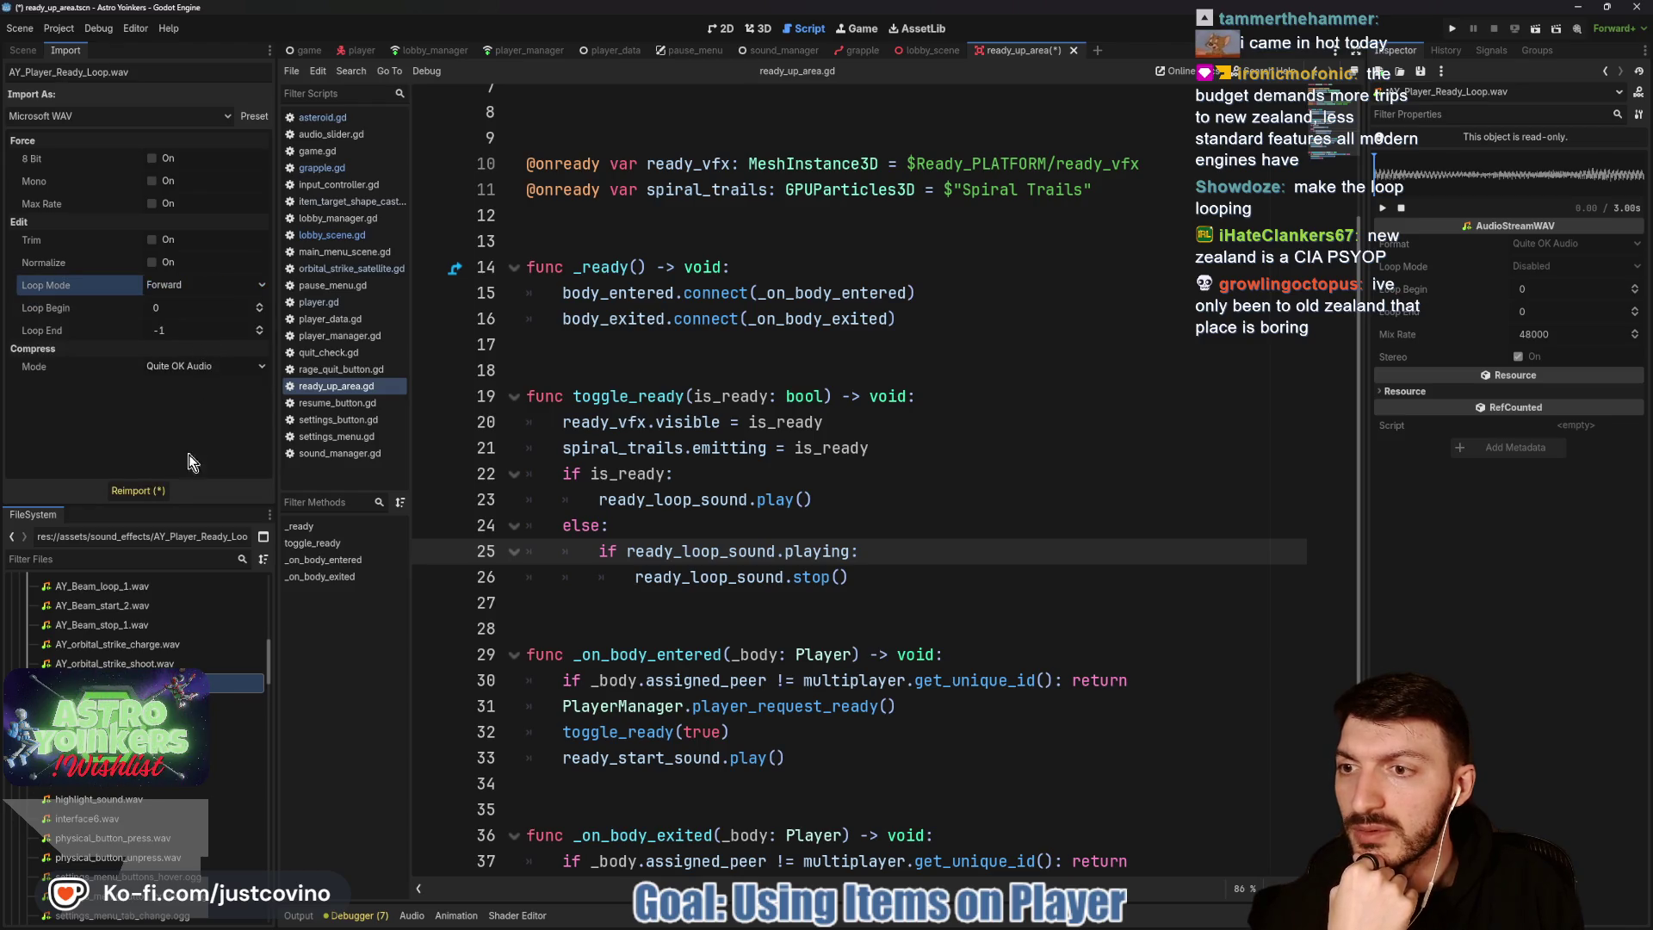
left_click(126, 495)
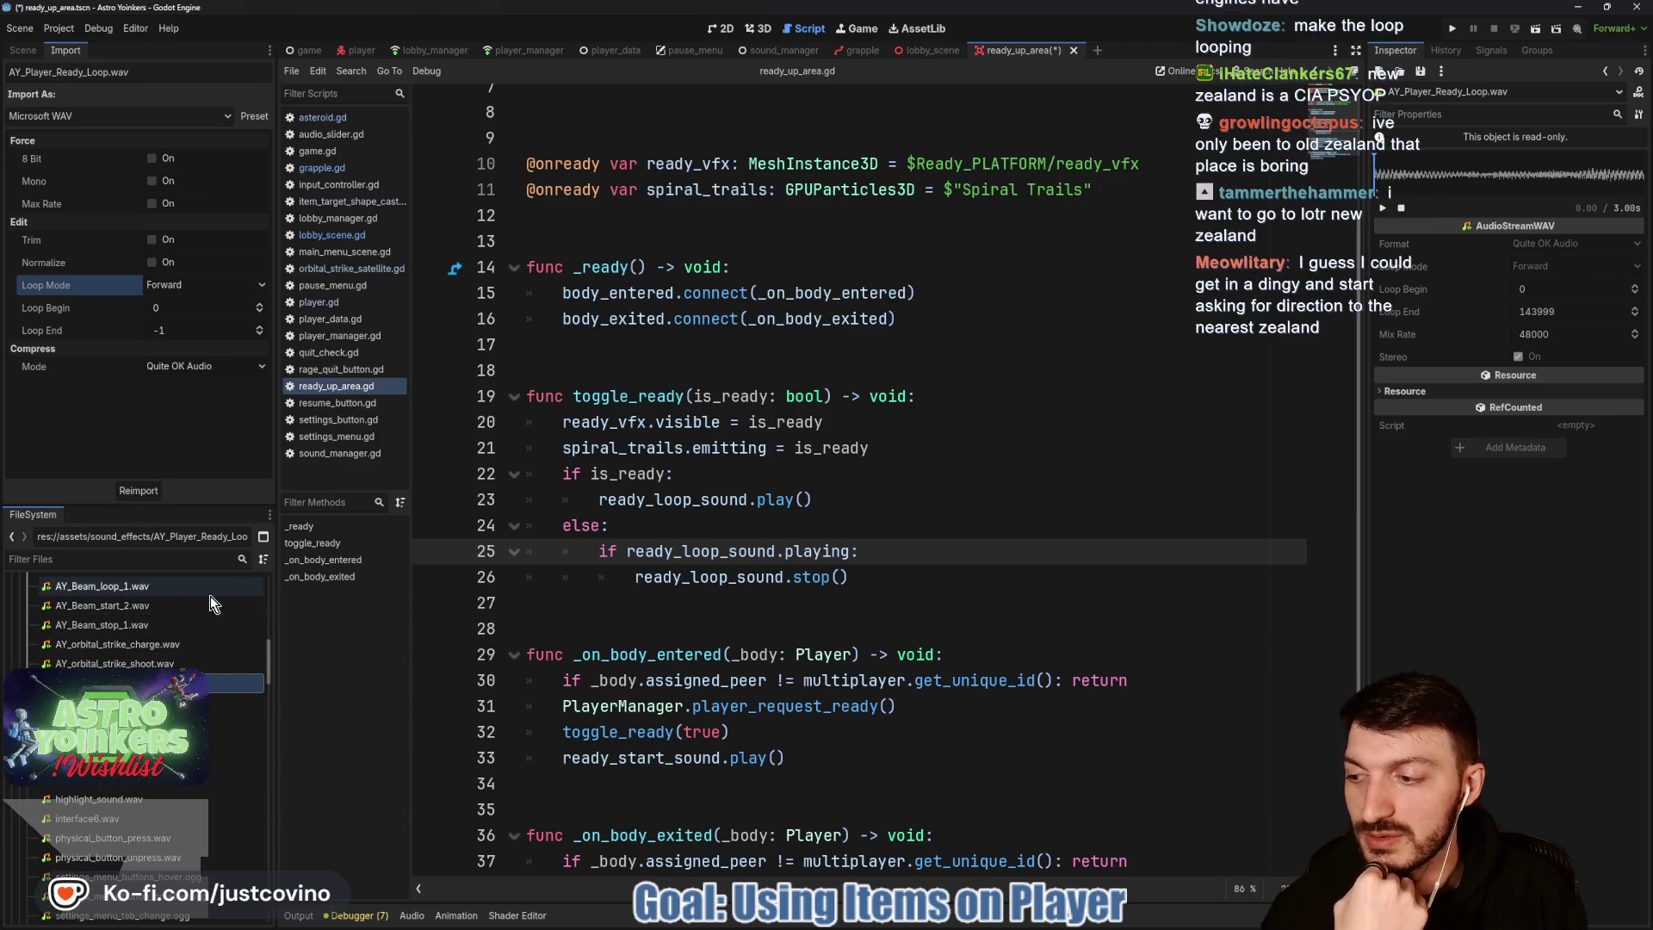
mouse_move(210, 596)
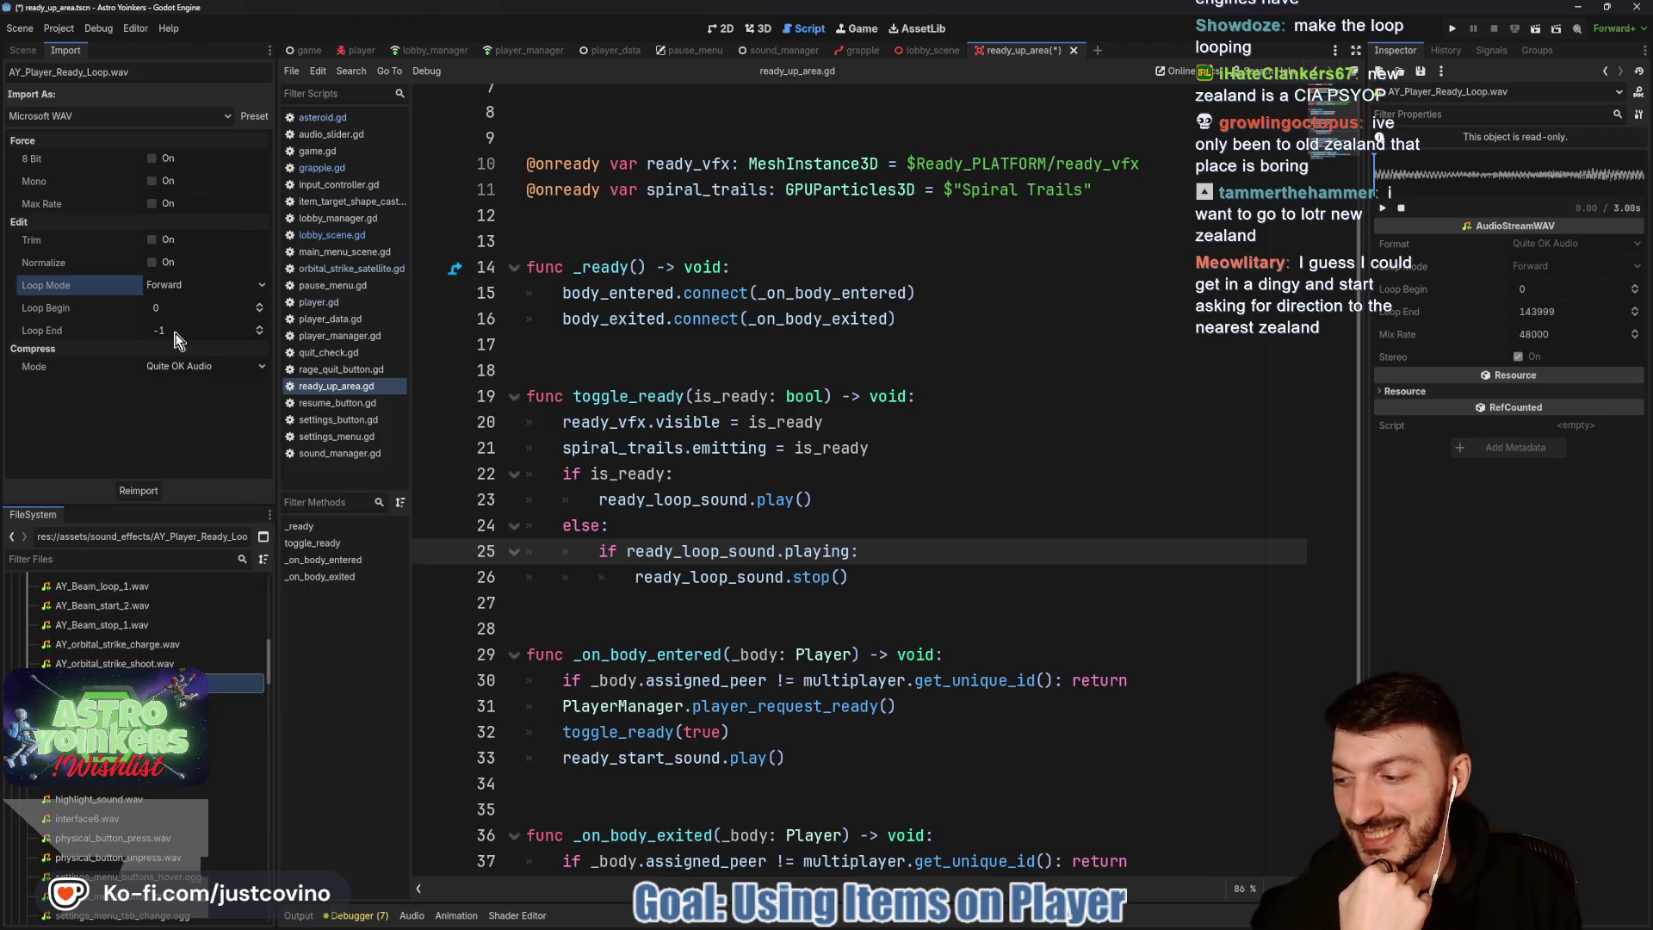
left_click(22, 50)
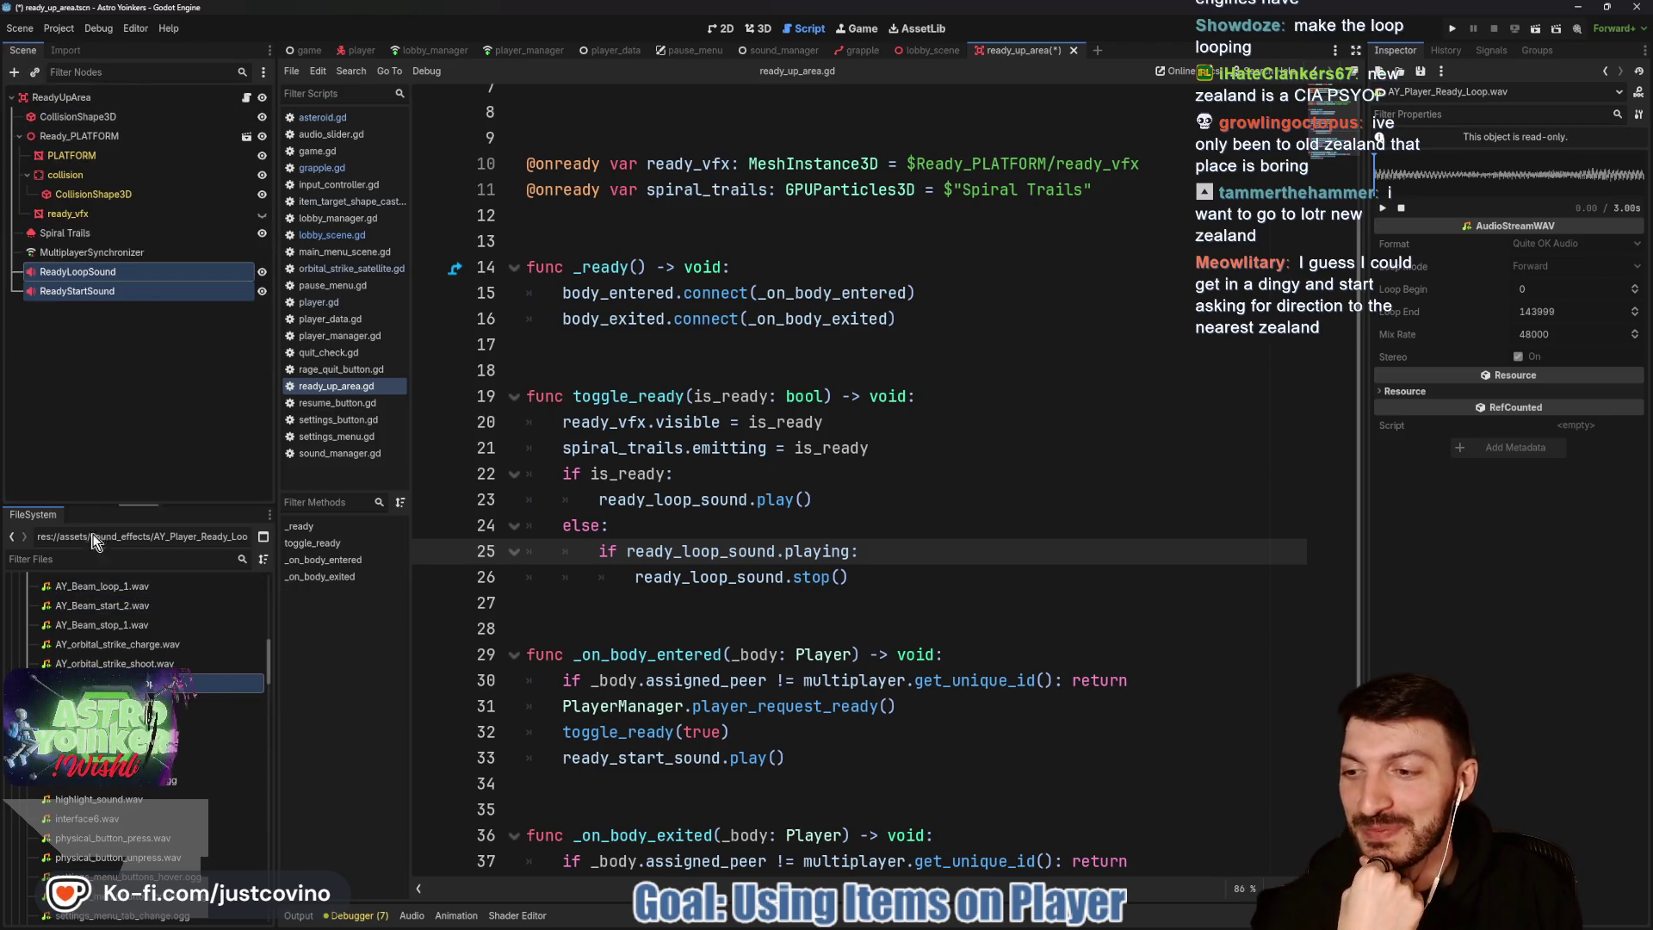
Assign AY_Player_Ready_Loop.wav to ReadyLoopSound and AY_Player_Ready_Start.wav to ReadyStartSound, then save
left_click(149, 274)
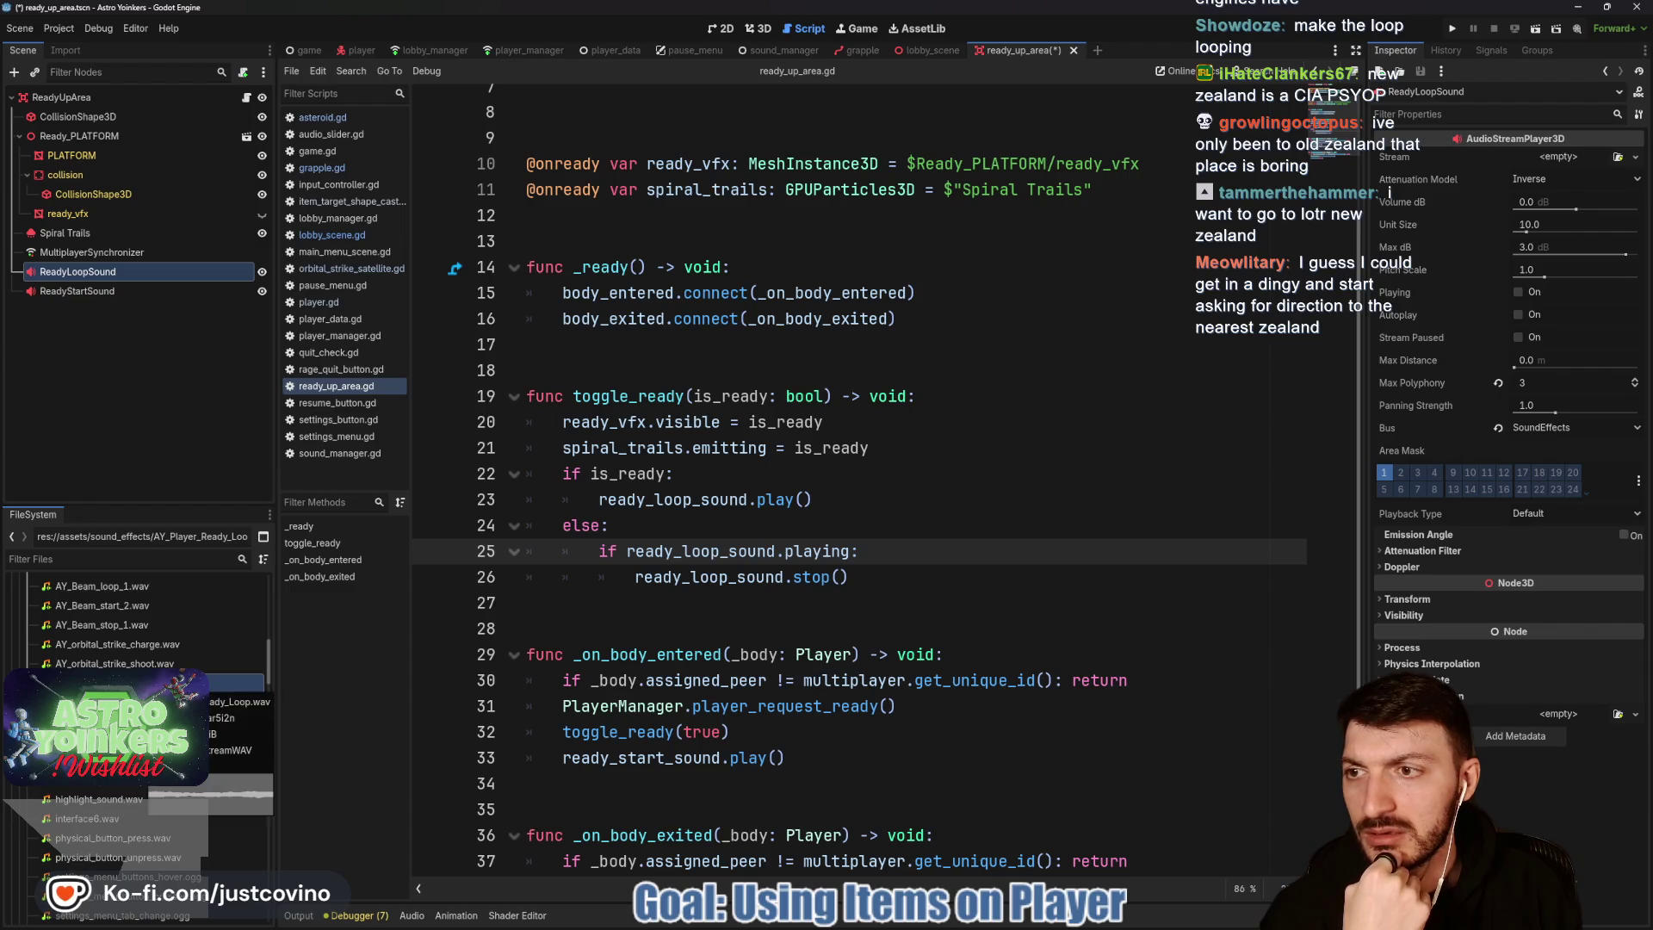
mouse_move(172, 682)
left_mouse_down()
mouse_move(327, 671)
mouse_move(1541, 166)
left_mouse_up()
left_click(86, 291)
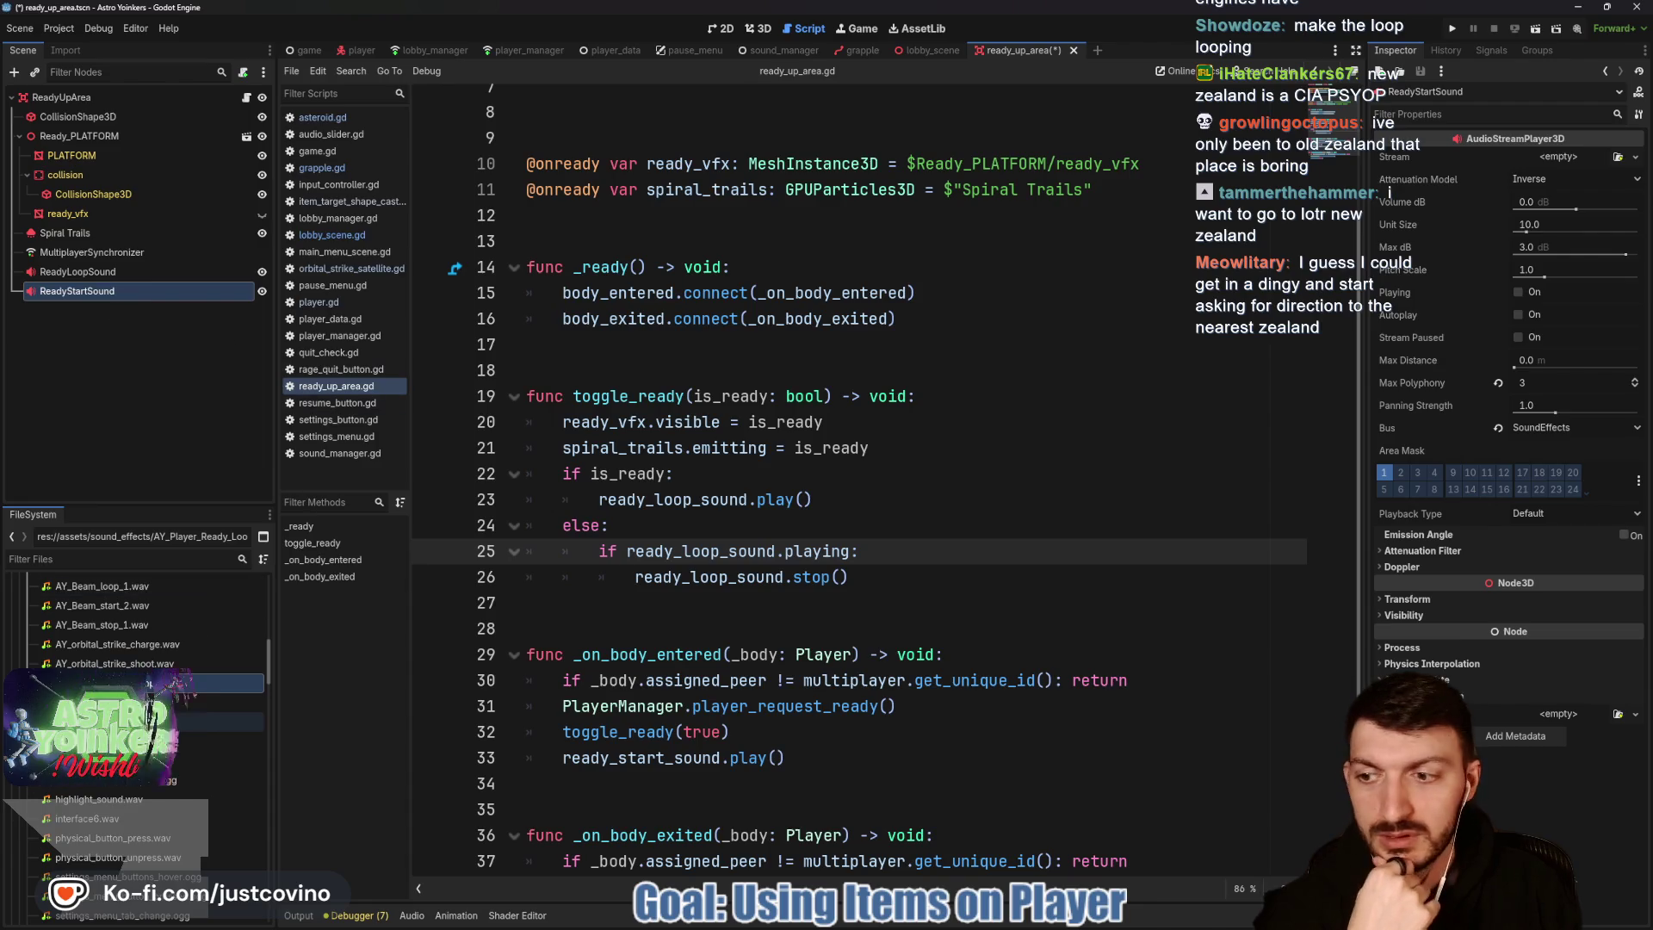
mouse_move(121, 702)
left_mouse_down()
mouse_move(833, 592)
mouse_move(1550, 162)
left_mouse_up()
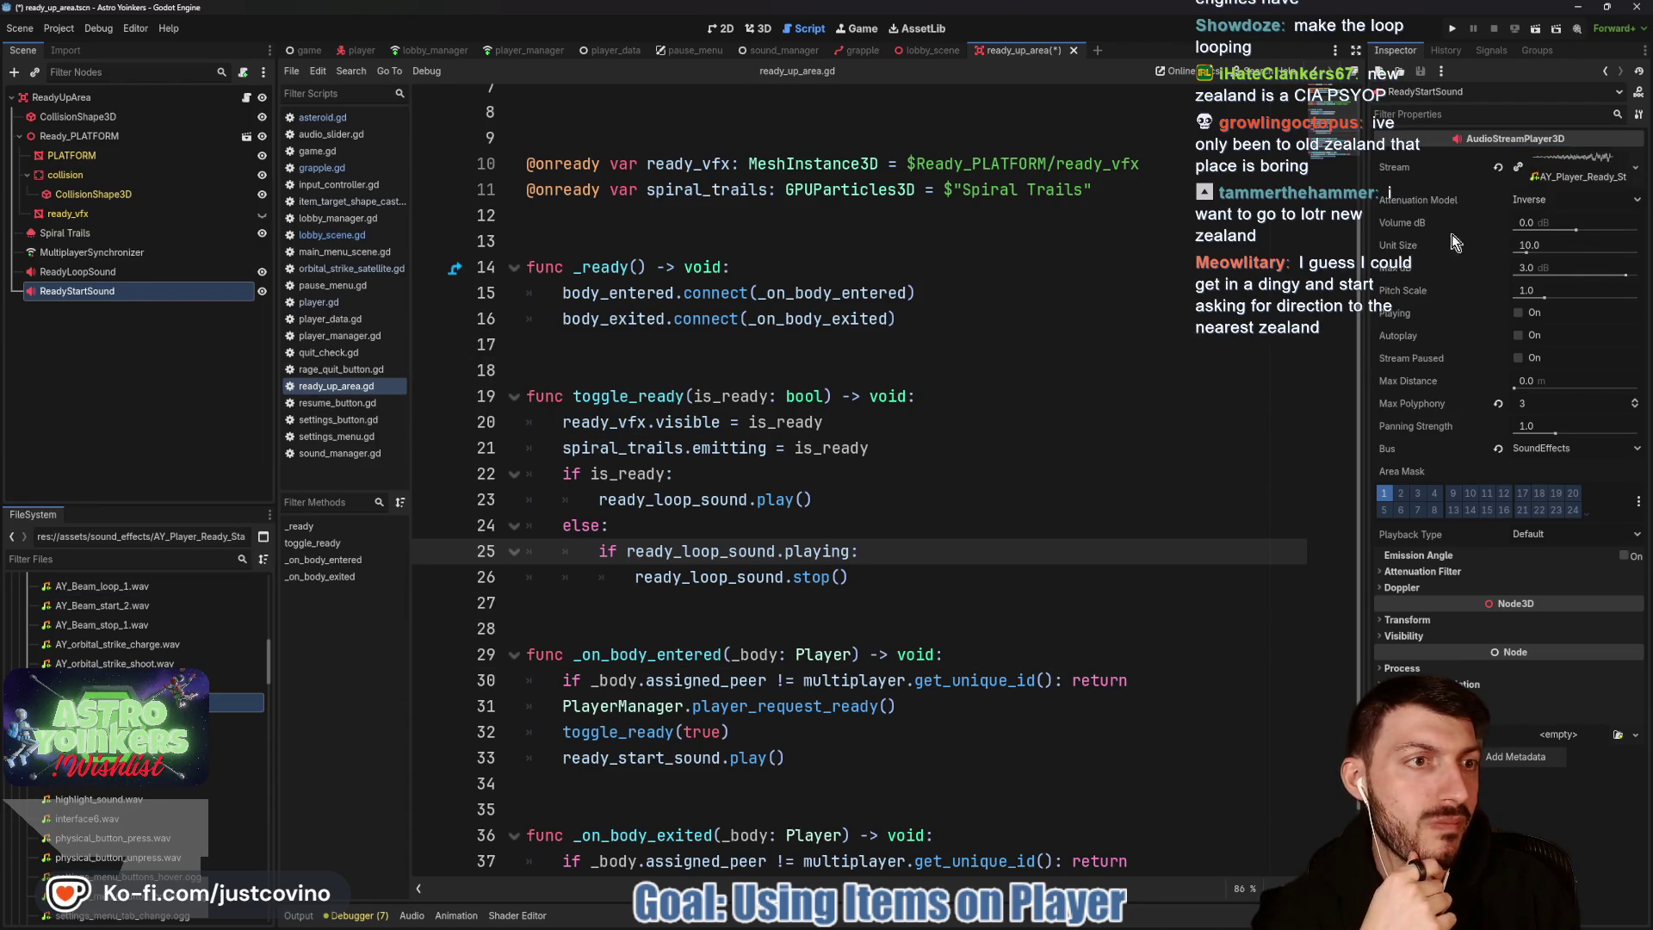
left_click(889, 475)
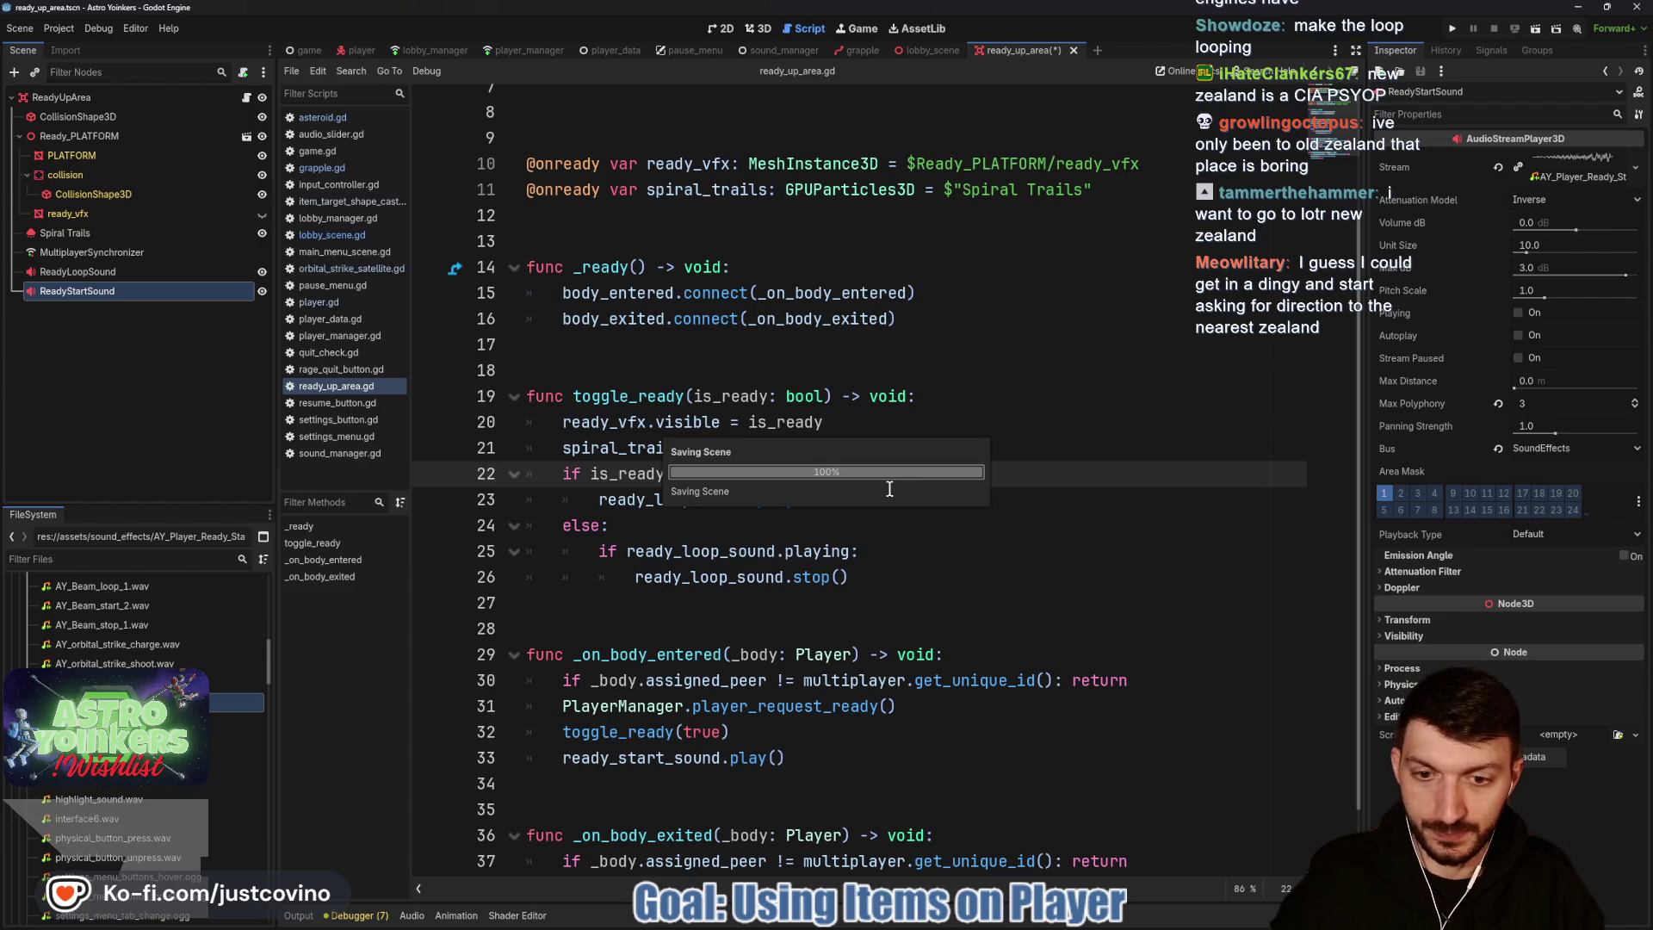
key("ctrl+s")
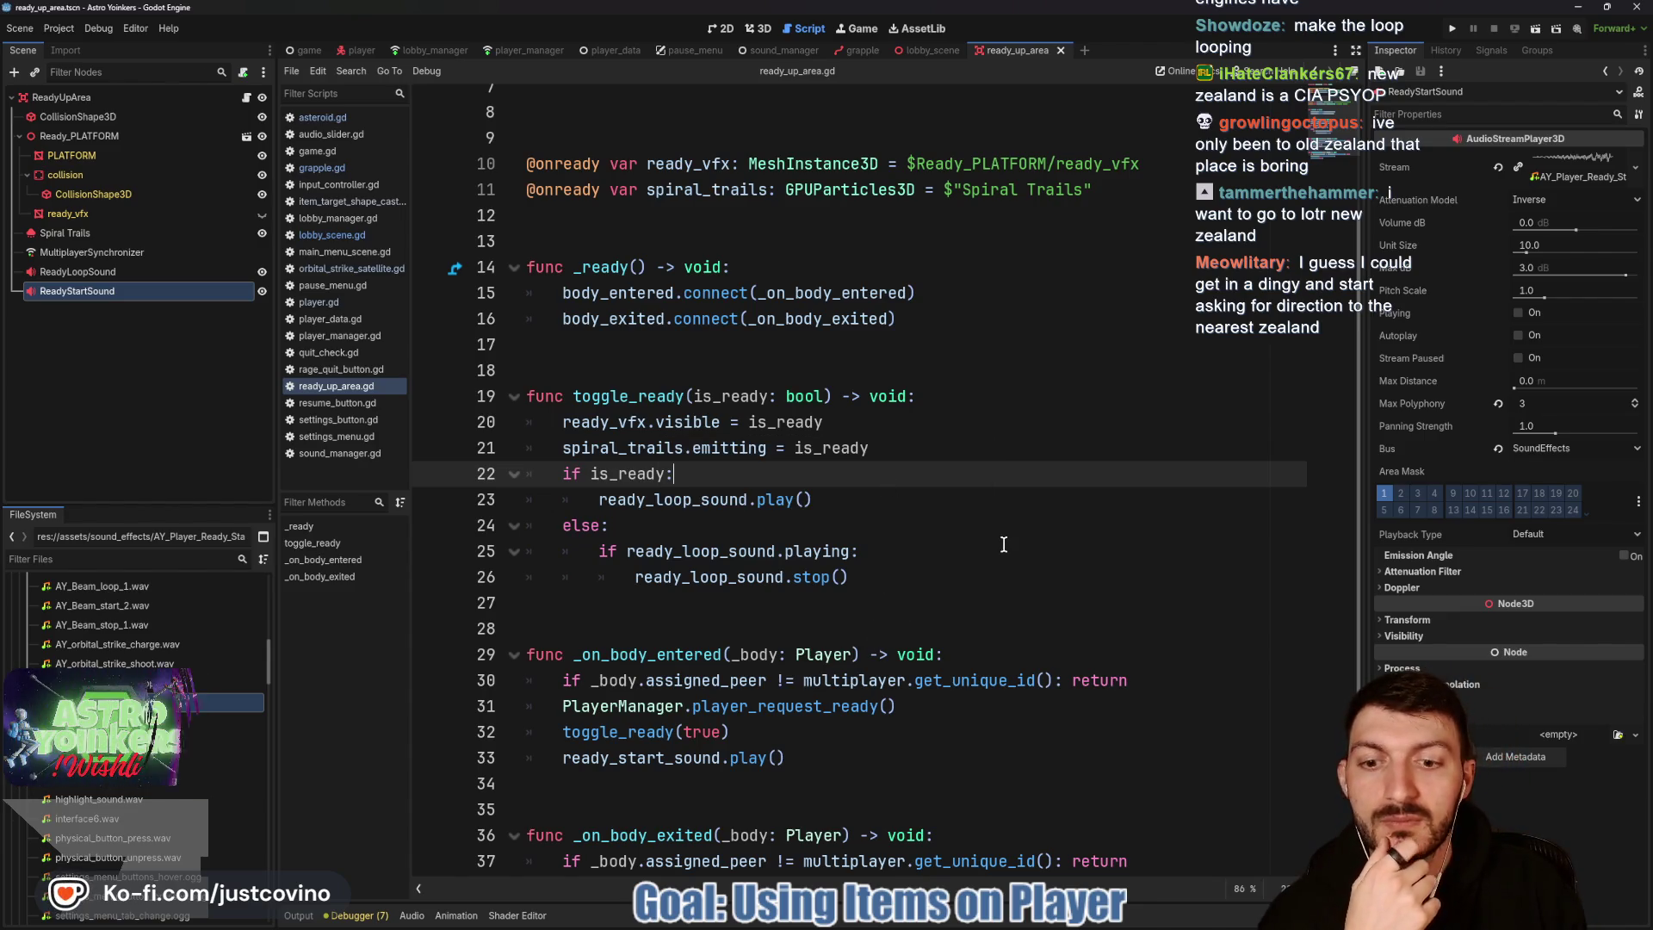
Run the game, host a private lobby, and step on and off a ready pad
left_click(1452, 32)
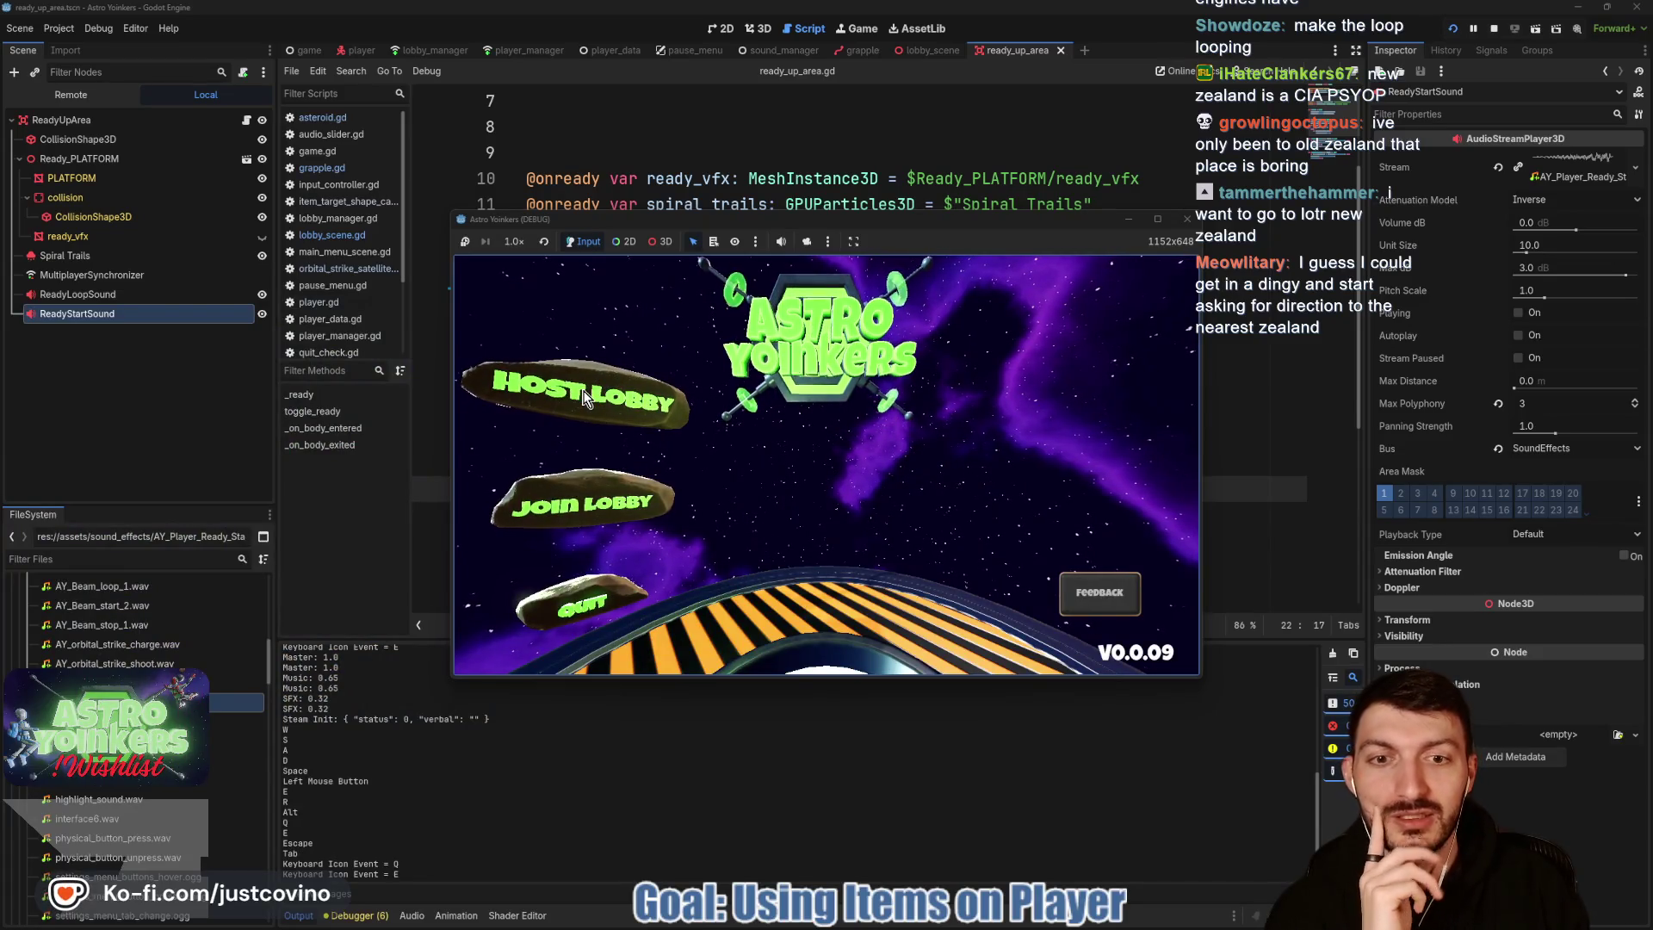
left_click(583, 398)
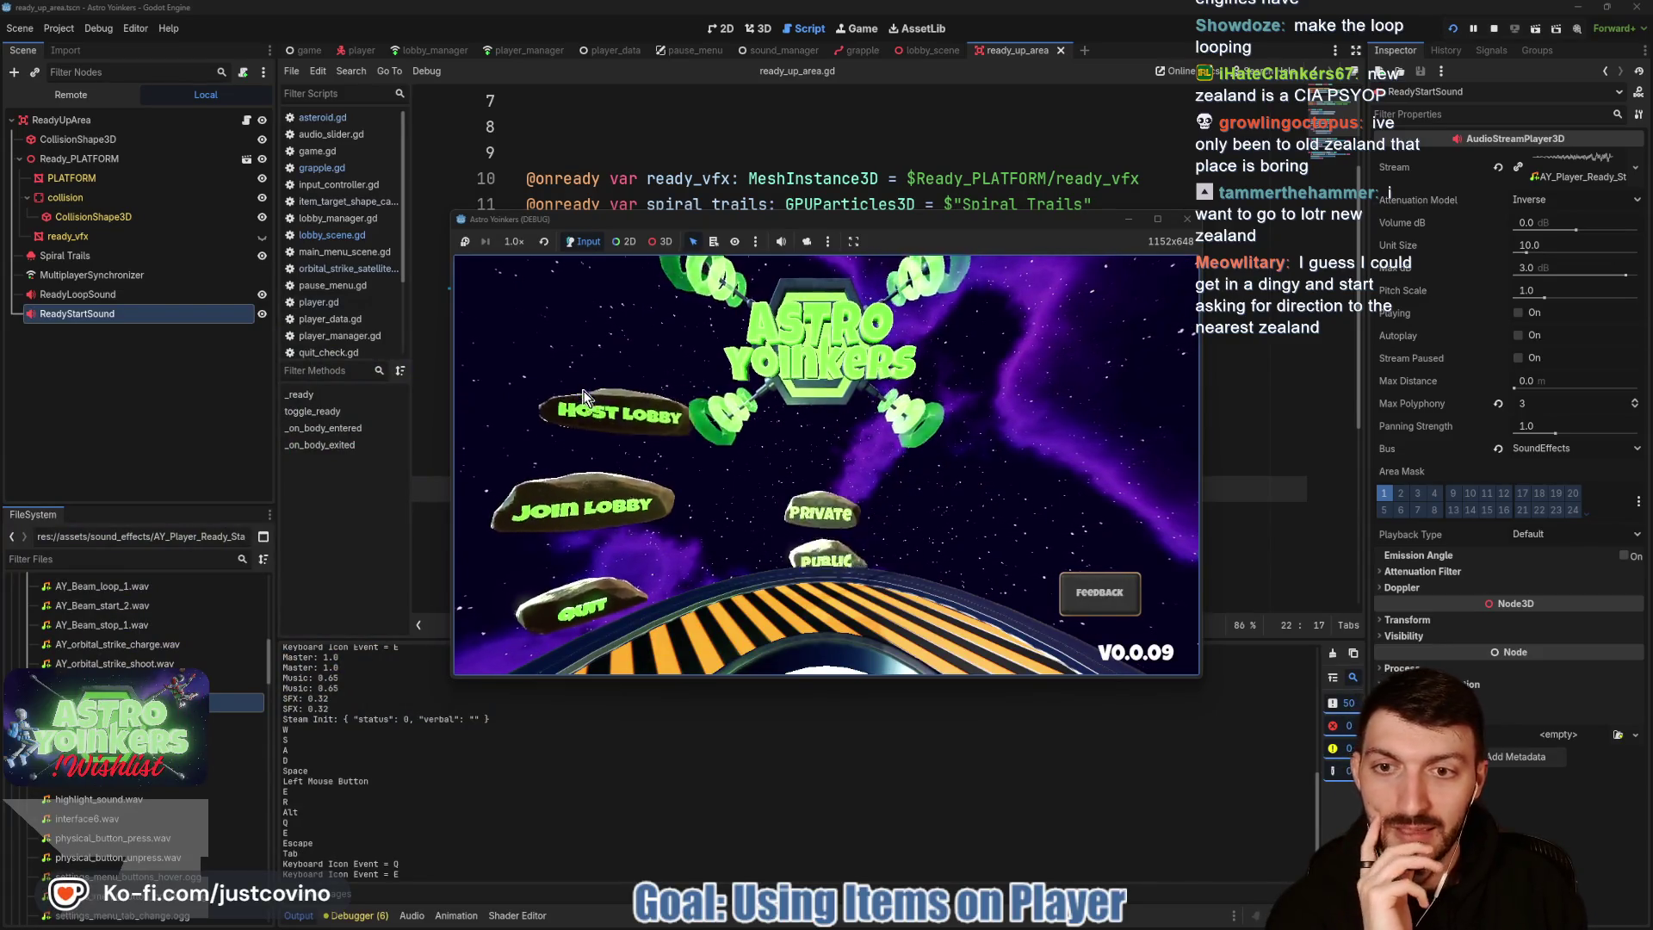
left_click(761, 392)
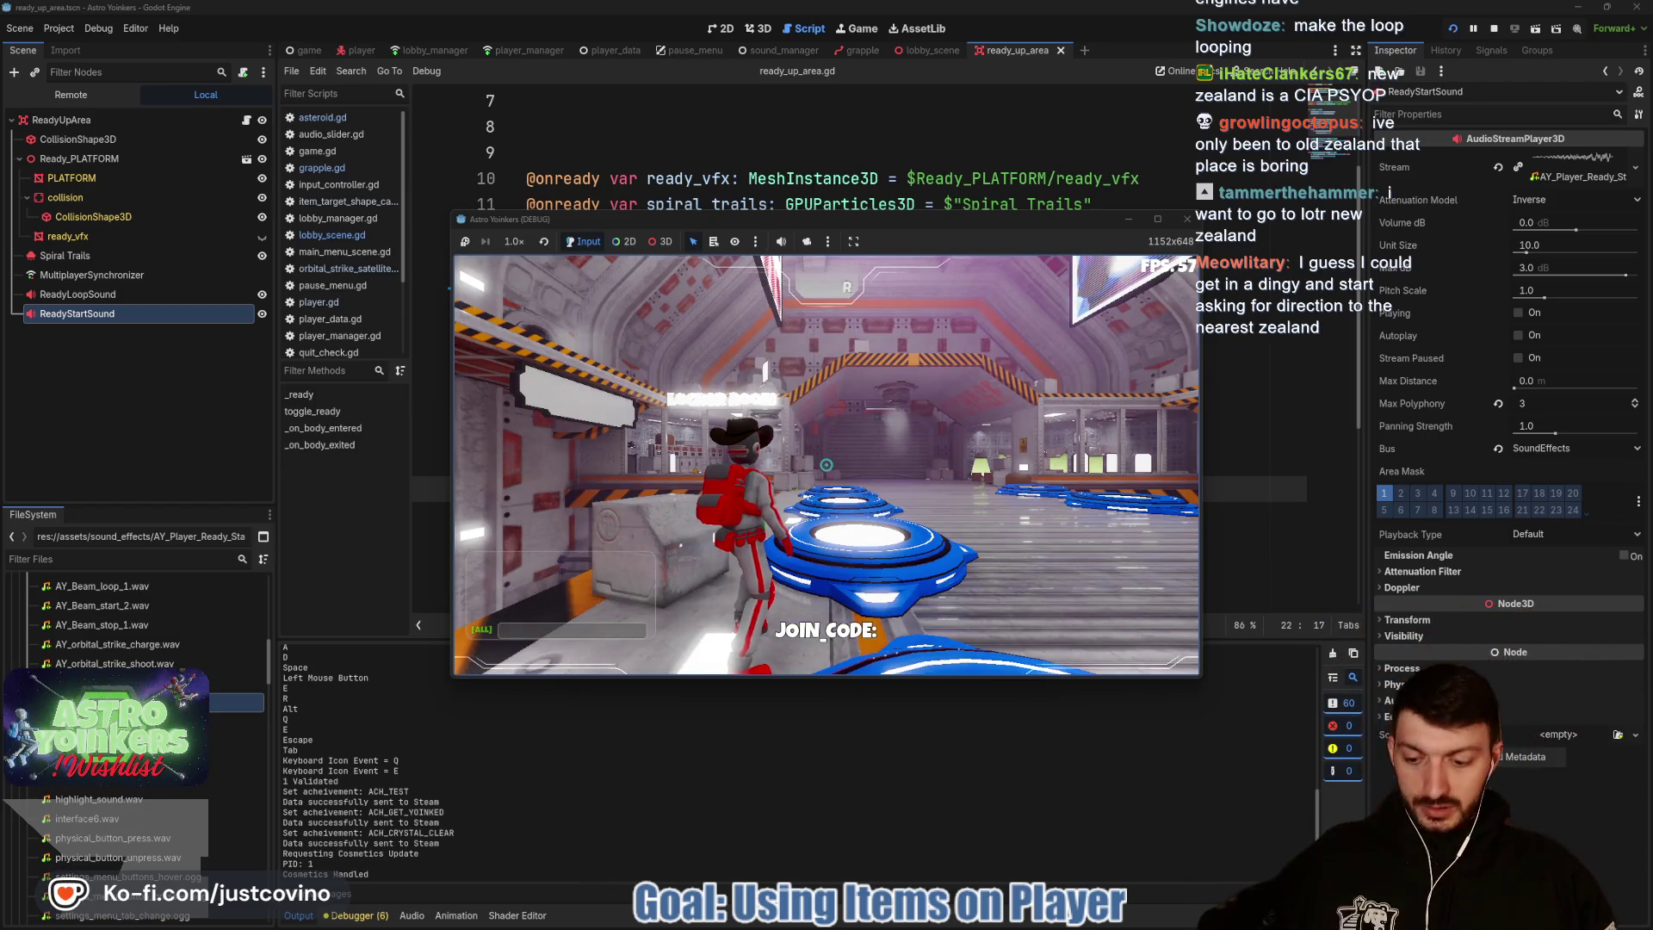
key("w")
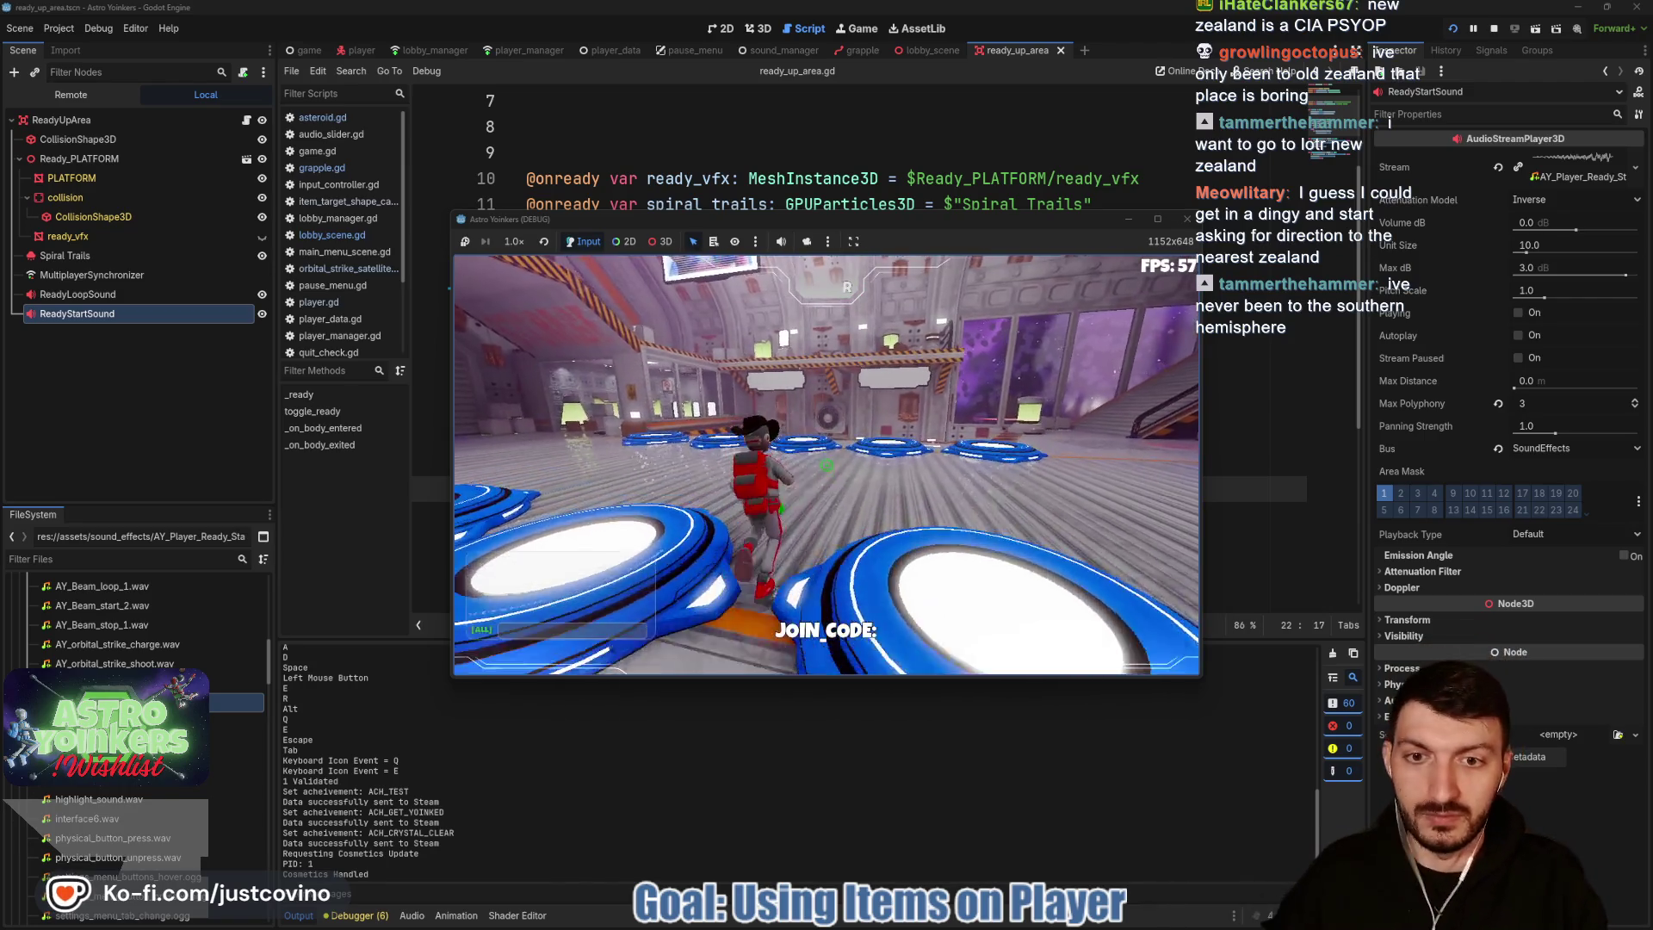
key("a")
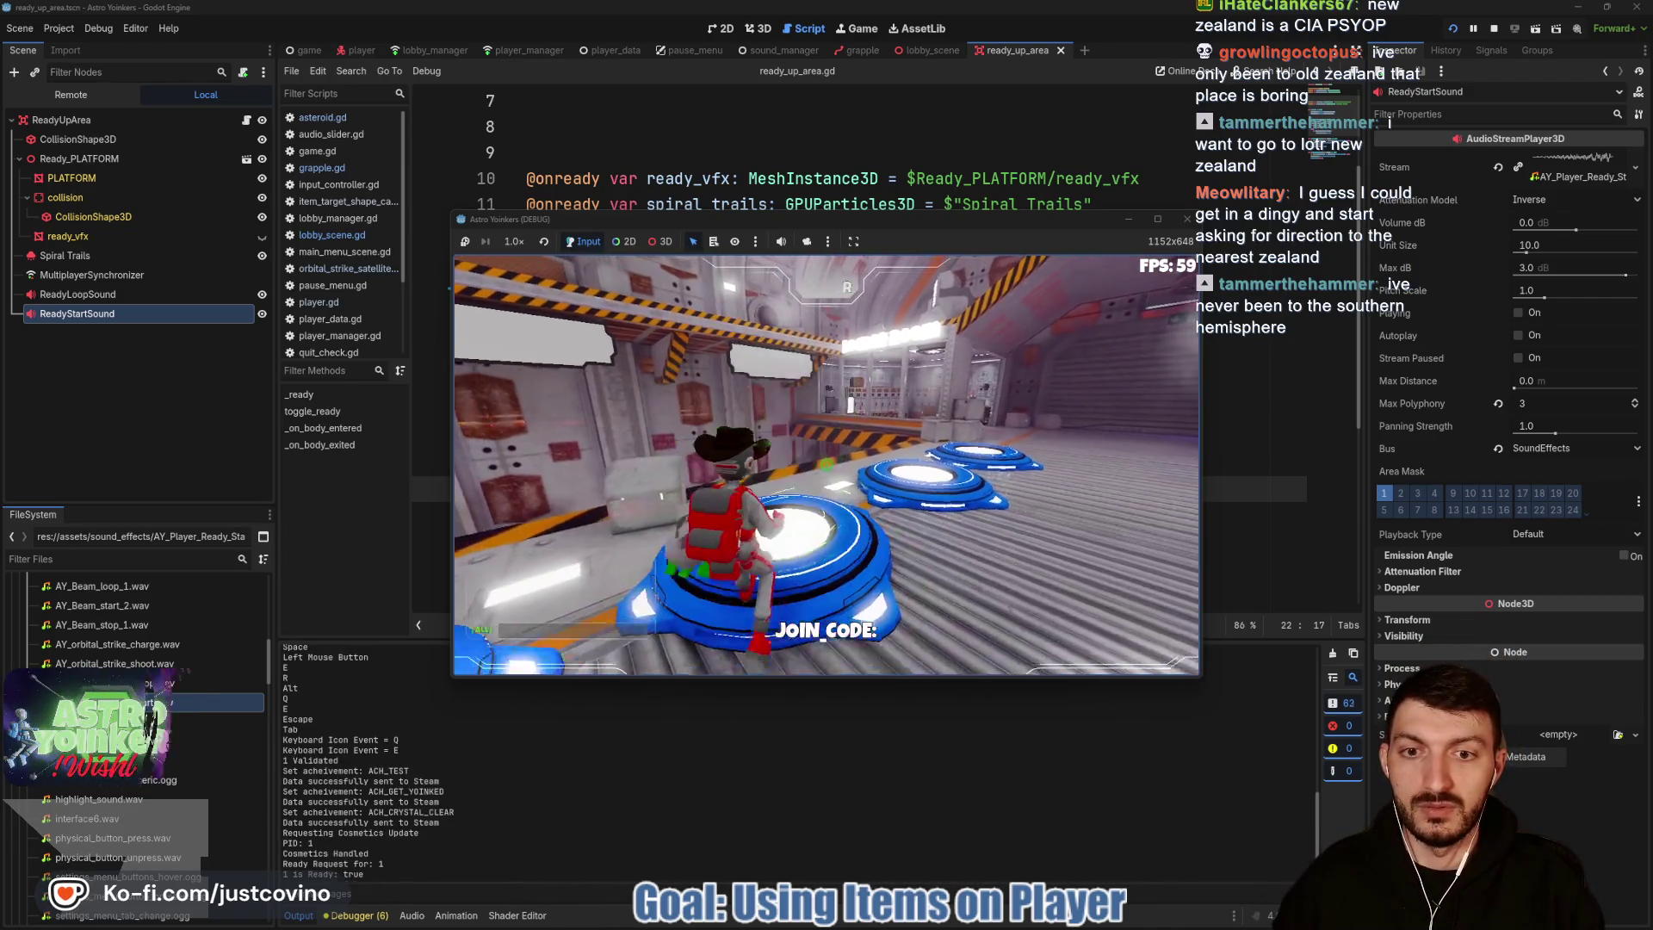
key("d")
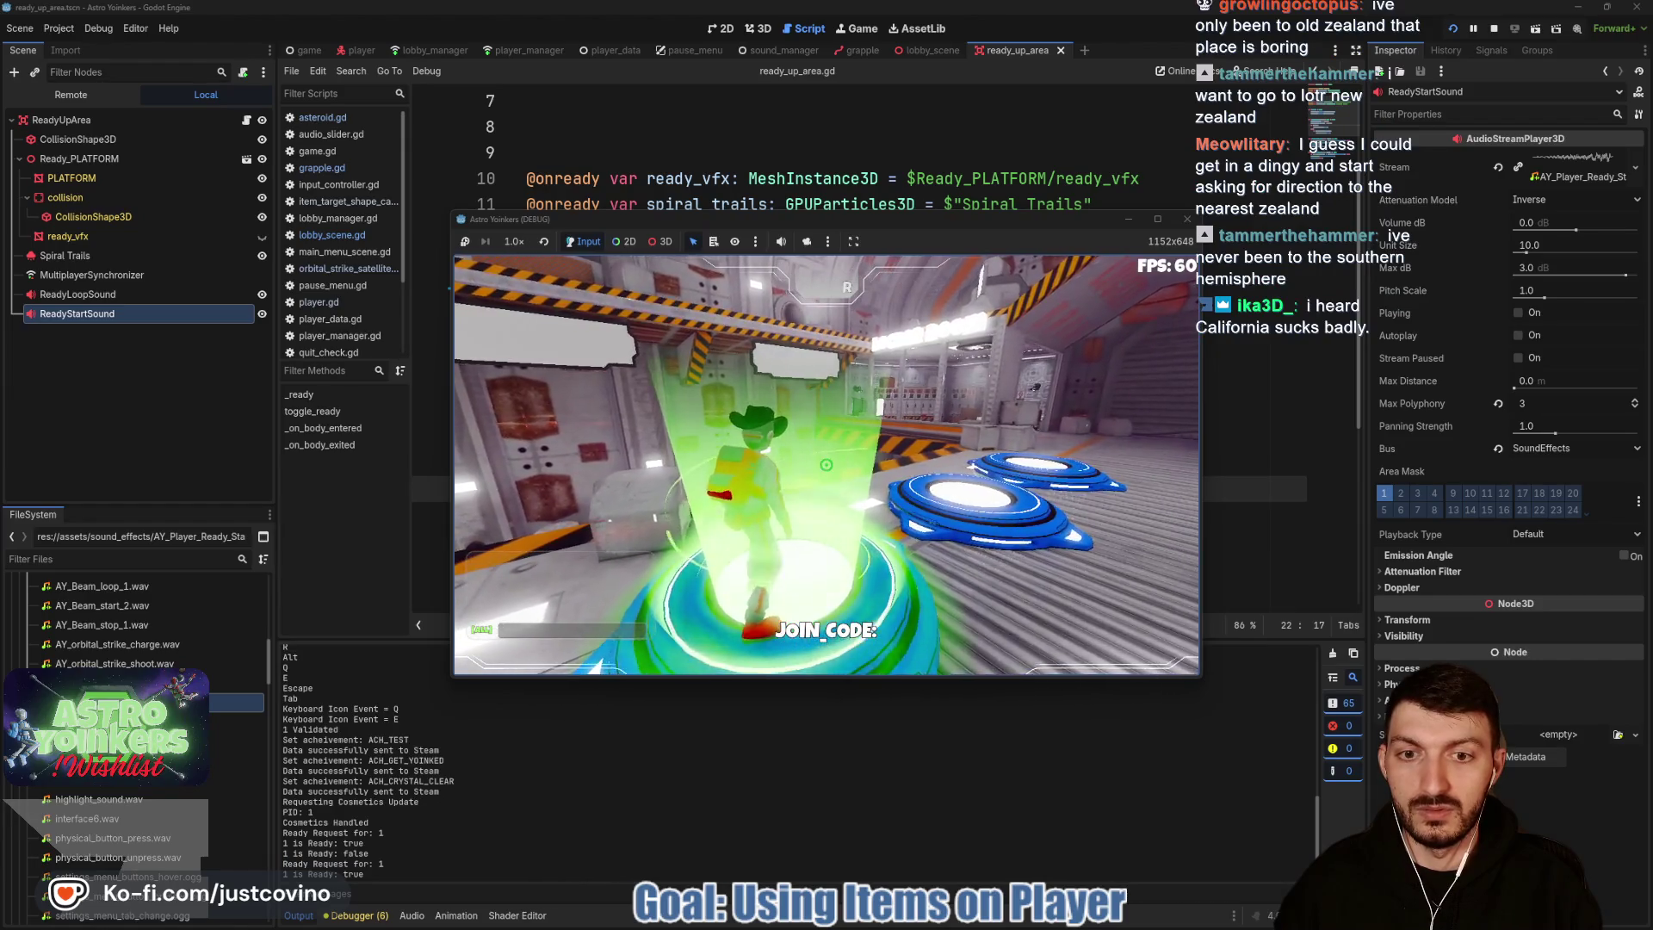
In the game's audio settings, set Music to 0% and sound effects to 100%, then resume
key("Escape")
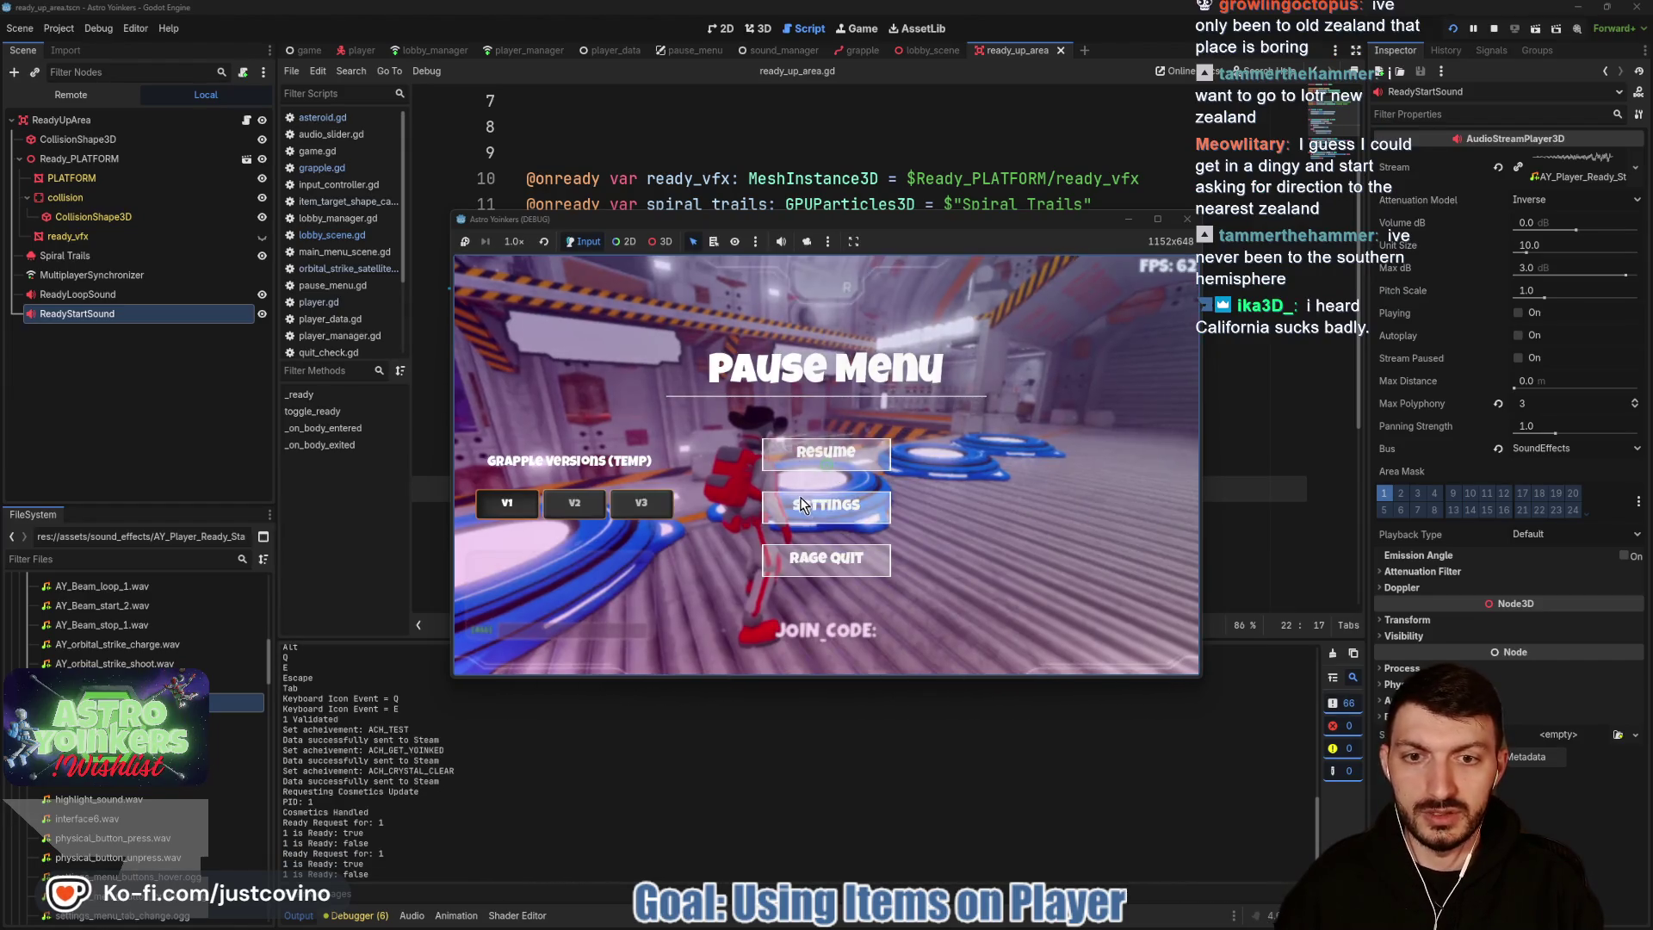
left_click(828, 503)
key("e")
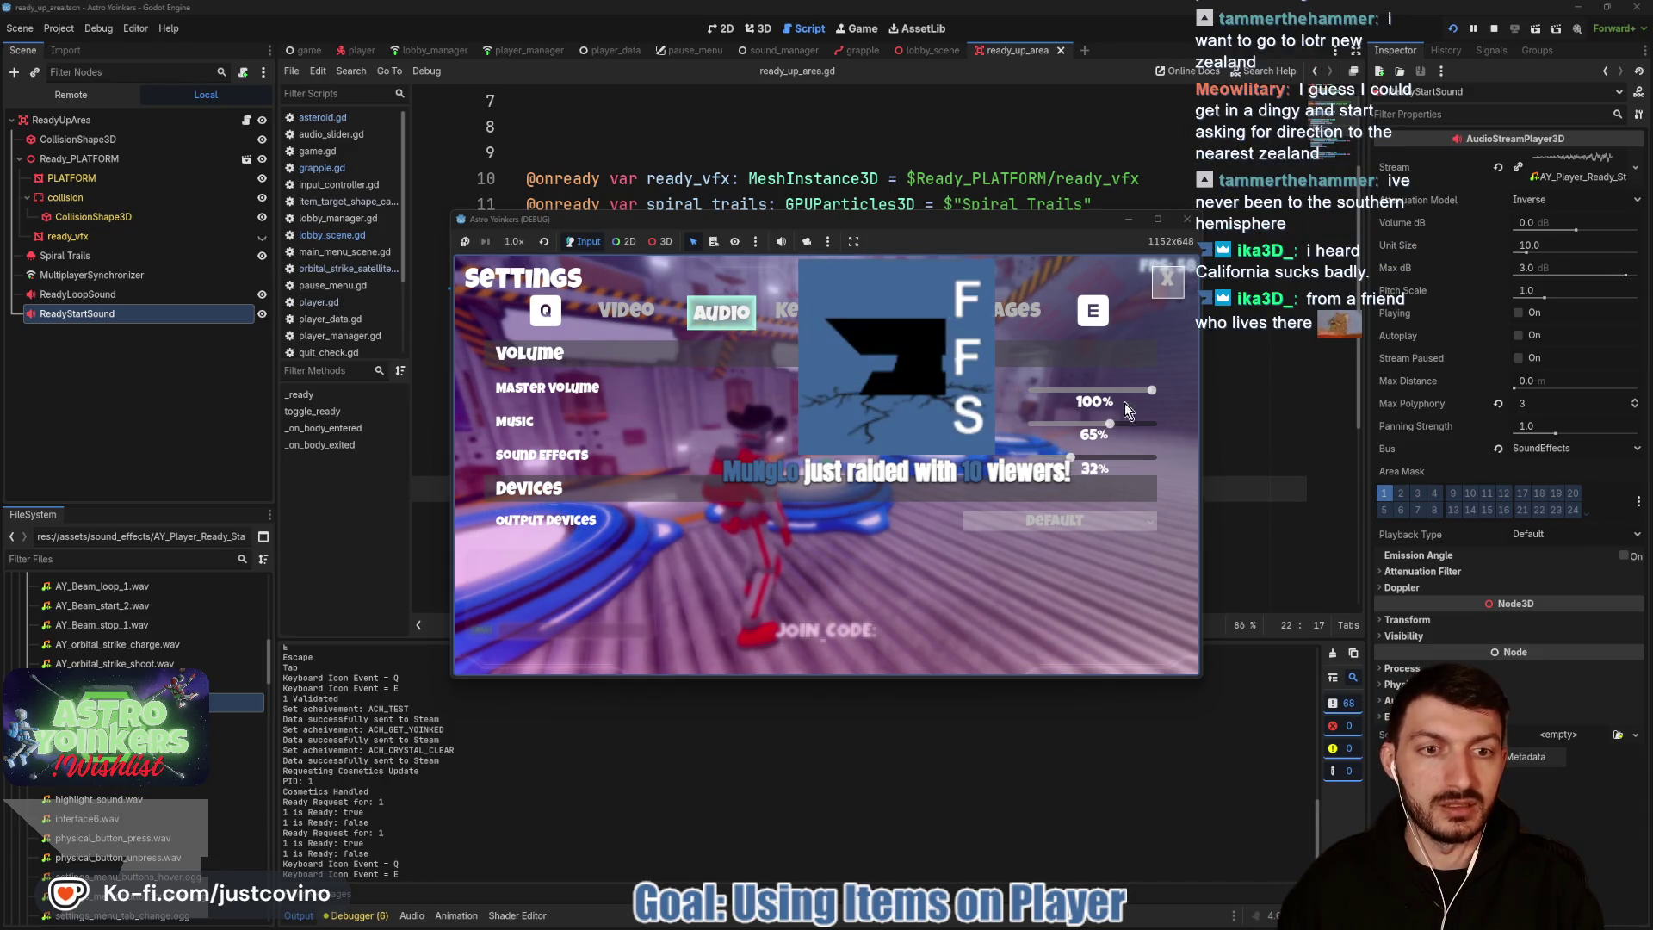
left_click(1033, 424)
left_click(1152, 457)
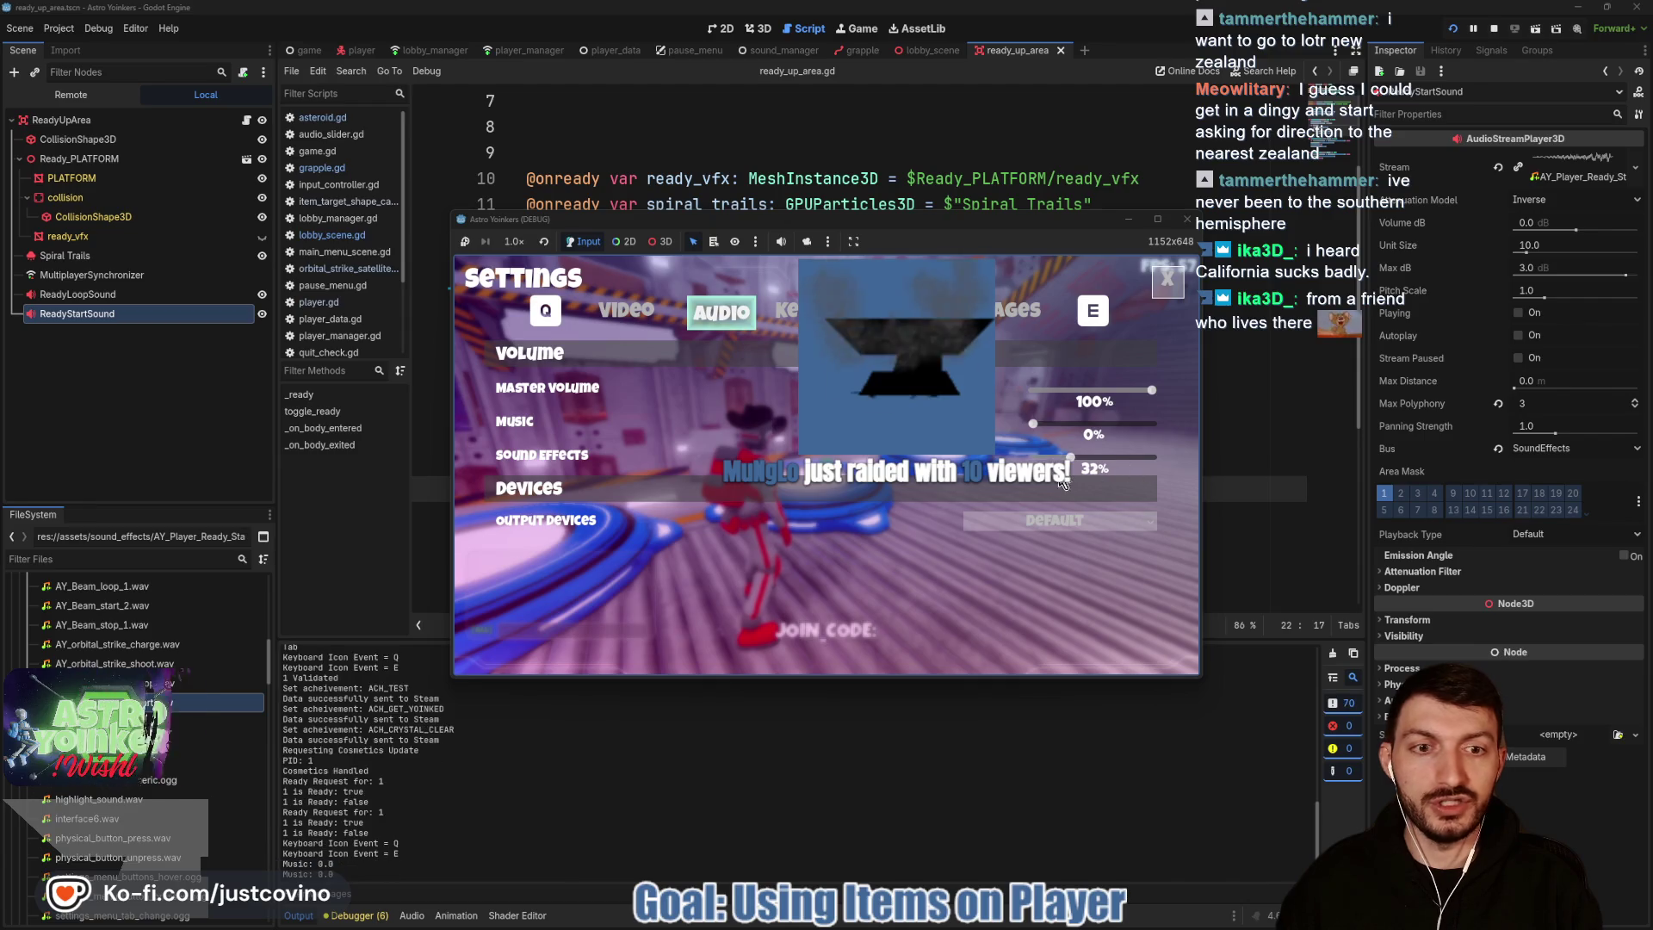
key("Escape")
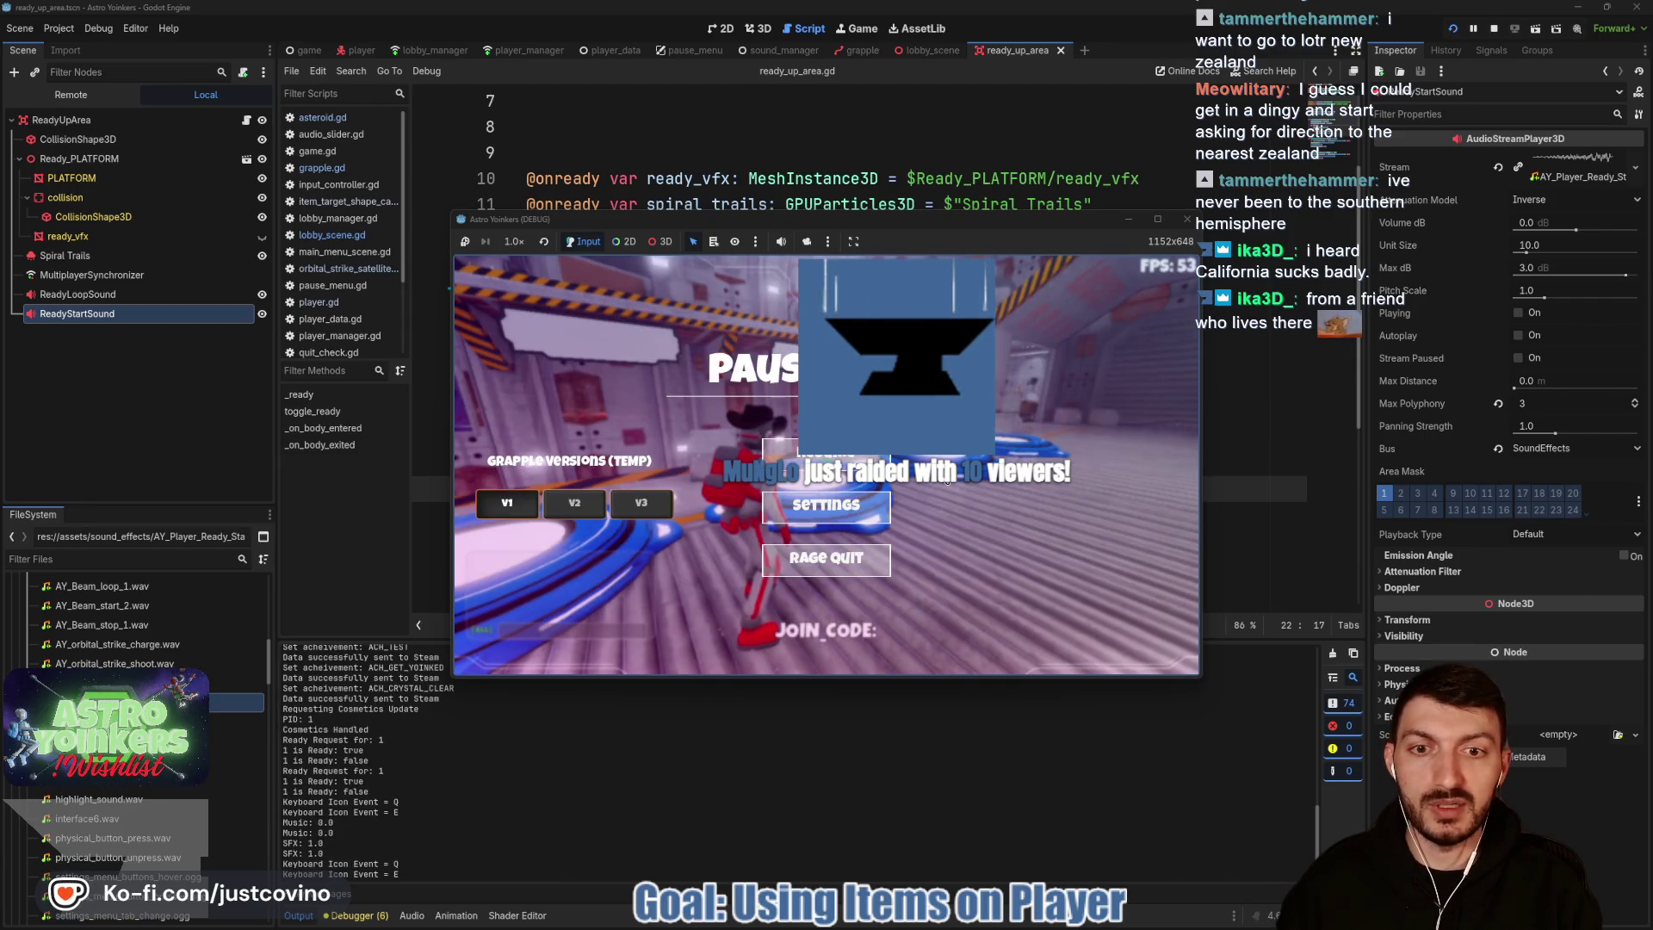
key("Escape")
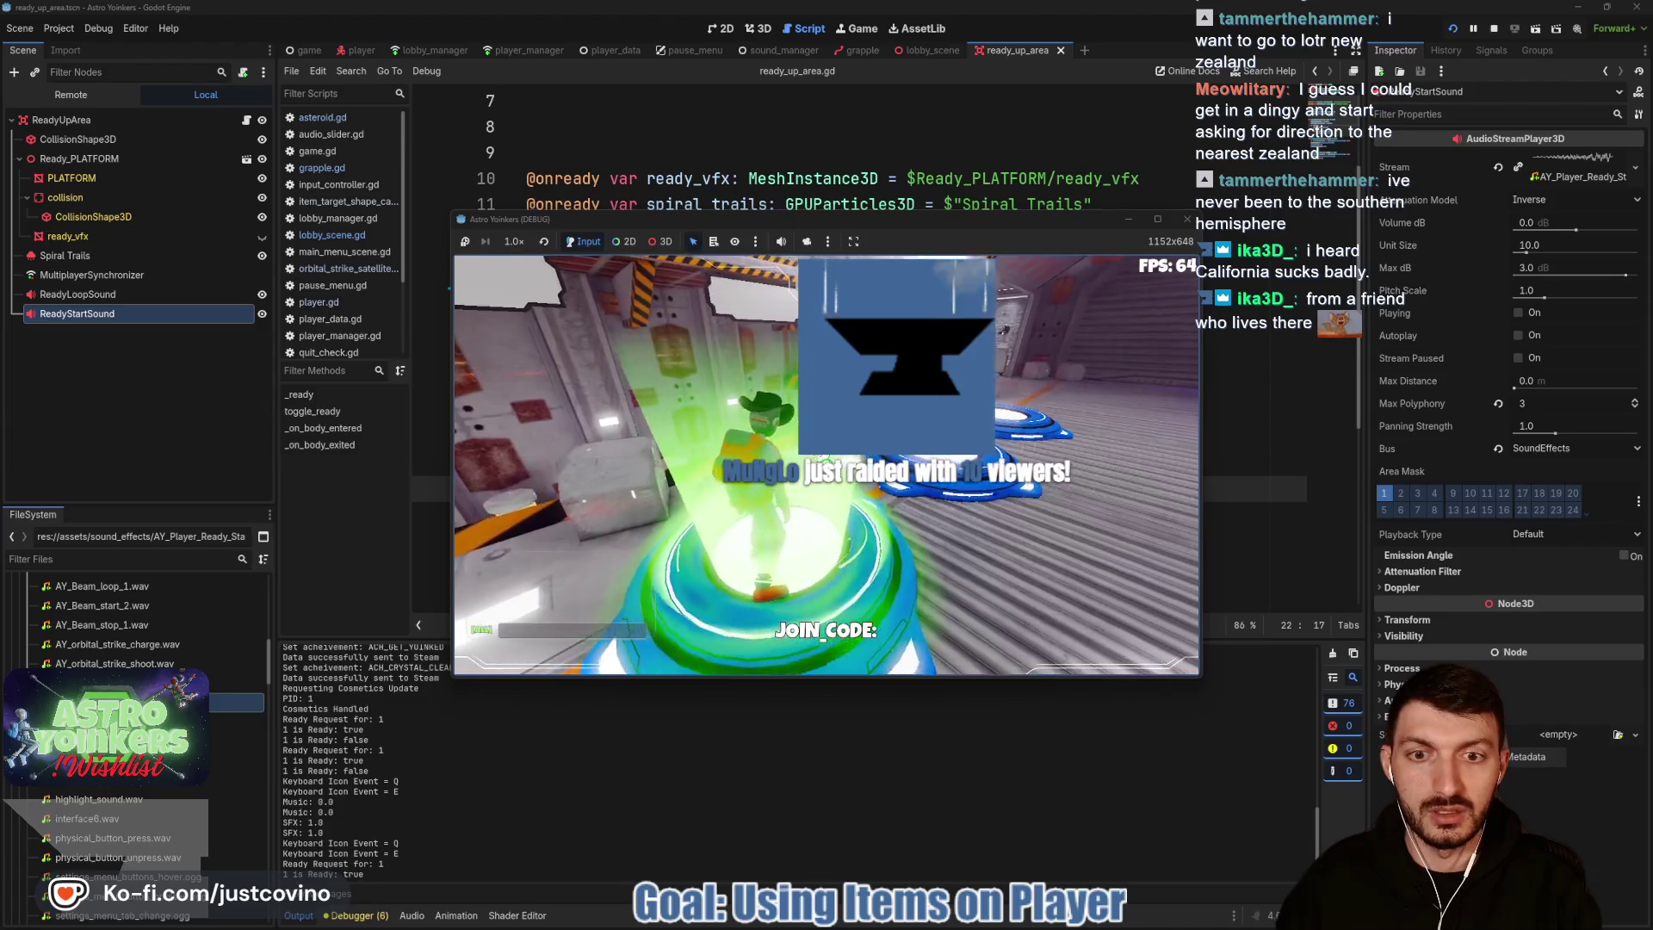
Step onto the ready pads again to hear their sounds, then stop the debug run
key("a")
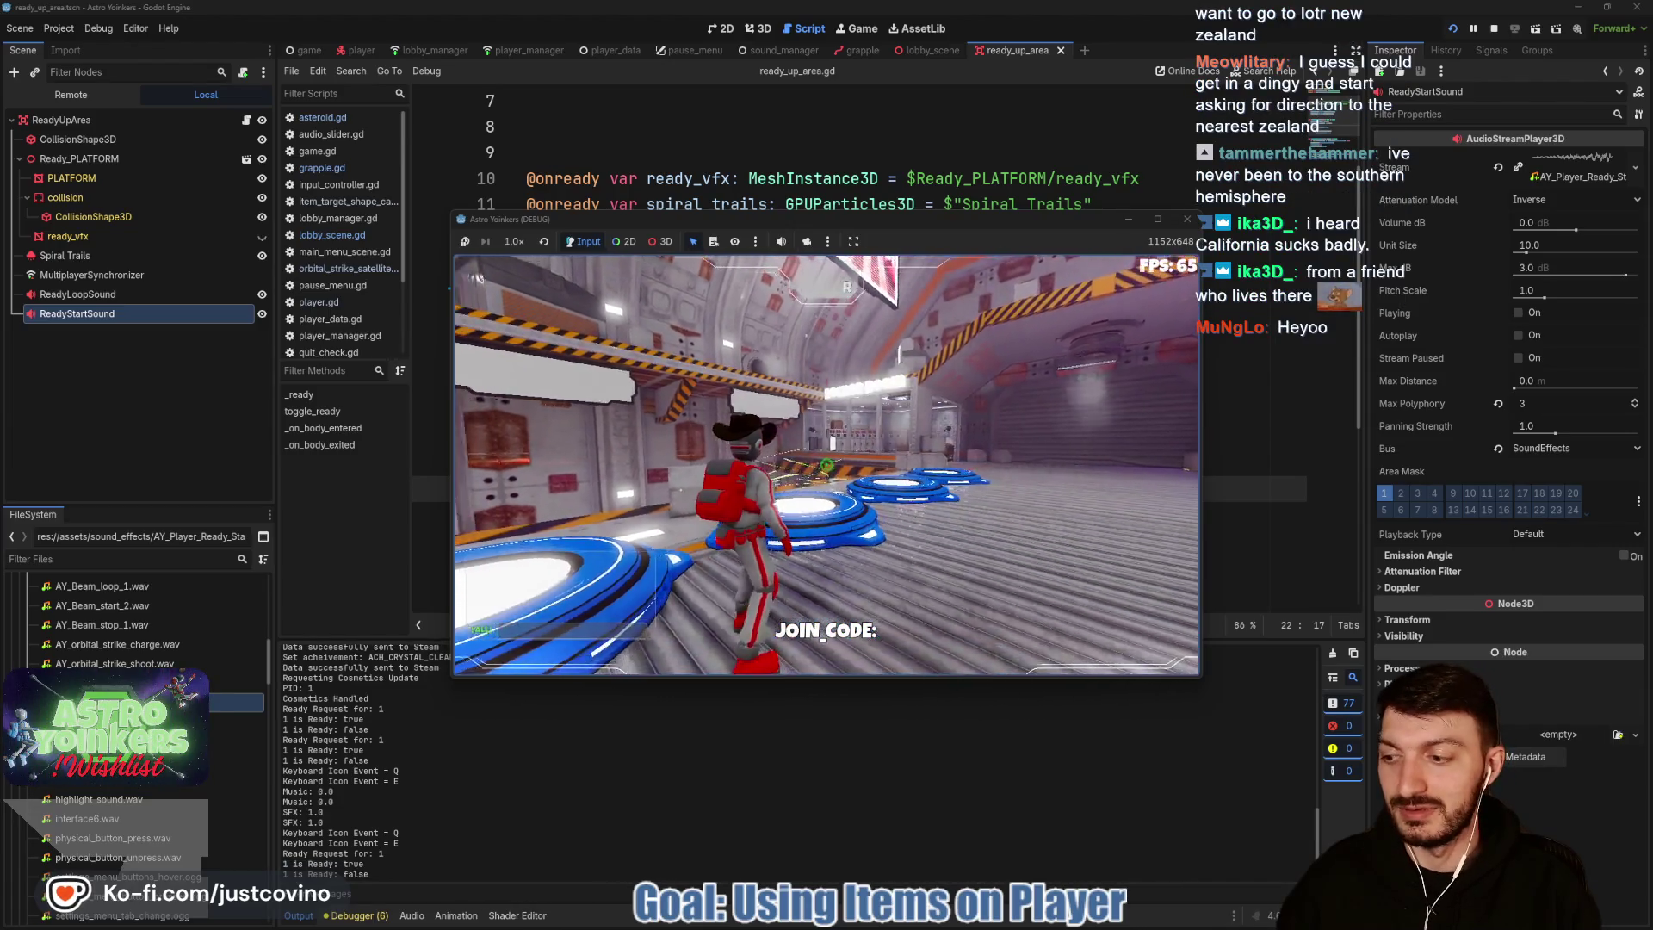
key("w")
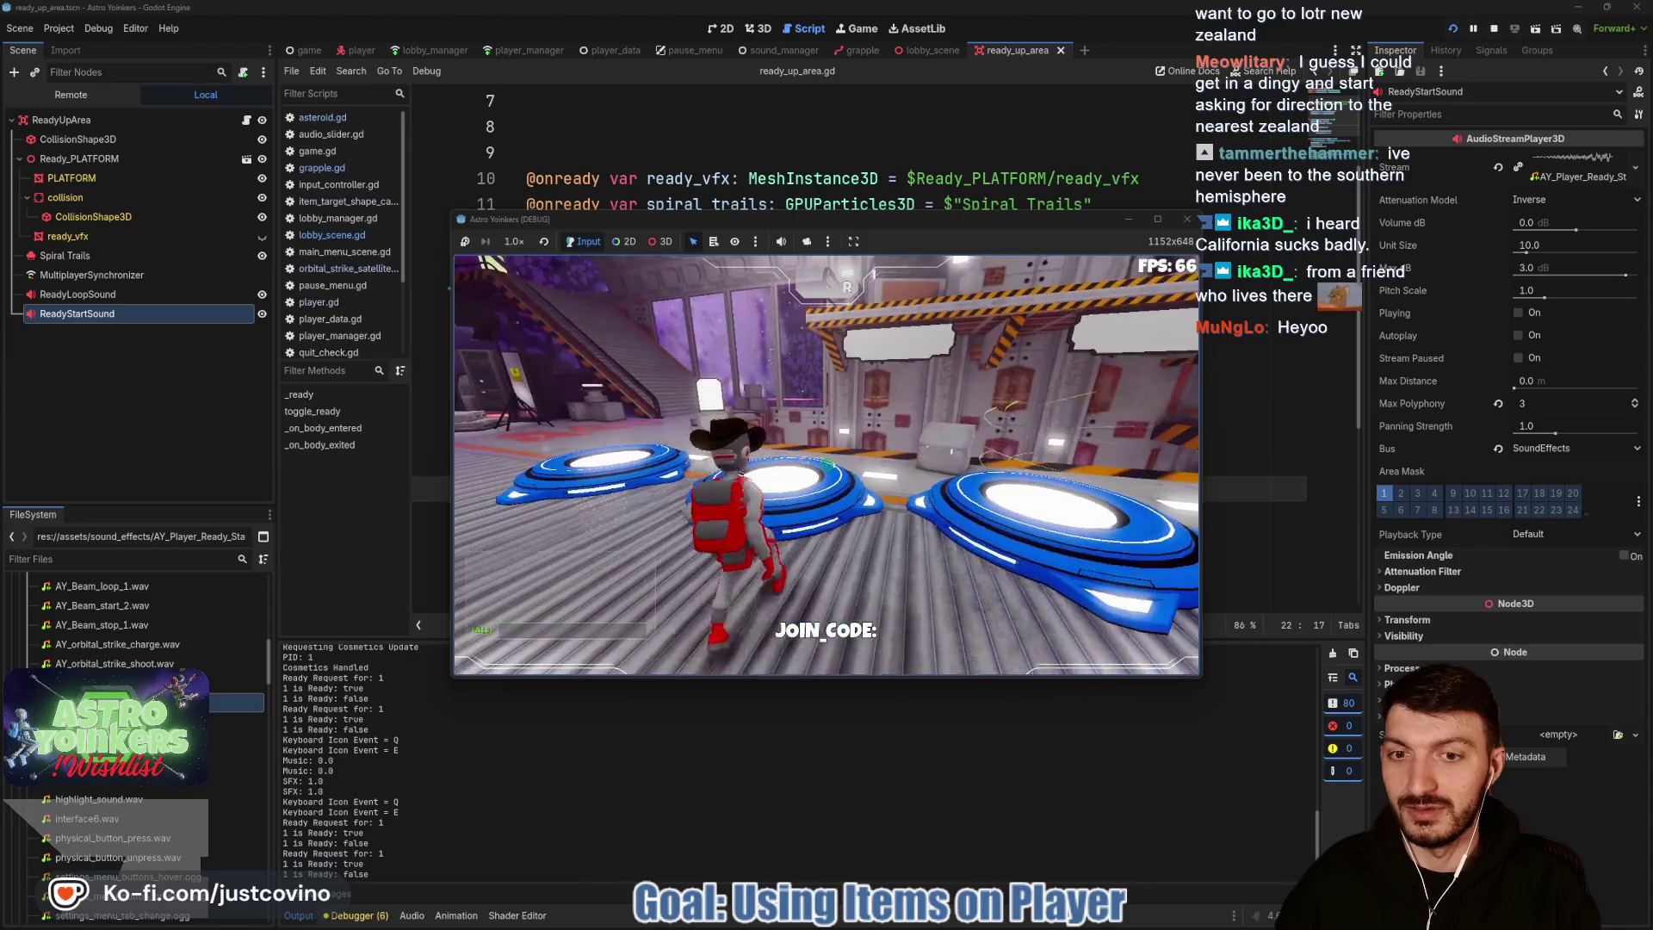
key("w")
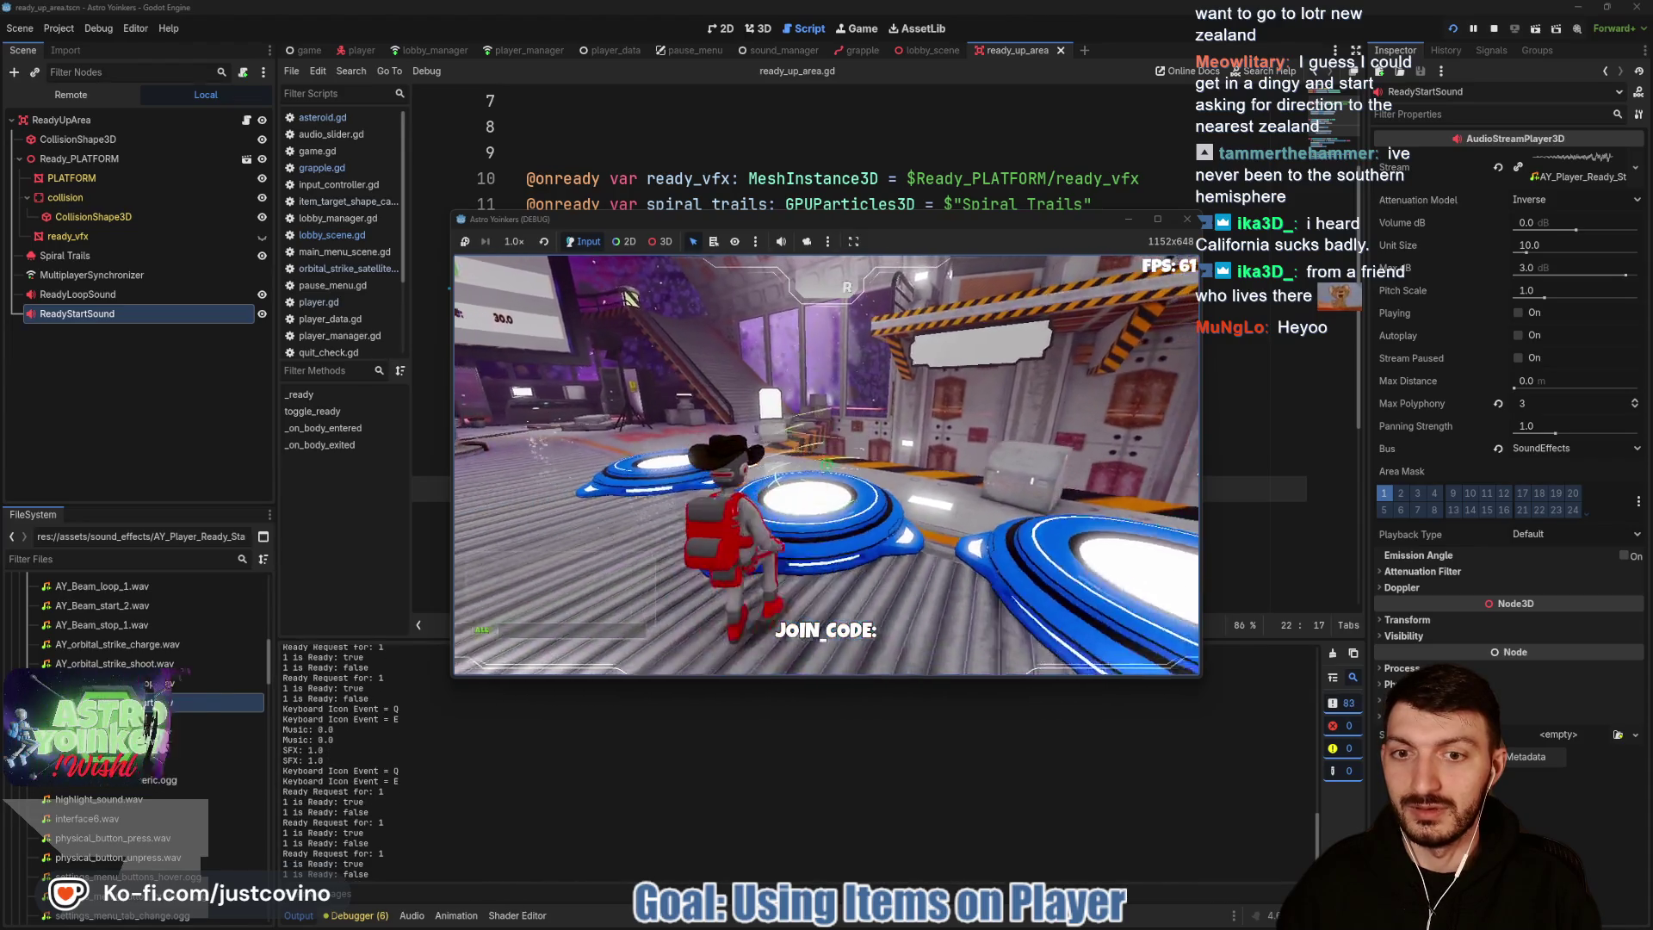
key("F8")
left_click(750, 385)
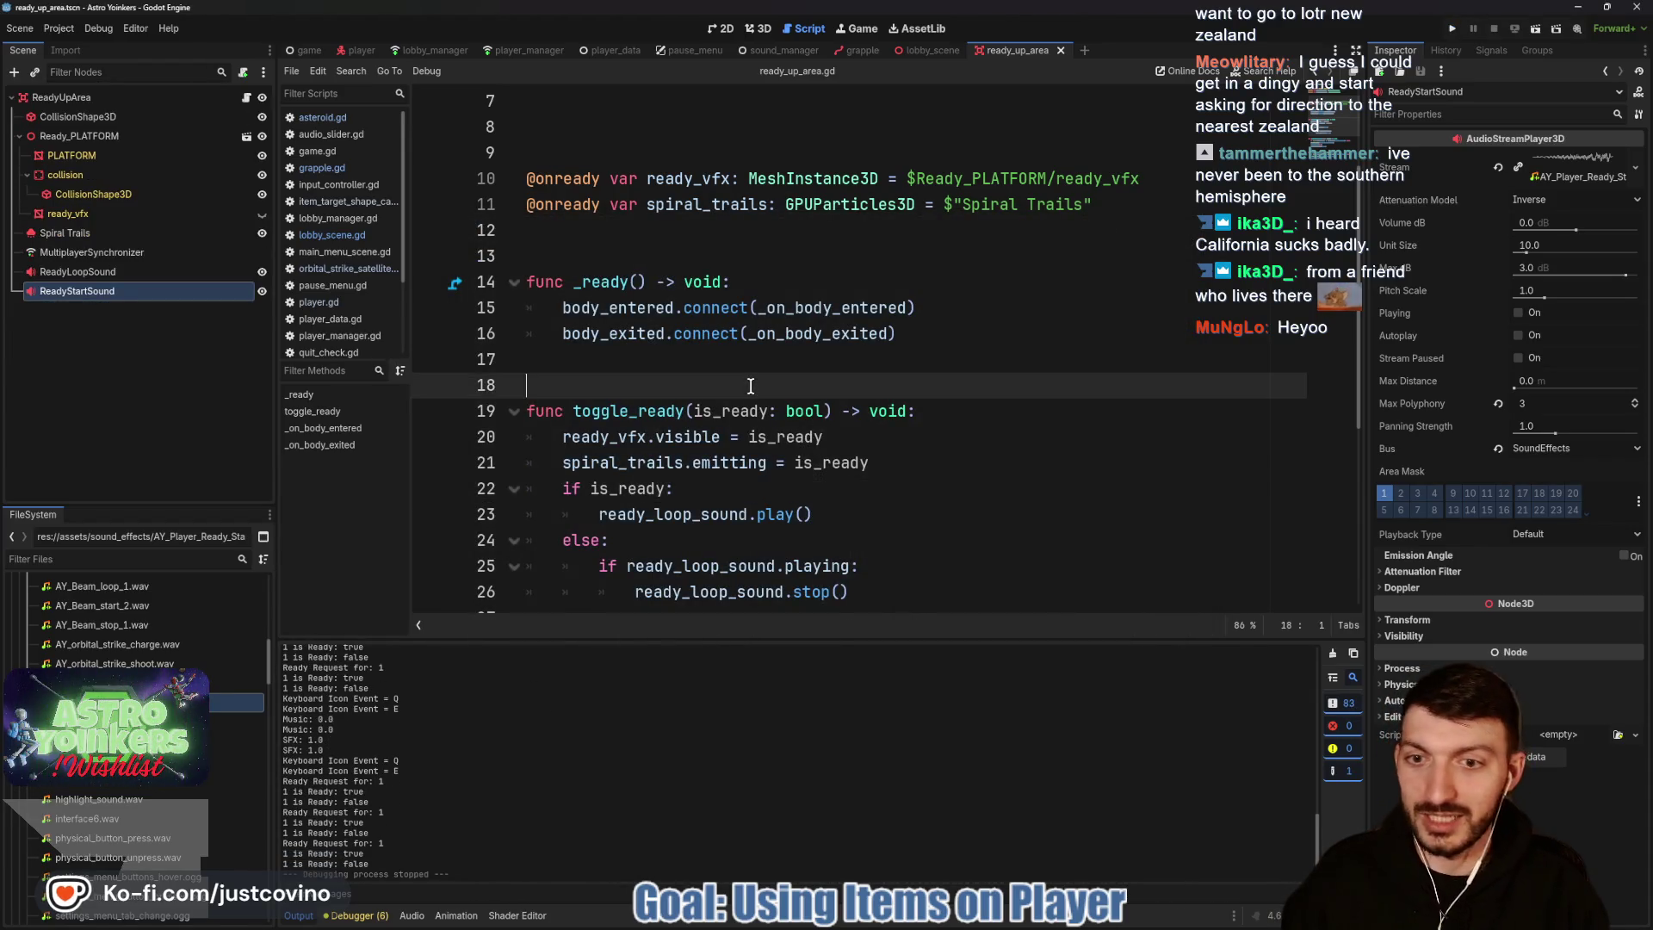
scroll(742, 410, "down", 1)
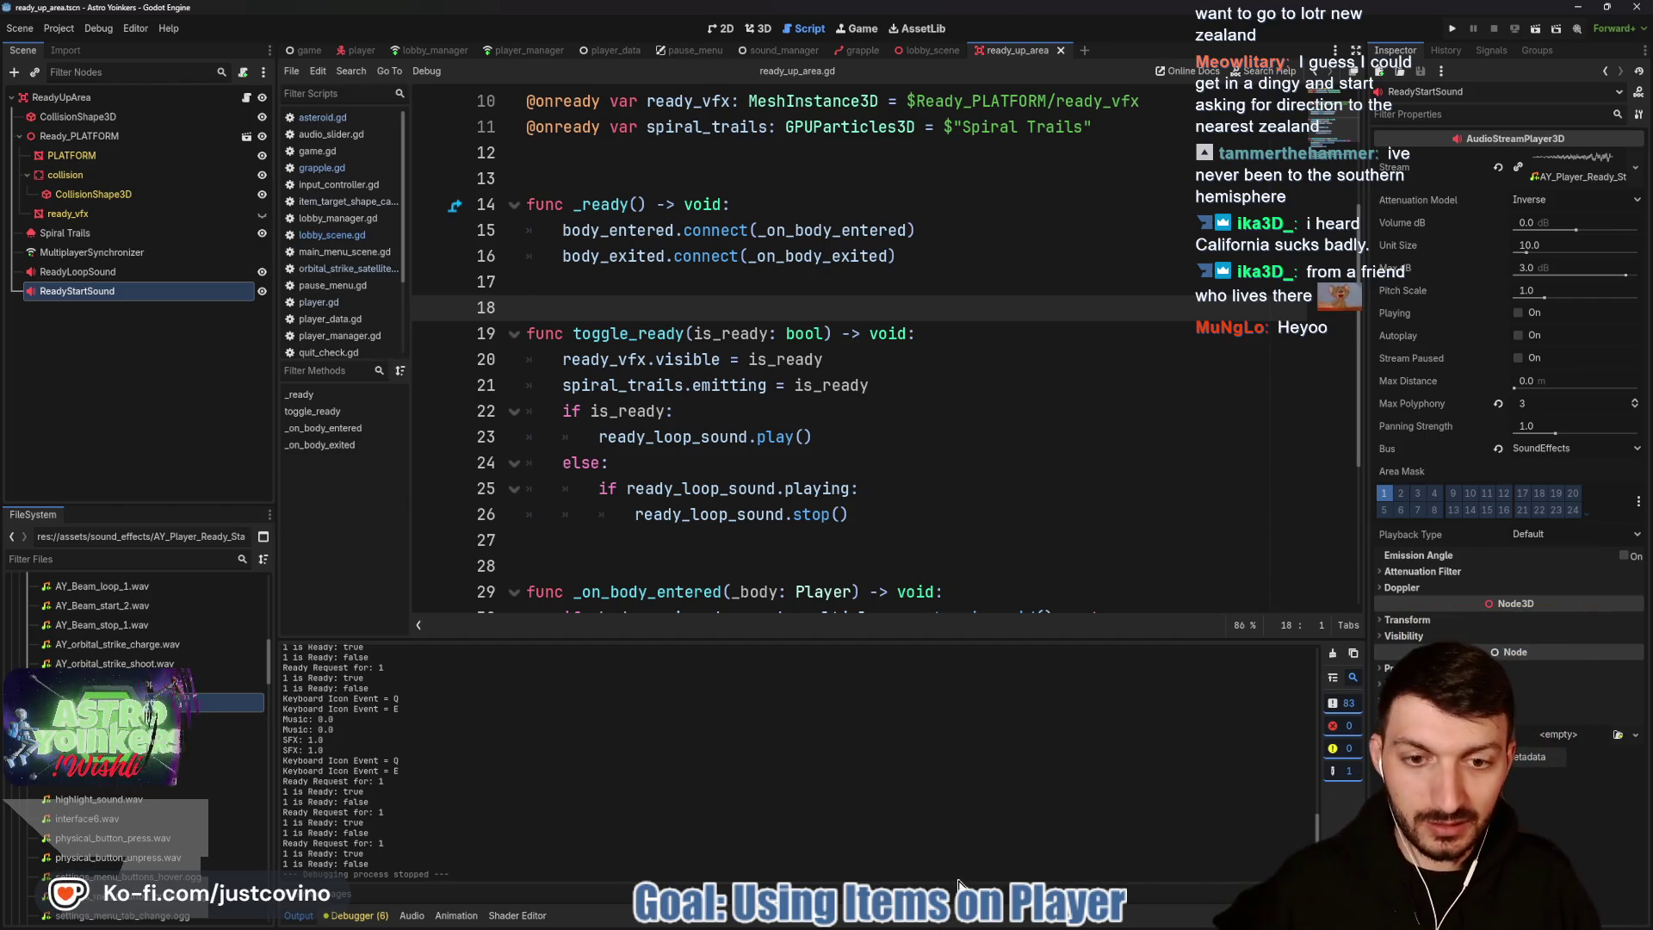
mouse_move(985, 926)
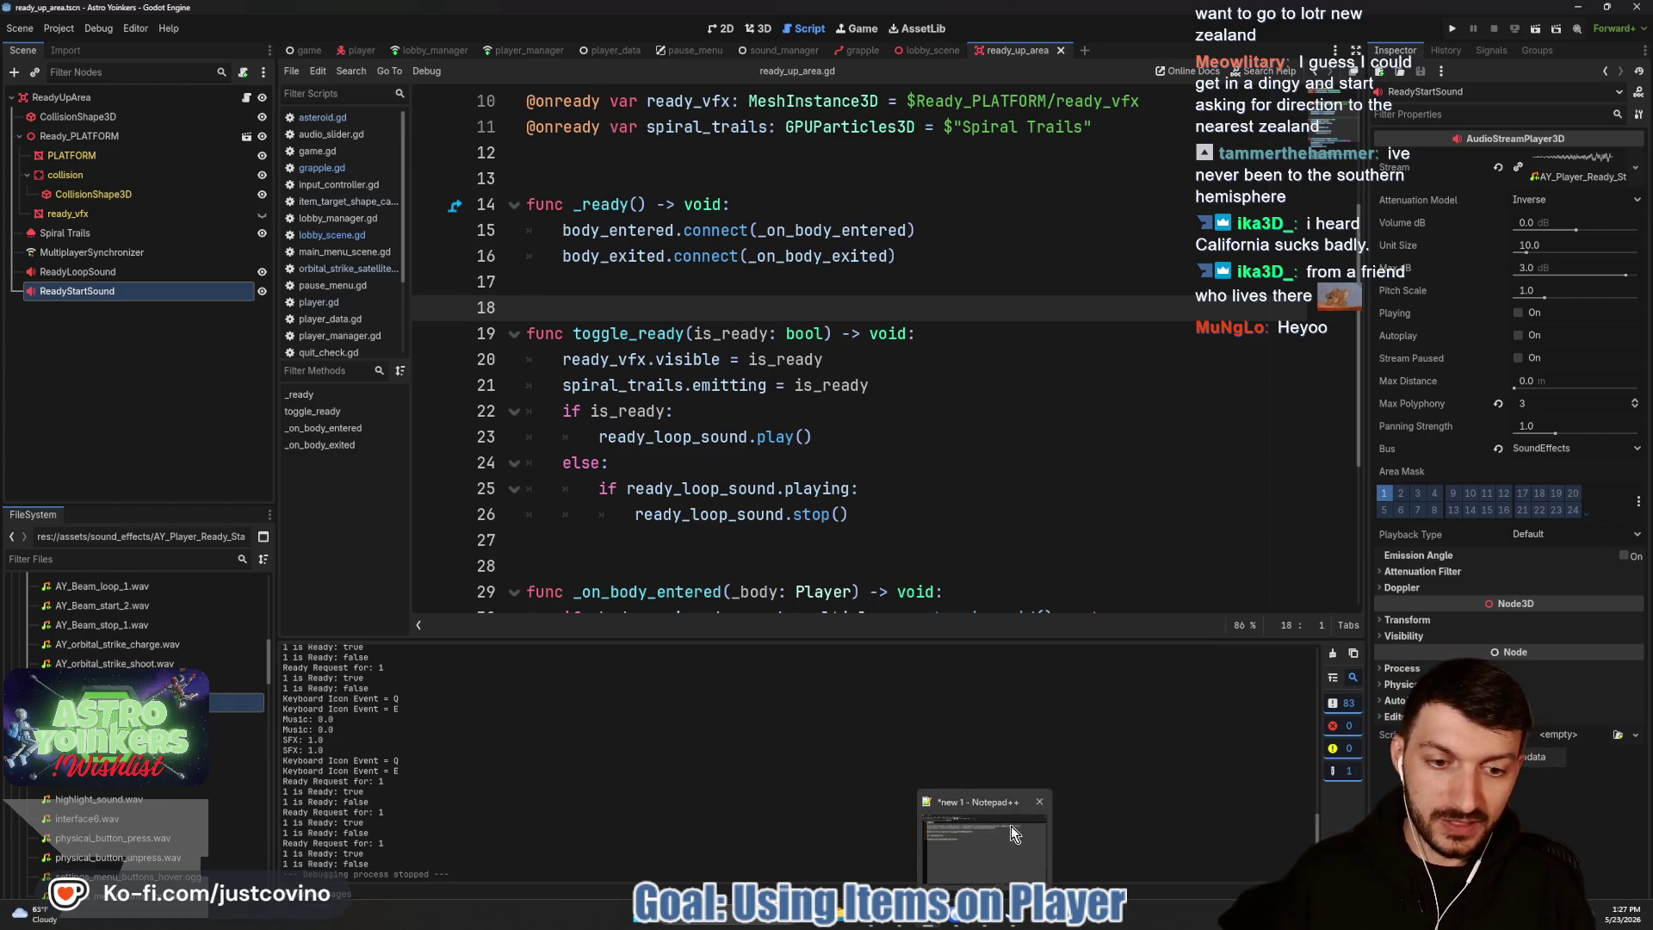
left_click(1037, 800)
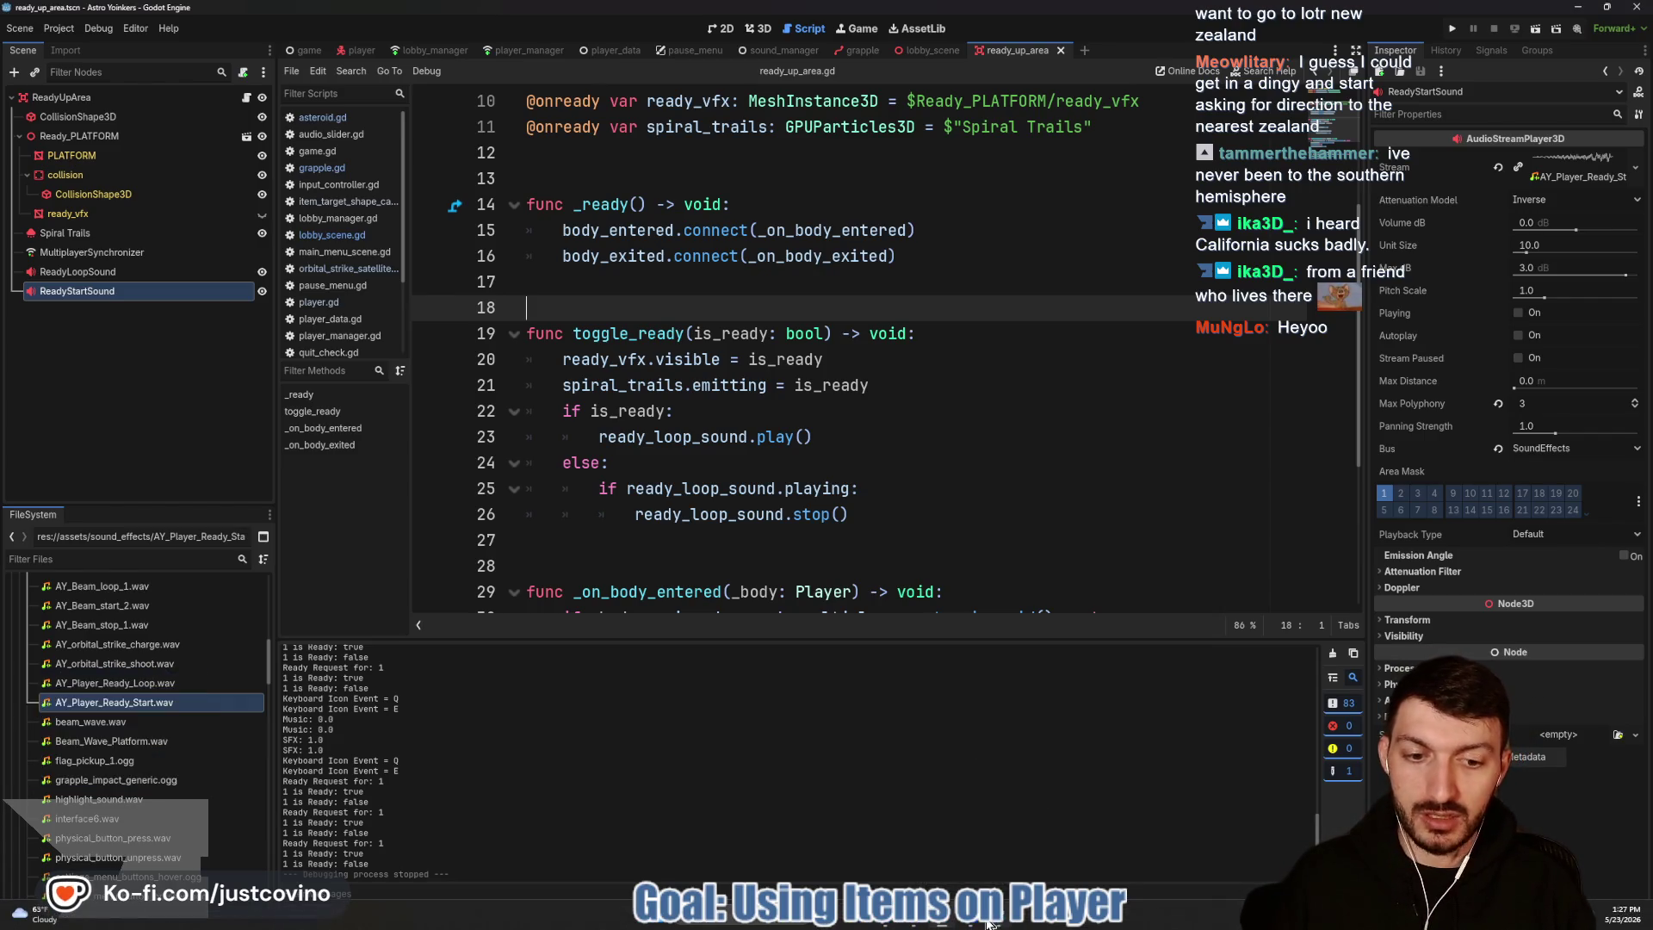
mouse_move(1004, 924)
left_click(998, 852)
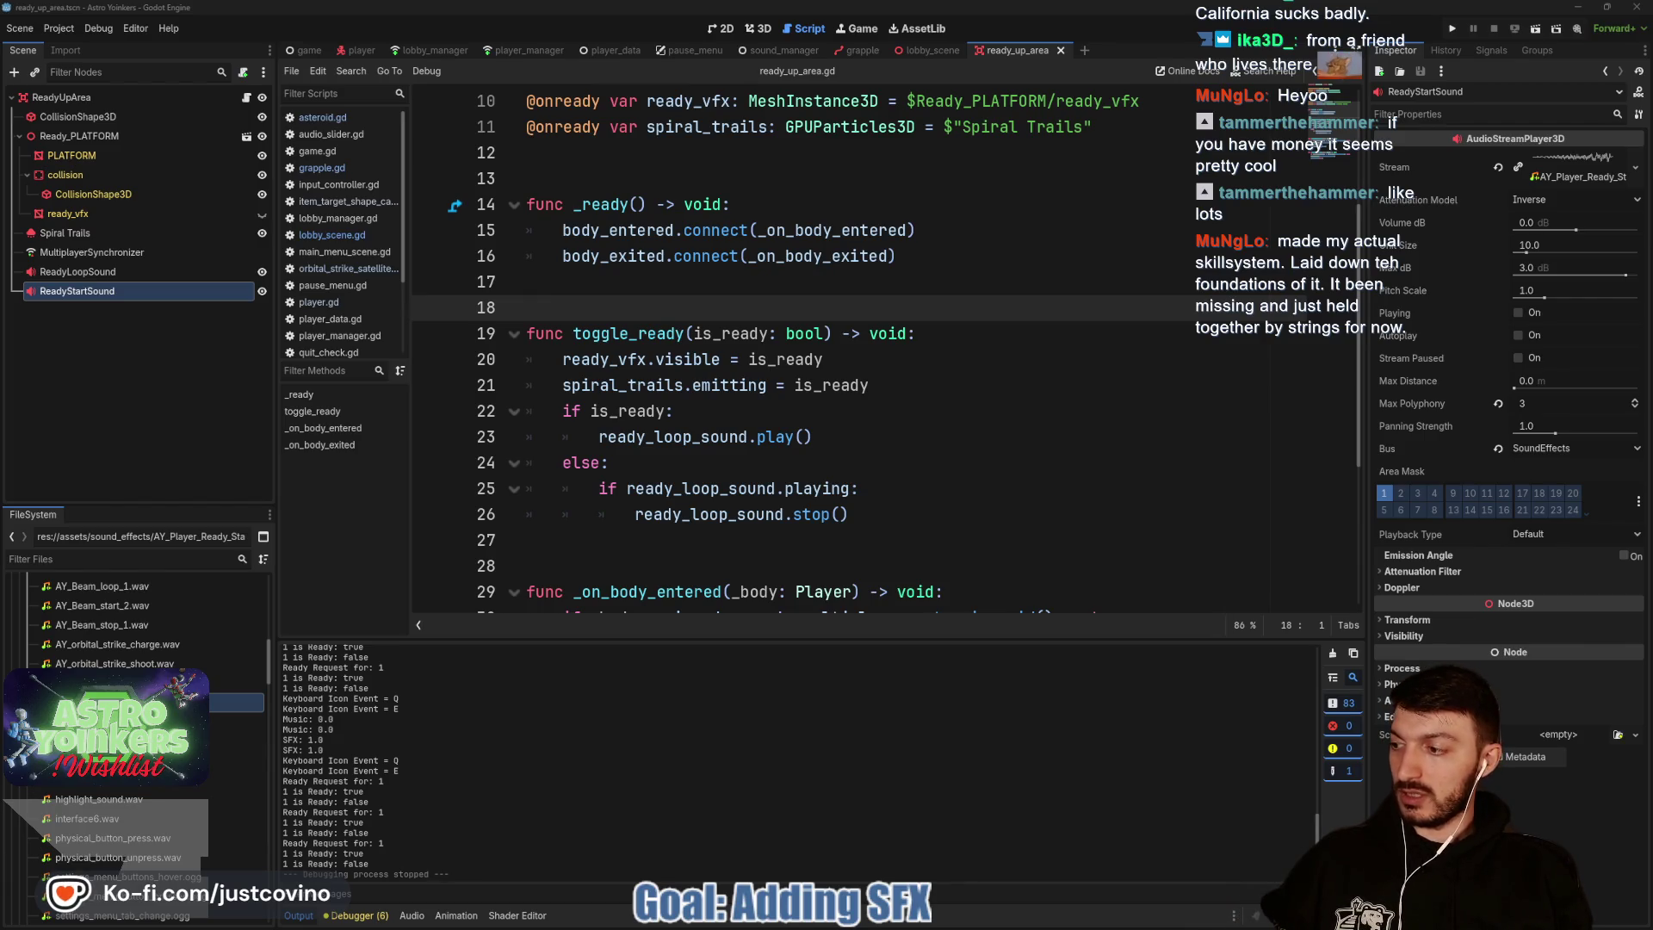
left_click(697, 565)
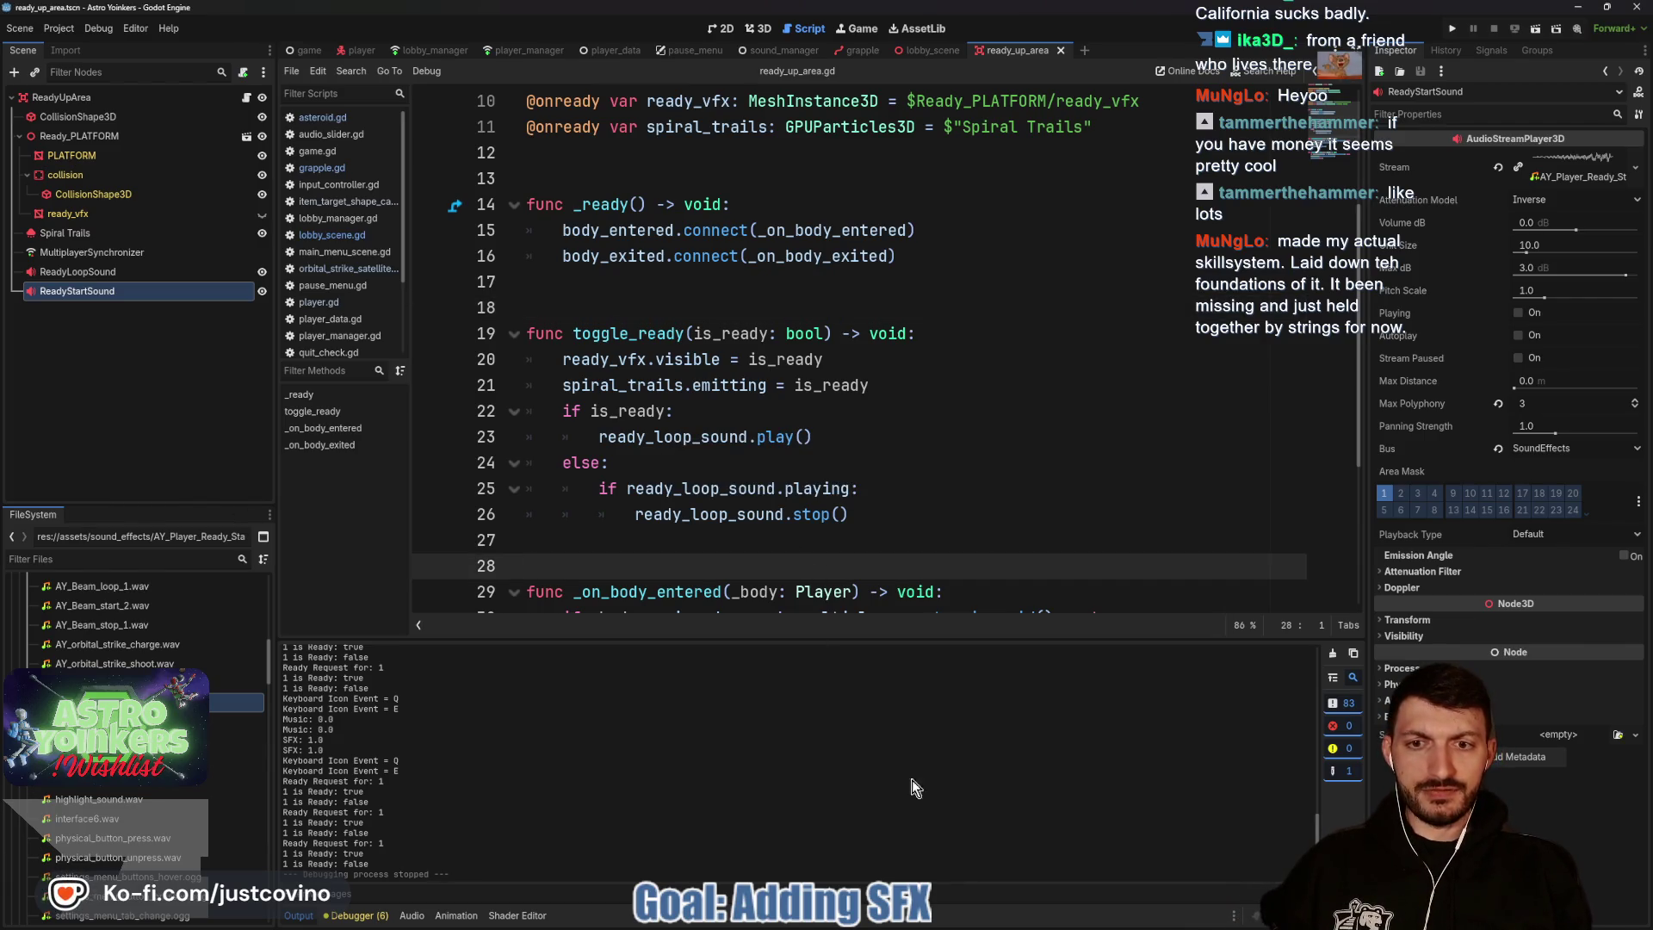
left_click(929, 917)
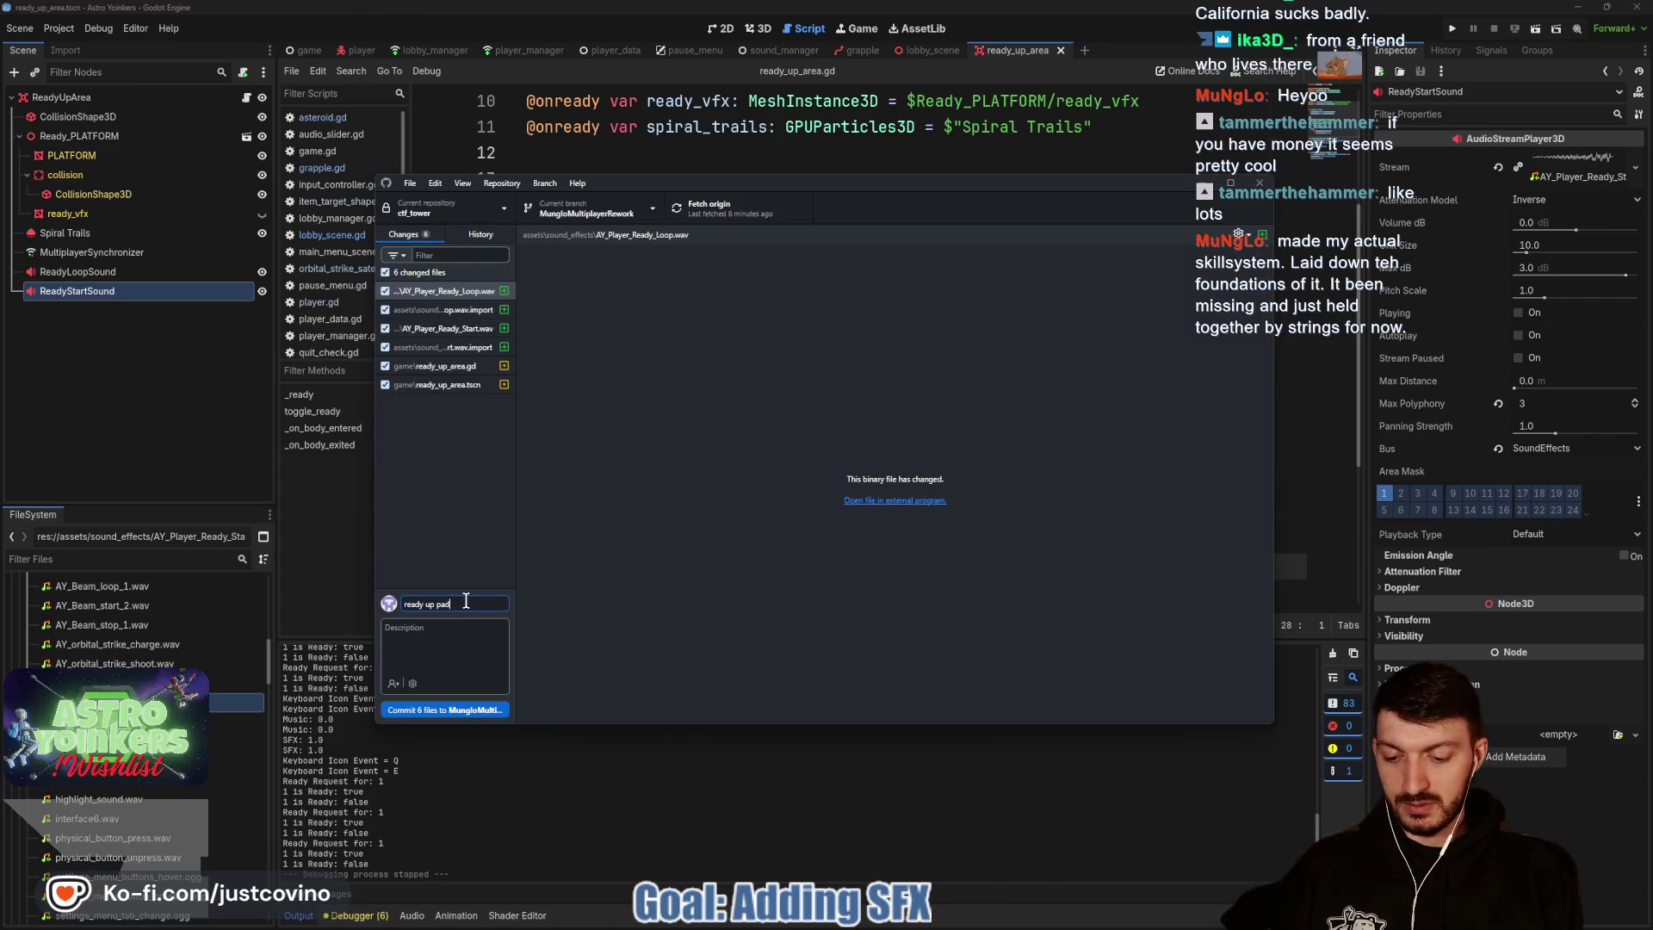
Commit the six ready-up pad files as 'ready up pads sfx' and push the commit to origin
left_click(482, 711)
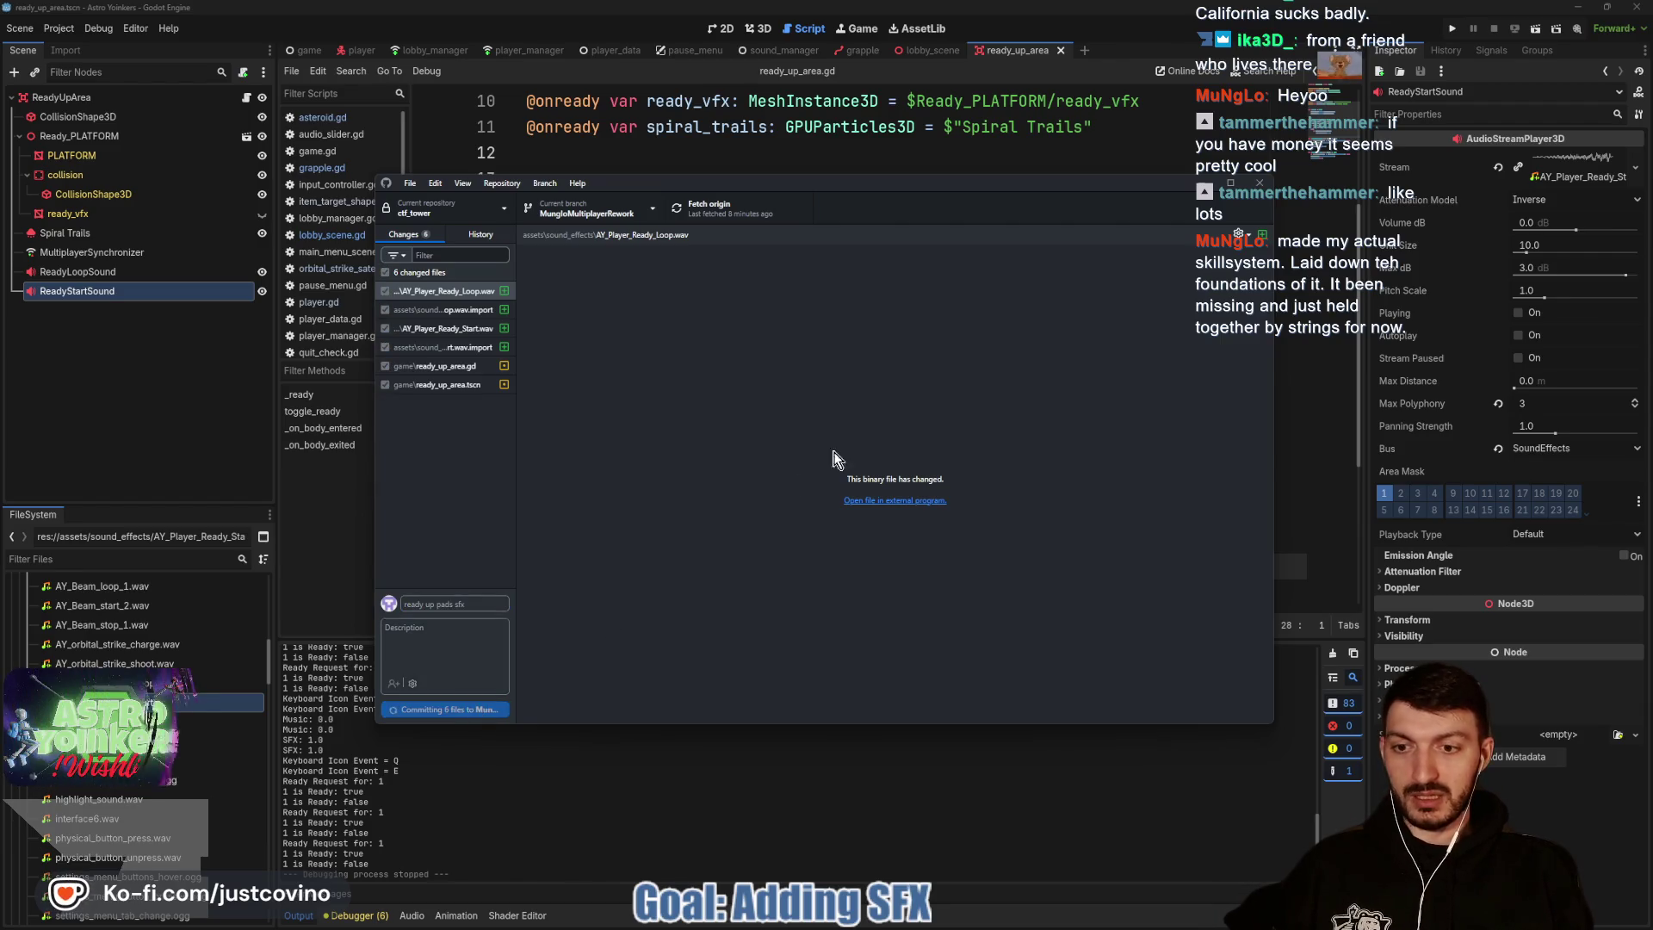
left_click(1050, 366)
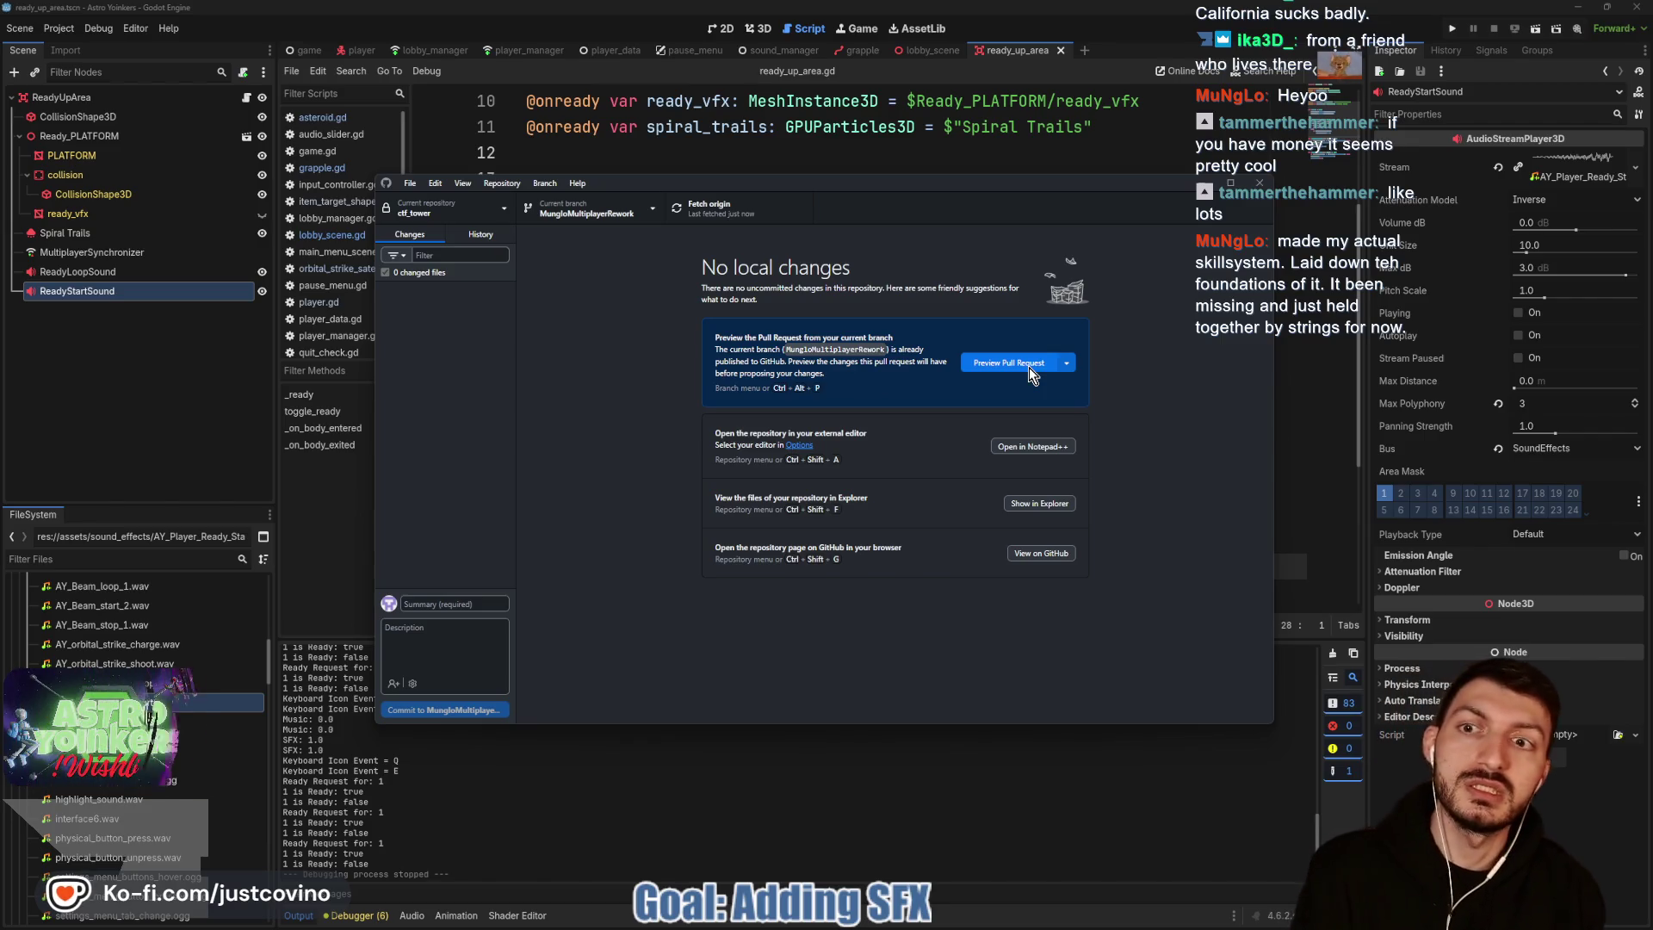
left_click(725, 160)
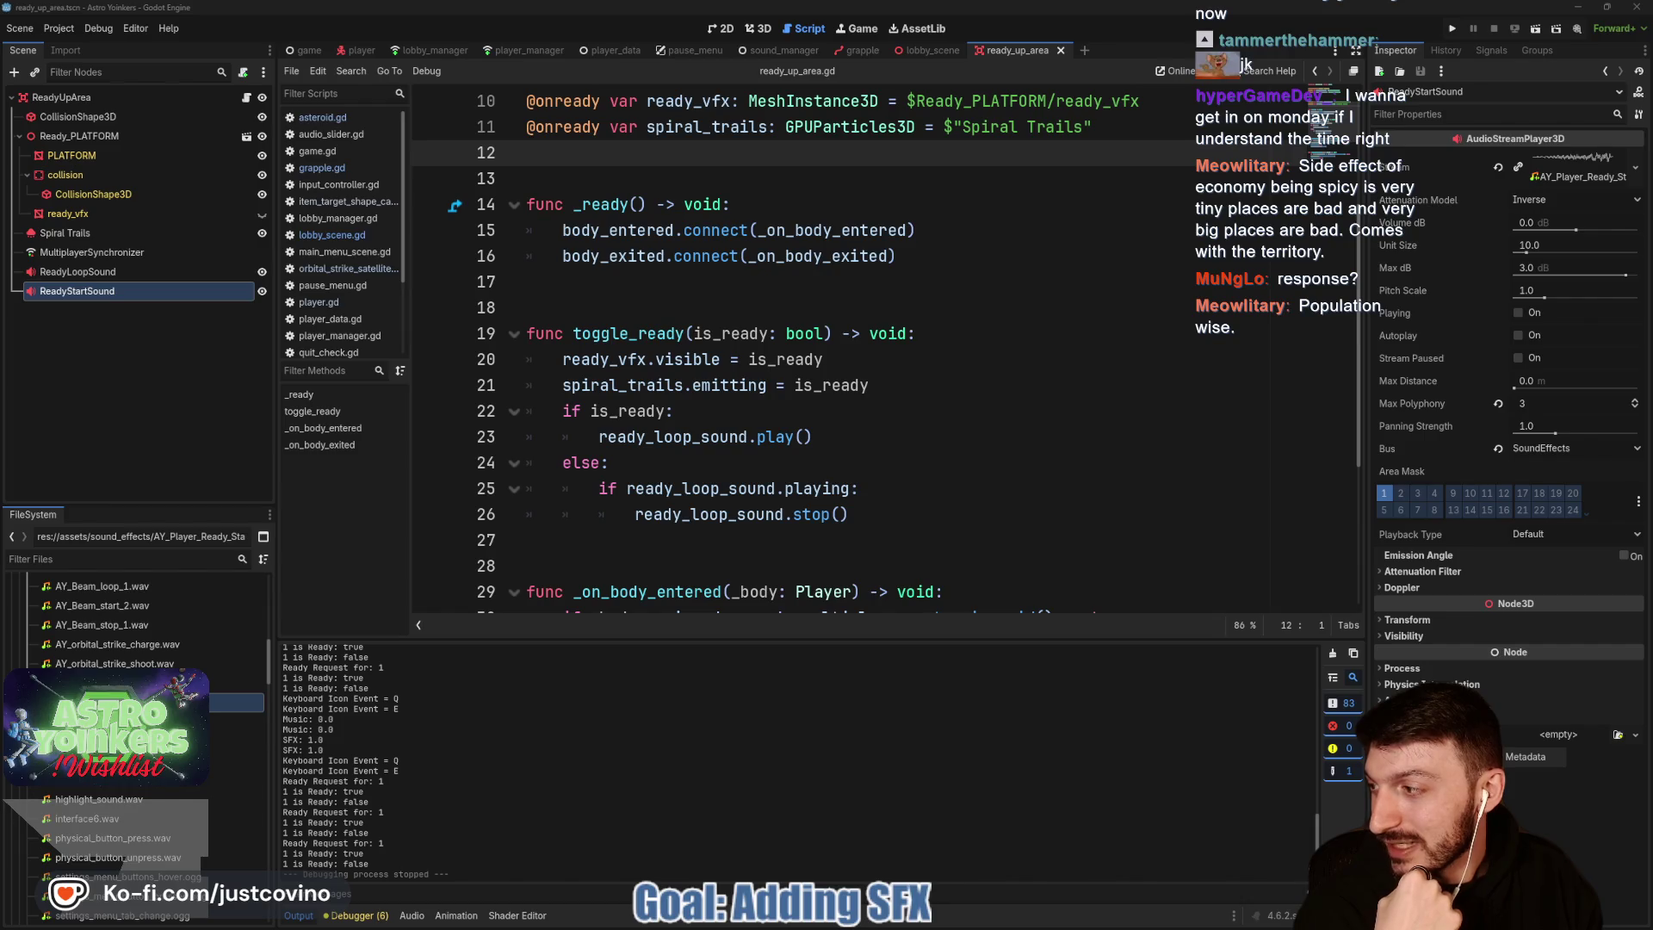
key("alt+Tab")
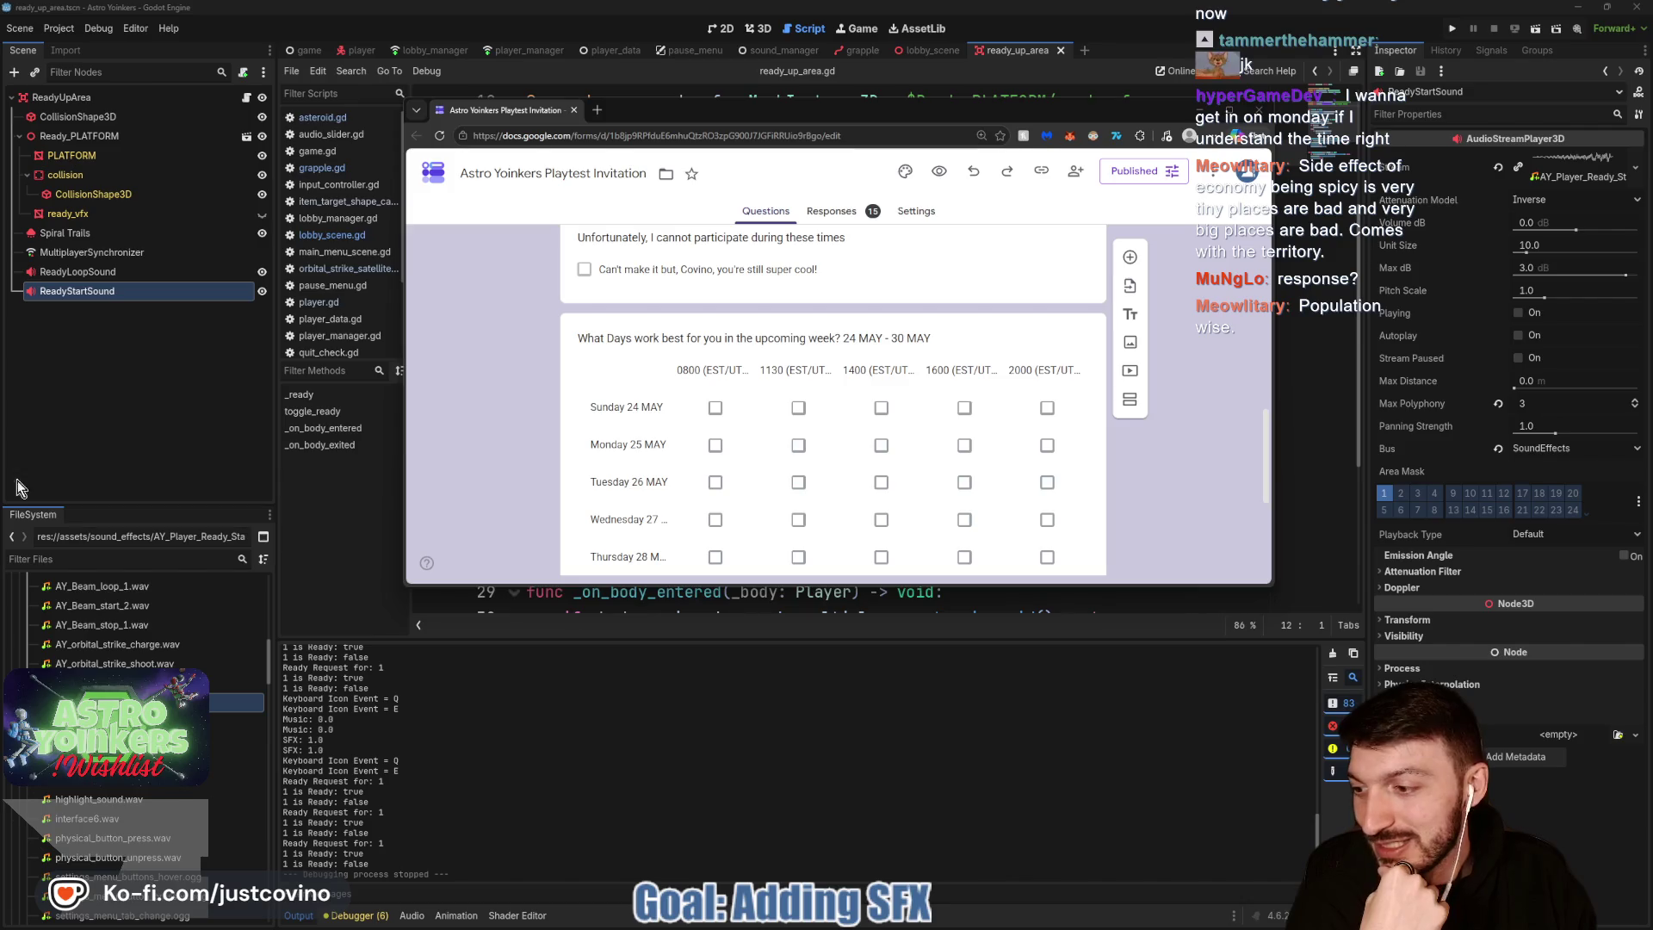
Edit the availability question and highlight the first time-slot column's times
left_click(716, 372)
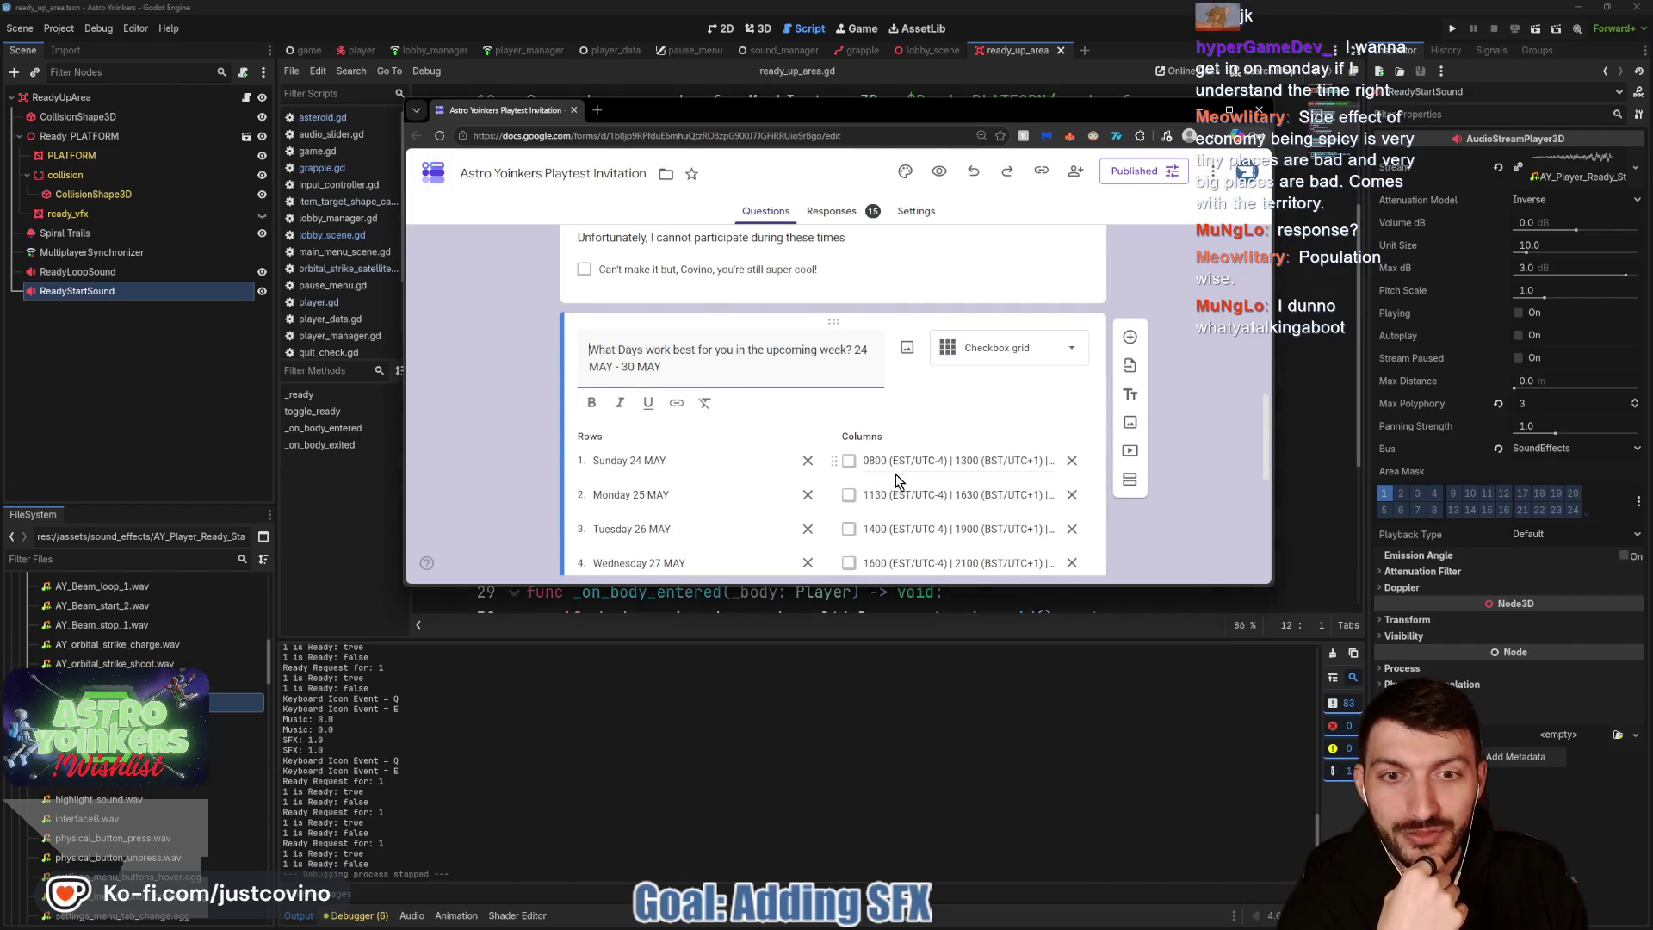
scroll(895, 481, "down", 3)
left_click(975, 321)
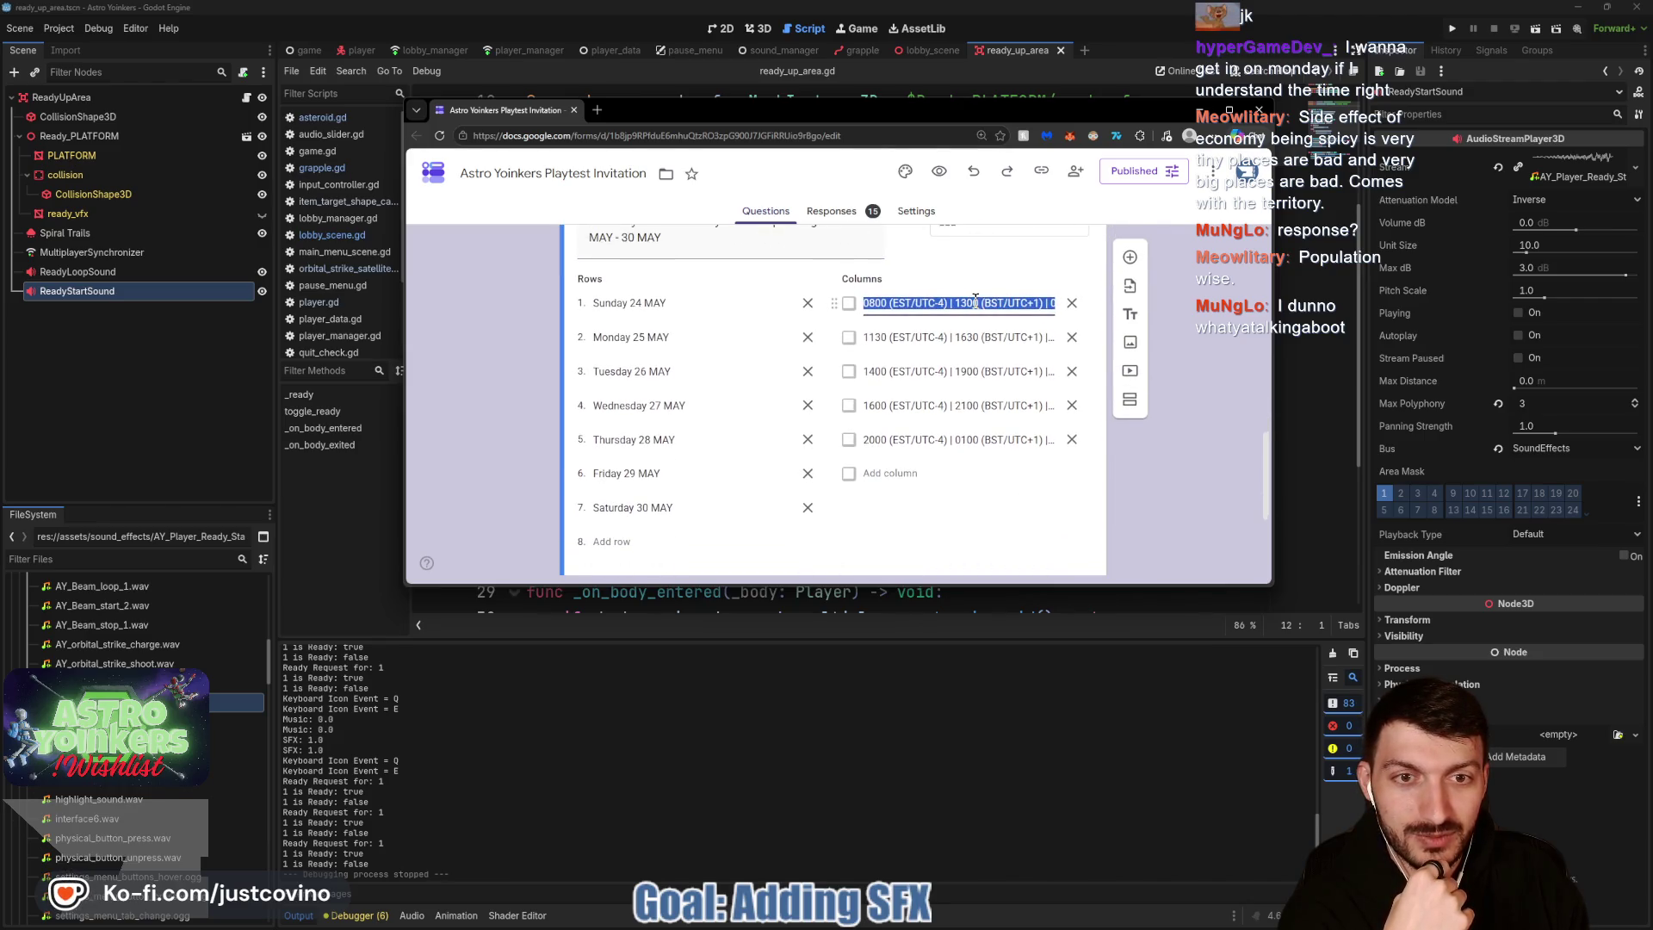
mouse_move(999, 302)
left_mouse_down()
mouse_move(1041, 302)
mouse_move(927, 304)
mouse_move(1052, 303)
mouse_move(1019, 302)
left_mouse_up()
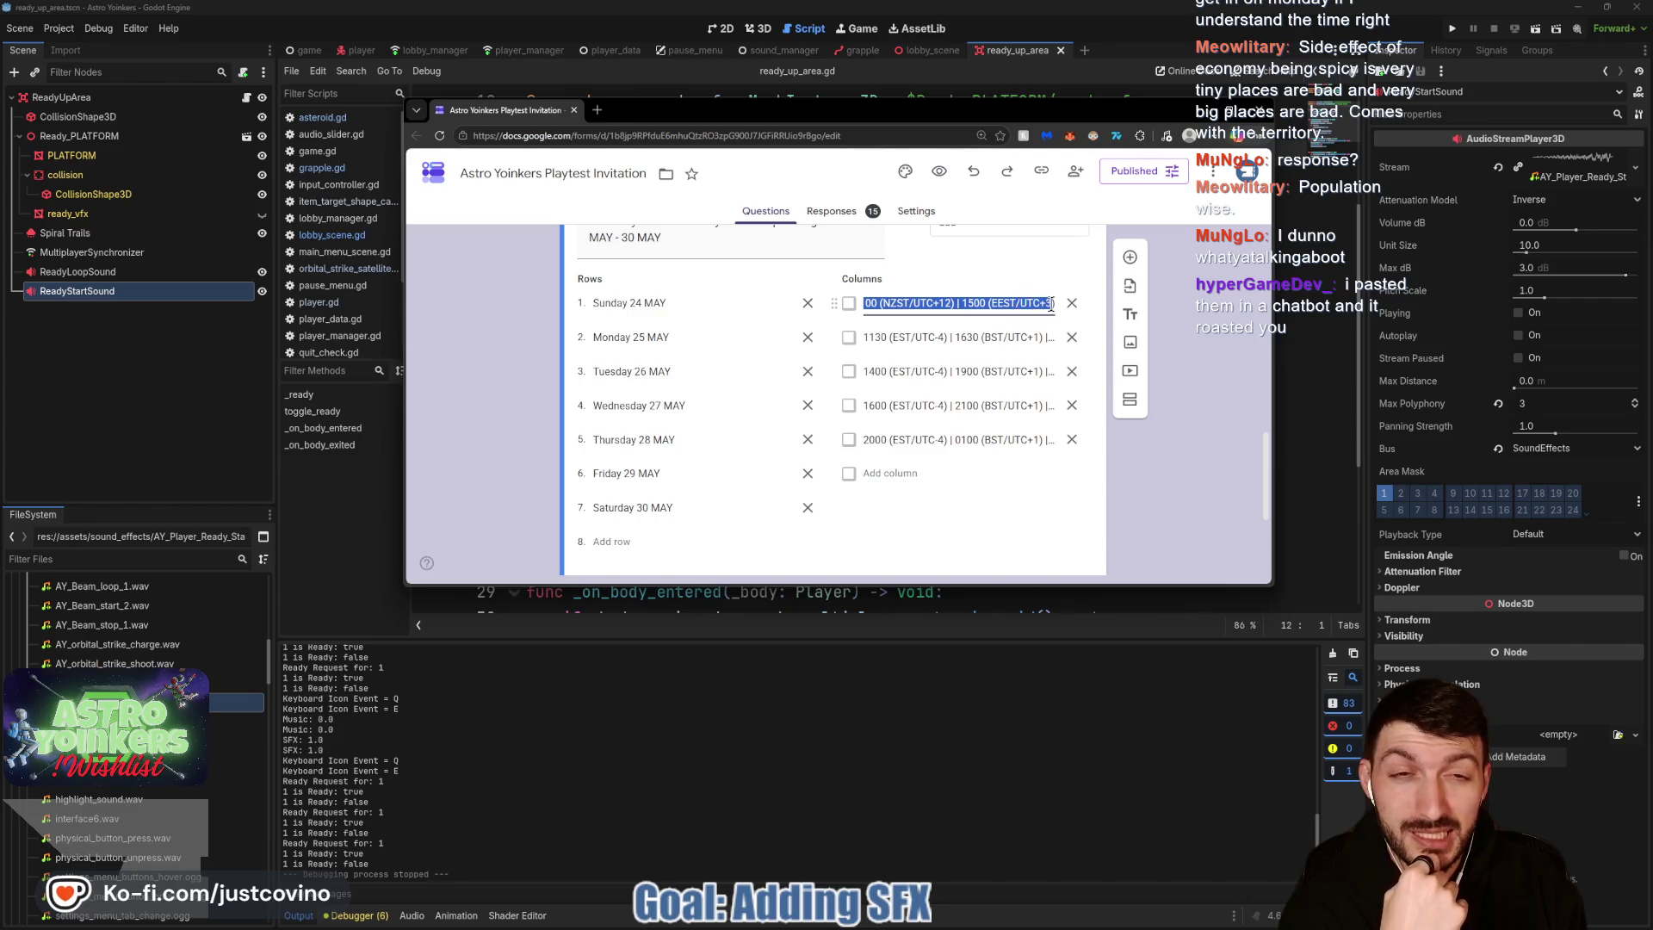
left_click_drag(1051, 305, 978, 303)
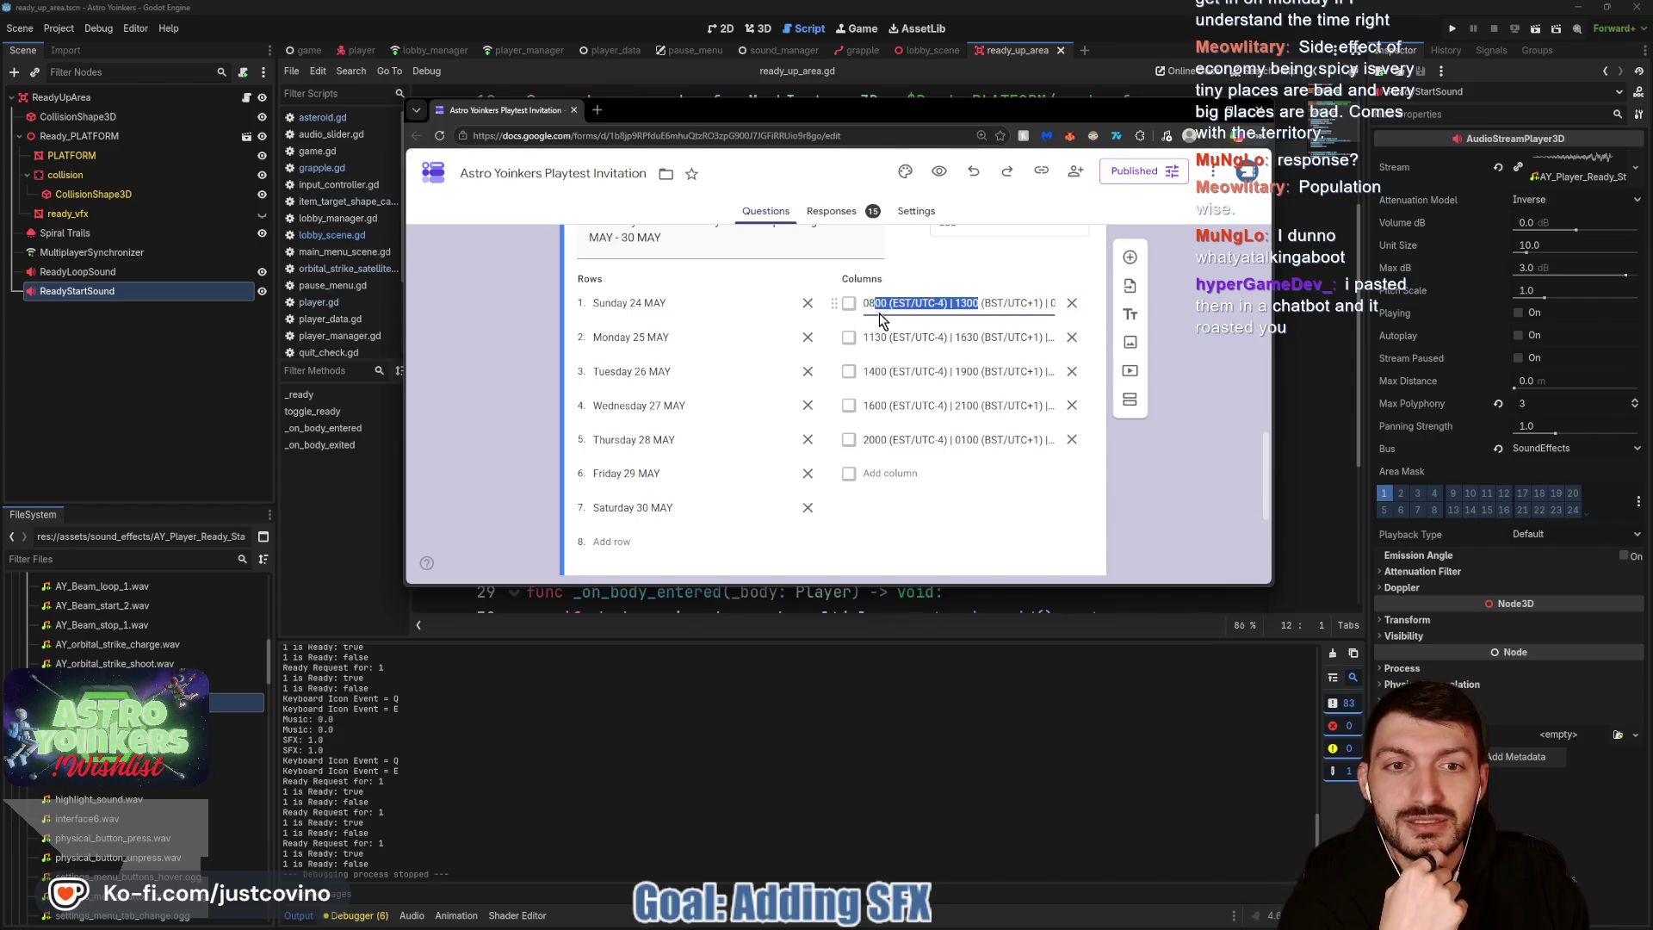
left_click_drag(879, 314, 964, 315)
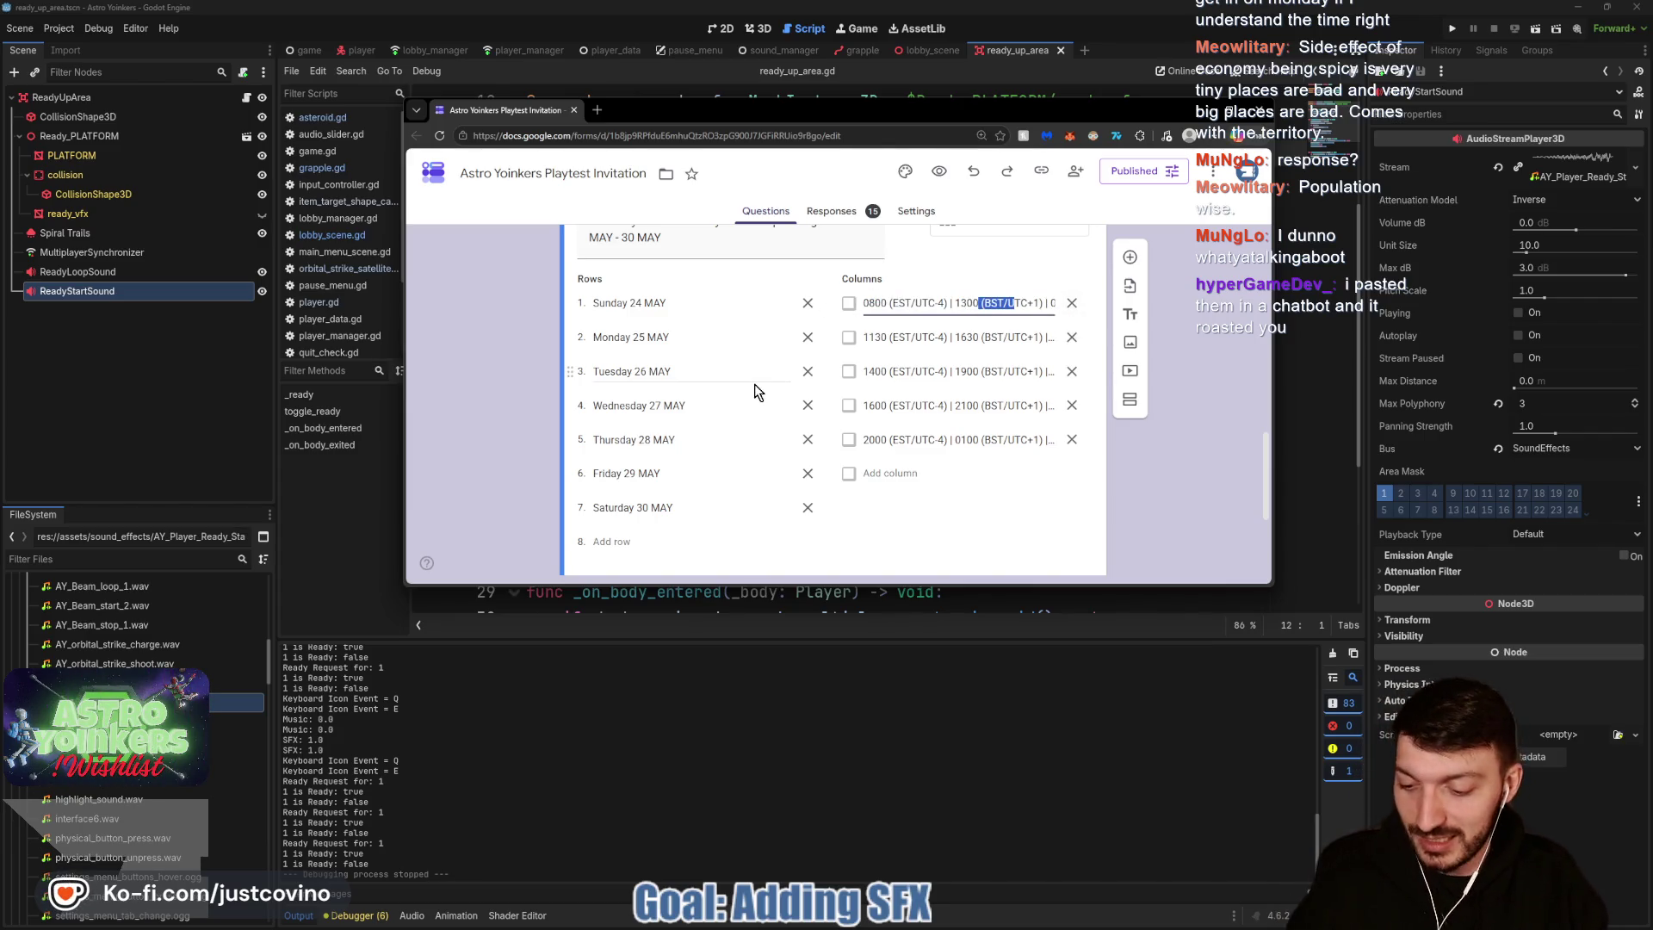
left_click_drag(667, 263, 1074, 501)
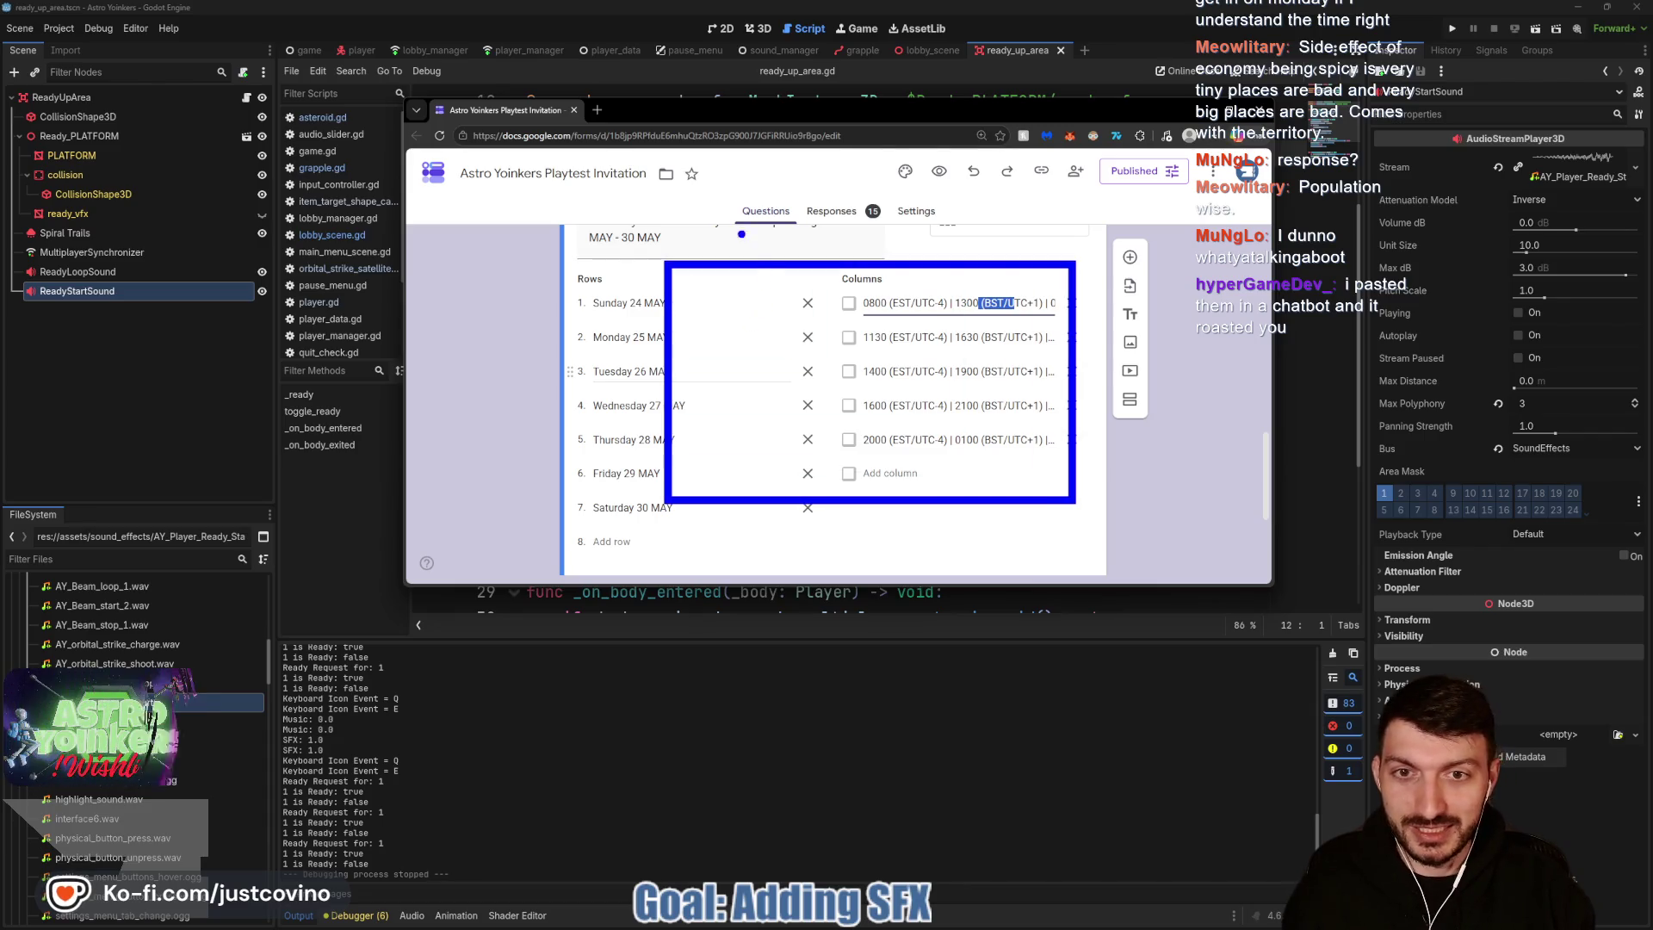
left_click_drag(738, 187, 737, 600)
left_click_drag(963, 190, 962, 568)
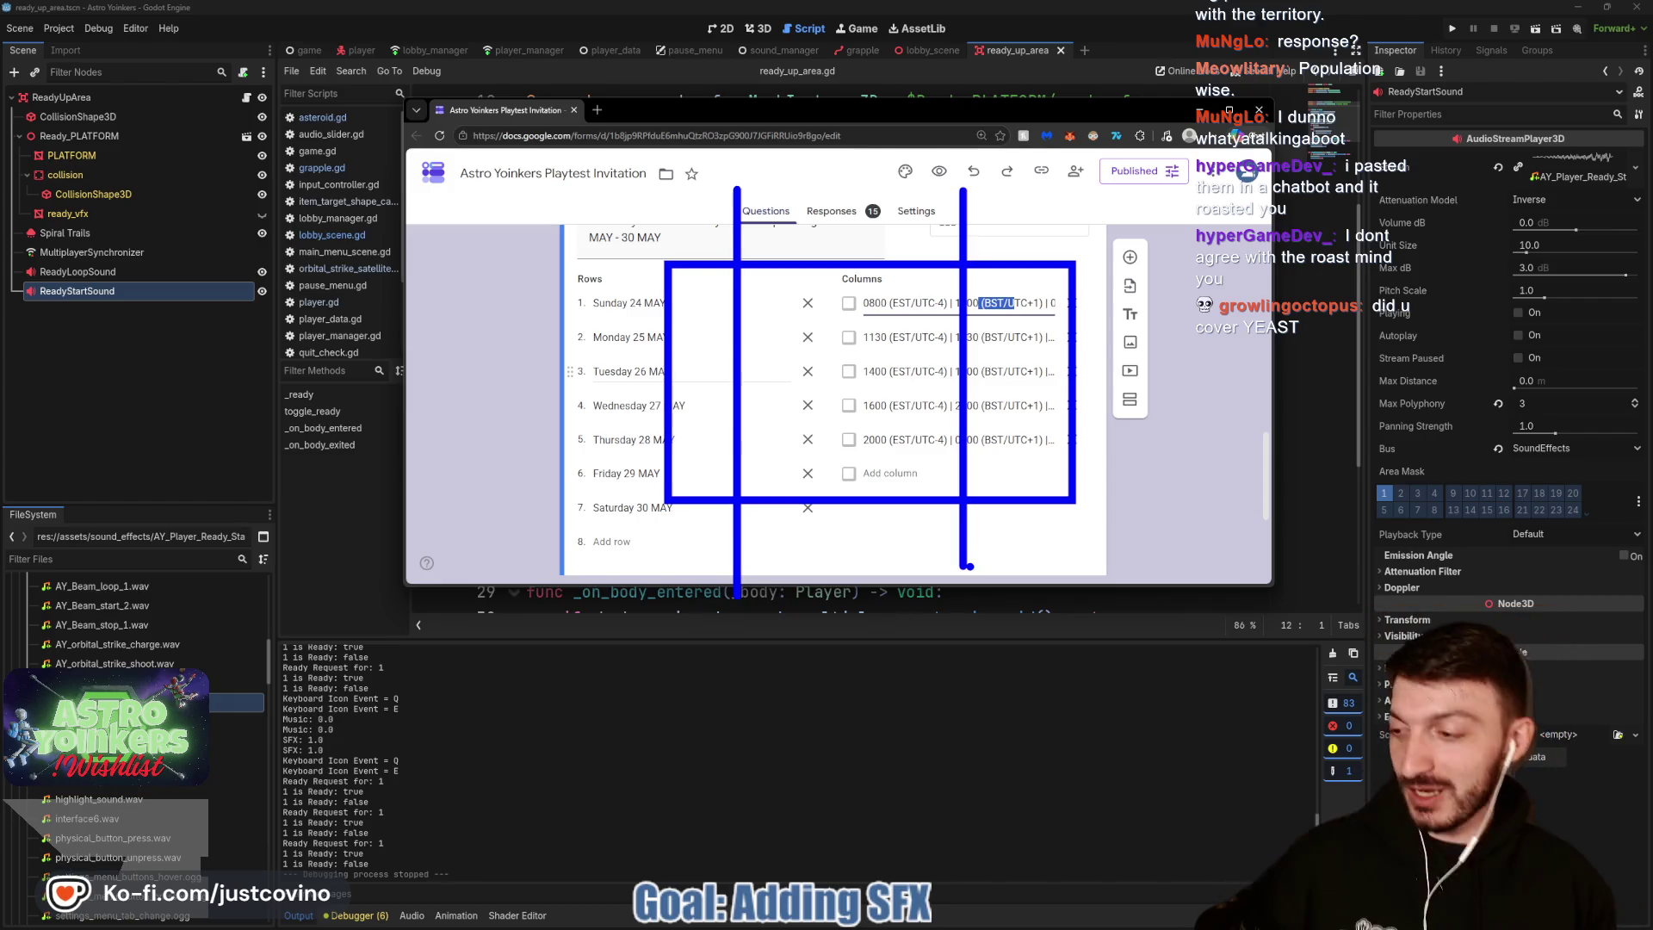
Leave the column field, scroll back up, and close the playtest form window
key("Escape")
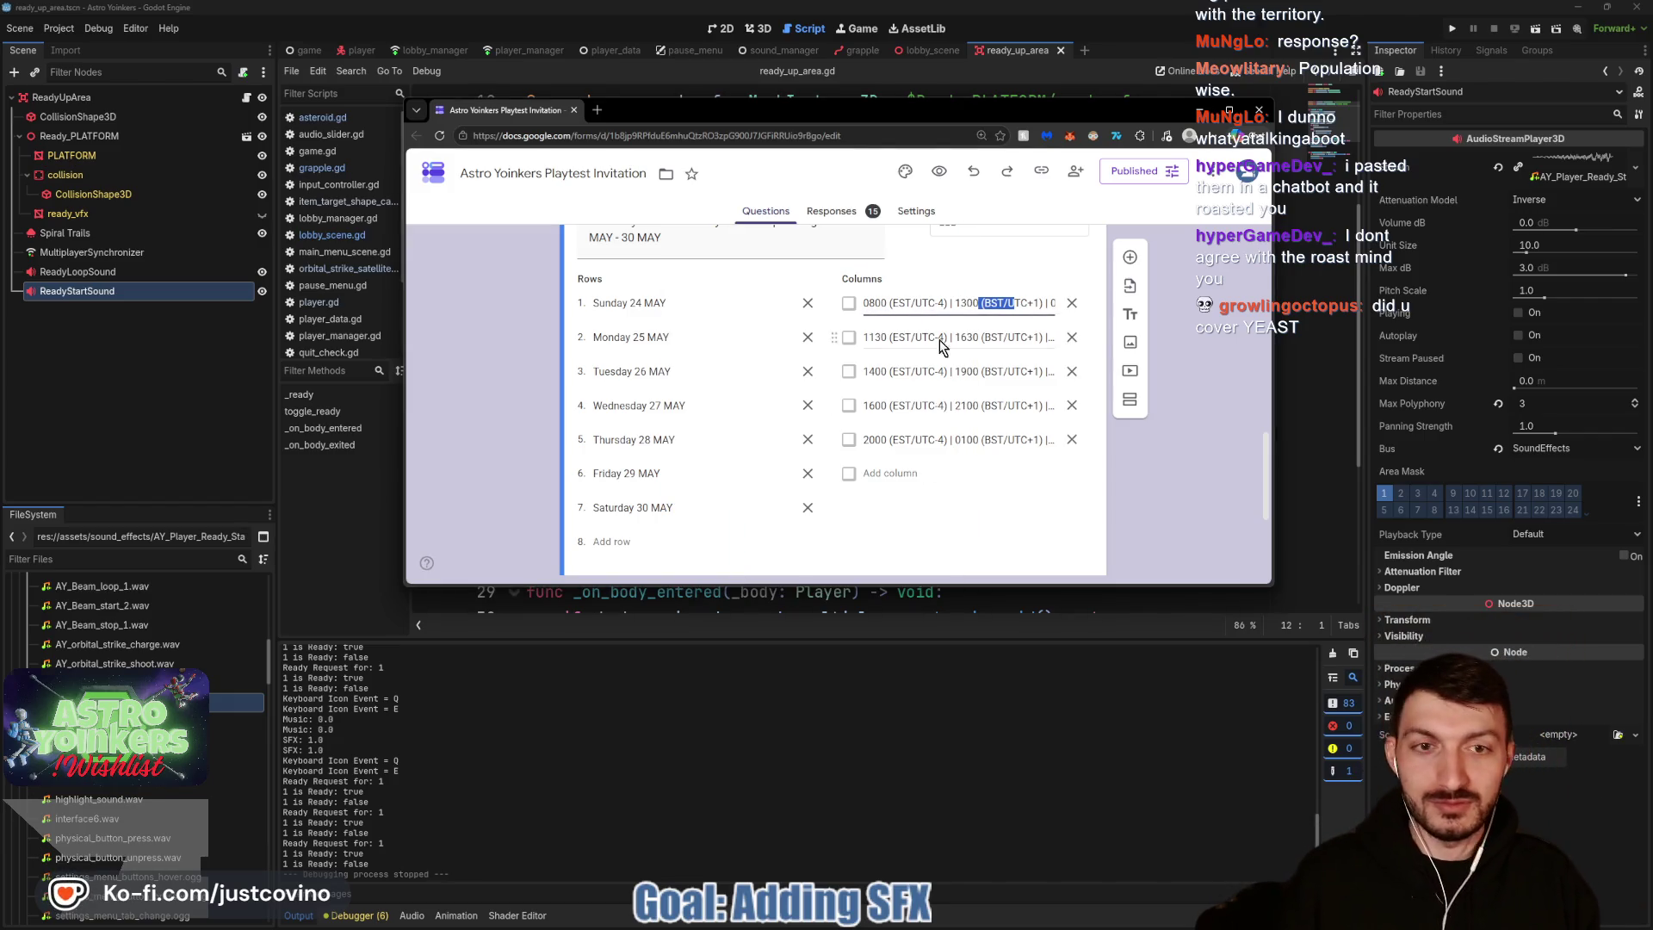
left_click(551, 304)
scroll(533, 348, "up", 3)
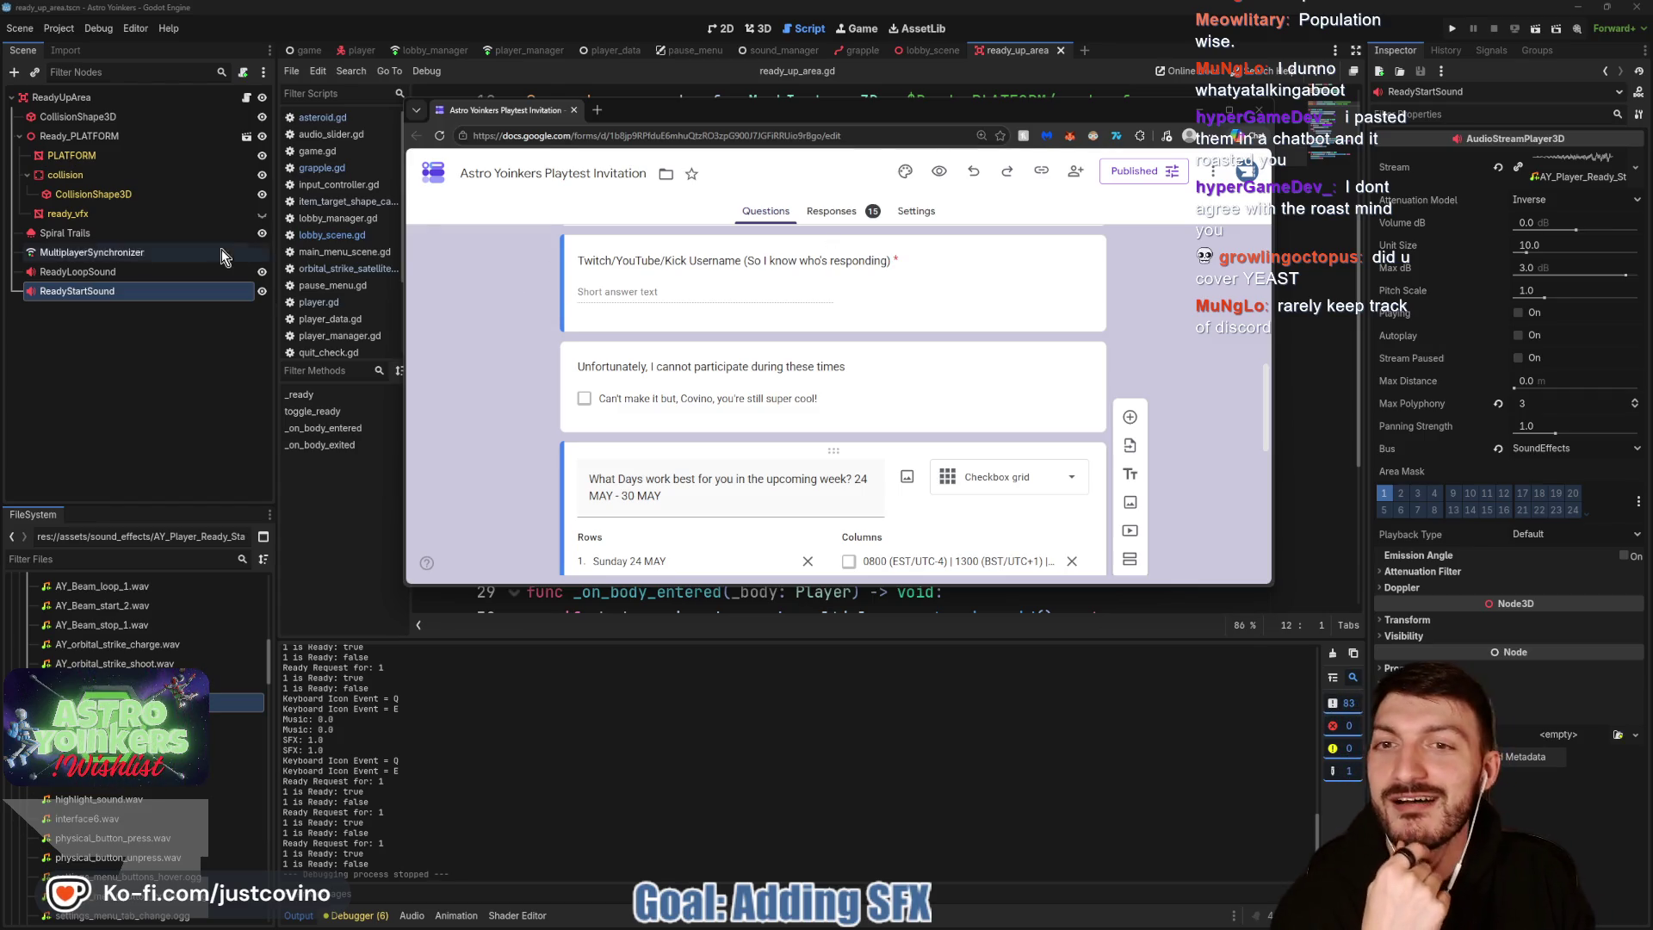
left_click(1221, 109)
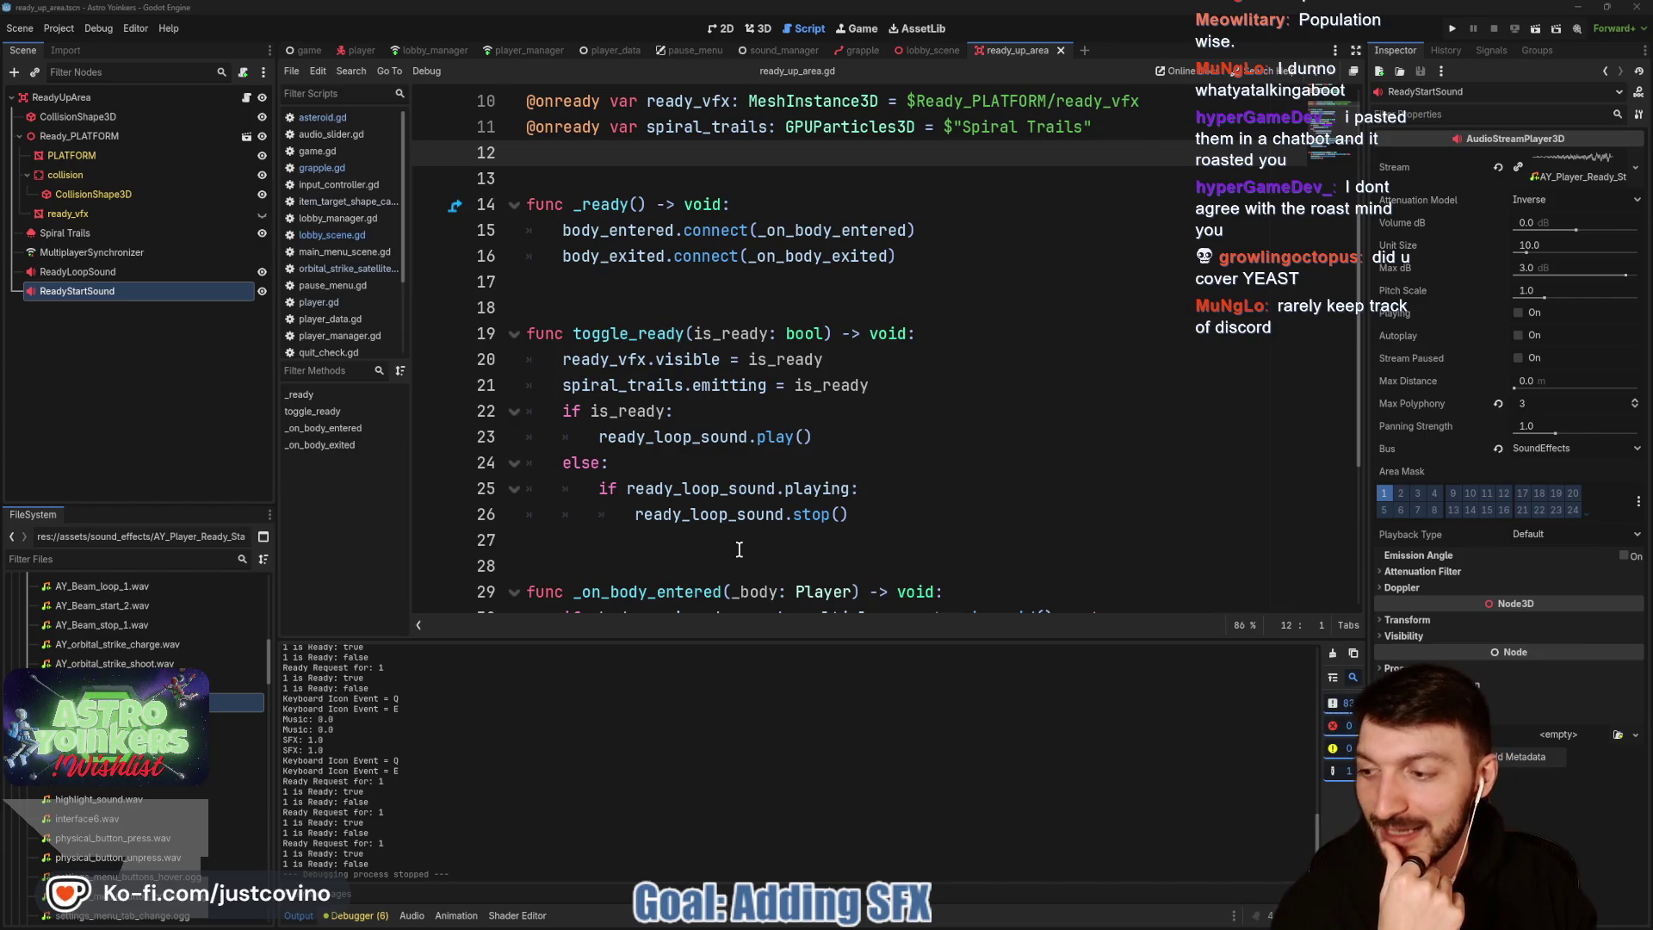
left_click(850, 489)
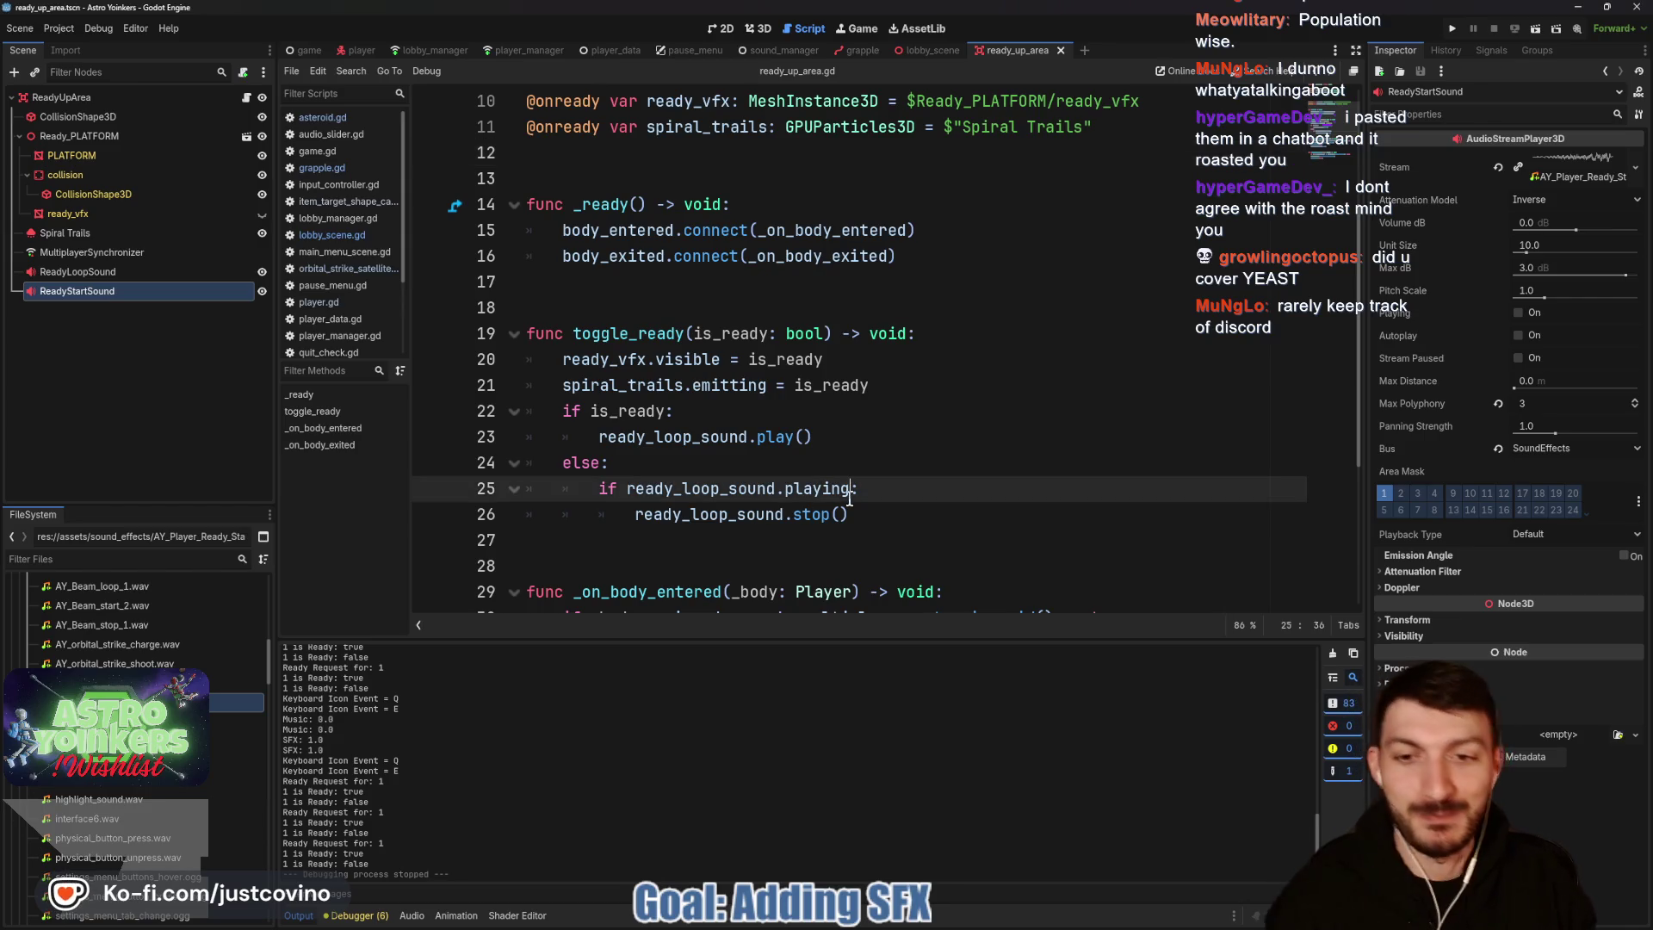
left_click(836, 472)
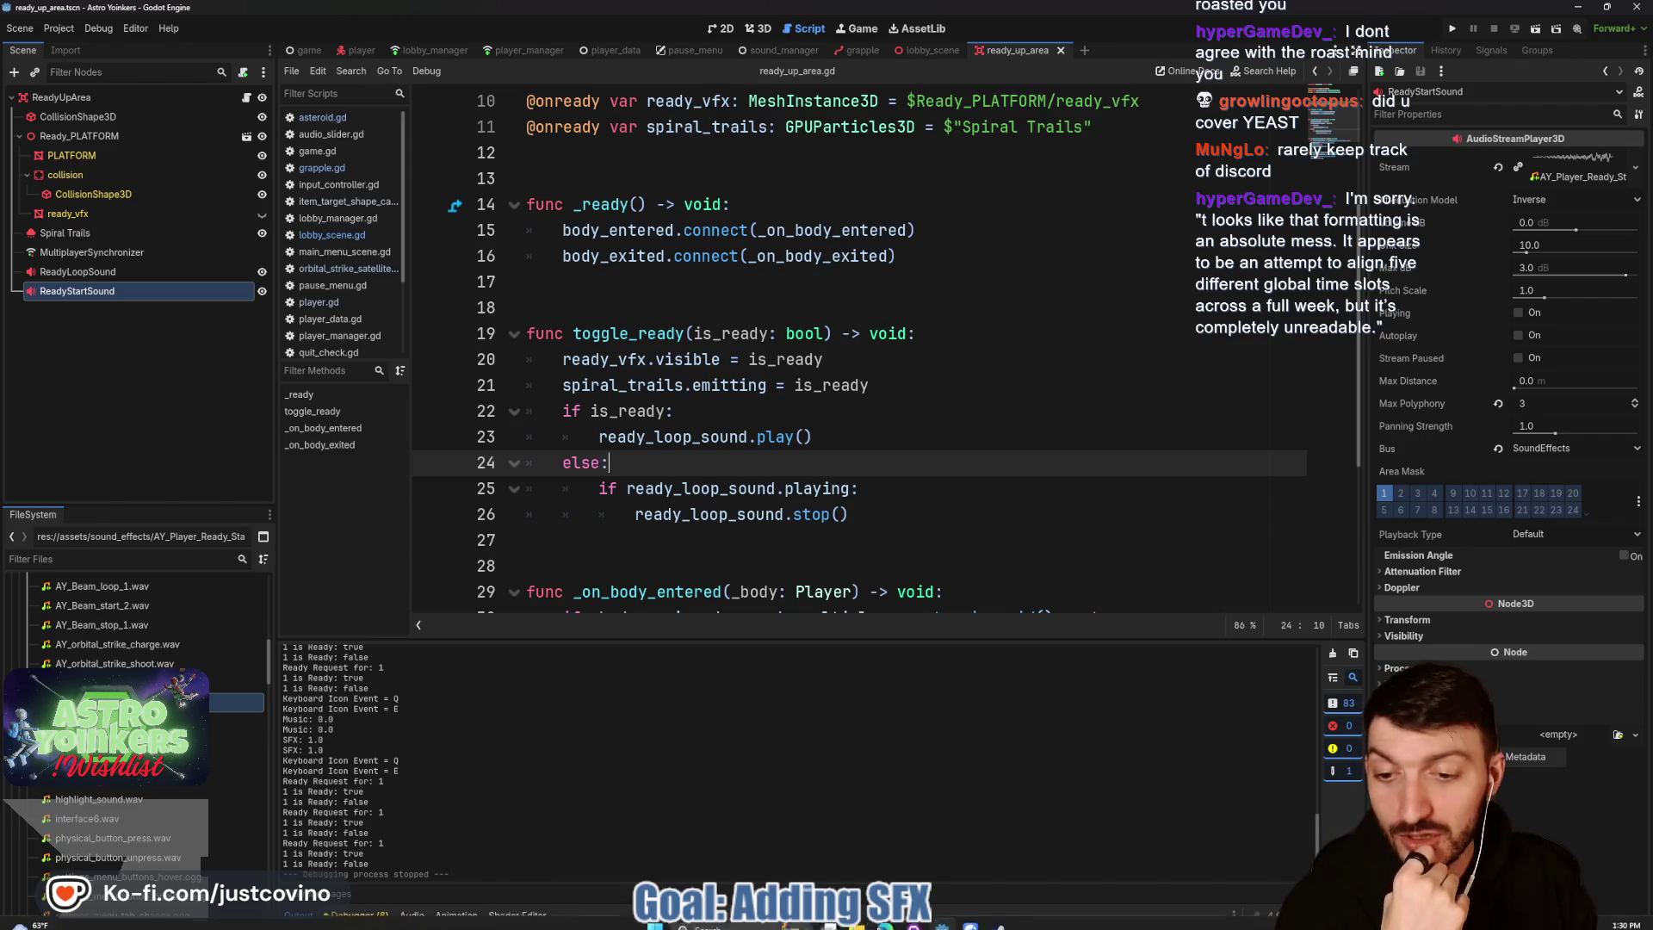
scroll(129, 774, "up", 2)
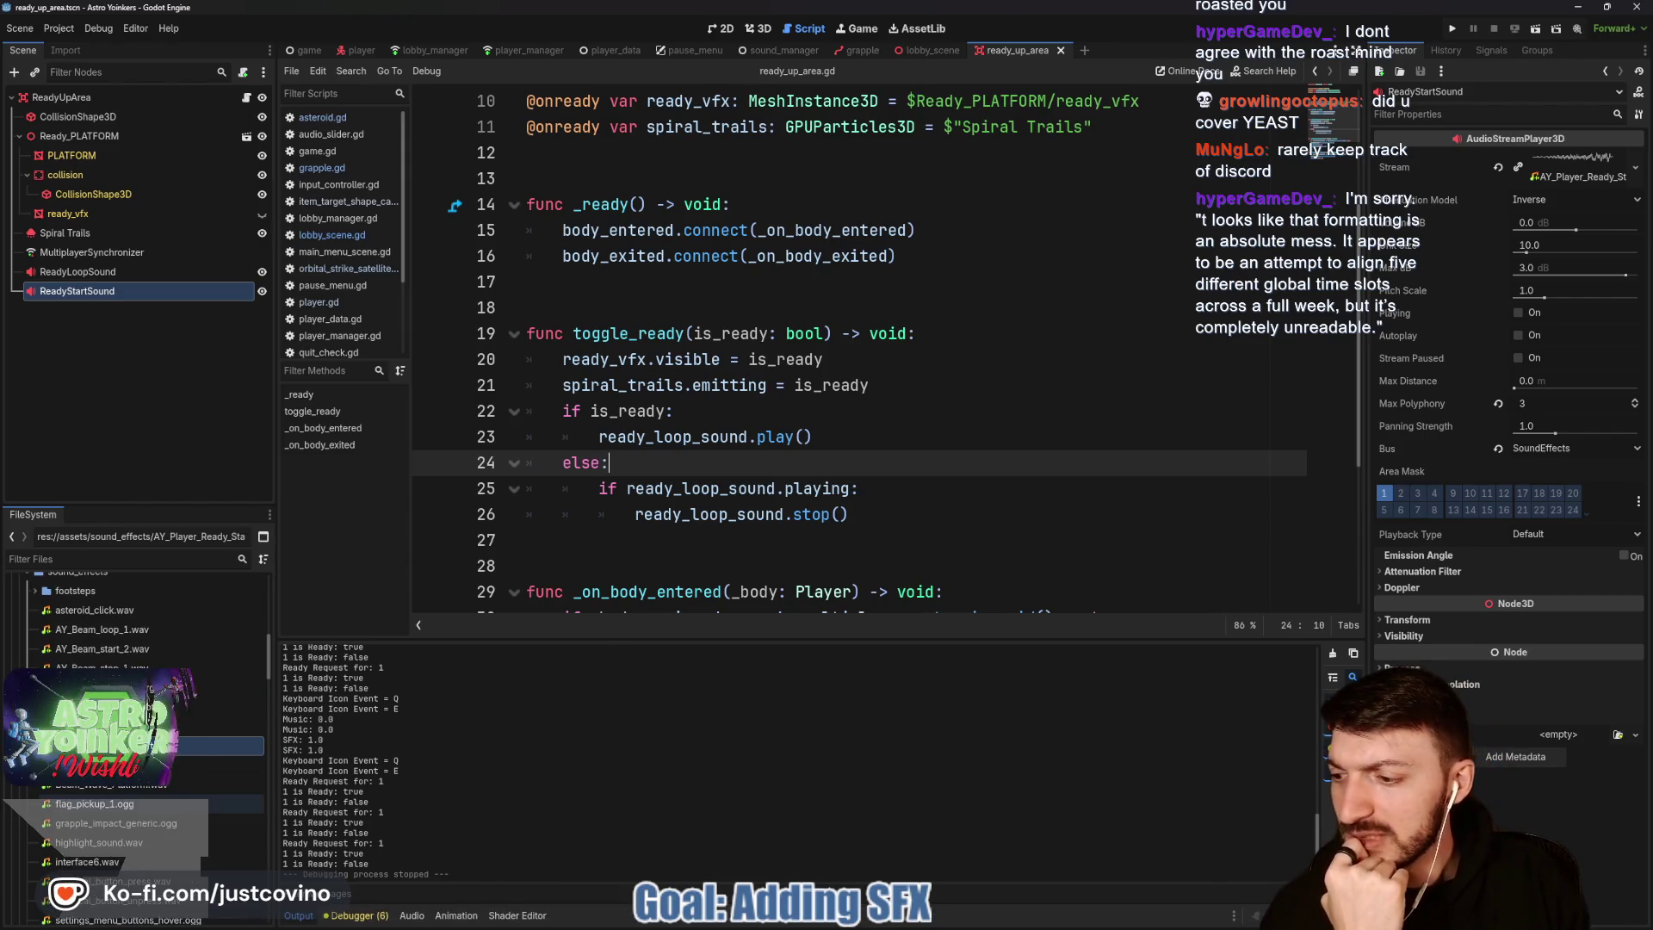
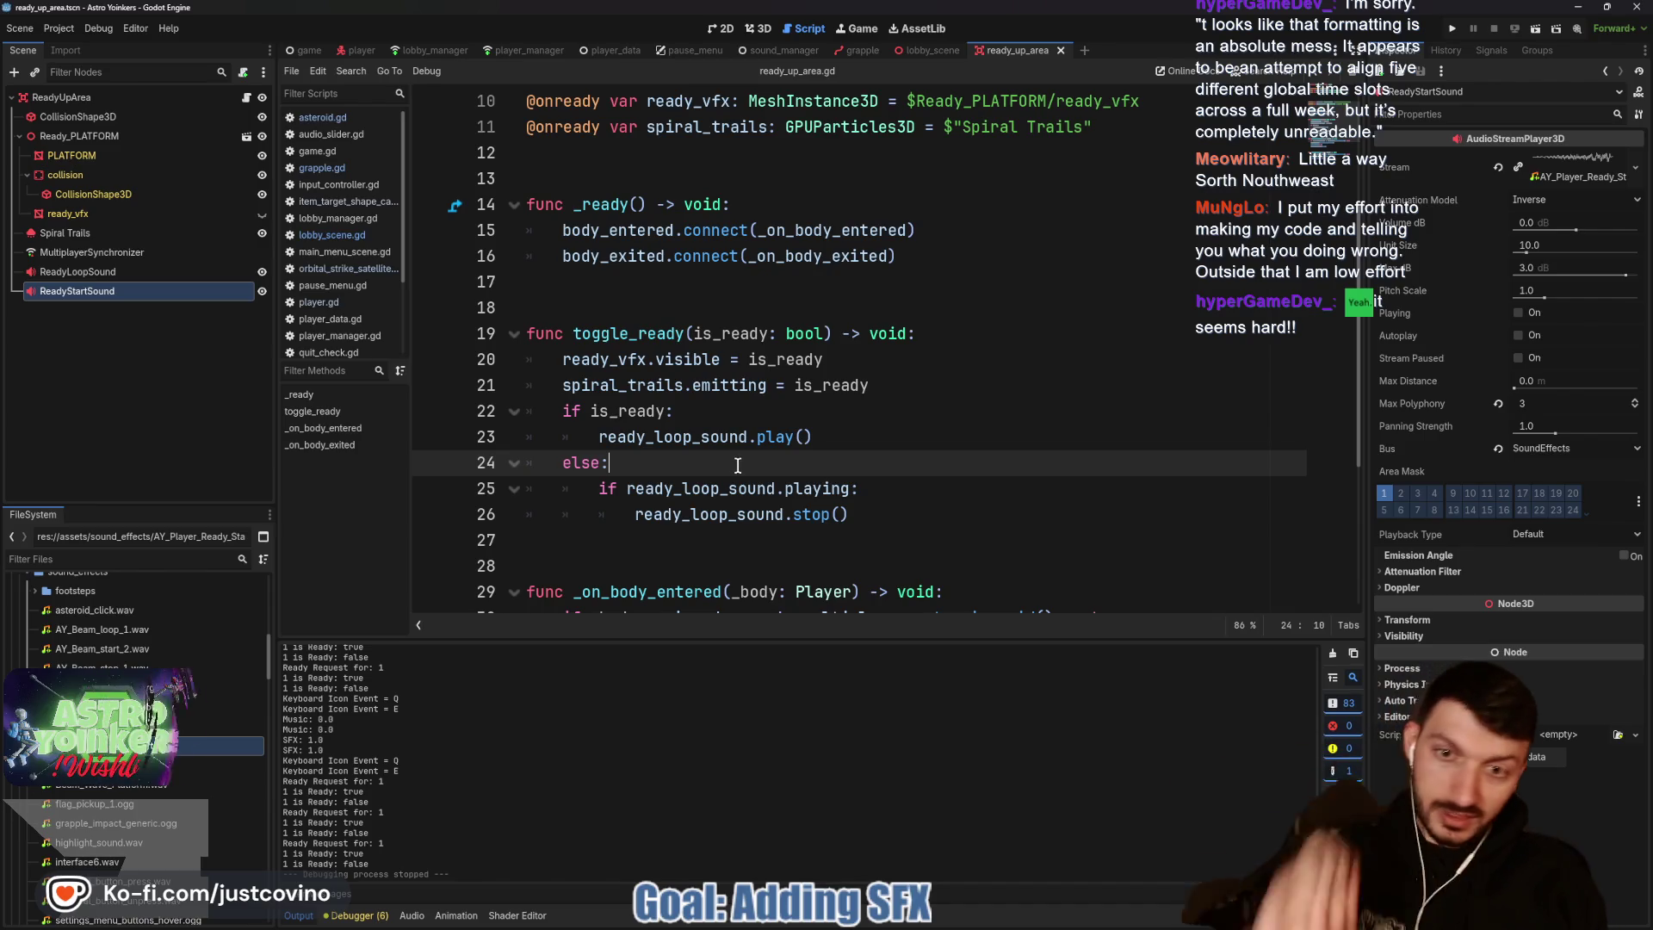
Save the scene and check the blank lines throughout ready_up_area.gd
key("ctrl+s")
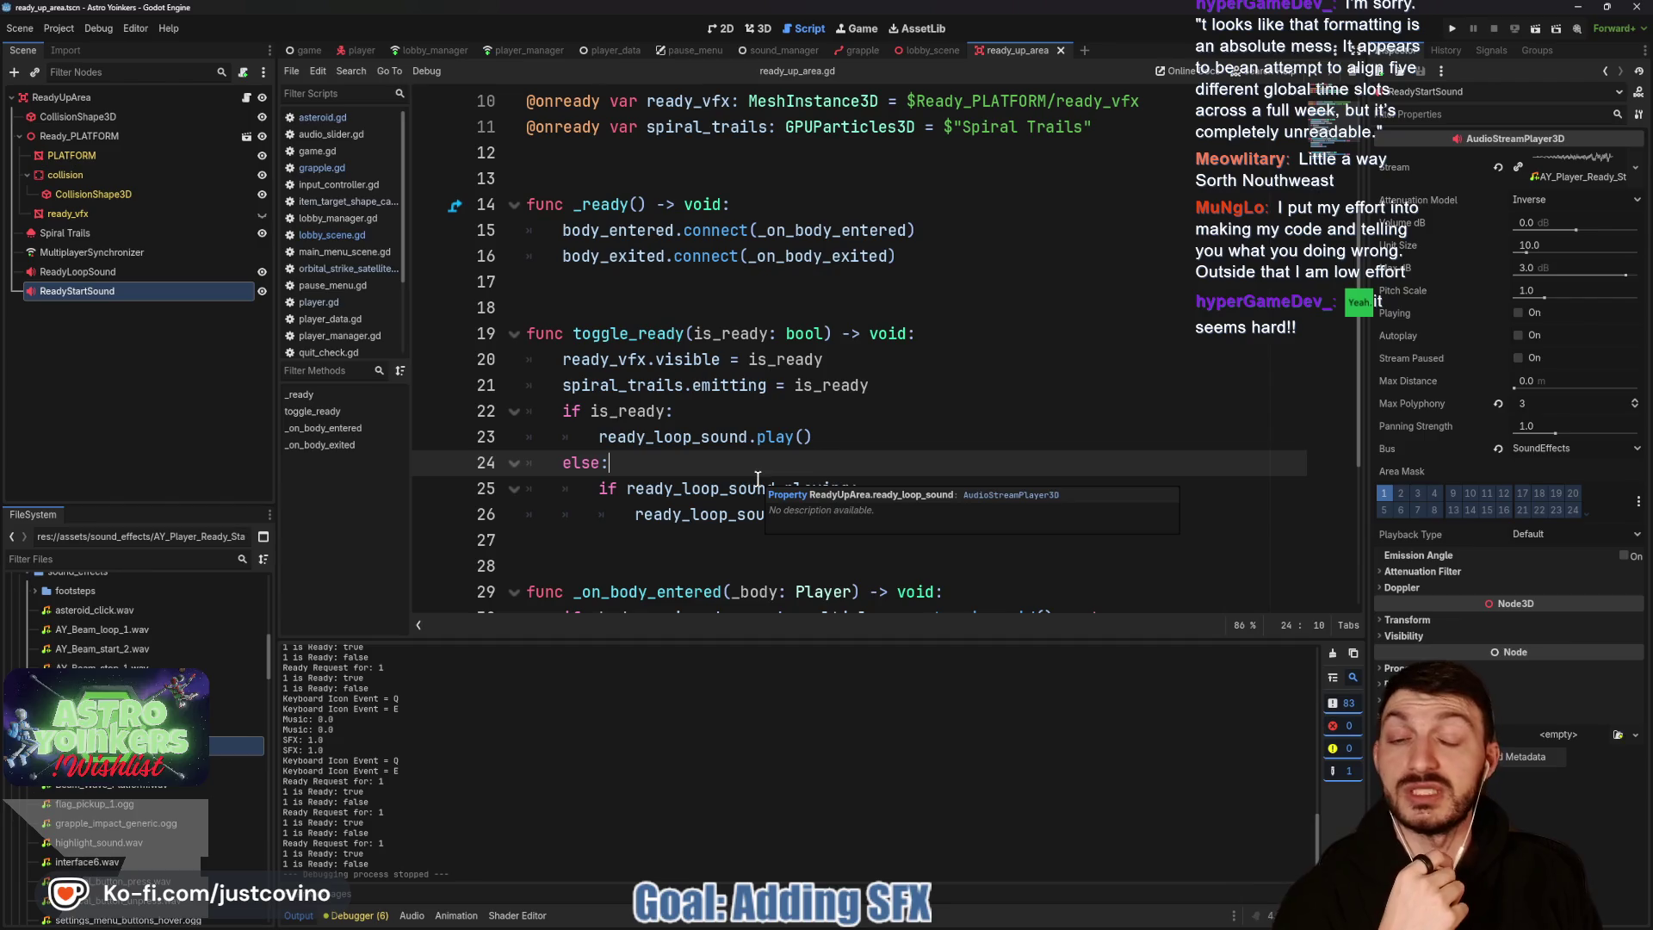
left_click(603, 319)
left_click(573, 284)
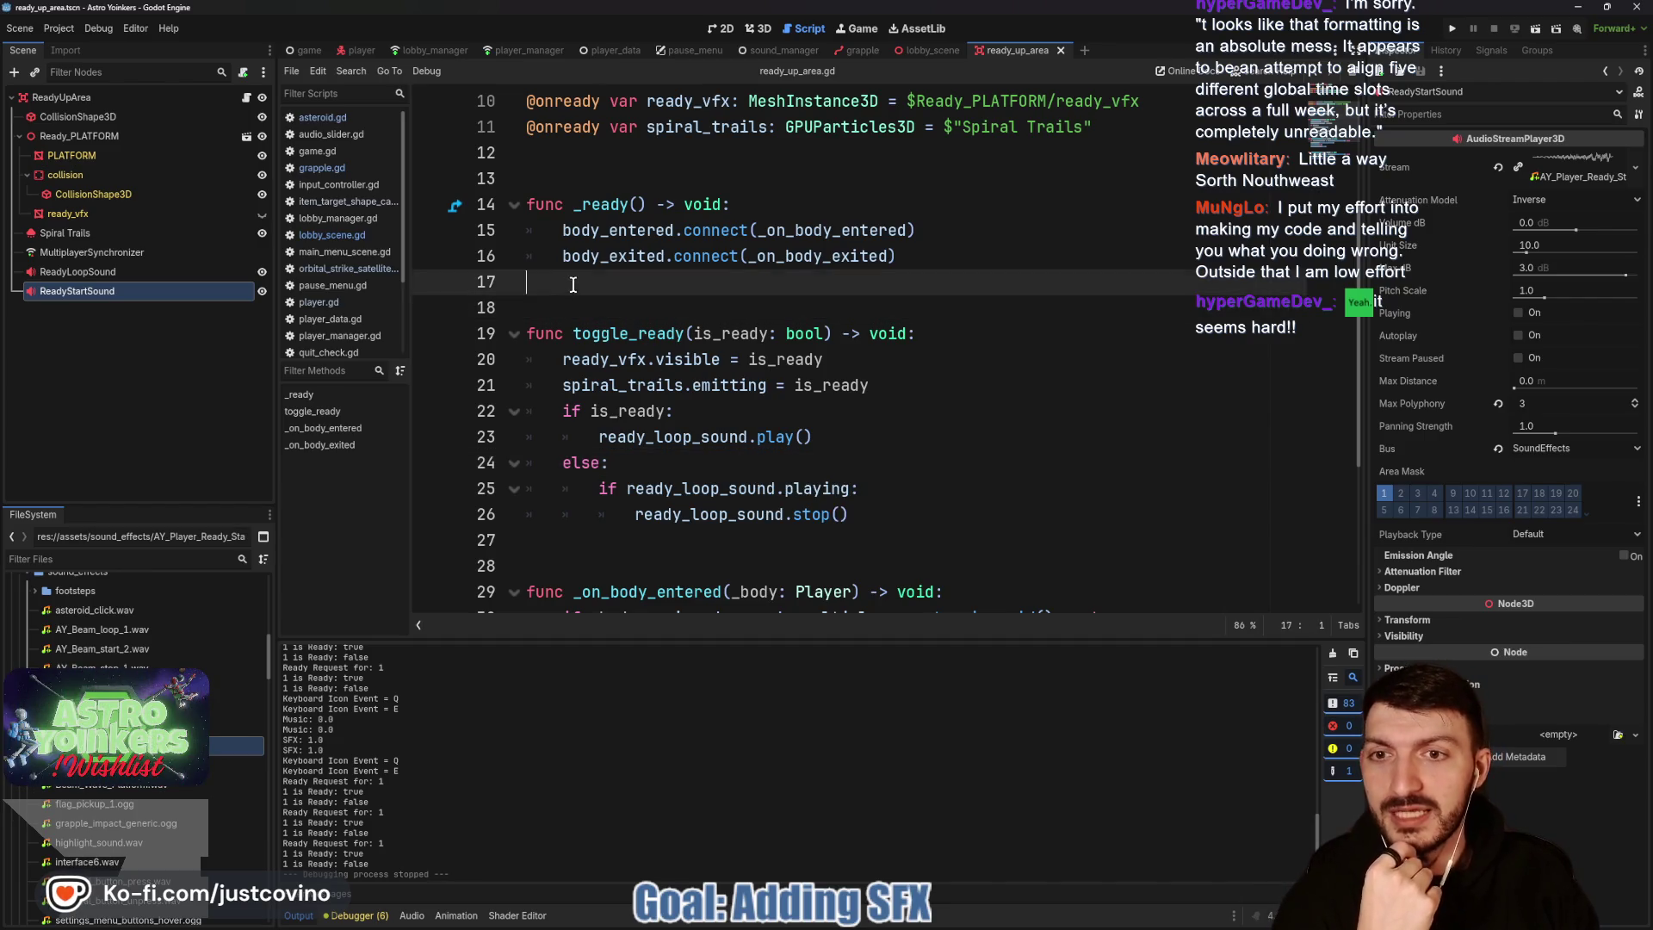
left_click(574, 308)
scroll(636, 551, "down", 1)
left_click(606, 469)
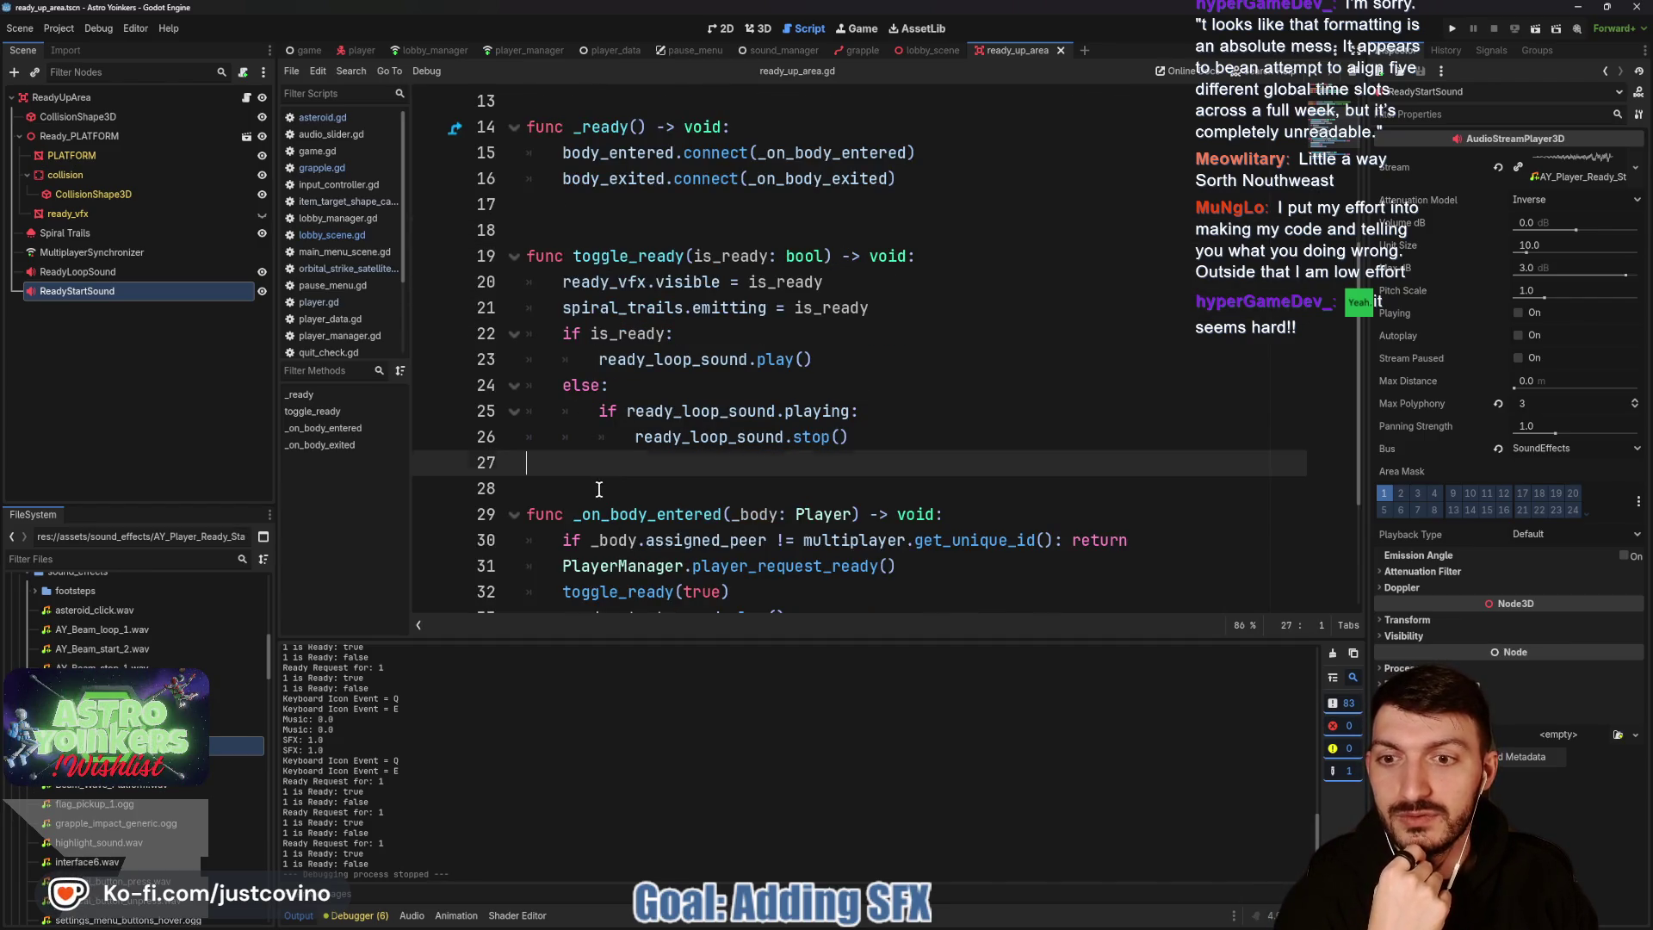
left_click(599, 488)
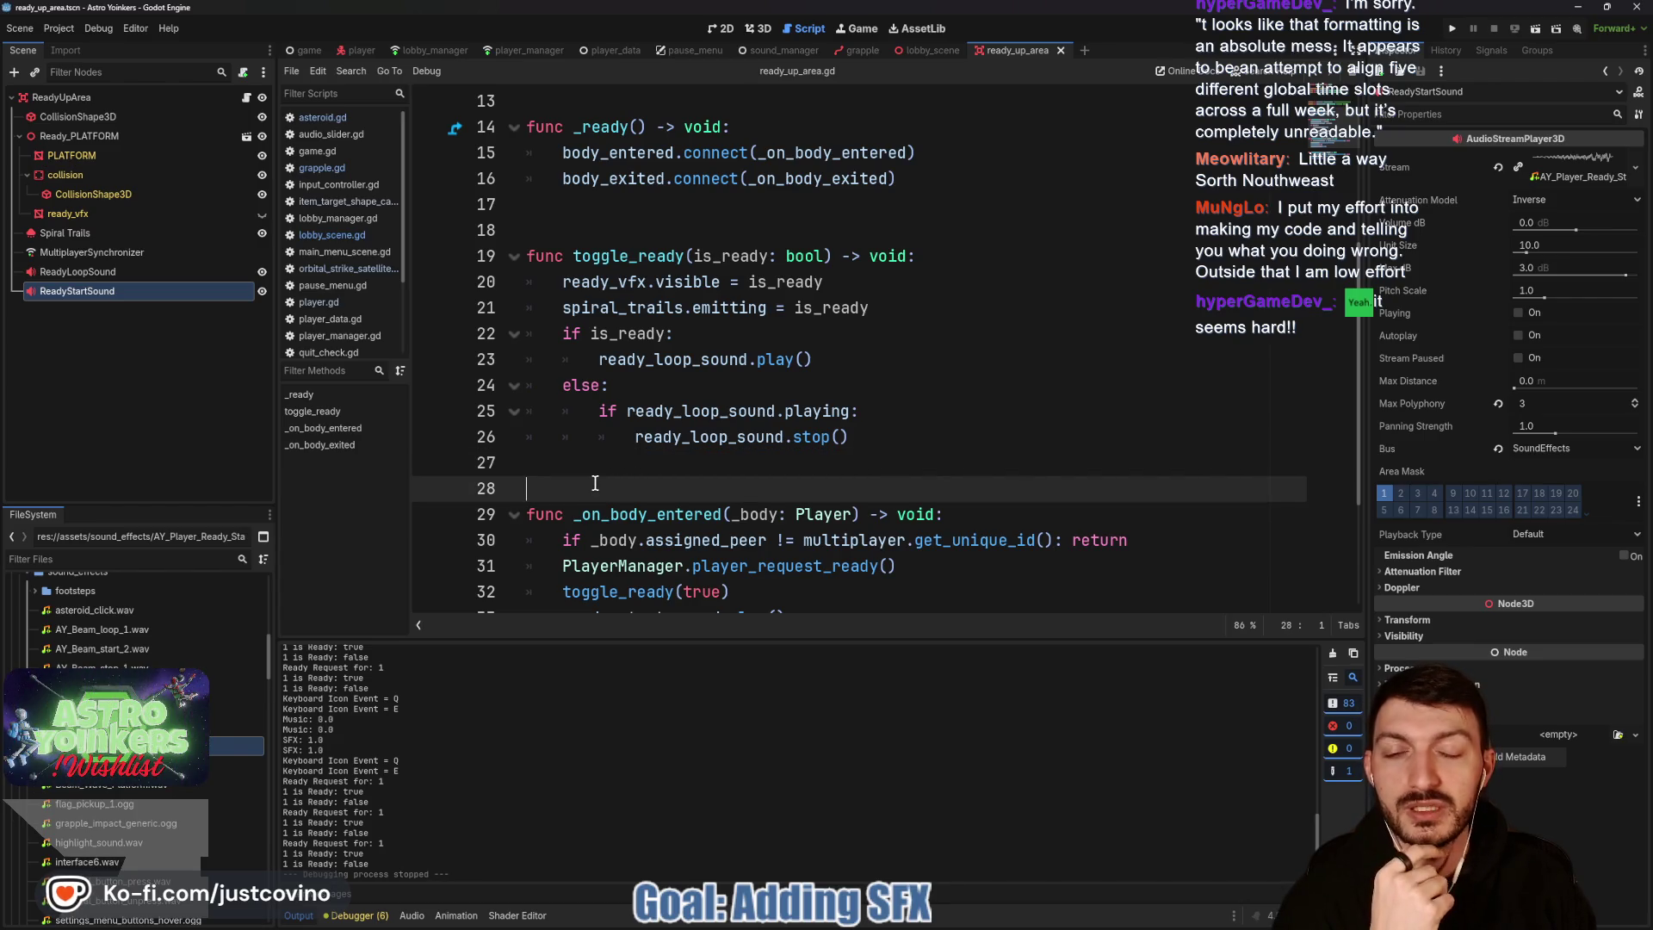
scroll(861, 482, "down", 2)
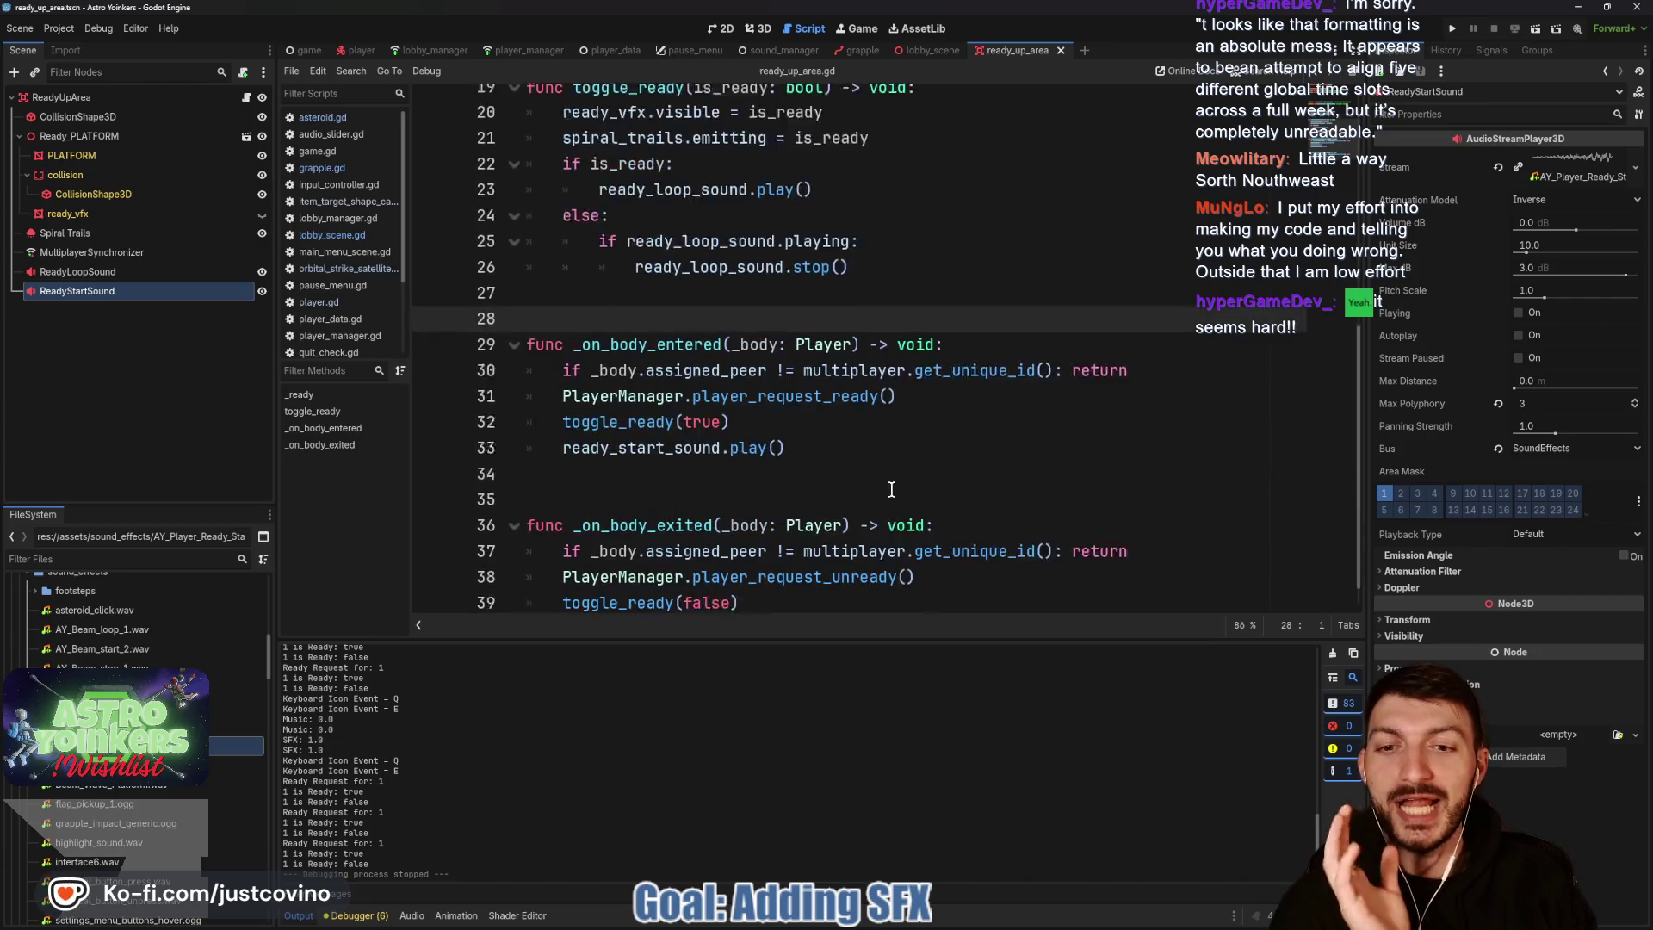
left_click(816, 475)
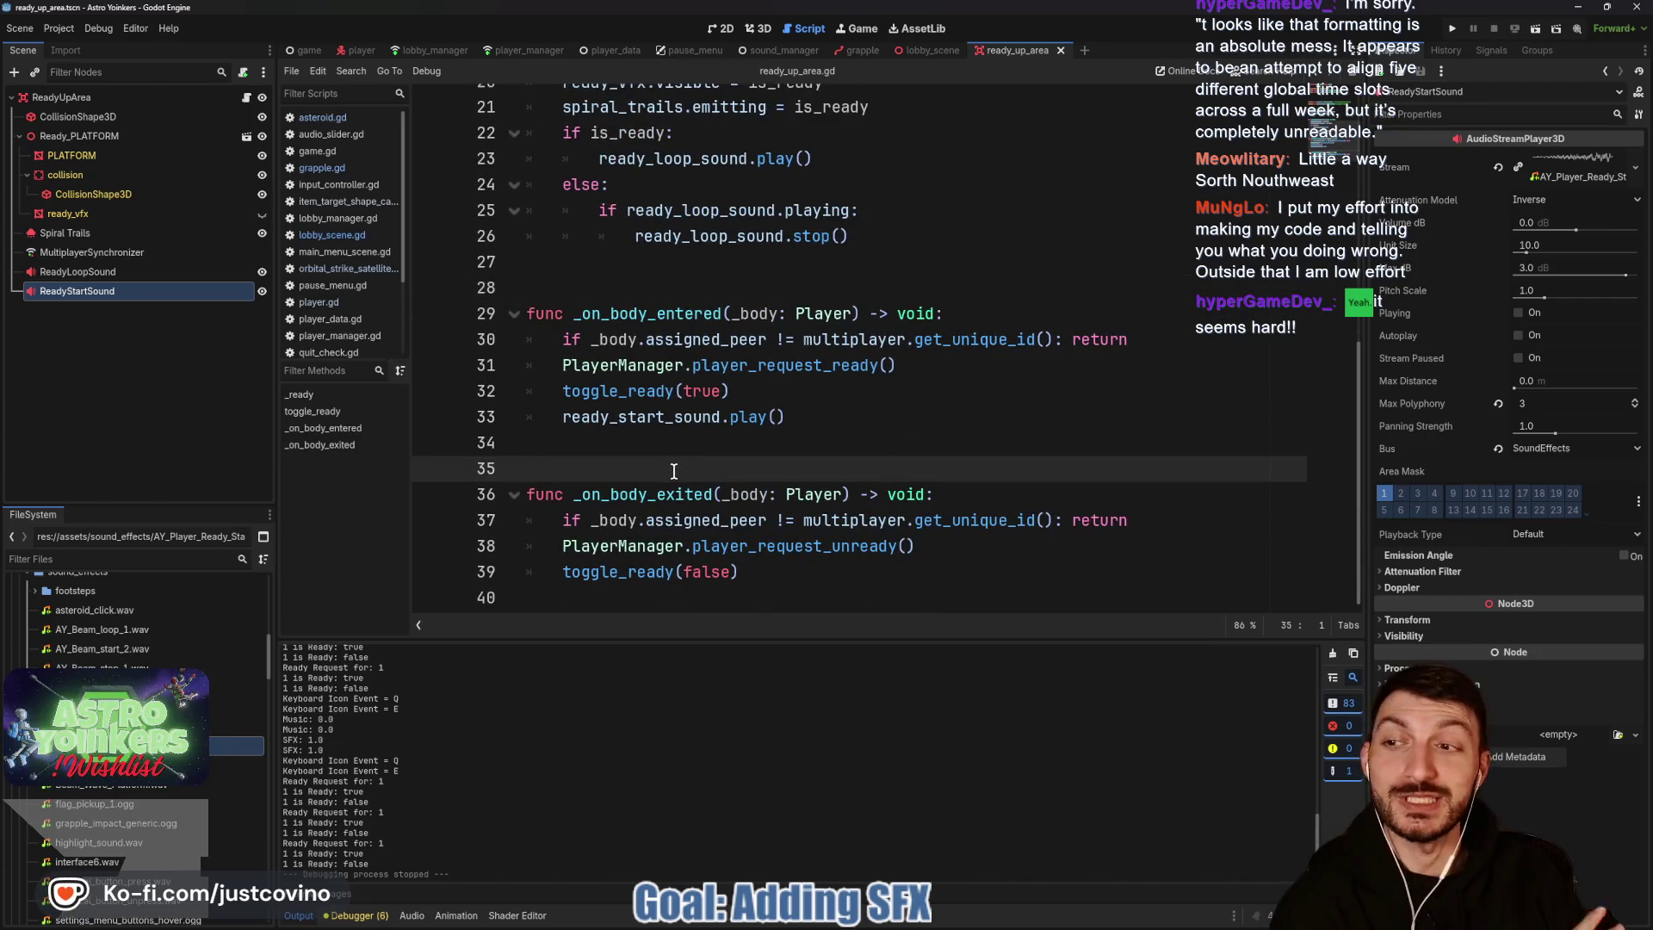
Delete a surplus blank line near the top of ready_up_area.gd and save the script
scroll(670, 431, "up", 6)
left_click(585, 389)
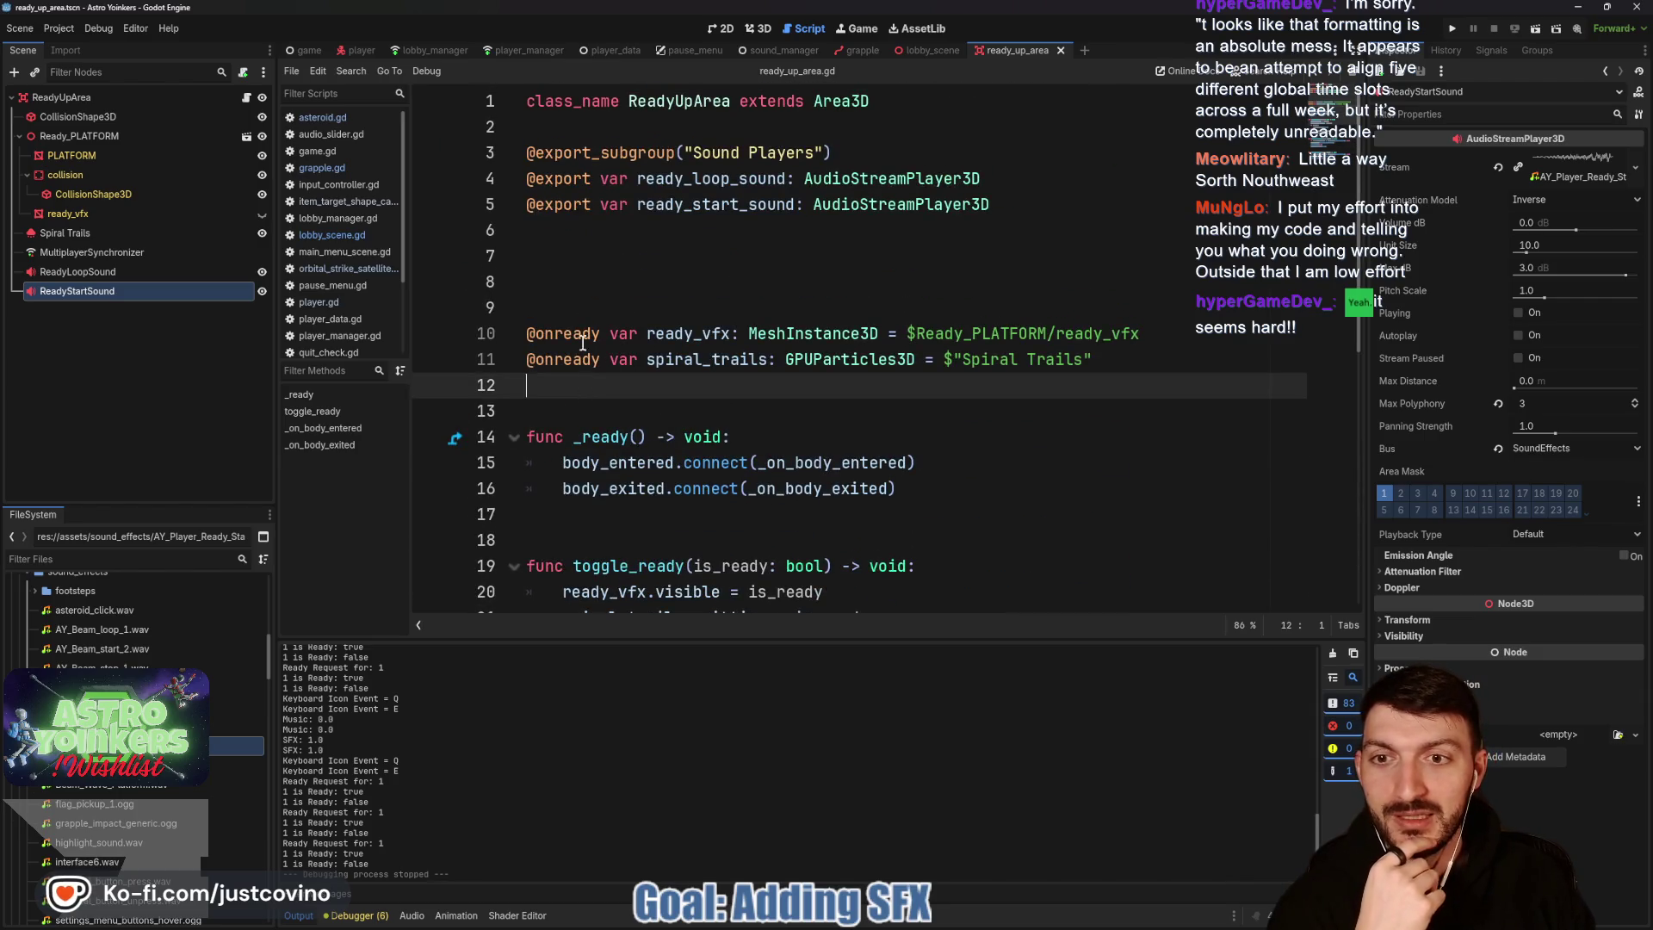
left_click(581, 282)
key("BackSpace")
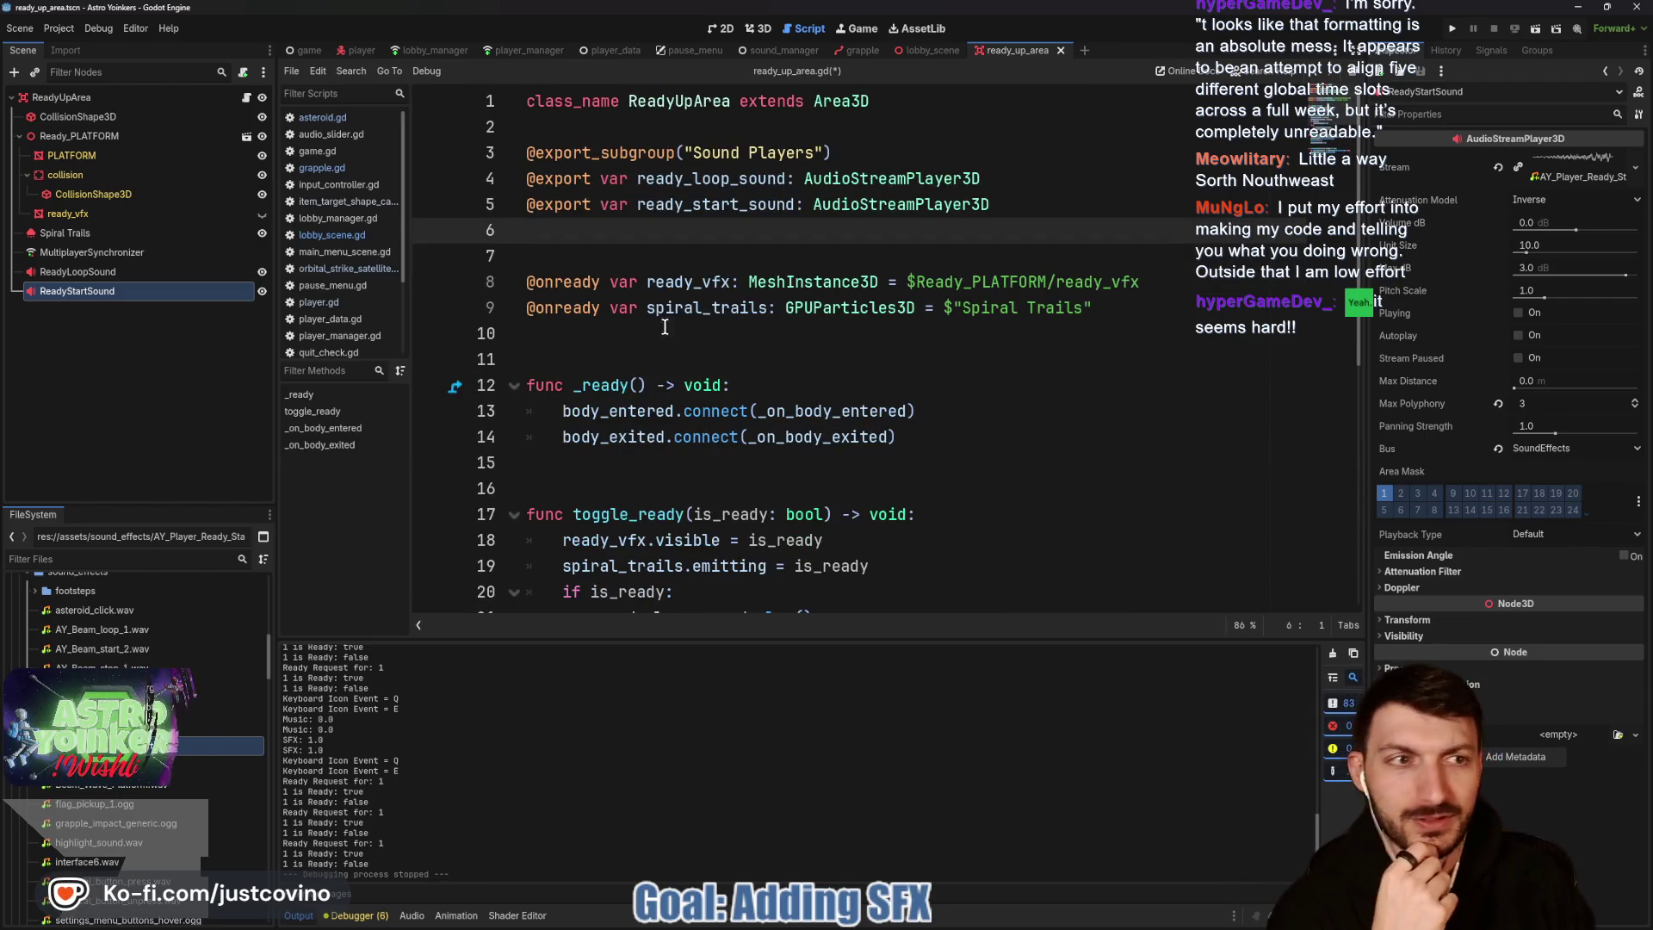
scroll(729, 387, "down", 6)
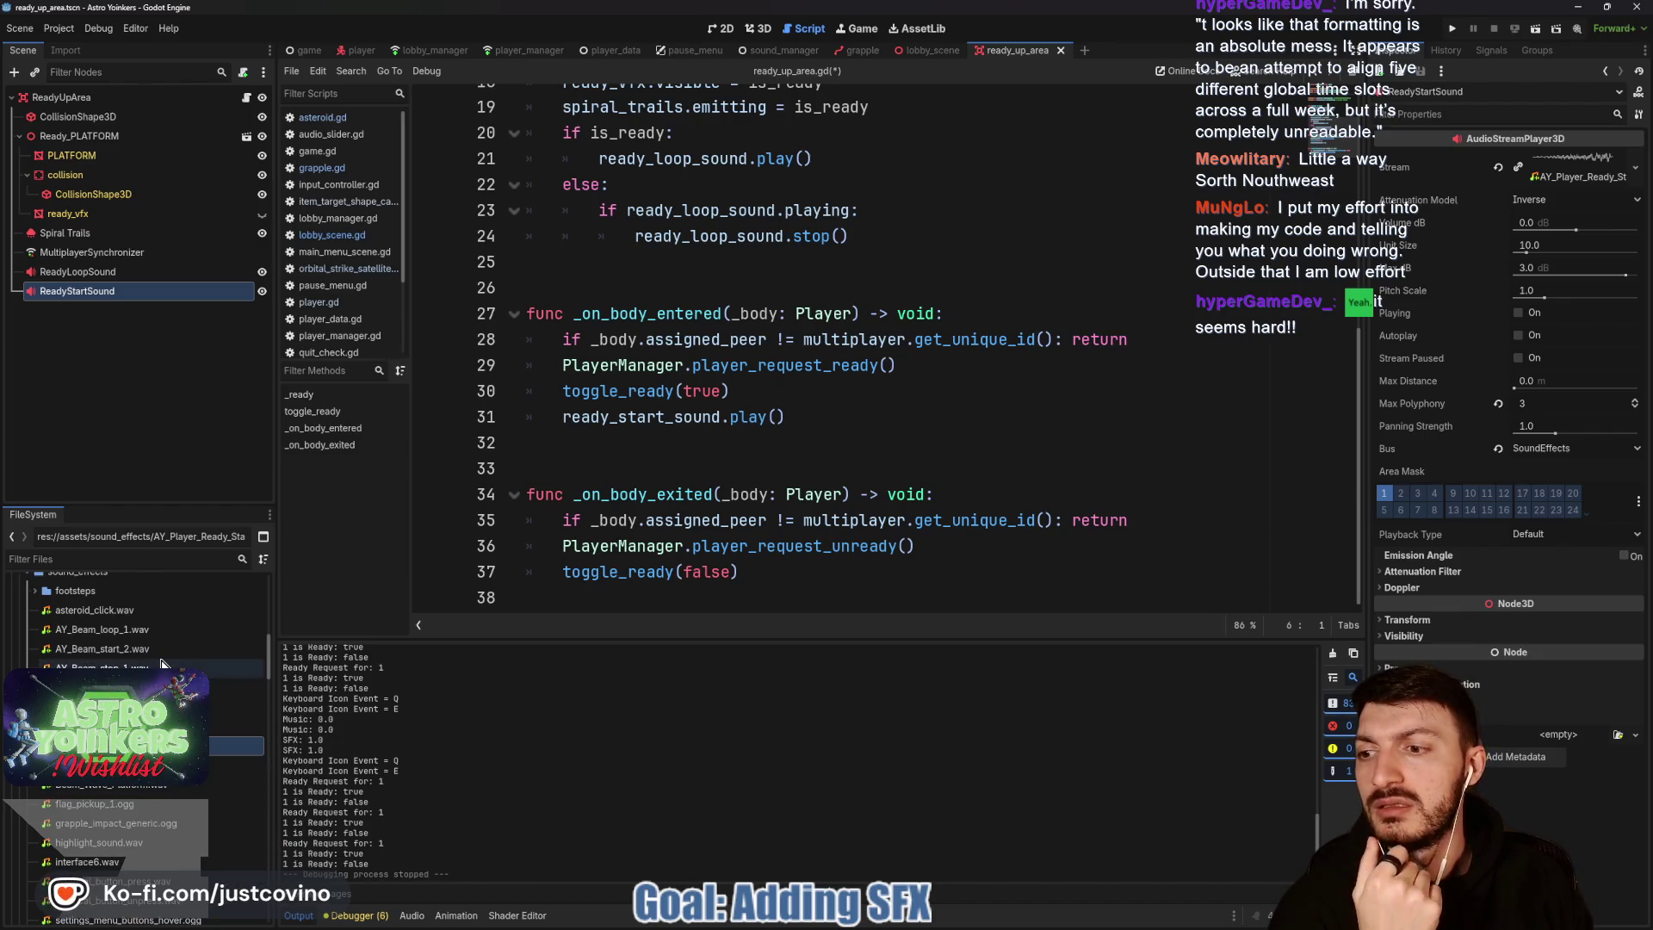
scroll(179, 768, "down", 5)
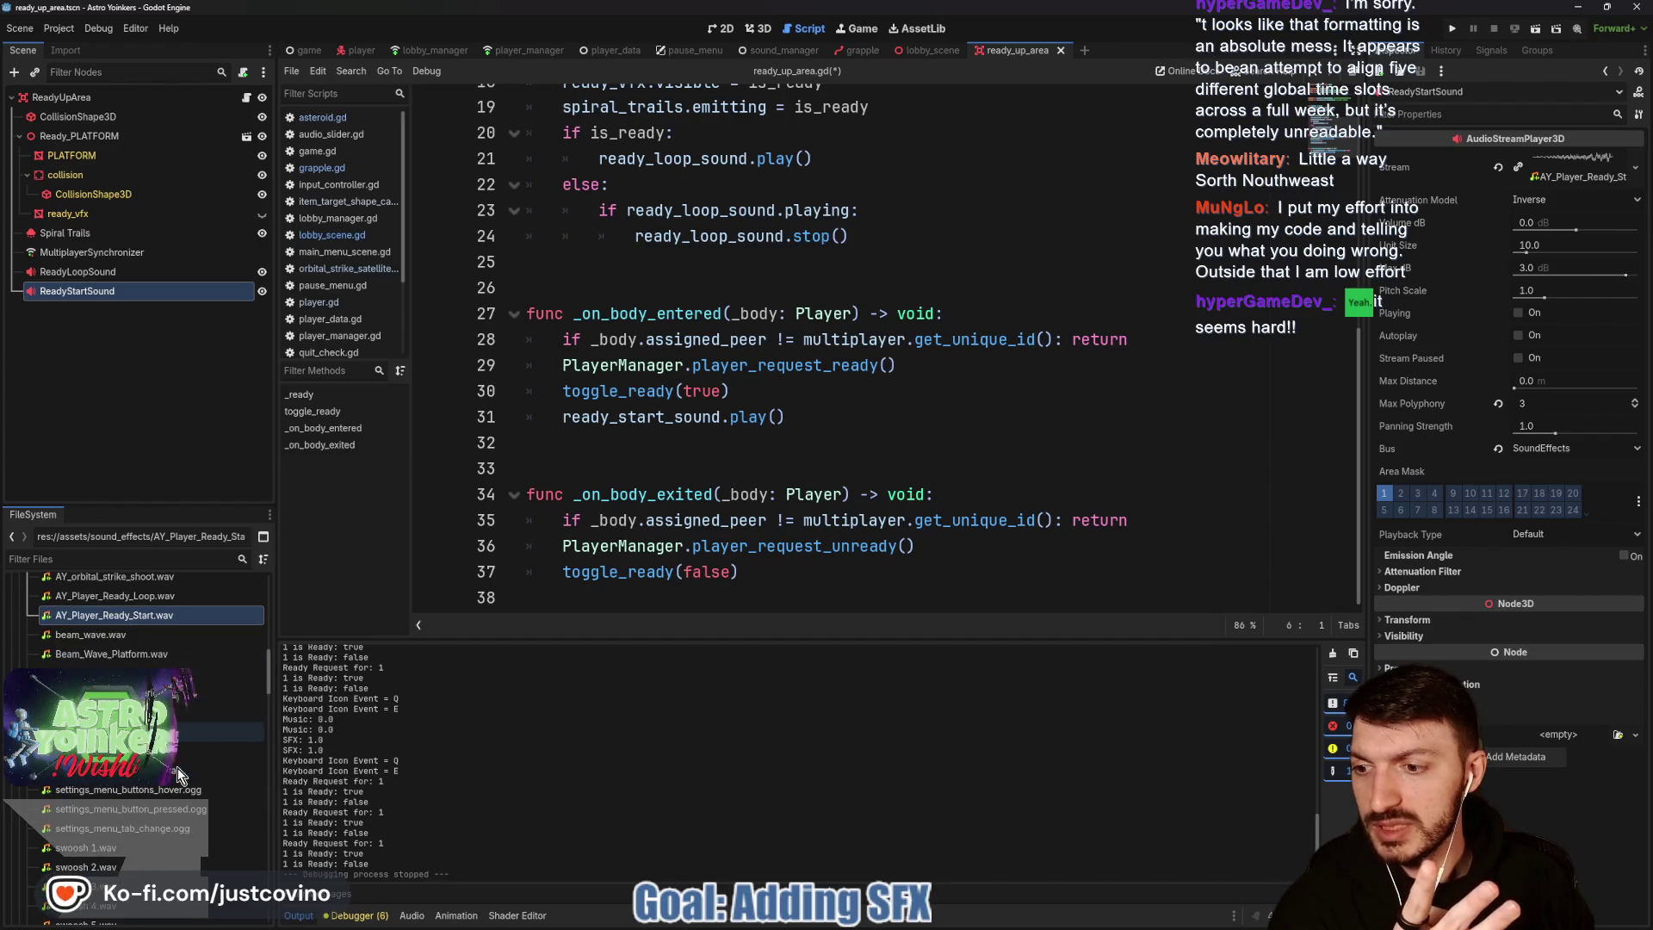
scroll(146, 774, "up", 3)
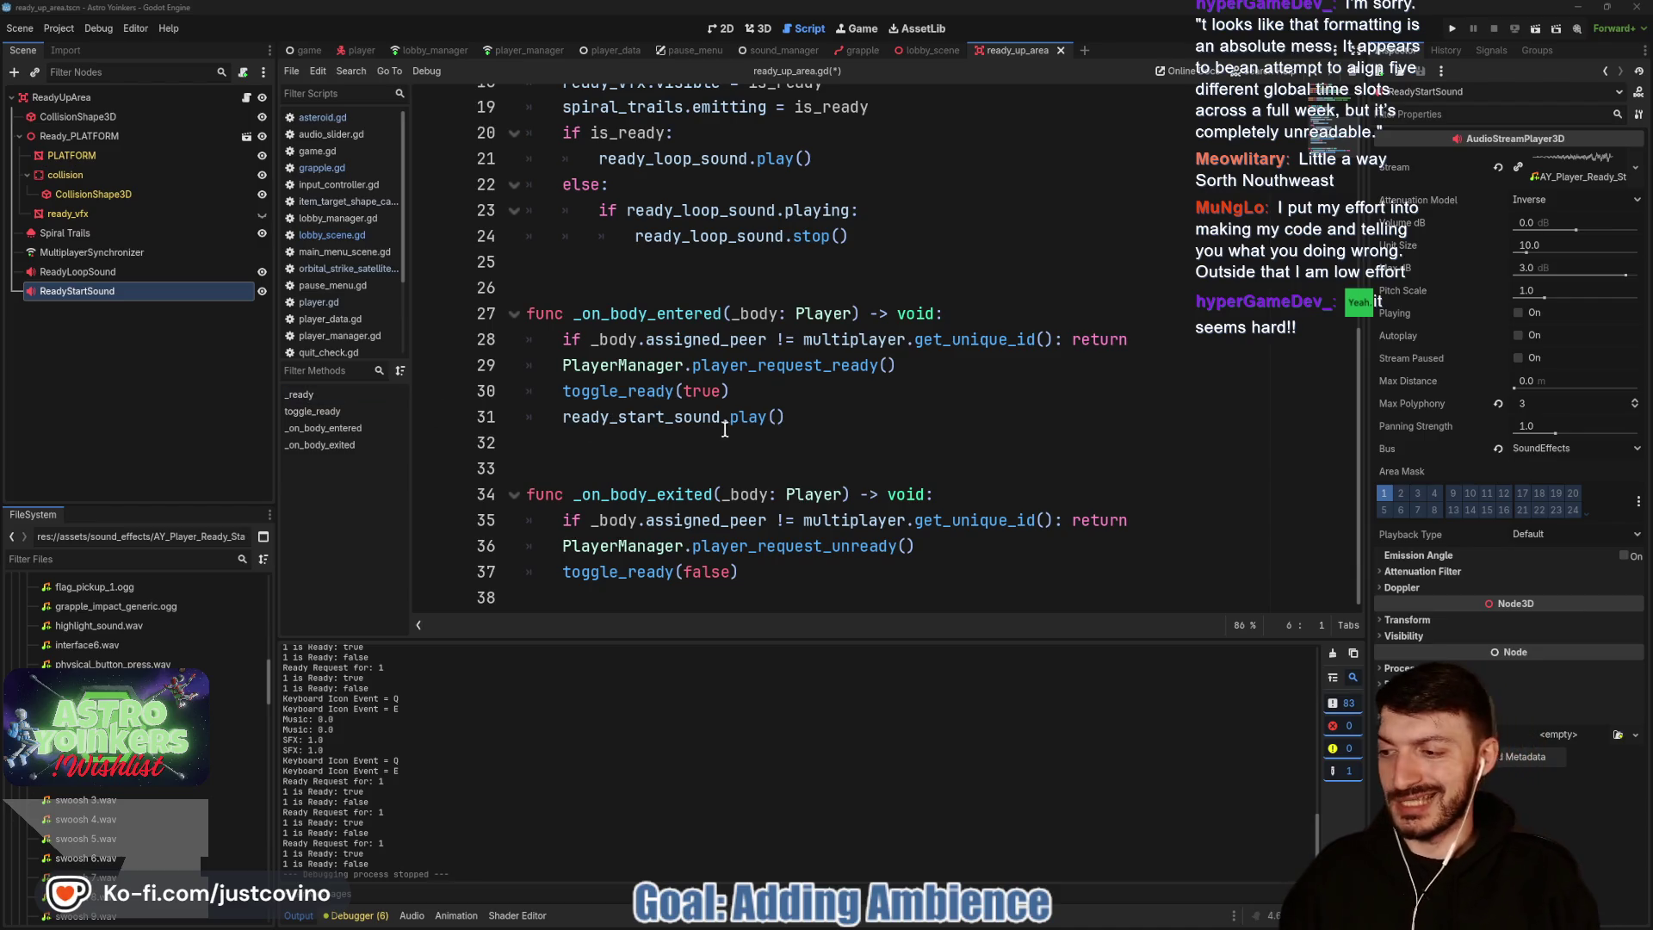
left_click(779, 416)
key("ctrl+s")
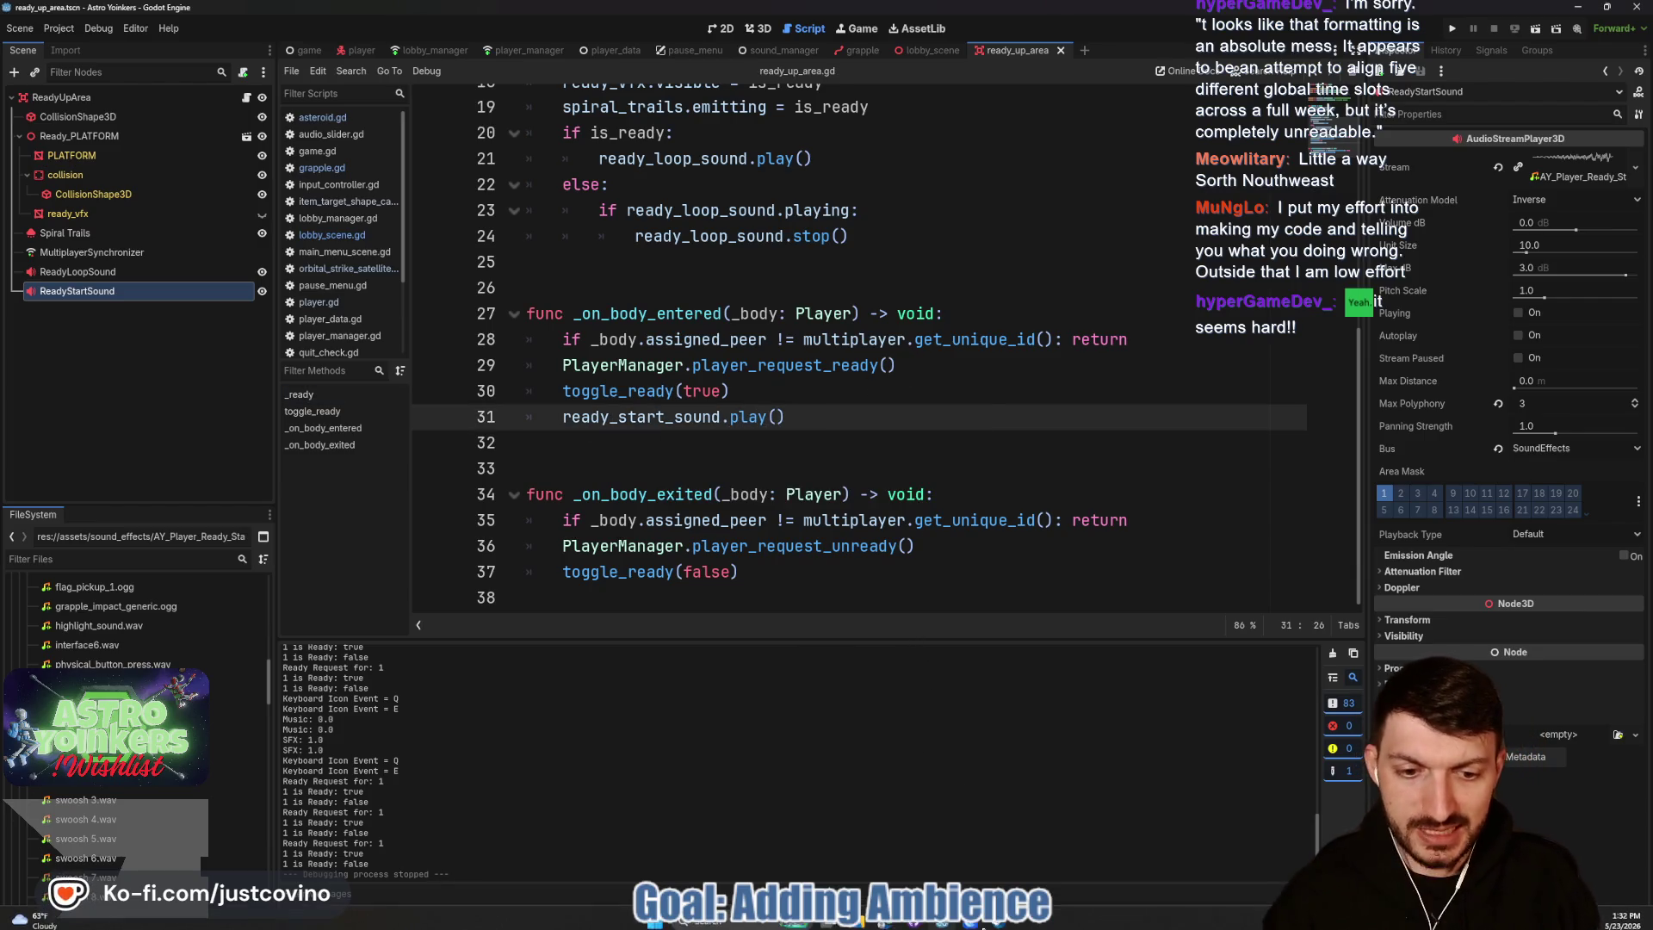
left_click(966, 923)
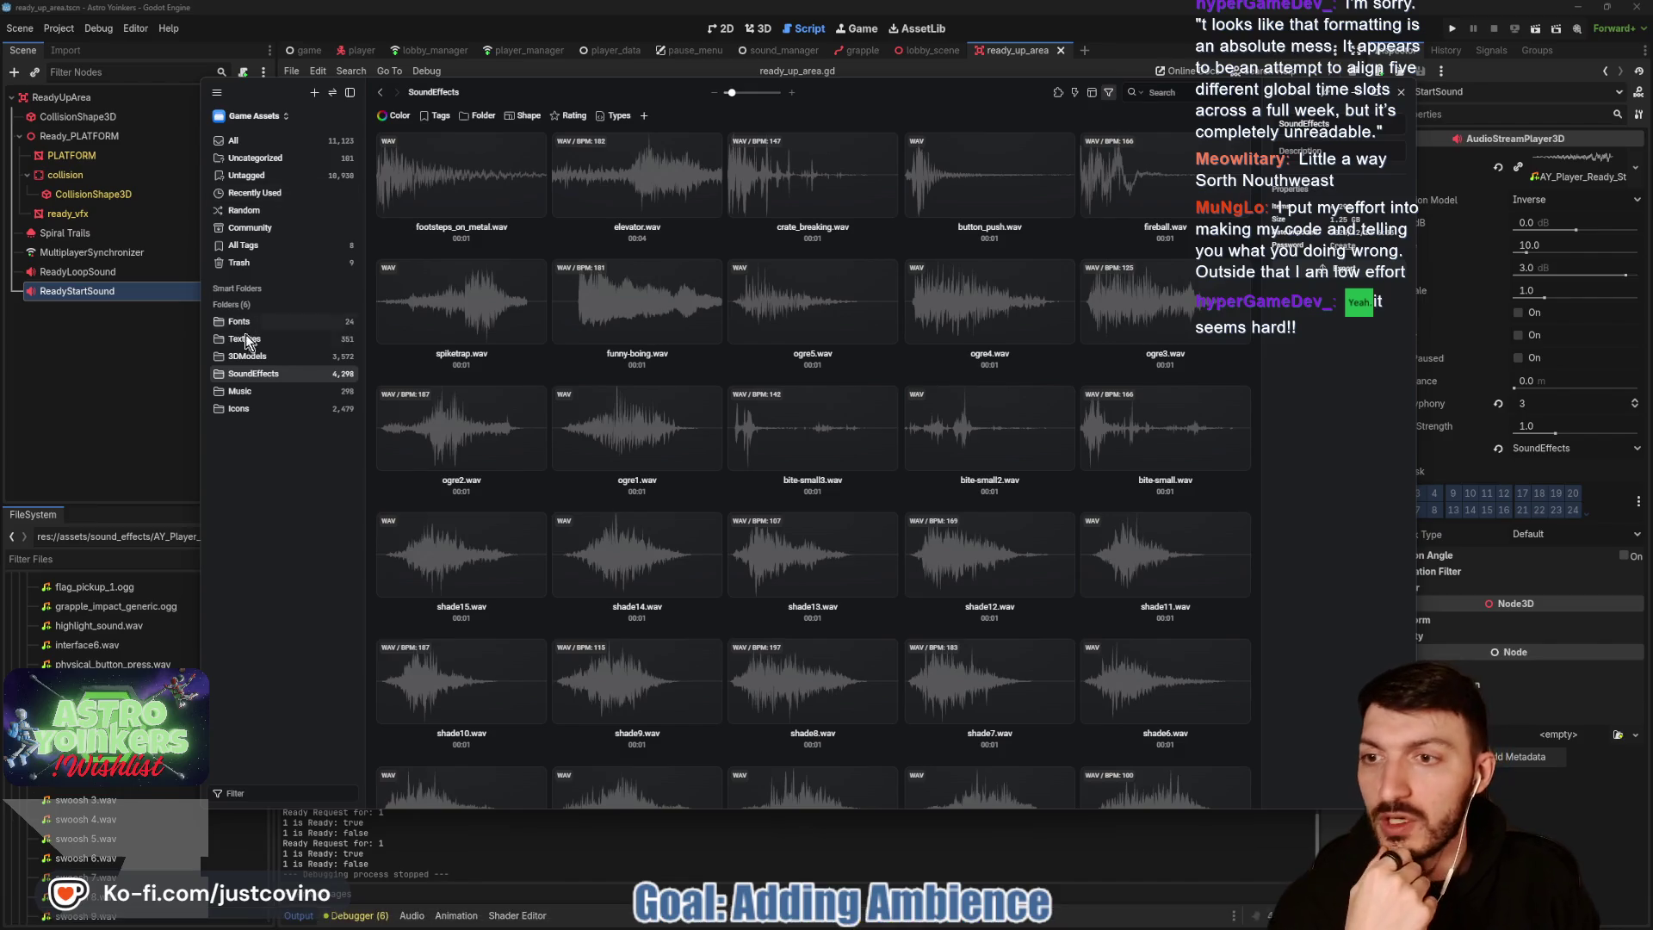
Show the Music folder's loop tracks, such as game_loop.wav, in Eagle
left_click(258, 391)
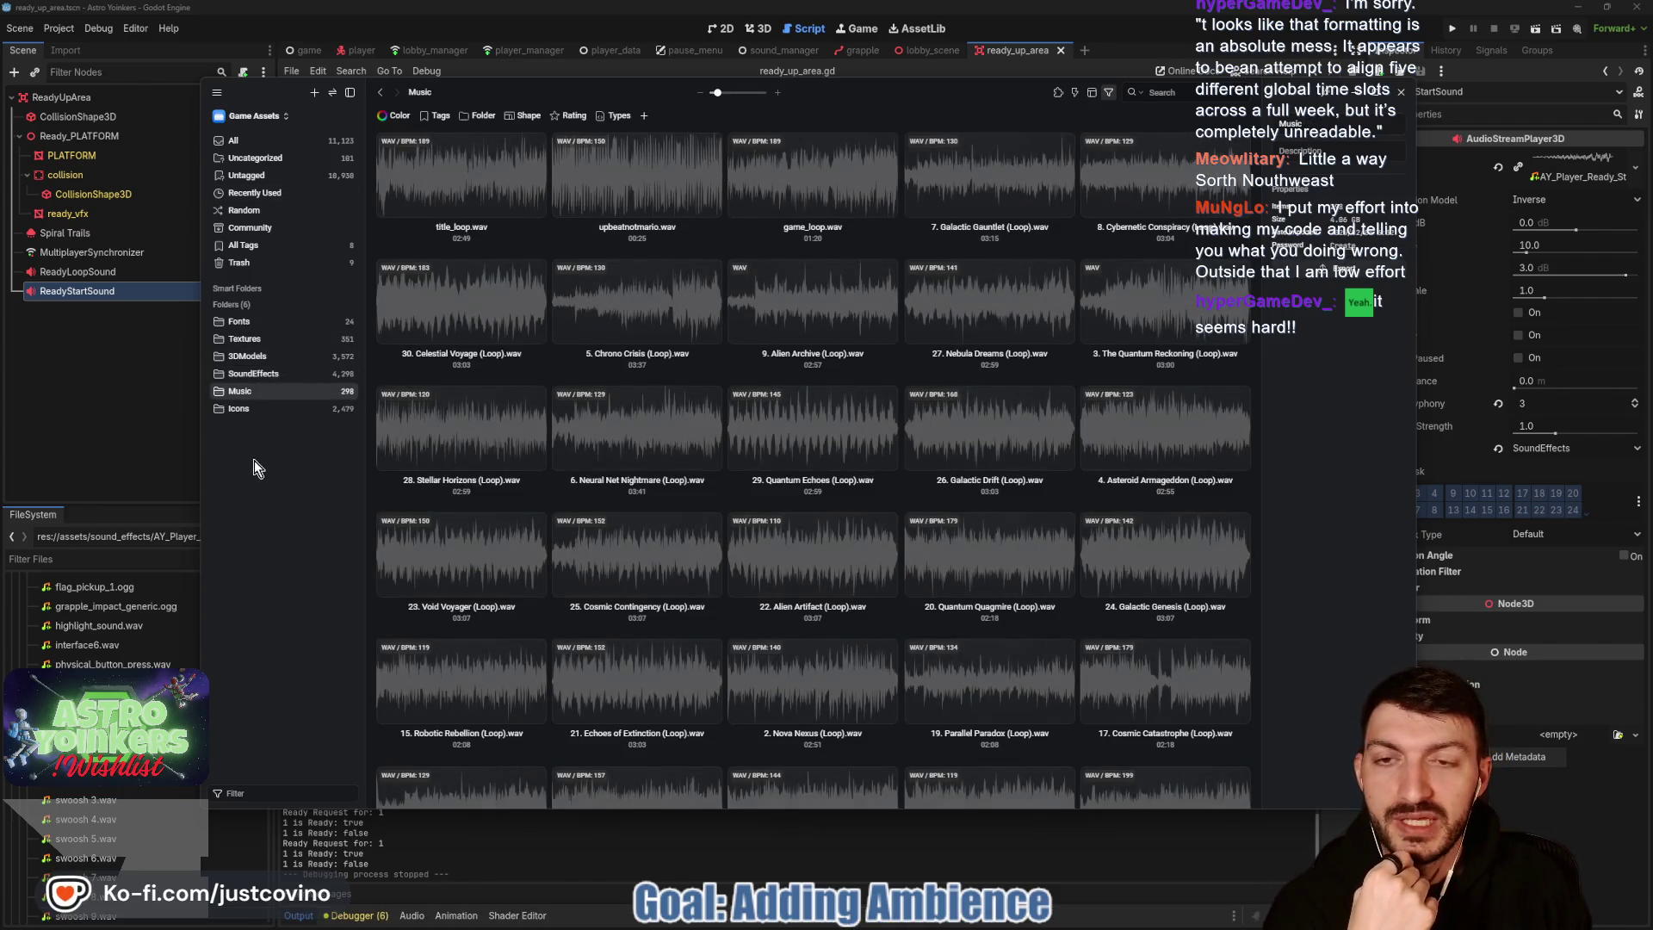
mouse_move(599, 185)
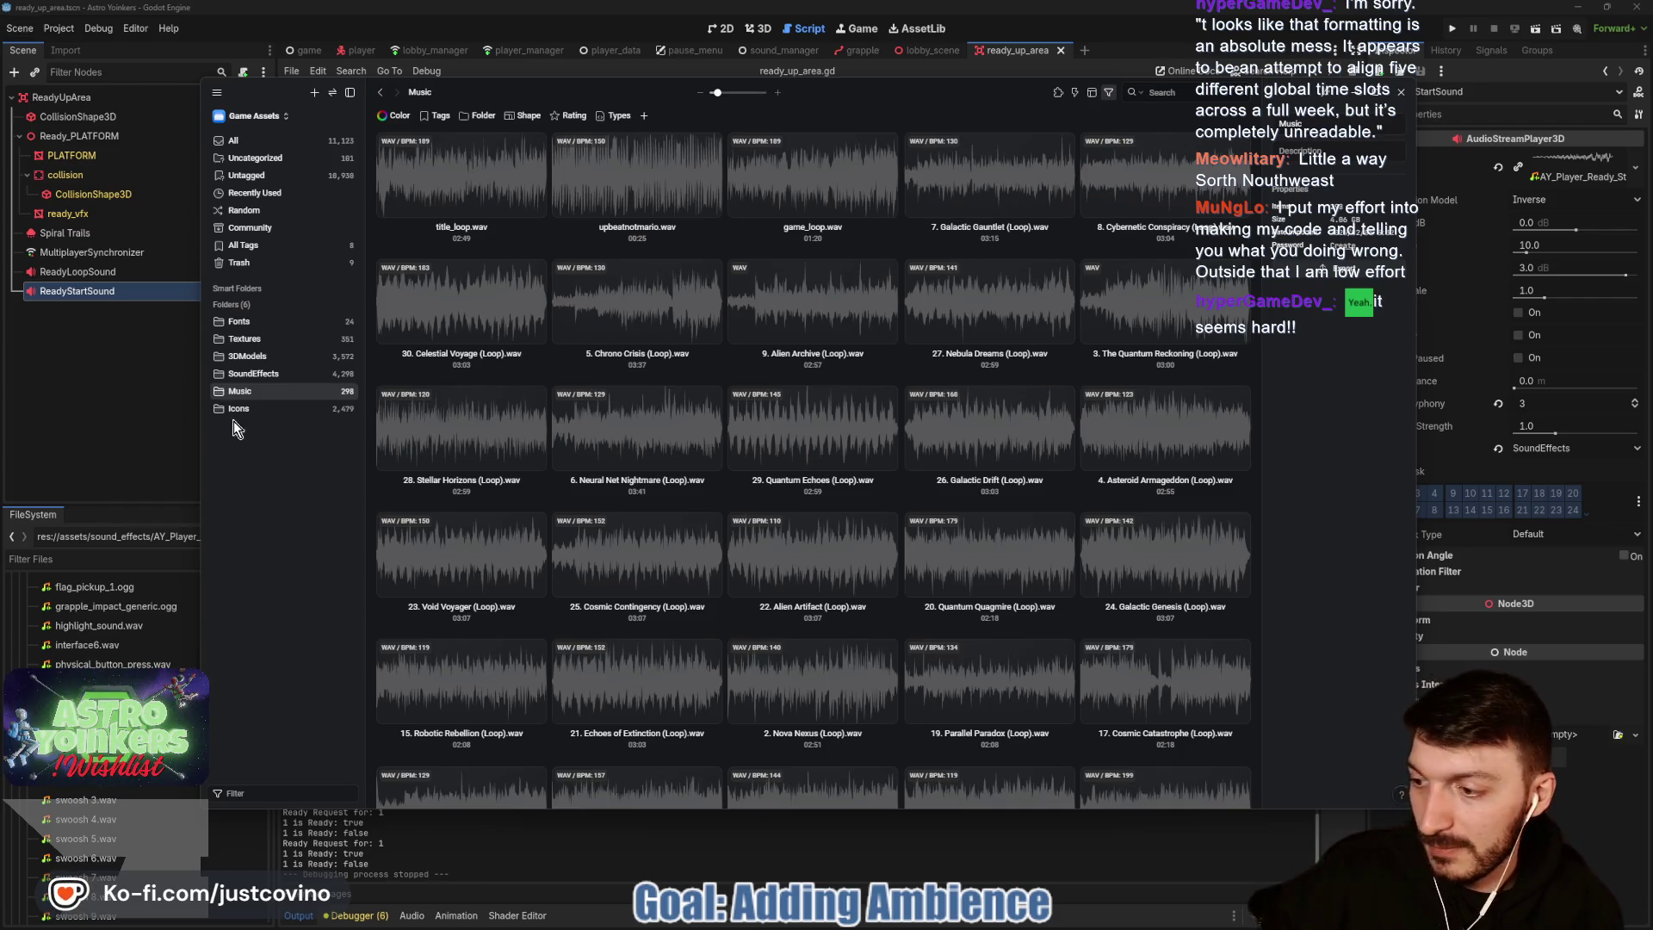
mouse_move(995, 175)
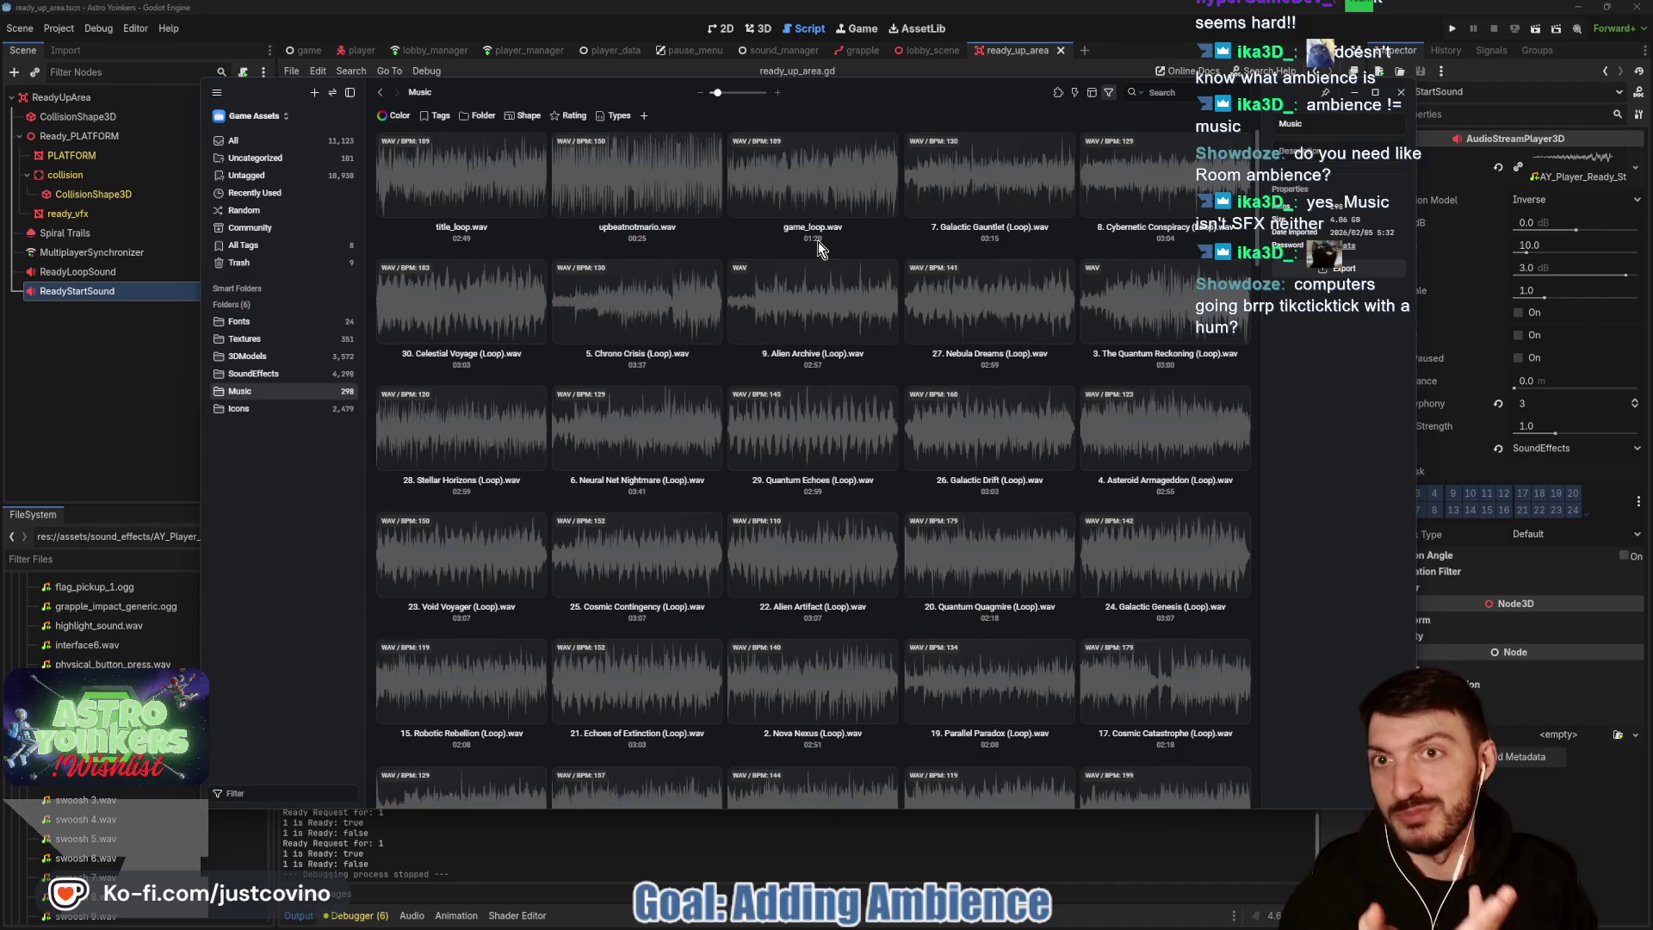
scroll(804, 271, "down", 1)
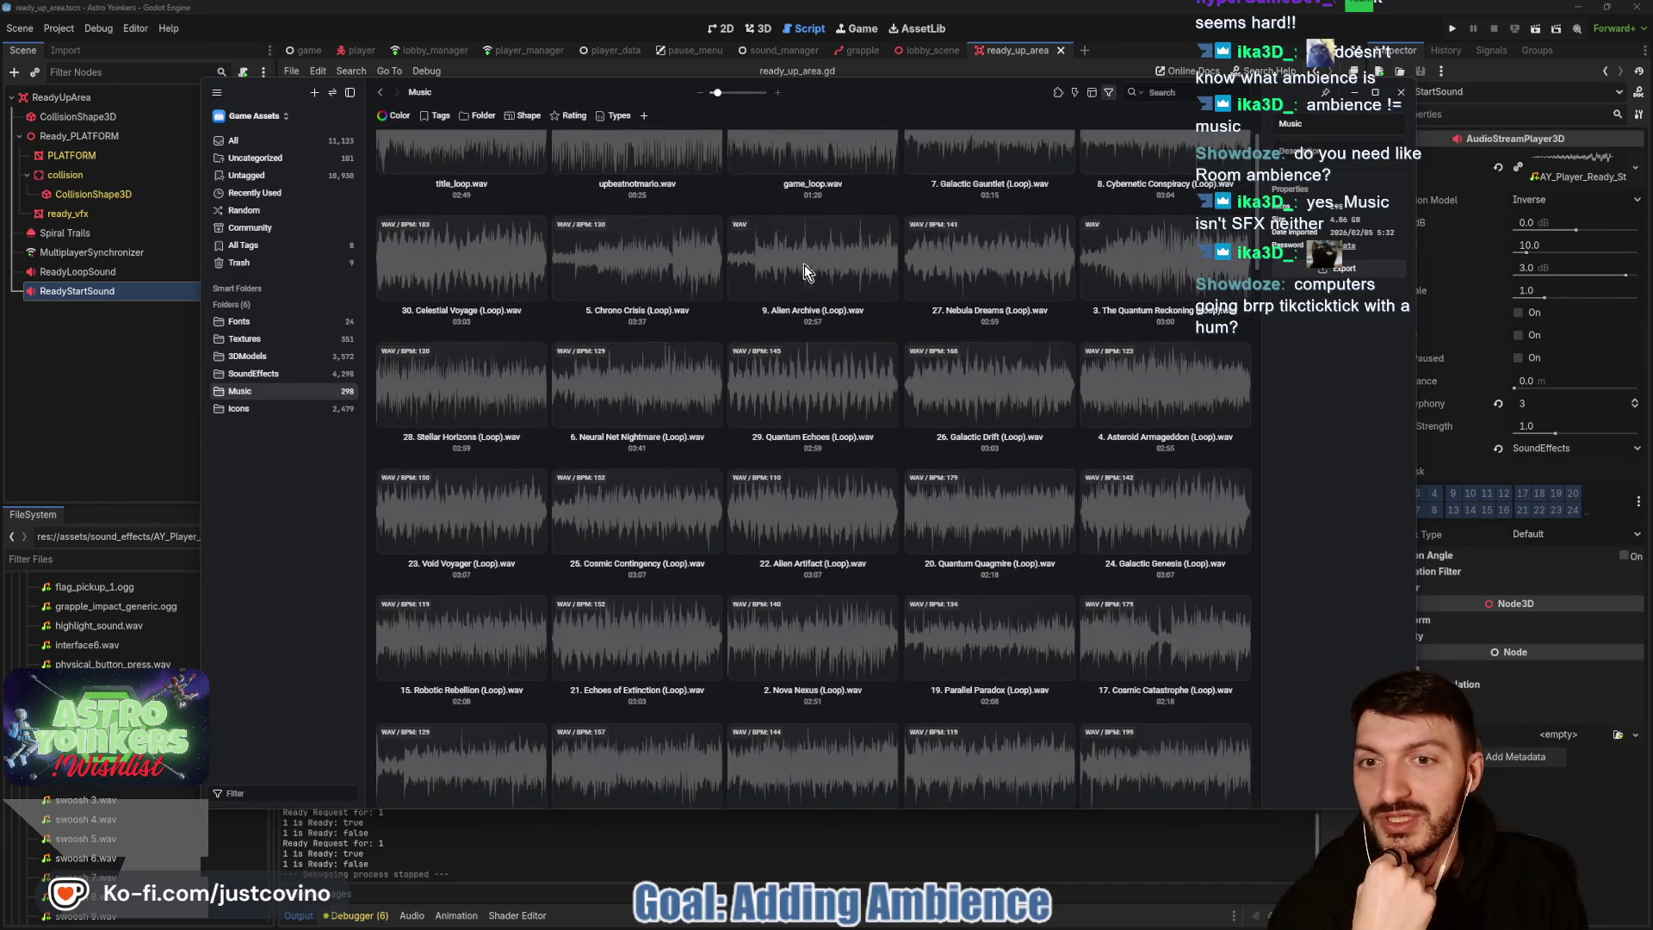
Preview 7. Galactic Gauntlet (Loop).wav, then 26. Galactic Drift (Loop).wav
scroll(954, 304, "up", 1)
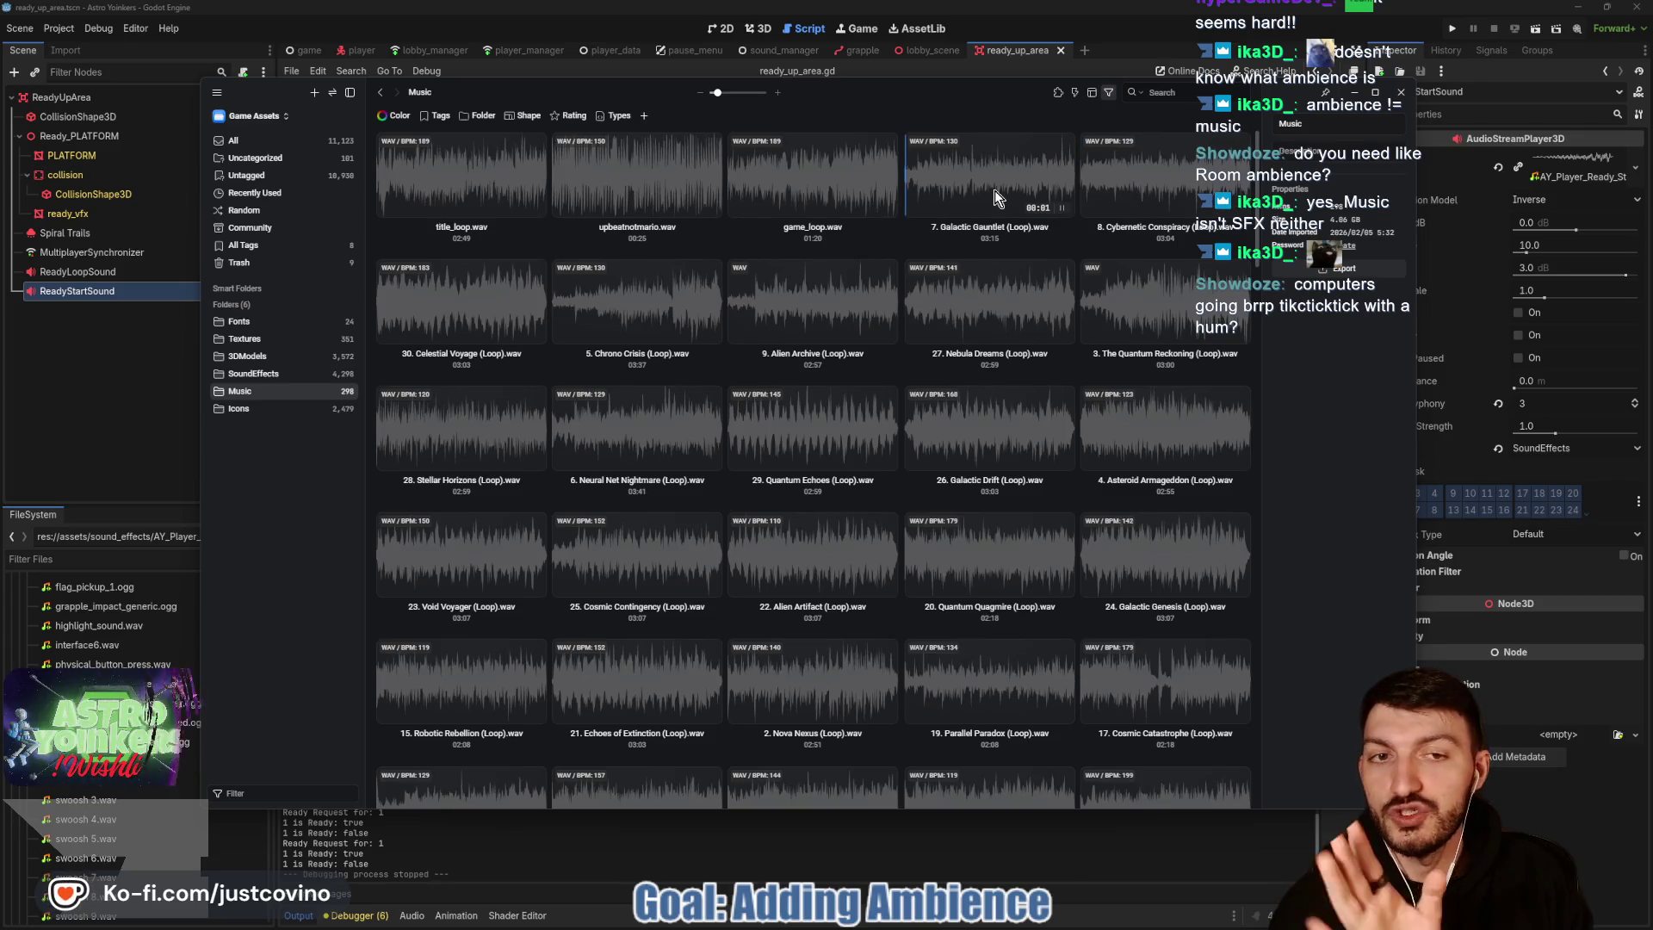
left_click(961, 183)
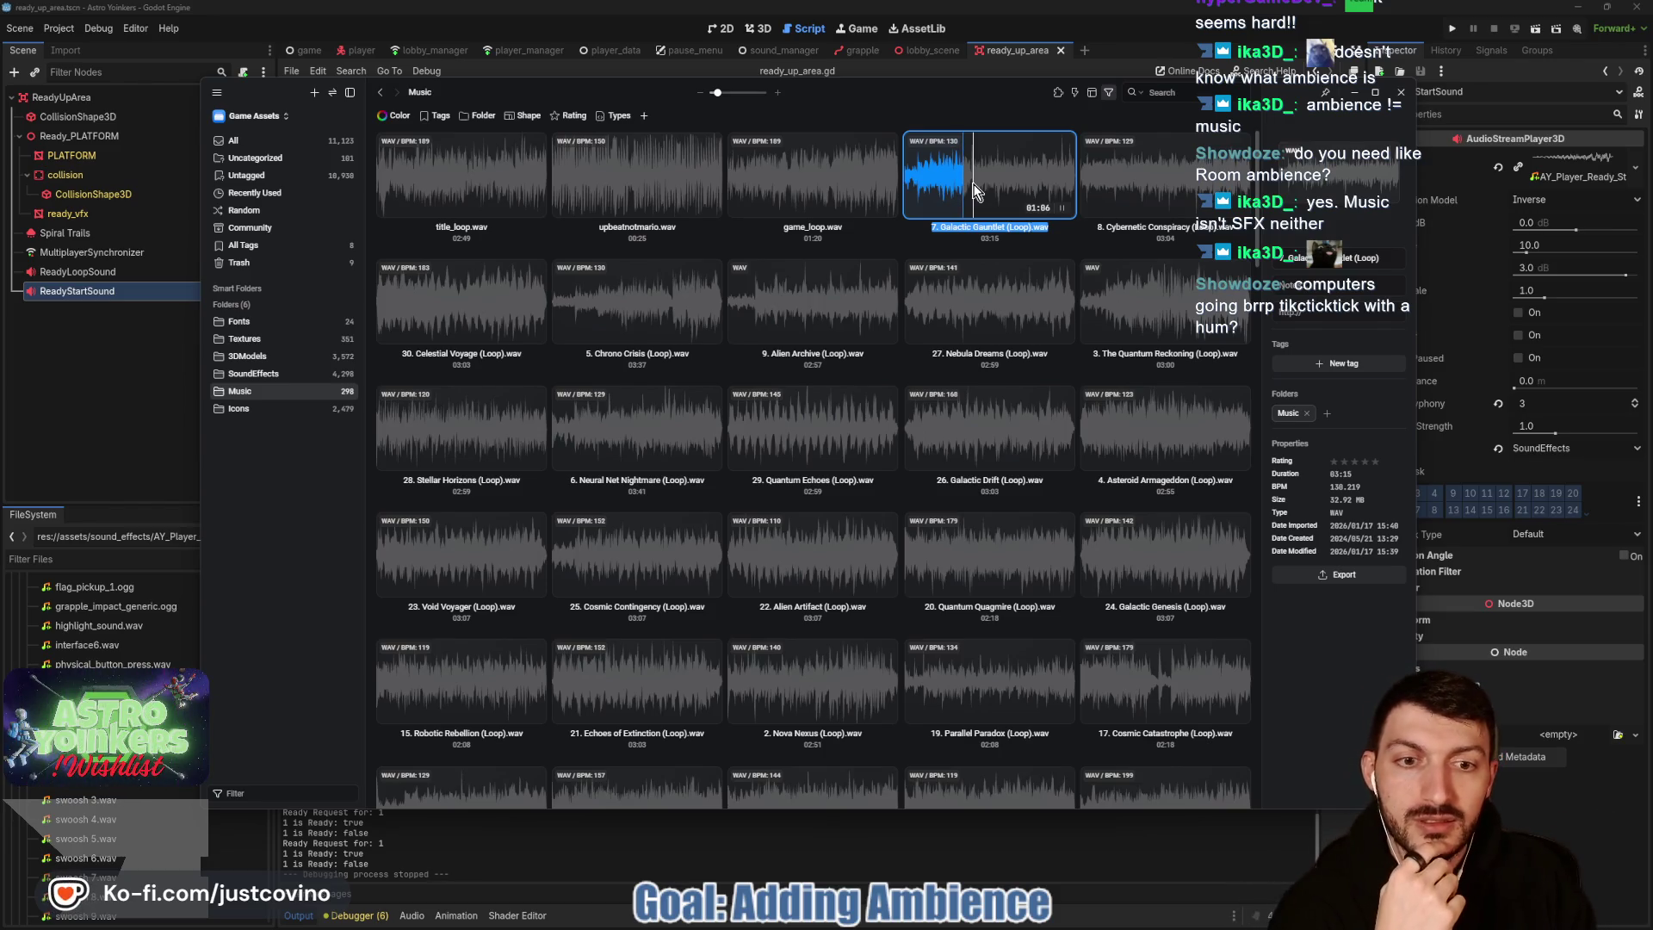
left_click(946, 444)
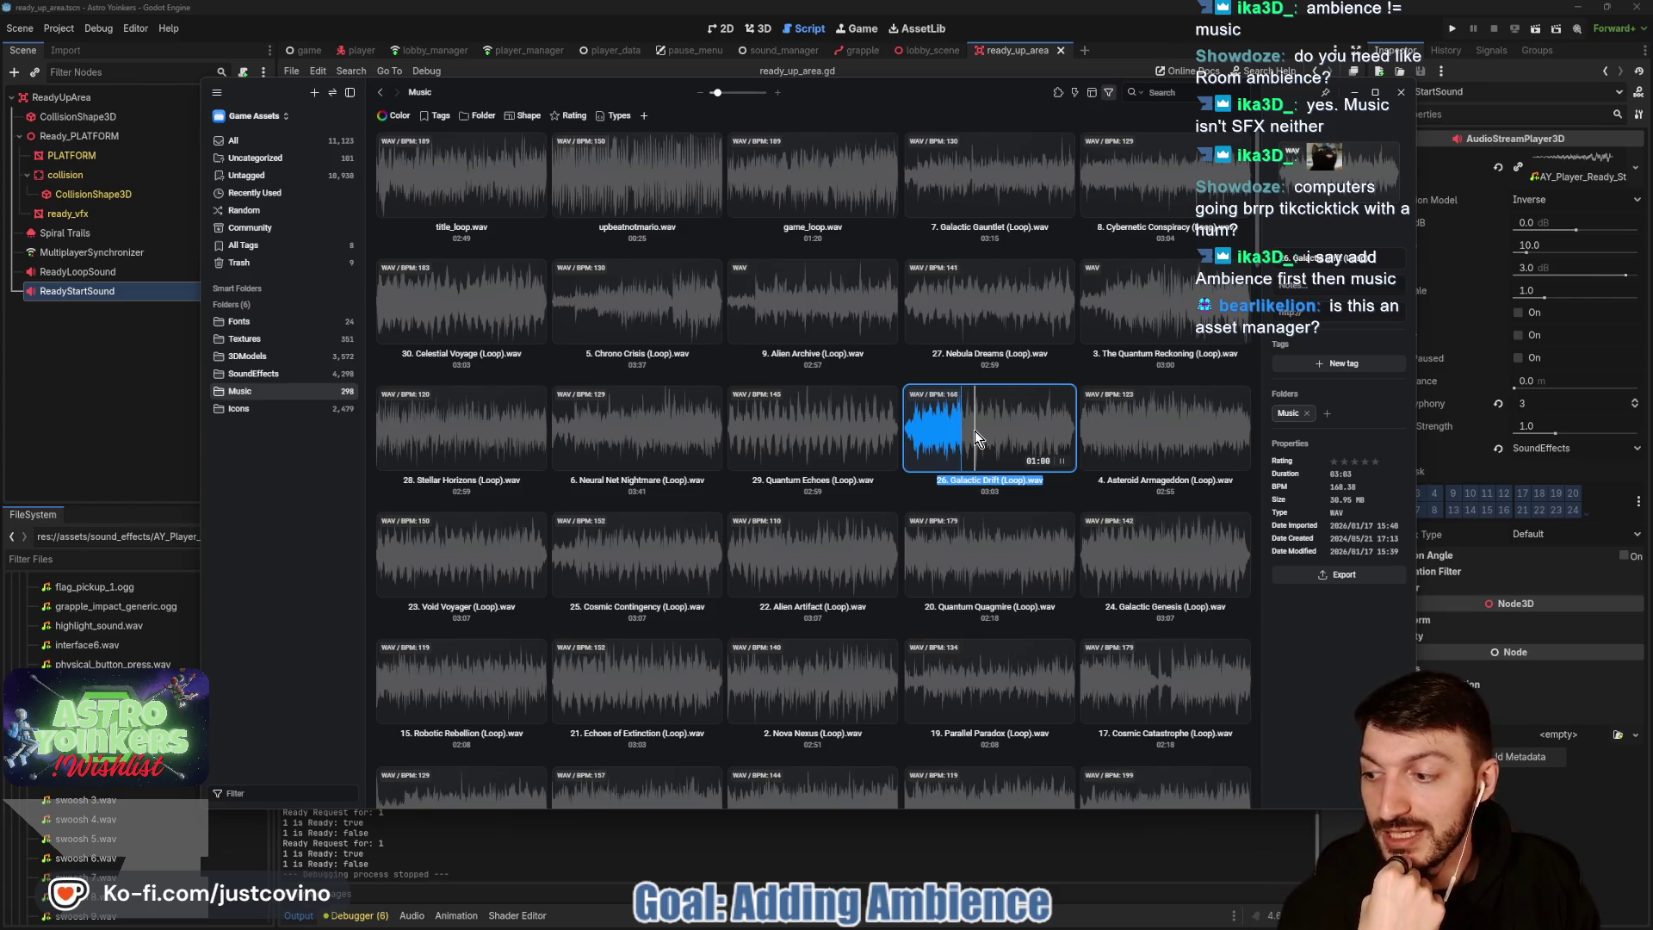
mouse_move(979, 100)
left_mouse_down()
mouse_move(871, 100)
mouse_move(930, 101)
left_mouse_up()
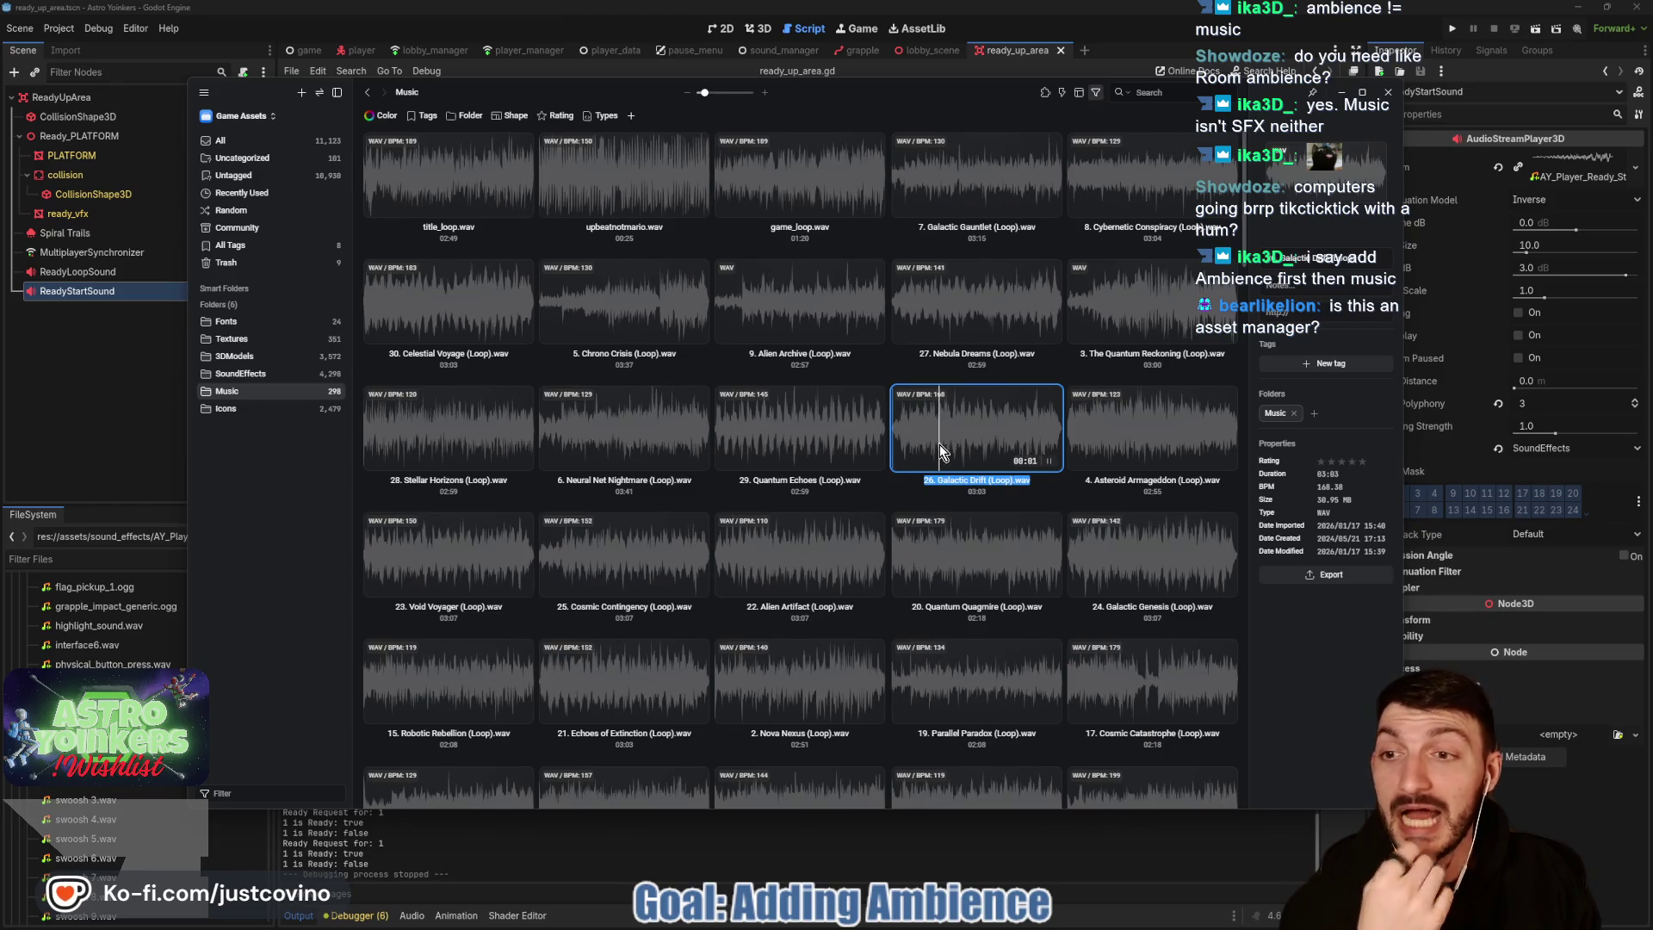
Browse the 3DModels, SoundEffects, Icons and Fonts folders, then return to Music's ambient tracks
left_click(244, 357)
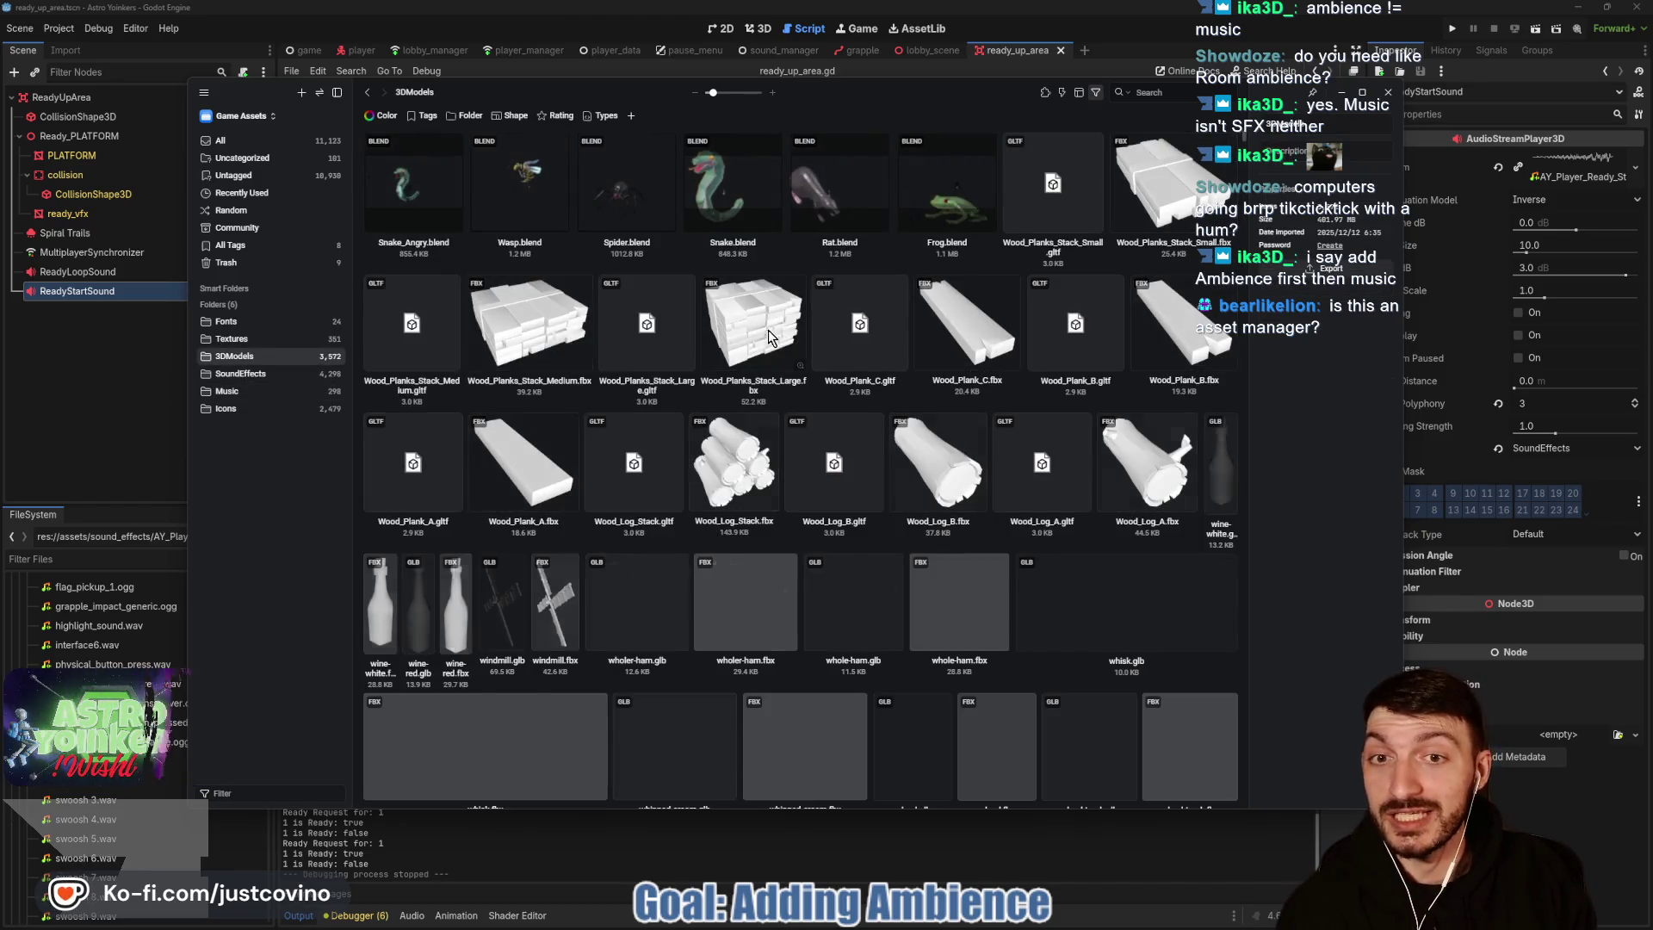
scroll(863, 336, "down", 10)
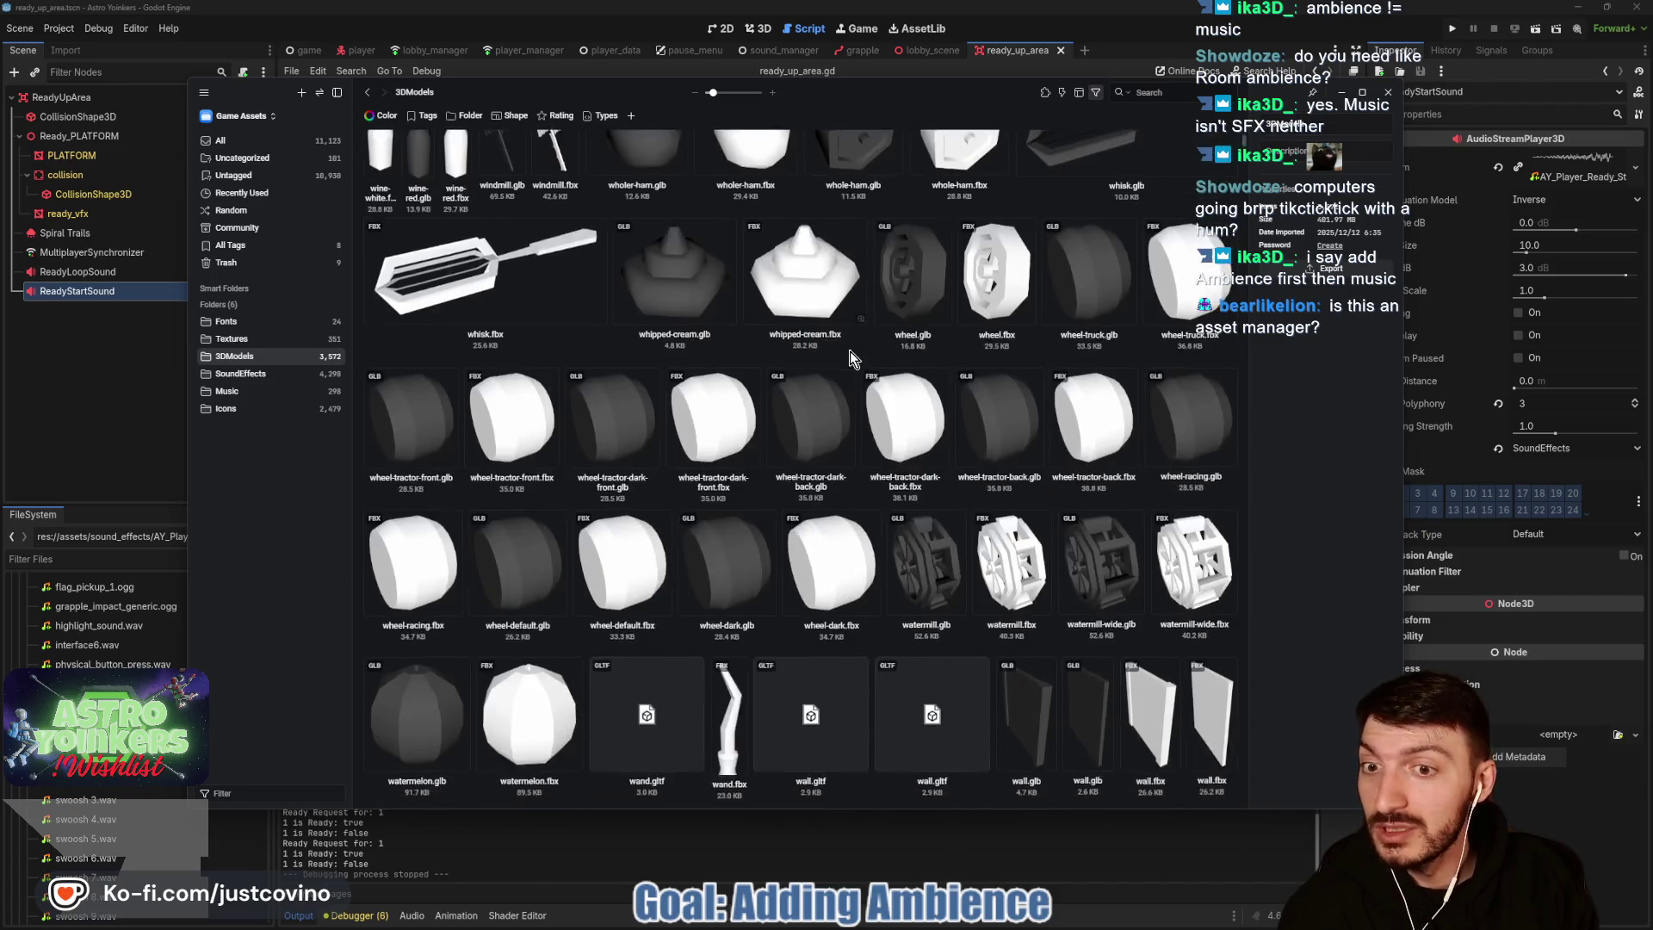
left_click(249, 374)
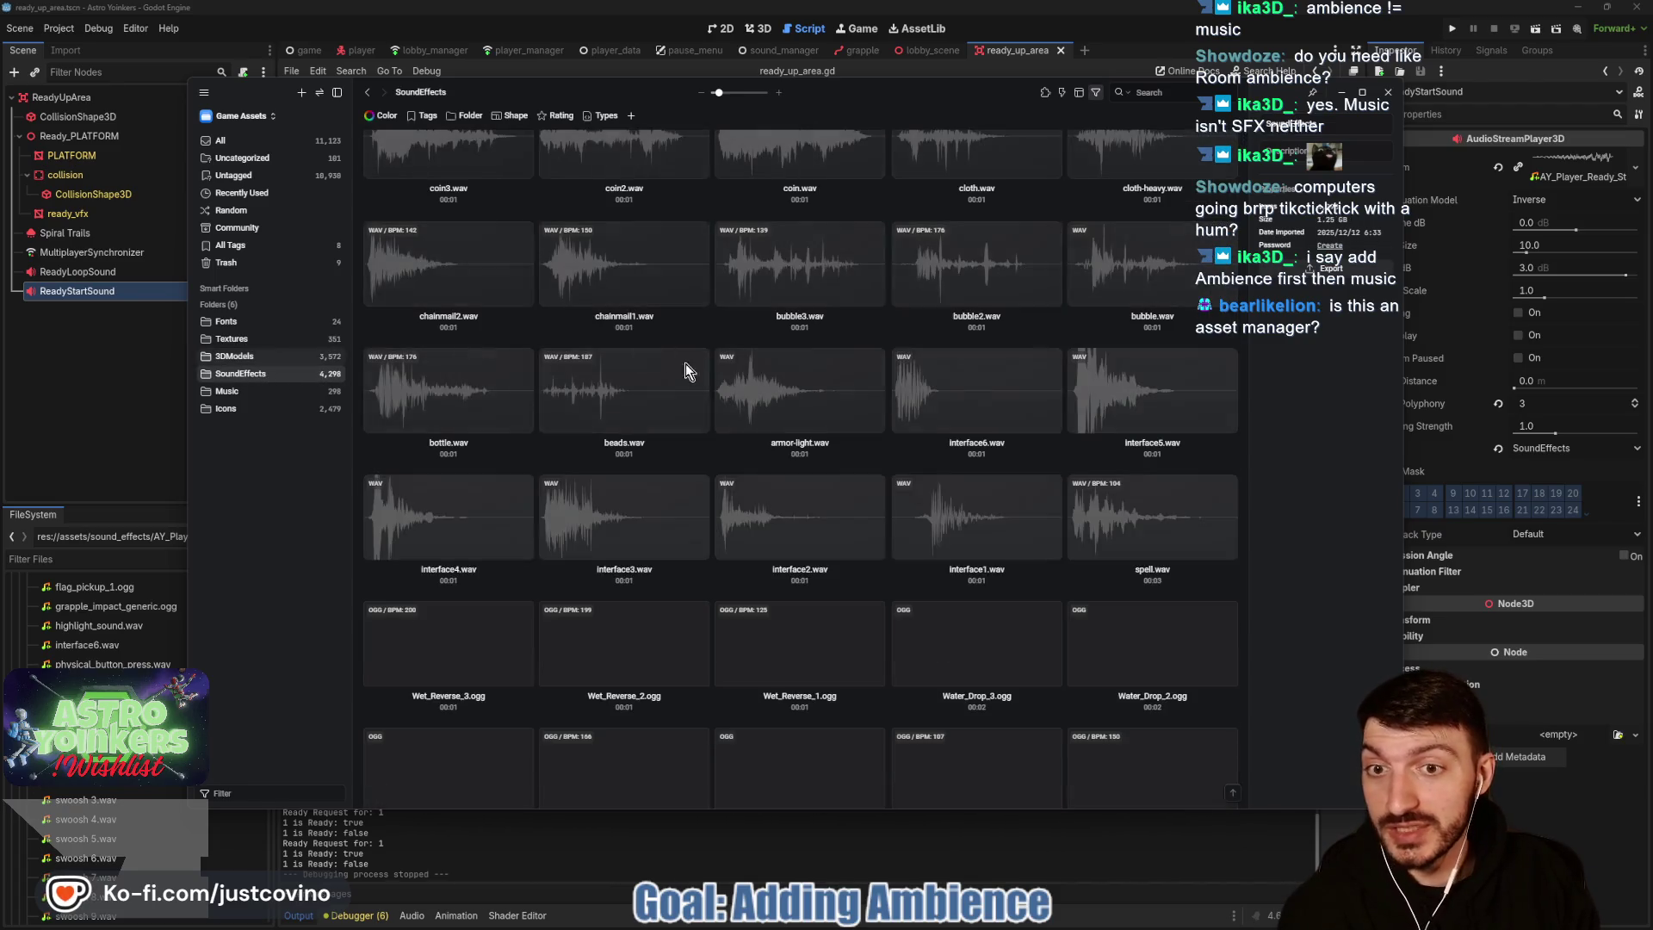
left_click(226, 392)
left_click(227, 408)
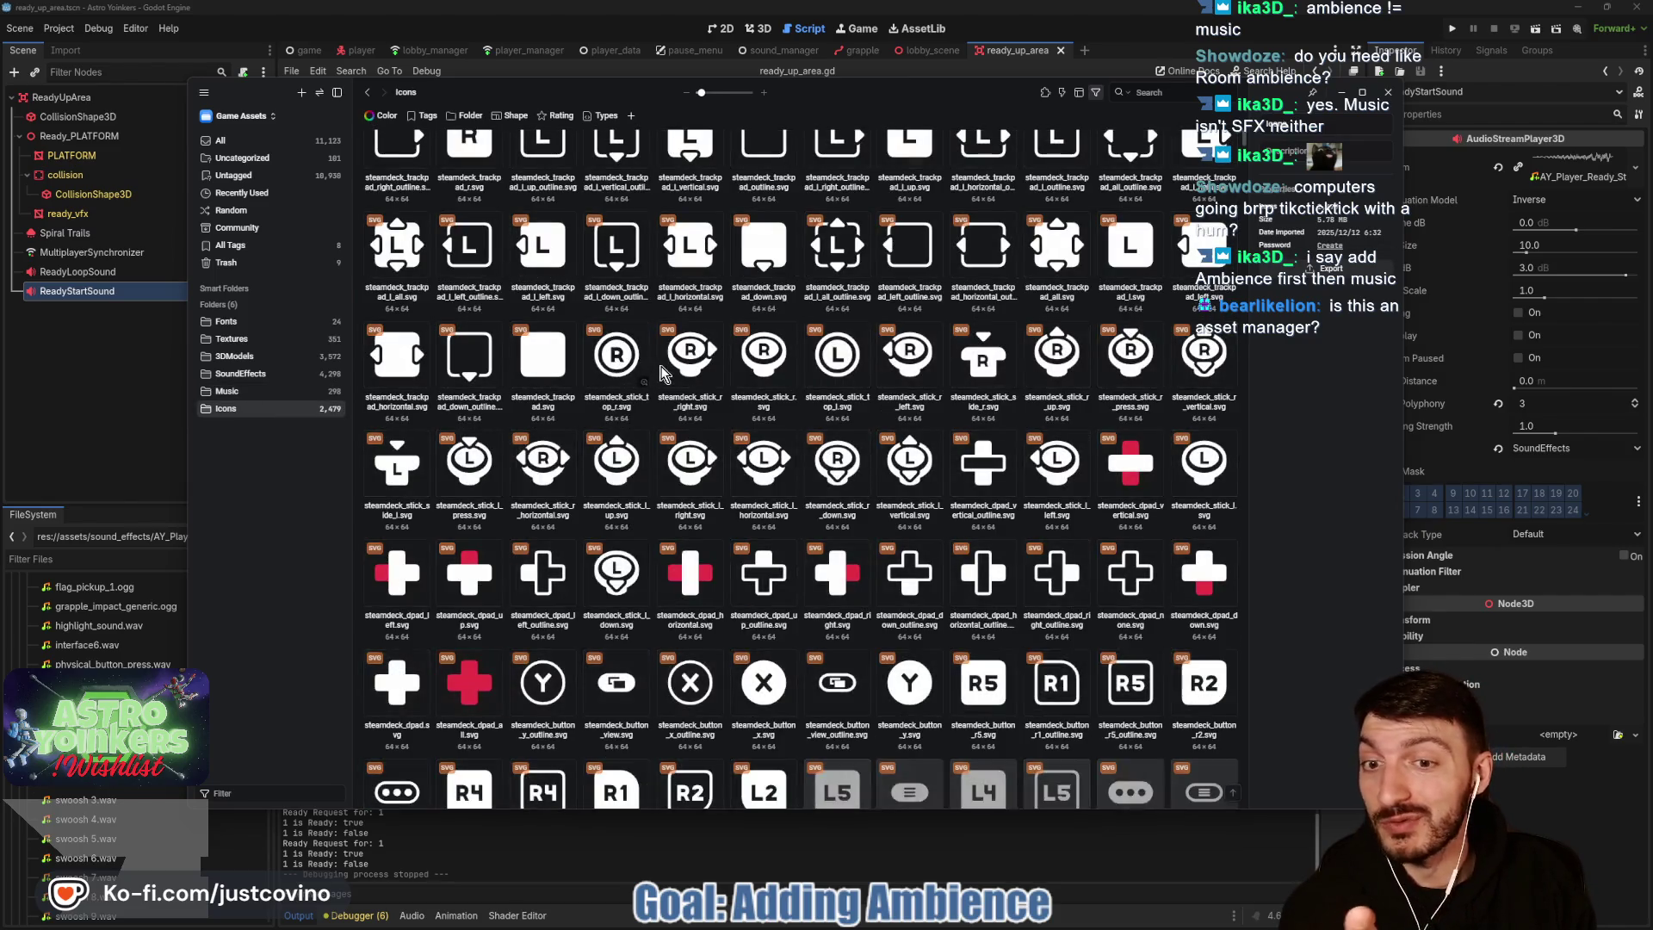
left_click(245, 324)
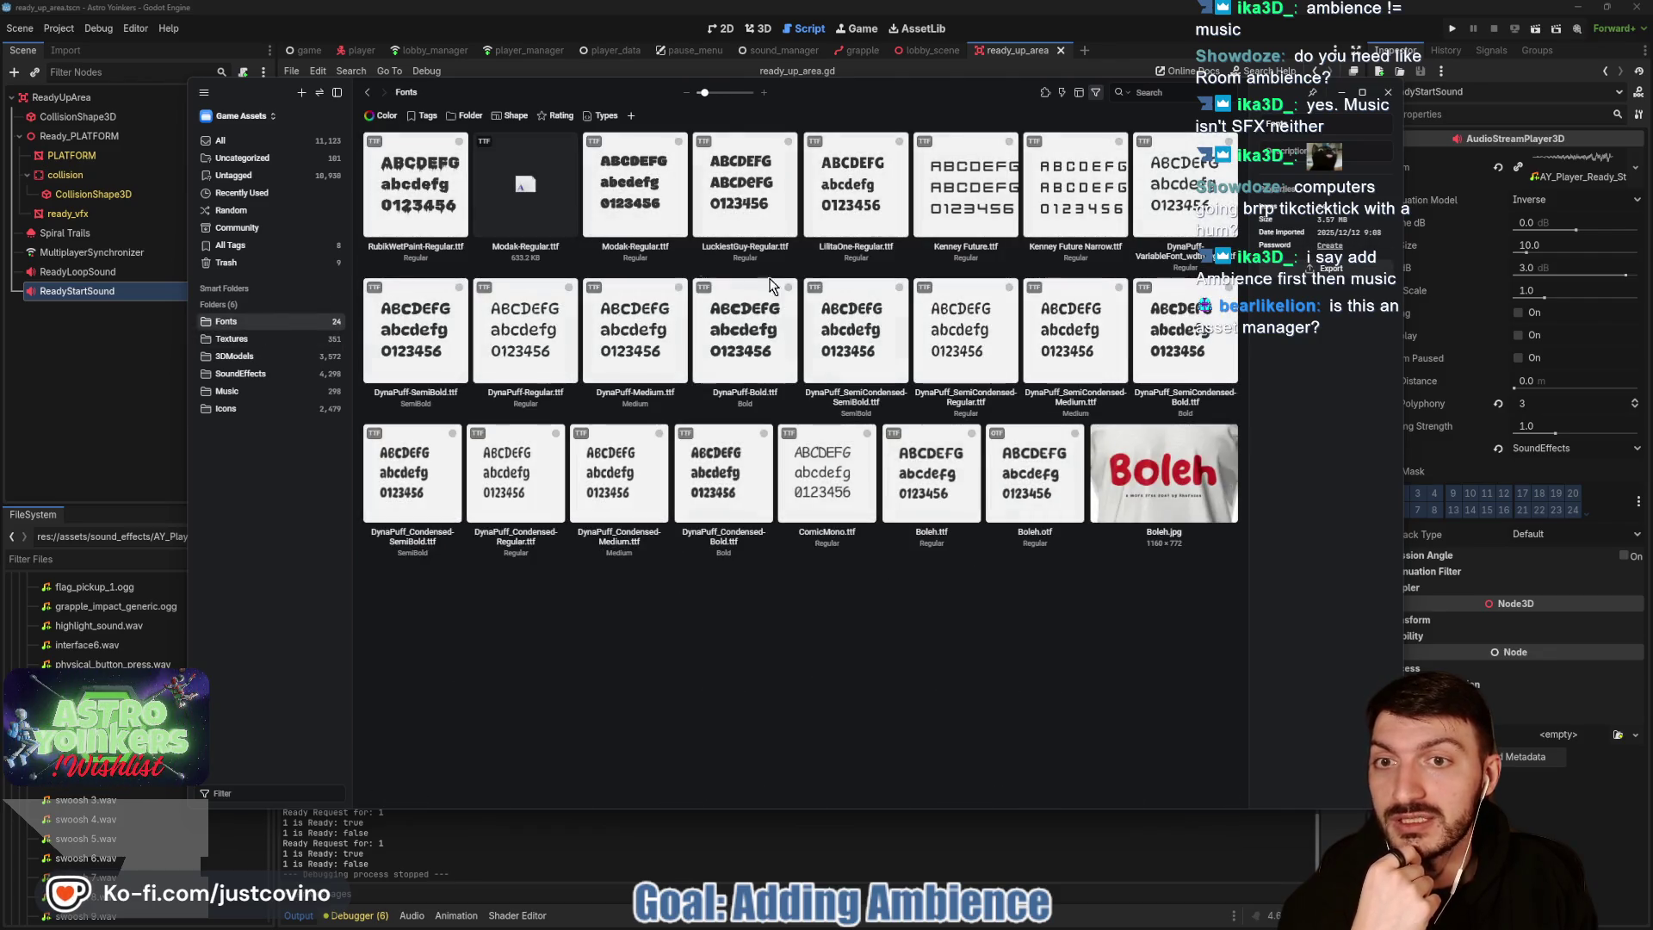
left_click(252, 392)
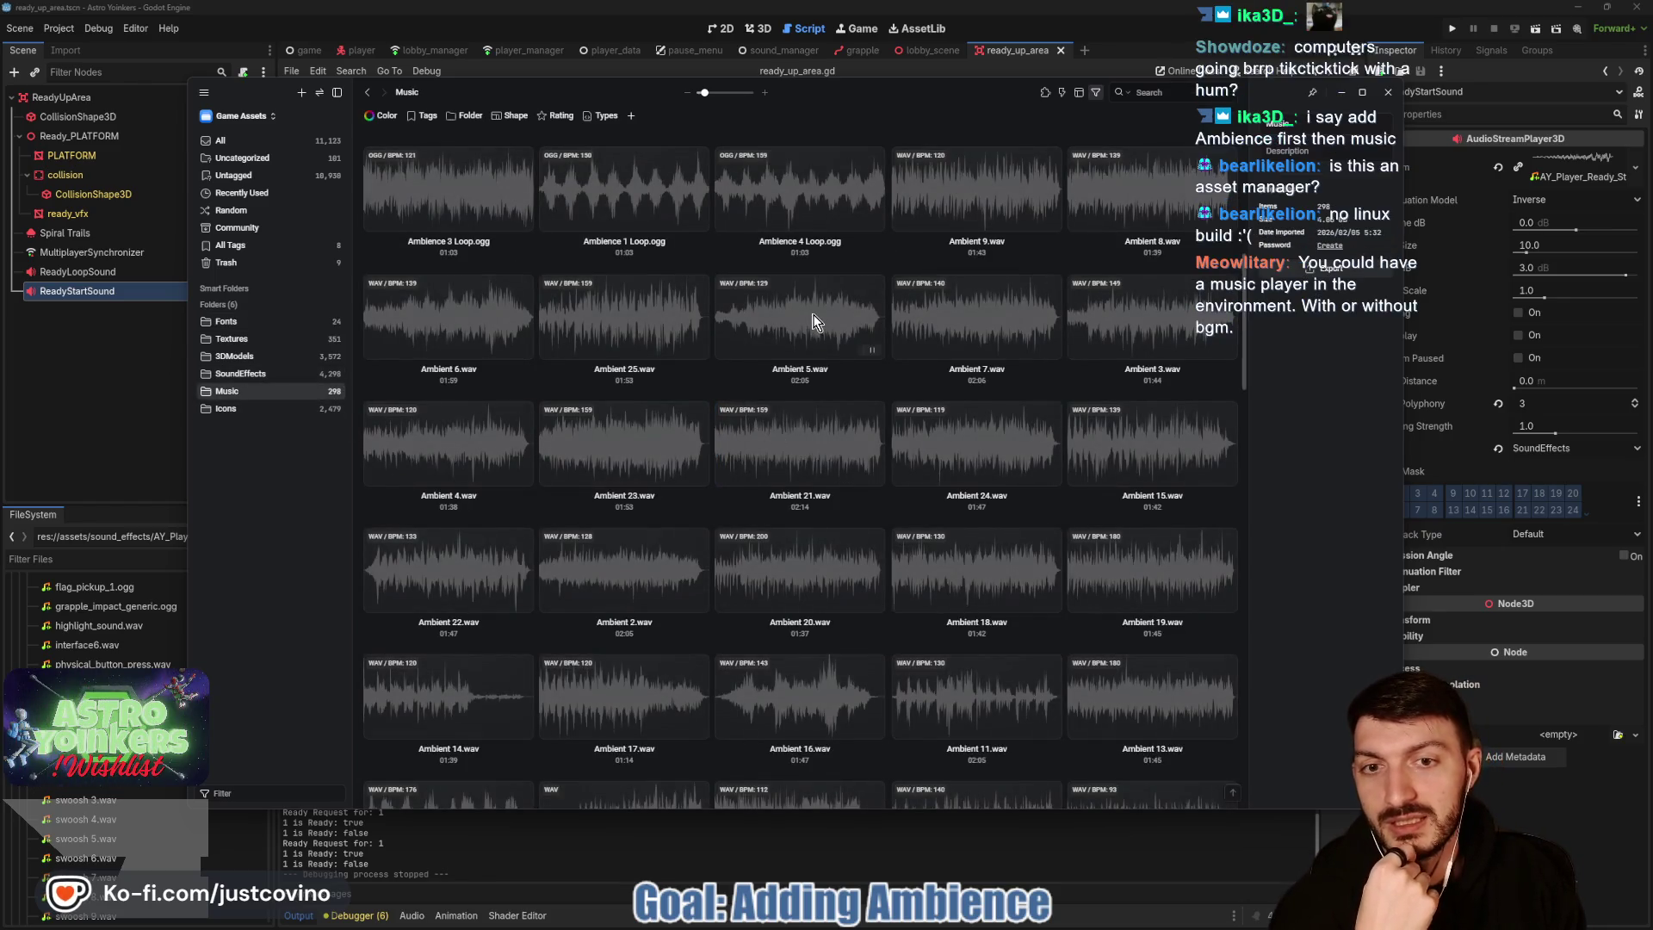
mouse_move(814, 322)
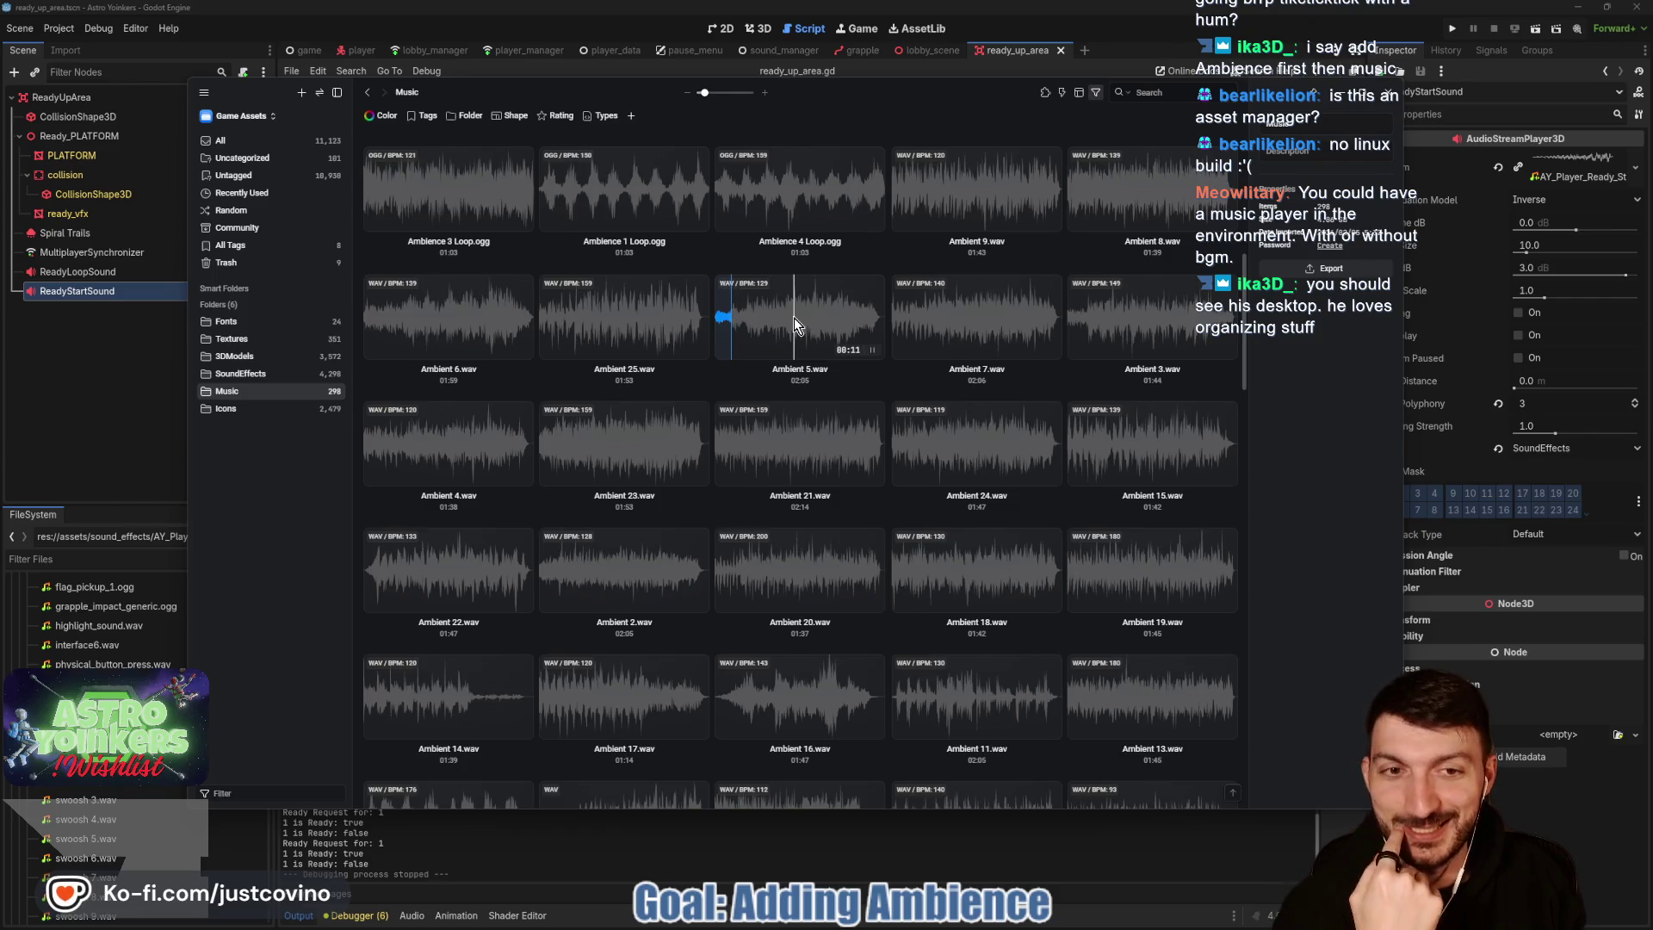
mouse_move(1030, 196)
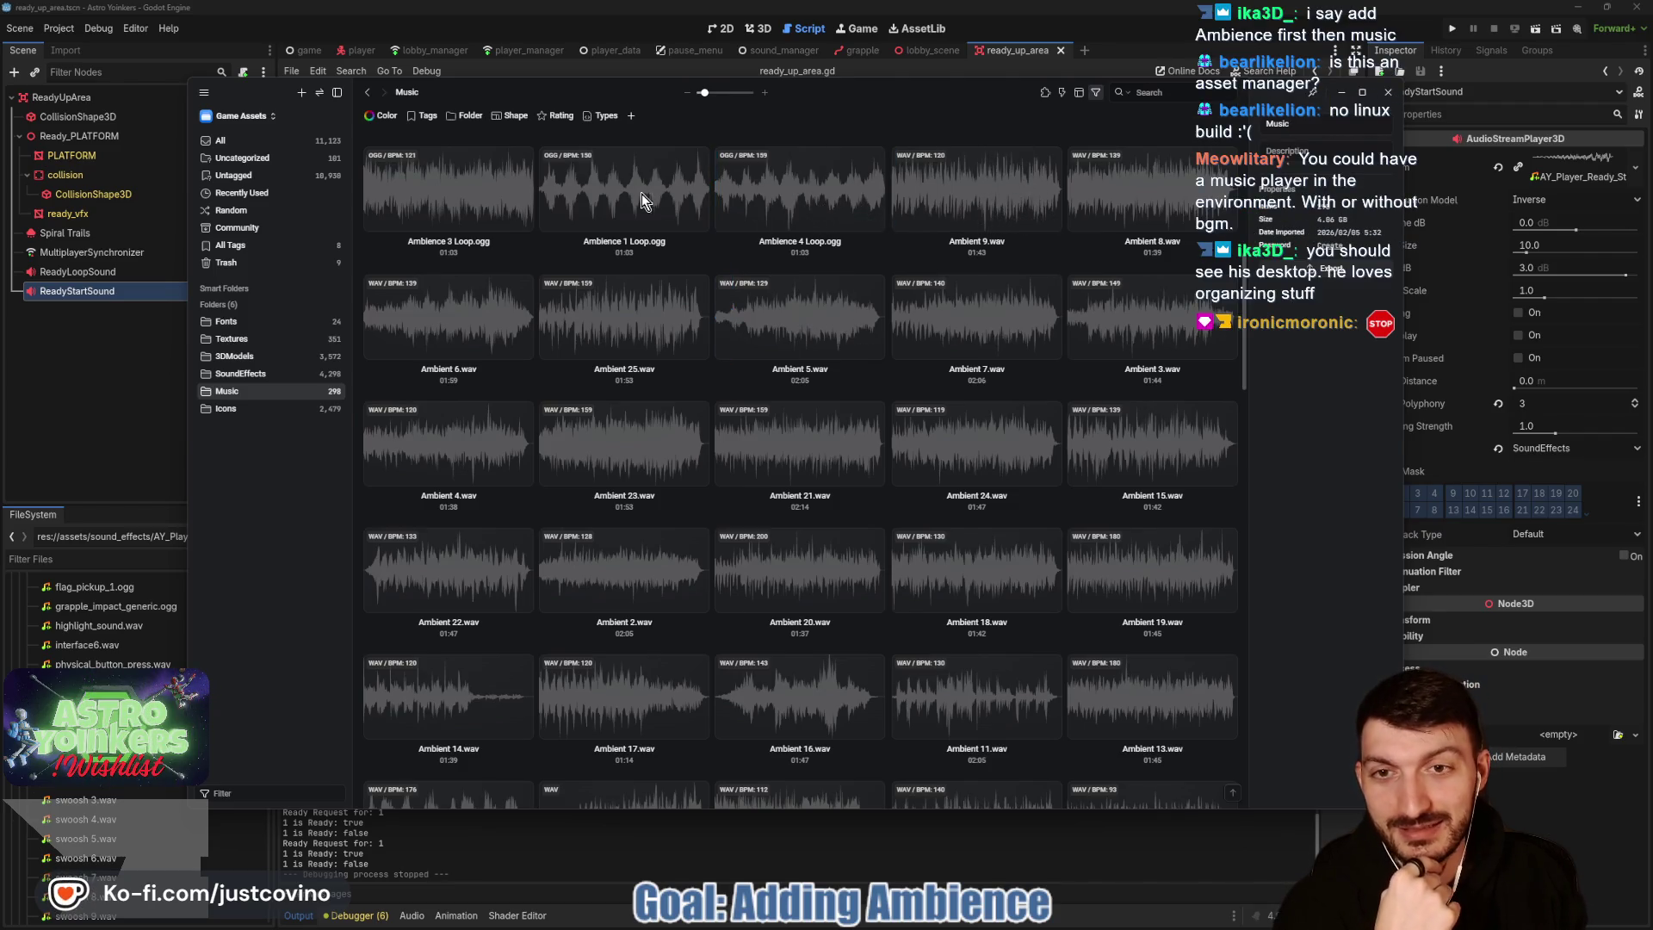
mouse_move(639, 194)
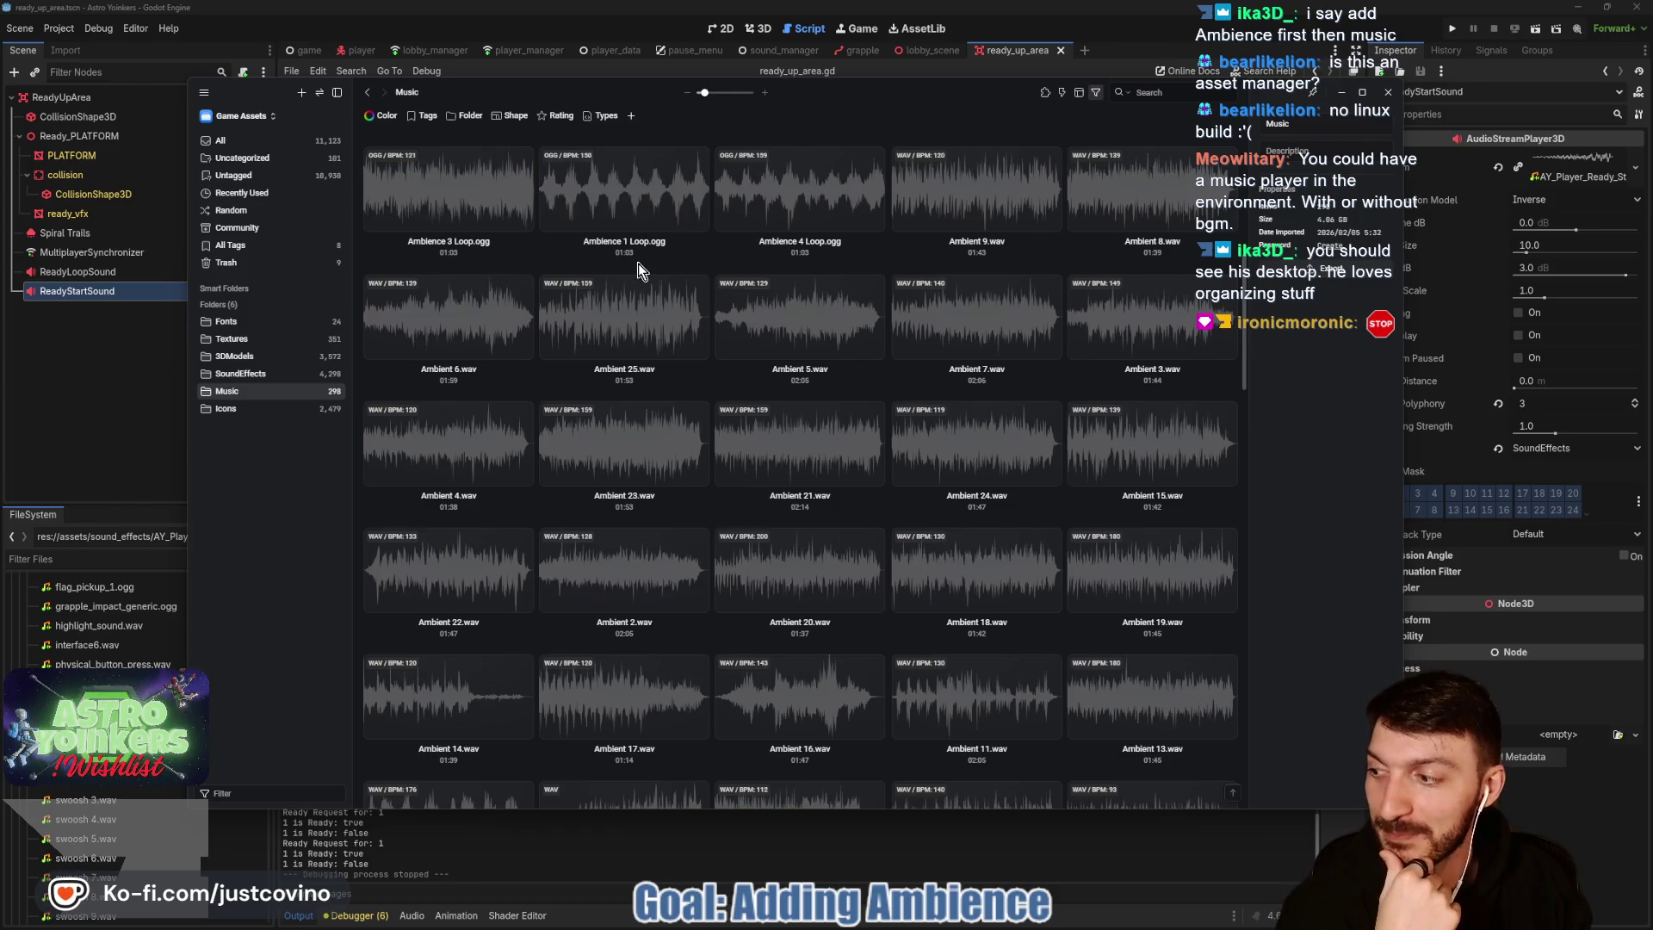
scroll(671, 372, "up", 3)
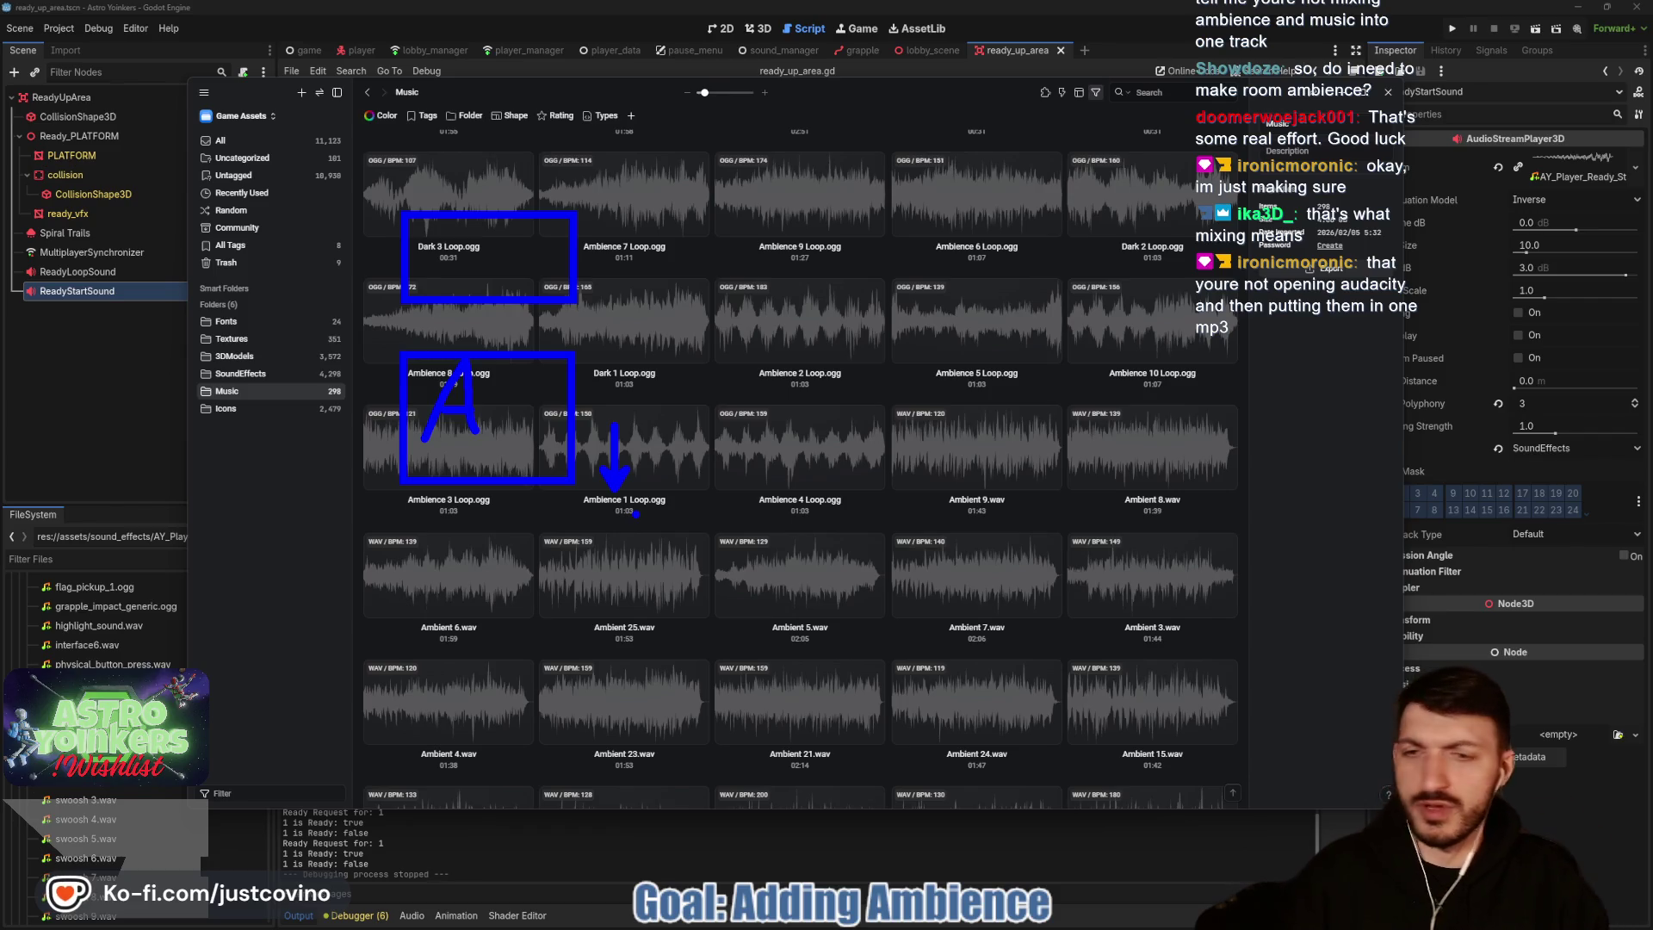
key("Escape")
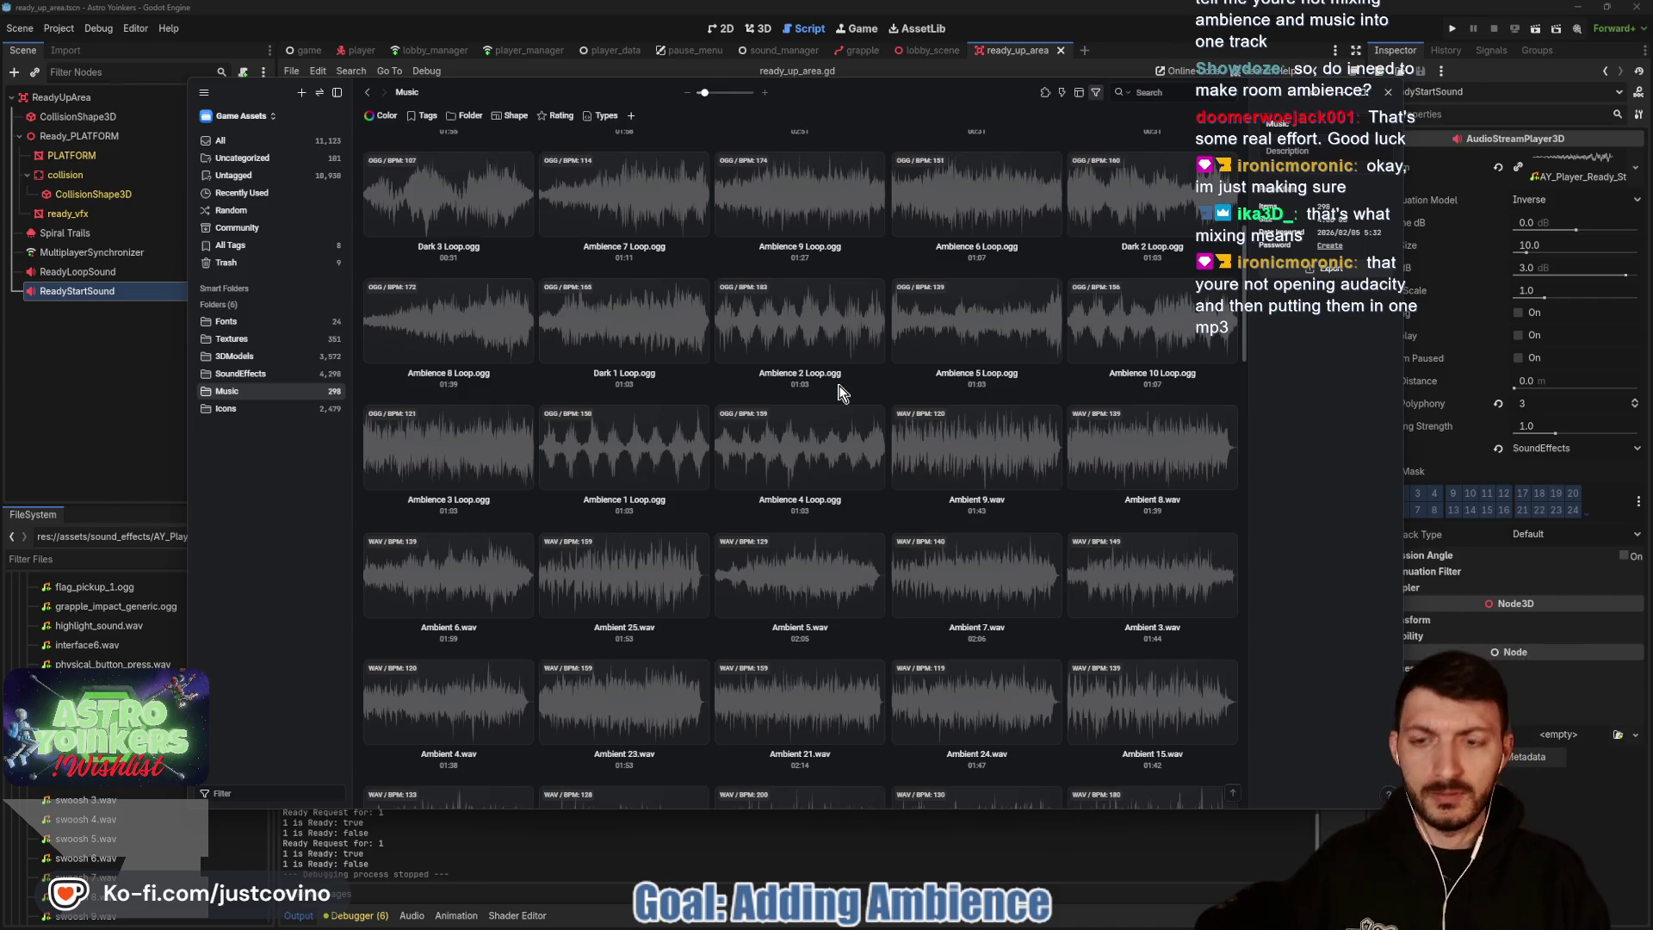
mouse_move(265, 366)
left_mouse_down()
mouse_move(930, 558)
mouse_move(1115, 544)
left_mouse_up()
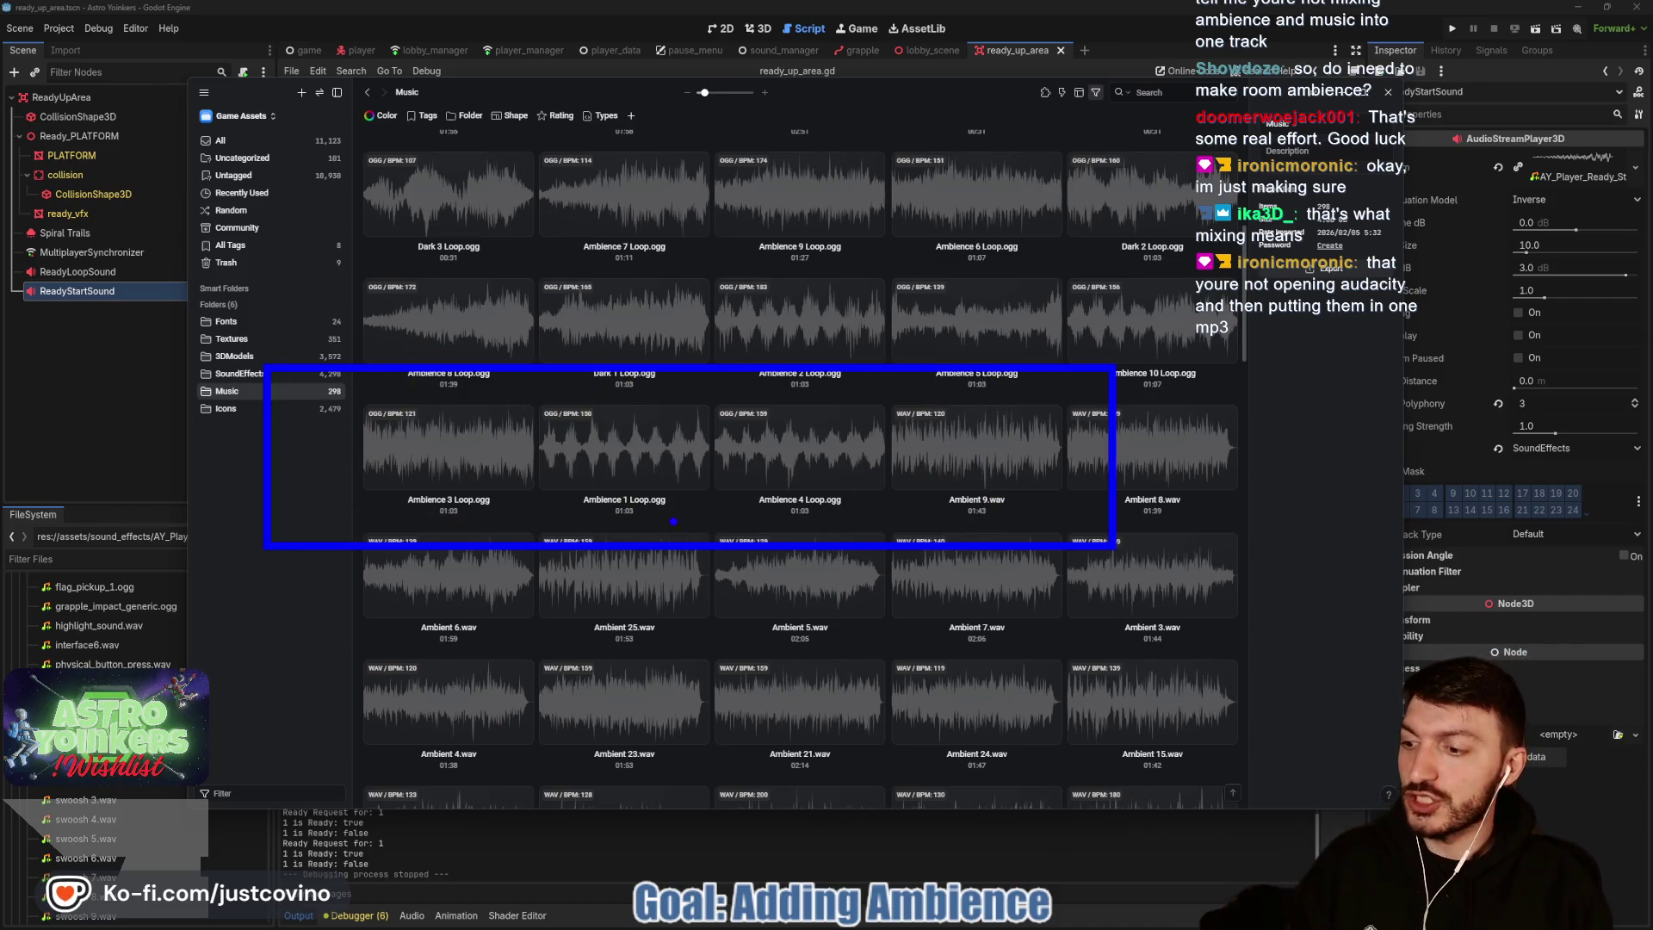
mouse_move(230, 183)
left_mouse_down()
mouse_move(535, 269)
mouse_move(1133, 317)
mouse_move(1144, 336)
left_mouse_up()
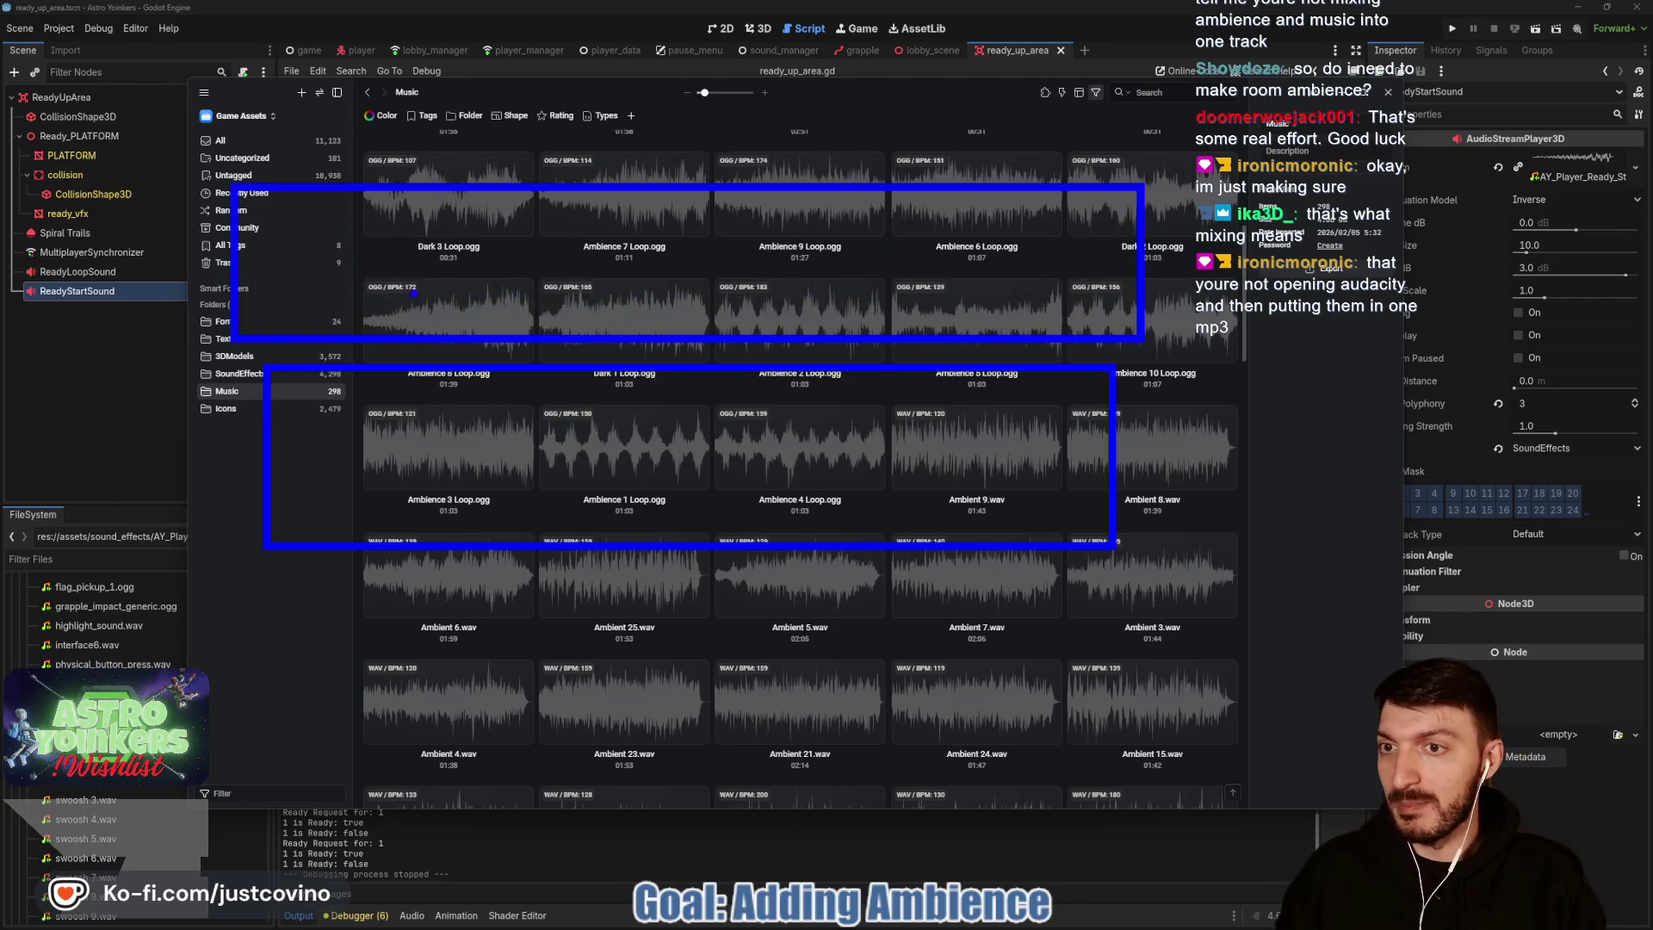
key("Escape")
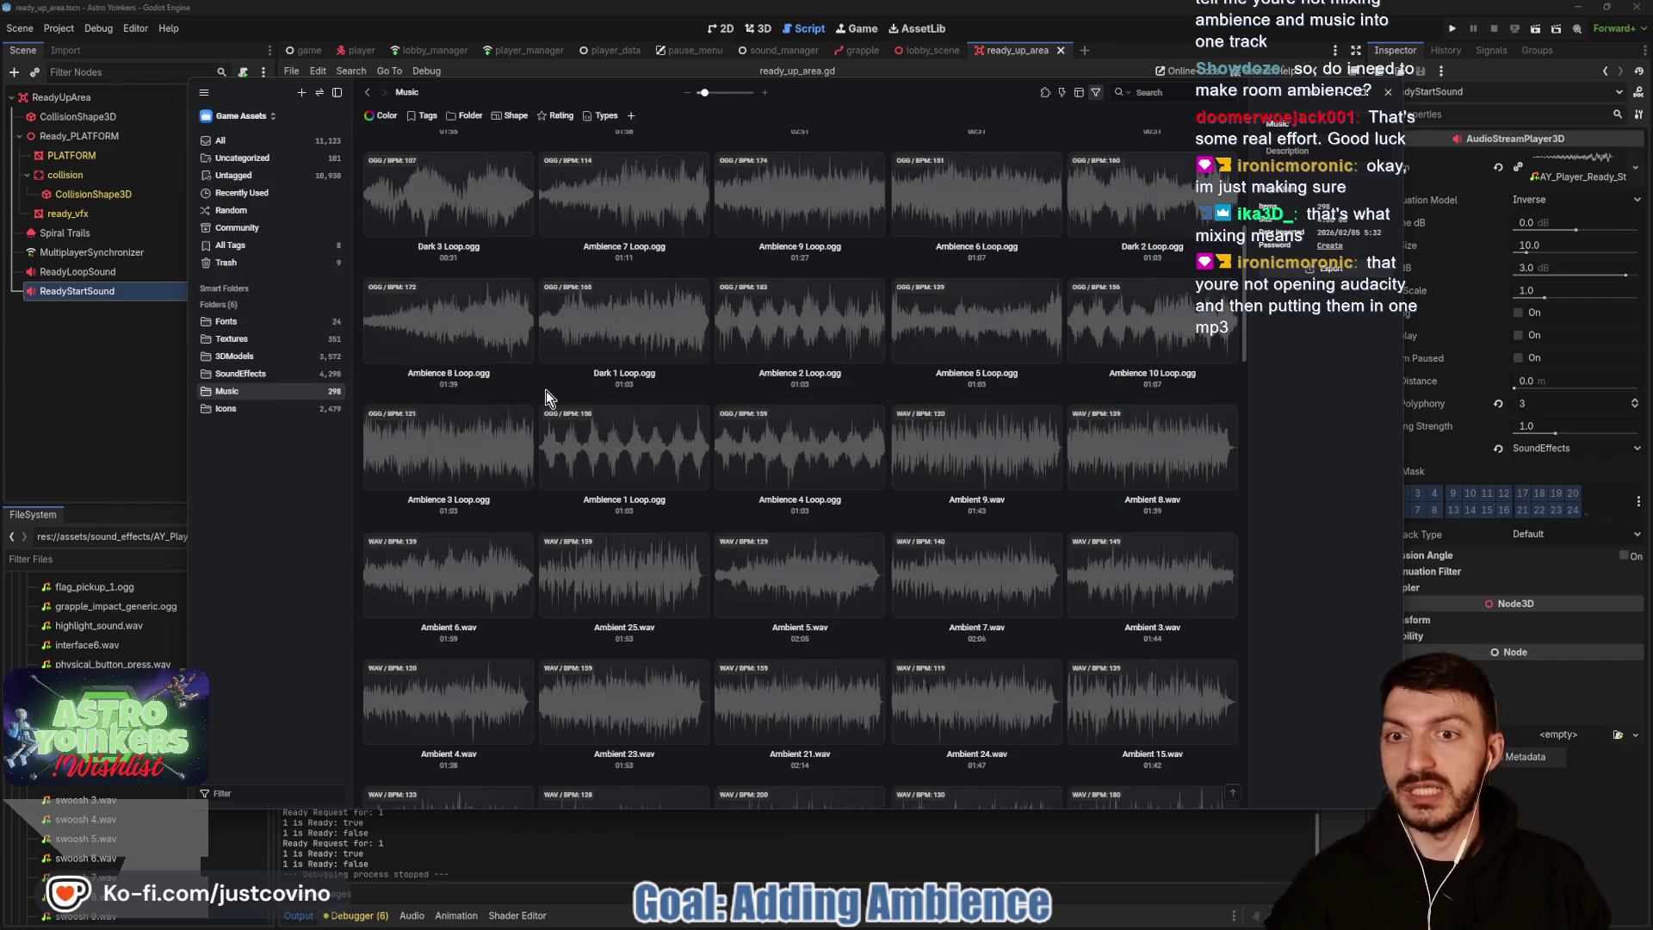
scroll(803, 187, "up", 5)
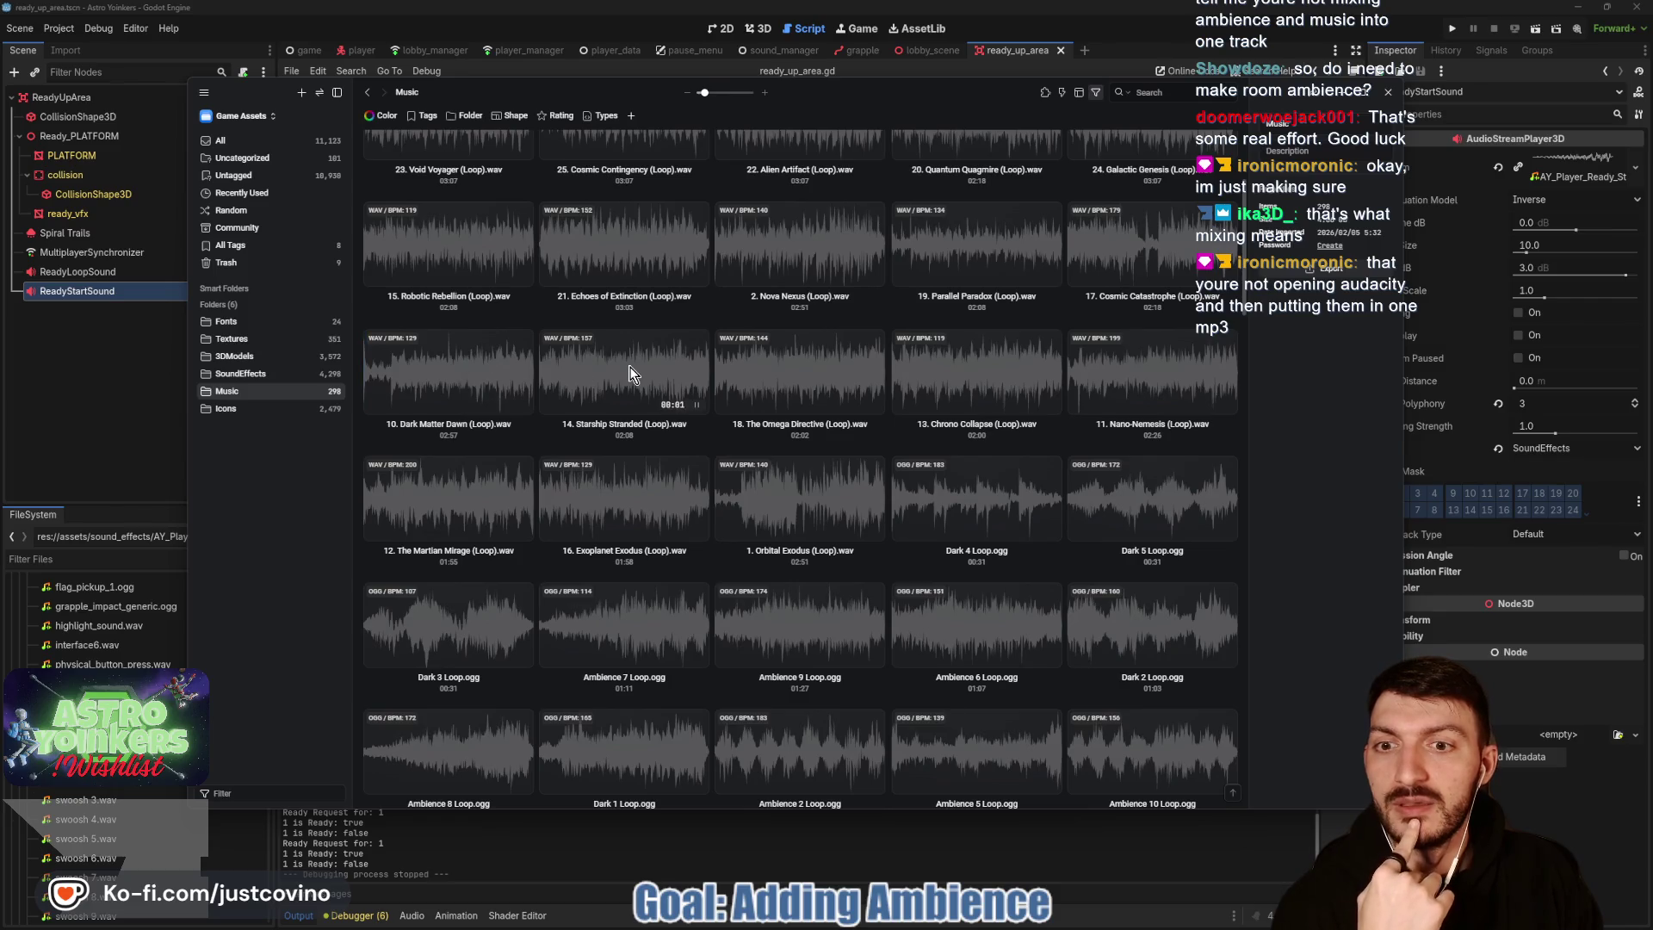
Preview 25. Cosmic Contingency (Loop).wav, skipping ahead to about 01:40 and 02:14
scroll(628, 372, "up", 3)
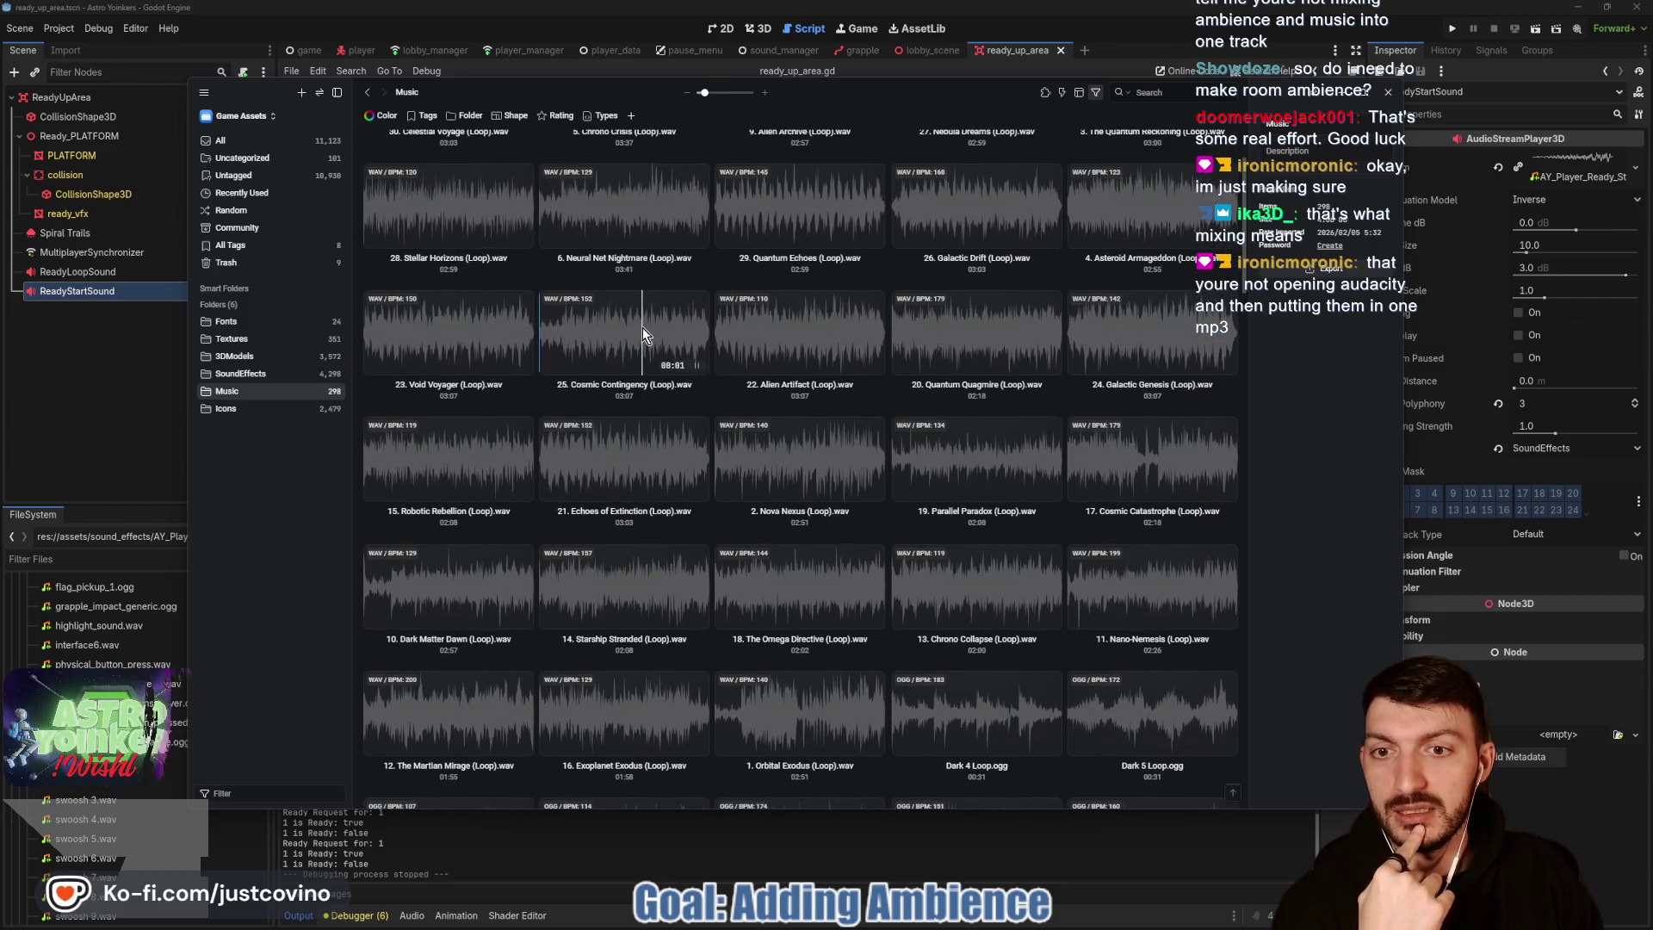
left_click(590, 329)
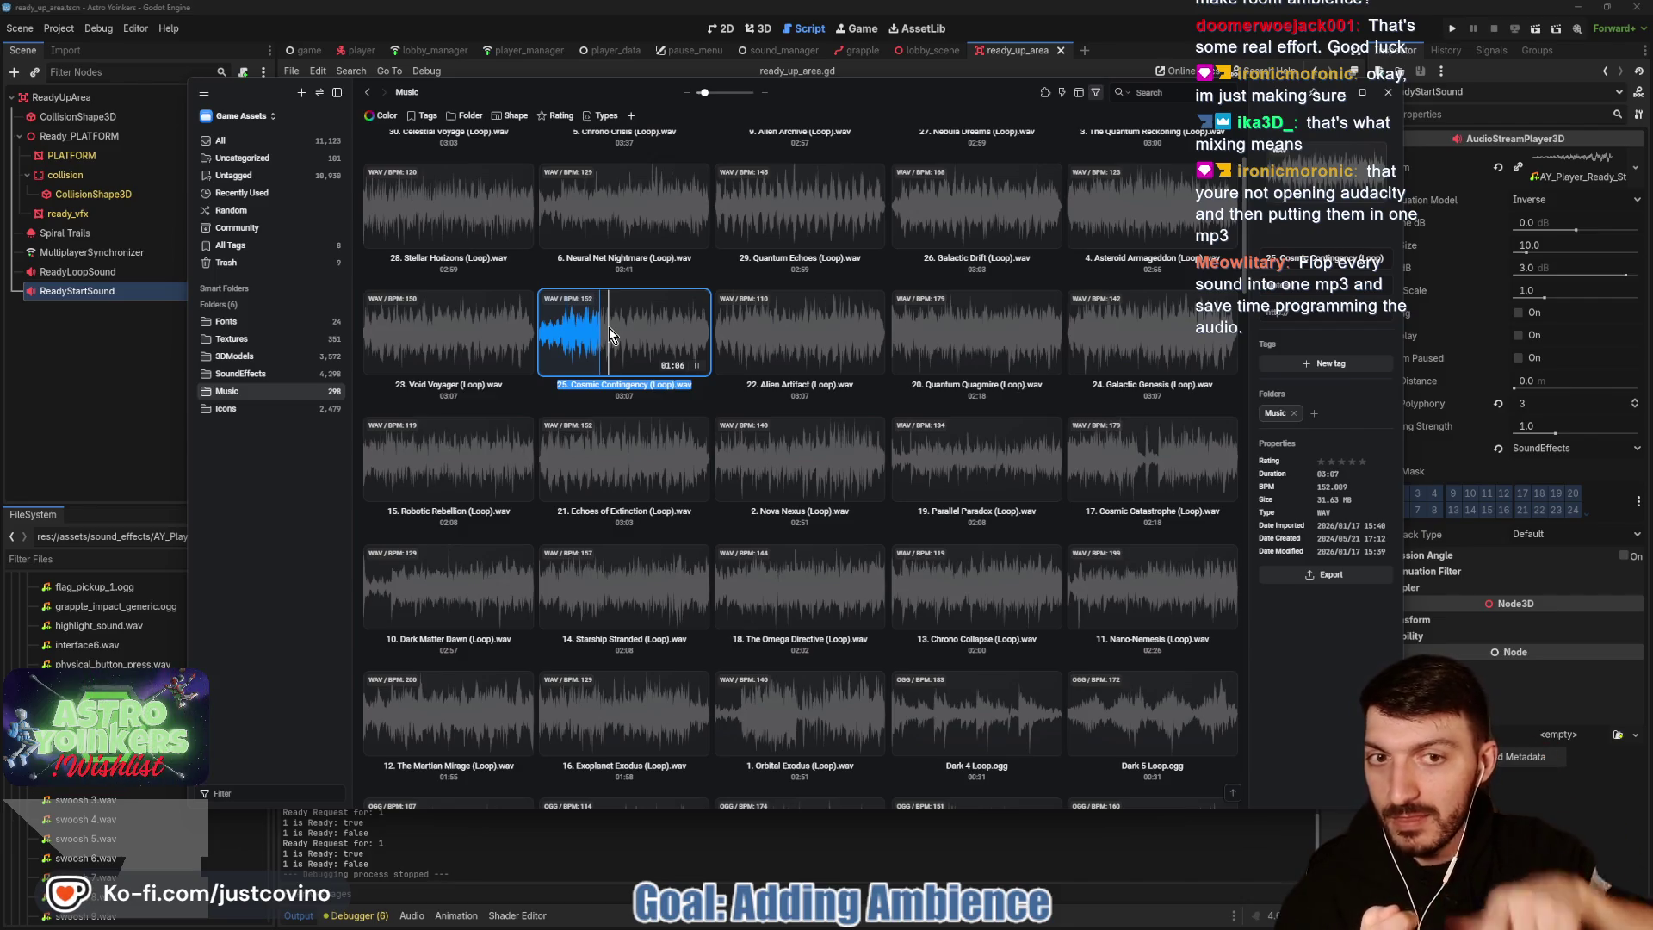
left_click(631, 347)
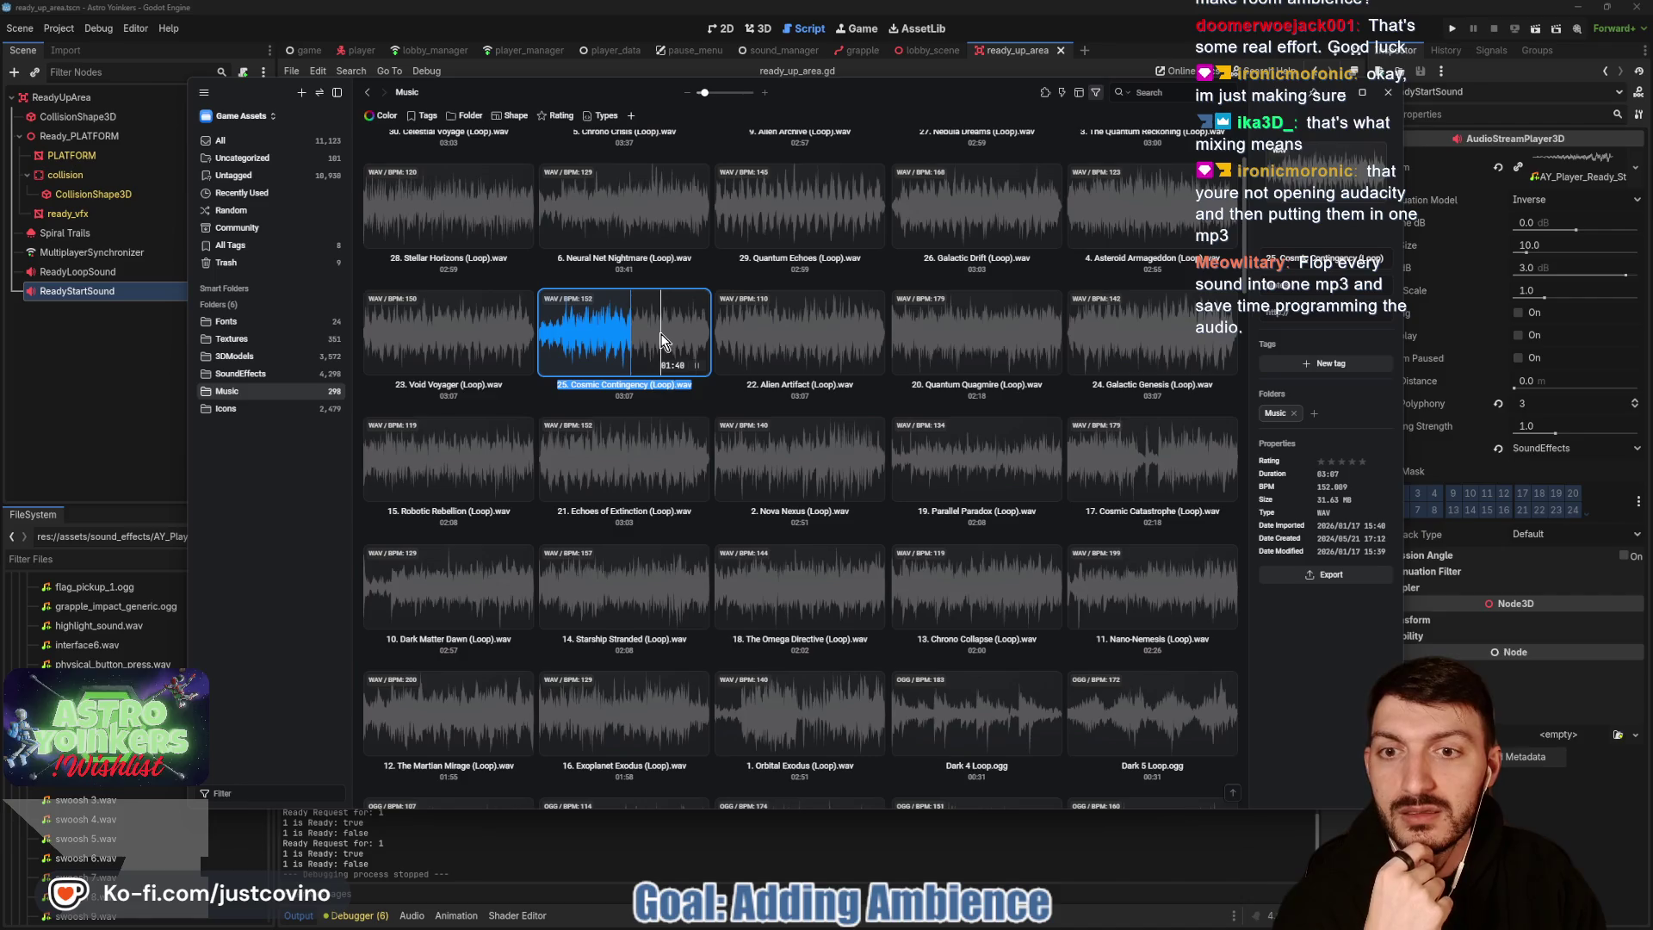
left_click(661, 340)
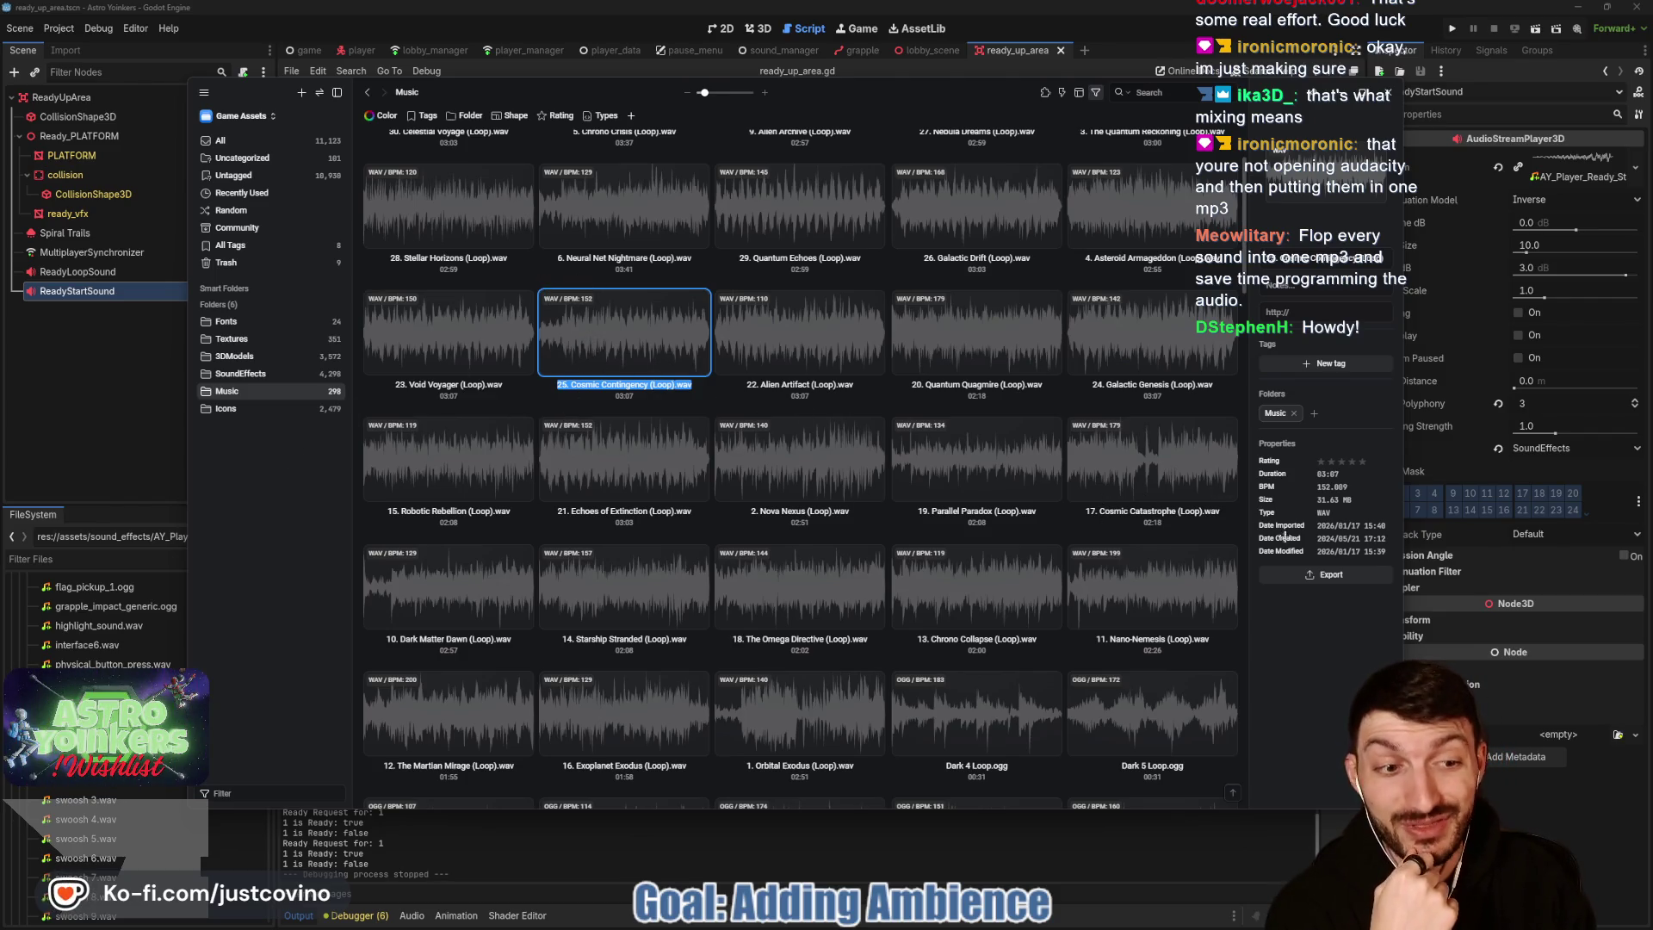
left_click(1305, 576)
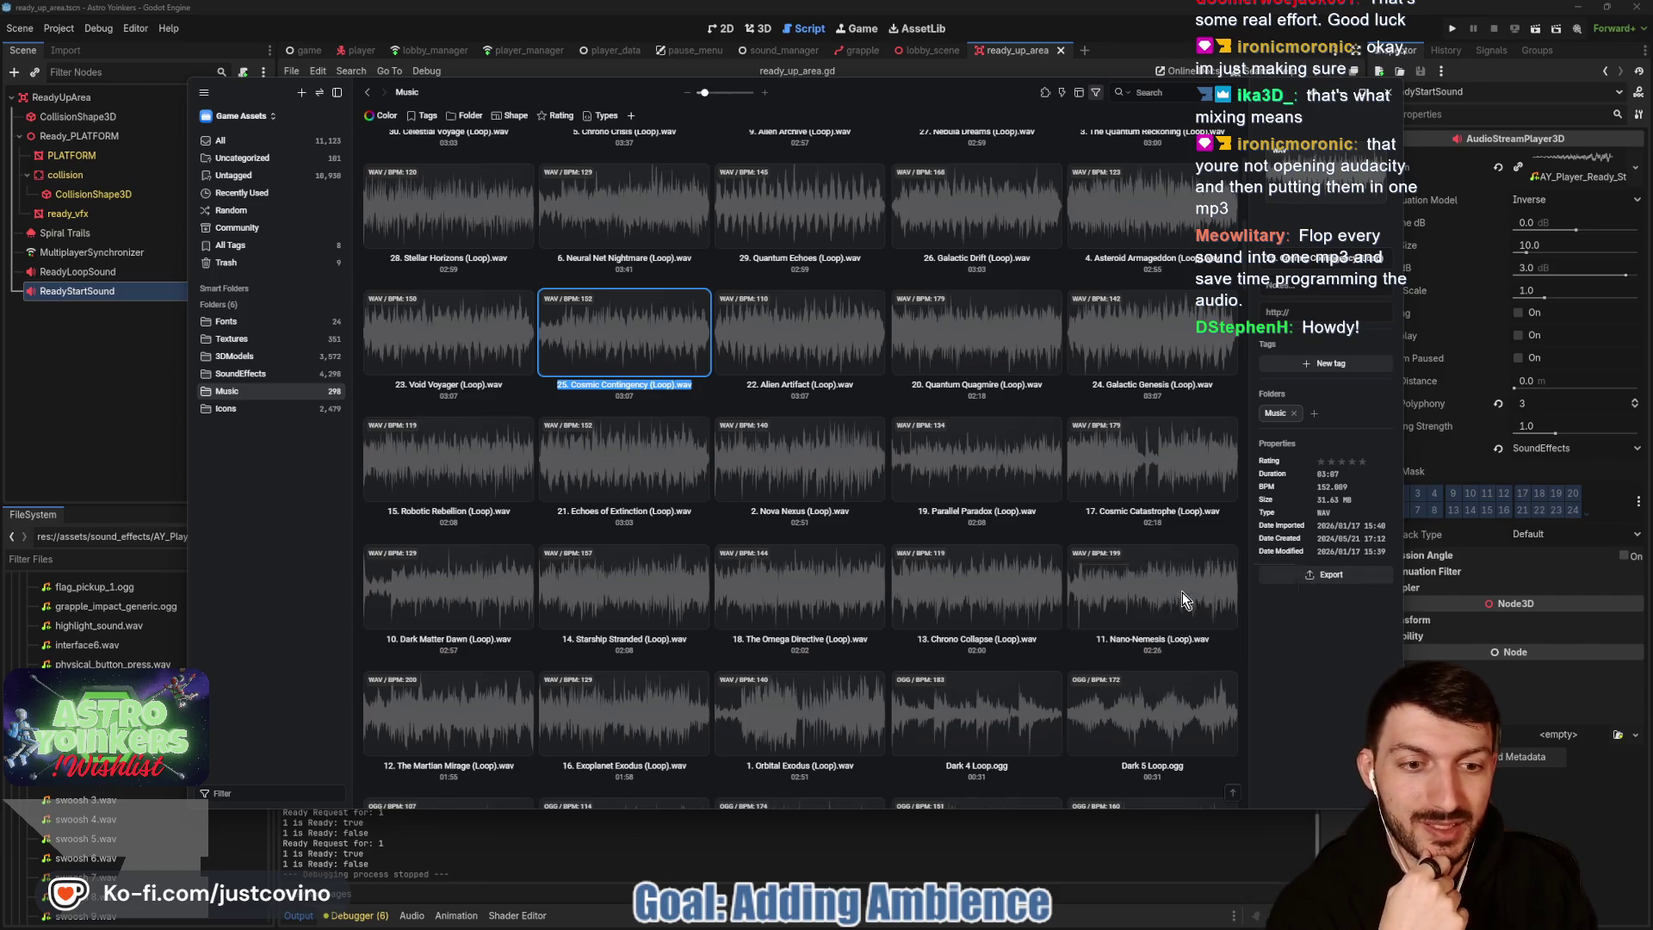
Export Cosmic Contingency into a new 'ambience' folder under assets/sound_effects
left_click(1184, 594)
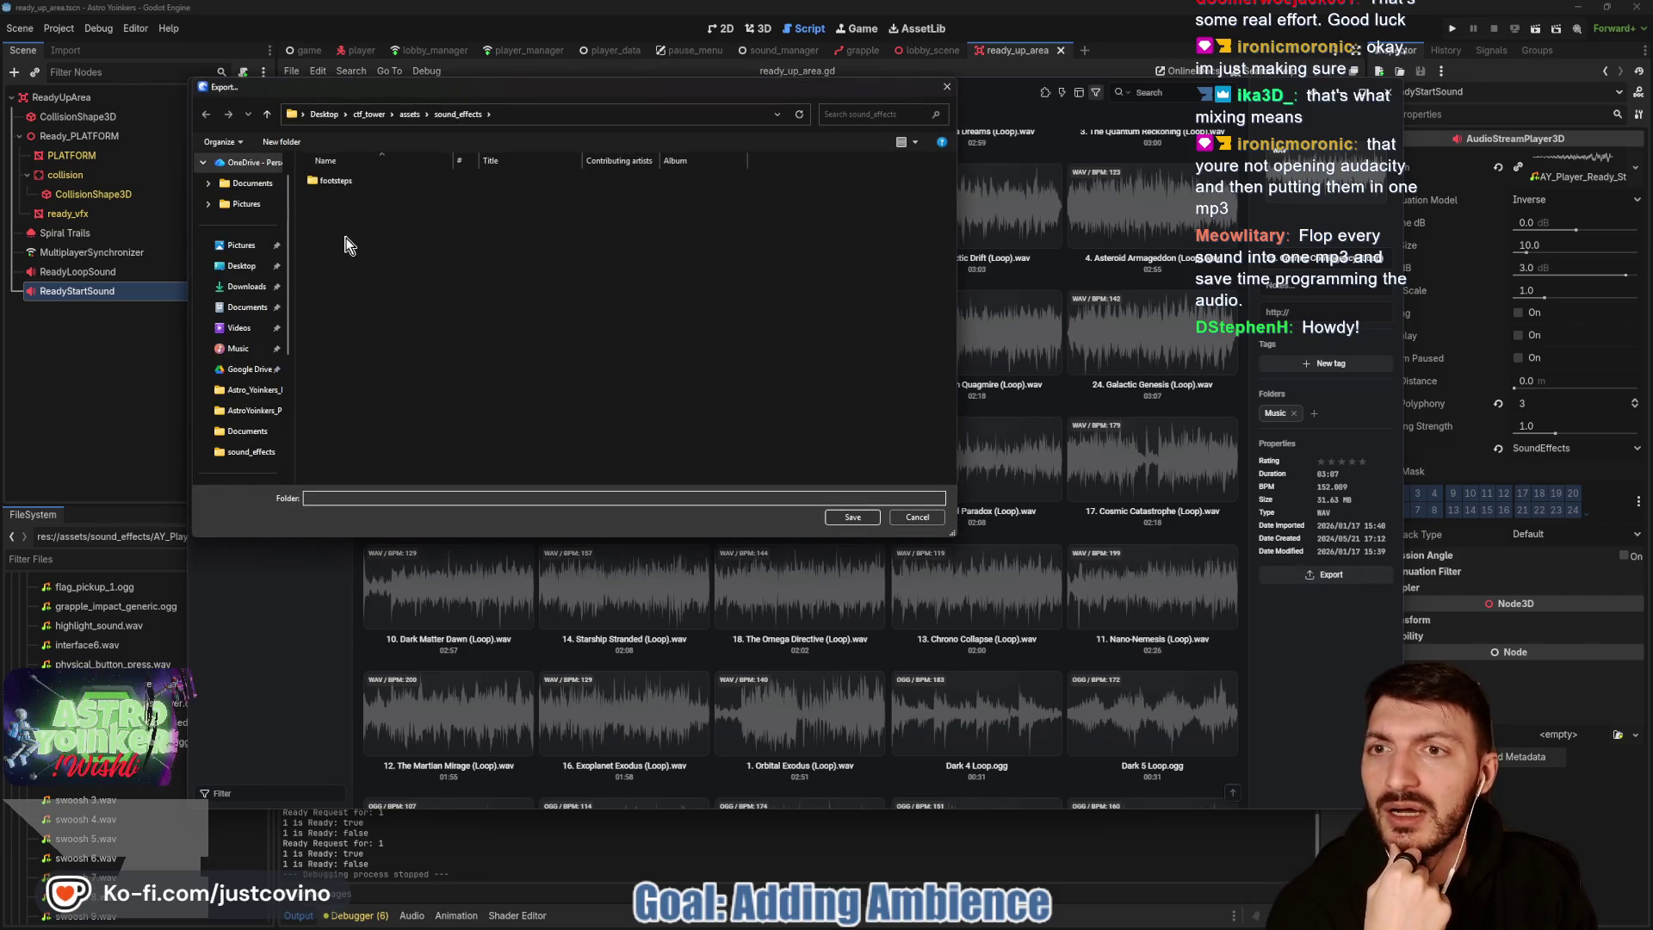
right_click(346, 240)
mouse_move(398, 376)
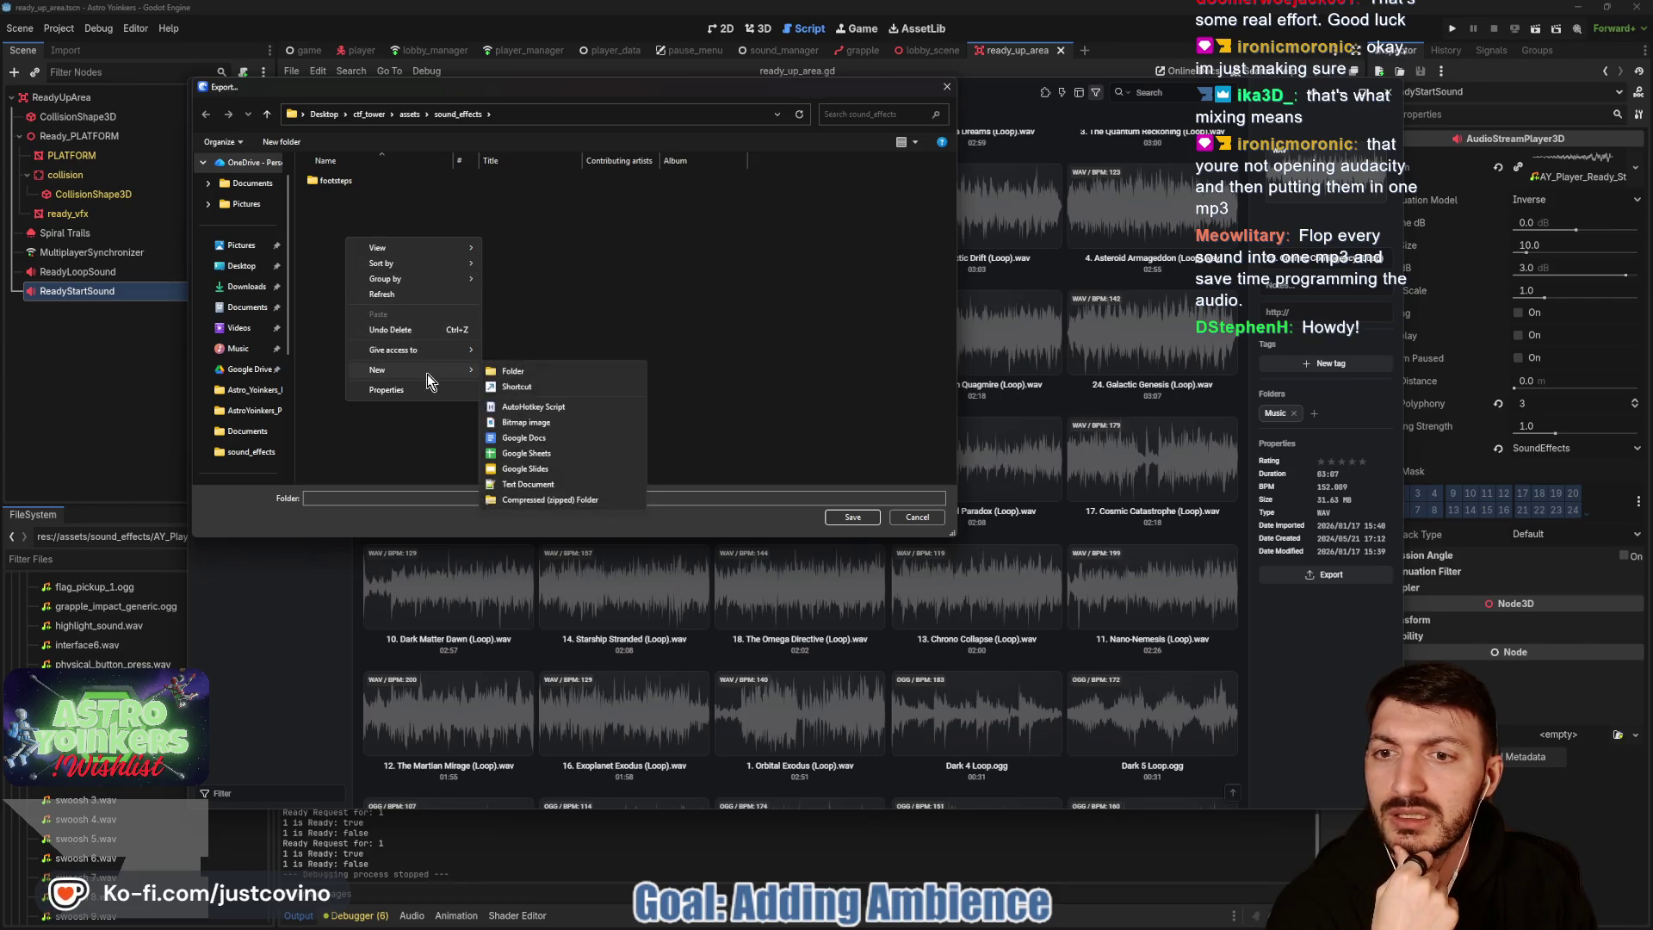
left_click(518, 373)
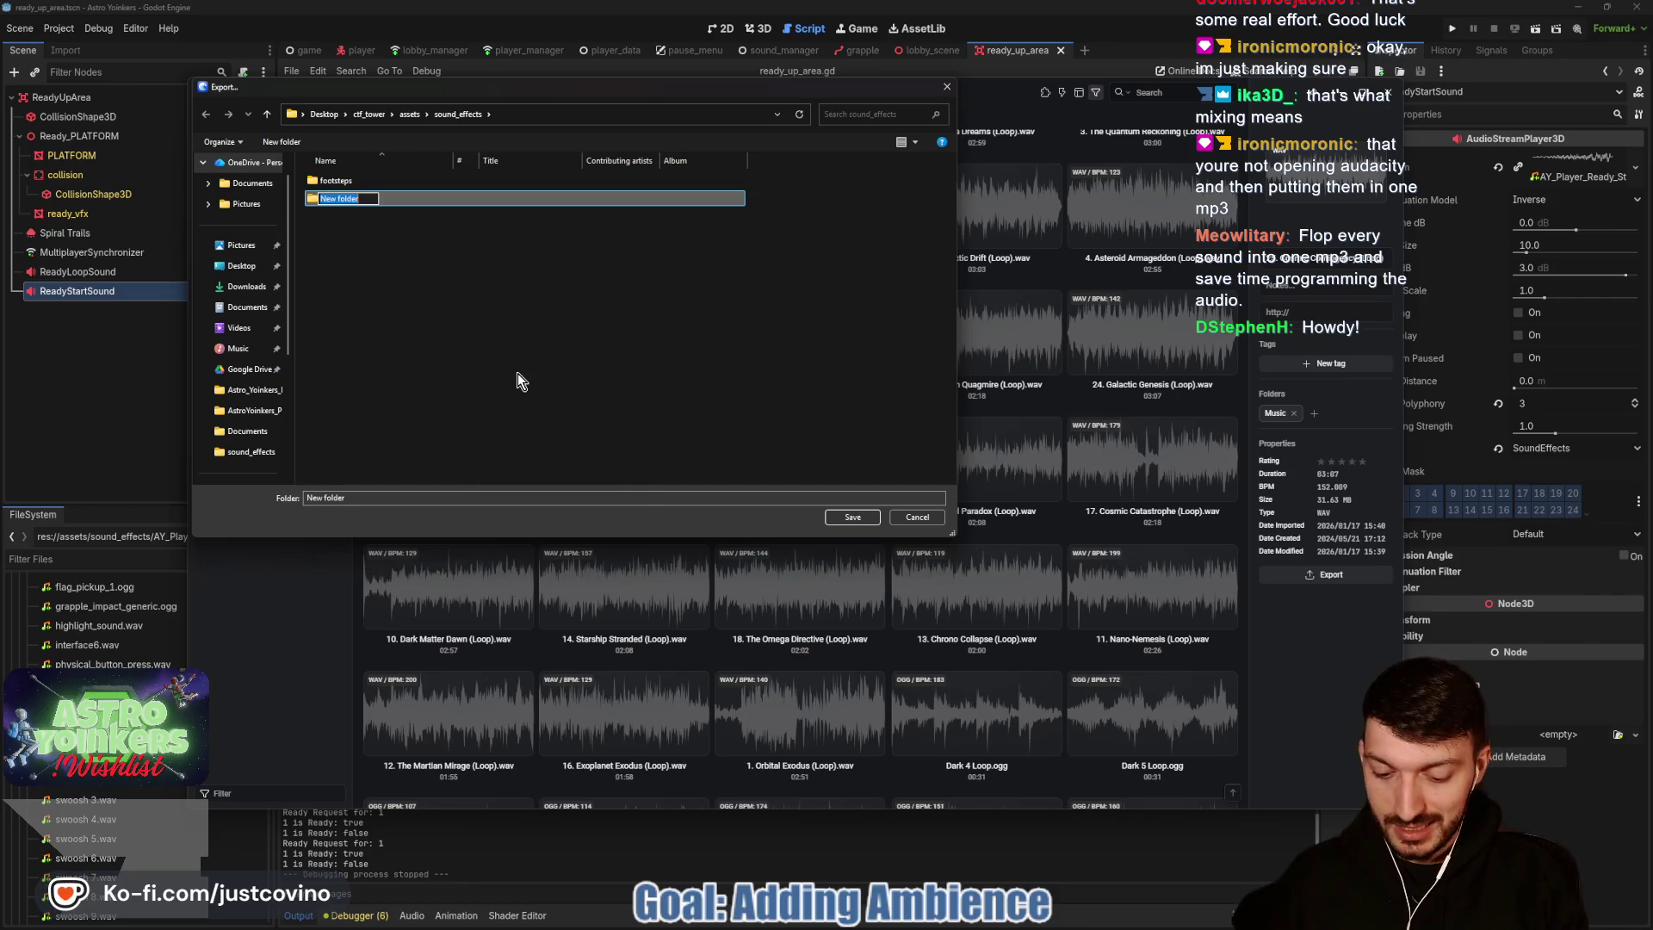
type("ambience")
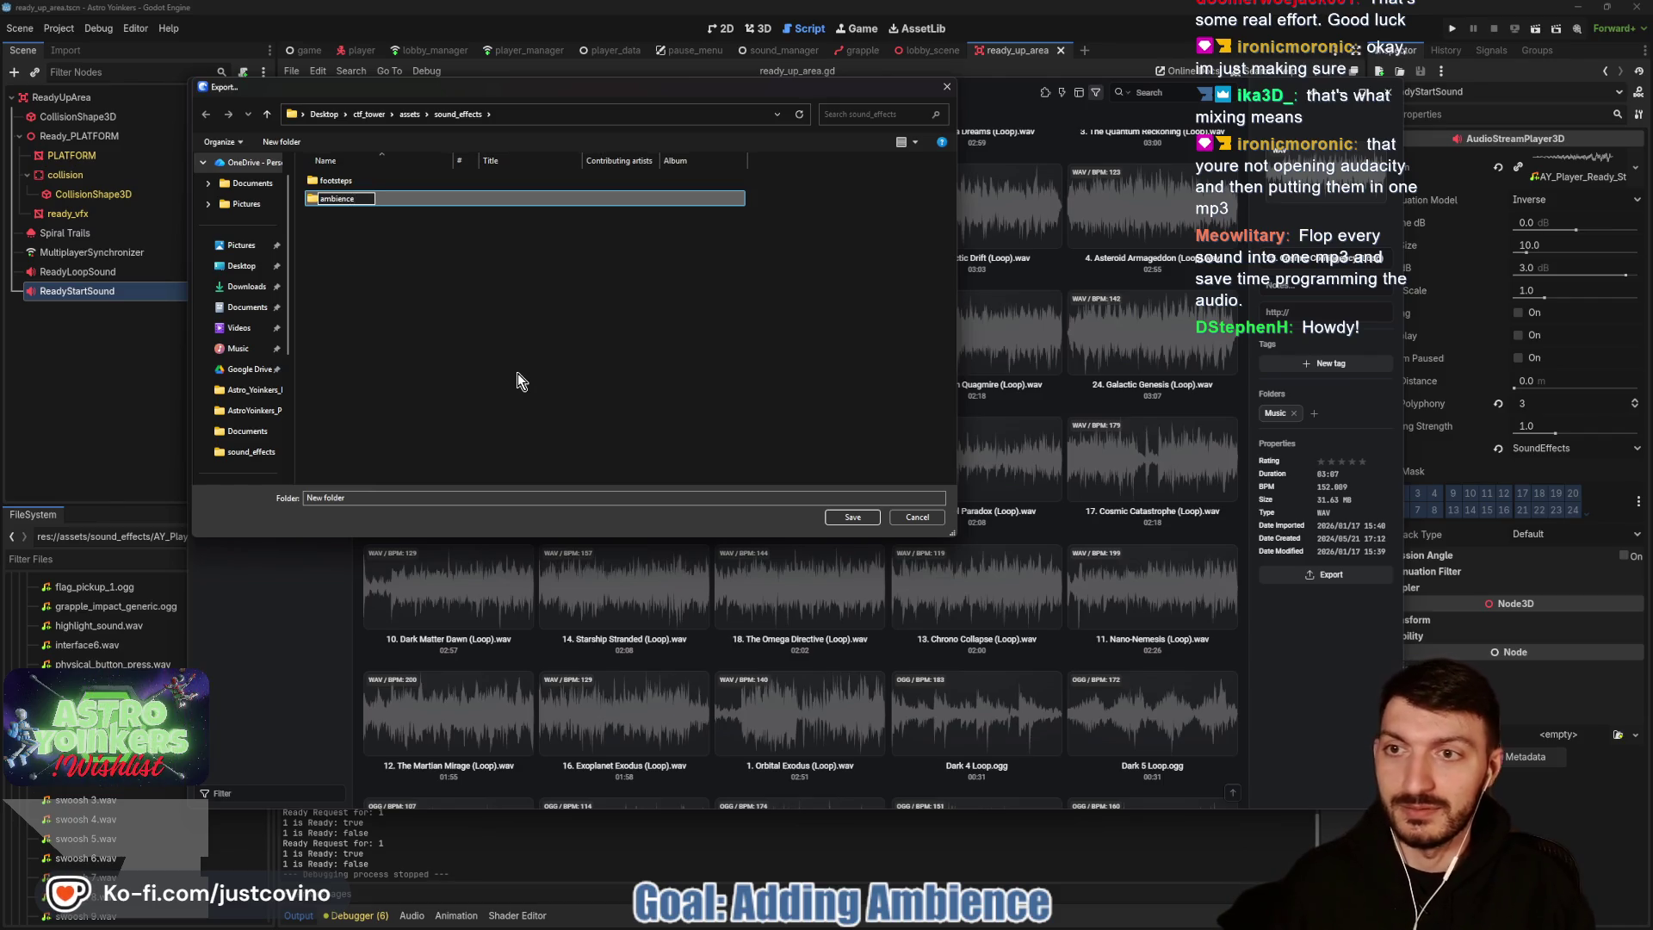
key("Return")
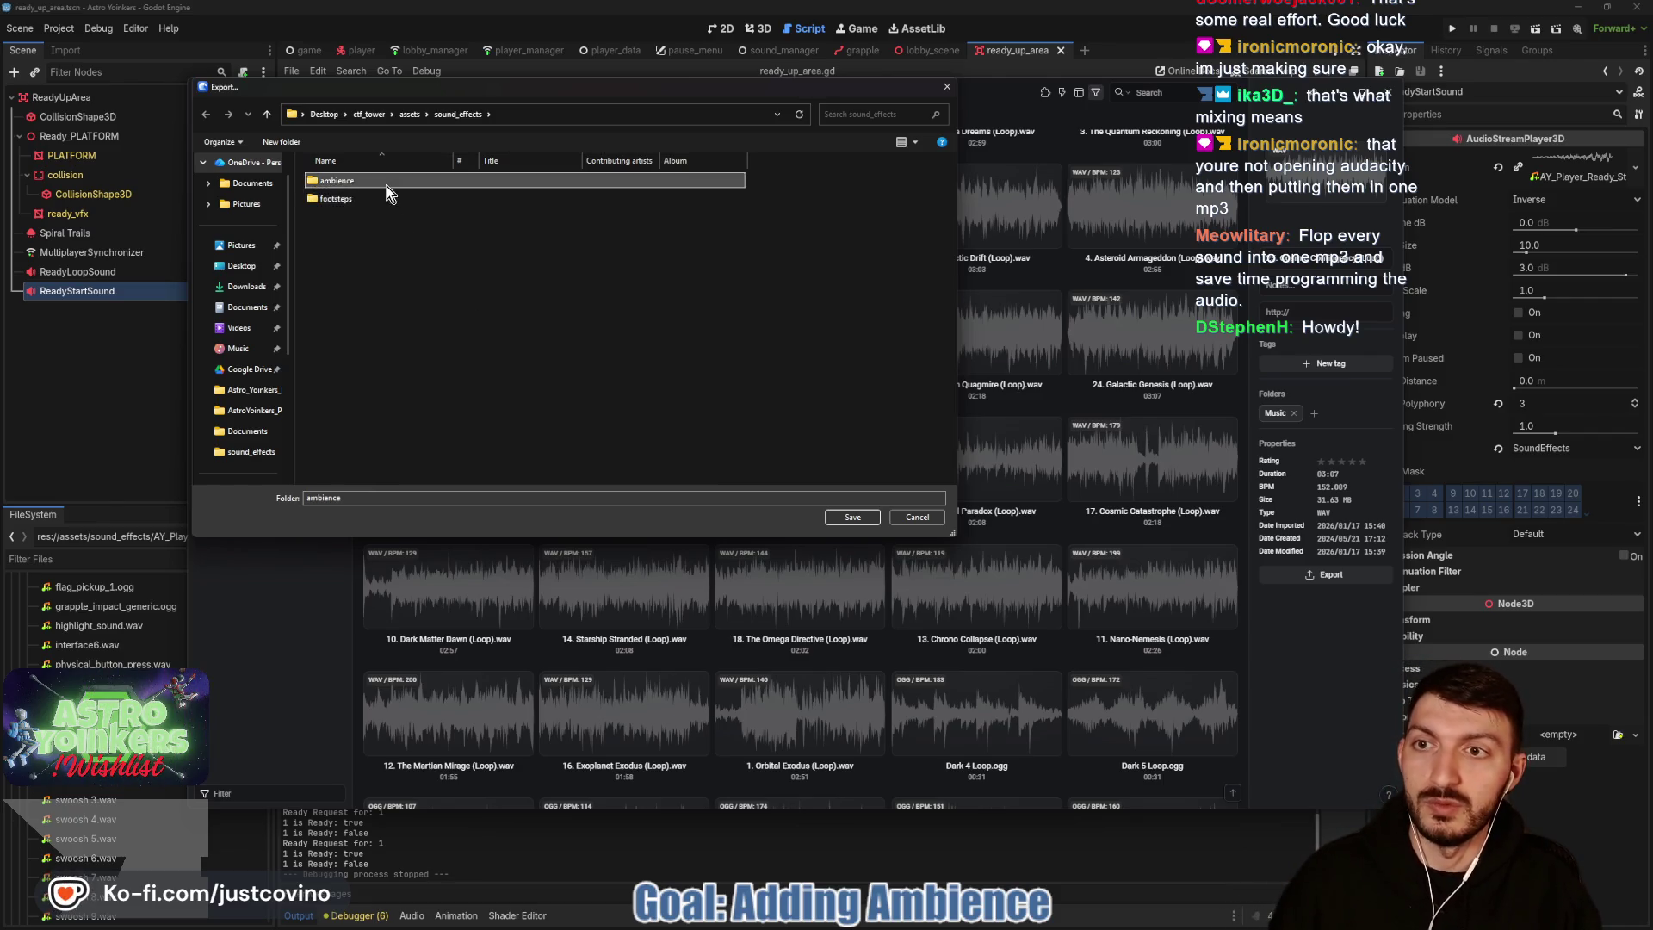
double_click(386, 186)
left_click(851, 517)
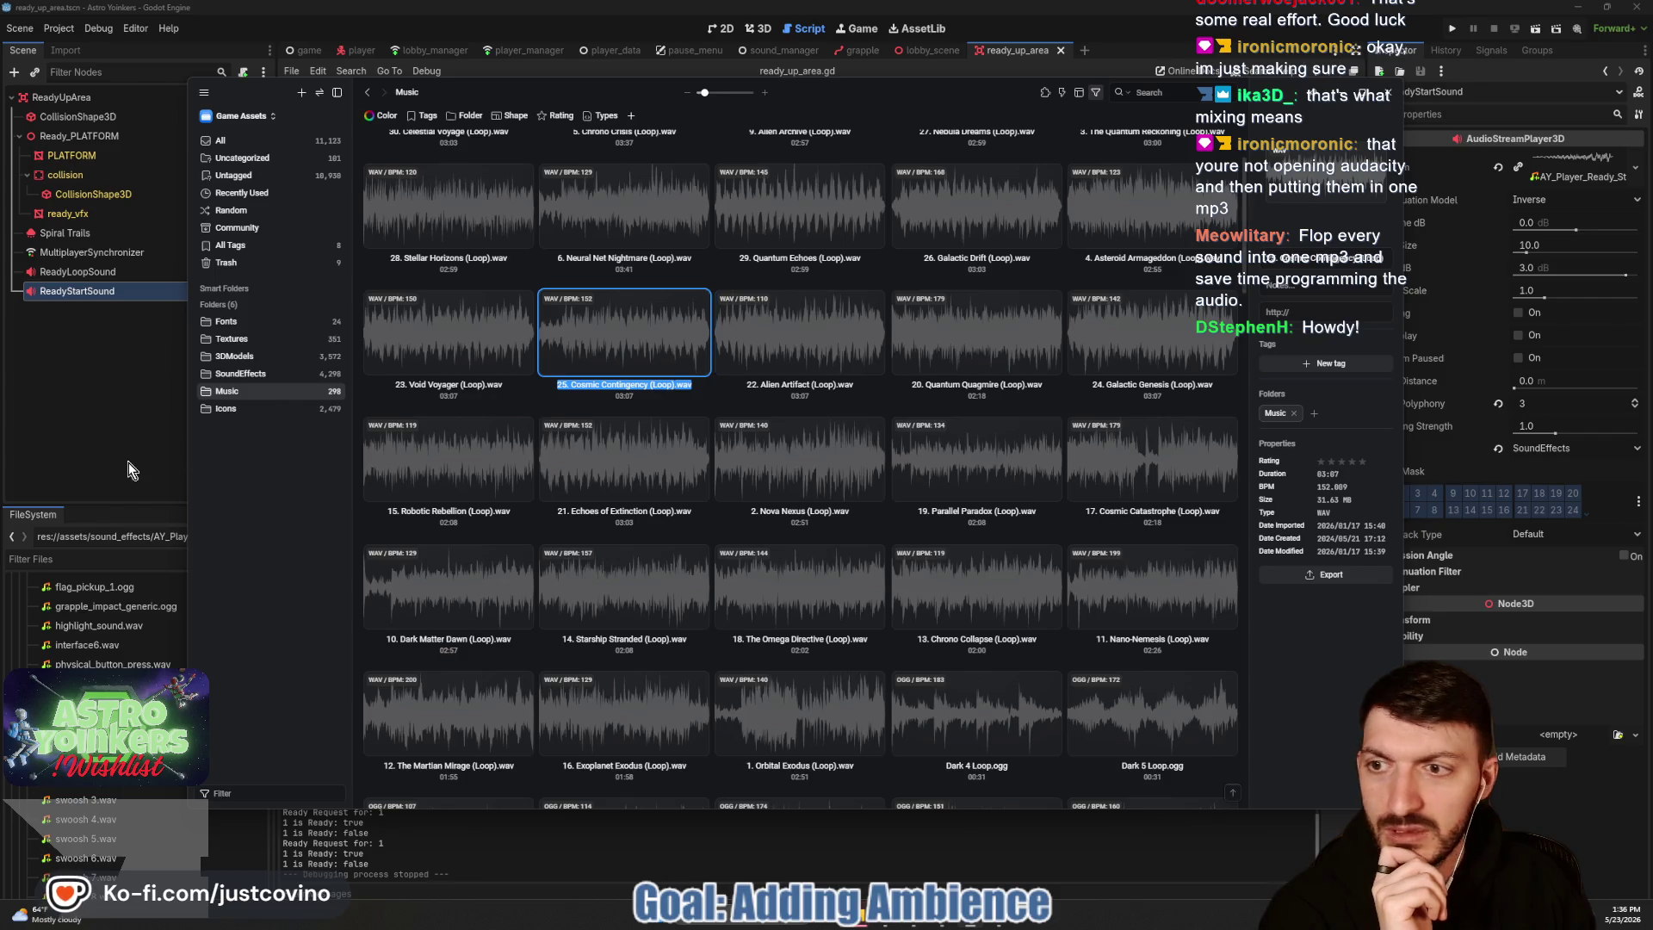
key("Escape")
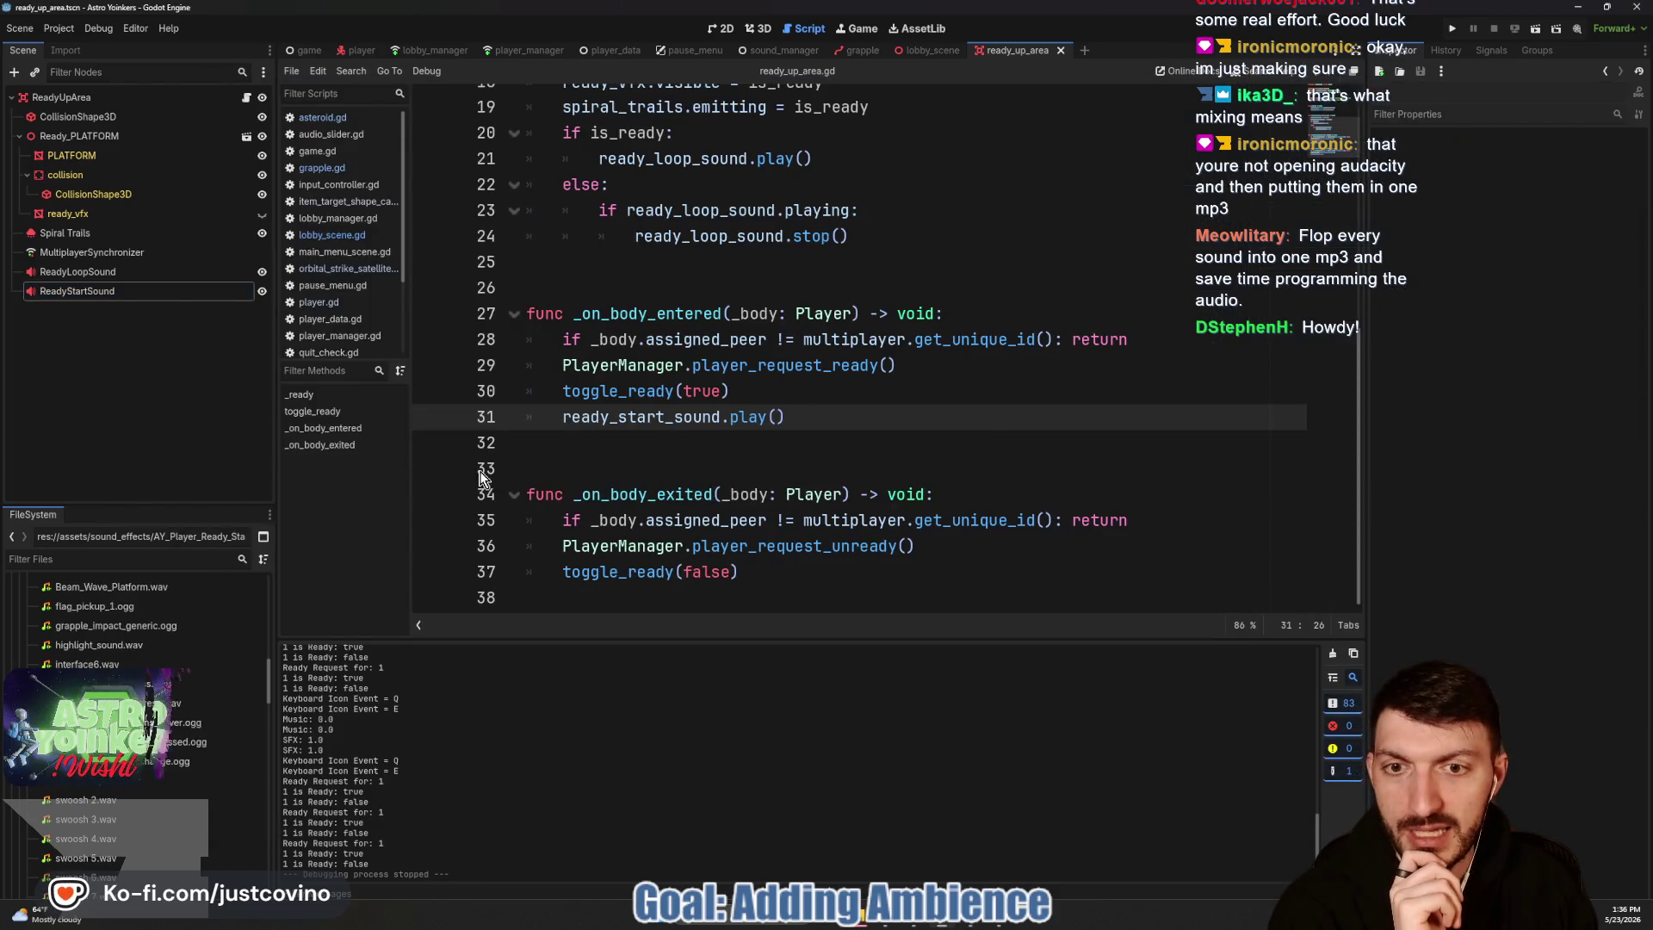
Delete the Music audio player node from the sound_manager scene and go back to the game scene
scroll(129, 706, "down", 3)
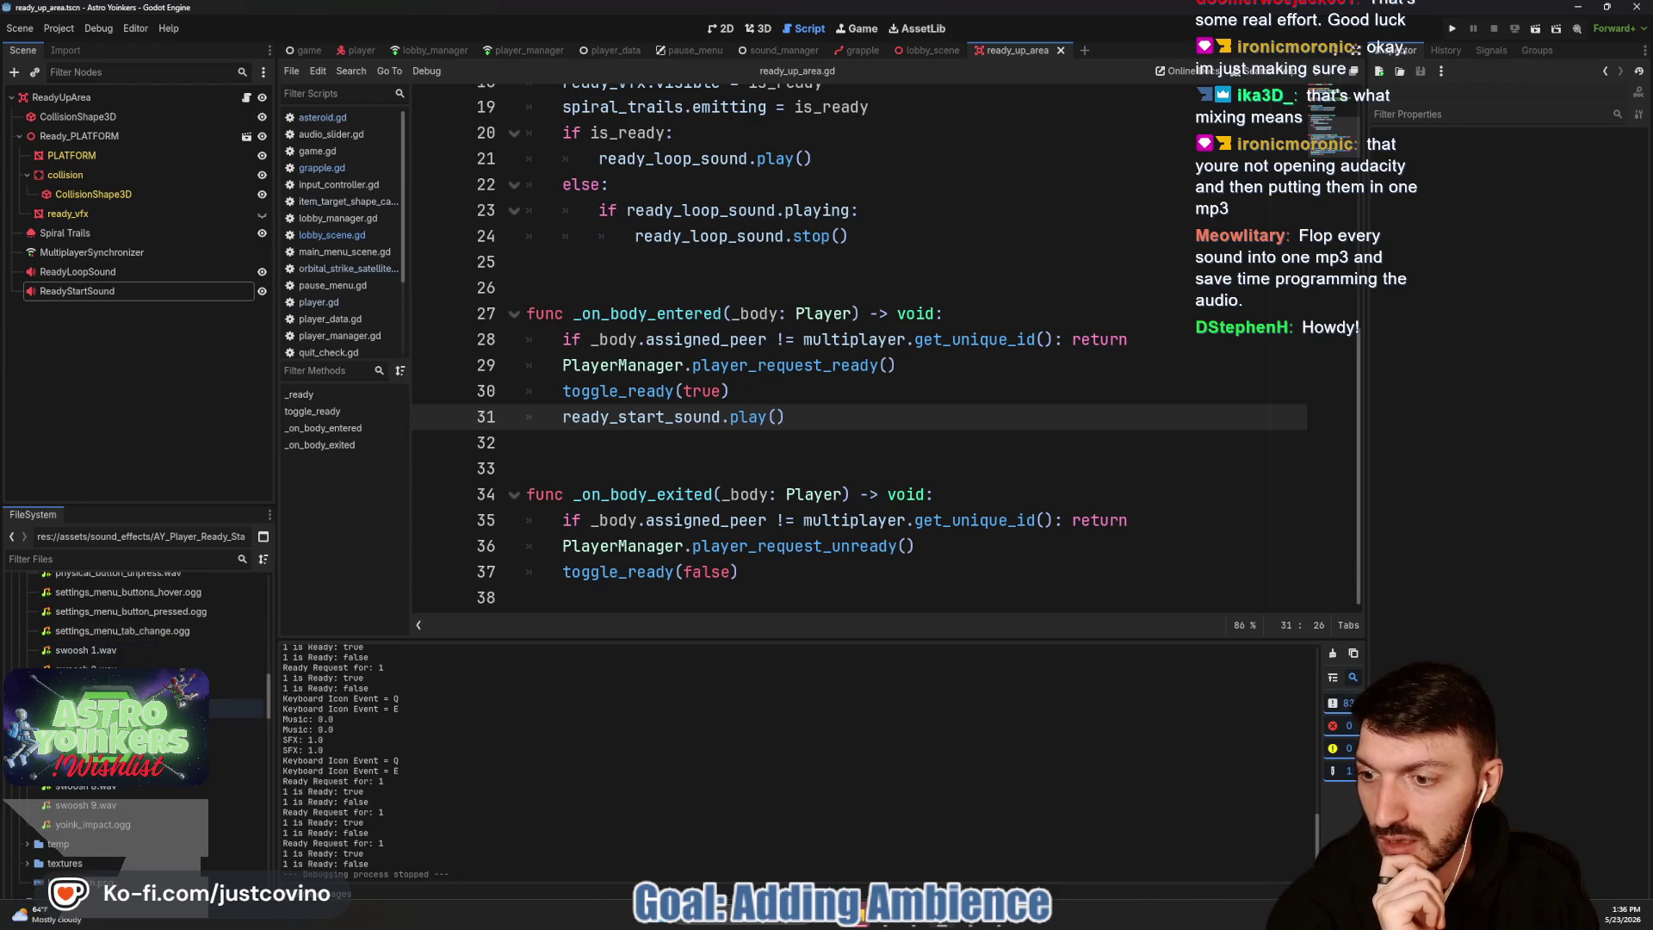
scroll(159, 786, "up", 5)
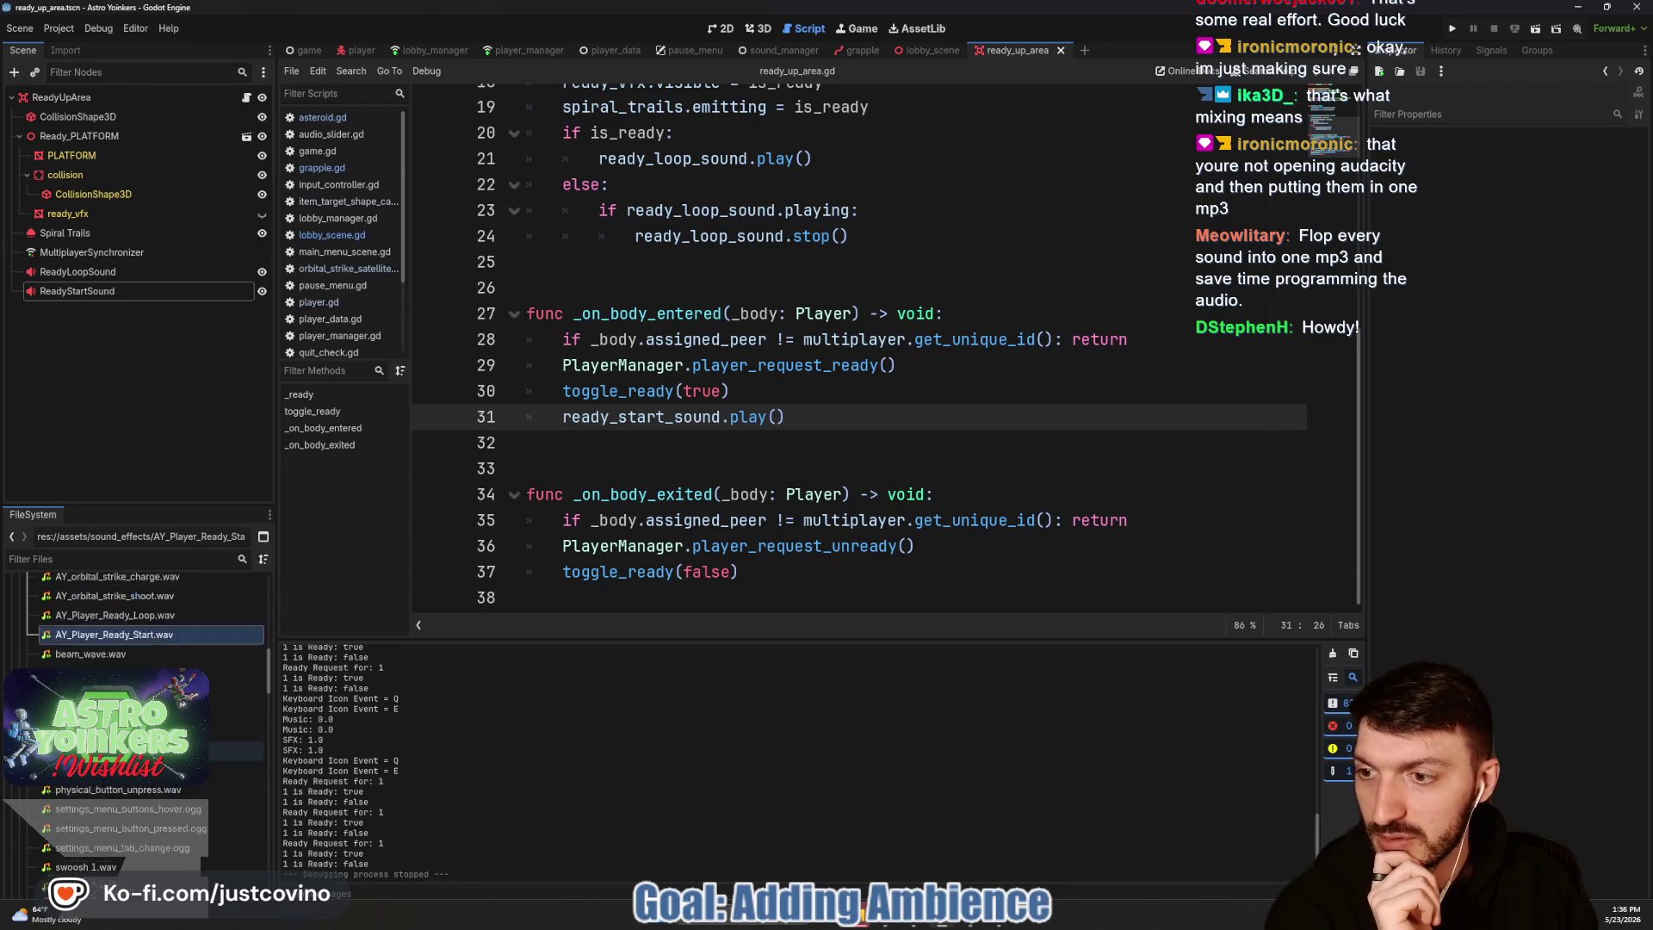
left_click(306, 50)
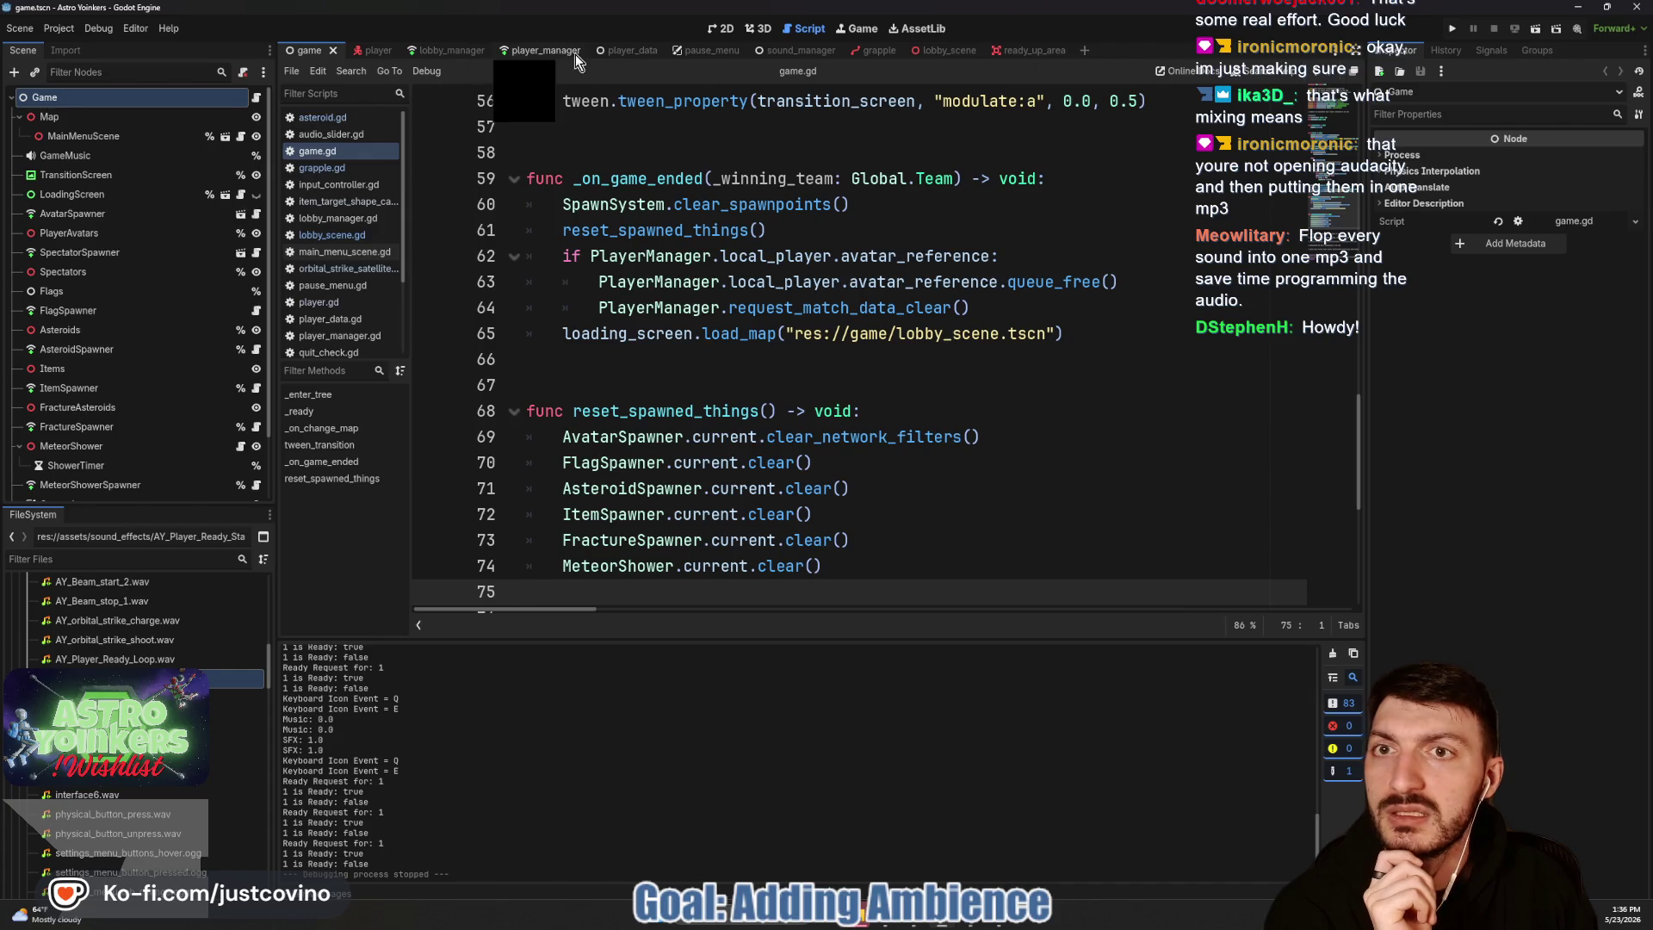
left_click(785, 49)
left_click(68, 119)
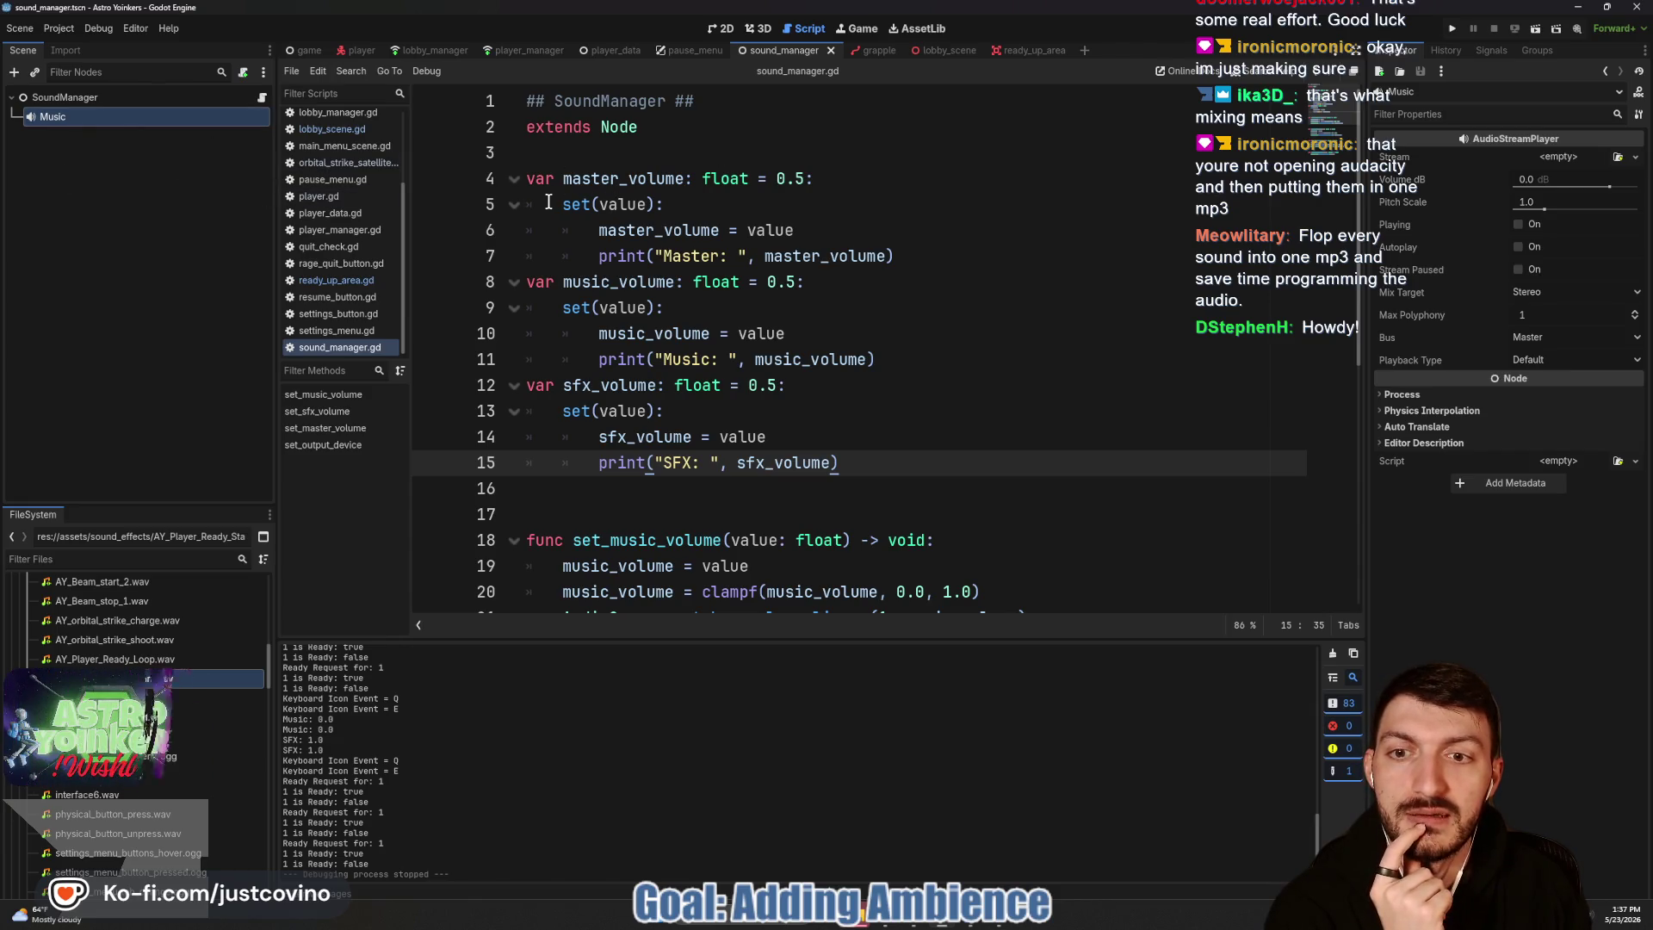
scroll(585, 261, "down", 4)
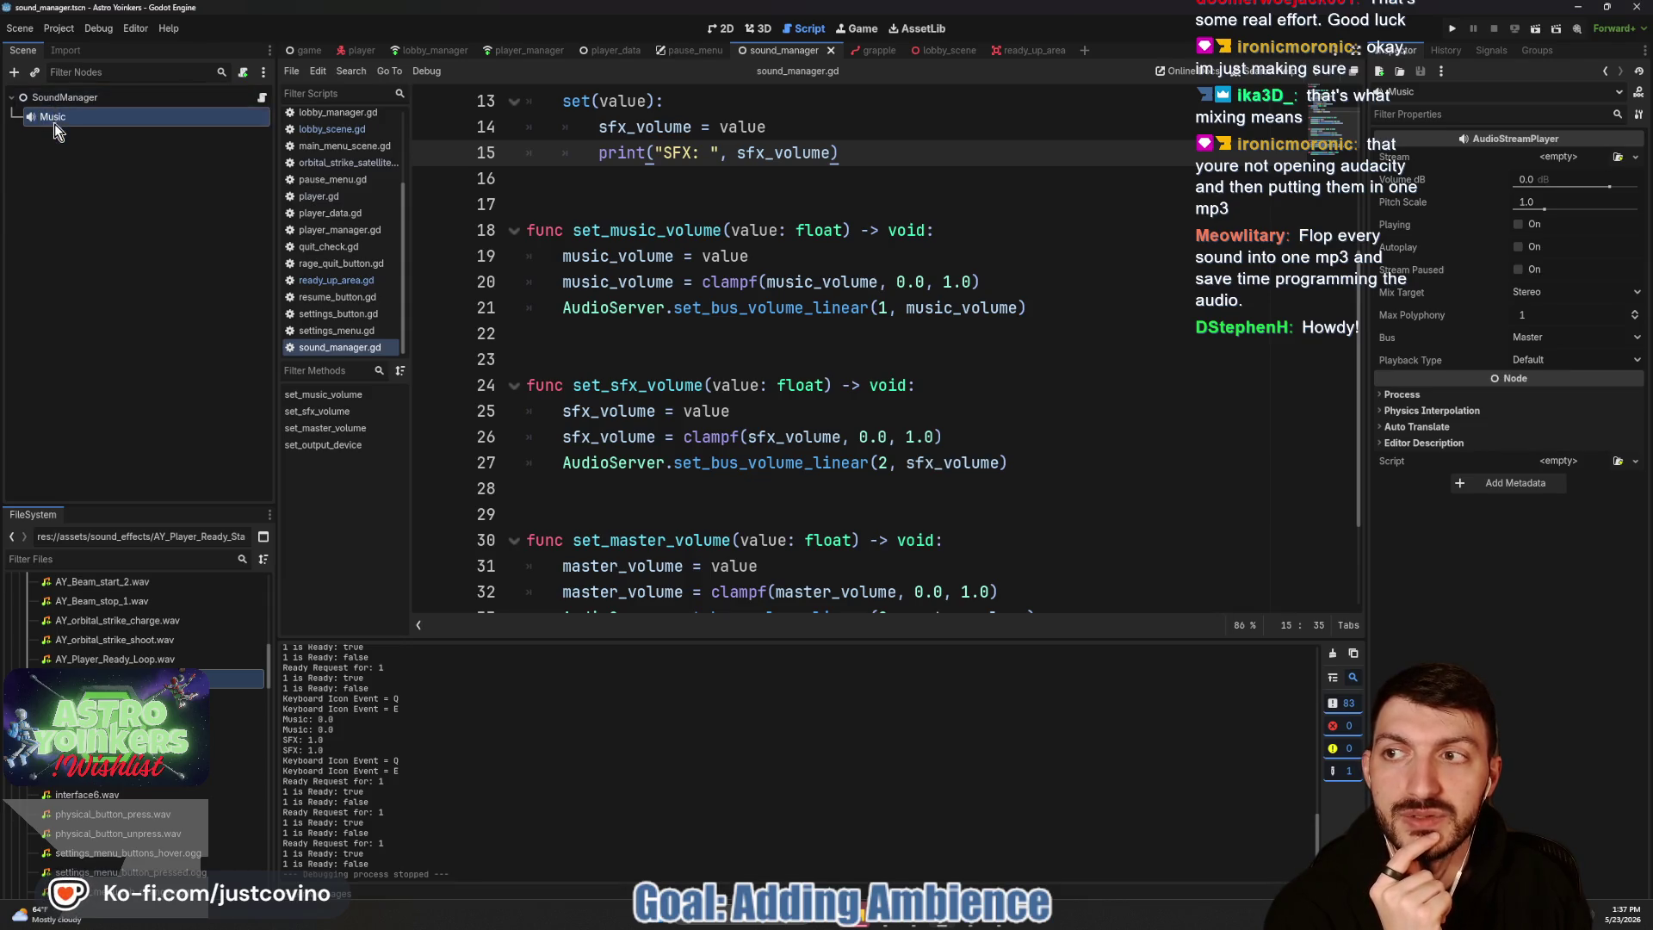
key("Delete")
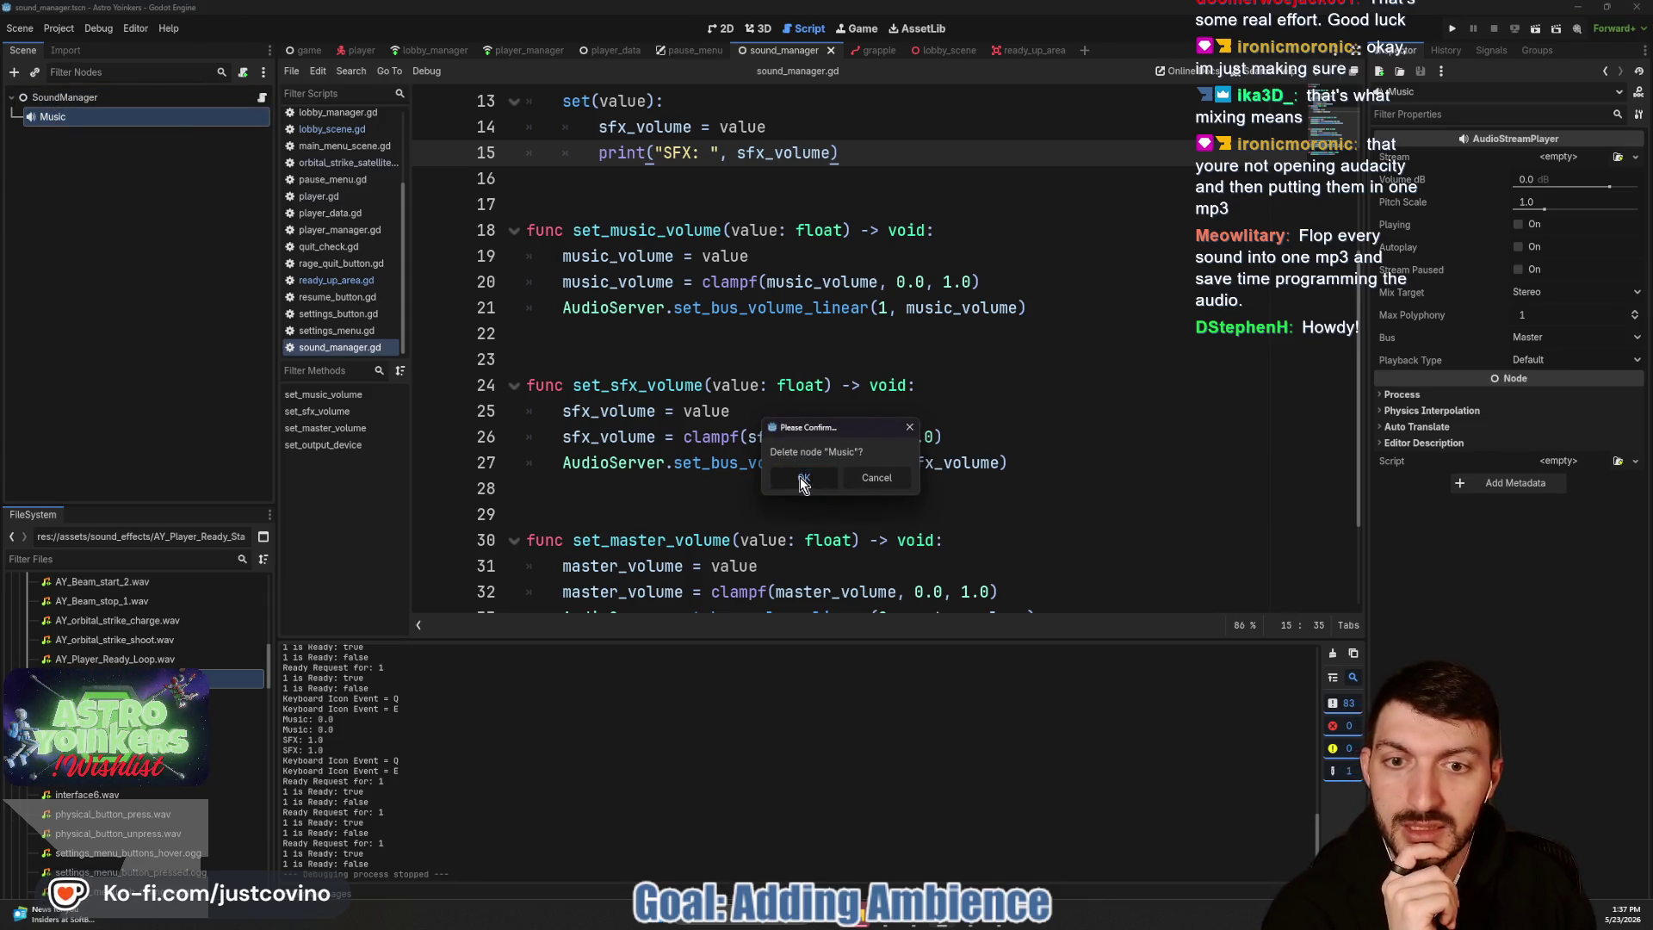
left_click(801, 479)
left_click(655, 256)
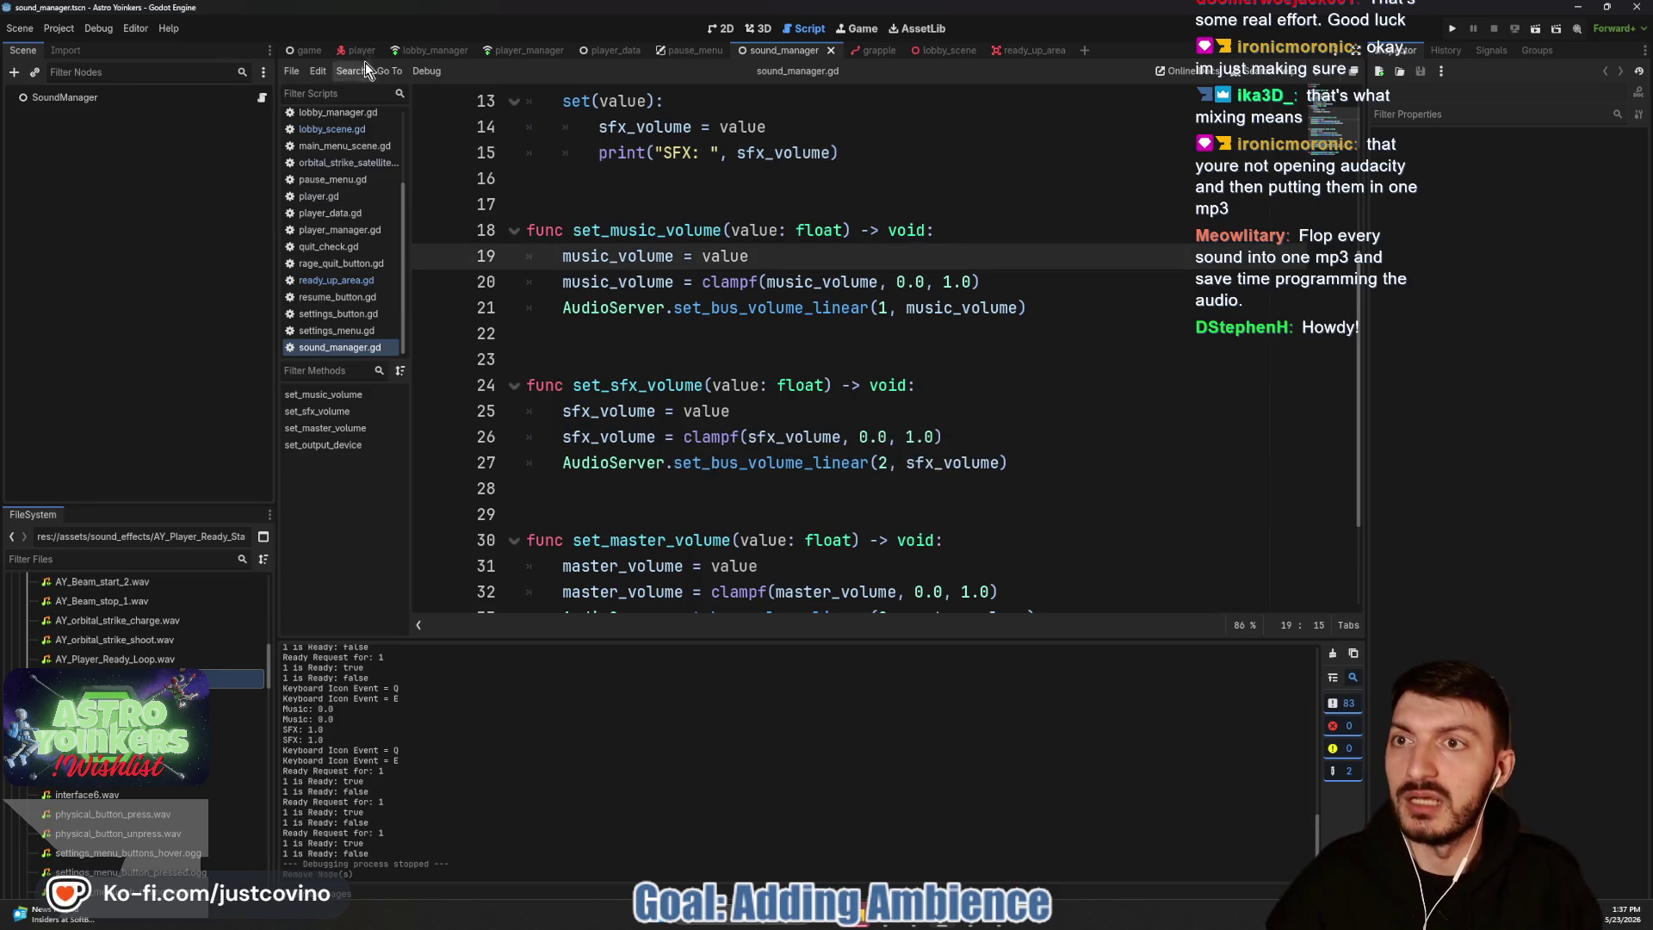
left_click(310, 52)
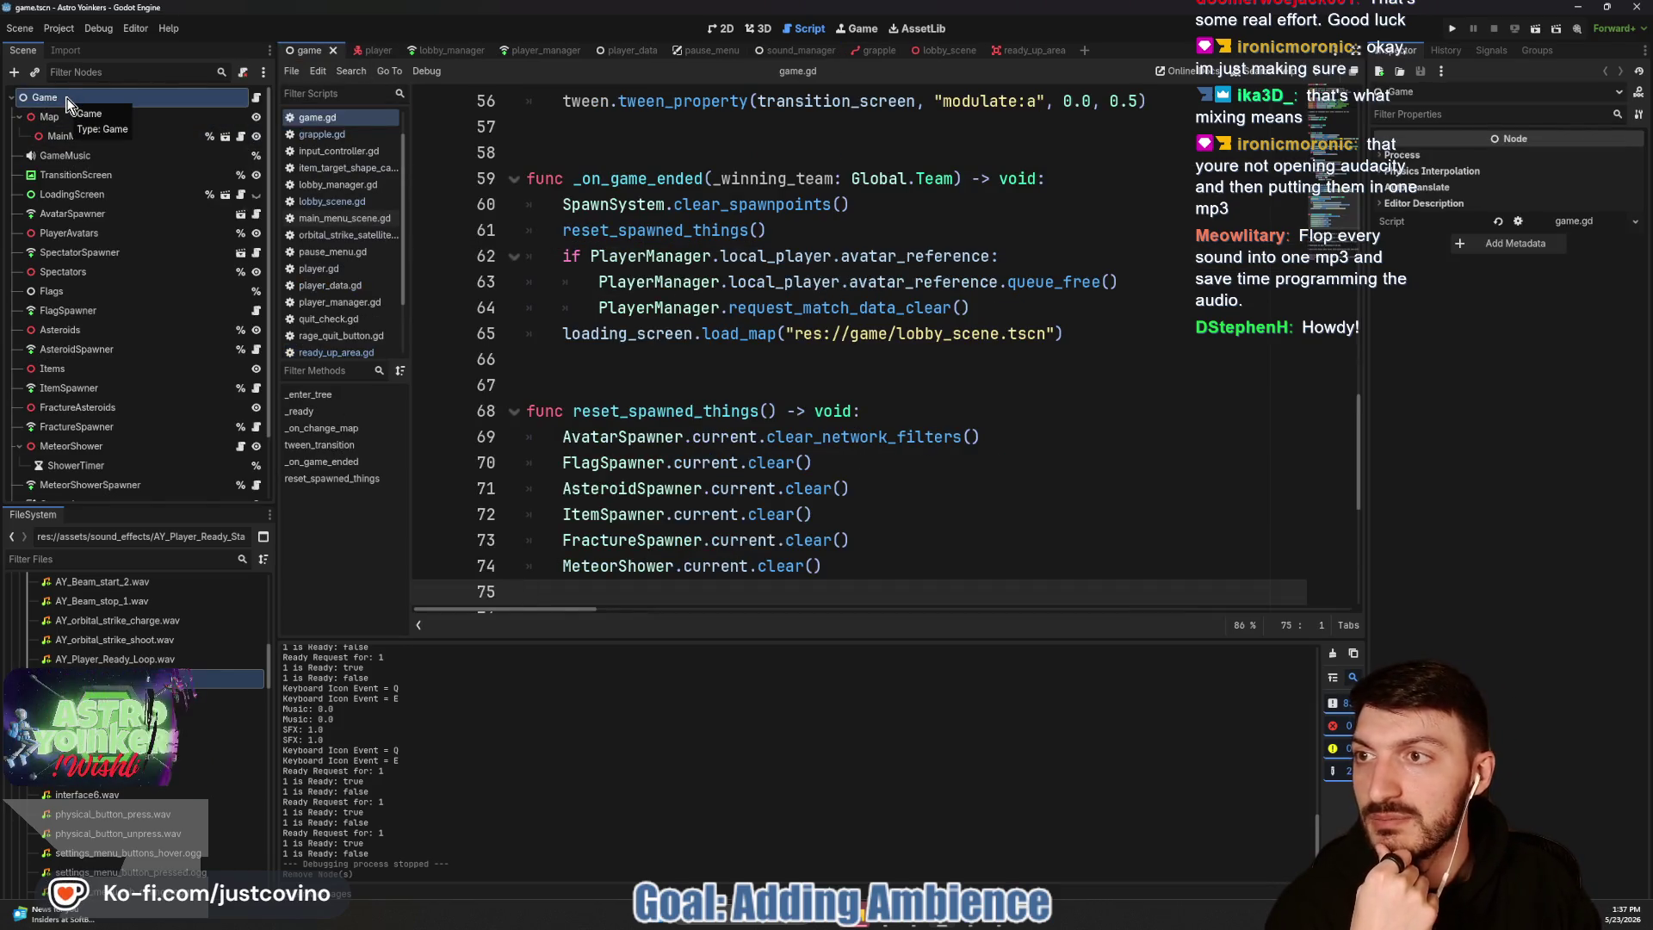
Add an AudioStreamPlayer named Ambience and move it directly below GameMusic
key("ctrl+a")
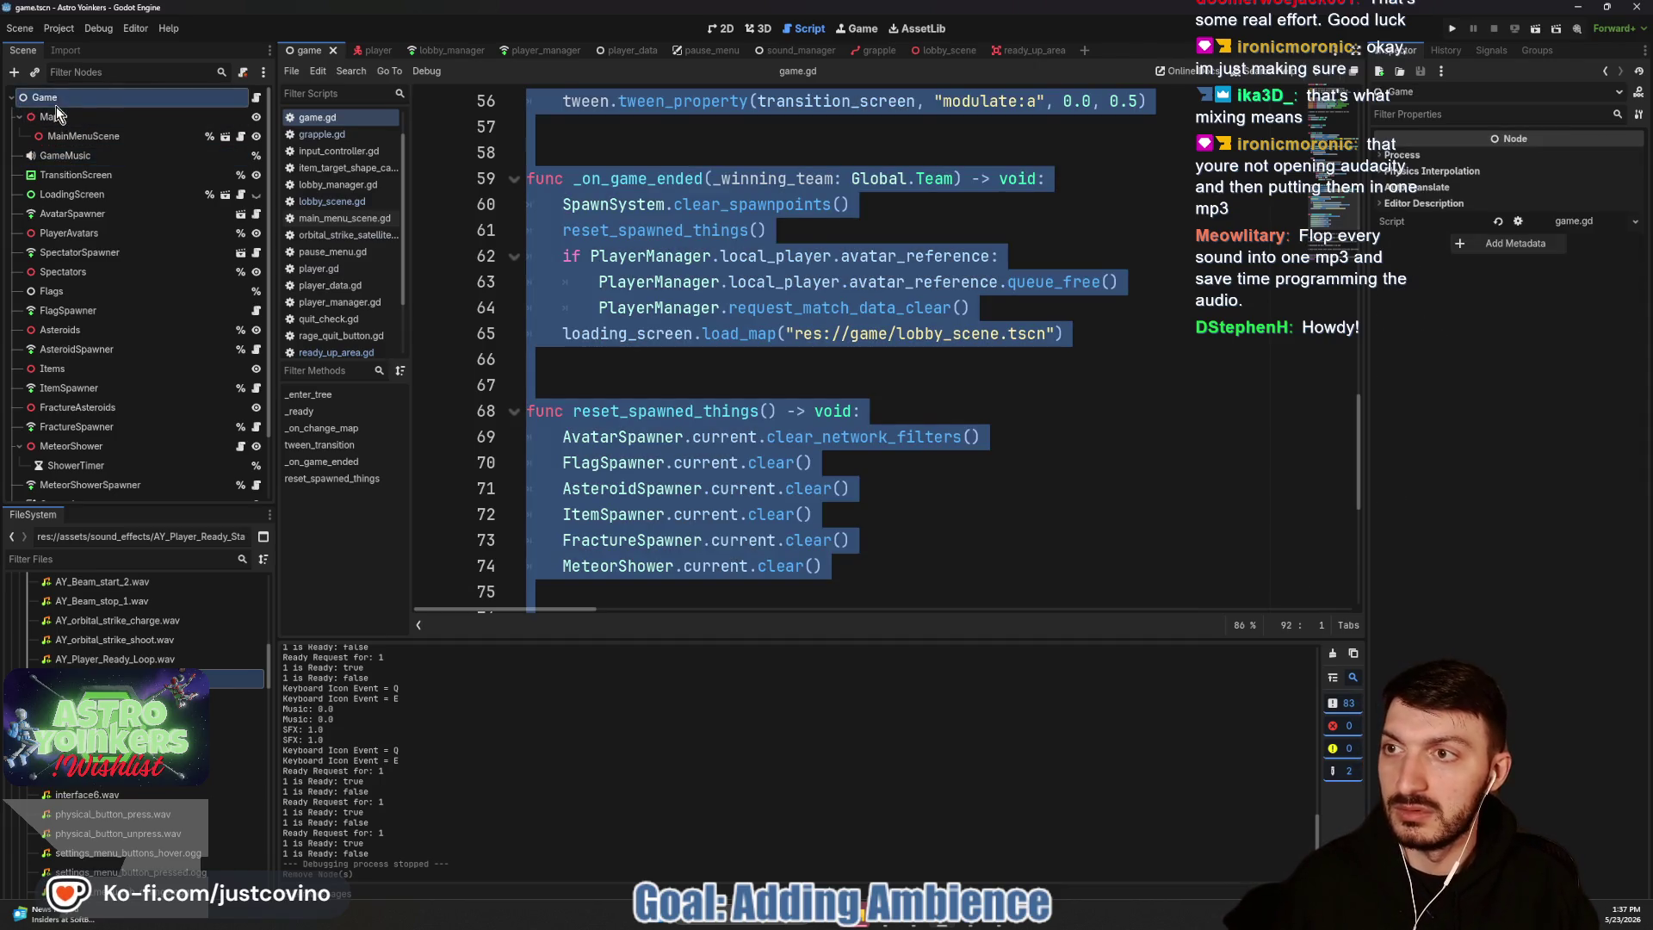
key("ctrl+a")
left_click(705, 437)
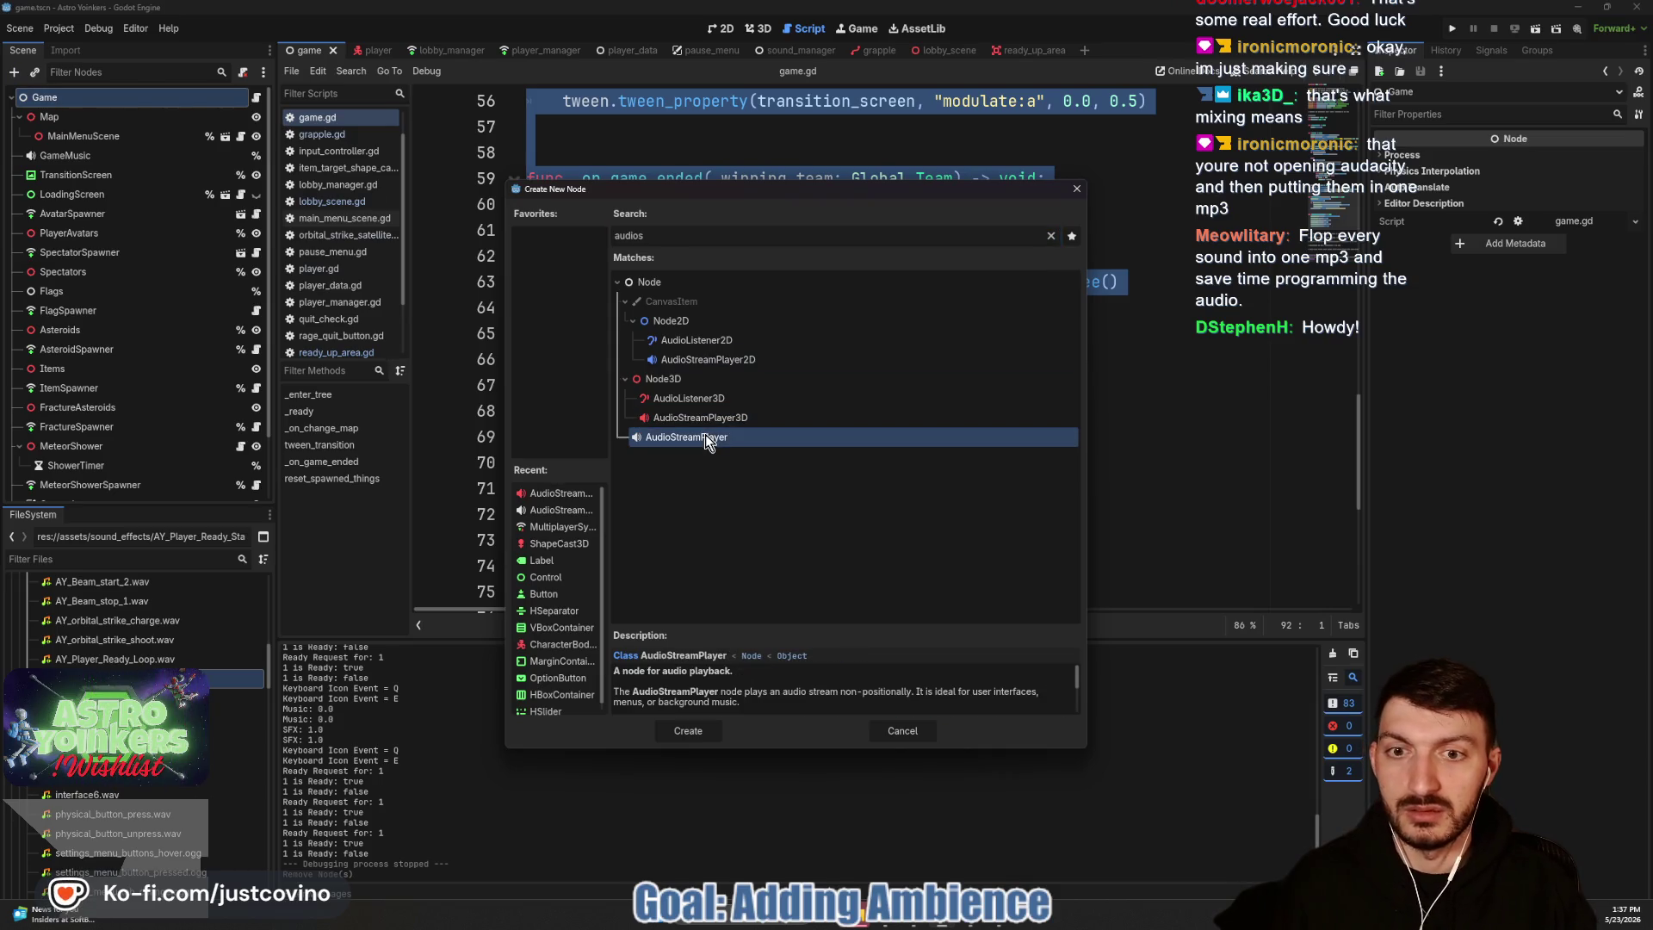
left_click(688, 731)
double_click(148, 496)
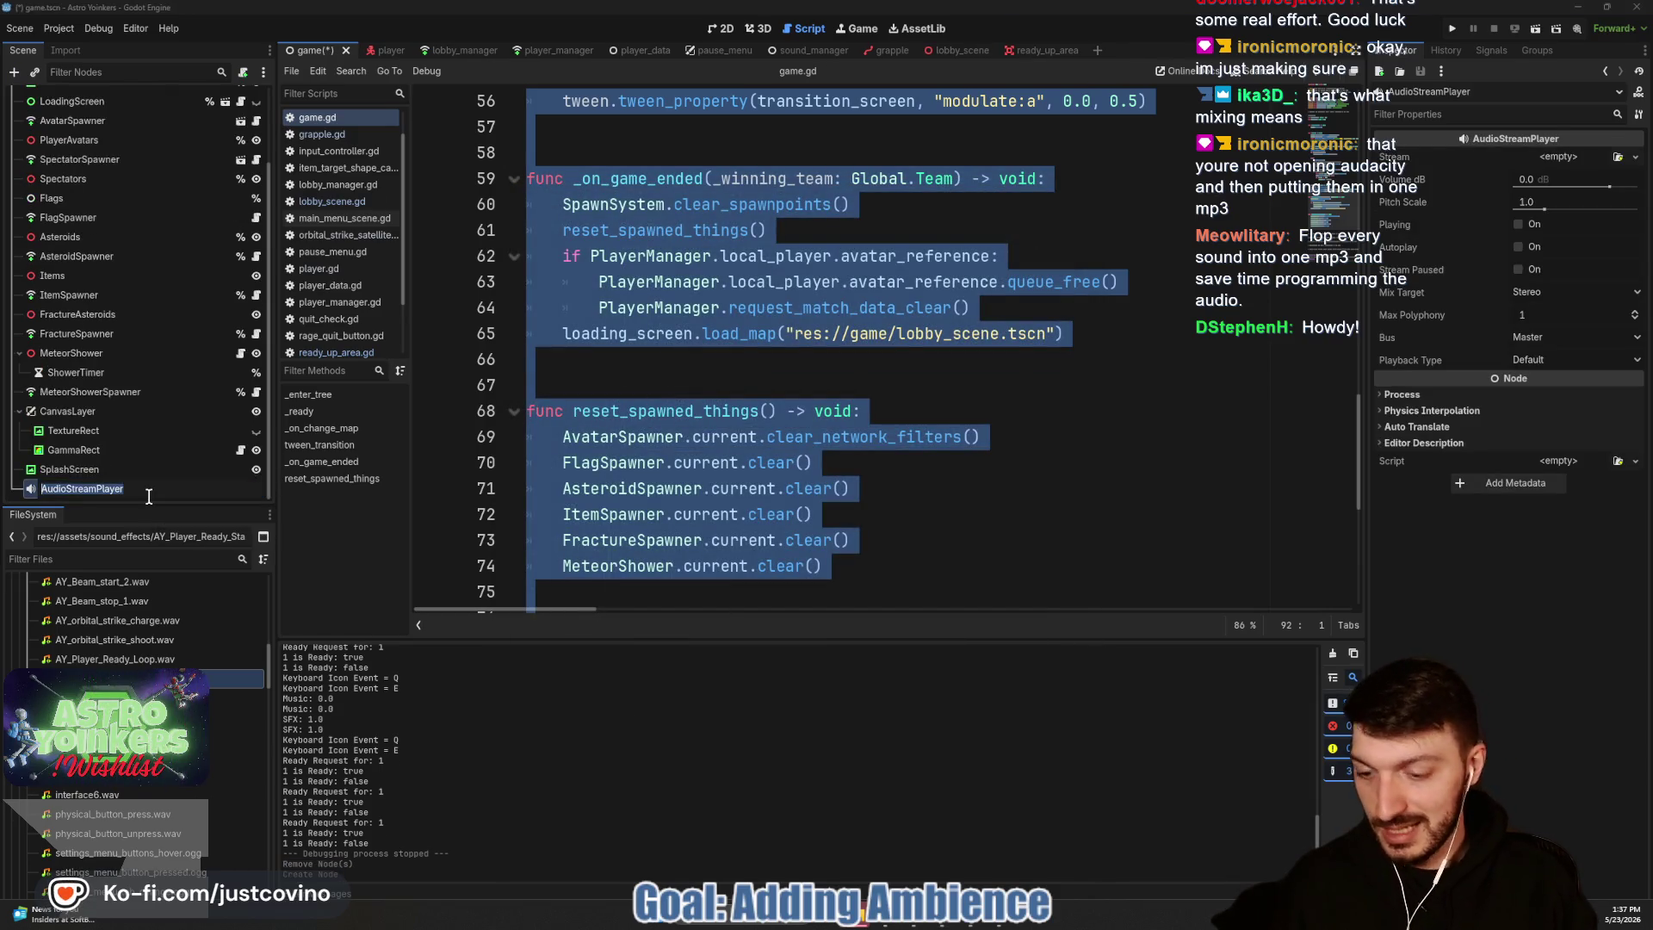
type("ence")
key("Return")
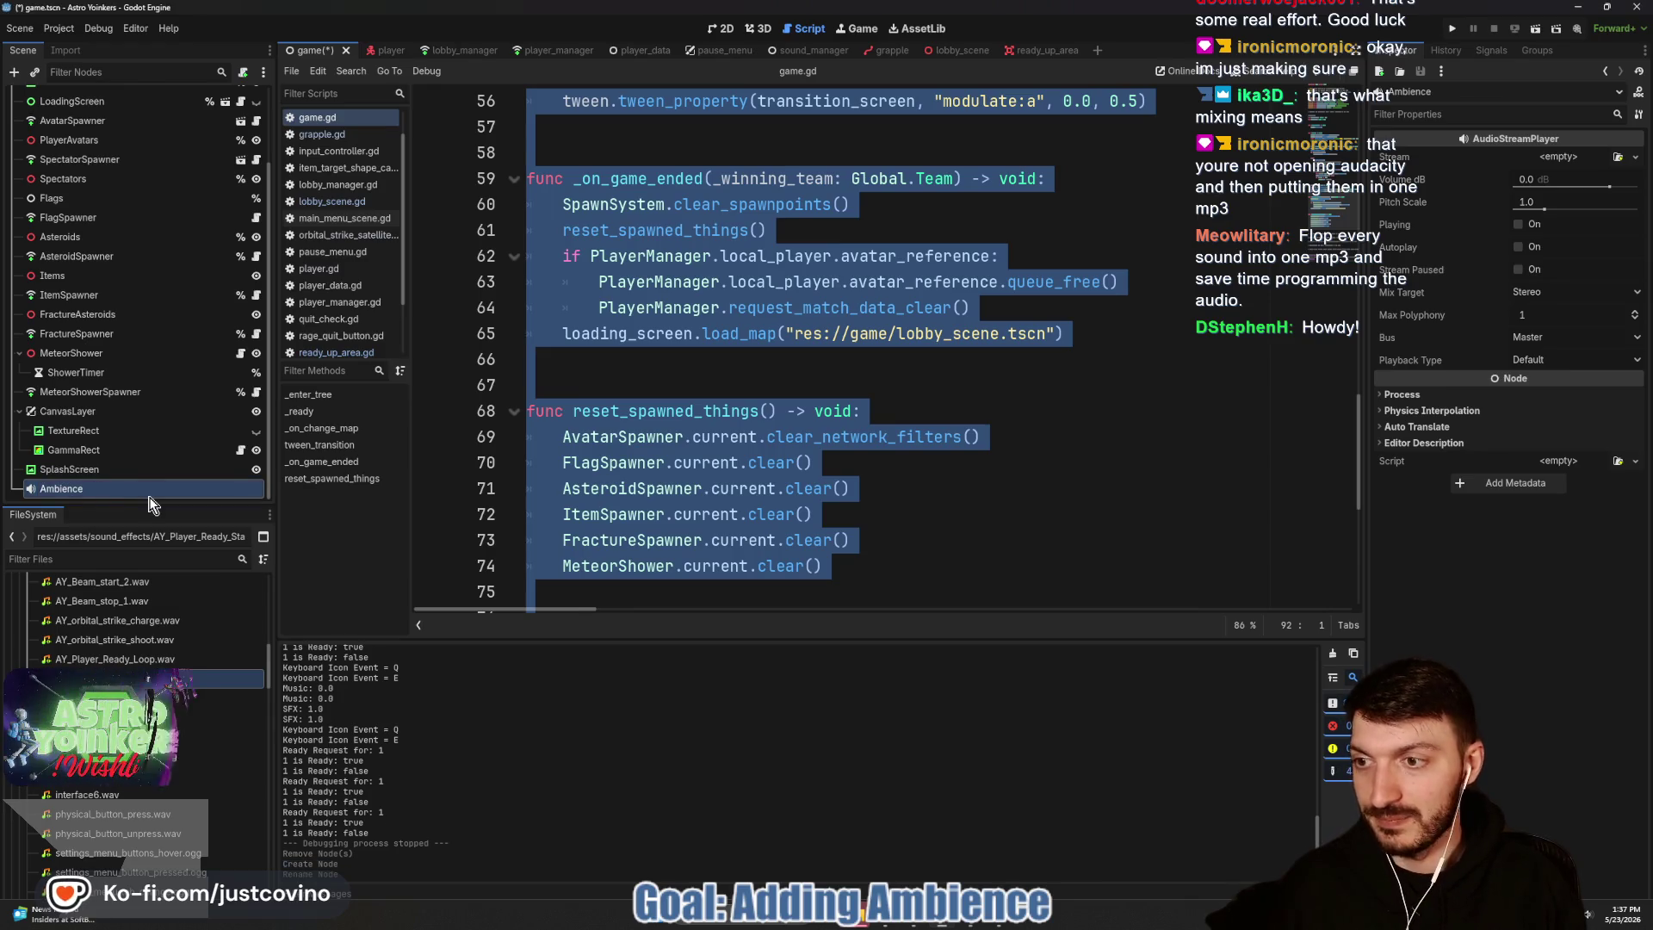
mouse_move(126, 494)
left_mouse_down()
mouse_move(106, 174)
mouse_move(55, 170)
left_mouse_up()
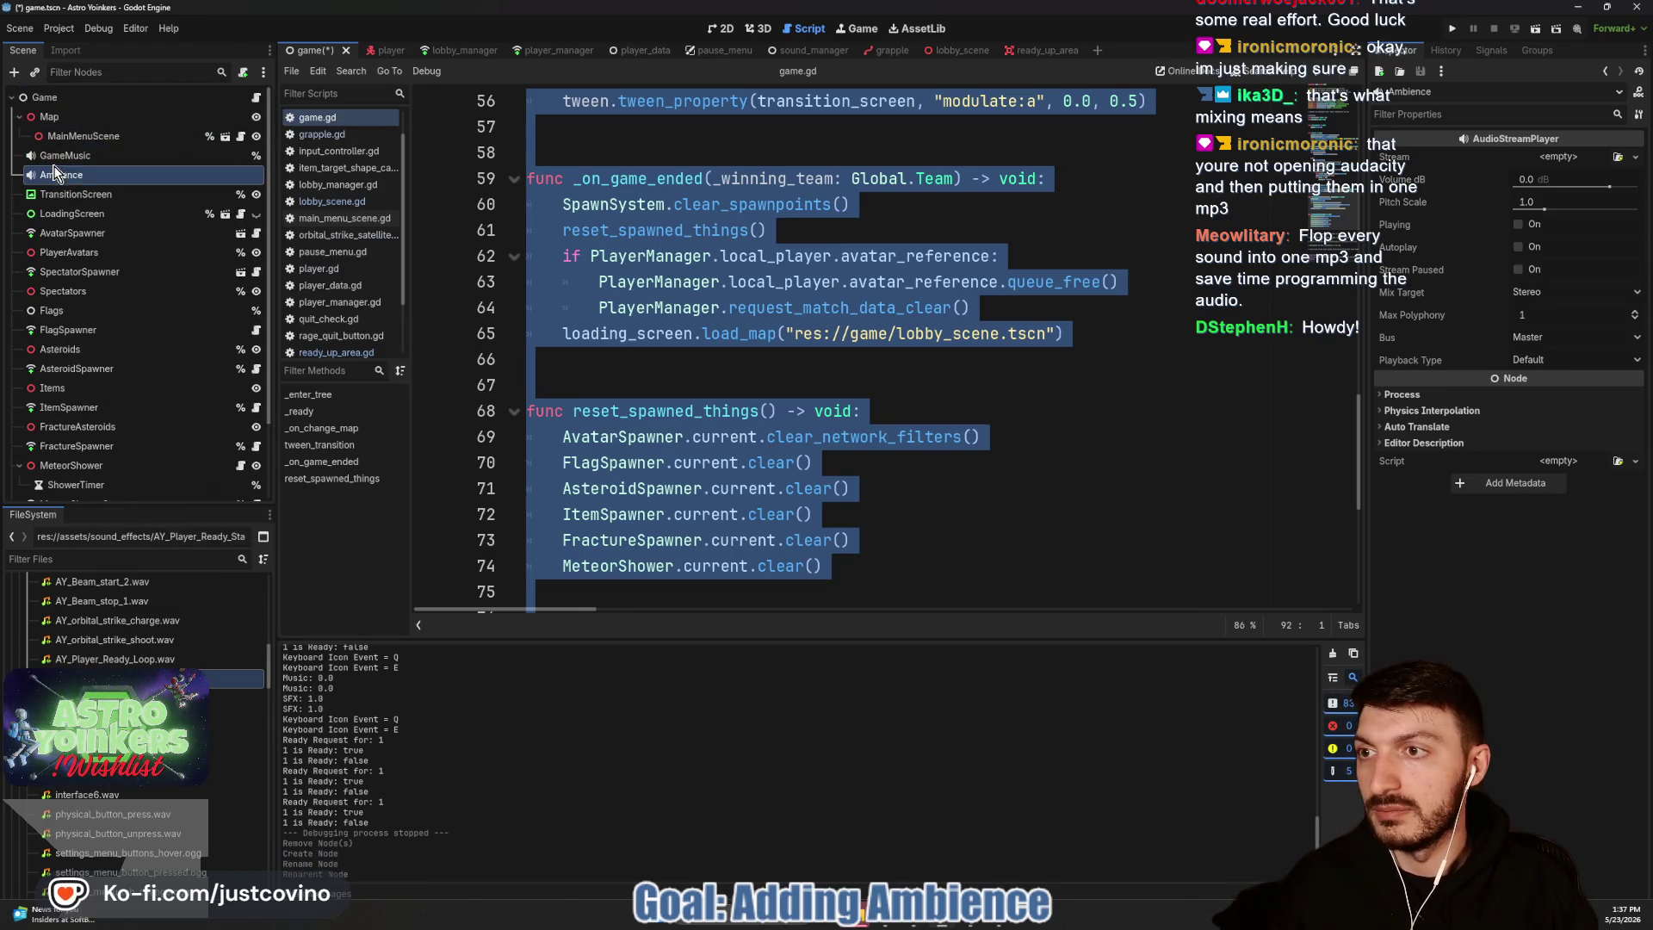
Browse project audio files for Ambience's stream, then close the picker without choosing one
left_click(1635, 157)
left_click(1549, 379)
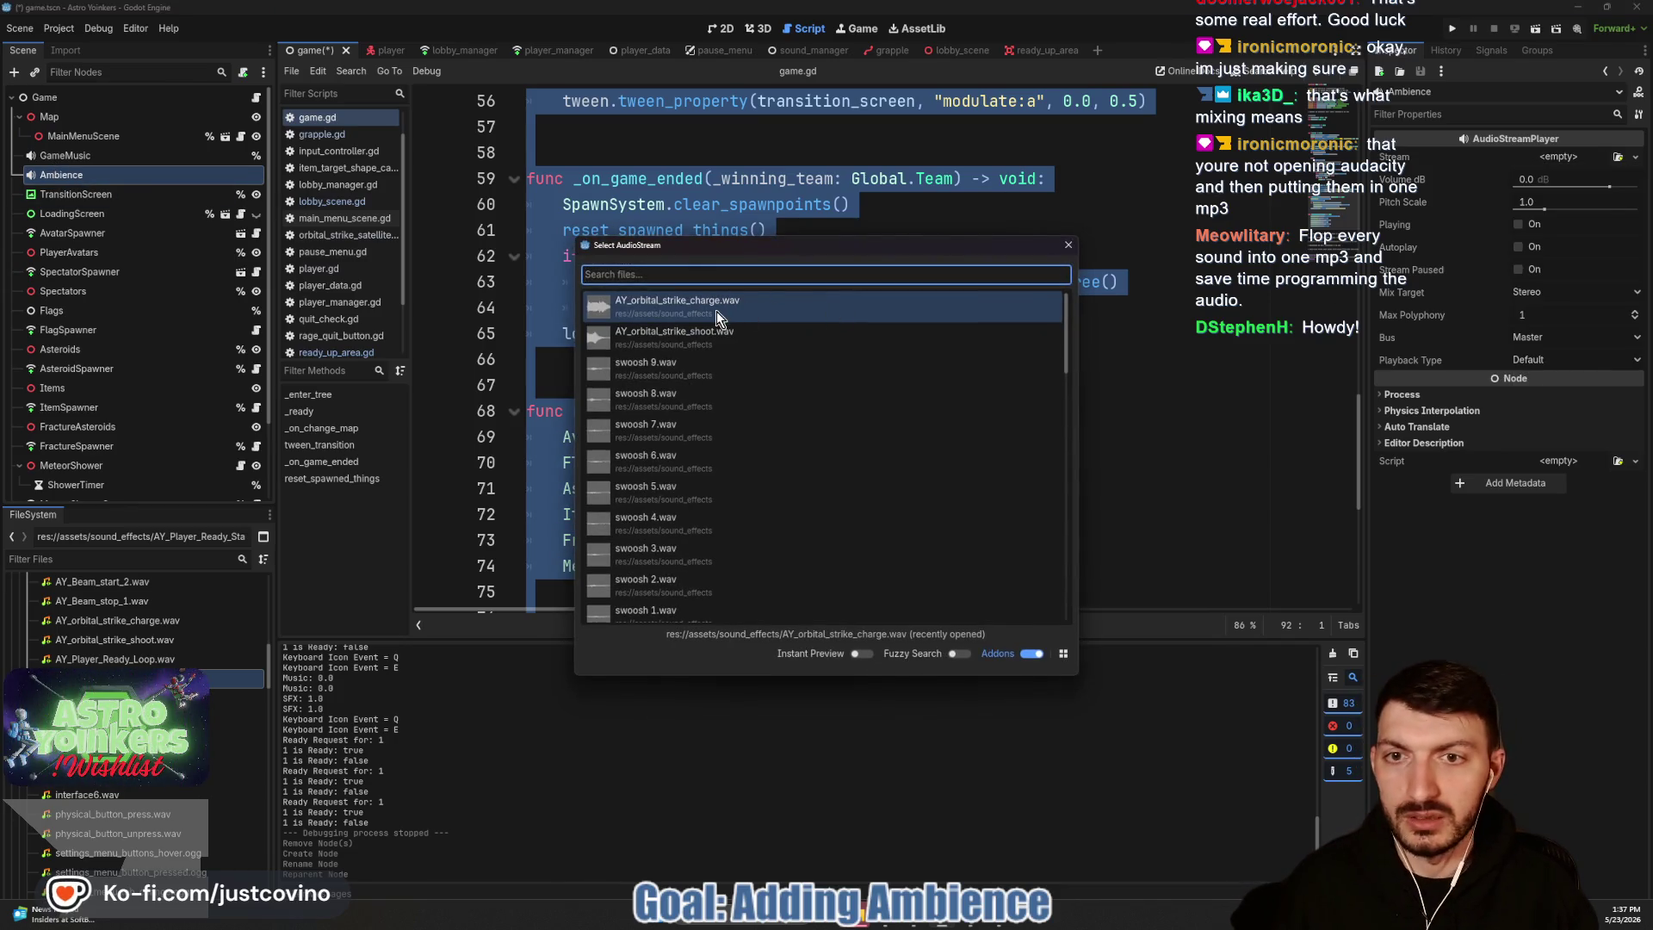
scroll(720, 324, "down", 3)
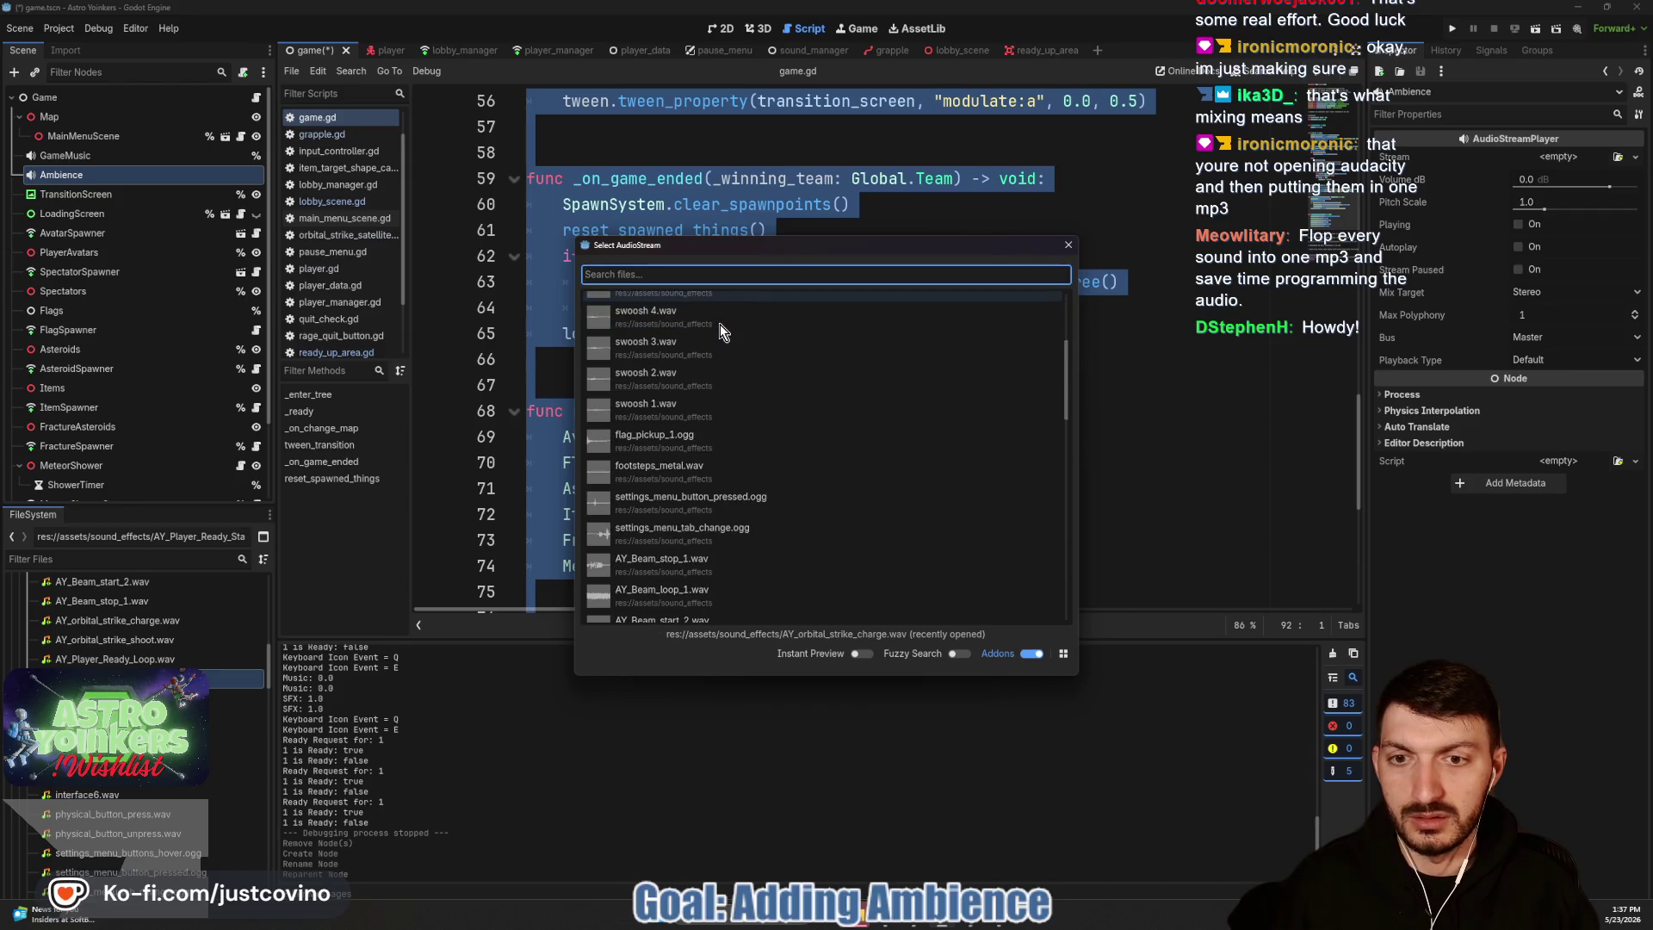
scroll(719, 332, "down", 10)
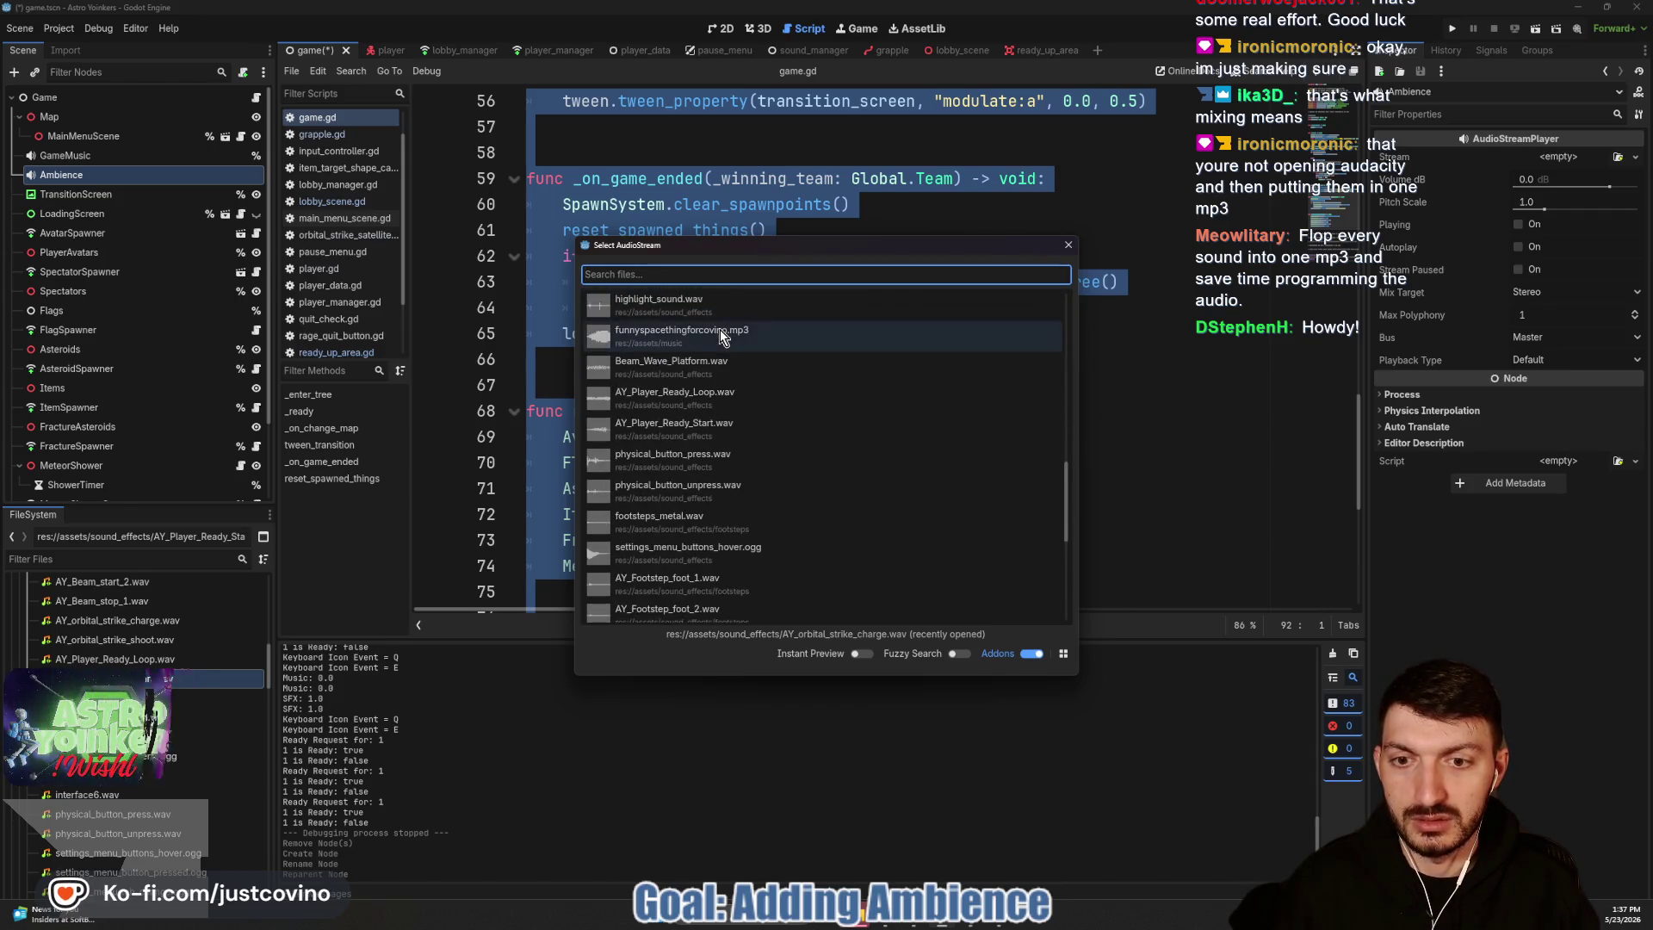
scroll(720, 330, "down", 5)
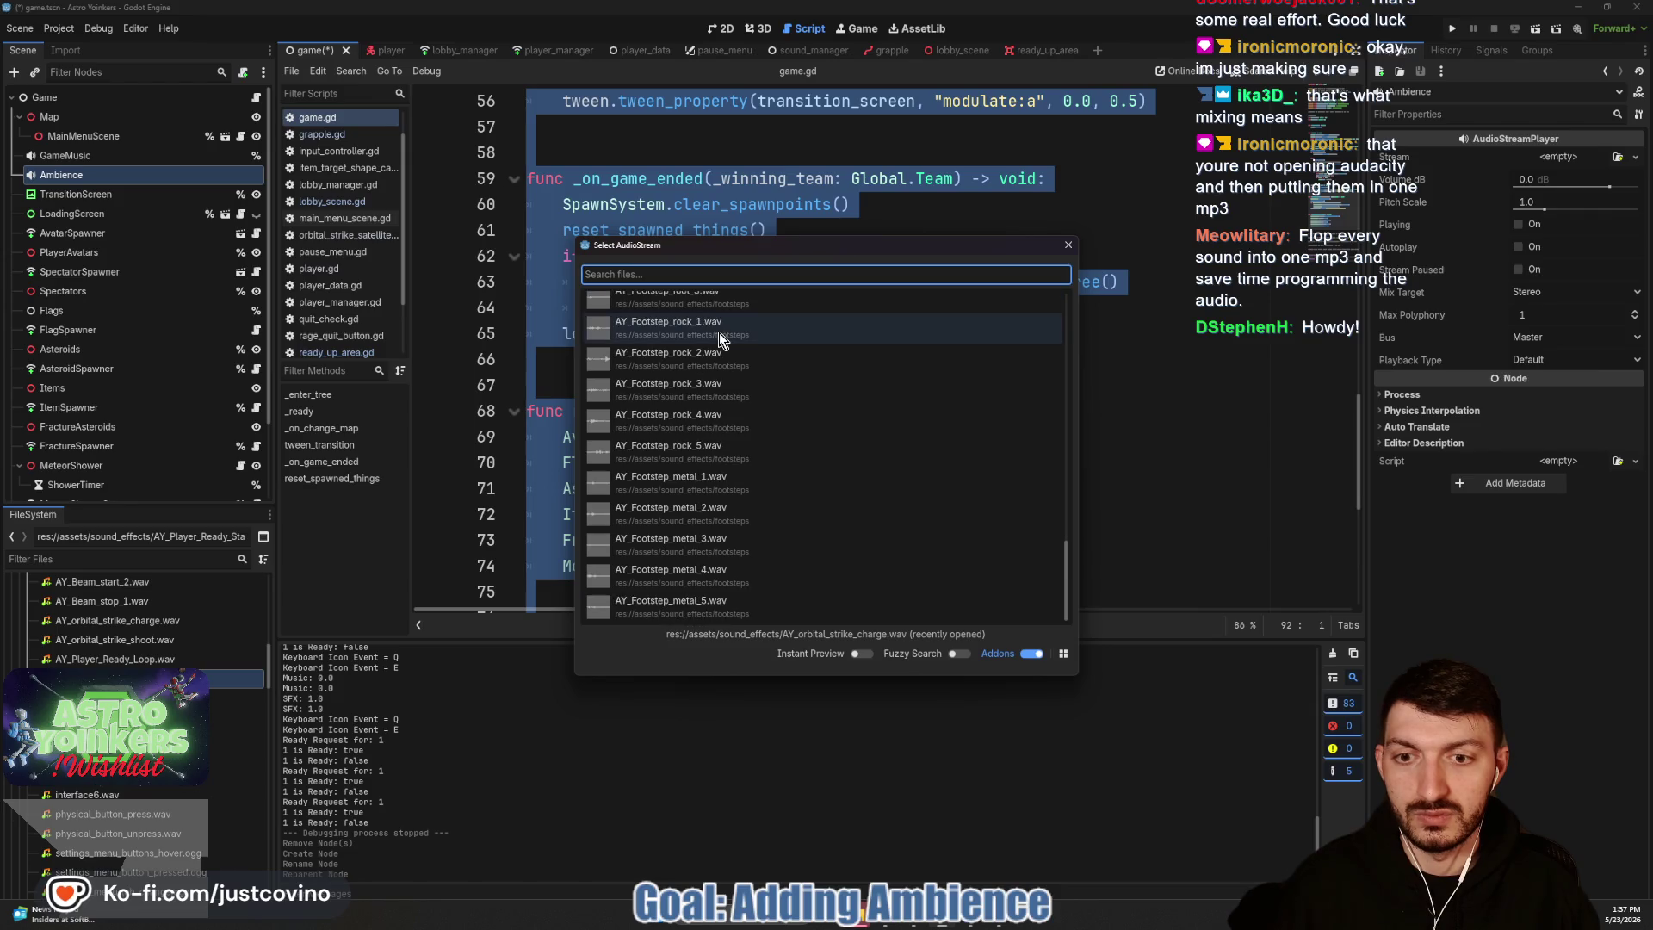
scroll(720, 333, "up", 15)
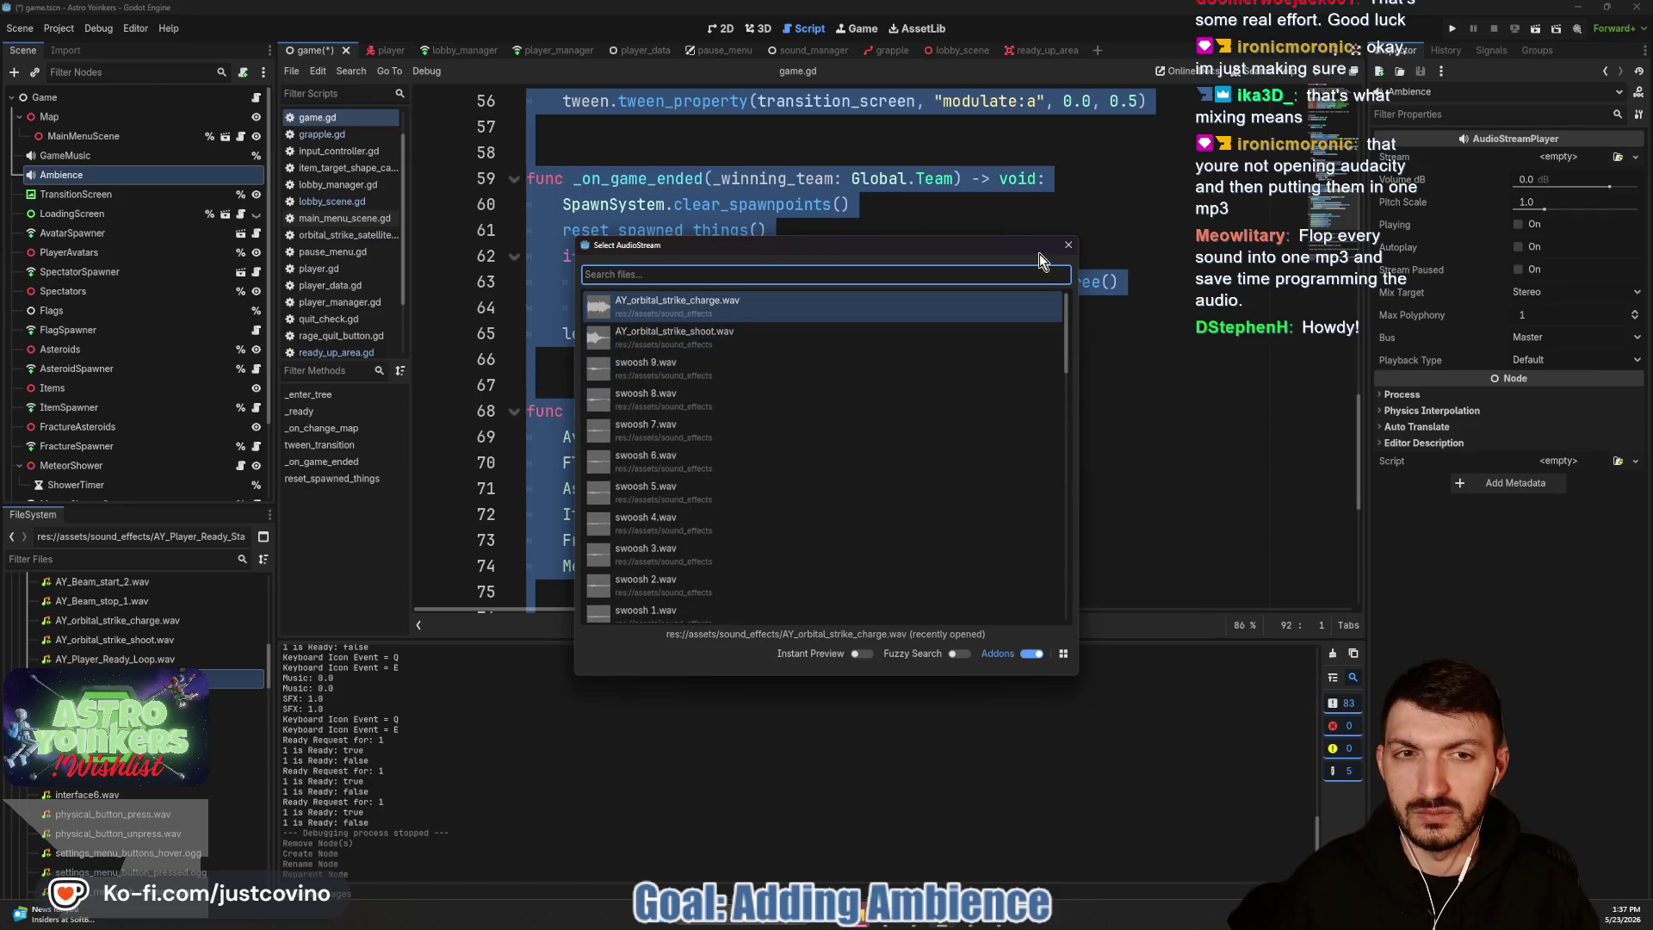
left_click(1069, 244)
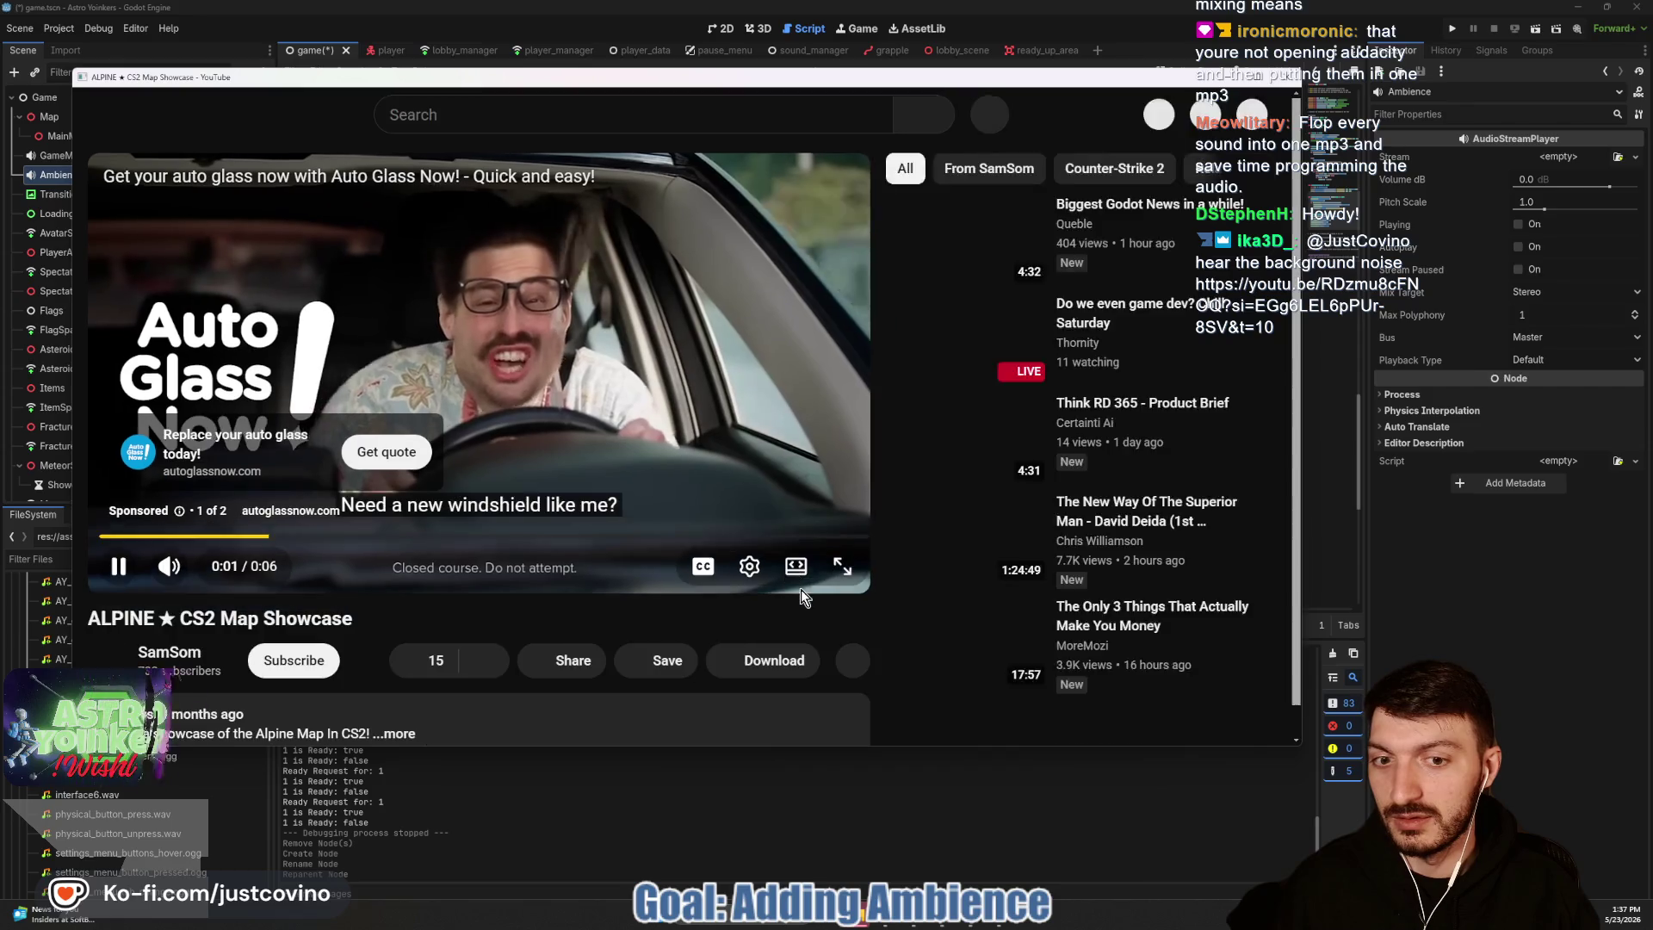
Play the ALPINE CS2 Map Showcase in theater mode, skip the ad, jump to 0:36, then close it
left_click(793, 565)
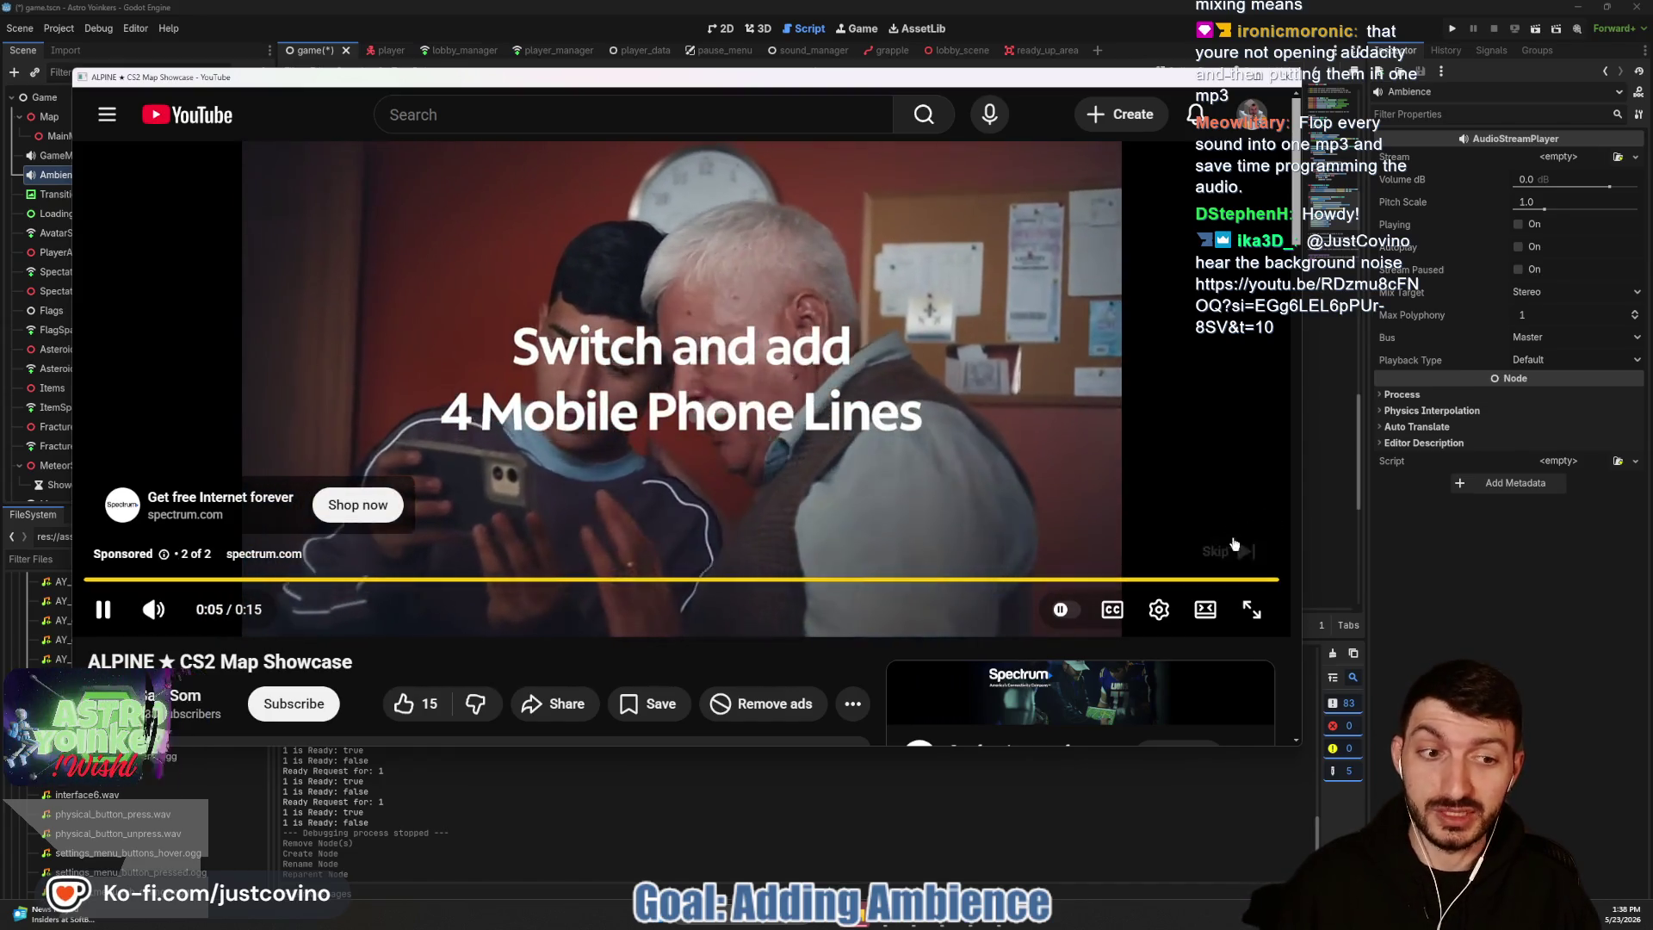
left_click(1231, 549)
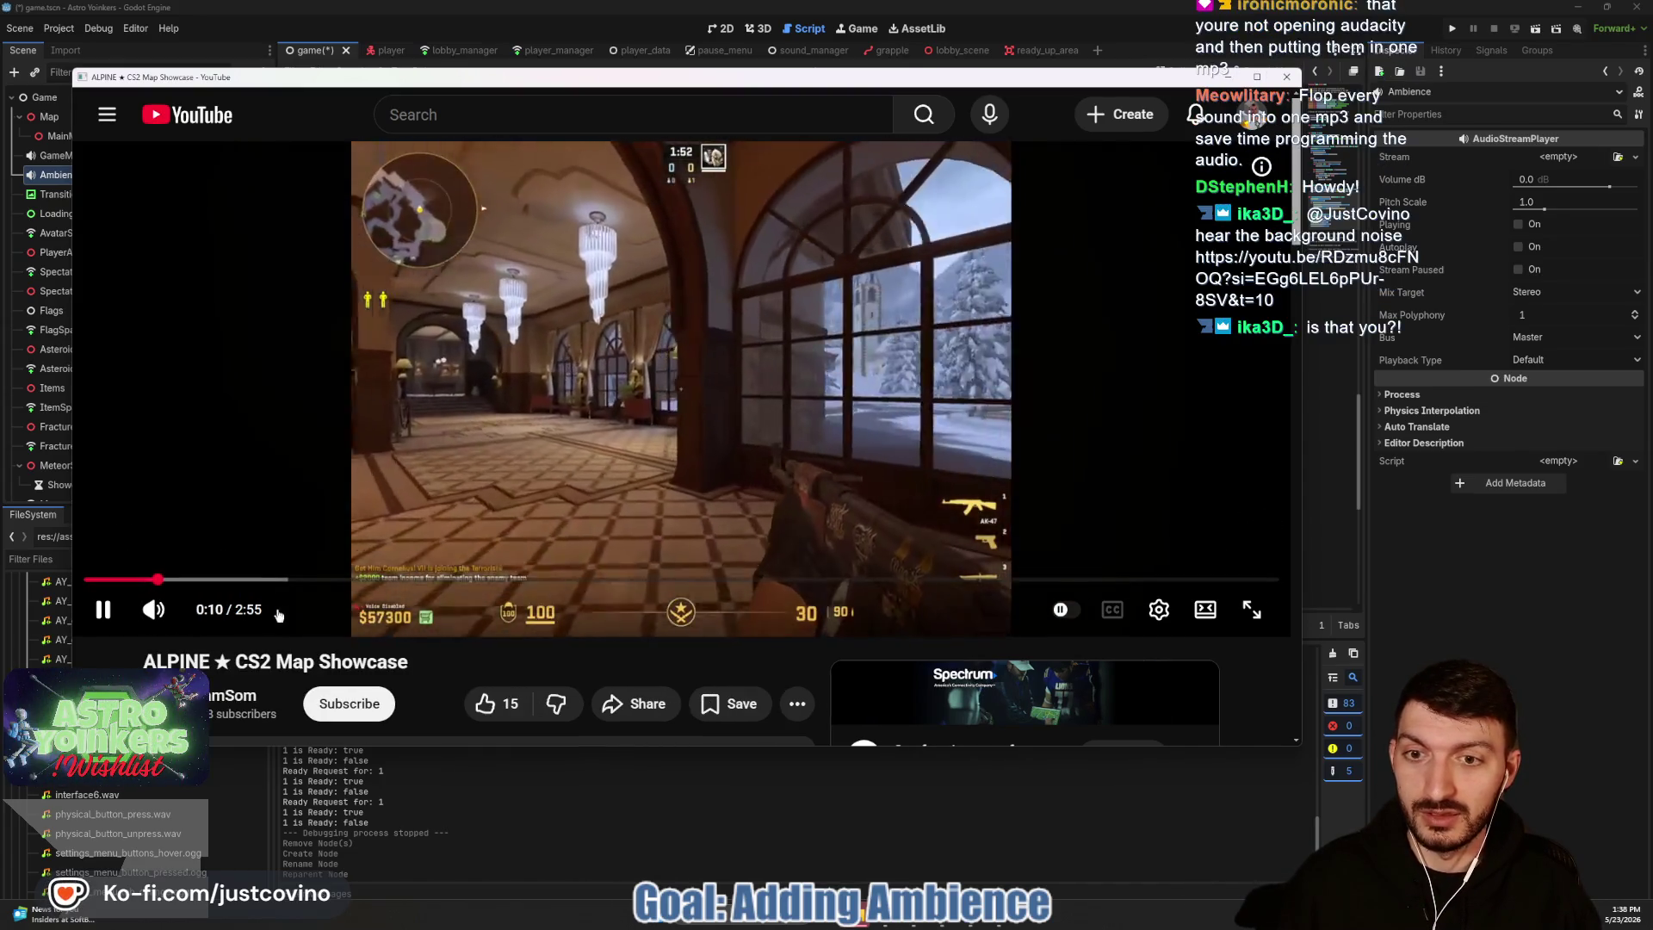
mouse_move(155, 610)
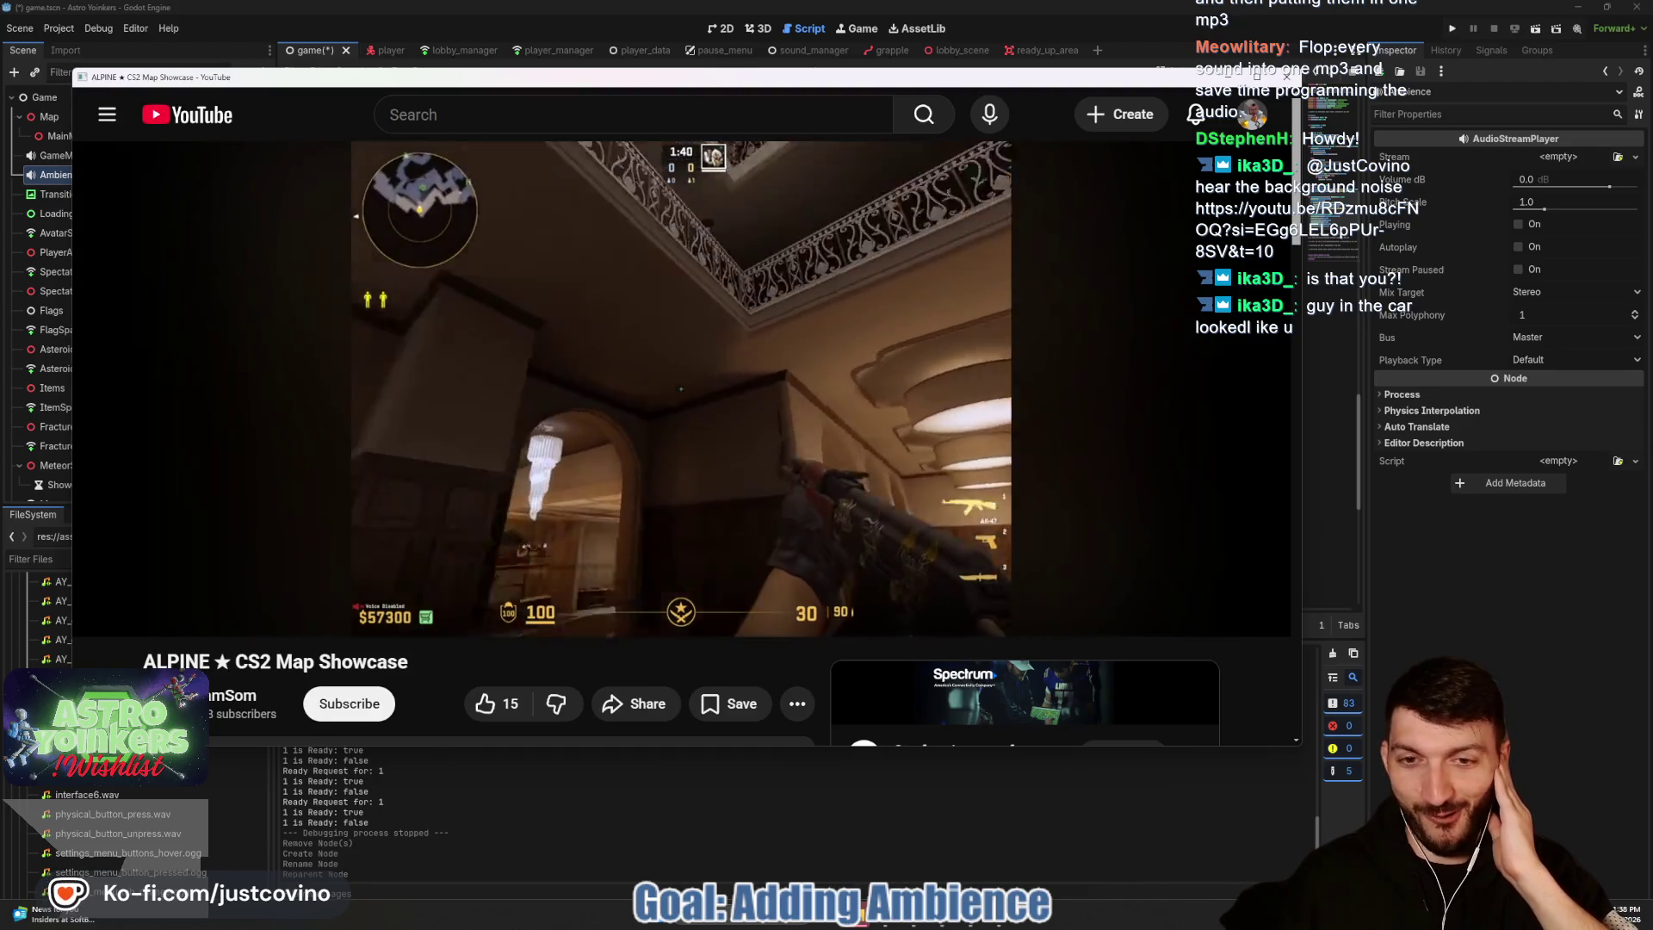
mouse_move(629, 421)
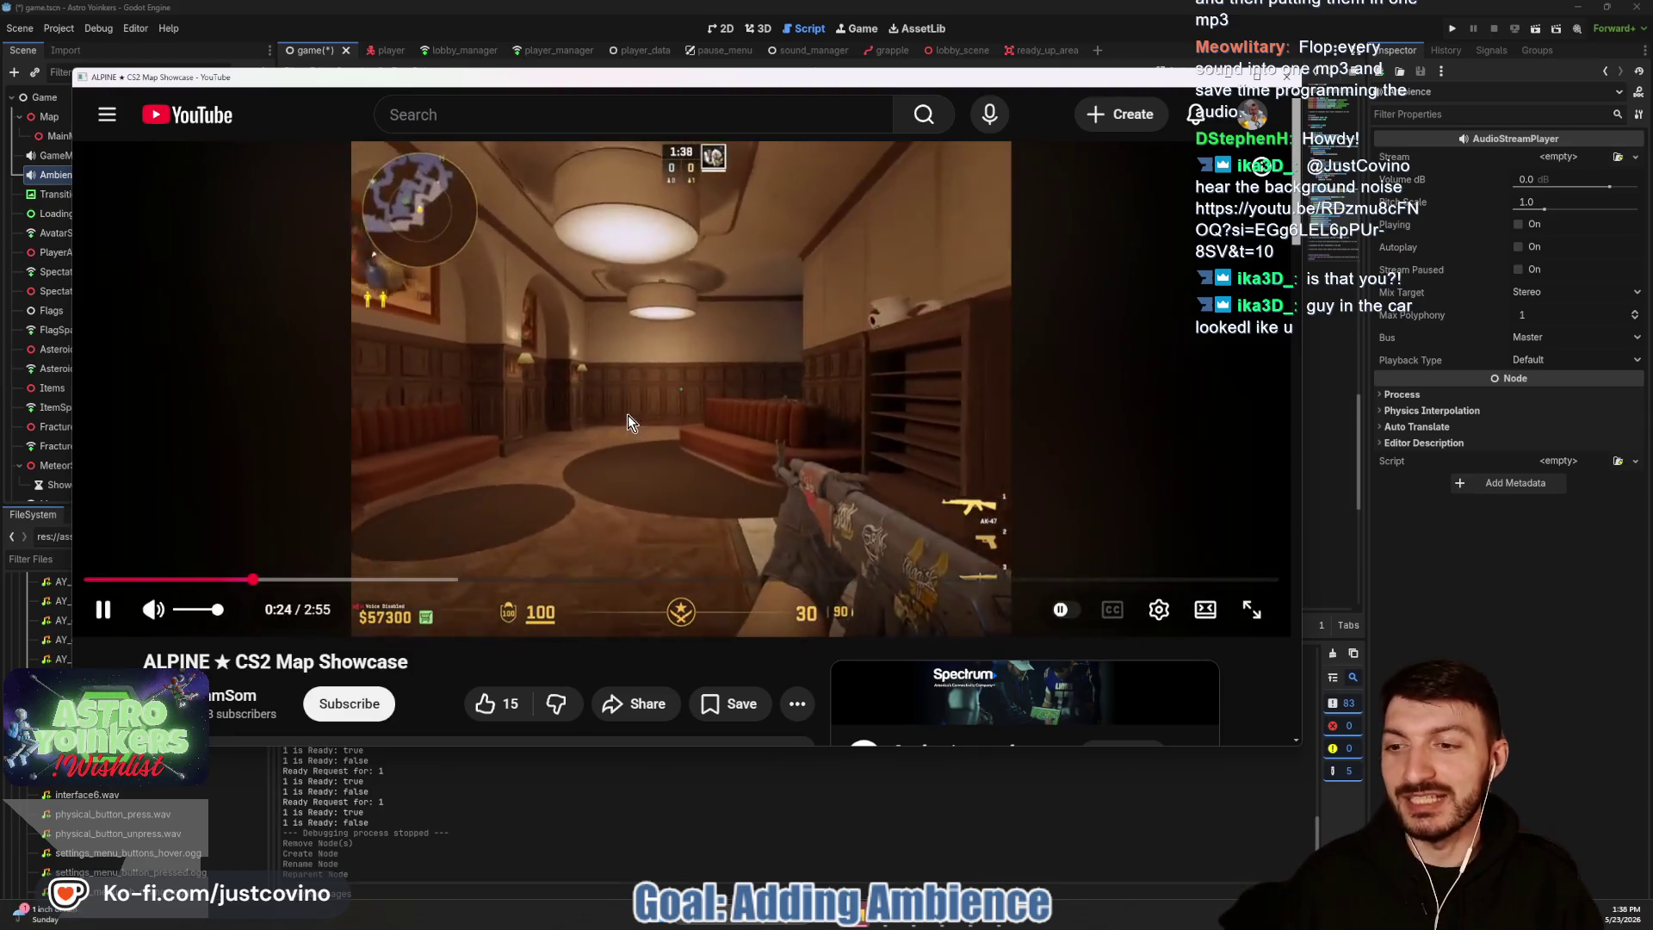
left_click_drag(379, 578, 331, 578)
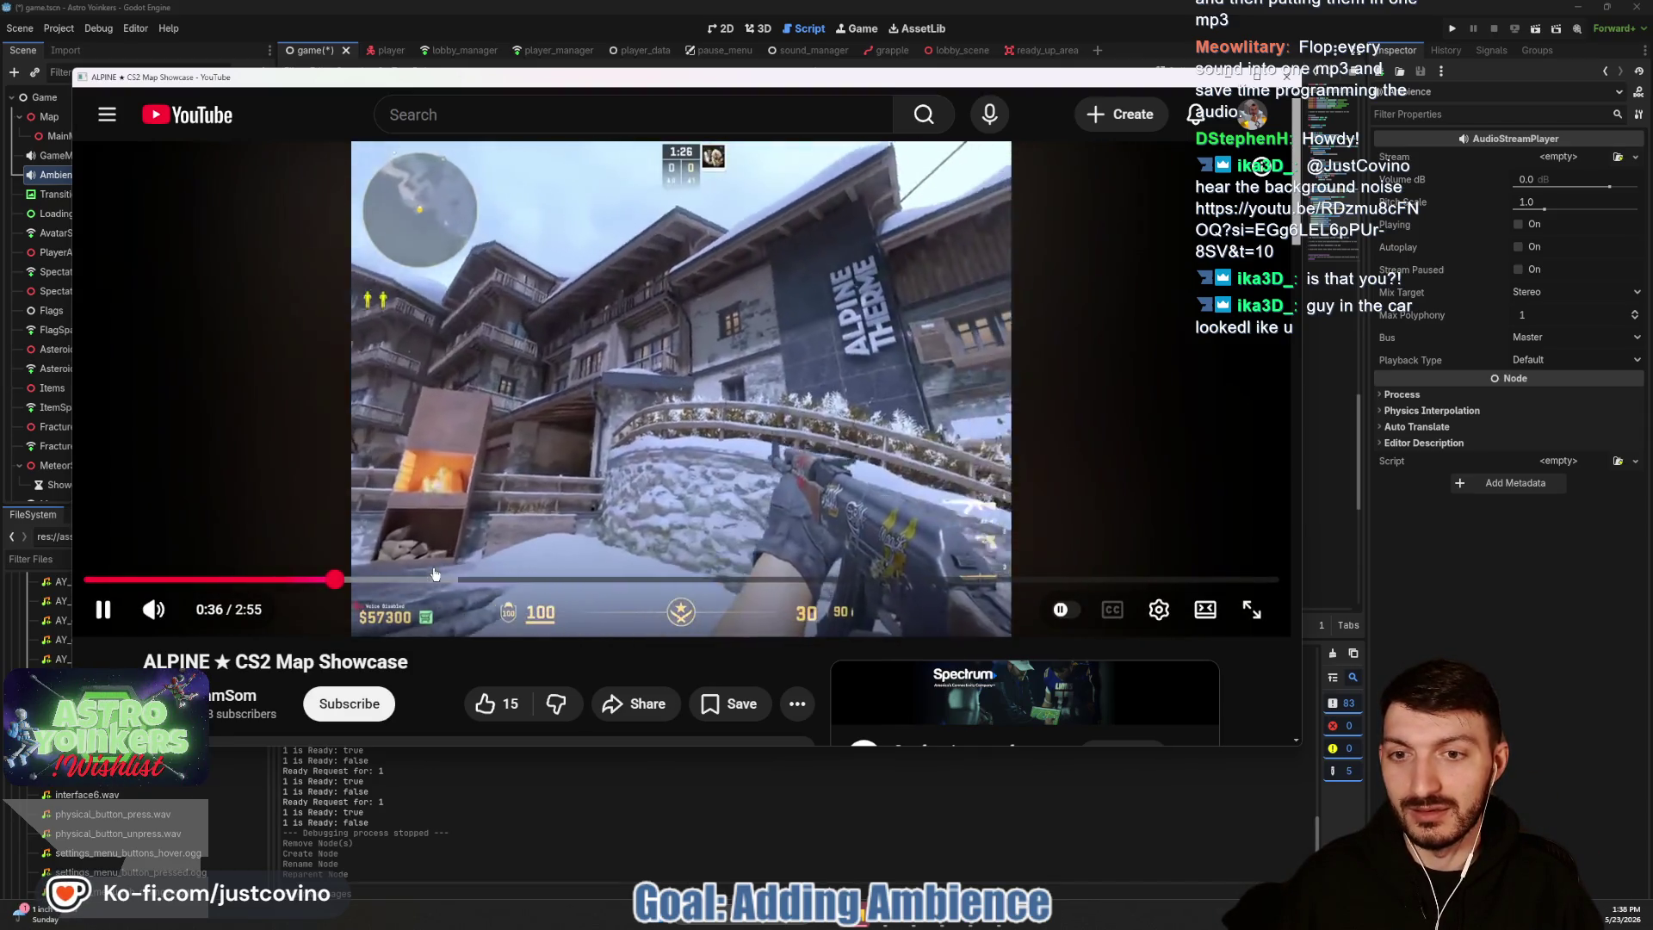
left_click(1286, 76)
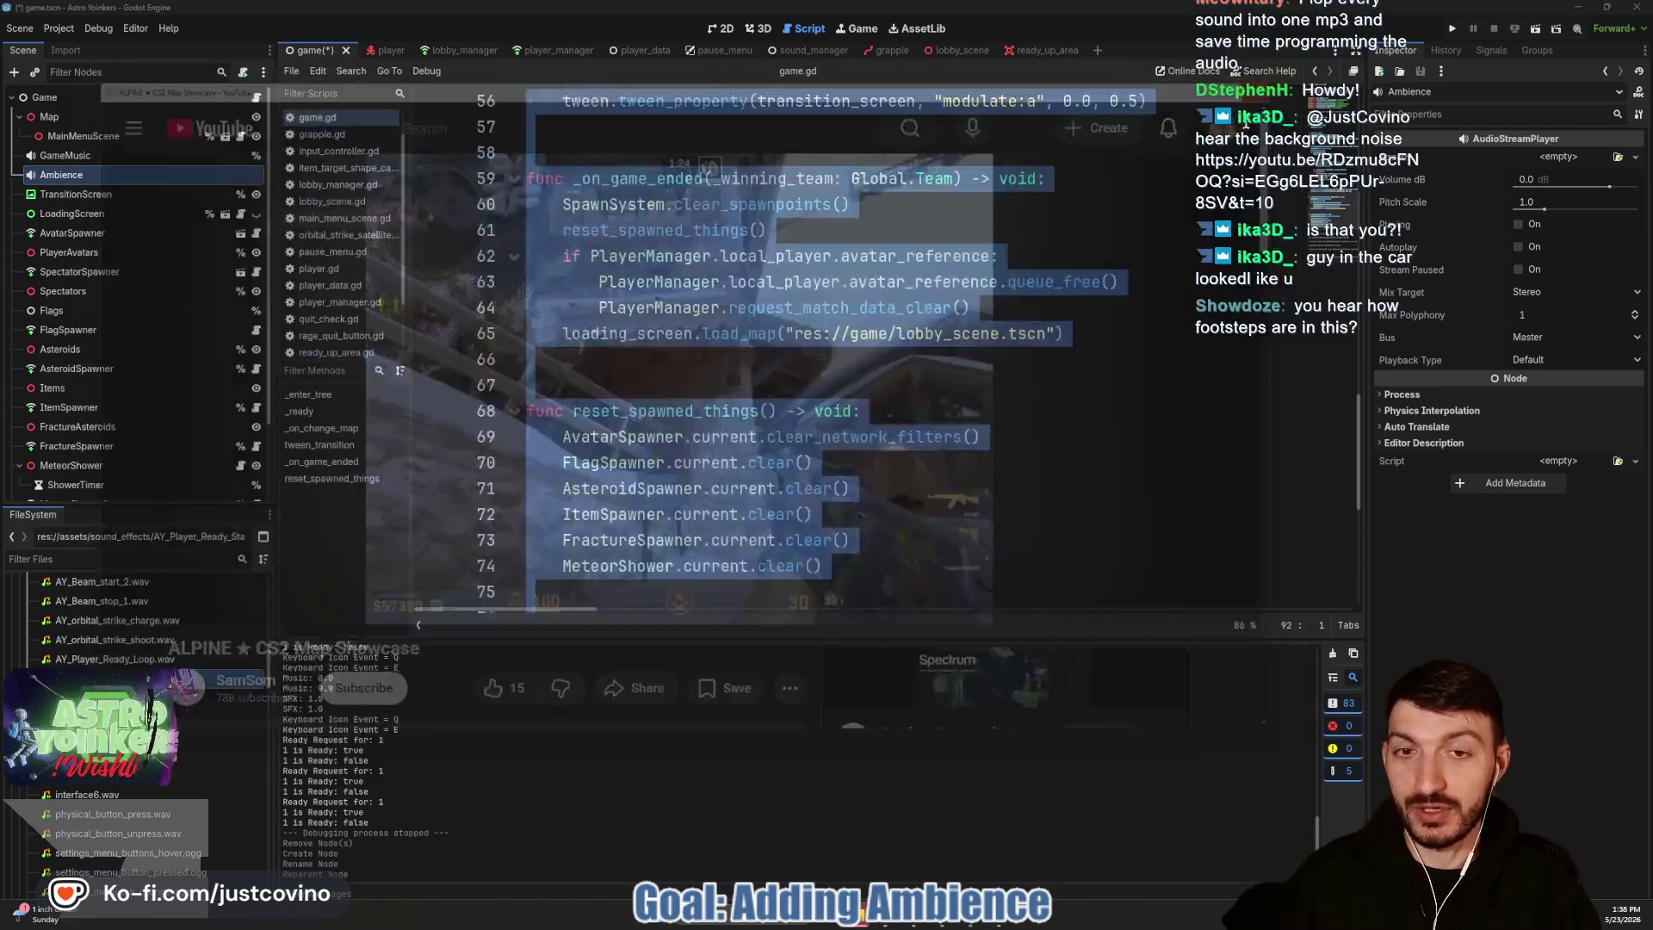
Reimport 25. Cosmic Contingency (Loop).wav with Loop Mode set to Forward
left_click(754, 388)
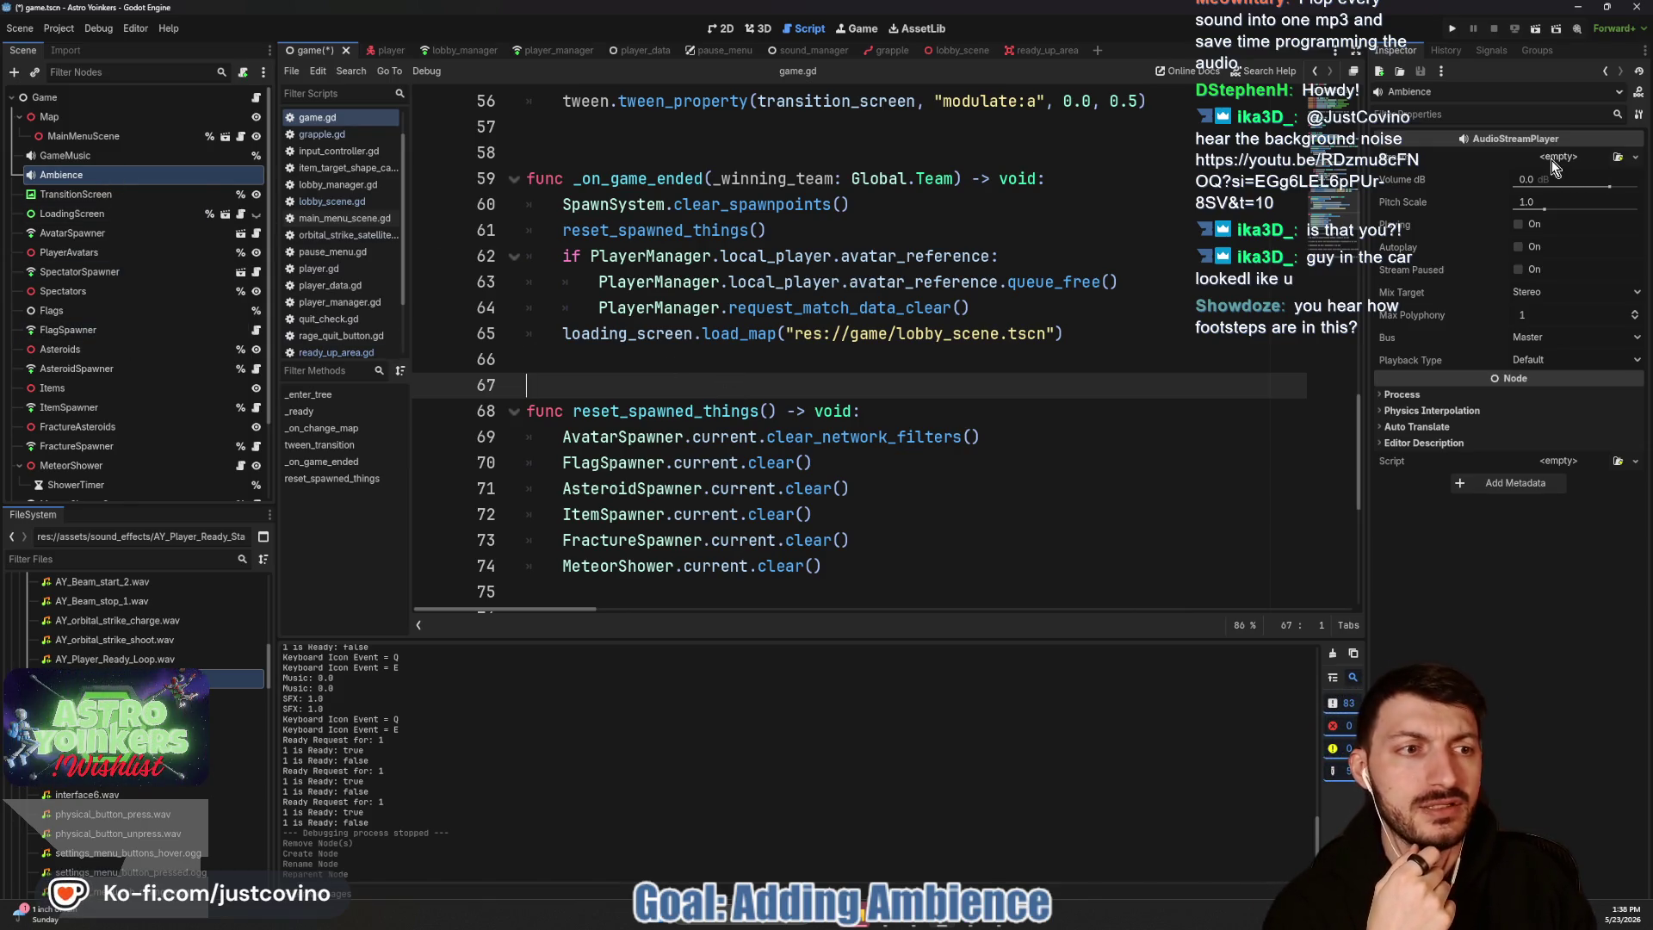
scroll(138, 731, "up", 4)
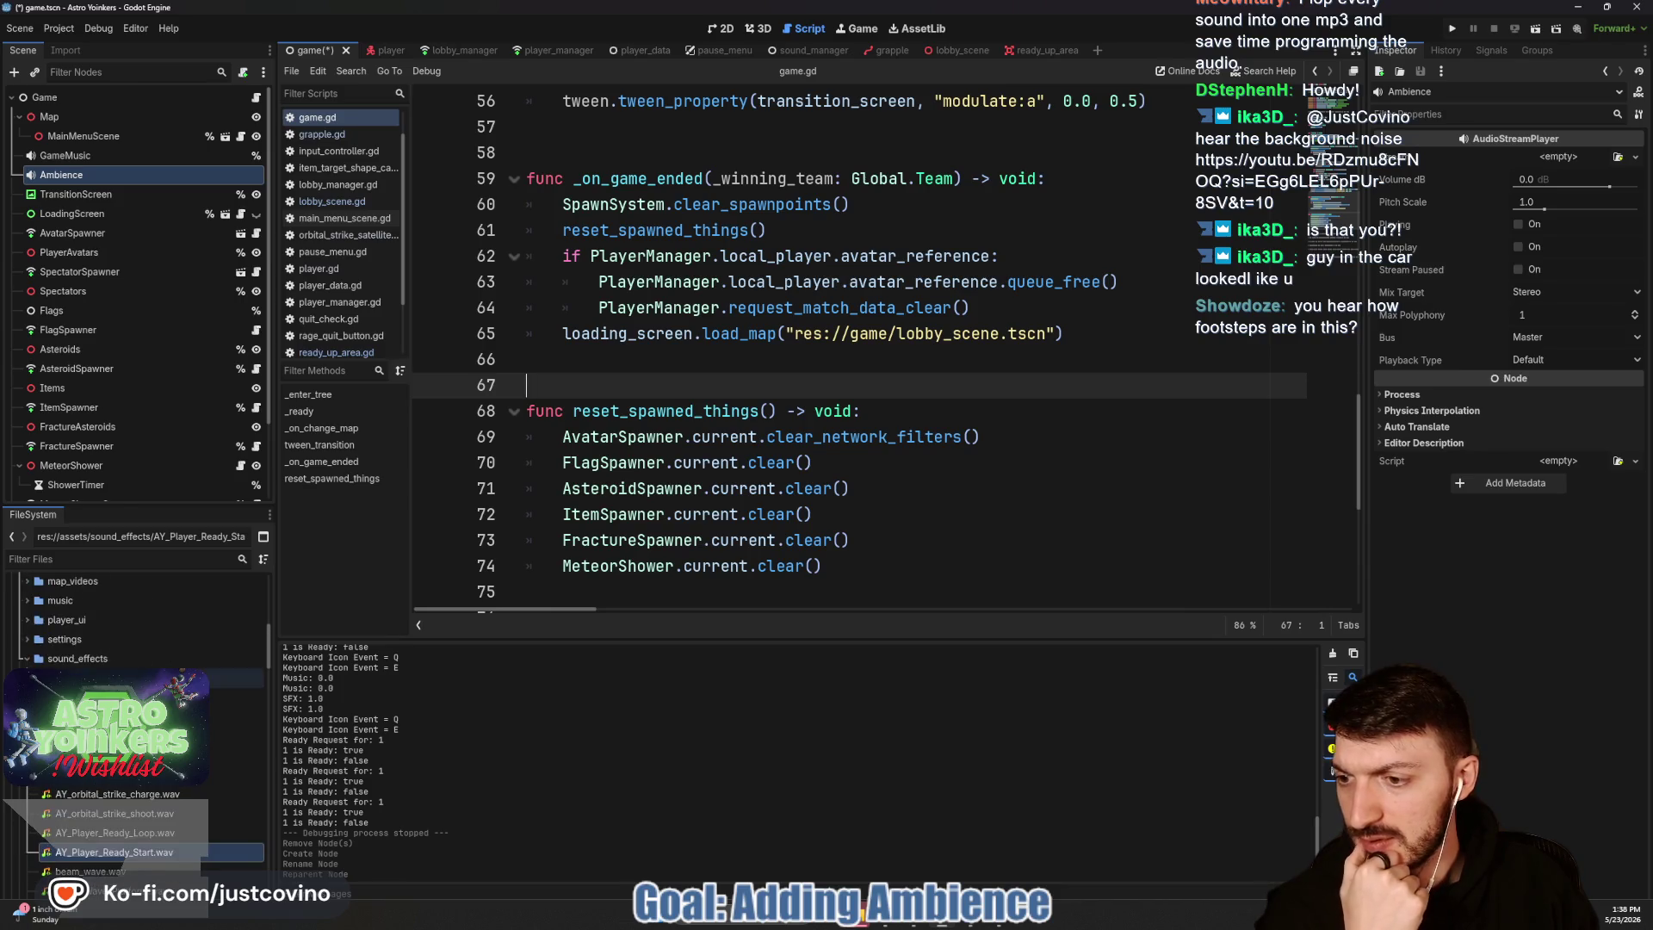
left_click(130, 697)
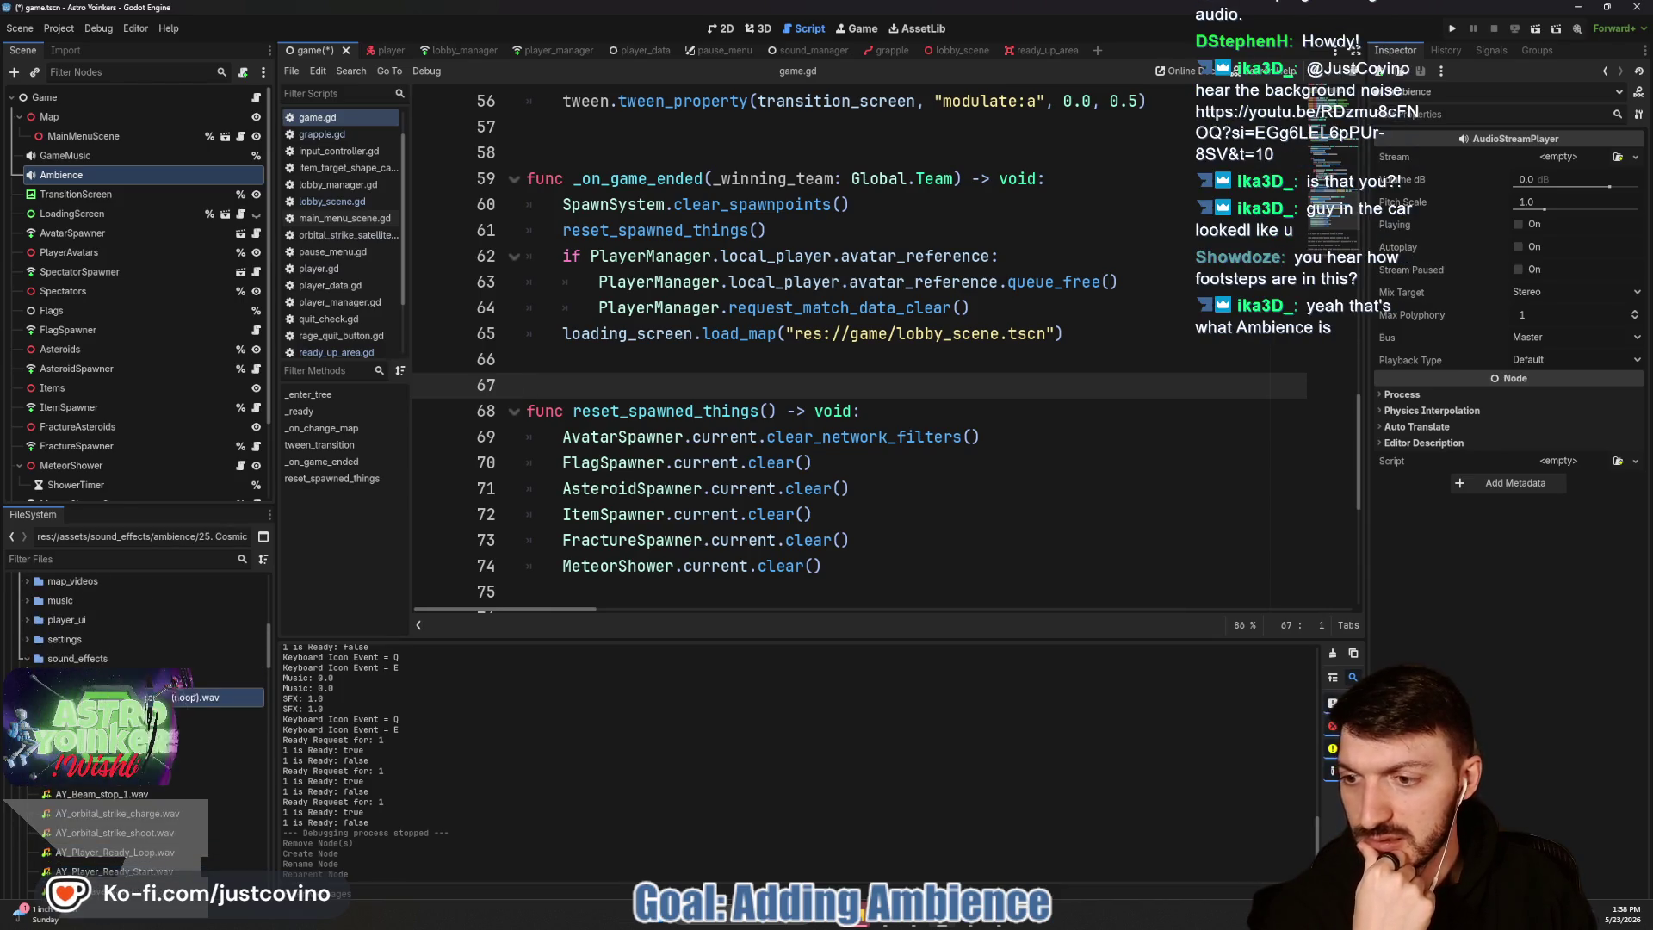
left_click(69, 51)
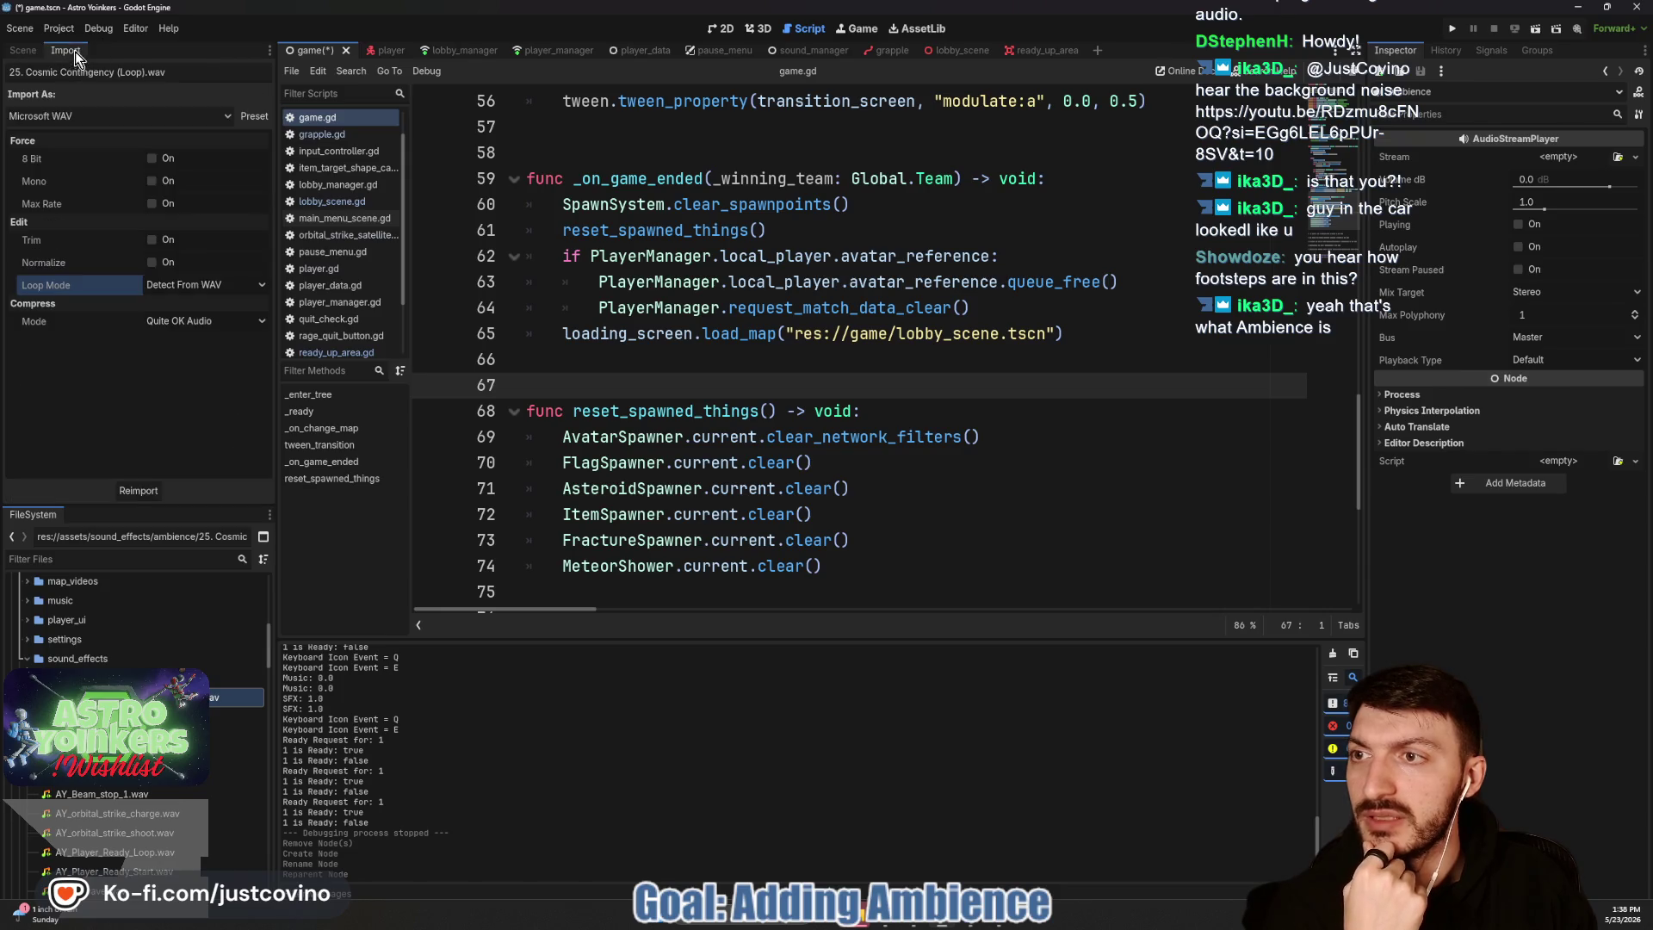
left_click(207, 285)
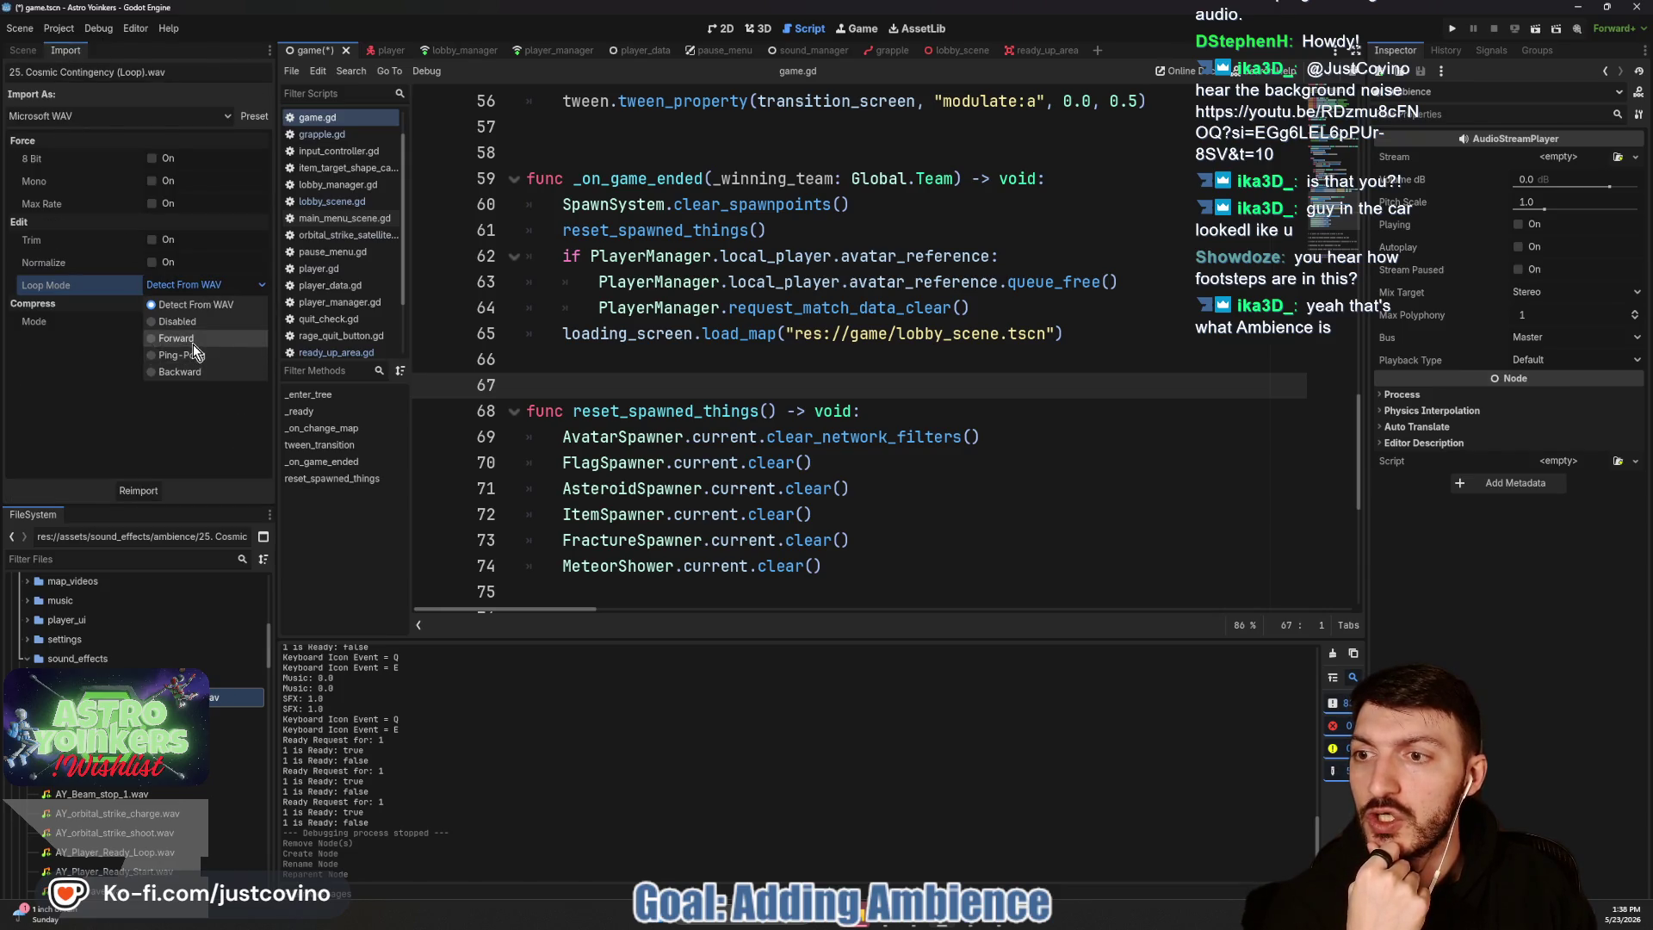
left_click(206, 339)
left_click(138, 493)
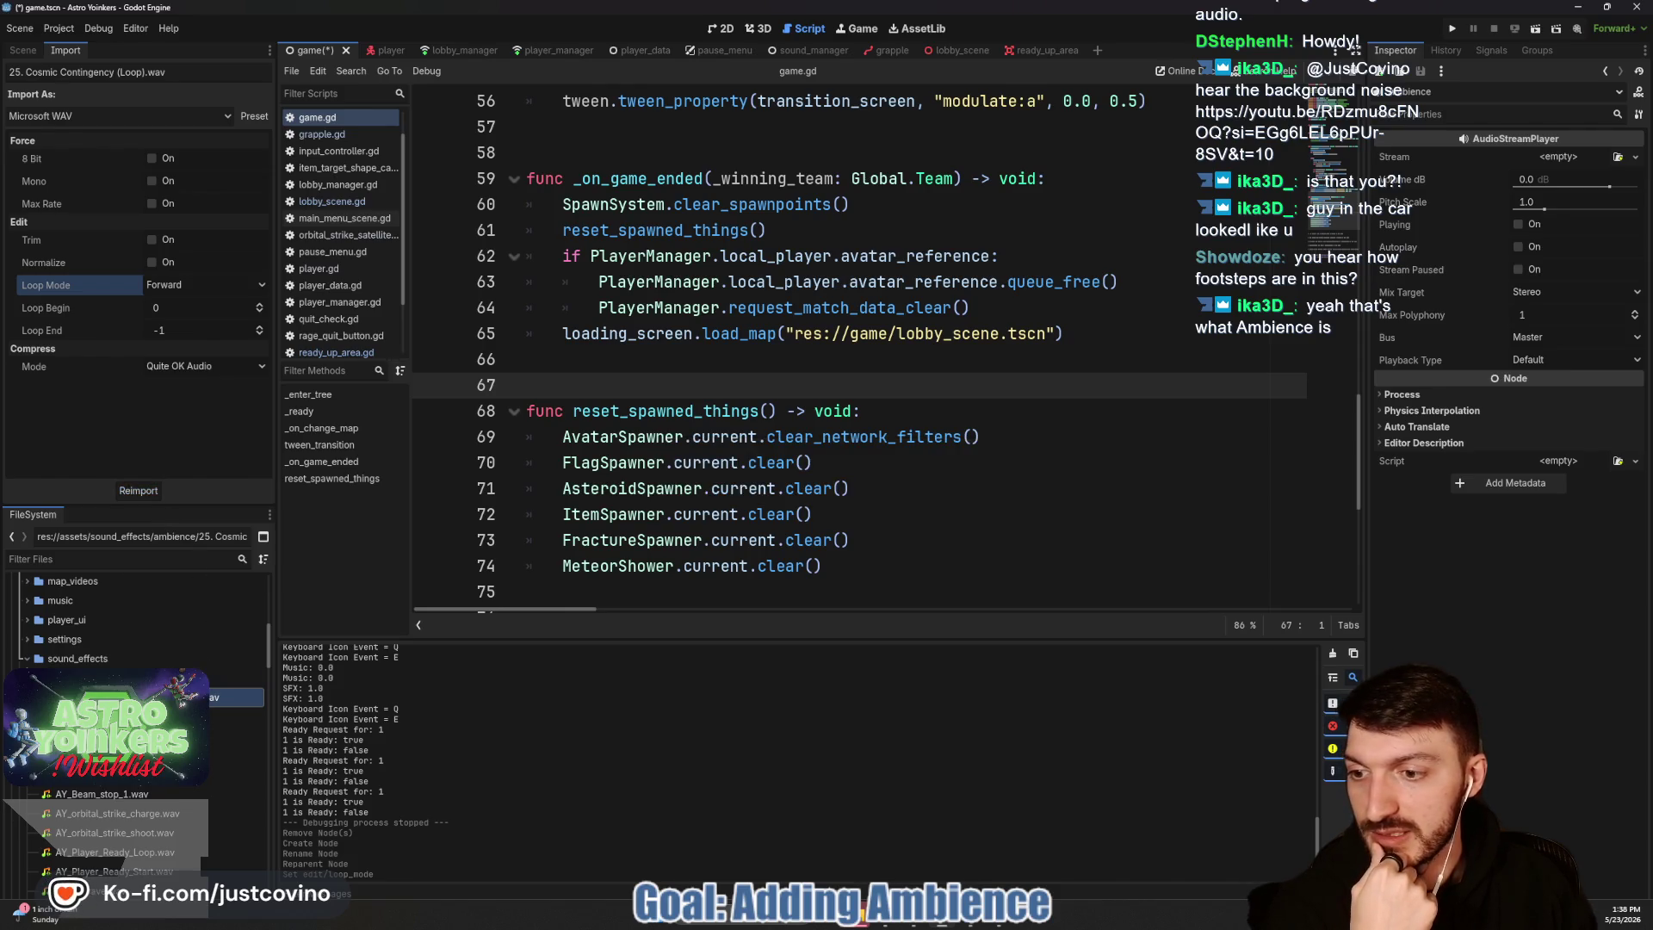
Assign the track to Ambience with Autoplay on, Music bus and -10 dB volume, then save
mouse_move(172, 698)
left_mouse_down()
mouse_move(662, 699)
mouse_move(1549, 143)
mouse_move(1576, 160)
left_mouse_up()
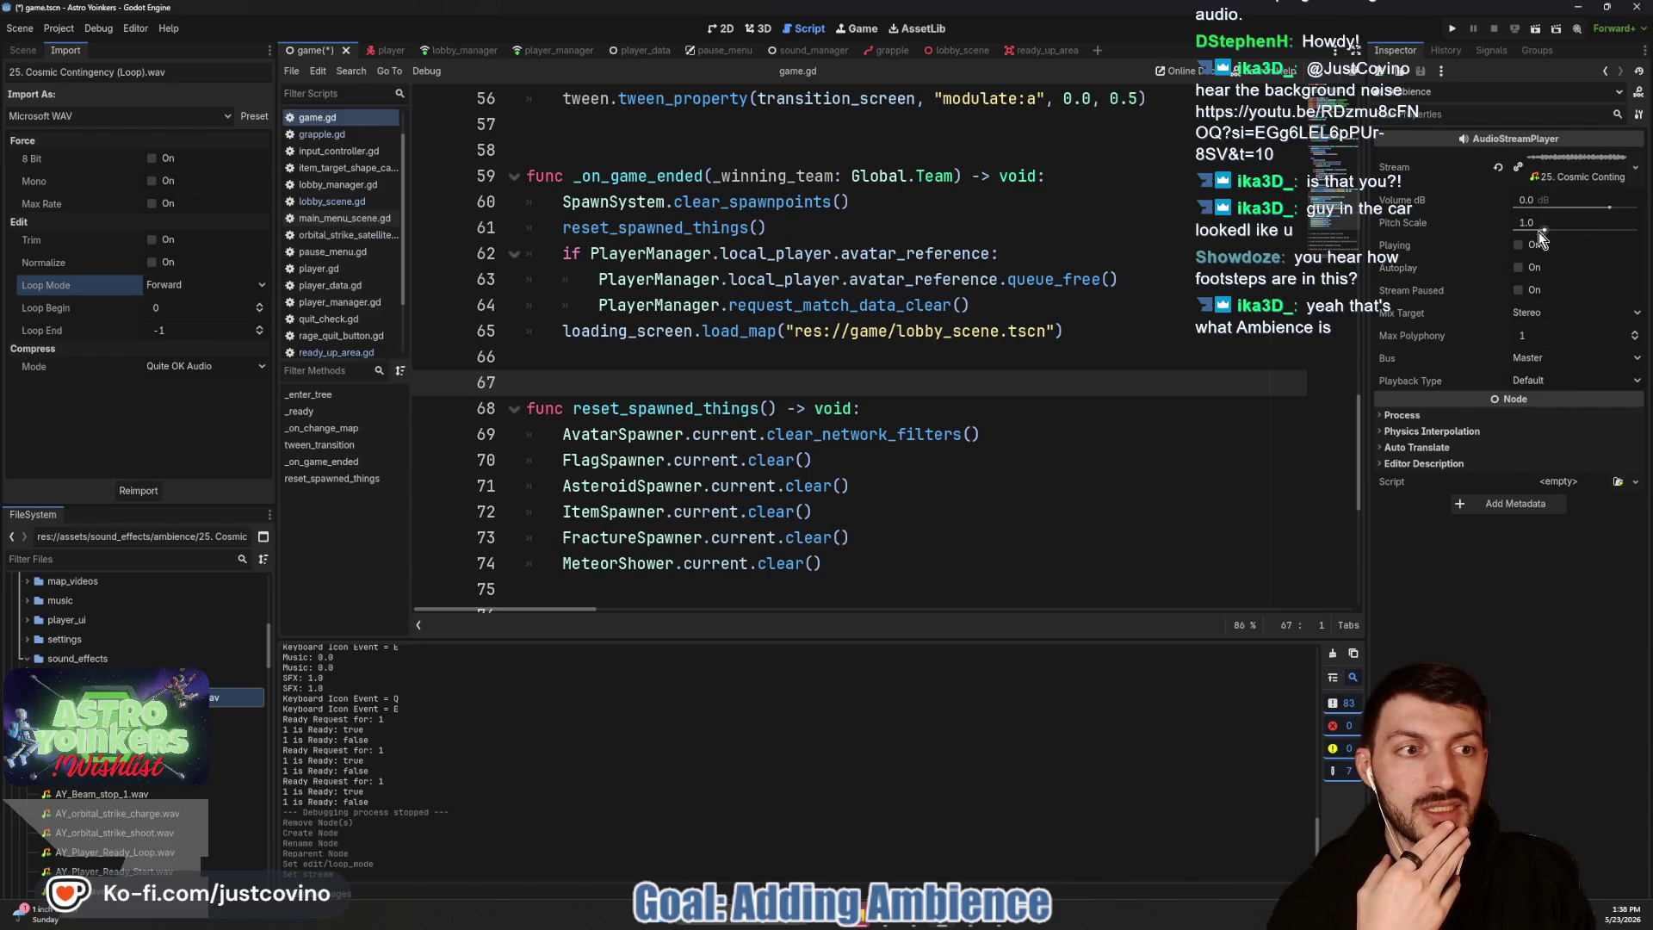
left_click(1518, 268)
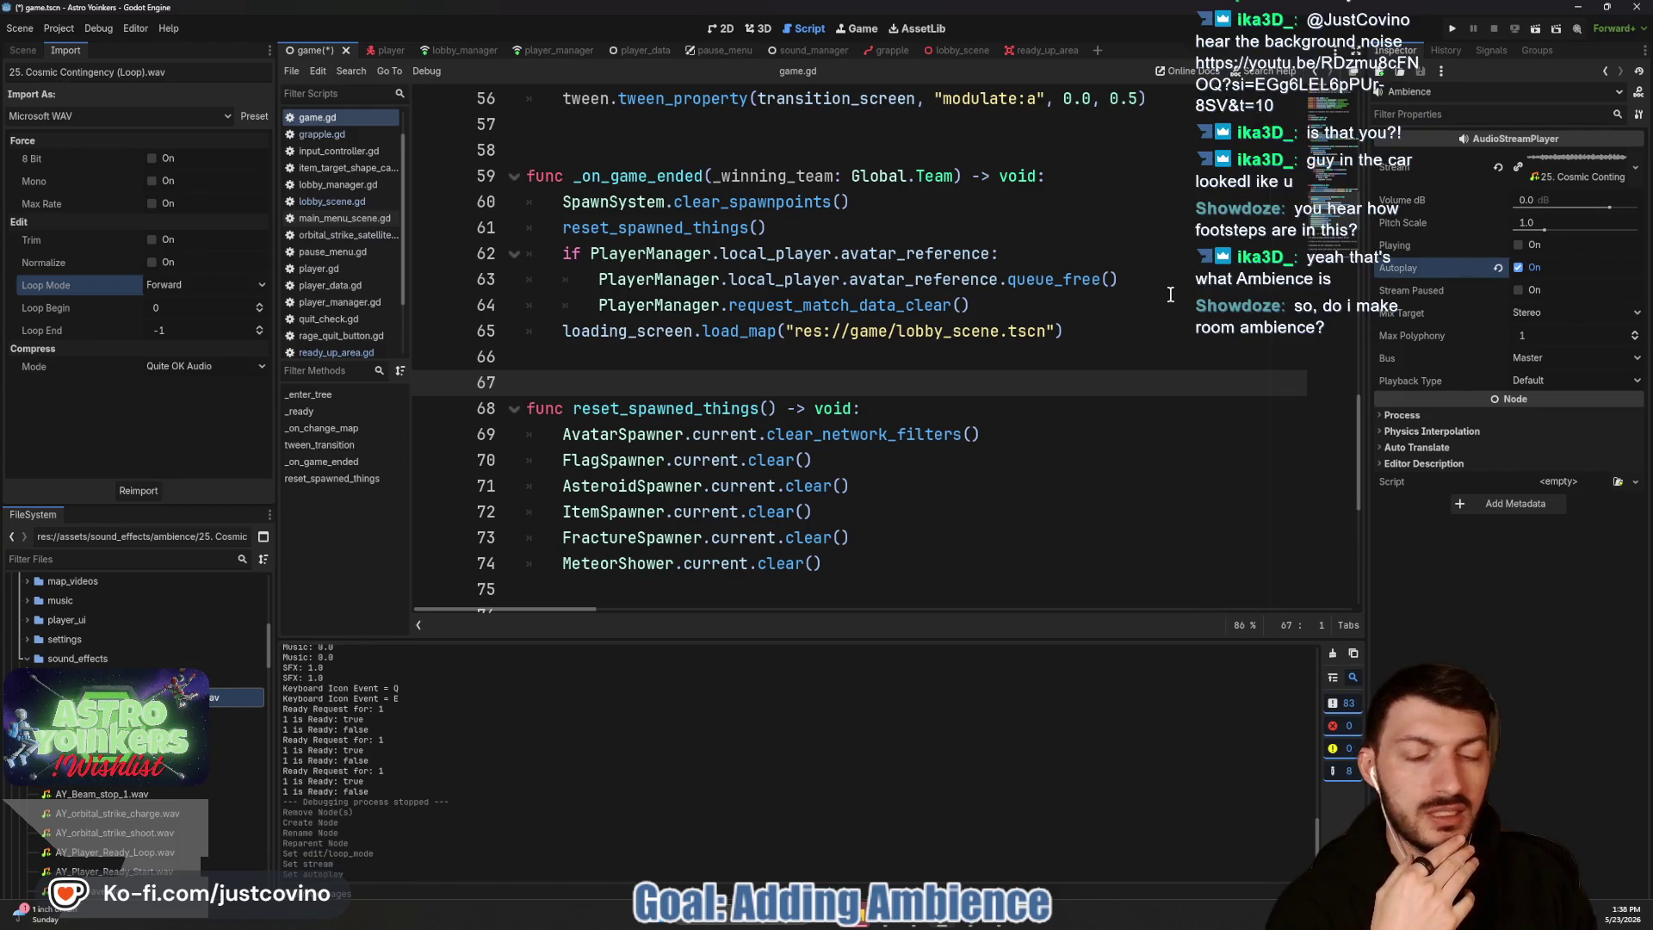
left_click(1542, 358)
left_click(1567, 397)
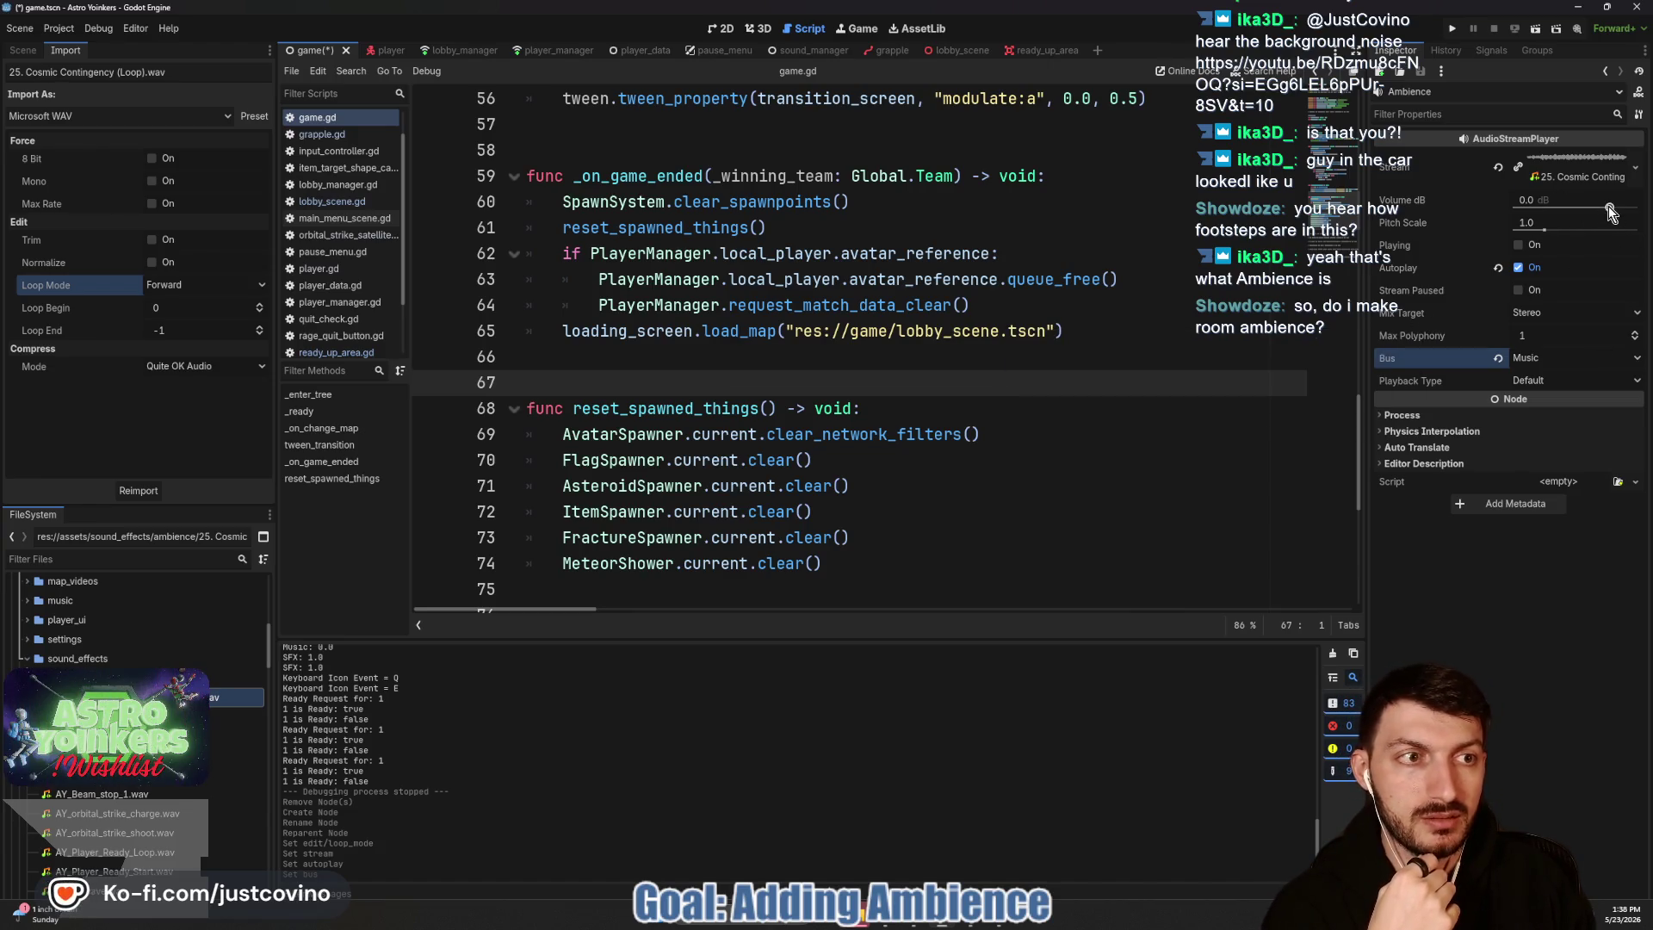
left_click_drag(1610, 209, 1599, 210)
left_click(1562, 200)
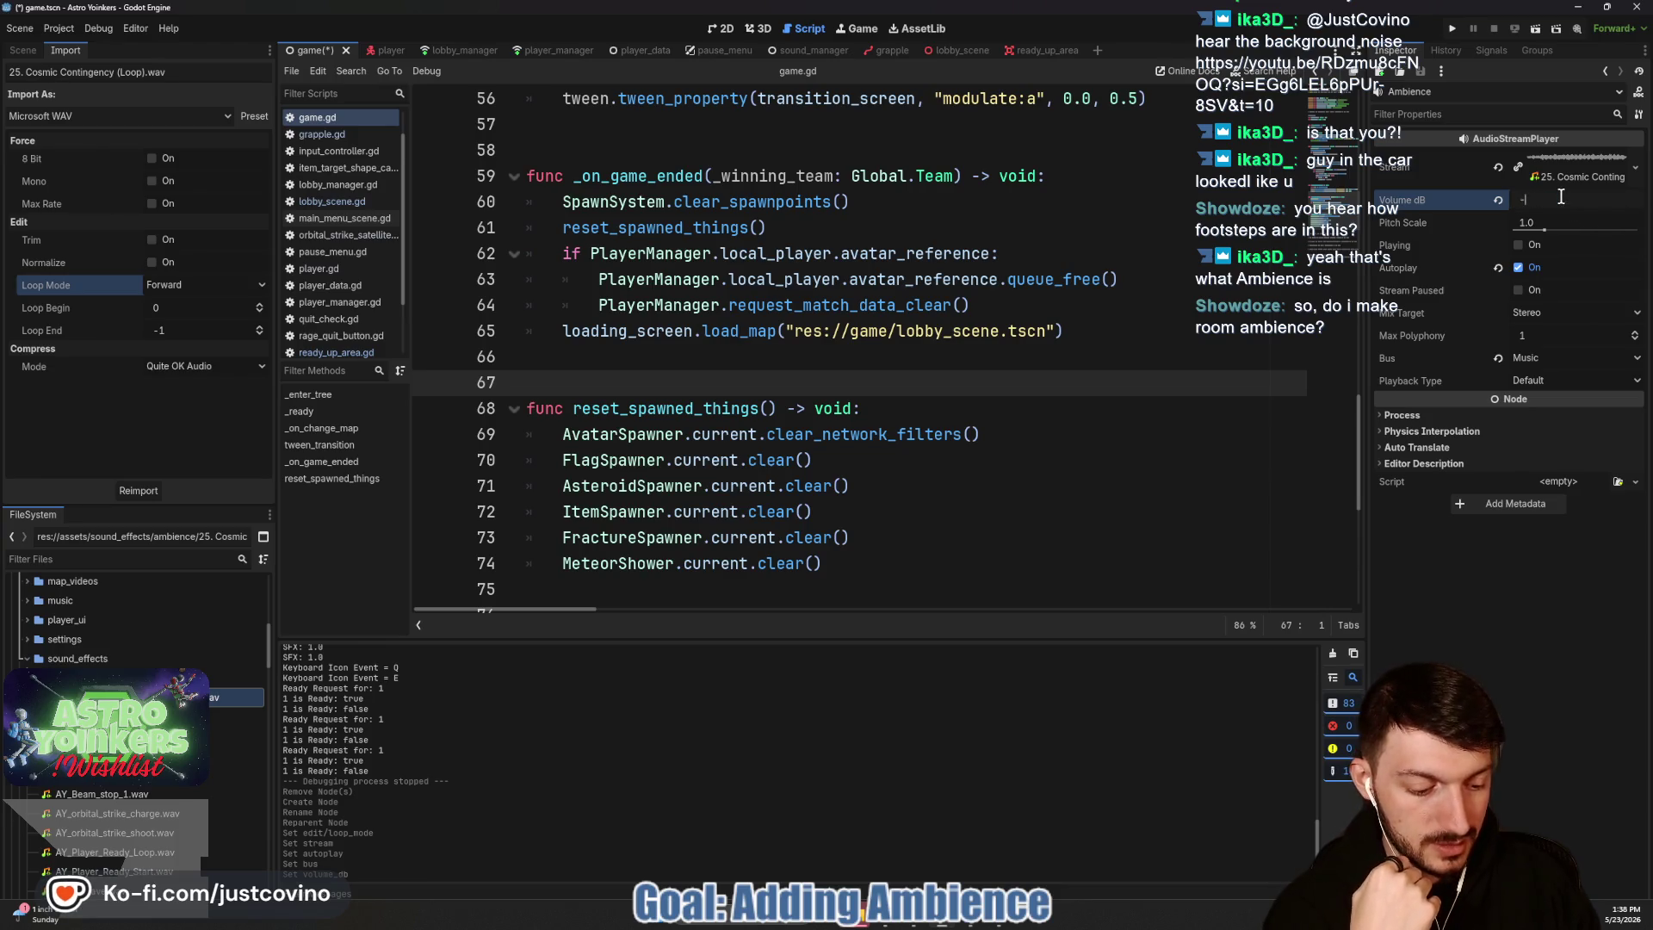
type("10")
key("Return")
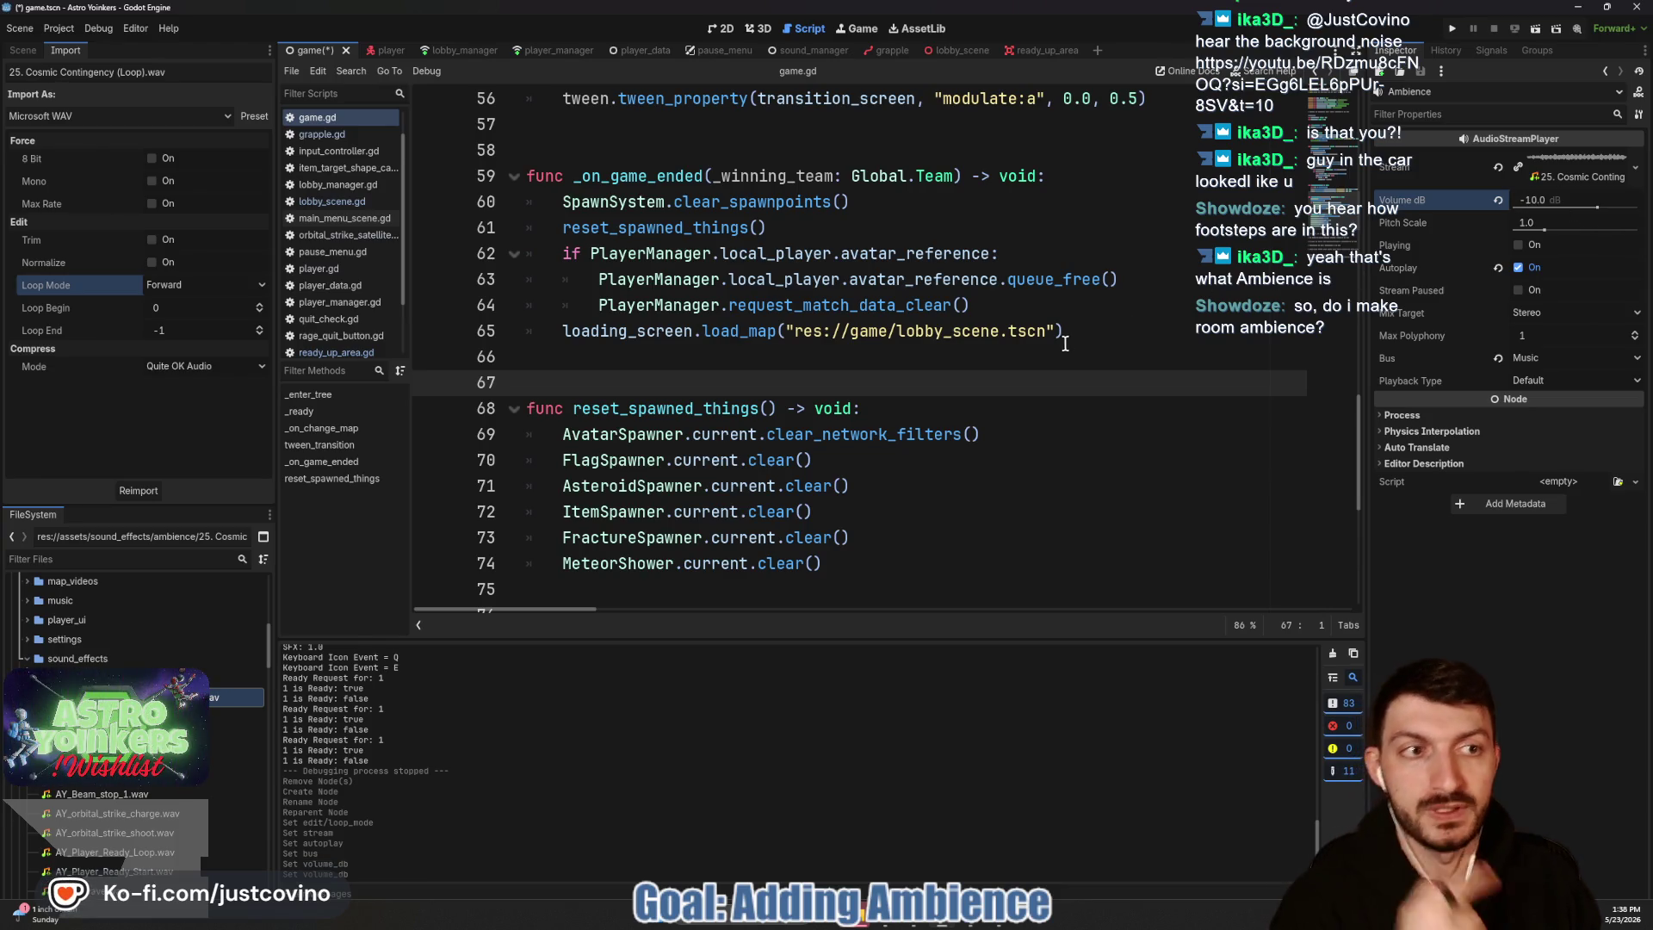
left_click(1065, 332)
key("ctrl+s")
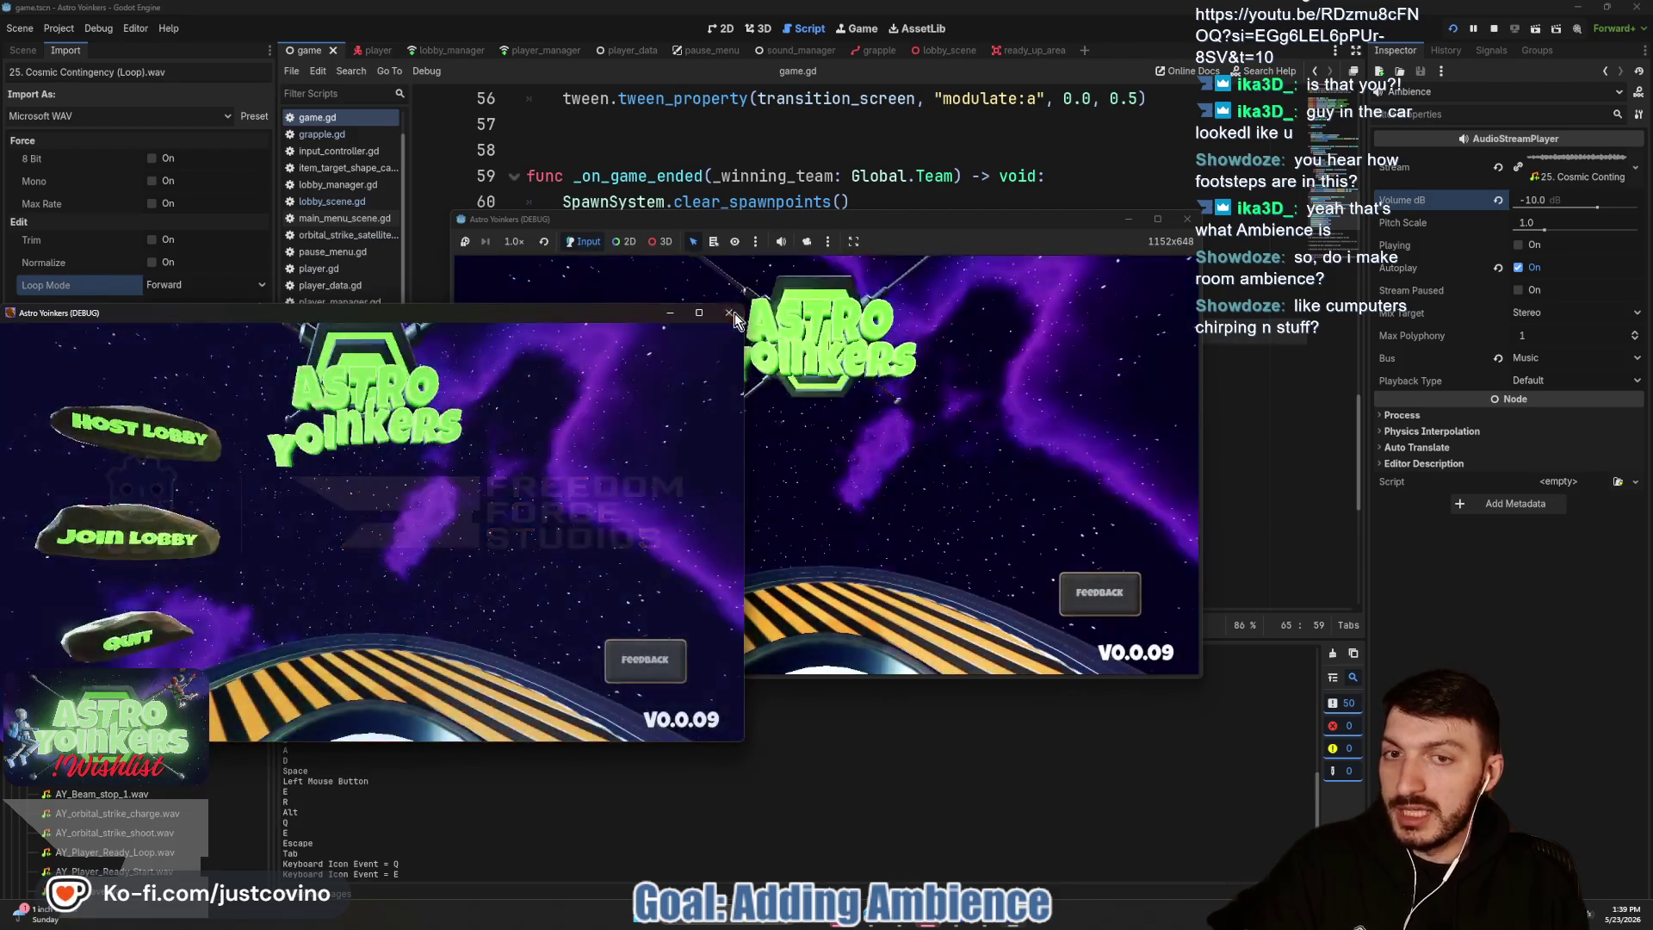
Close one of the two game windows and host a lobby in the other
left_click(730, 313)
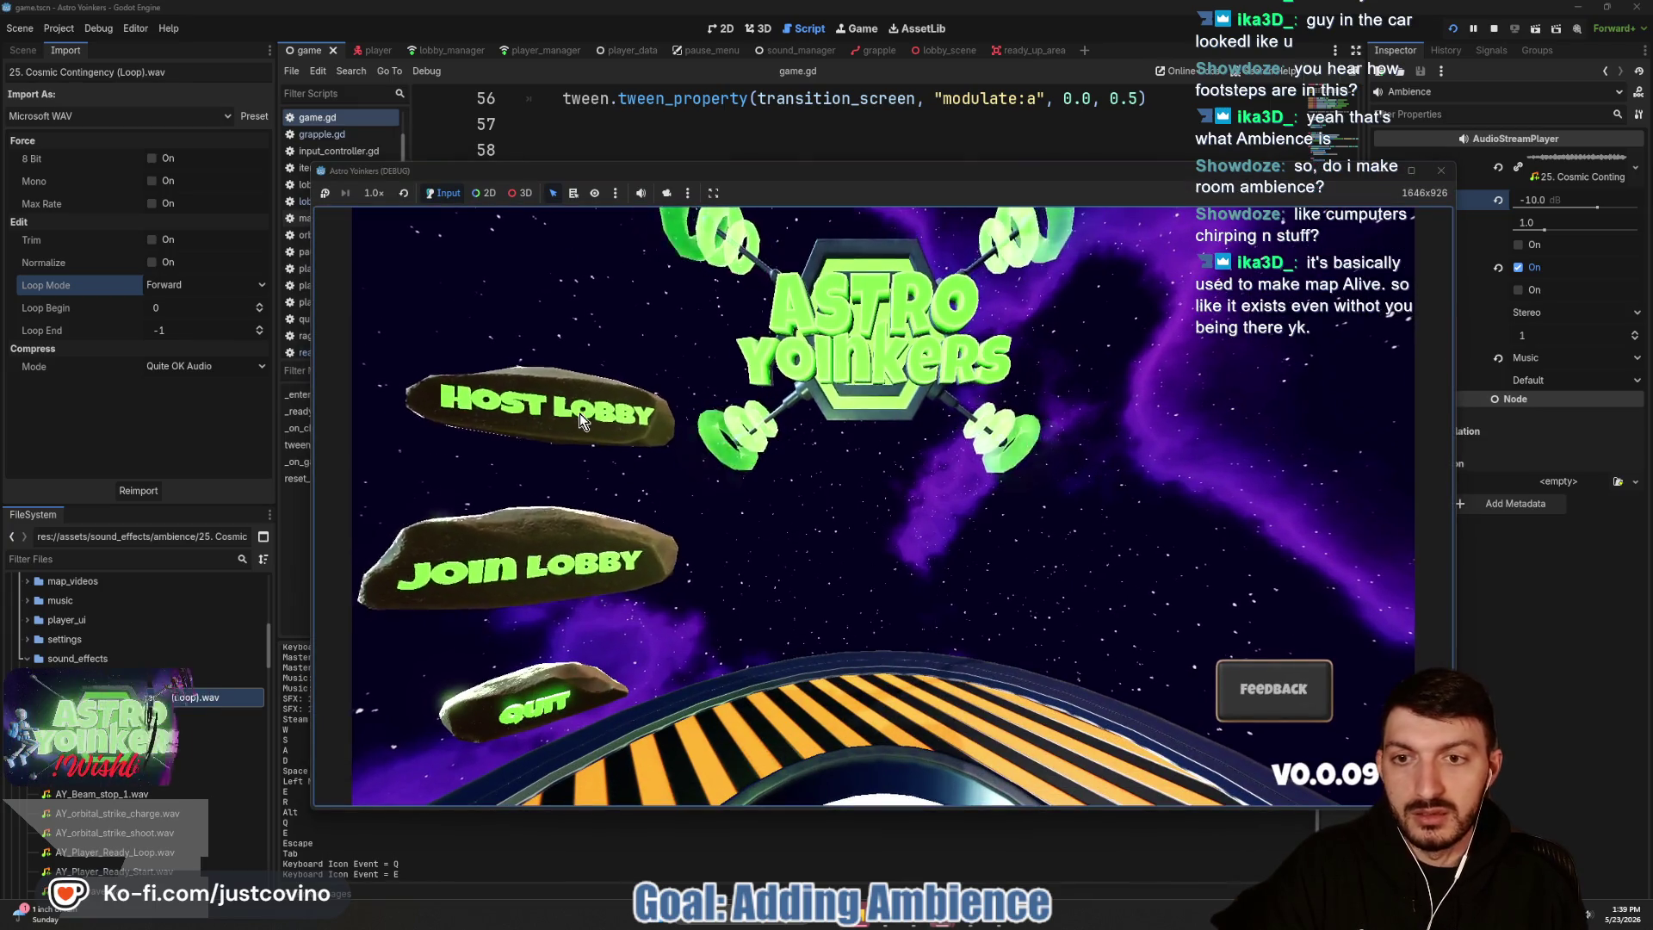
left_click(580, 414)
left_click(860, 423)
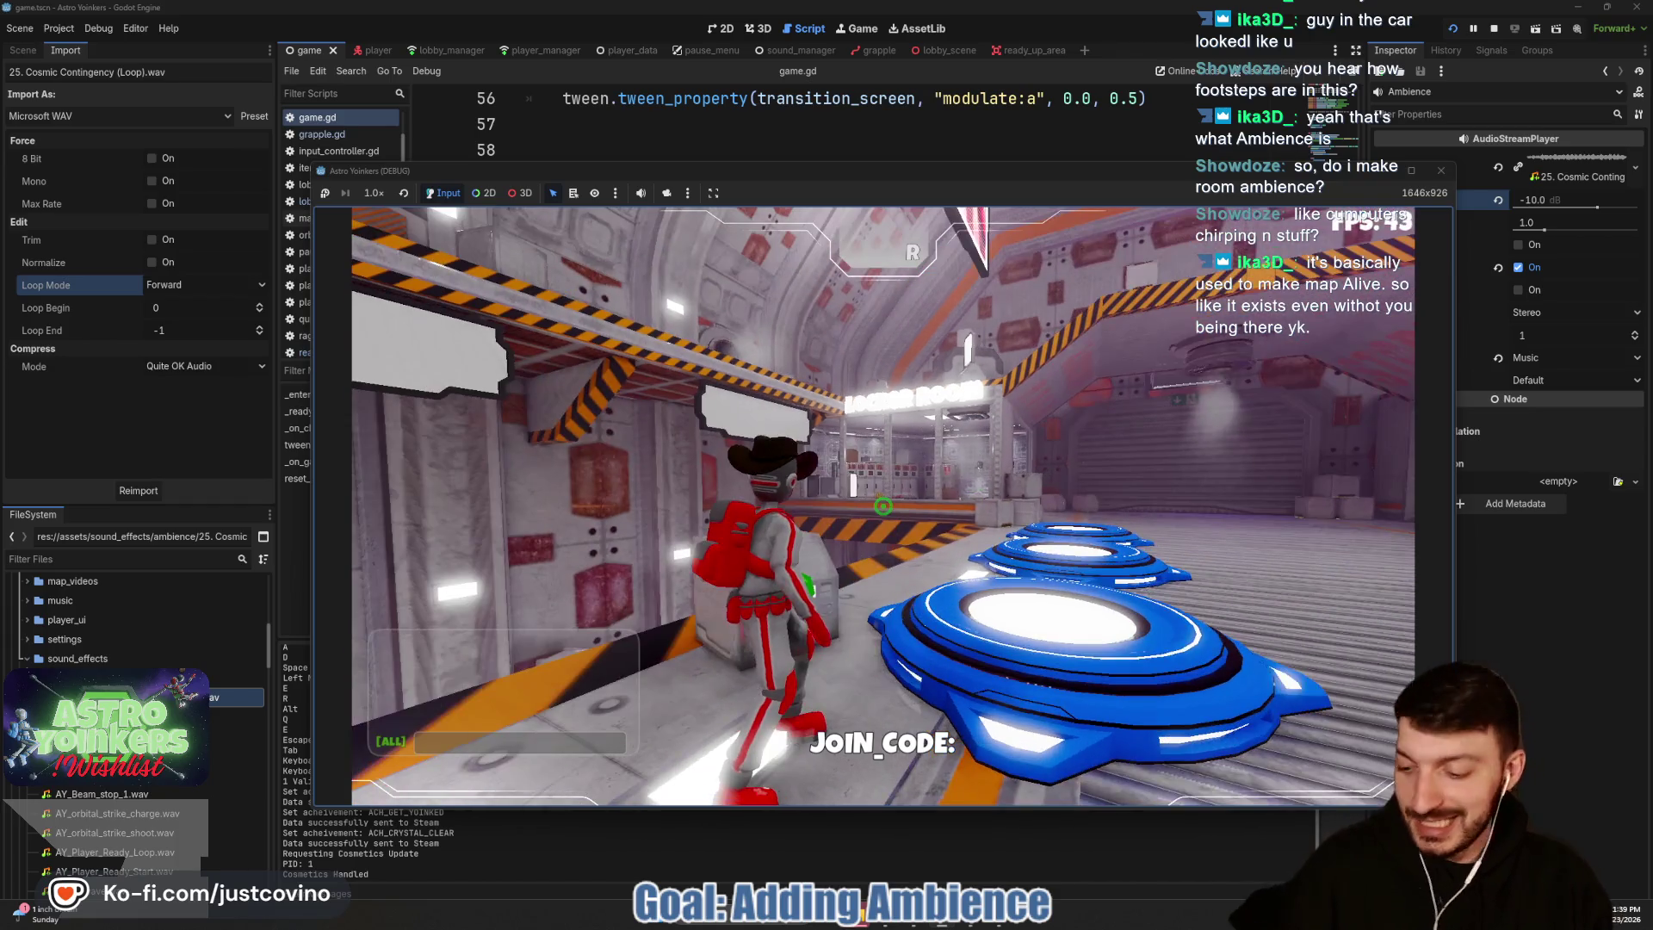
Lower the Sound Effects volume to 33% in Audio settings, walk the lobby, then stop the game
key("Escape")
left_click(882, 564)
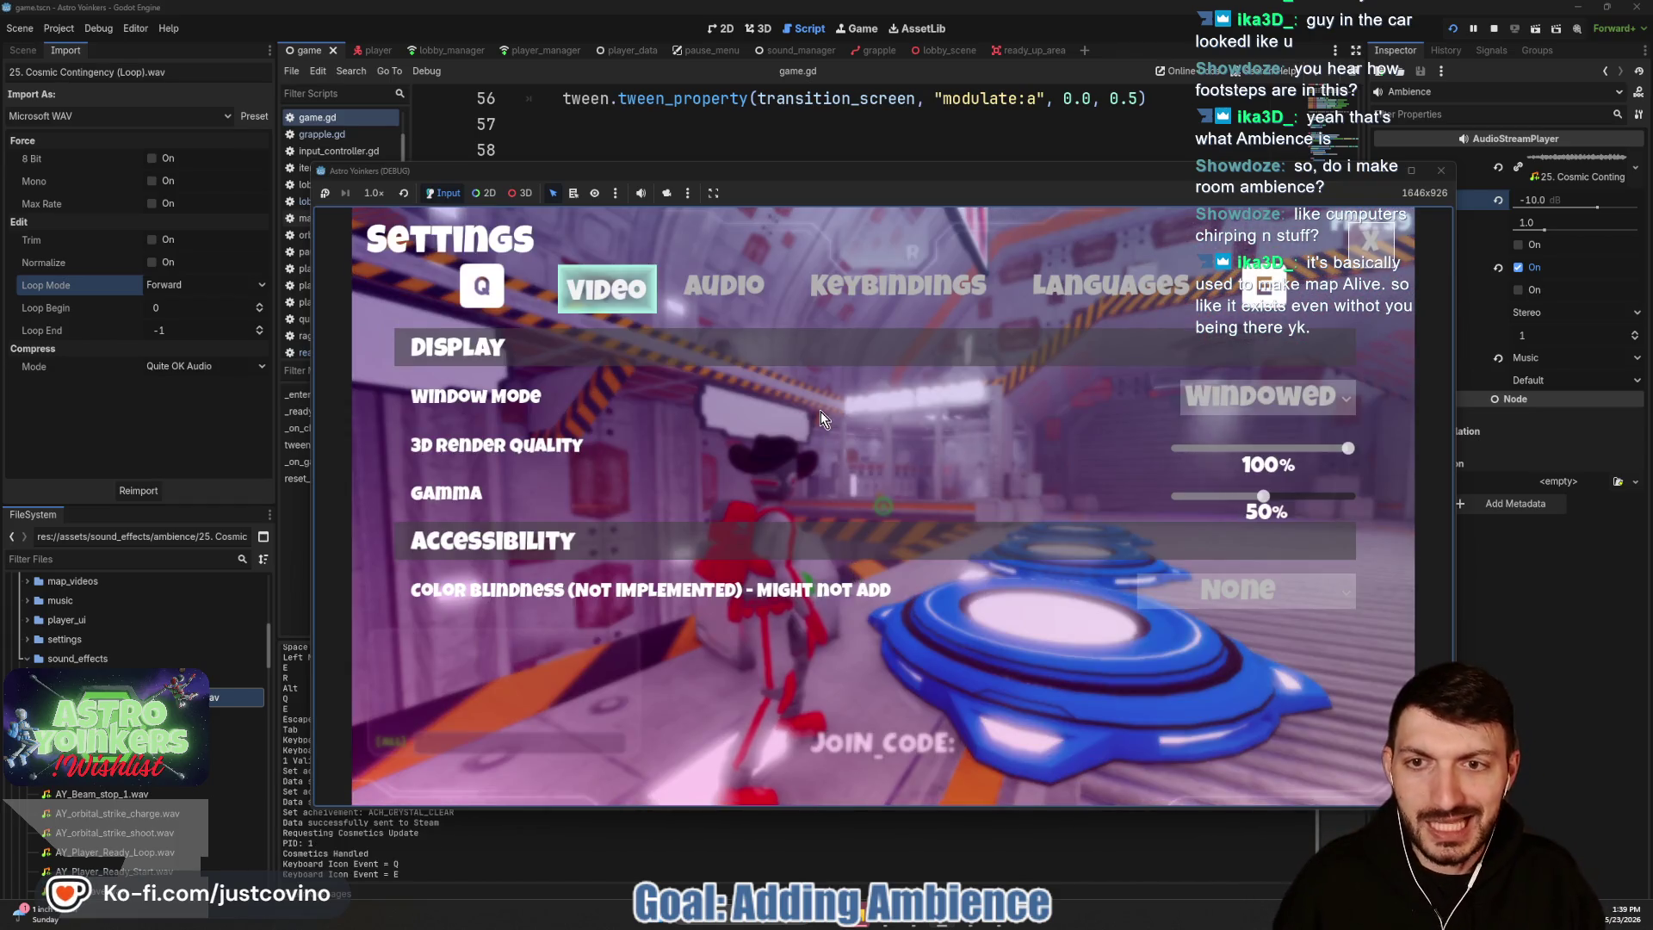
key("e")
scroll(1271, 449, "up", 5)
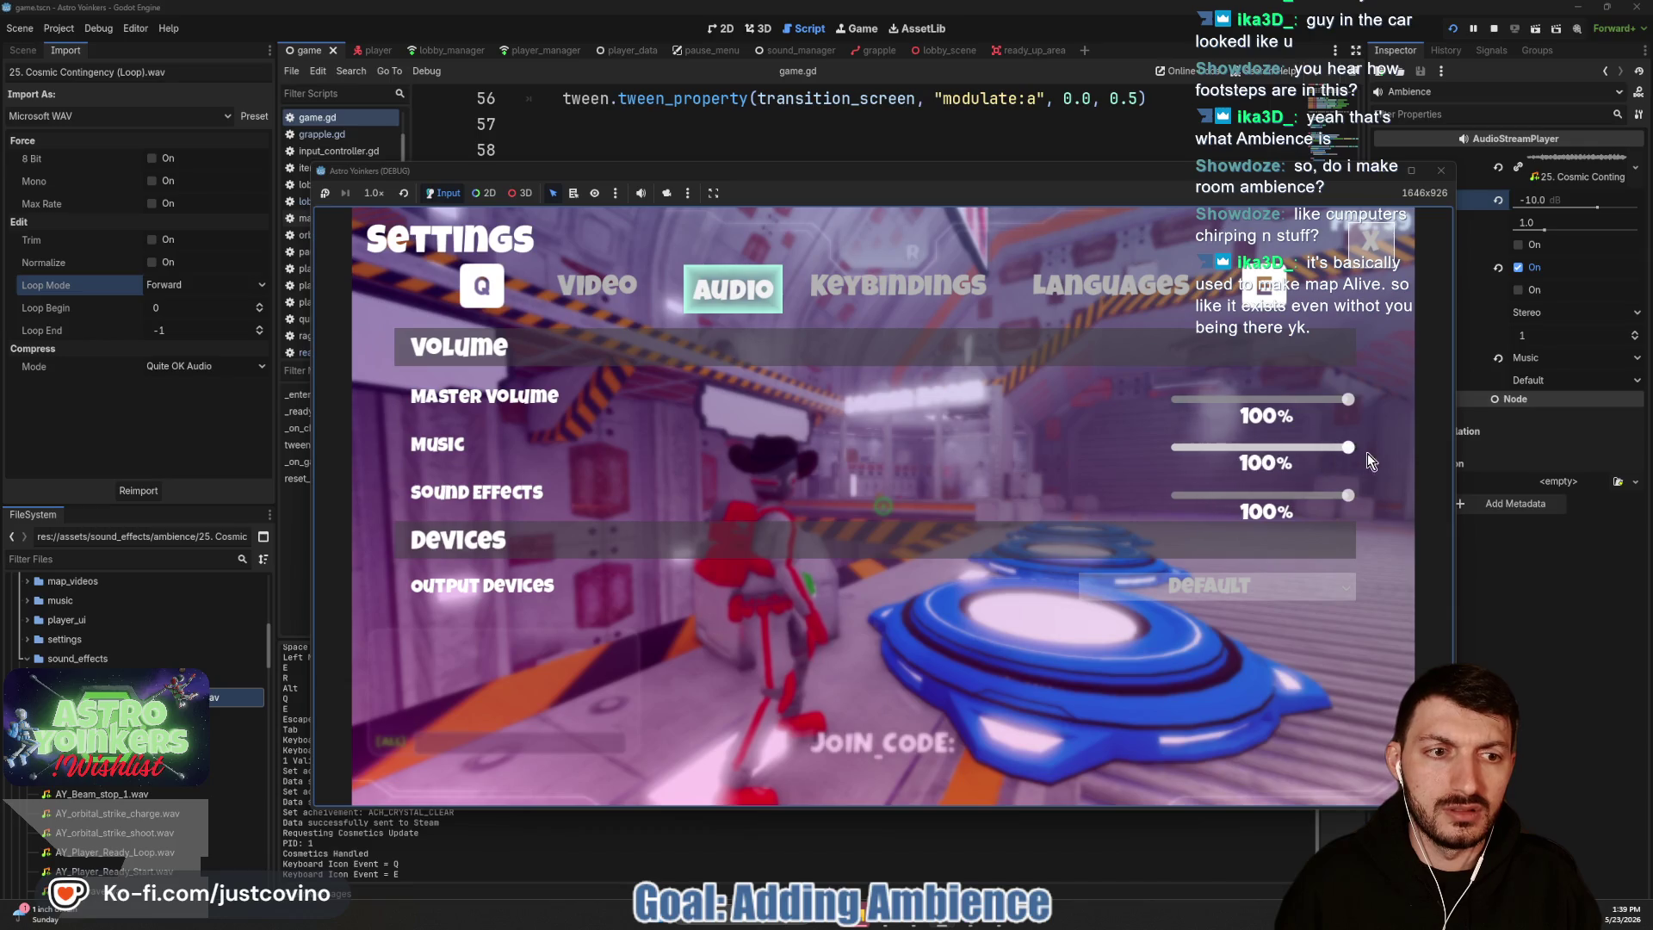
left_click(1236, 497)
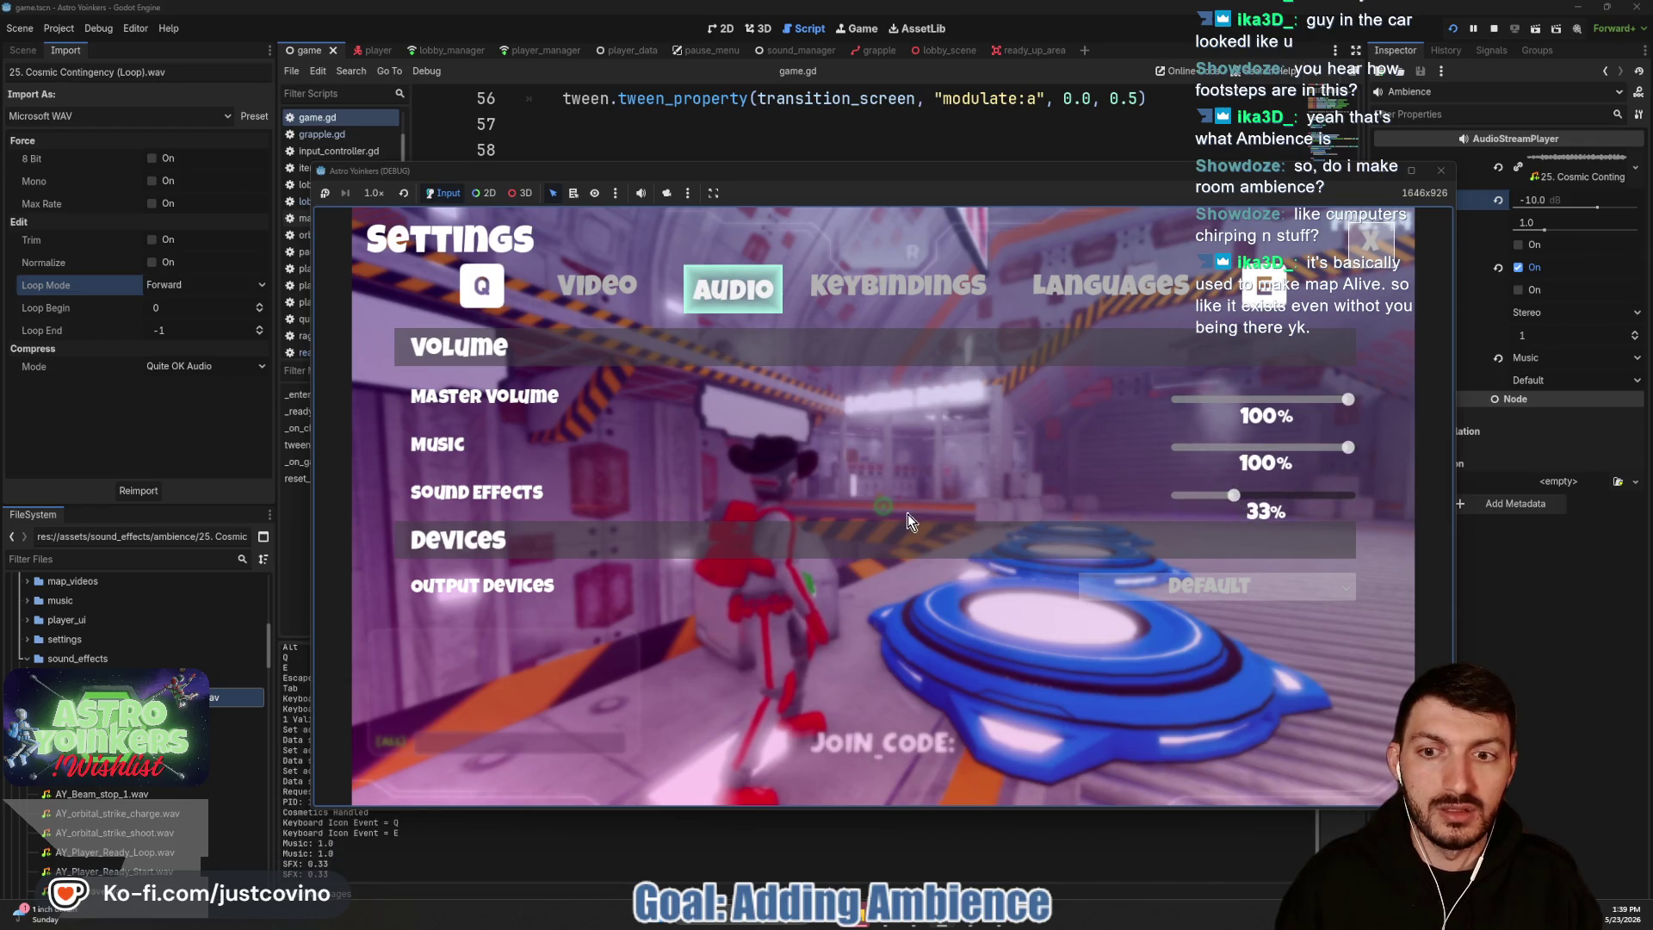
key("Escape")
key("Escape")
key("w")
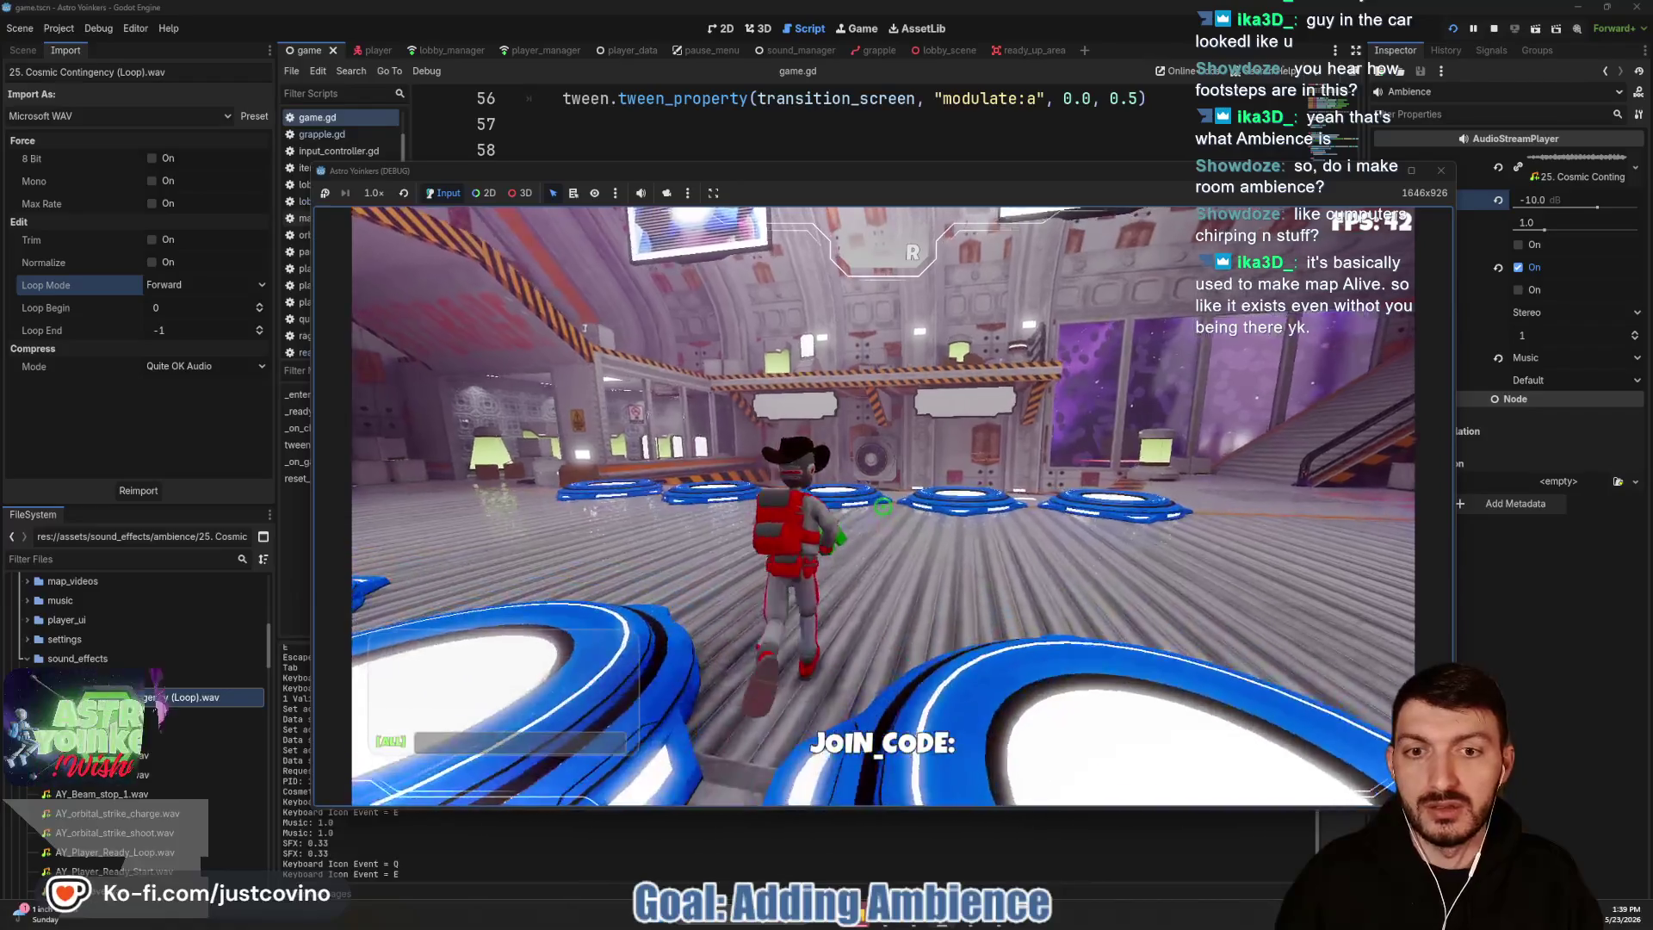
key("w")
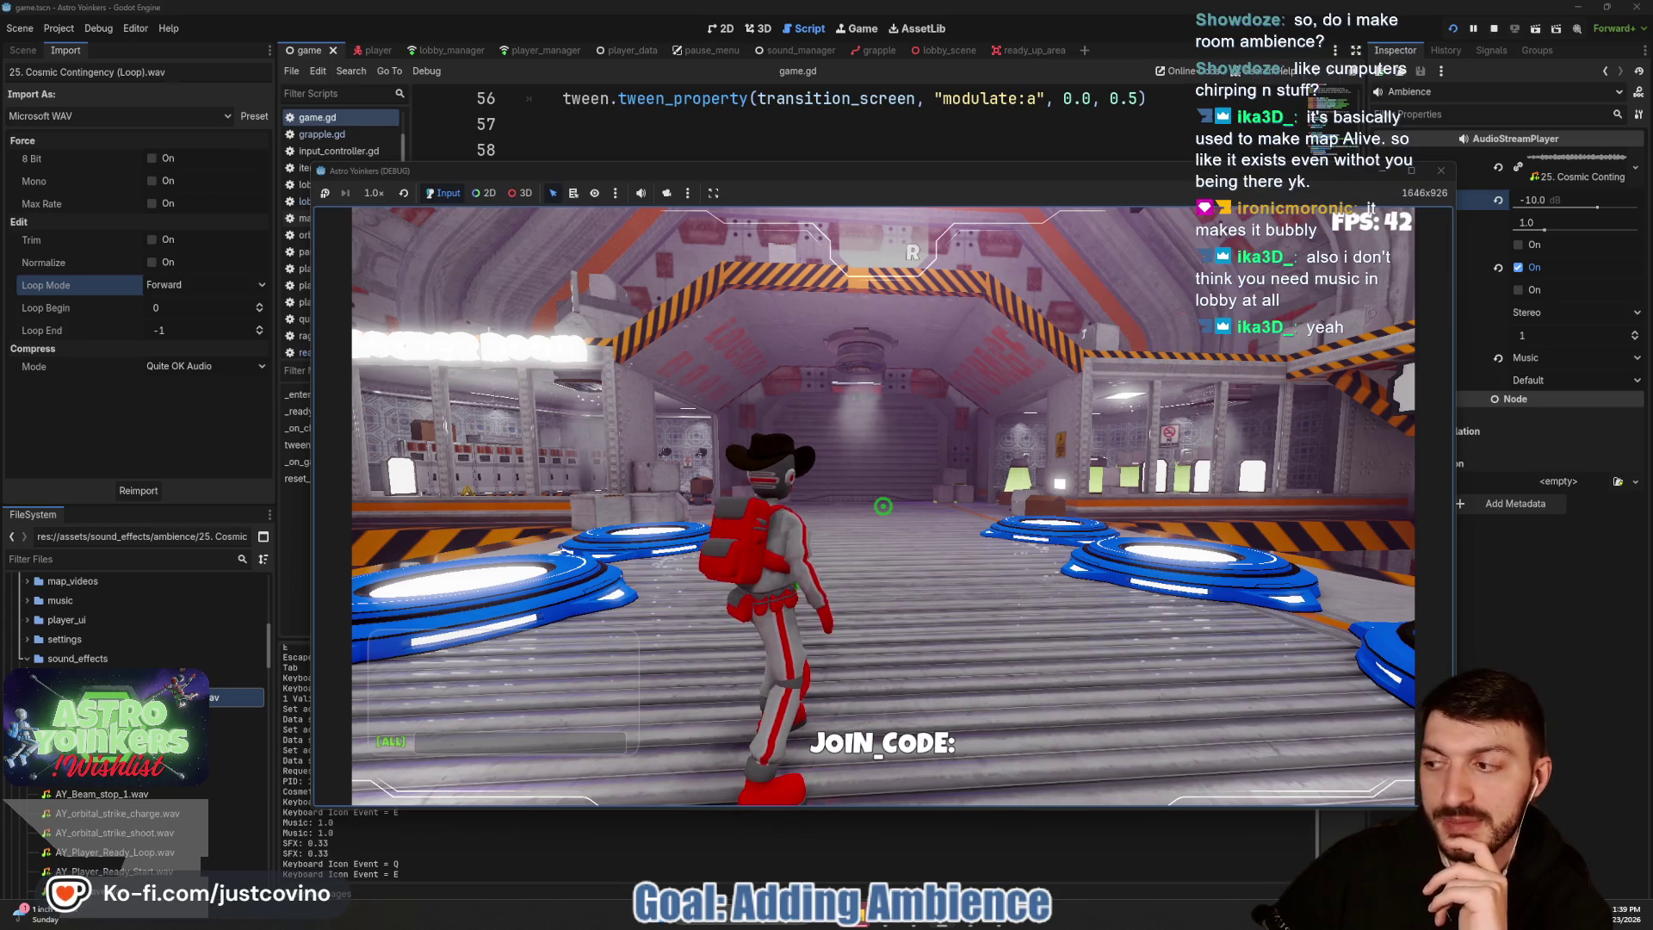
key("F8")
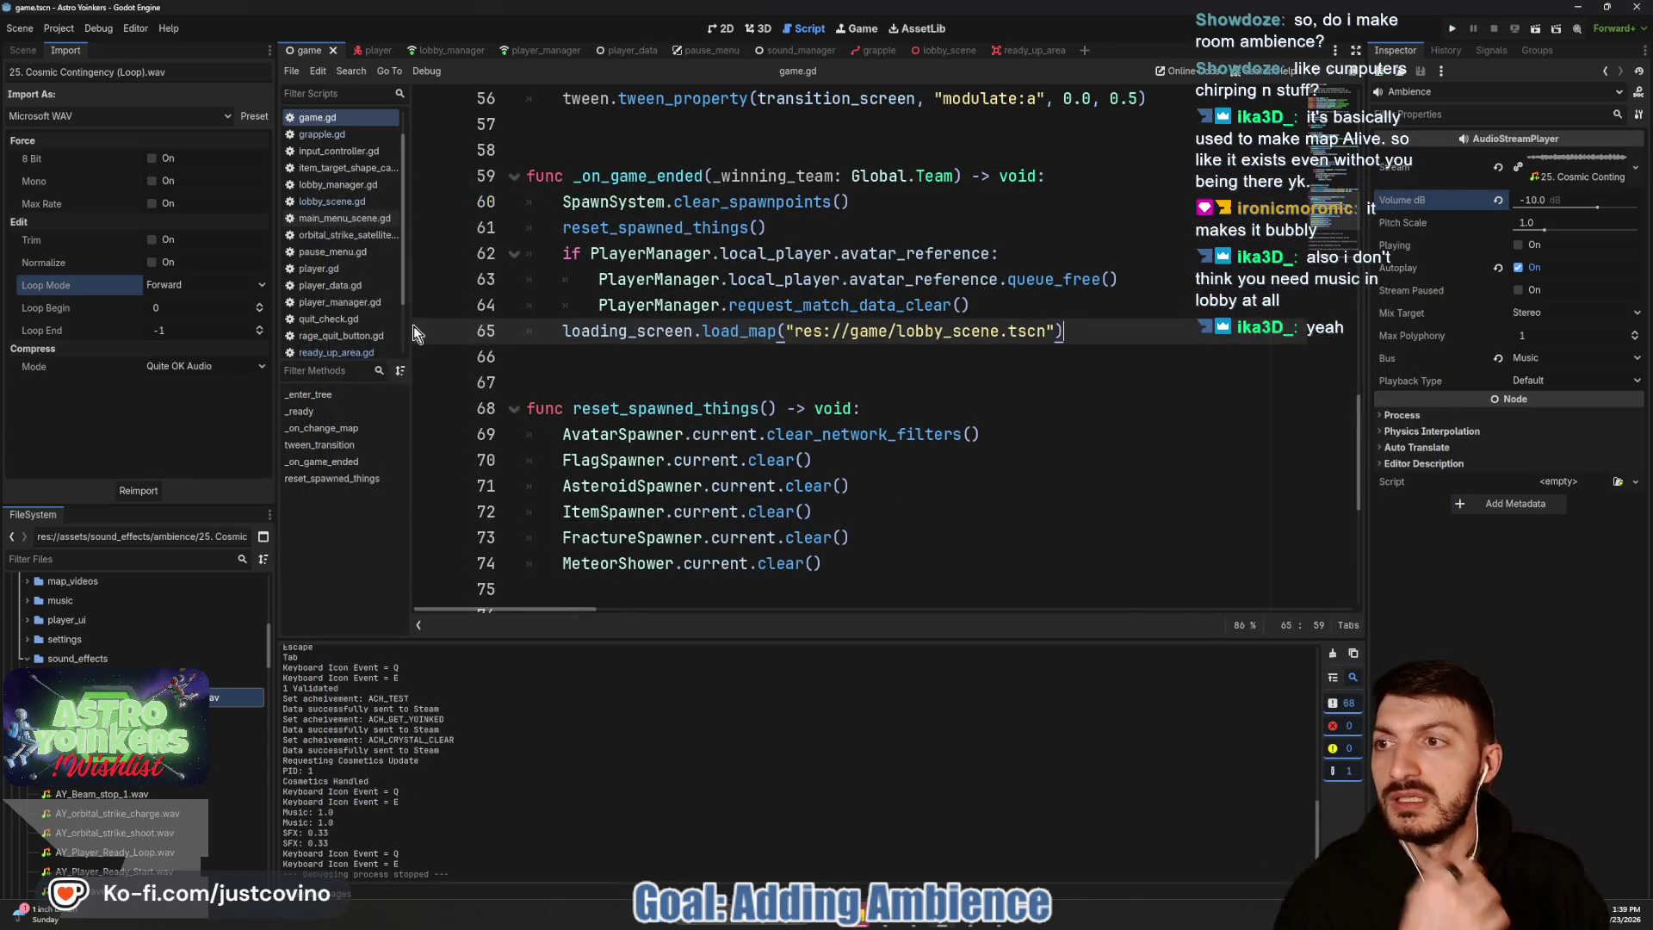
Untick Autoplay on the GameMusic node, then save and run the game
left_click(30, 55)
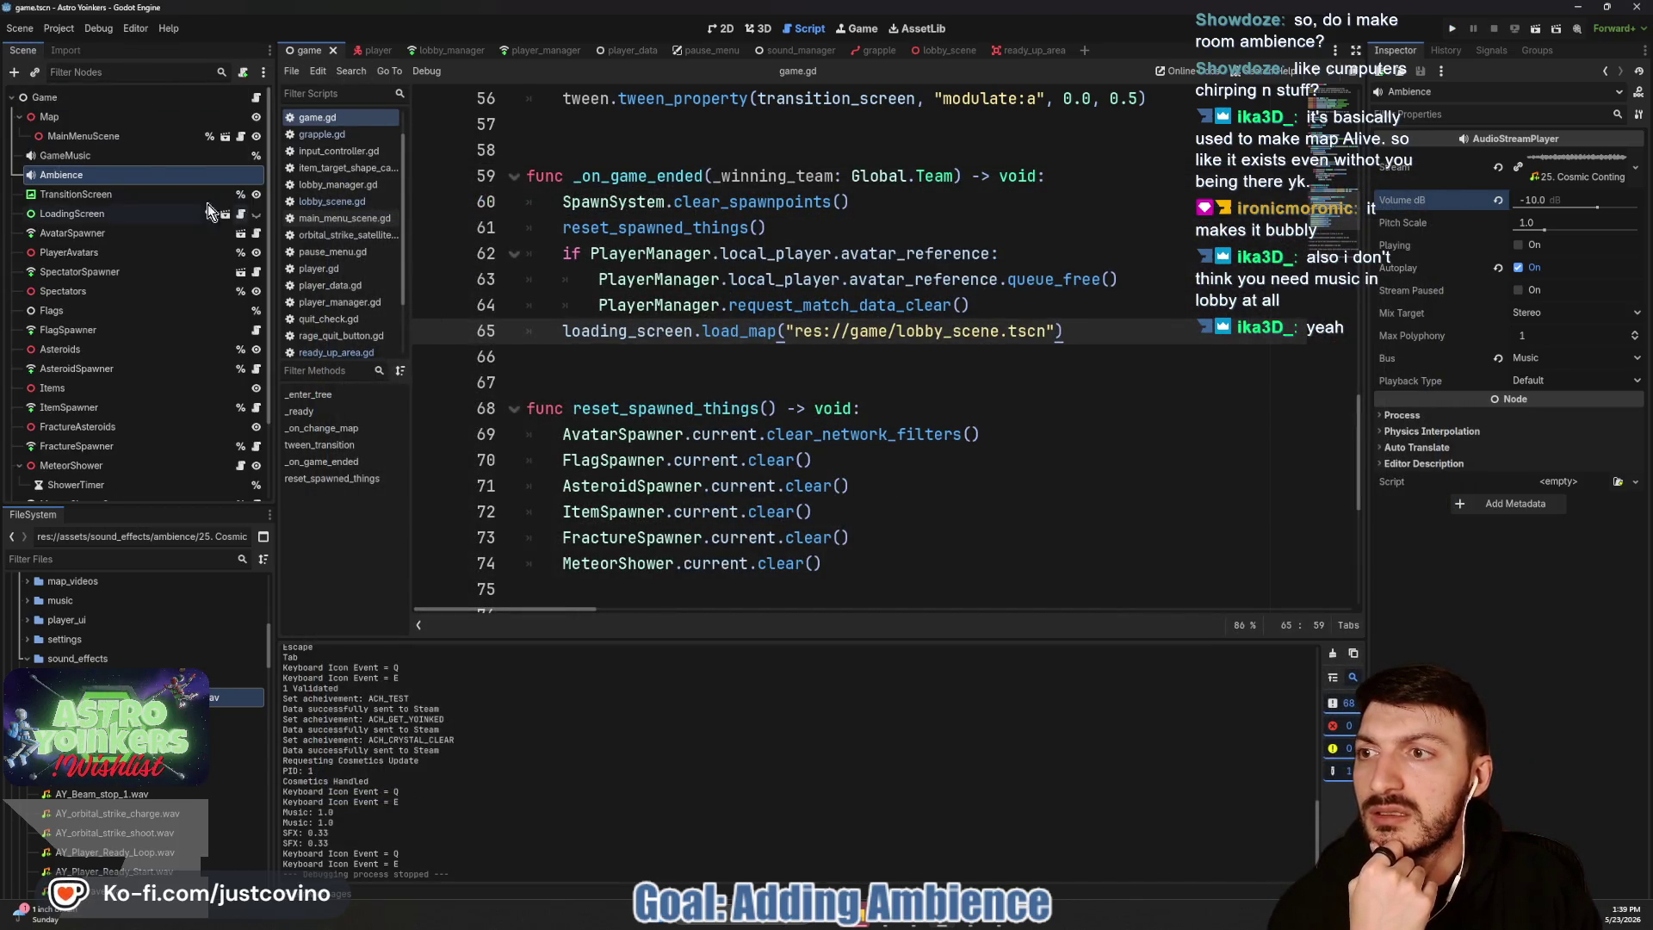
left_click(127, 154)
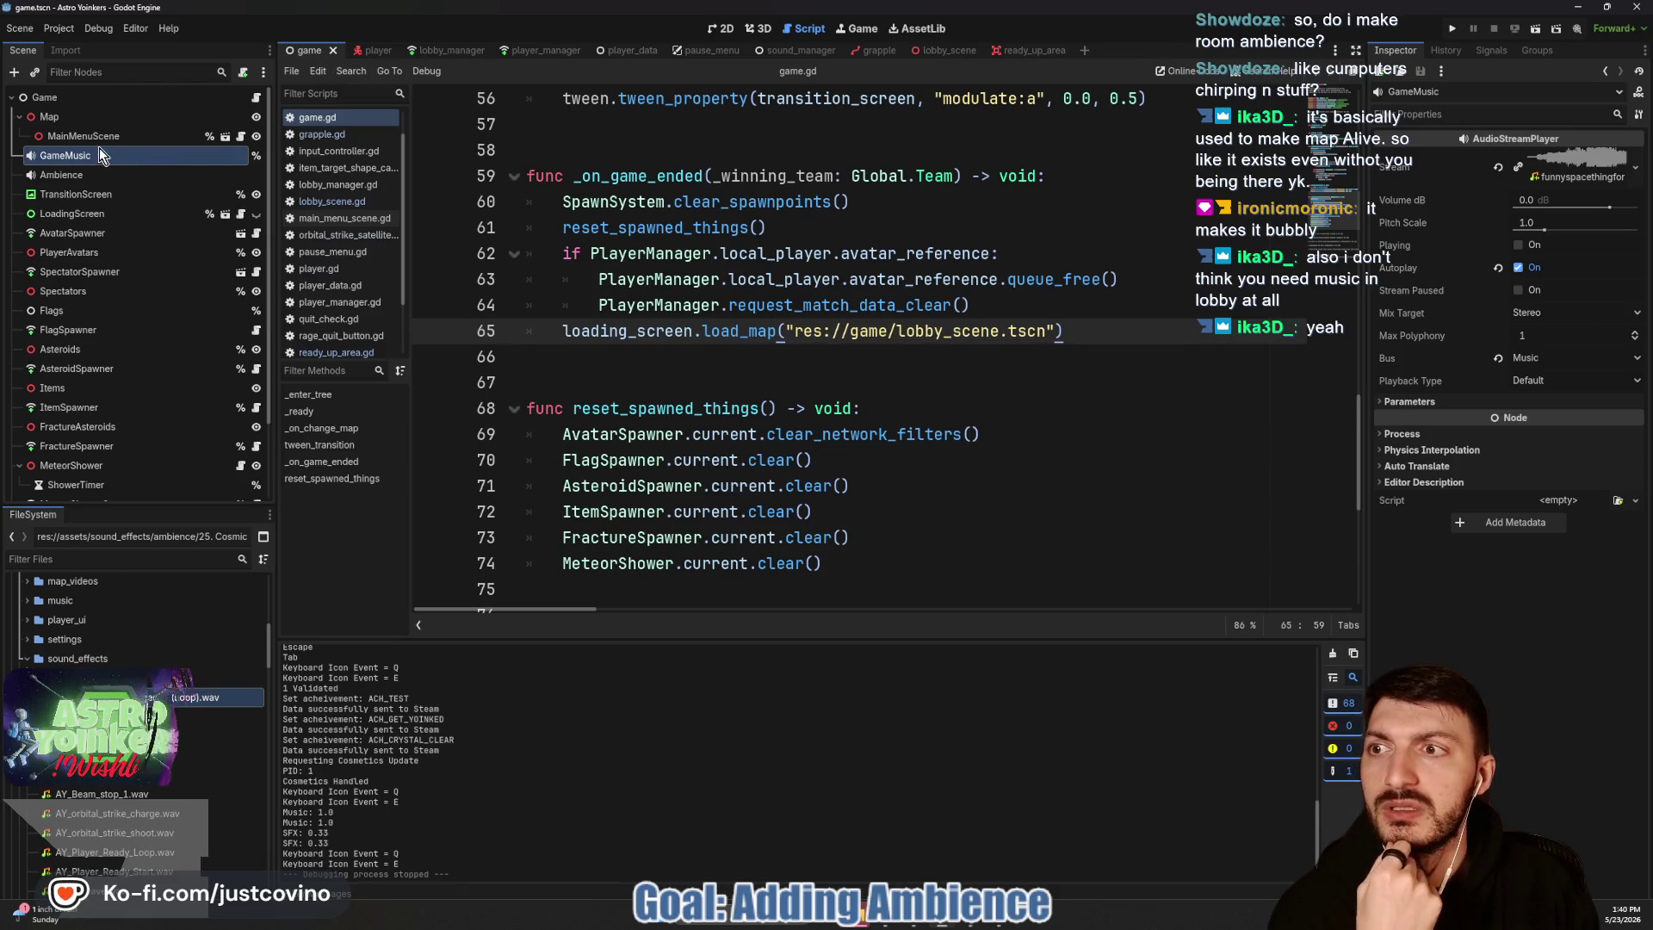
left_click(258, 97)
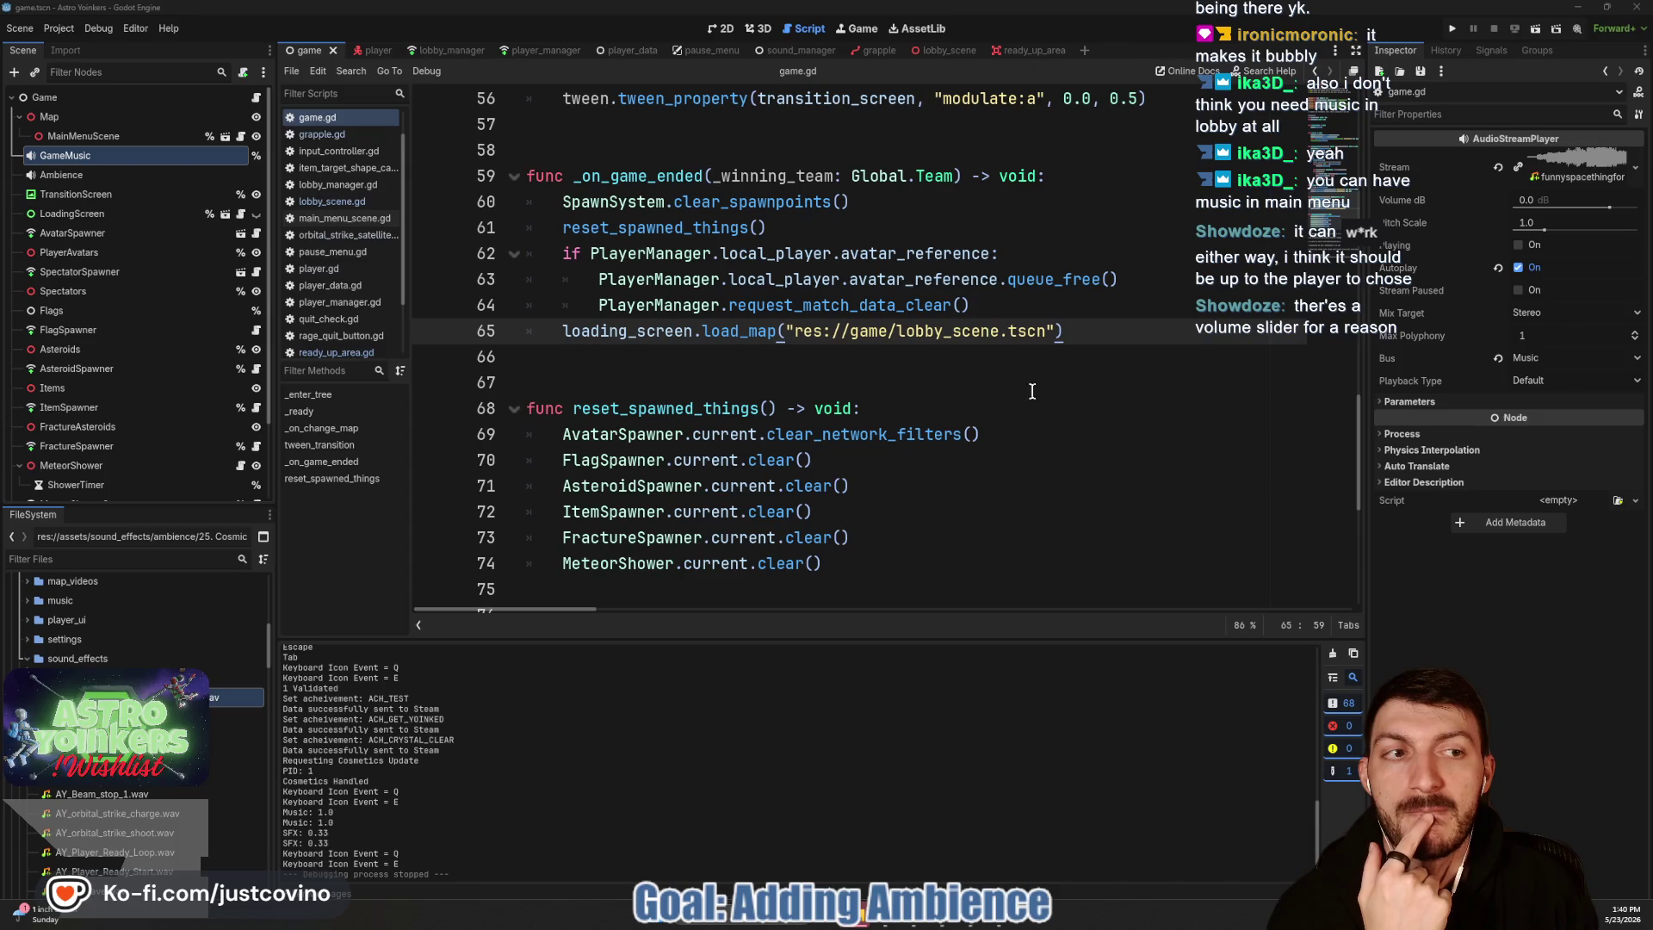
left_click(1522, 270)
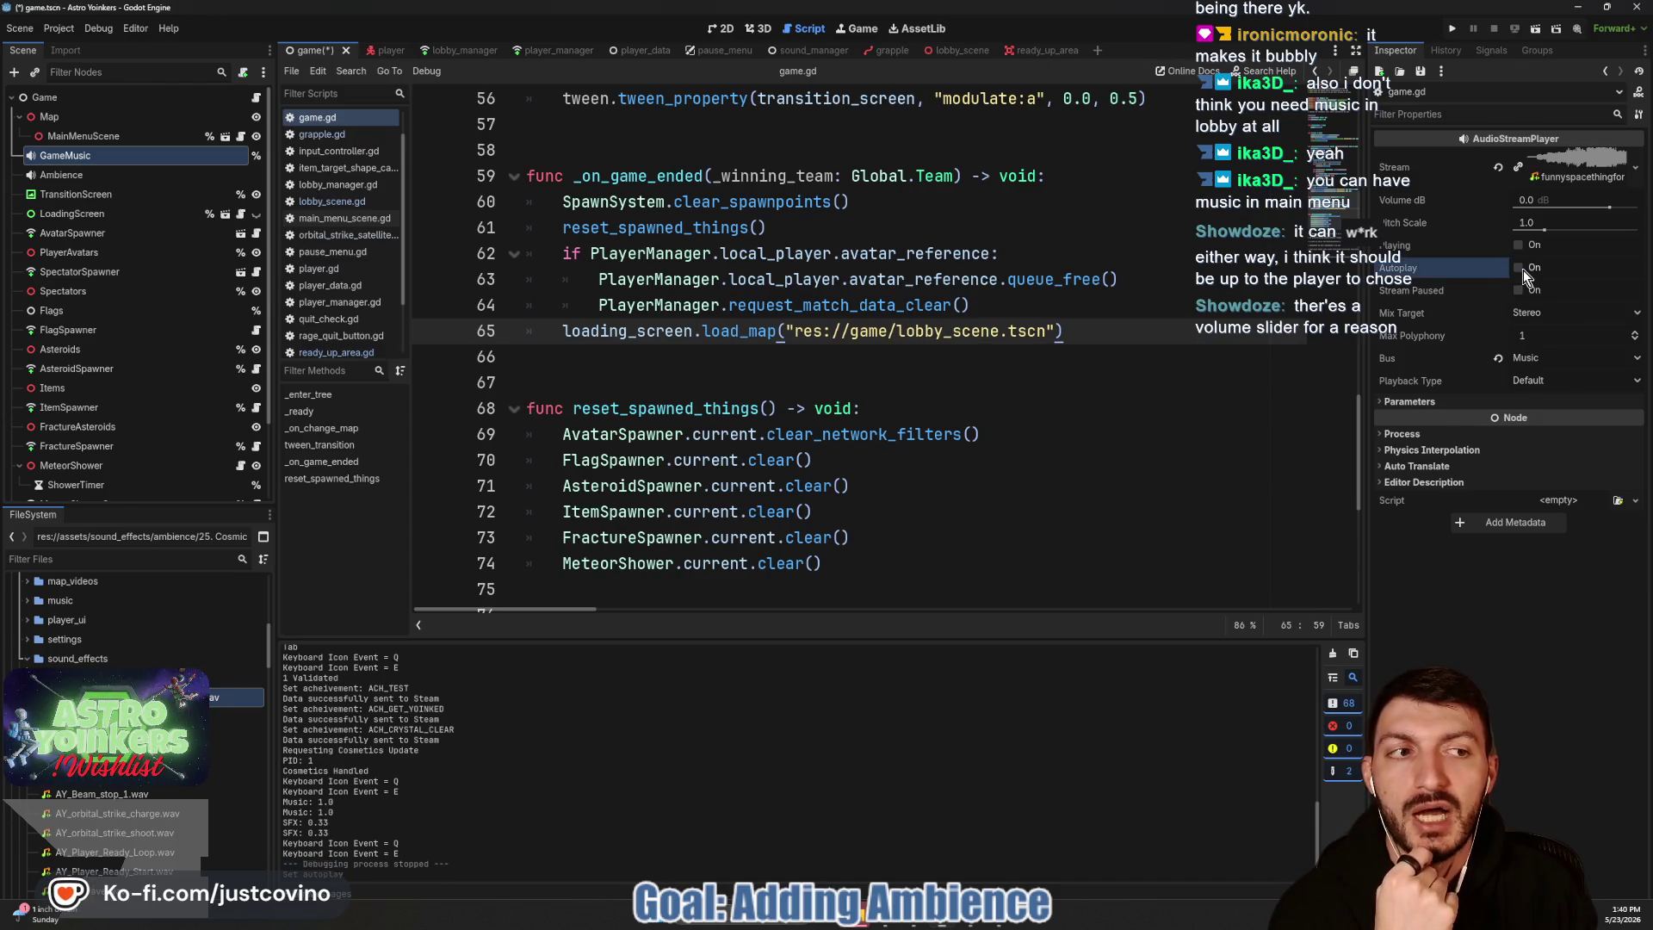
left_click(1452, 29)
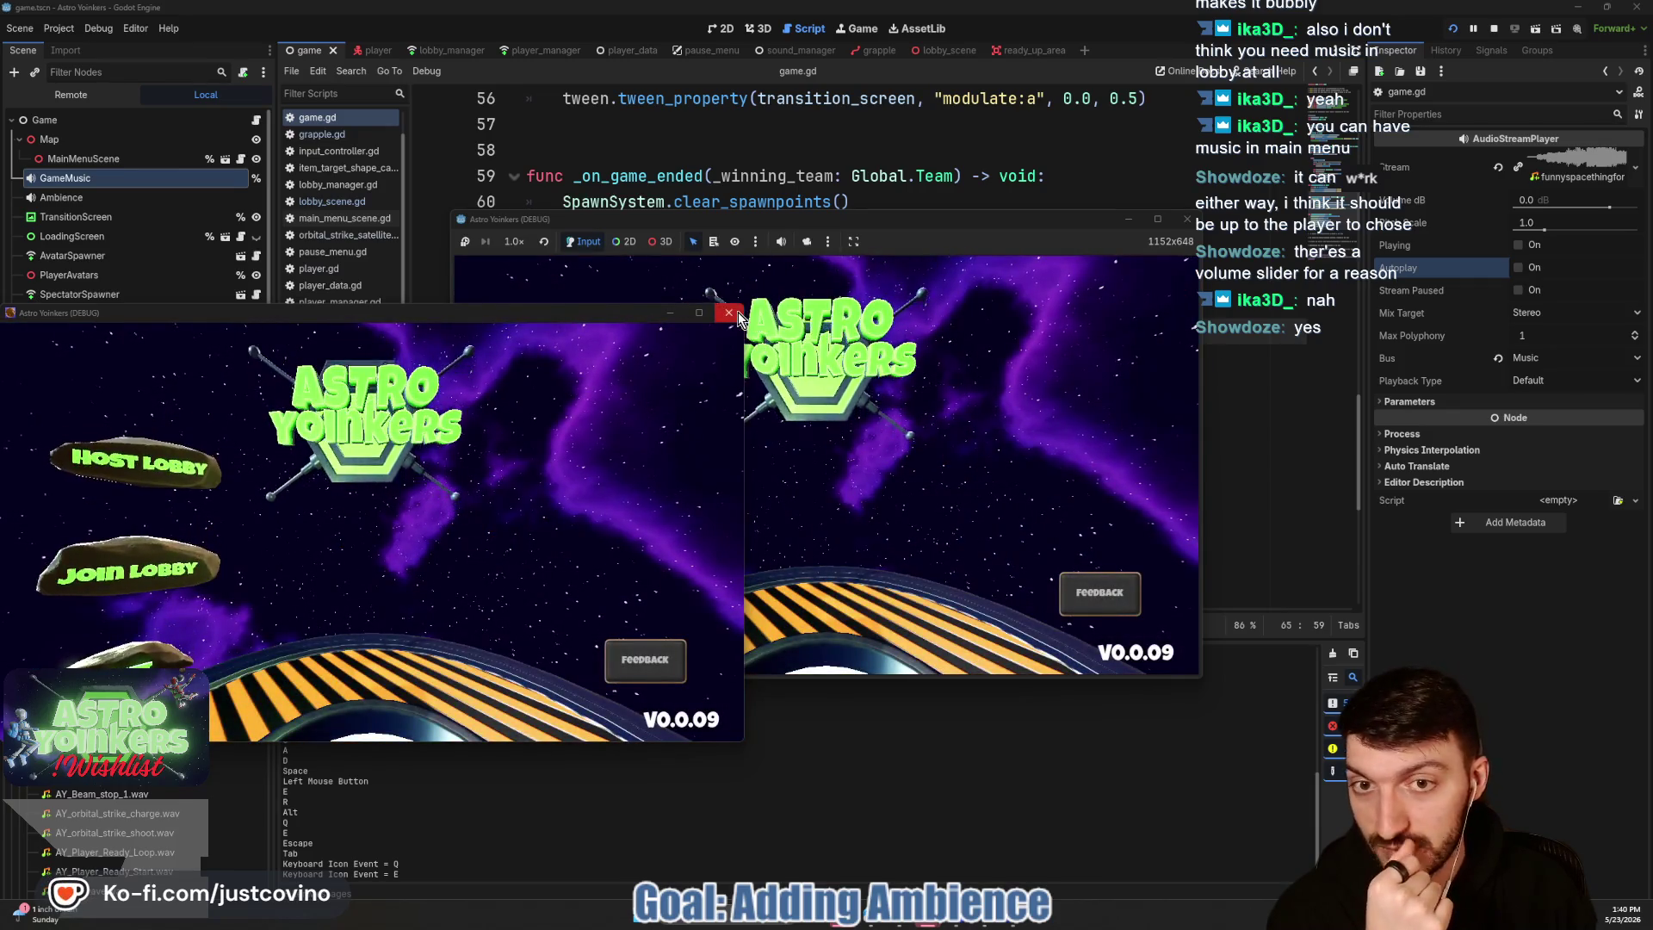
Host a lobby, view the Audio settings, and enlarge the game window to 1591x894, moving it up-left
left_click(753, 370)
left_click(611, 385)
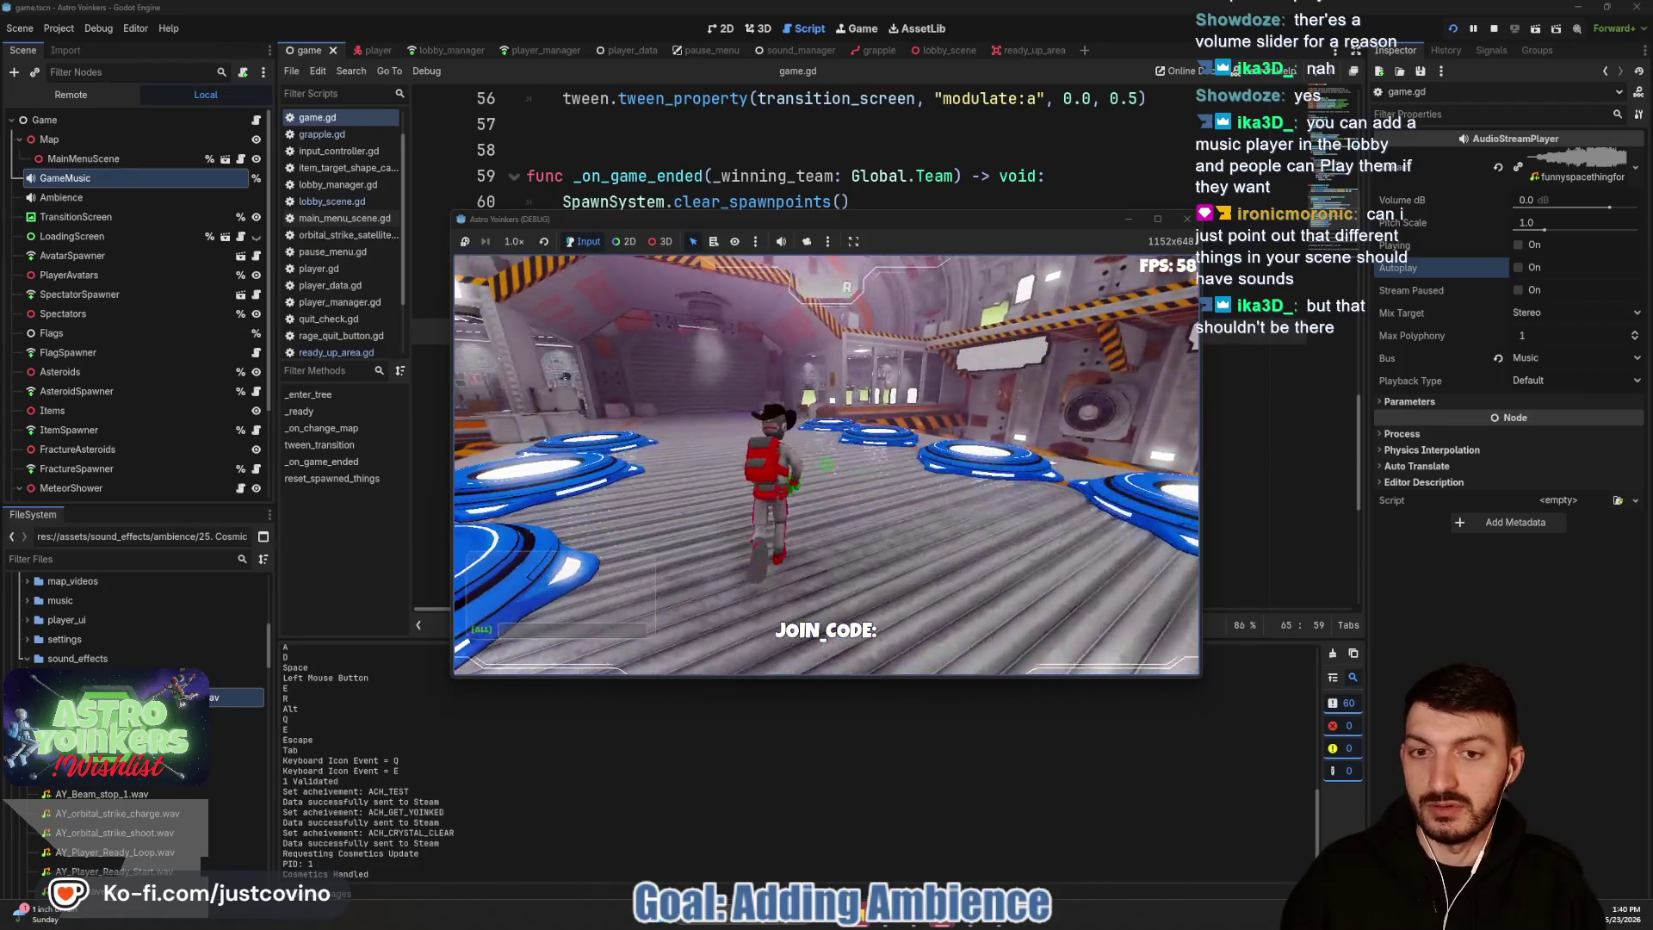
key("Escape")
left_click(819, 506)
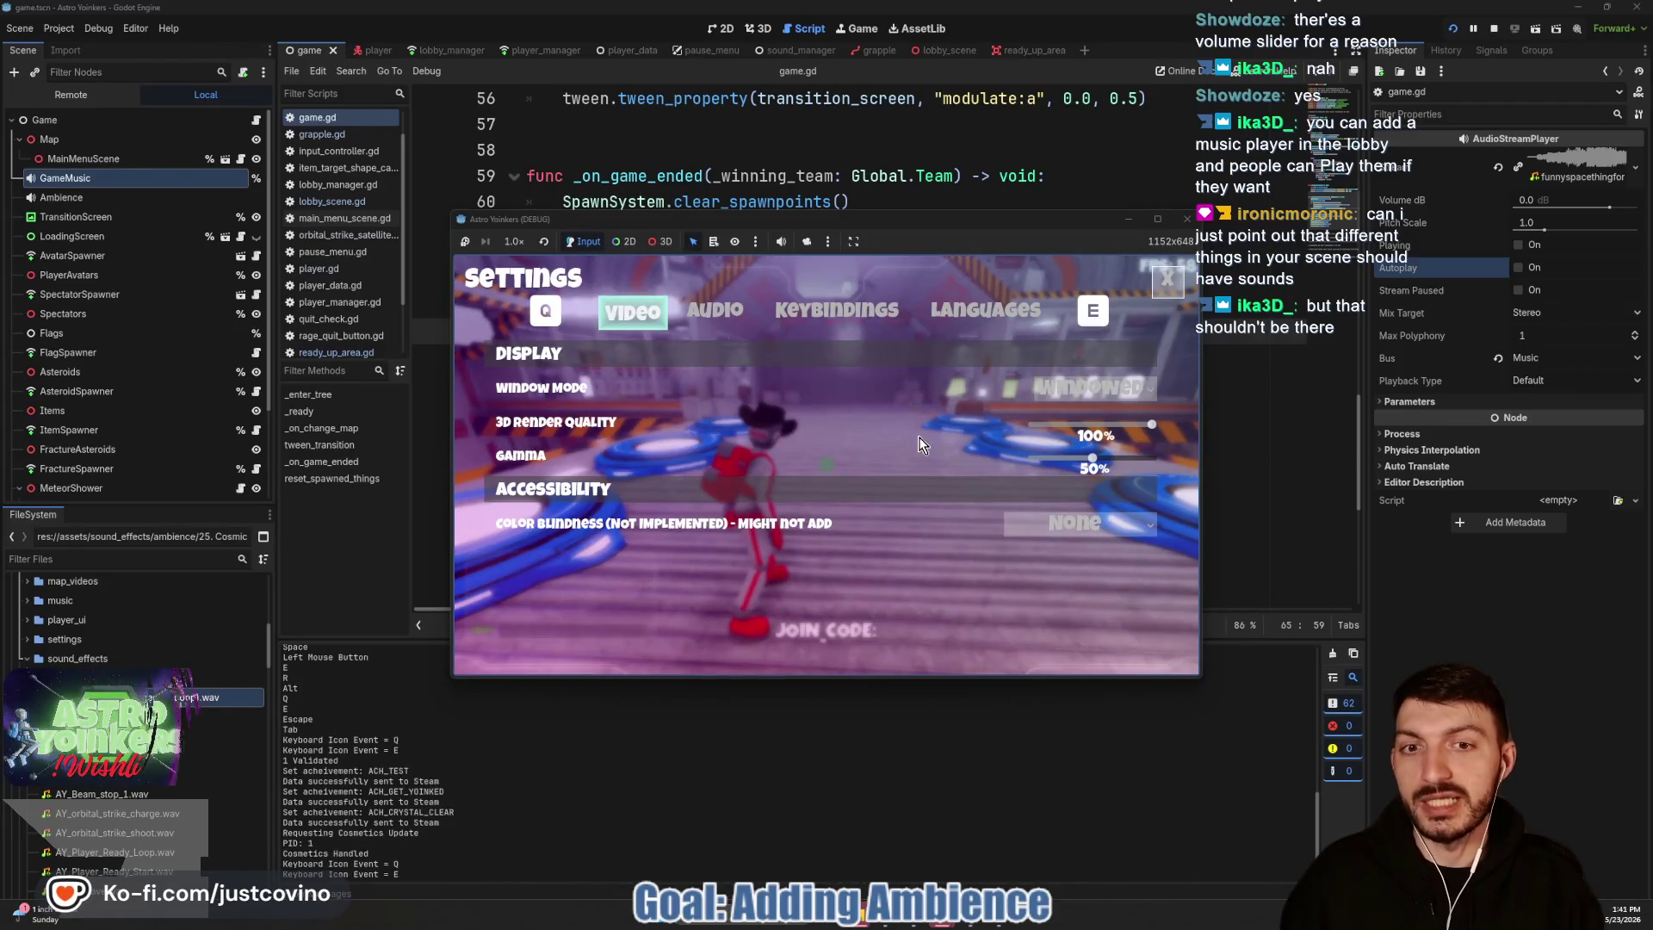
left_click(713, 318)
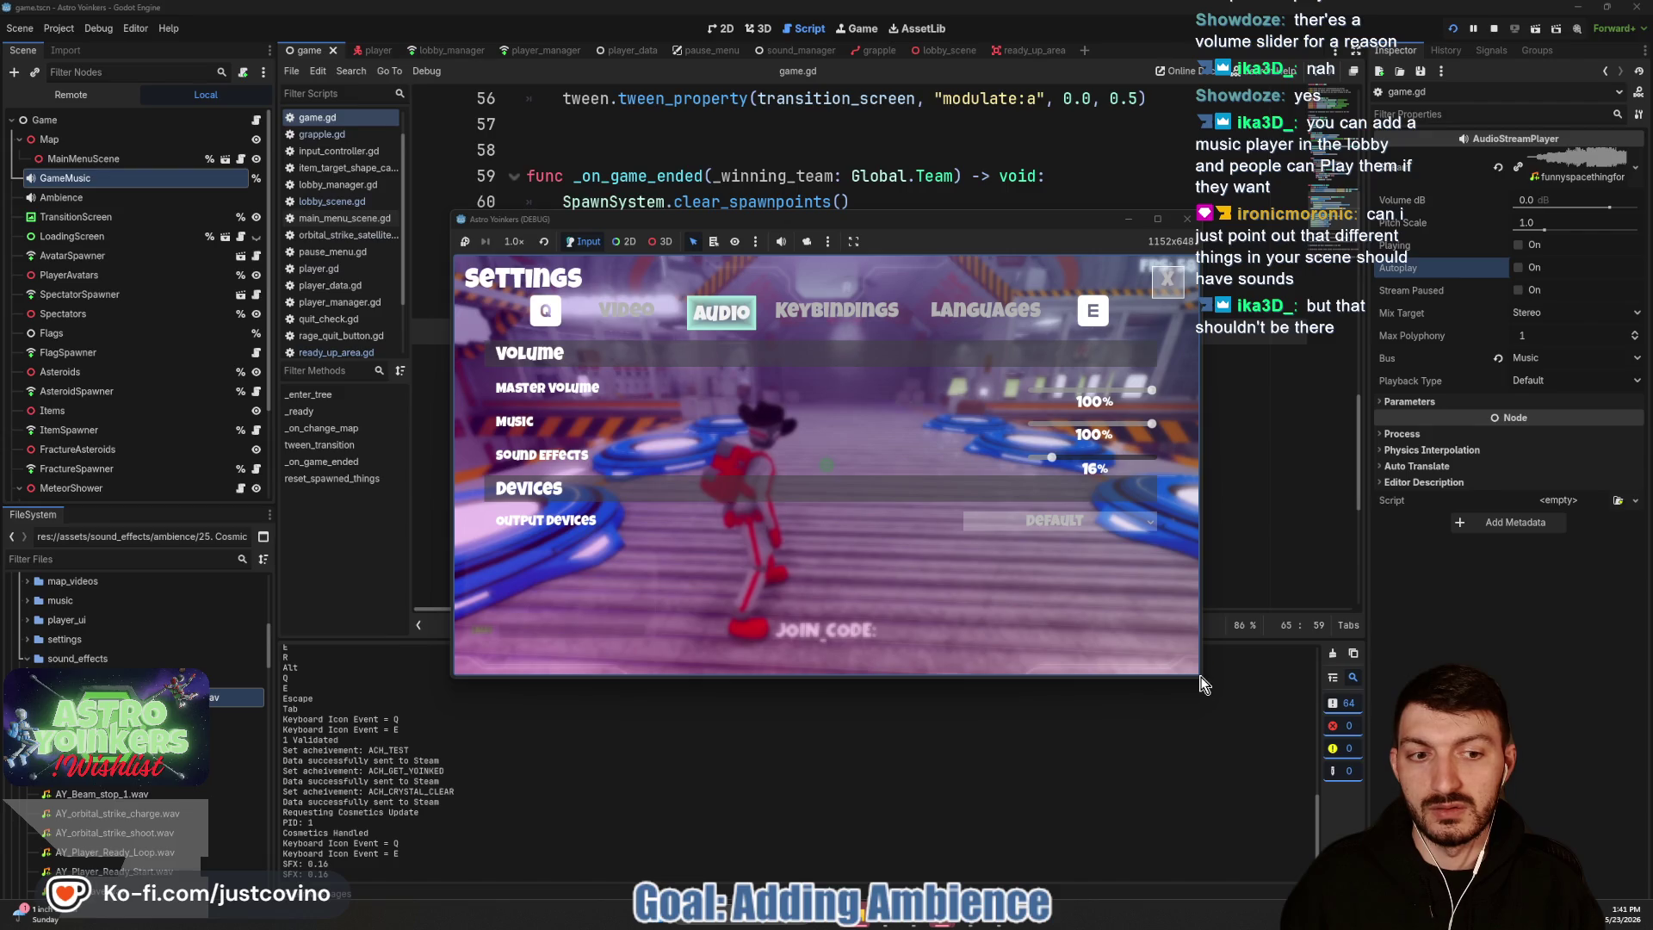
left_click_drag(1201, 684, 1486, 842)
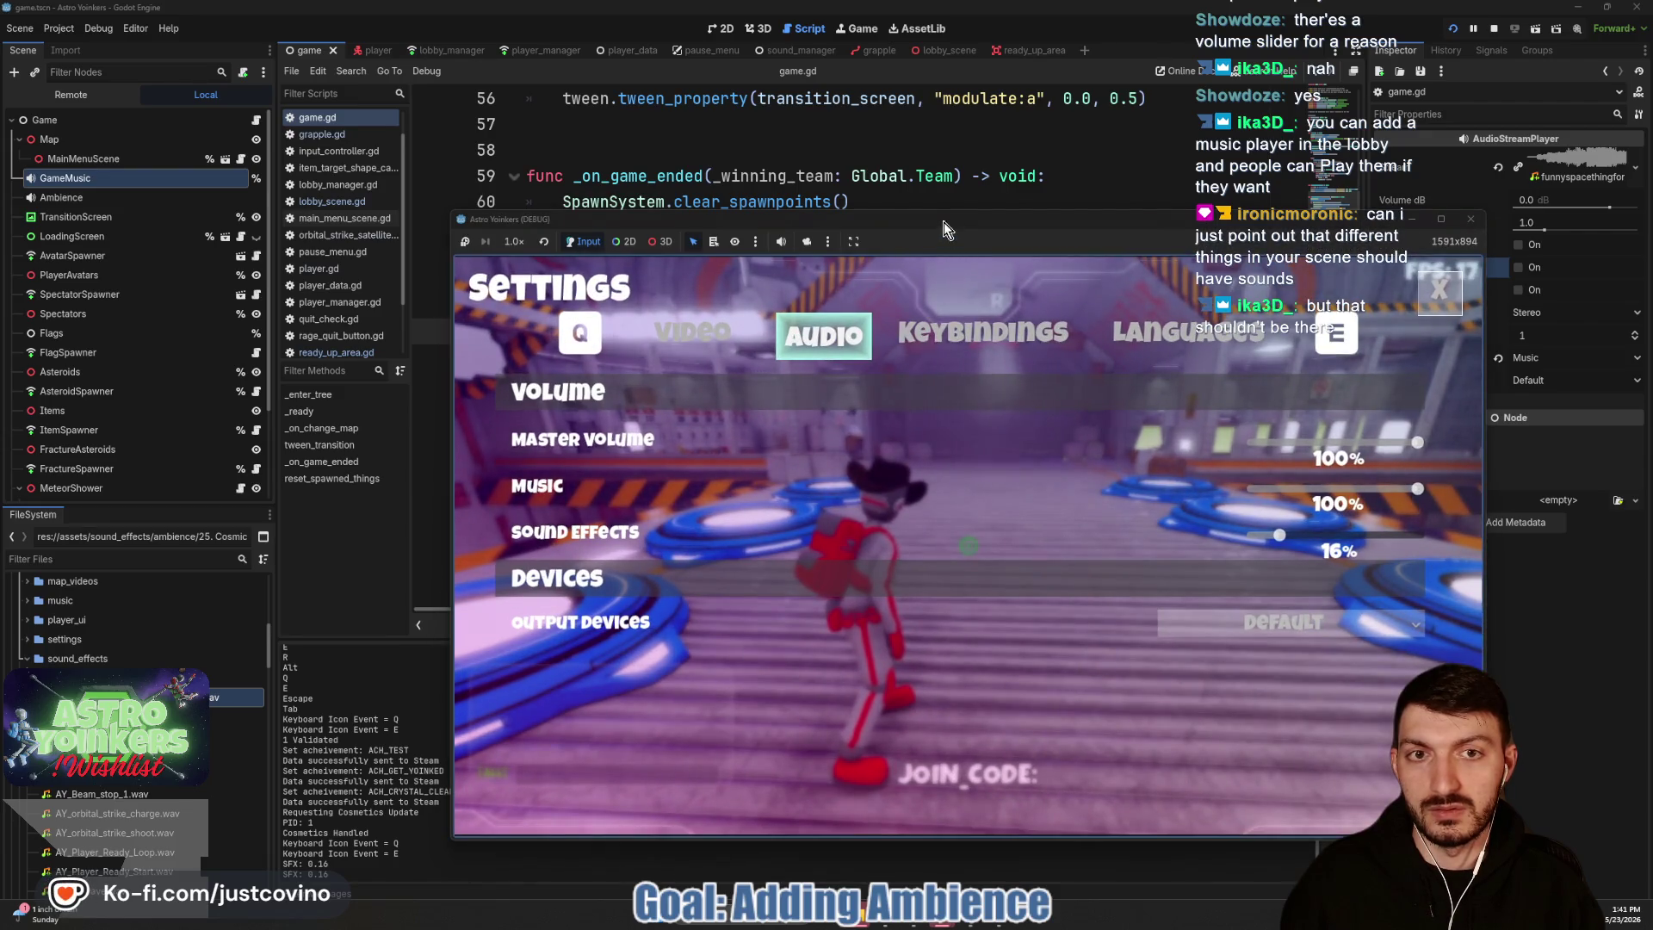
left_click_drag(943, 222, 736, 145)
key("Escape")
key("Escape")
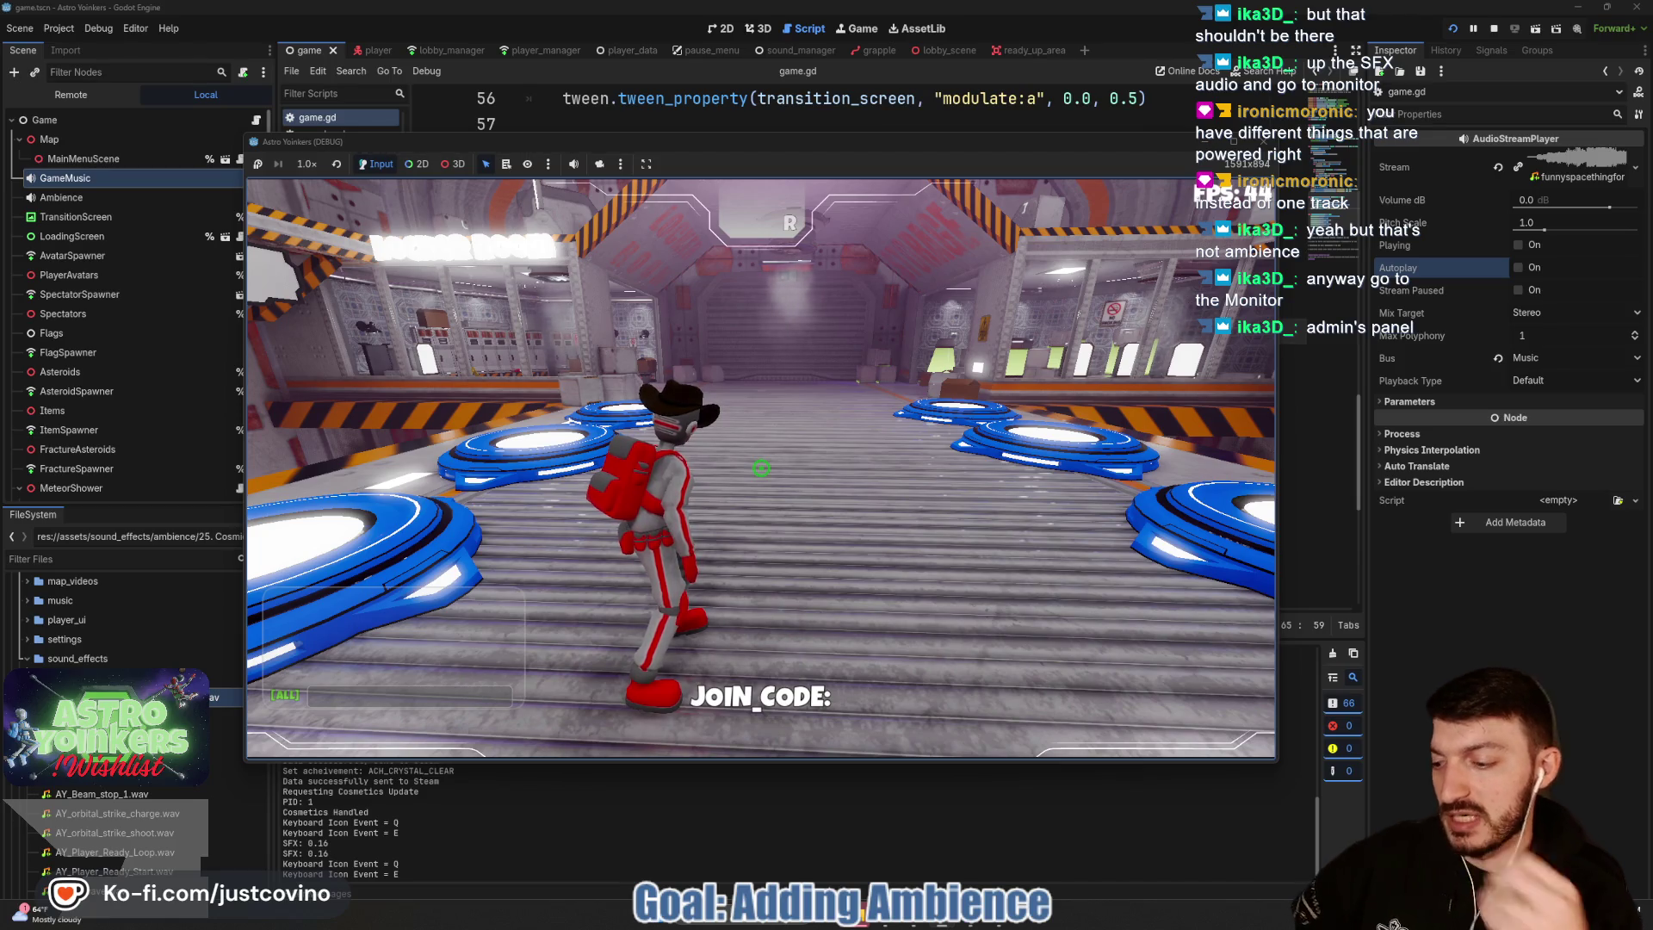
Walk through the lobby past the Asteroid Map board toward the consoles and railing
key("w")
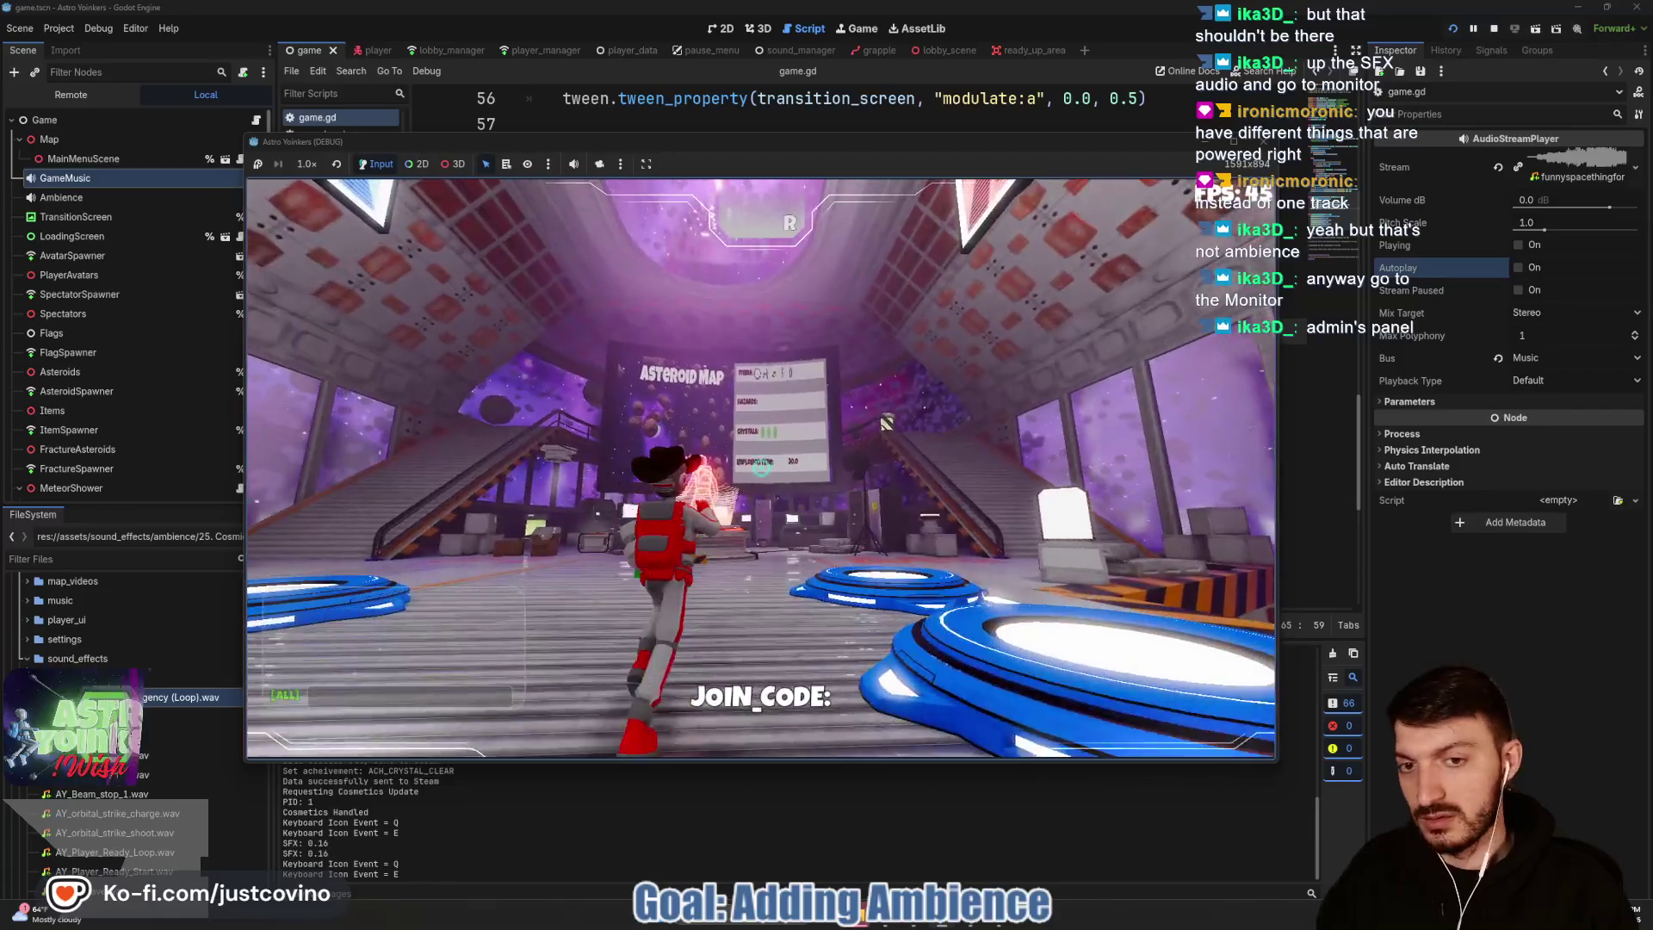
key("w")
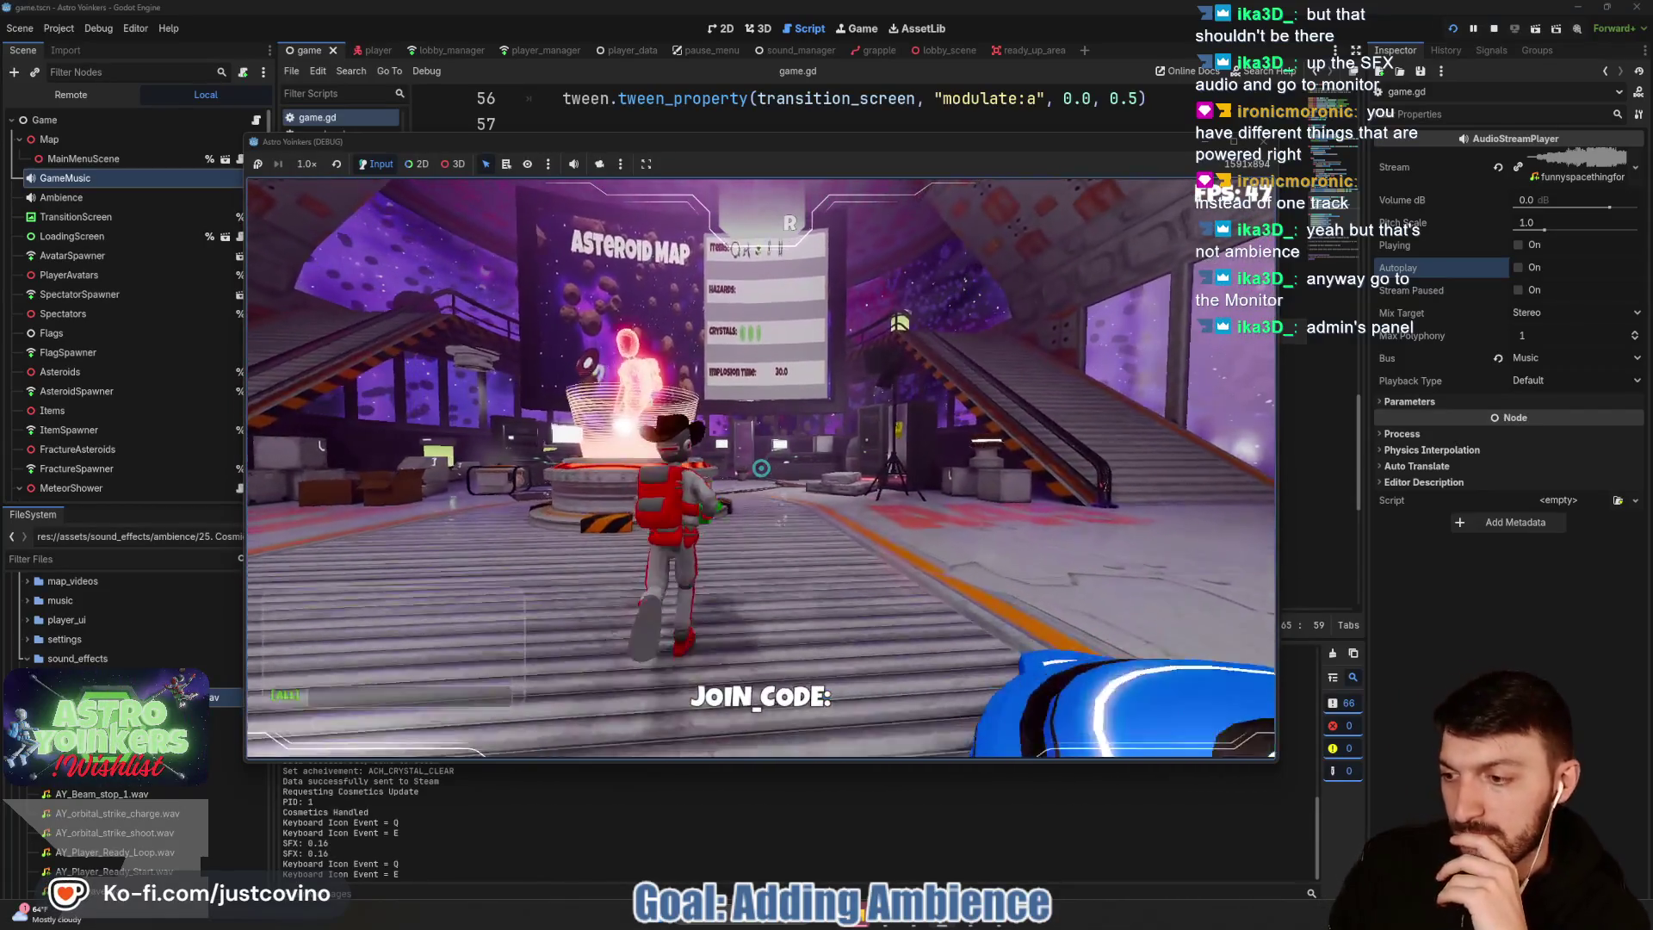
key("w")
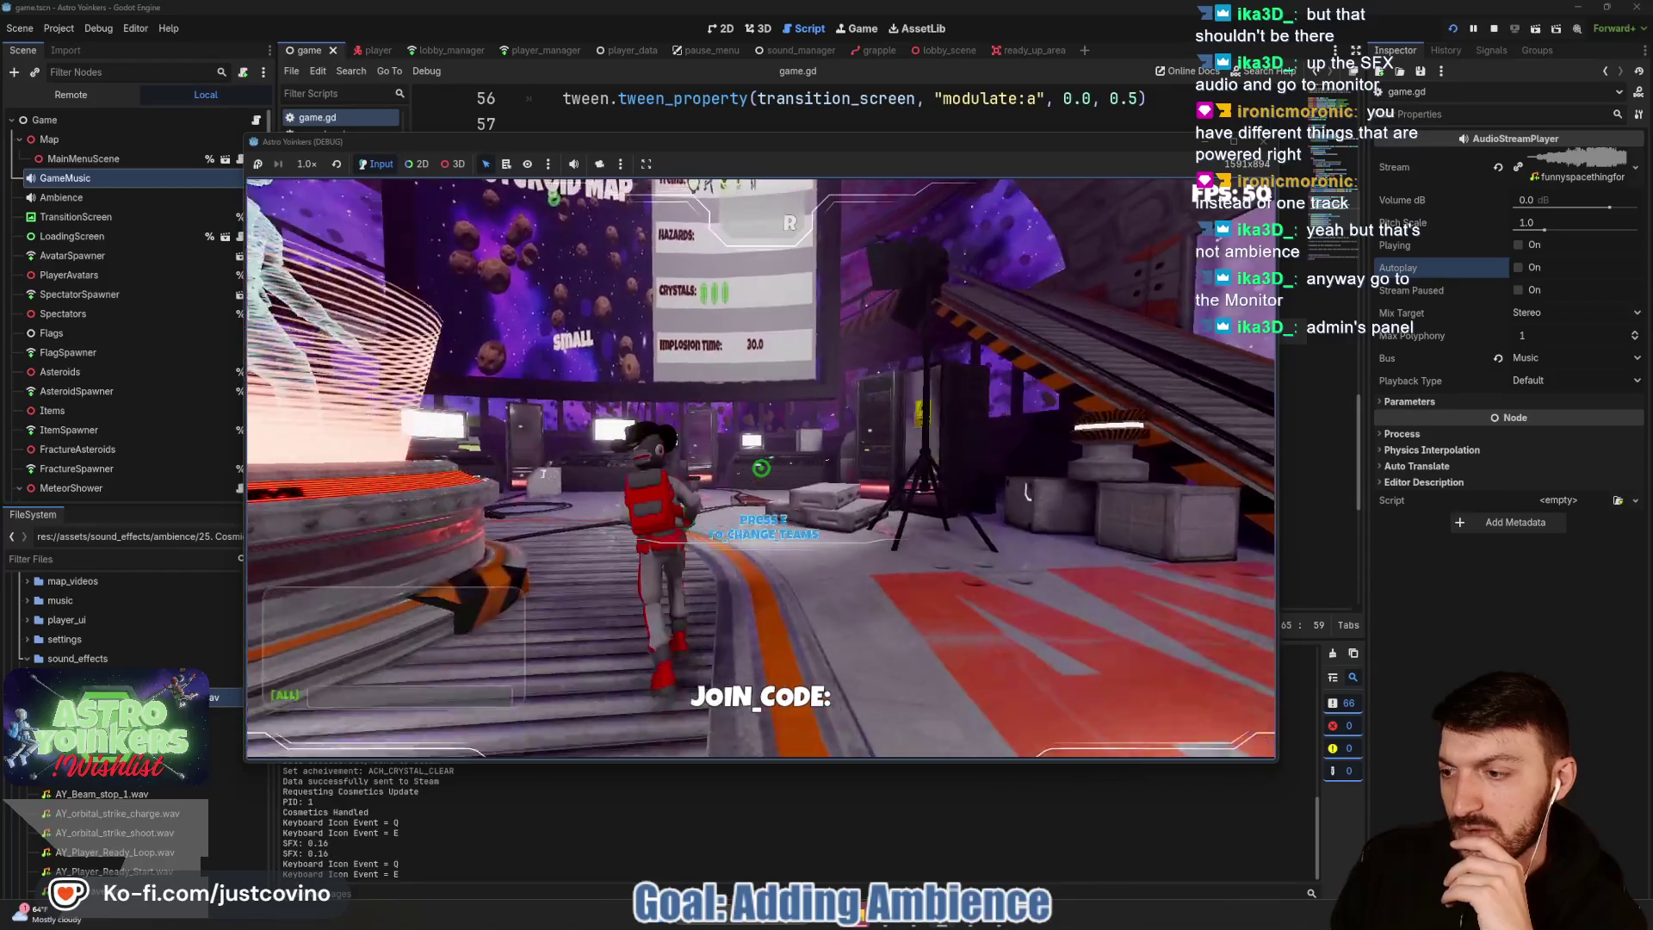
key("w")
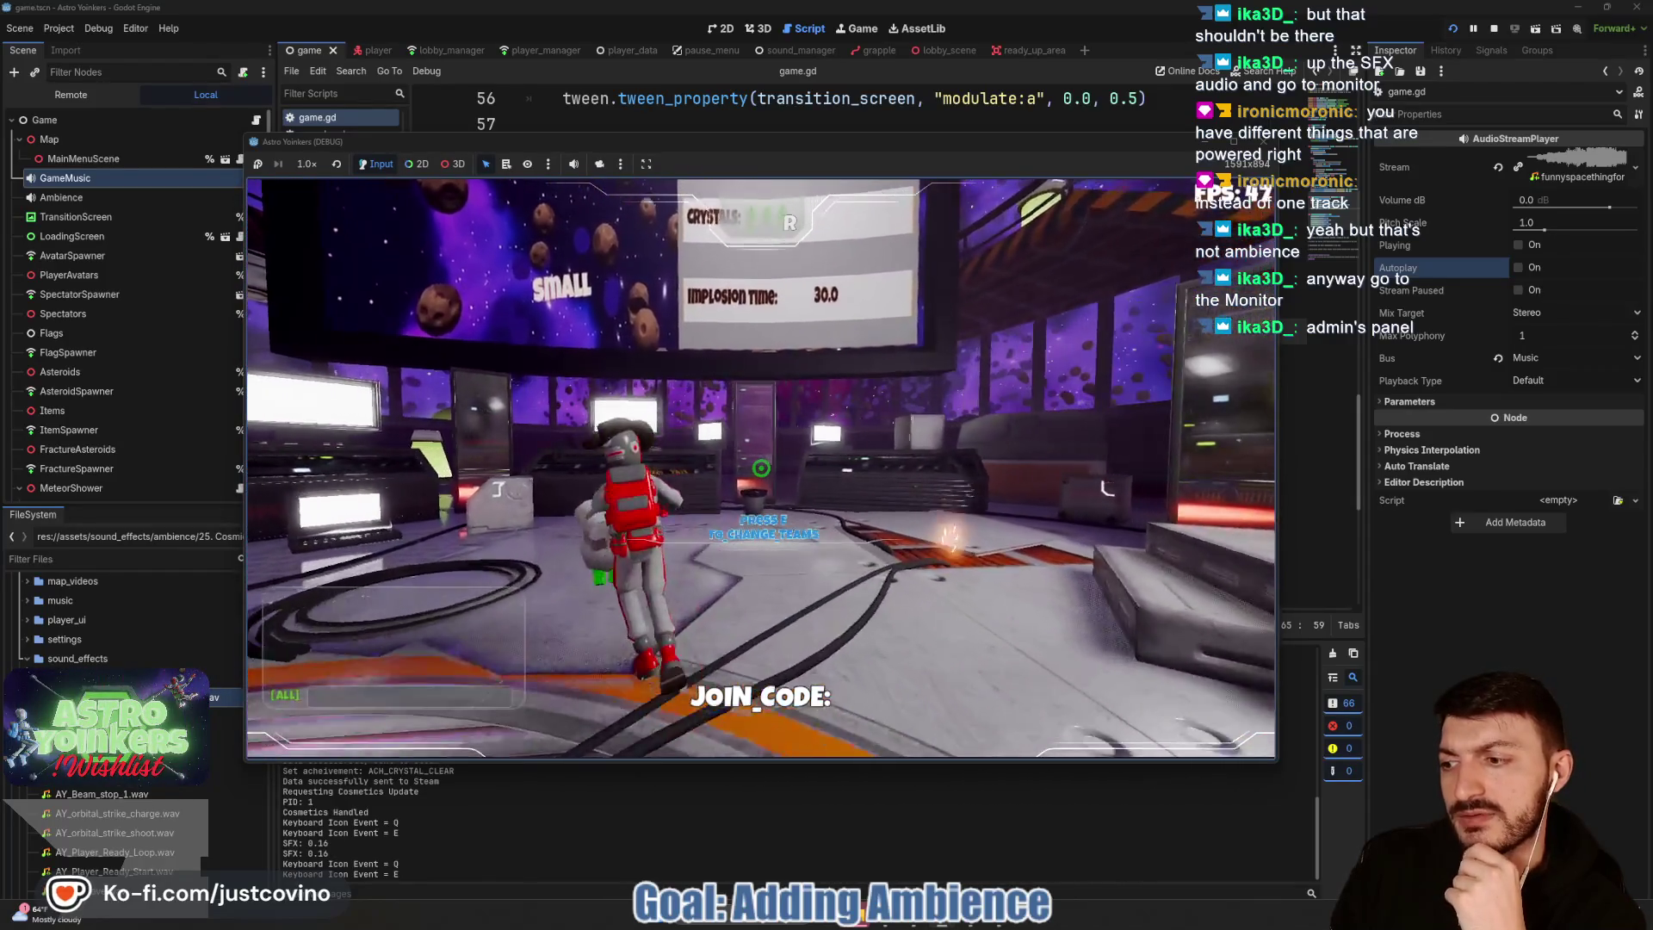
key("w")
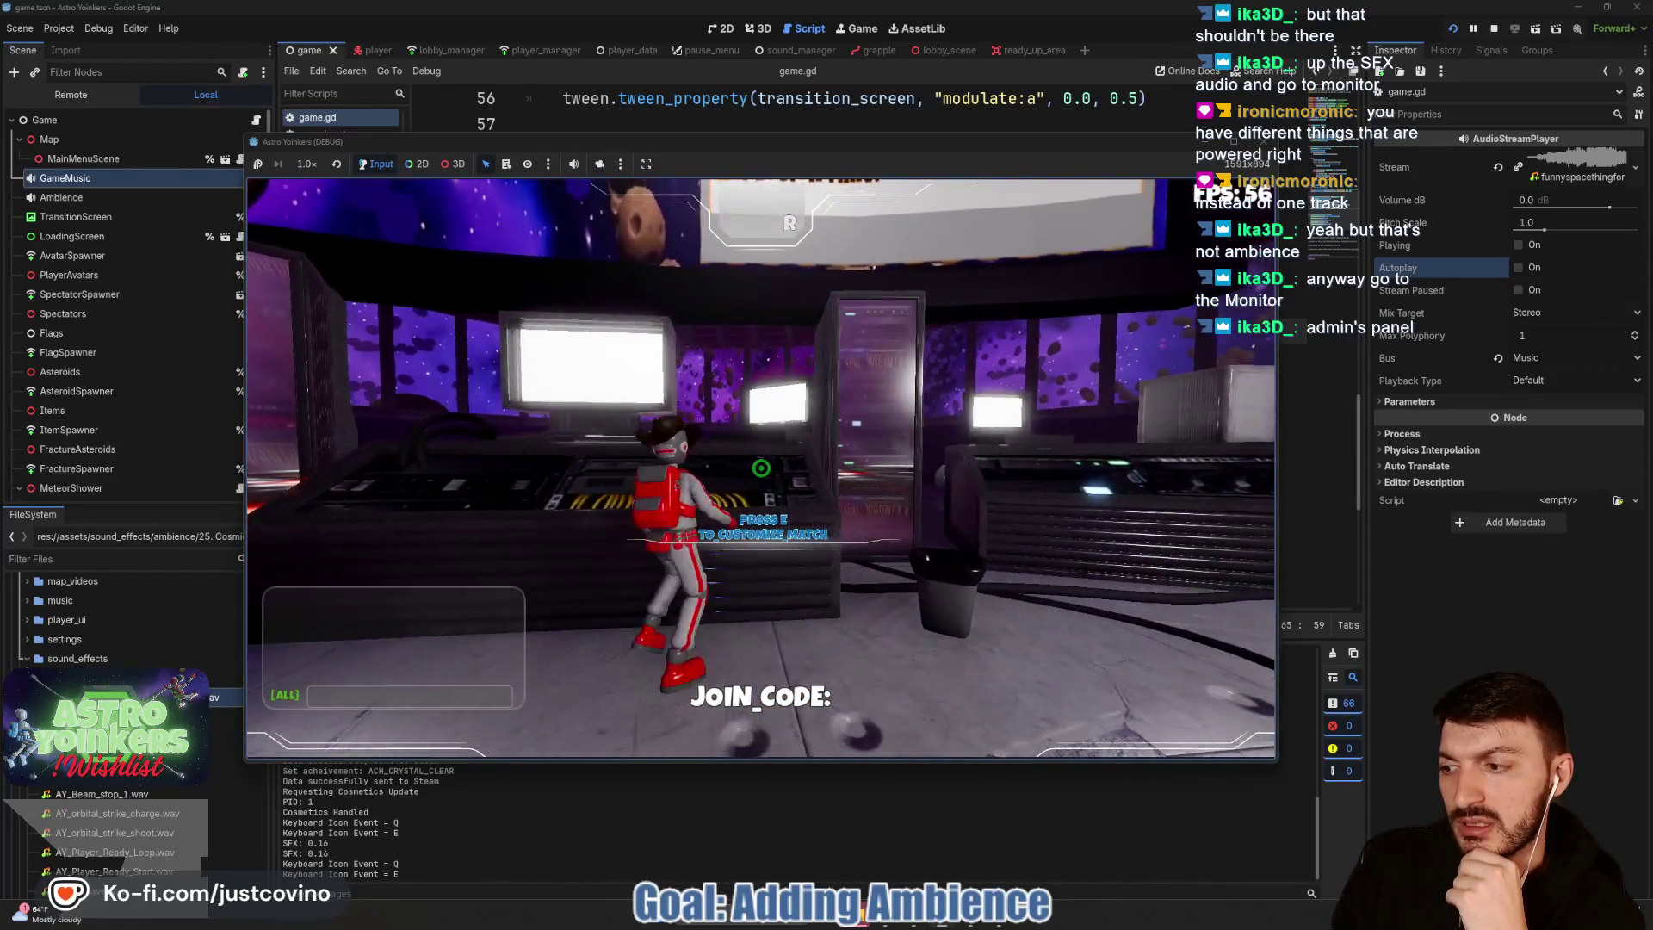
key("w")
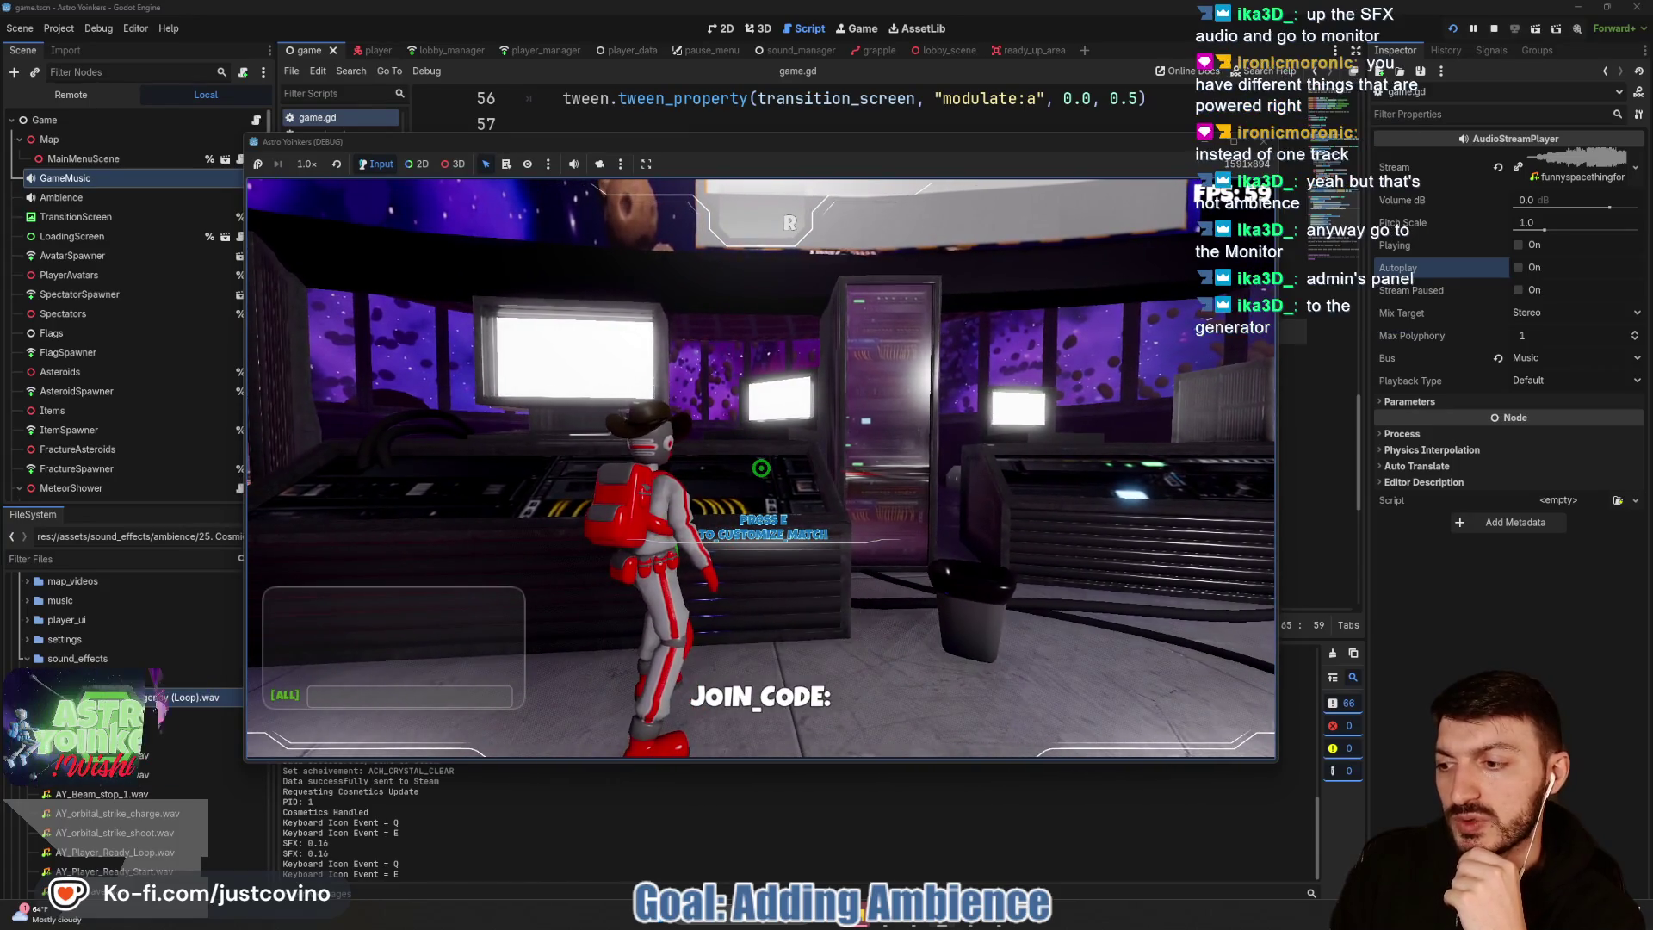
key("w")
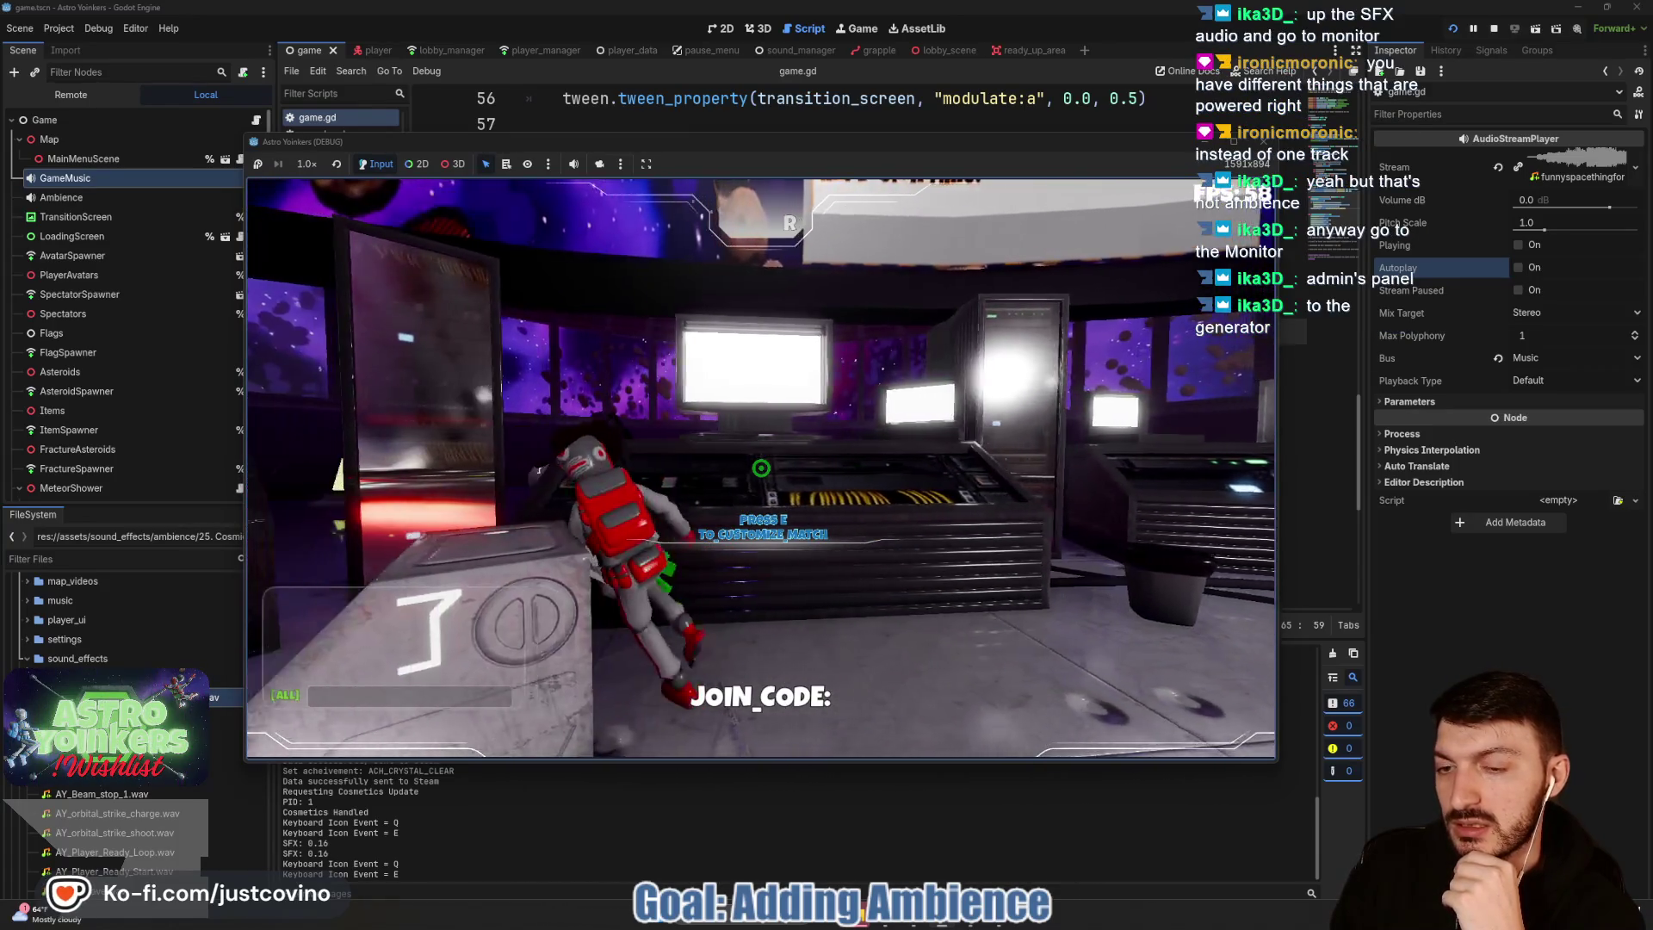
key("w")
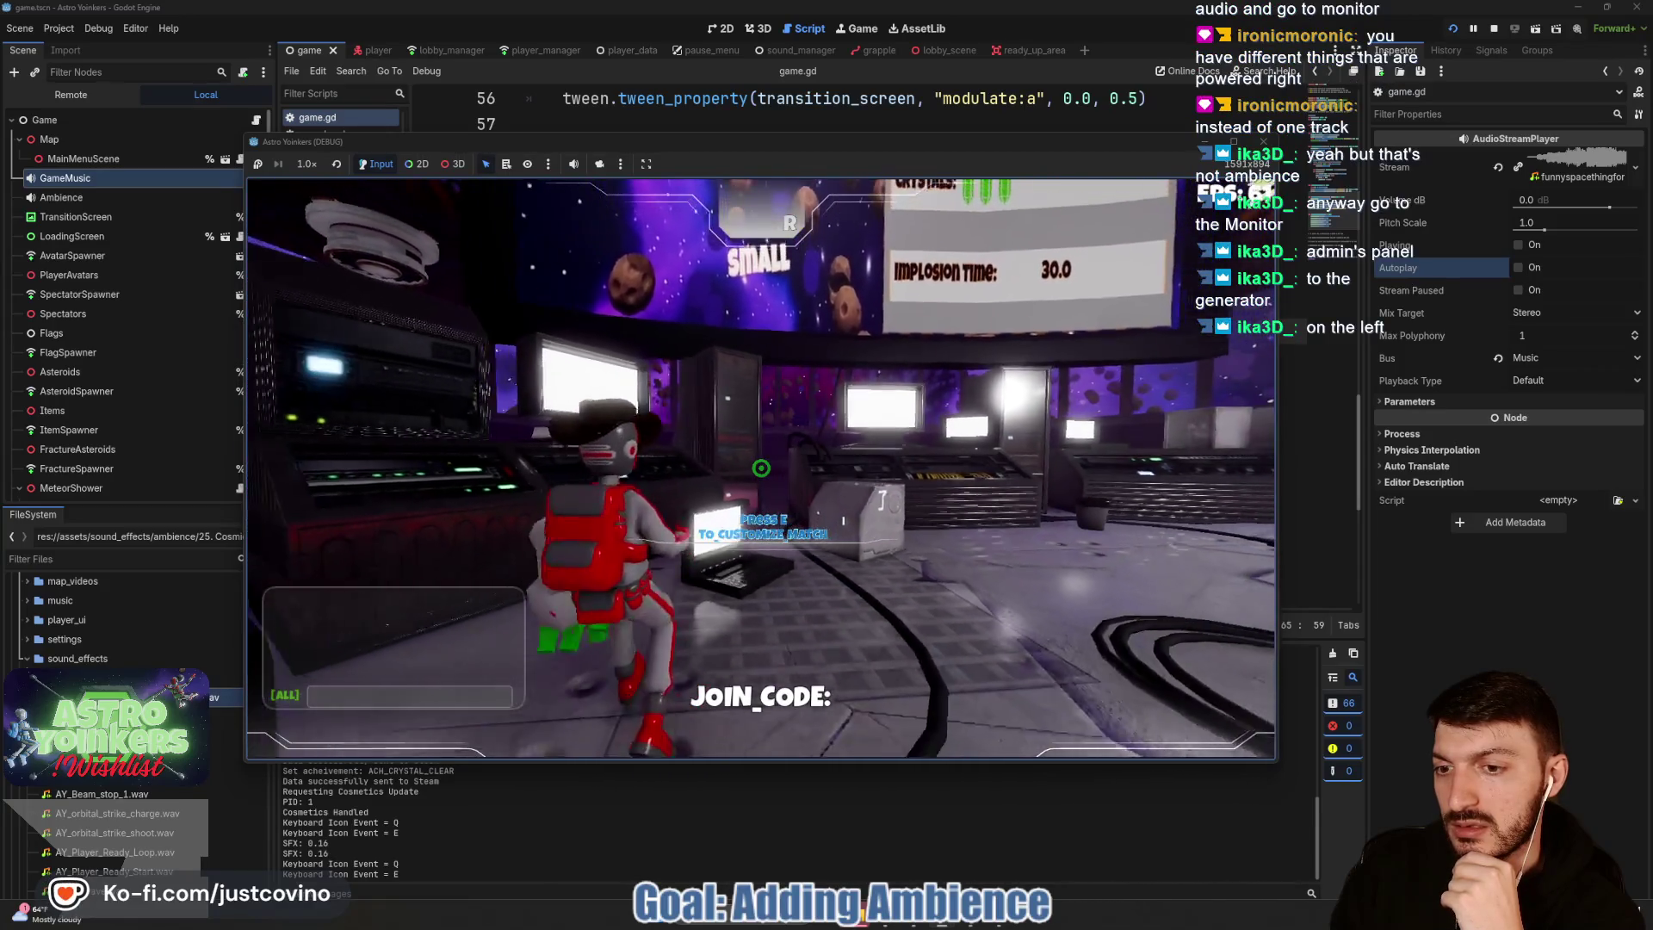
Raise the Sound Effects volume to 100%, walk to the generator, and stop the game
key("Escape")
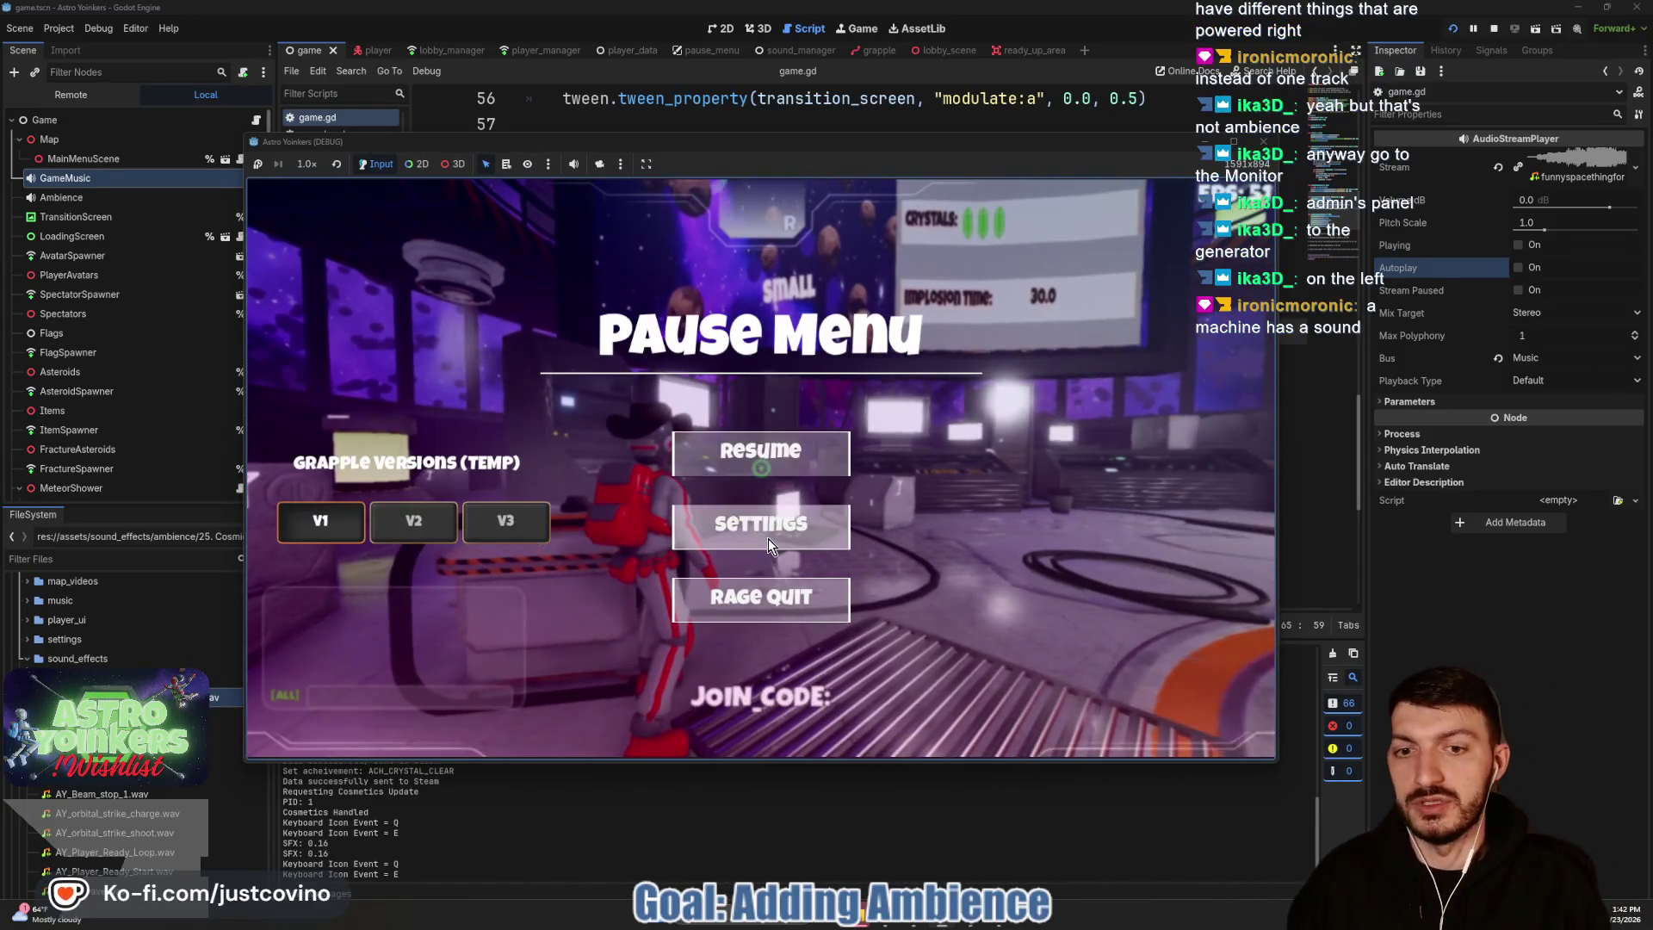
left_click(770, 527)
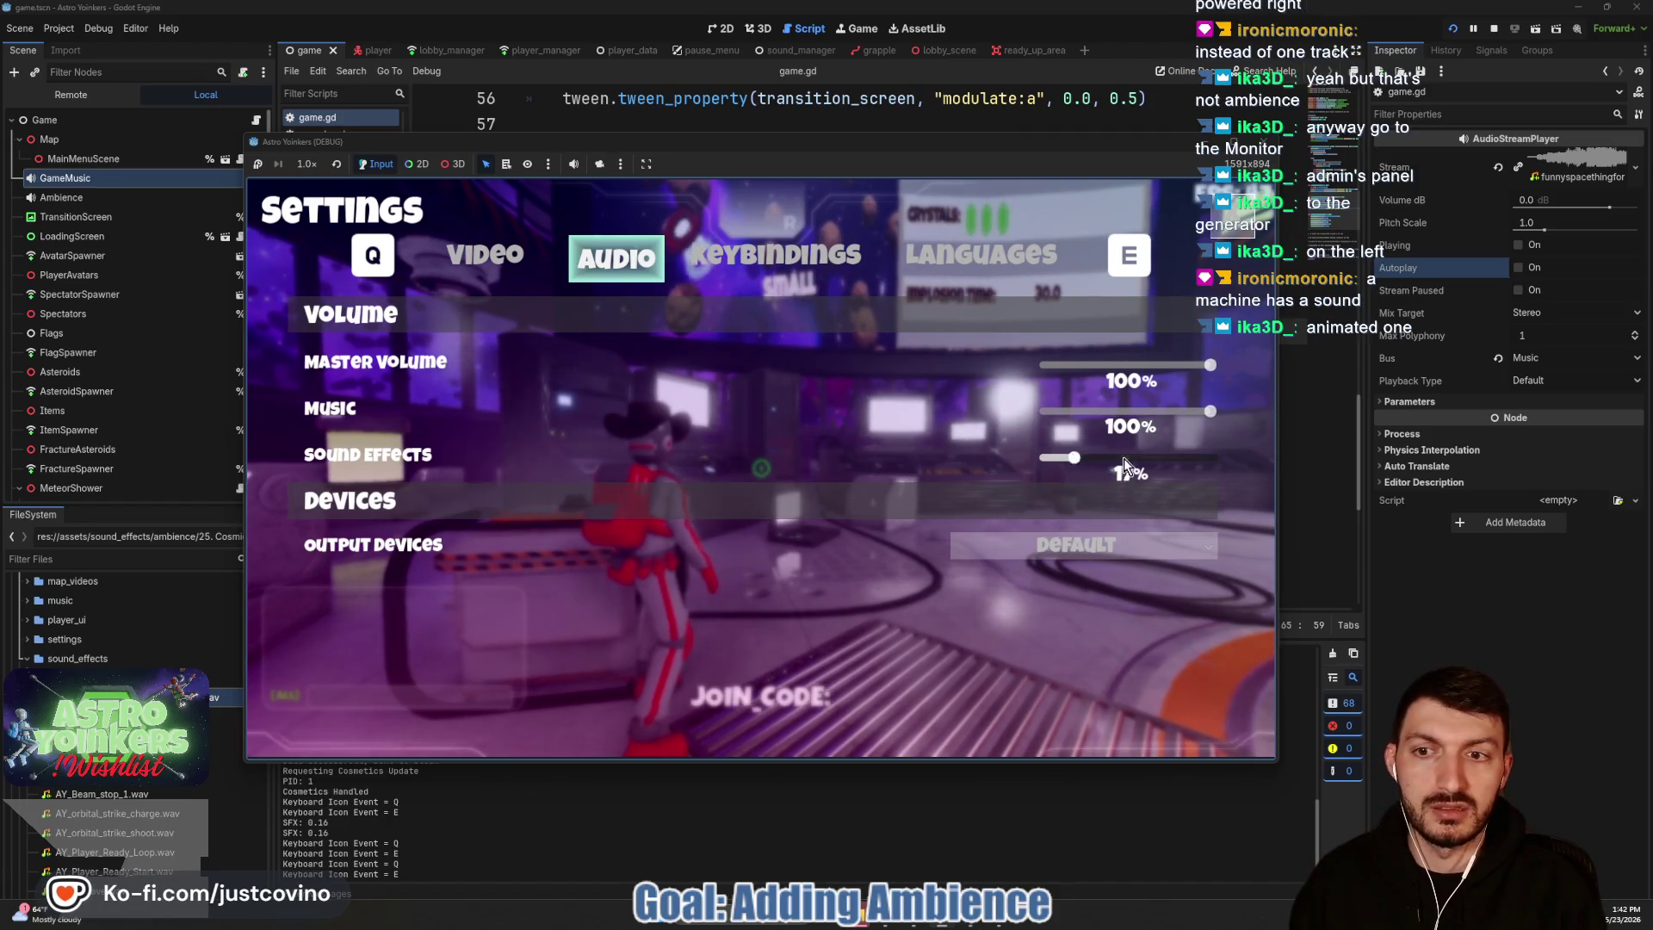
left_click(1209, 457)
key("Escape")
key("w")
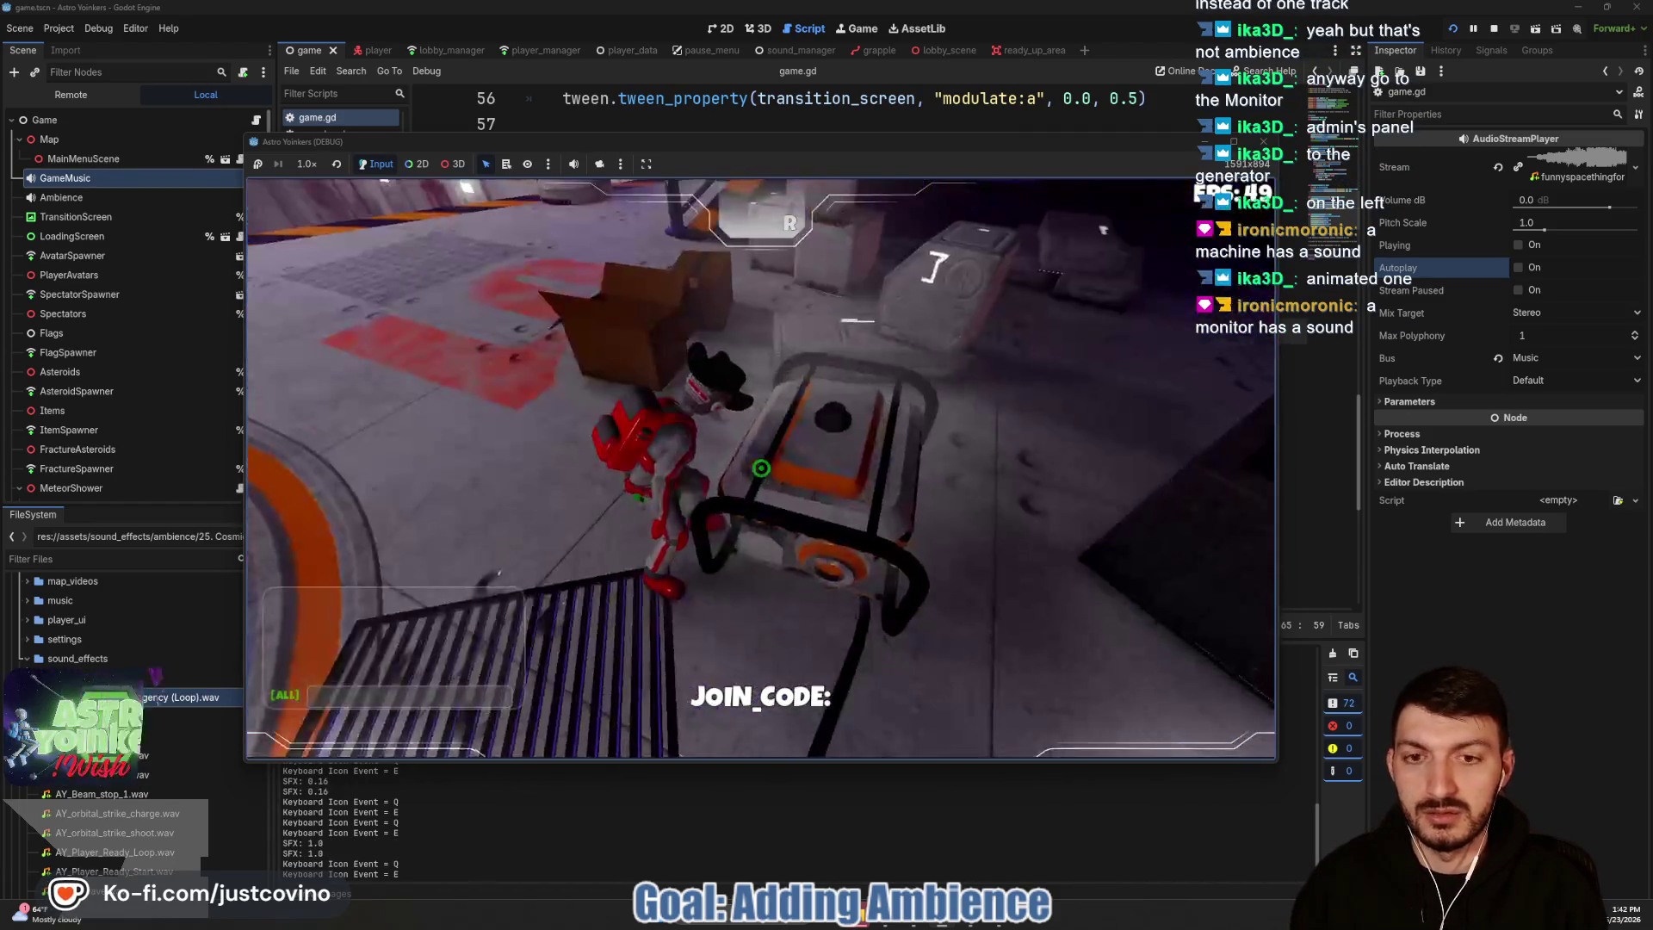
key("w")
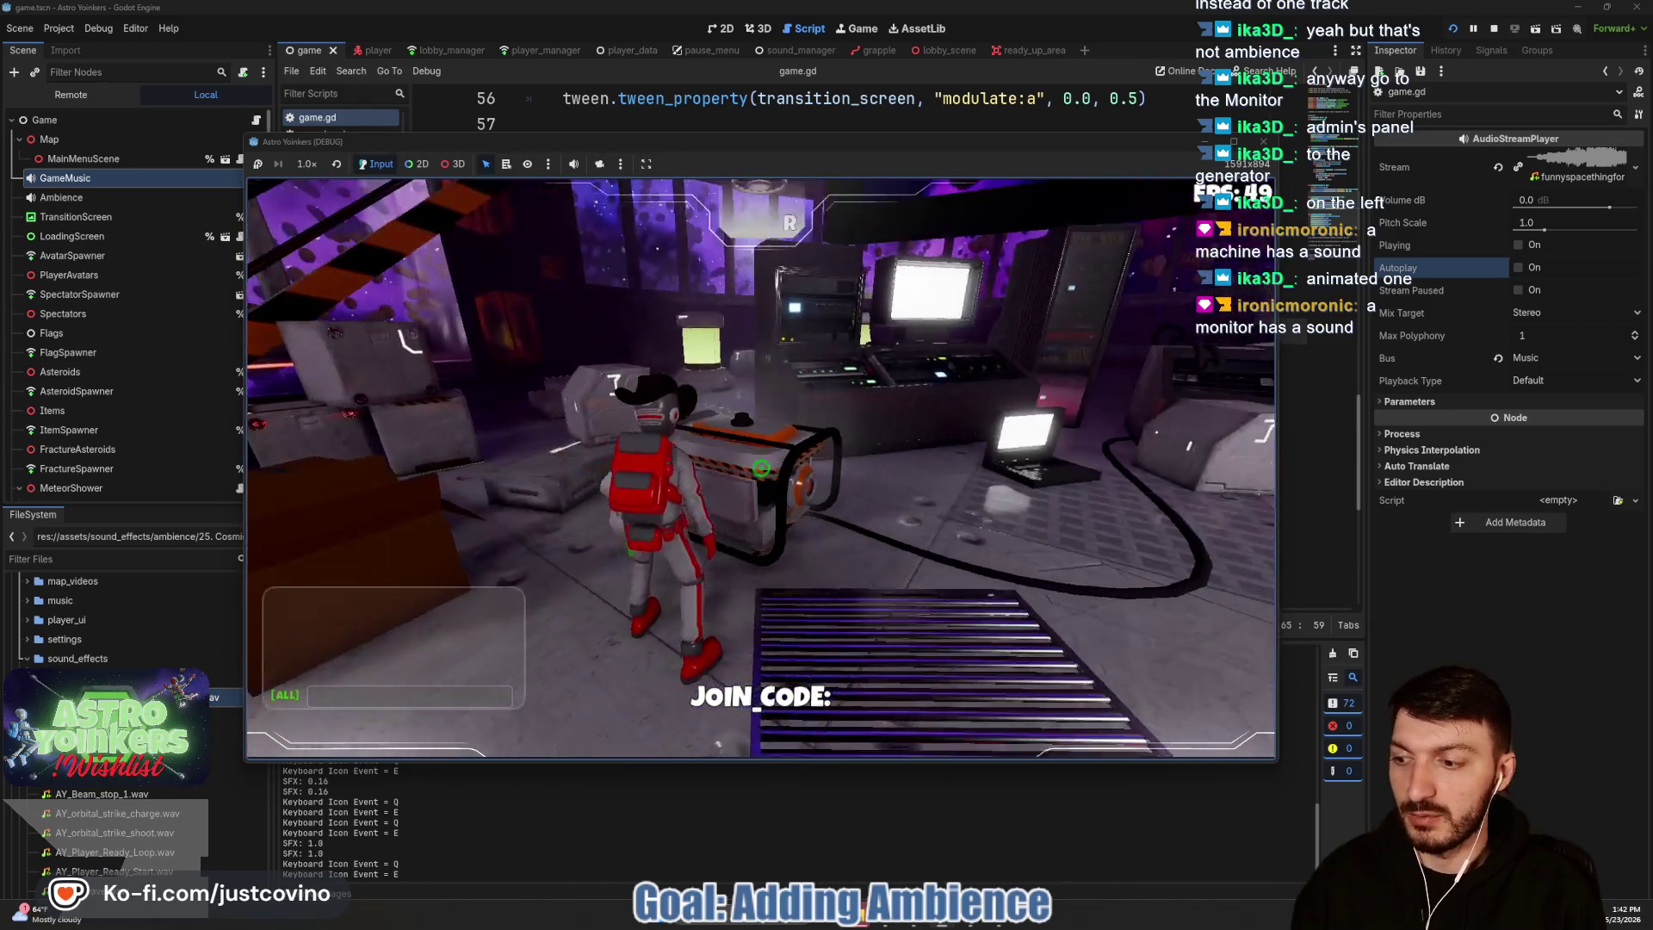
key("w")
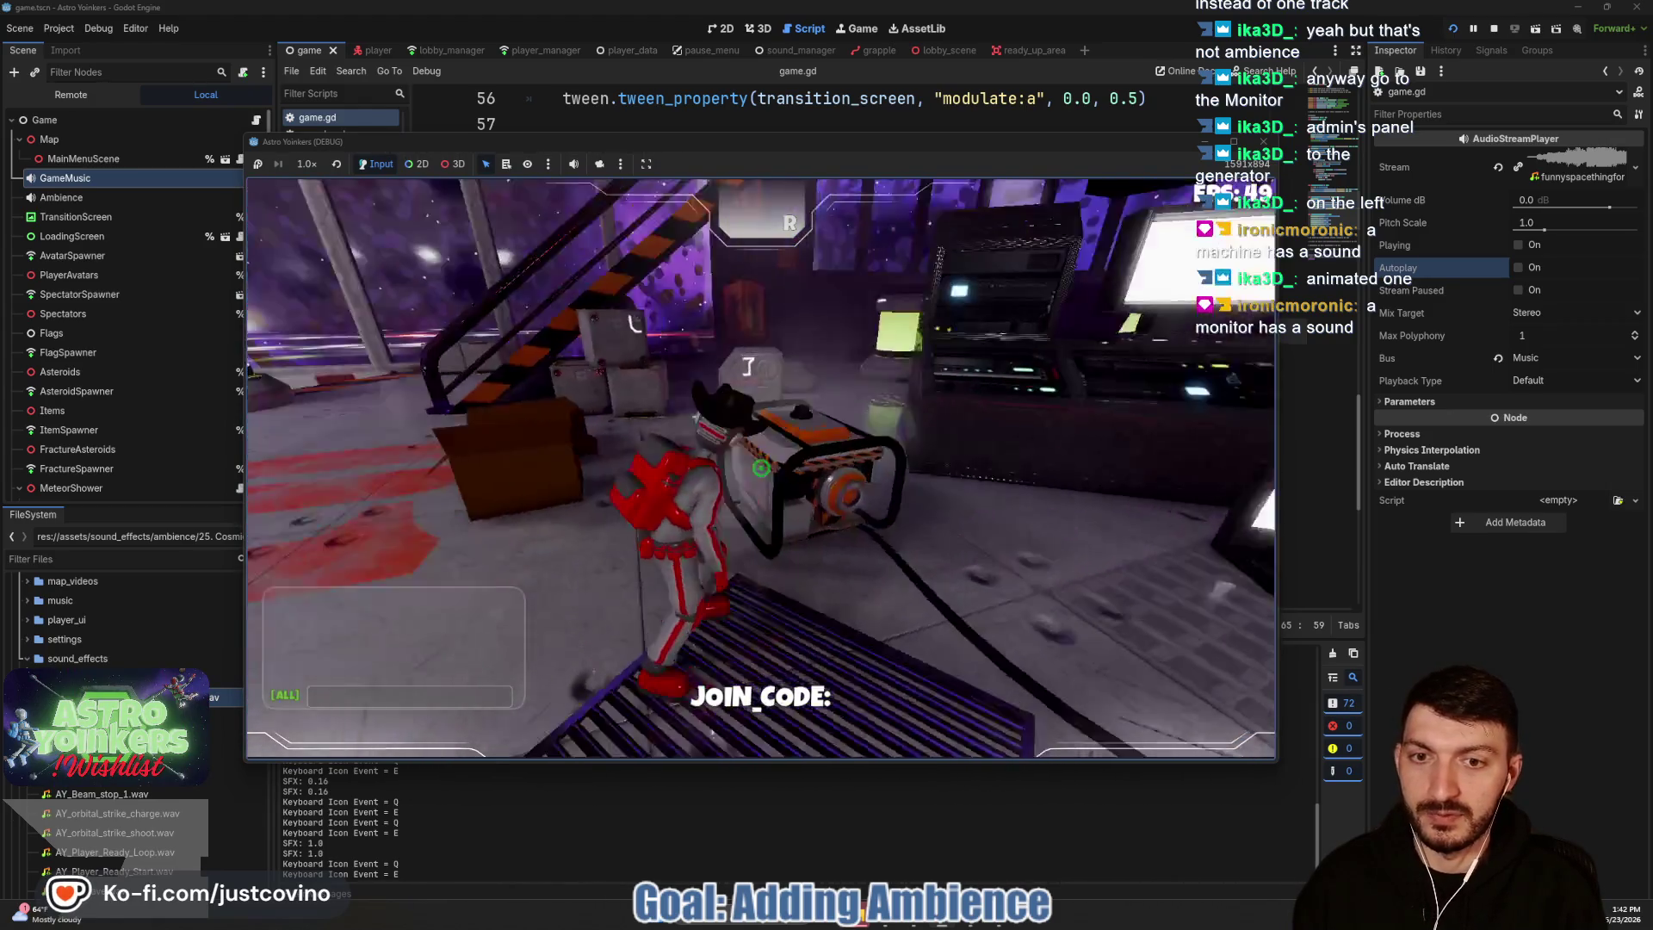
key("F8")
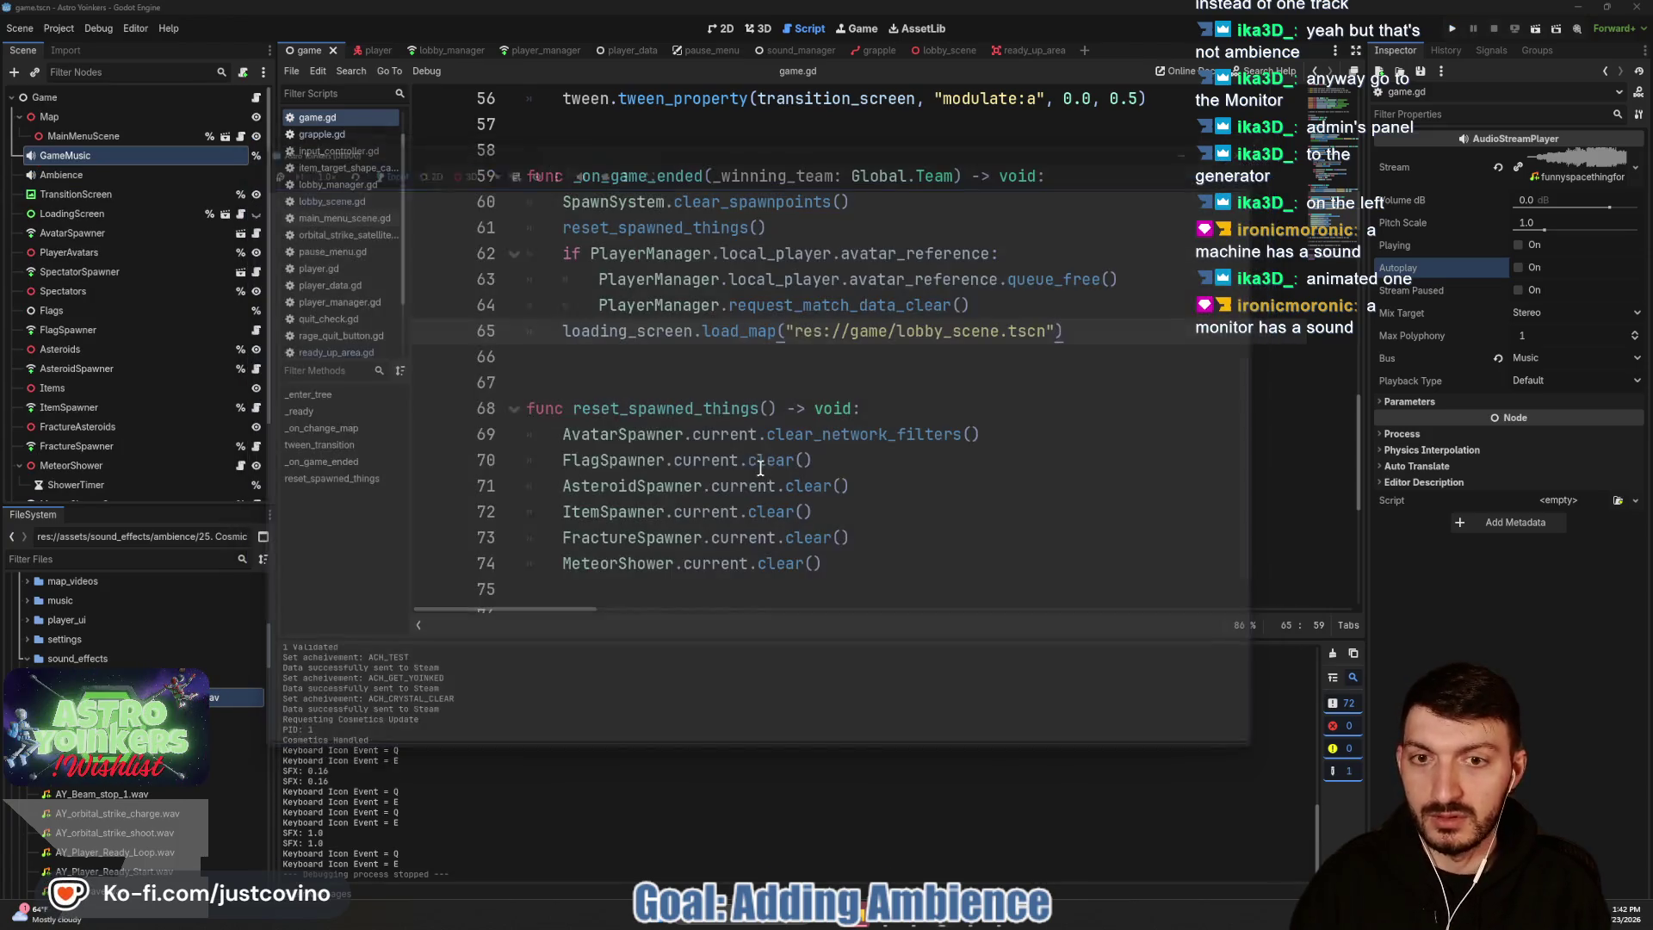
Switch to the lobby scene and lobby_scene.gd, briefly marking its _ready function and top lines
left_click(747, 379)
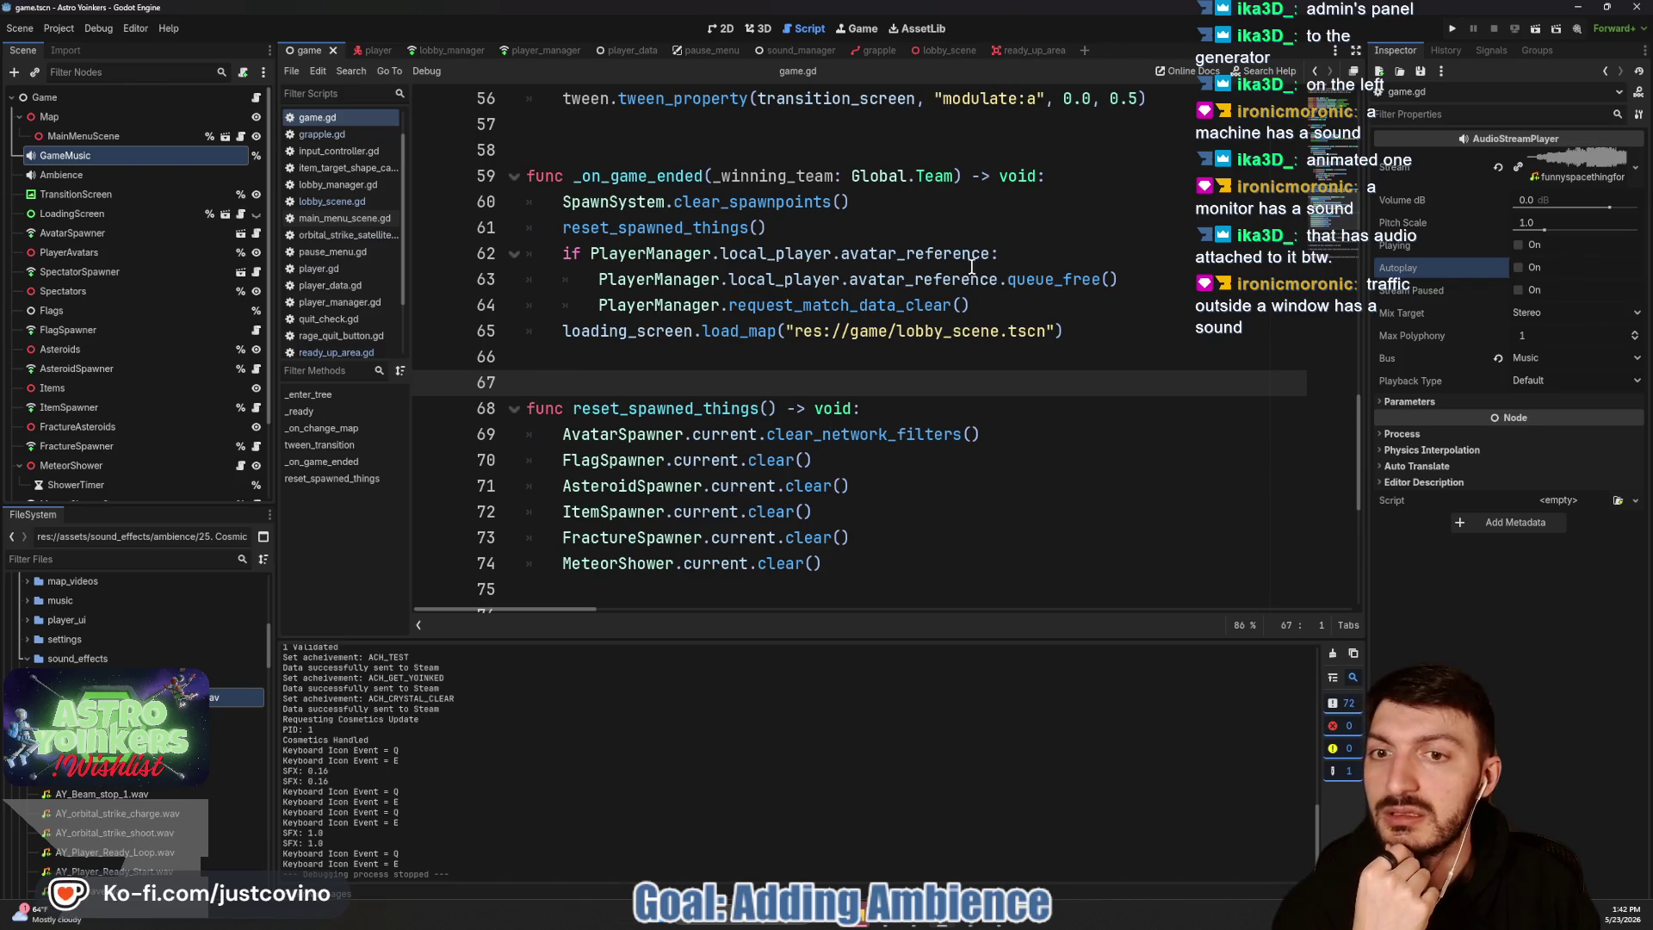
left_click(941, 49)
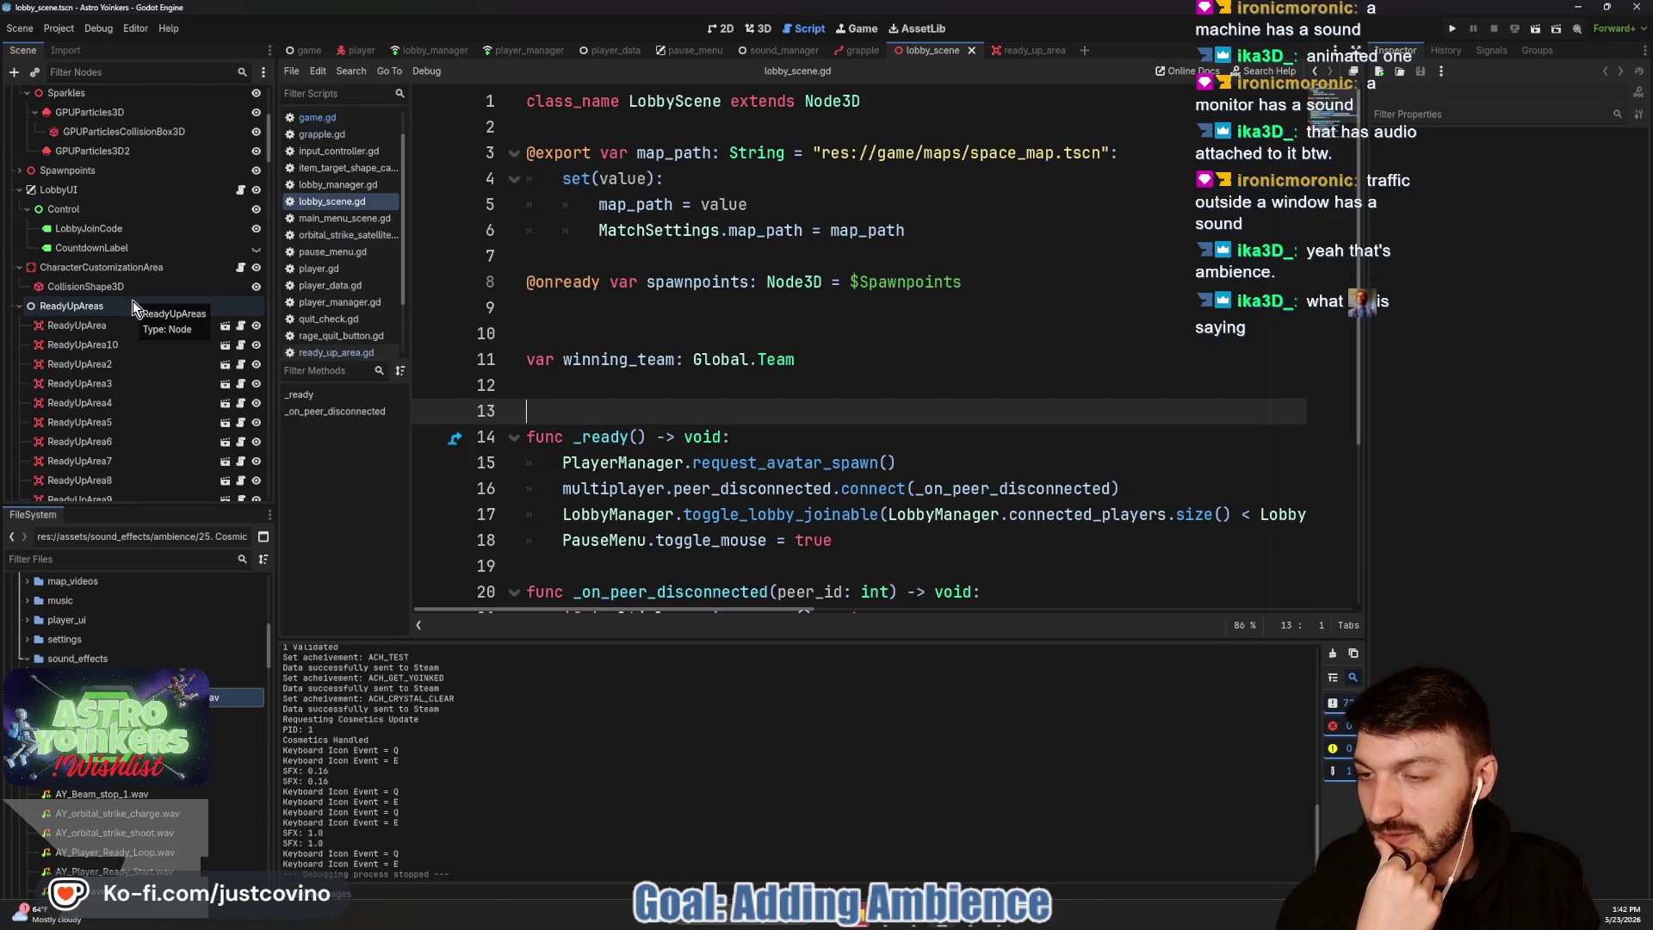
scroll(132, 306, "up", 5)
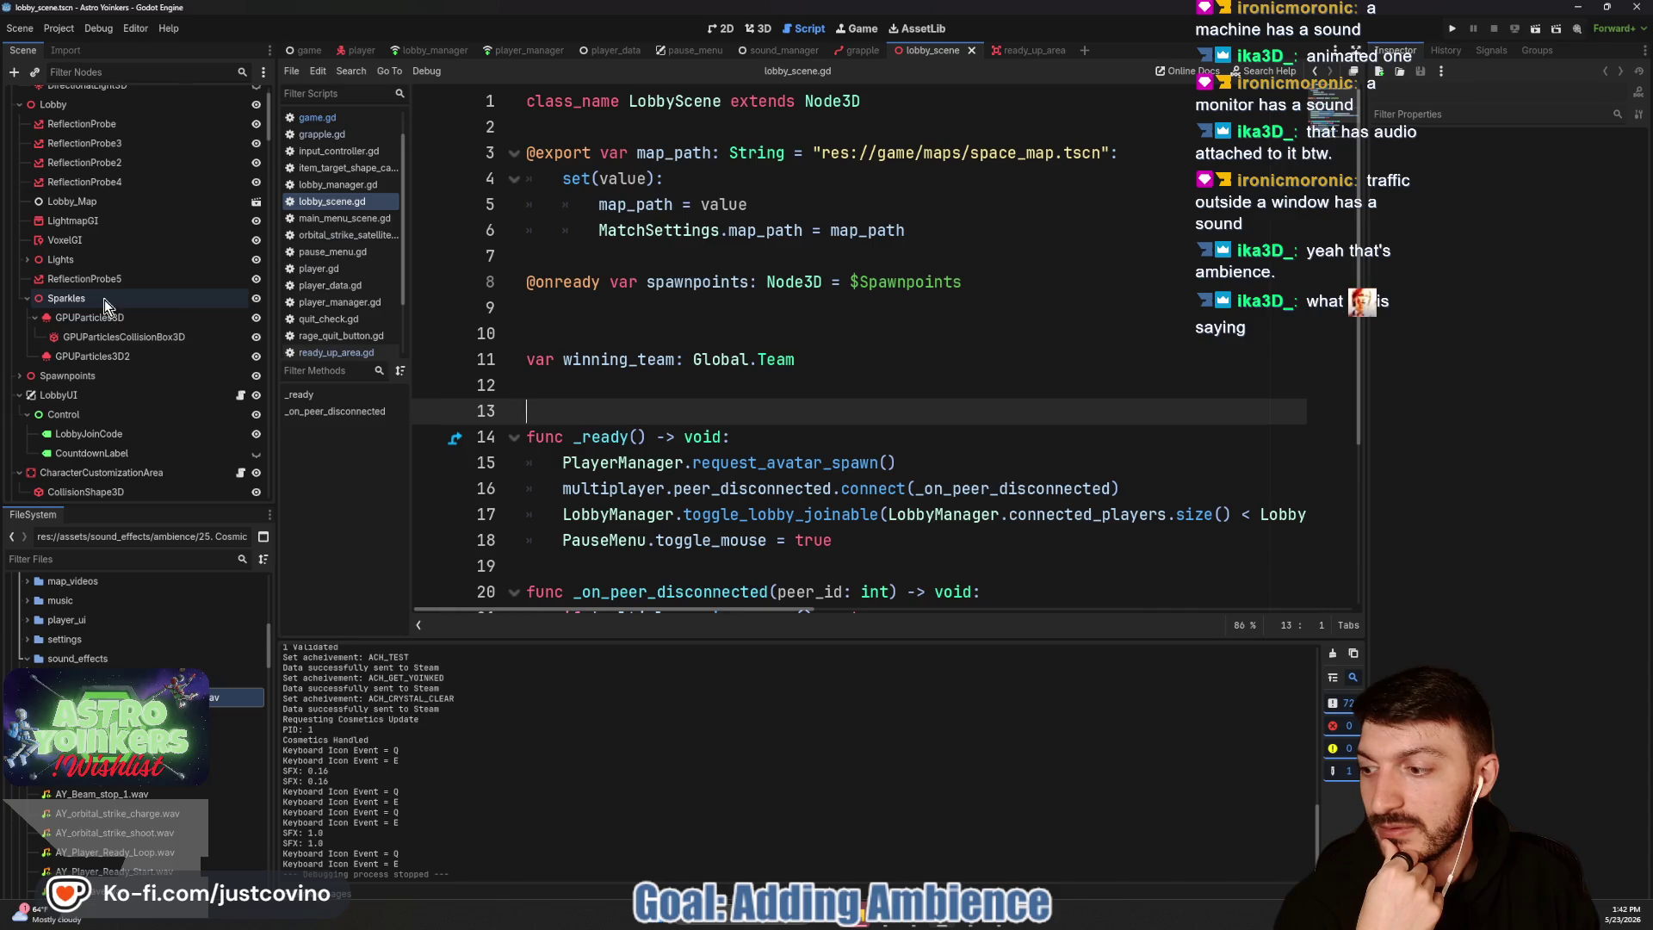
left_click_drag(470, 414, 1193, 551)
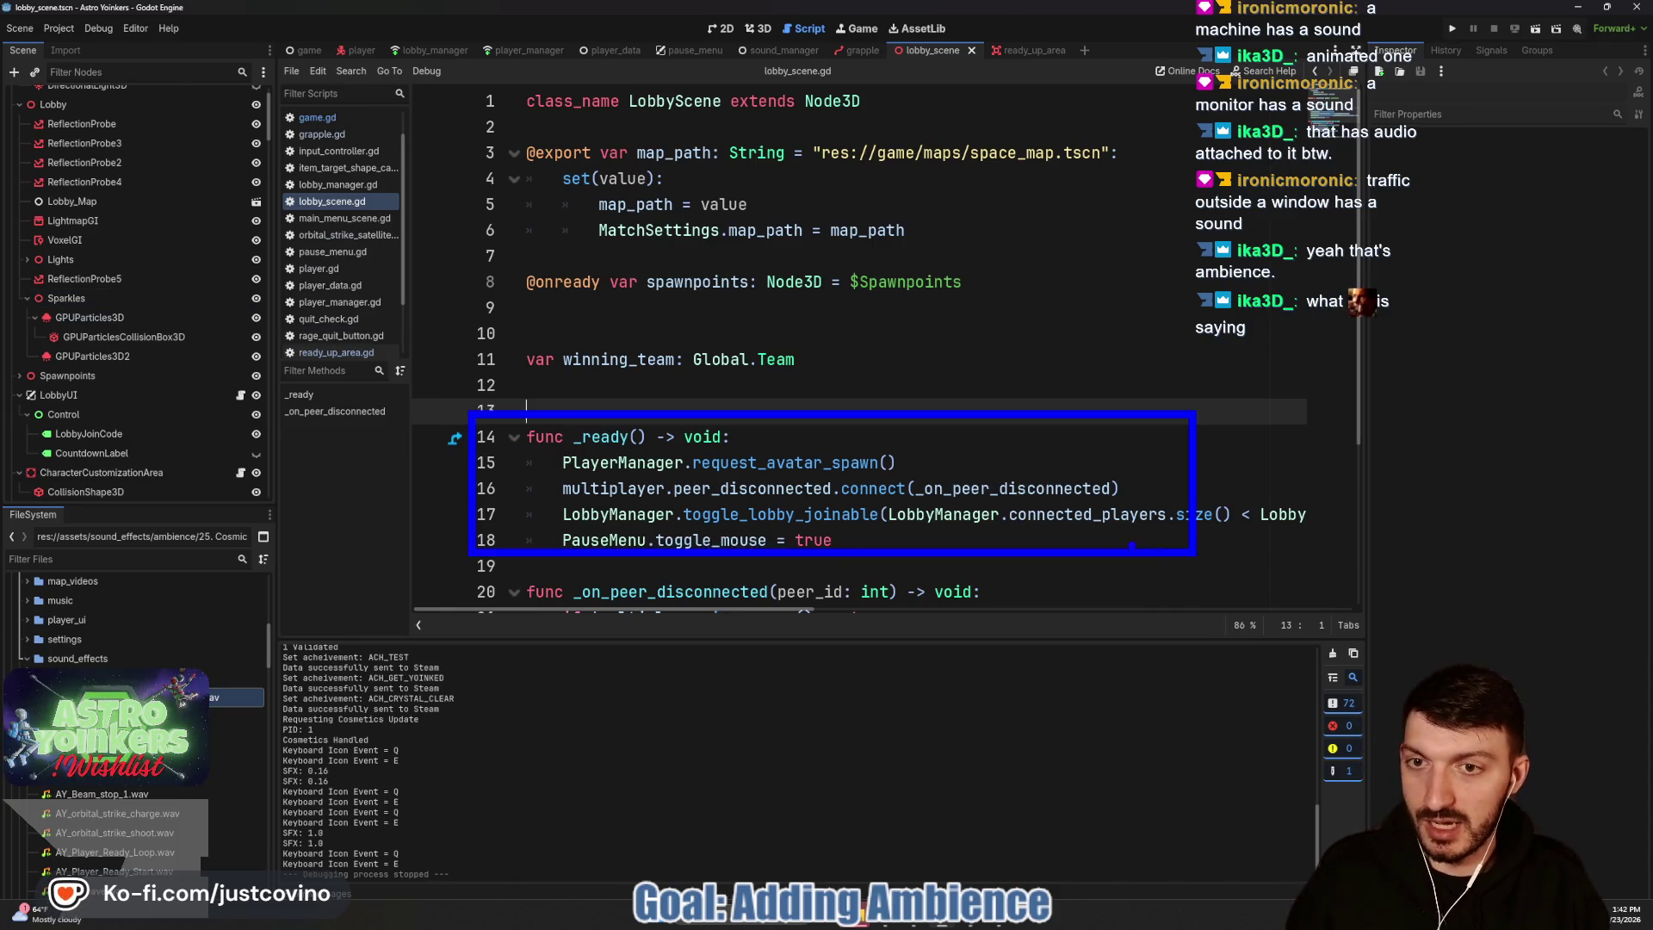
left_click_drag(456, 270, 1224, 403)
left_click_drag(465, 159, 1202, 260)
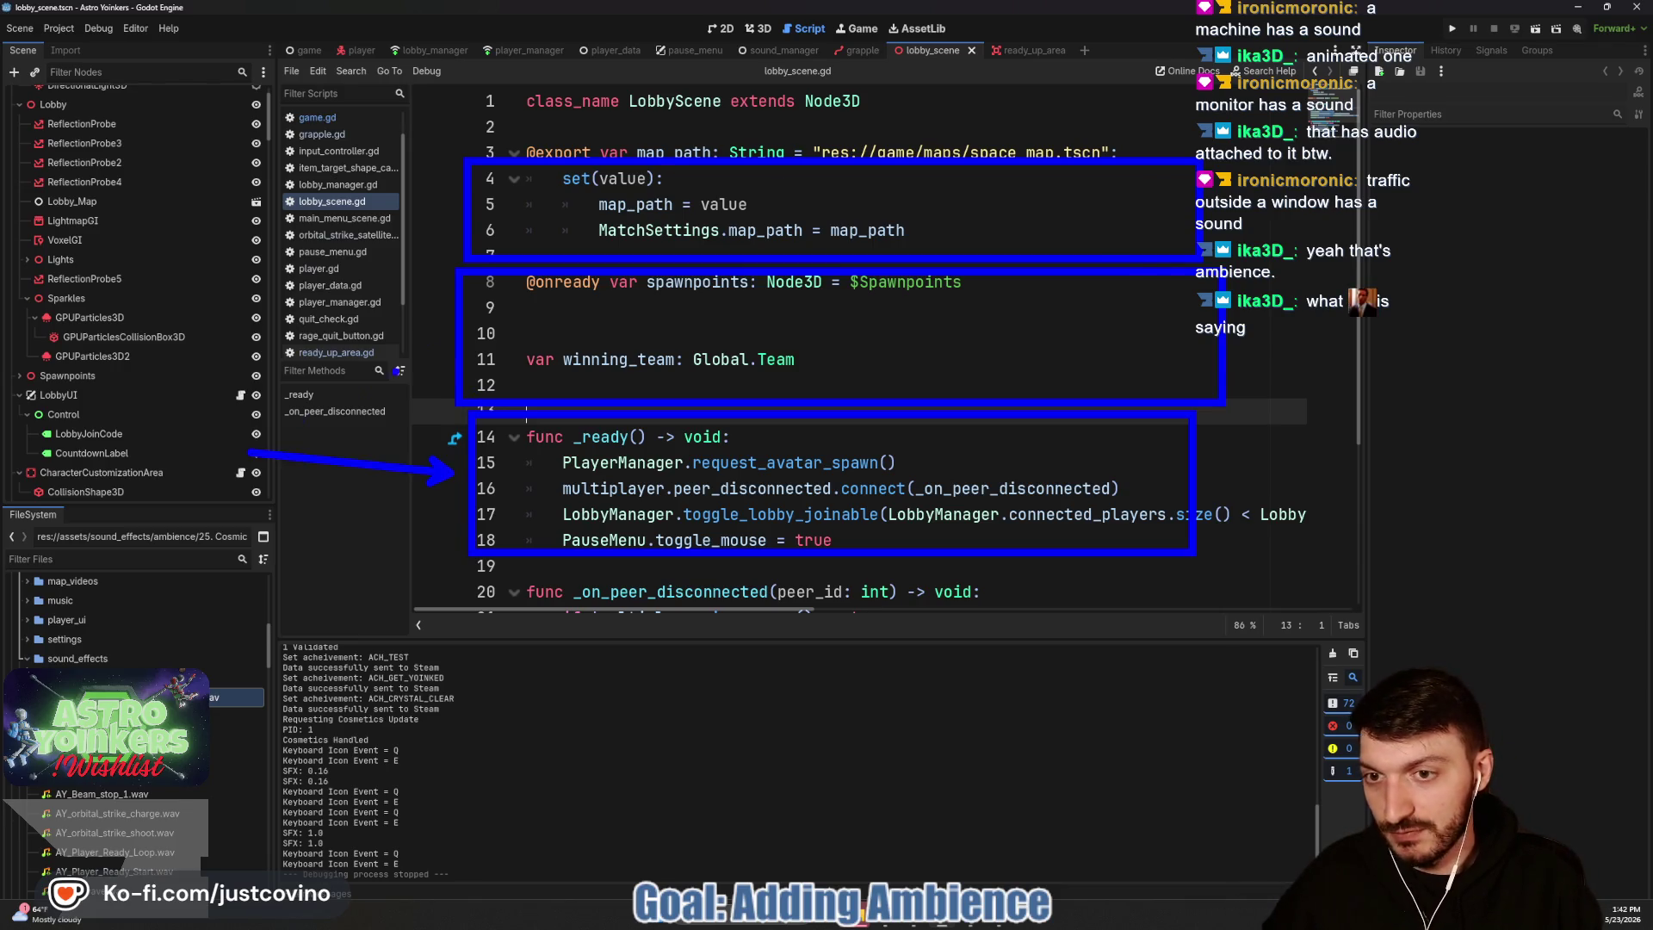
key("ctrl+z")
key("ctrl+z")
key("ctrl+z")
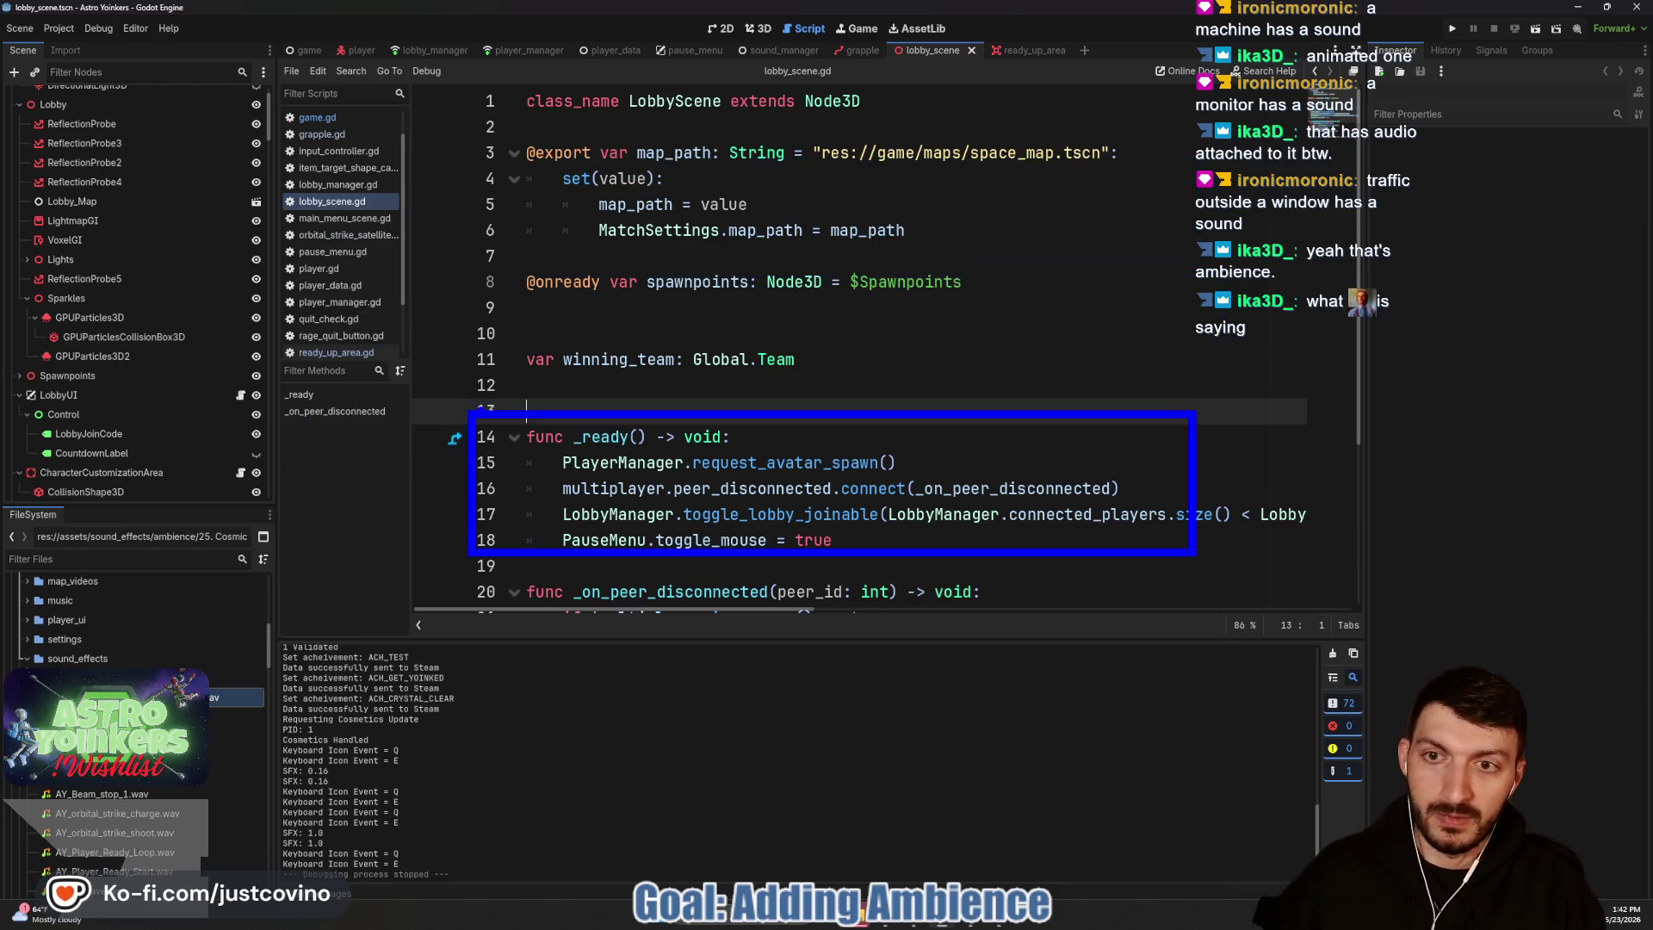
key("ctrl+z")
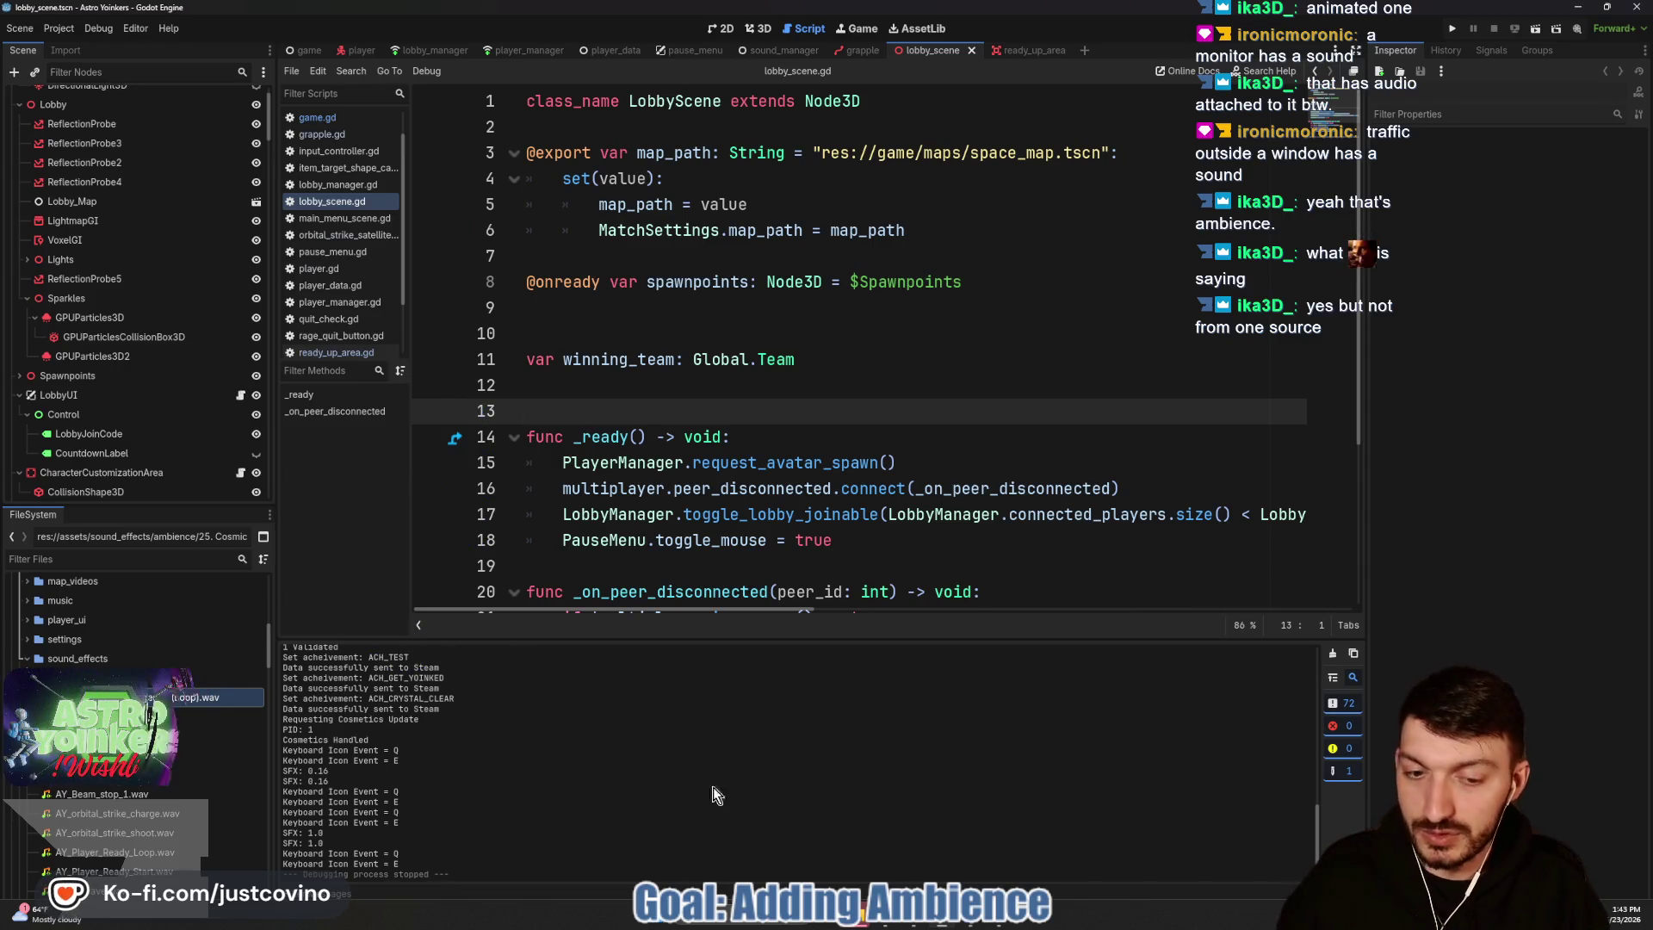
Make the bottom panel taller and show the Audio bus mixer
key("alt+Tab")
key("alt+Tab")
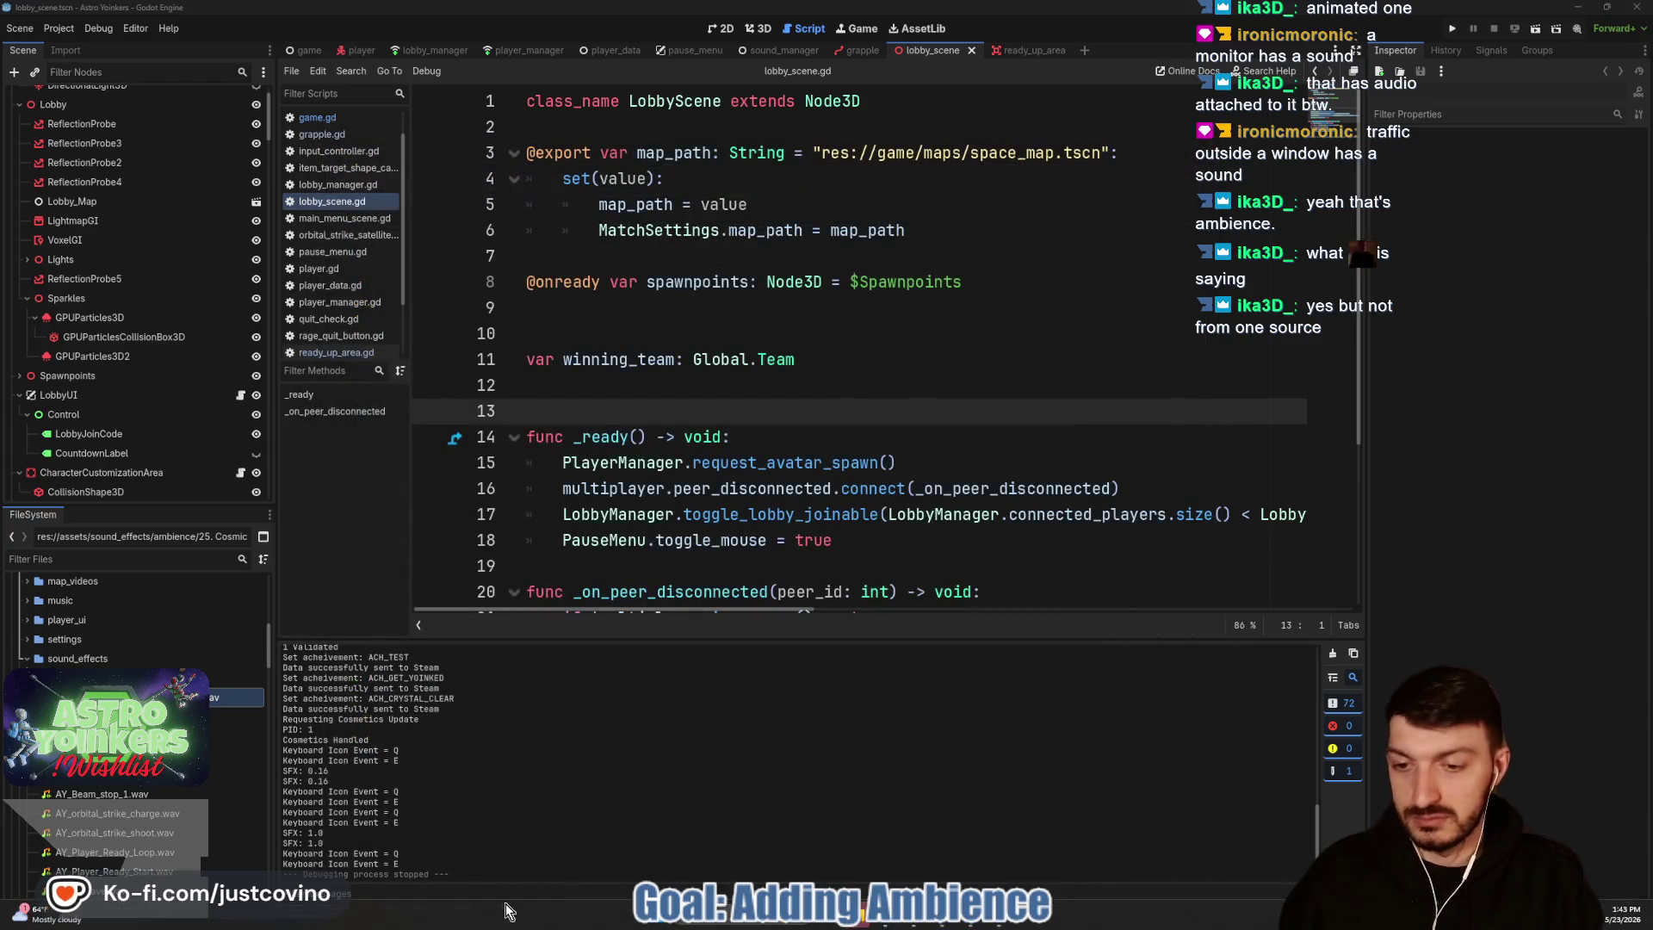
left_click_drag(637, 622, 637, 556)
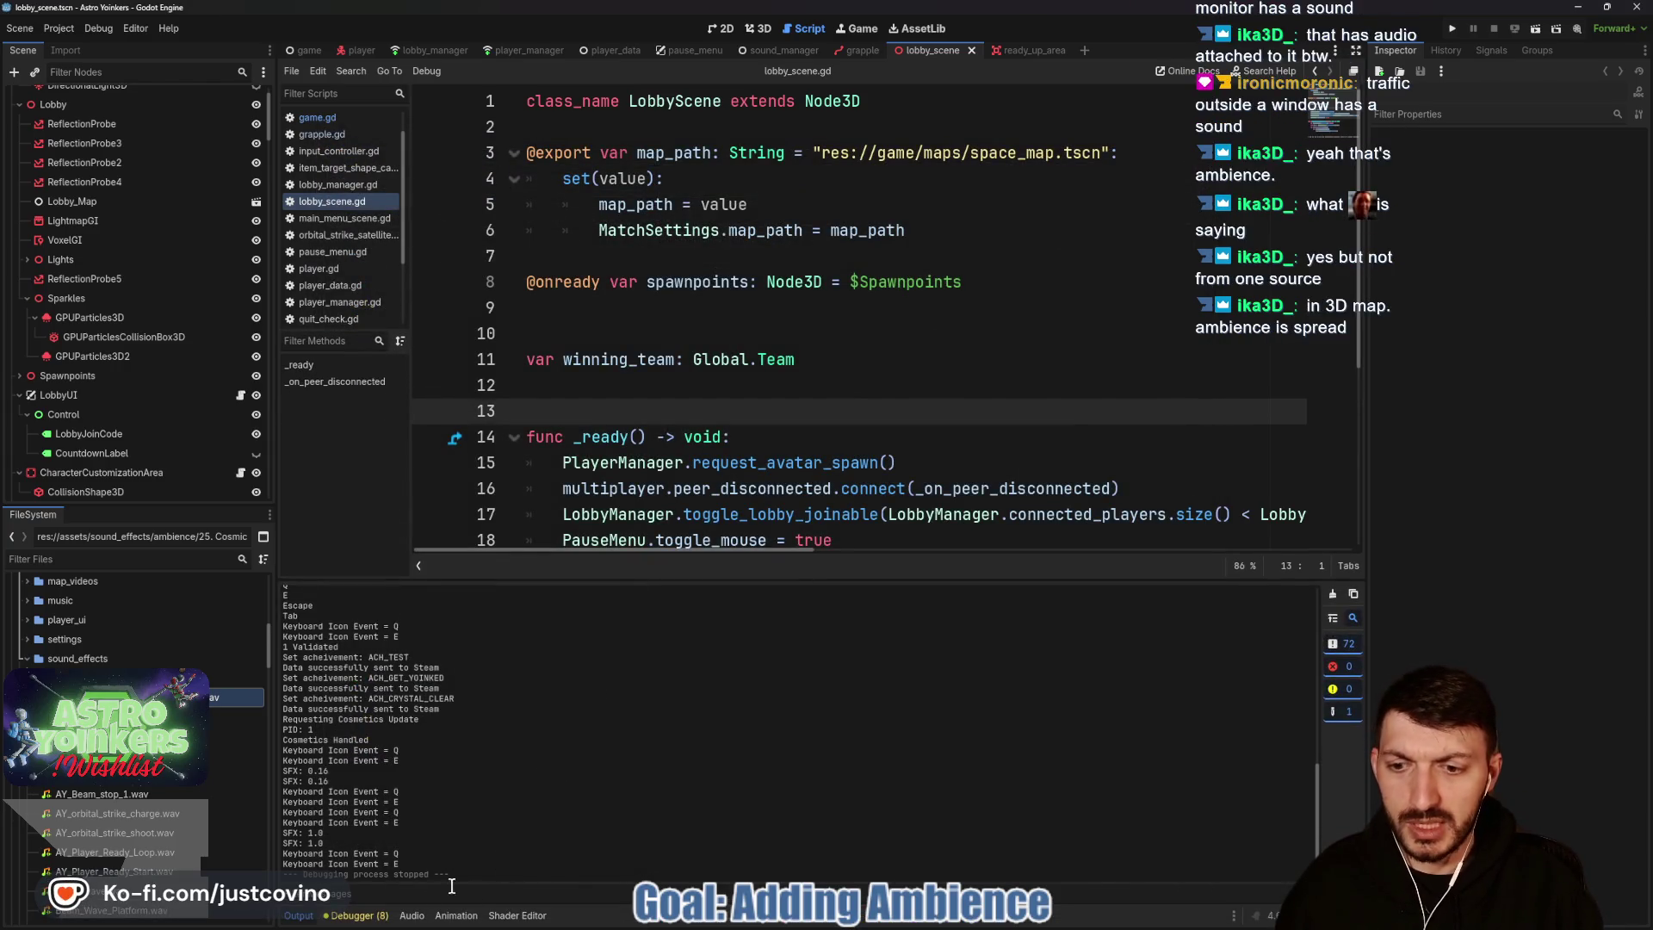
left_click(411, 915)
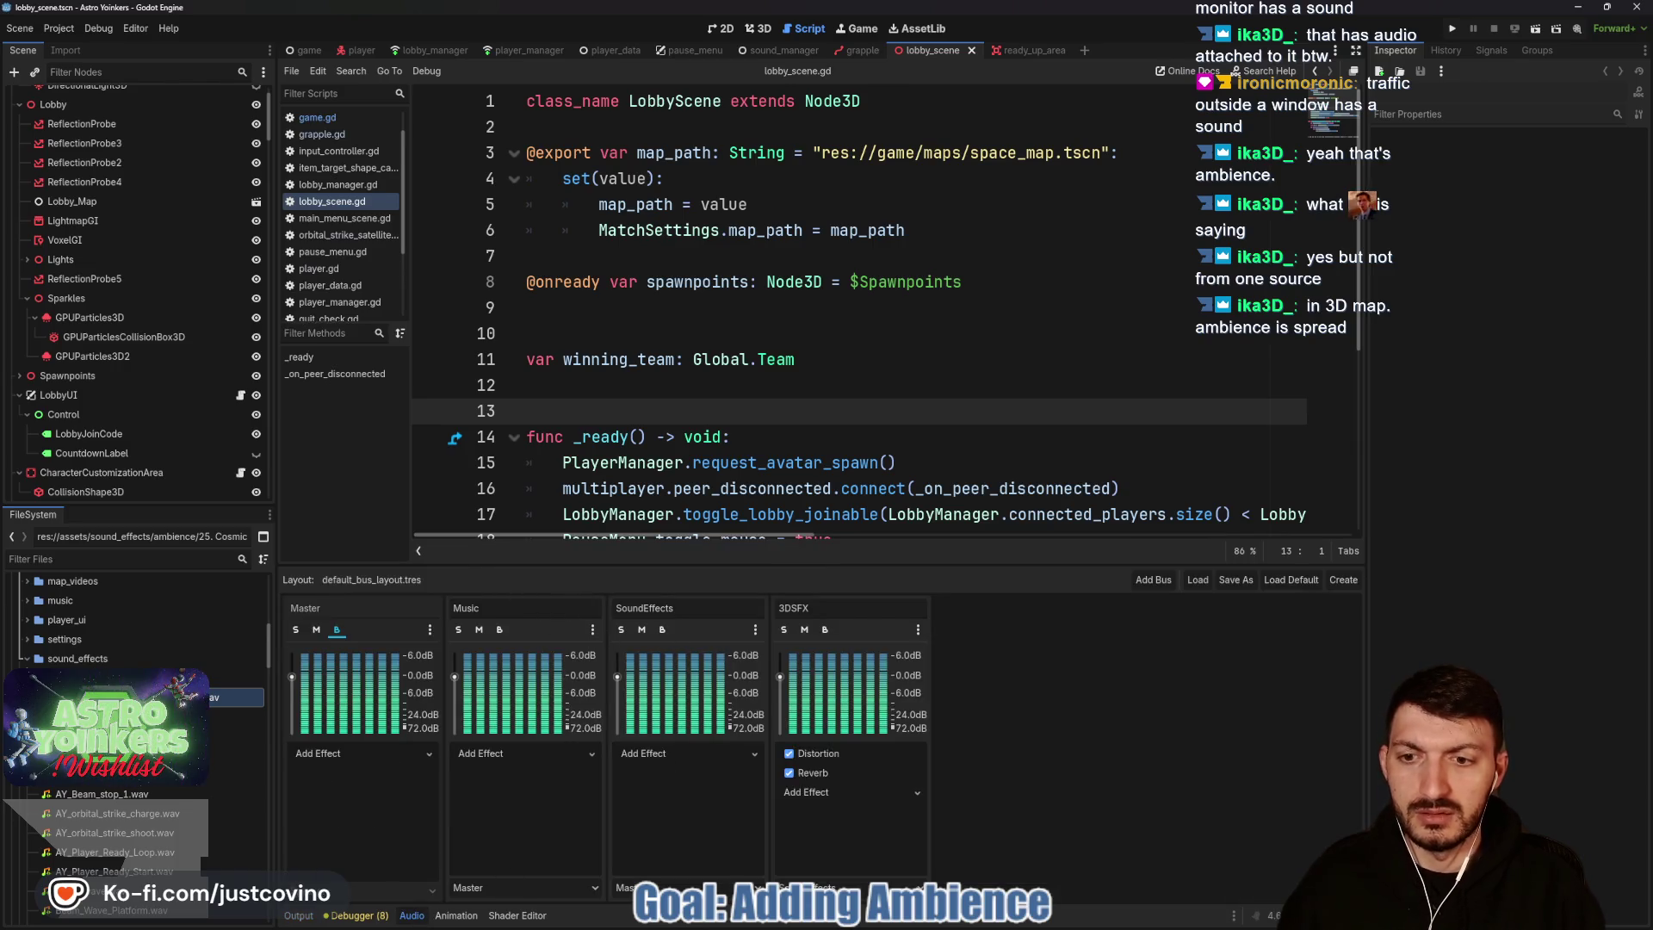
Point out the SoundEffects and 3DSFX buses in the mixer, then shrink the audio panel
left_click_drag(711, 583, 711, 315)
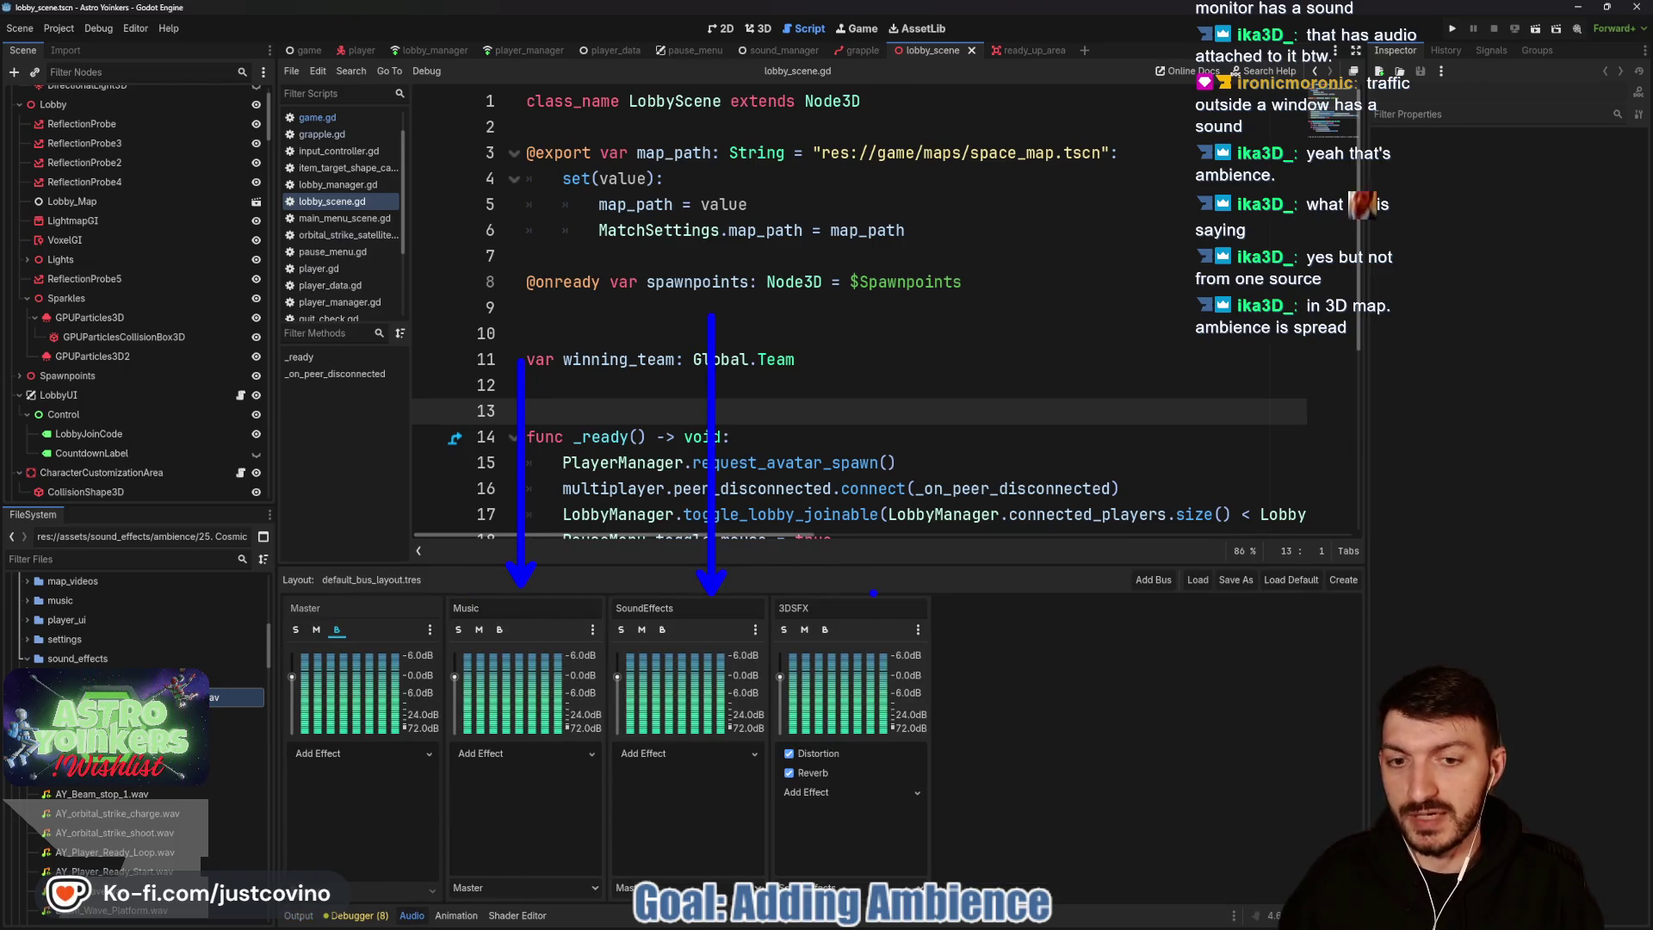
left_click_drag(874, 593, 874, 399)
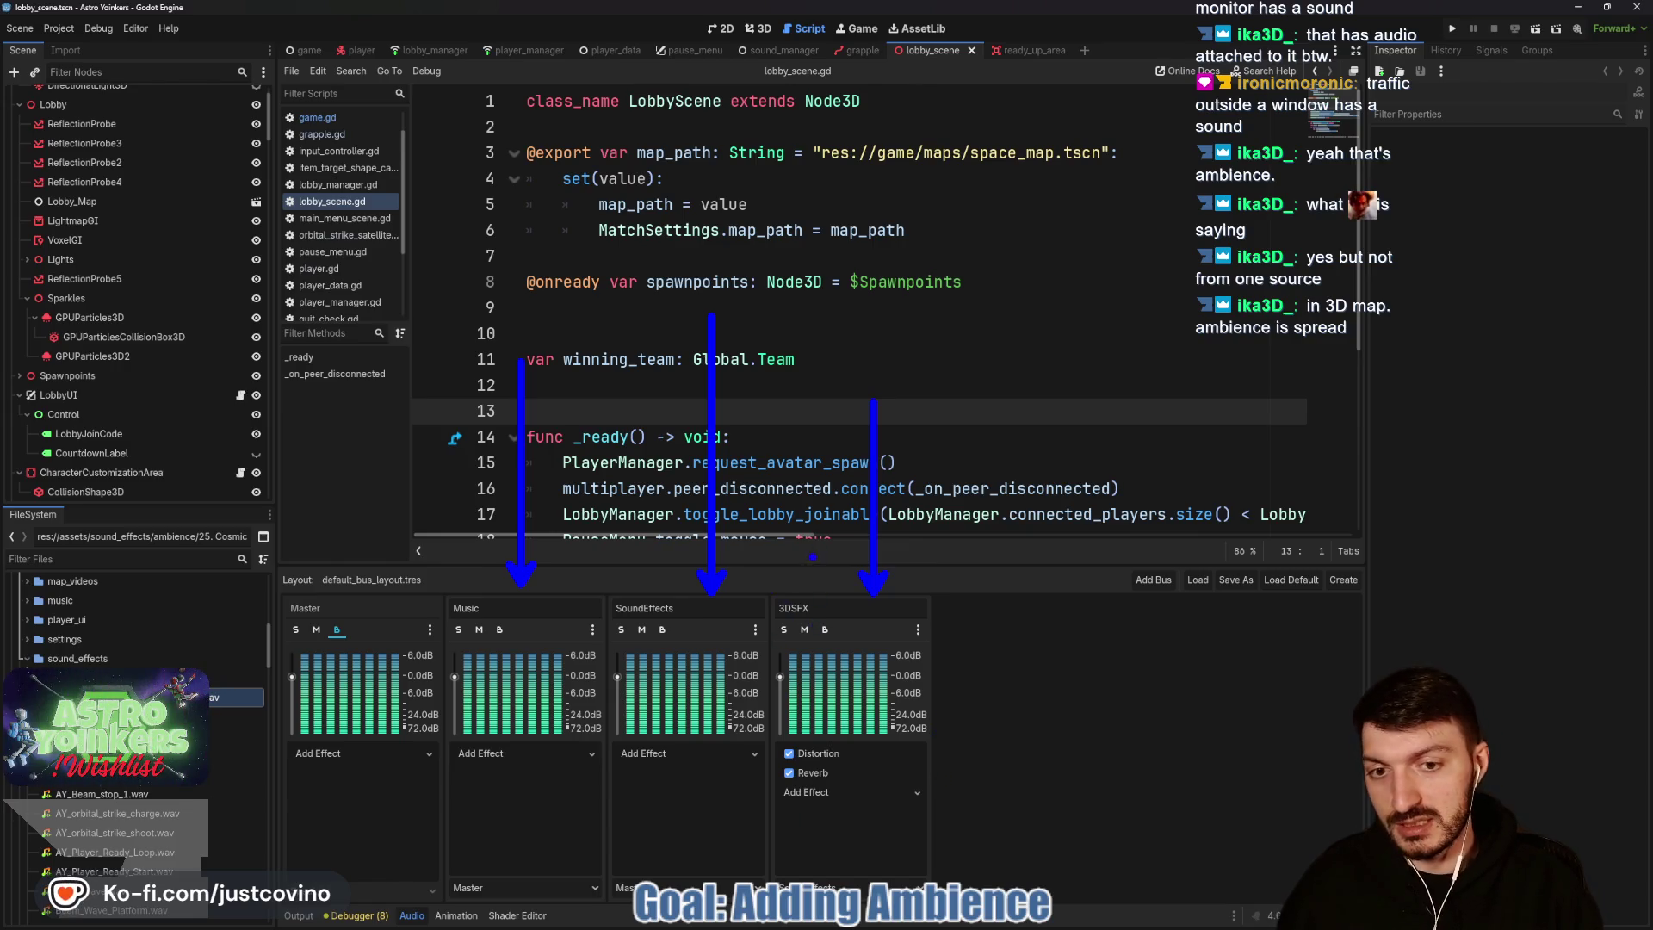
key("Escape")
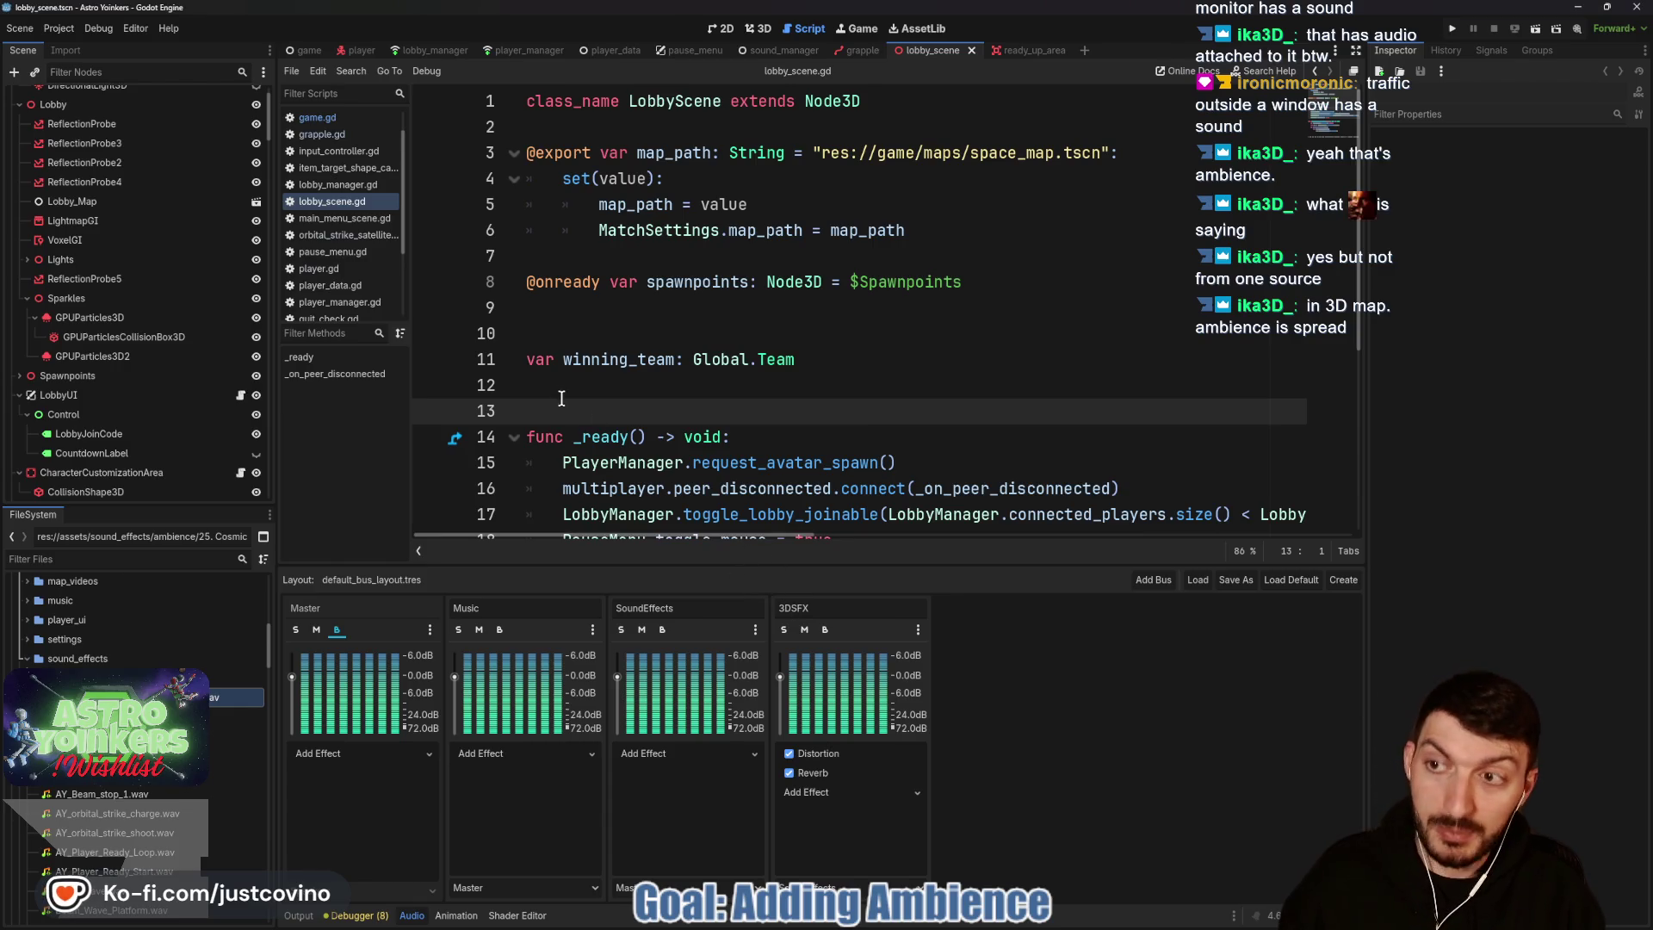
scroll(143, 348, "up", 2)
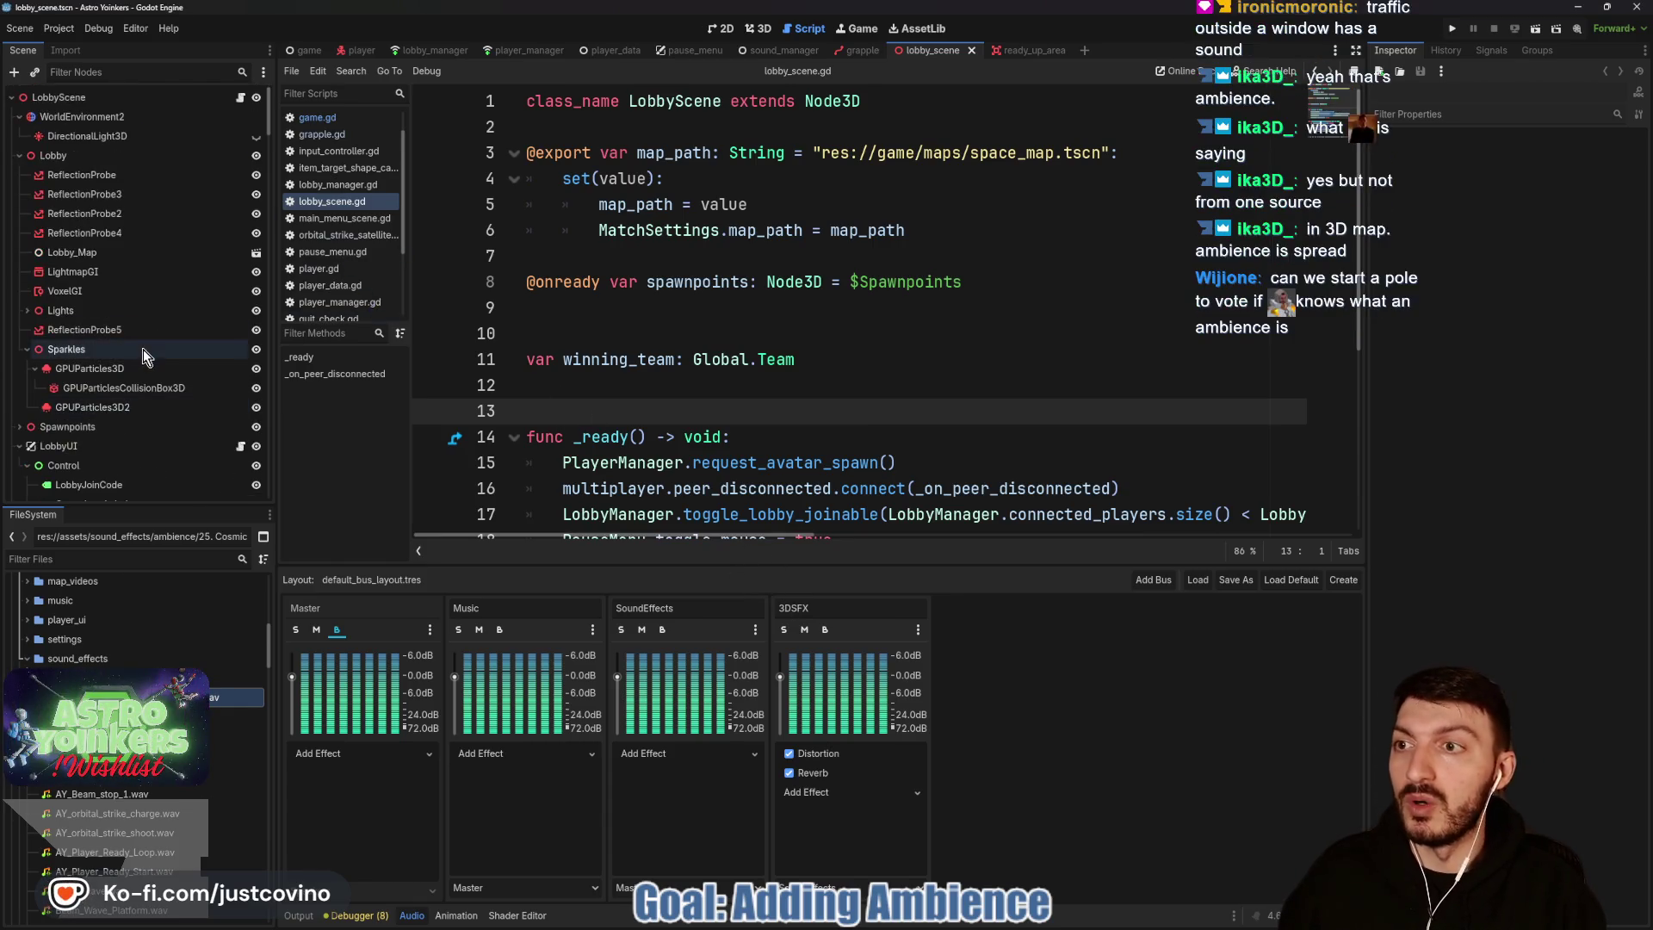
scroll(202, 315, "down", 5)
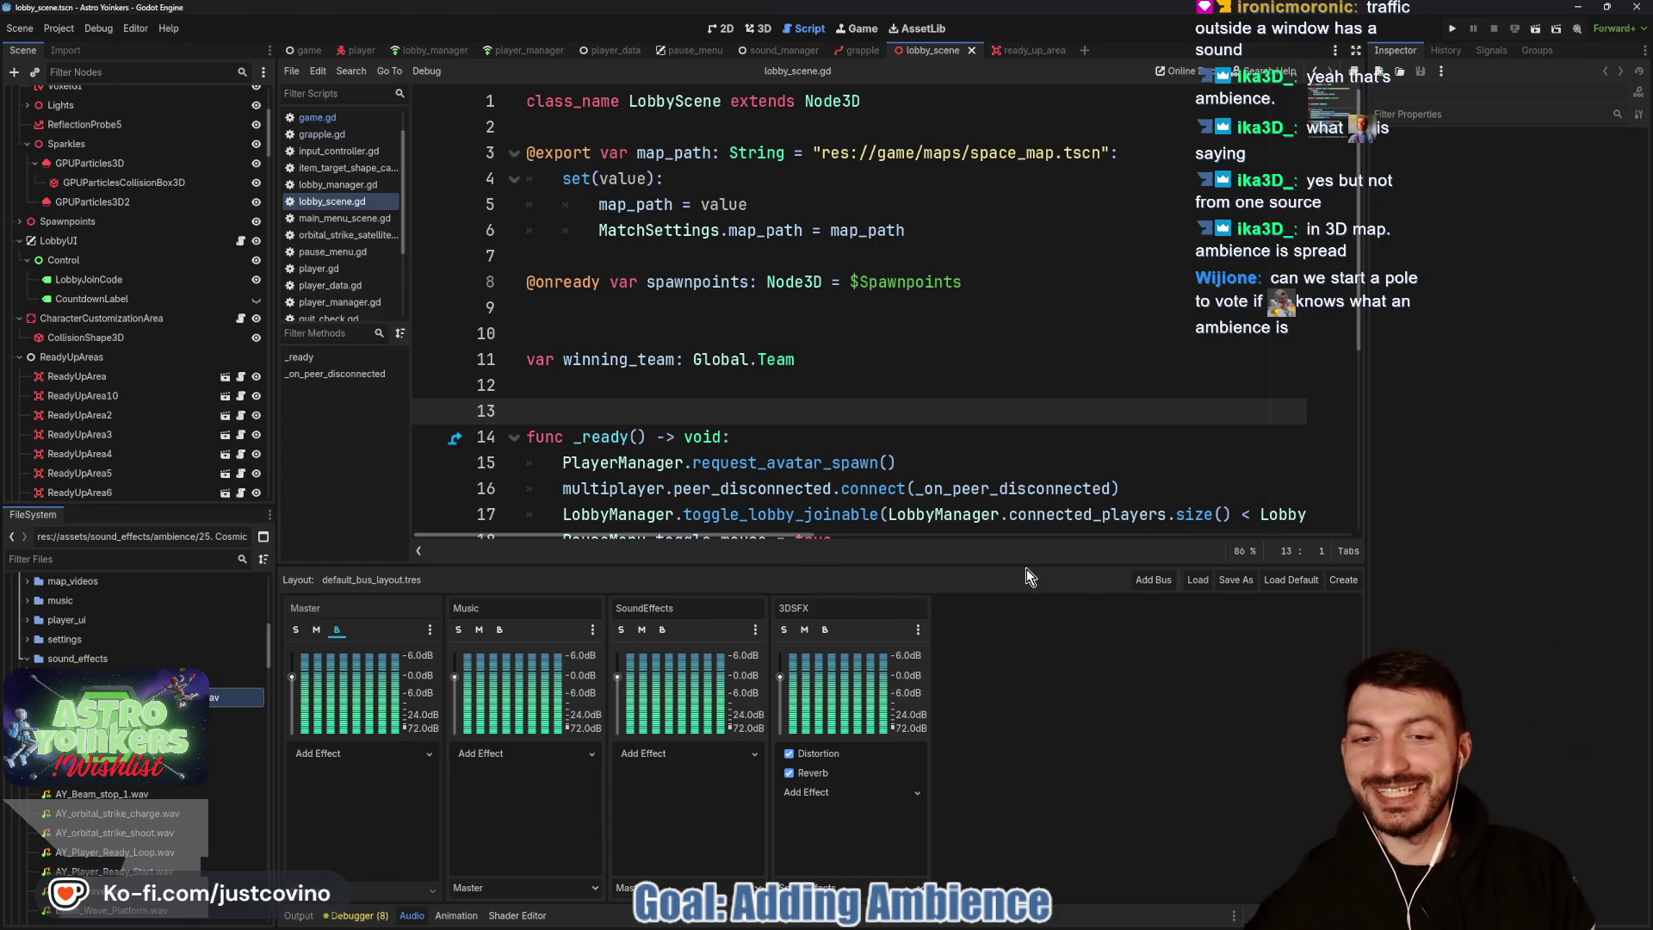
left_click_drag(1026, 568, 1017, 829)
Insert a blank line after line 19 of lobby_scene.gd
left_click(753, 572)
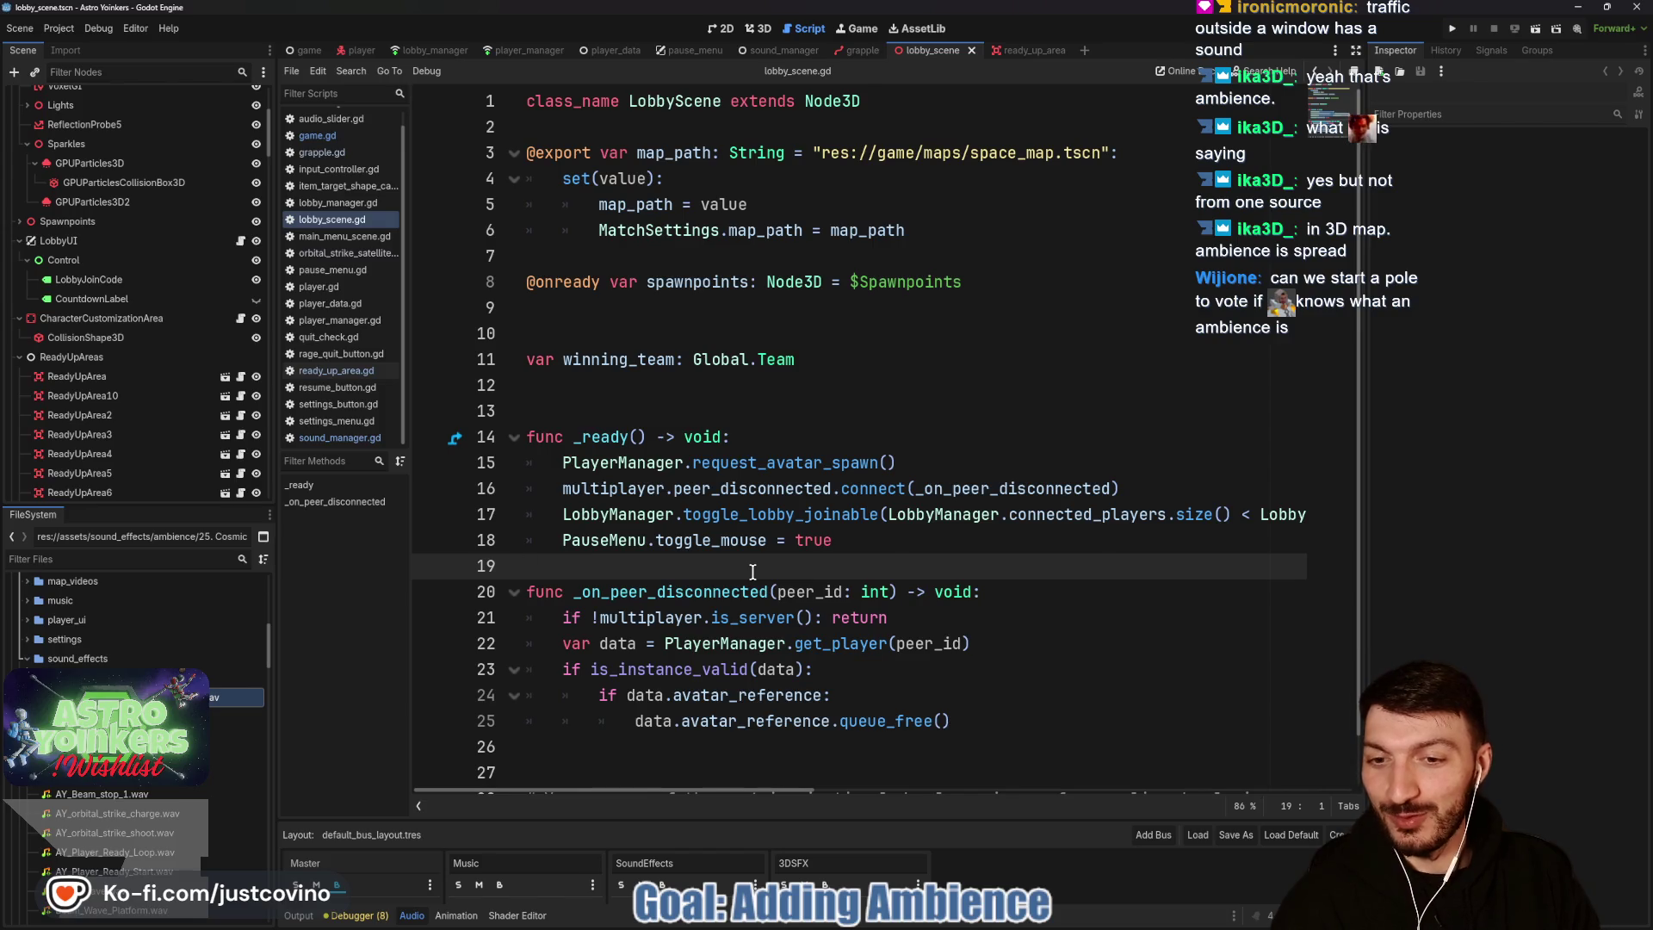
key("Return")
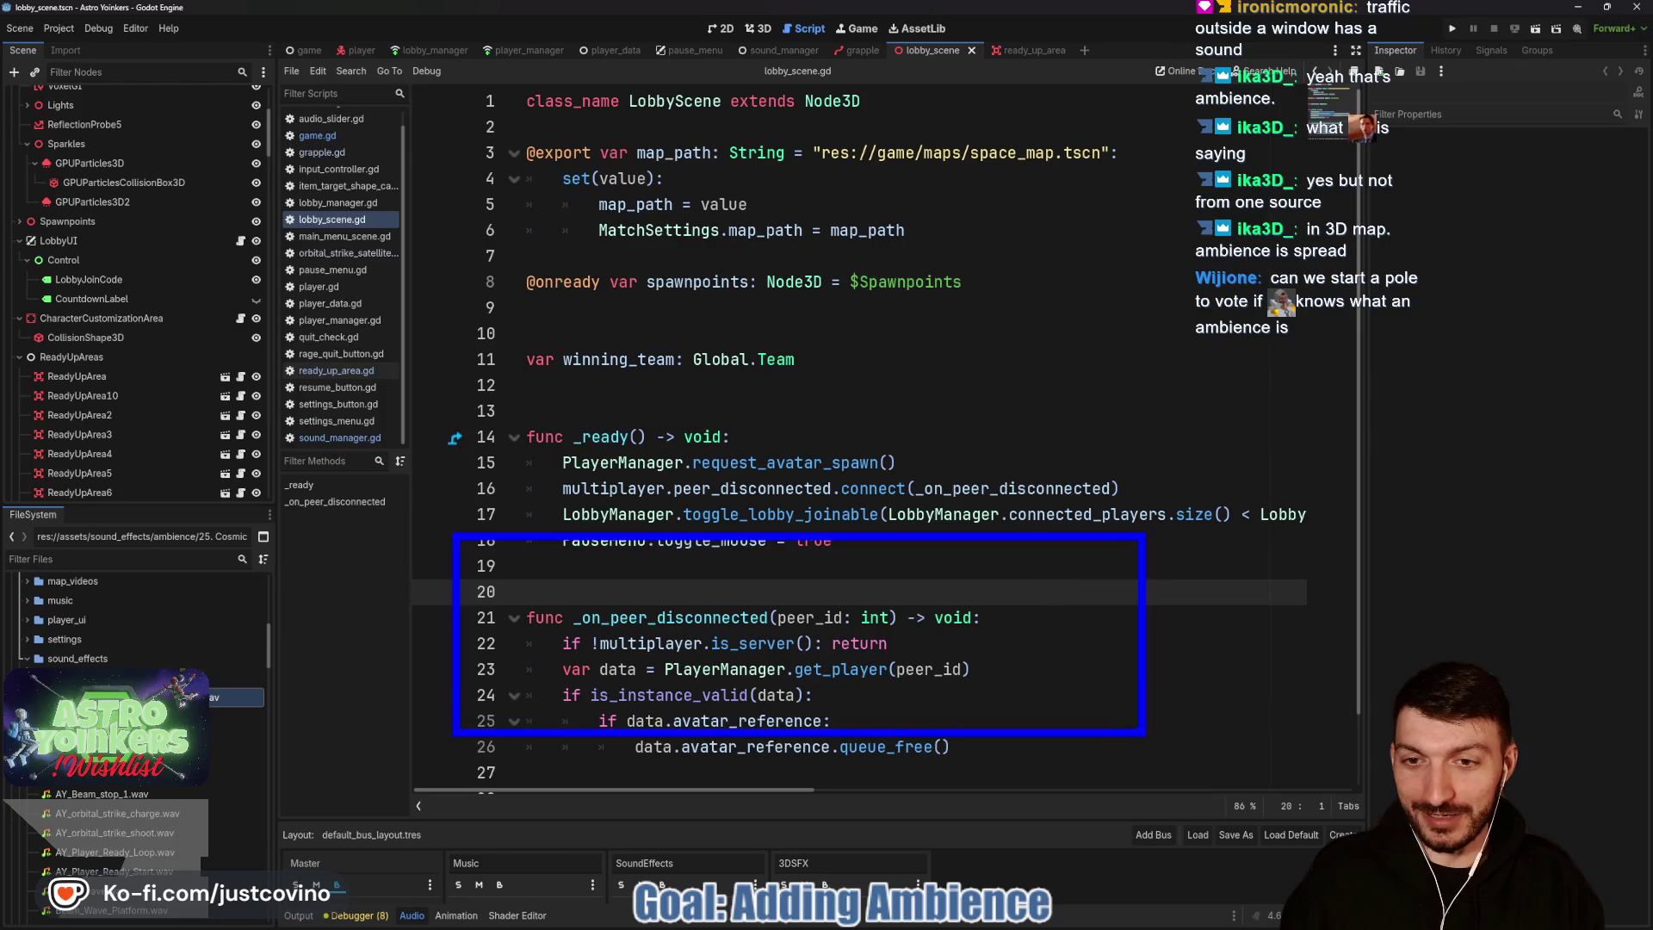
left_click_drag(462, 395, 1121, 508)
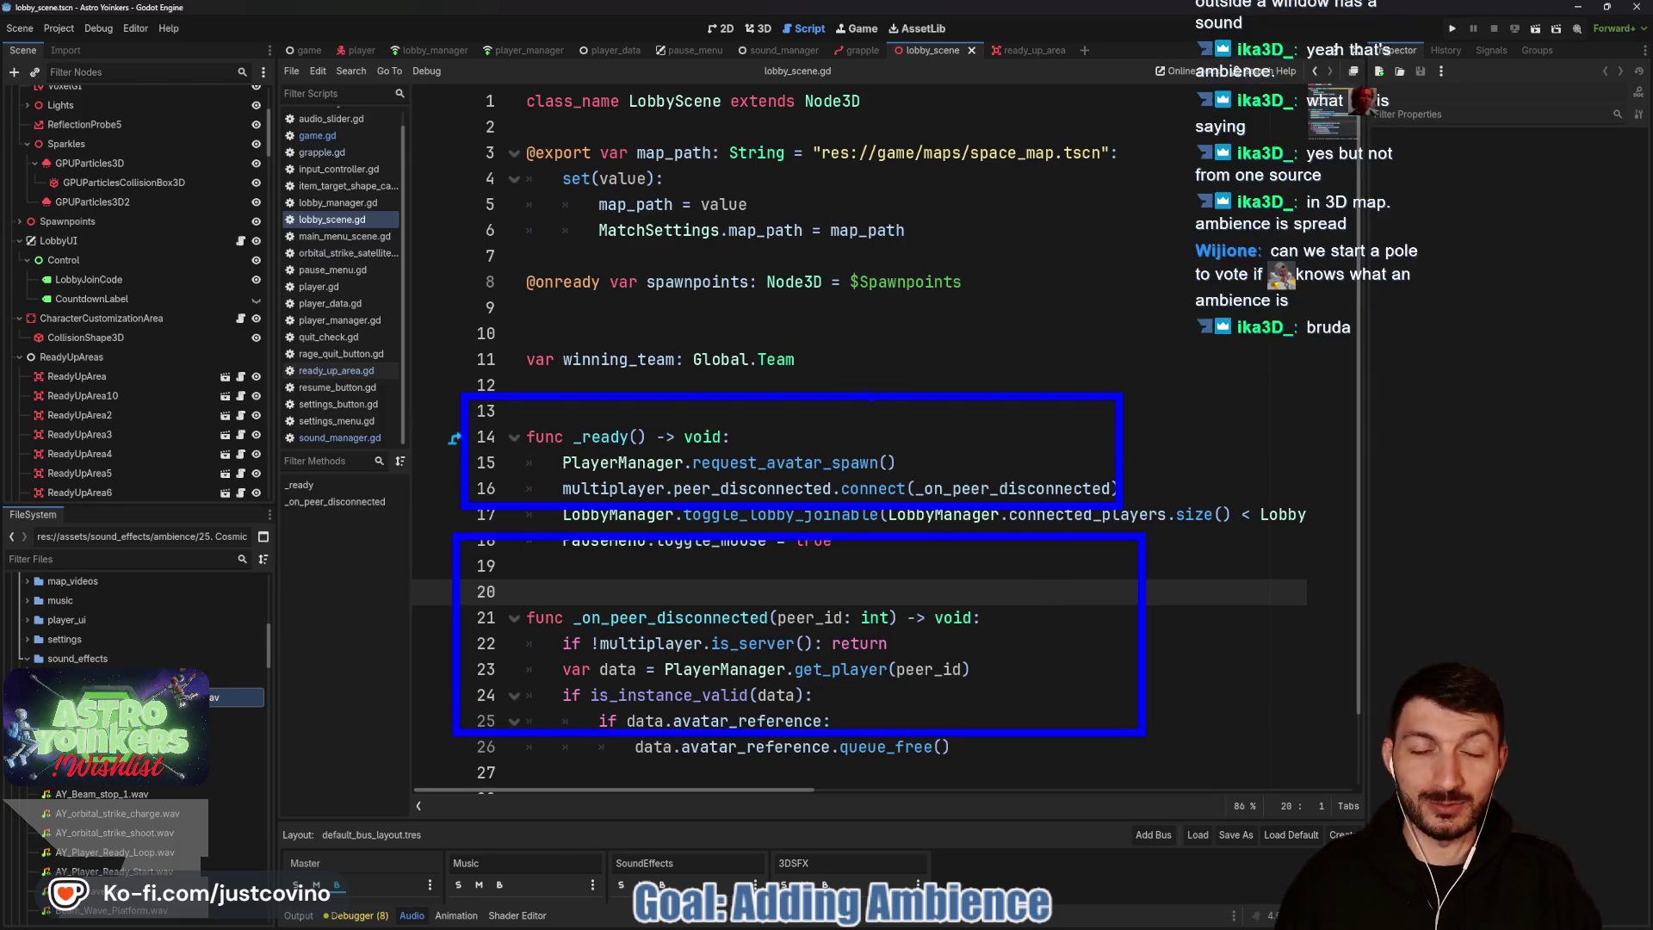
key("Escape")
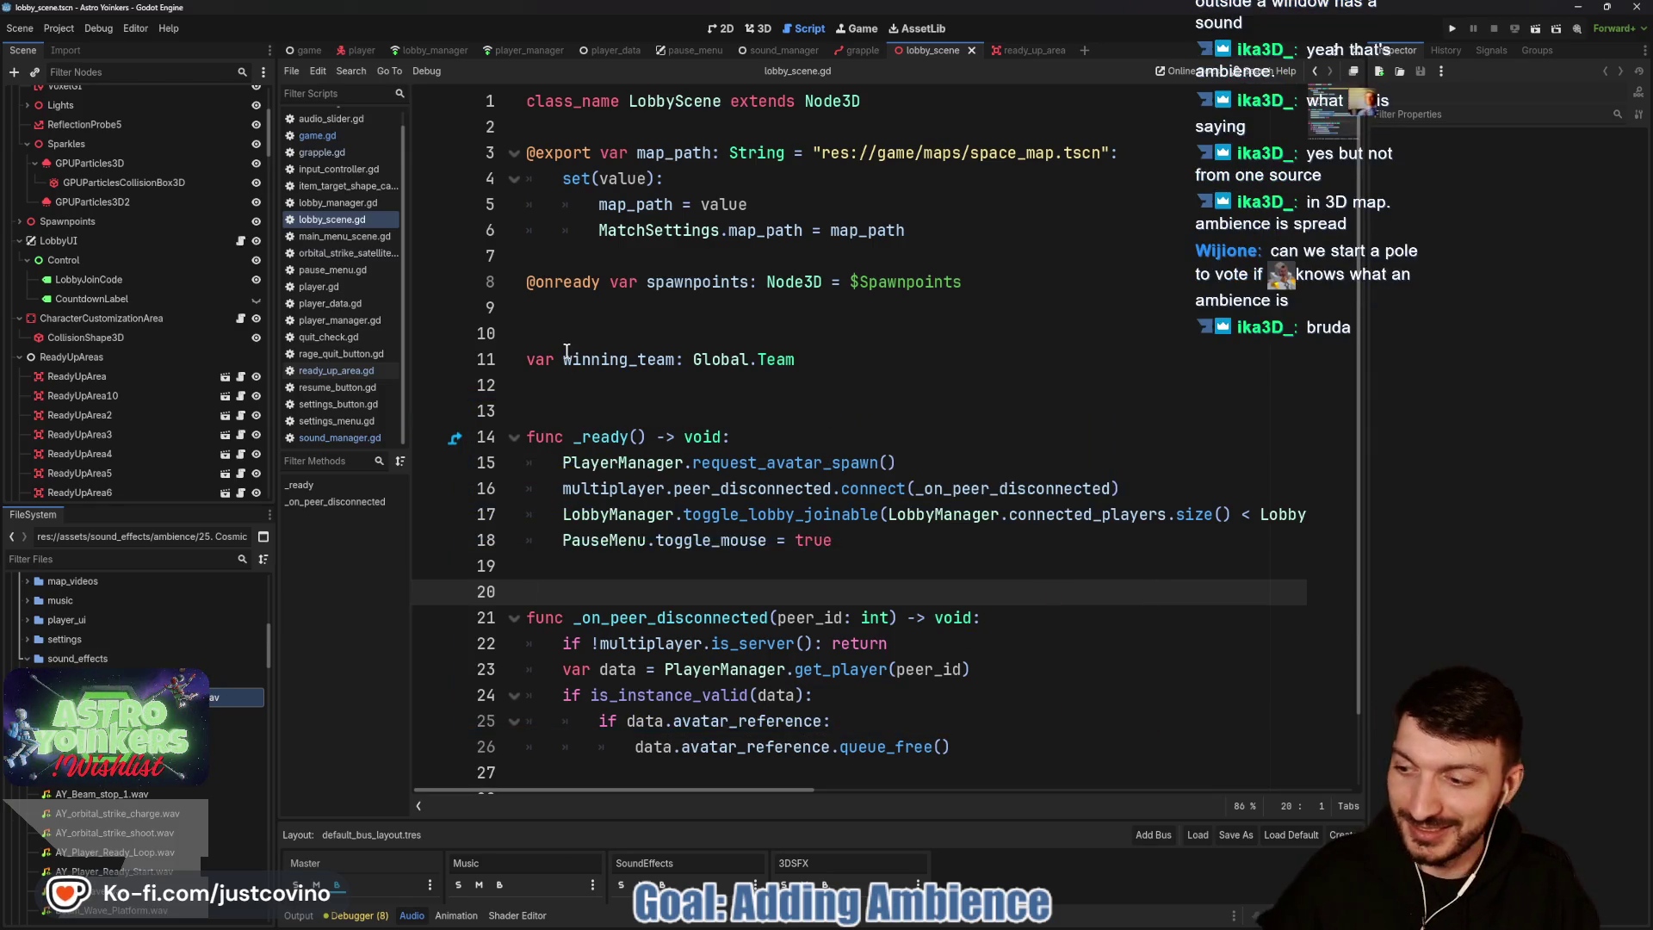
Review the variables above _ready, placing the caret around winning_team on lines 11–13
left_click(679, 387)
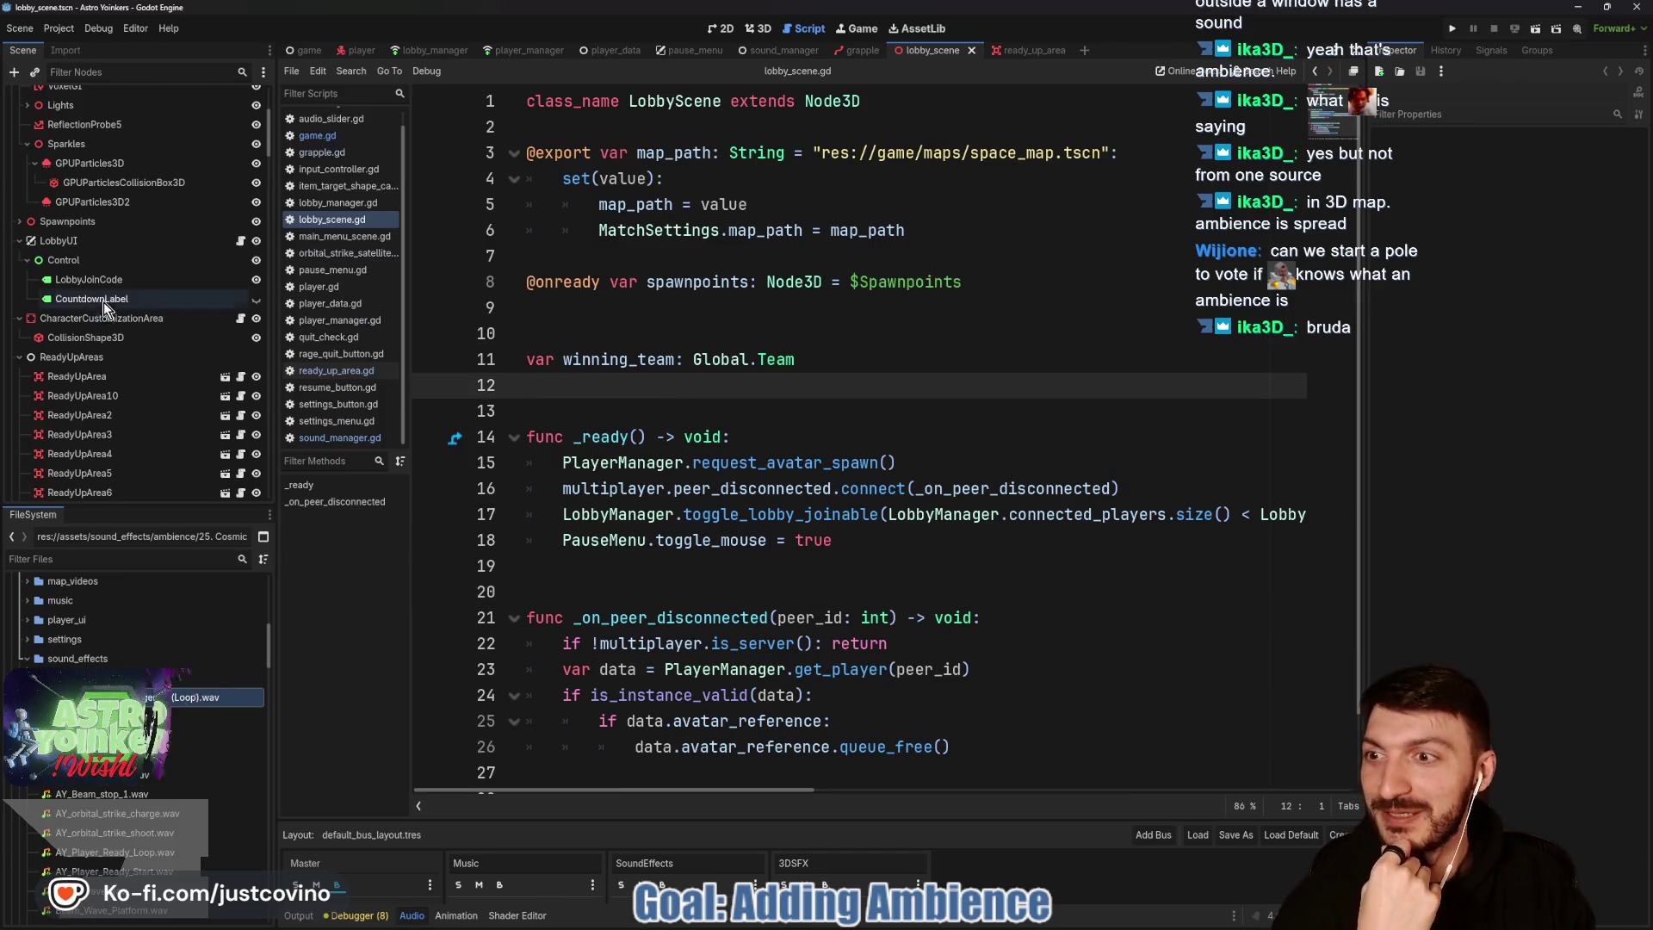
scroll(138, 317, "up", 5)
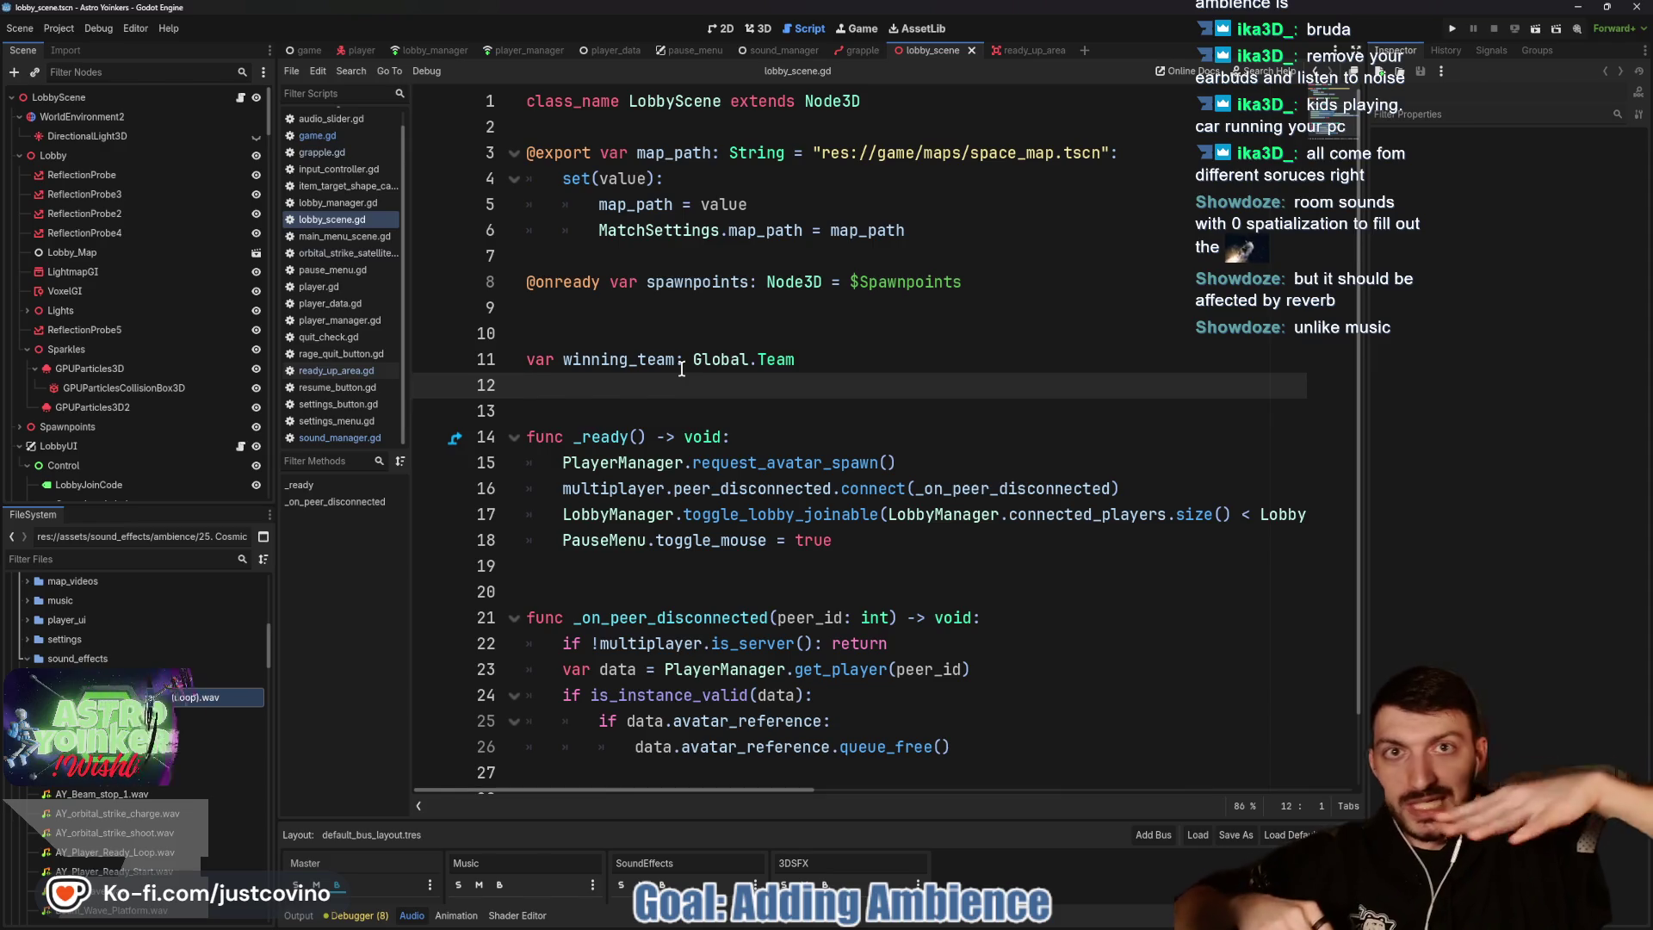
left_click(681, 368)
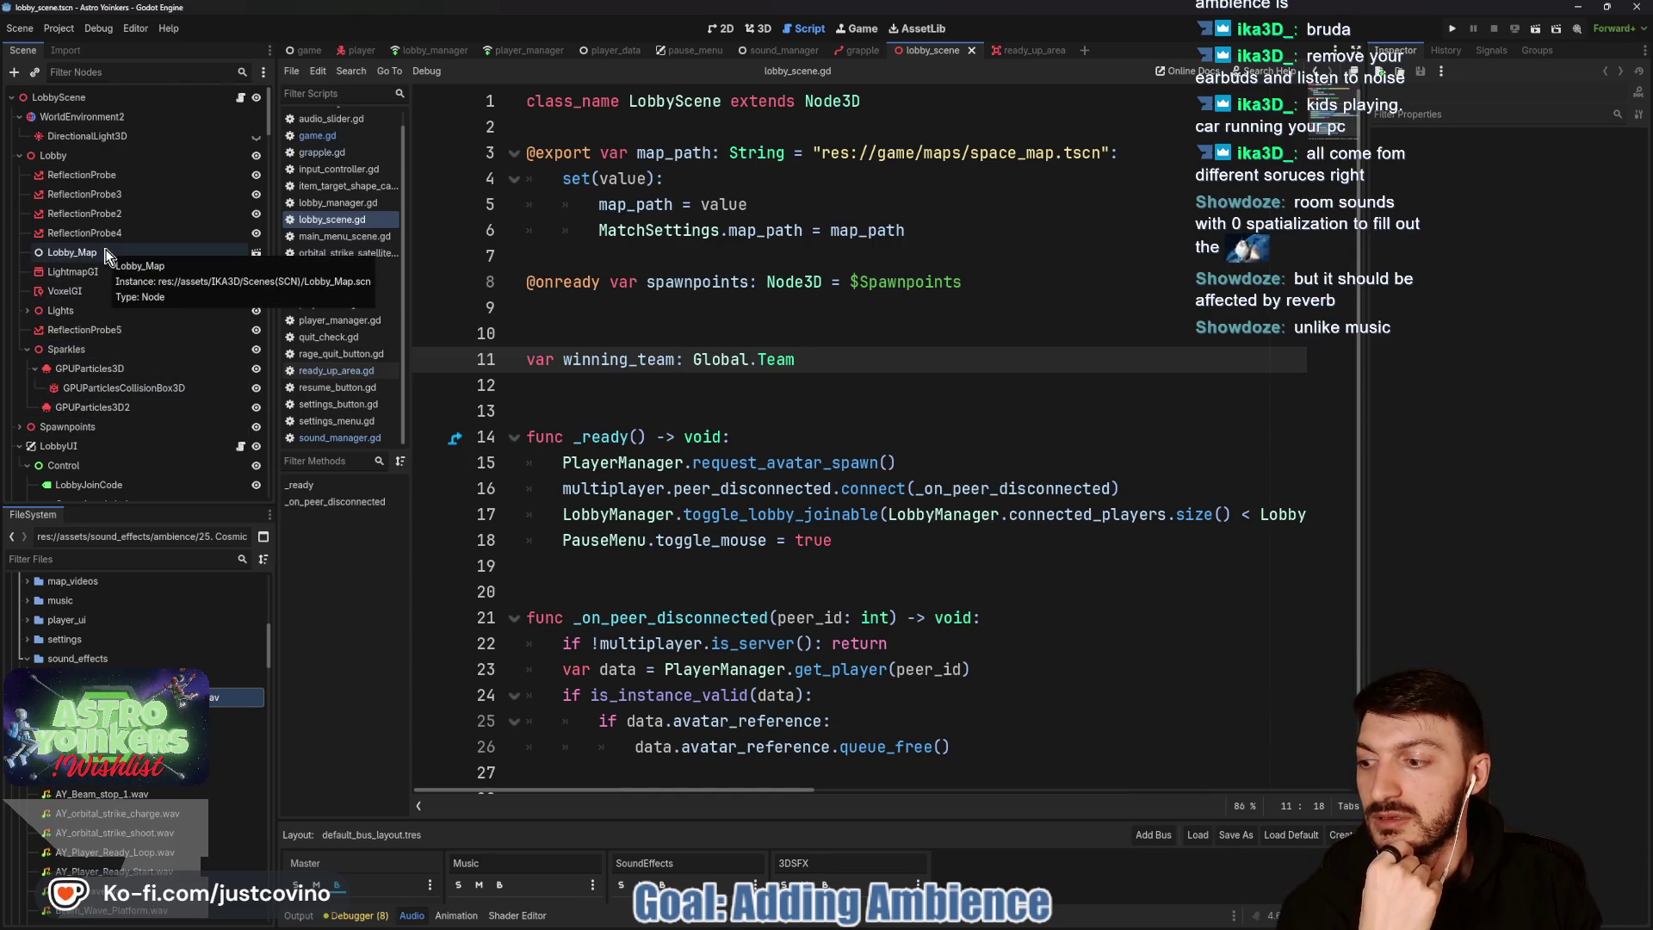
scroll(107, 223, "down", 3)
scroll(107, 207, "down", 6)
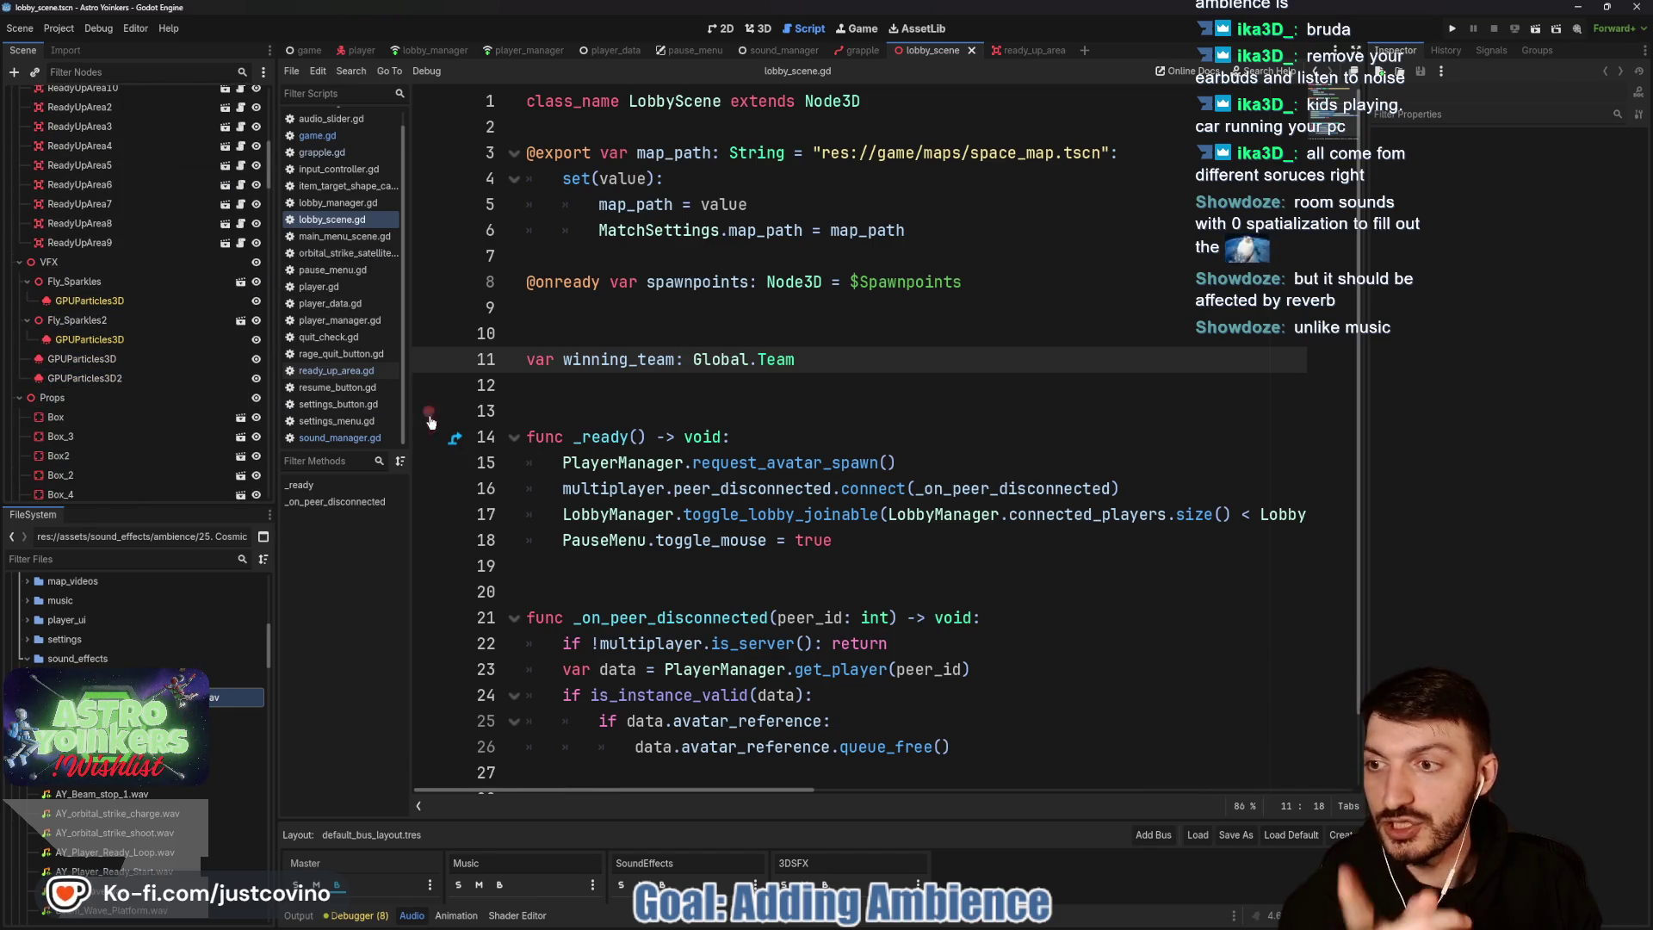
left_click(747, 409)
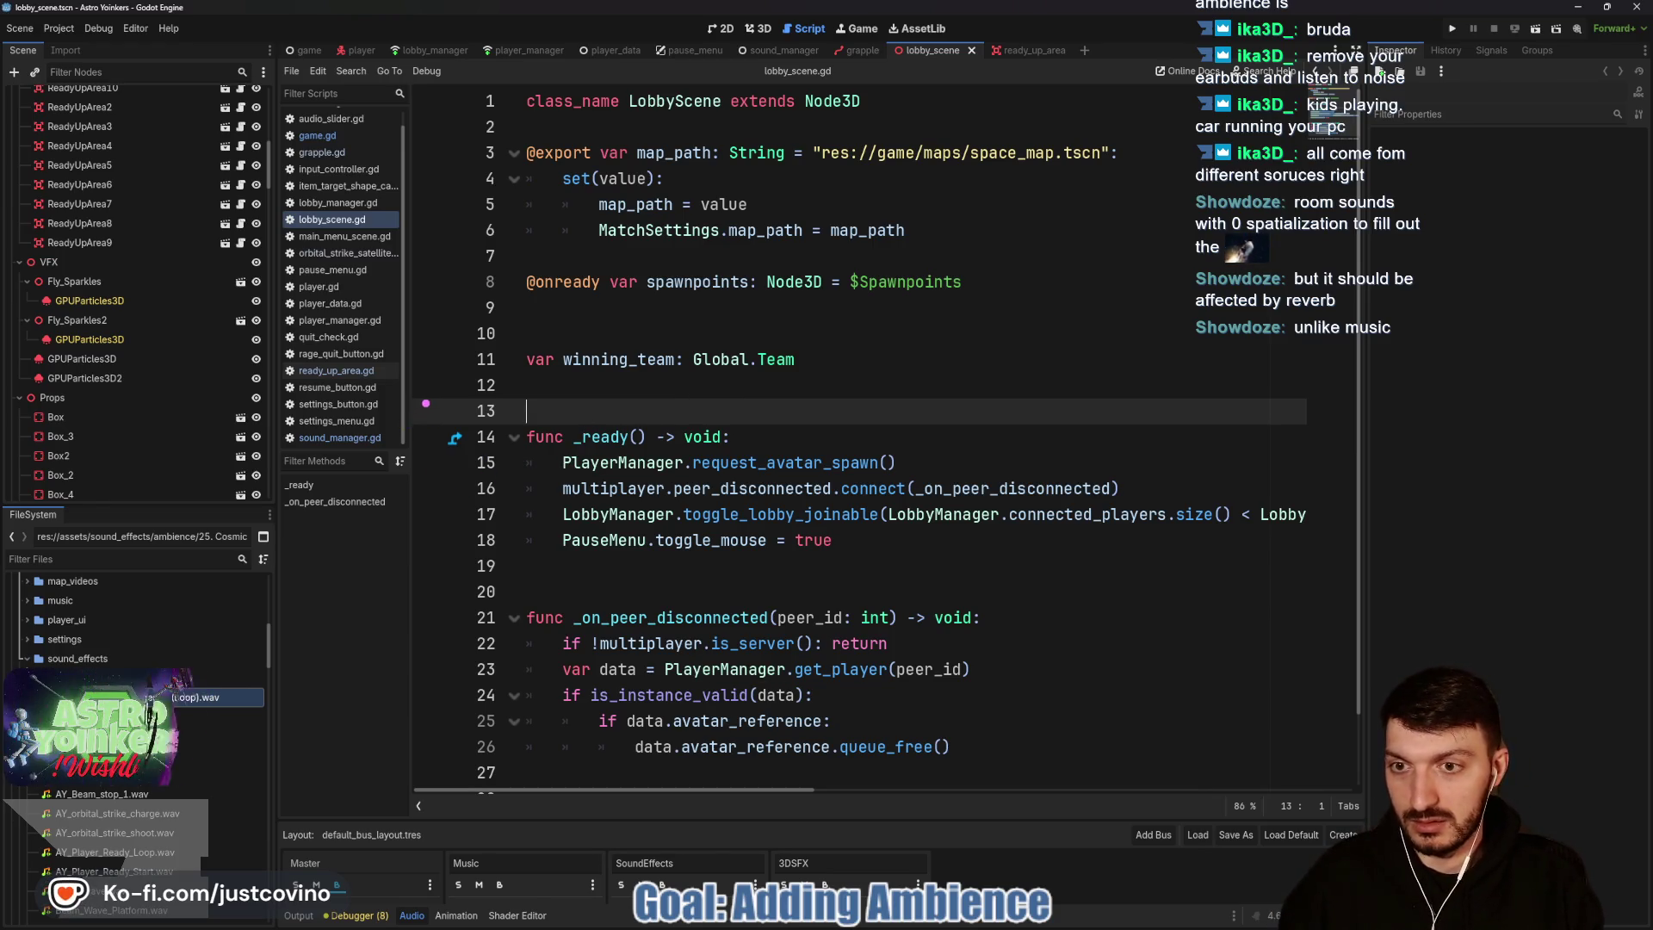
mouse_move(416, 381)
left_mouse_down()
mouse_move(1036, 476)
mouse_move(1146, 476)
left_mouse_up()
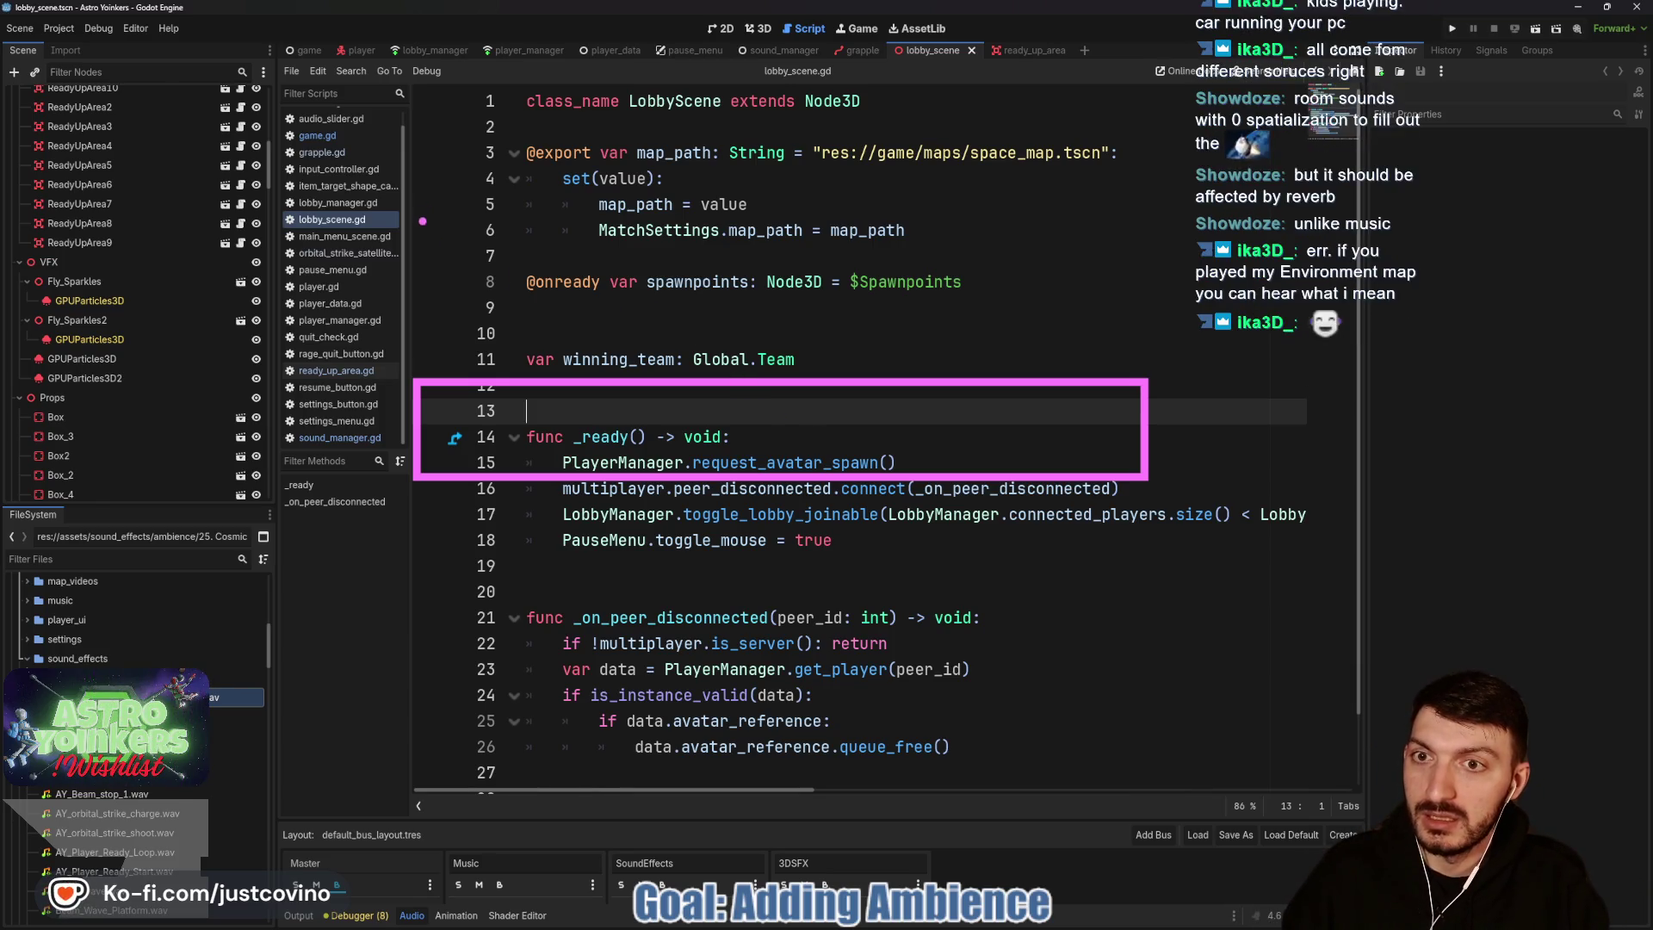
mouse_move(404, 269)
left_mouse_down()
mouse_move(561, 309)
mouse_move(1147, 368)
left_mouse_up()
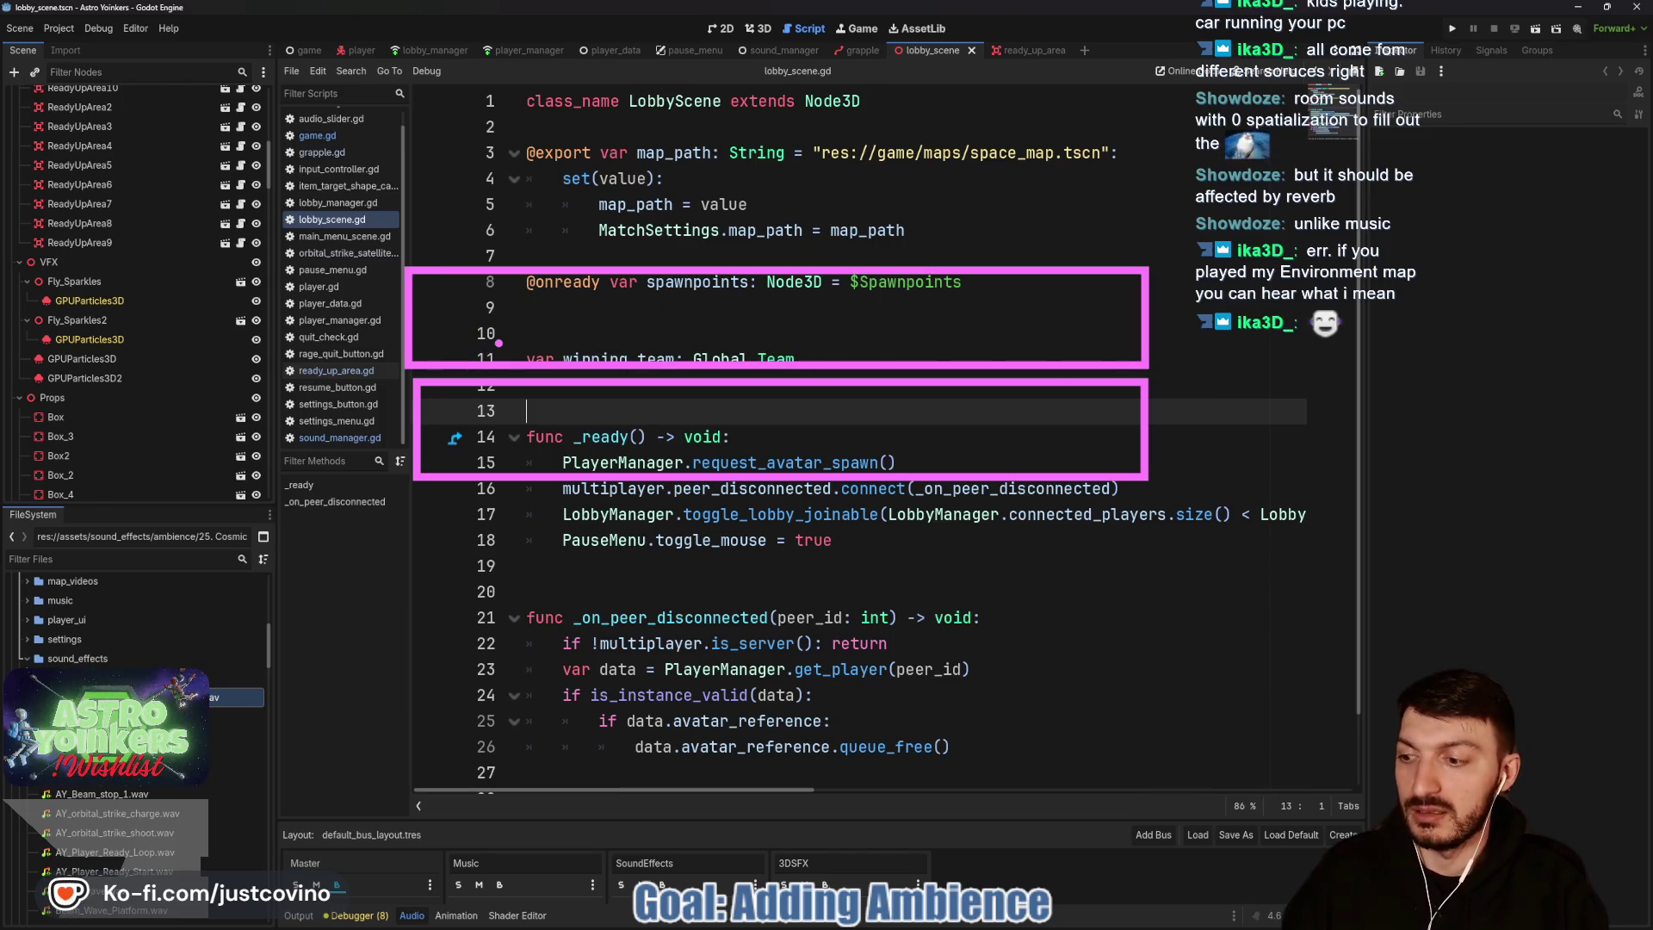
left_click_drag(379, 317, 6, 318)
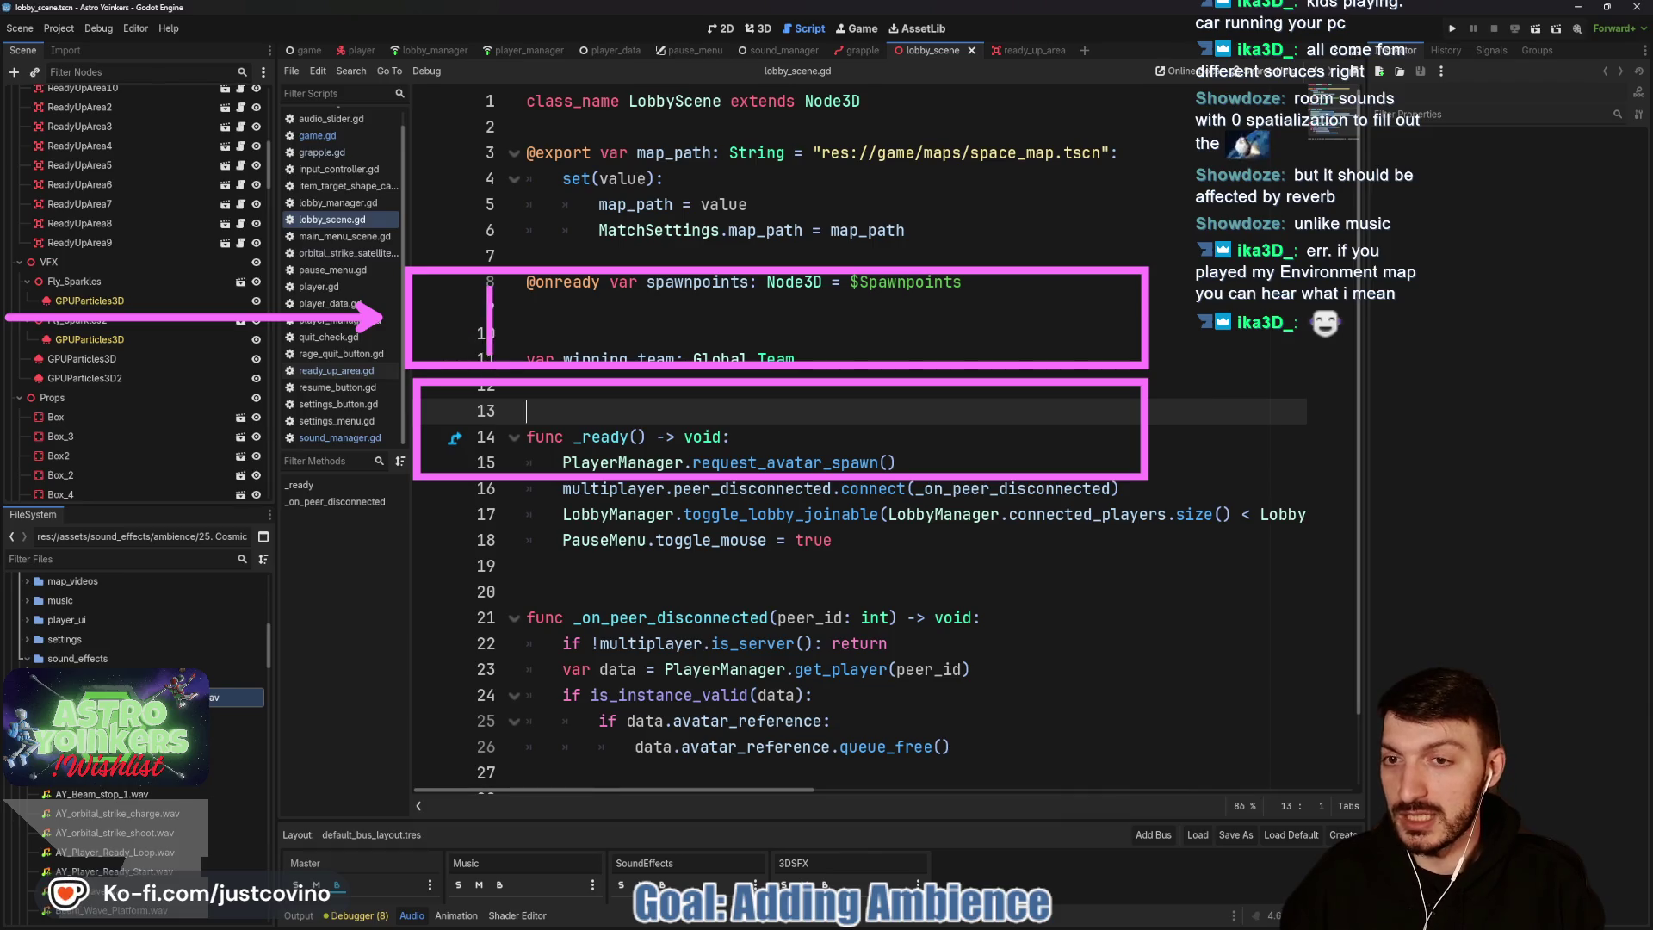
type("Musical Win")
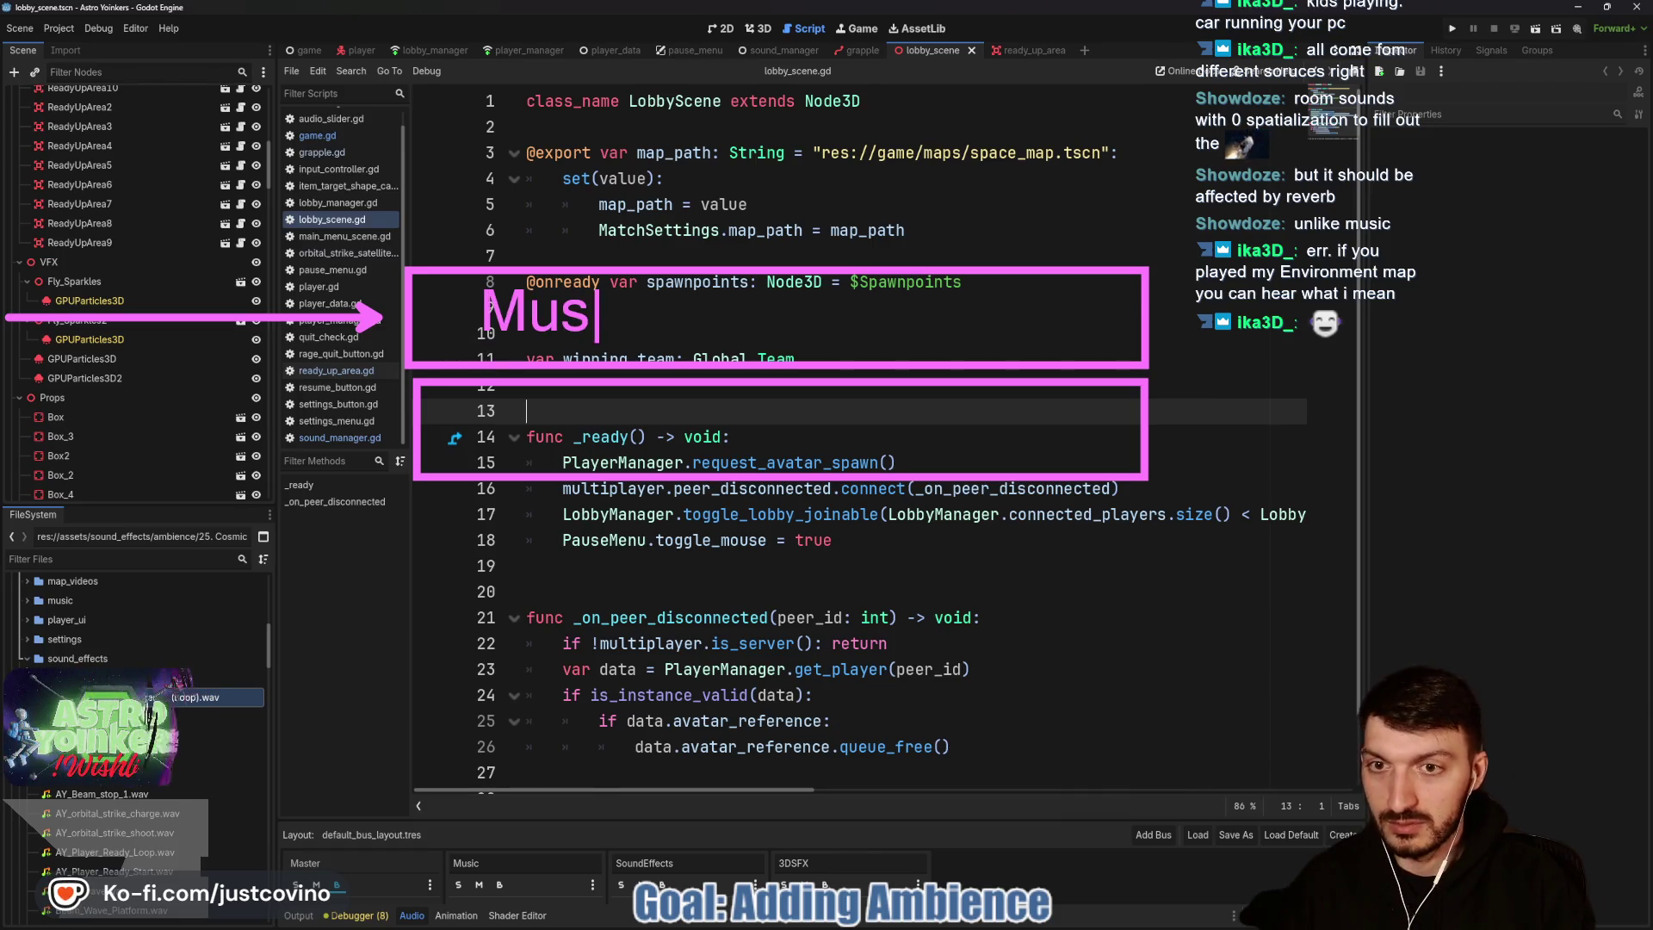
type("d")
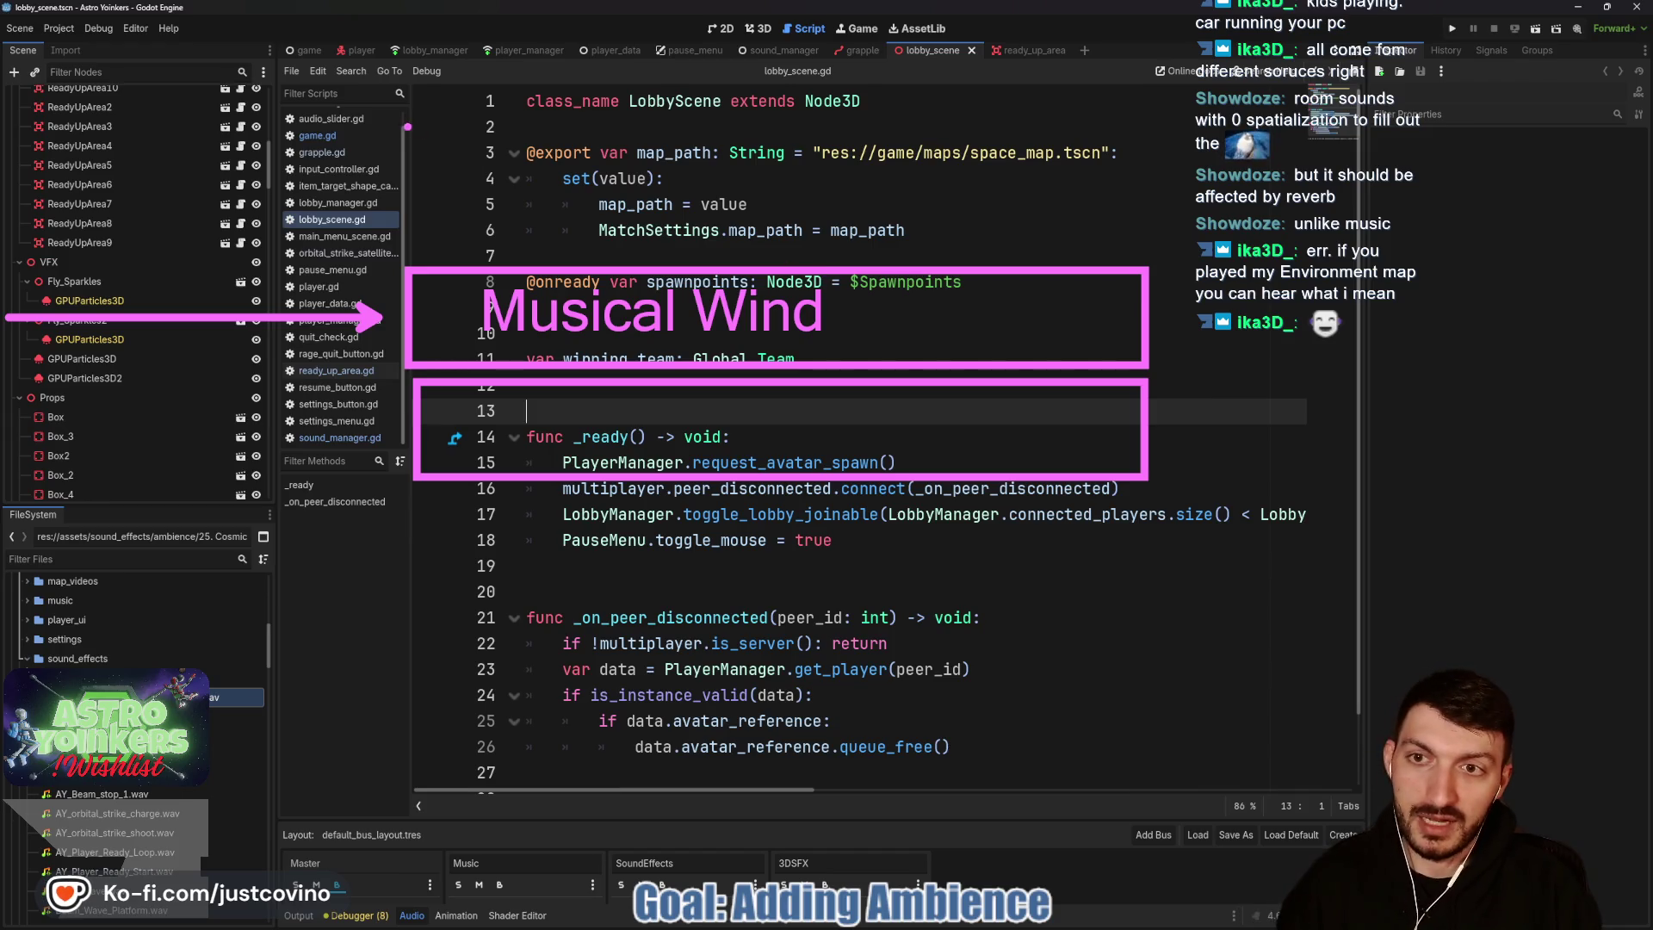
mouse_move(408, 133)
left_mouse_down()
mouse_move(907, 245)
mouse_move(1136, 257)
left_mouse_up()
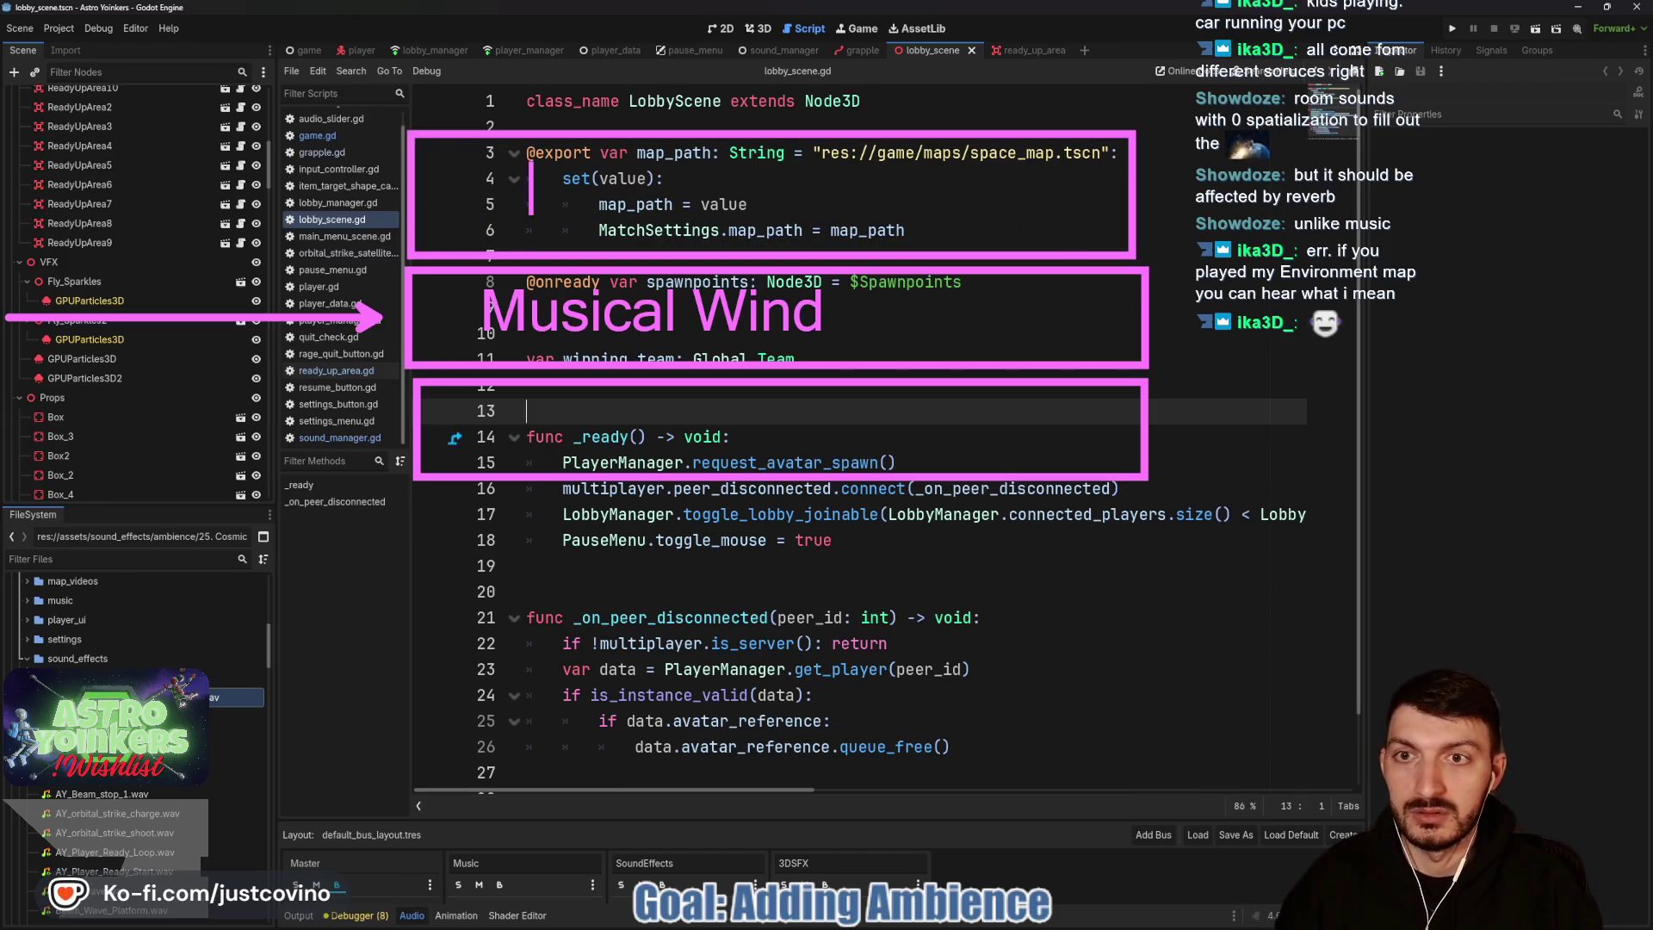
left_click(527, 189)
type("Actual Music")
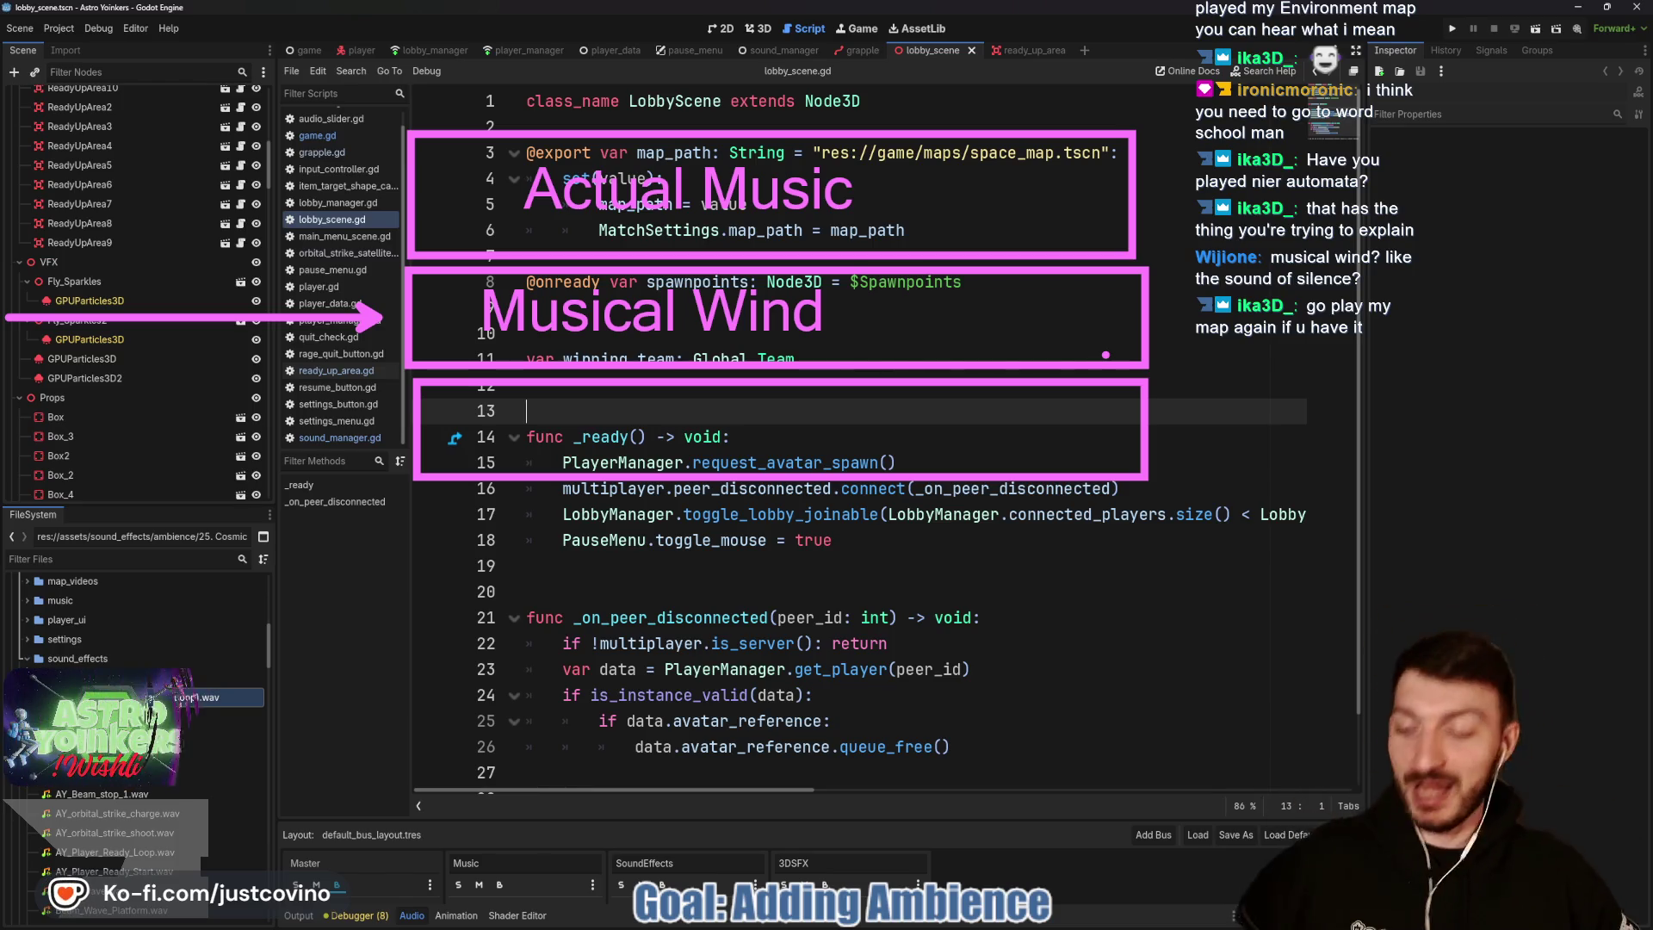
key("Escape")
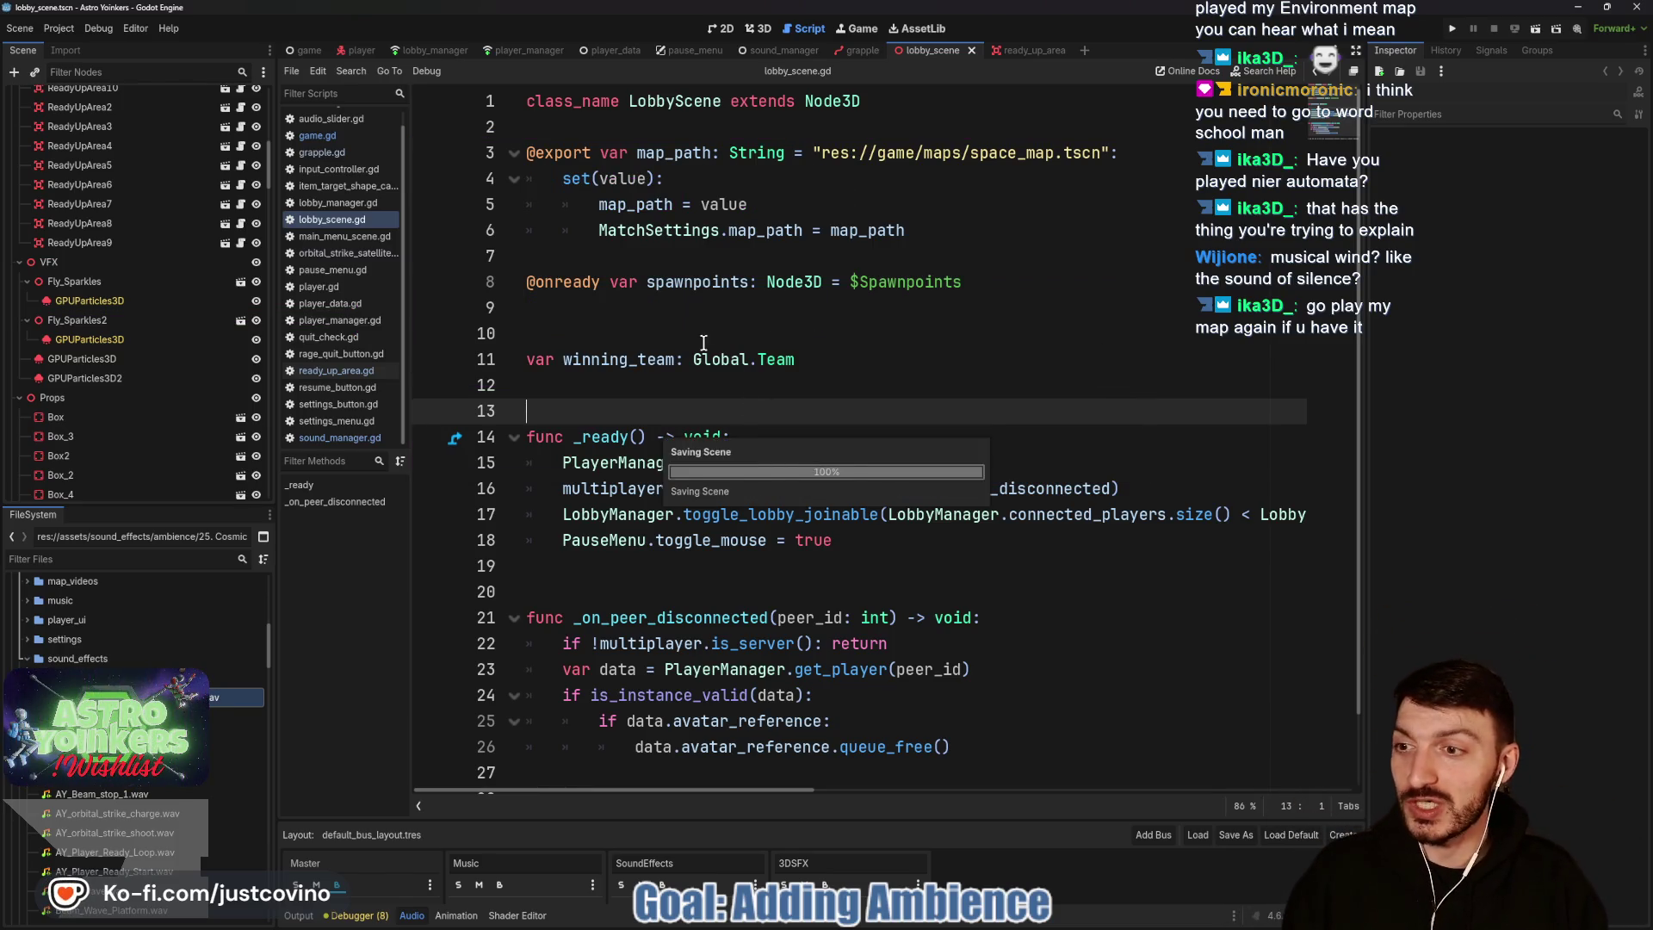
In the Game scene, tick Autoplay on GameMusic and save with Ctrl+S
scroll(130, 258, "up", 10)
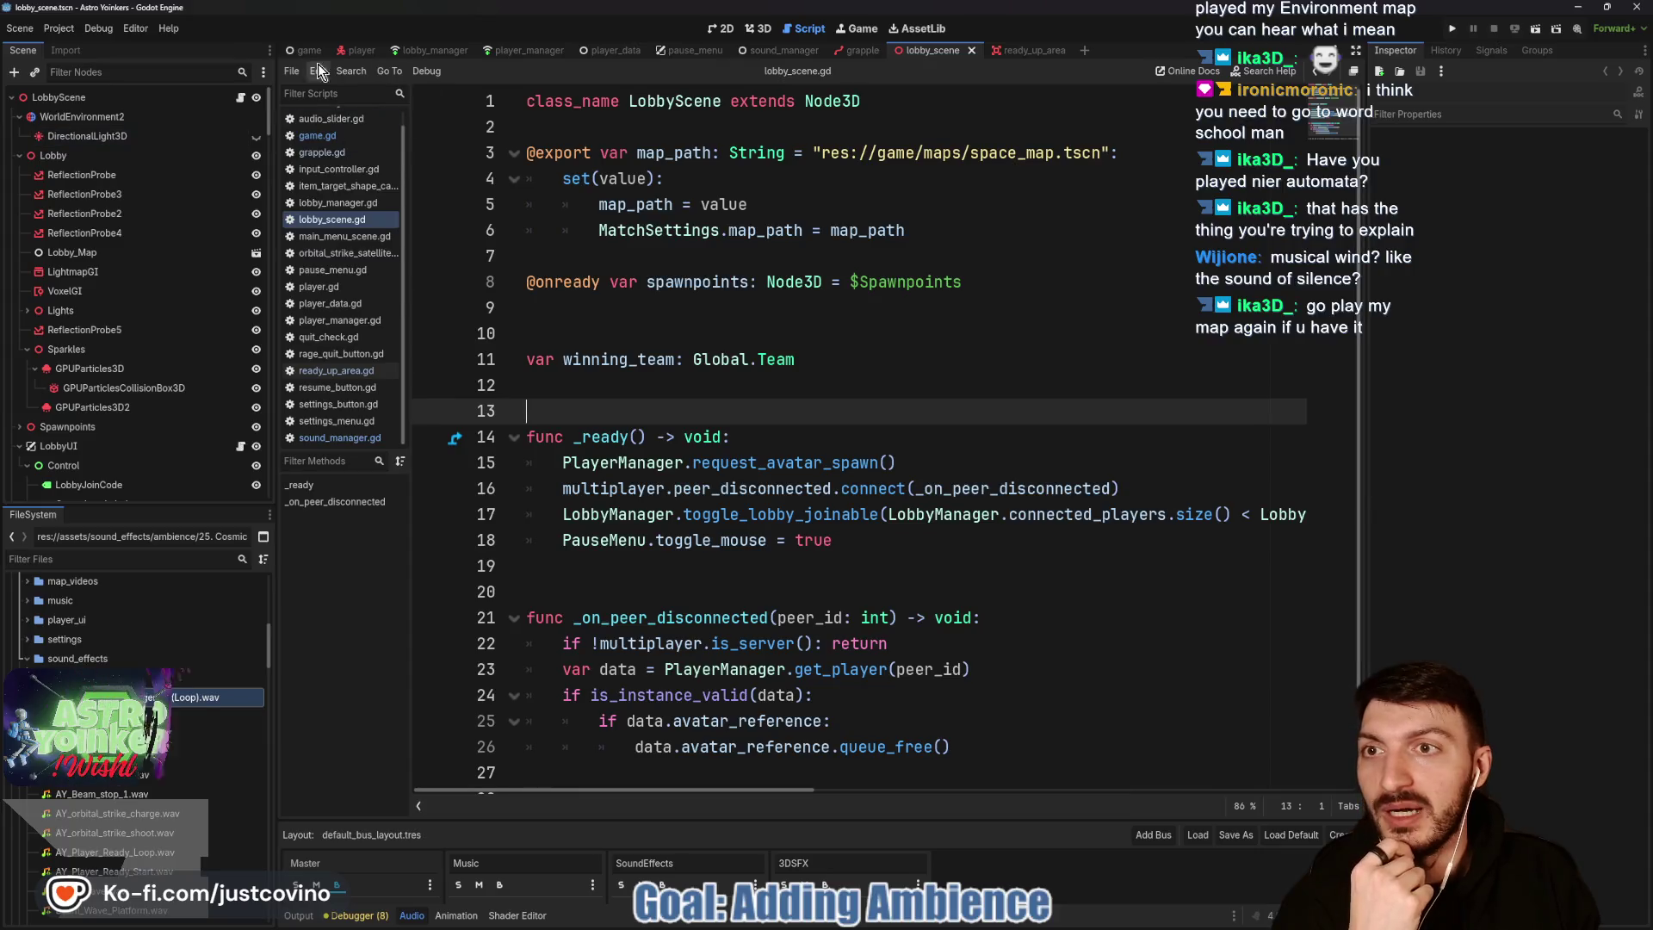
left_click(303, 49)
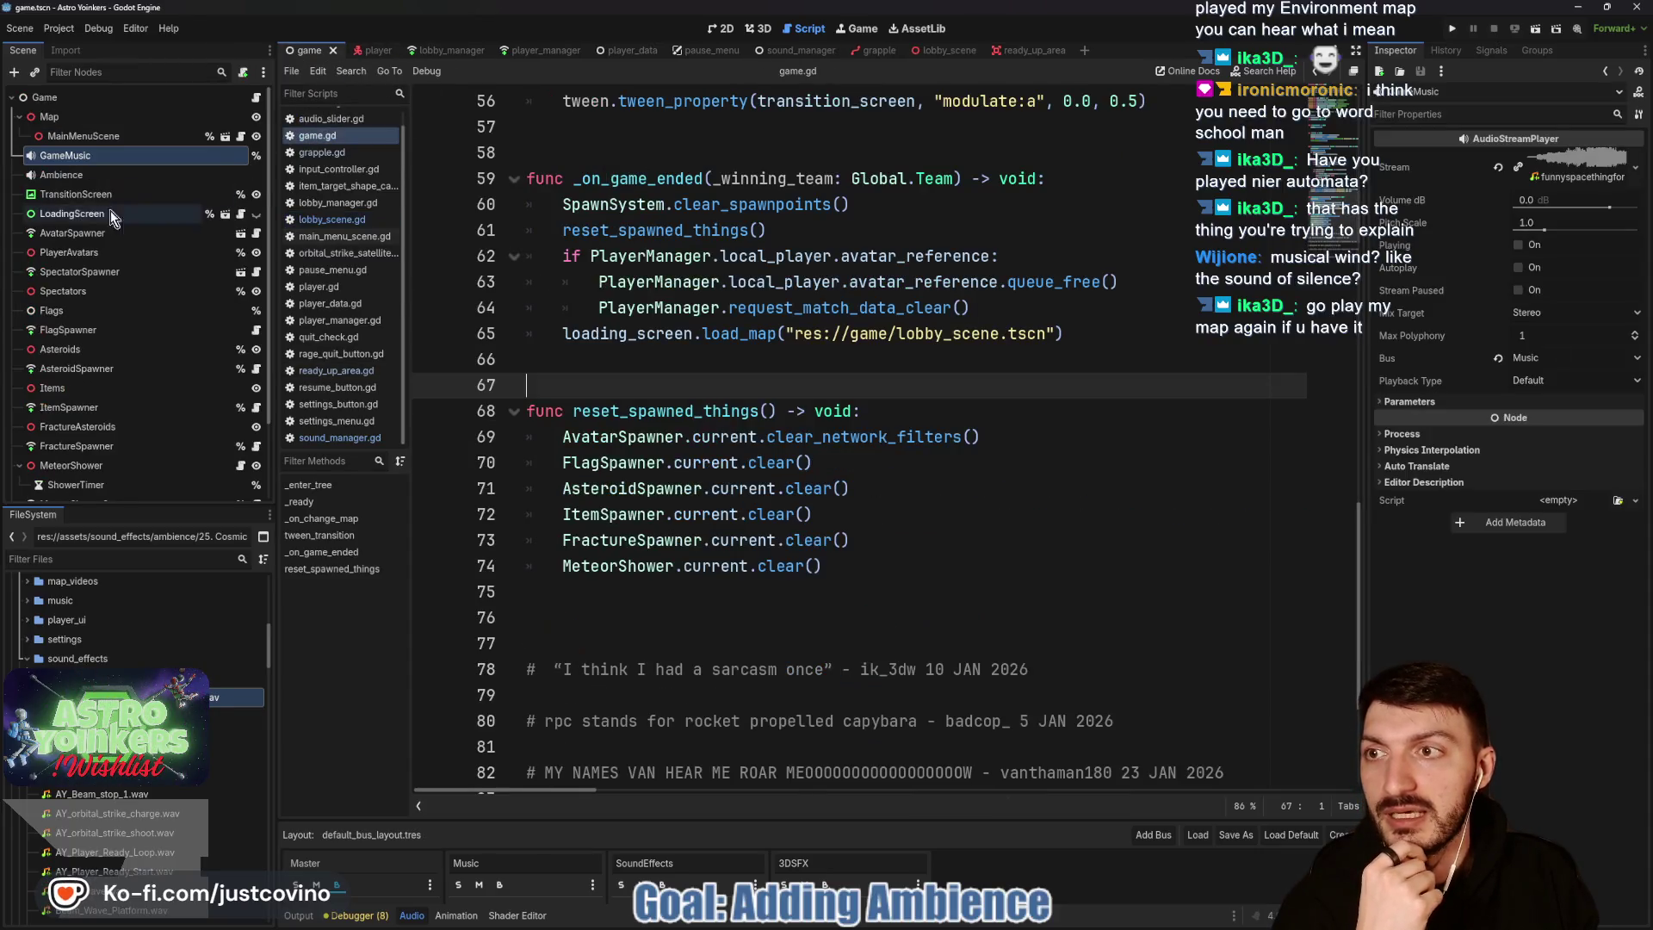
left_click(1584, 168)
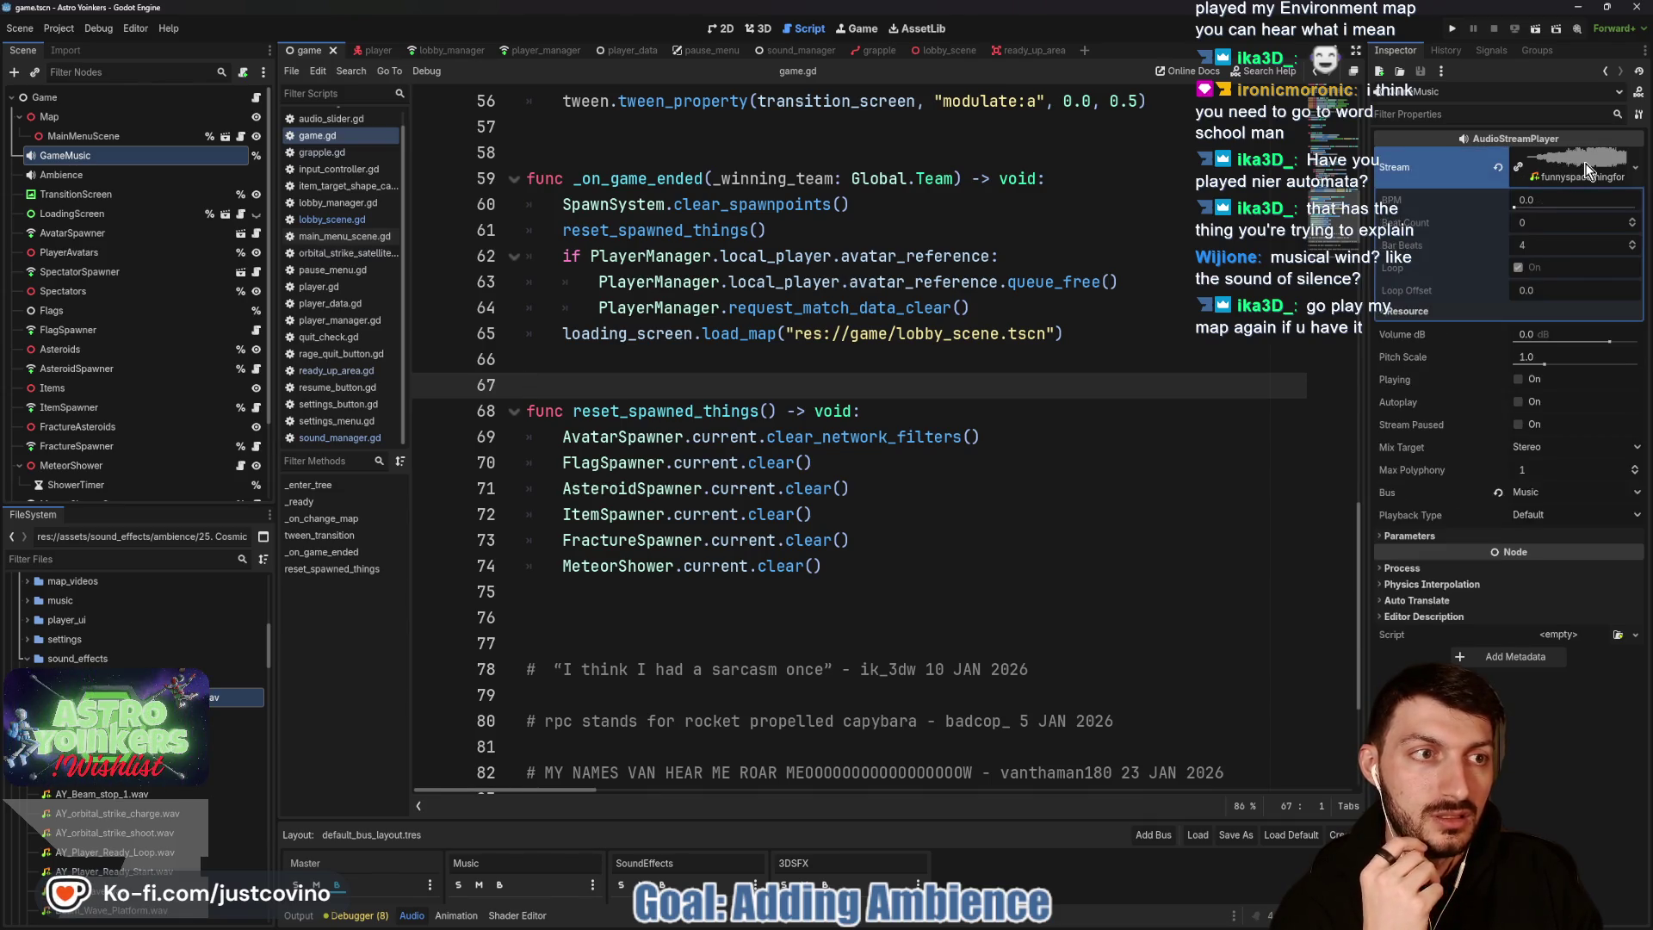
left_click(1587, 168)
left_click(1519, 268)
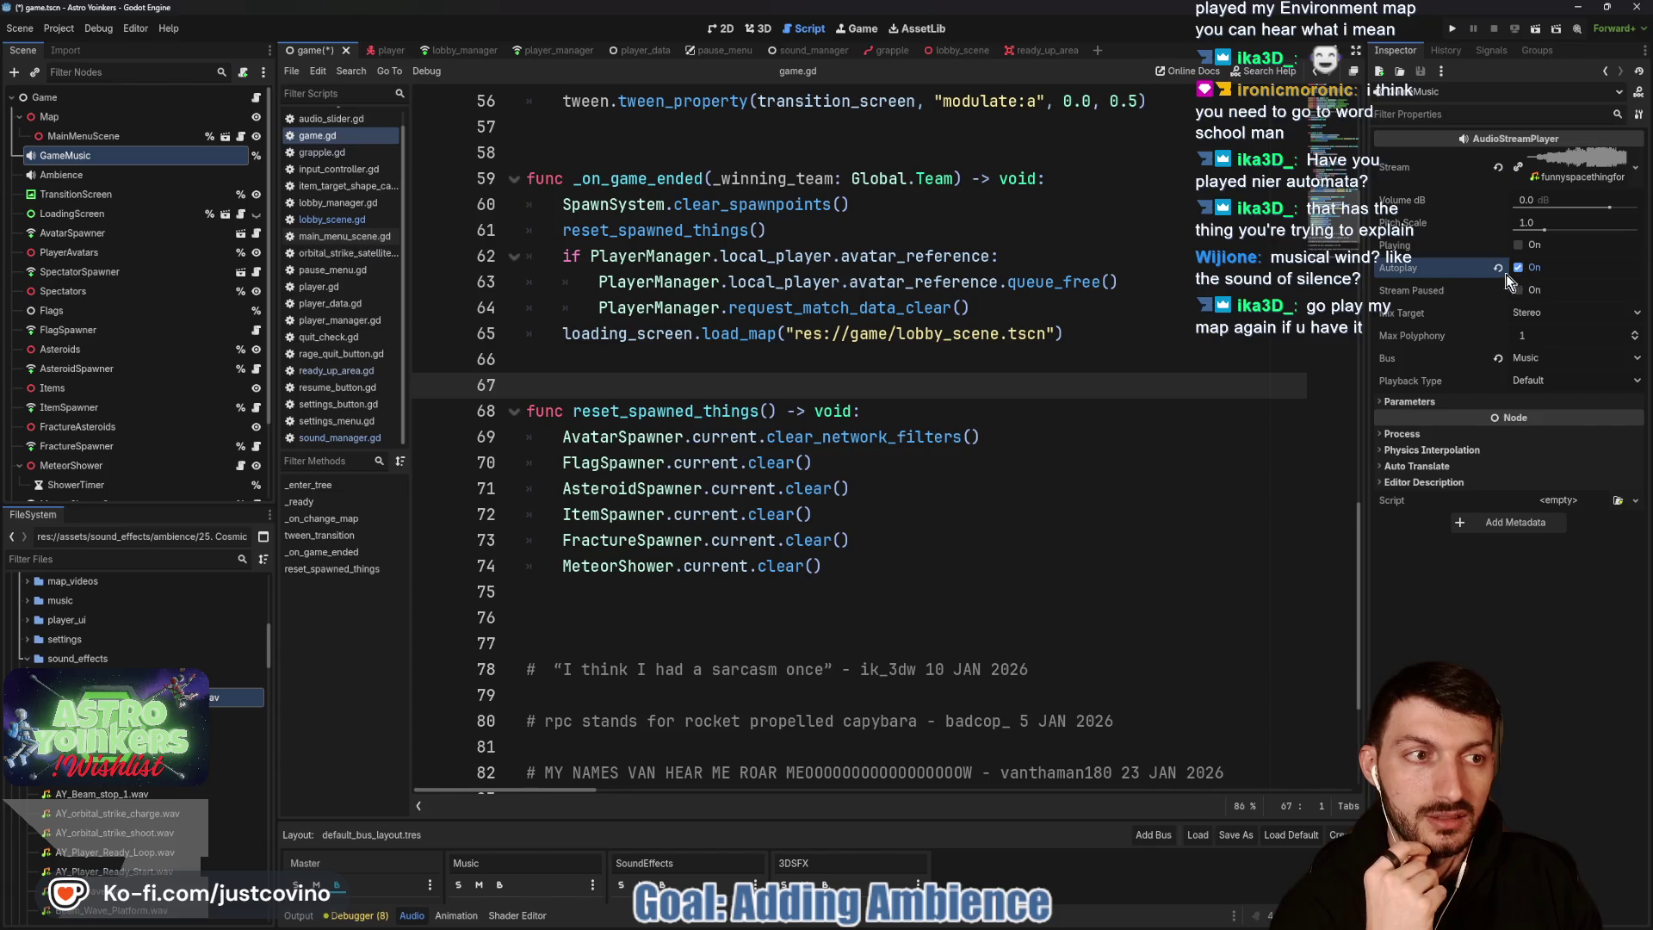
left_click(965, 433)
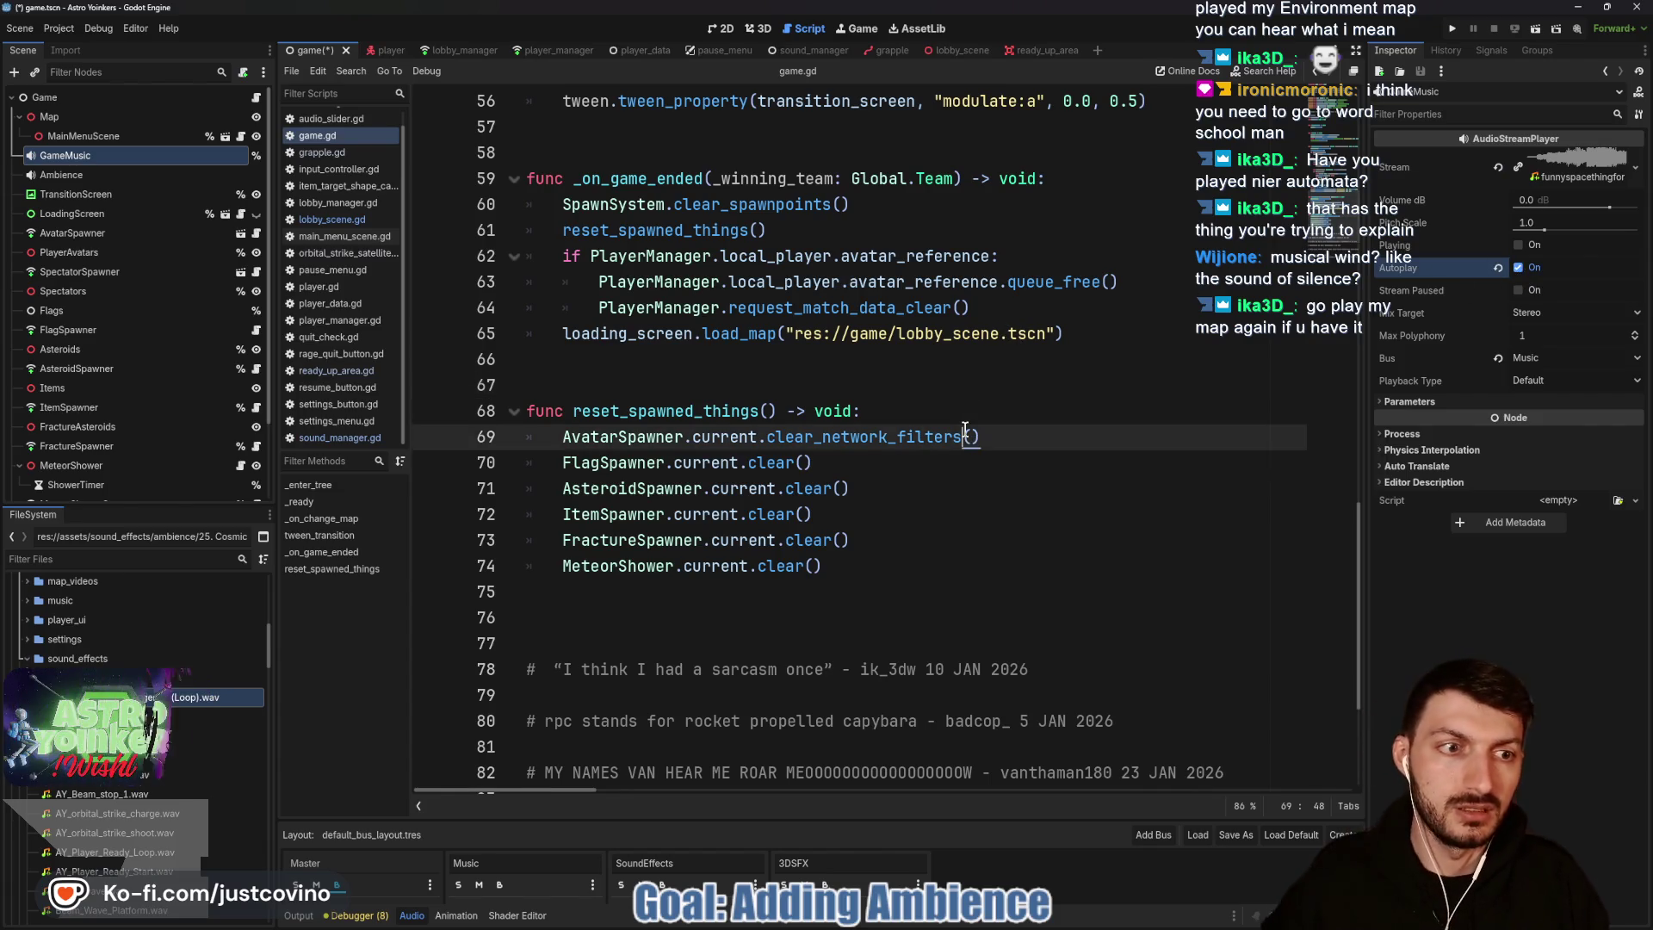
key("ctrl+s")
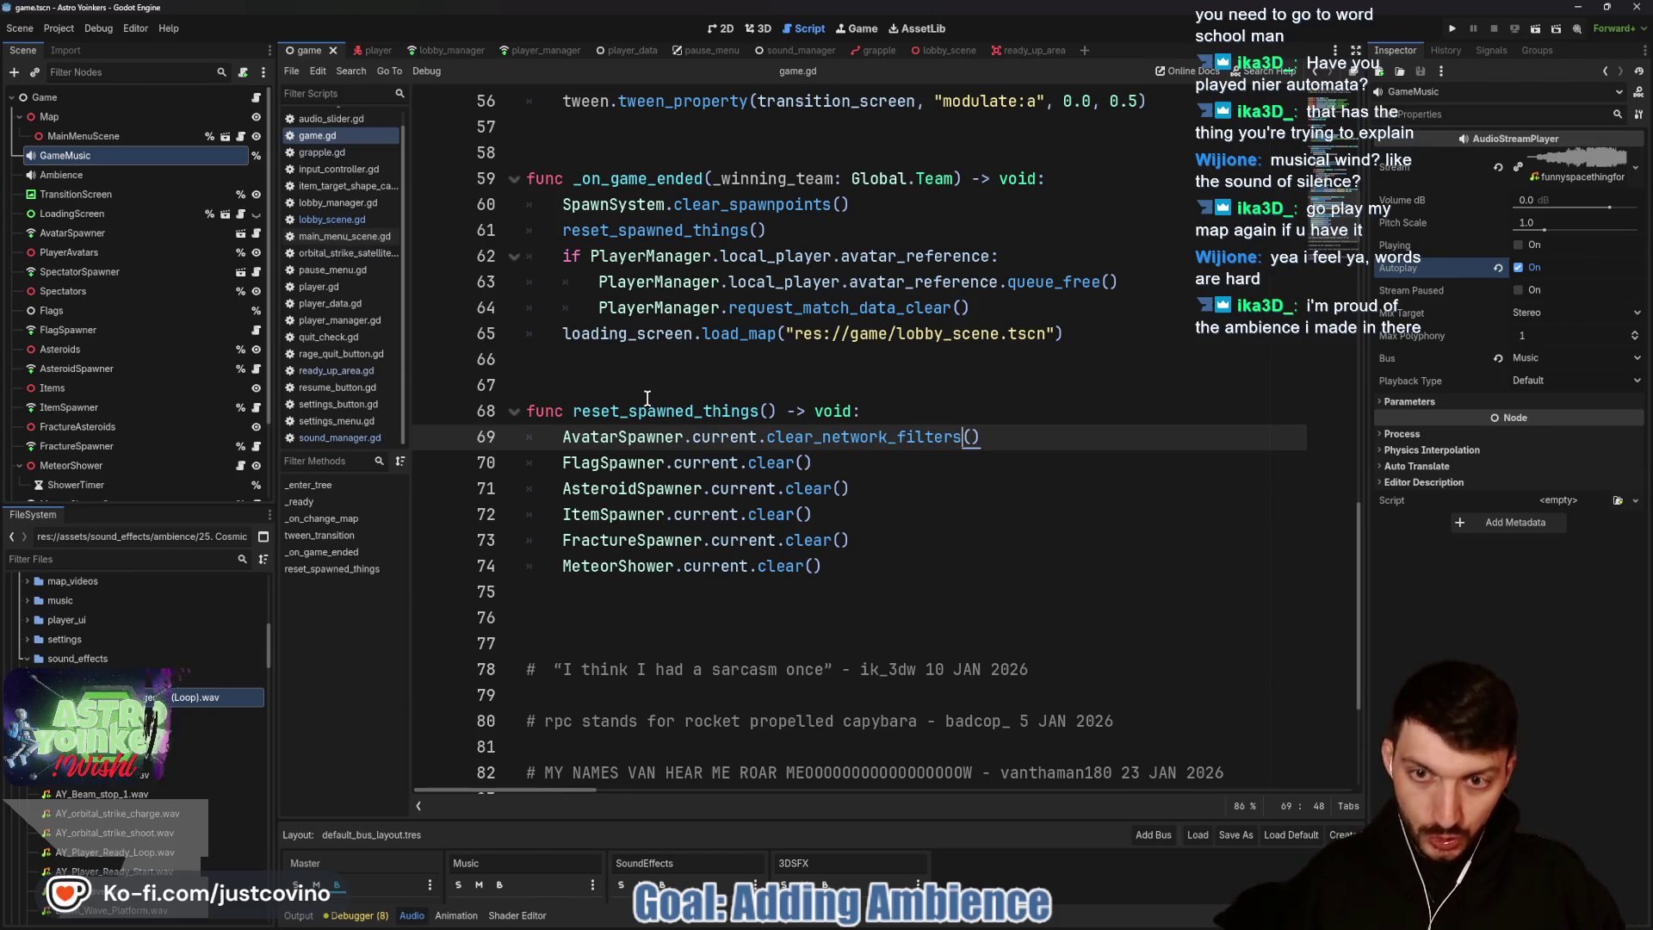
Declare func toggle_music(toggled_on: bool) -> void after reset_spawned_things, with a game_music.stop() call
left_click(650, 397)
scroll(672, 422, "up", 12)
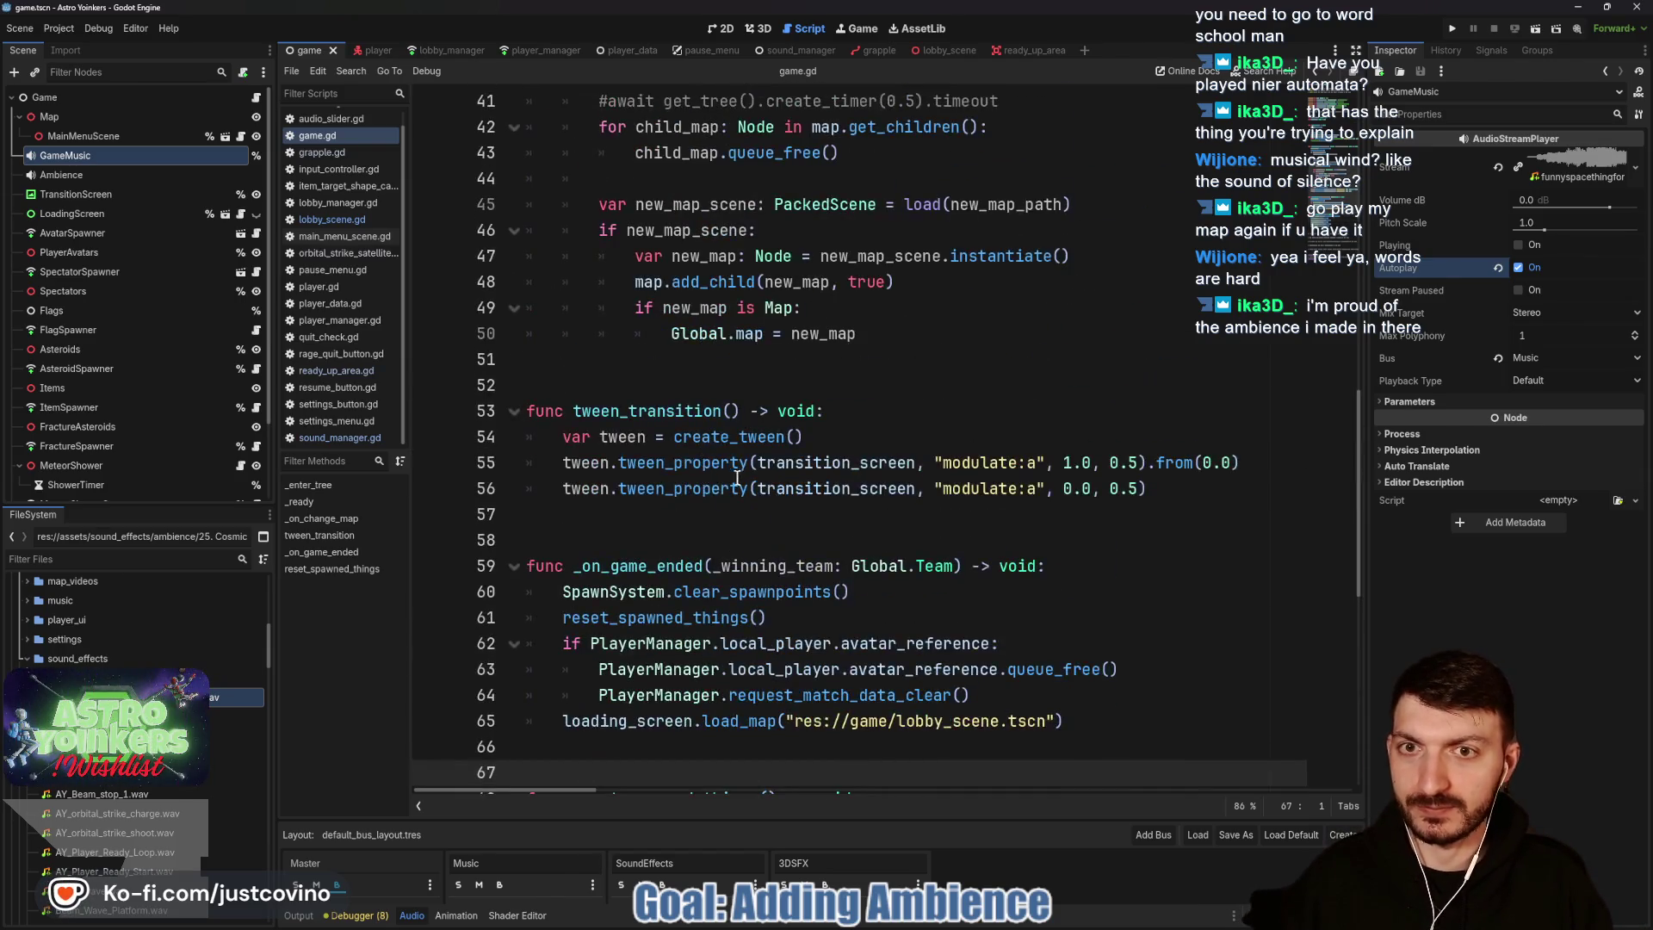
scroll(707, 451, "up", 3)
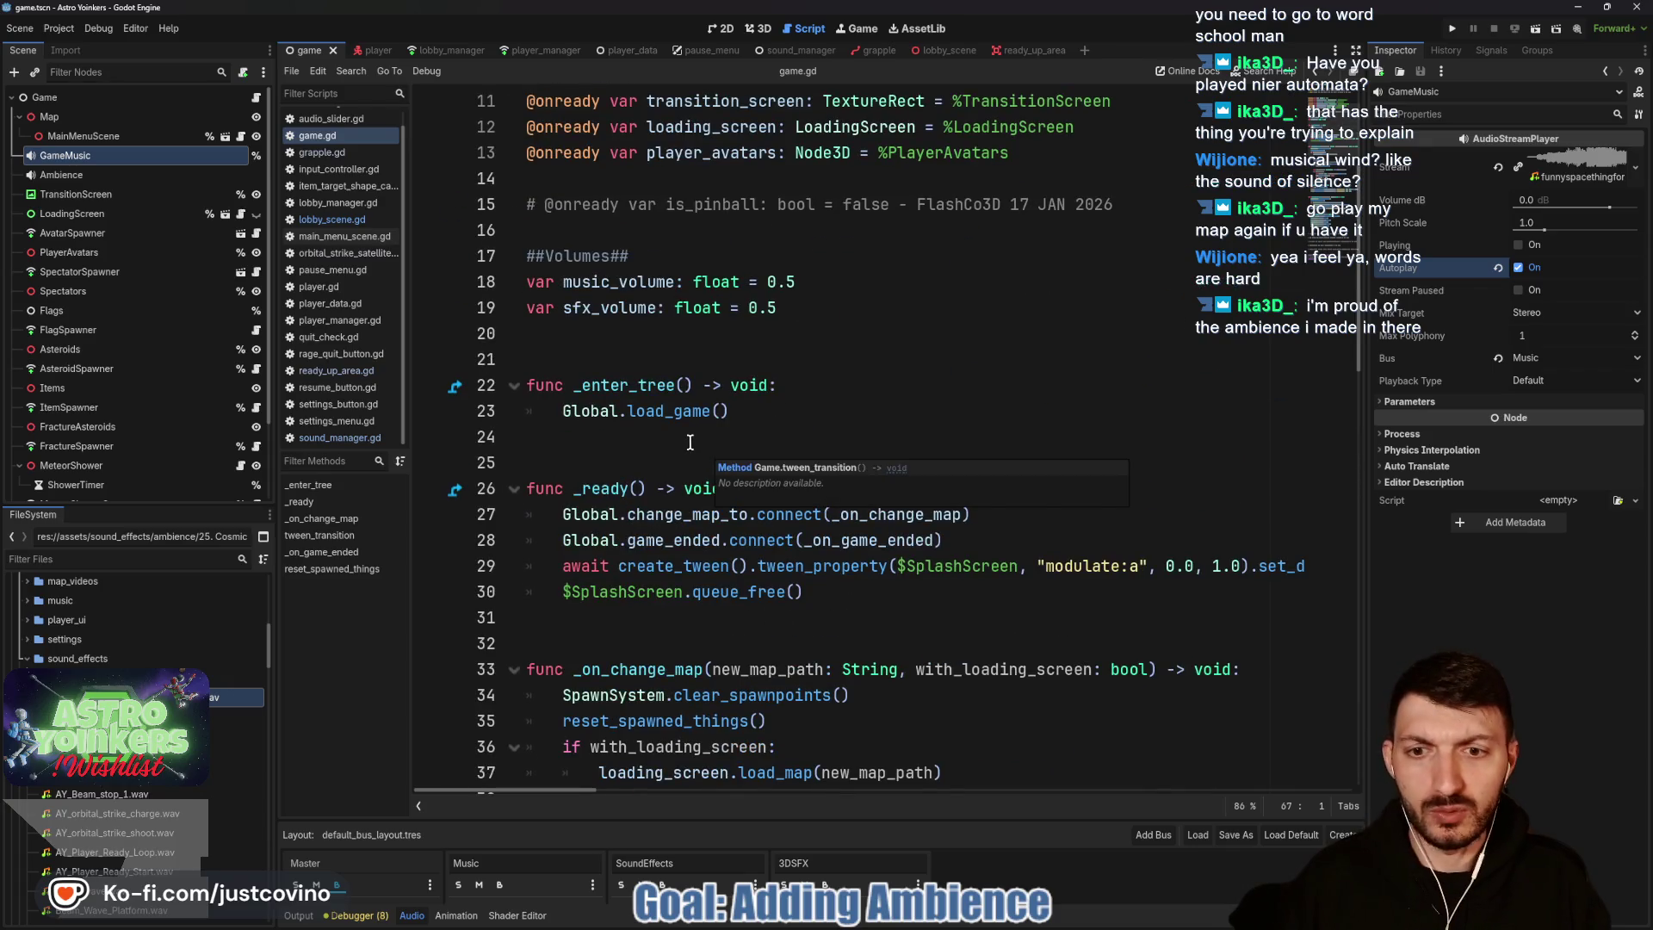
scroll(689, 441, "down", 2)
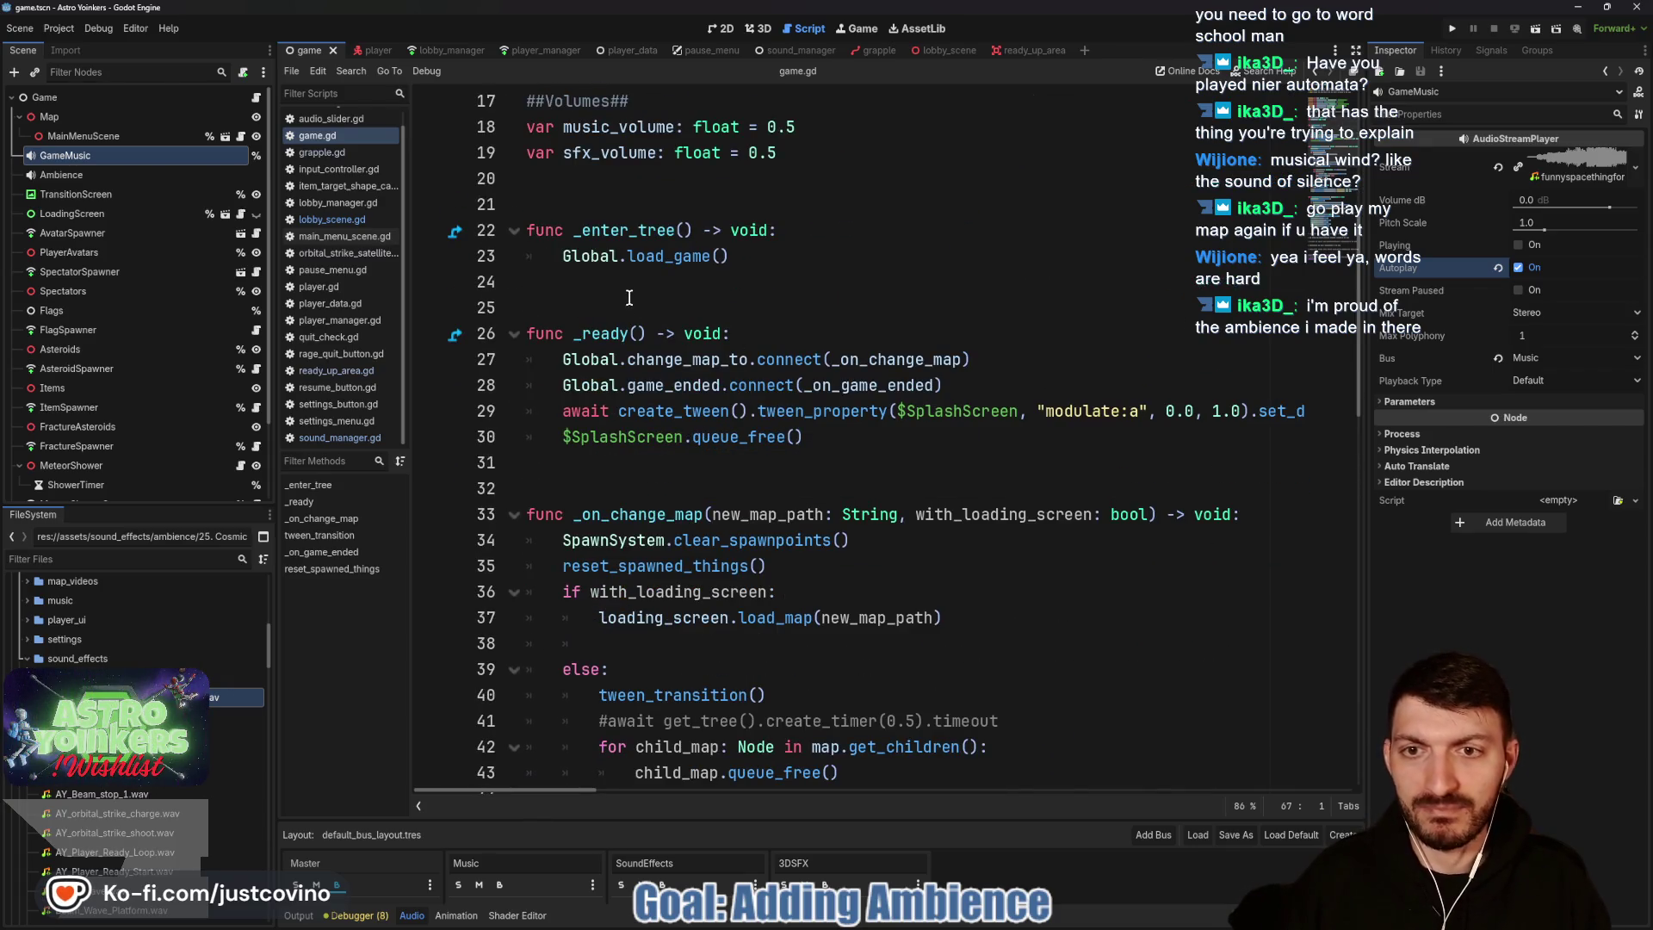
scroll(629, 297, "down", 15)
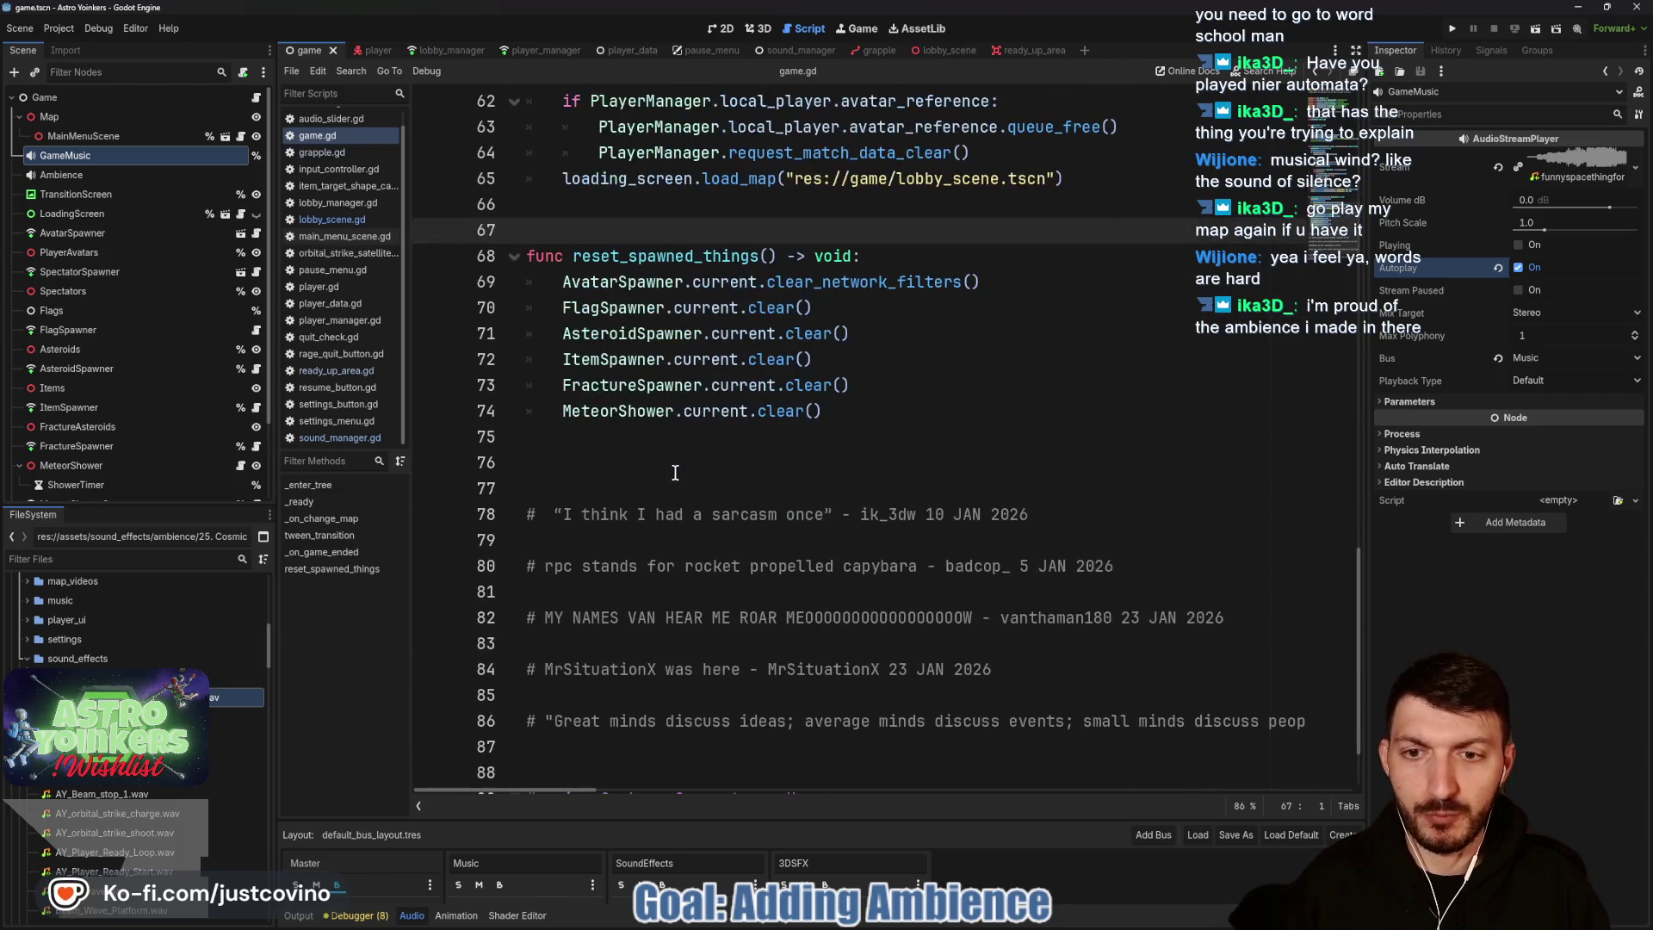
left_click(586, 454)
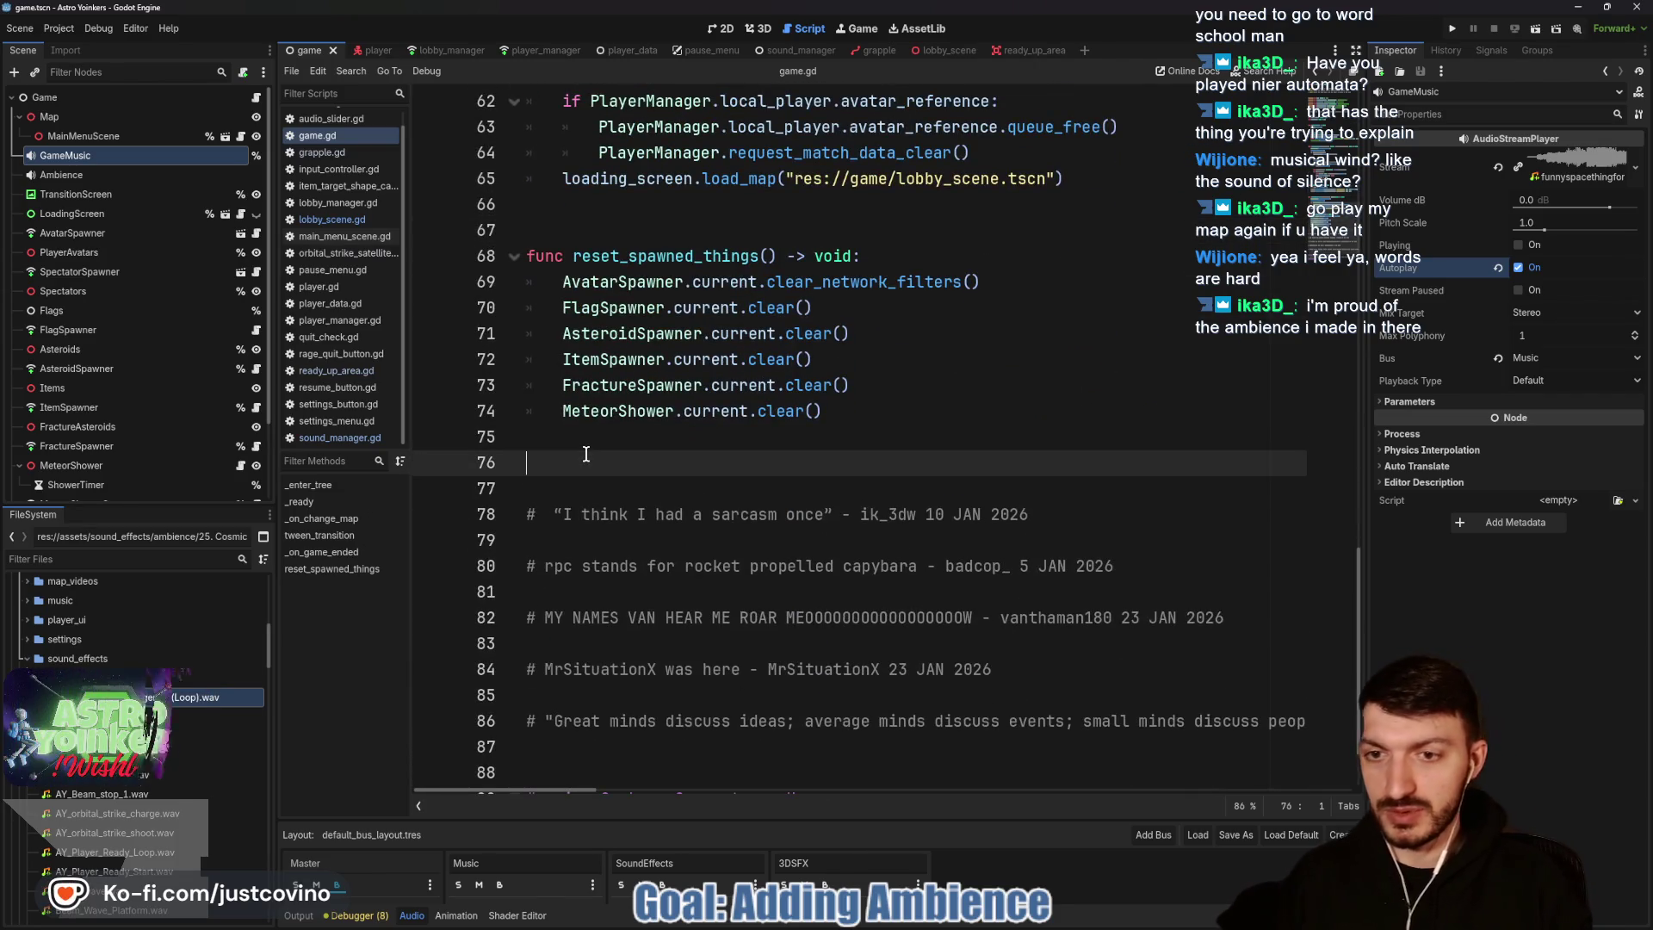
type("func toggle_music(")
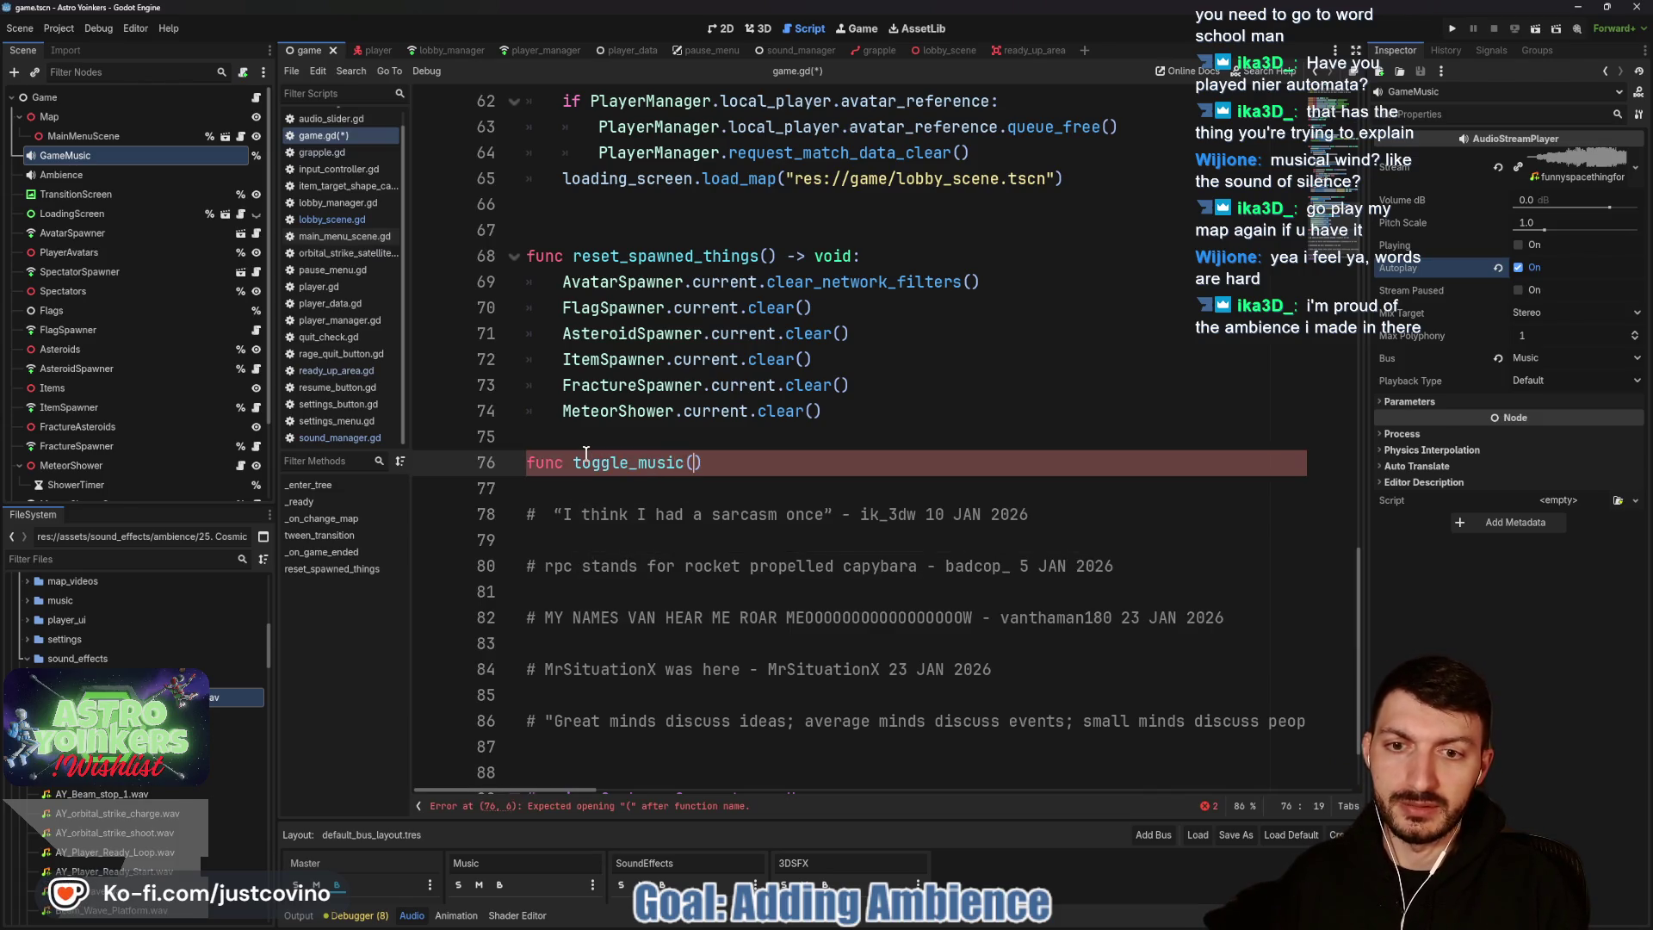
type("is")
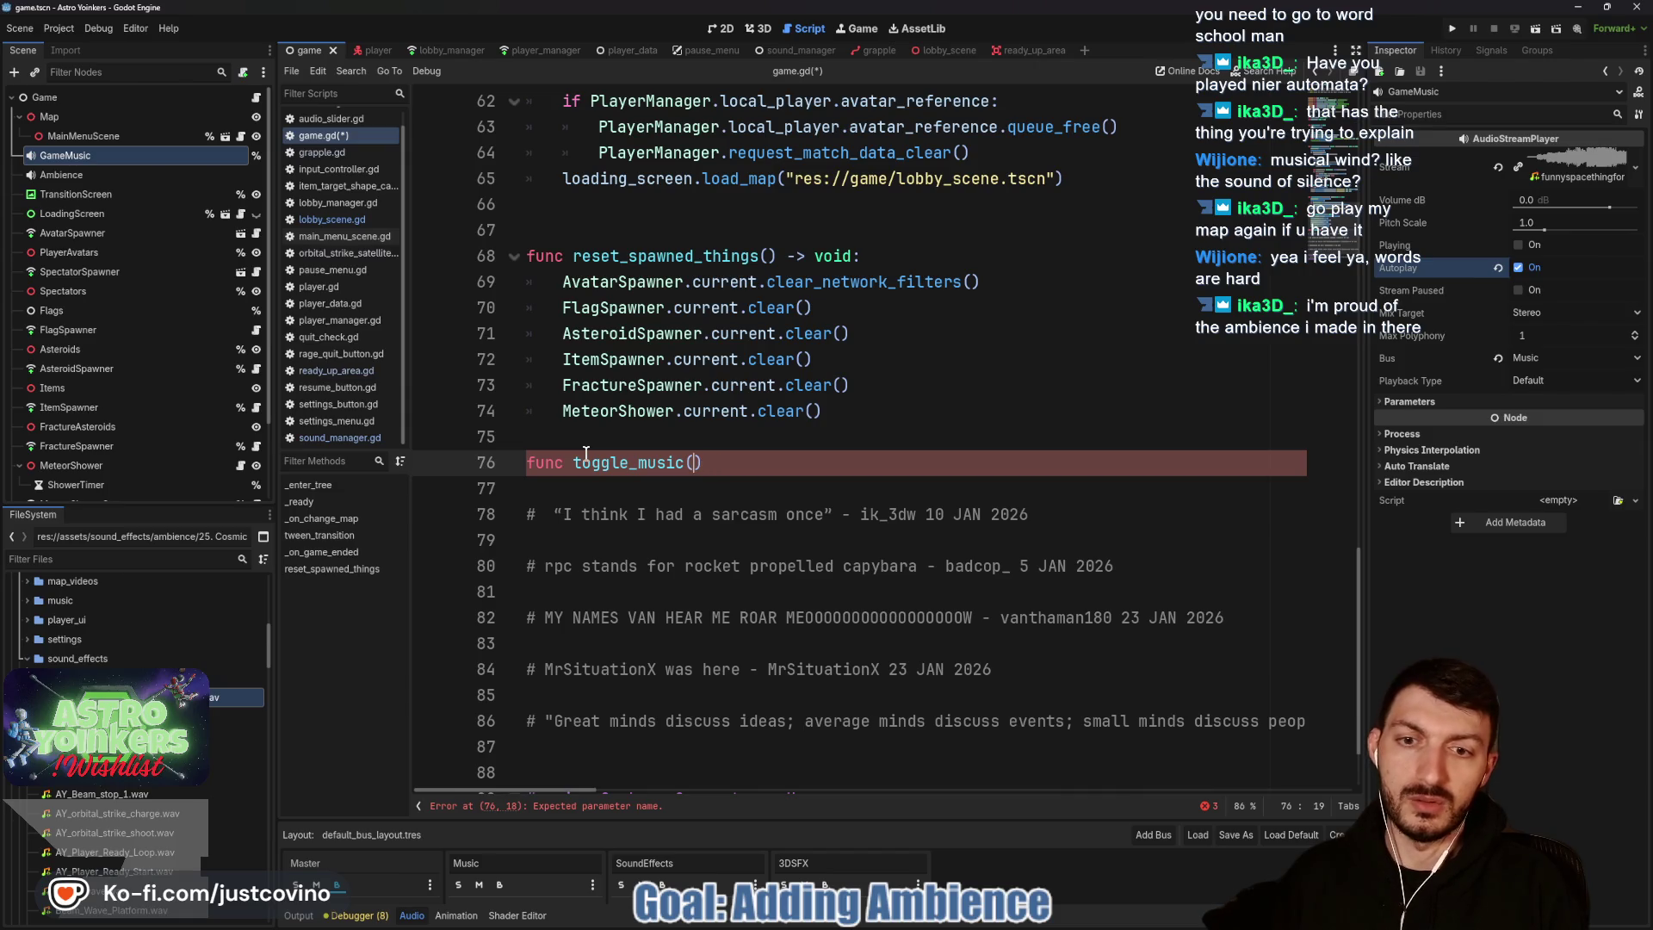
type("_")
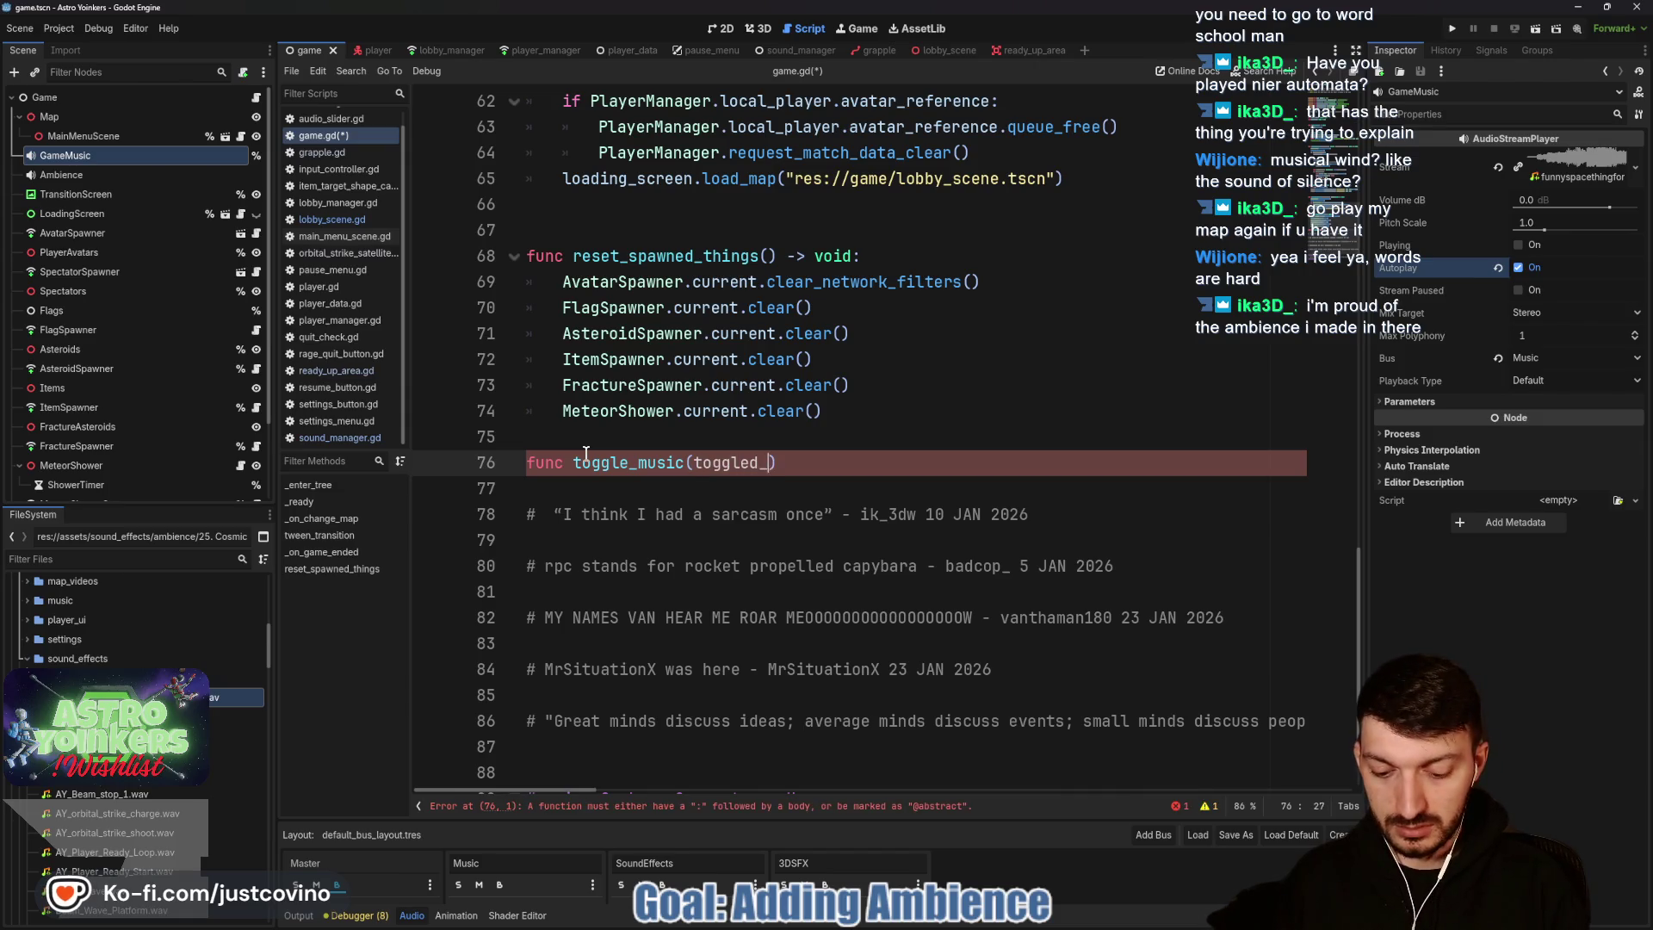
type("bool)")
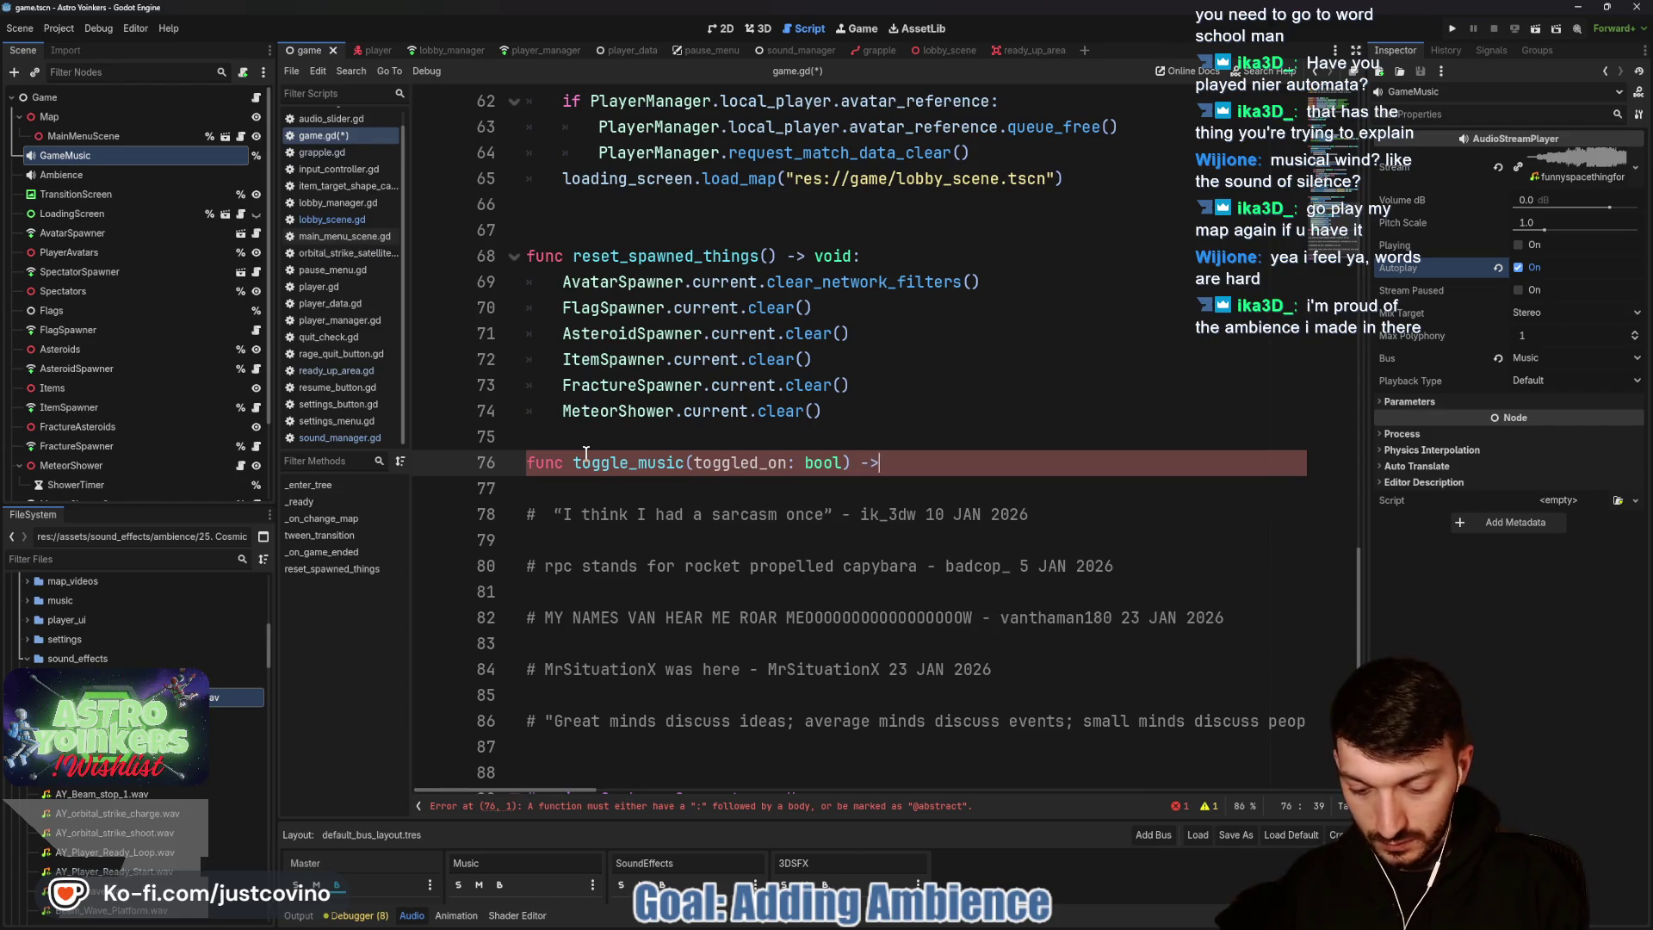
type("void:")
key("Return")
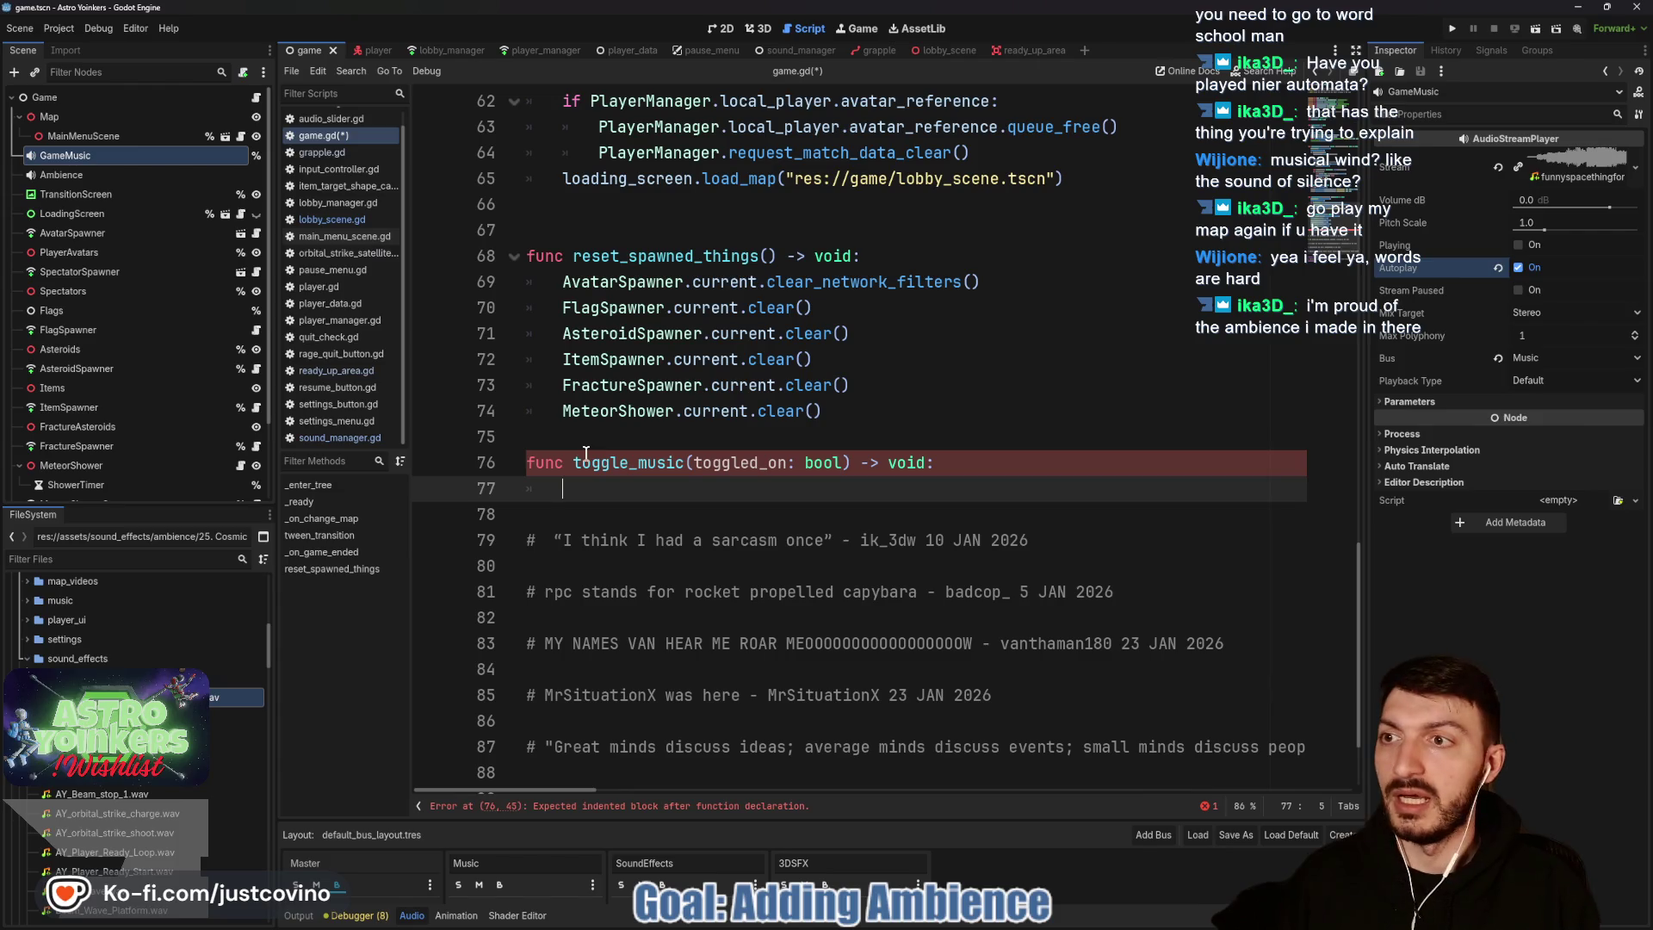
scroll(671, 413, "up", 20)
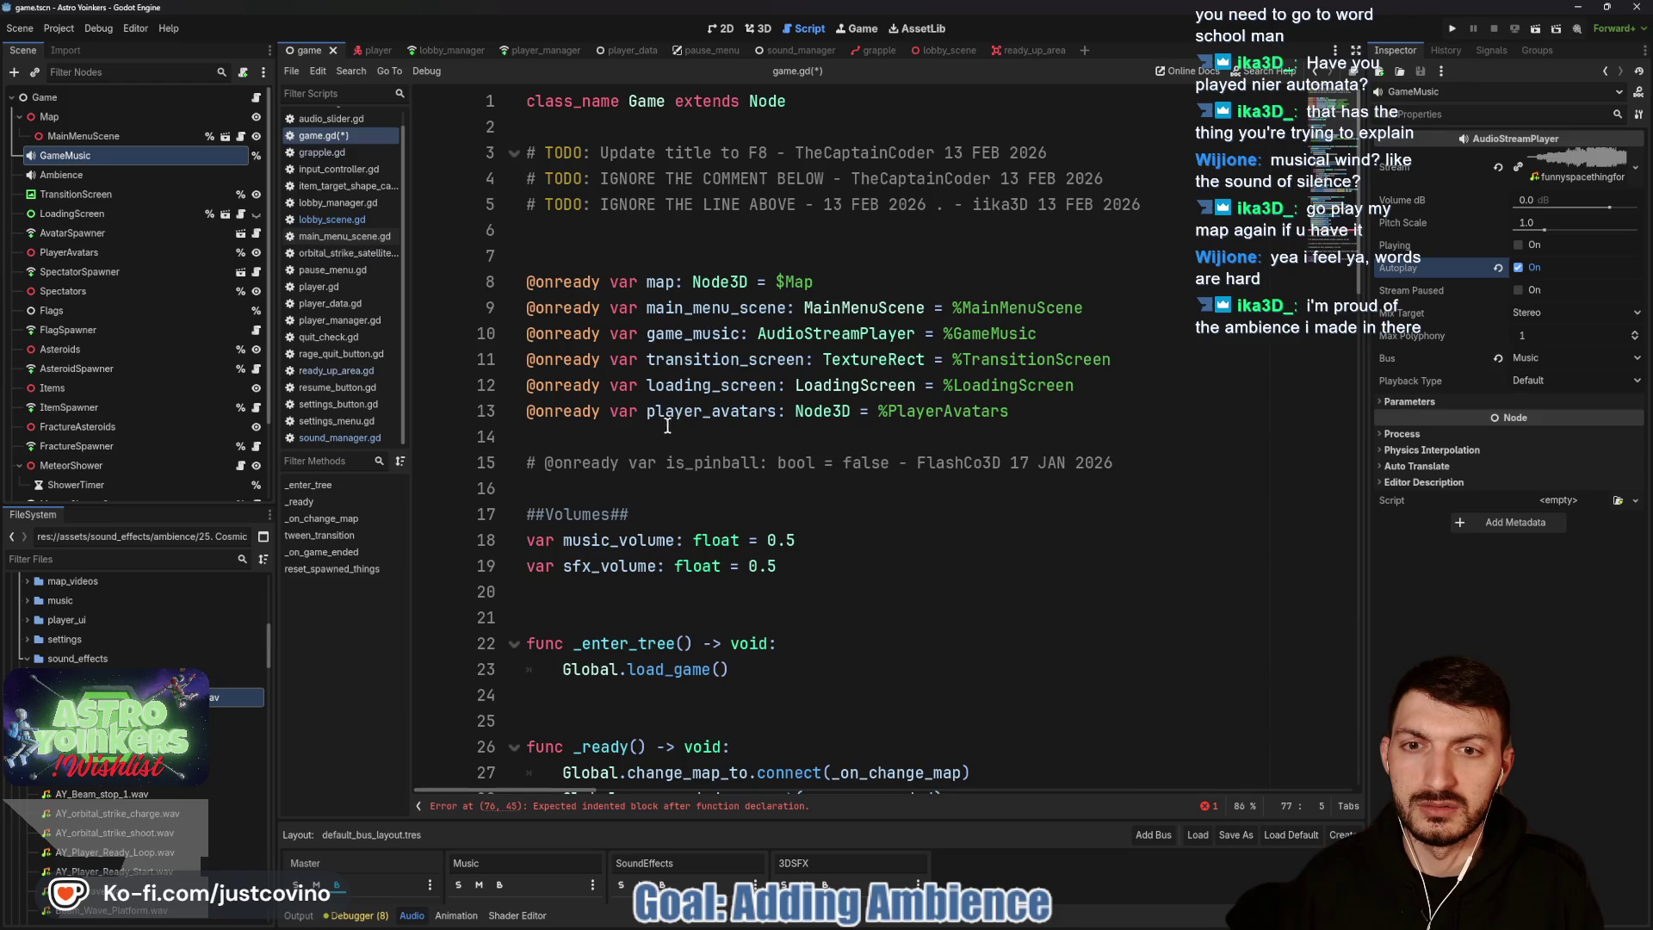
scroll(715, 465, "down", 20)
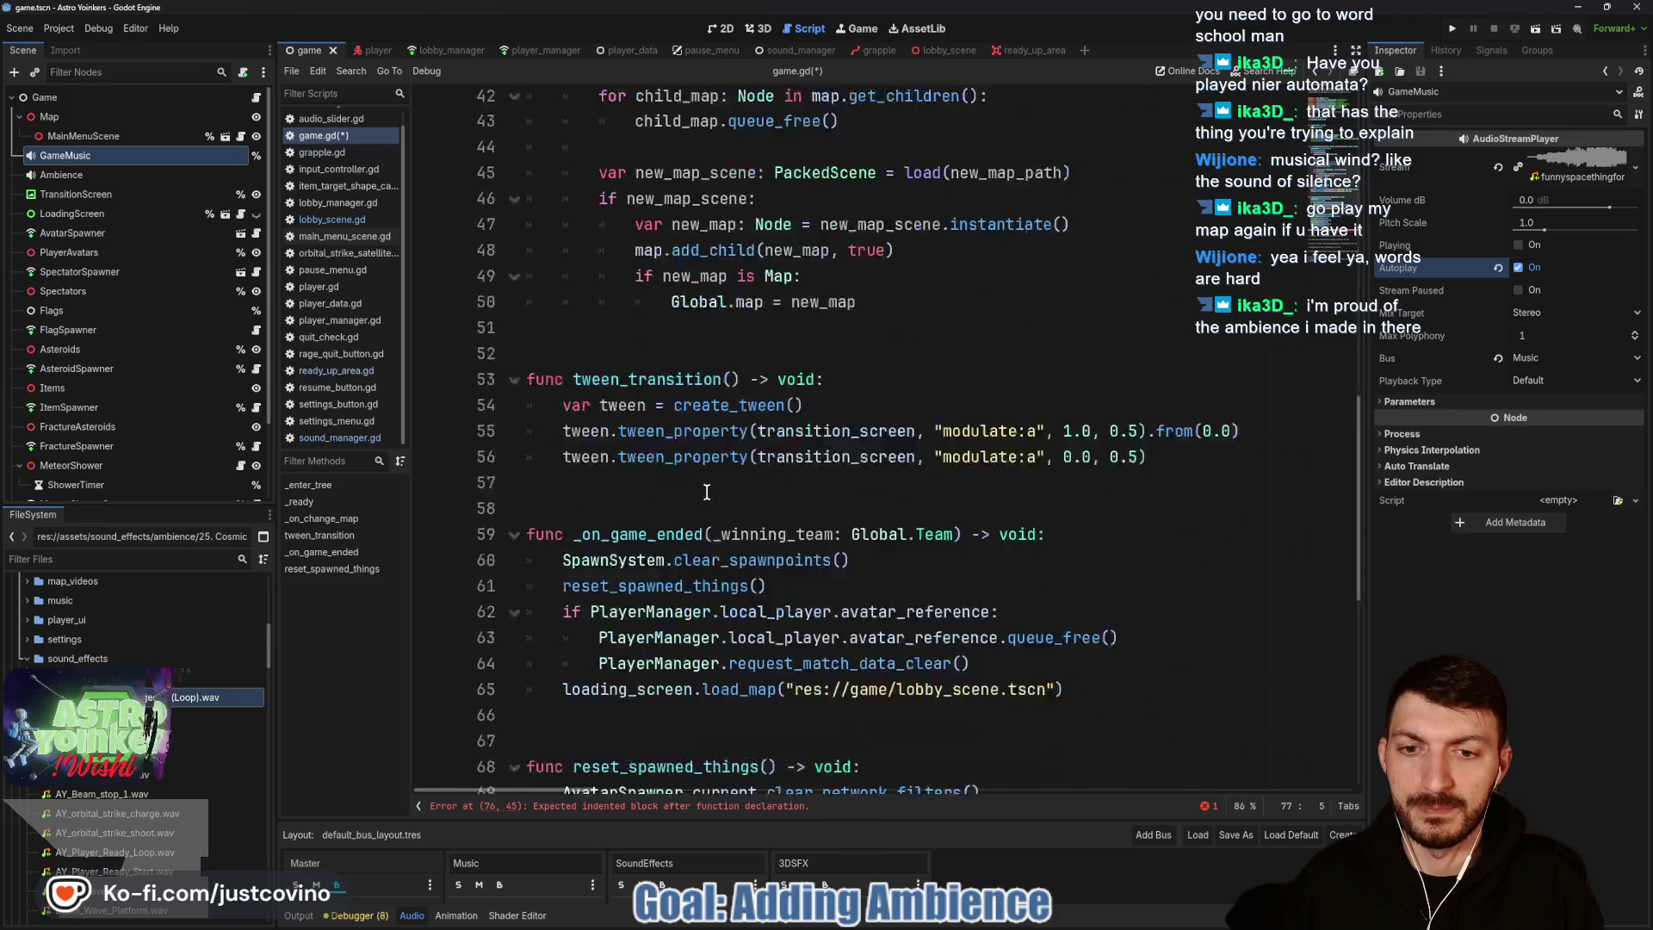
type("game_music.")
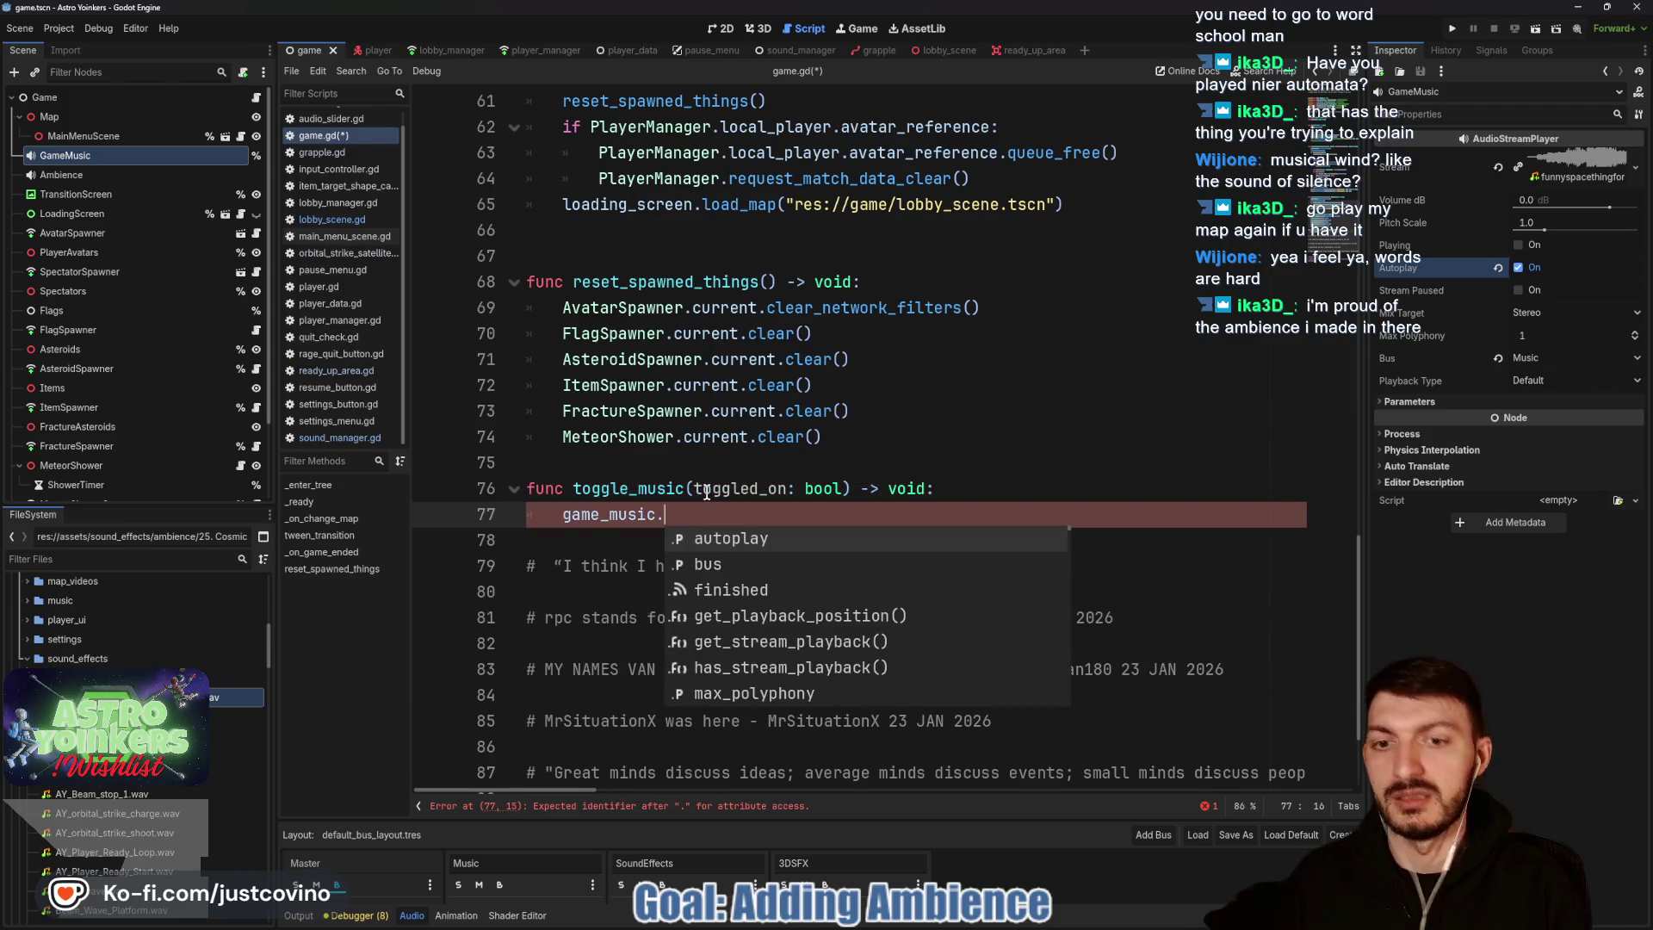
type("stop(")
key("Return")
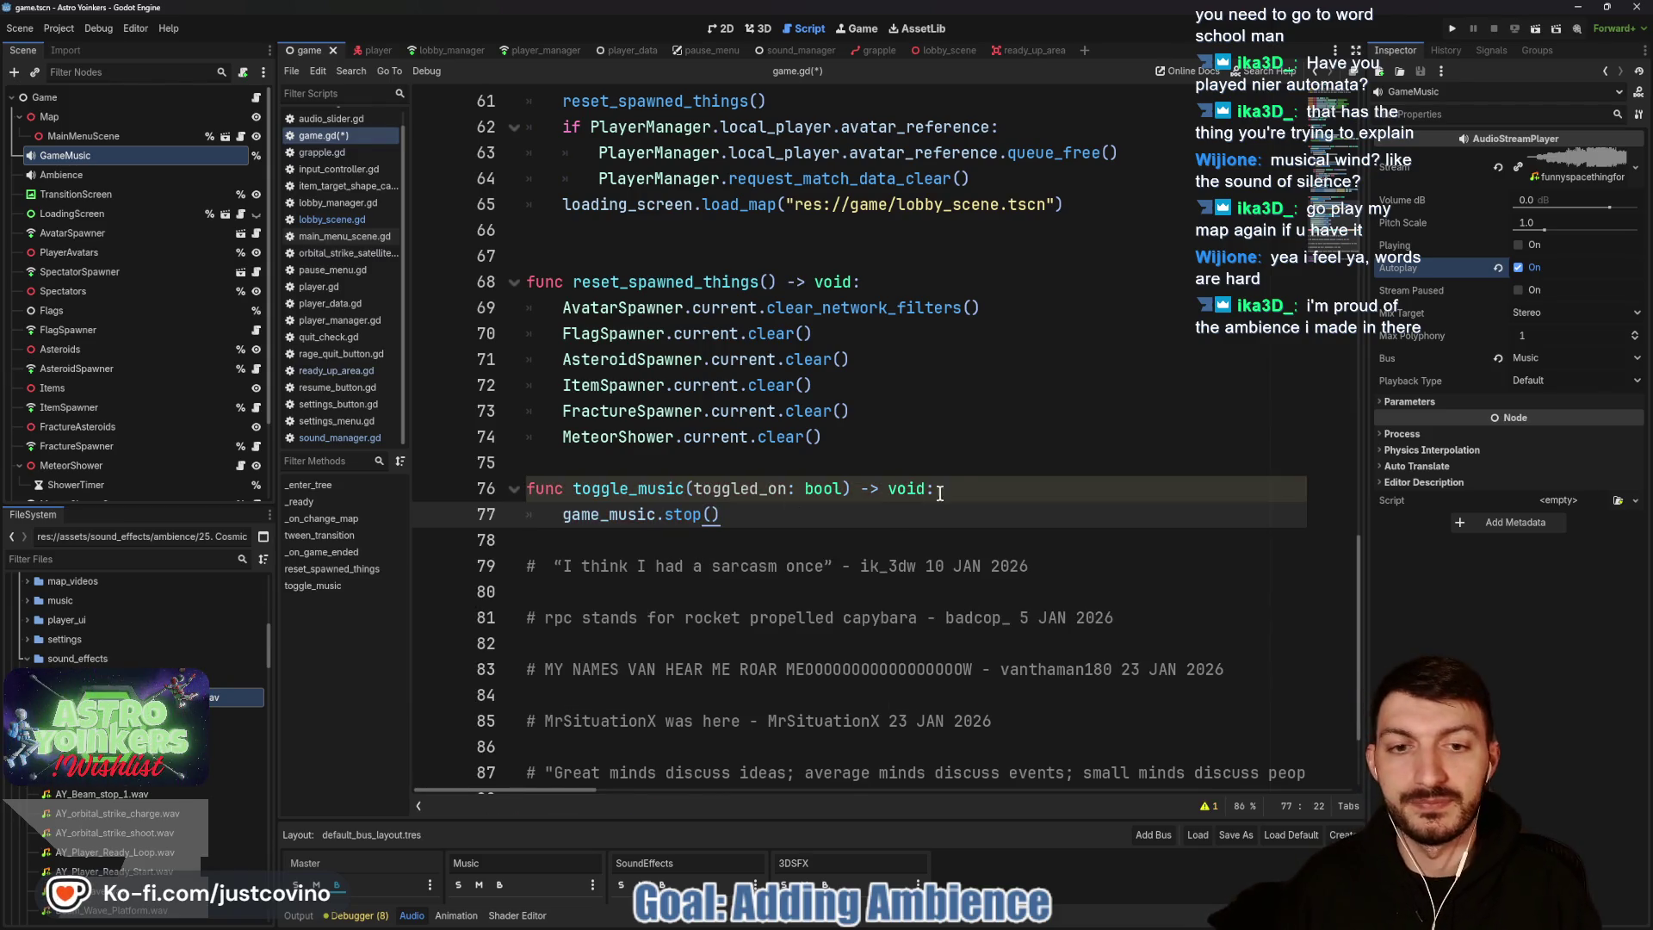
Wrap the stop() call in an 'if game_music.playing:' check
left_click(952, 489)
key("Return")
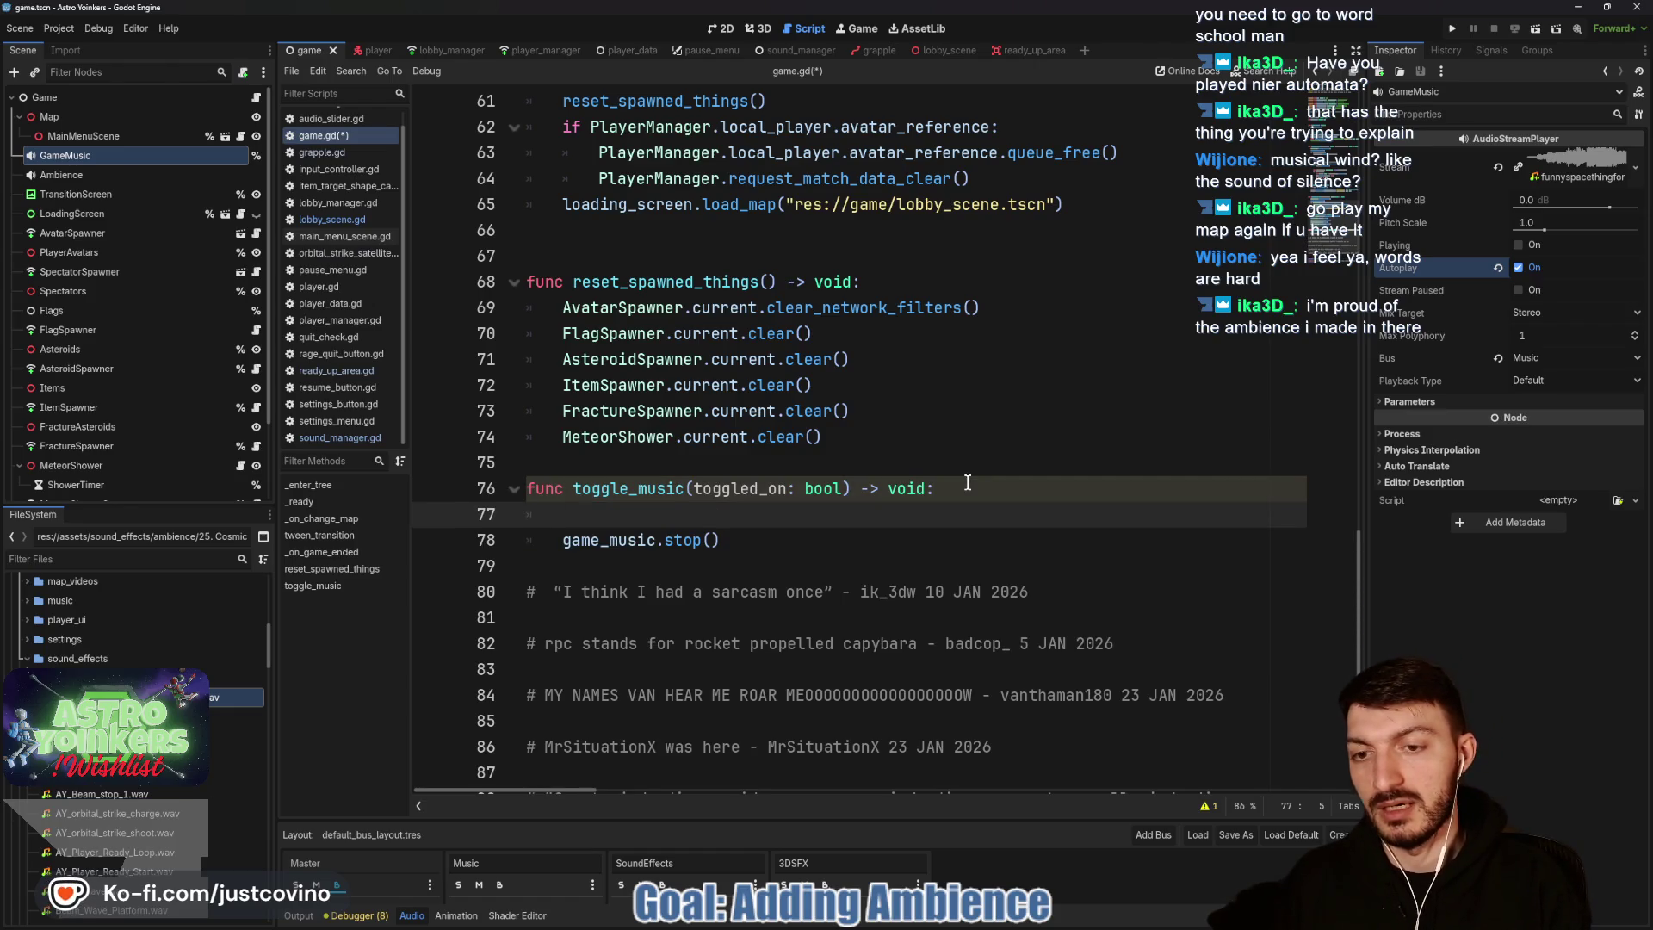
type("if game_music.")
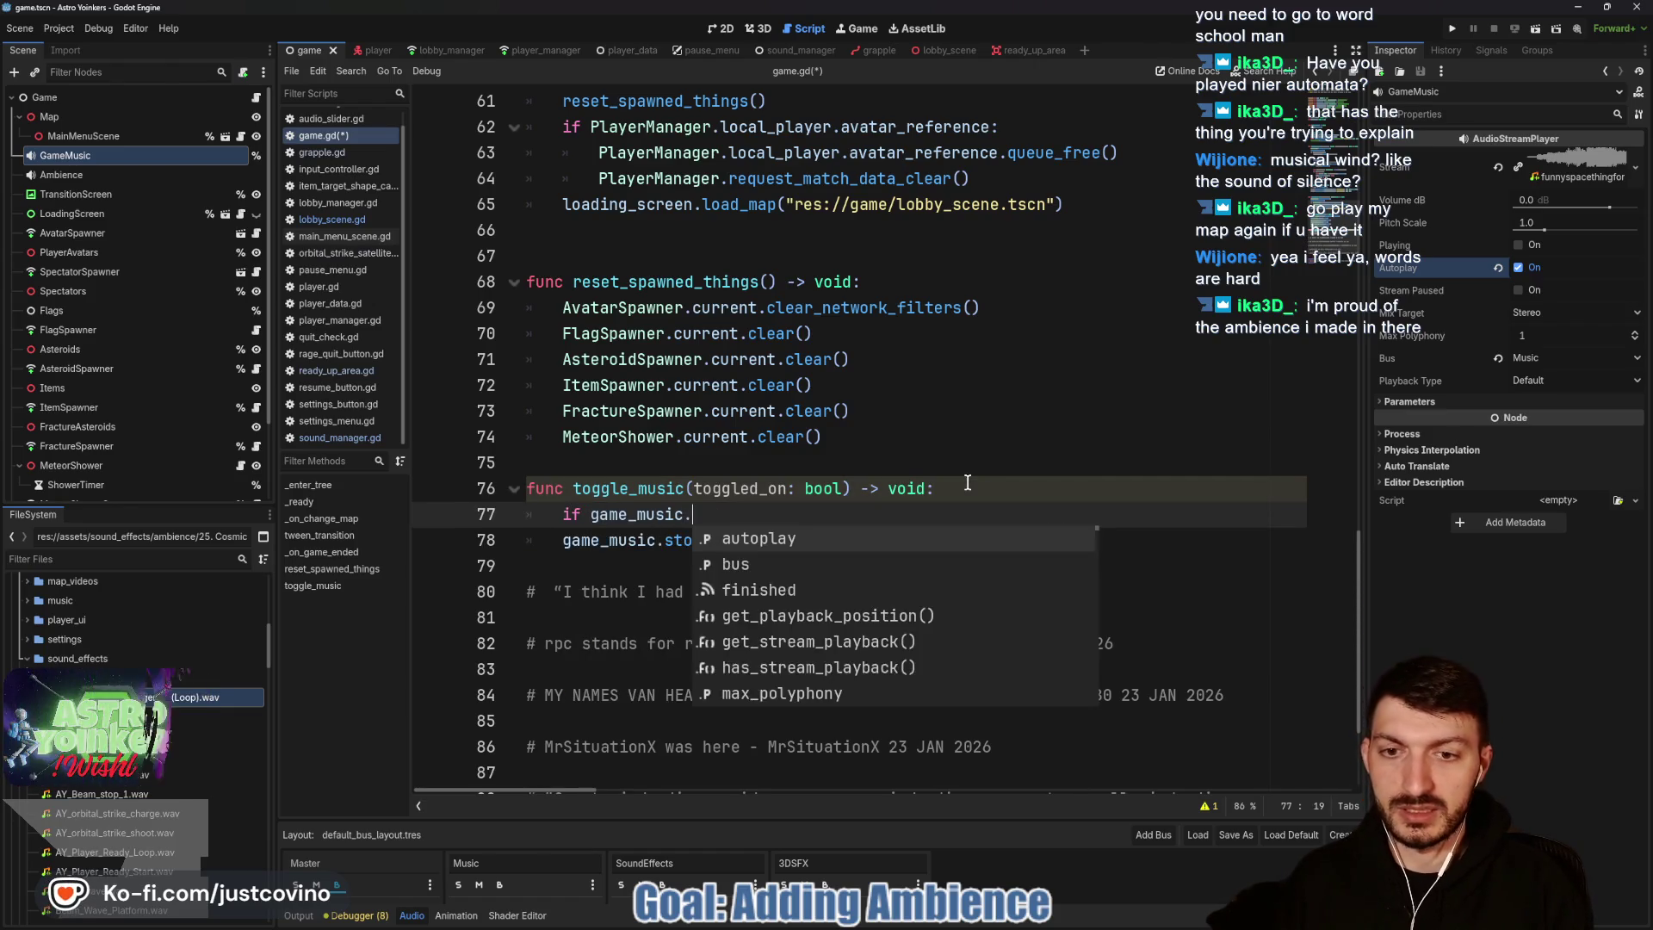
type("pla")
key("Return")
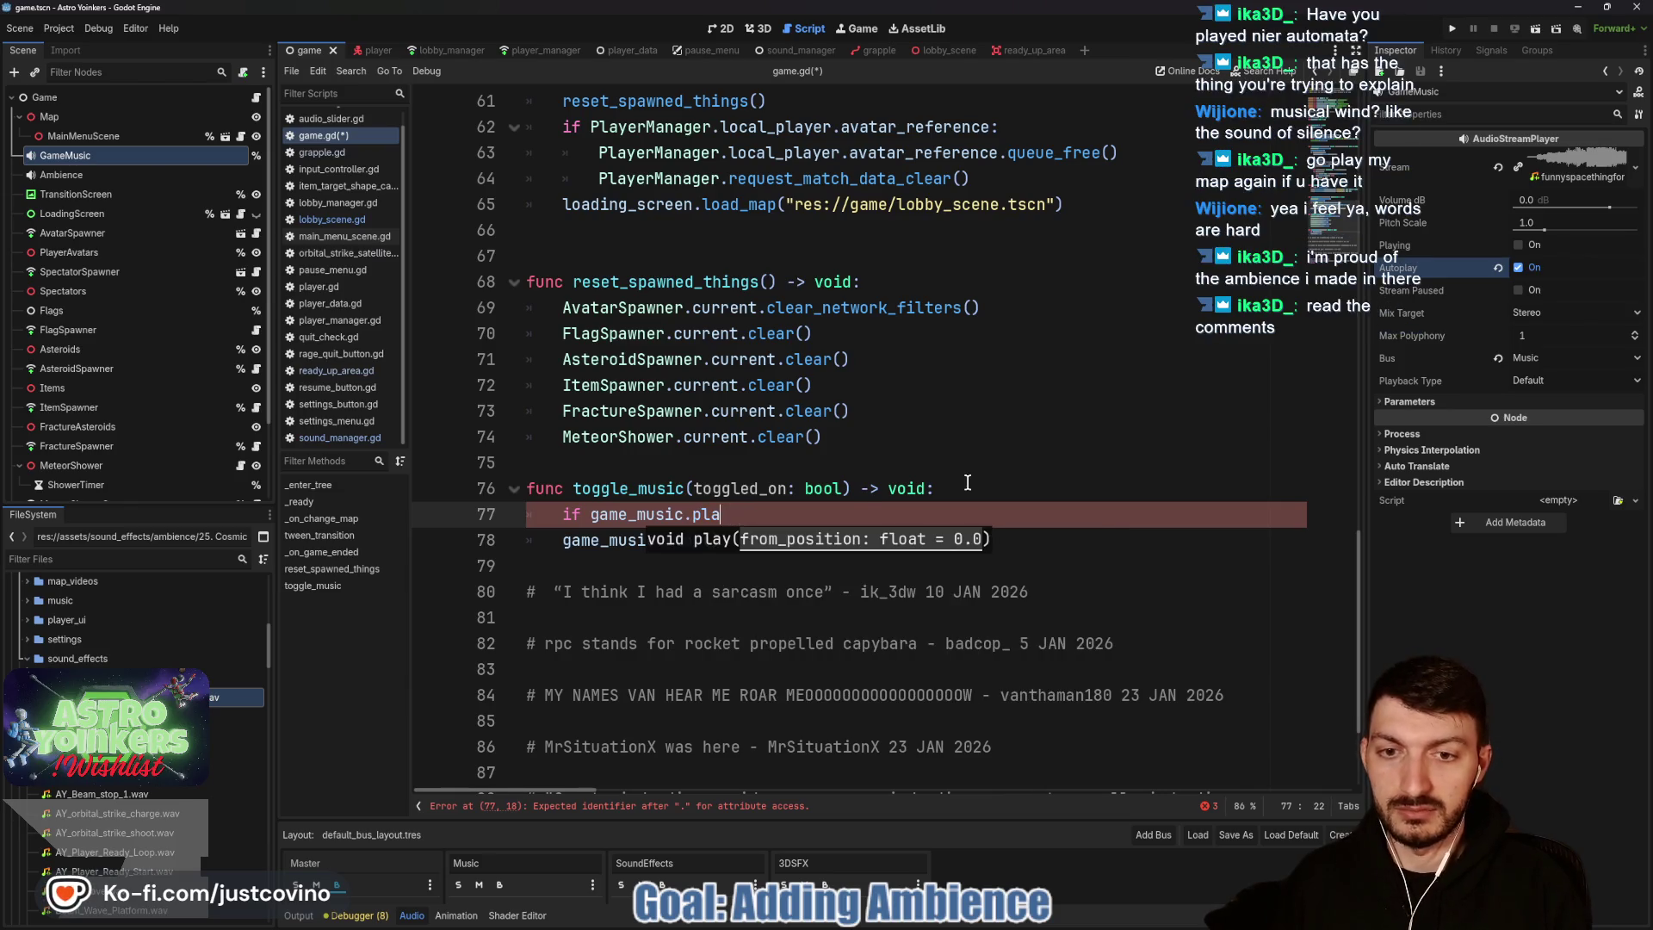
type("ying:")
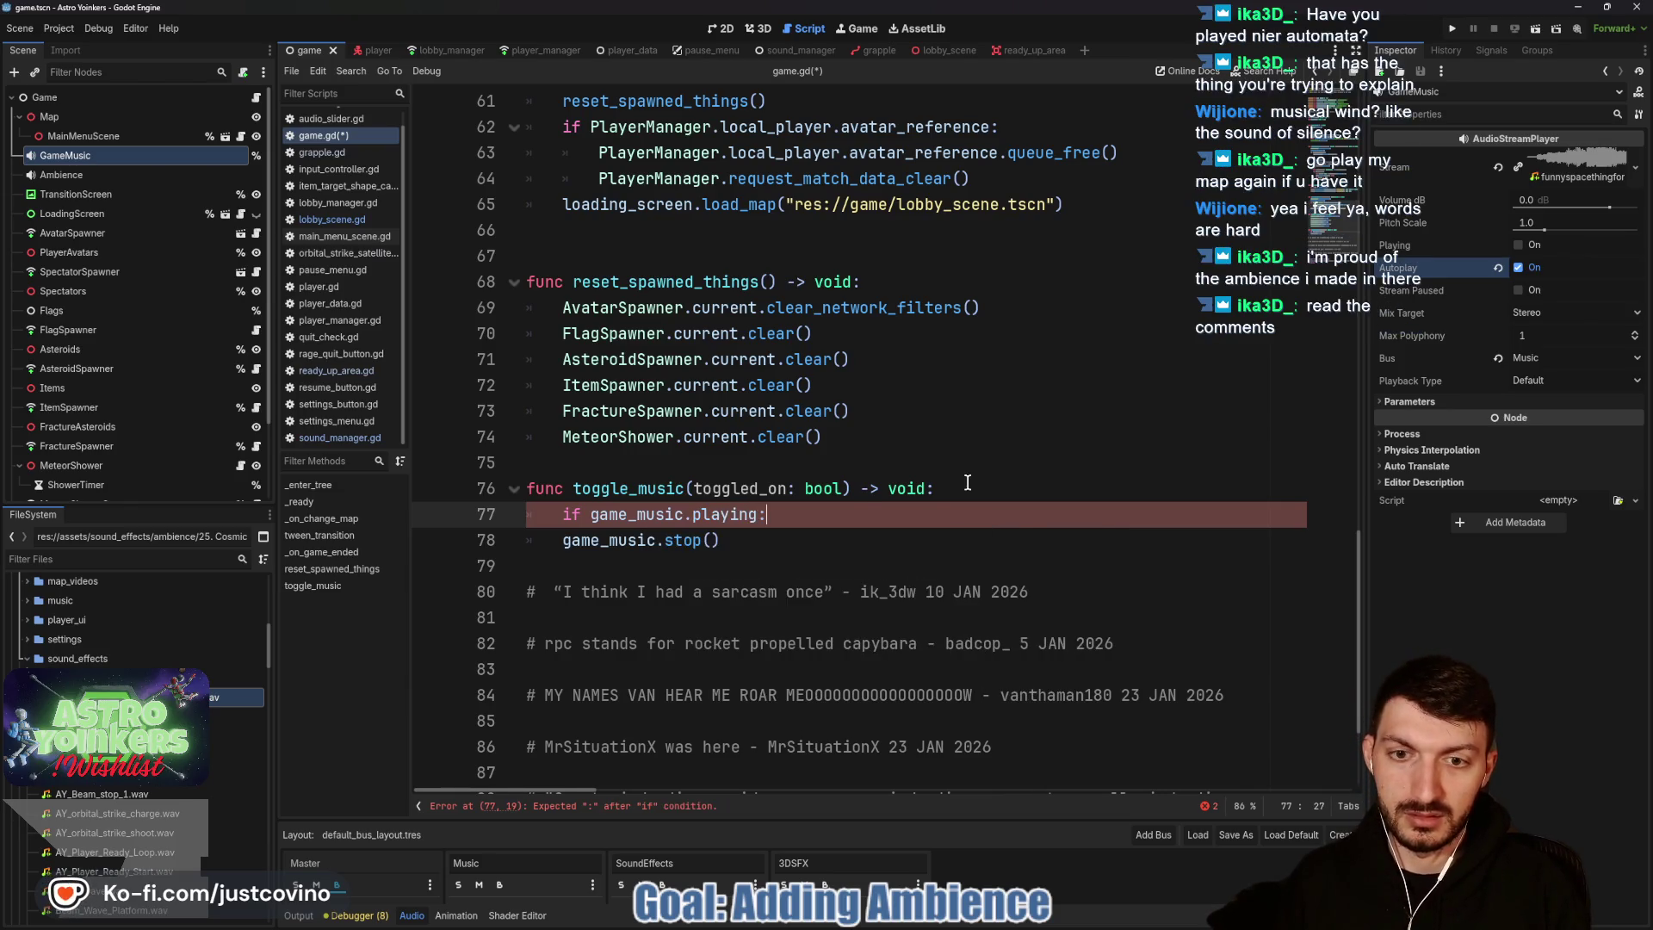
key("Down")
key("Home")
key("Tab")
left_click(965, 490)
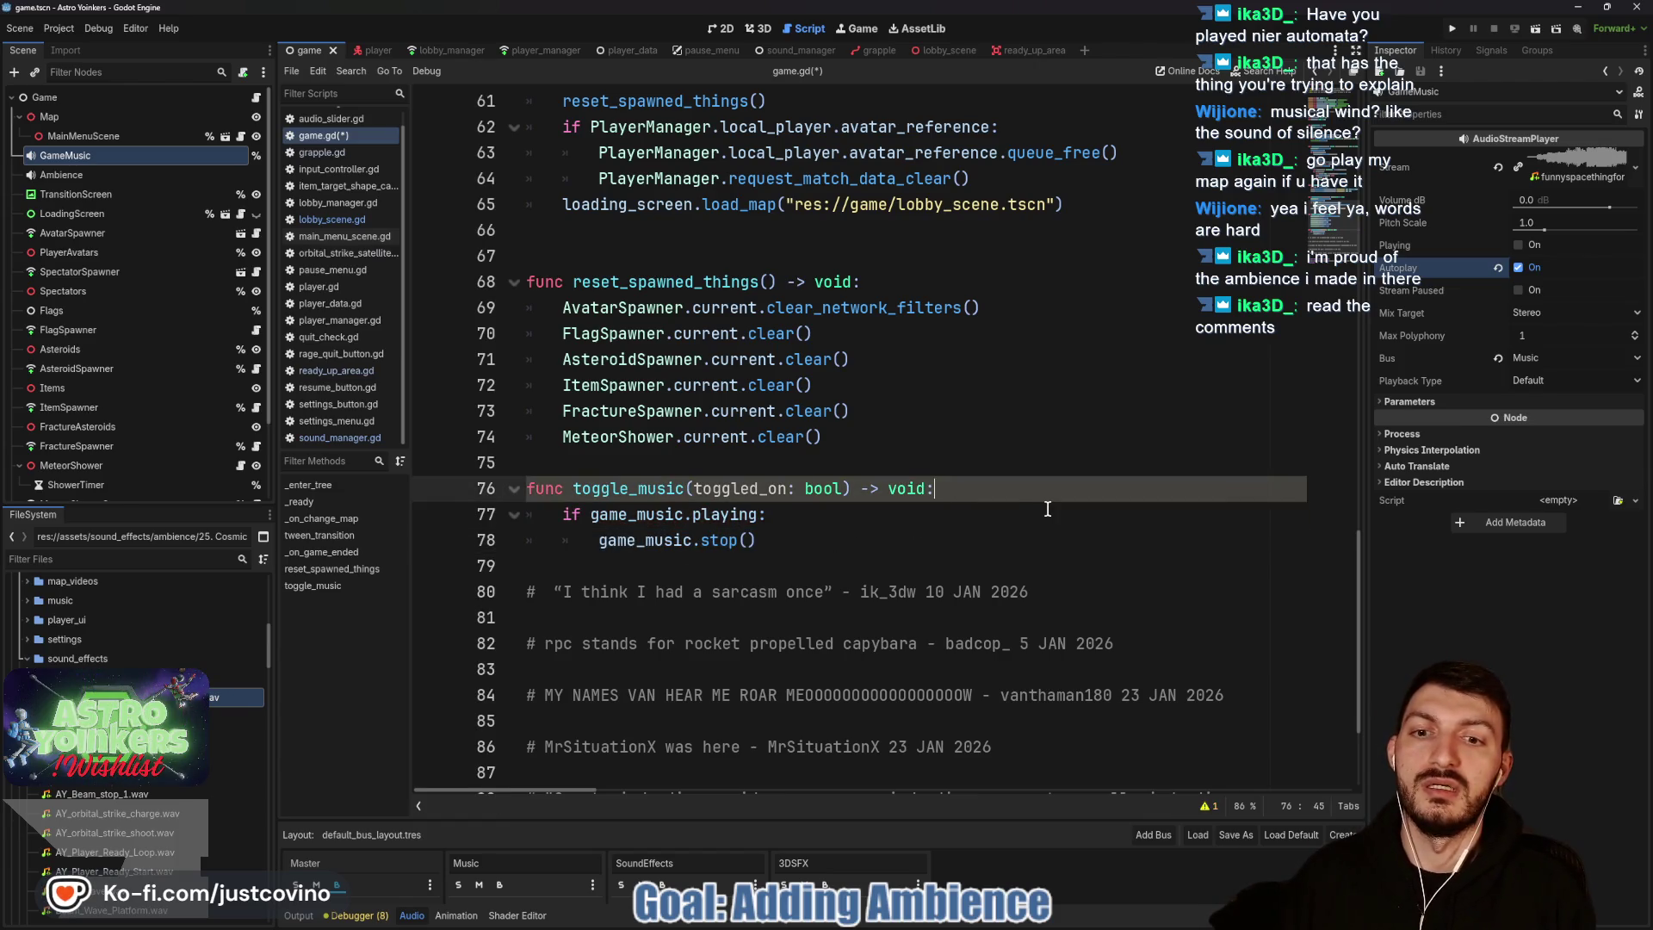
key("Return")
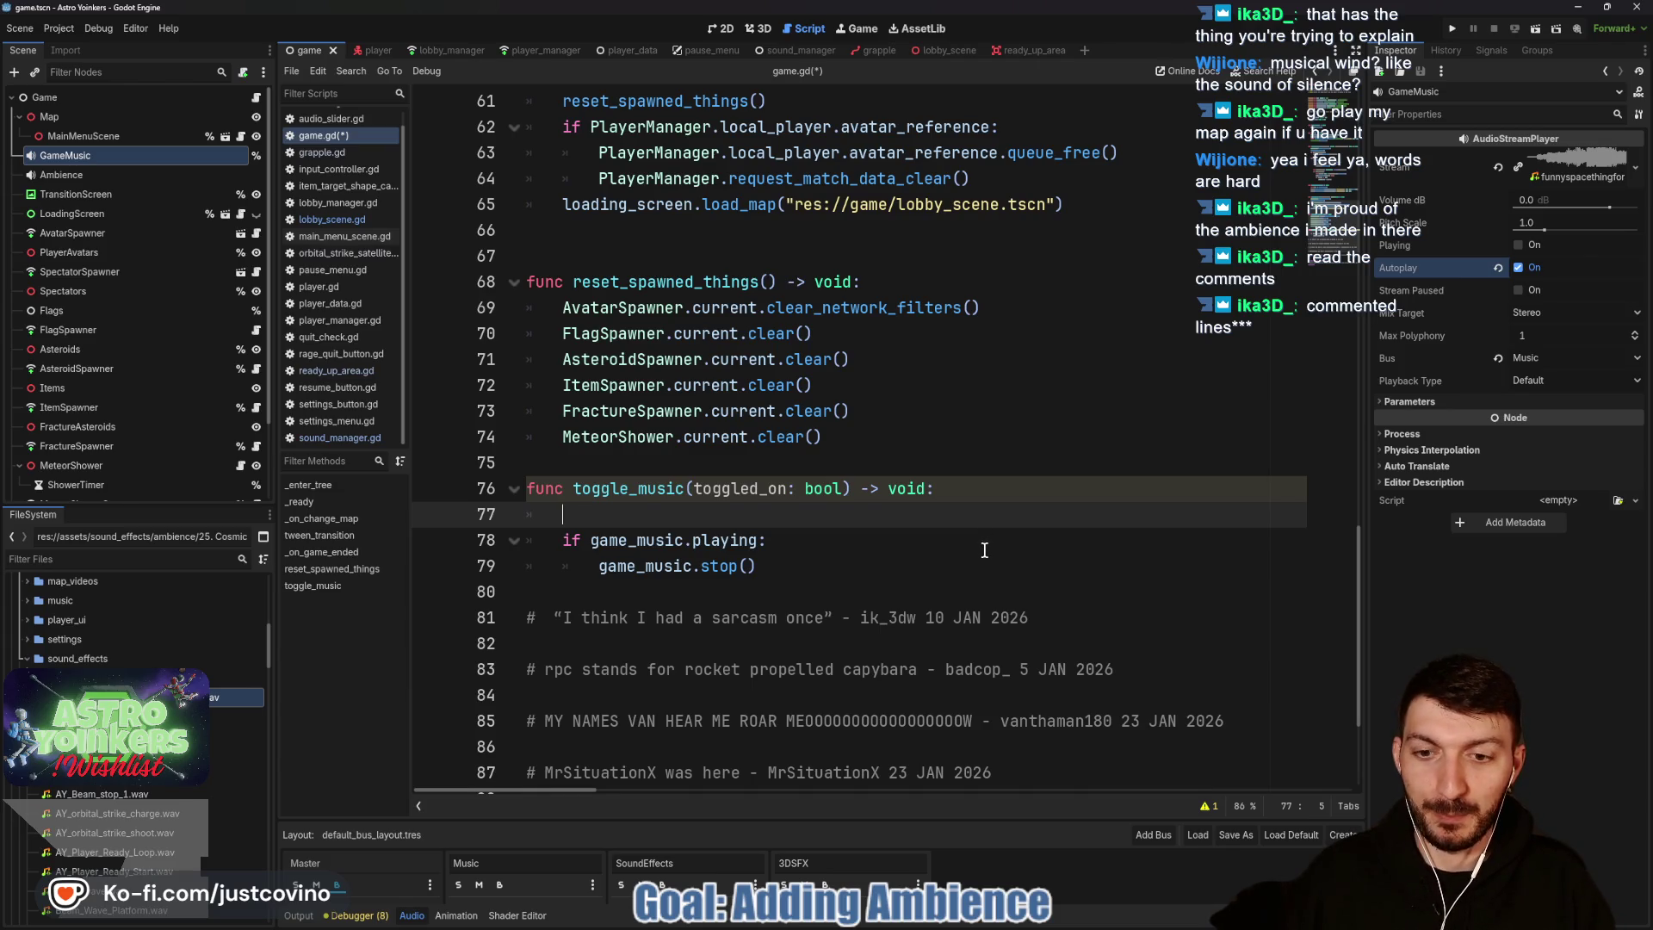
Add an 'if toggled_on: game_music.play()' branch at the top of toggle_music
scroll(984, 550, "down", 3)
scroll(1119, 591, "up", 6)
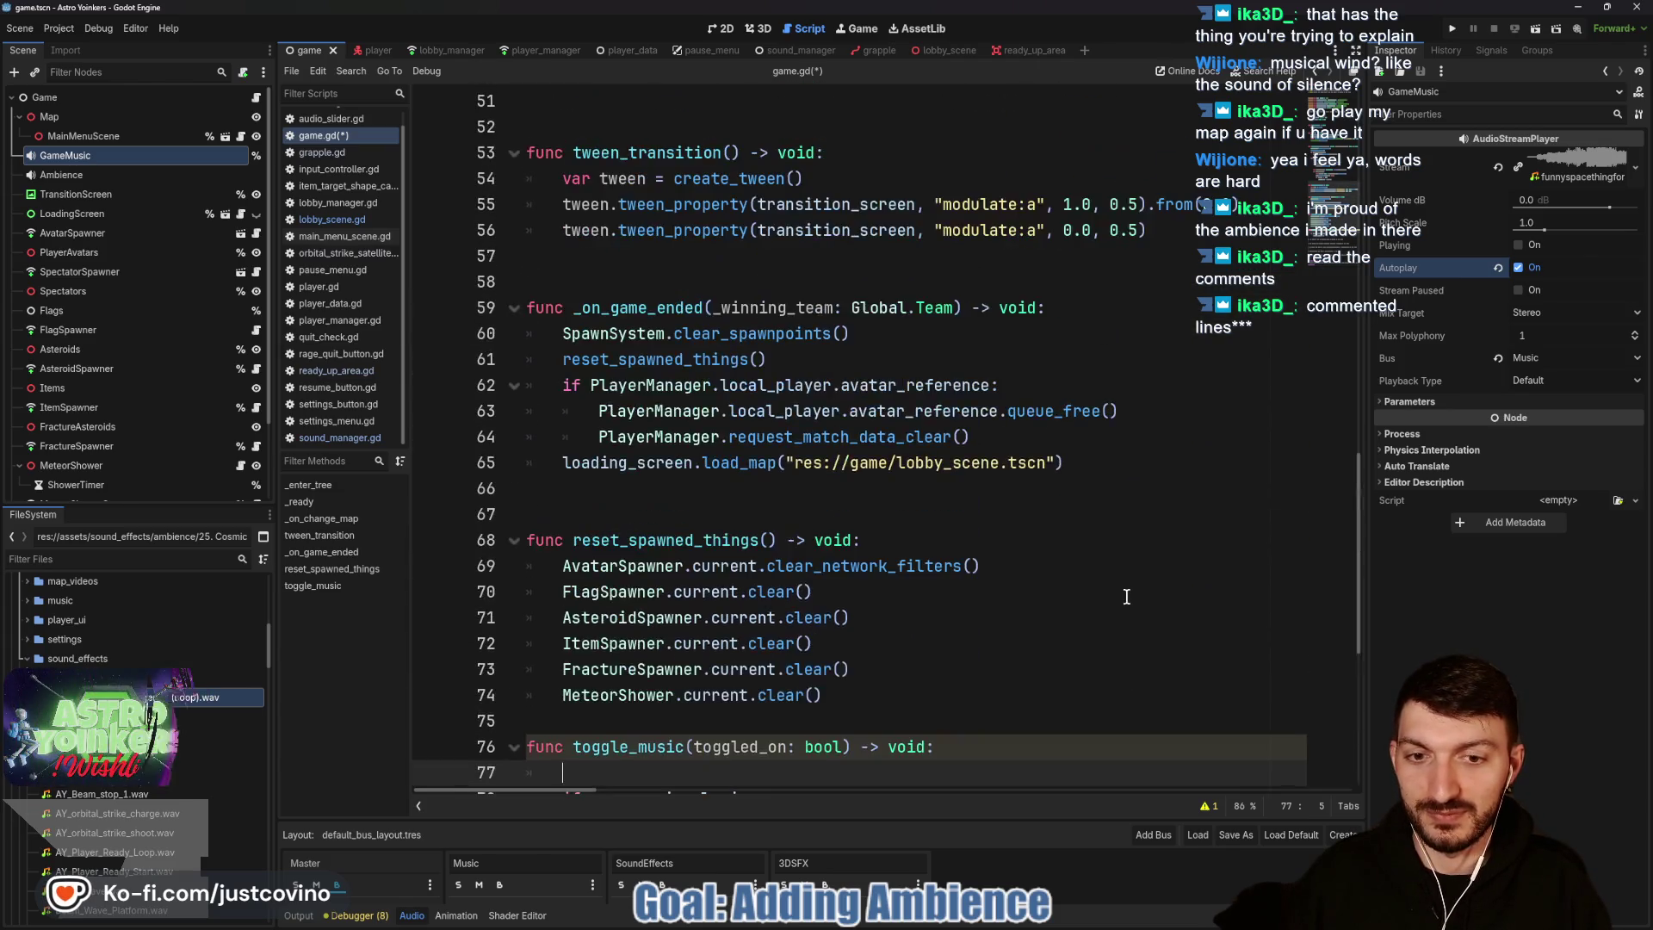
scroll(941, 613, "down", 3)
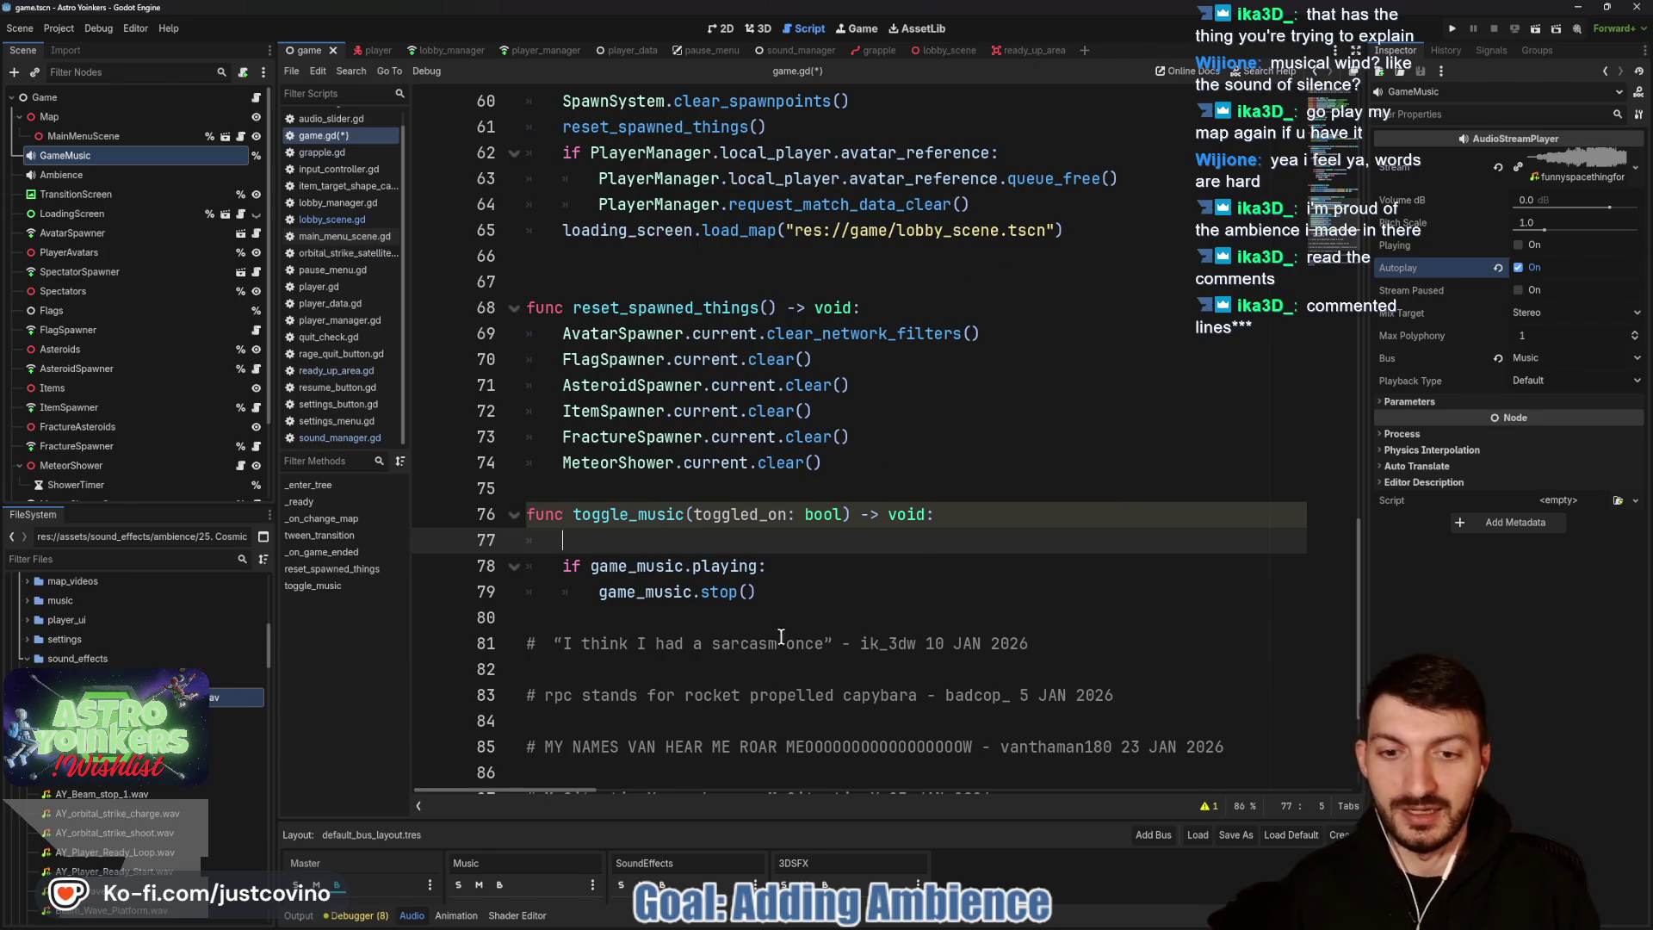
left_click(742, 617)
key("Return")
key("Return")
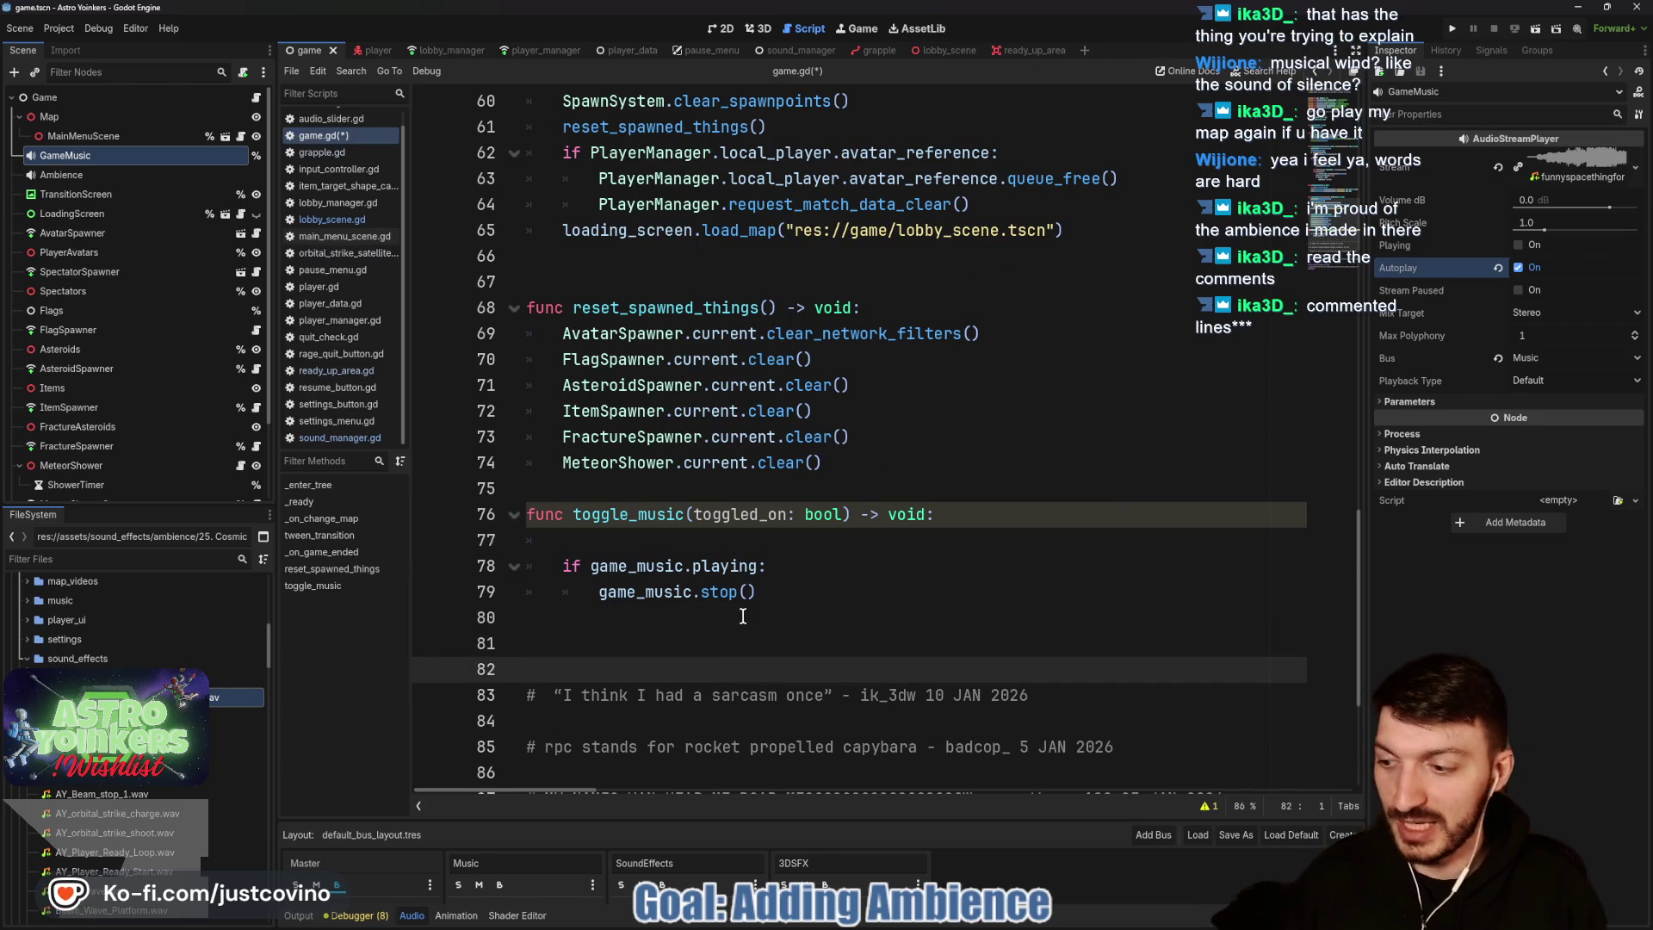
left_click(666, 552)
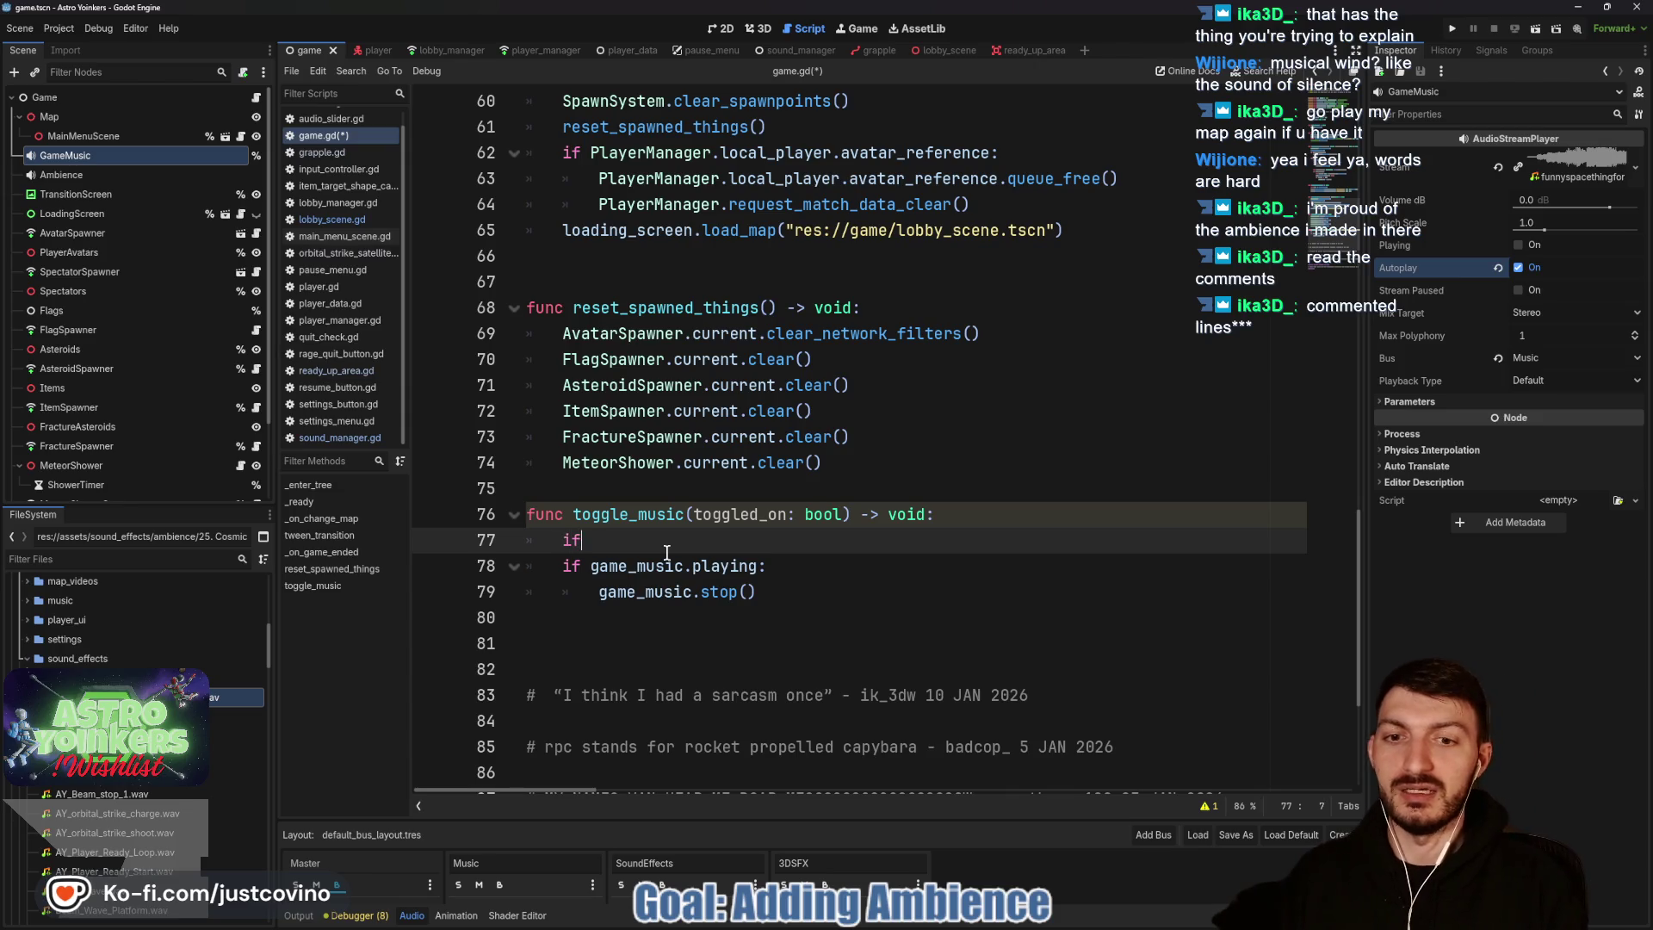
type("toggled_on:")
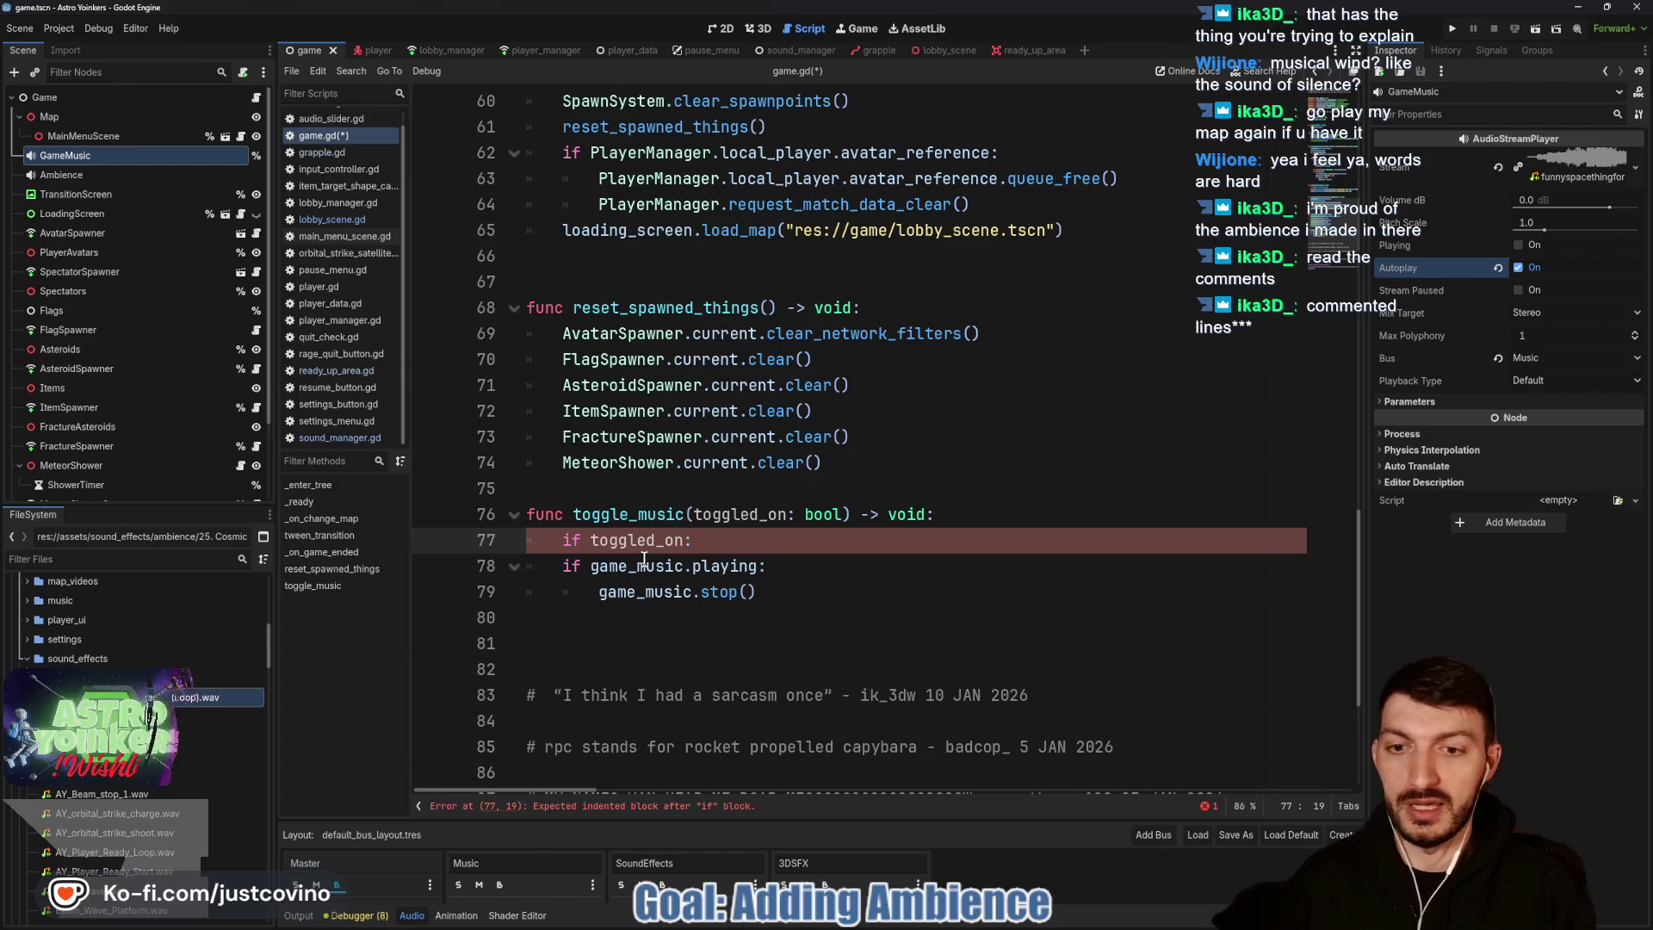
key("Return")
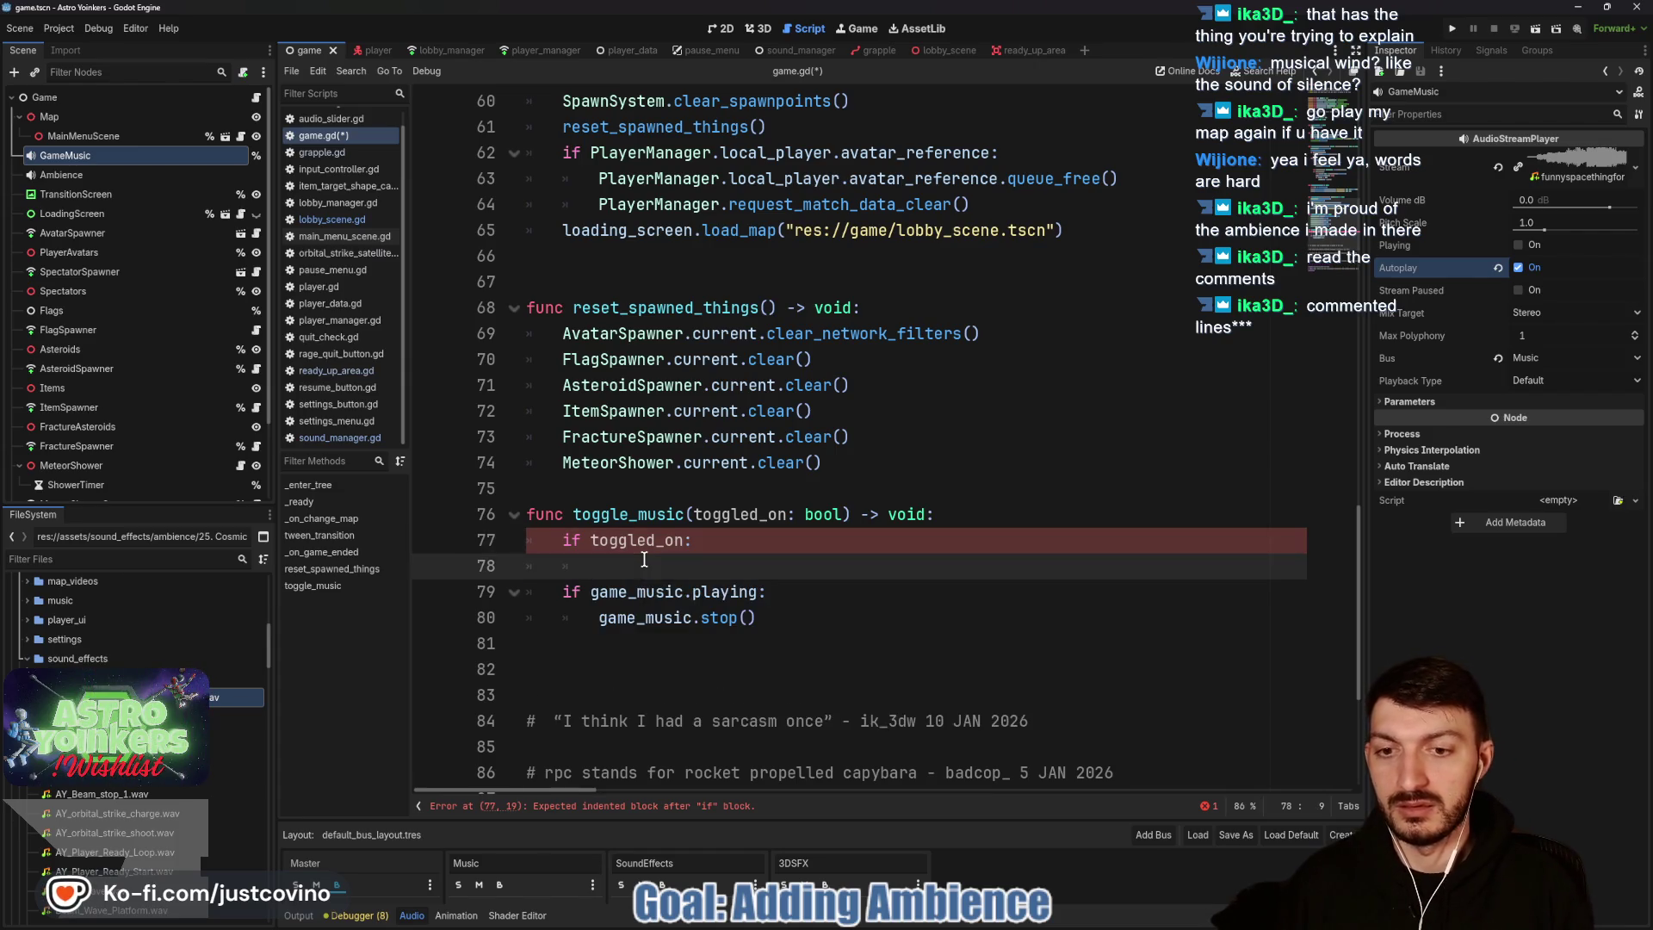
type("me_music.play(")
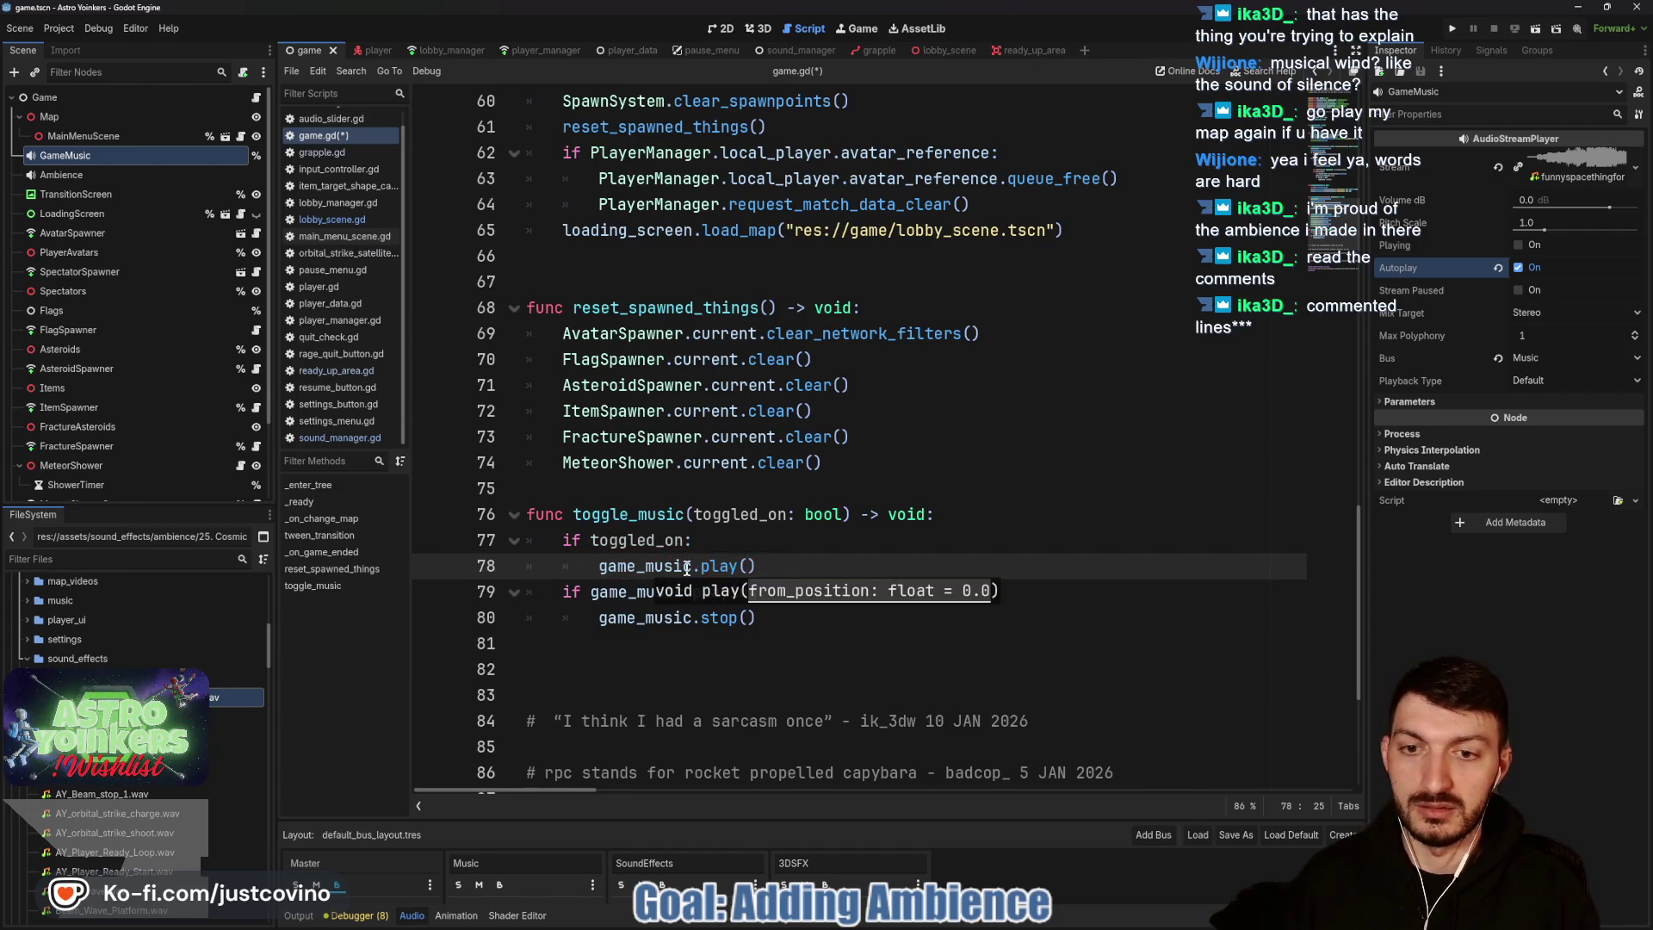
left_click(779, 566)
key("Return")
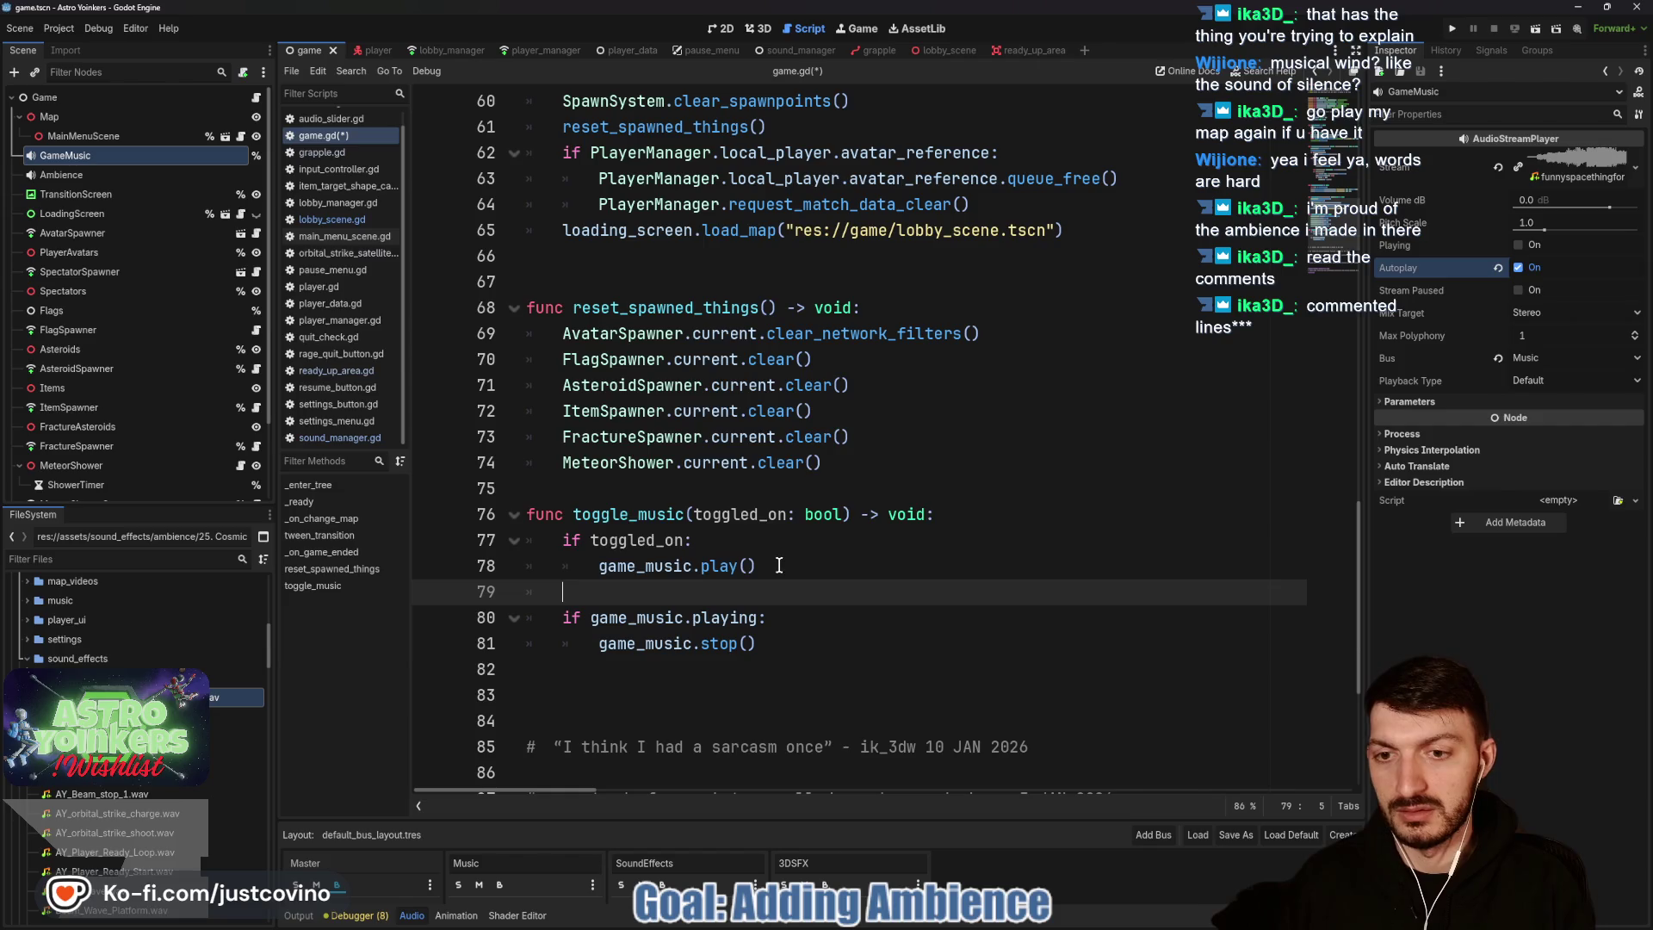
Add 'else:', indent the playing check and stop call under it, and save game.gd
type("else:")
left_click_drag(560, 617, 762, 646)
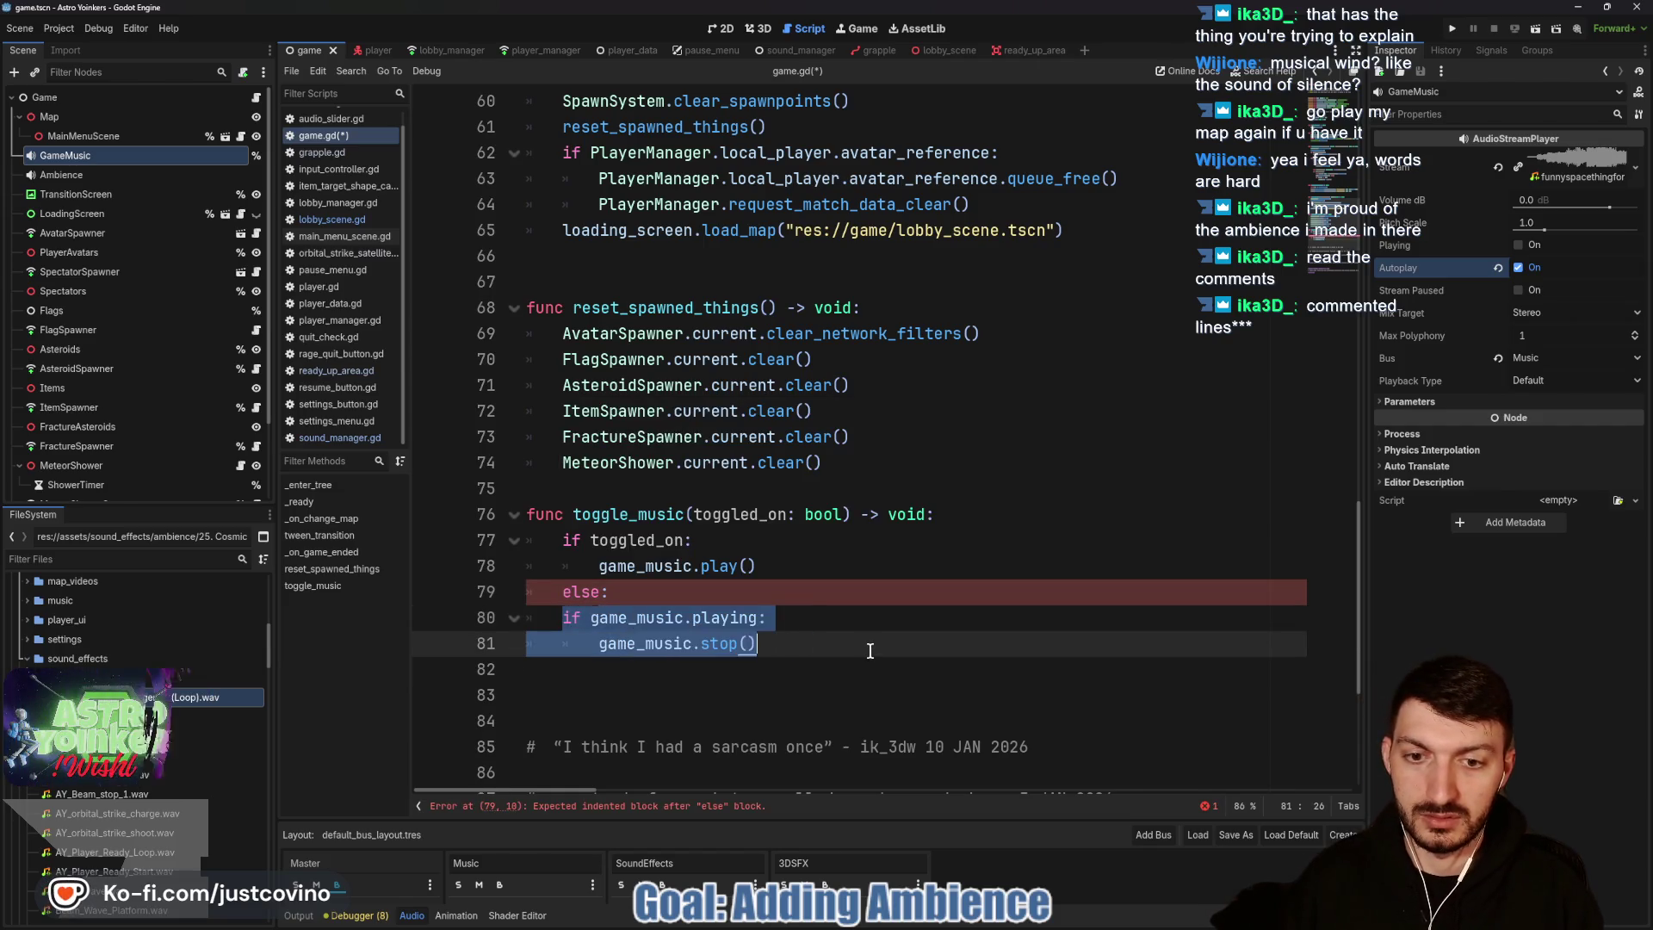
key("Tab")
left_click(870, 651)
key("ctrl+s")
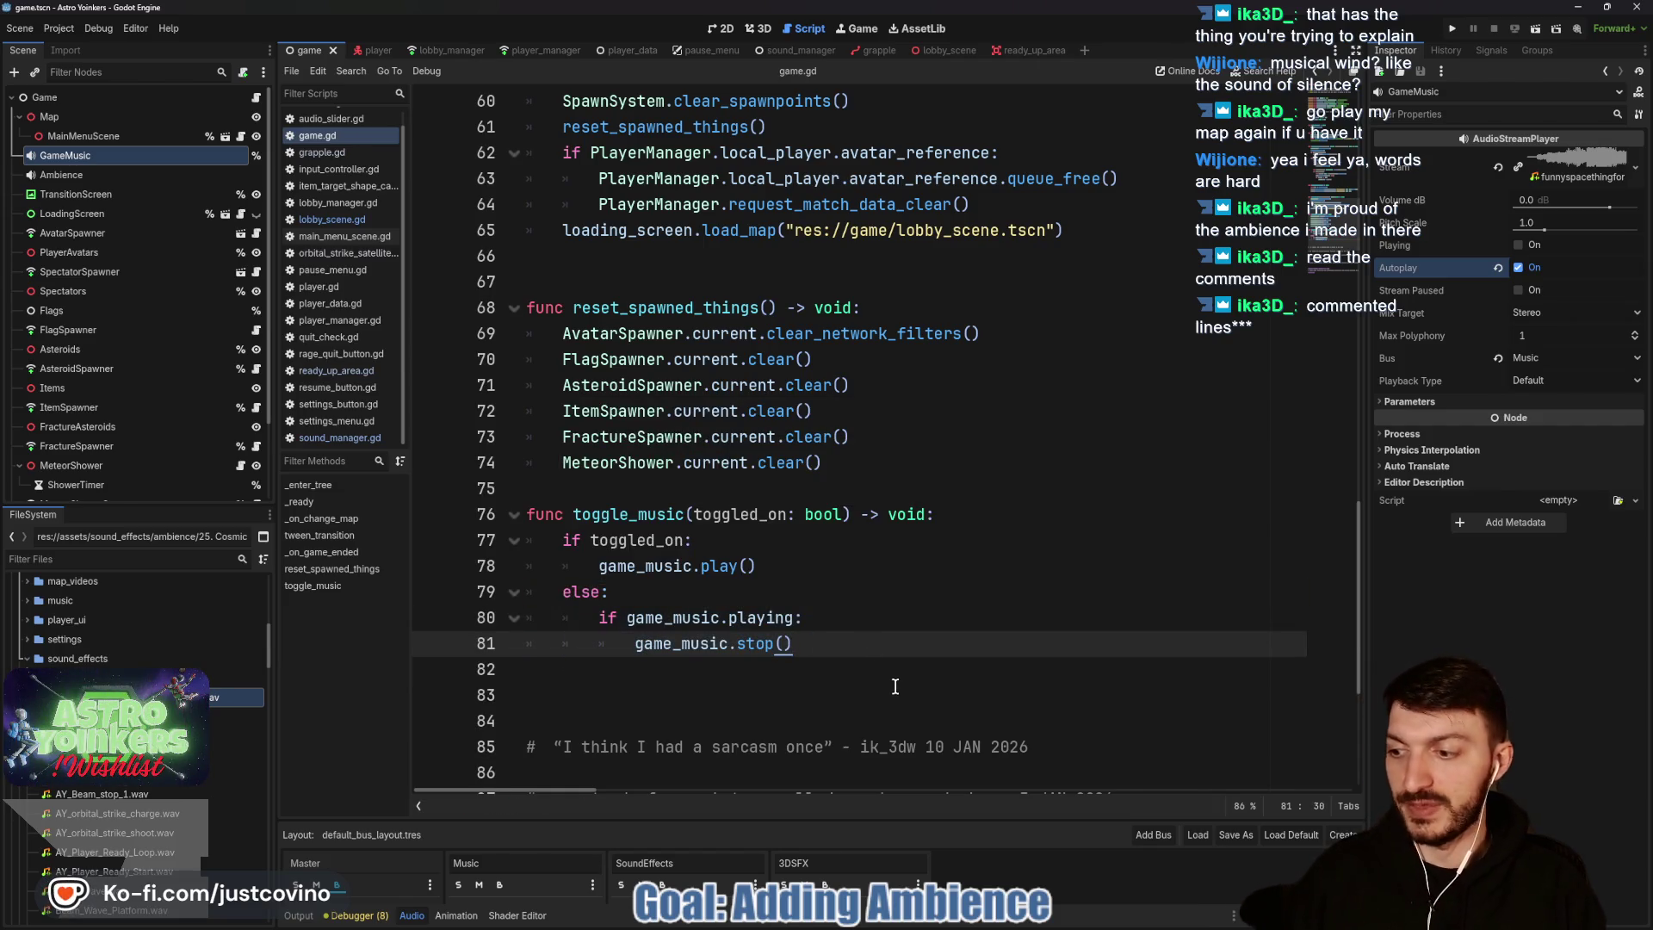
left_click(603, 488)
key("Return")
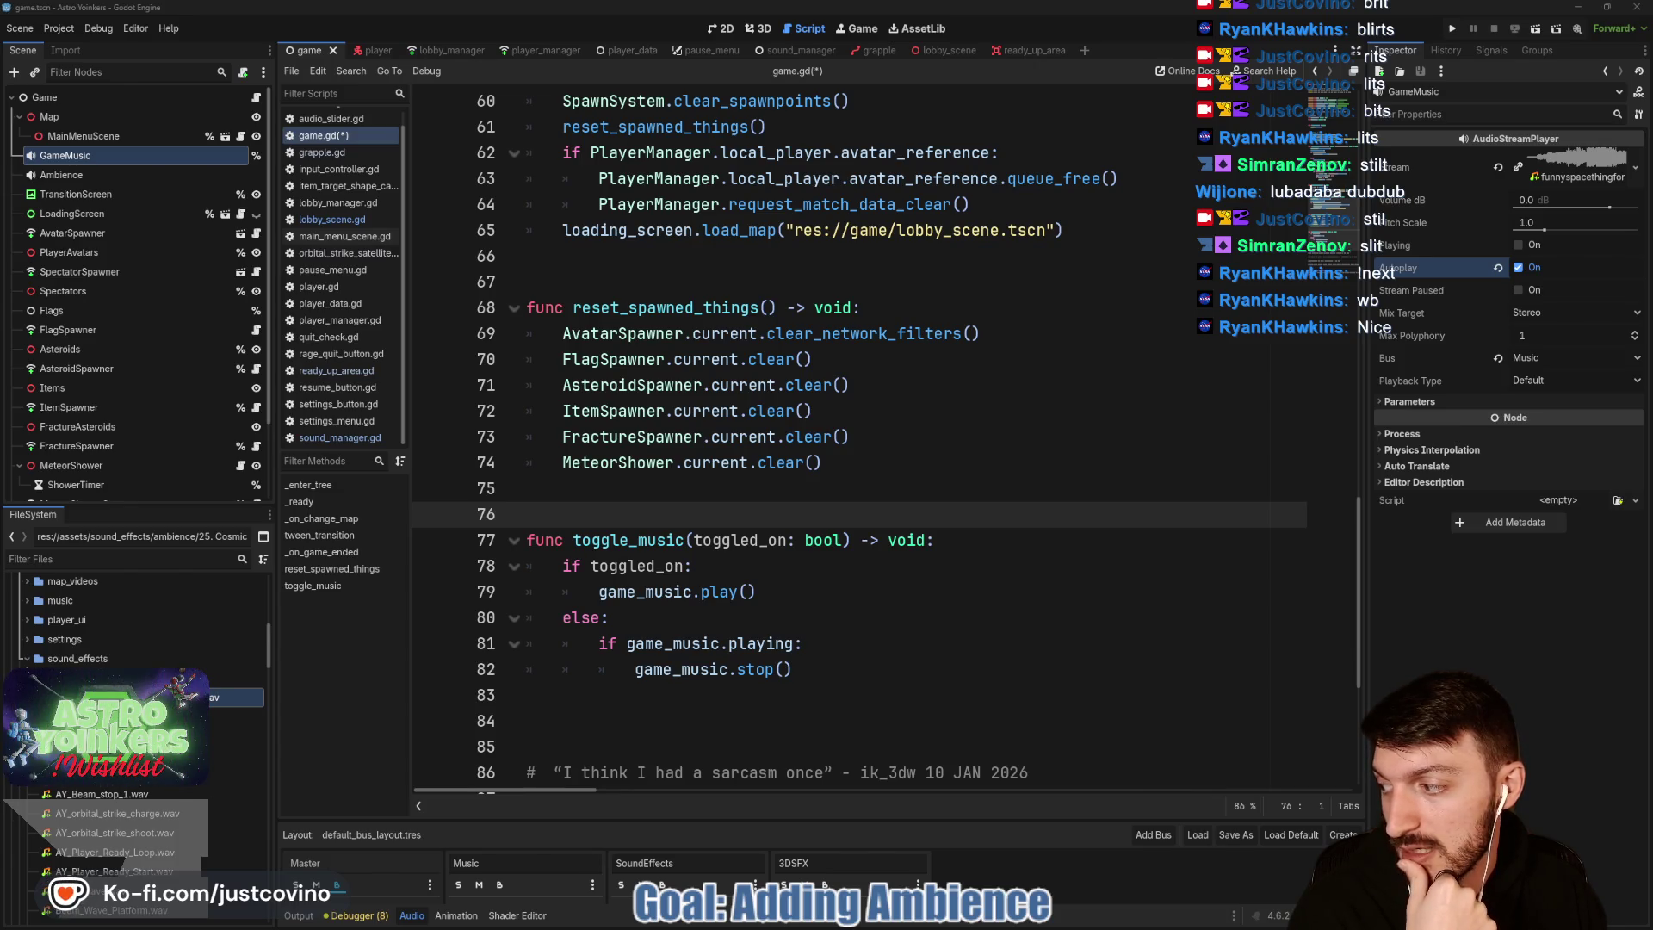
Place the caret on empty line 75 in game.gd, below reset_spawned_things
left_click(918, 494)
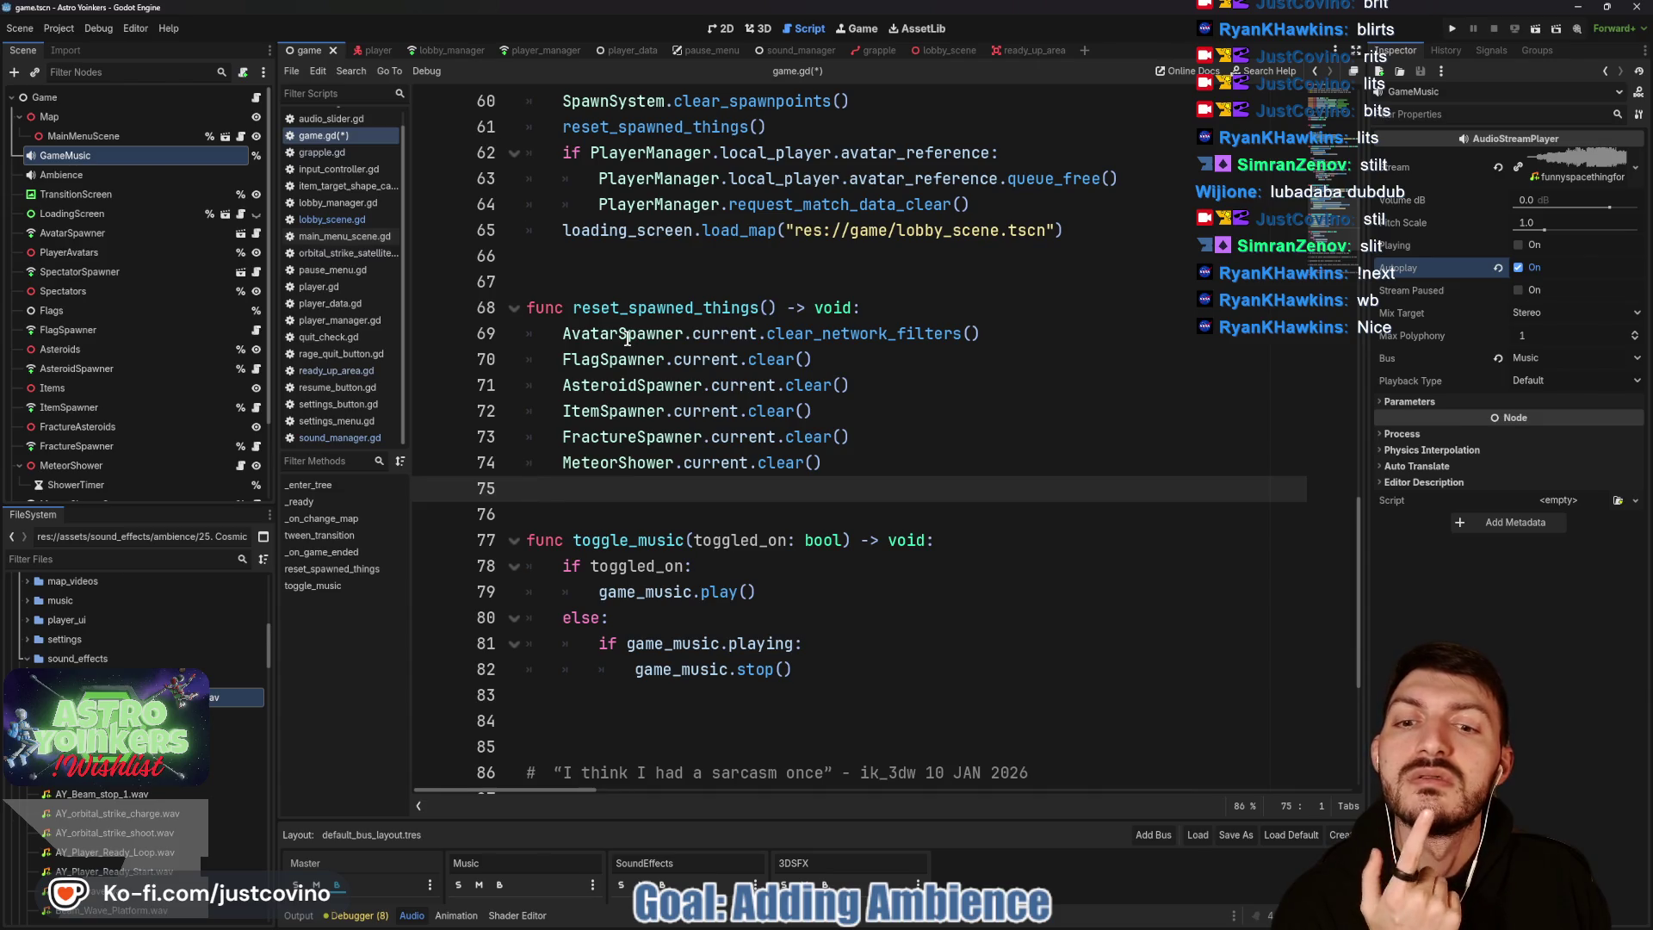
Save game.gd, then switch to the lobby scene and its lobby_scene.gd script
left_click(635, 513)
key("ctrl+s")
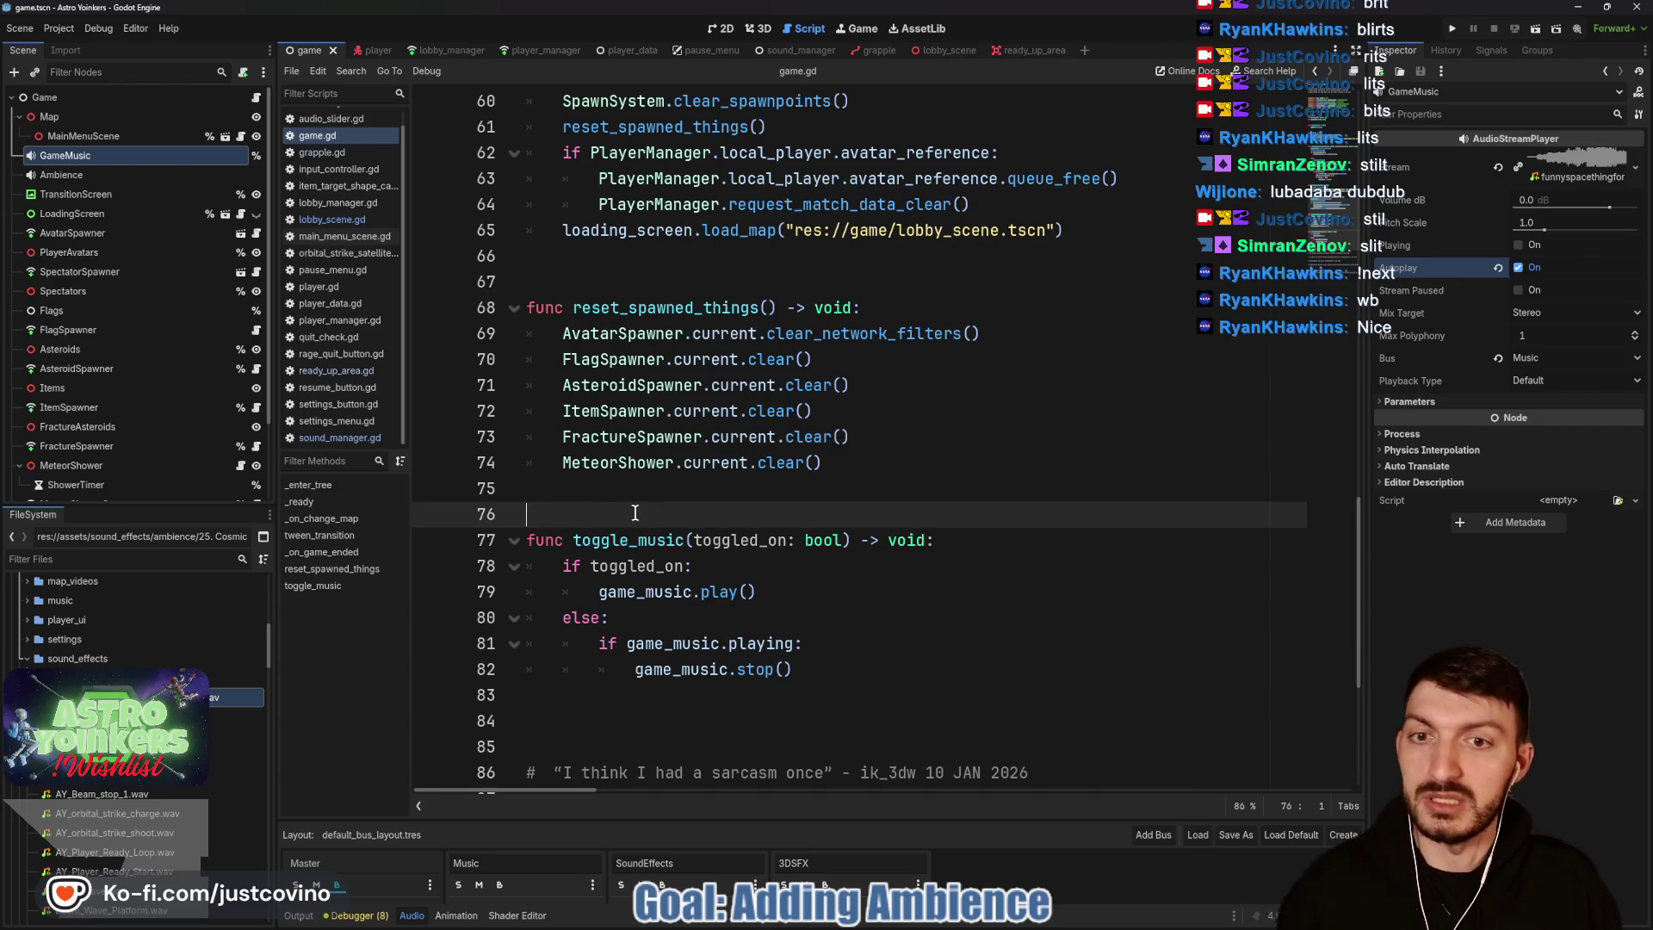
left_click(930, 60)
Start a Game.curr line in lobby_scene.gd's _ready, delete it, and return to the Game scene
left_click(784, 437)
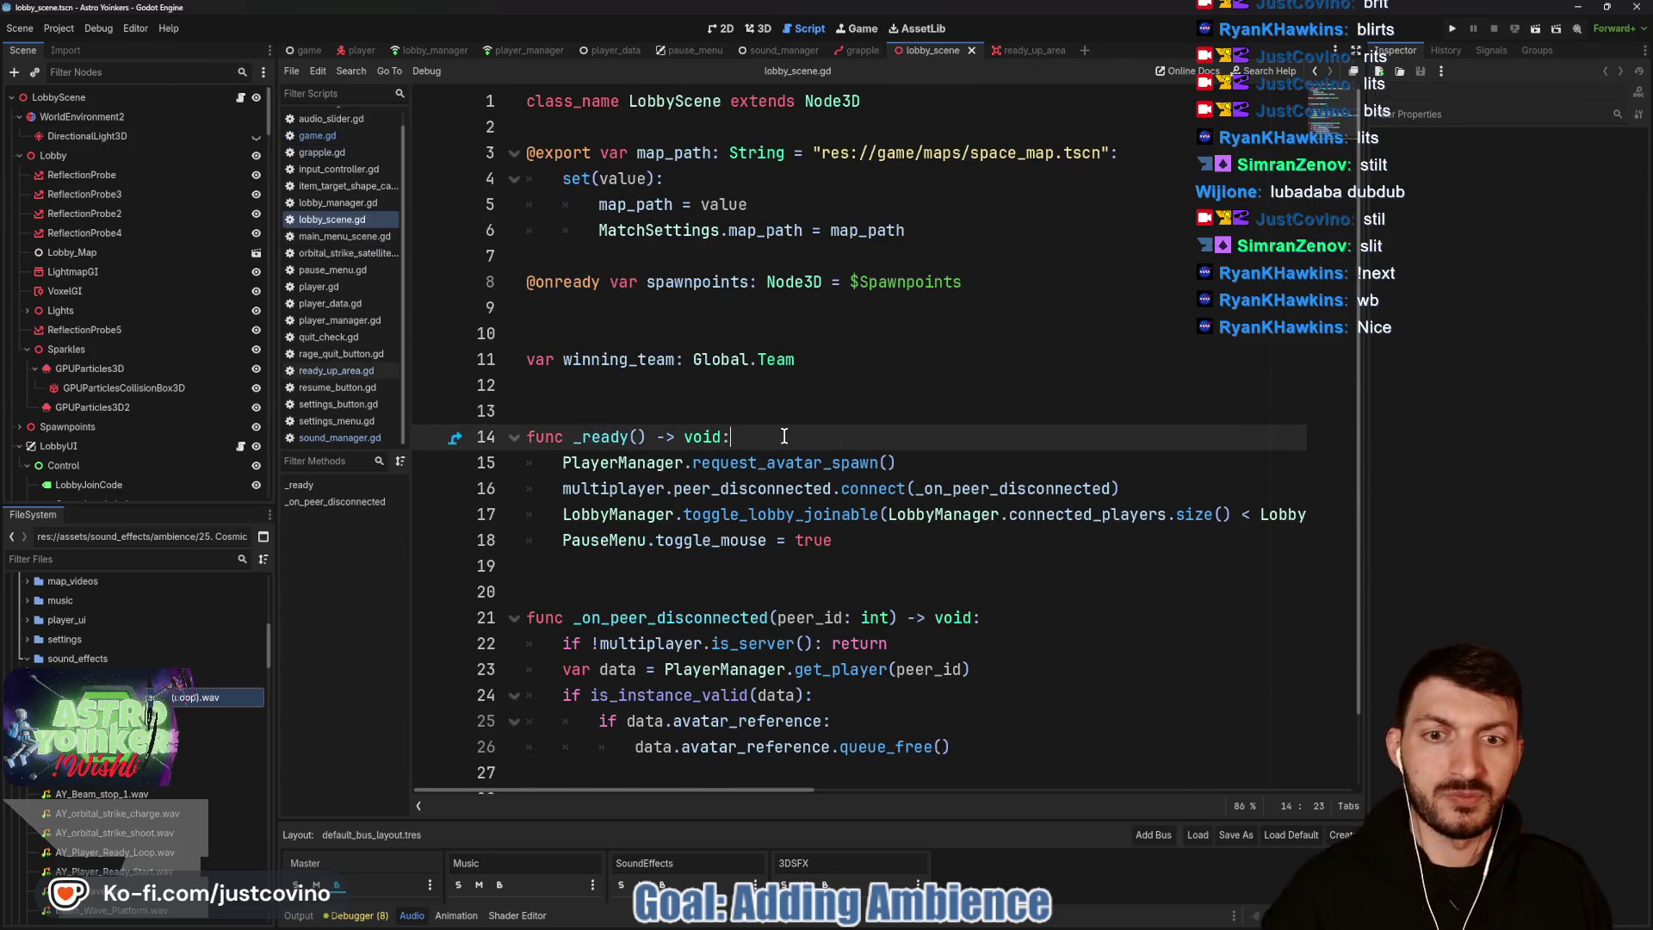
left_click(948, 467)
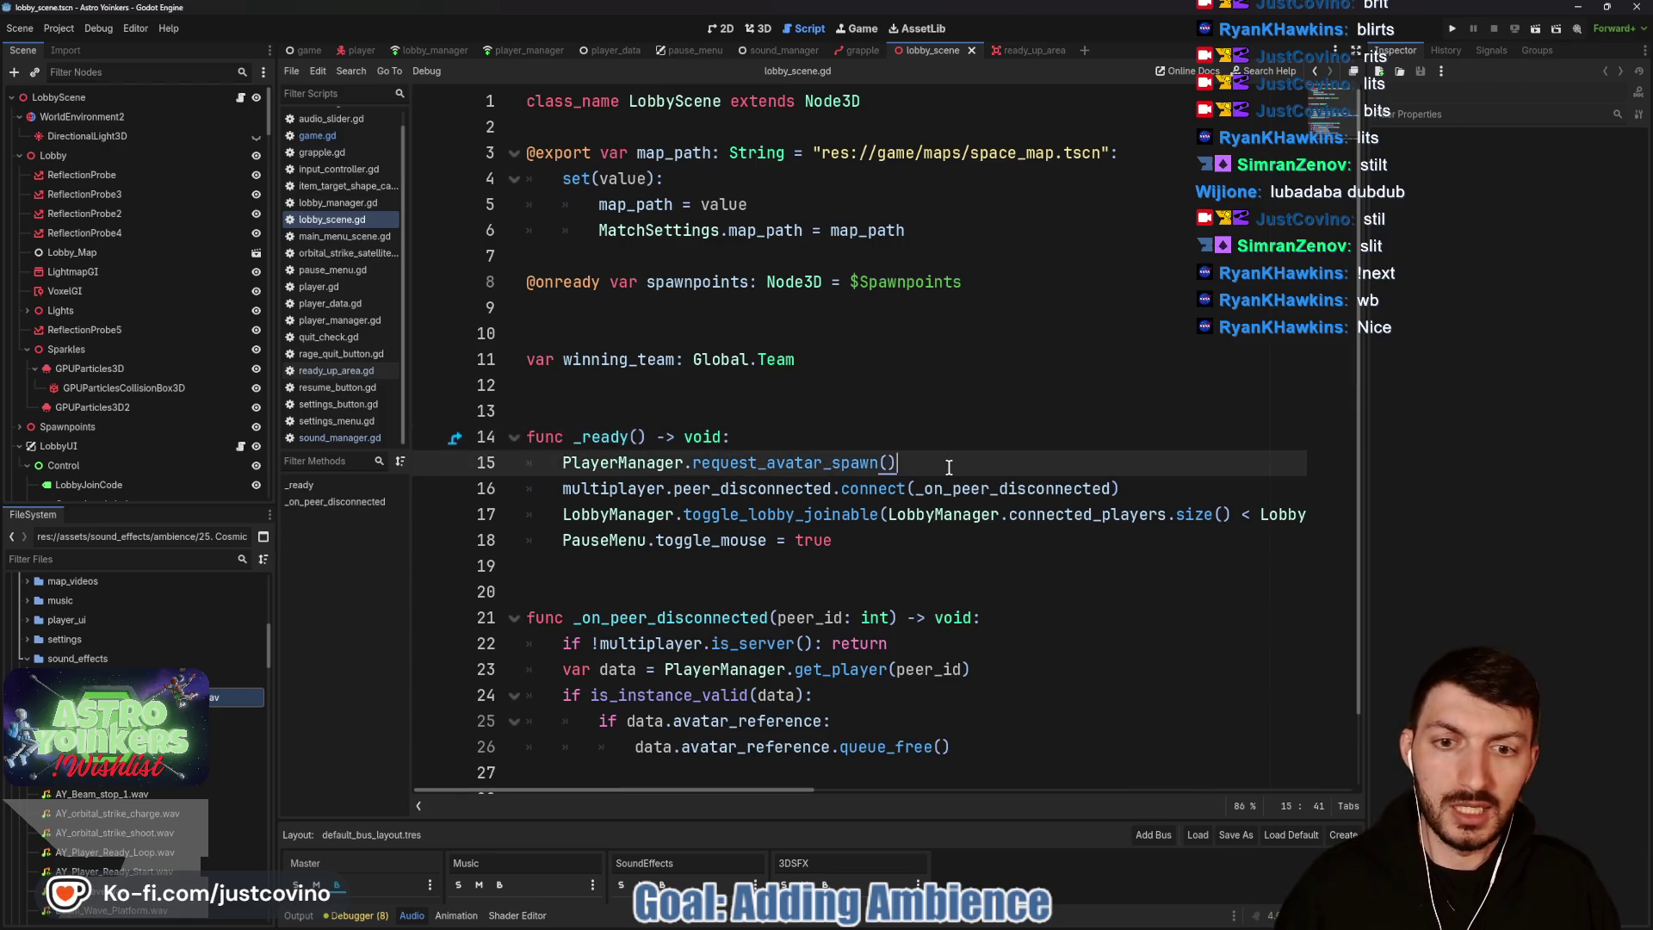
key("Return")
type("Game.curr")
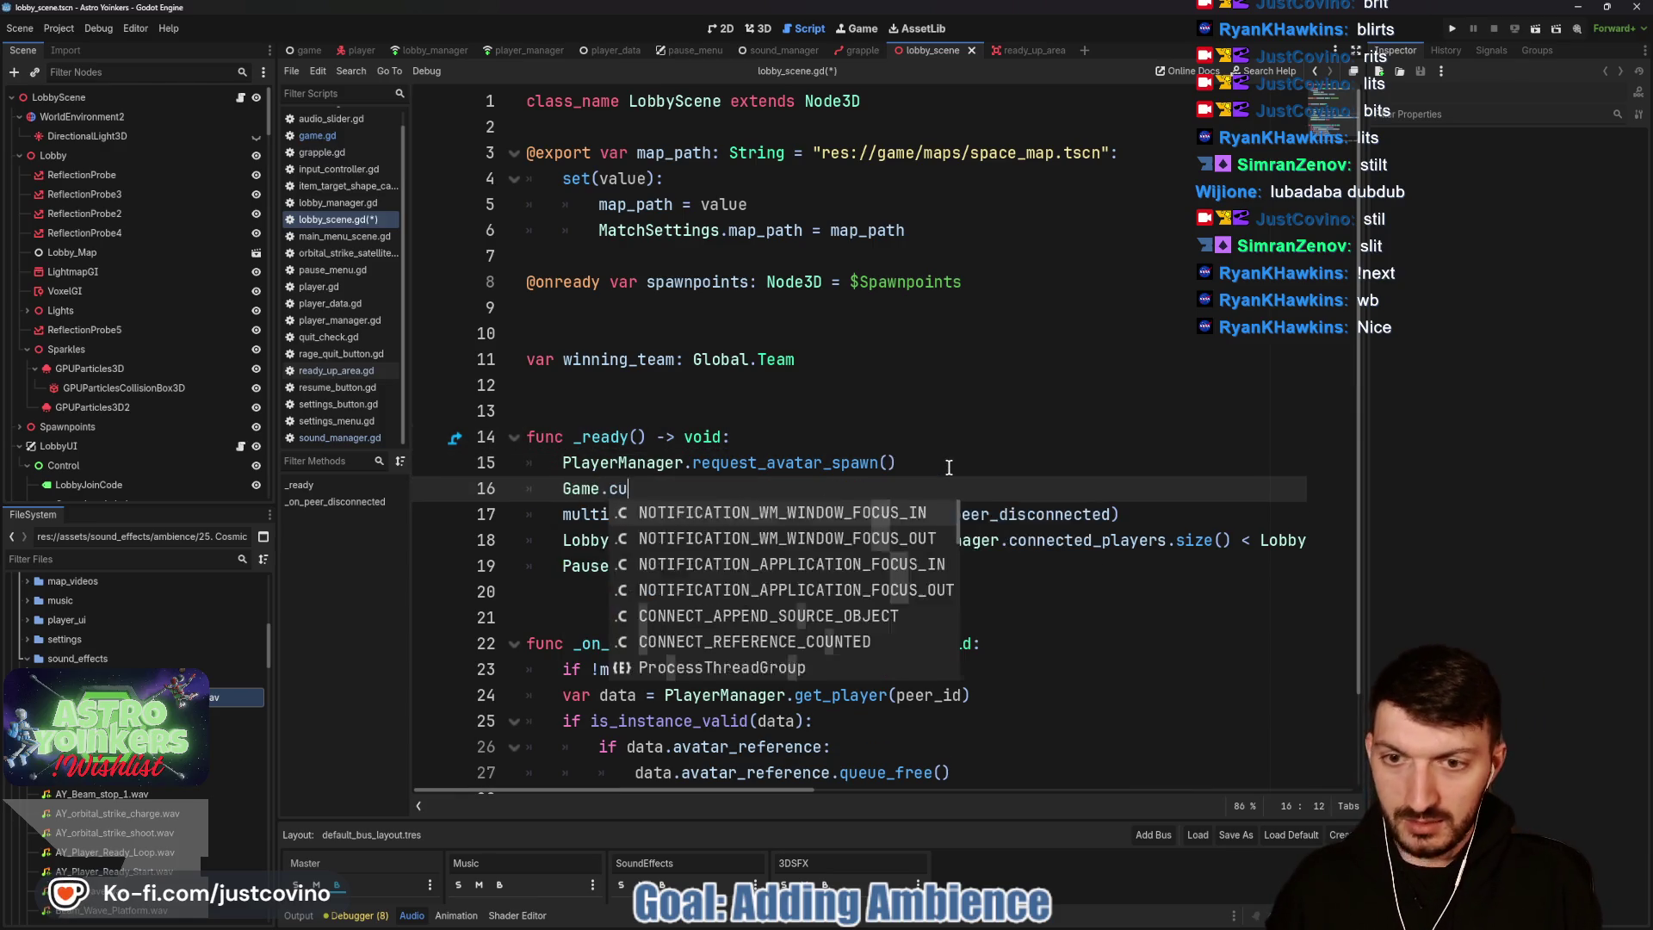
key("BackSpace")
key("BackSpace")
type("rrent")
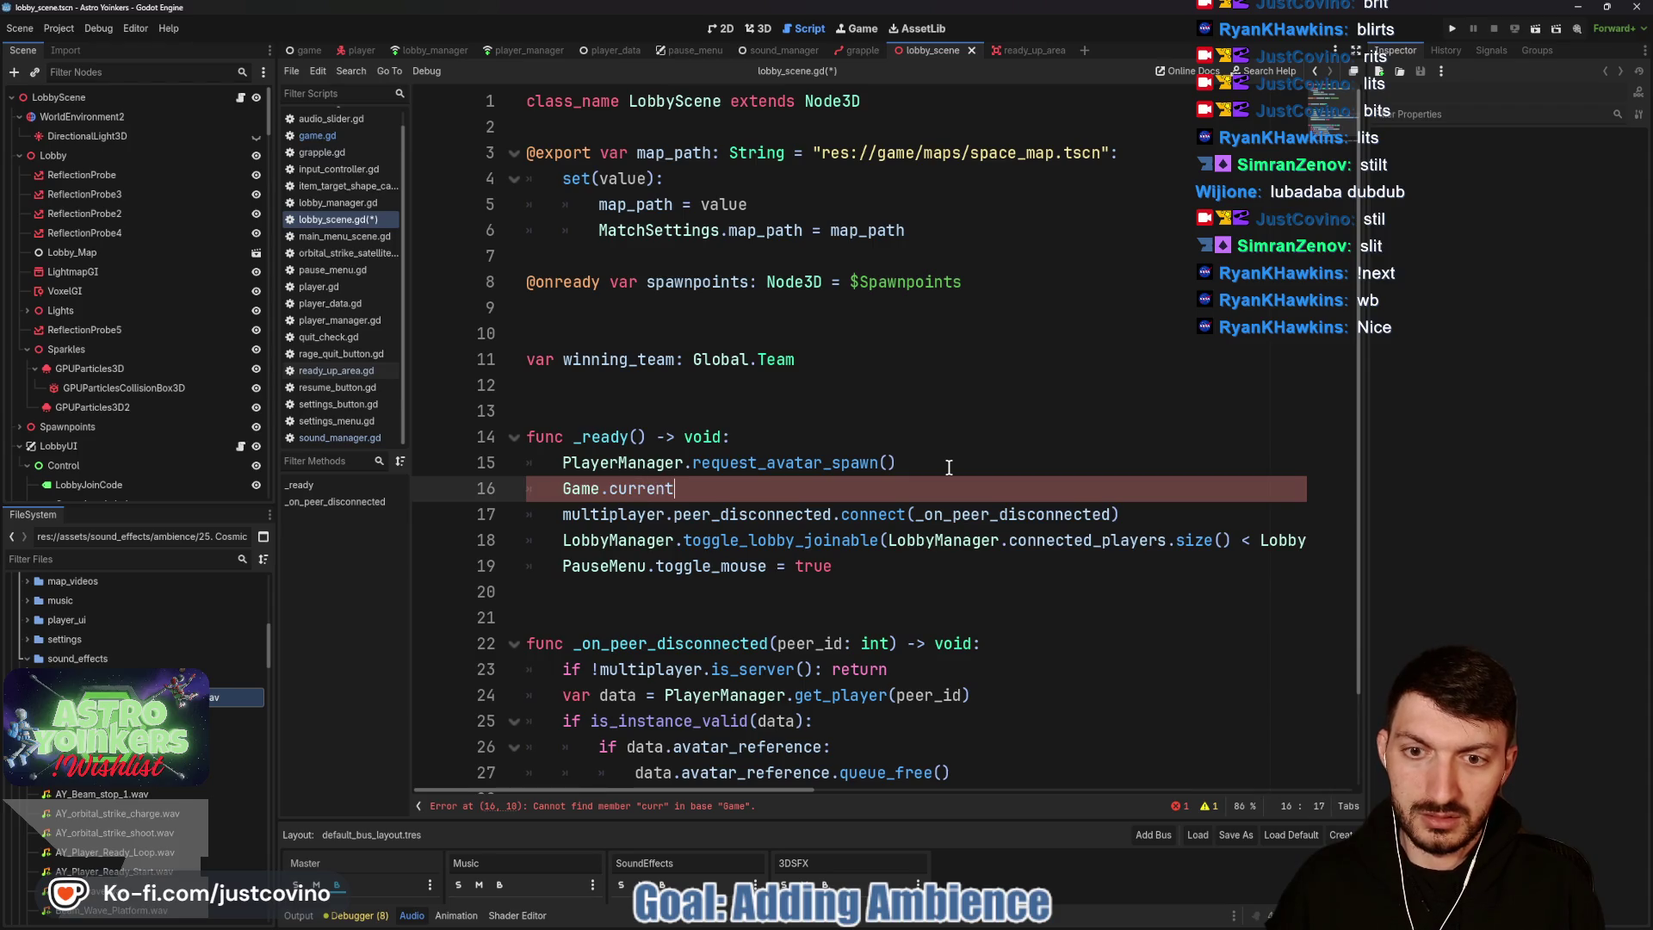
key("BackSpace")
key("BackSpace")
key("BackSpace")
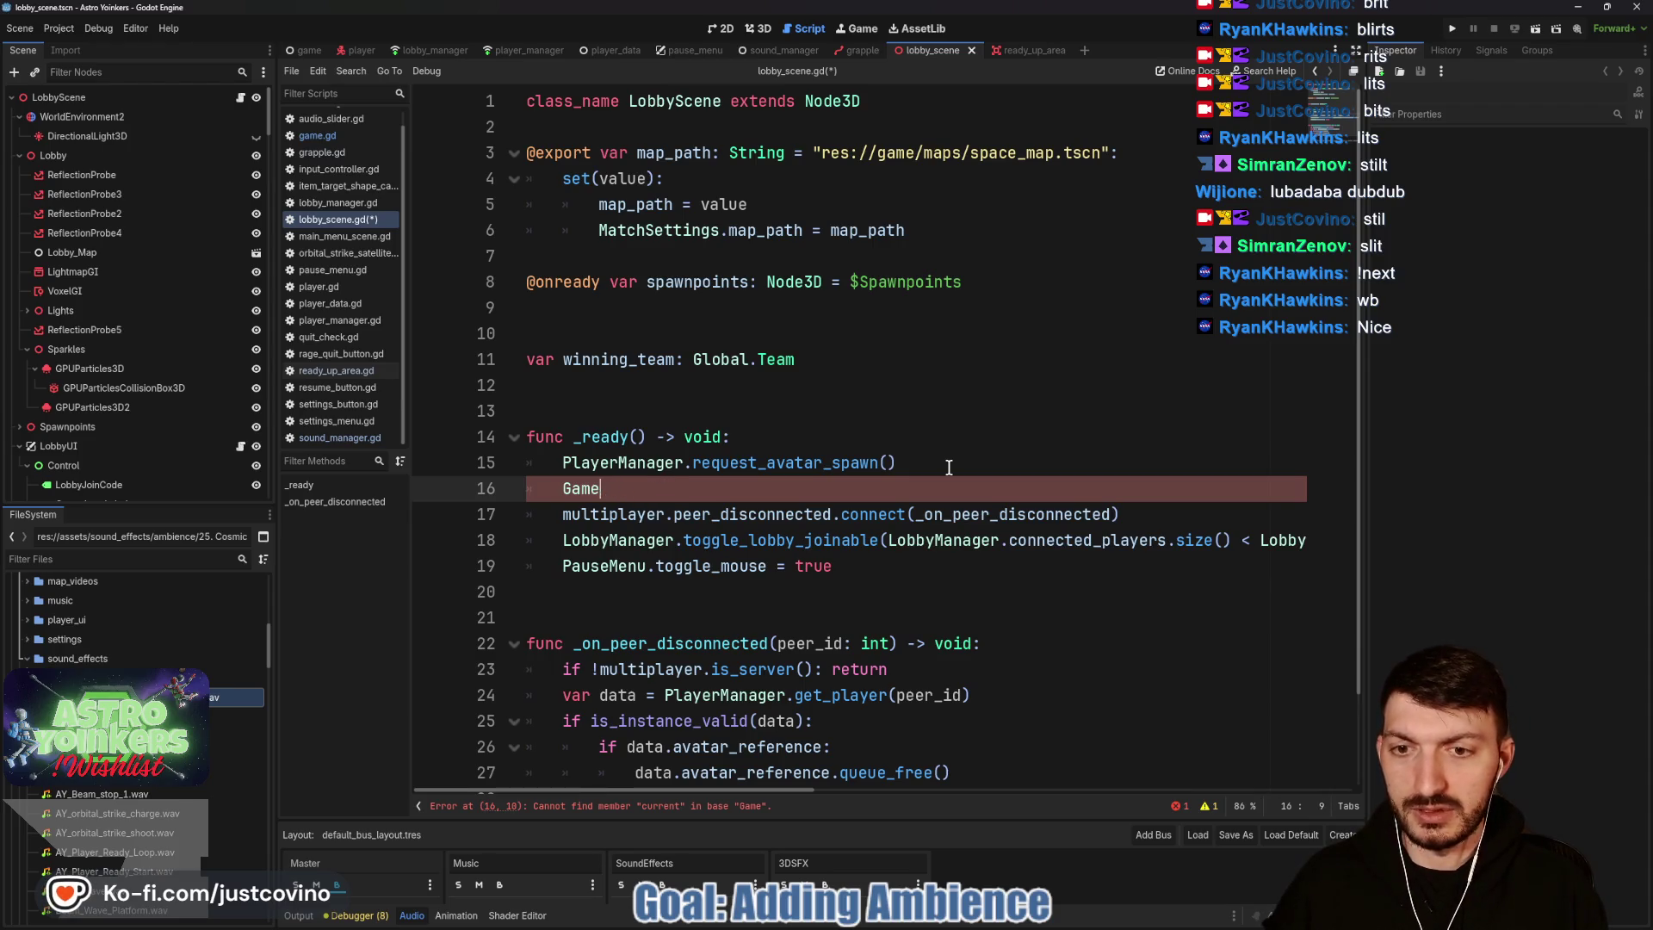
key("BackSpace")
key("BackSpace")
key("BackSpace")
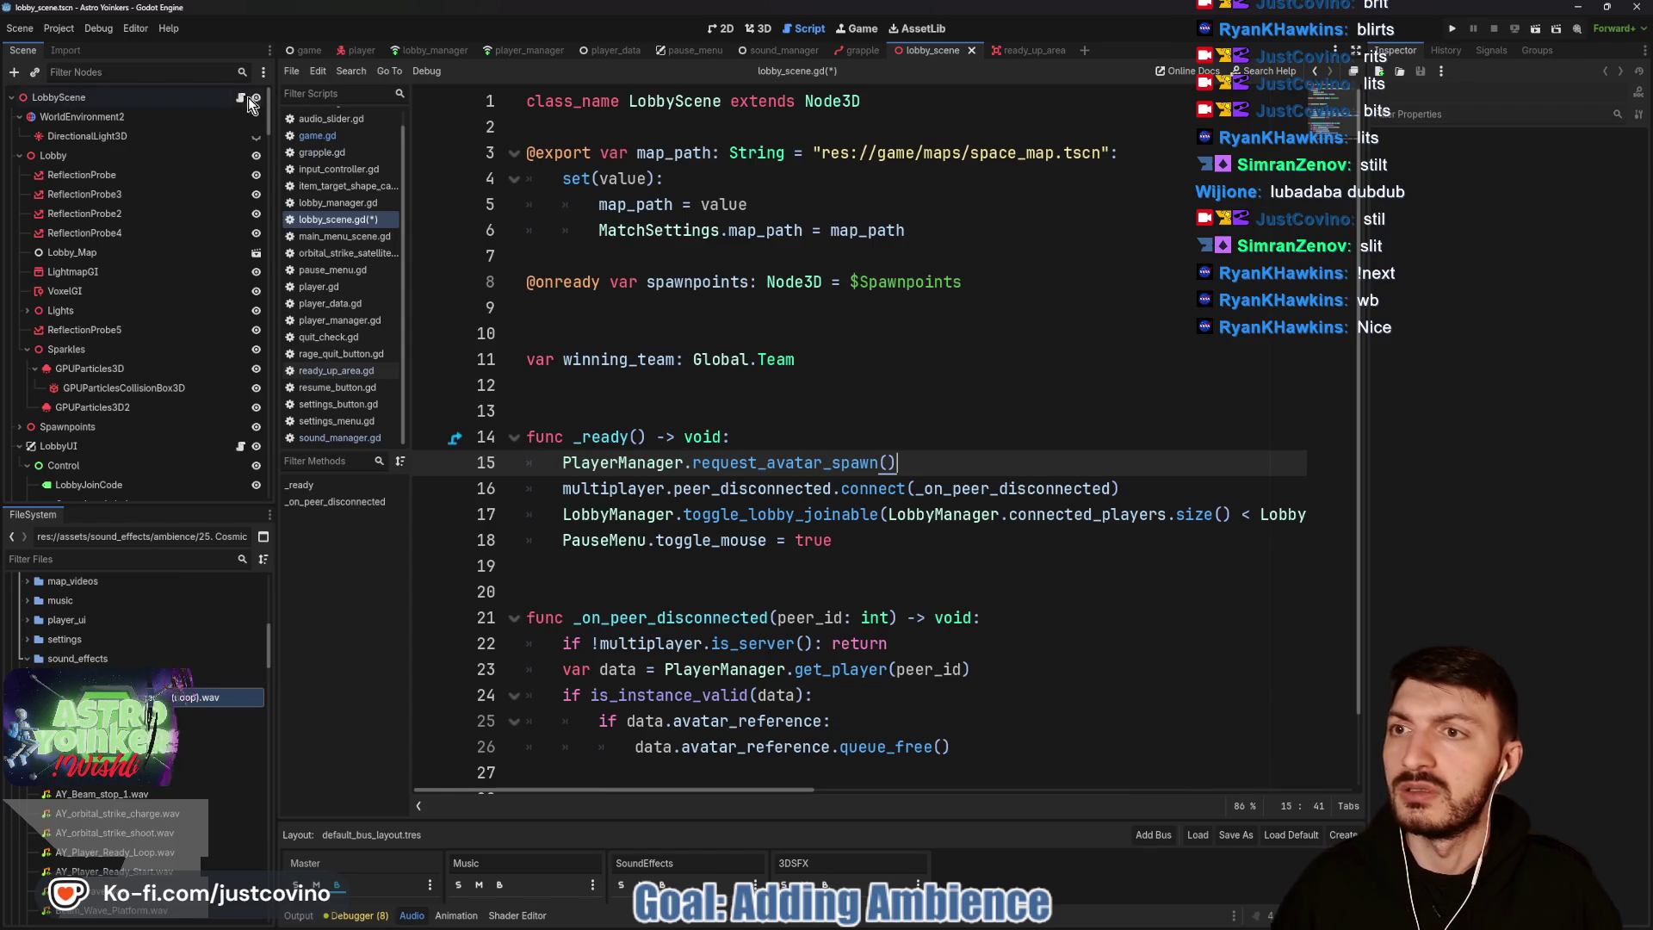
left_click(306, 49)
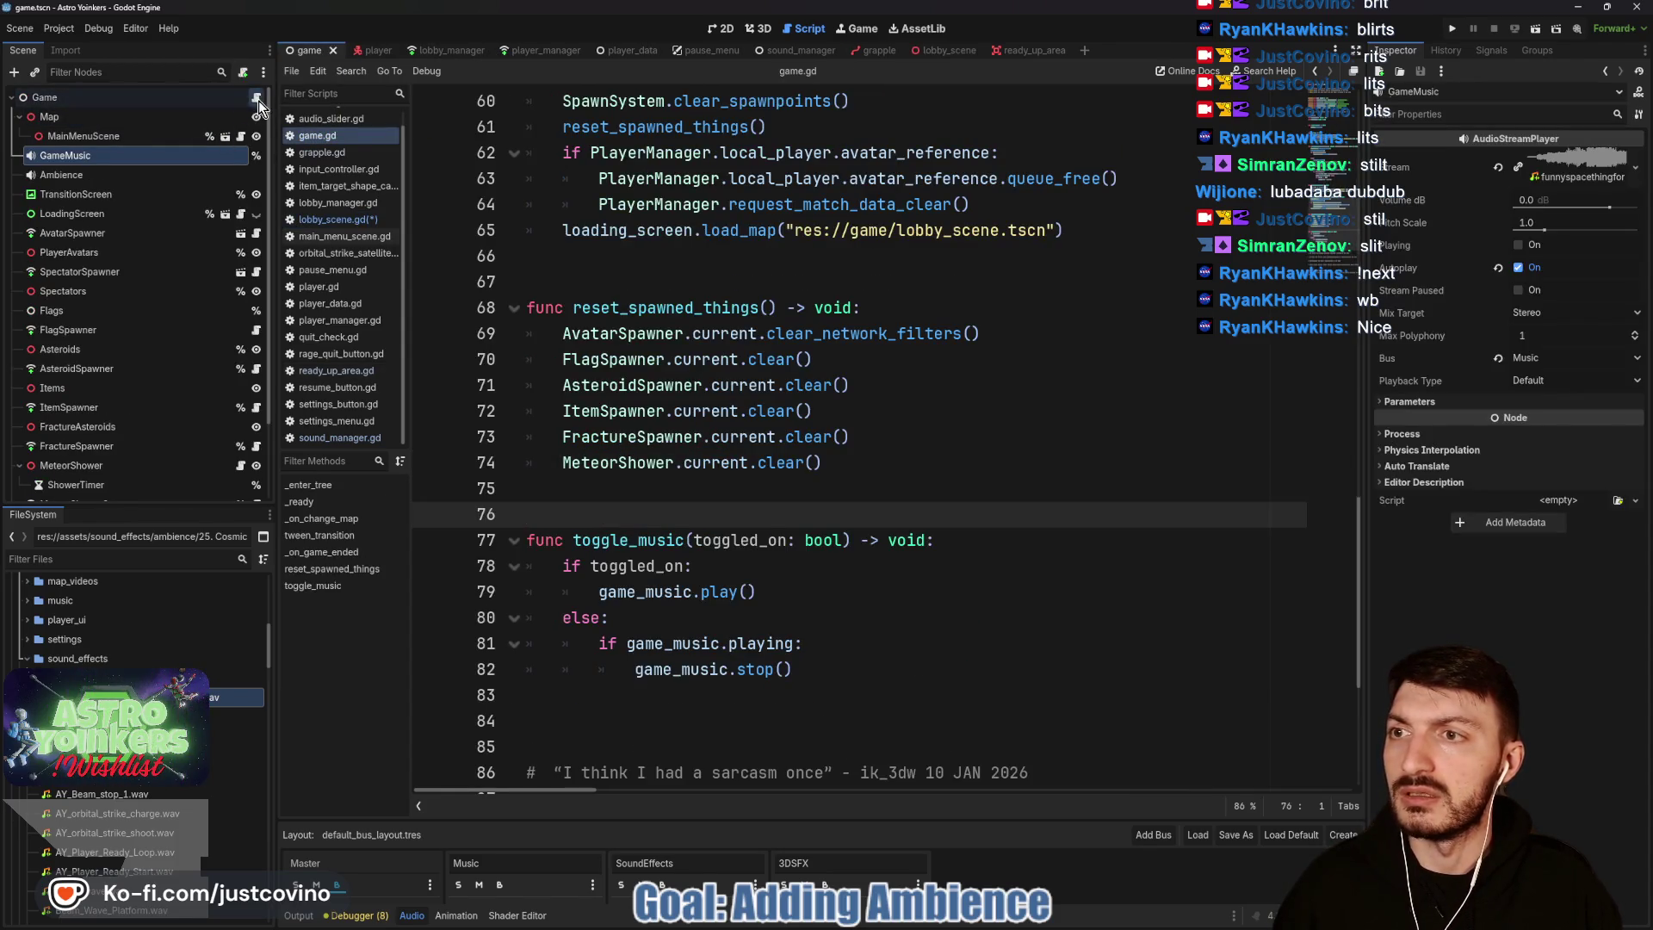
scroll(848, 482, "down", 2)
scroll(851, 478, "up", 7)
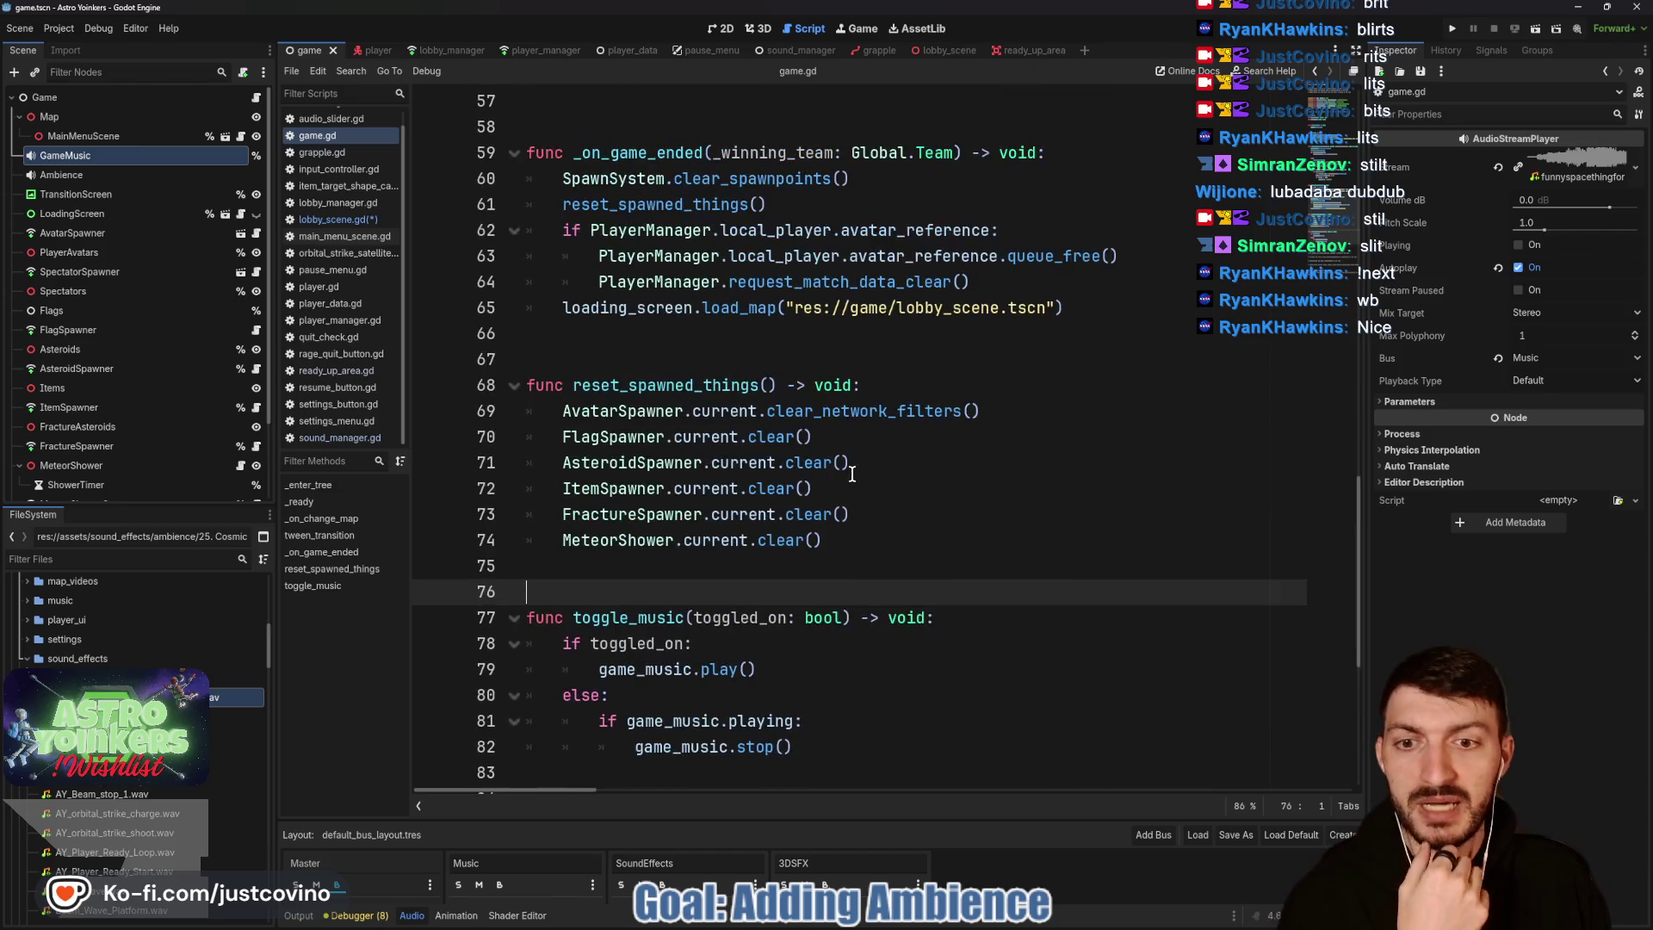
scroll(852, 474, "up", 4)
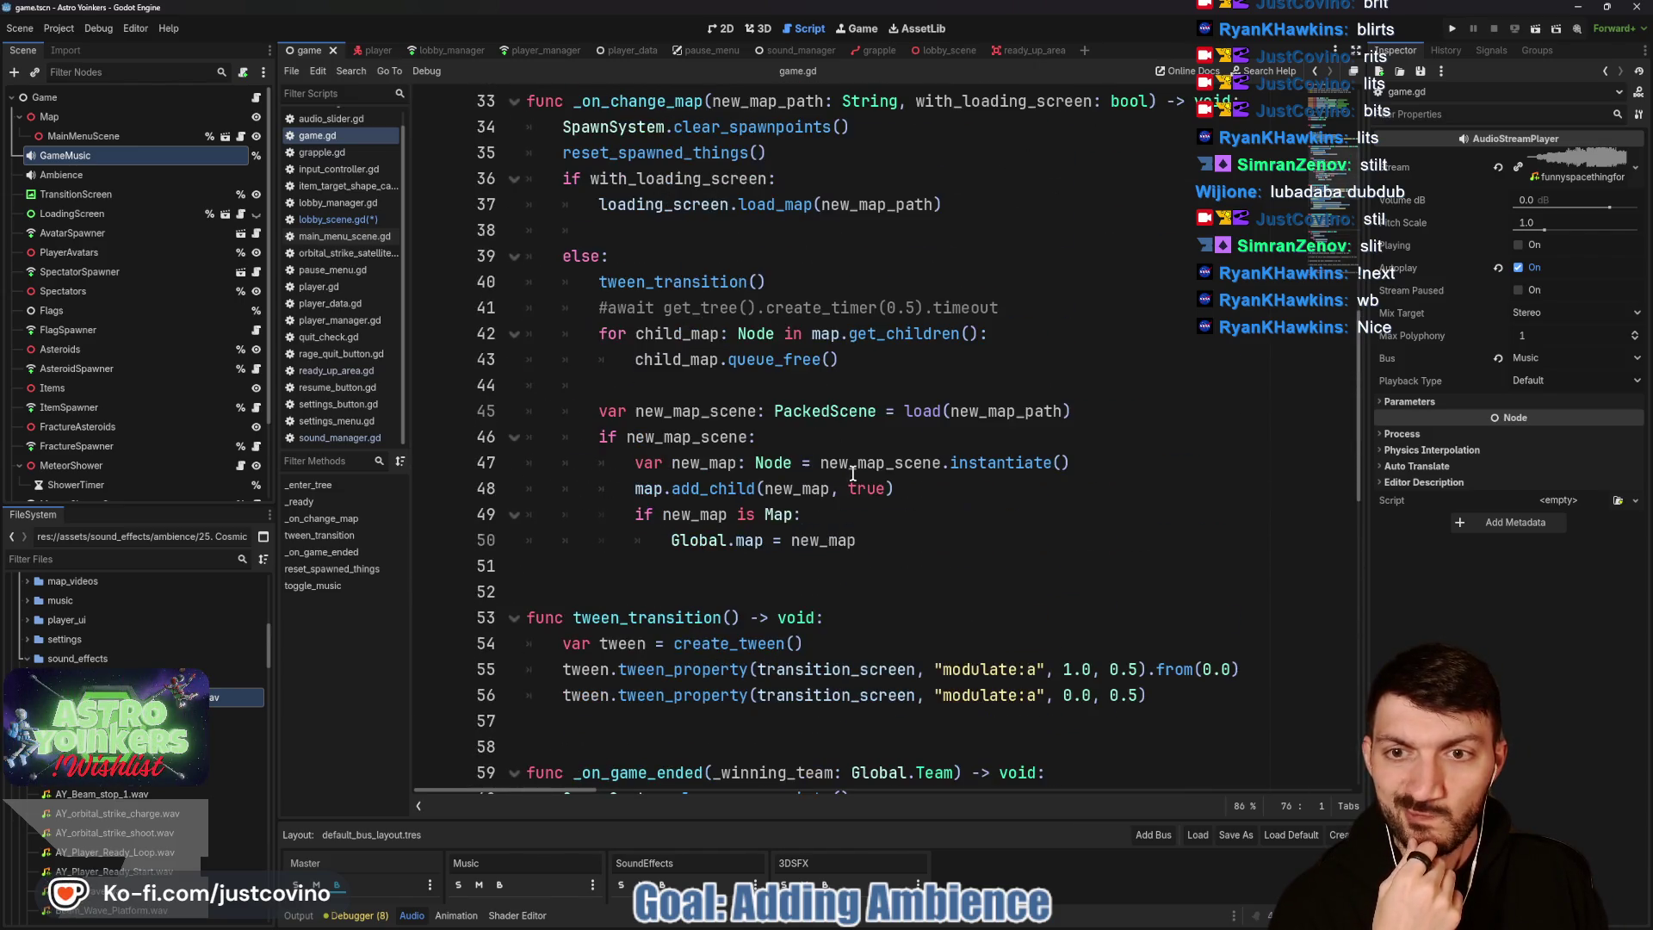
scroll(852, 474, "up", 4)
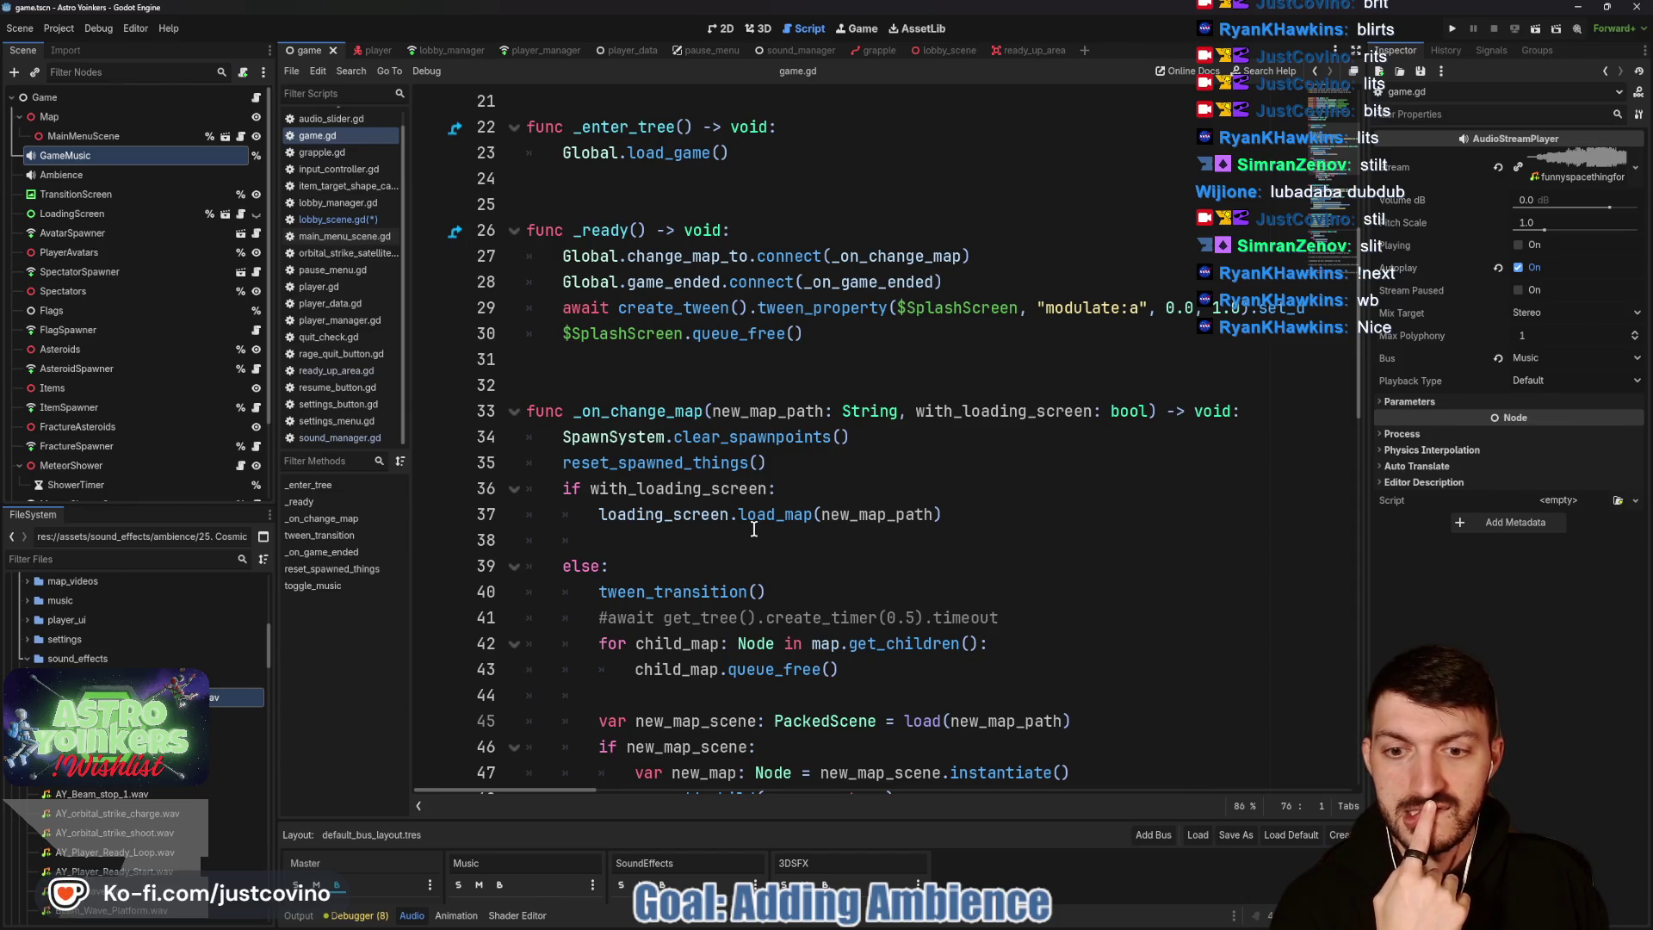
scroll(755, 528, "down", 2)
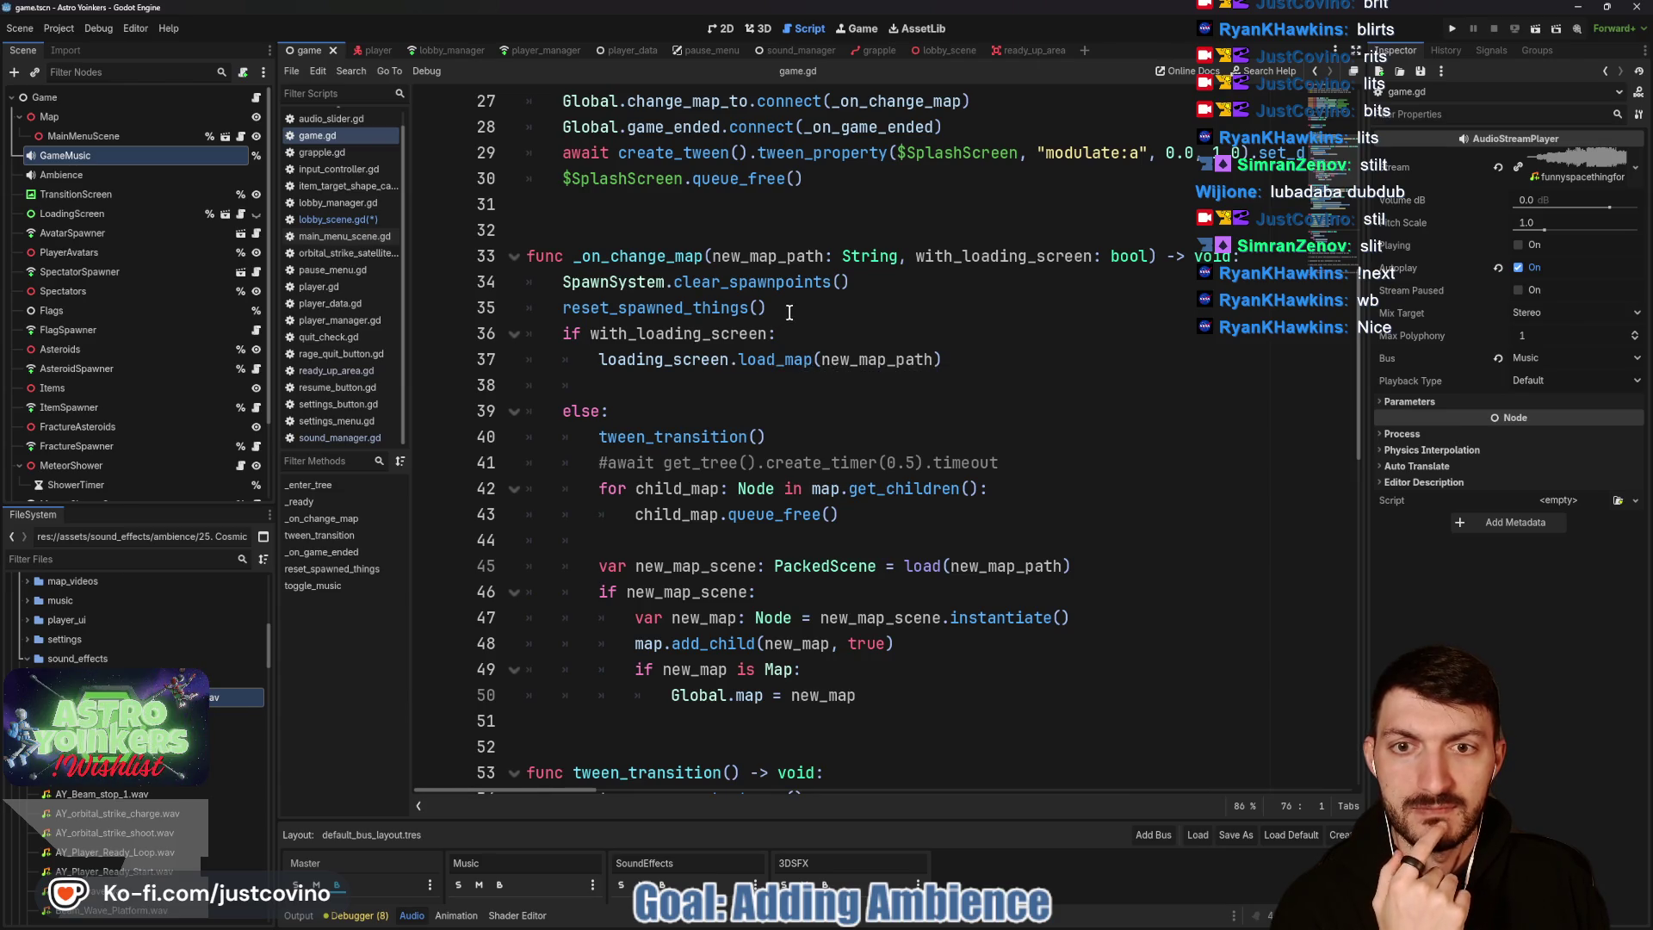
Filter the project files for 'lobby' and bring up the lobby_scene.tscn file's actions
left_click(88, 558)
type("lobby")
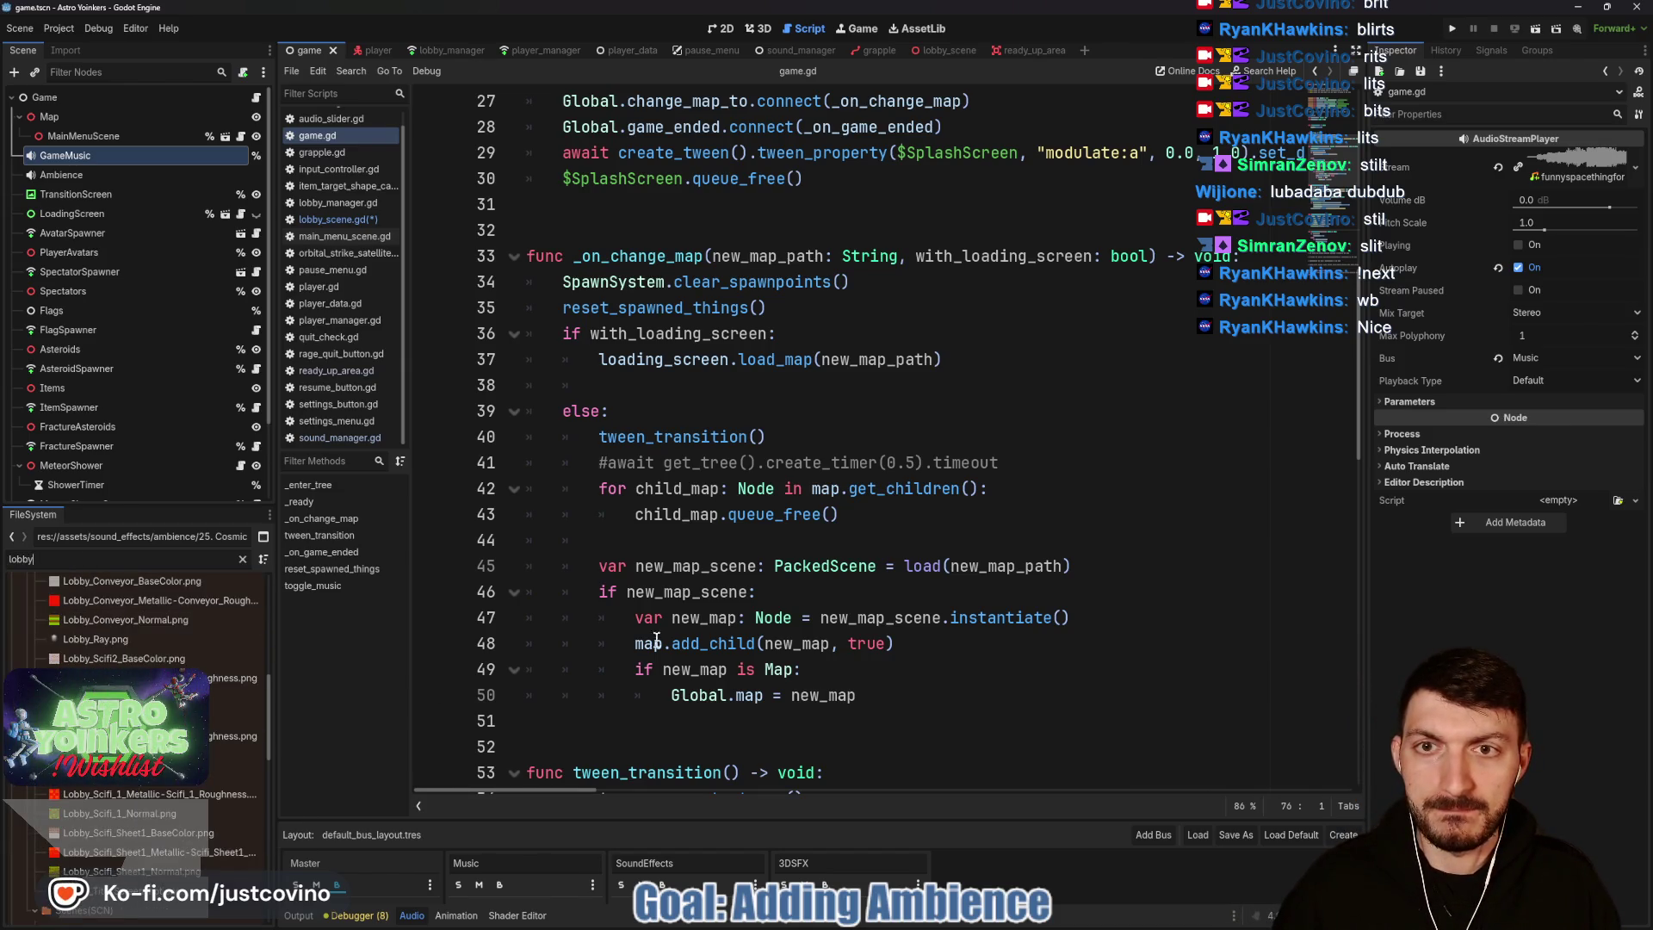
scroll(172, 732, "down", 10)
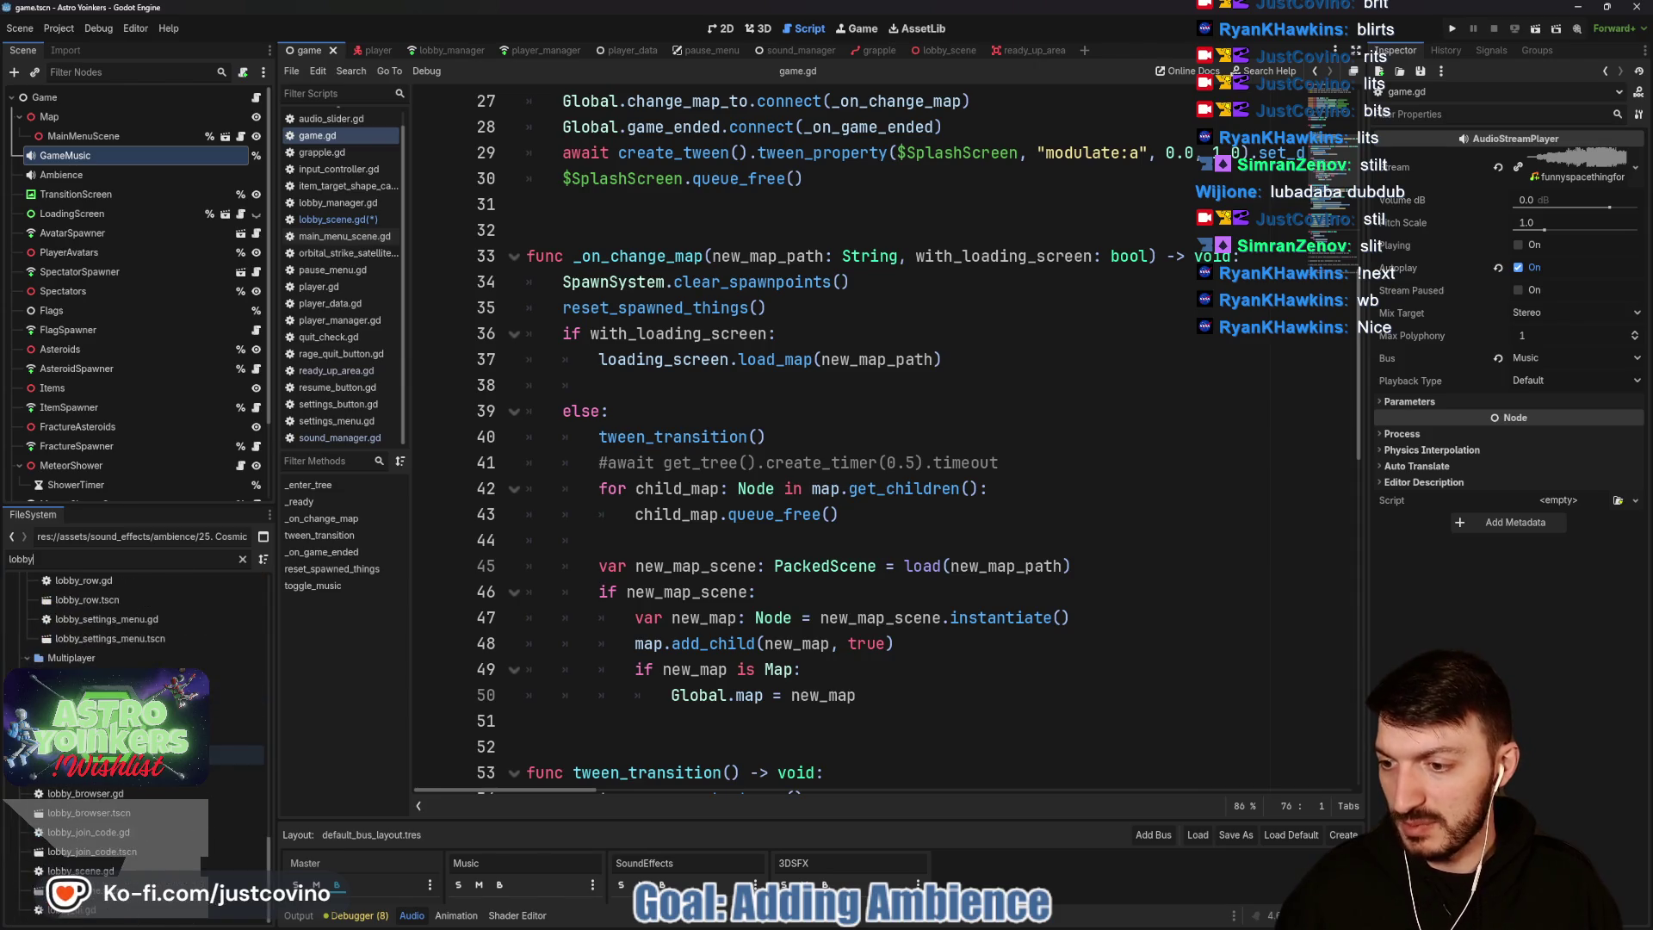
left_click(78, 890)
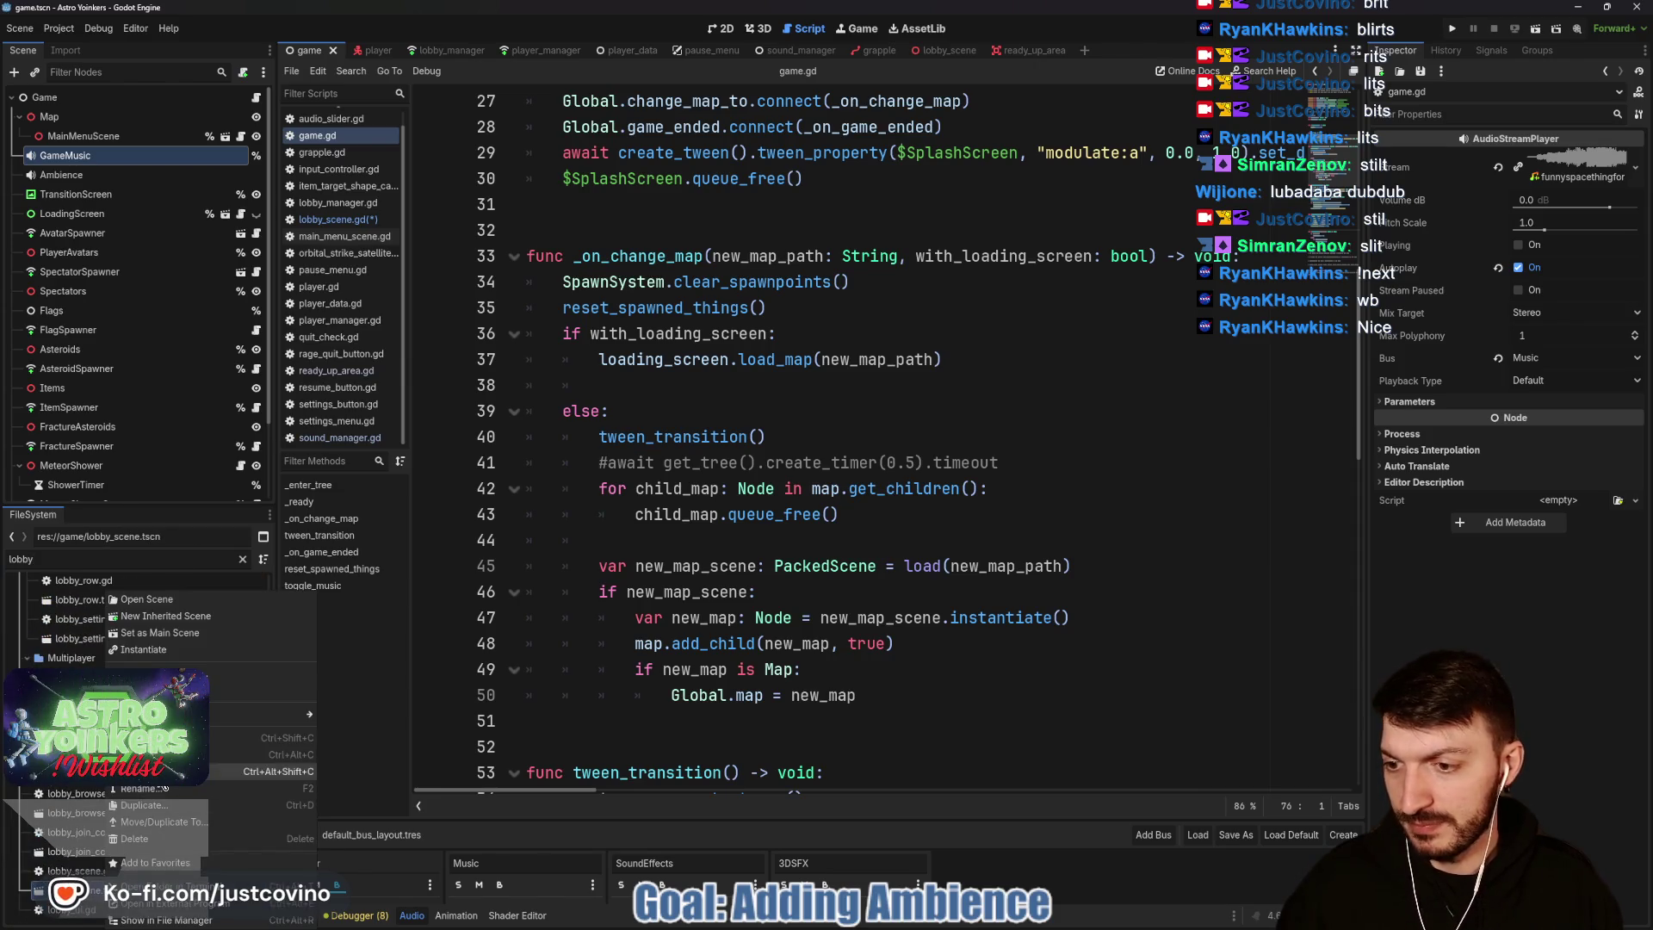
Insert blank lines after reset_spawned_things() in _on_change_map
left_click(894, 290)
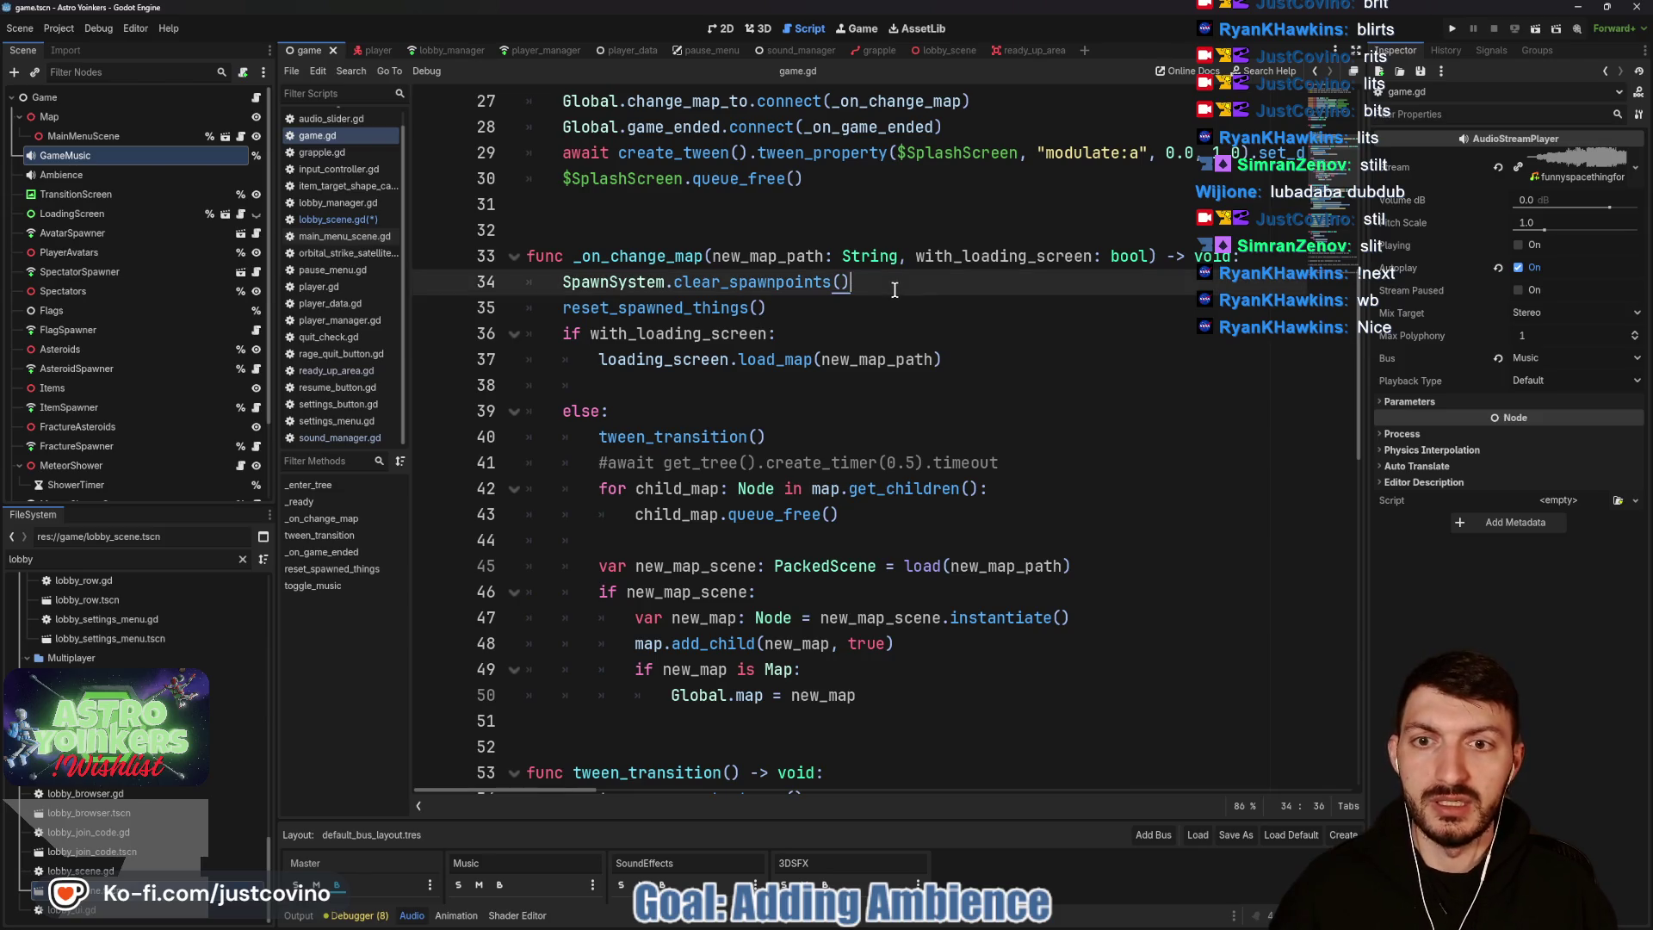
left_click(834, 316)
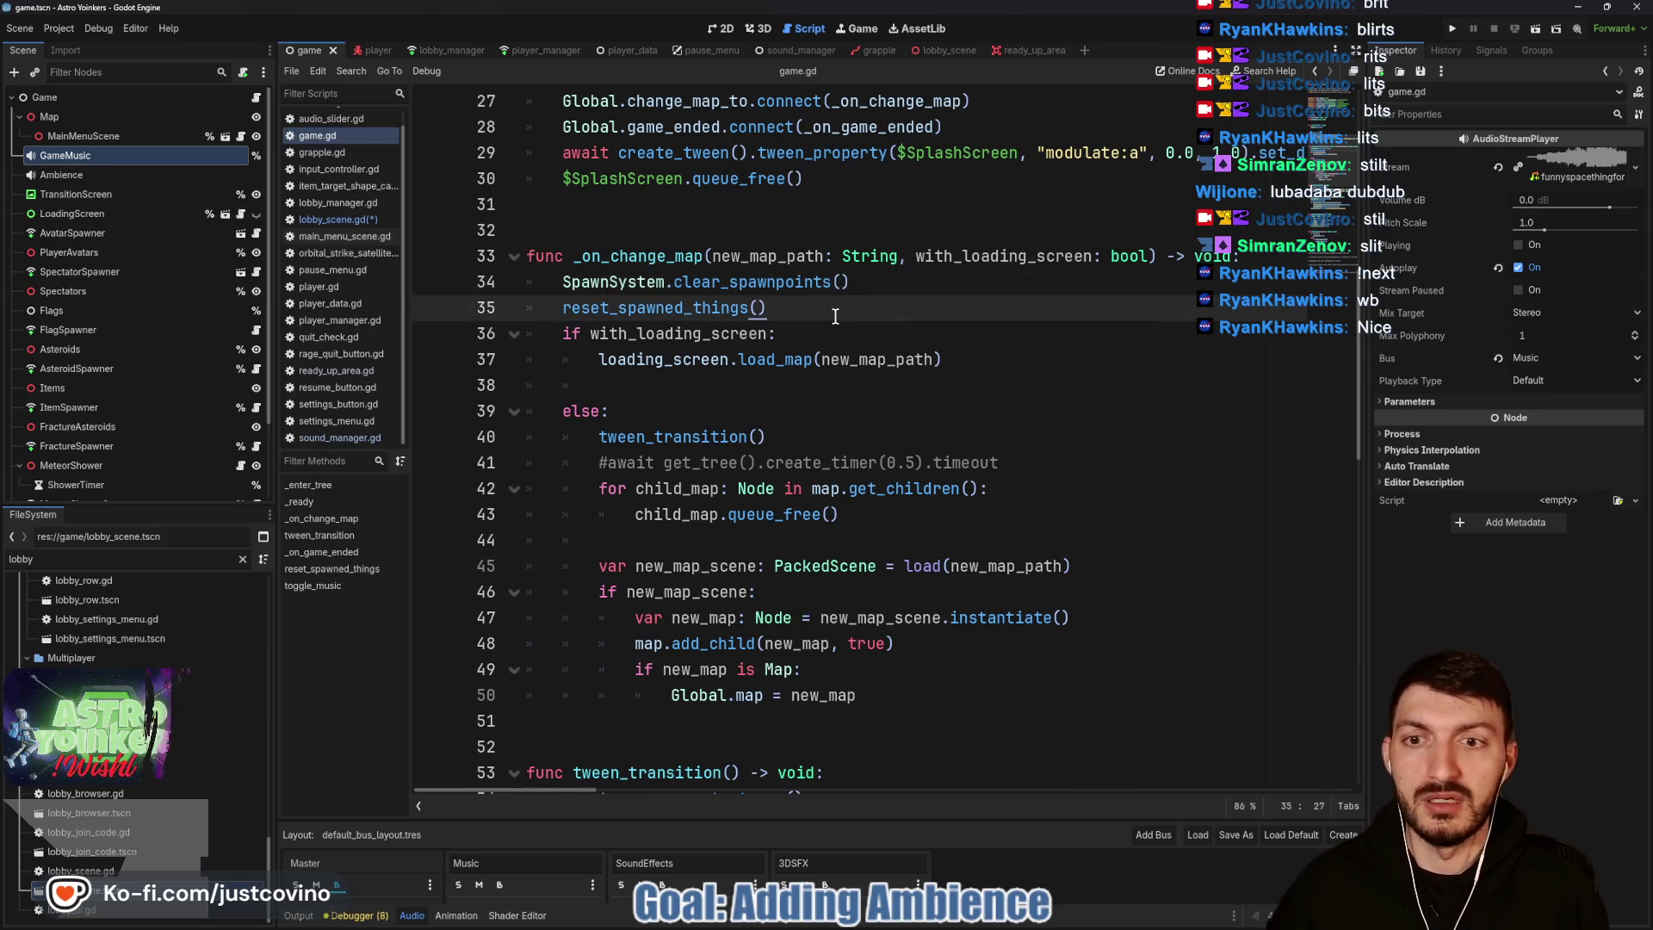
key("Return")
key("Return")
key("Return")
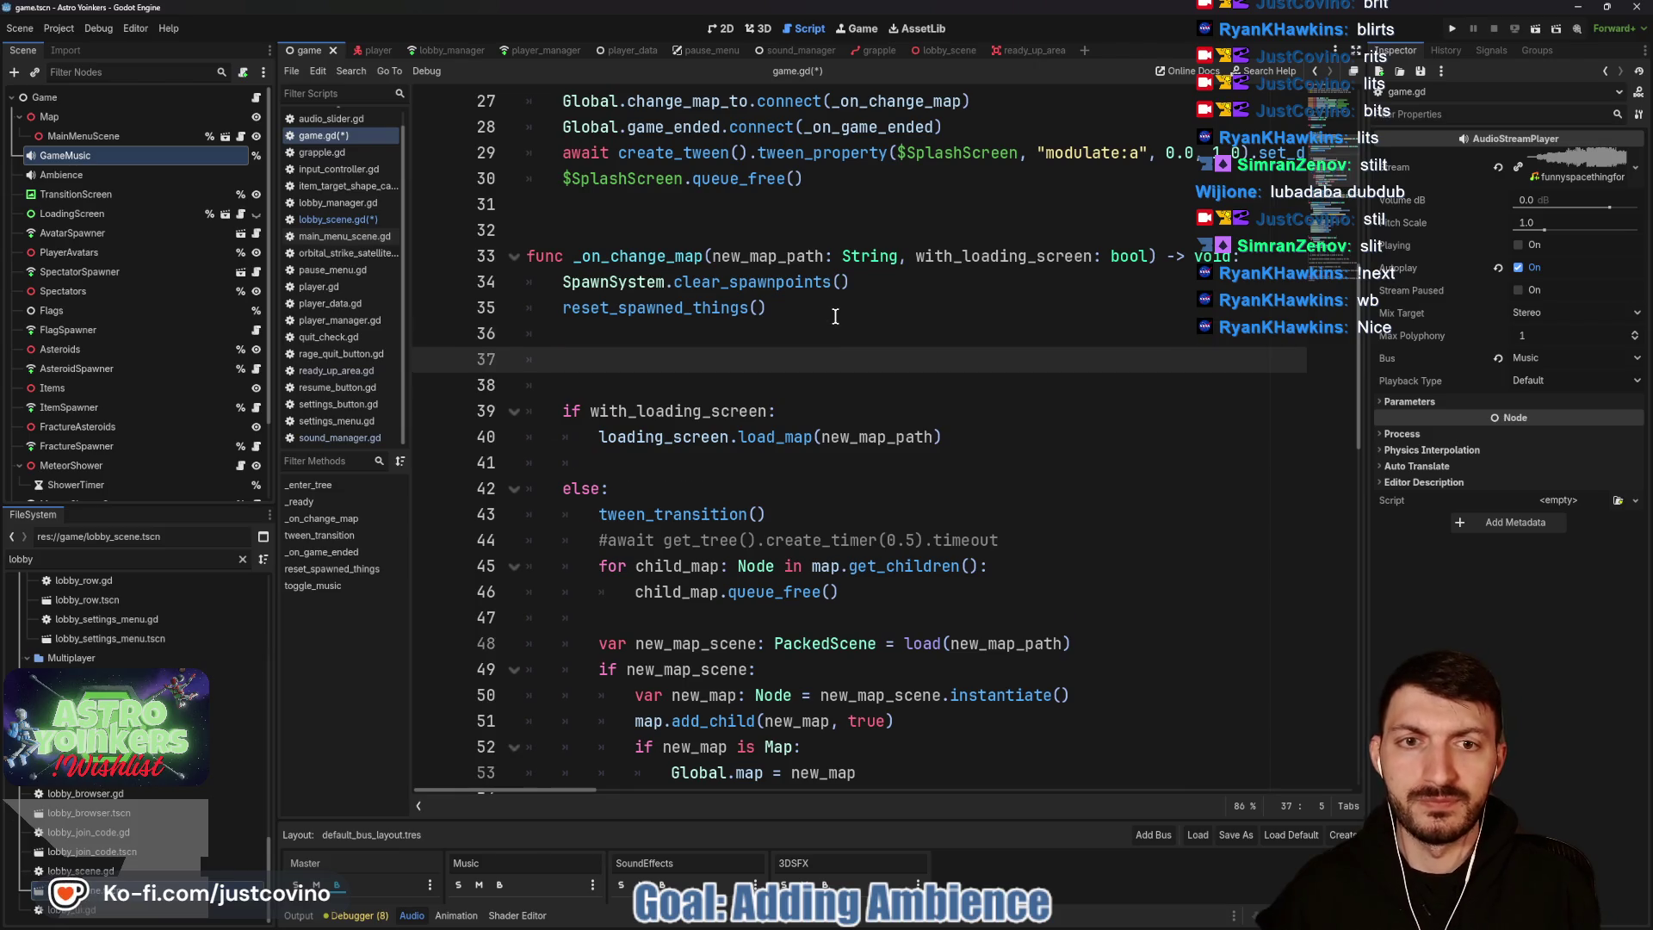
Add an if new_map_path == "res://game/lobby_scene.tscn" check calling toggle_music(false), and save
type("if new_map_path =")
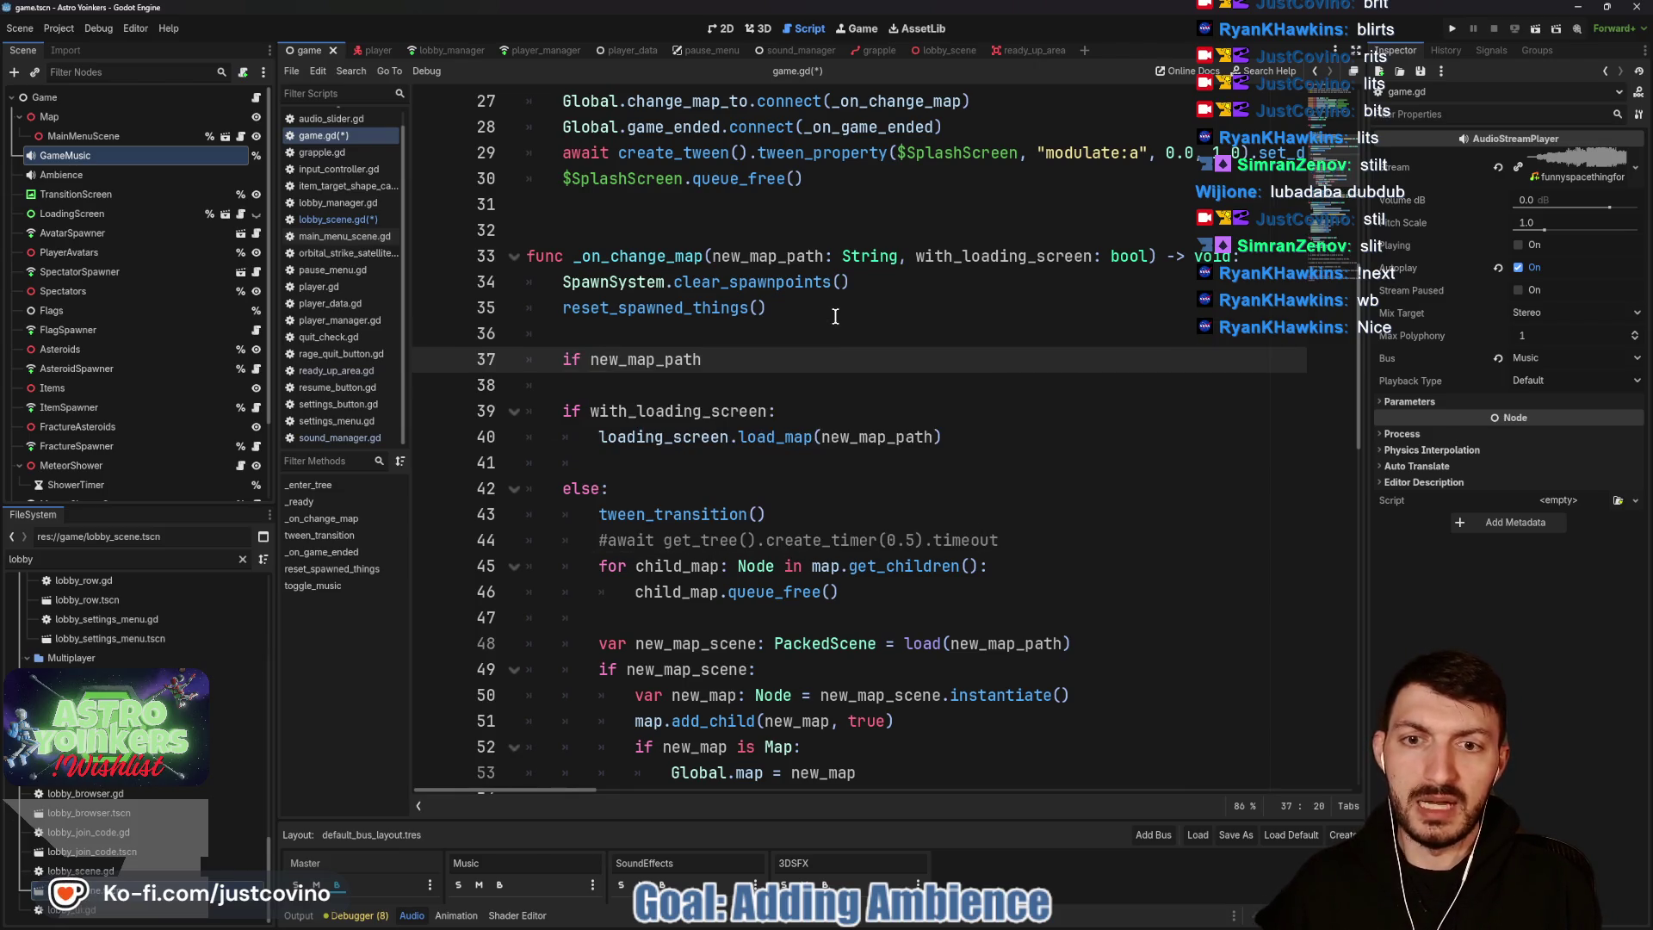
type("= \"res://game/lobby_scene.tscn")
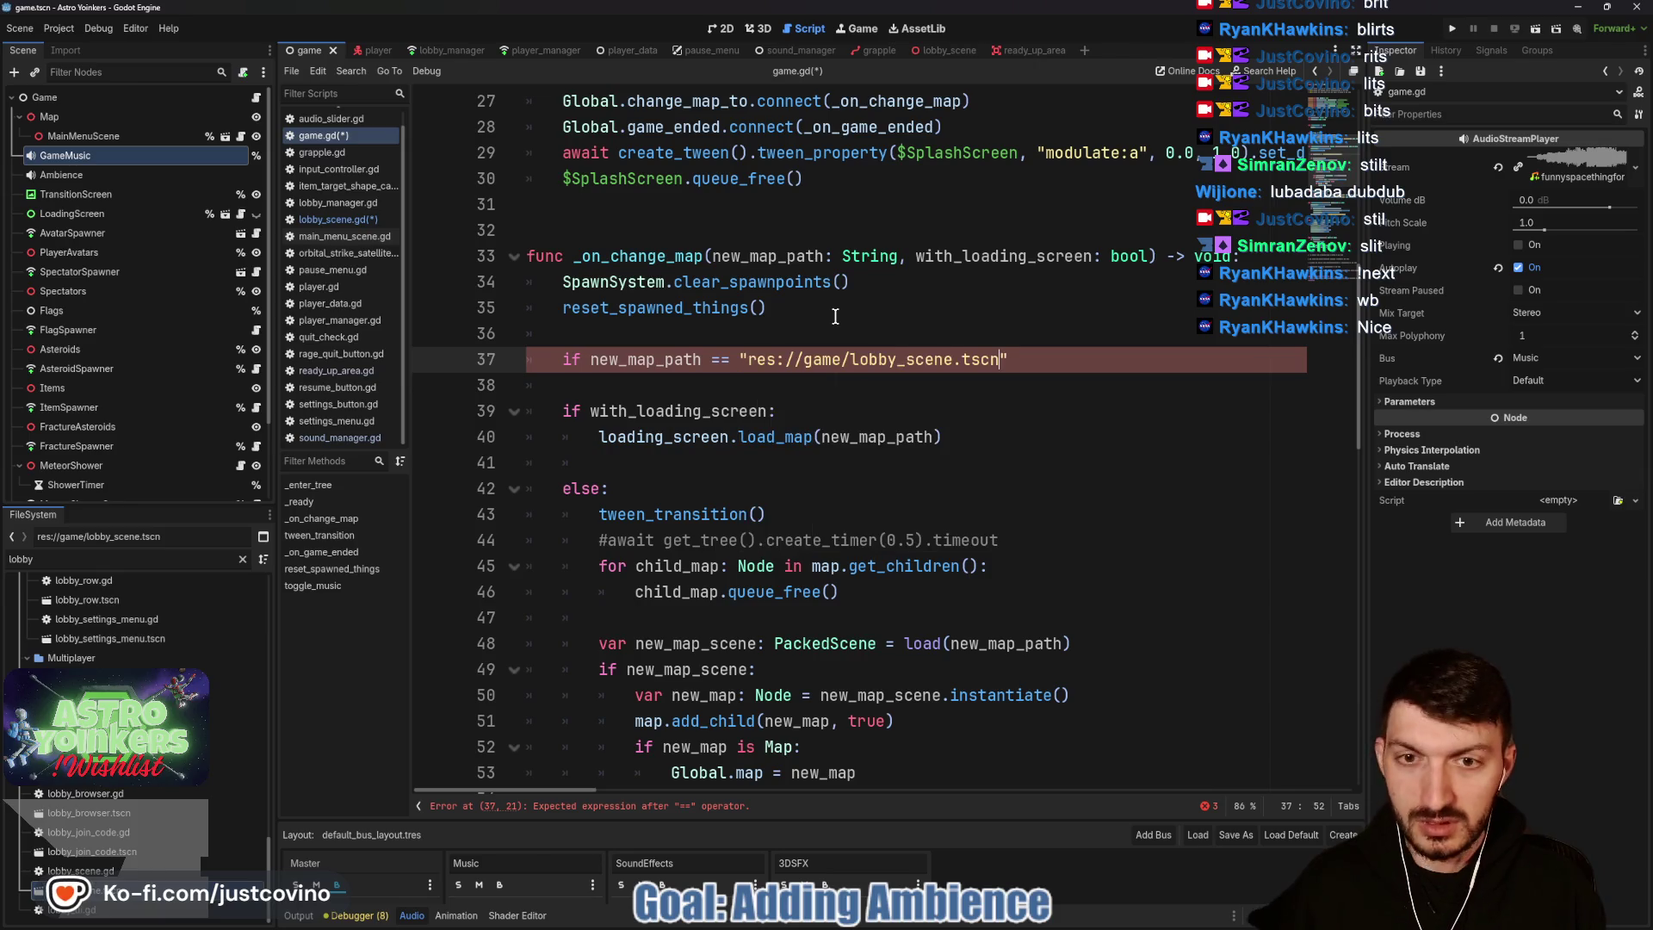
type("\"")
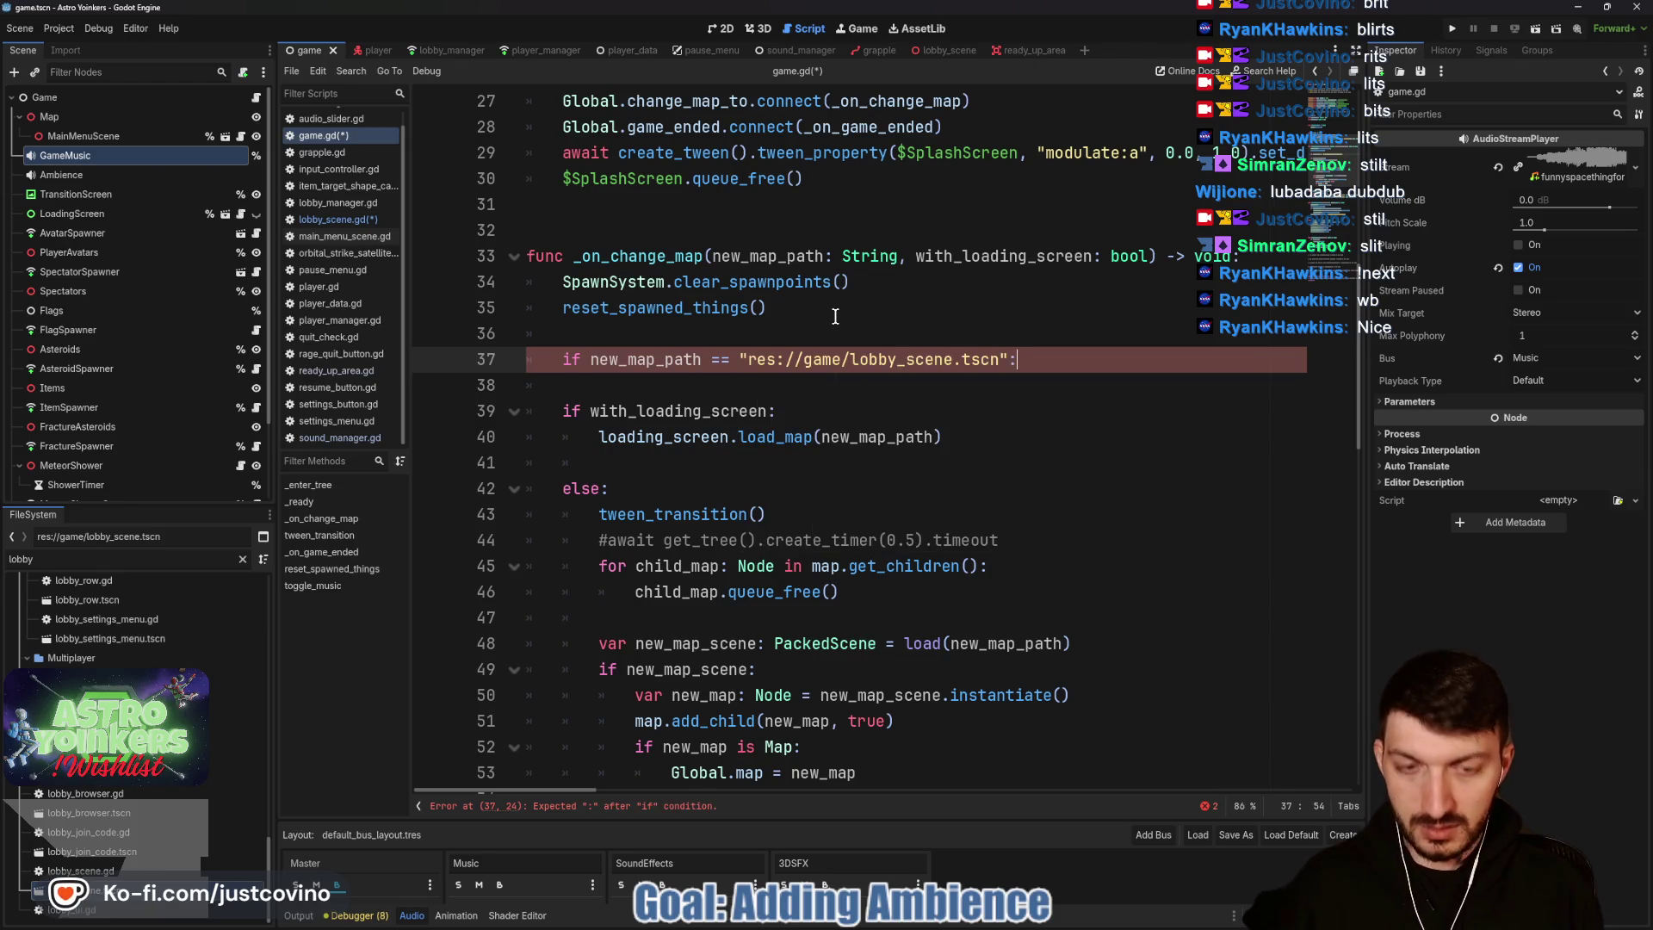
key("Return")
type("to")
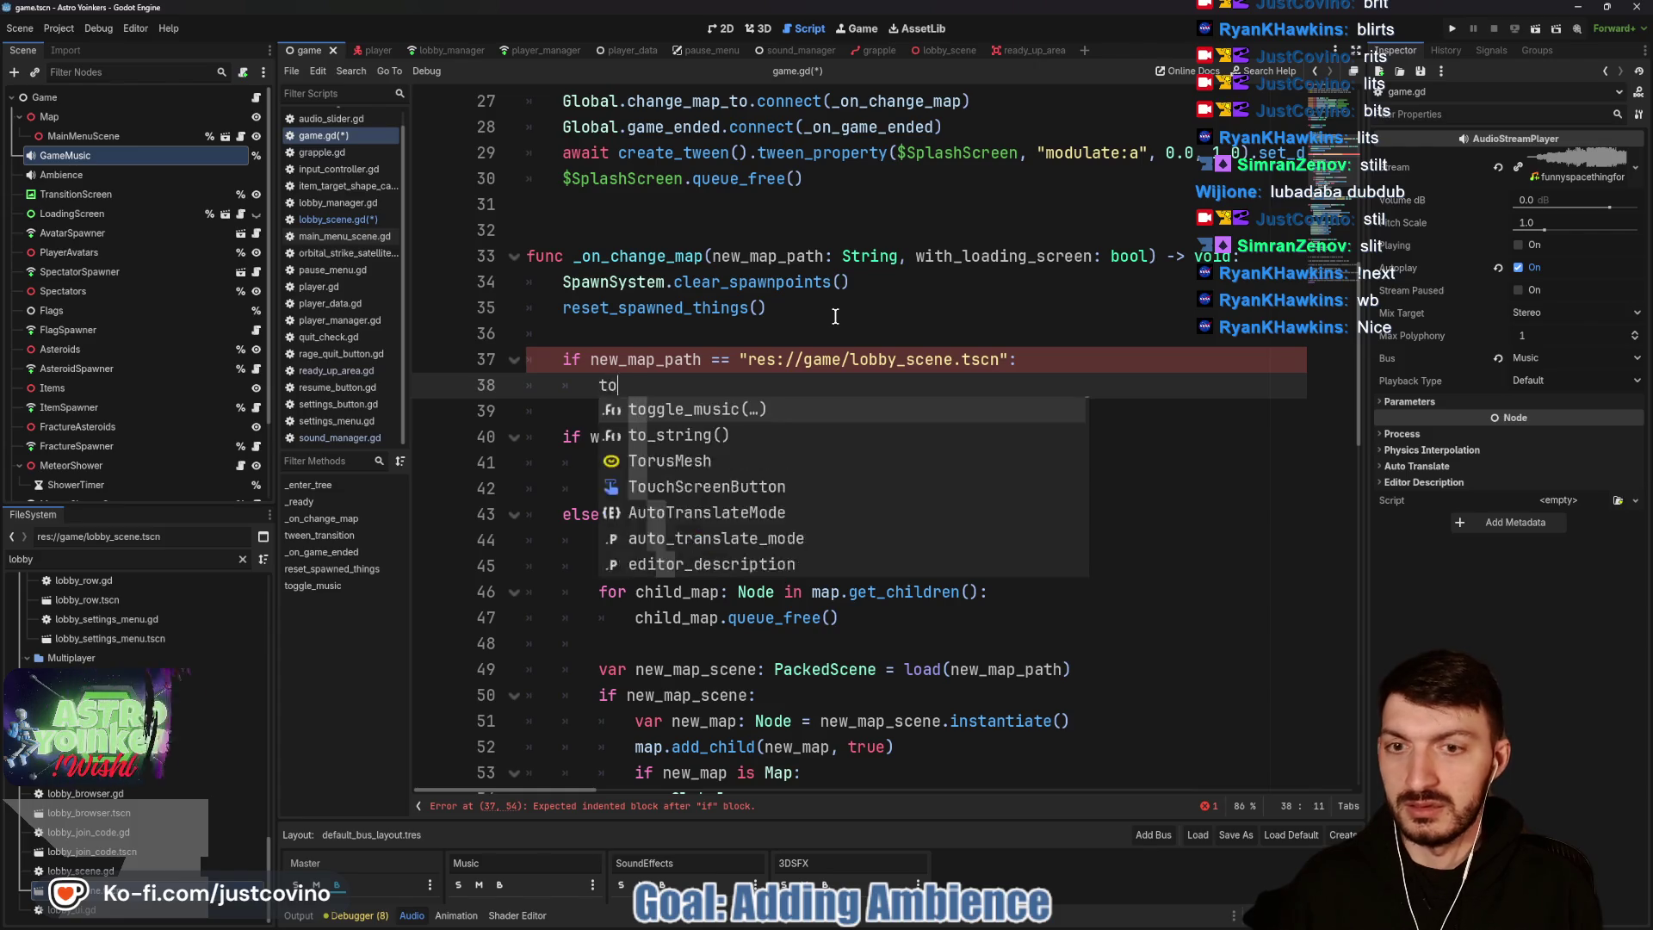
key("Return")
type("lse)")
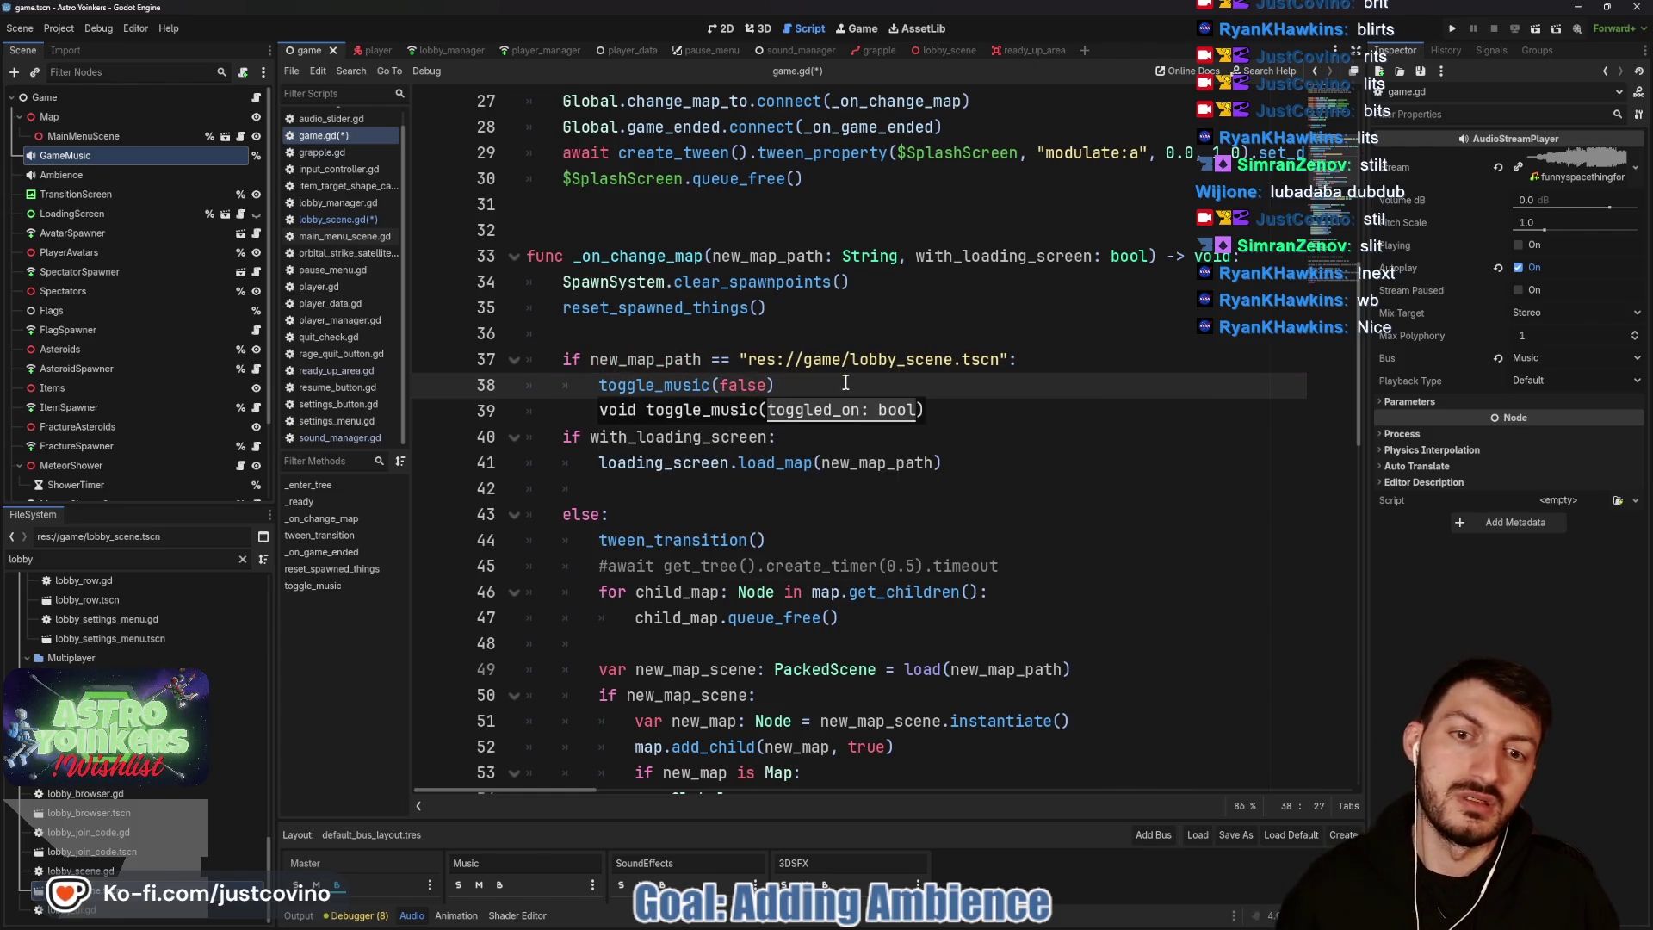
key("ctrl+s")
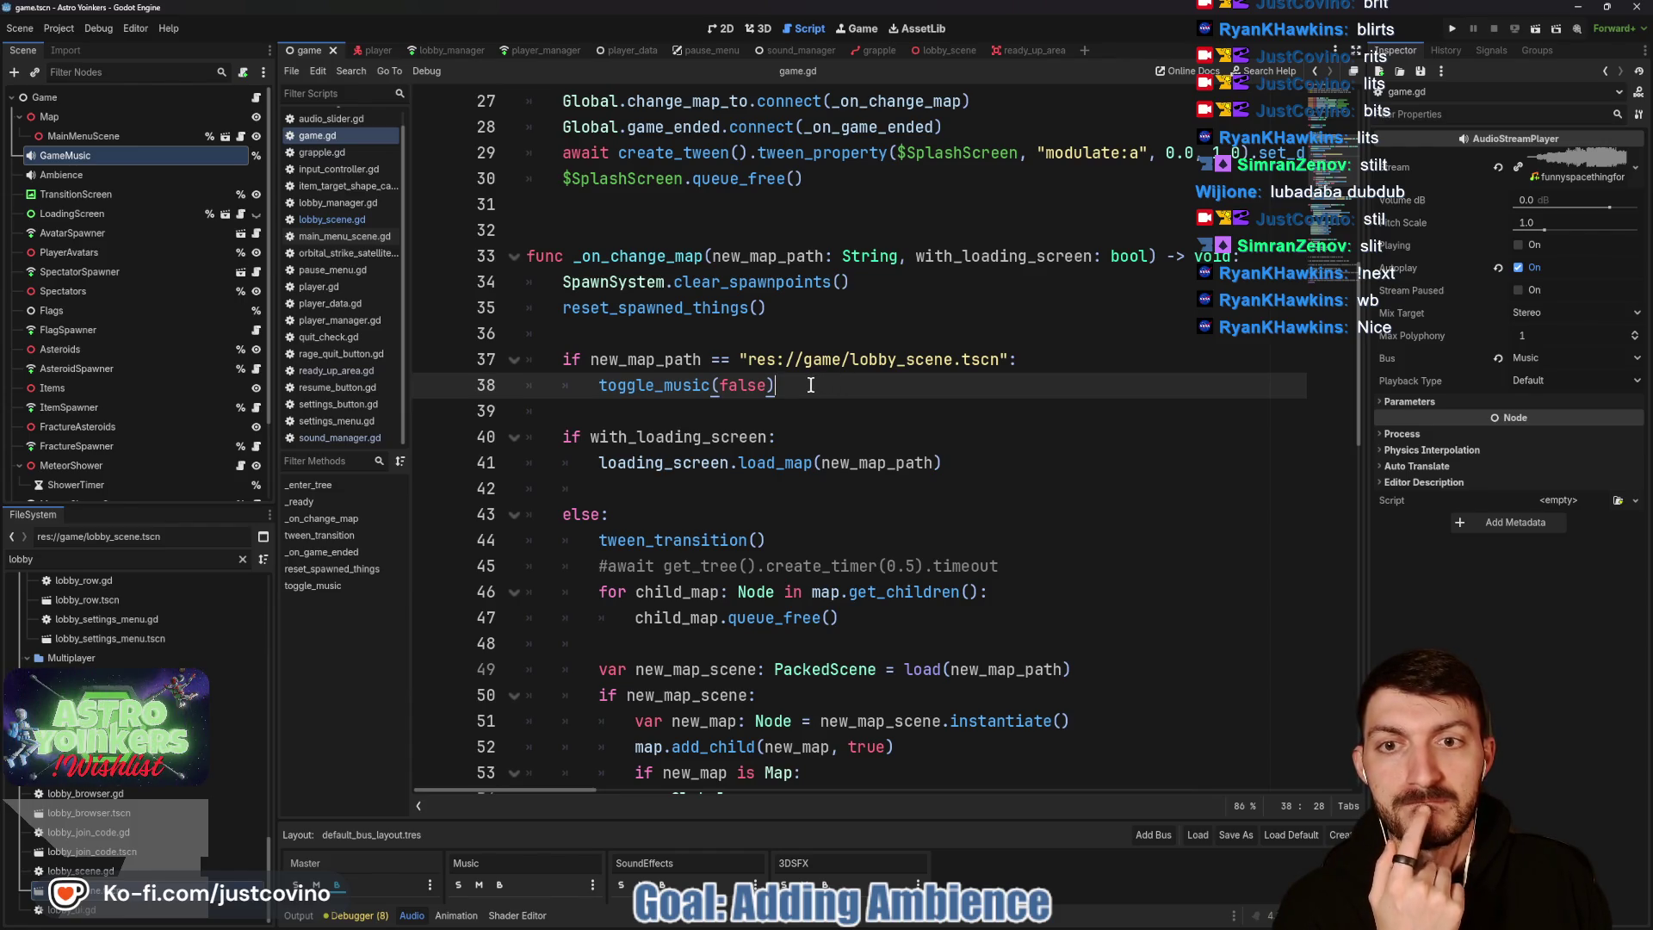
Delete the new lobby check lines, then restore them with undo
left_click_drag(806, 388, 525, 358)
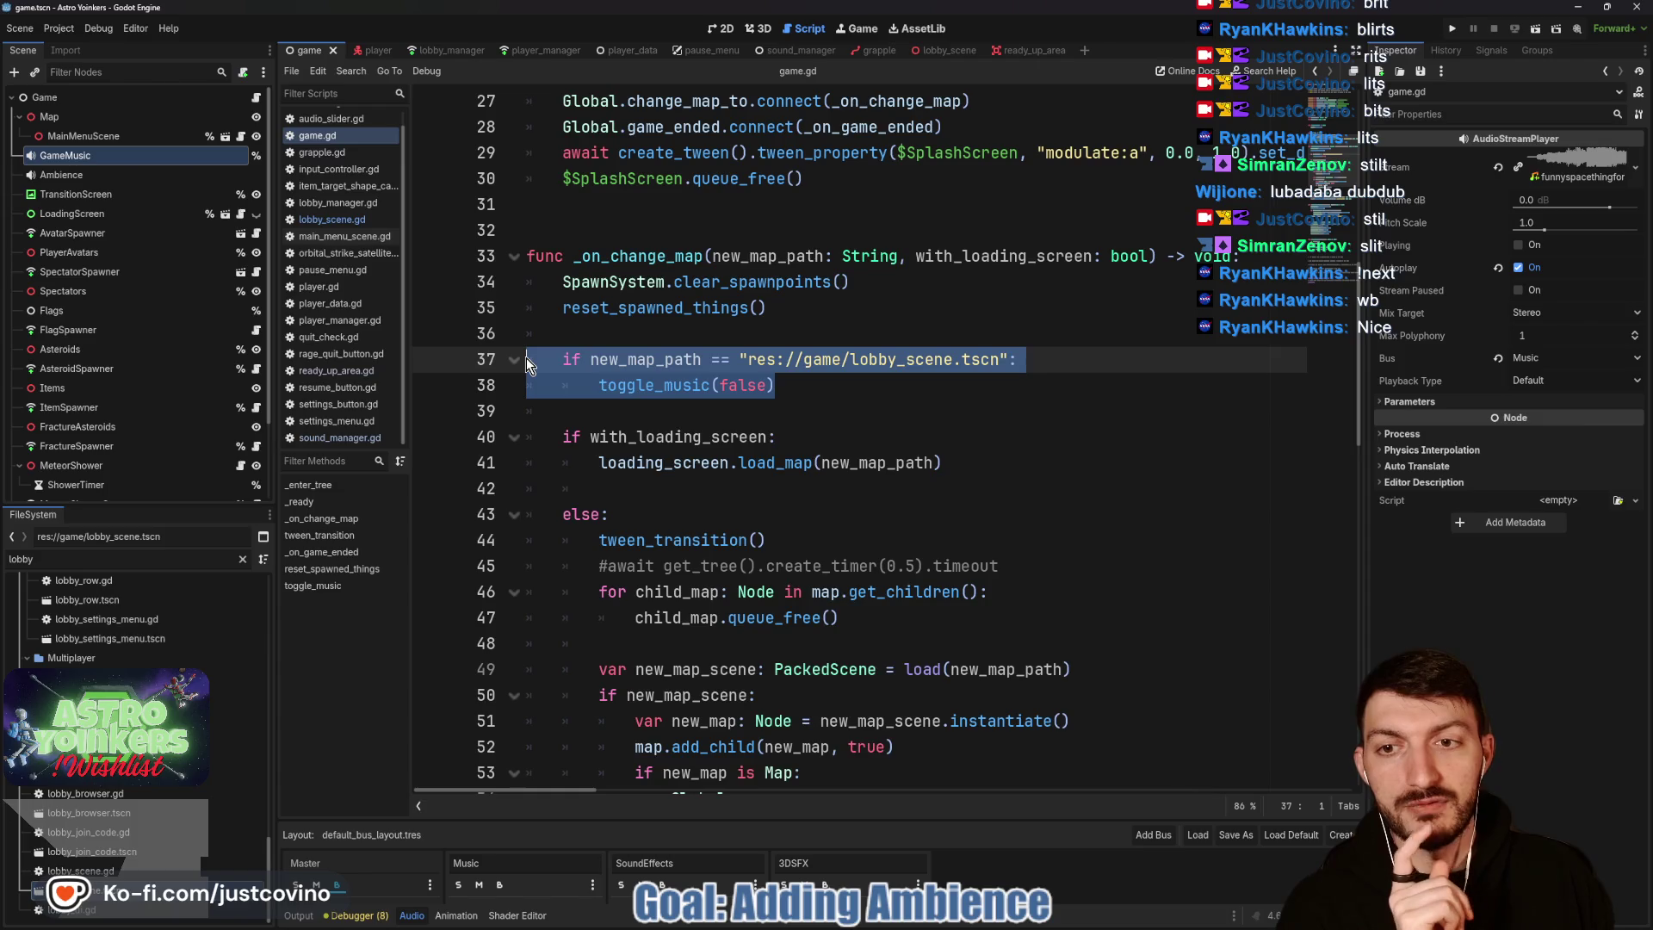
key("BackSpace")
key("BackSpace")
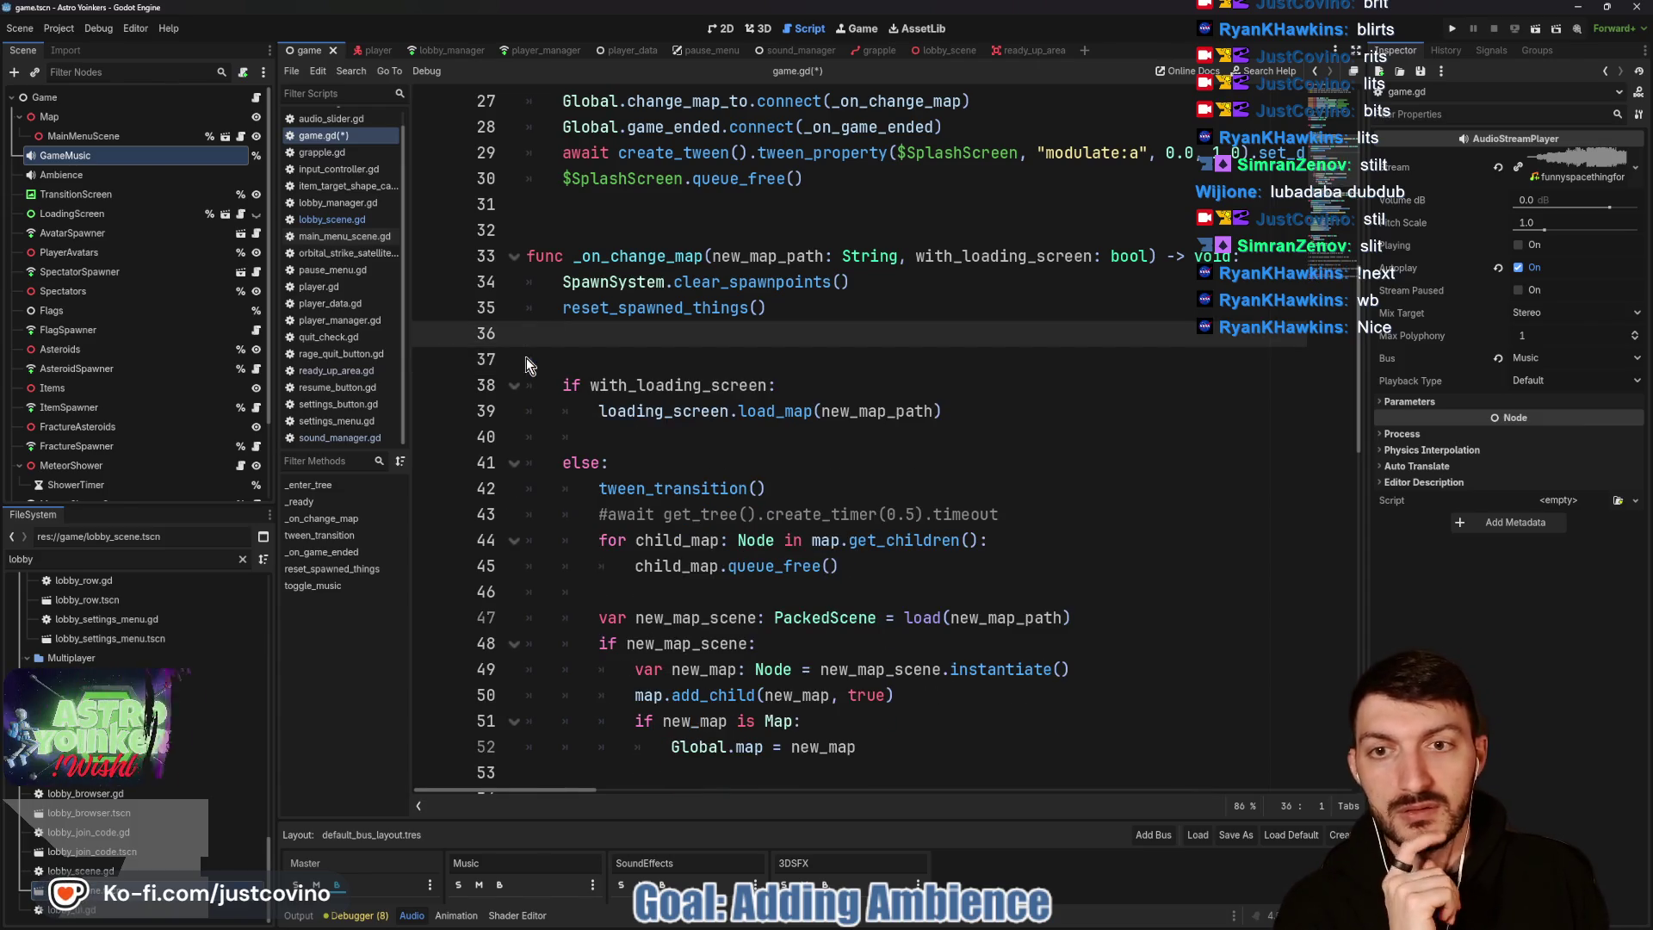
key("ctrl+z")
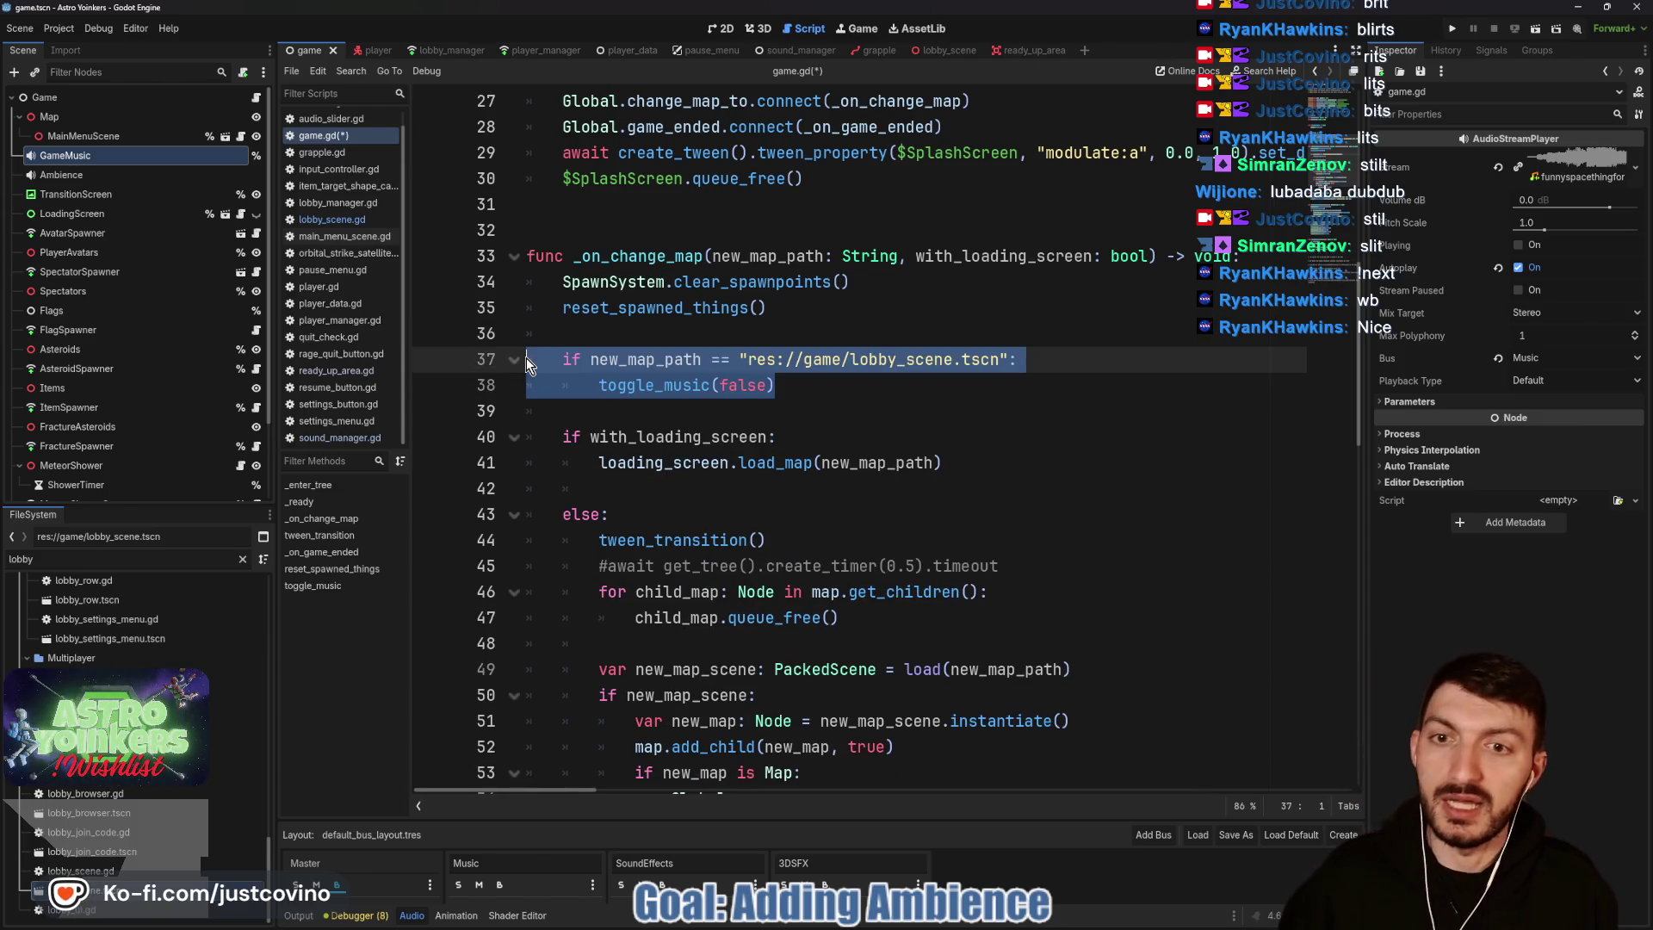
left_click(847, 409)
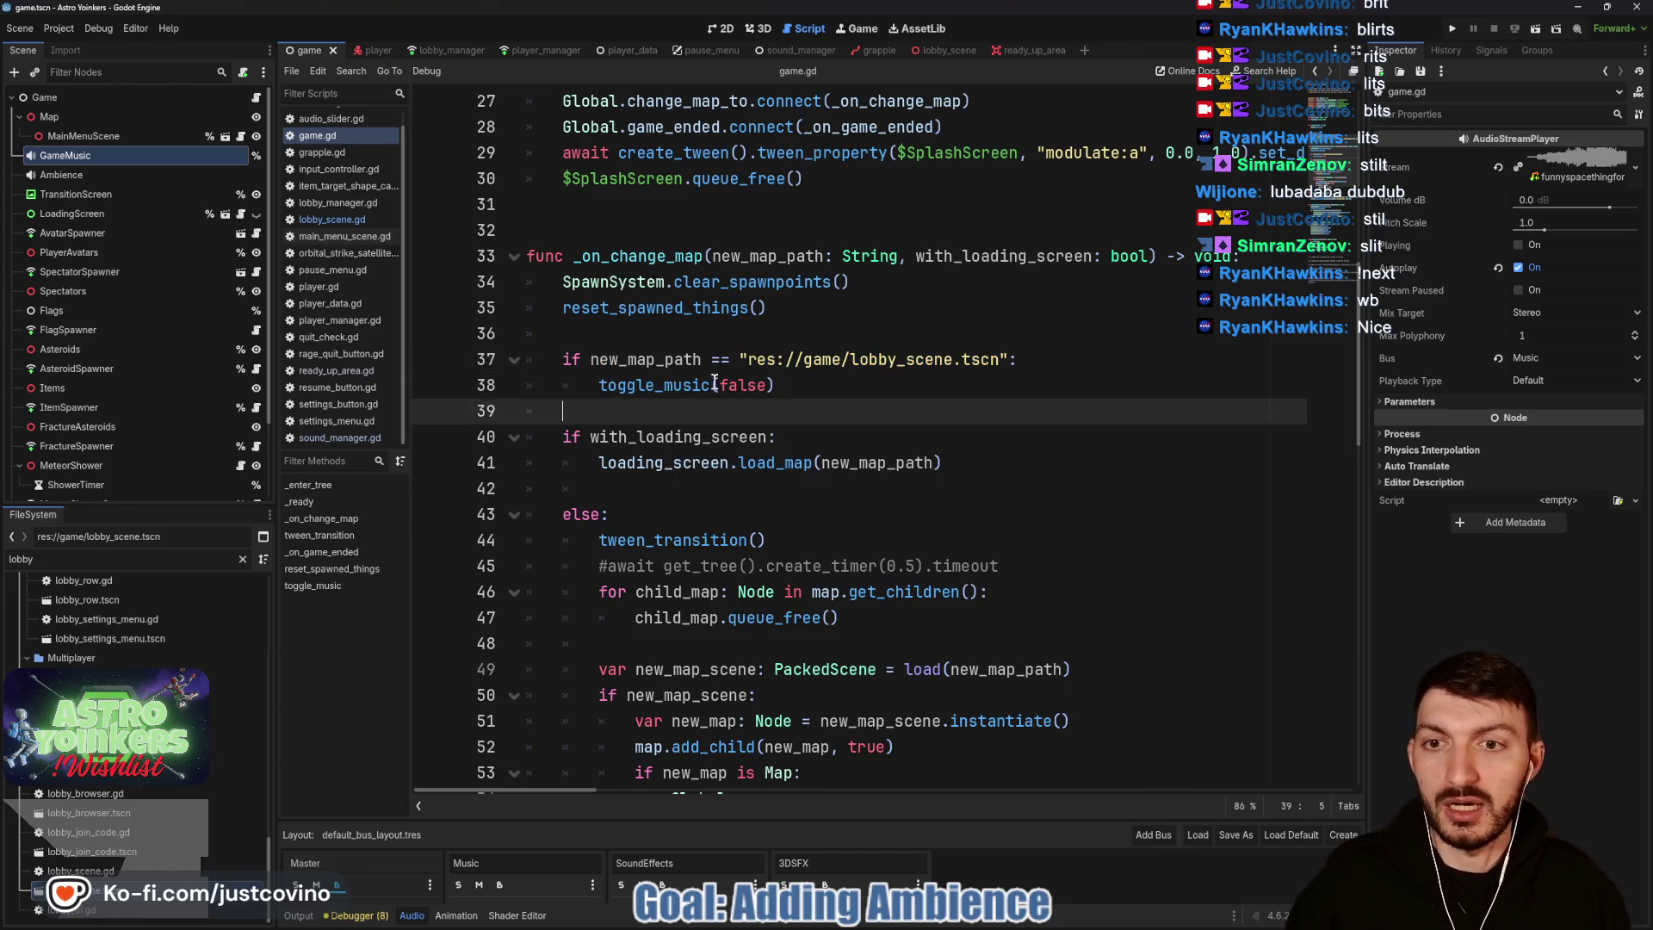
Open the MainMenuScene script and show the scene's node references
left_click(240, 136)
left_click(116, 138)
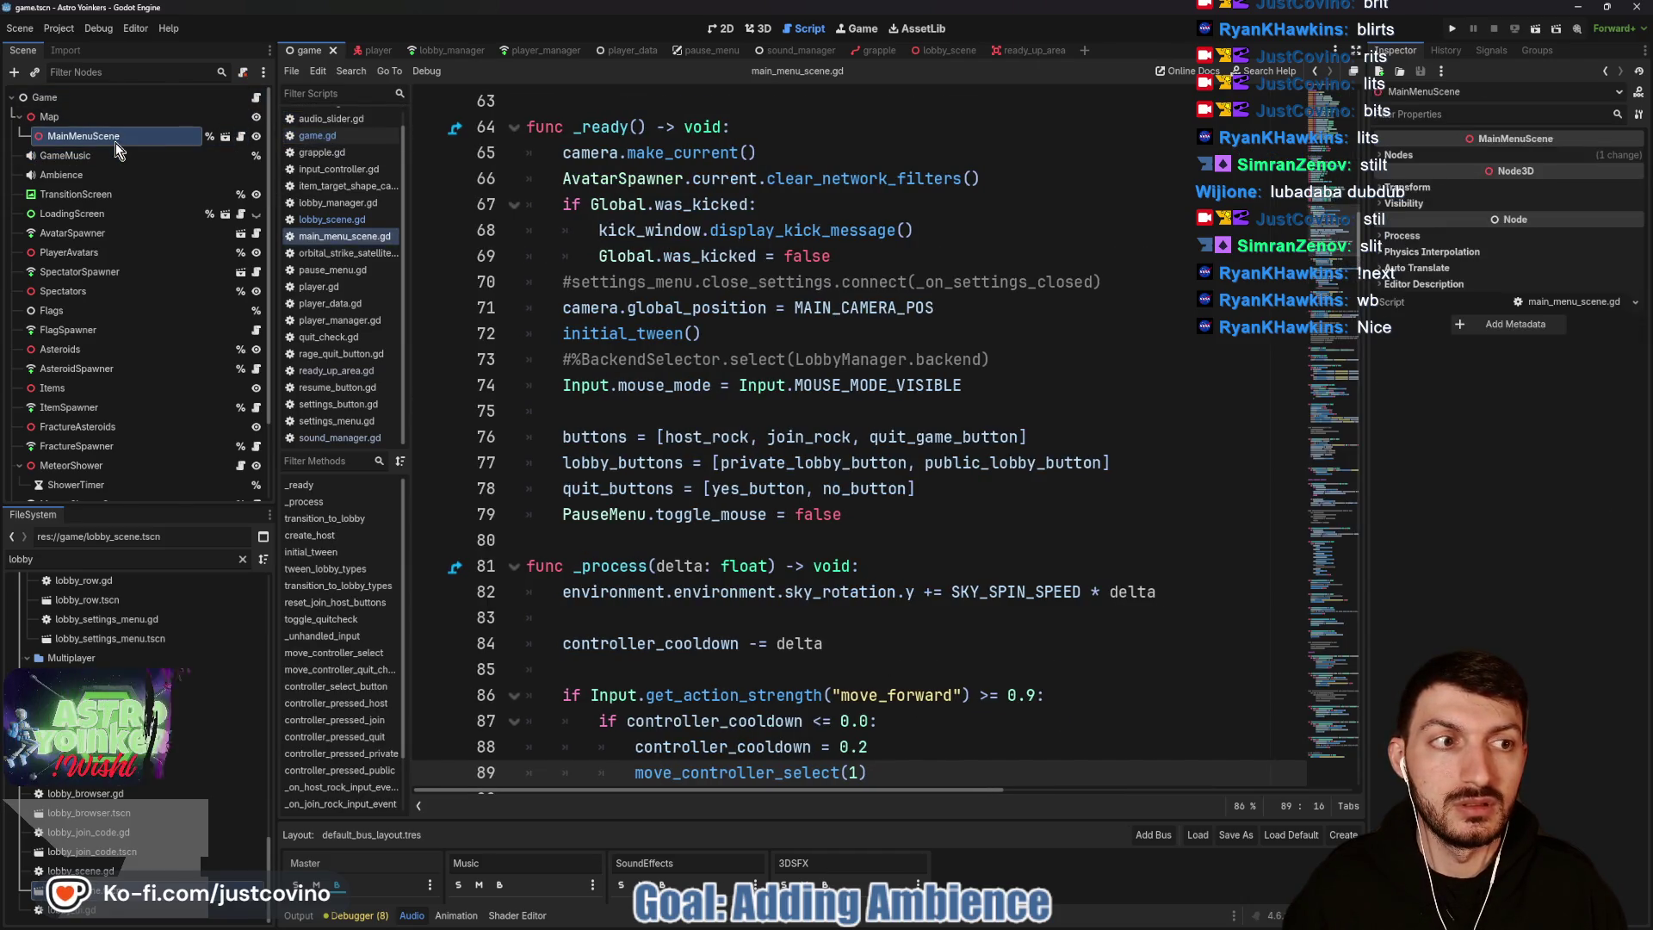
left_click(1439, 155)
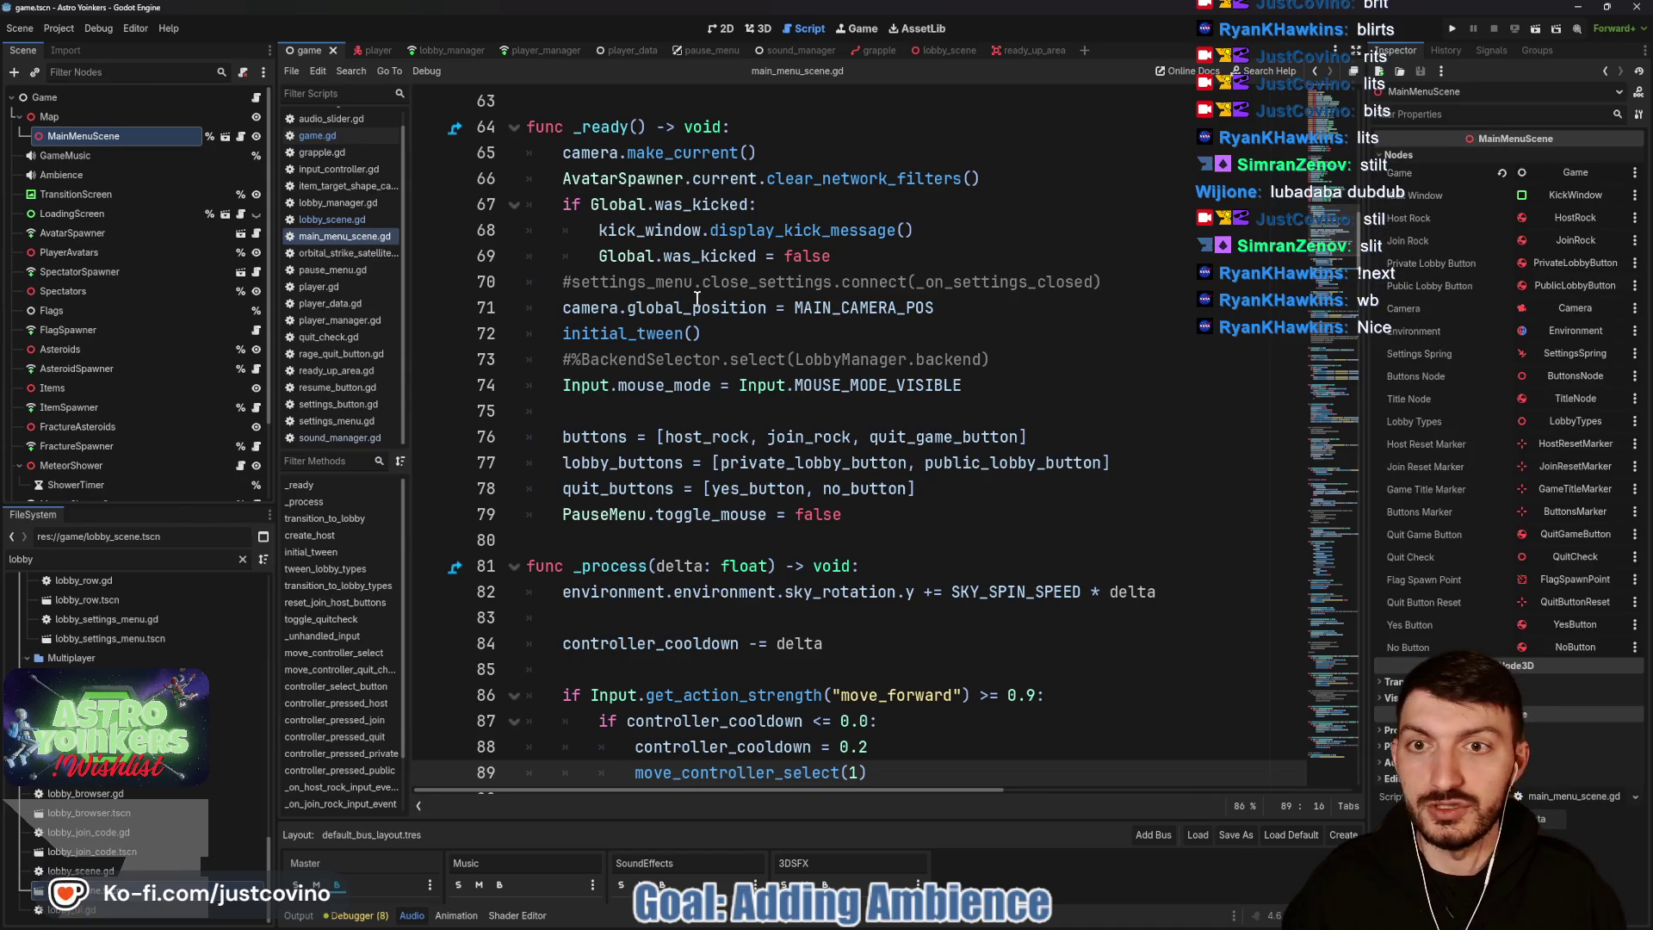
scroll(698, 297, "up", 6)
scroll(807, 443, "down", 2)
Insert game.toggle_music(true) as the first line of _ready and save the script
left_click(792, 463)
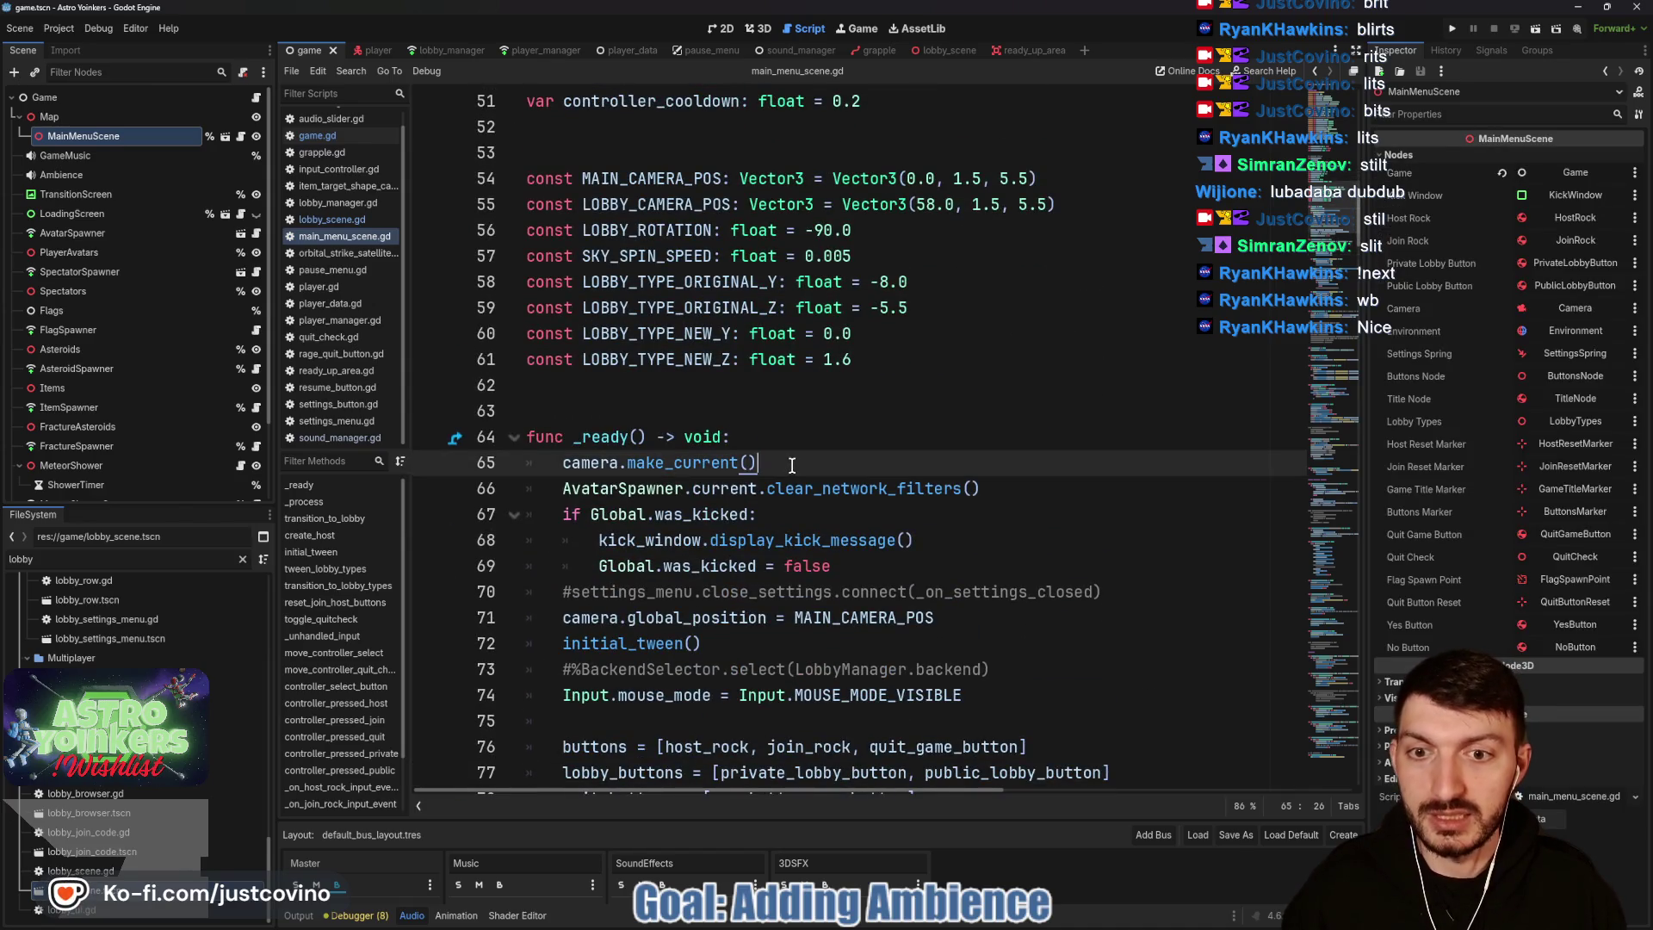
left_click(758, 439)
key("Return")
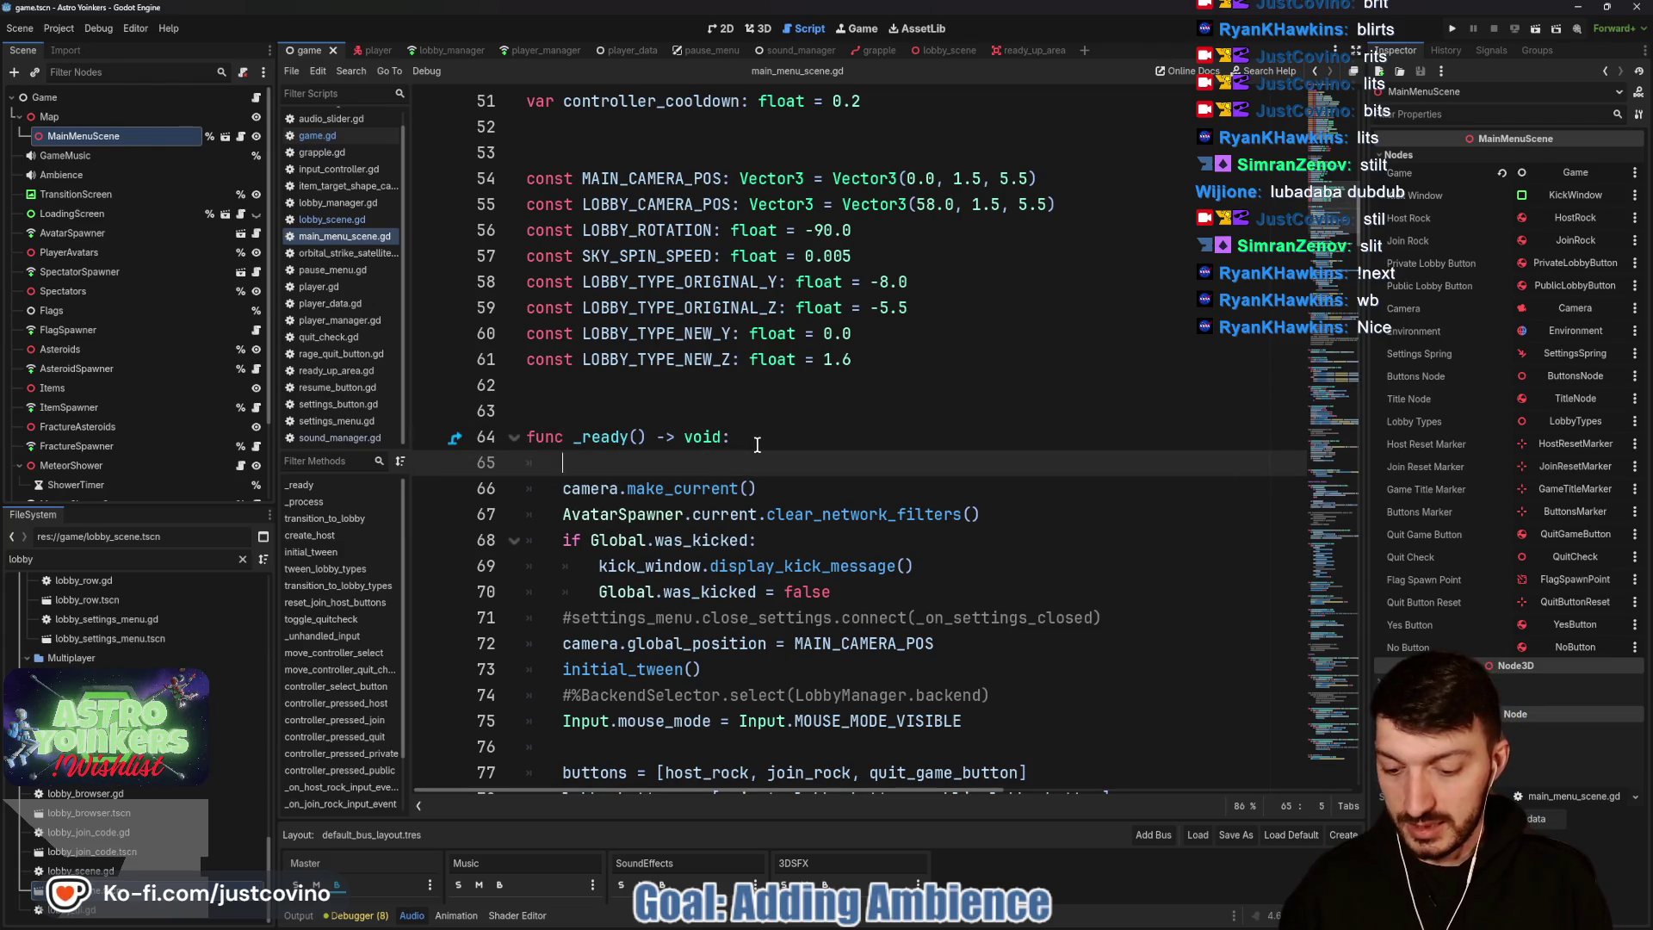
type("game.tog")
key("Return")
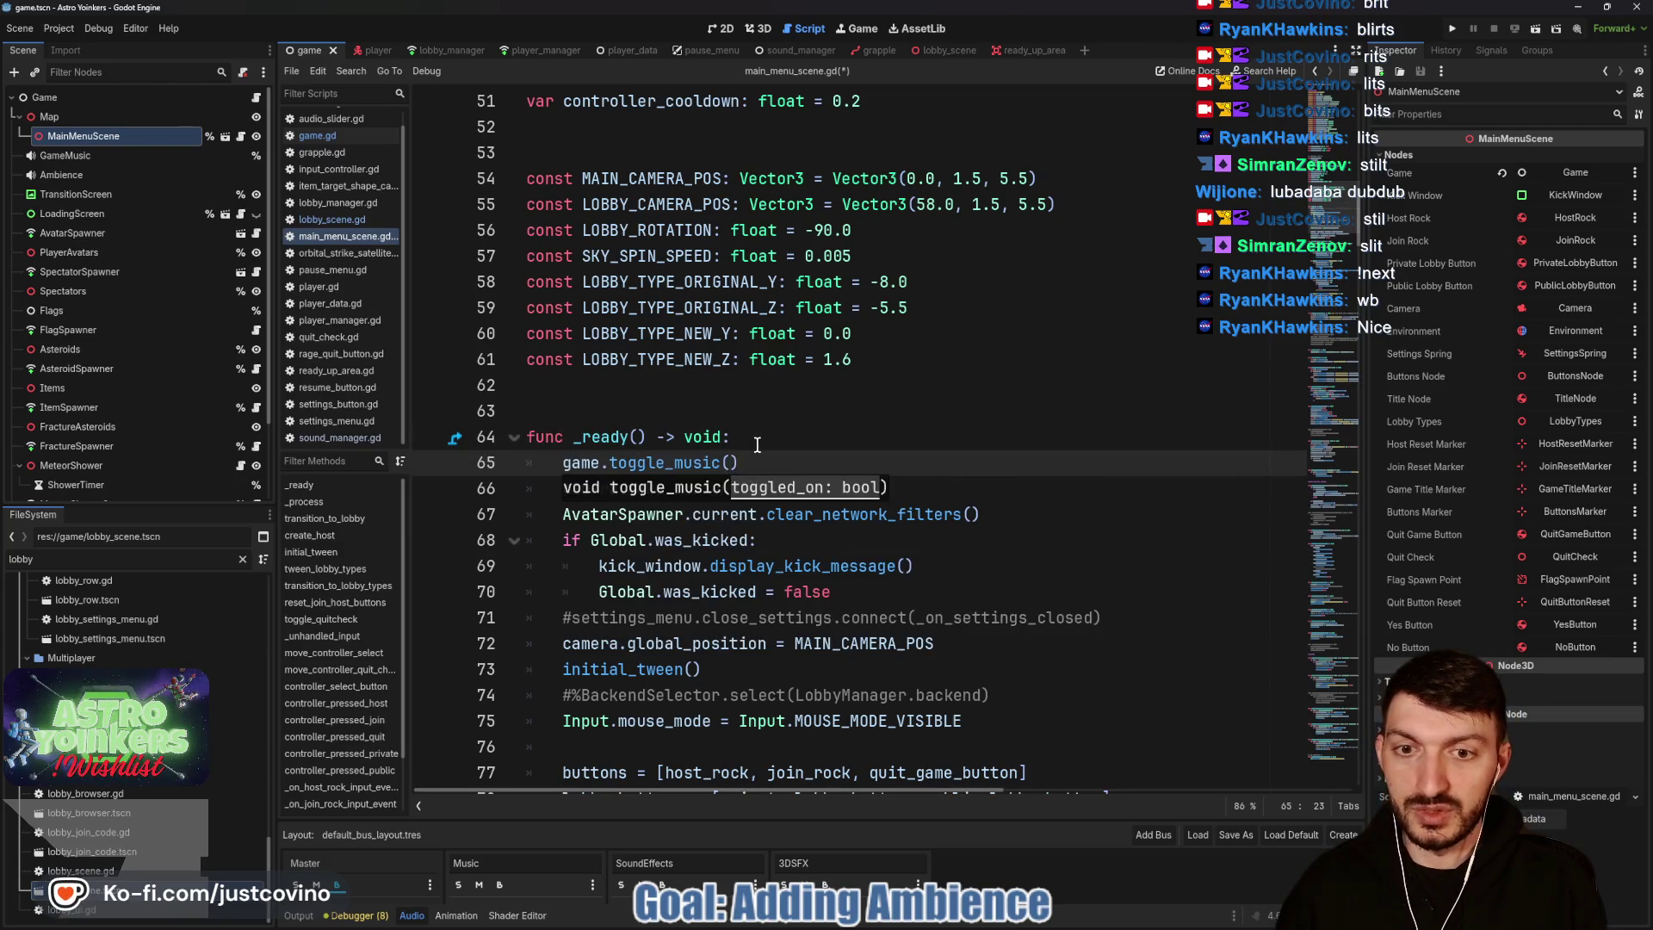
type("true")
key("ctrl+s")
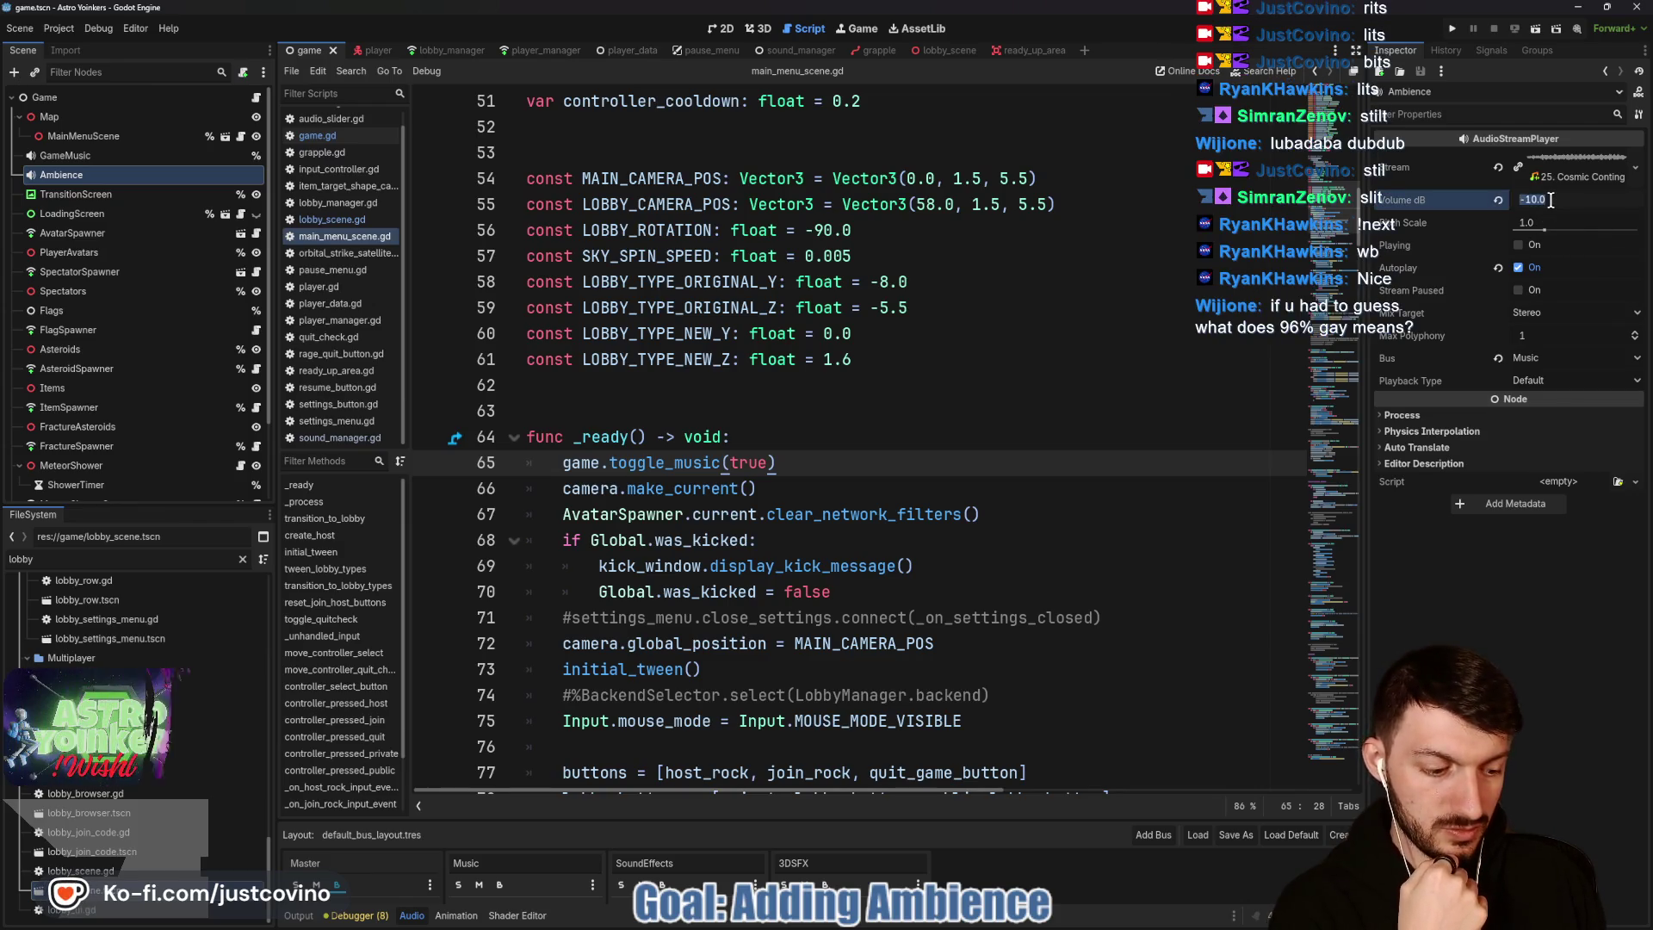
Set the Ambience player's Volume dB to -5.0, save, and run the project
left_click(1551, 199)
type("-5")
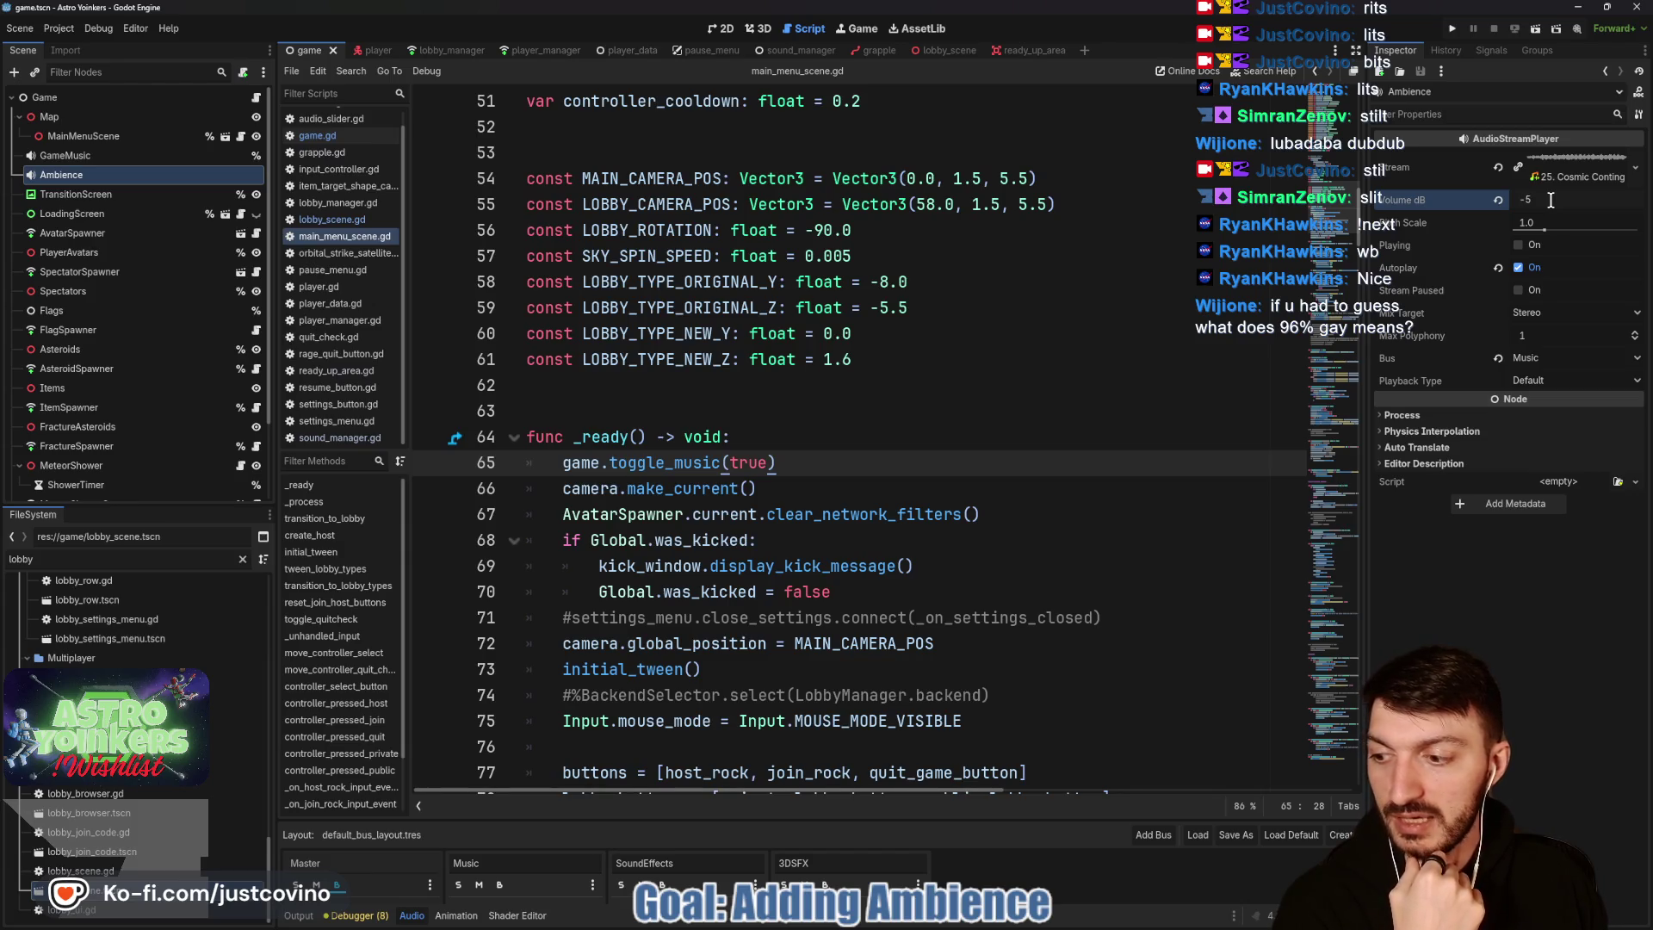
key("Return")
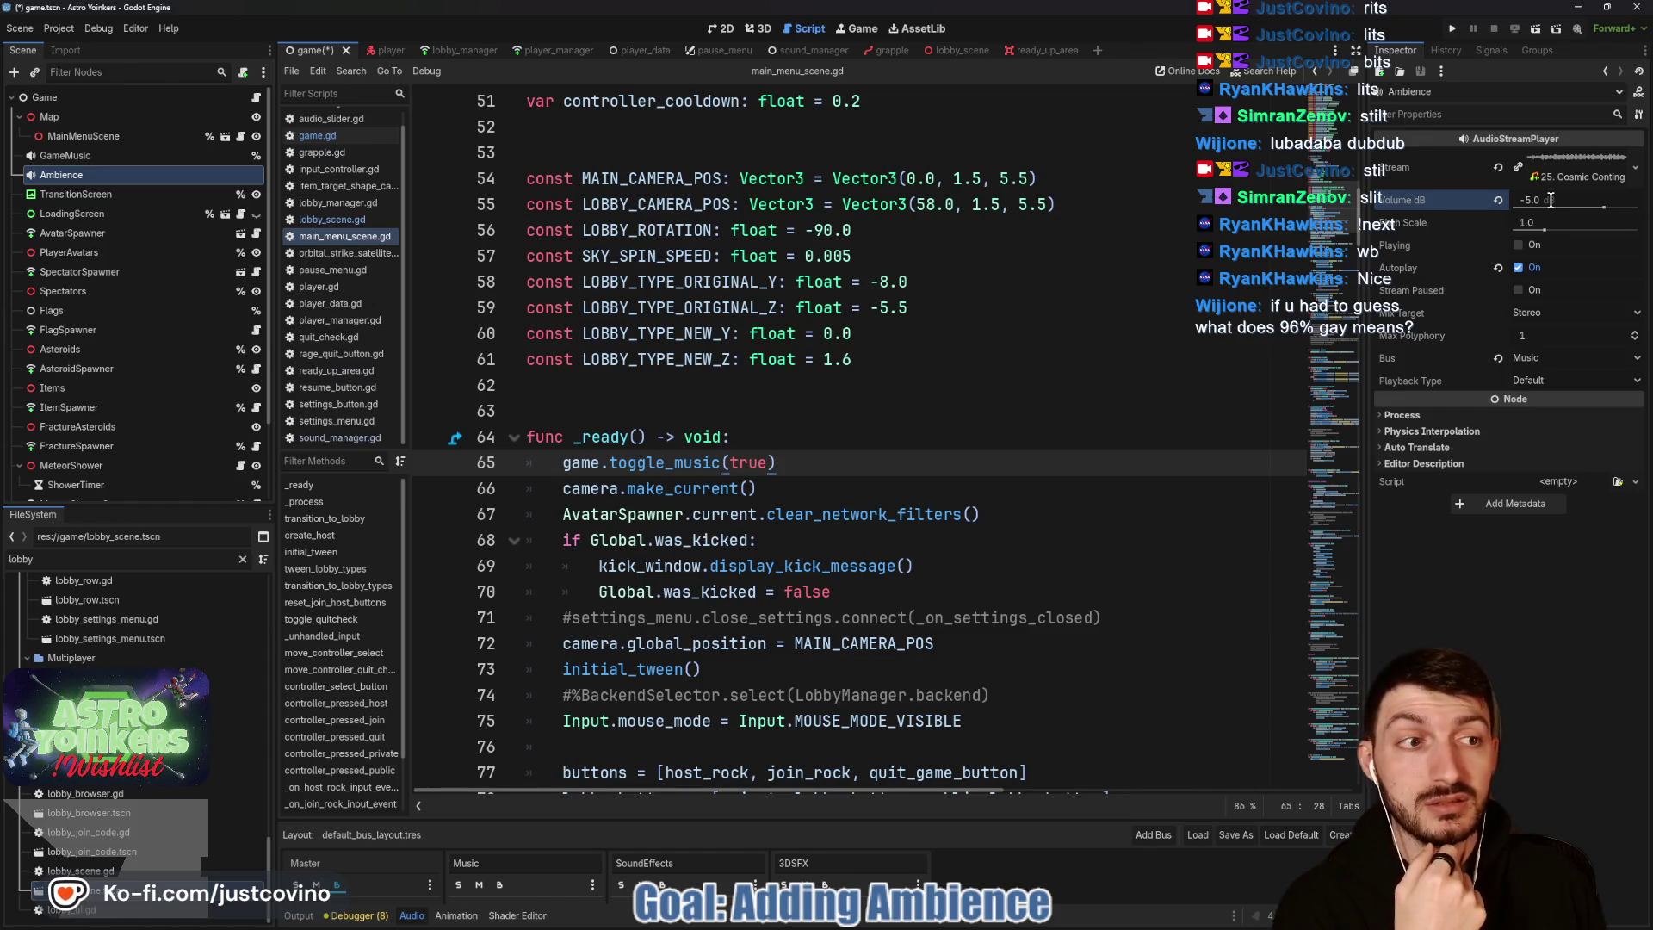
left_click(886, 392)
key("ctrl+s")
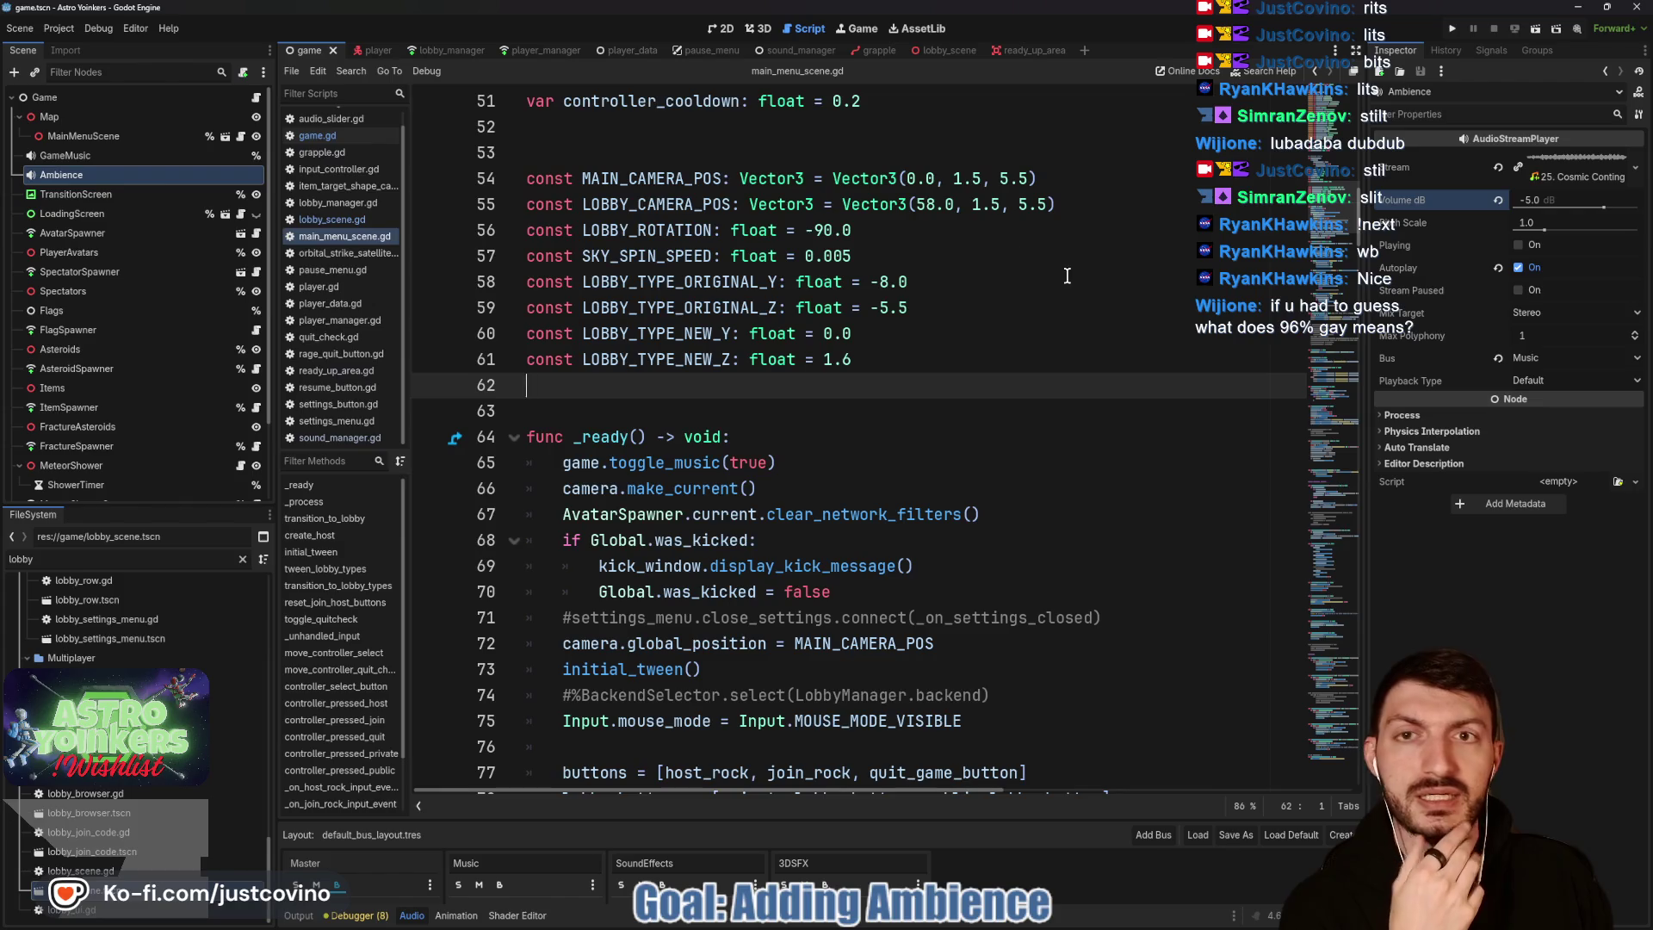
left_click(1452, 31)
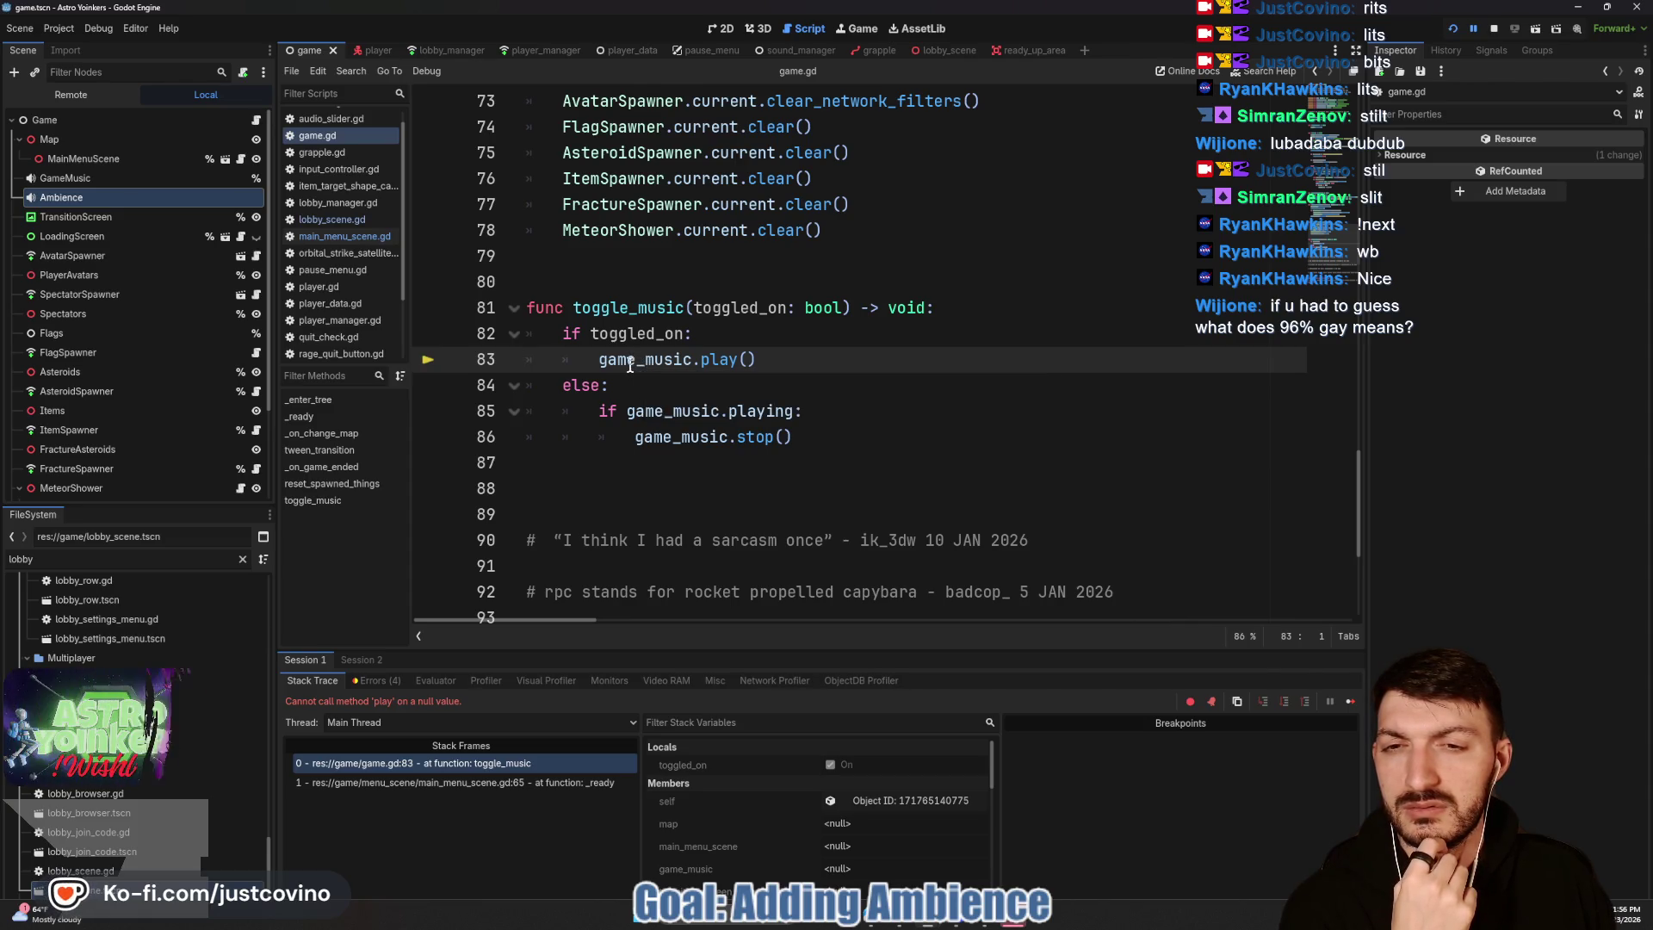
Select the GameMusic node and scroll game.gd up to the game_music declaration
left_click(74, 181)
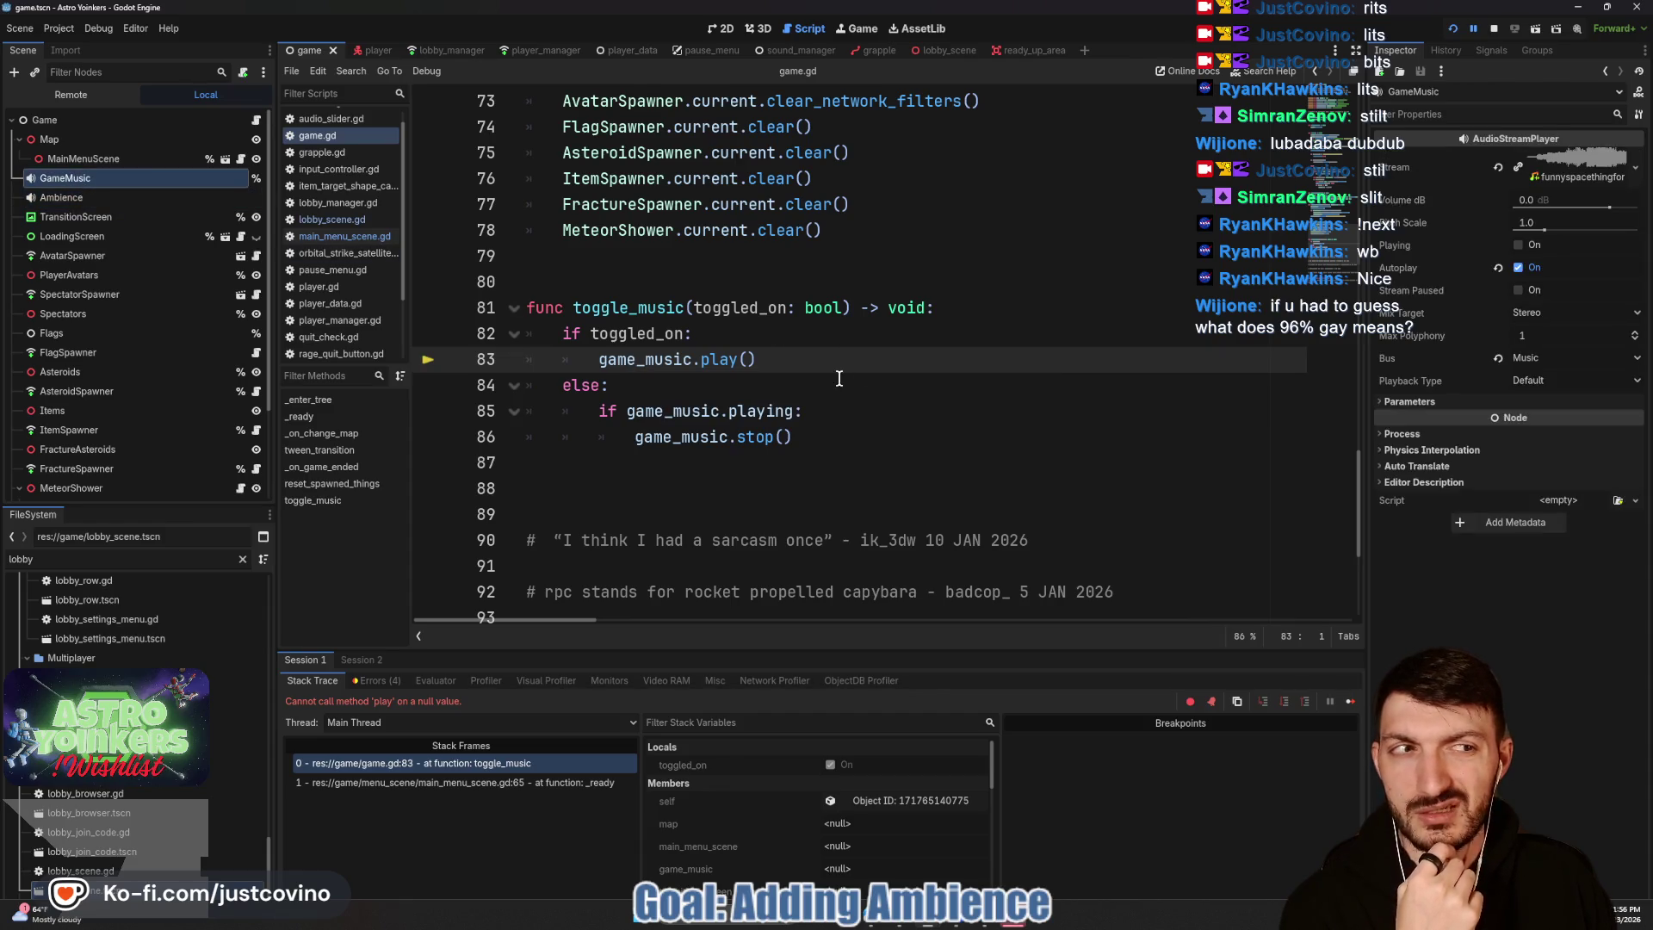
scroll(830, 410, "up", 14)
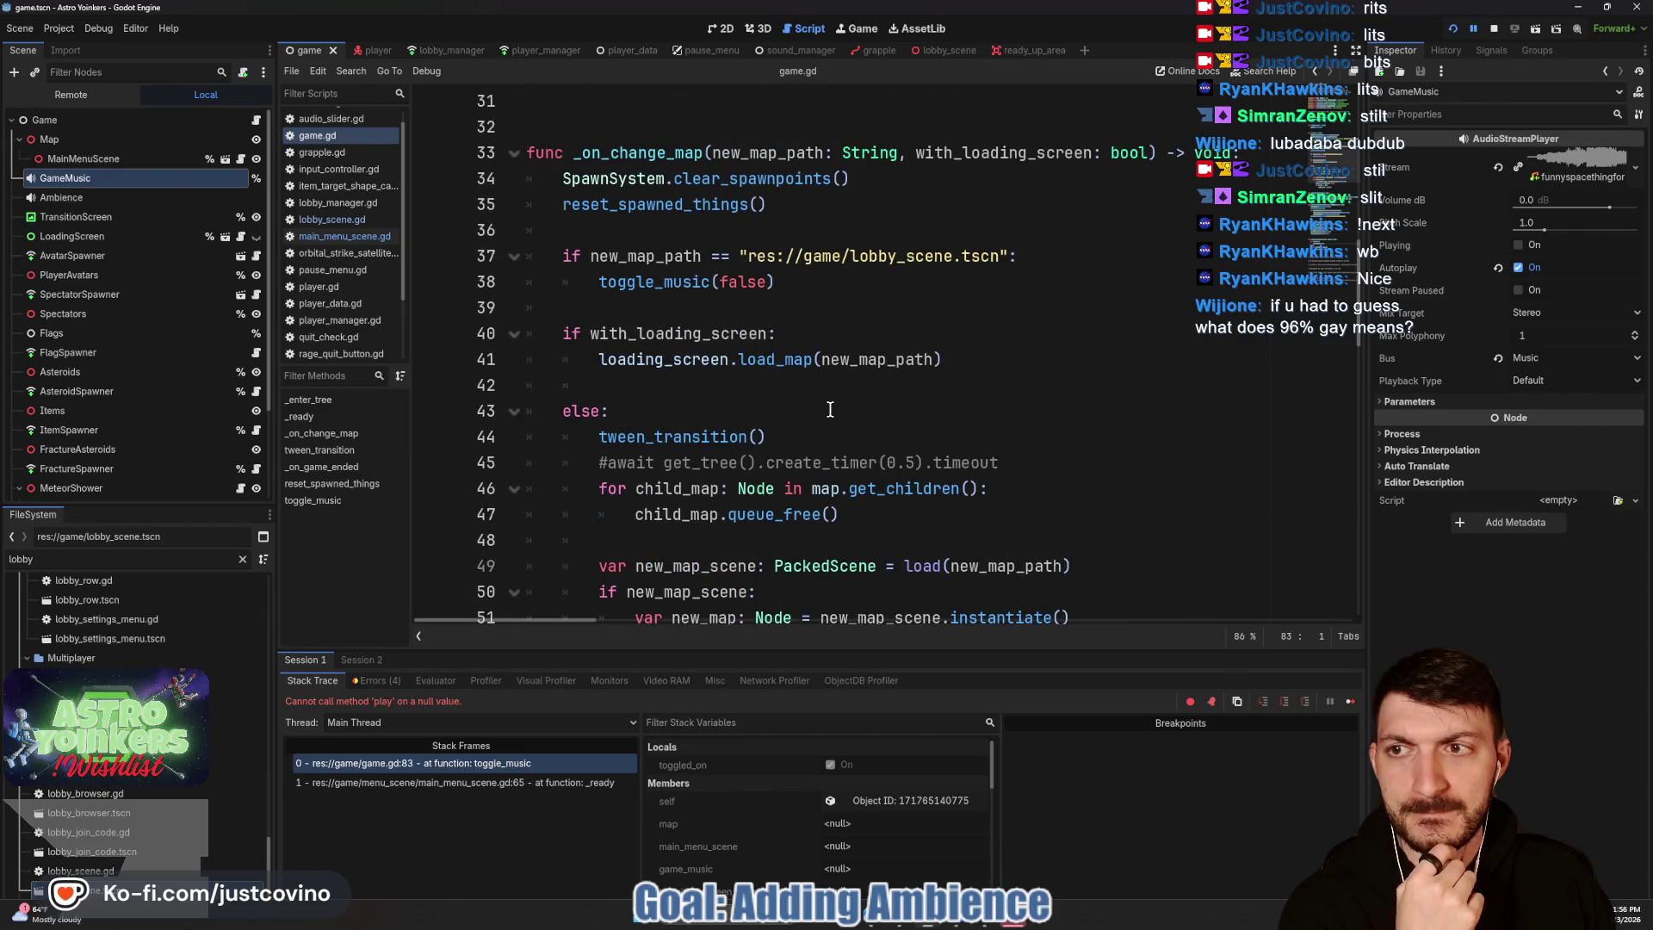
scroll(829, 410, "up", 5)
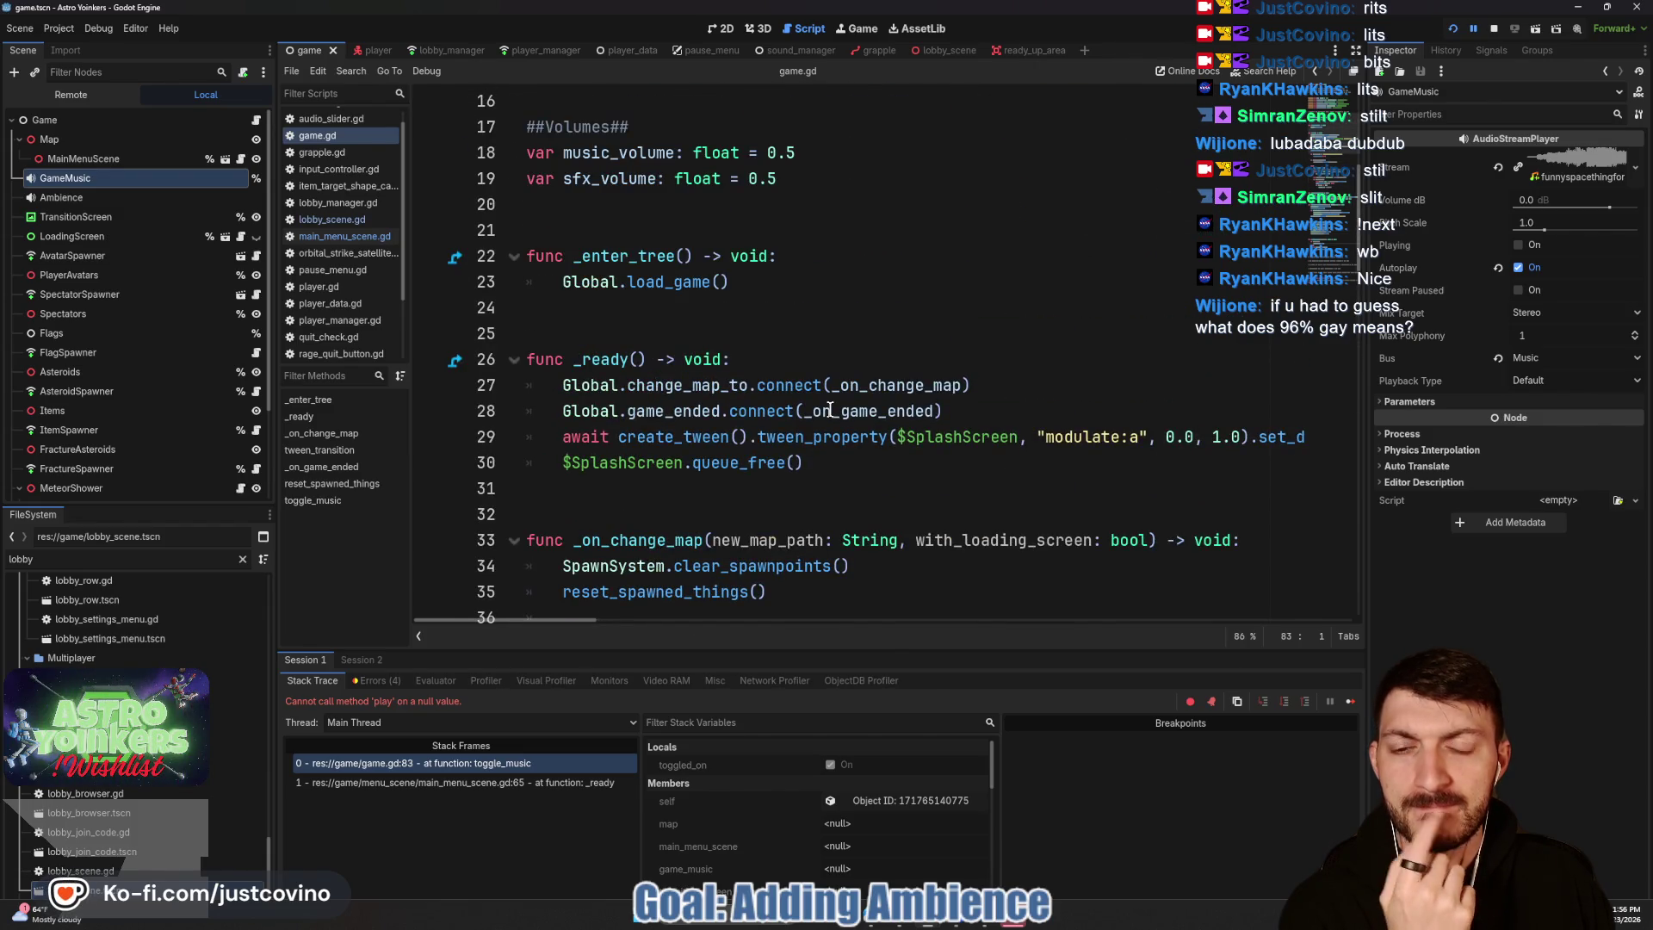
scroll(829, 410, "up", 5)
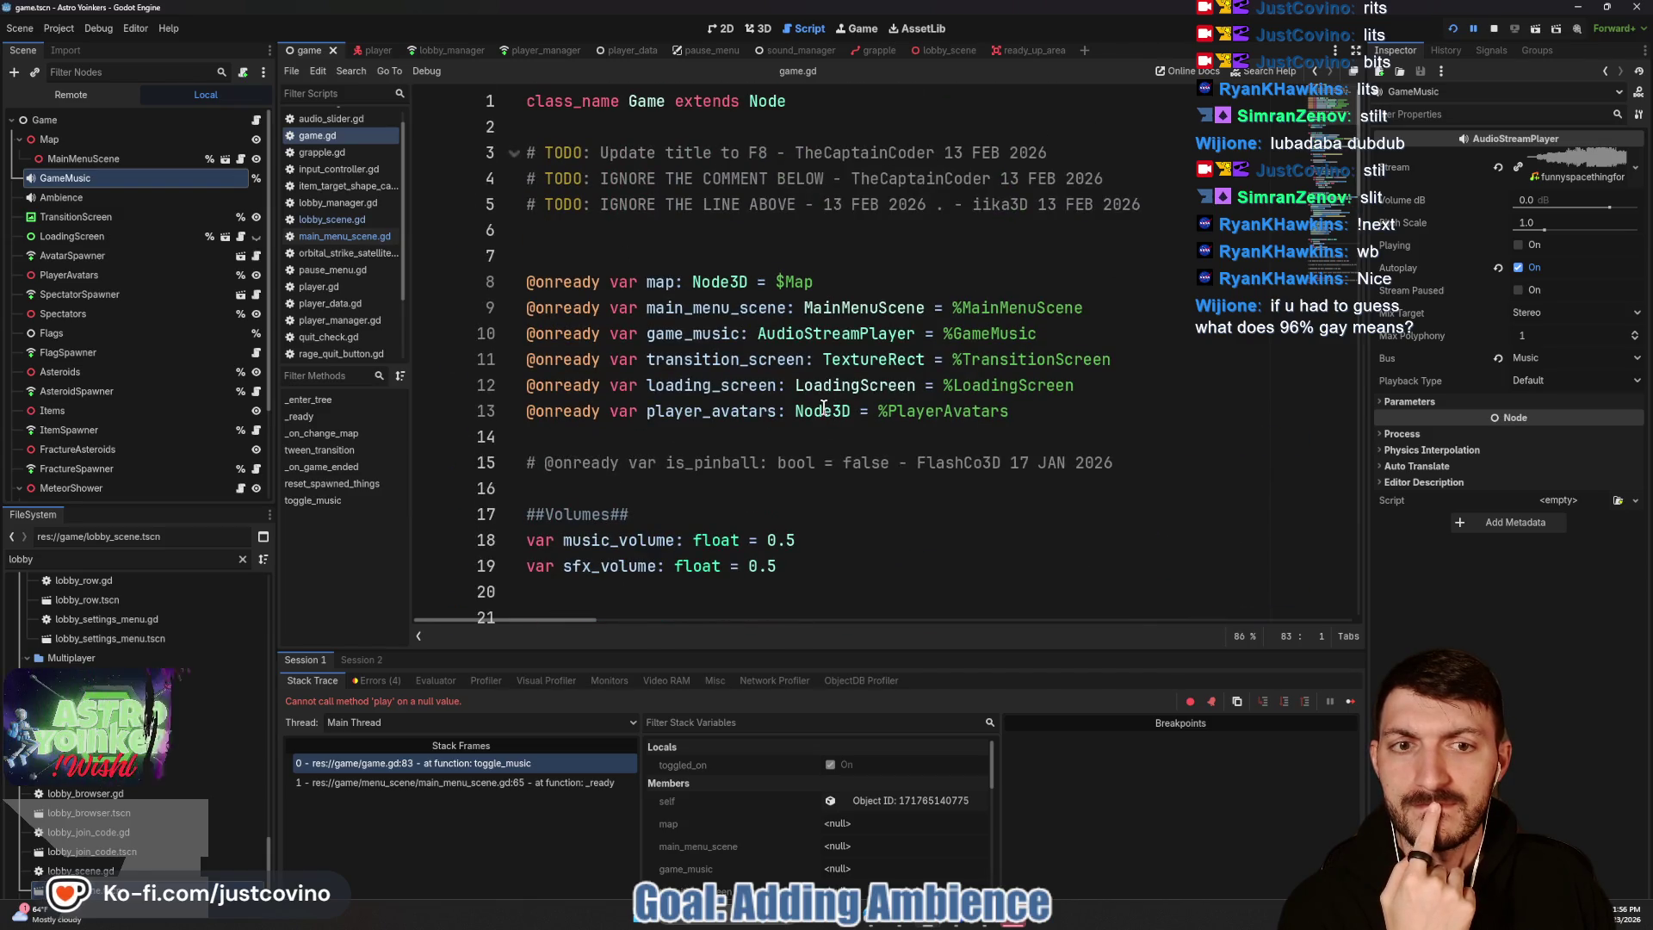
Stop the game and replace the game_music line with exported GameMusic and Ambience references
mouse_move(705, 334)
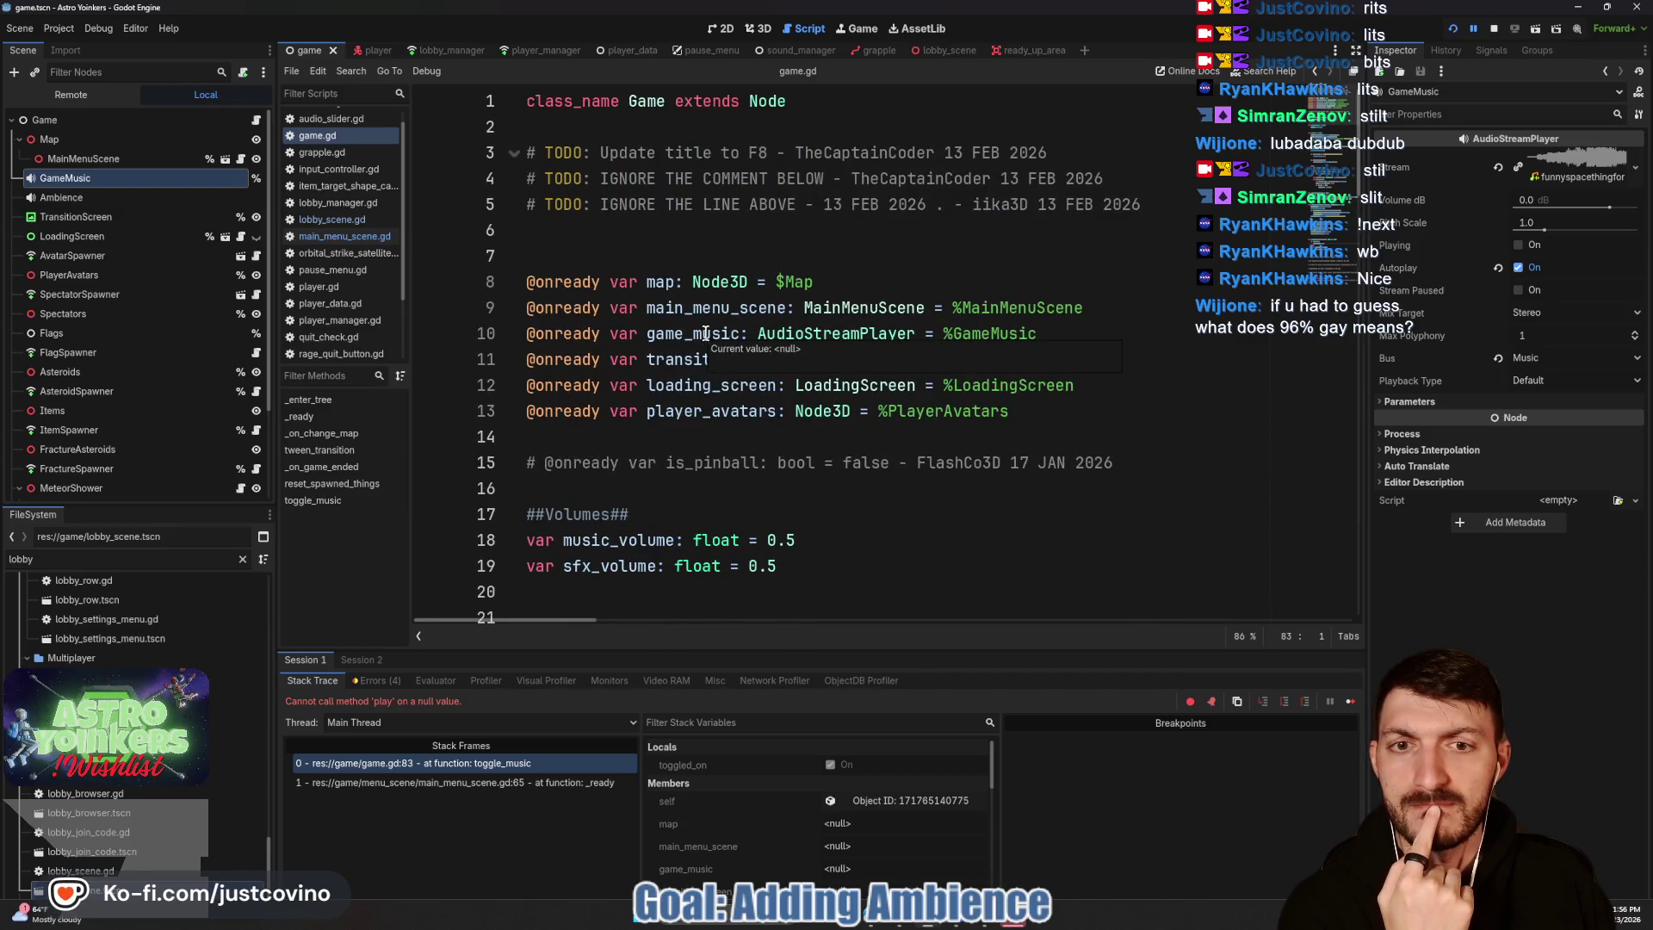
left_click(1494, 28)
left_click_drag(1068, 334, 497, 326)
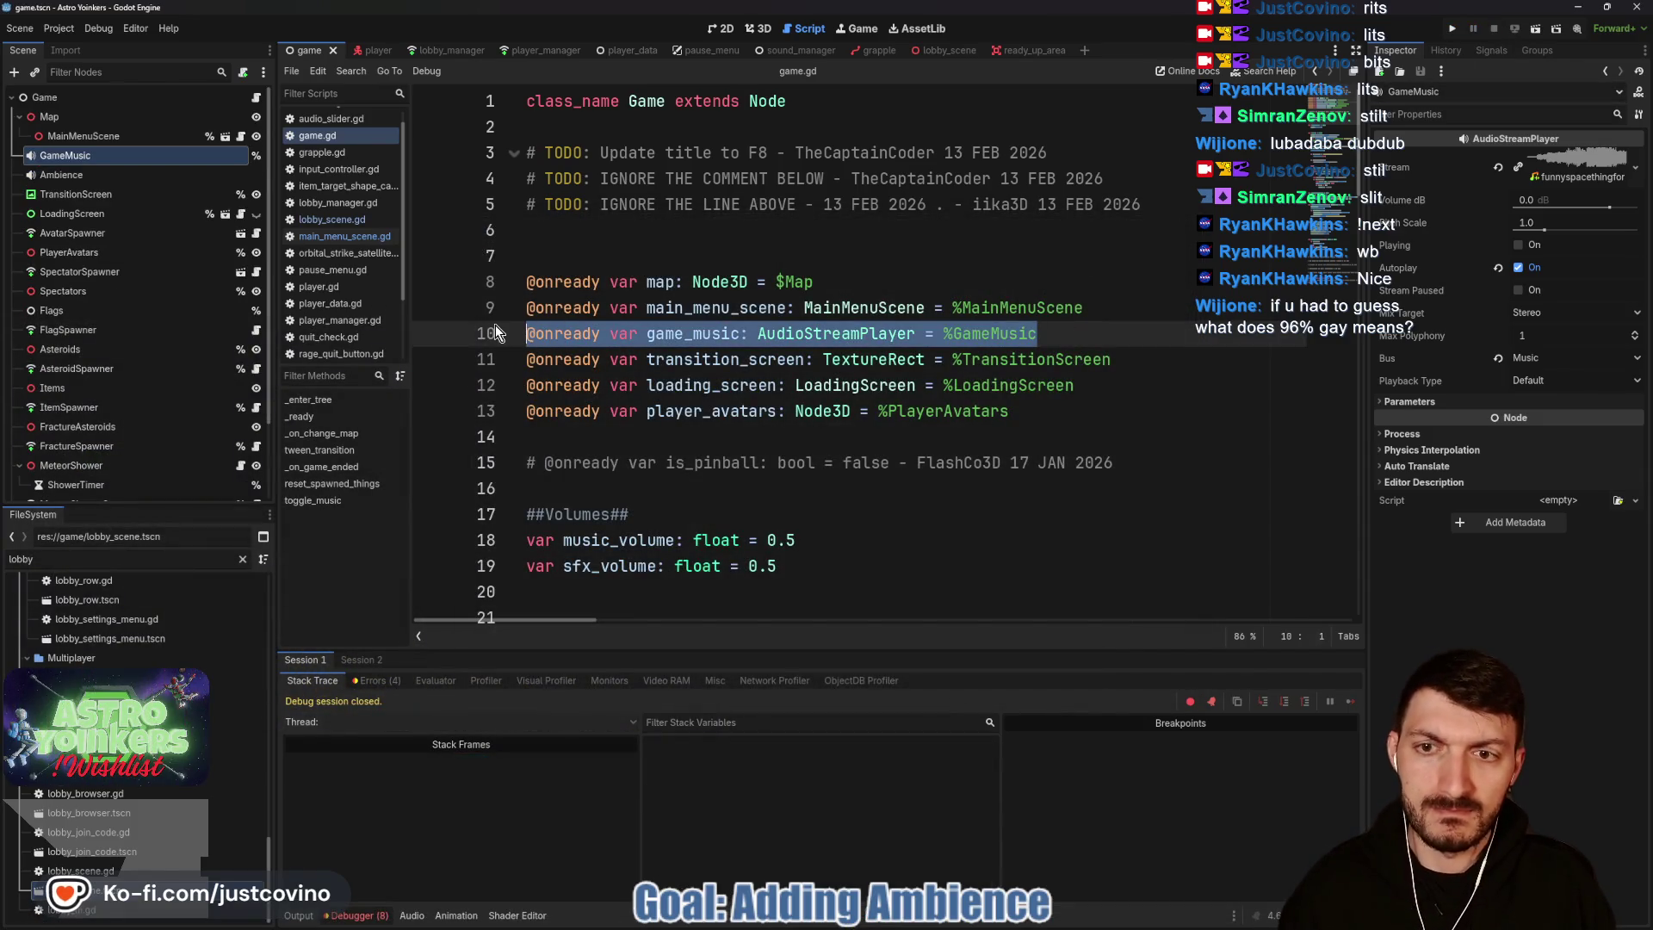
key("BackSpace")
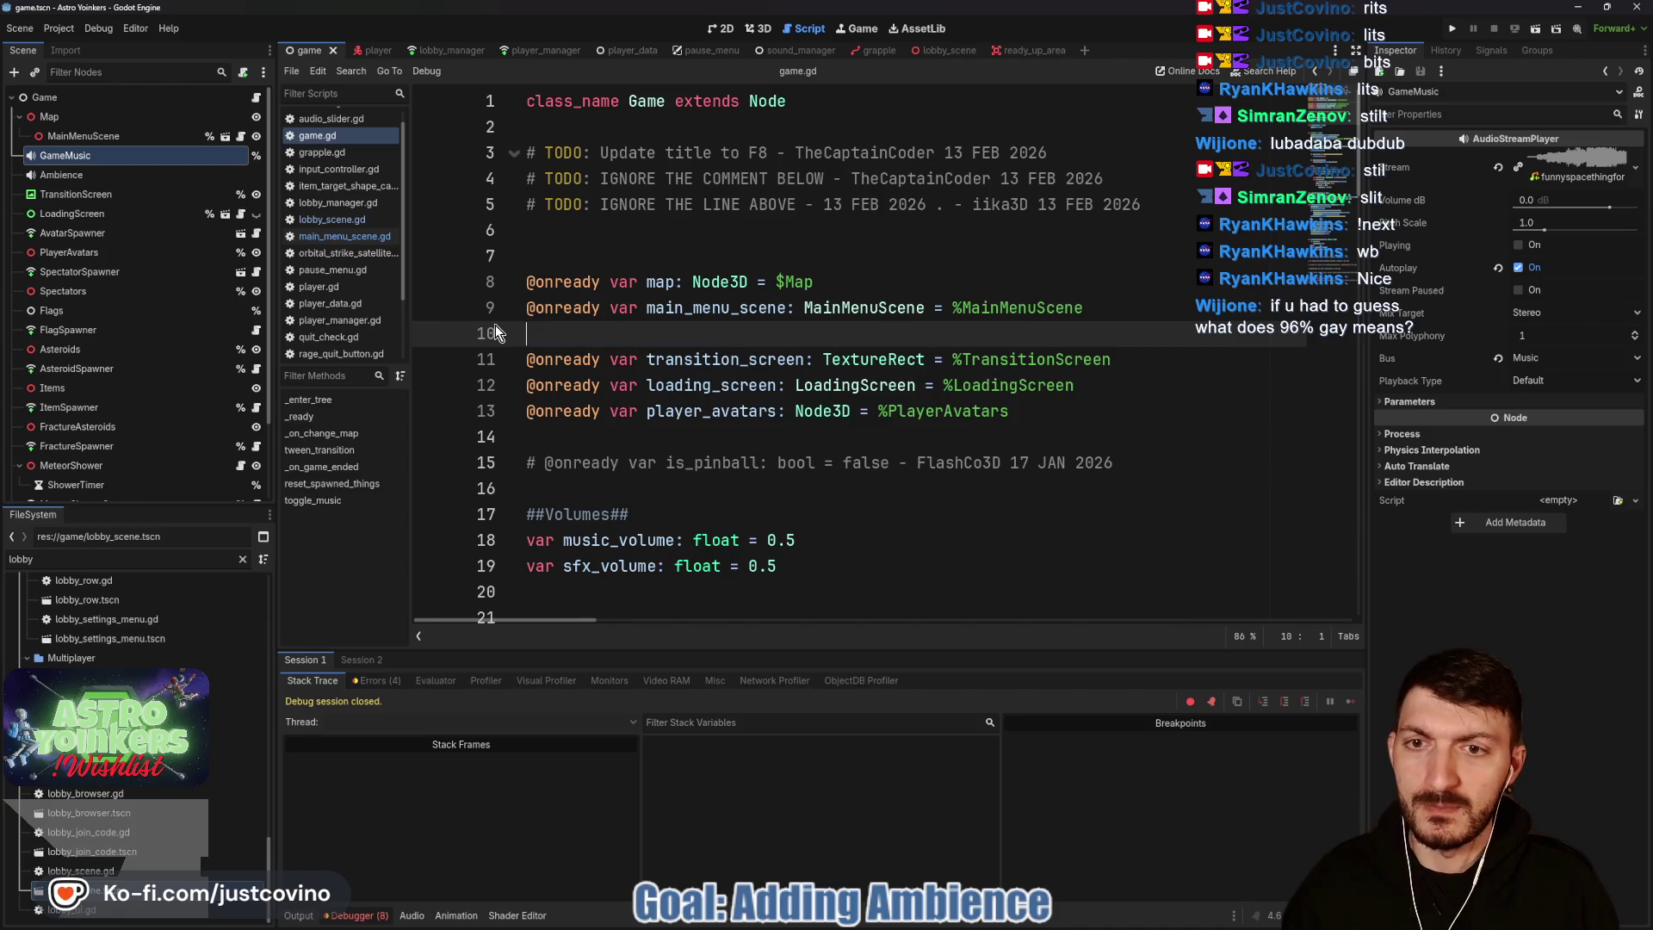
left_click(64, 175, "shift")
left_click_drag(84, 155, 550, 231)
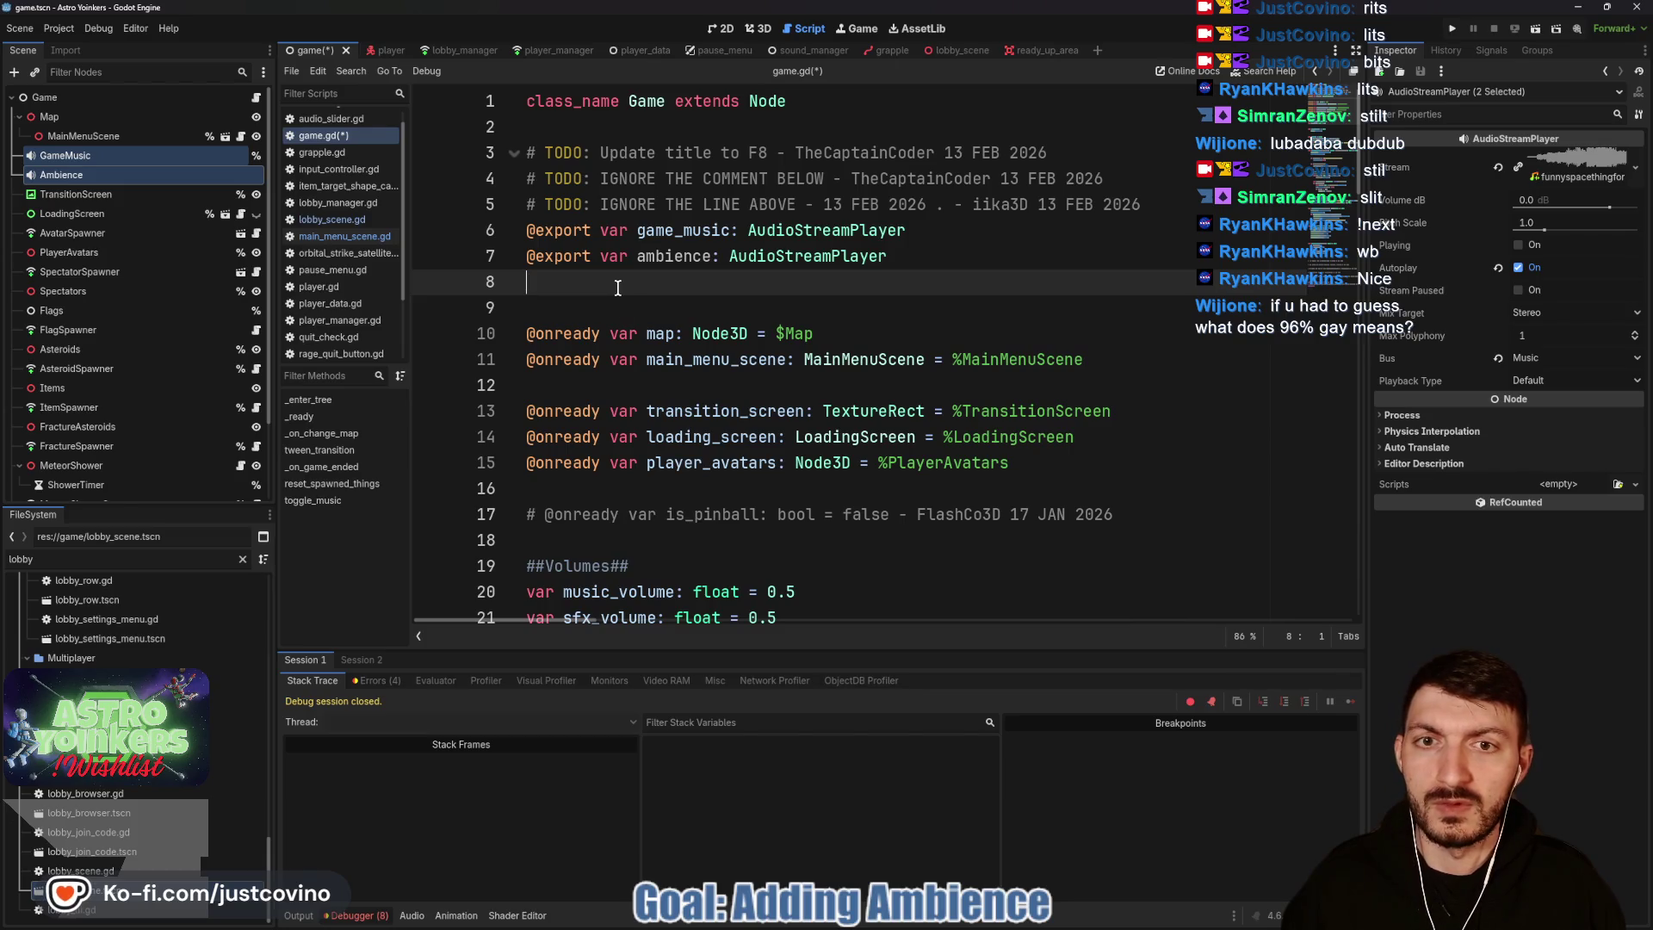
key("ctrl+s")
left_click(573, 388)
key("BackSpace")
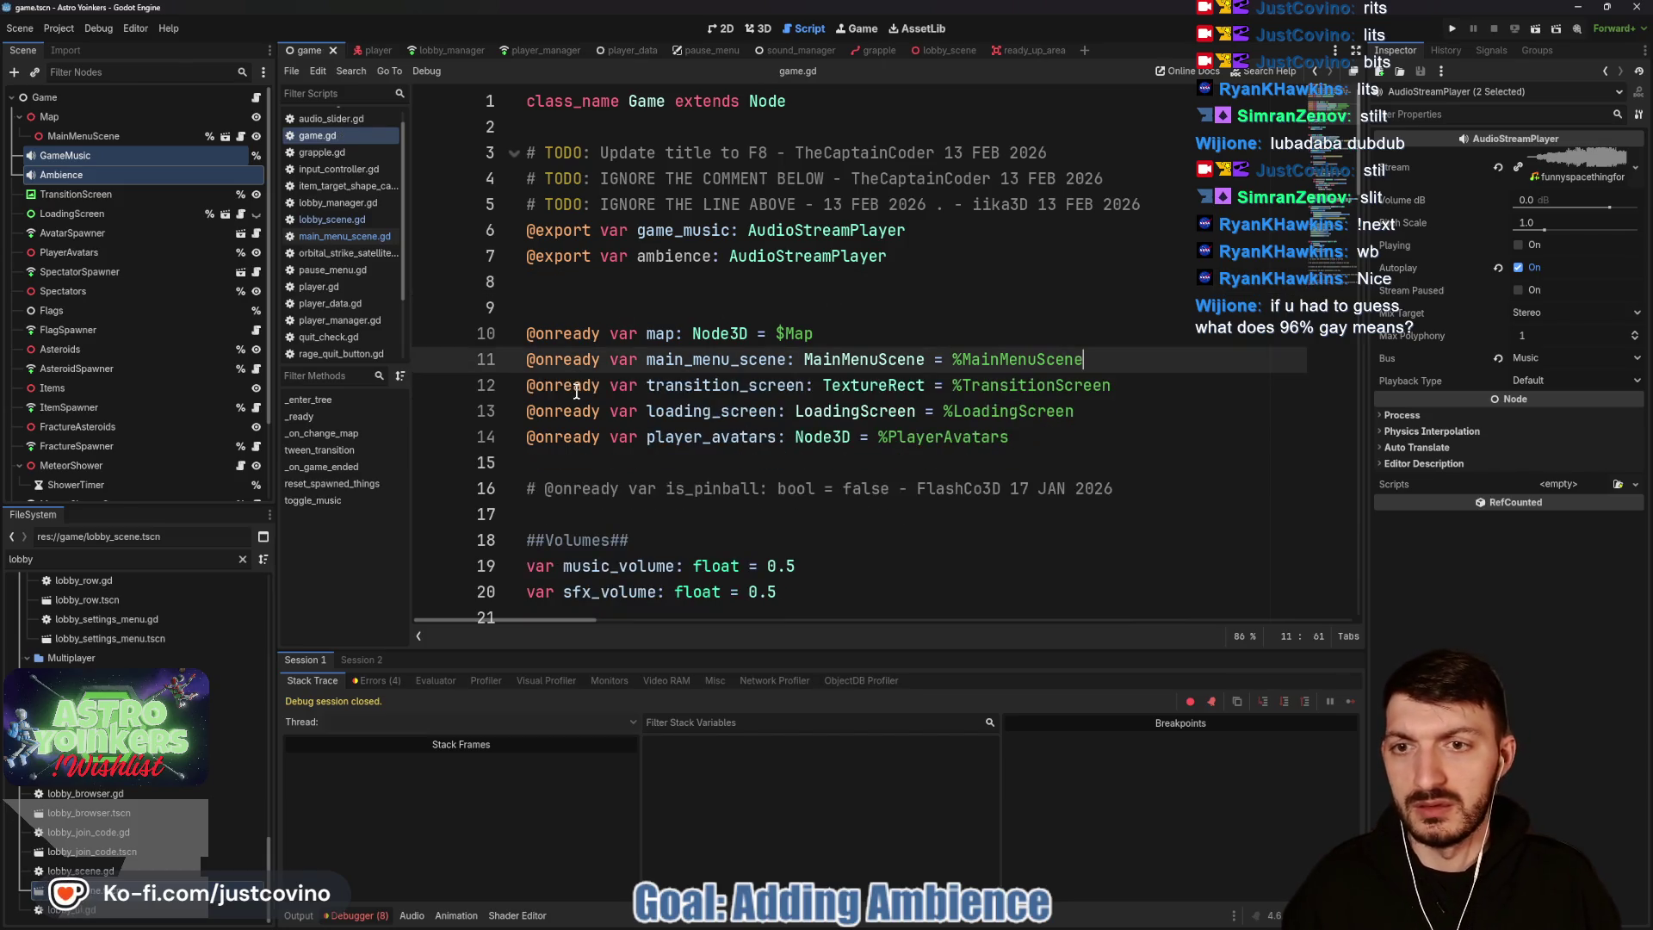
left_click(1203, 207)
key("Return")
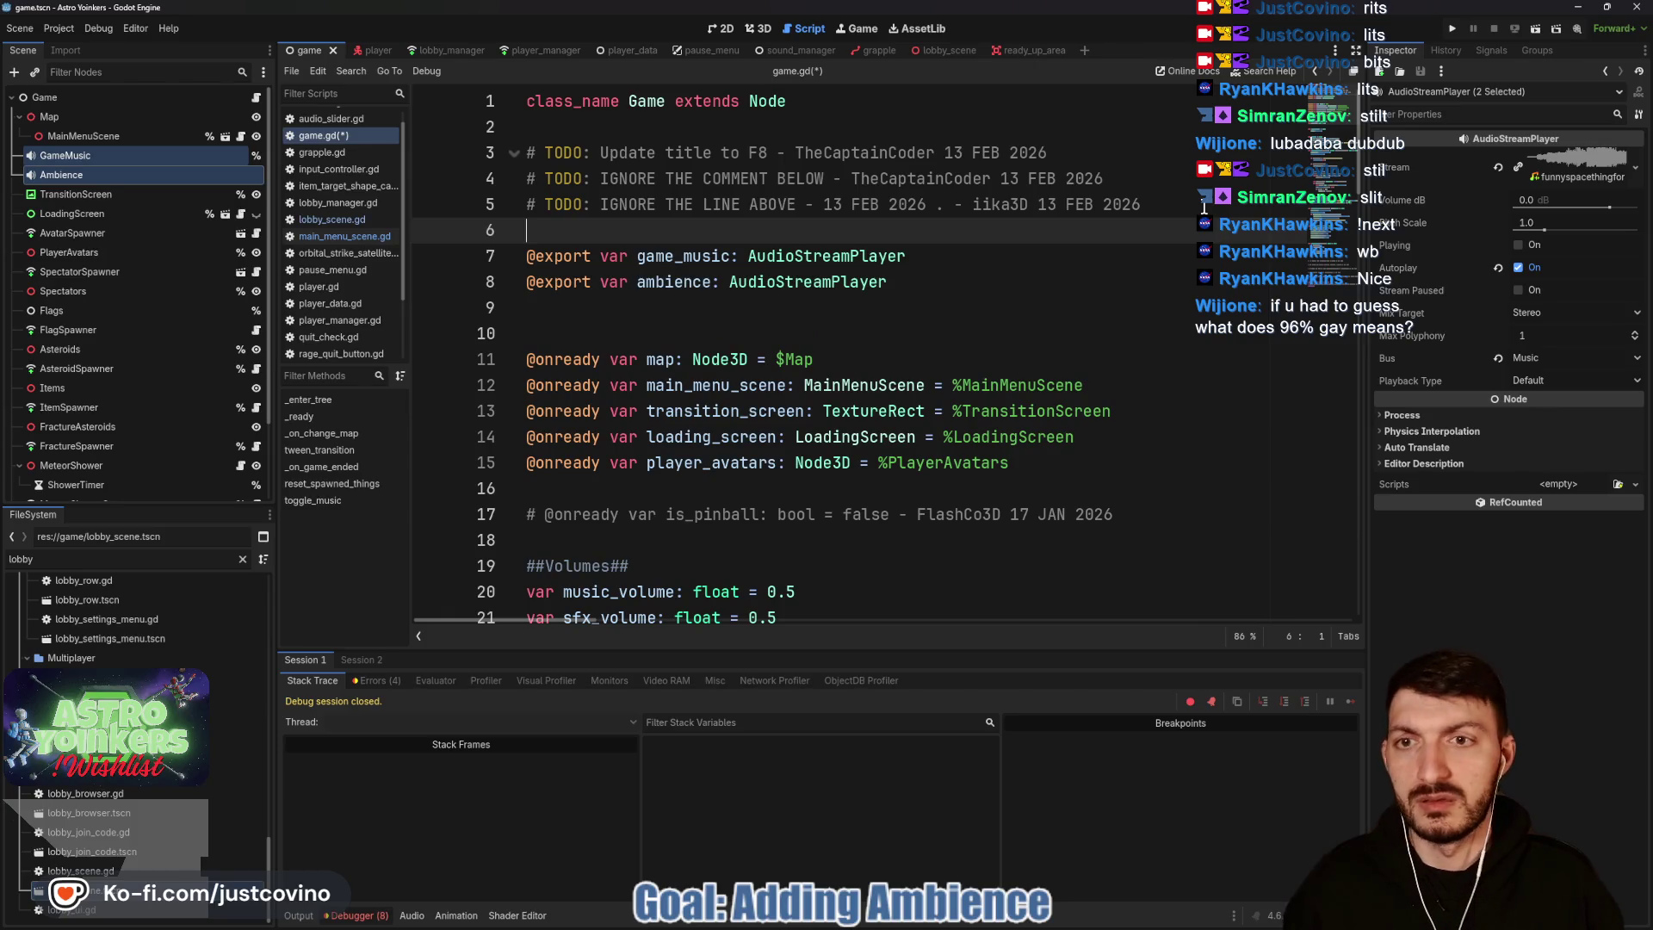
key("Return")
type("@export")
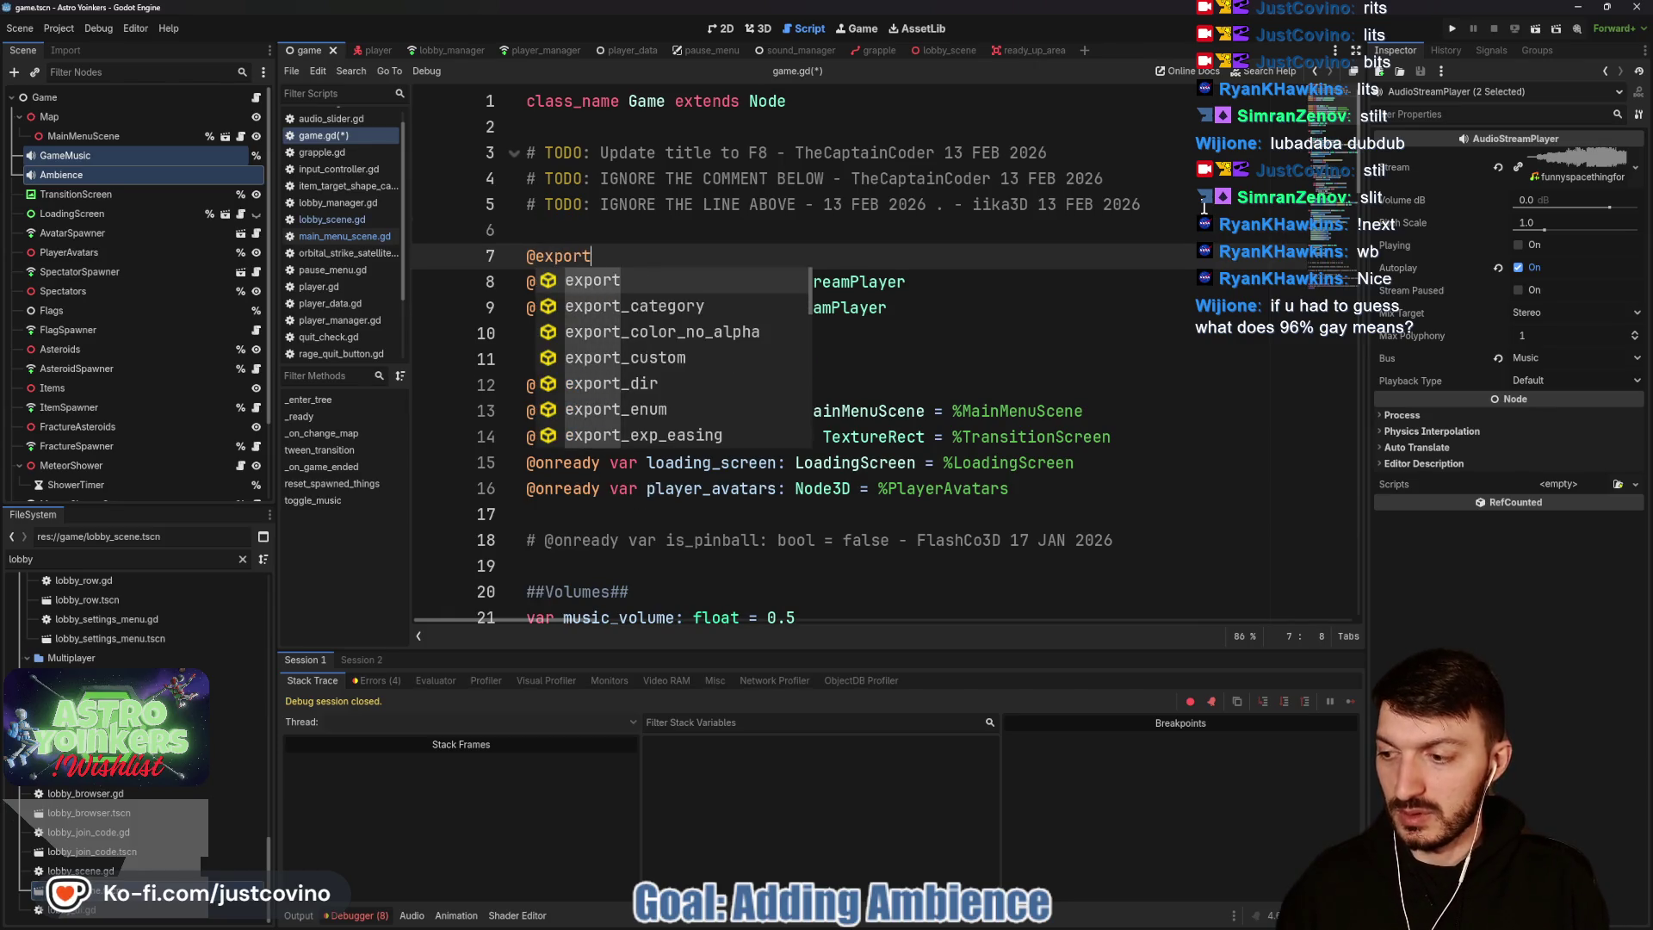
type("_su")
key("Return")
type("\"")
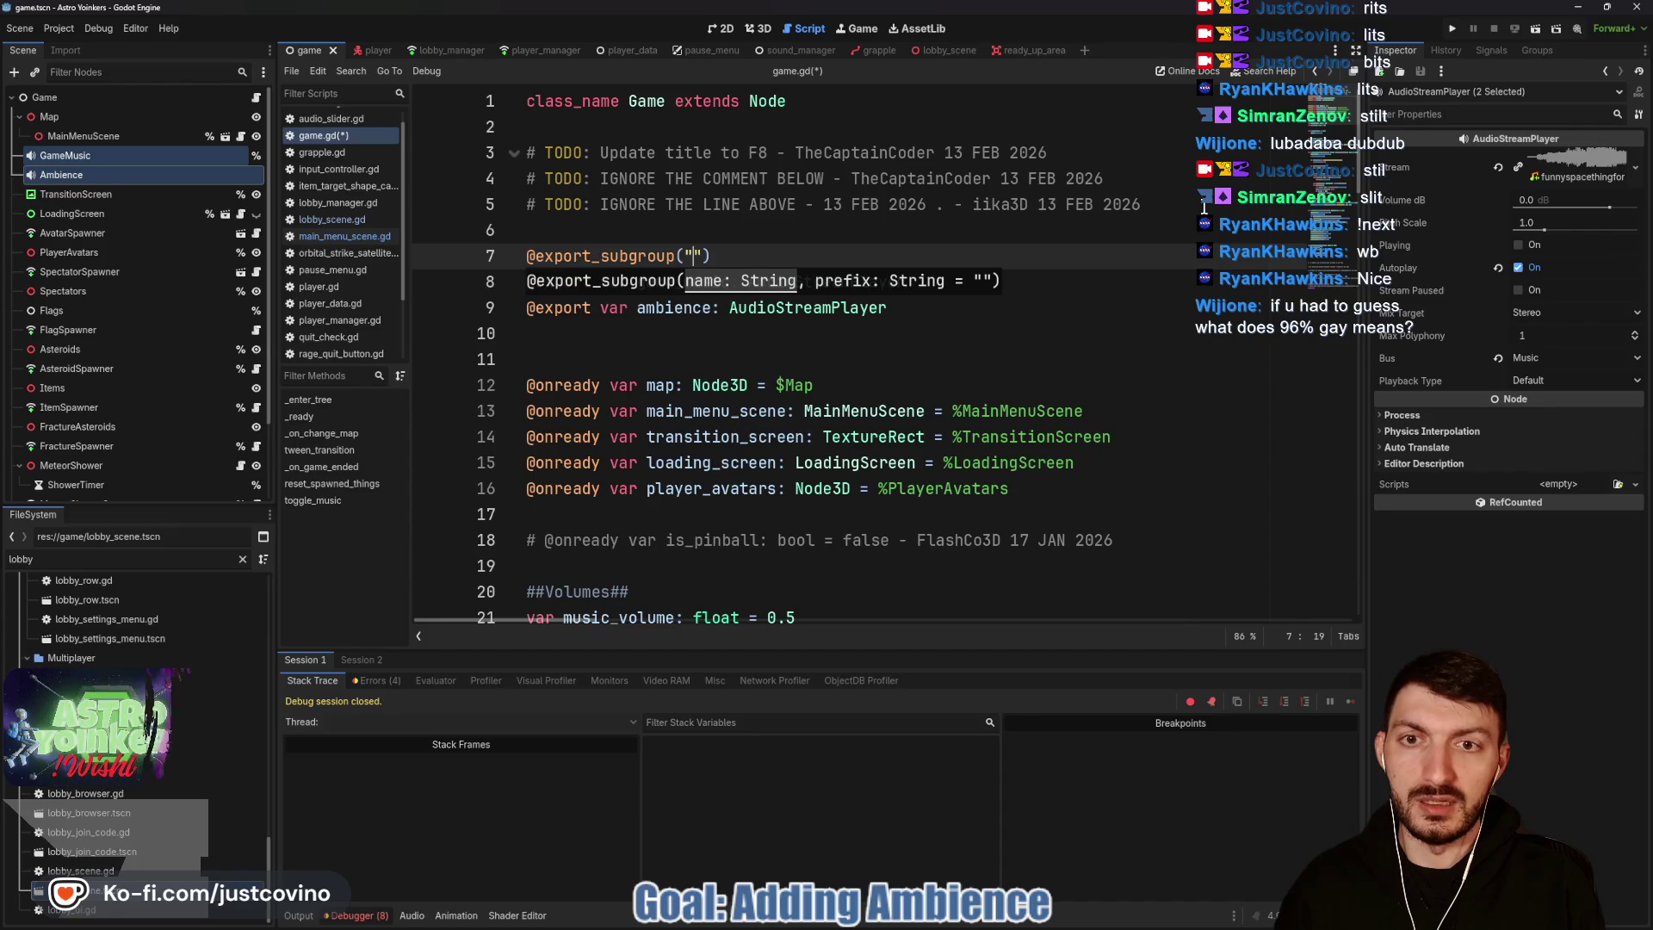
type("Sound Players")
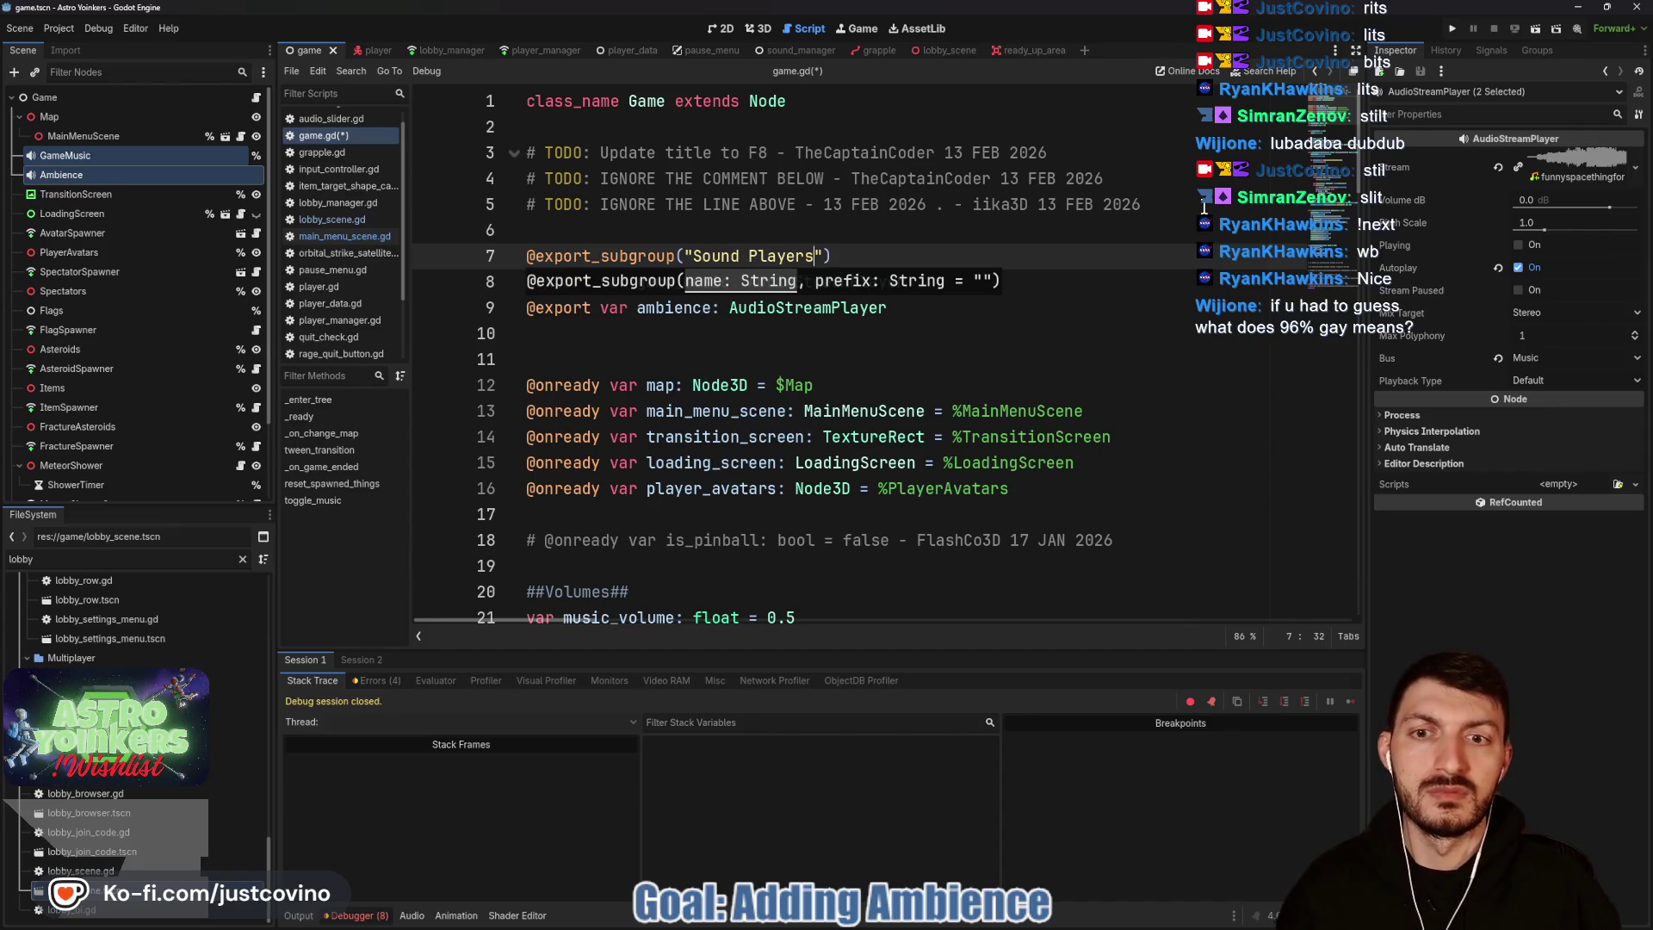
key("ctrl+s")
left_click(979, 332)
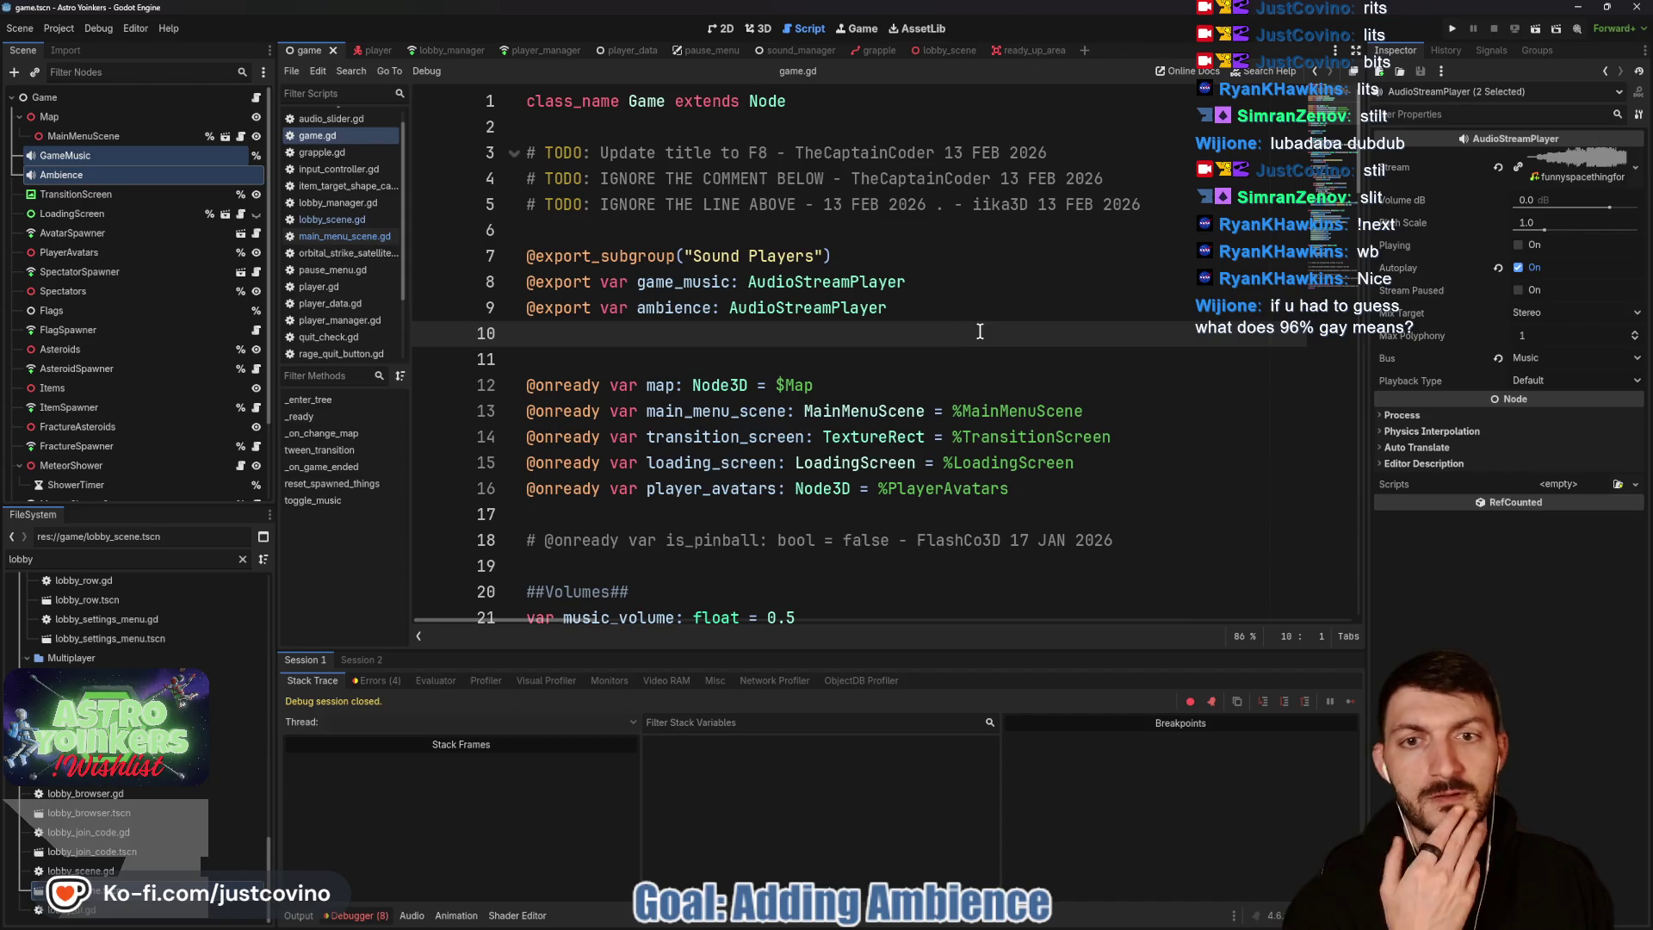
scroll(980, 331, "down", 7)
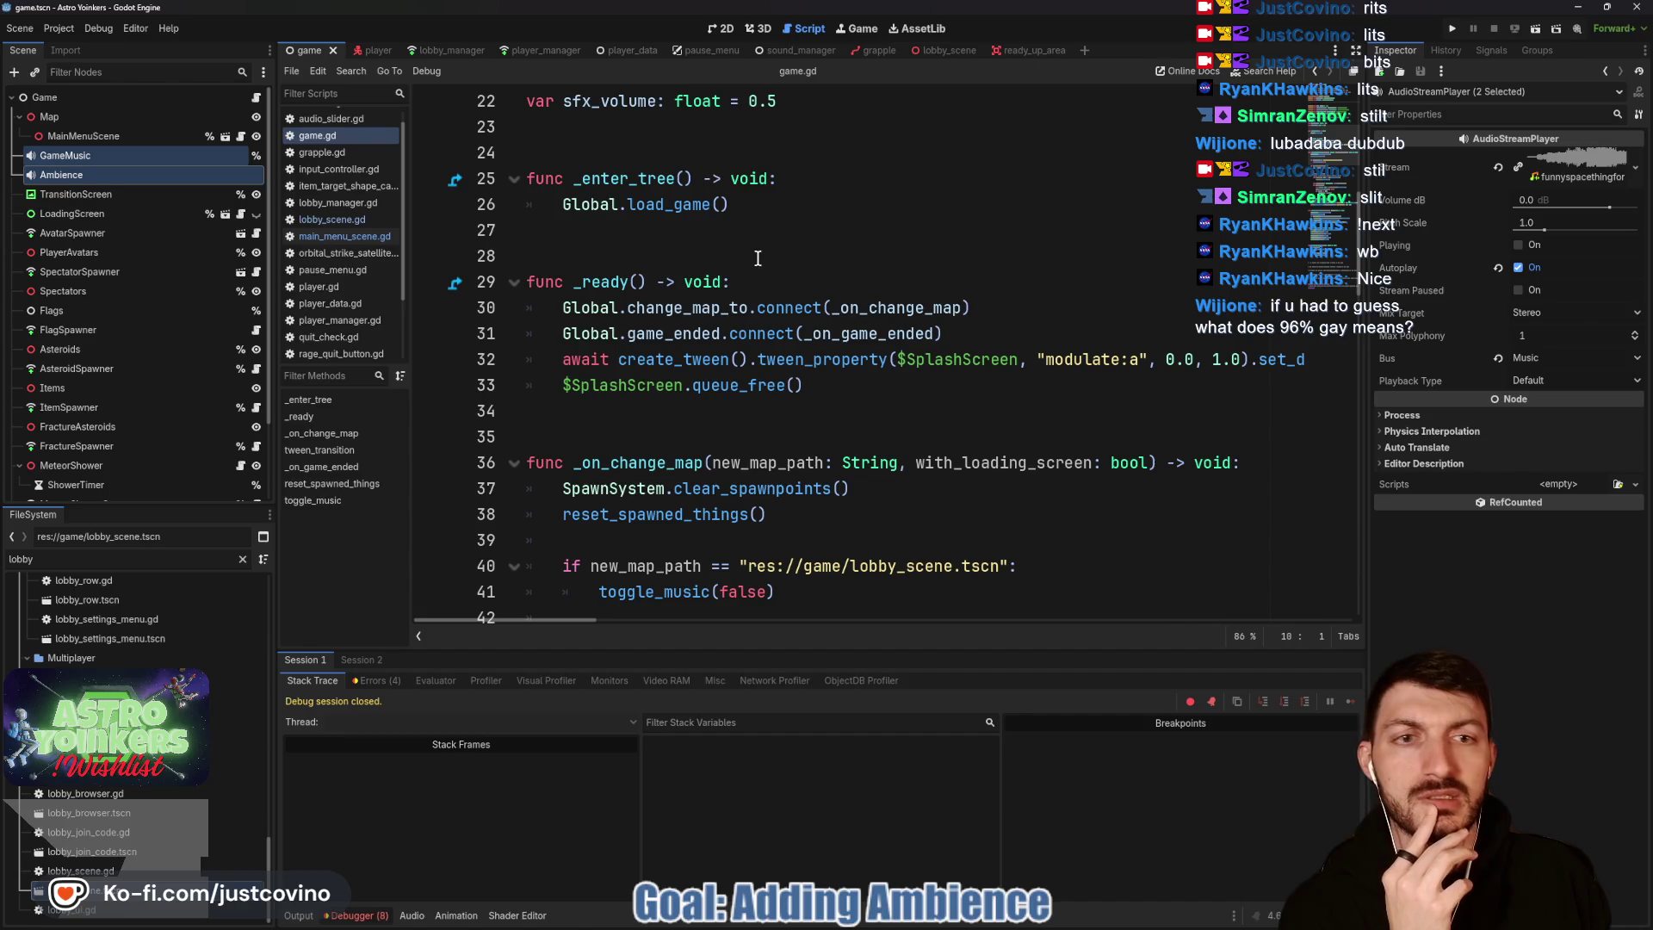
key("F5")
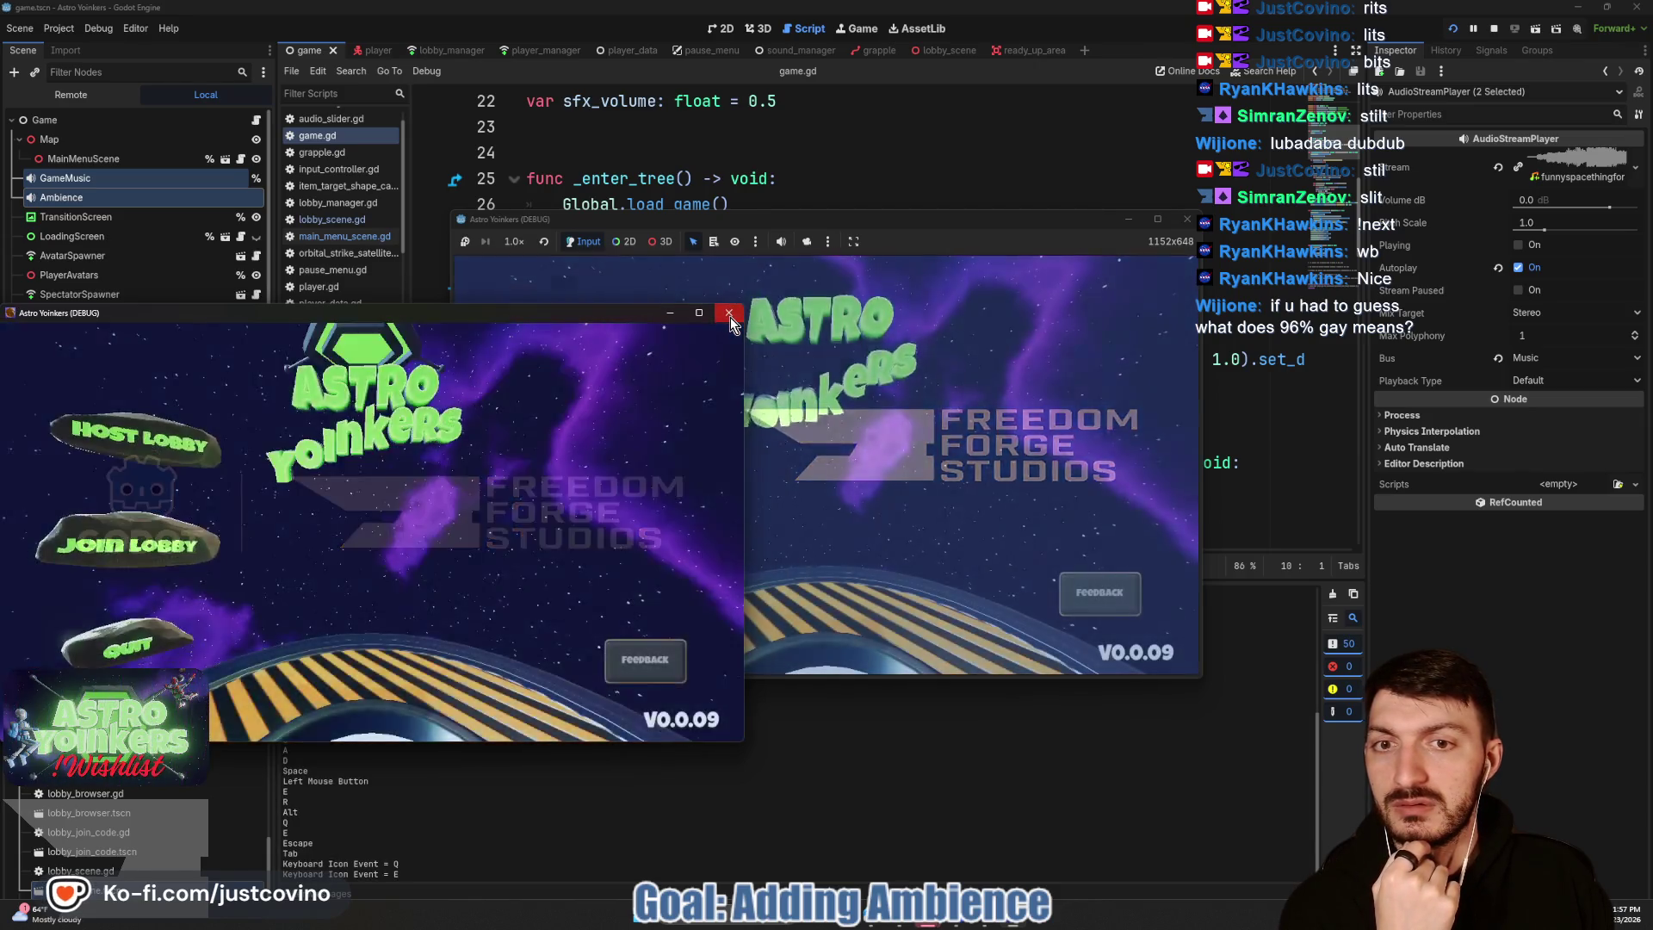
Close the extra debug window, resize the game window, and host a lobby
left_click(730, 312)
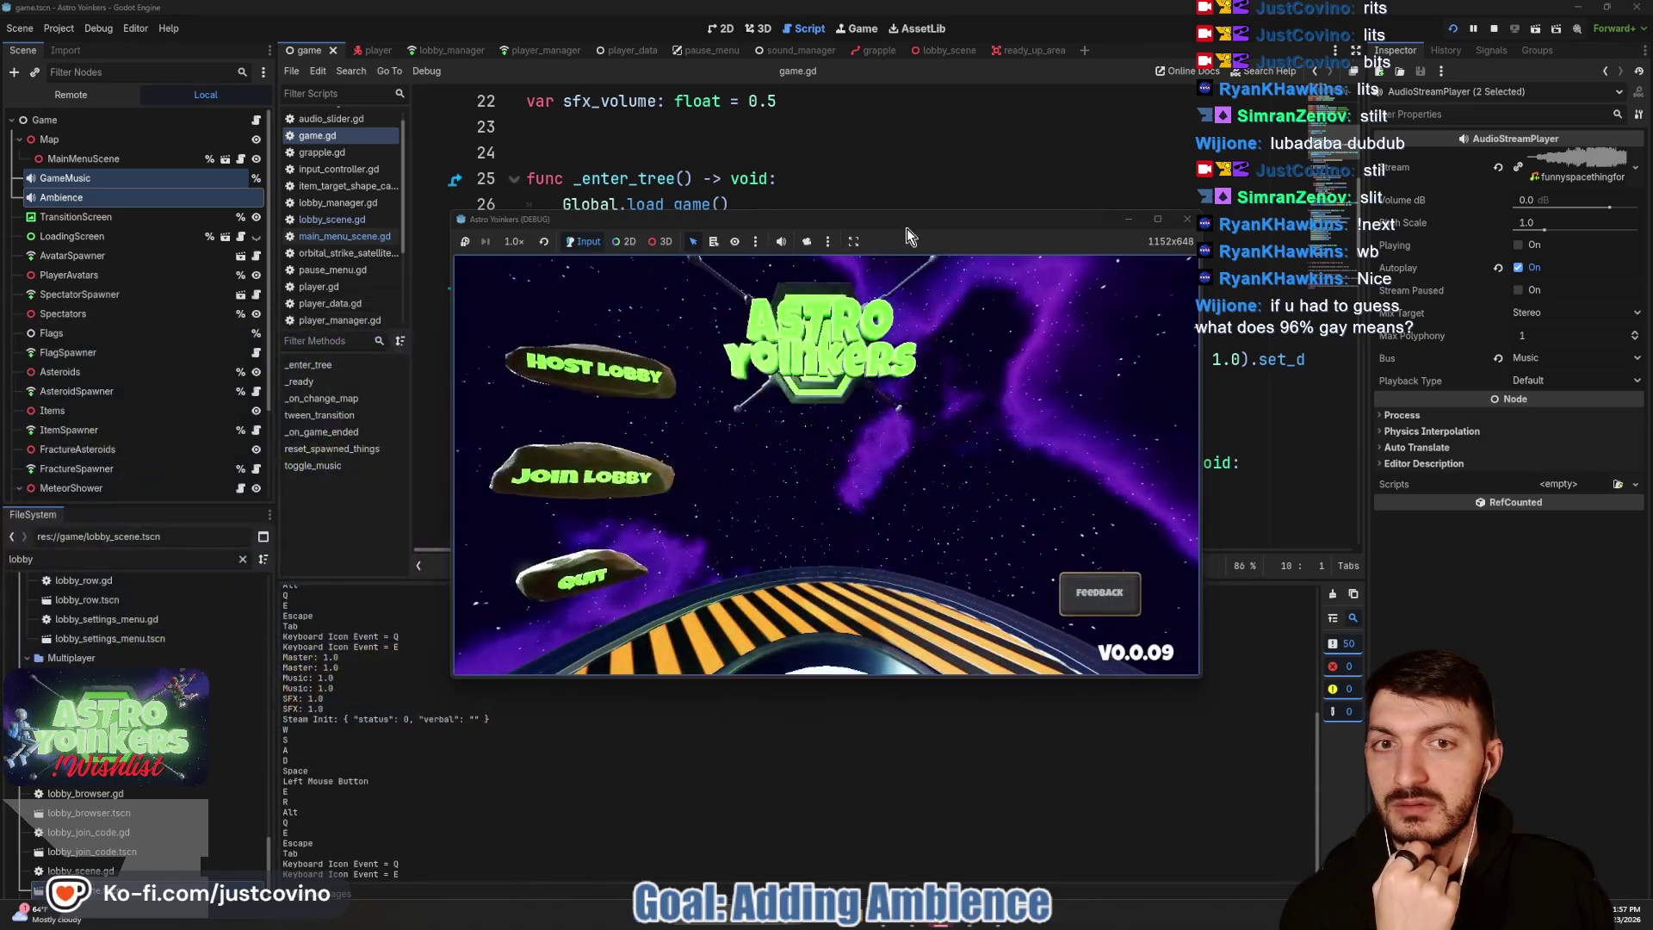
left_click_drag(892, 220, 783, 165)
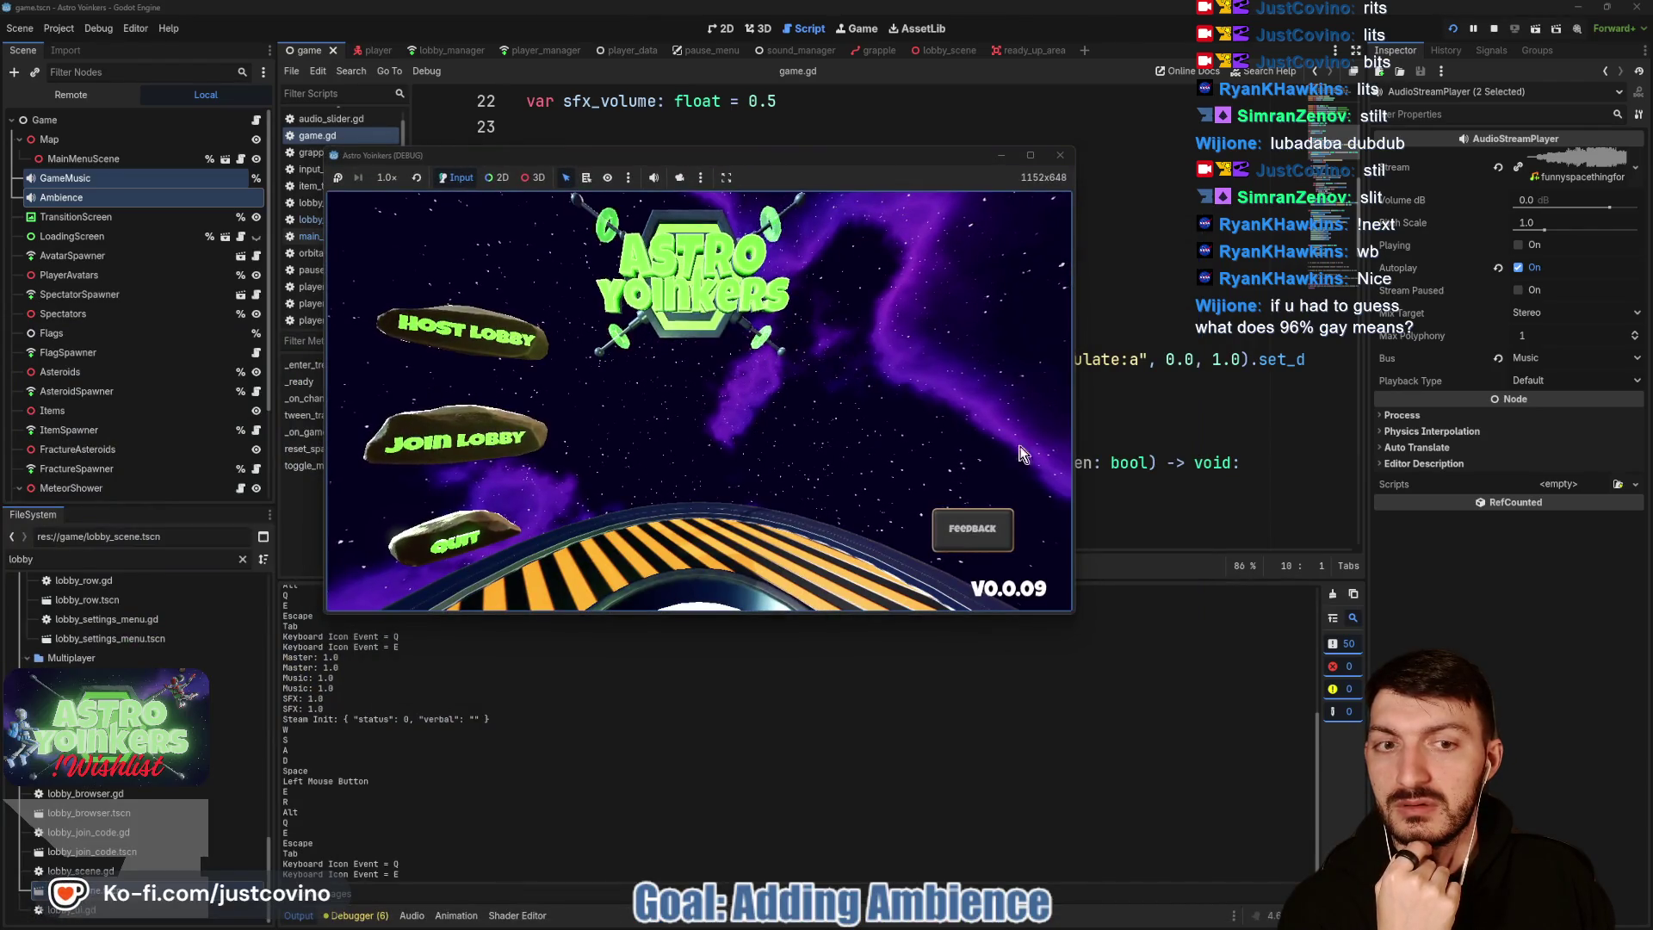
left_click_drag(1067, 609, 1263, 716)
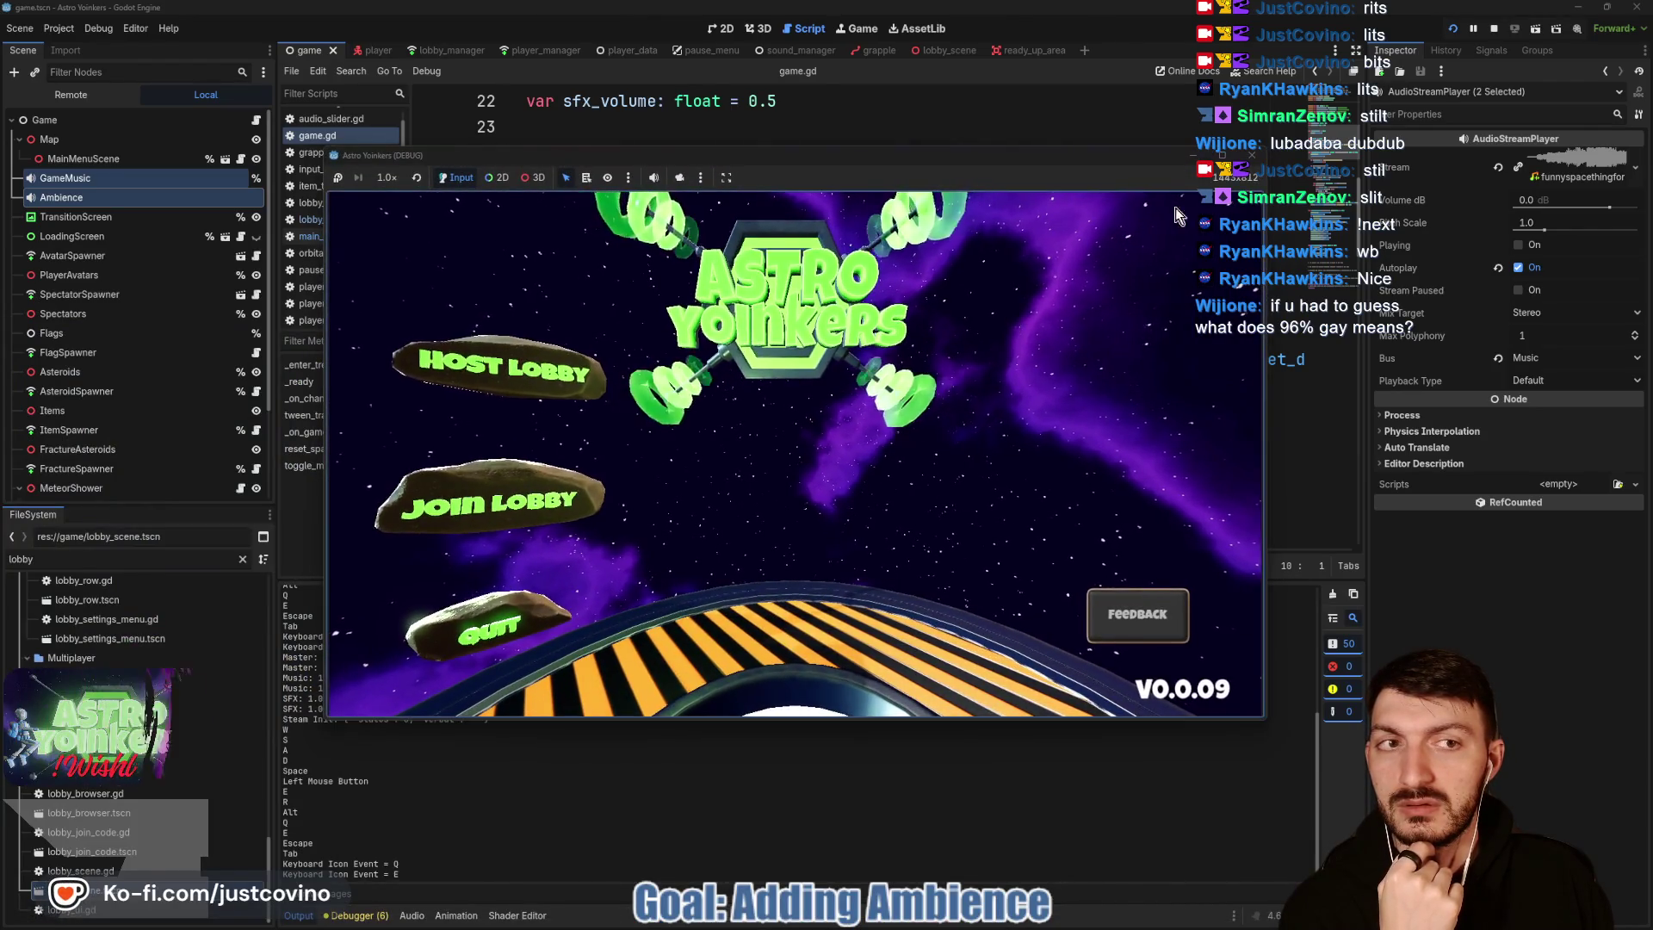
left_click(441, 364)
left_click(787, 412)
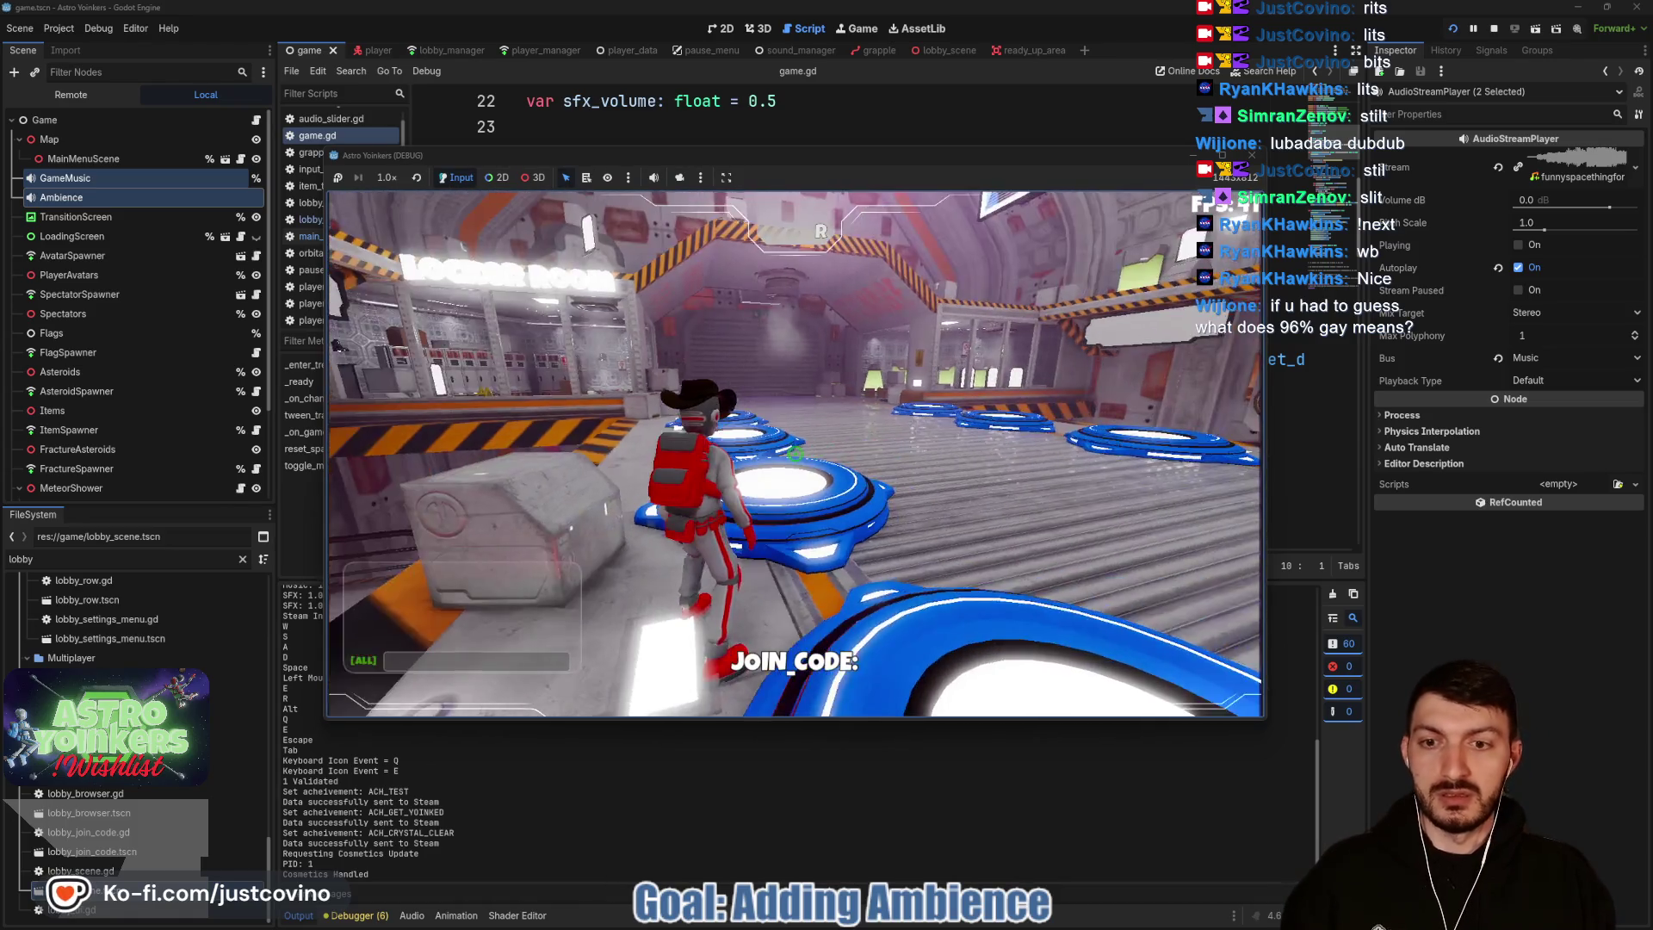
In the pause menu's audio settings, set Music to 100% and Sound Effects to 44%
key("Escape")
left_click(797, 511)
key("e")
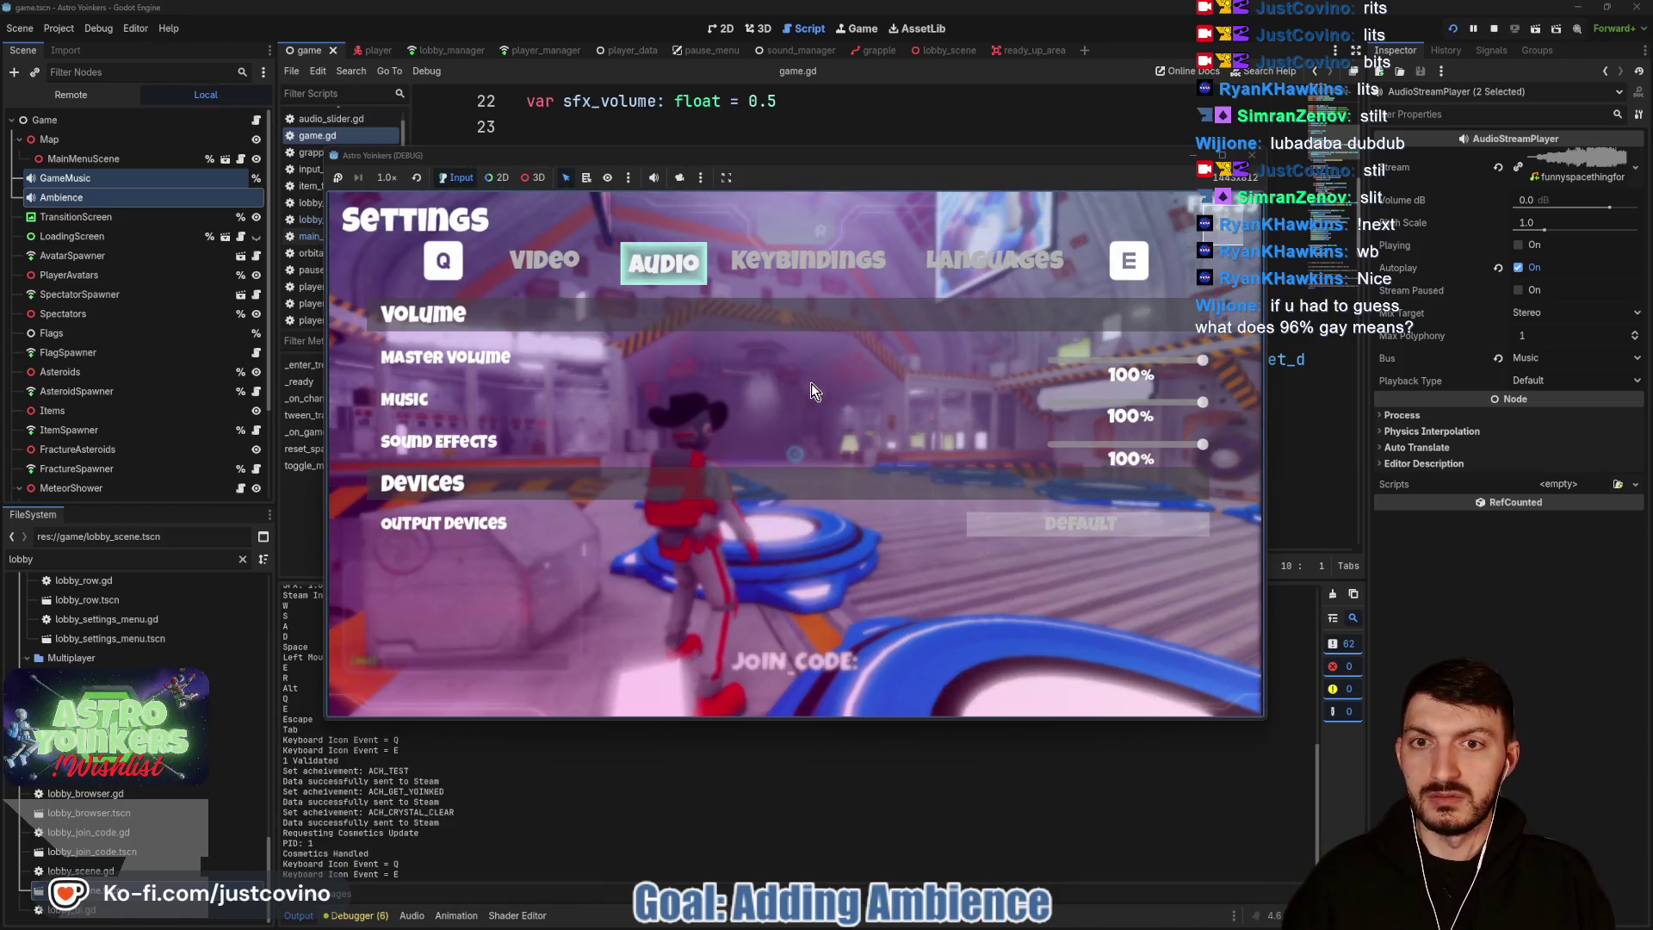
left_click(1205, 403)
left_click(1117, 444)
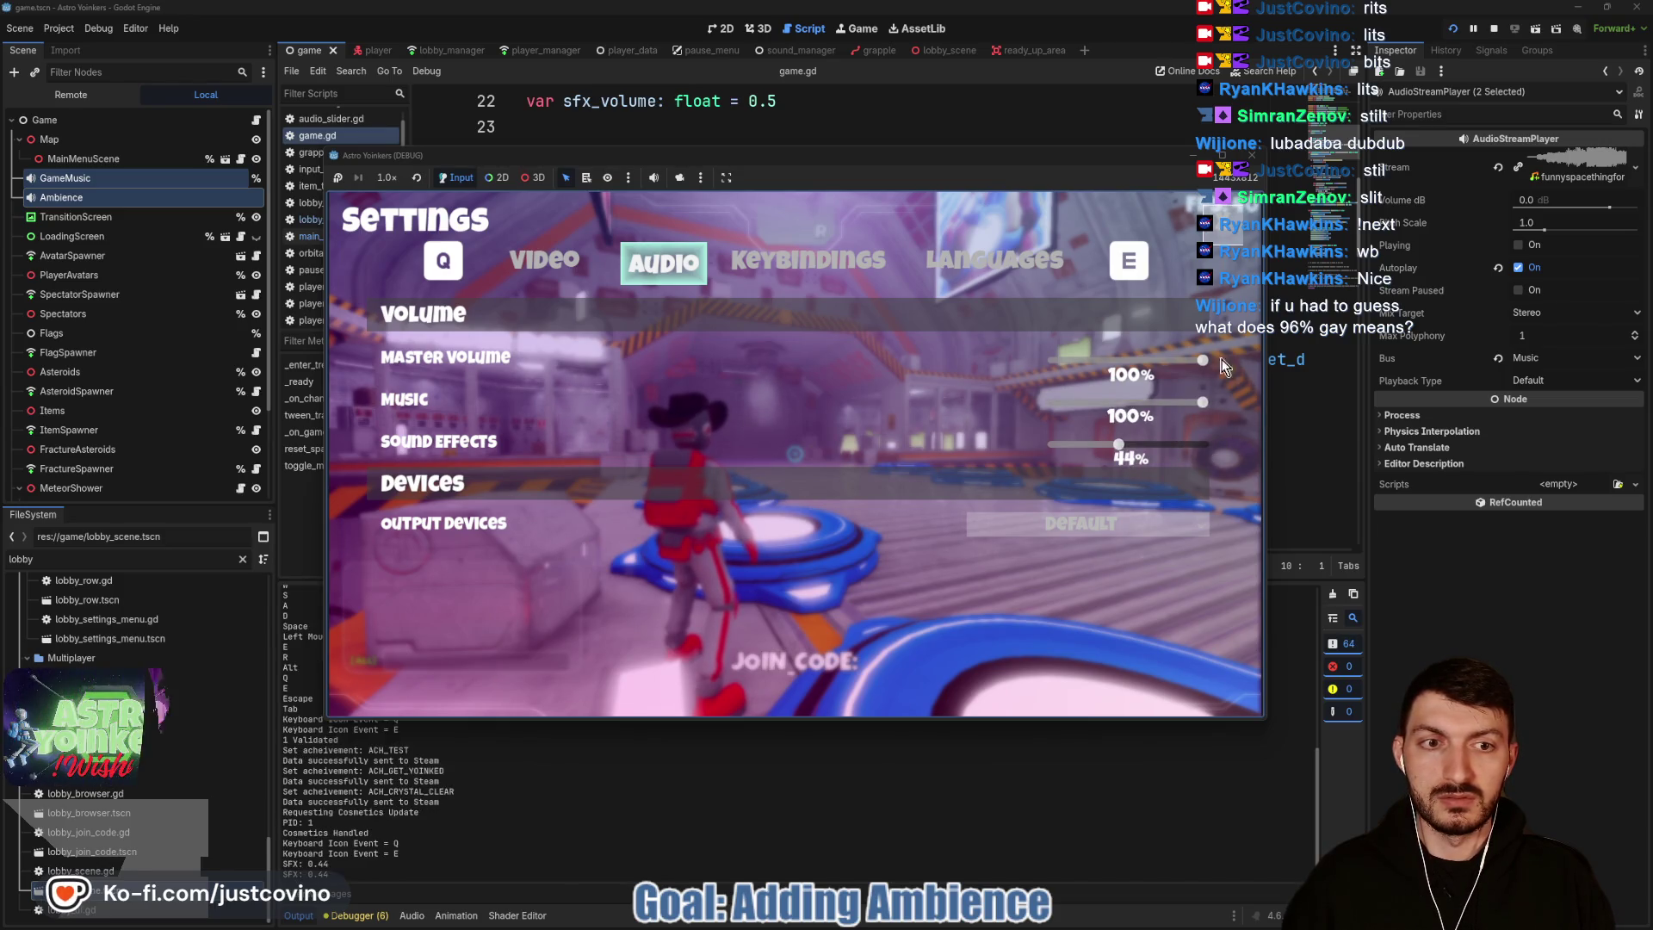
key("Escape")
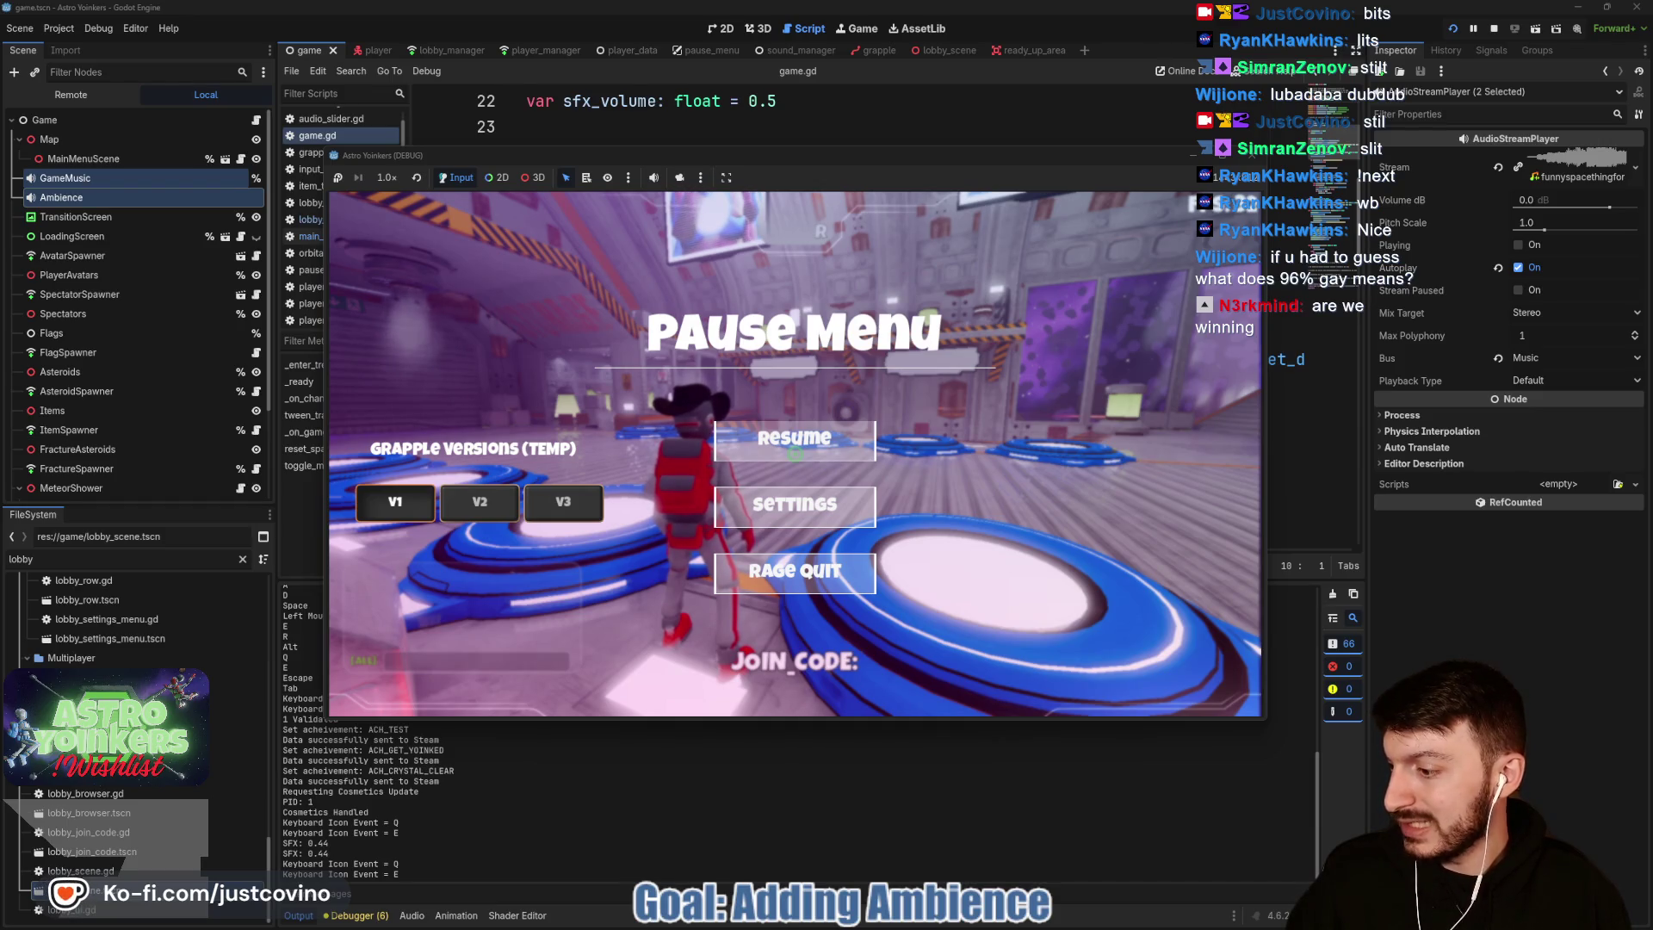
left_click(1221, 155)
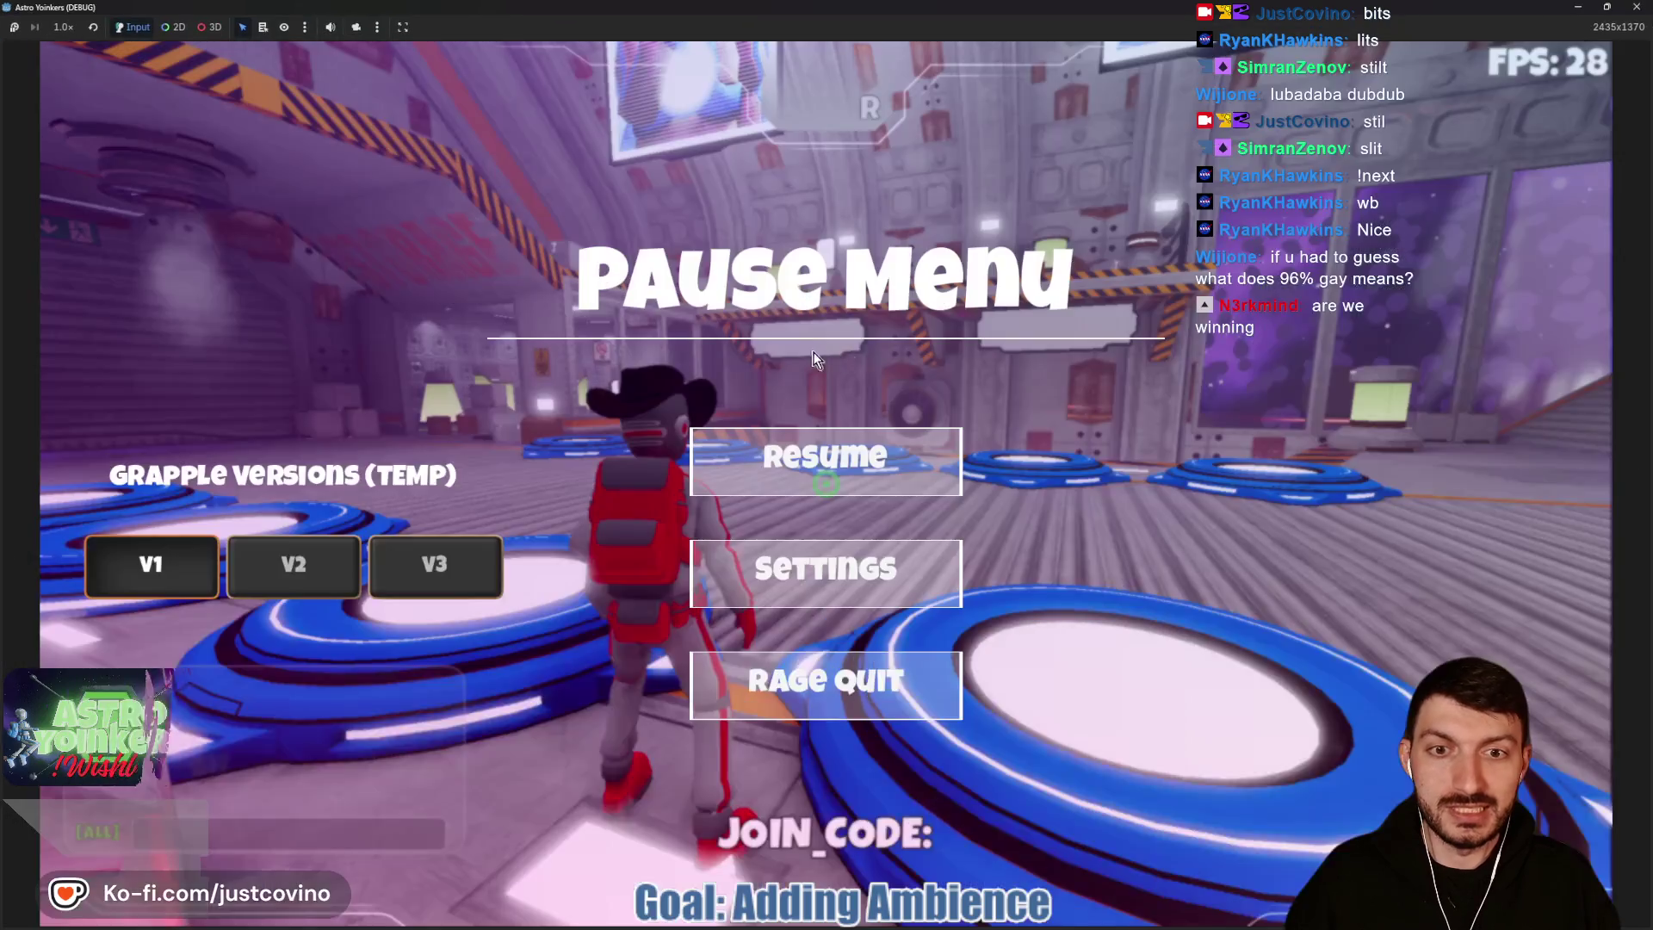
Resume the game and run across the hangar, riding the blue launch beam toward the Asteroid Map board
key("Escape")
key("w")
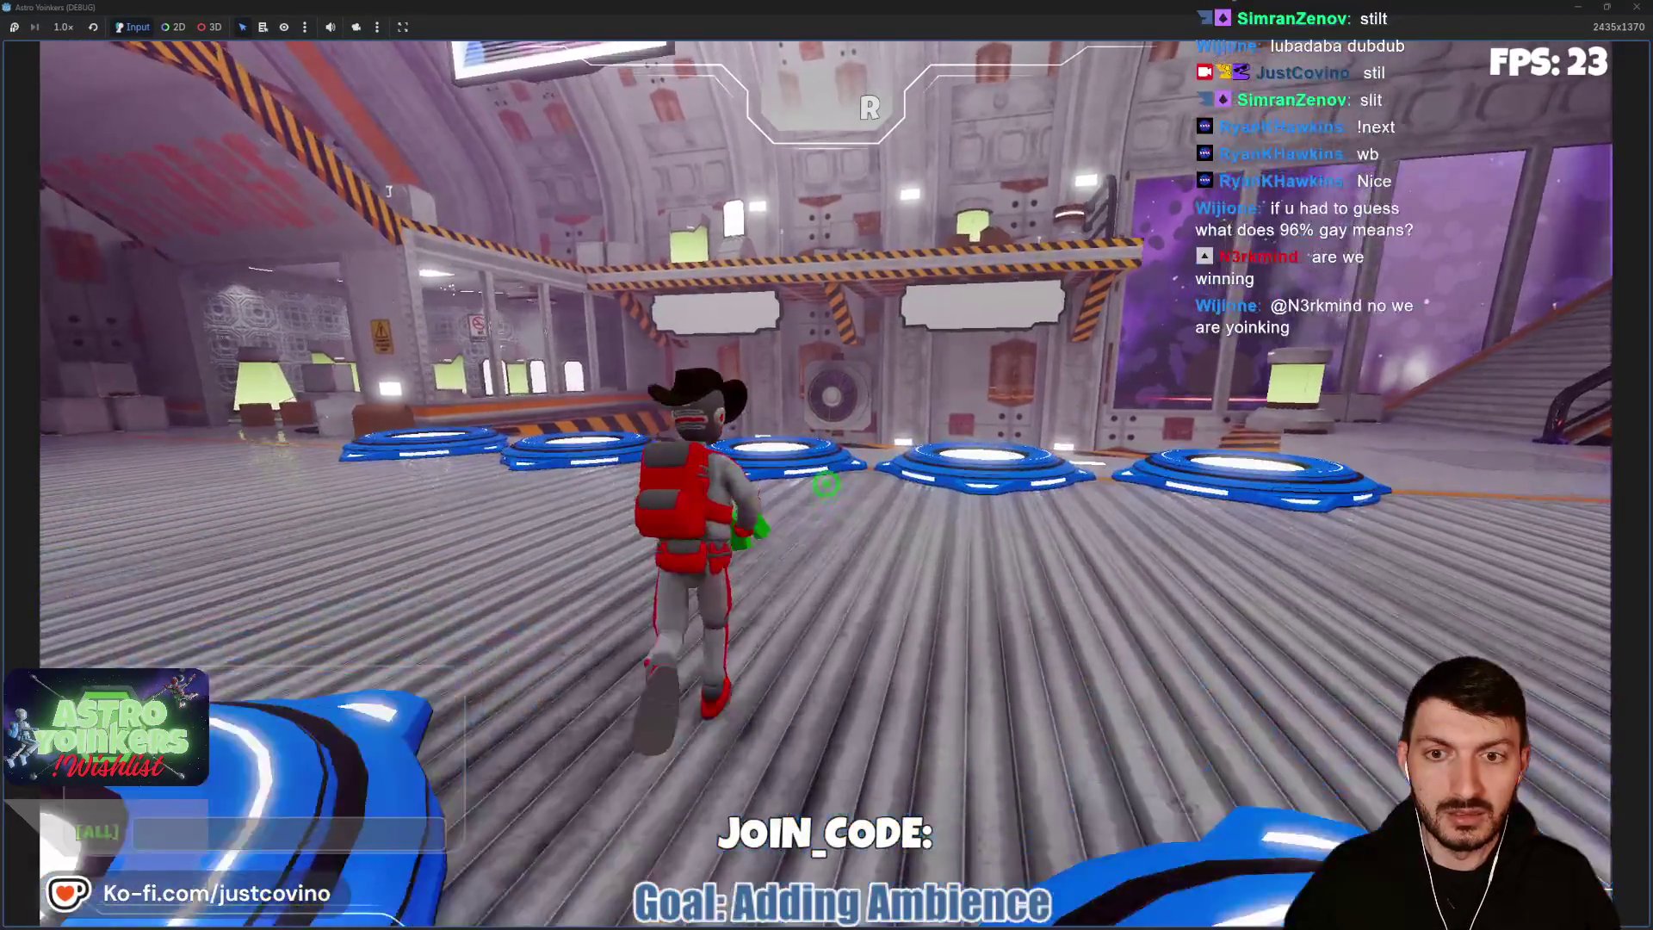
key("w")
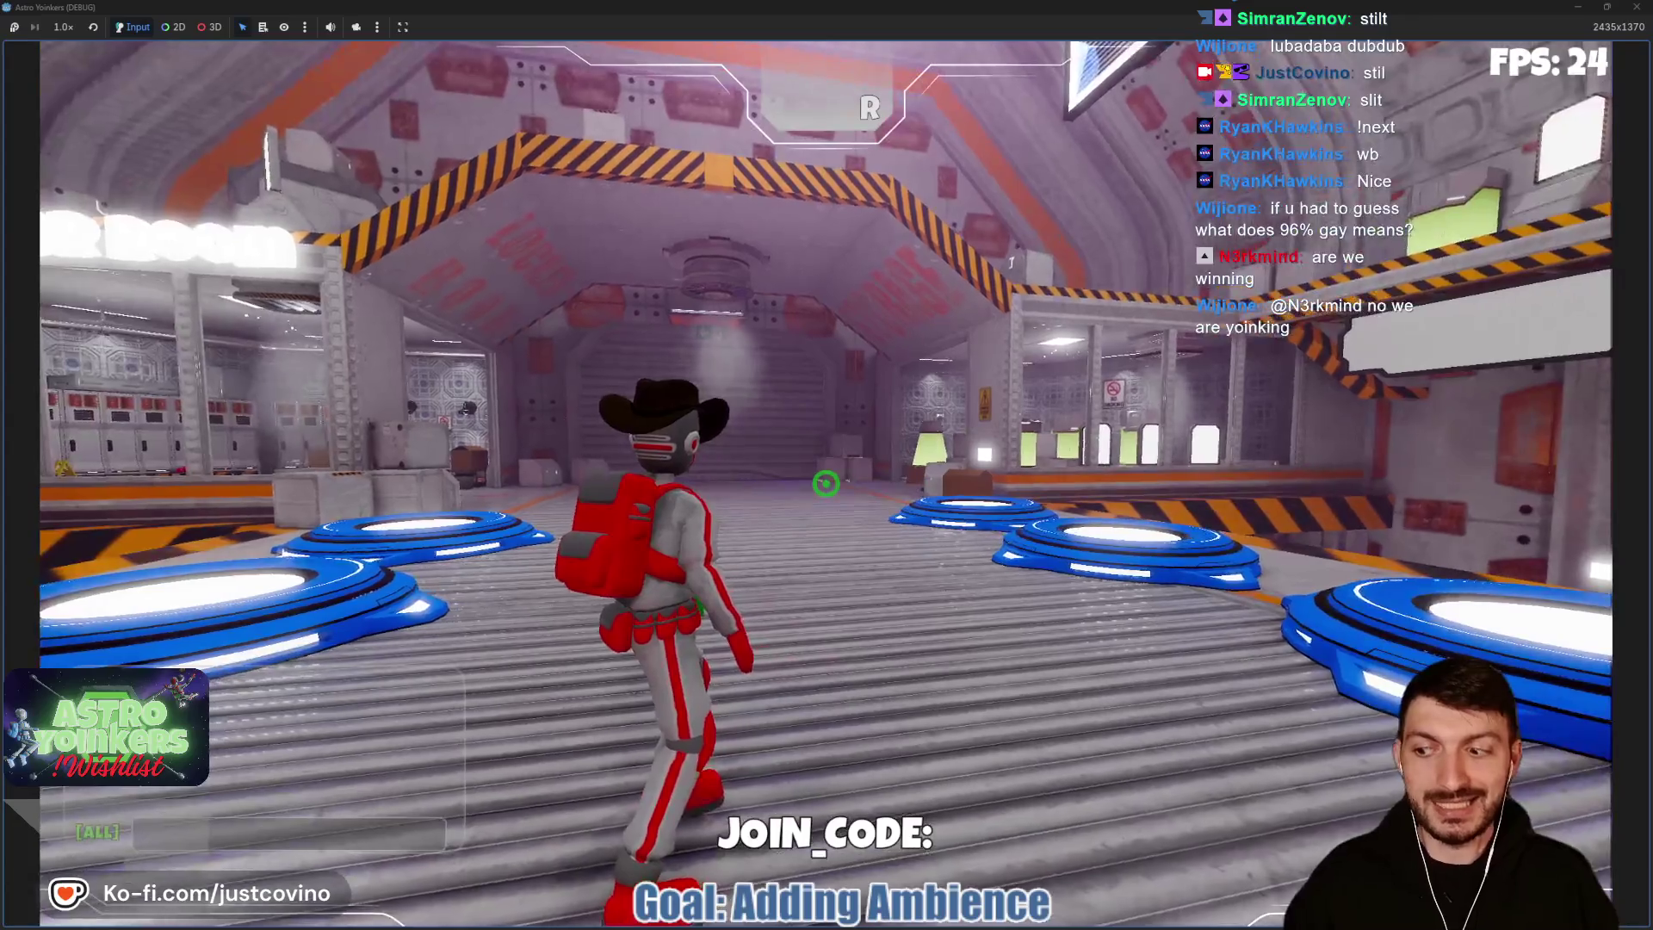
key("w")
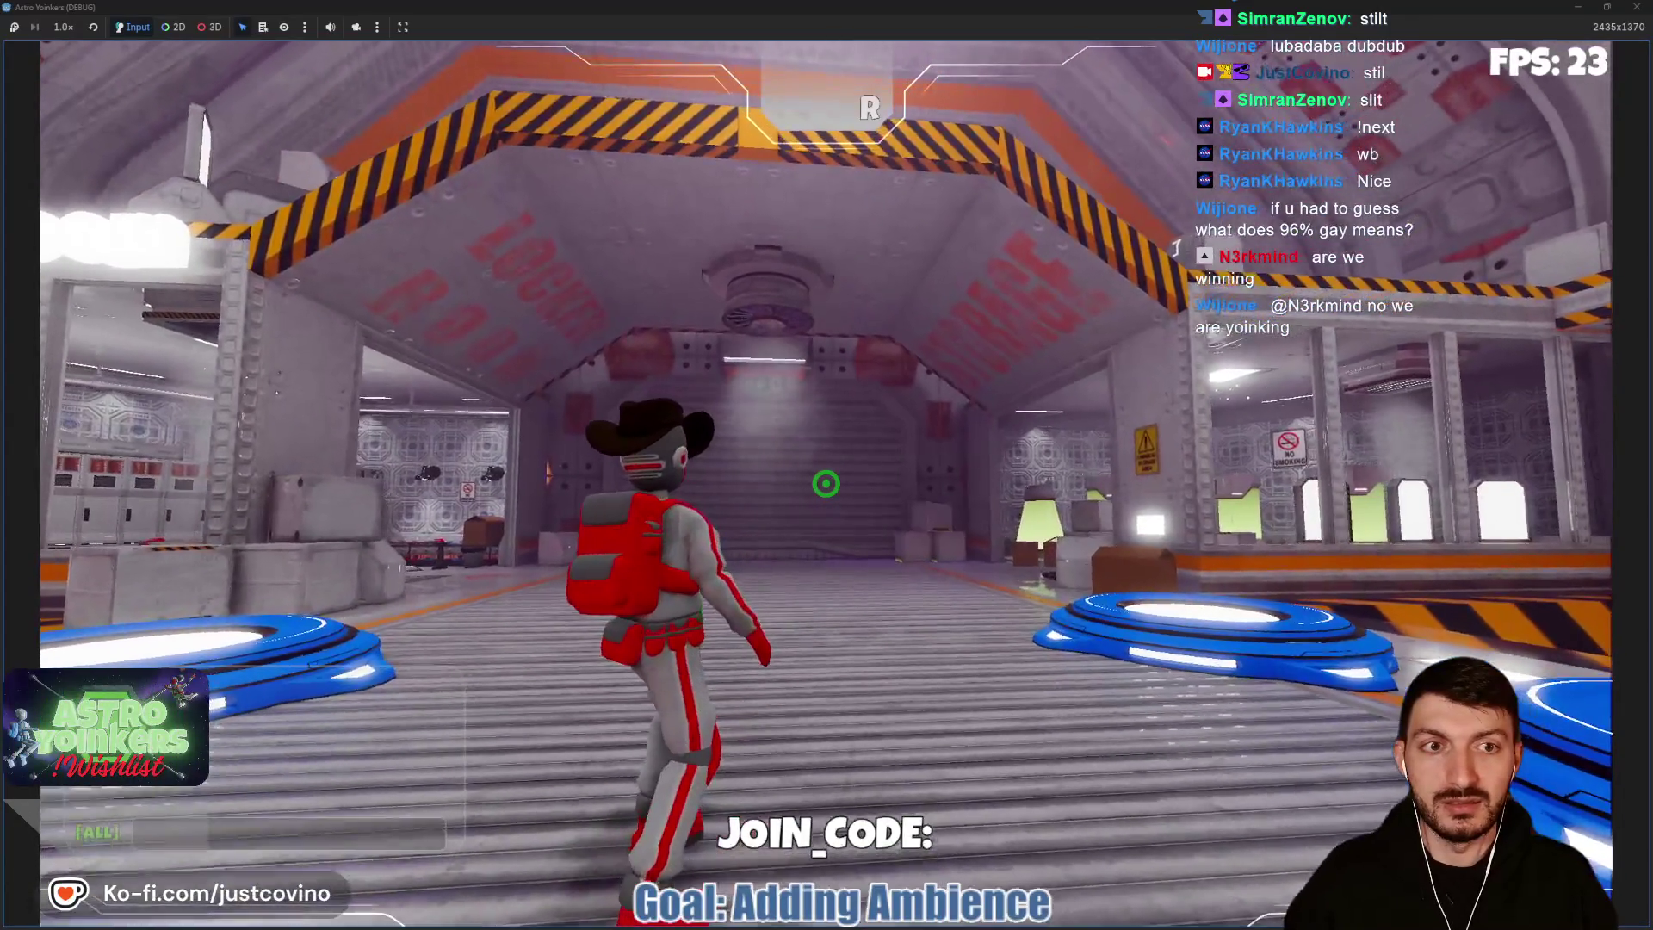
key("space")
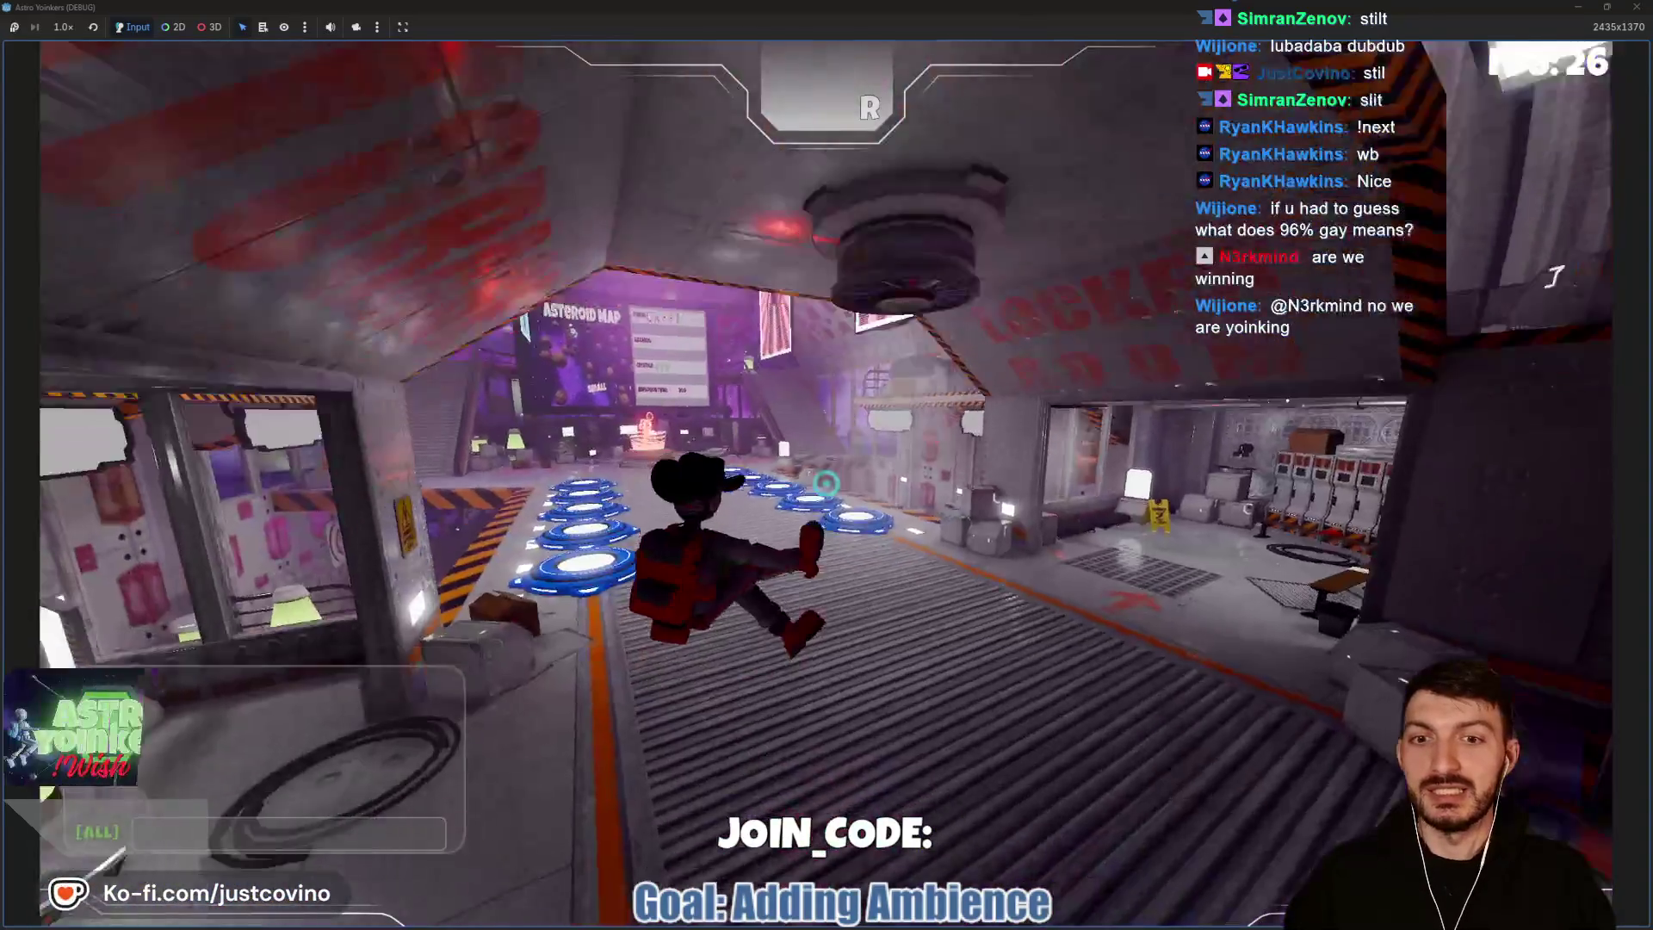
key("w")
key("w")
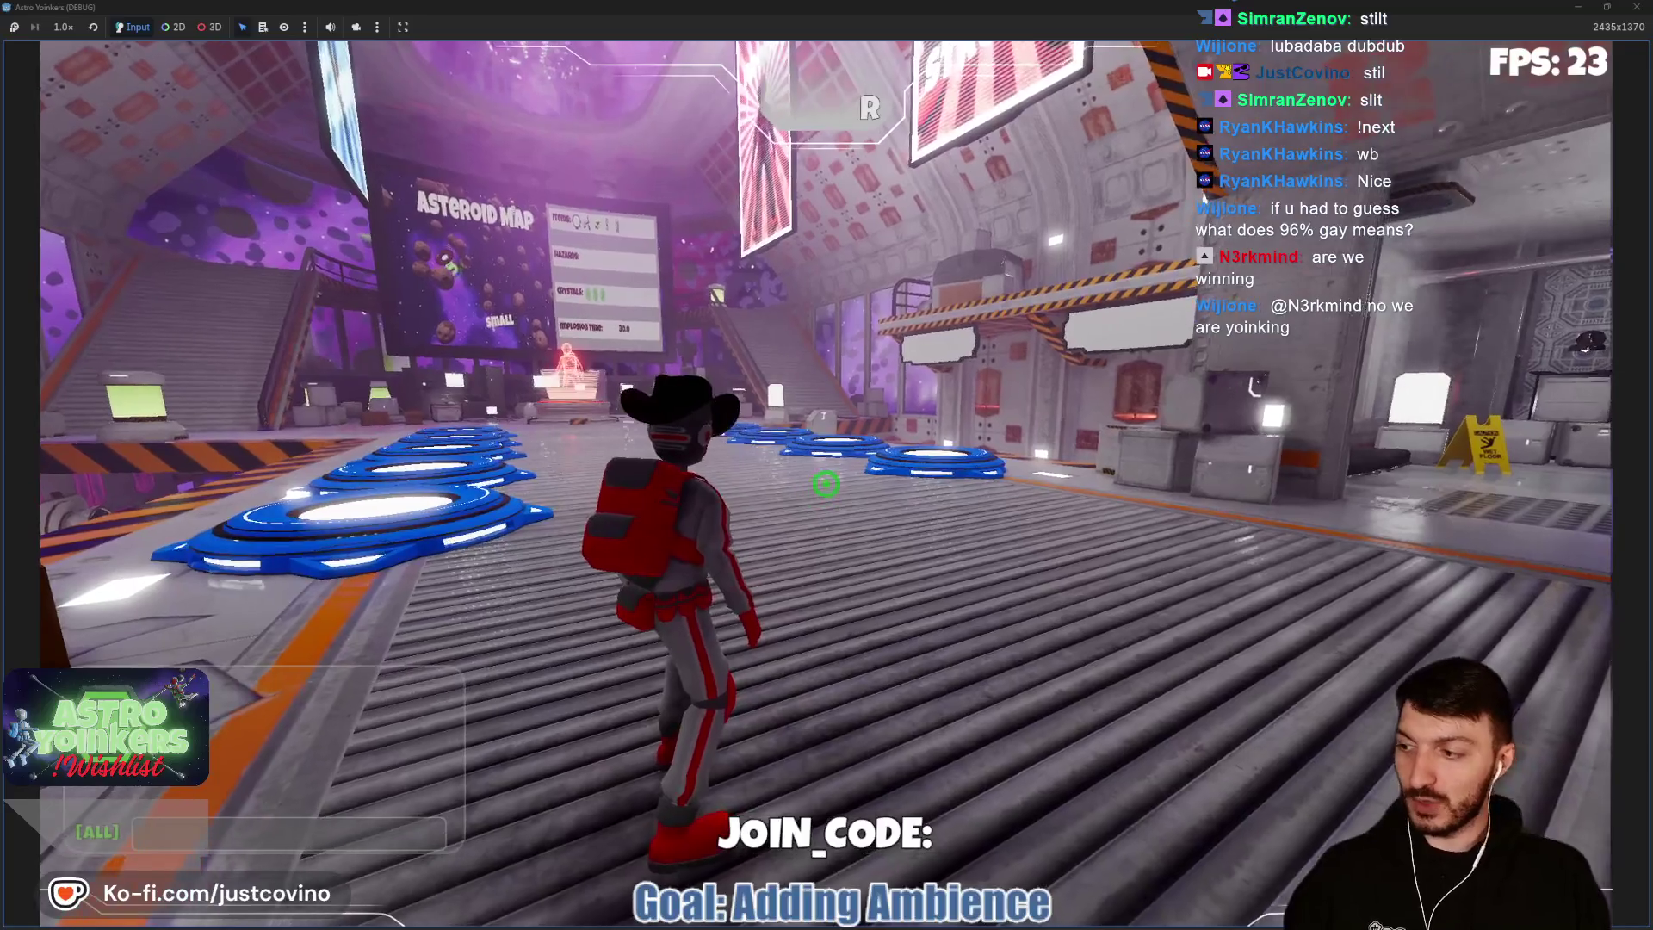
key("w")
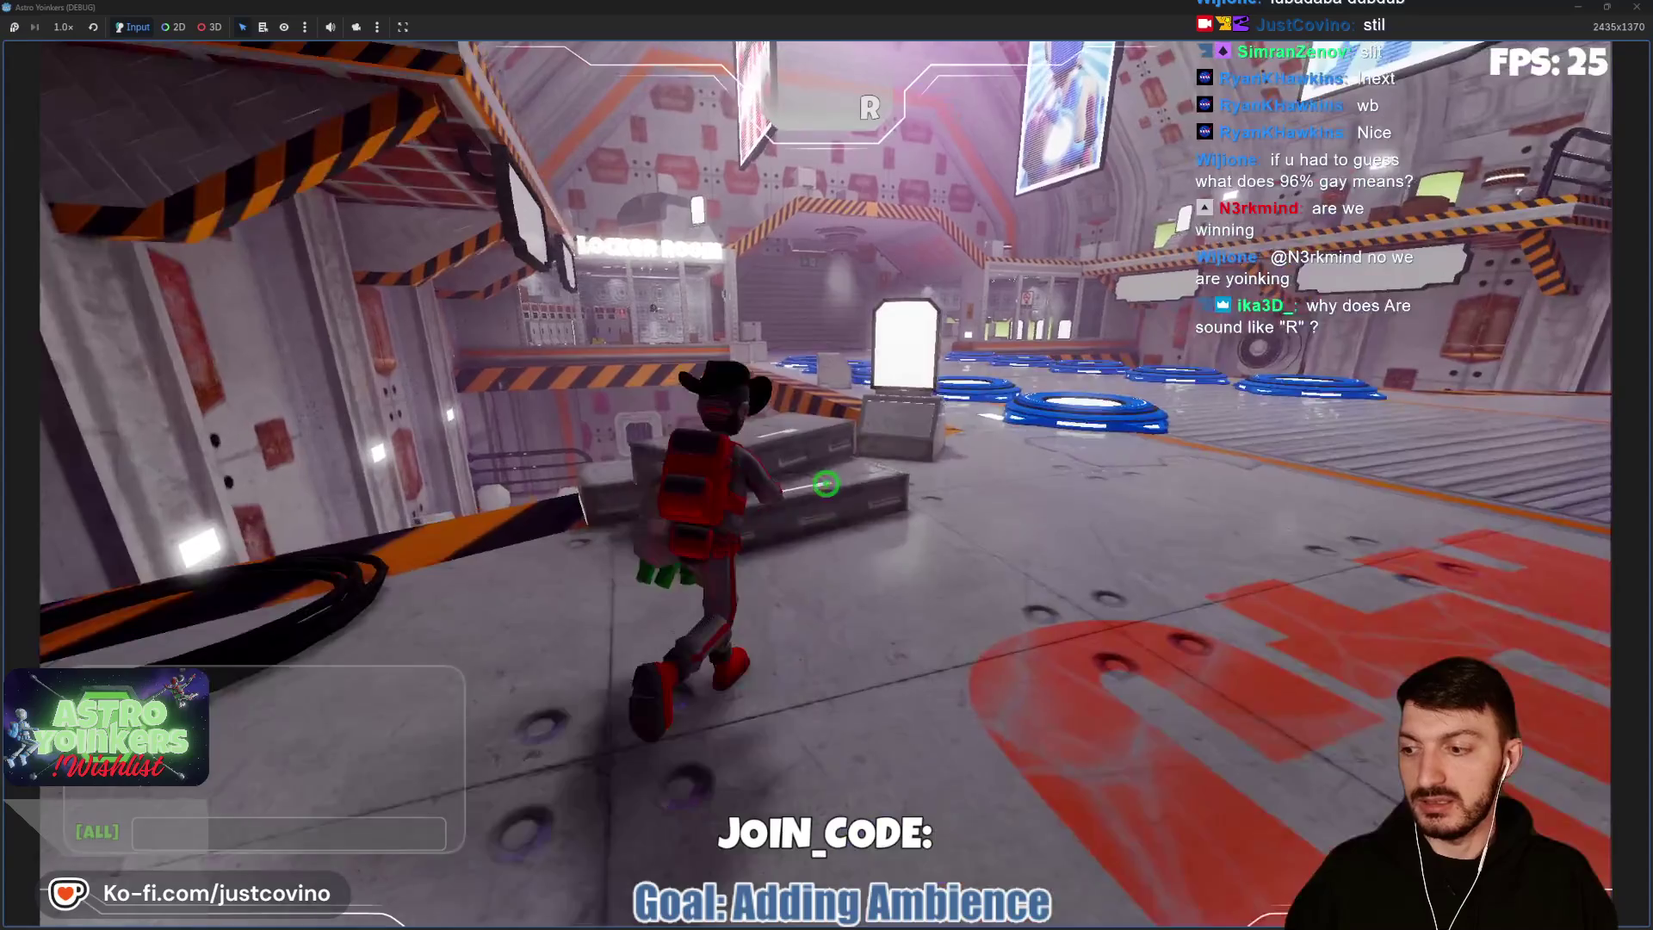
key("w")
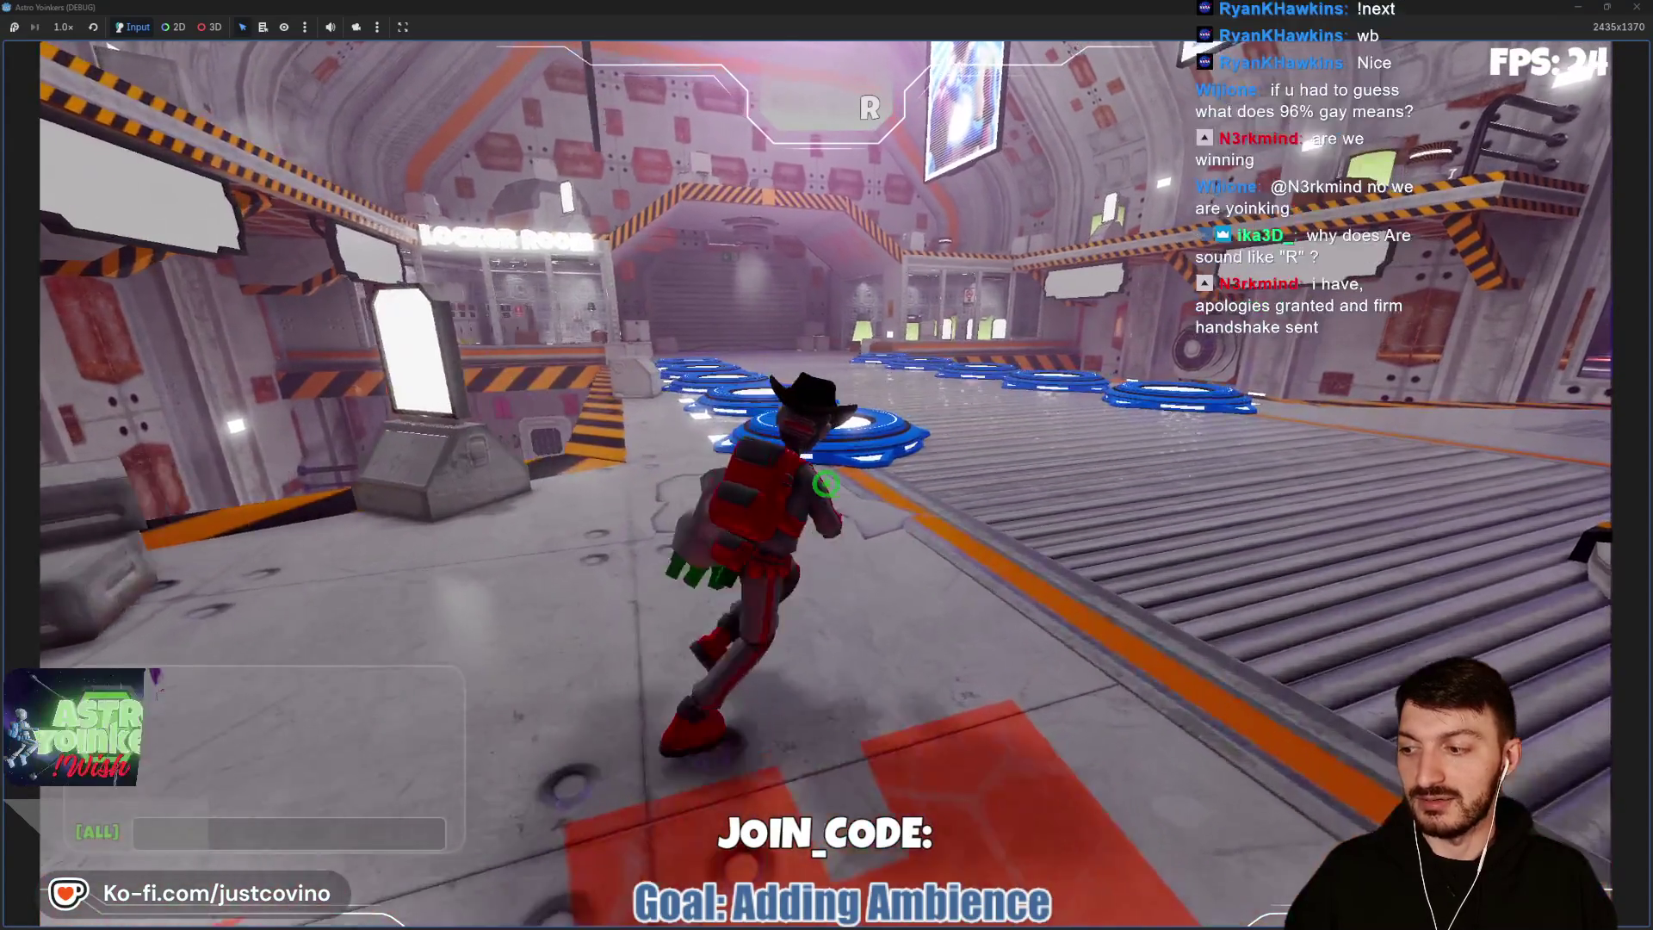
key("a")
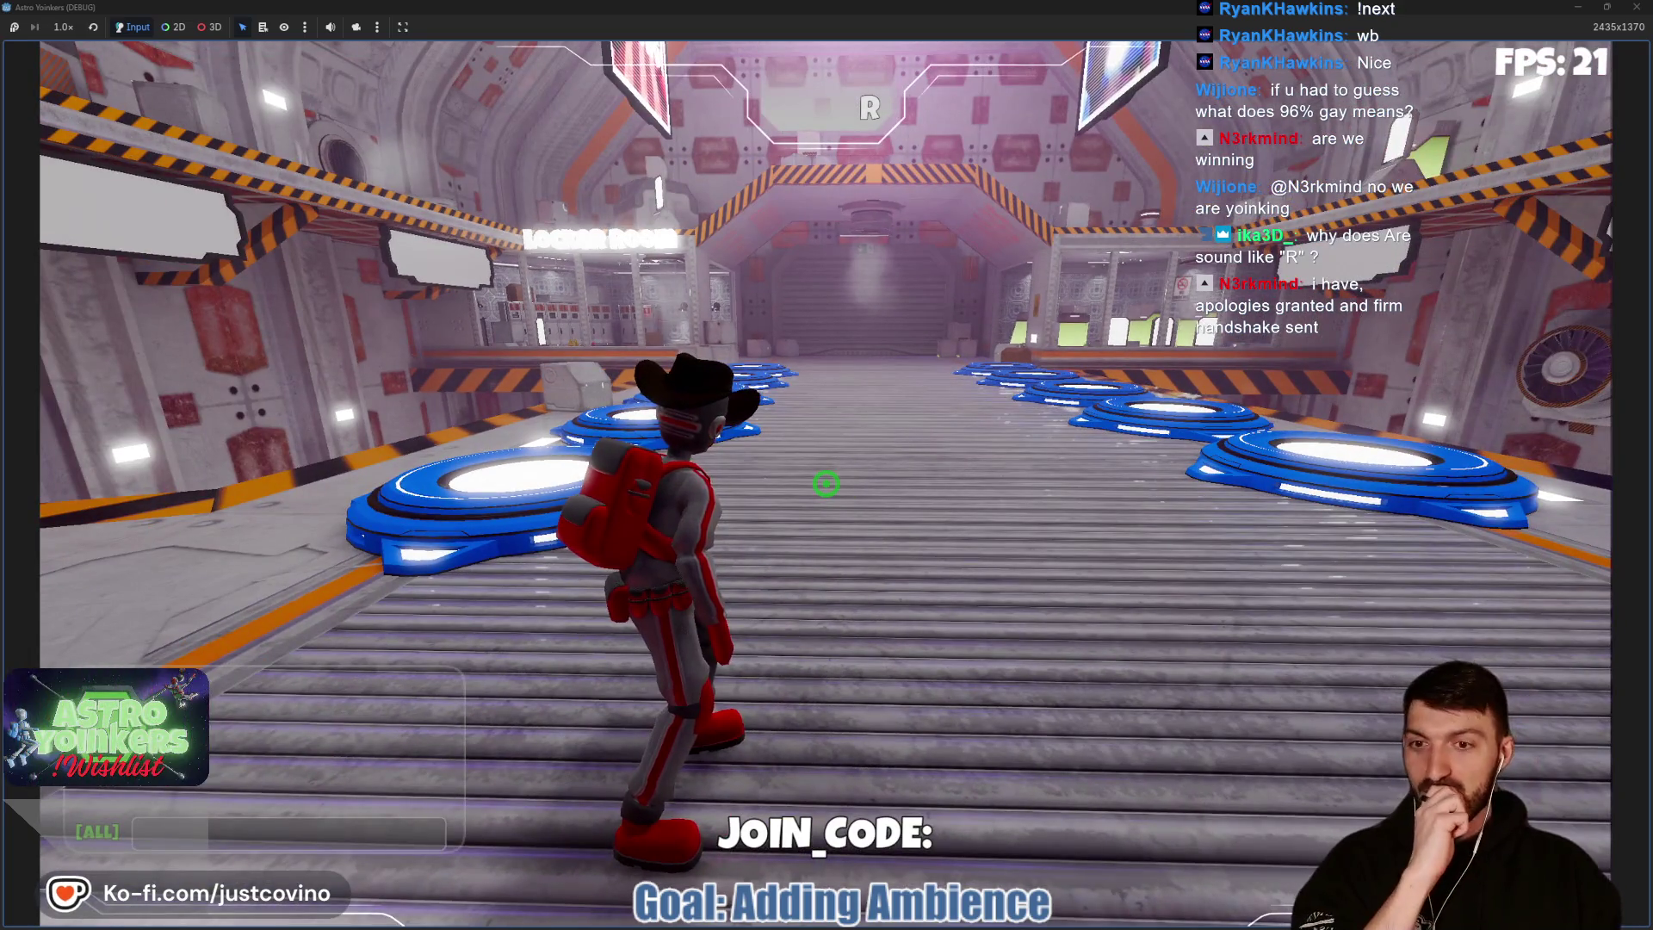
Run through the hall and along the deck toward the asteroid map, then back to the launch pads
key("w")
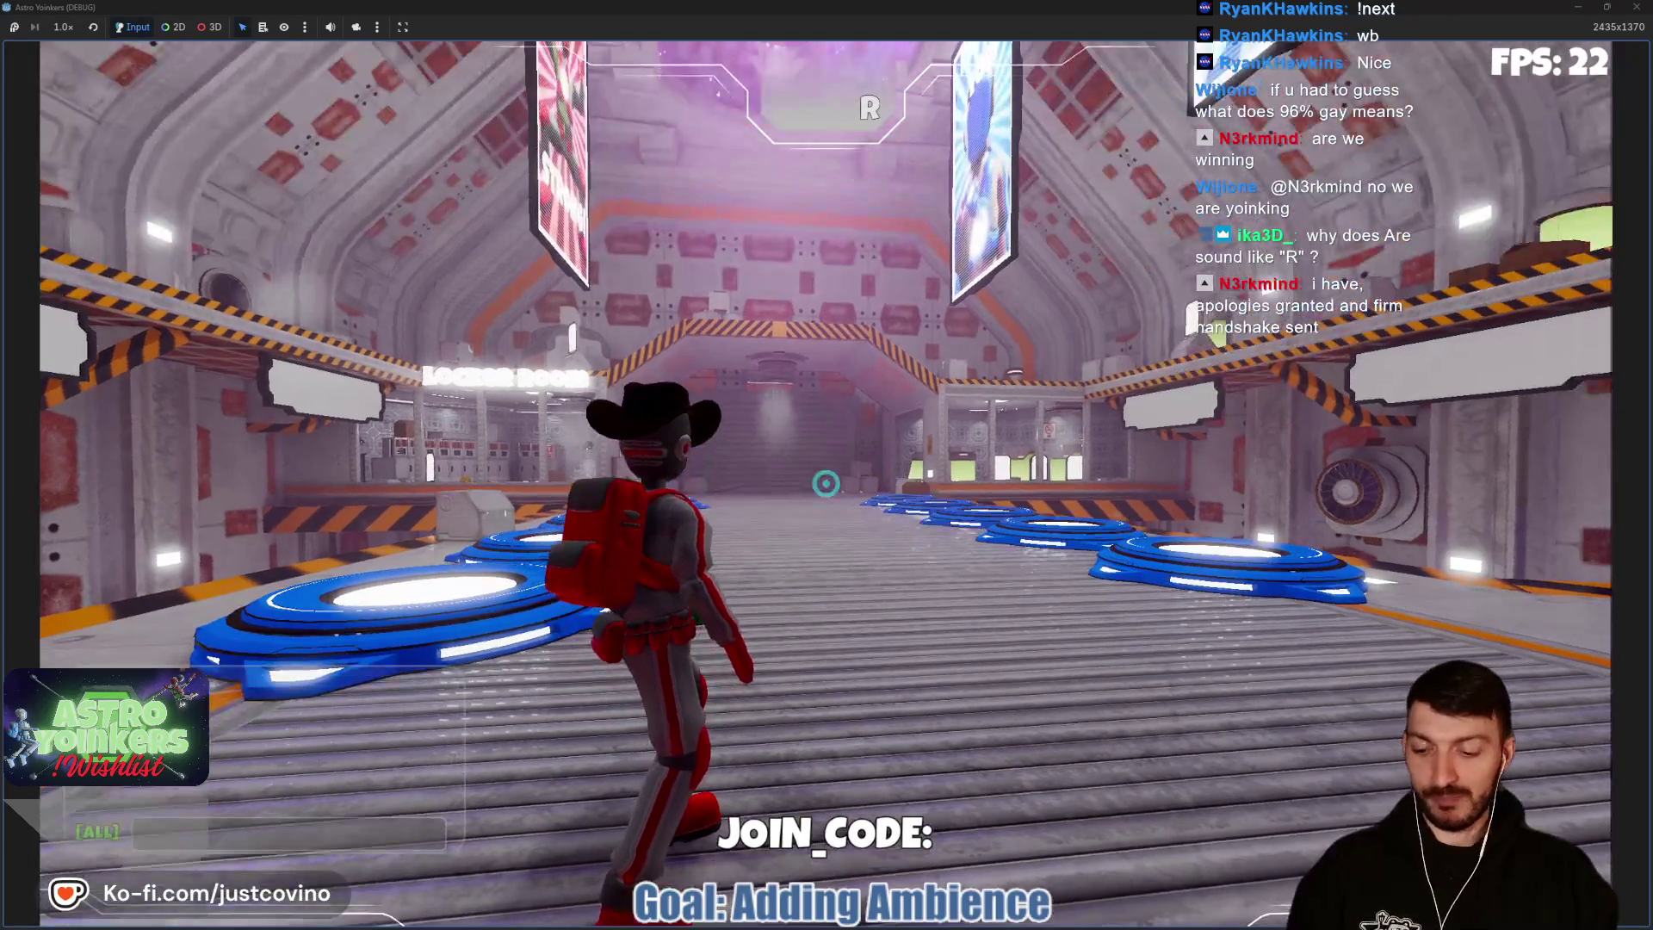
key("w")
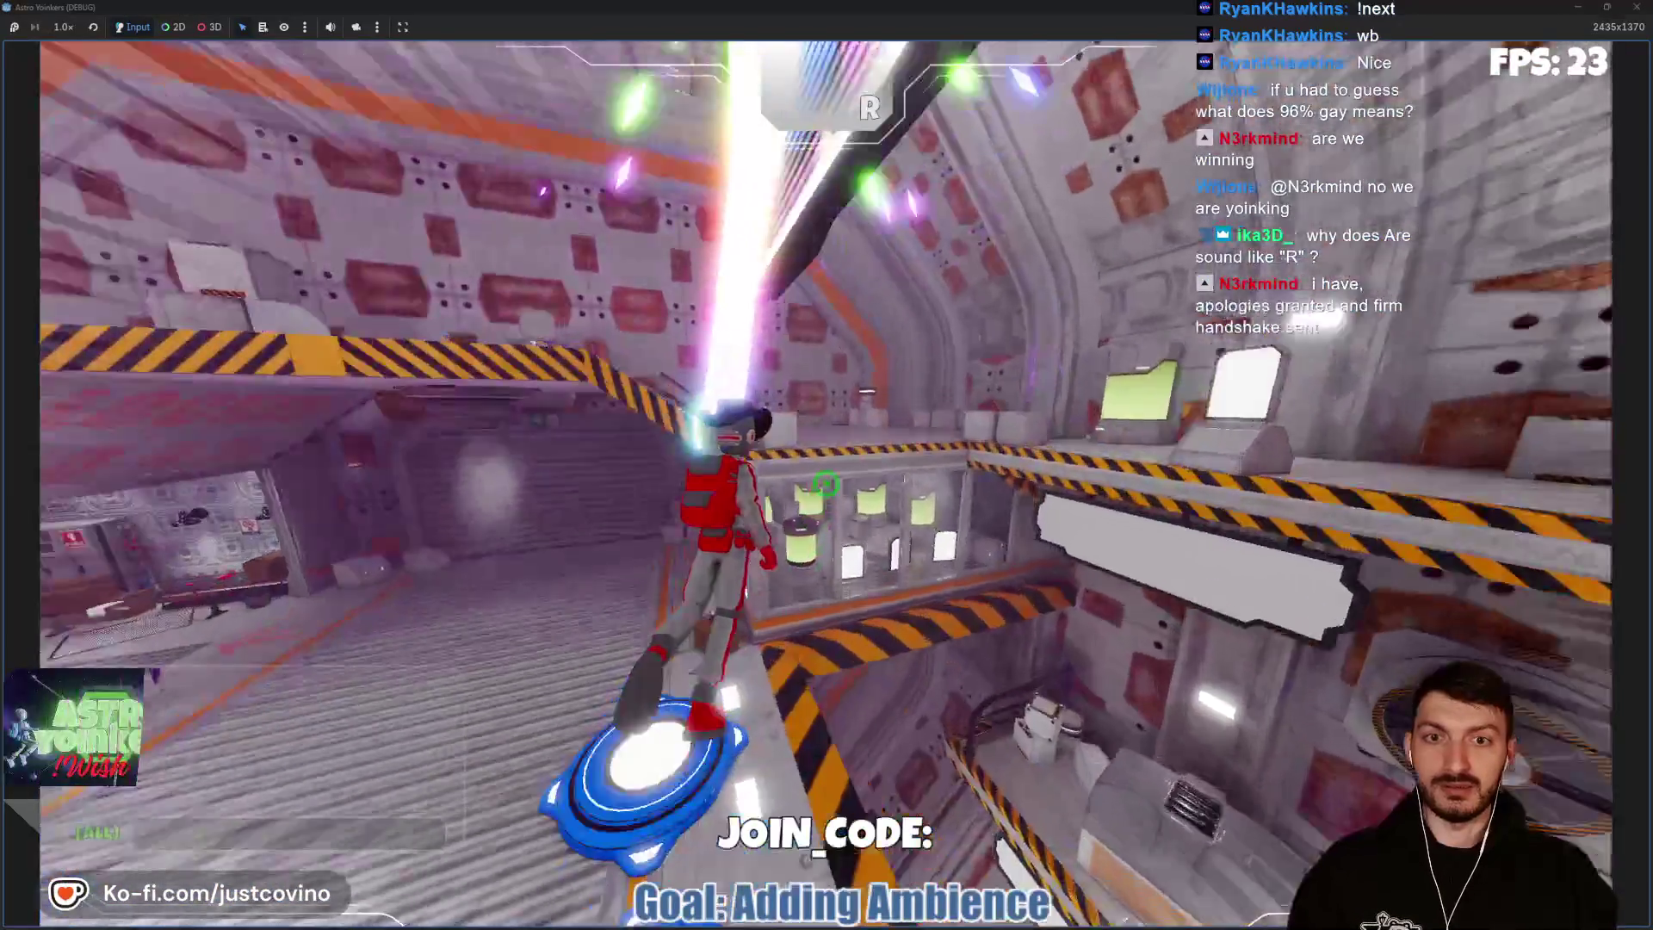
key("w")
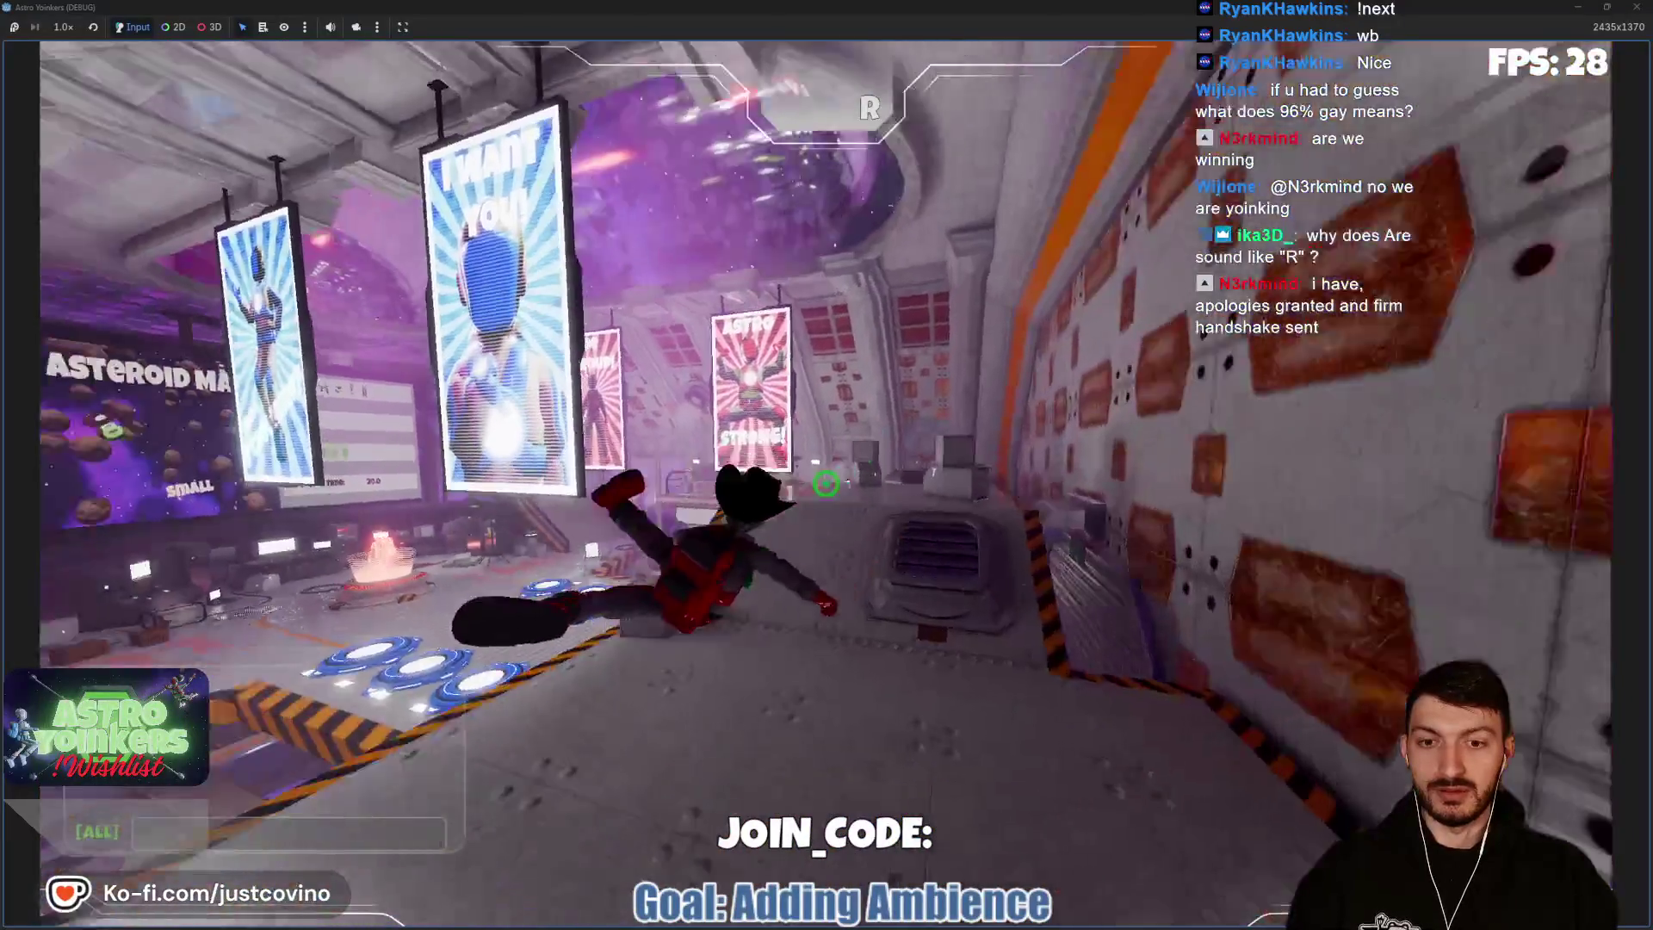
key("w")
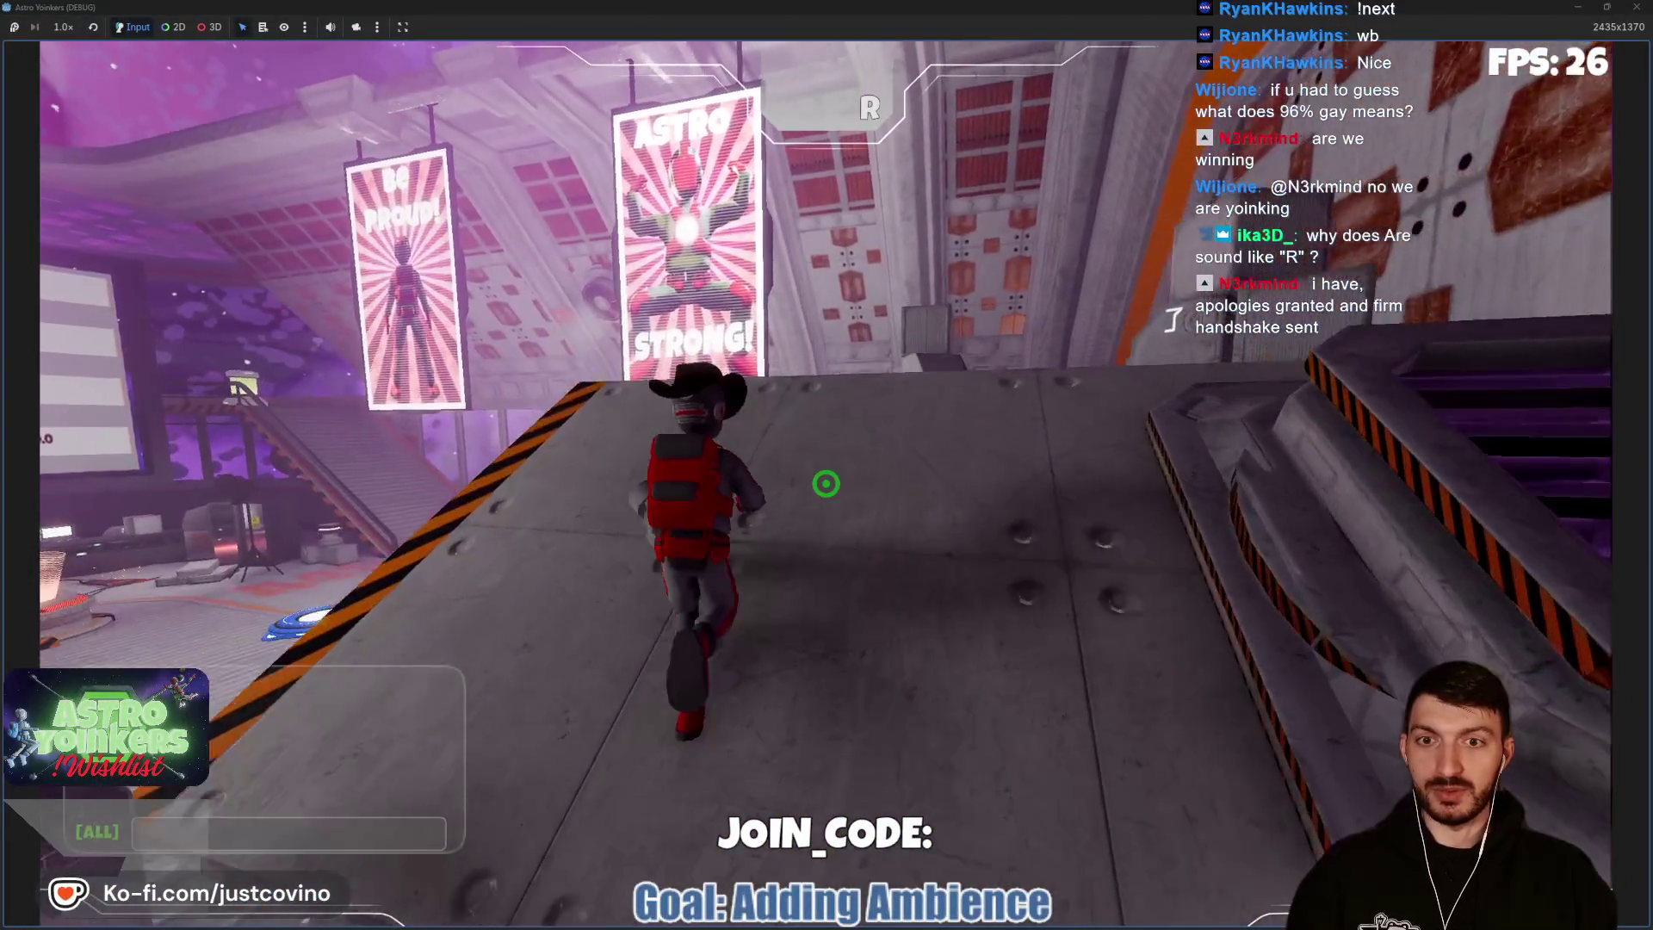
key("w")
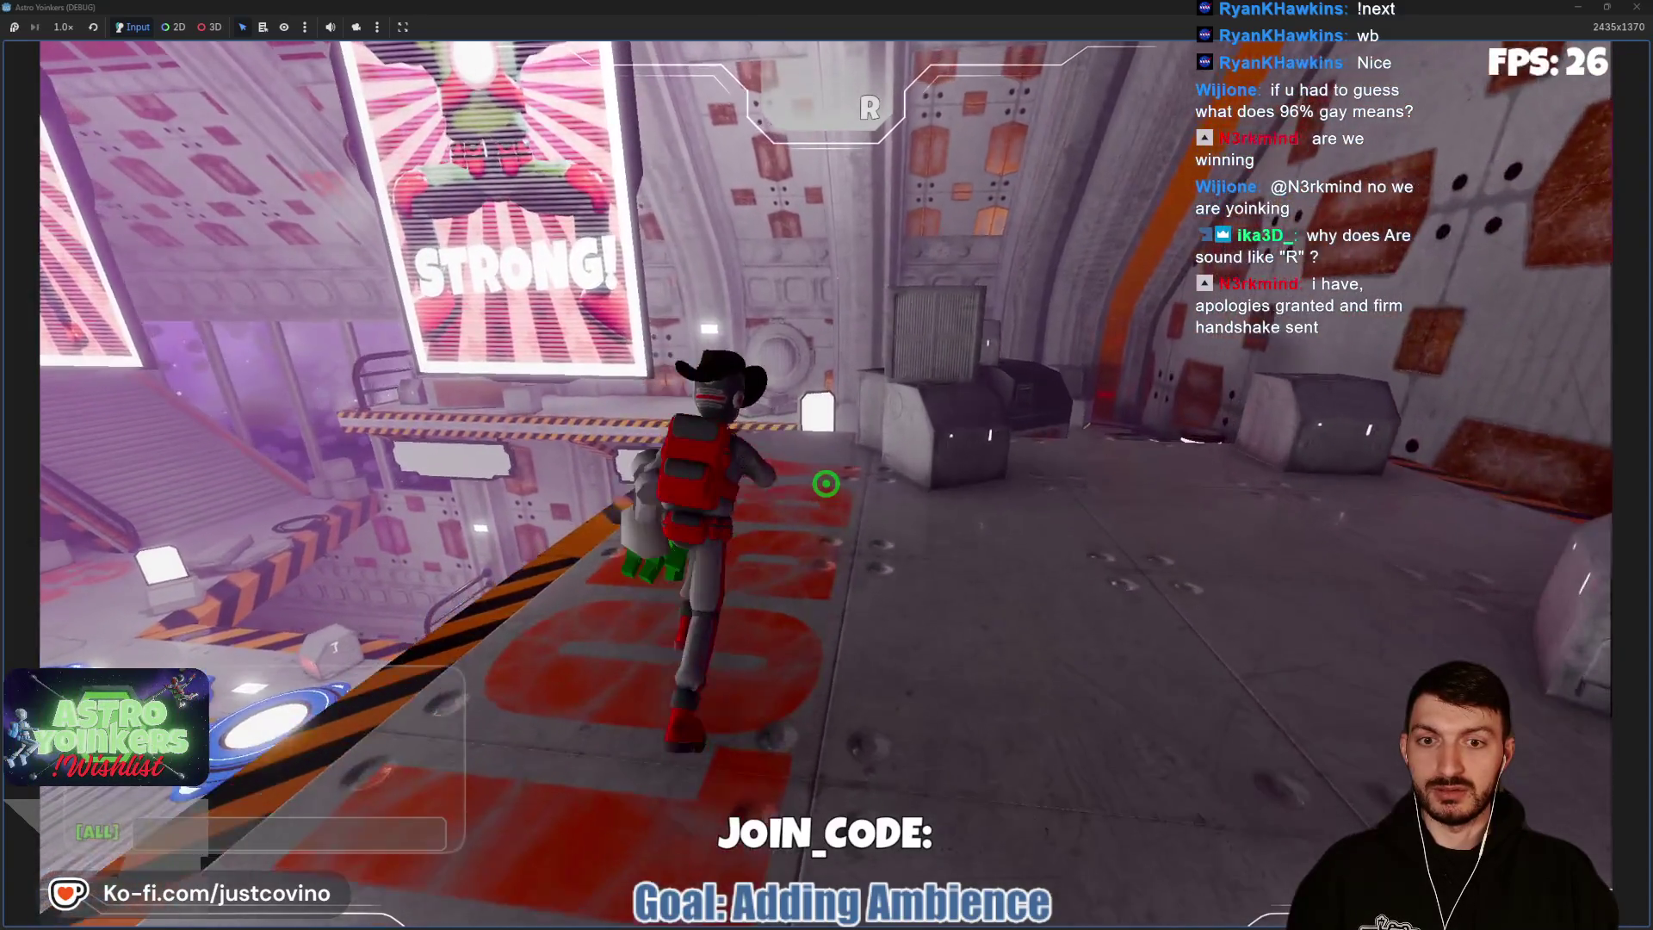
key("w")
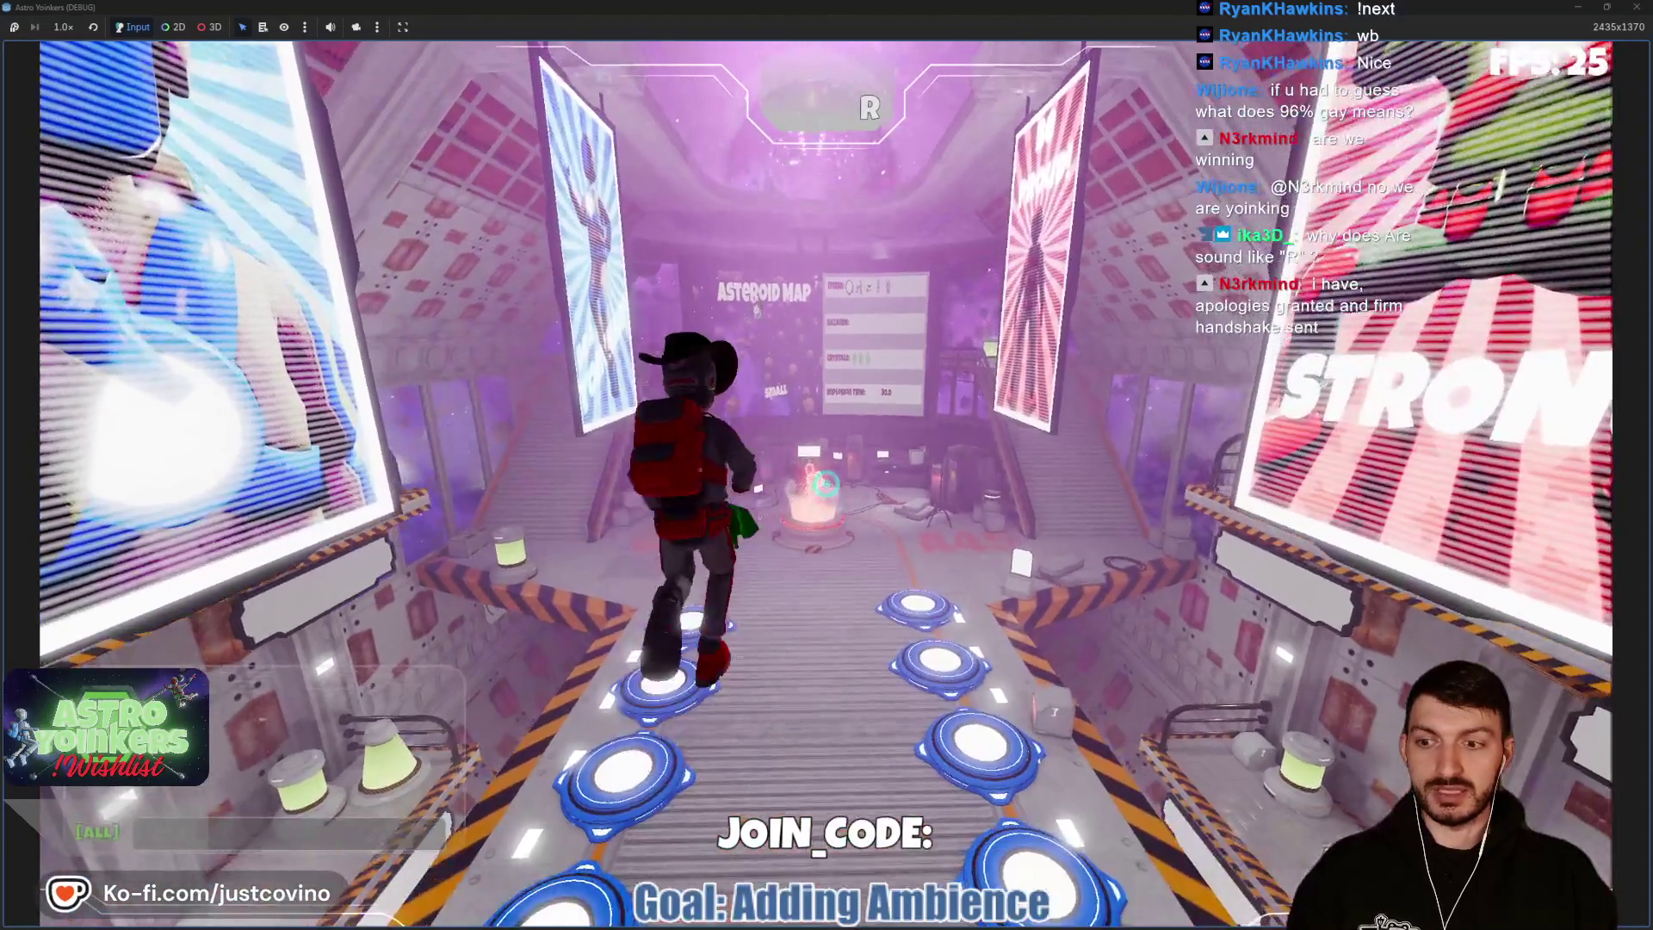
key("w")
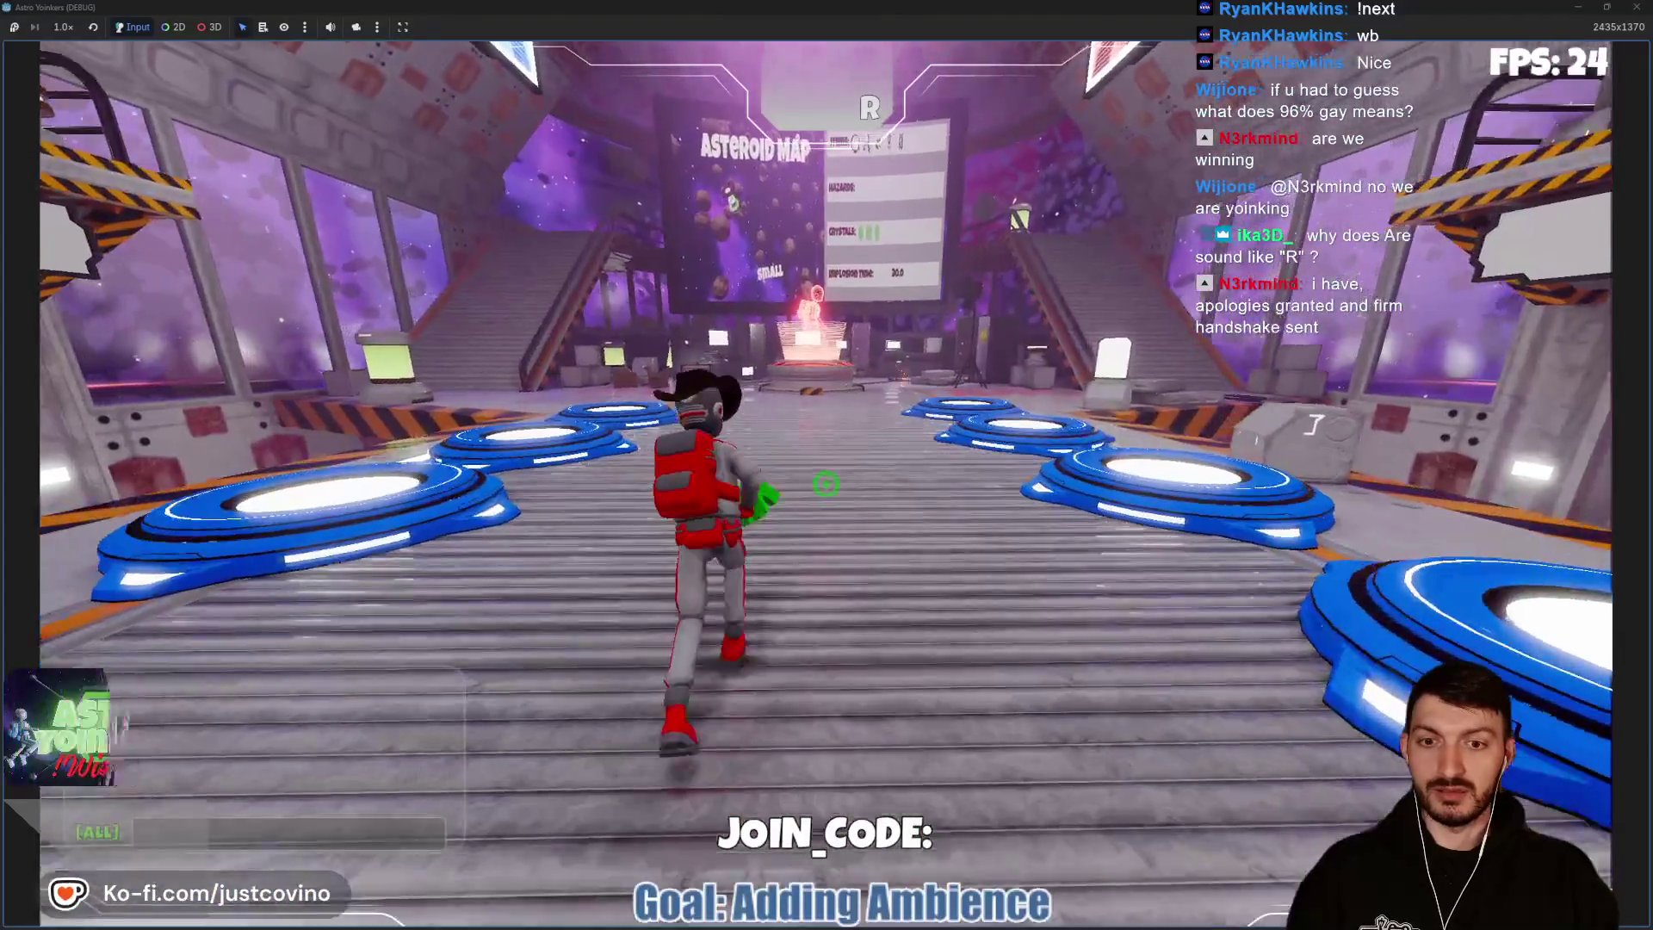
key("w")
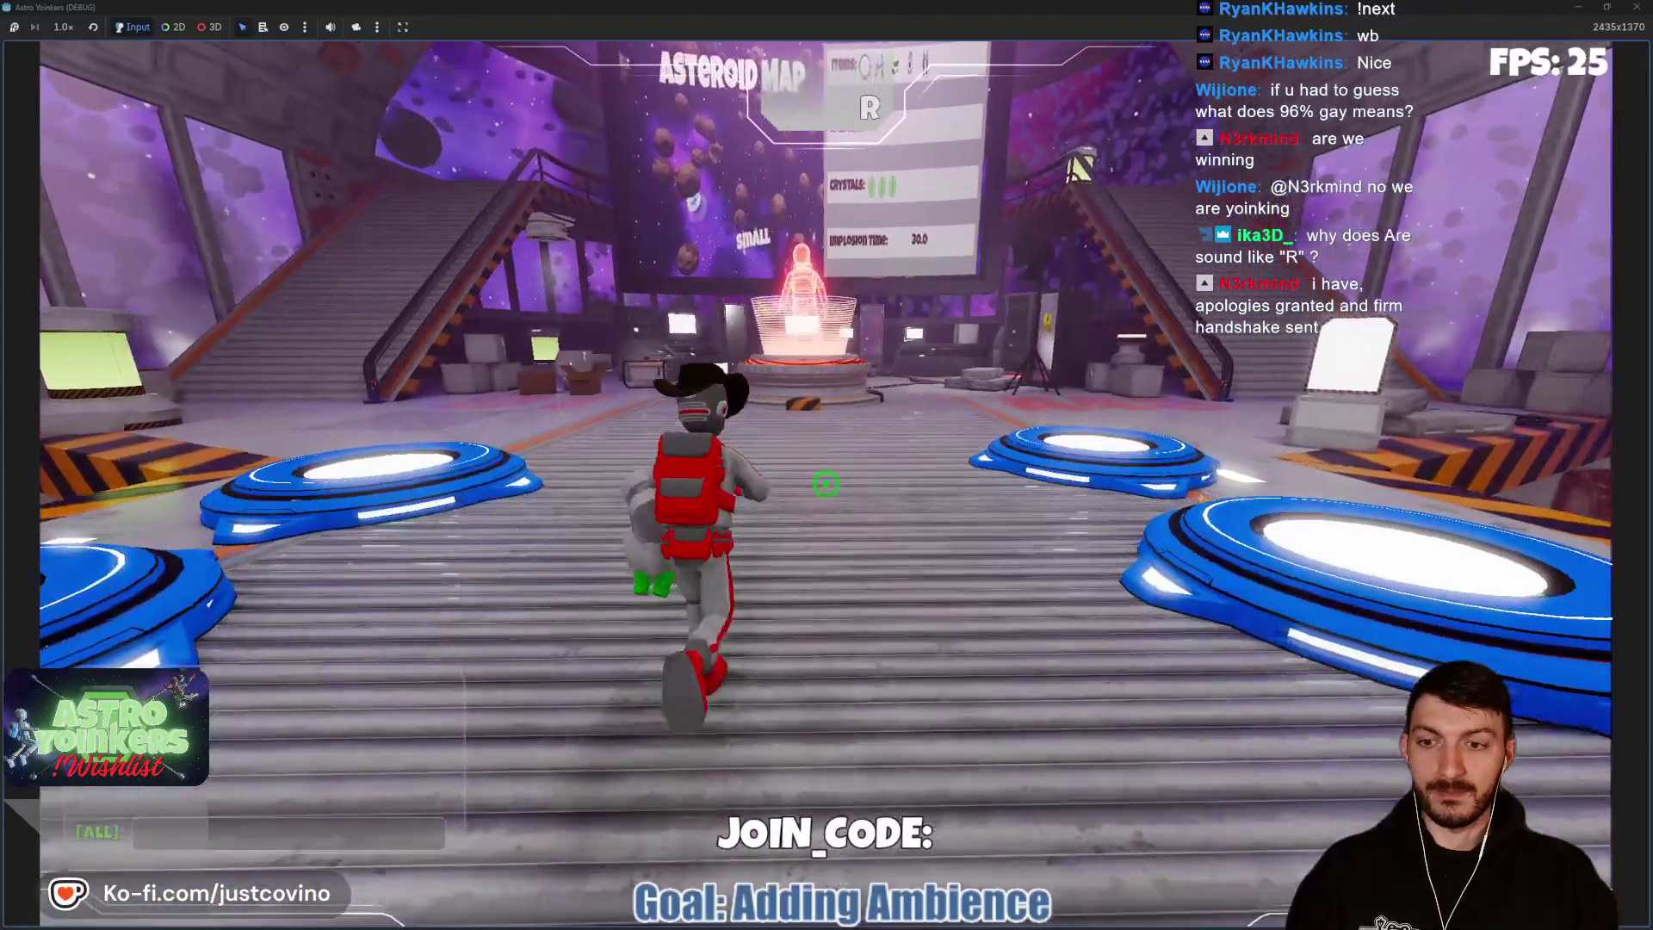
key("w")
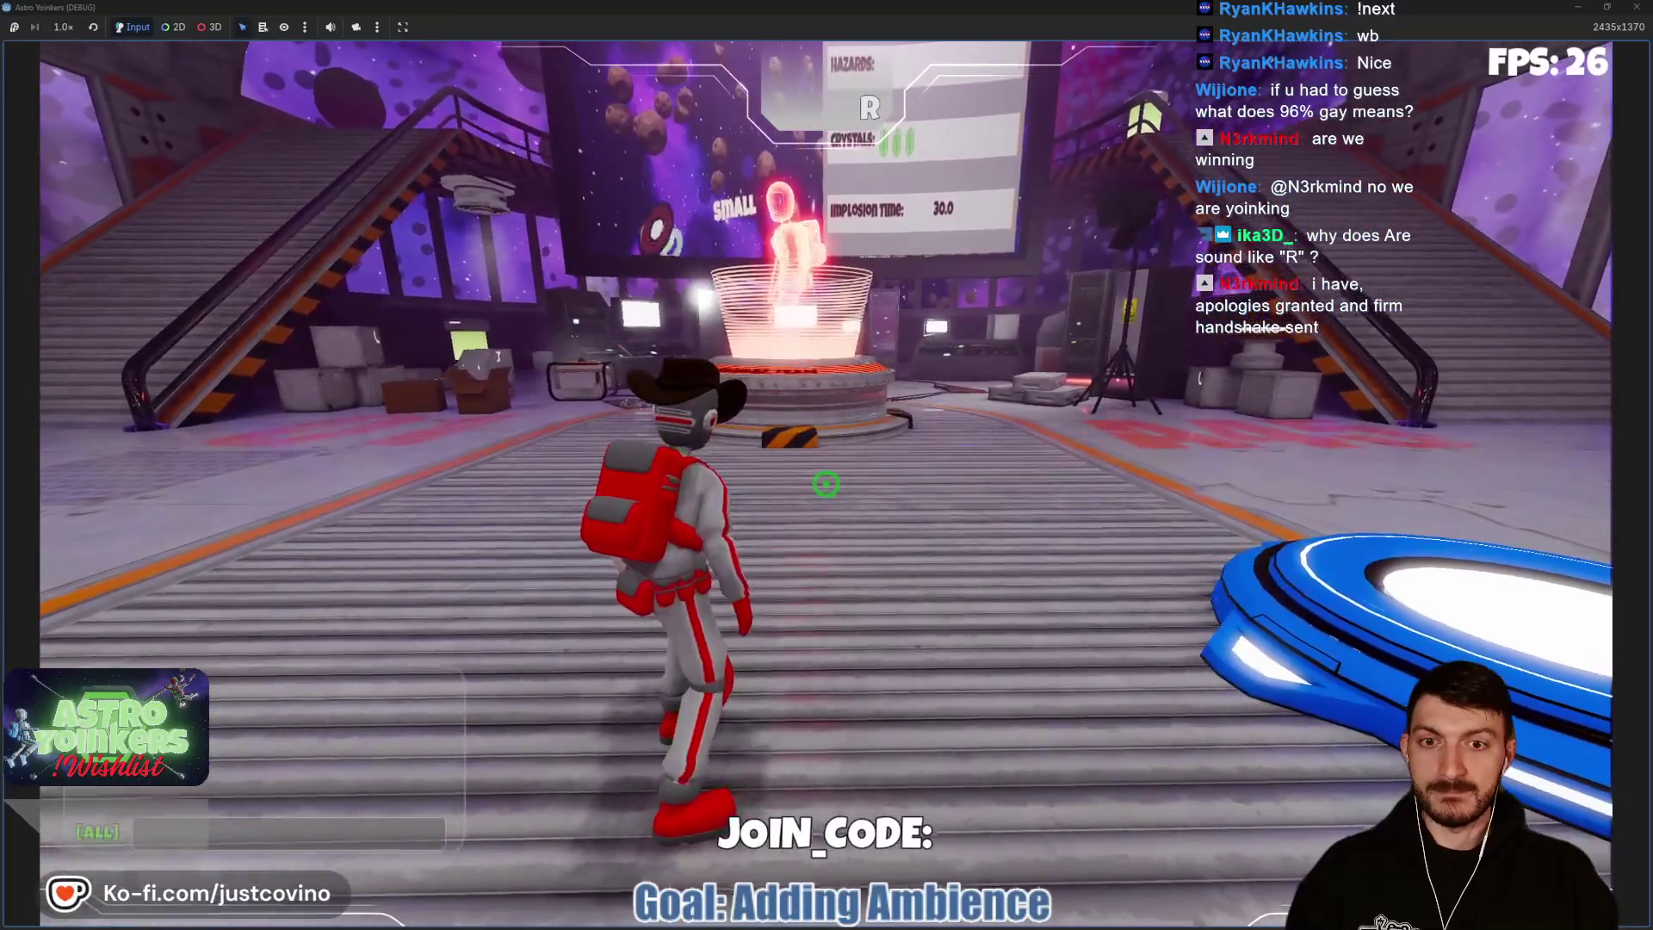
key("w")
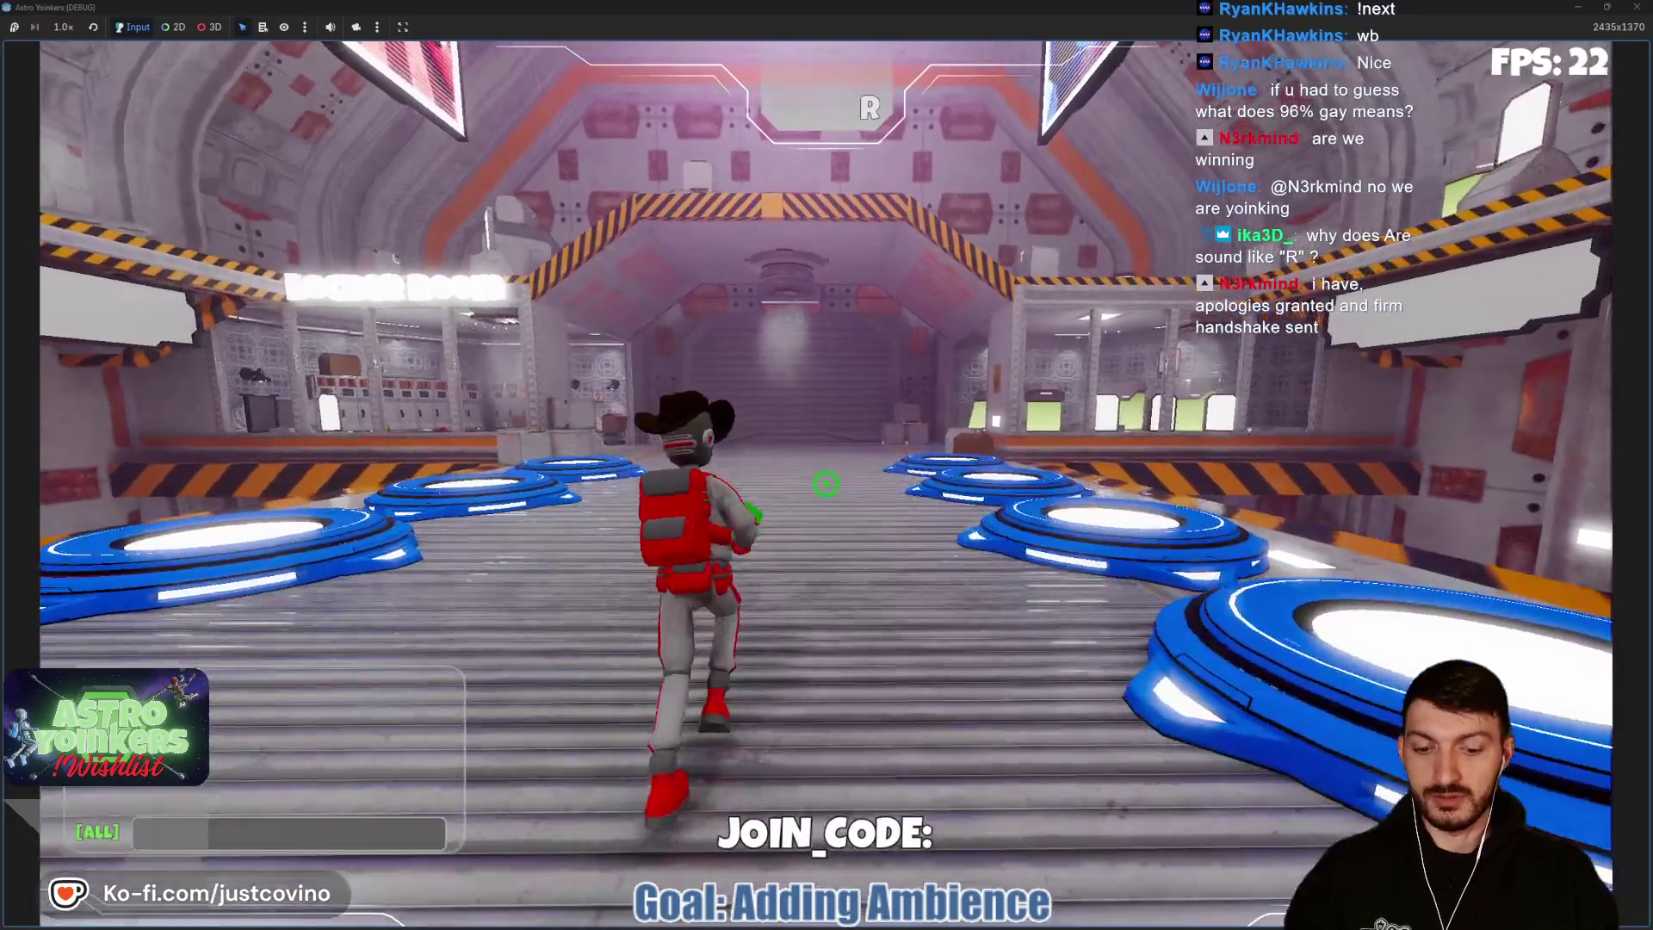
Send the message 'Test' in the in-game chat
key("Return")
type("Test")
key("Return")
key("w")
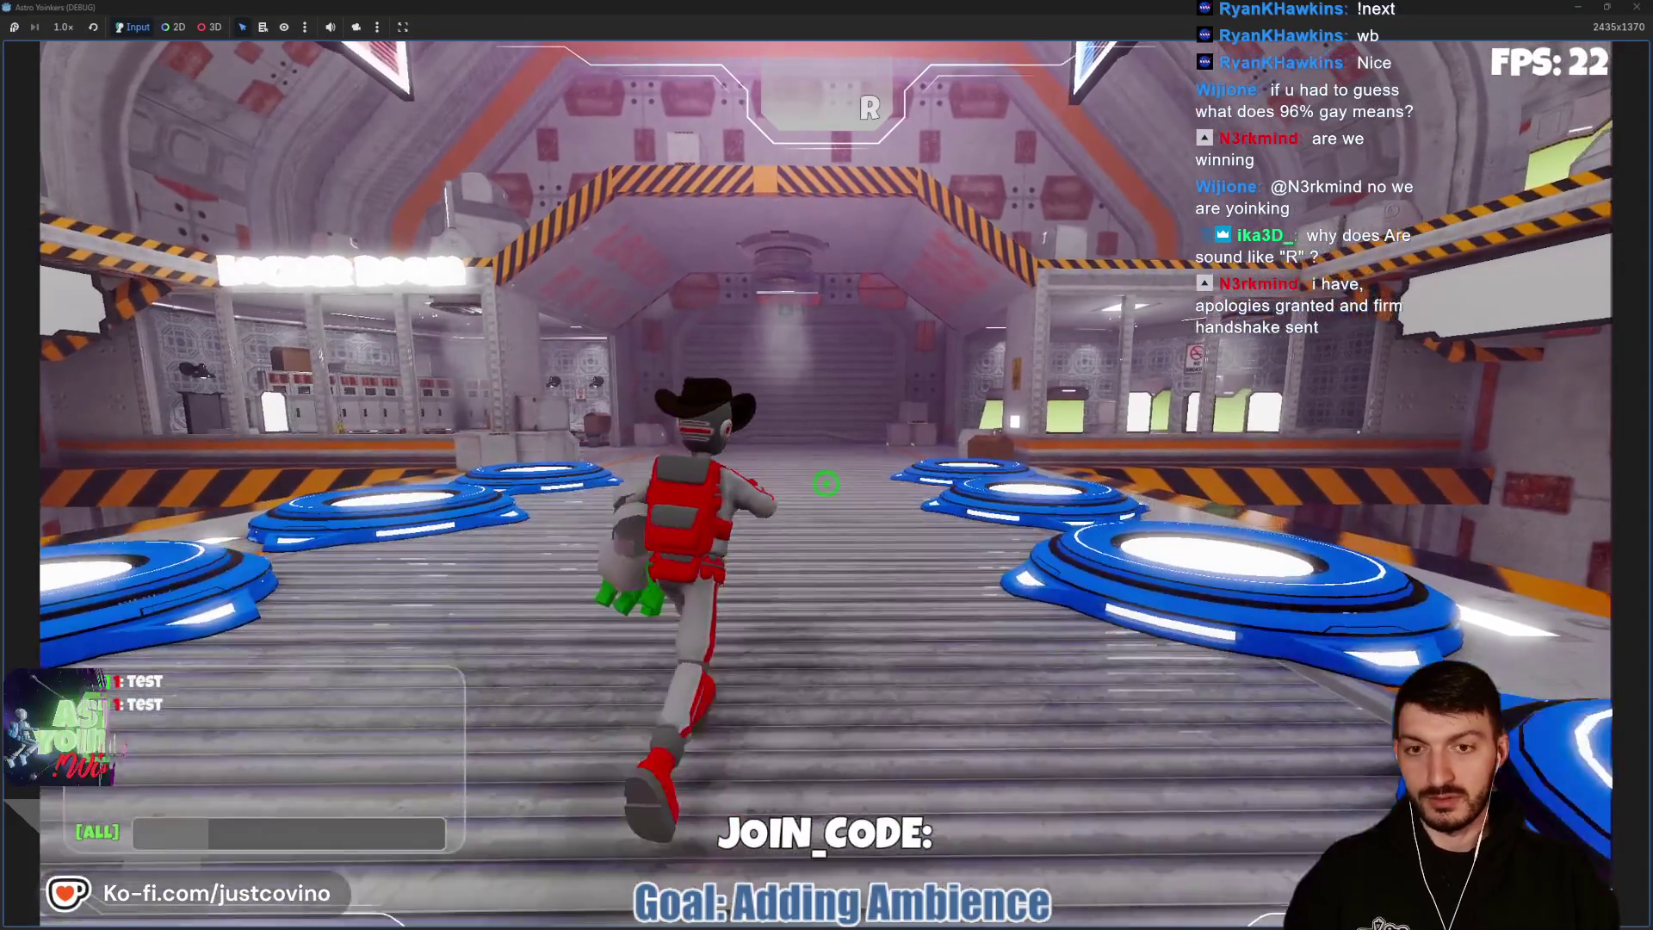
Pause and resume, run toward the hologram platform, then stop the test run with F8
key("Escape")
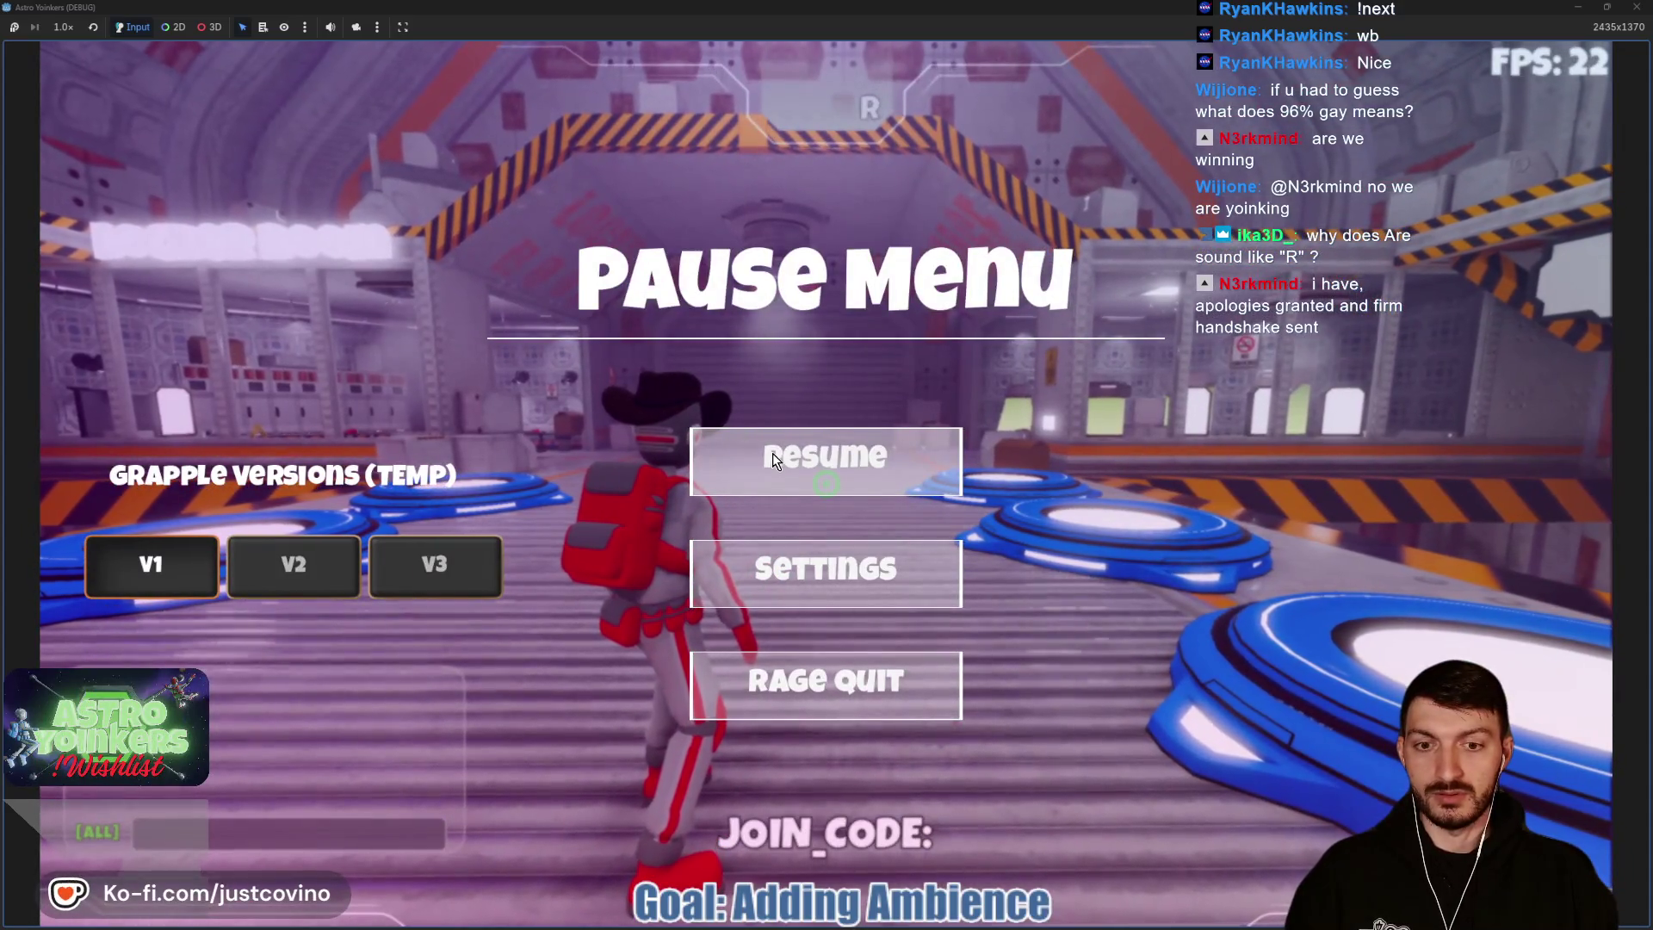
left_click(772, 452)
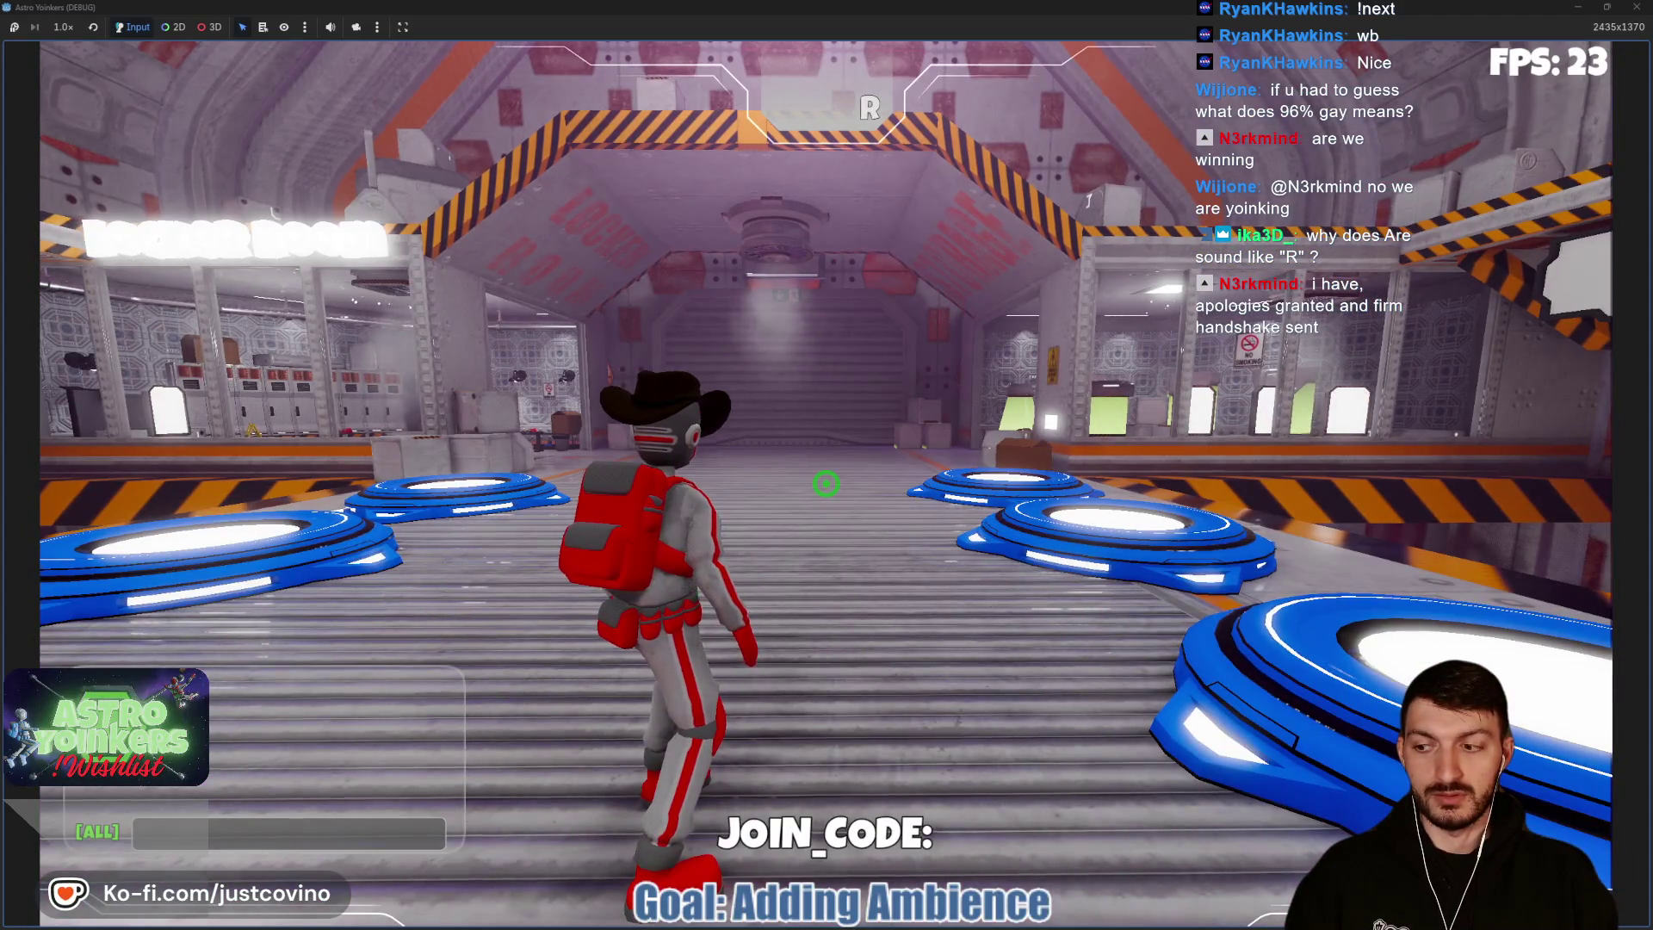
key("w")
key("w")
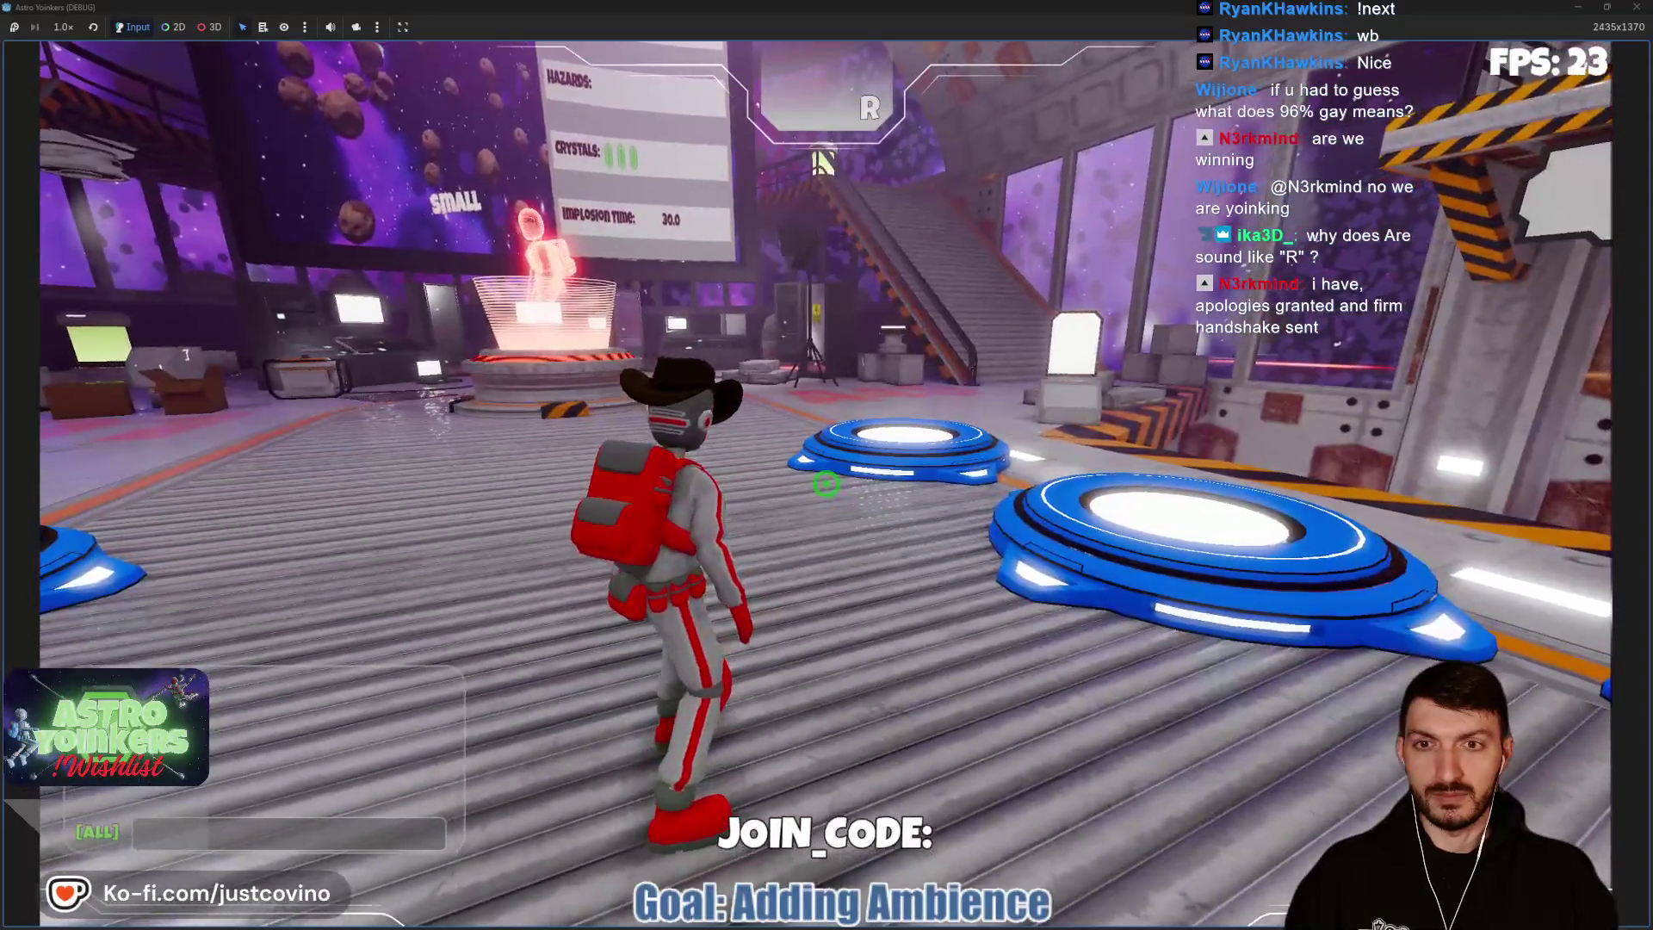
key("w")
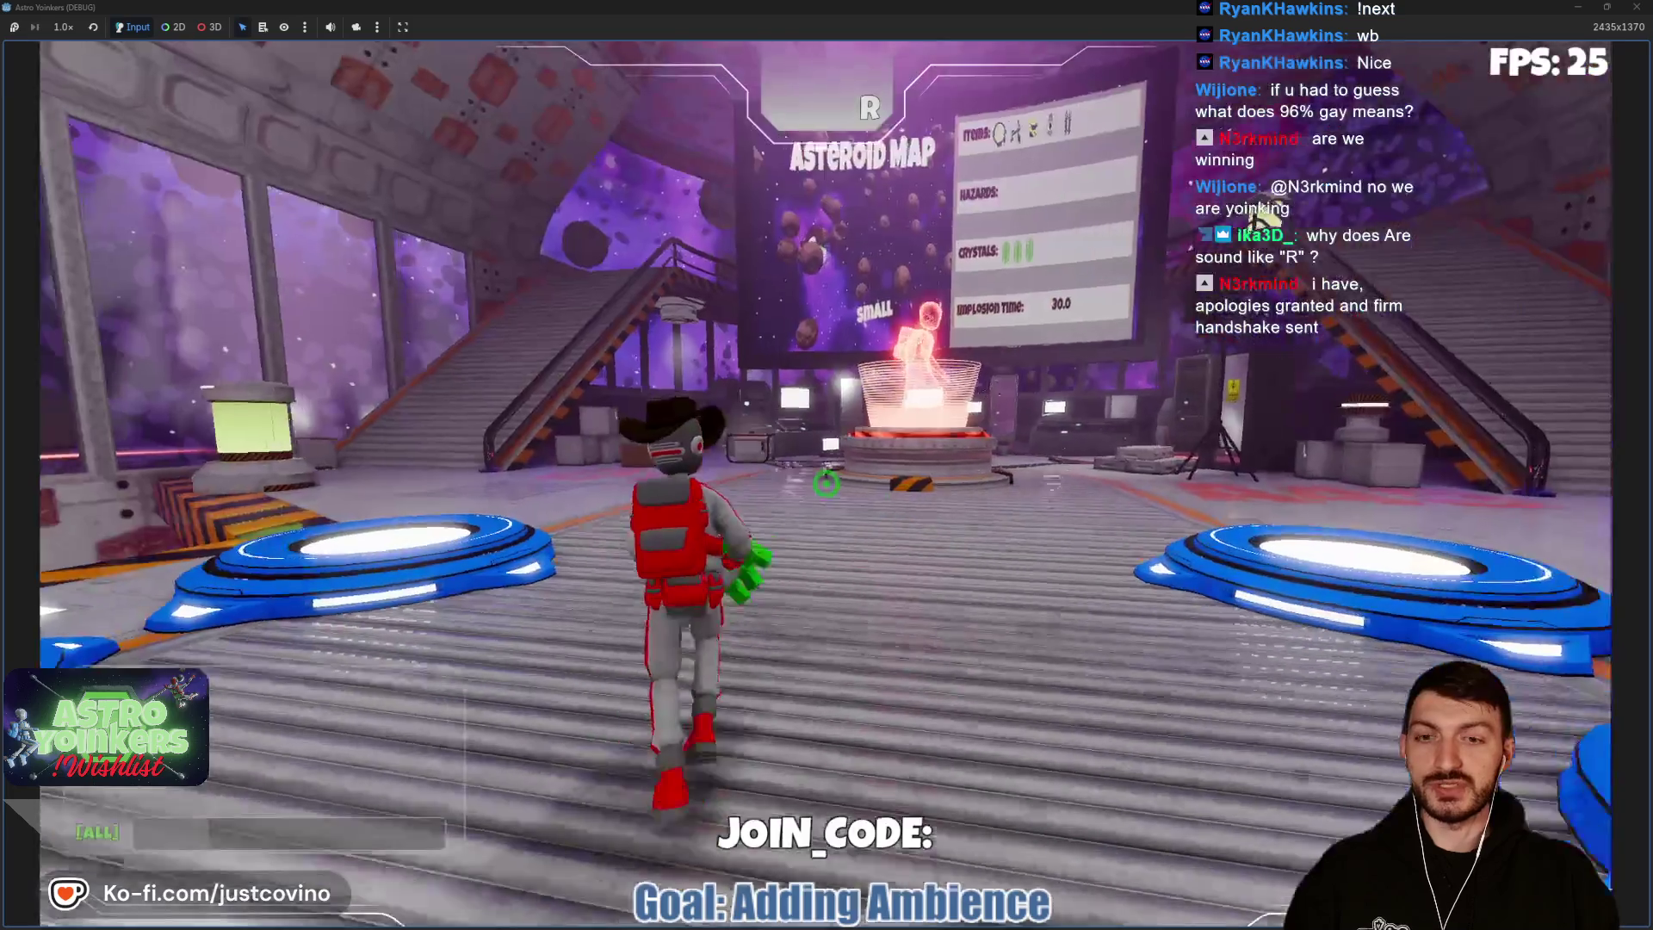
key("w")
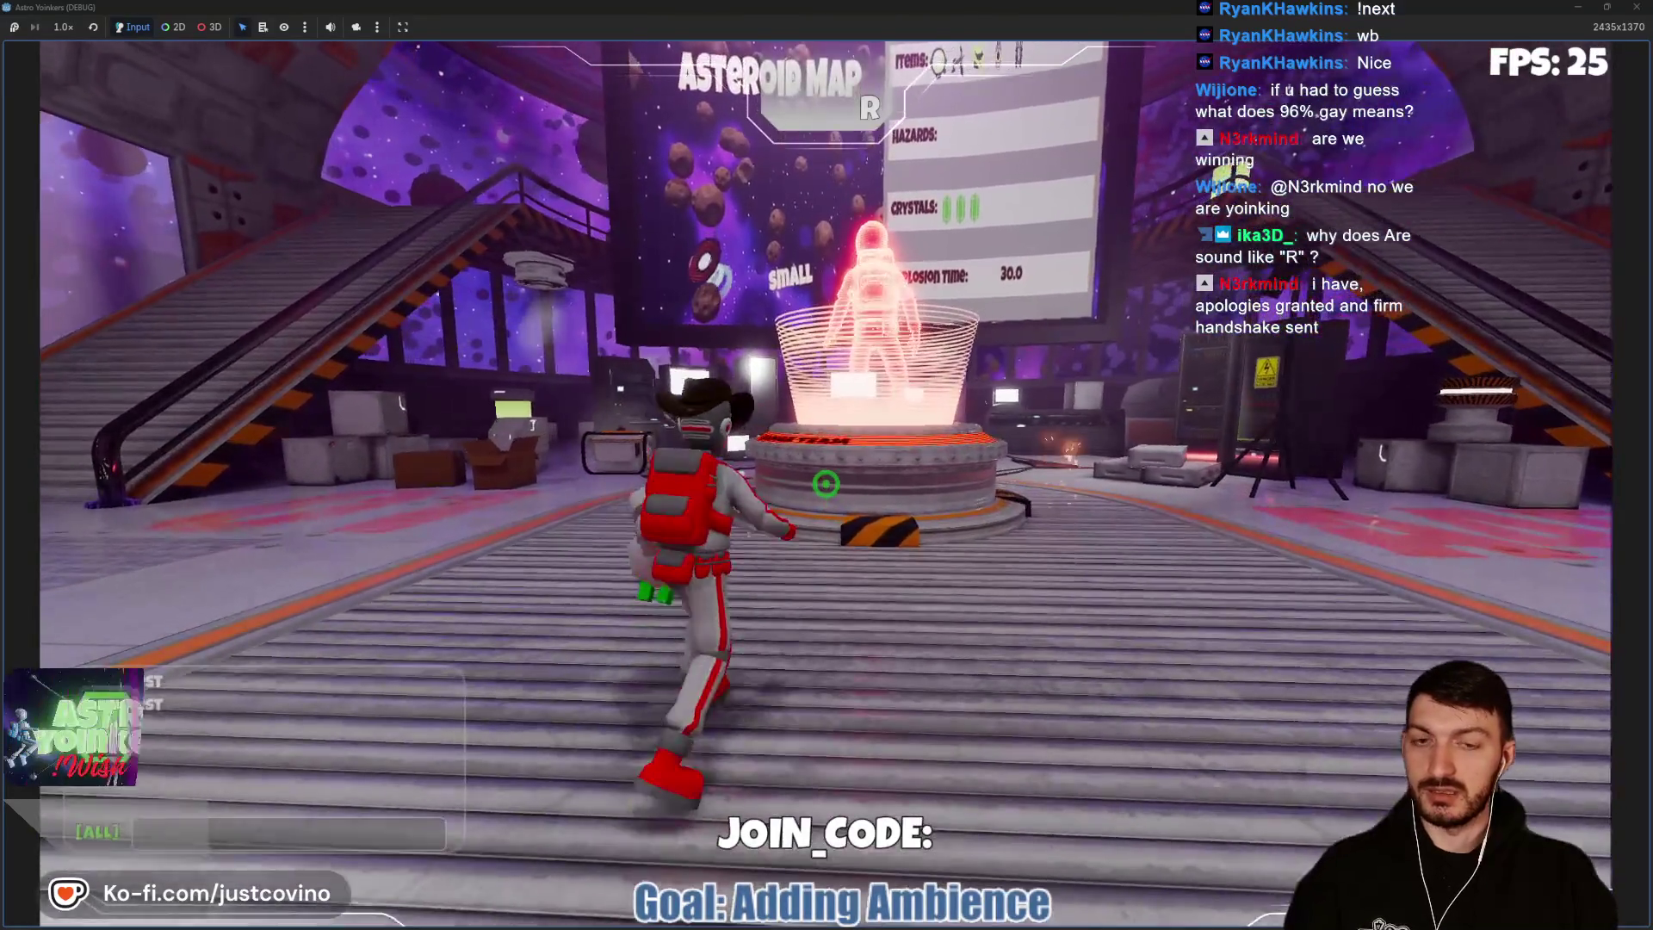
key("w")
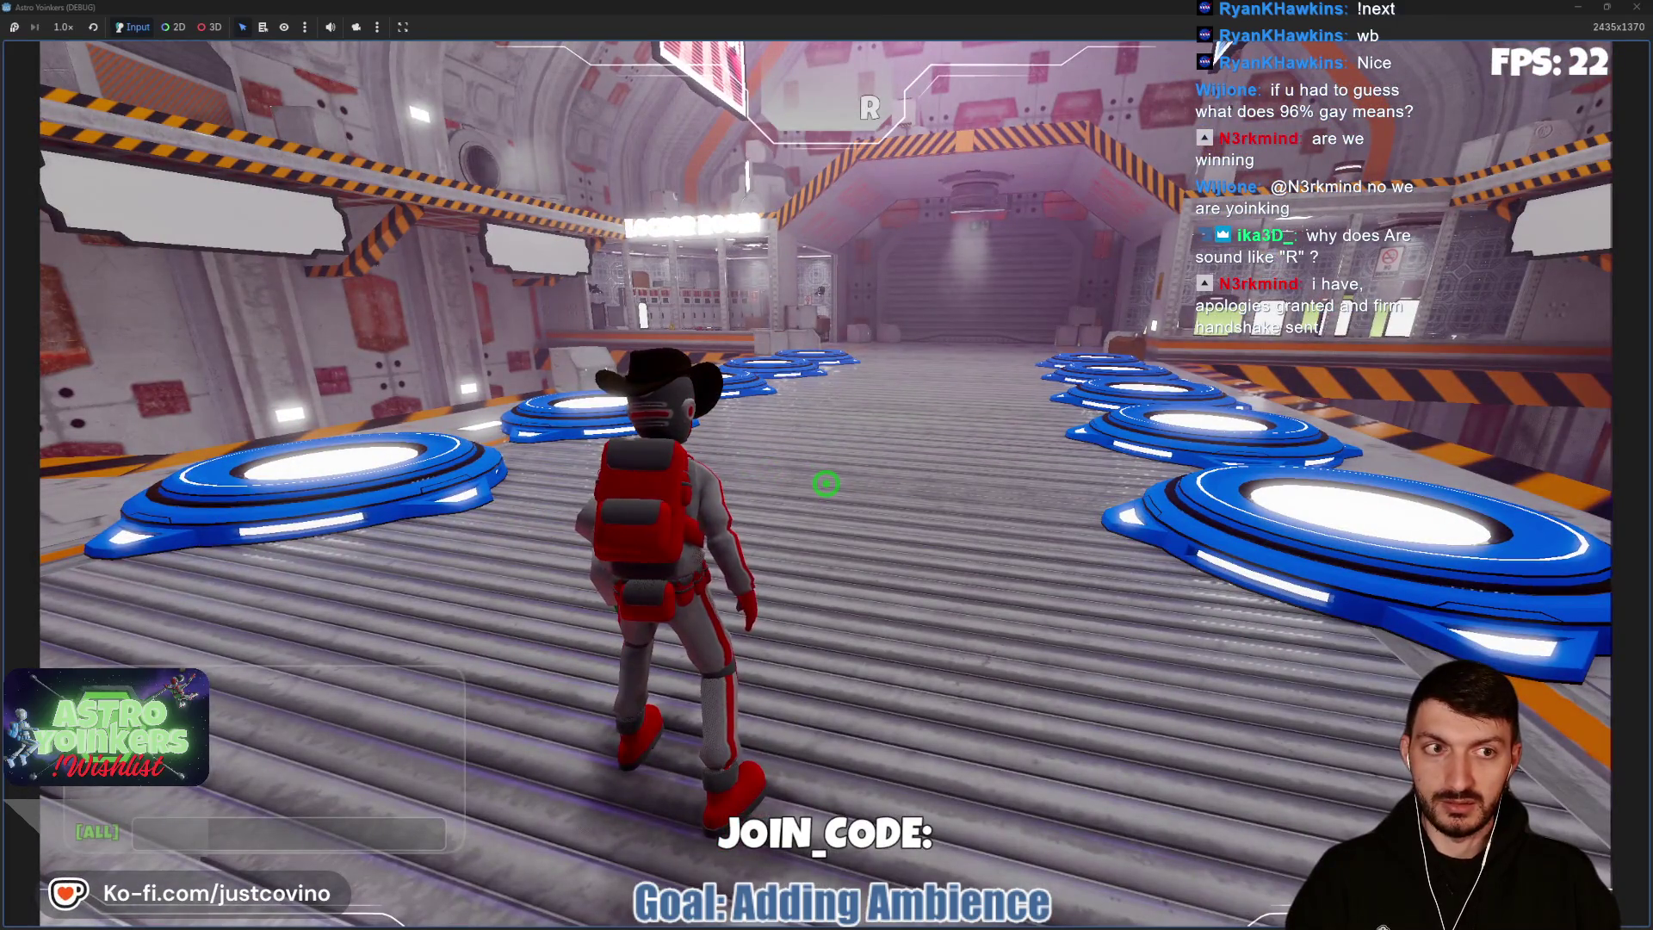
key("F8")
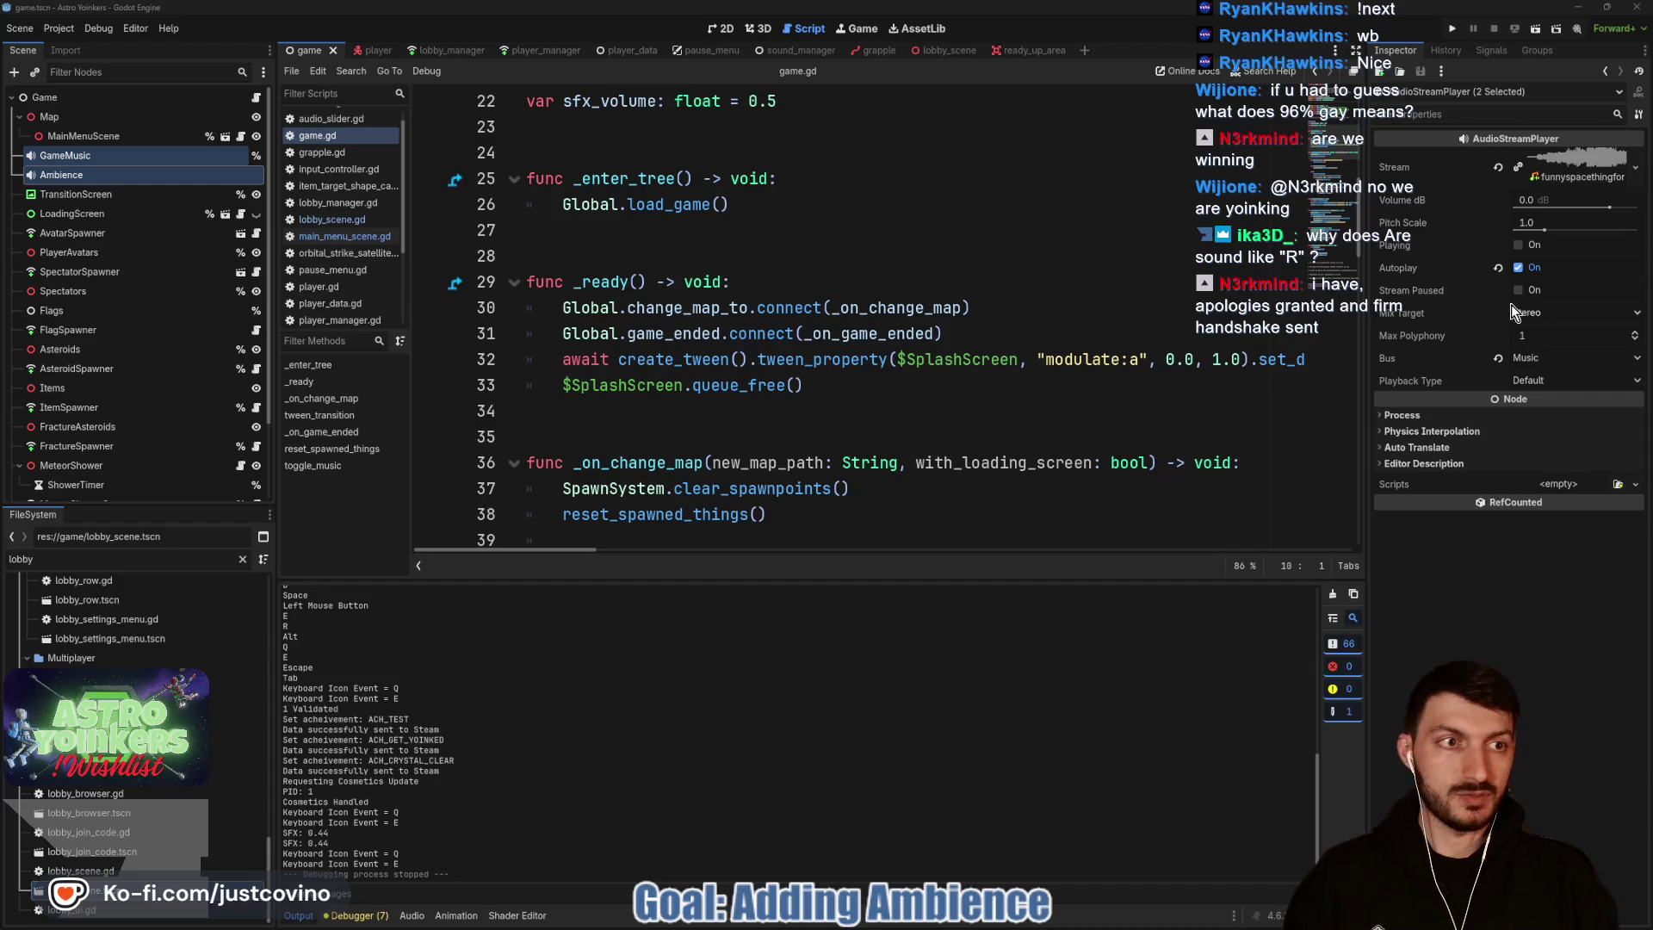
Set the Ambience node's Volume dB to -2.5 and save the scene
left_click(94, 175)
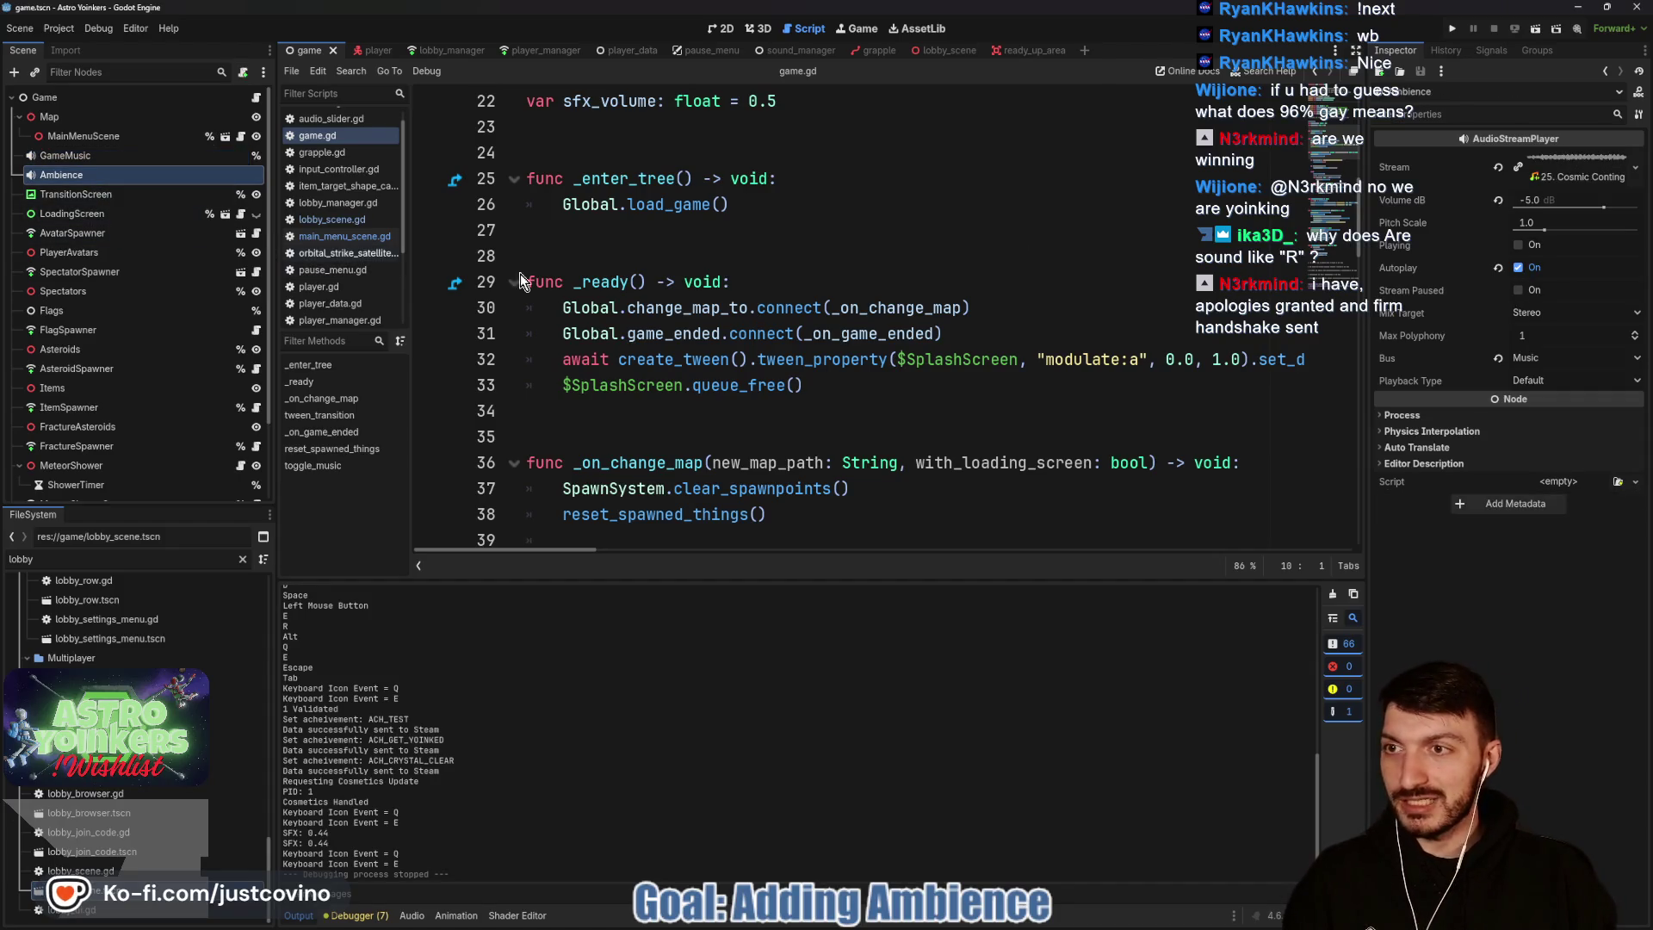
left_click(1567, 199)
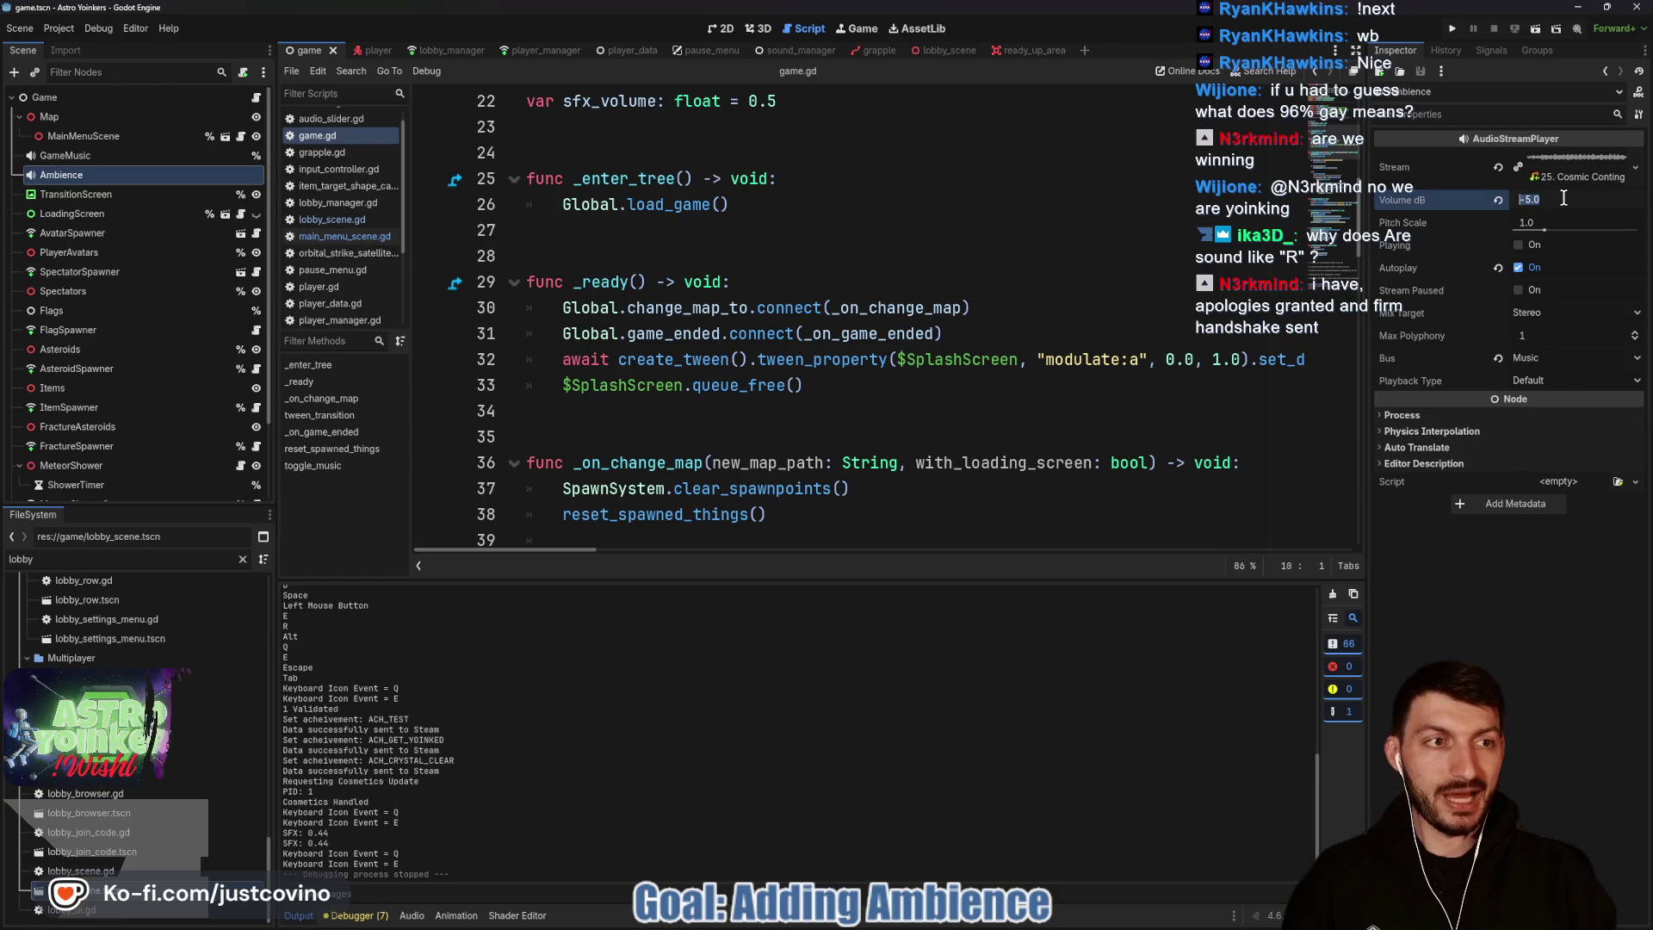
type(".5")
key("Return")
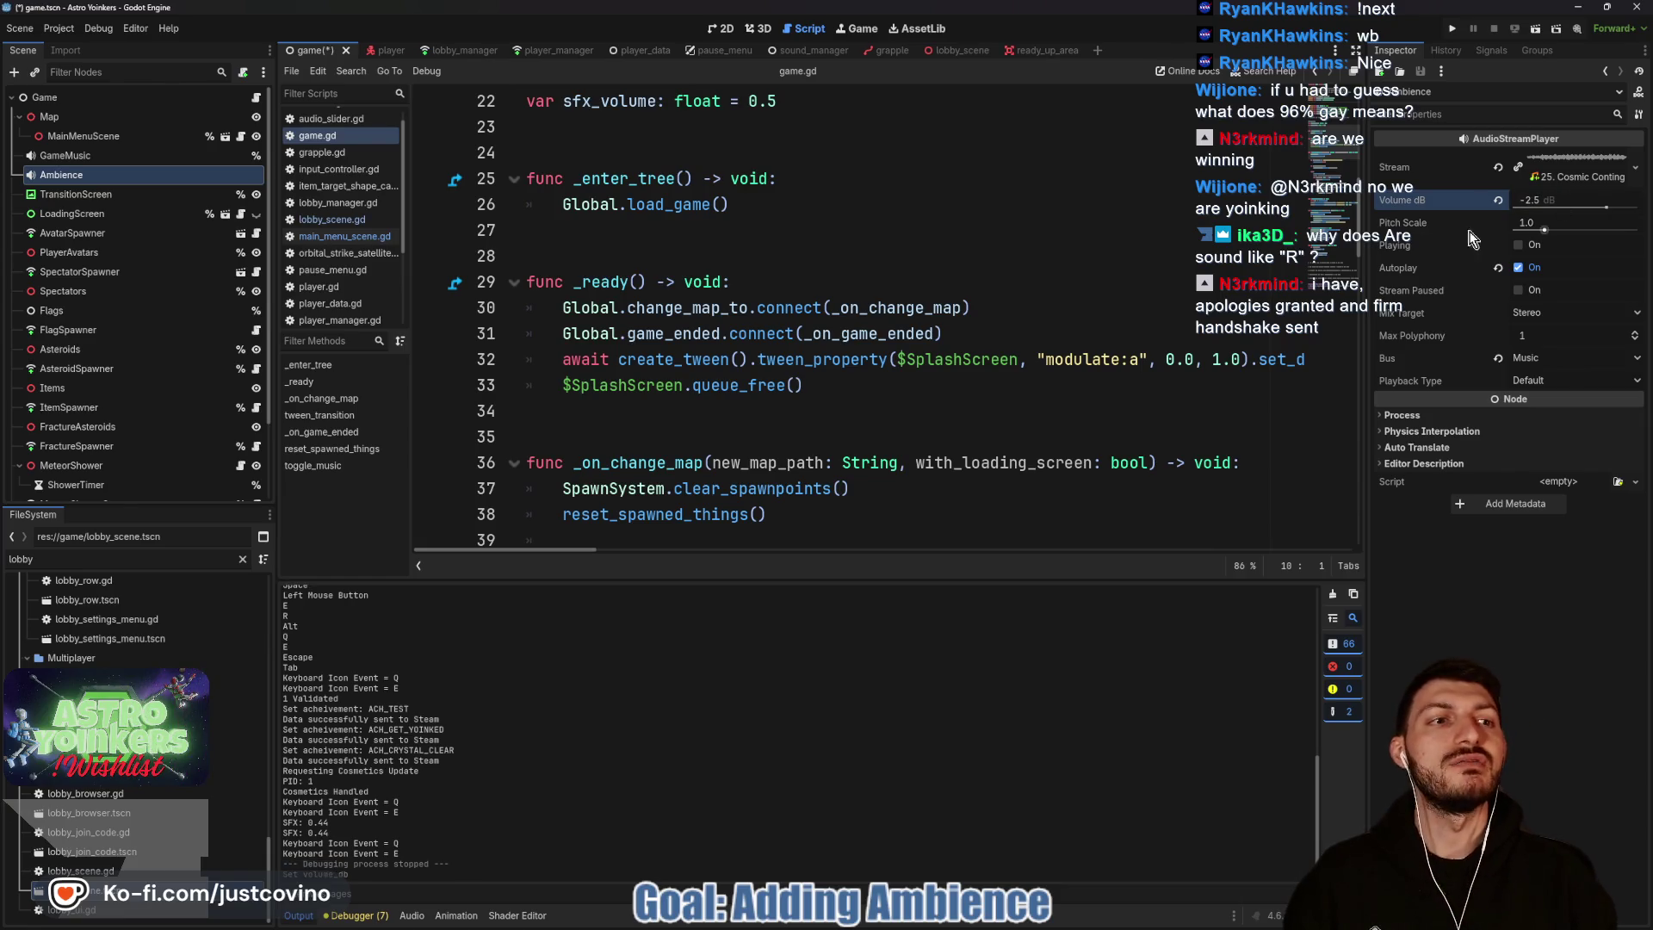
key("ctrl+s")
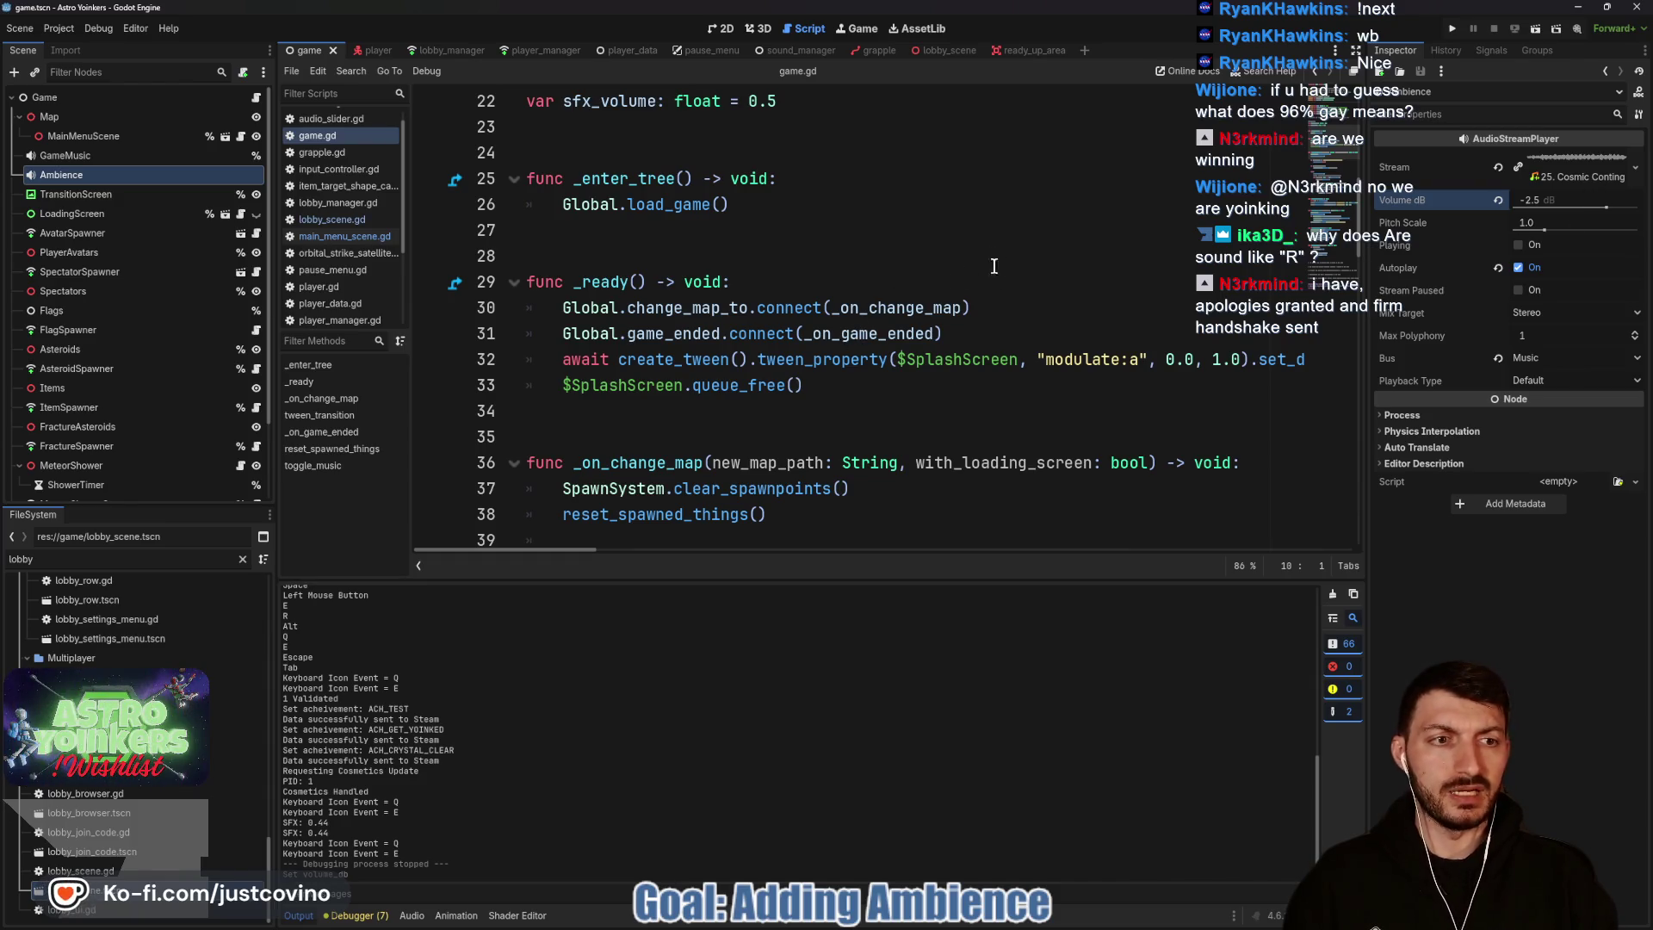
Leave the Ambience playback type at Default and bring up GitHub Desktop's pending changes
left_click(1539, 383)
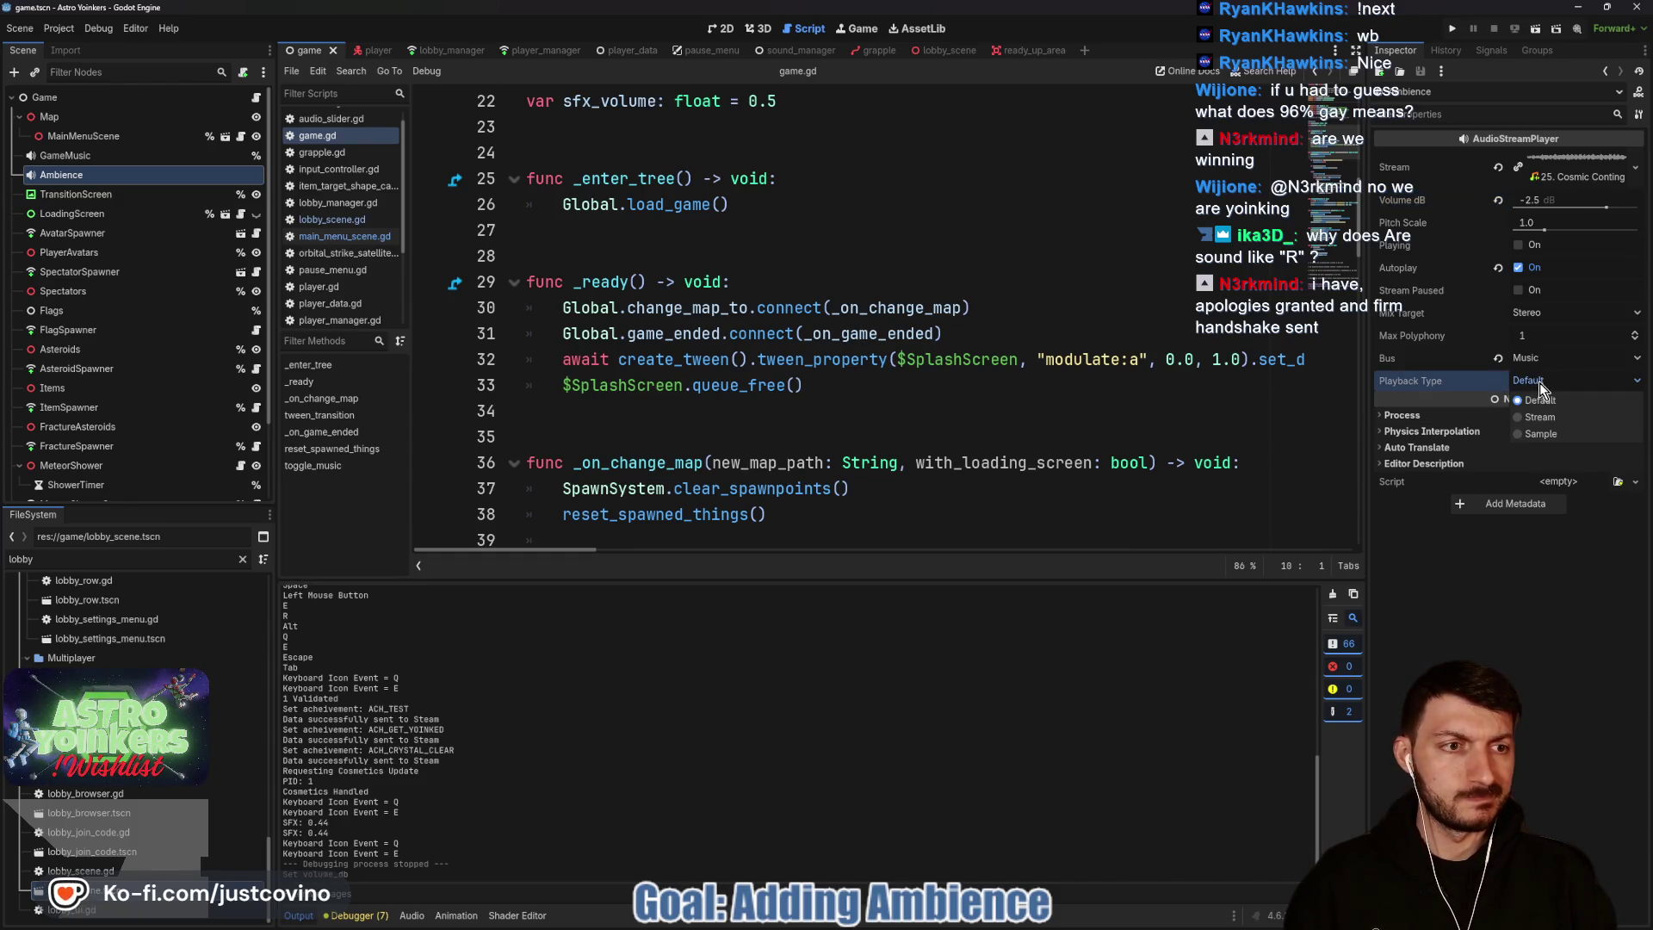
left_click(977, 307)
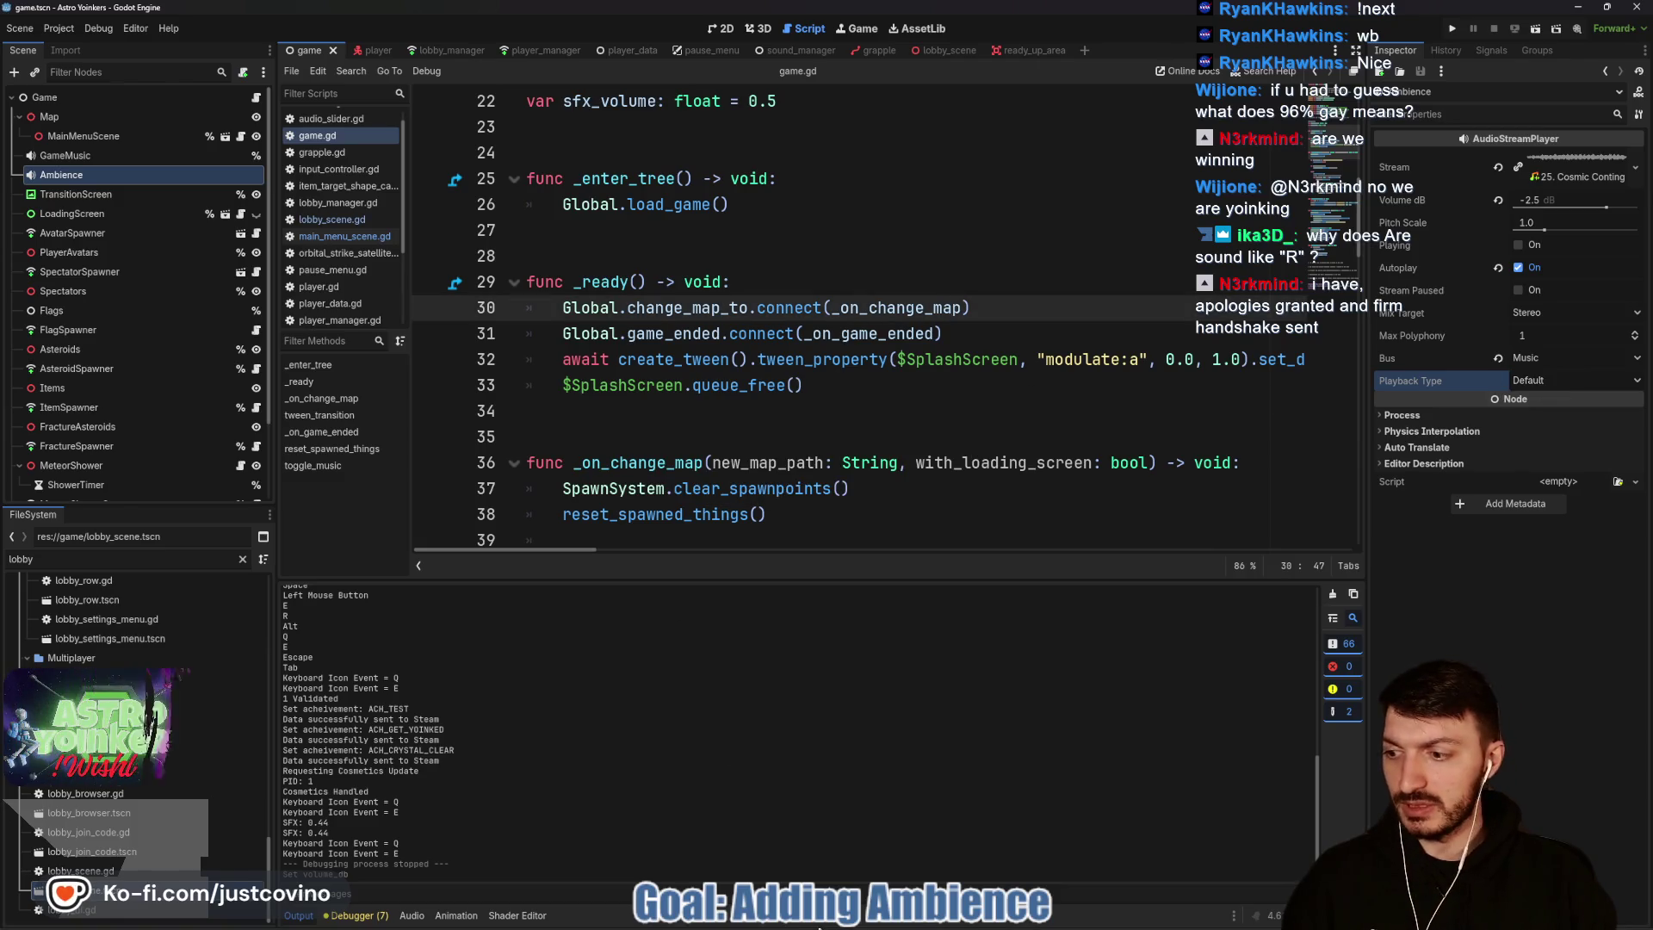
left_click(913, 926)
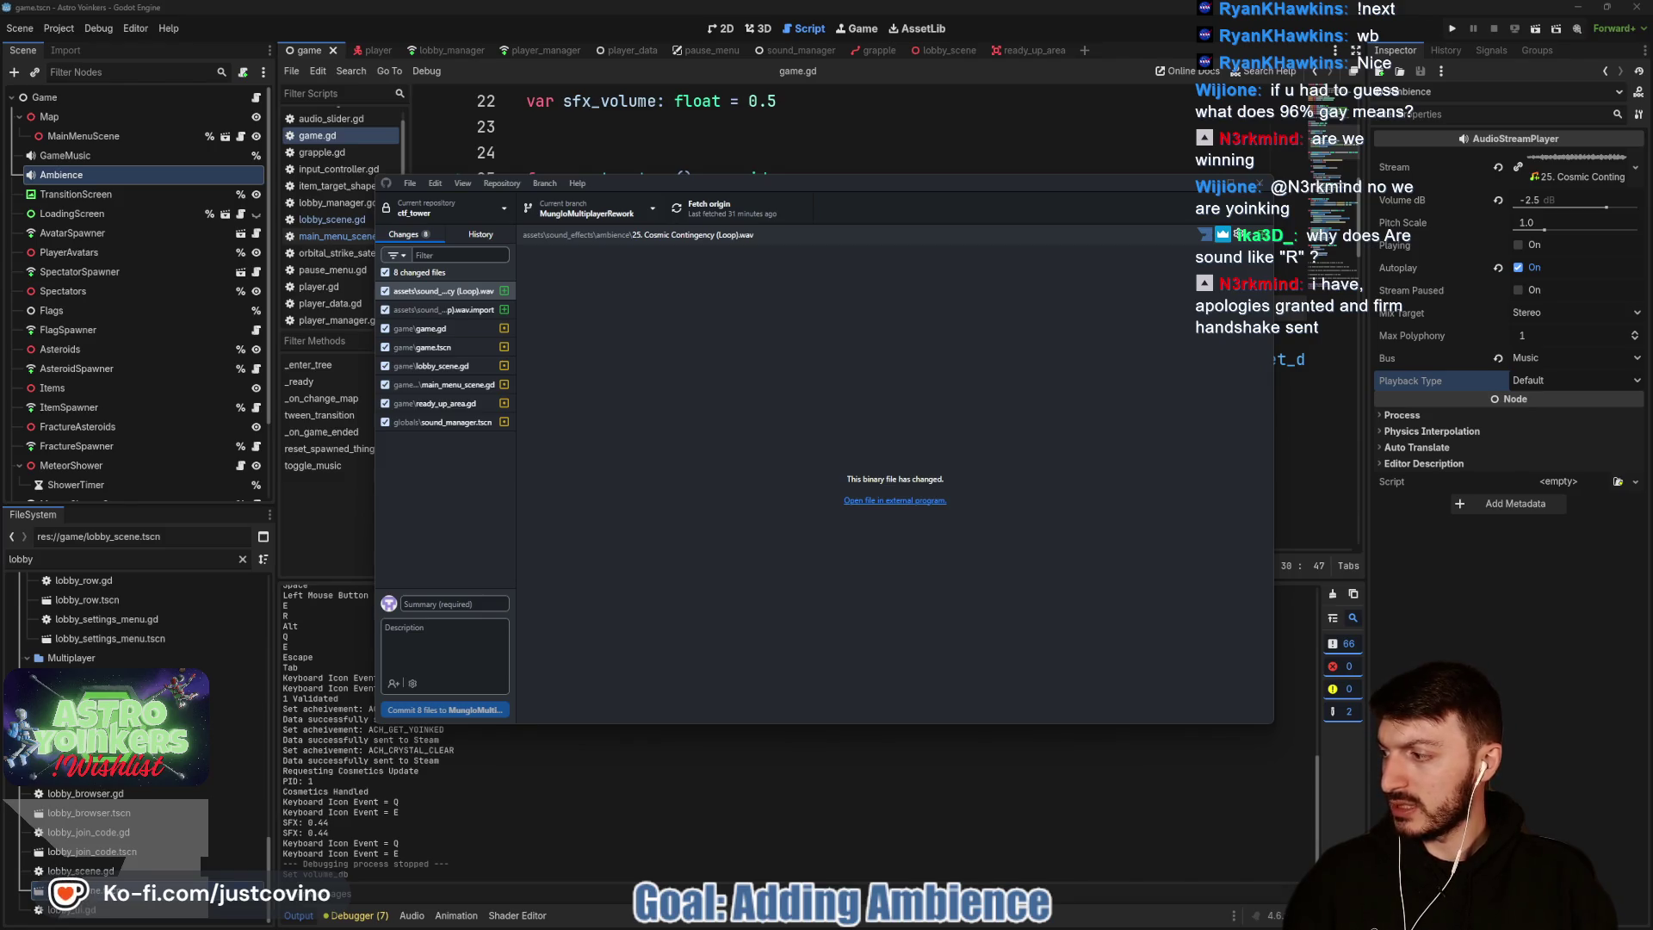
Commit all 8 changed files, including the wav, game.gd and game.tscn, as 'ambience sound added'
left_click(436, 603)
type("ambience sound ad")
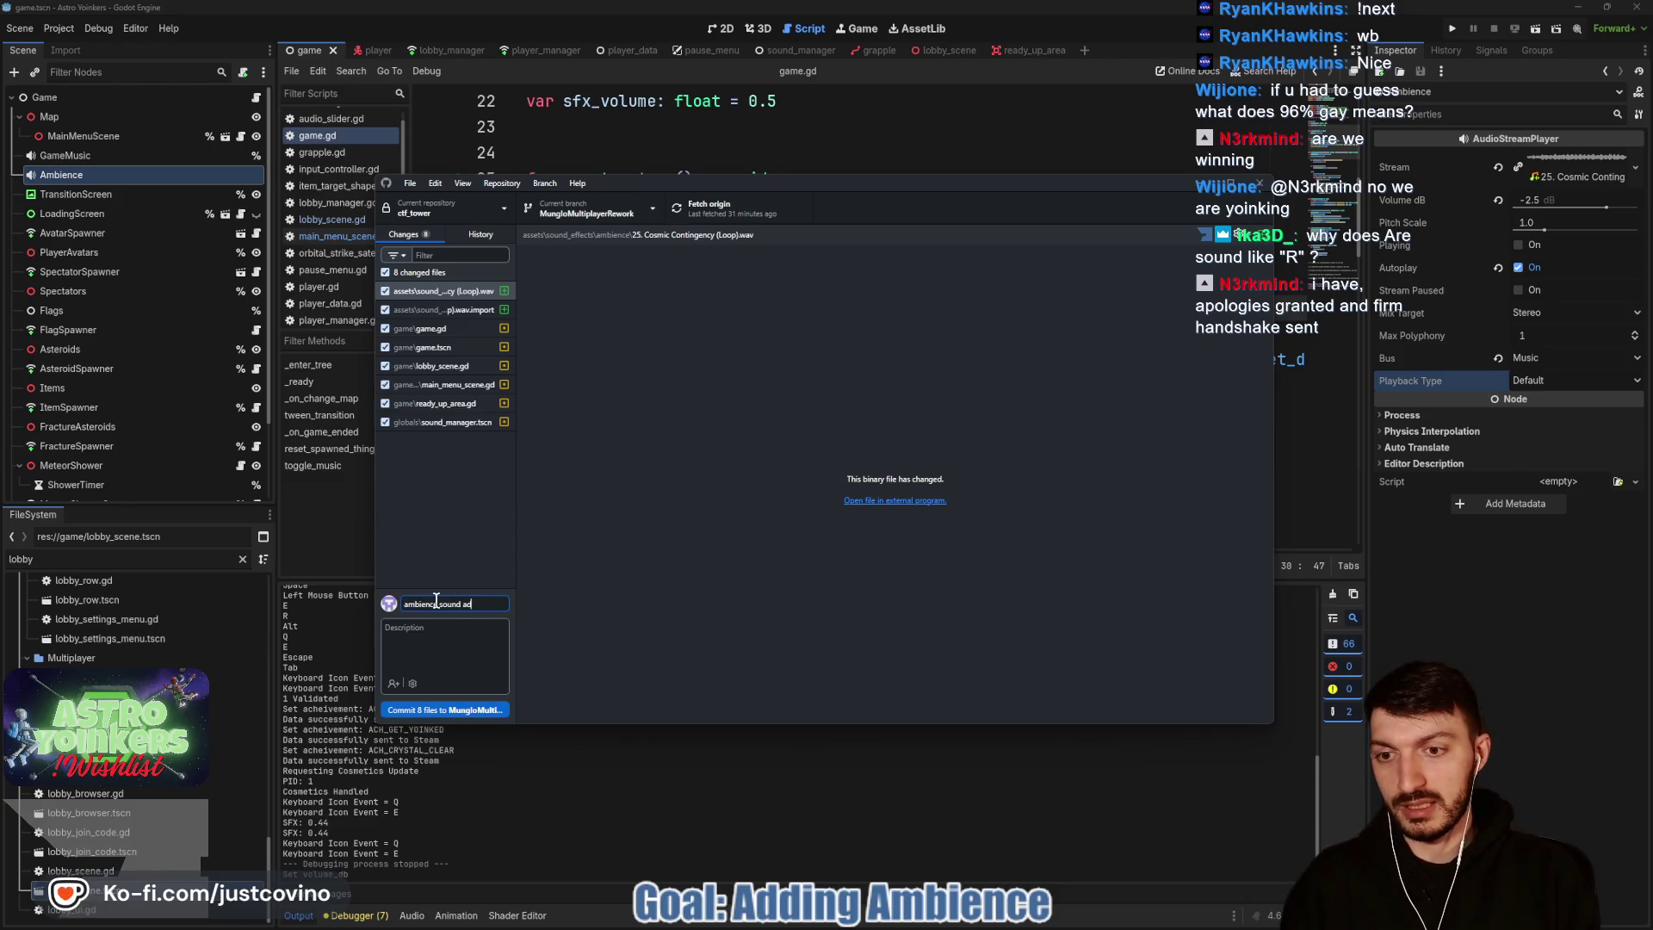
type("ed")
key("ctrl+Return")
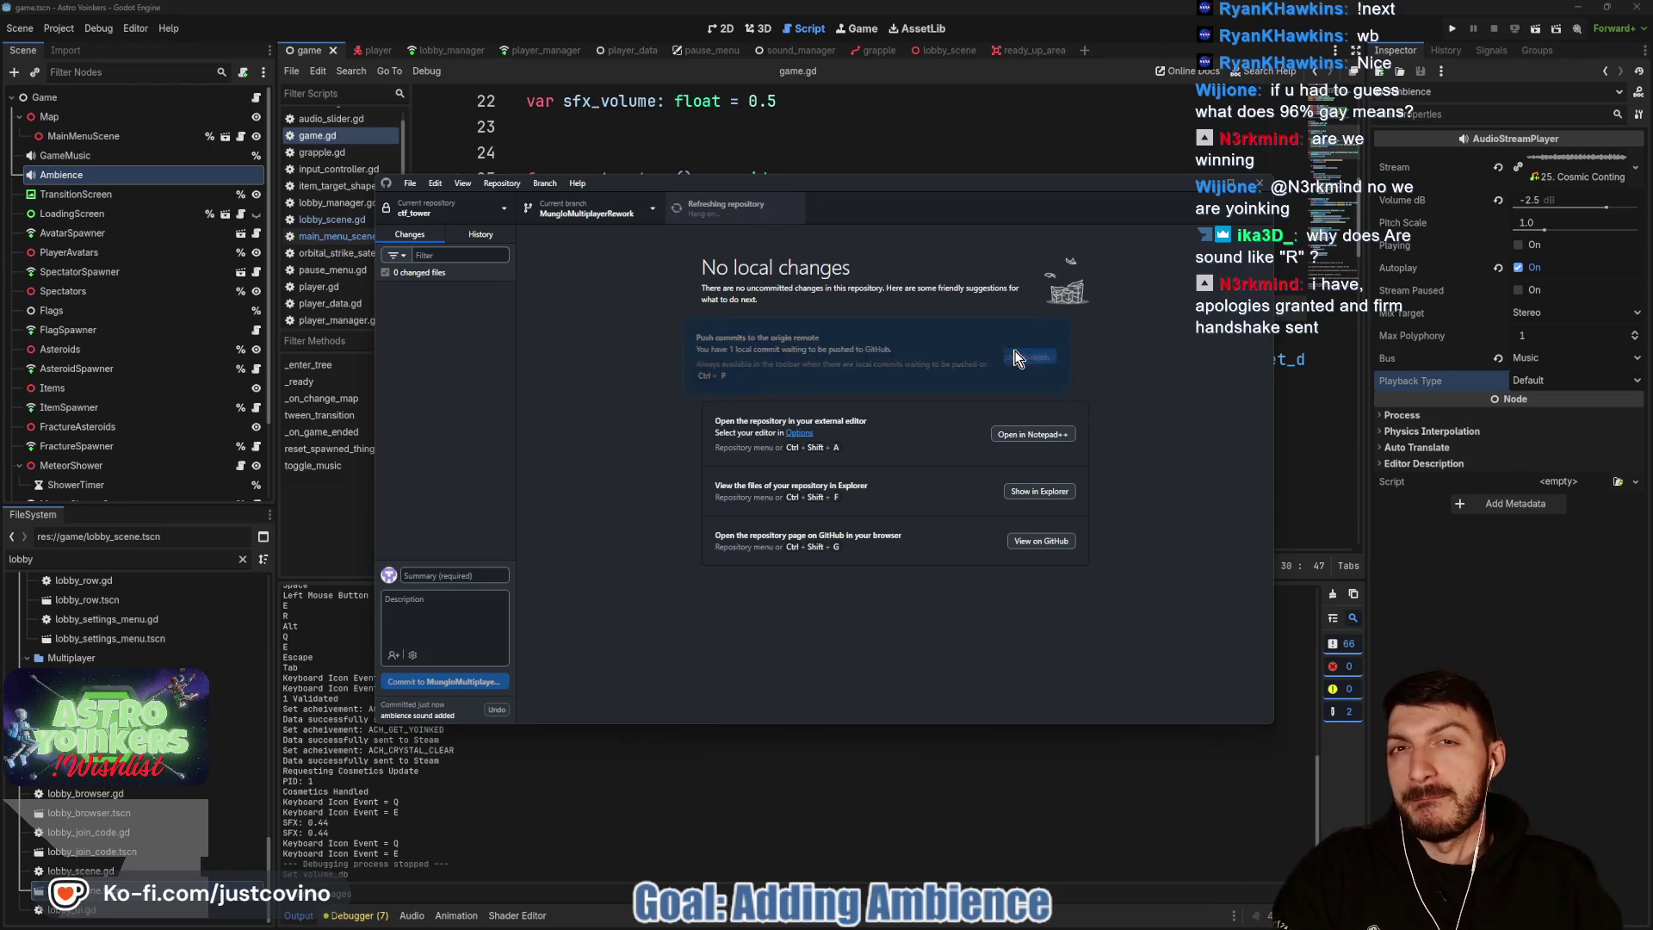
left_click(843, 152)
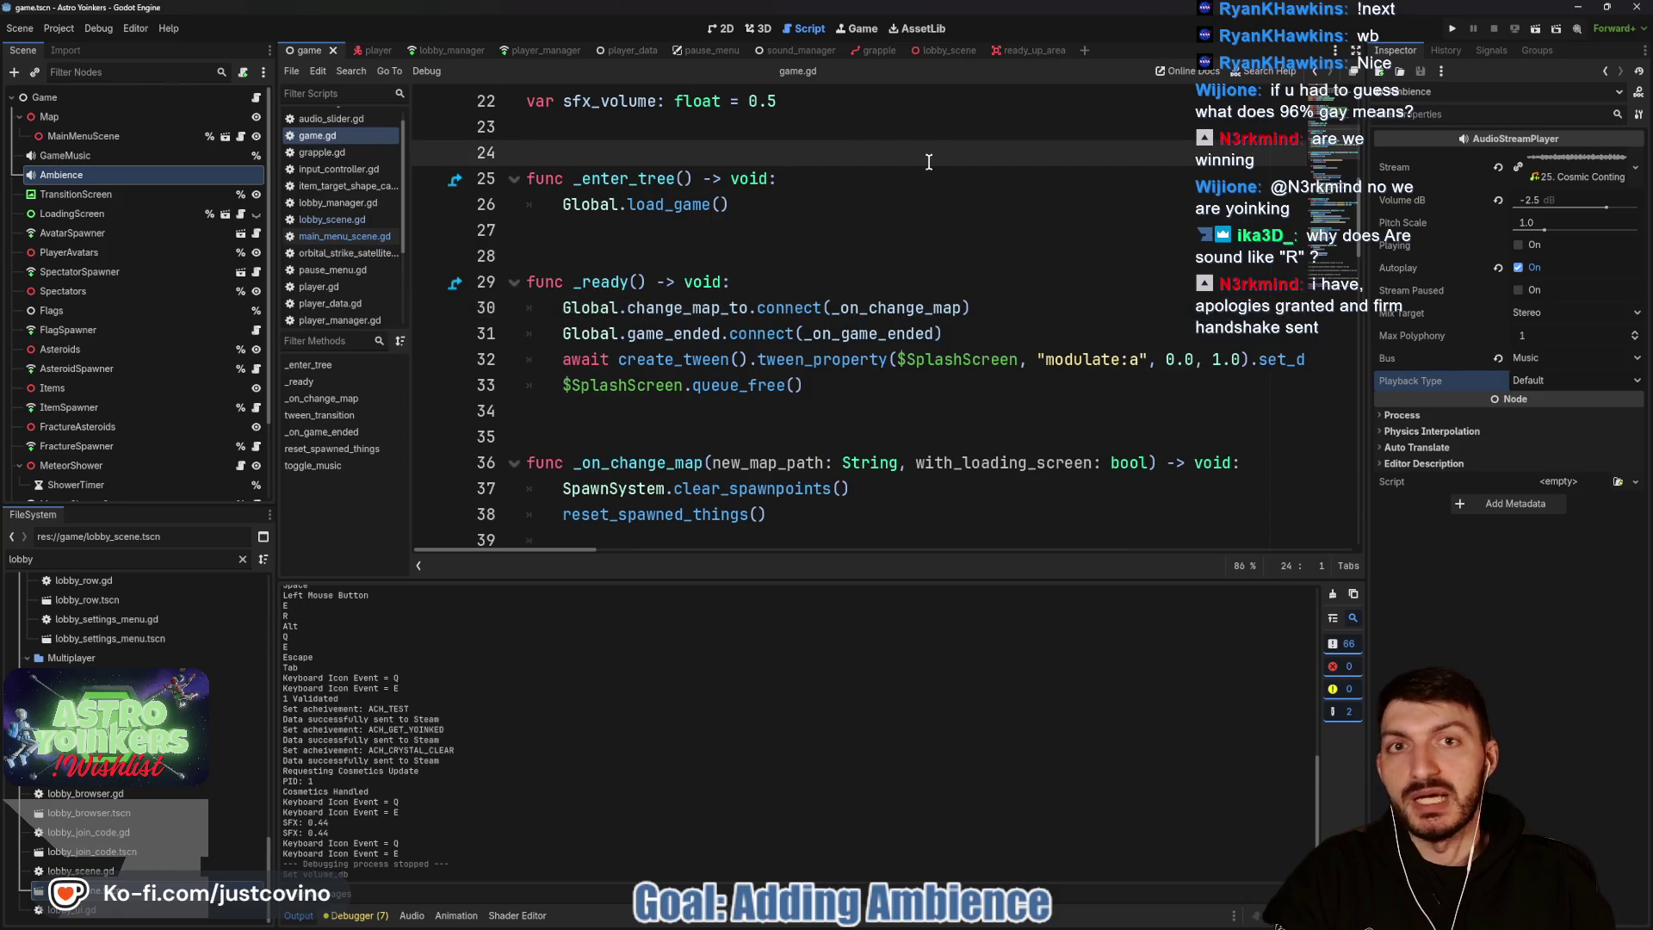